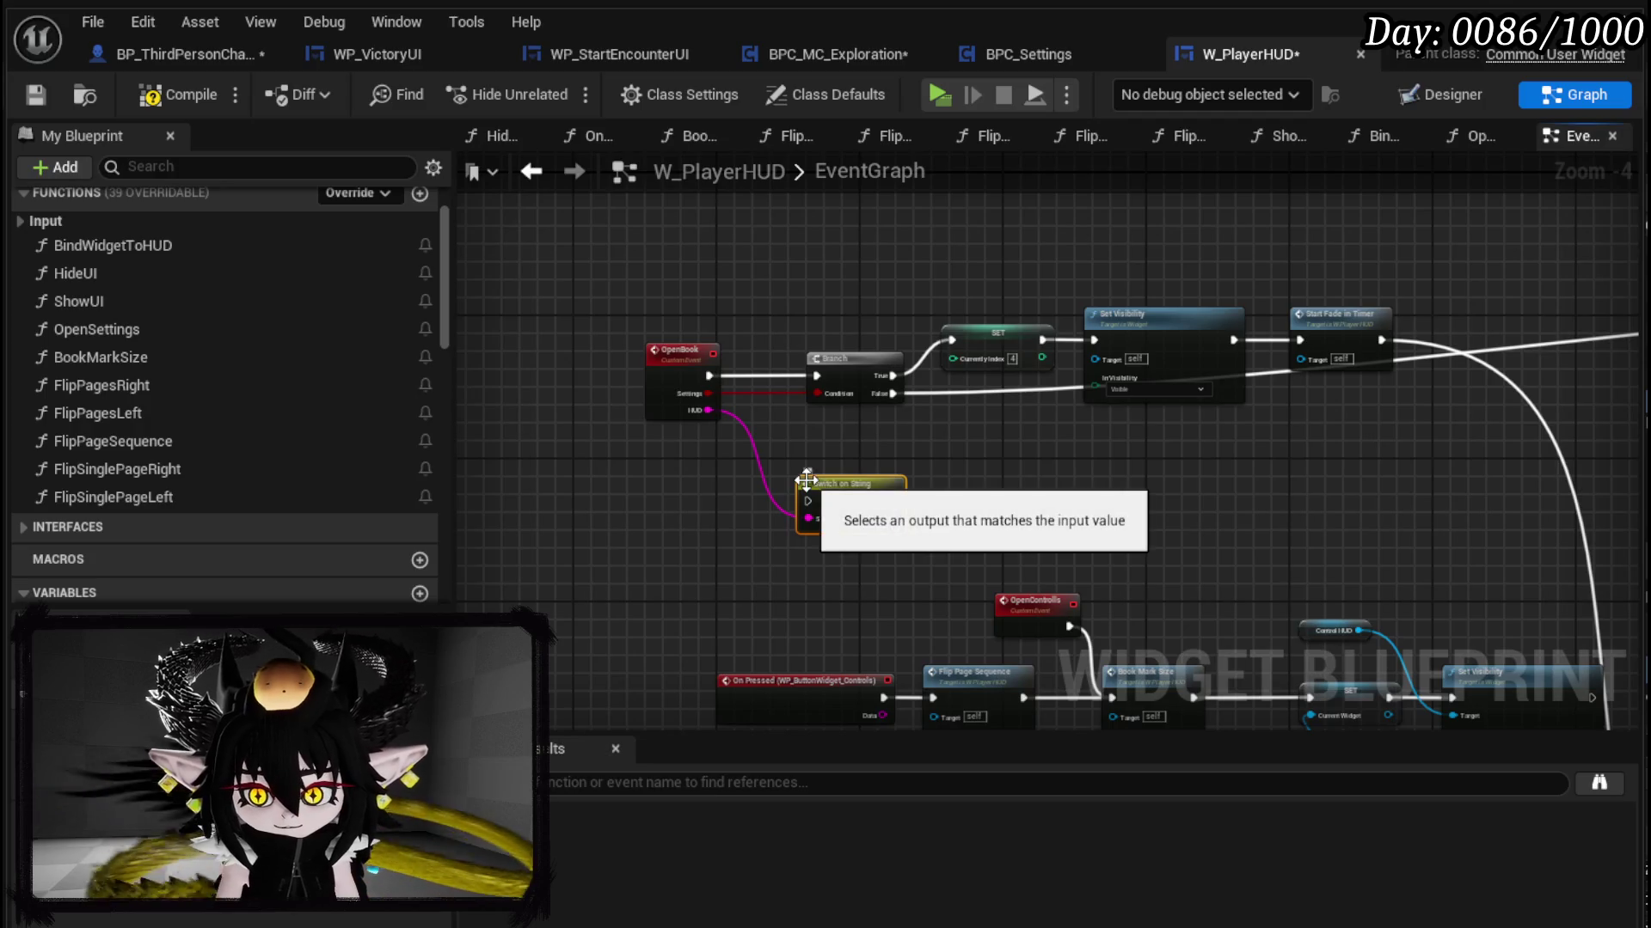
Step: Add three output case pins to the Switch on String node
{"action": "left_click", "coordinate": [894, 526]}
{"action": "left_click", "coordinate": [894, 544]}
{"action": "left_click", "coordinate": [894, 562]}
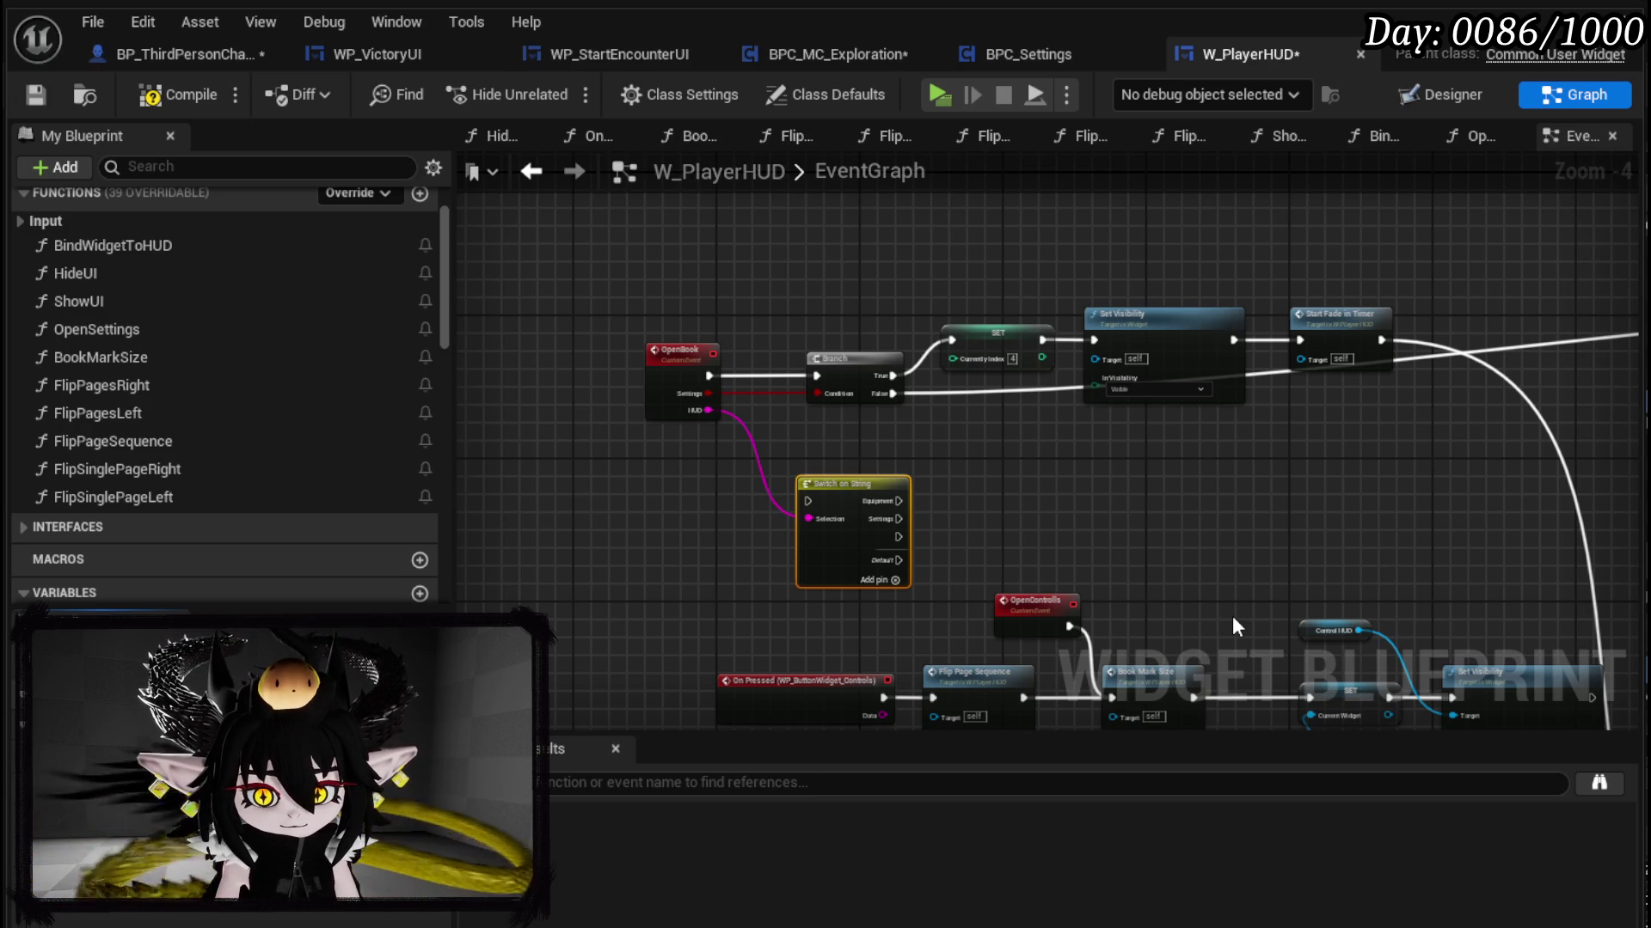
{"action": "left_click", "coordinate": [821, 327]}
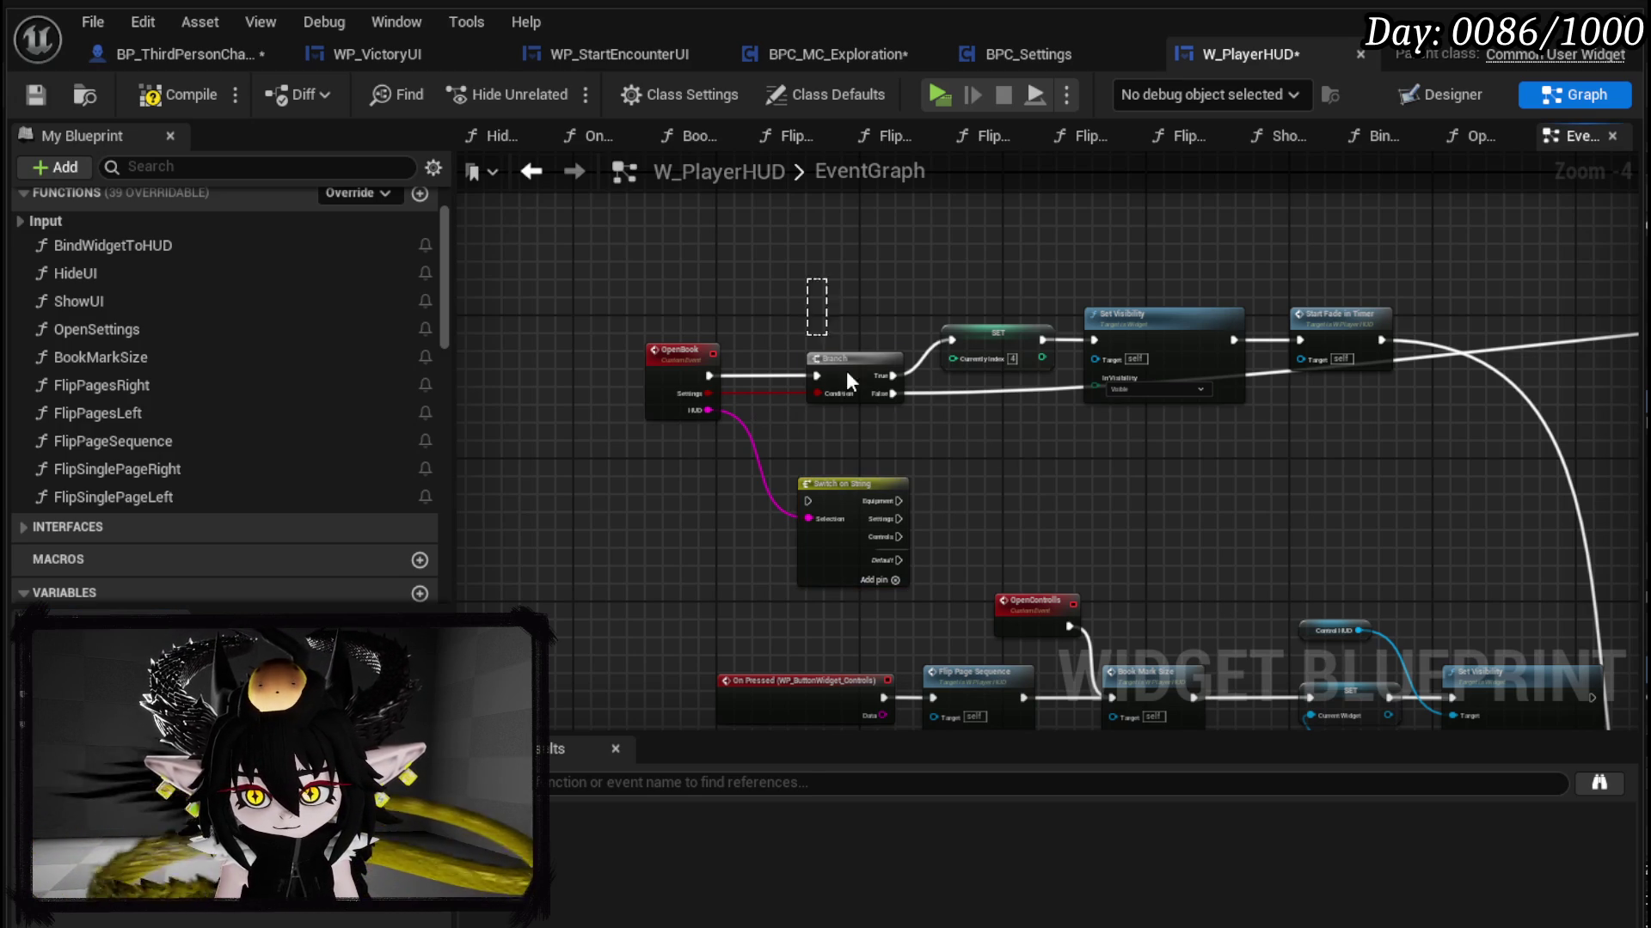
{"action": "left_click", "coordinate": [858, 478]}
{"action": "scroll", "coordinate": [860, 465], "scroll_direction": "up", "scroll_amount": 4}
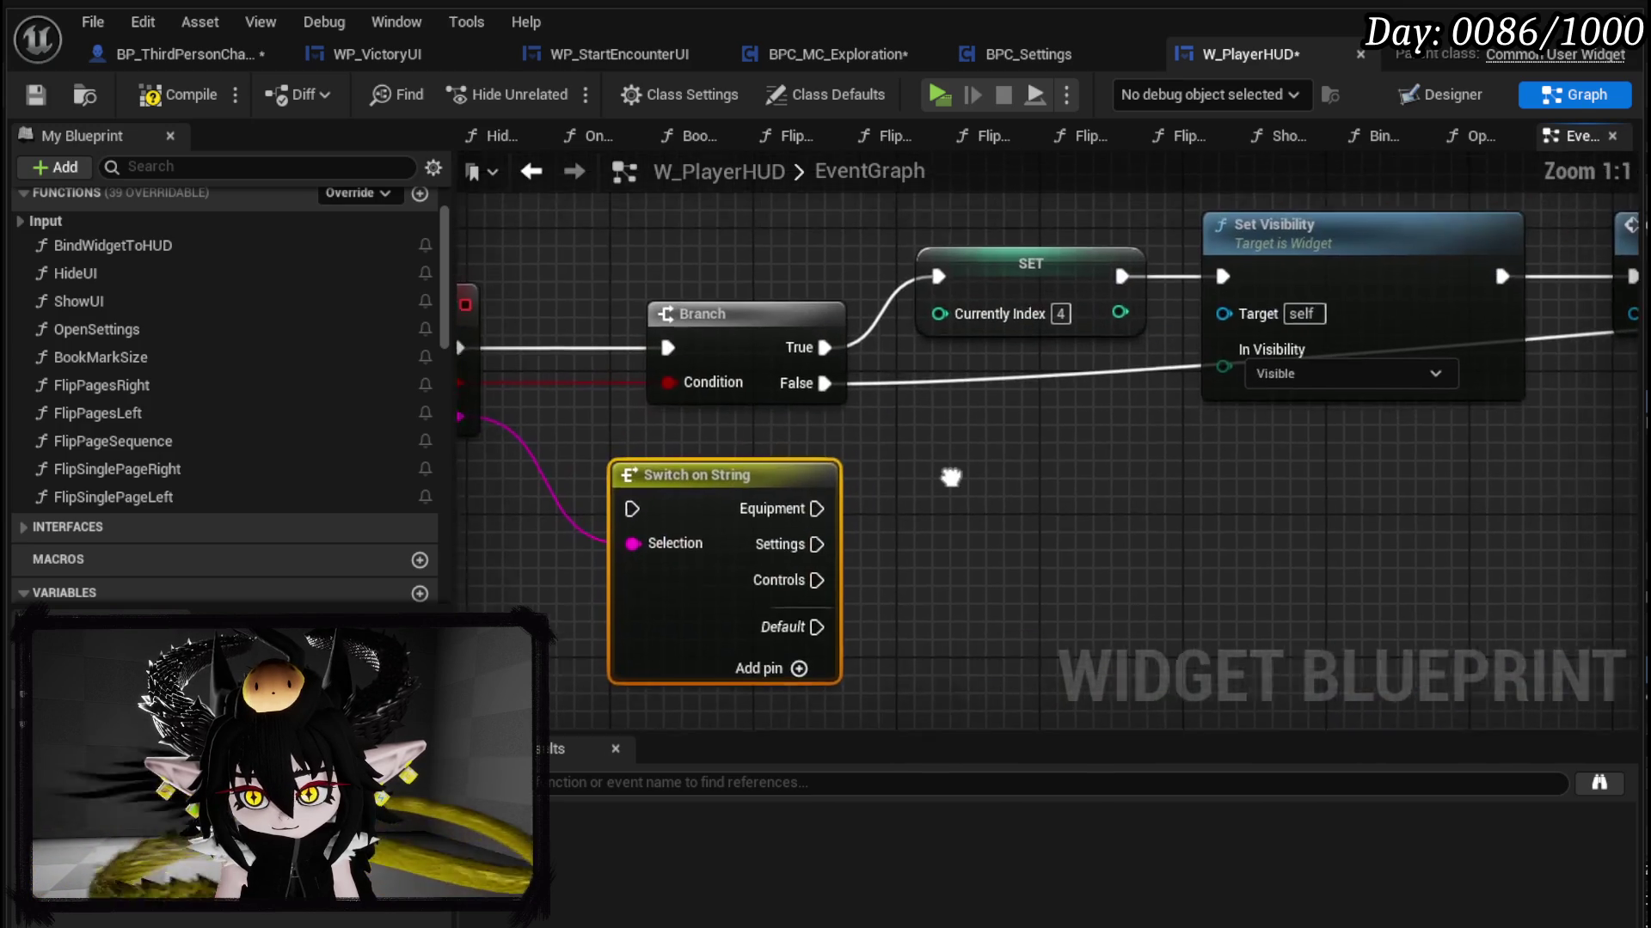
Step: Wire the Settings case to SET, Equipment to Set Visibility, and Controls to Flip Page Sequence
{"action": "left_click_drag", "start_coordinate": [784, 555], "coordinate": [908, 289]}
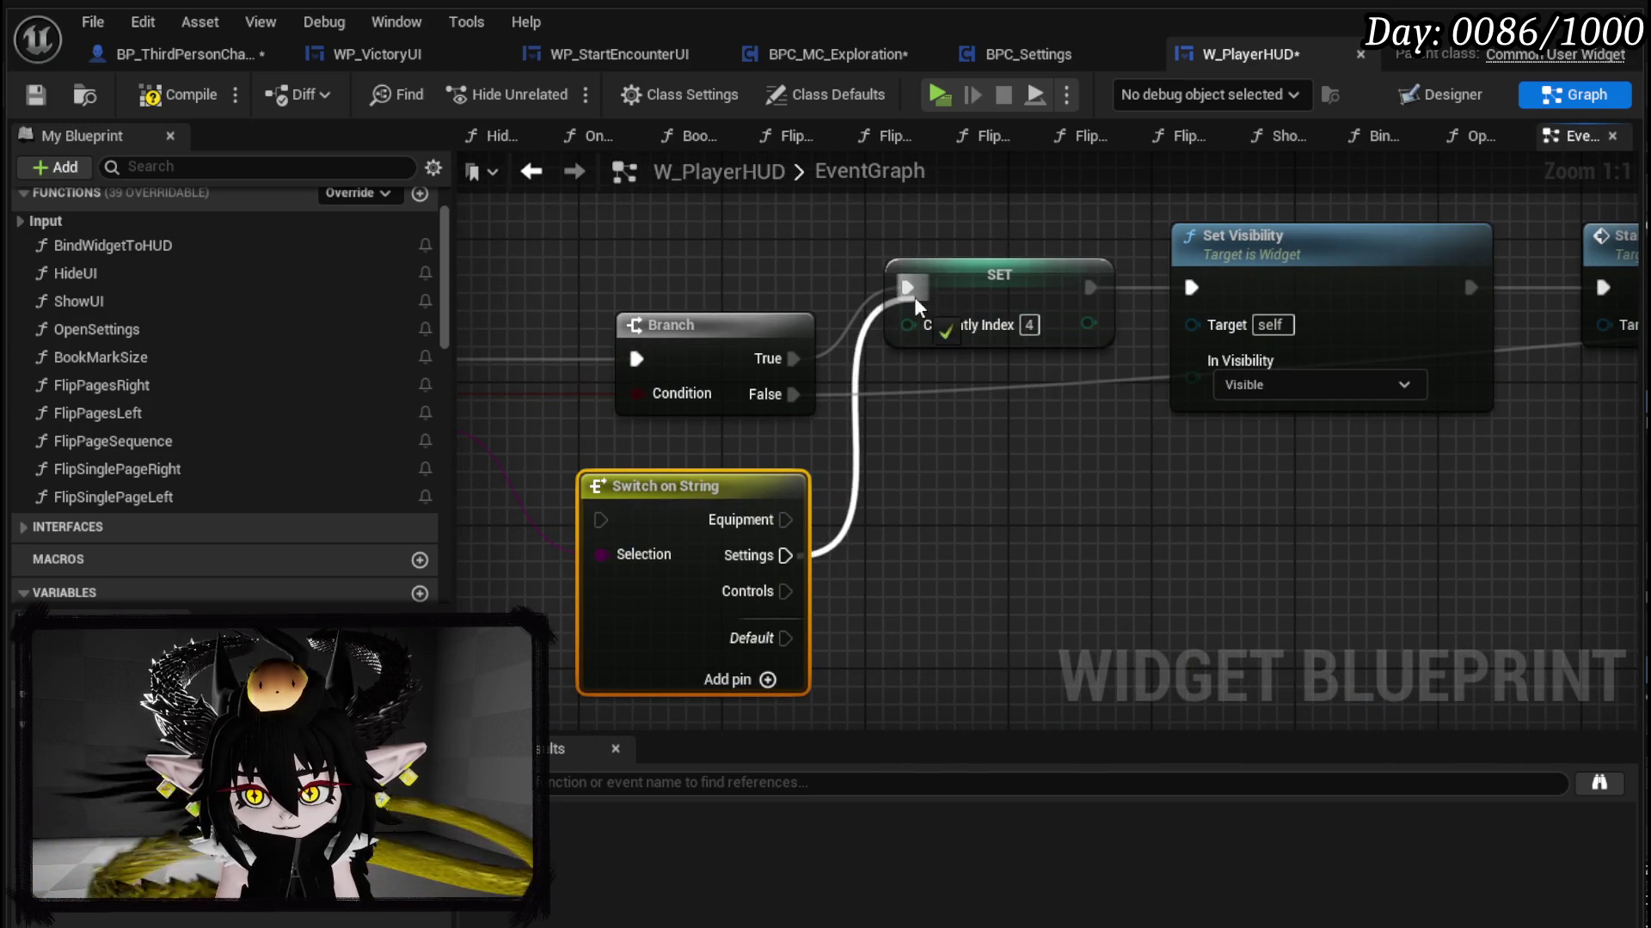
{"action": "left_click_drag", "start_coordinate": [909, 462], "coordinate": [810, 450]}
{"action": "scroll", "coordinate": [809, 451], "scroll_direction": "down", "scroll_amount": 4}
{"action": "left_click_drag", "start_coordinate": [750, 498], "coordinate": [629, 477]}
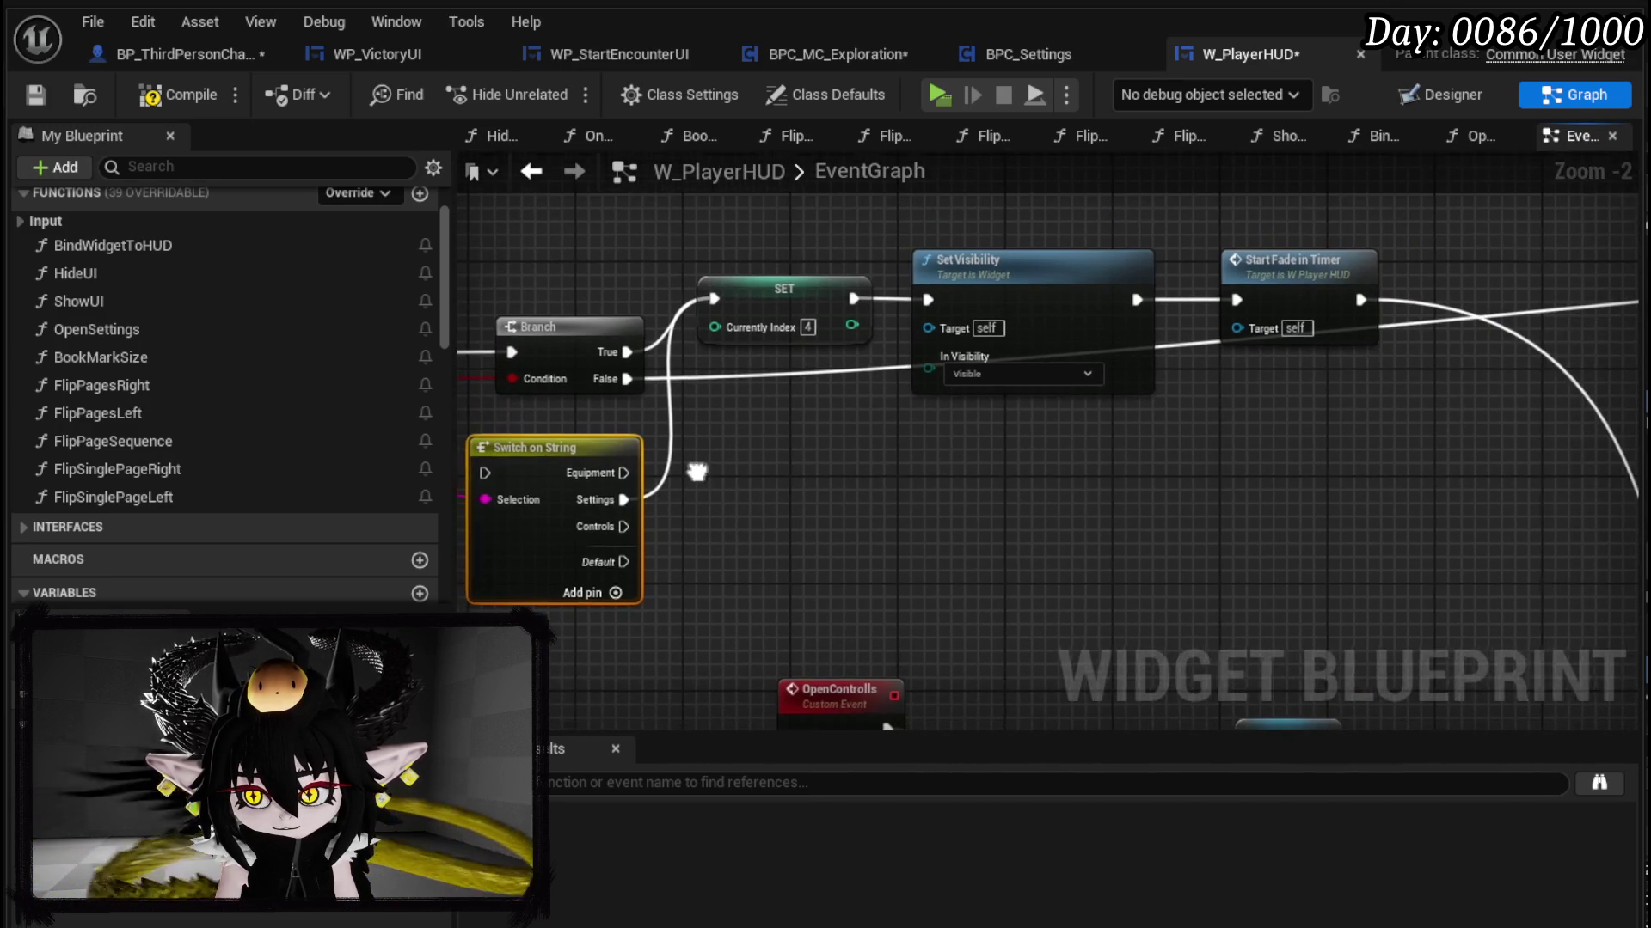
{"action": "scroll", "coordinate": [630, 477], "scroll_direction": "up", "scroll_amount": 2}
{"action": "mouse_move", "coordinate": [601, 343]}
{"action": "left_mouse_down"}
{"action": "mouse_move", "coordinate": [1161, 344]}
{"action": "mouse_move", "coordinate": [1112, 291]}
{"action": "left_mouse_up"}
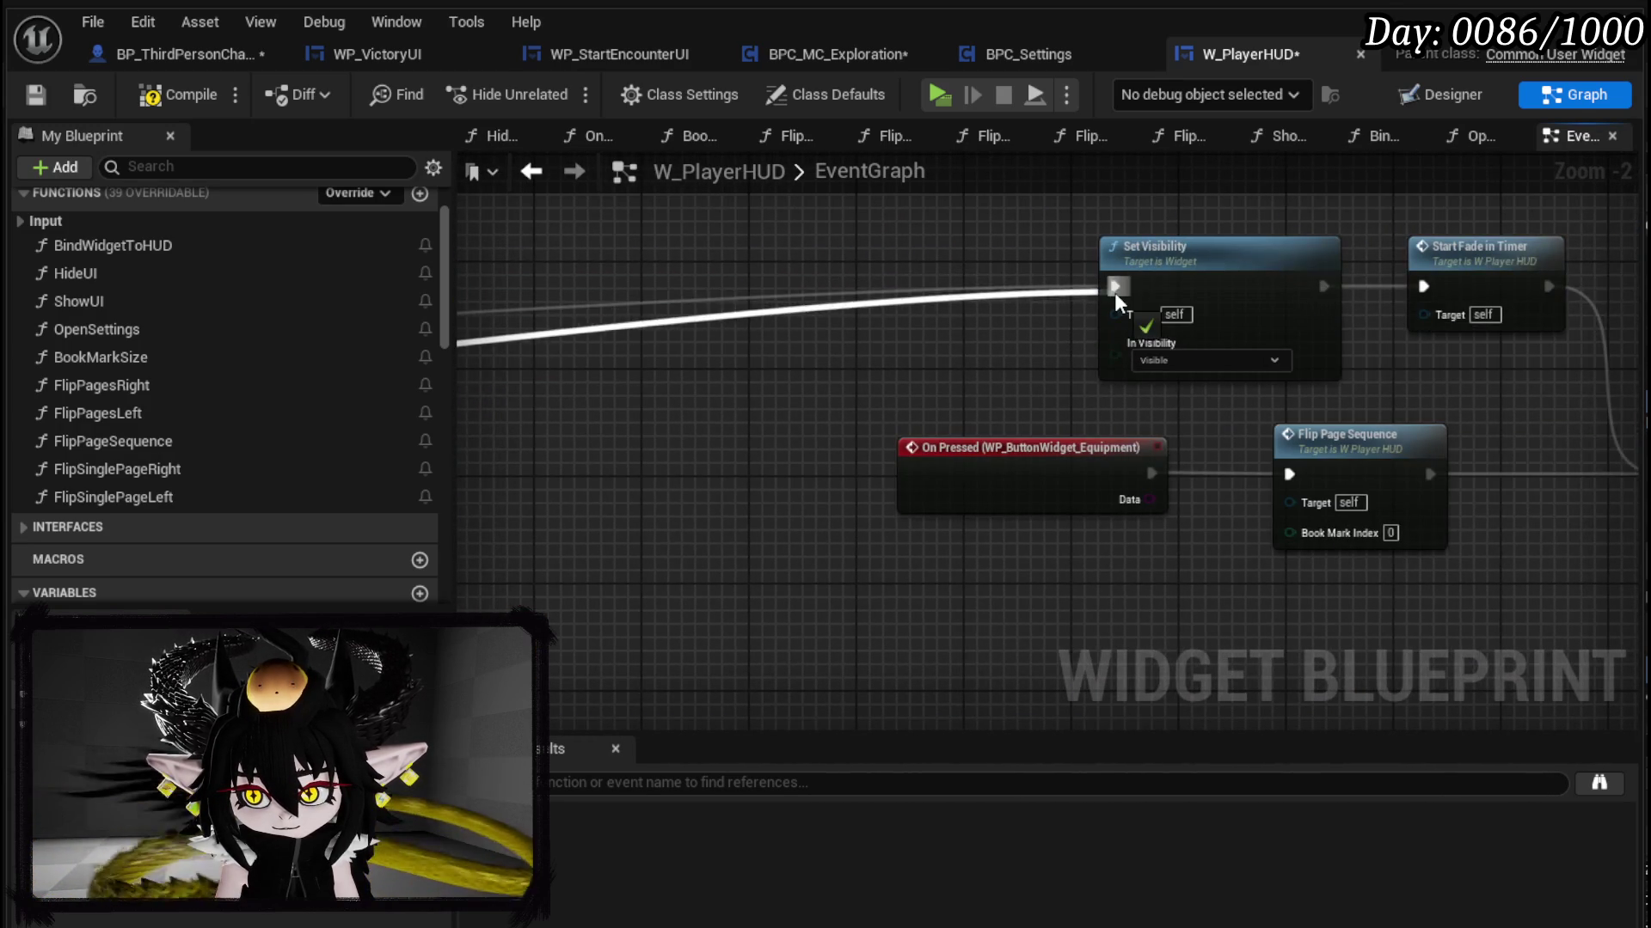
{"action": "left_click_drag", "start_coordinate": [847, 357], "coordinate": [464, 305]}
{"action": "left_click_drag", "start_coordinate": [550, 361], "coordinate": [812, 289]}
{"action": "mouse_move", "coordinate": [741, 344]}
{"action": "left_mouse_down"}
{"action": "mouse_move", "coordinate": [682, 430]}
{"action": "mouse_move", "coordinate": [810, 656]}
{"action": "left_mouse_up"}
Step: Delete the Branch and connect OpenBook's execution output to the Switch on String instead
{"action": "left_click", "coordinate": [954, 512]}
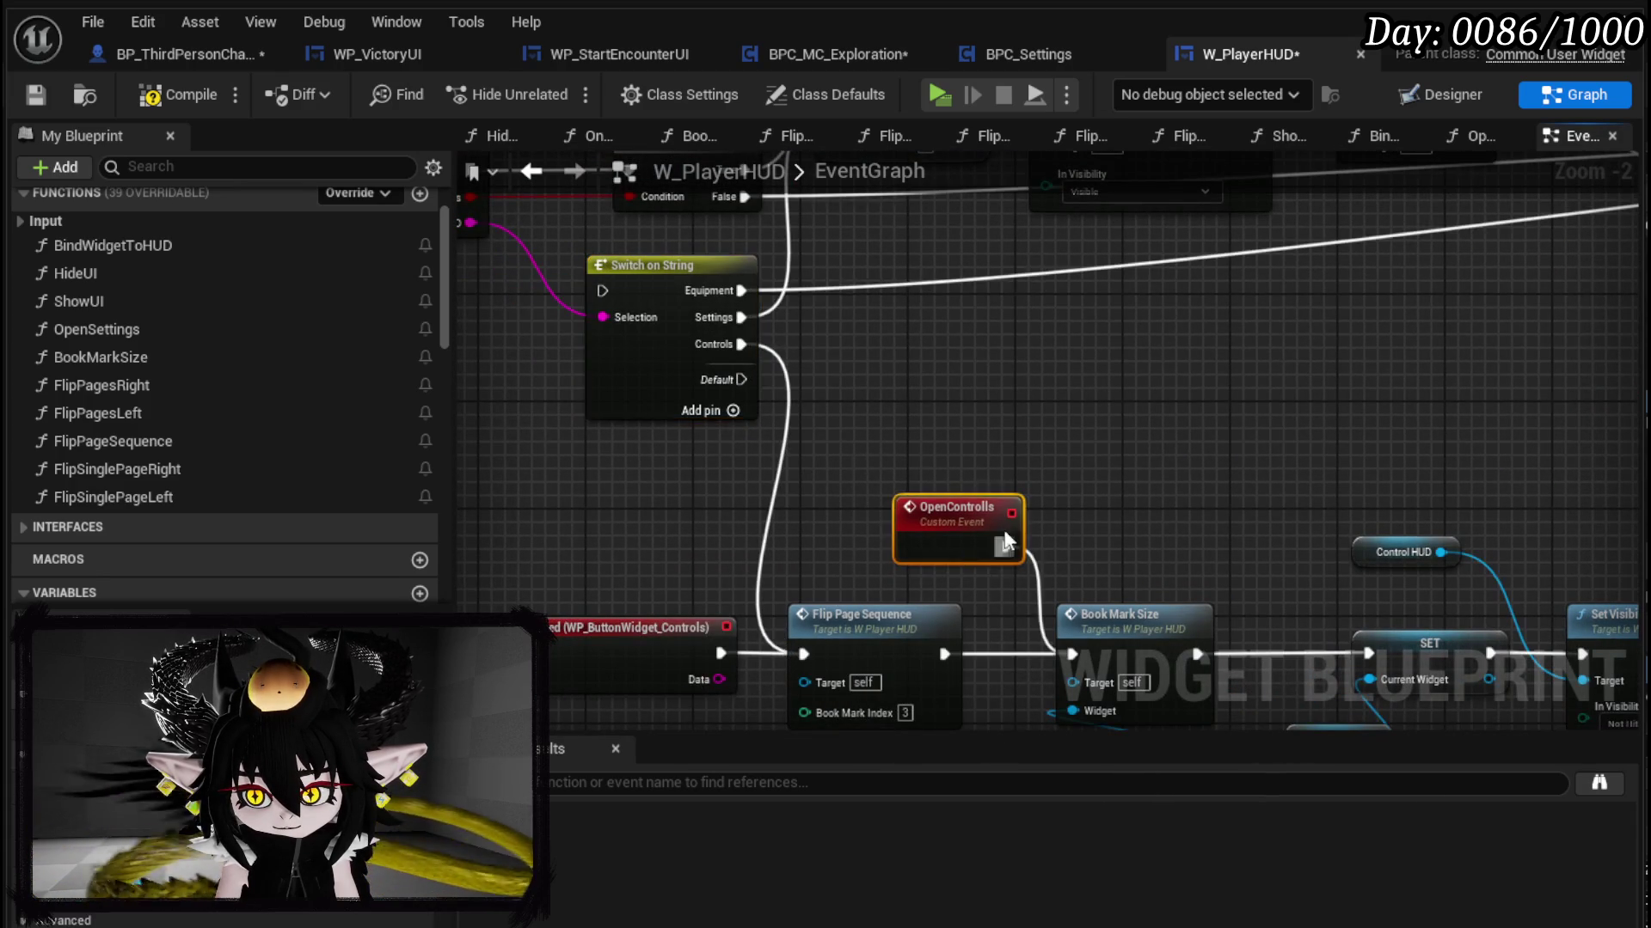
{"action": "left_click_drag", "start_coordinate": [899, 412], "coordinate": [966, 572]}
{"action": "left_click_drag", "start_coordinate": [508, 263], "coordinate": [676, 349]}
{"action": "left_click", "coordinate": [894, 392]}
{"action": "key", "text": "Delete"}
{"action": "left_click_drag", "start_coordinate": [929, 504], "coordinate": [889, 370]}
{"action": "left_click_drag", "start_coordinate": [711, 418], "coordinate": [801, 404]}
{"action": "left_click_drag", "start_coordinate": [660, 385], "coordinate": [631, 385]}
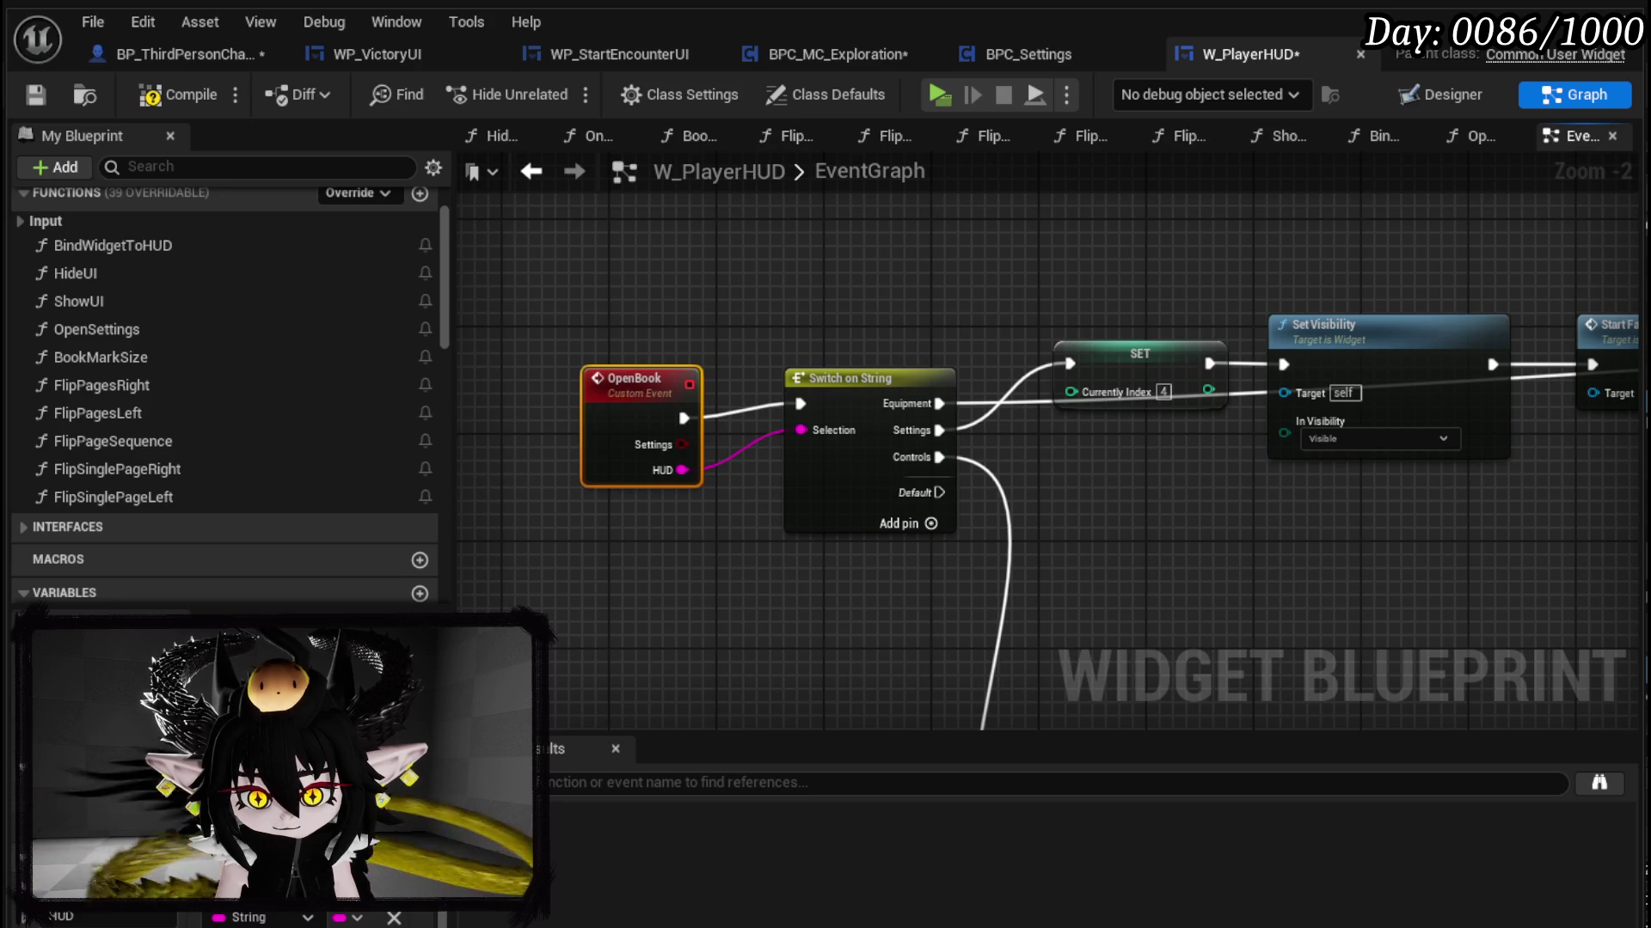
Step: Remove OpenBook's Settings input, then compile and save W_PlayerHUD
{"action": "left_click", "coordinate": [394, 917]}
{"action": "left_click", "coordinate": [780, 678]}
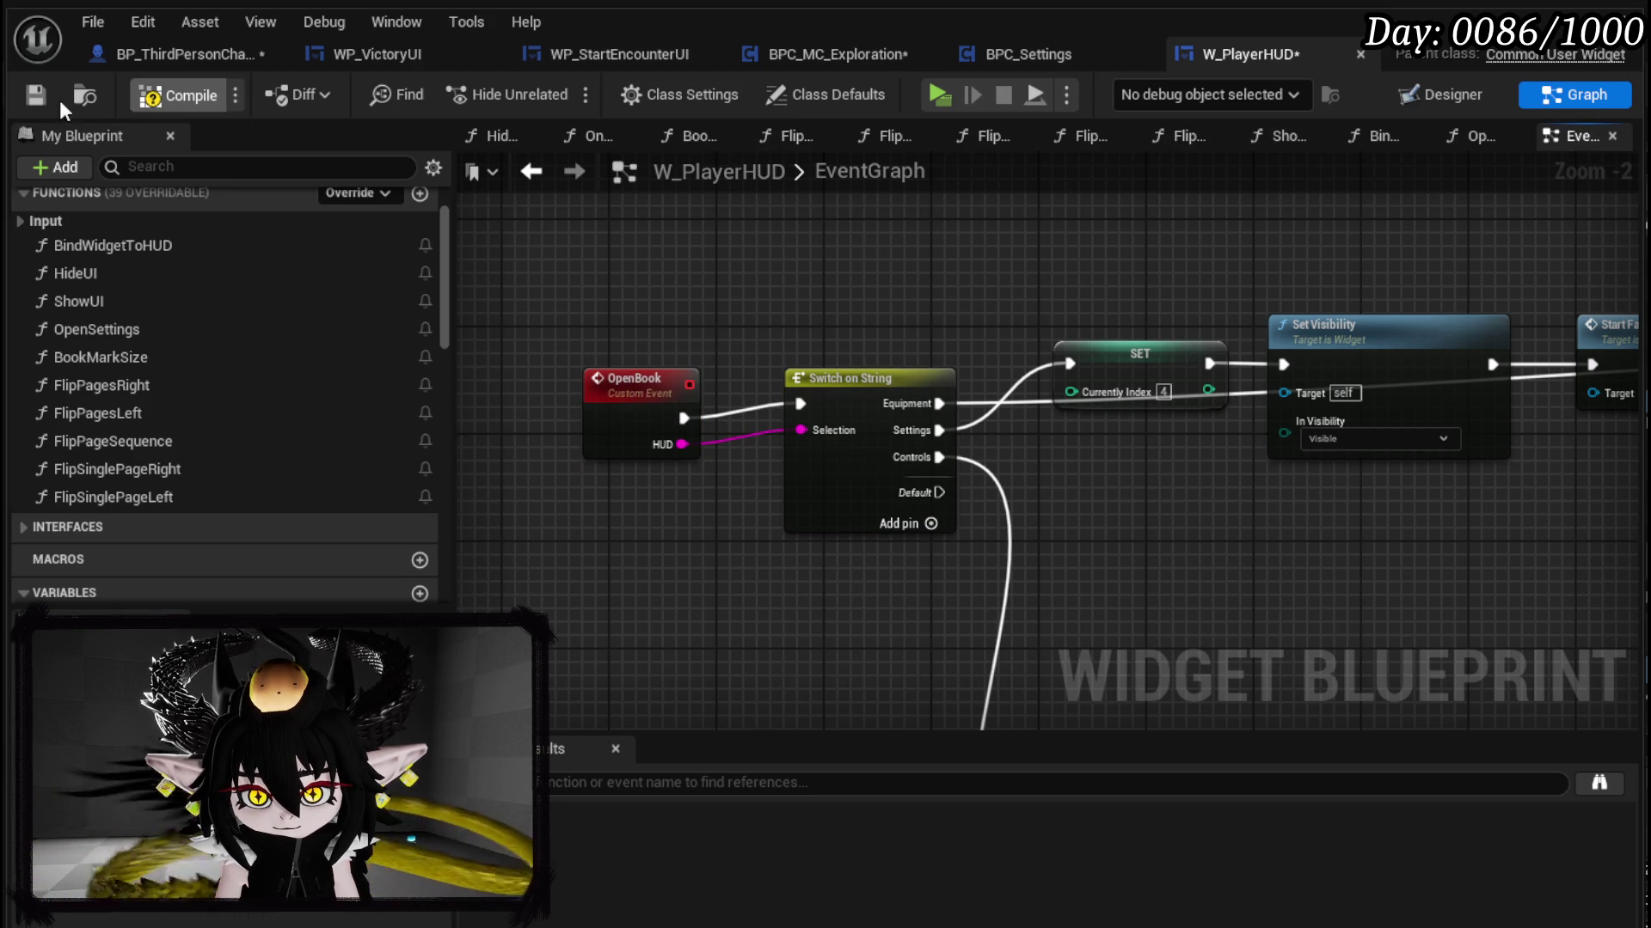
{"action": "left_click", "coordinate": [33, 96]}
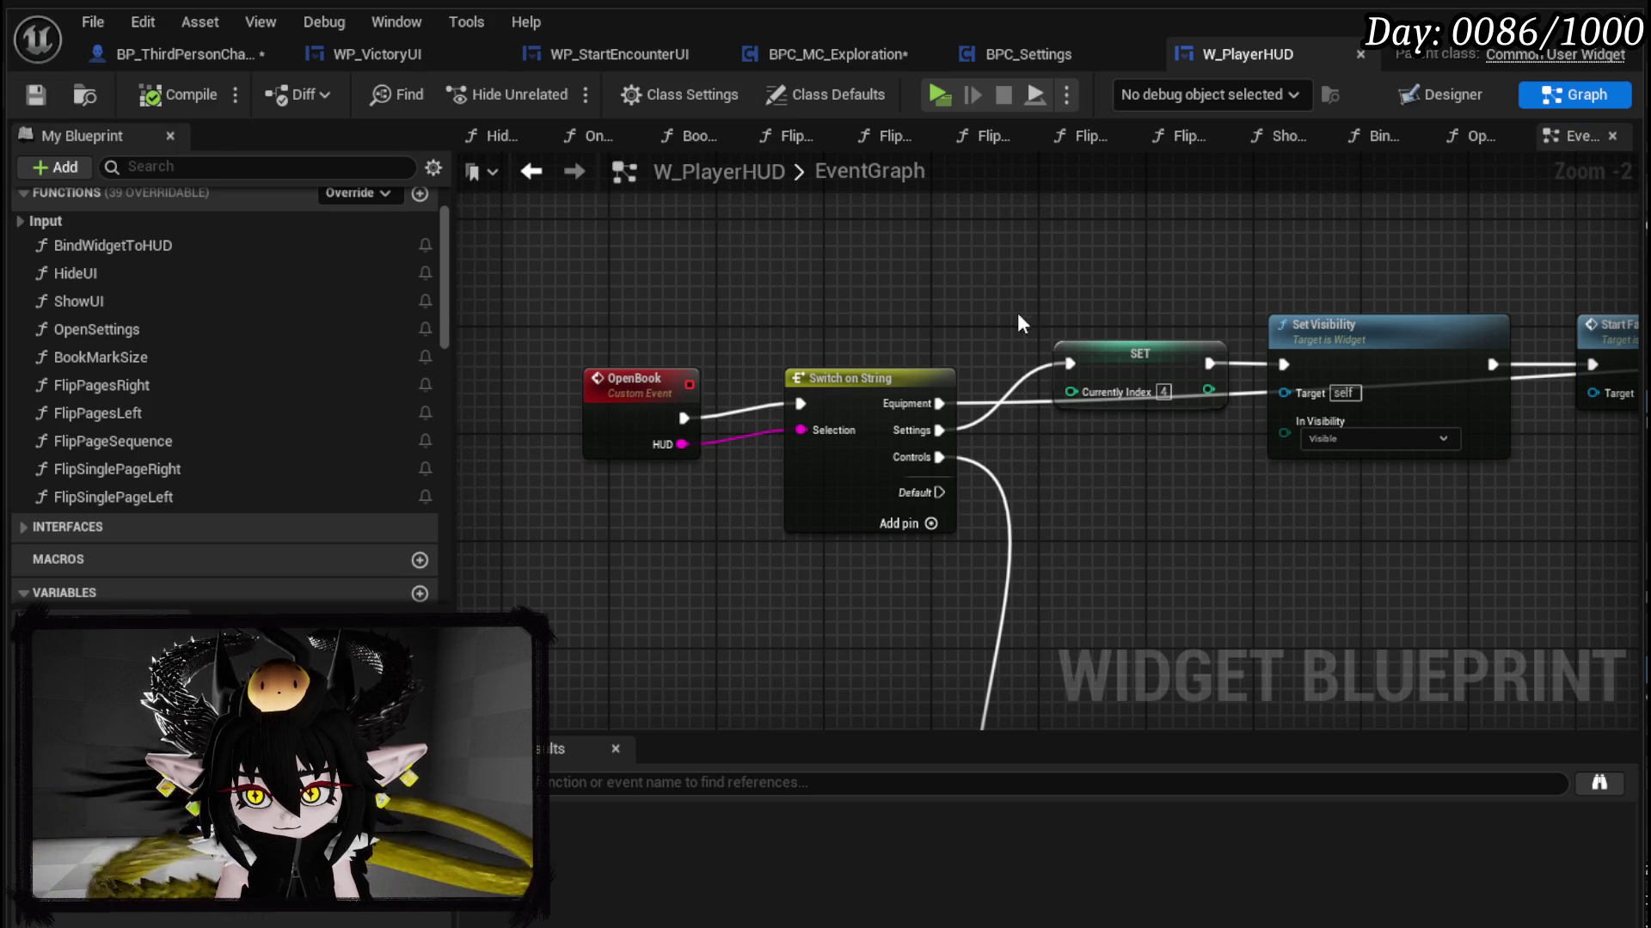
{"action": "left_click", "coordinate": [846, 53]}
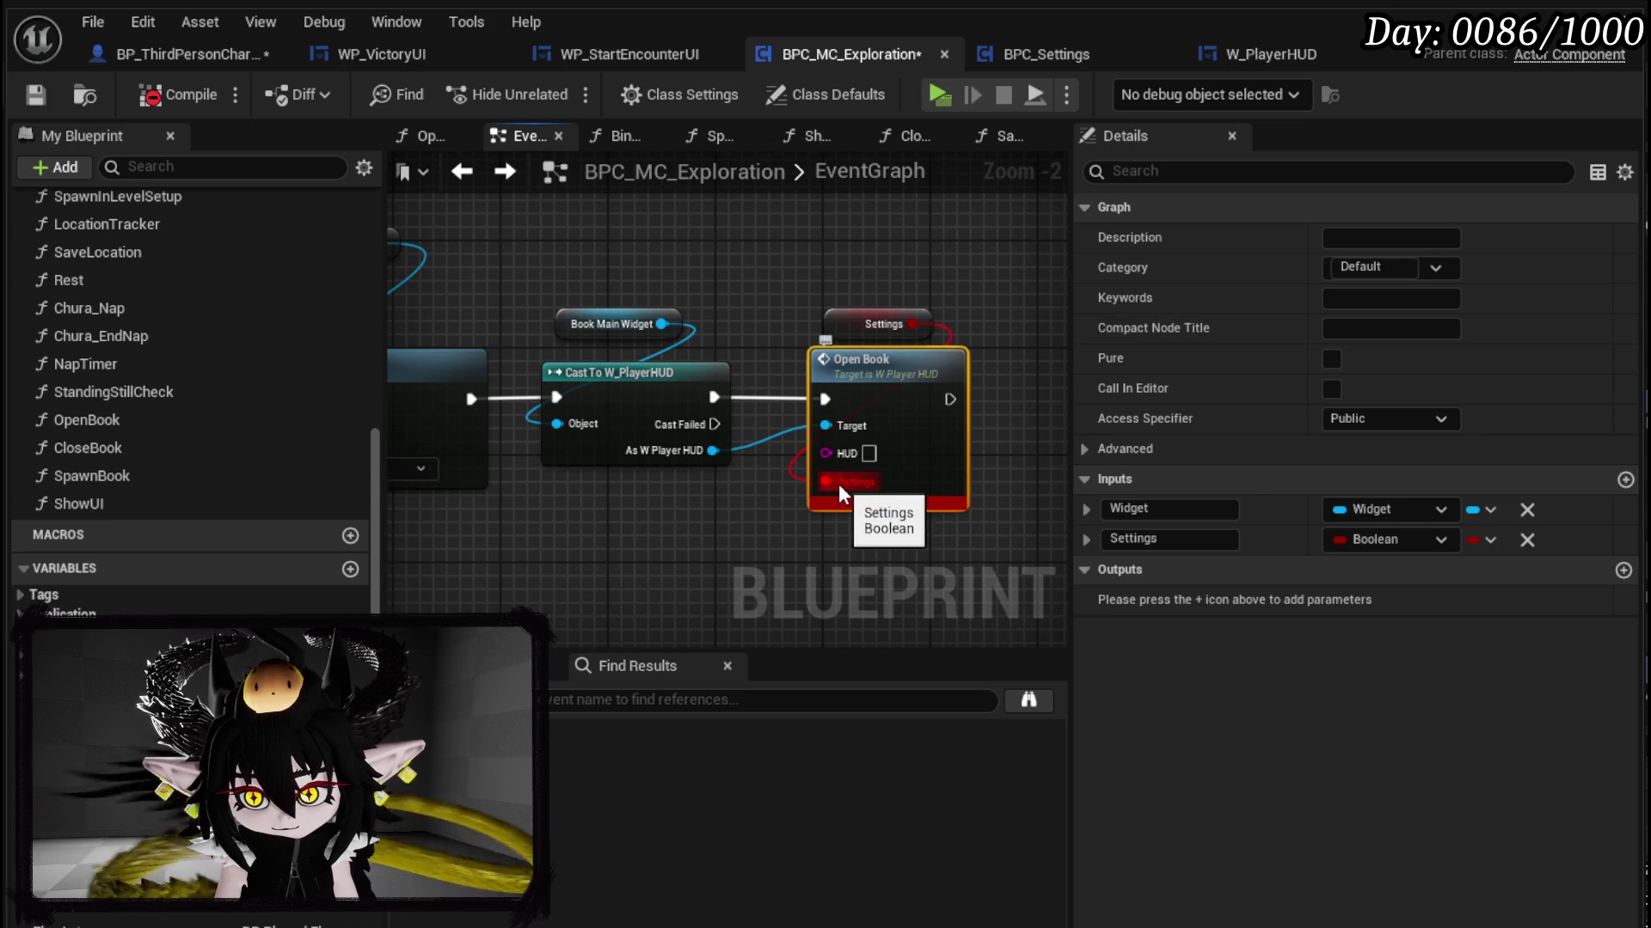
Step: Break the Settings link, promote the HUD pin to a variable, and delete the Settings getter
{"action": "left_click", "coordinate": [838, 482], "text": "alt"}
{"action": "right_click", "coordinate": [834, 457]}
{"action": "left_click", "coordinate": [877, 526]}
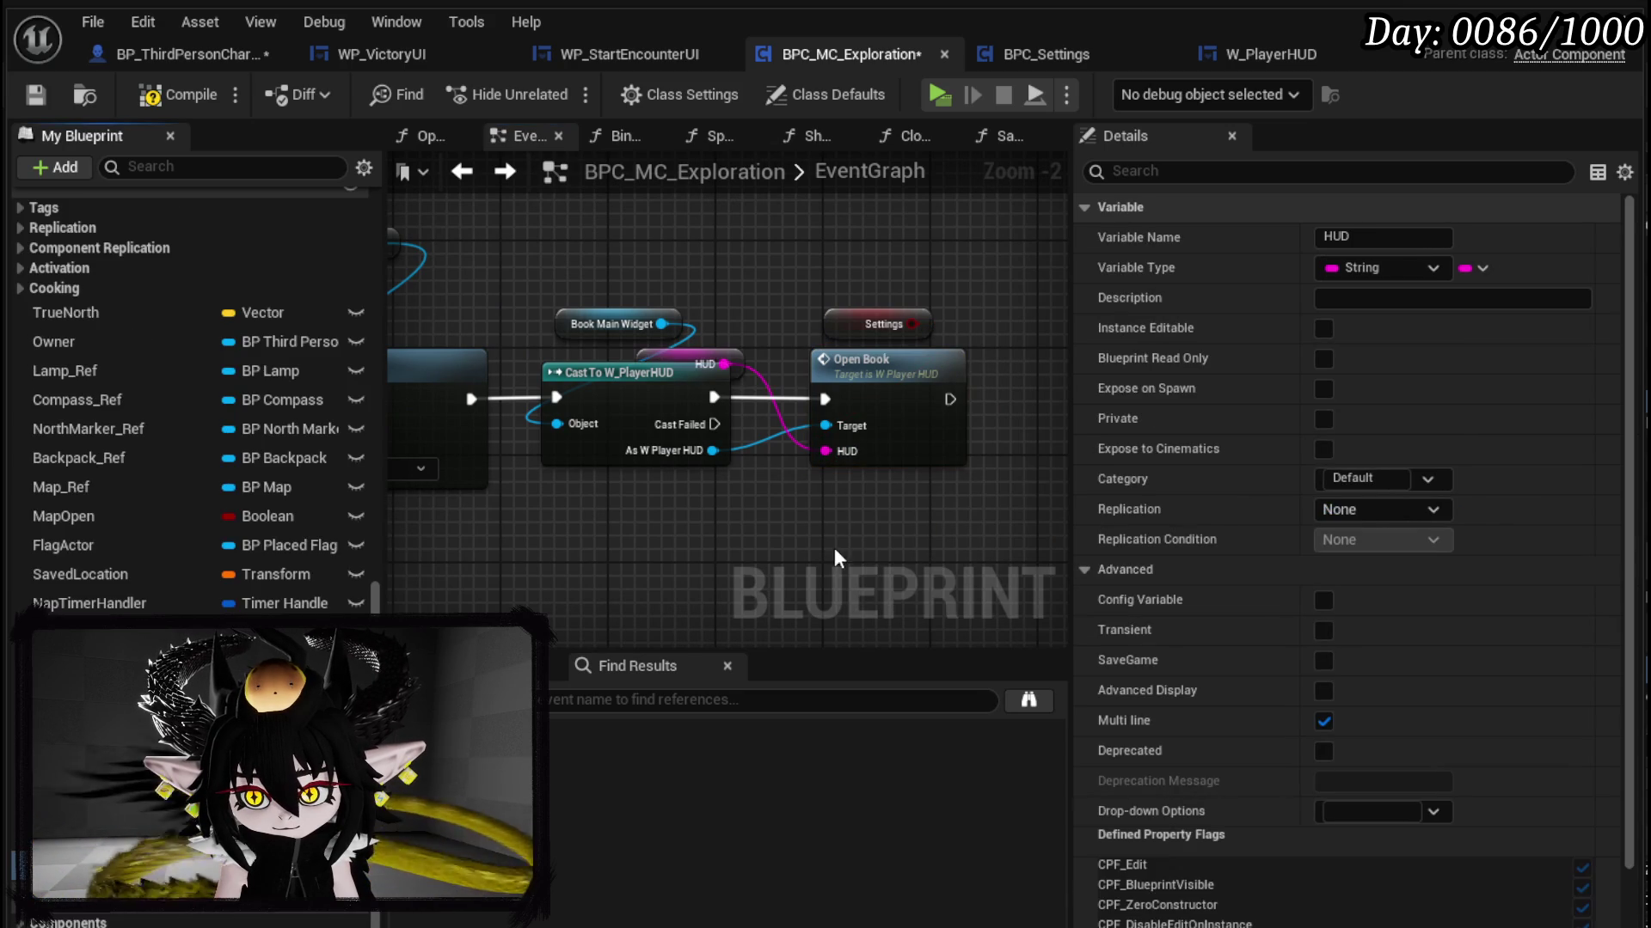
{"action": "mouse_move", "coordinate": [749, 344]}
{"action": "left_mouse_down"}
{"action": "mouse_move", "coordinate": [746, 411]}
{"action": "mouse_move", "coordinate": [778, 297]}
{"action": "left_mouse_up"}
{"action": "left_click", "coordinate": [885, 389]}
{"action": "key", "text": "Delete"}
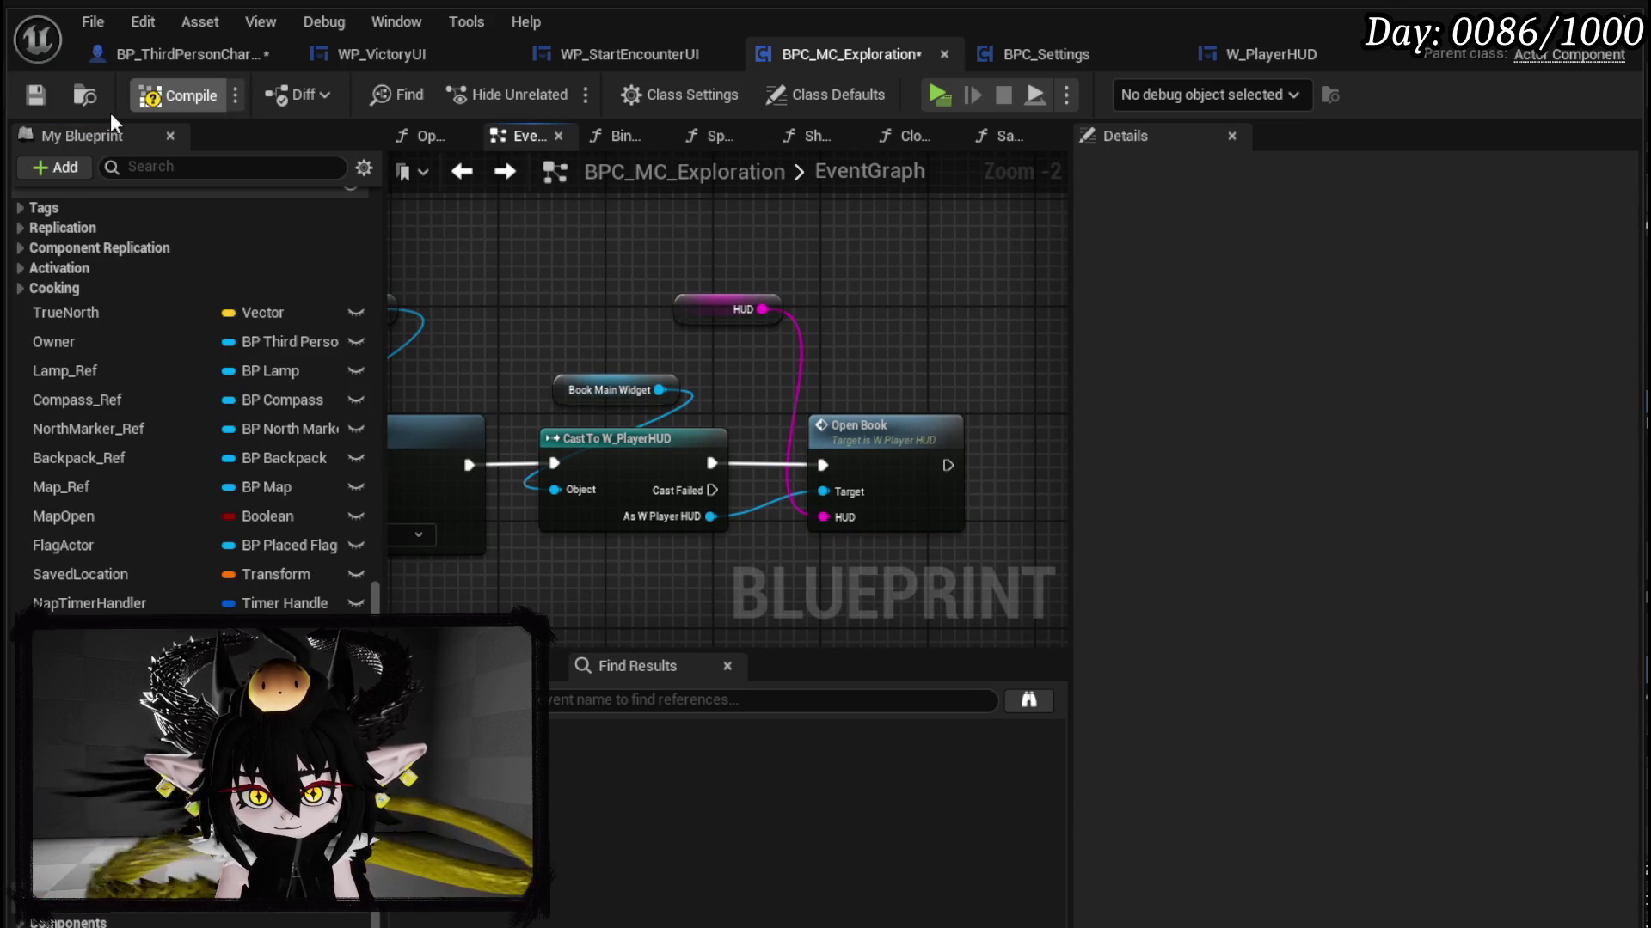
{"action": "left_click", "coordinate": [36, 98]}
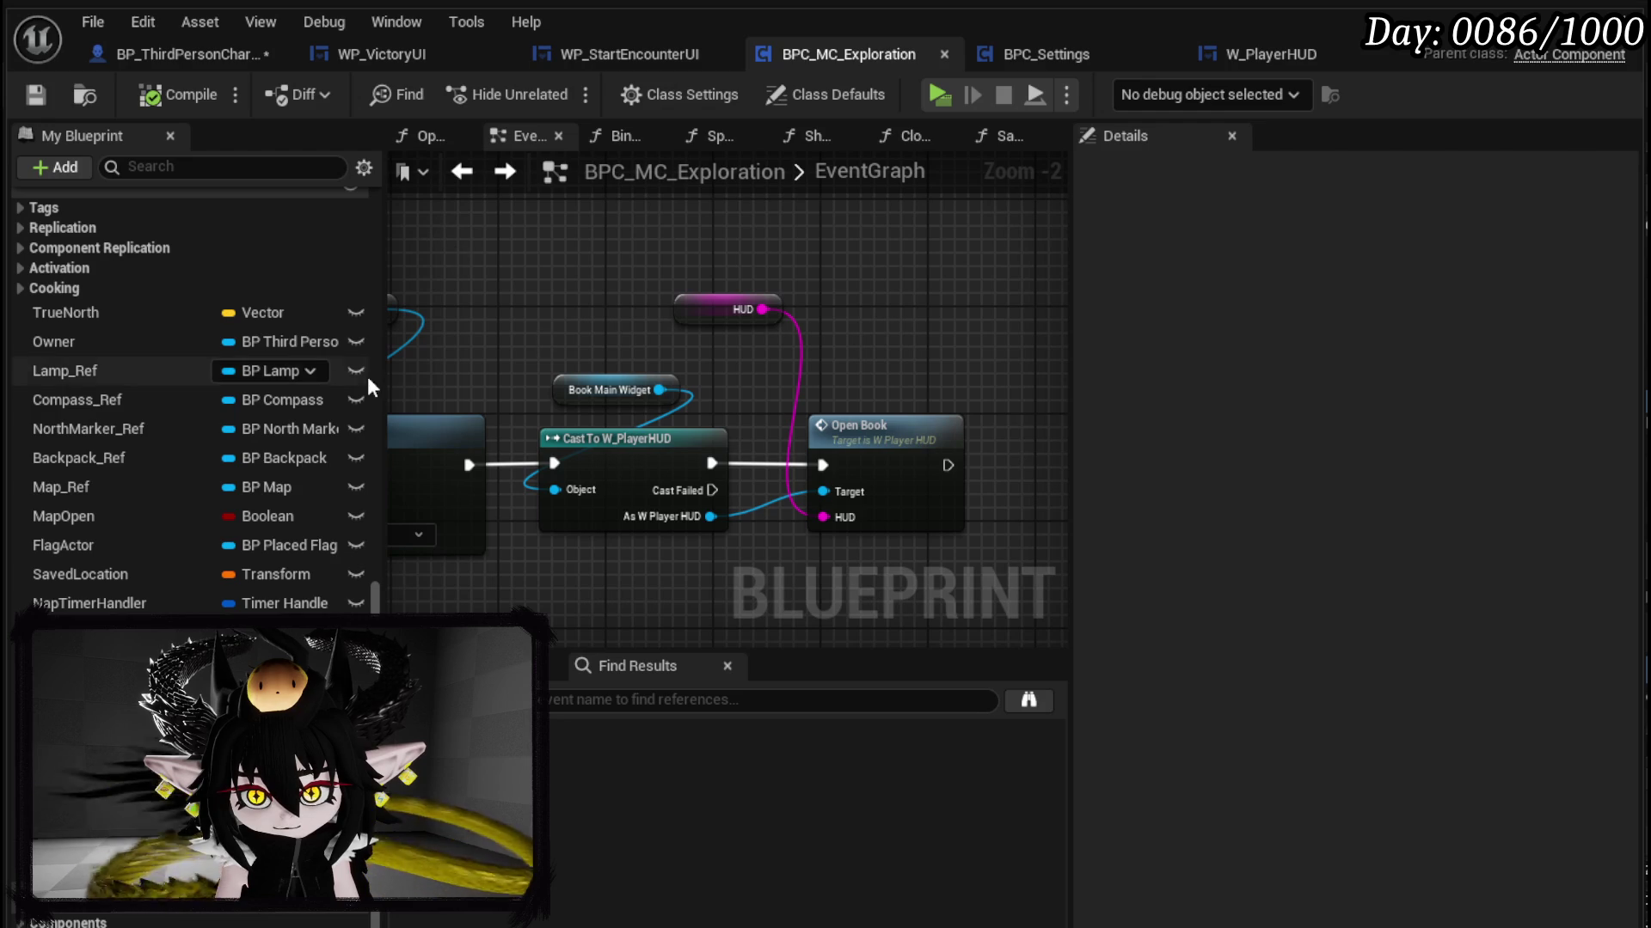
Step: In the OpenBook function, insert SET HUD between the Branch False path and Set Visibility
{"action": "scroll", "coordinate": [107, 354], "scroll_direction": "up", "scroll_amount": 3}
{"action": "double_click", "coordinate": [108, 356]}
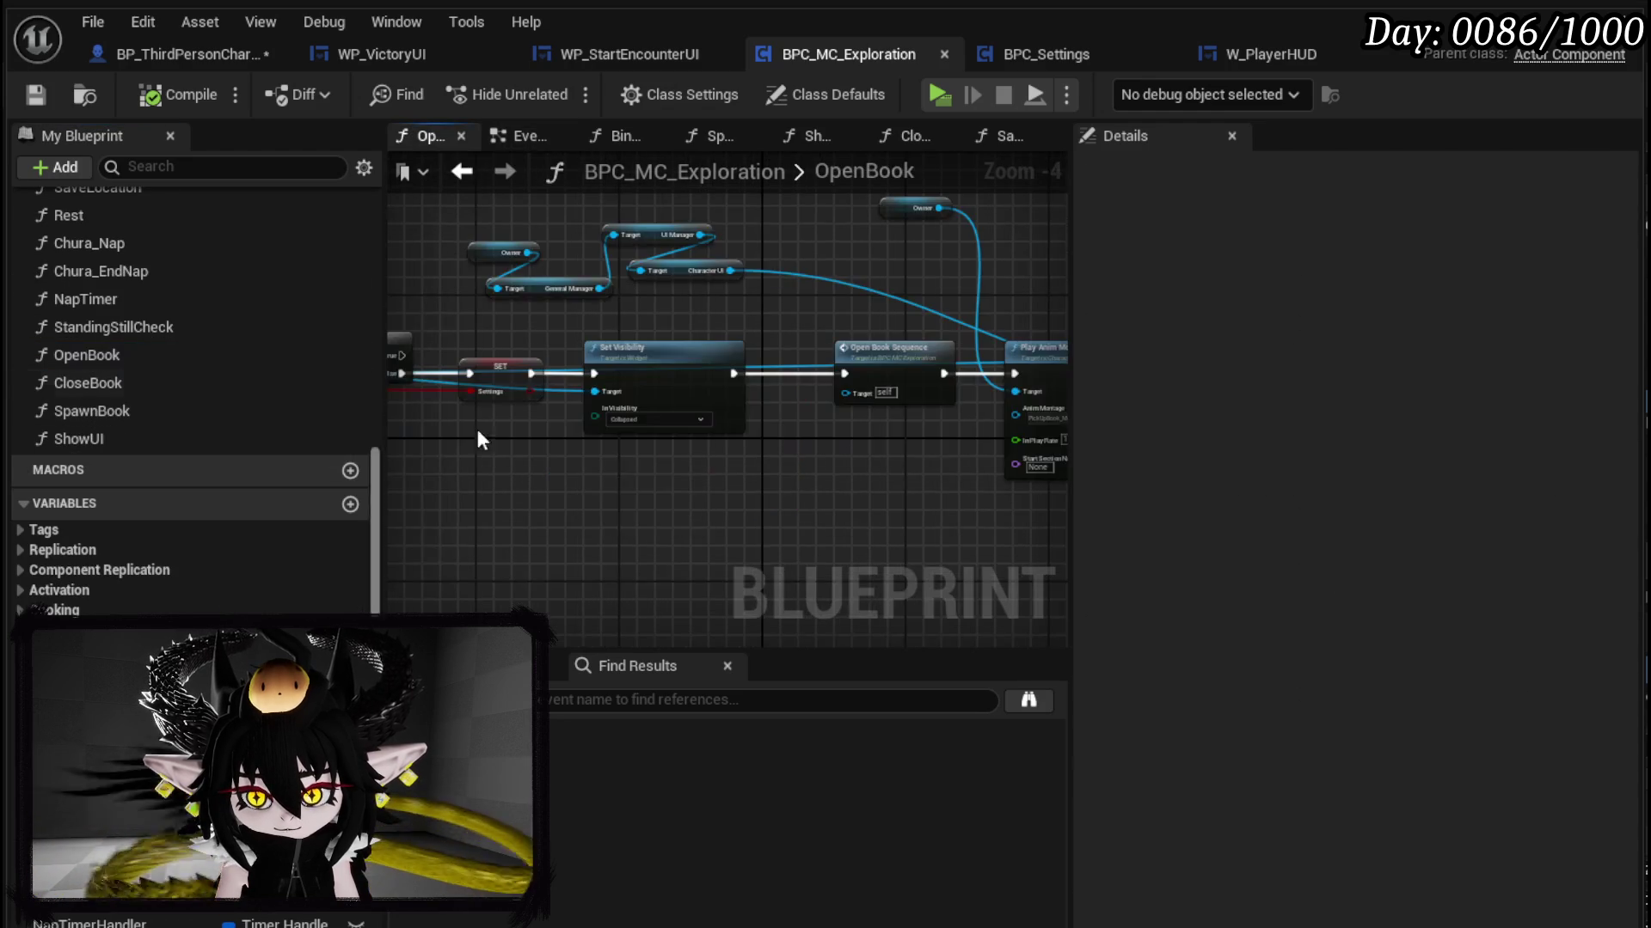
{"action": "scroll", "coordinate": [623, 459], "scroll_direction": "up", "scroll_amount": 2}
{"action": "left_click_drag", "start_coordinate": [622, 459], "coordinate": [734, 459]}
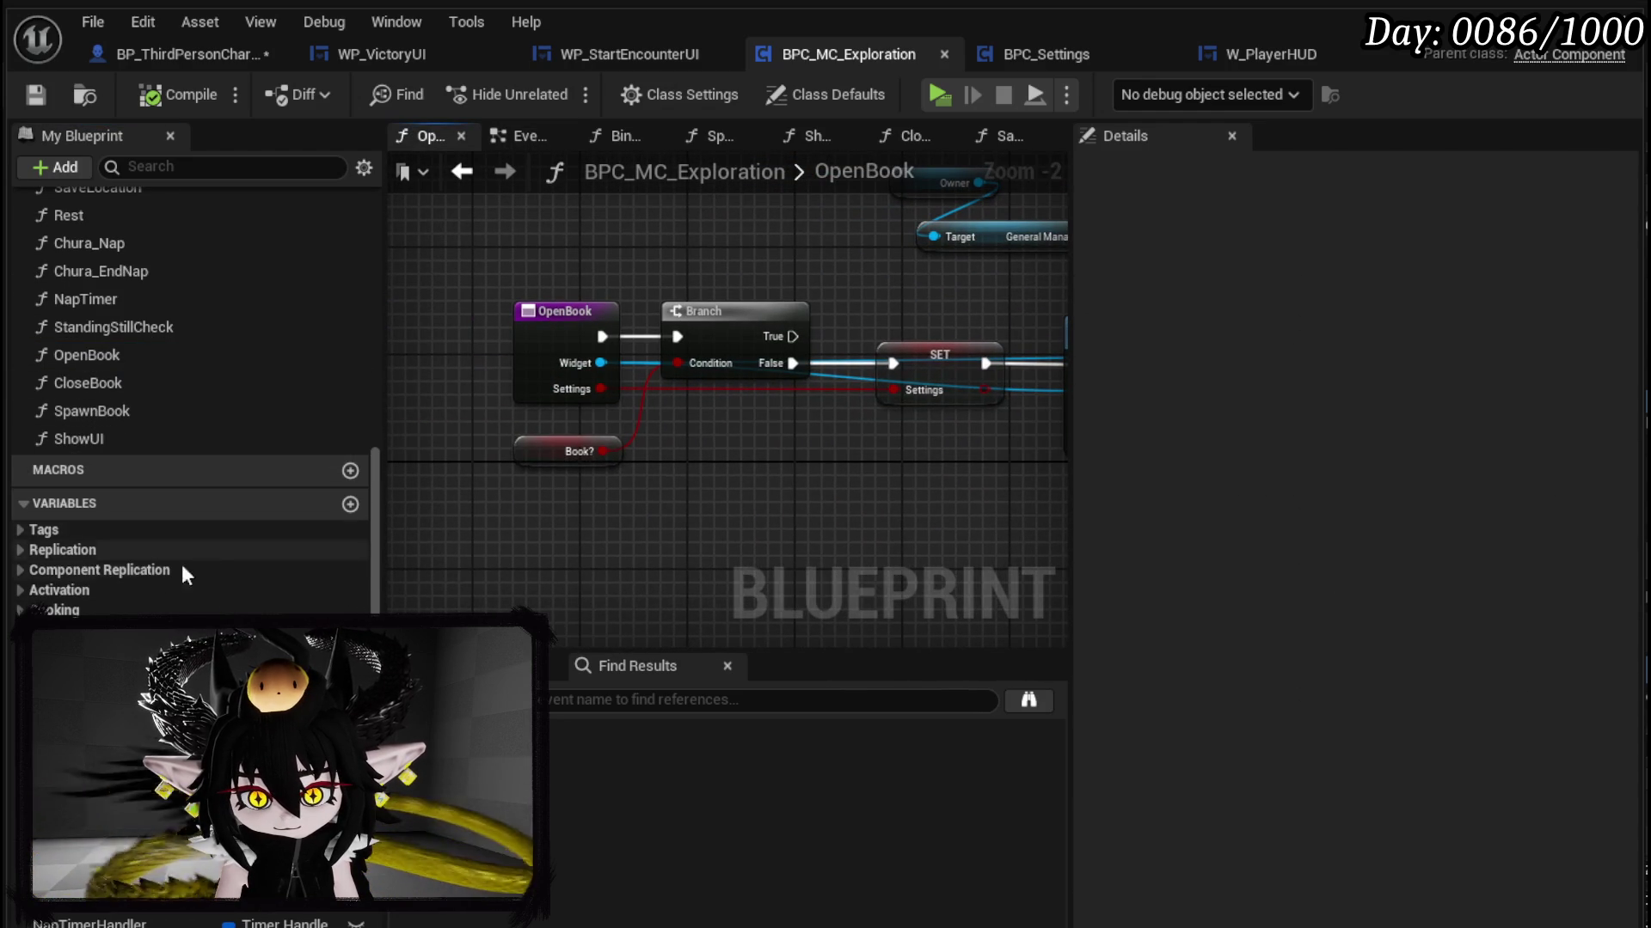
{"action": "scroll", "coordinate": [190, 386], "scroll_direction": "down", "scroll_amount": 5}
{"action": "mouse_move", "coordinate": [52, 627]}
{"action": "left_mouse_down"}
{"action": "mouse_move", "coordinate": [818, 475]}
{"action": "mouse_move", "coordinate": [937, 434]}
{"action": "mouse_move", "coordinate": [794, 430]}
{"action": "mouse_move", "coordinate": [543, 371]}
{"action": "left_mouse_up"}
{"action": "left_click", "coordinate": [870, 537]}
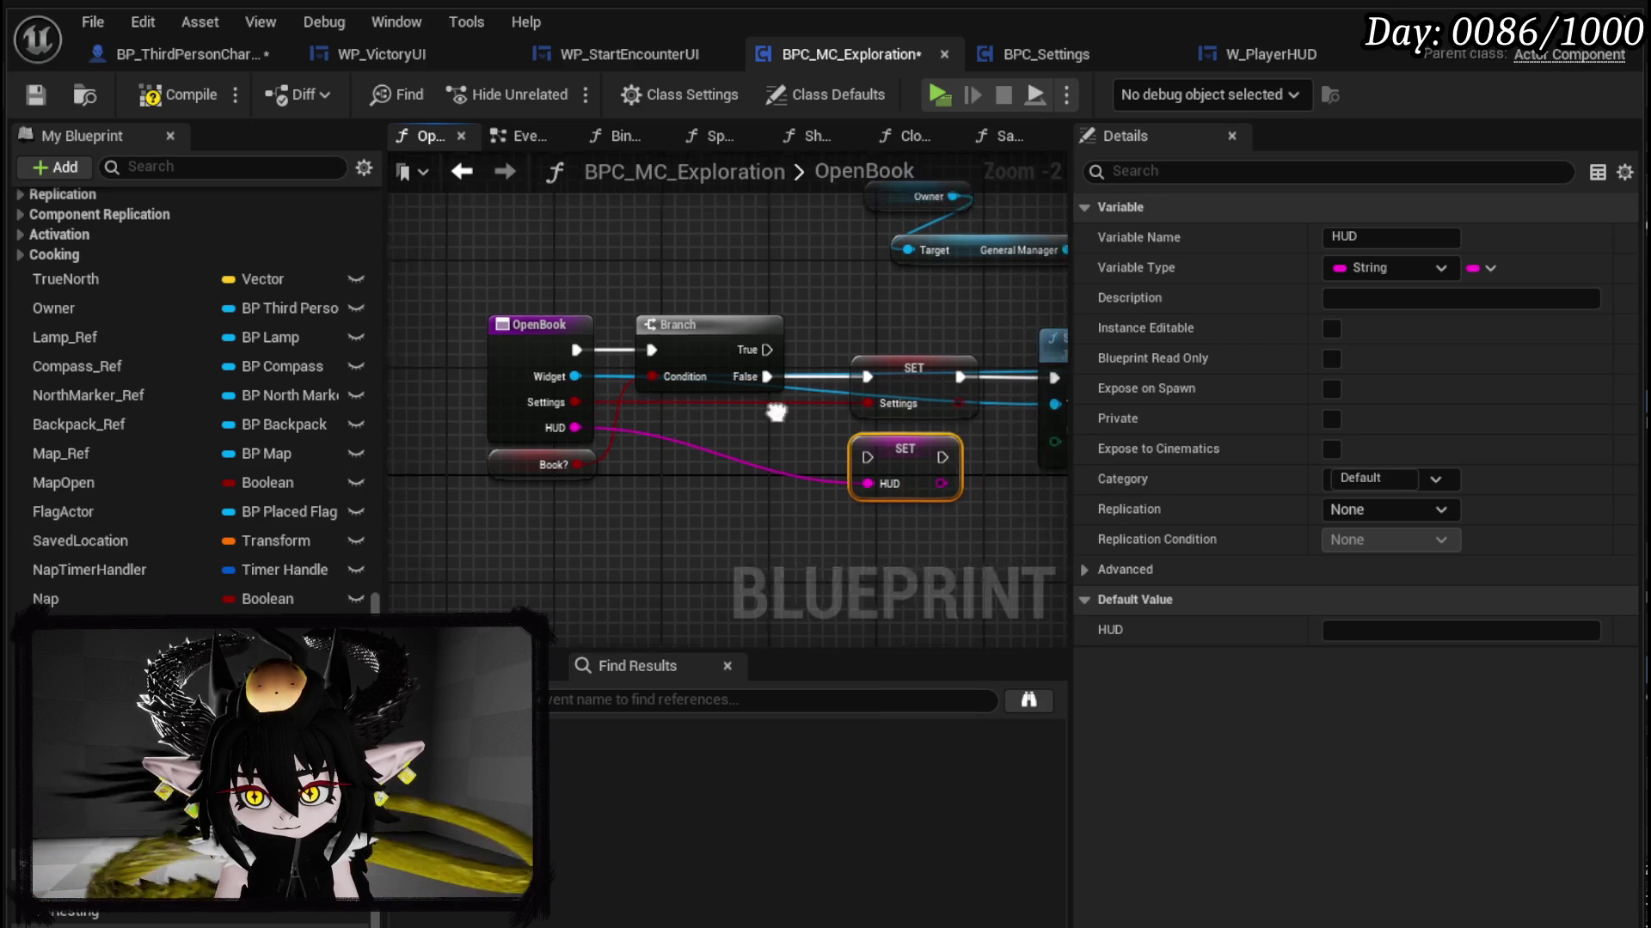
{"action": "mouse_move", "coordinate": [643, 385]}
{"action": "left_mouse_down"}
{"action": "mouse_move", "coordinate": [742, 466]}
{"action": "mouse_move", "coordinate": [912, 411]}
{"action": "mouse_move", "coordinate": [929, 386]}
{"action": "left_mouse_up"}
{"action": "left_click", "coordinate": [478, 414]}
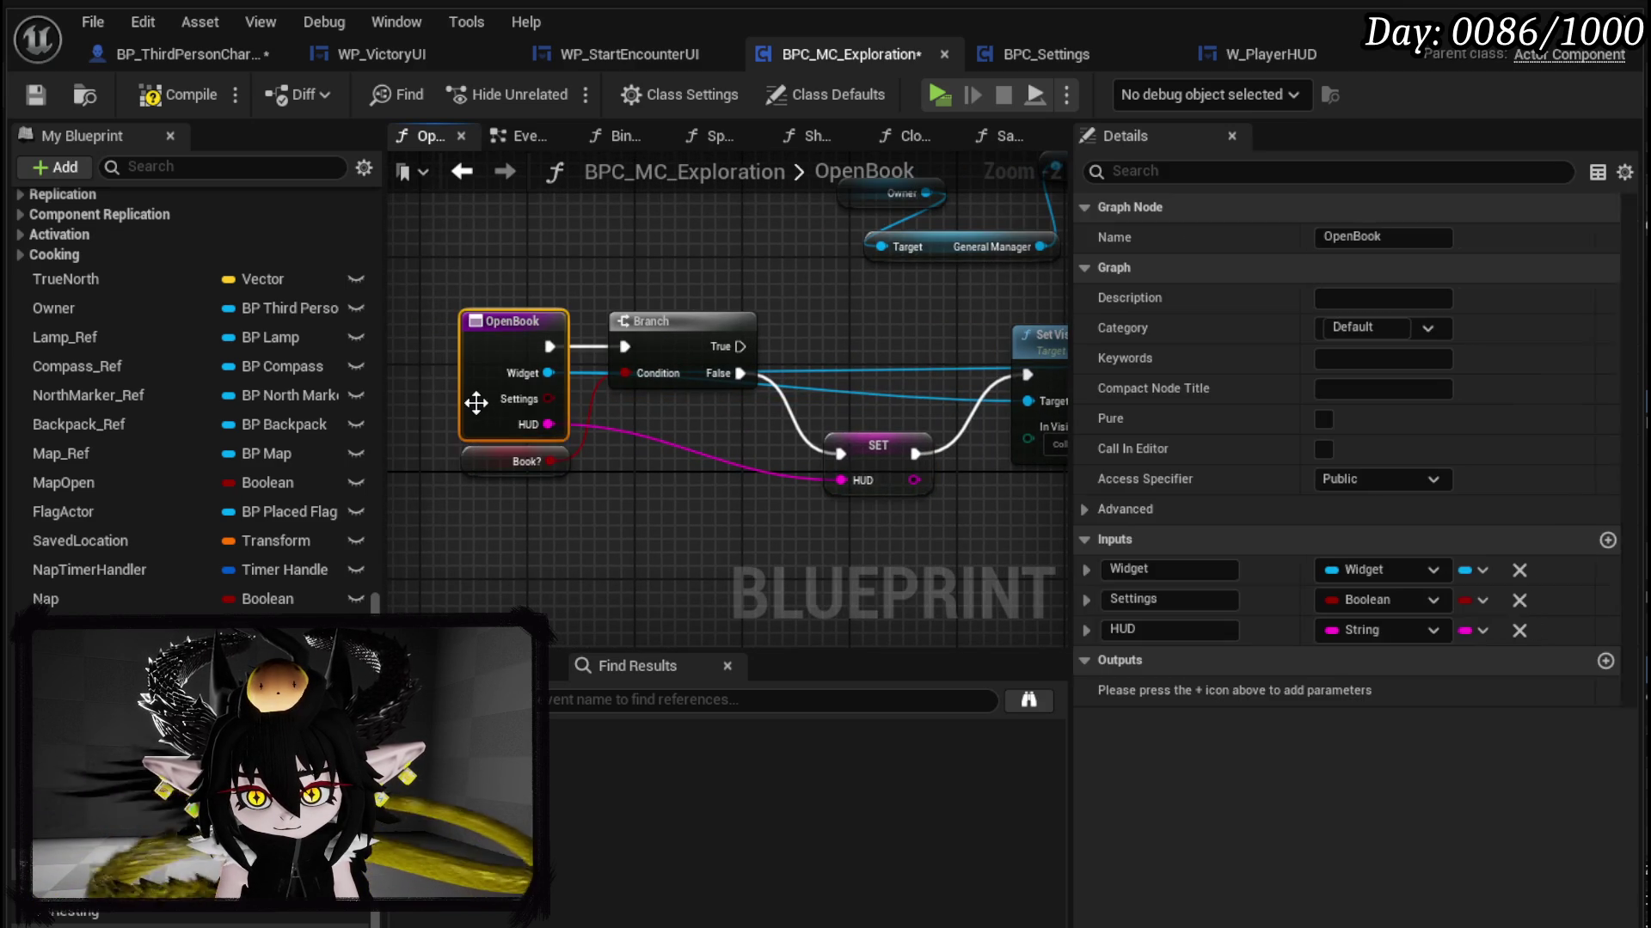
Step: Remove OpenBook's Settings input, then compile and save the component
{"action": "left_click", "coordinate": [1527, 600]}
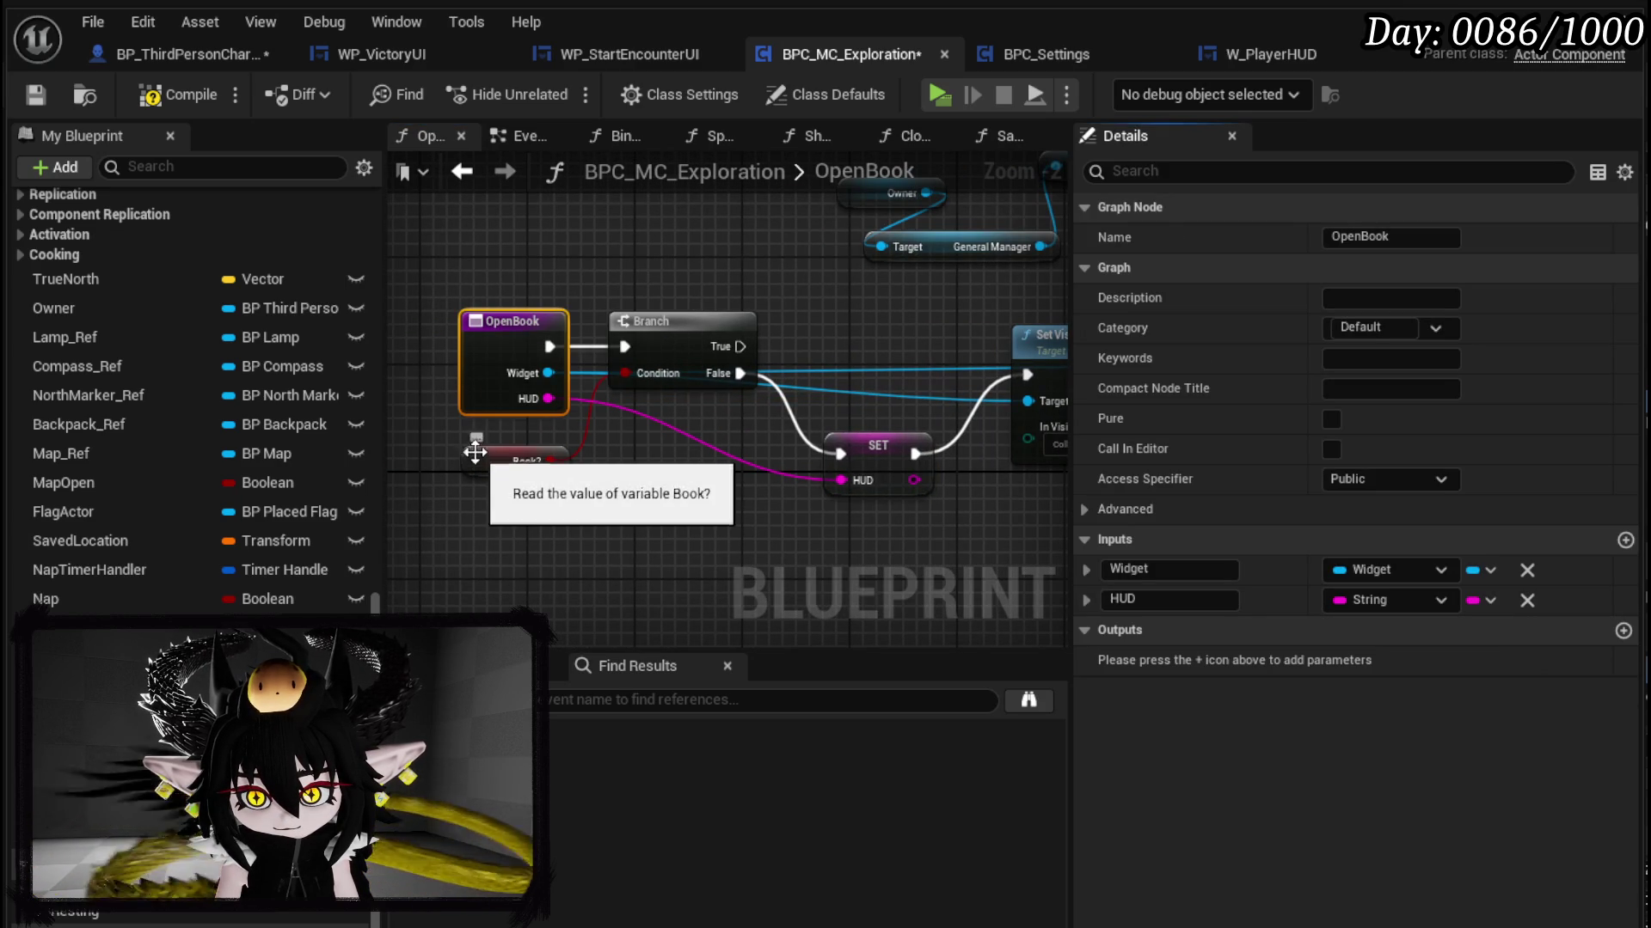
{"action": "left_click", "coordinate": [799, 540]}
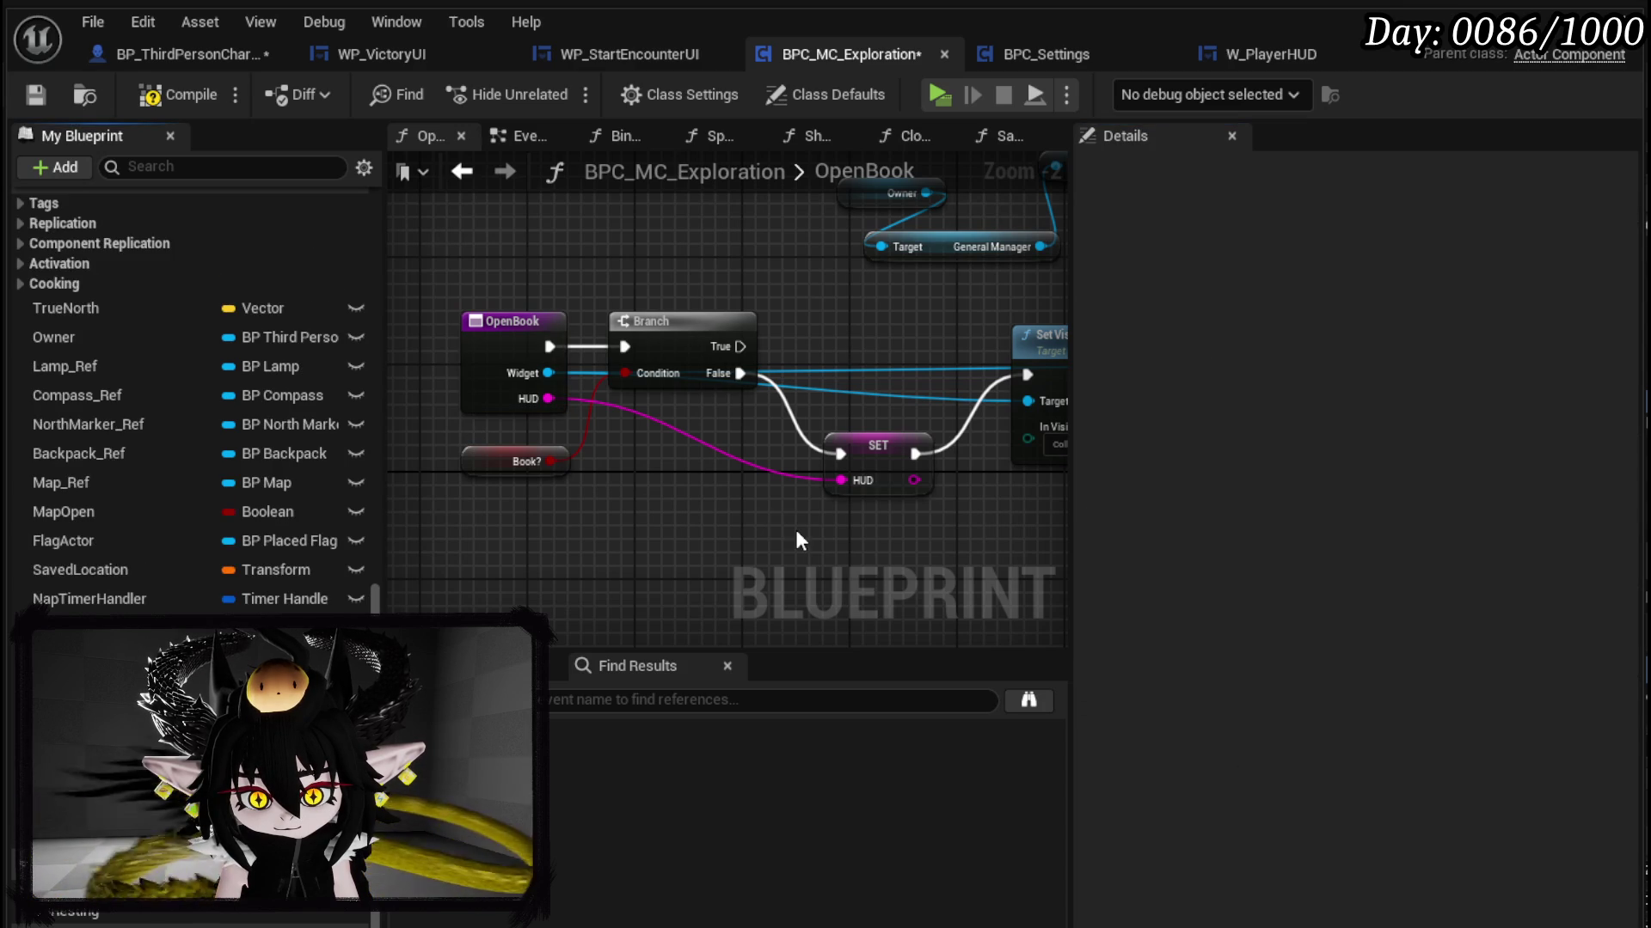
{"action": "left_click", "coordinate": [190, 94]}
{"action": "left_click", "coordinate": [38, 97]}
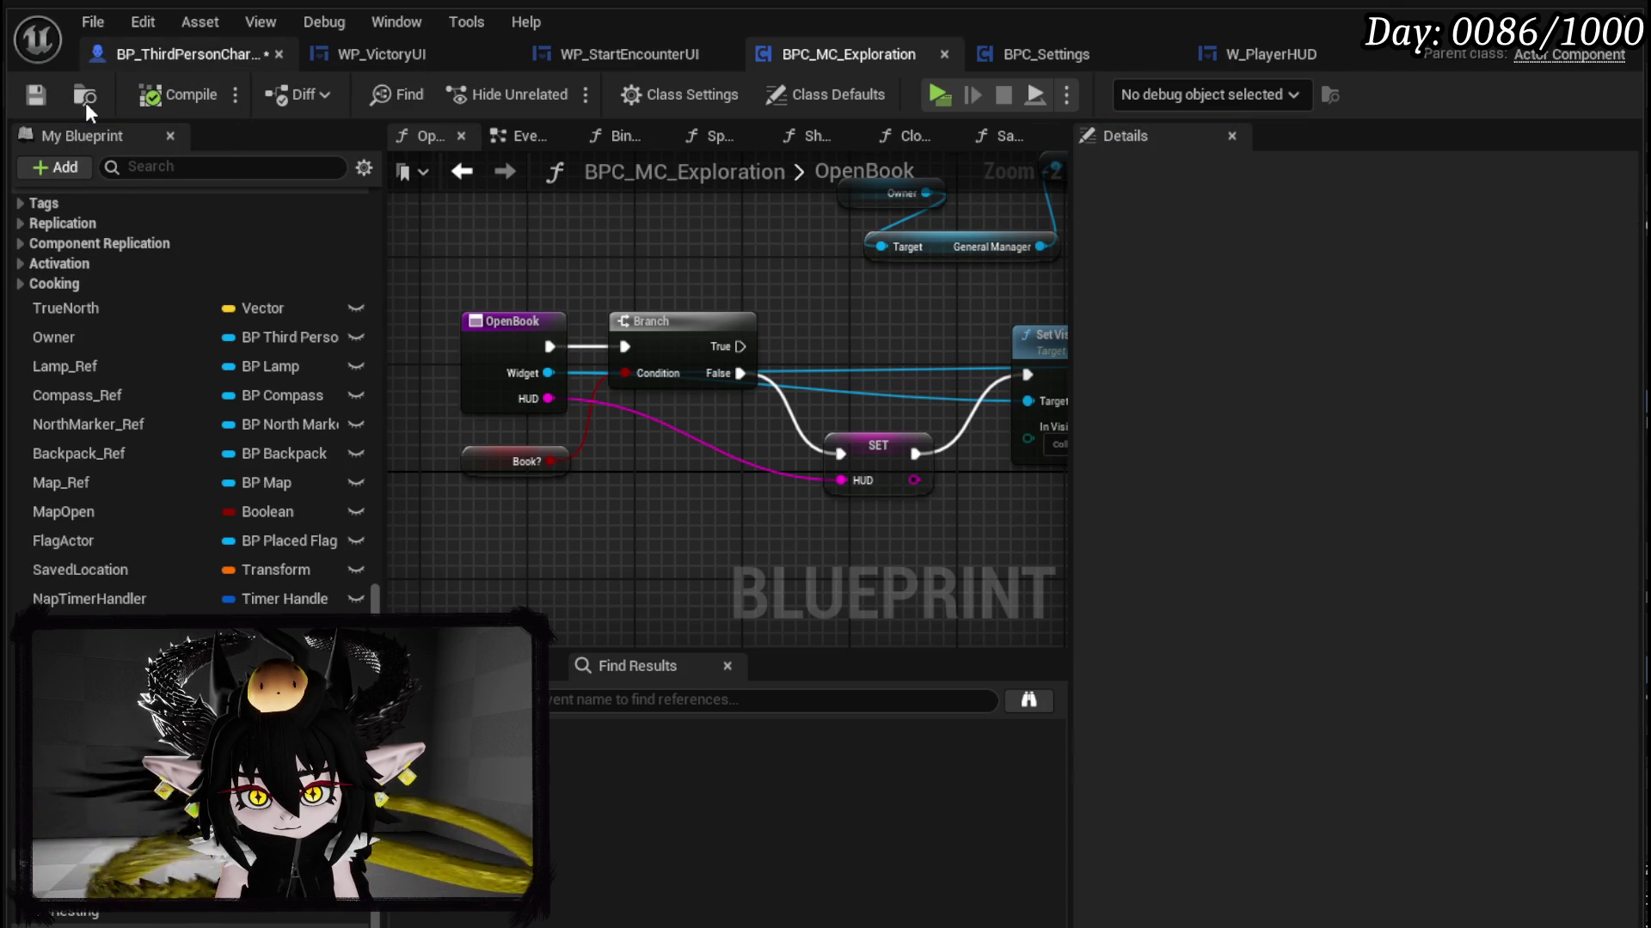
{"action": "left_click", "coordinate": [190, 53]}
Step: Delete the erroring Open Controlls node and search the graph for 'Controls'
{"action": "left_click", "coordinate": [861, 482]}
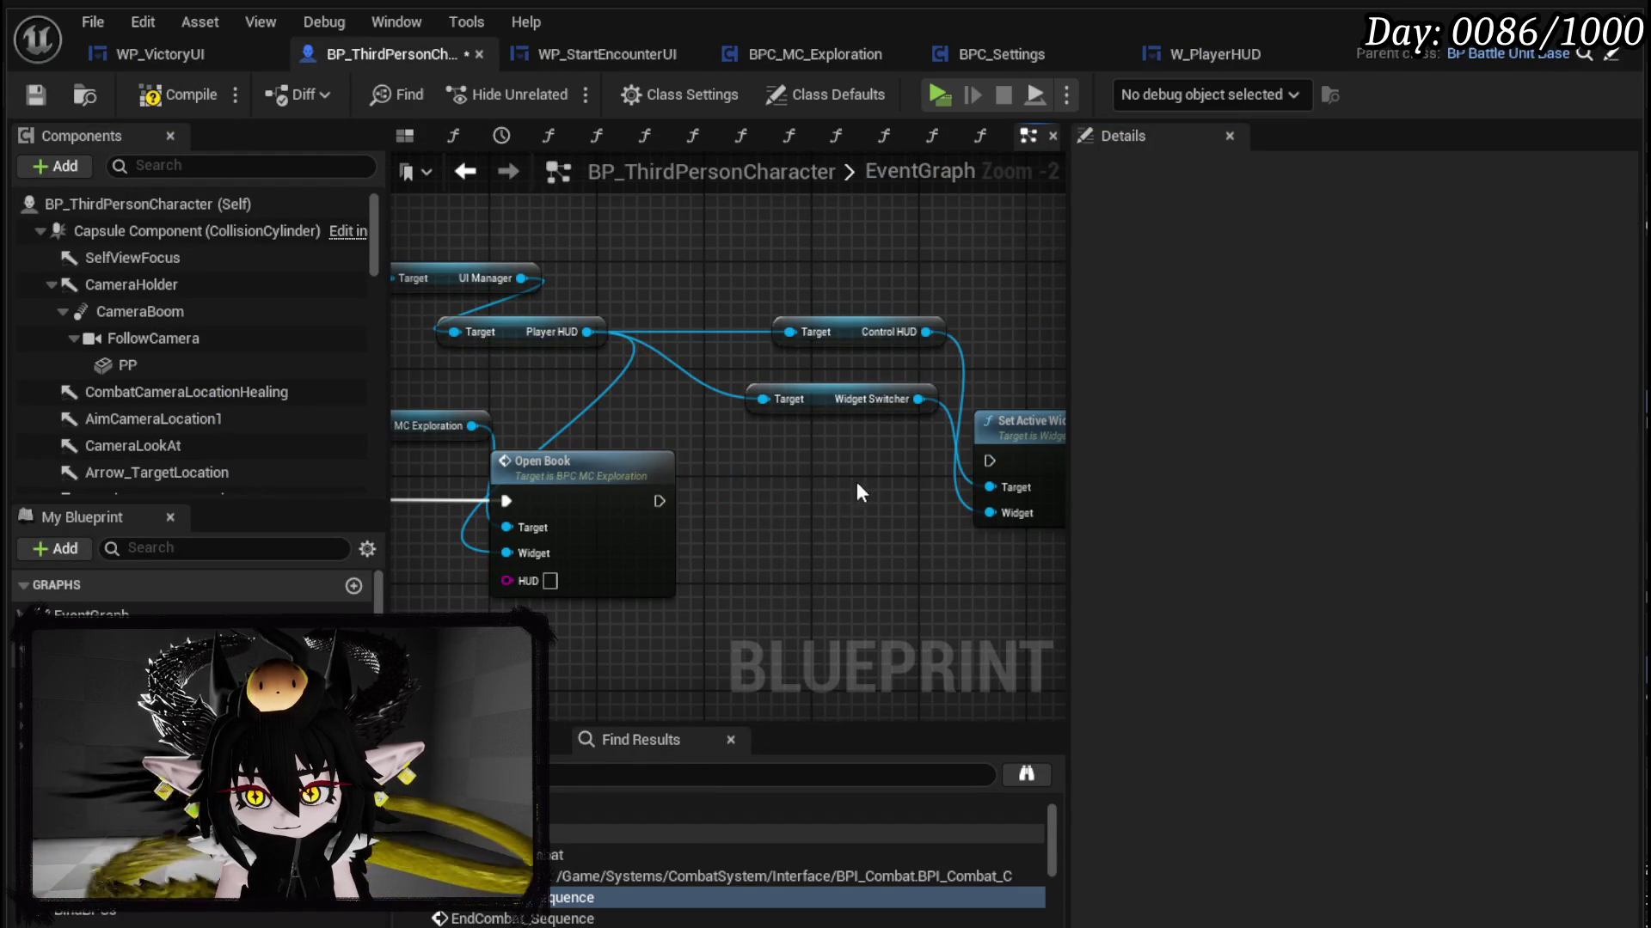
{"action": "key", "text": "Delete"}
{"action": "scroll", "coordinate": [803, 471], "scroll_direction": "down", "scroll_amount": 2}
{"action": "scroll", "coordinate": [602, 557], "scroll_direction": "up", "scroll_amount": 6}
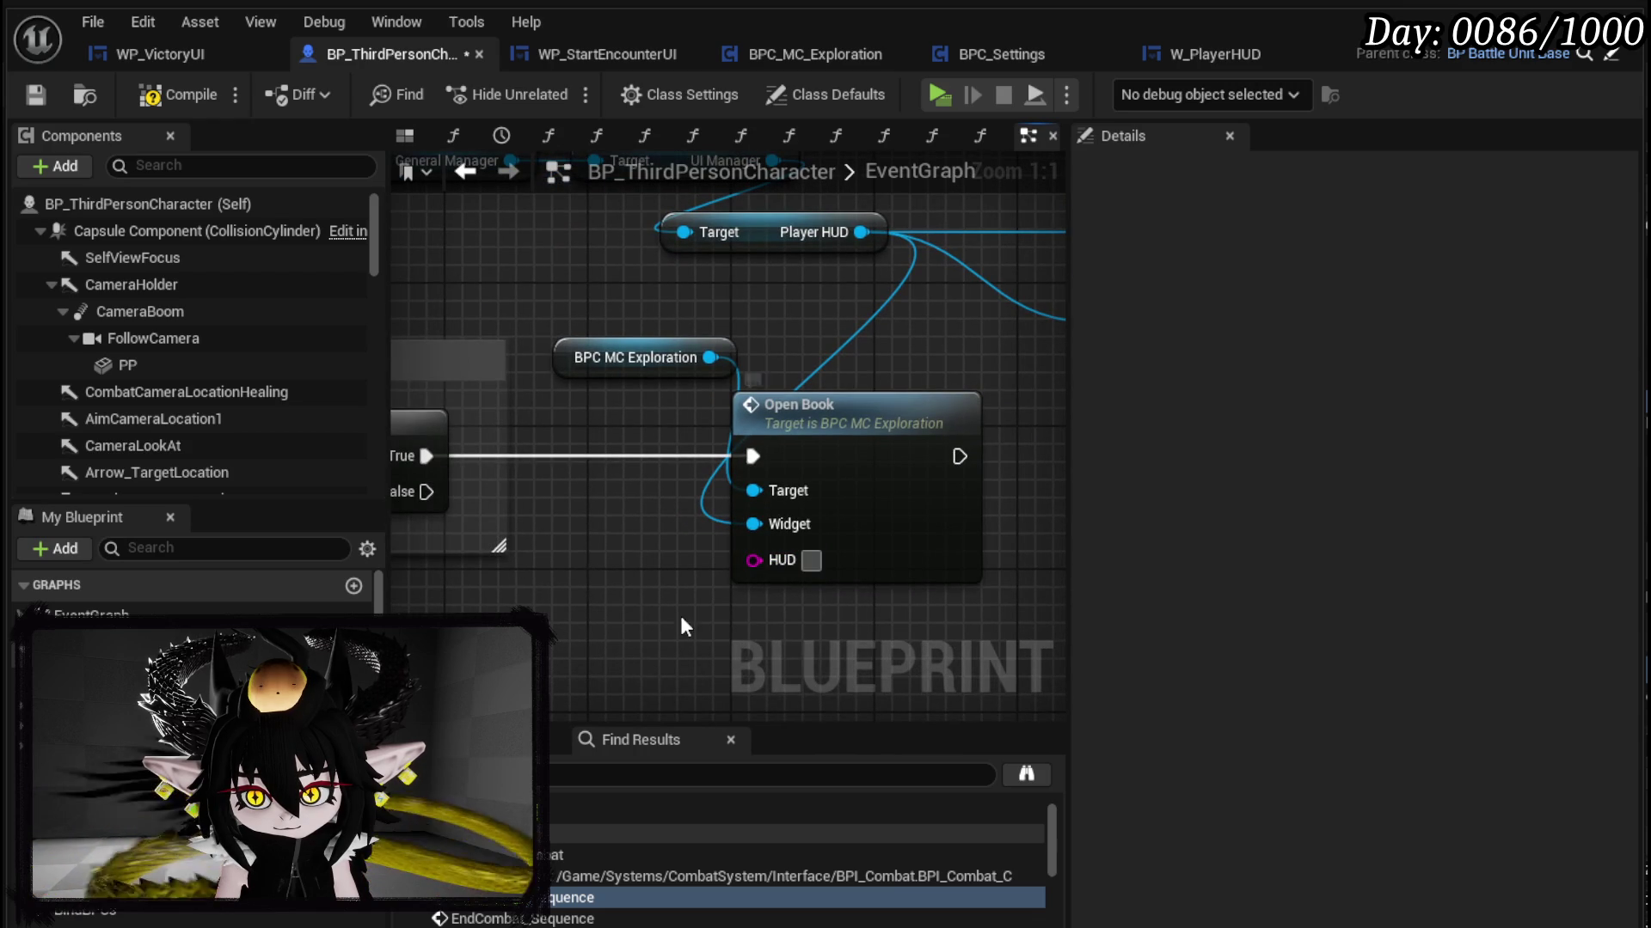
{"action": "type", "text": "Controls"}
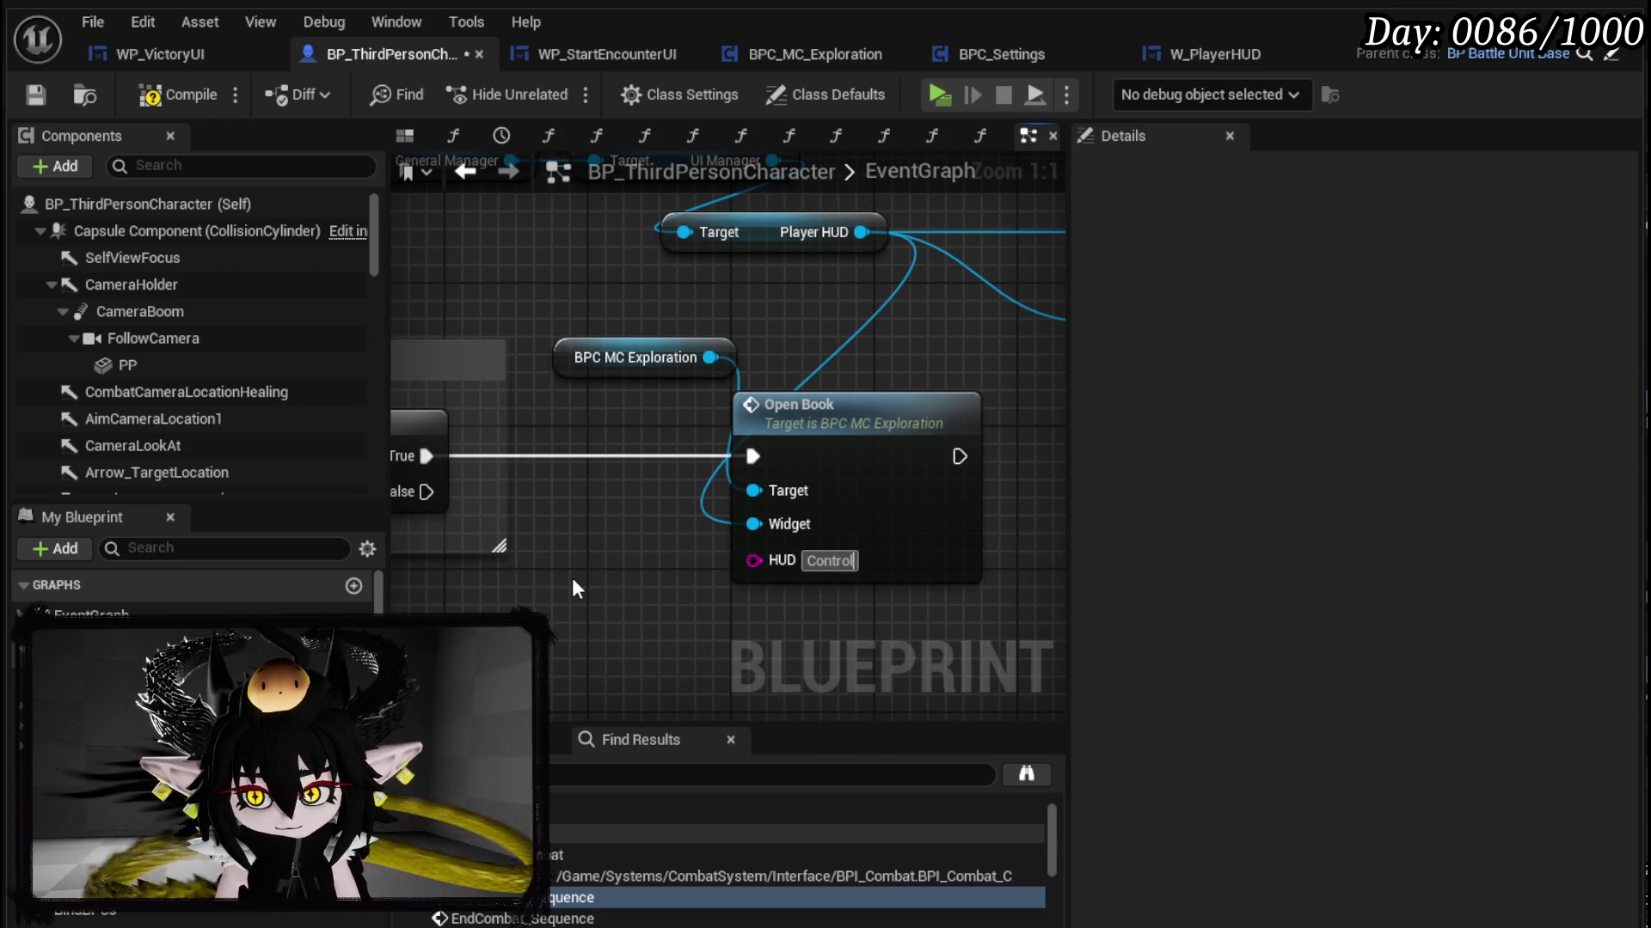
{"action": "scroll", "coordinate": [570, 577], "scroll_direction": "down", "scroll_amount": 5}
{"action": "mouse_move", "coordinate": [539, 449]}
{"action": "left_mouse_down"}
{"action": "mouse_move", "coordinate": [719, 545]}
{"action": "mouse_move", "coordinate": [654, 562]}
{"action": "left_mouse_up"}
{"action": "scroll", "coordinate": [674, 513], "scroll_direction": "down", "scroll_amount": 7}
{"action": "scroll", "coordinate": [822, 505], "scroll_direction": "up", "scroll_amount": 12}
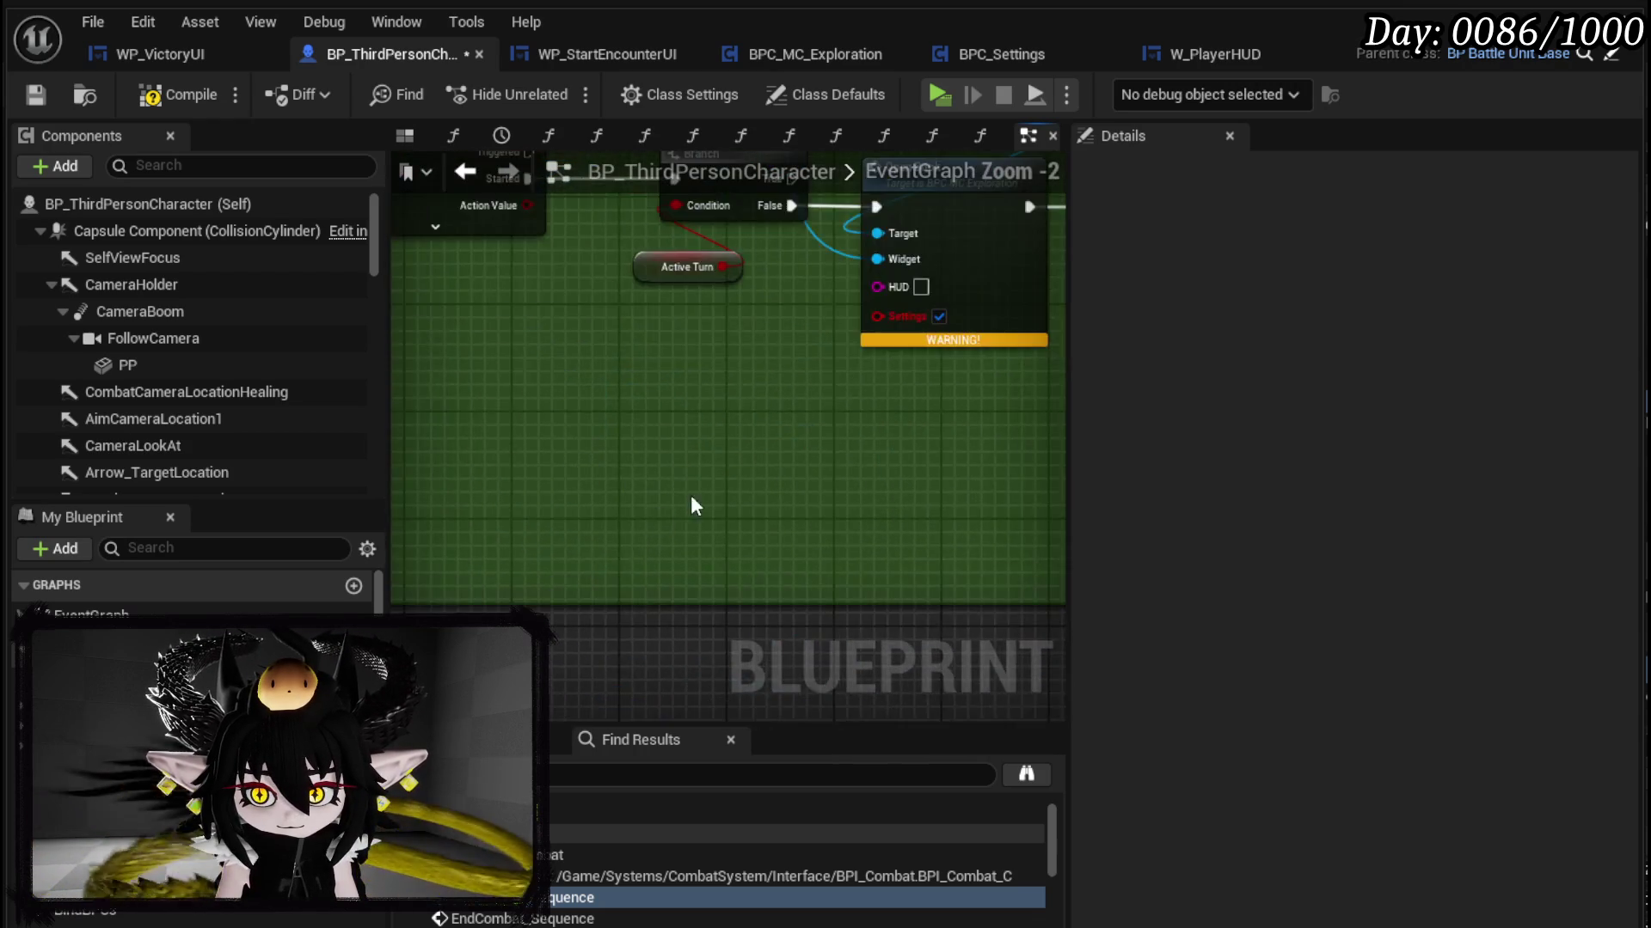
Step: Refresh the Open Book call node, keeping its existing connections intact
{"action": "right_click", "coordinate": [794, 529]}
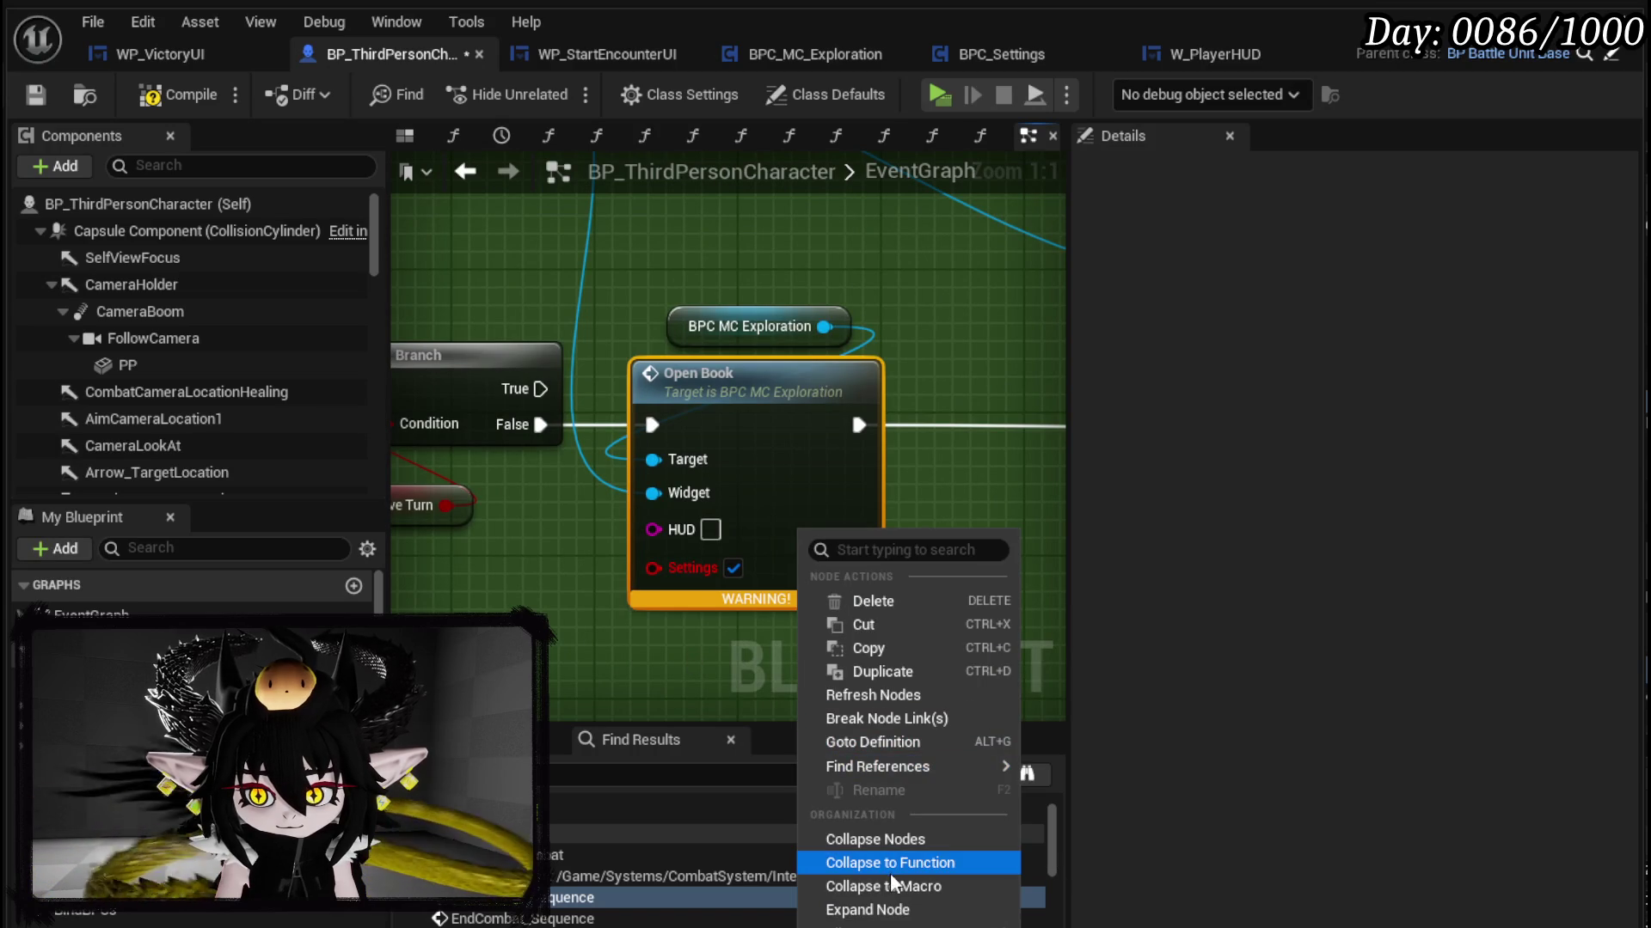
{"action": "left_click", "coordinate": [885, 719]}
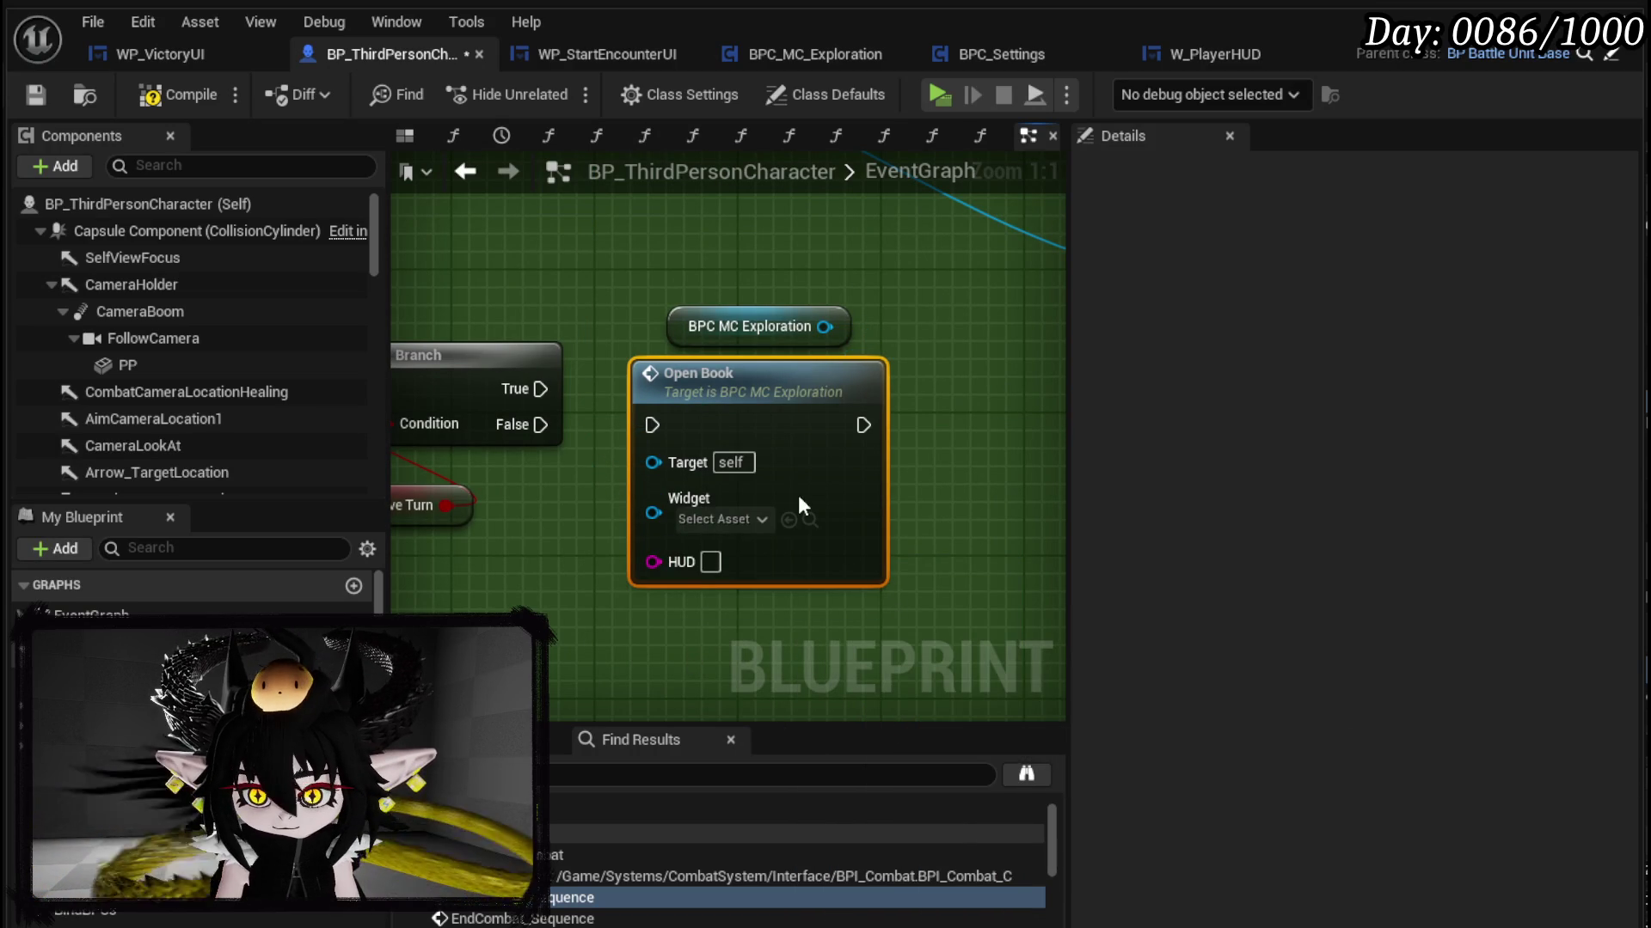
{"action": "key", "text": "ctrl+z"}
{"action": "right_click", "coordinate": [744, 497]}
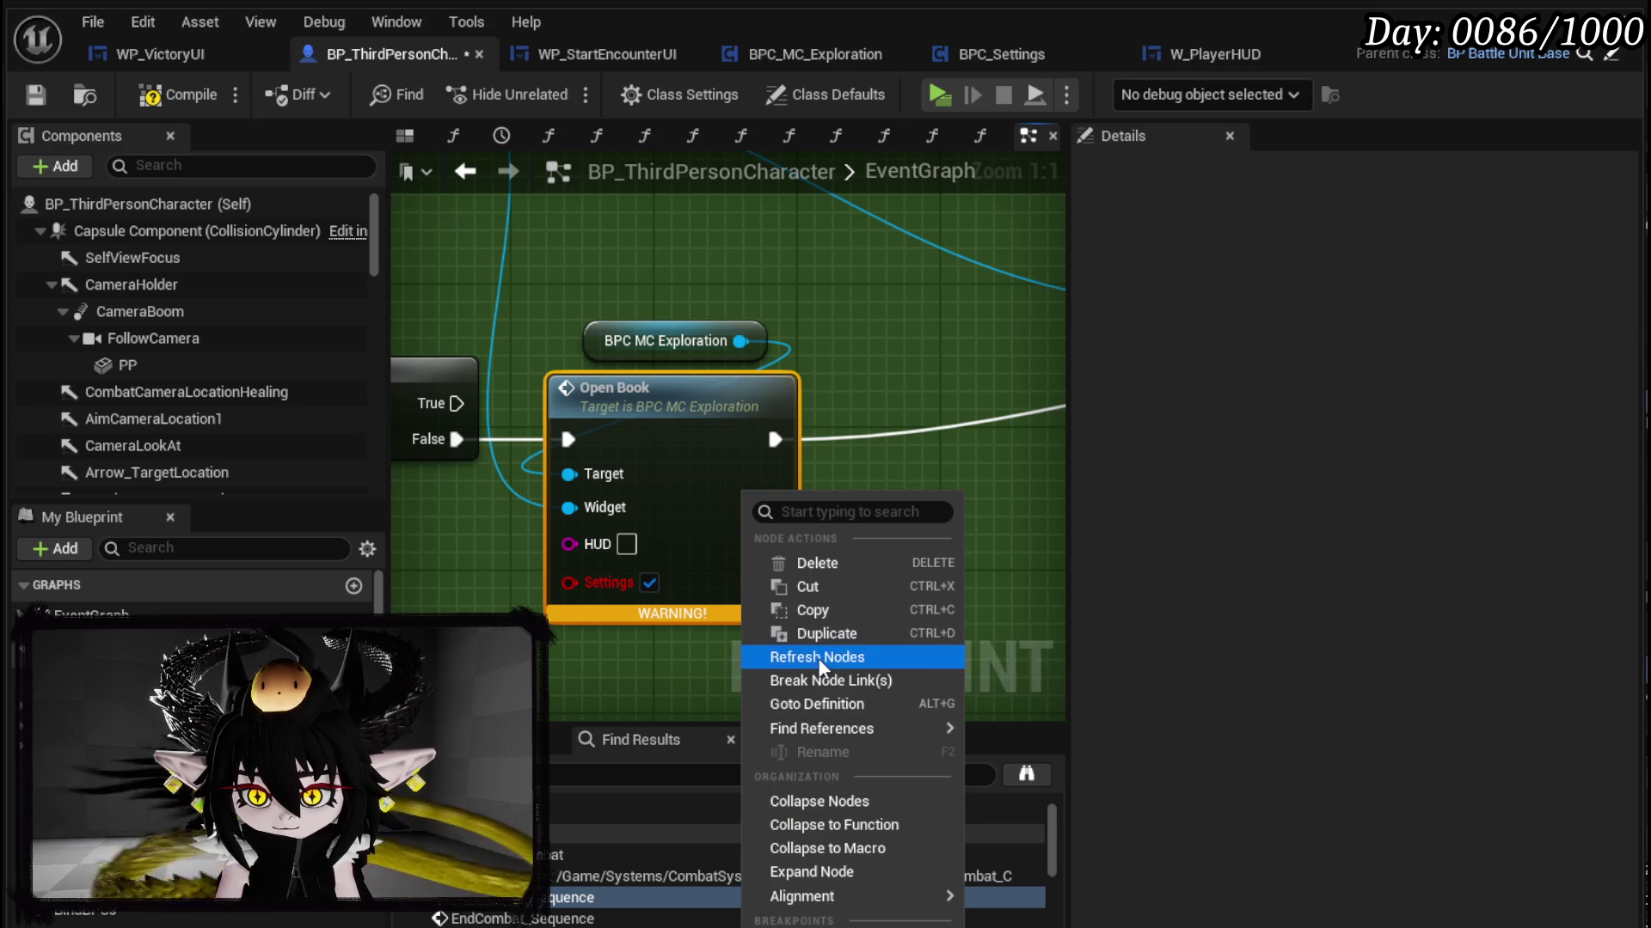
{"action": "left_click", "coordinate": [818, 658]}
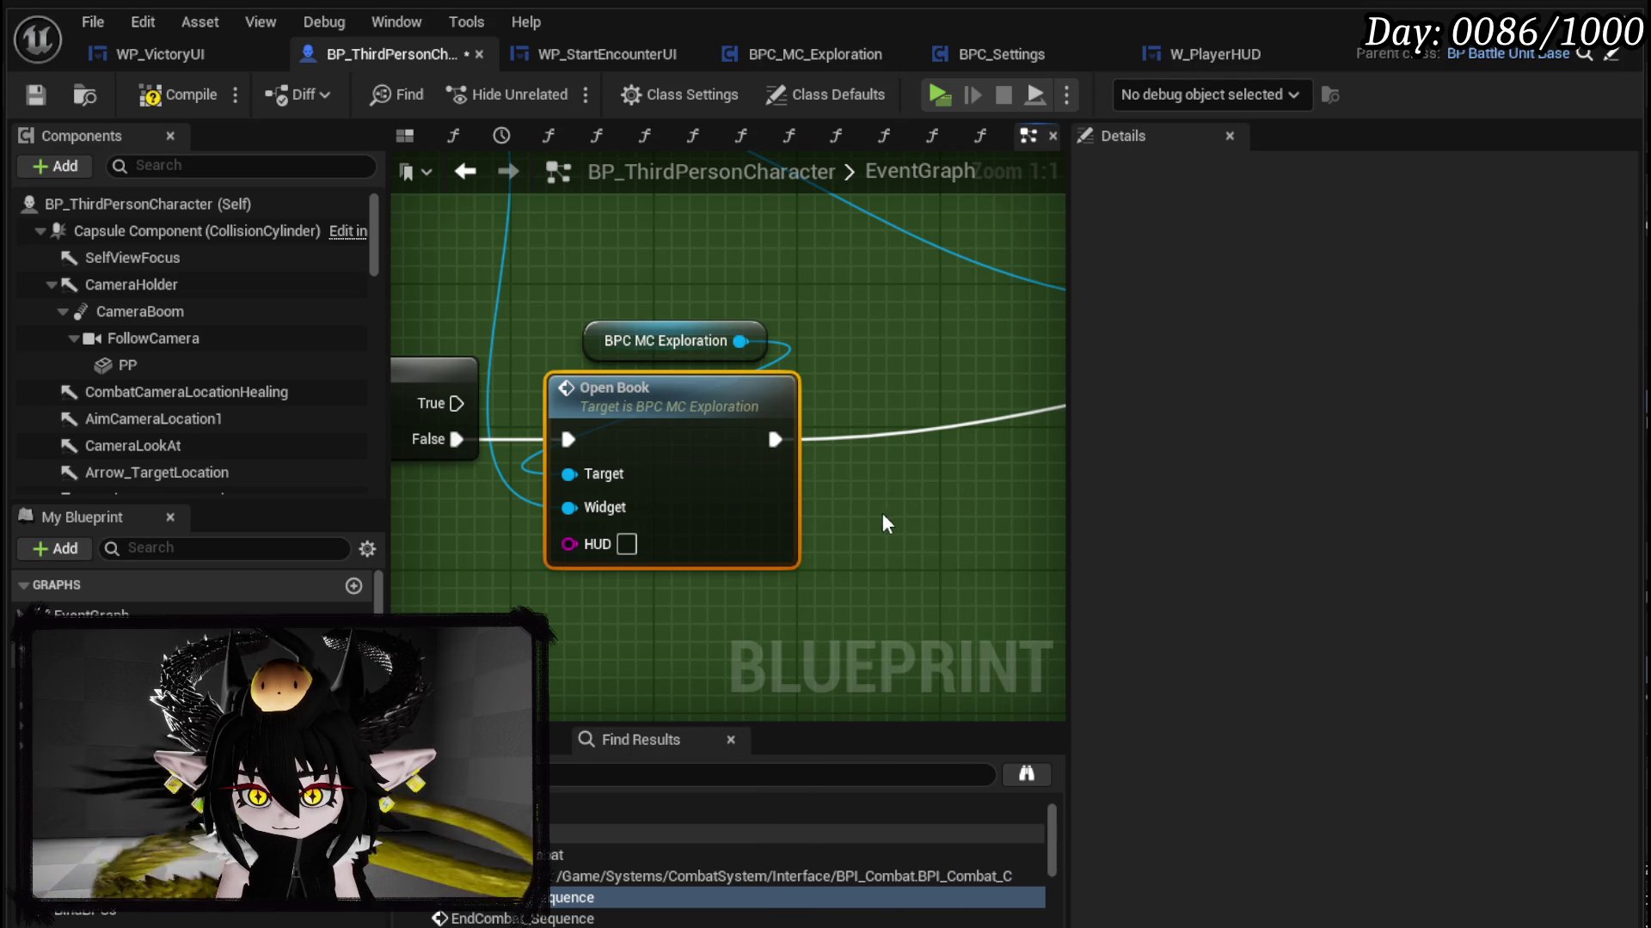
Step: Enter 'Settings' and 'Equipment' as the HUD values of the two Open Book calls
{"action": "left_click", "coordinate": [630, 543]}
{"action": "type", "text": "Se"}
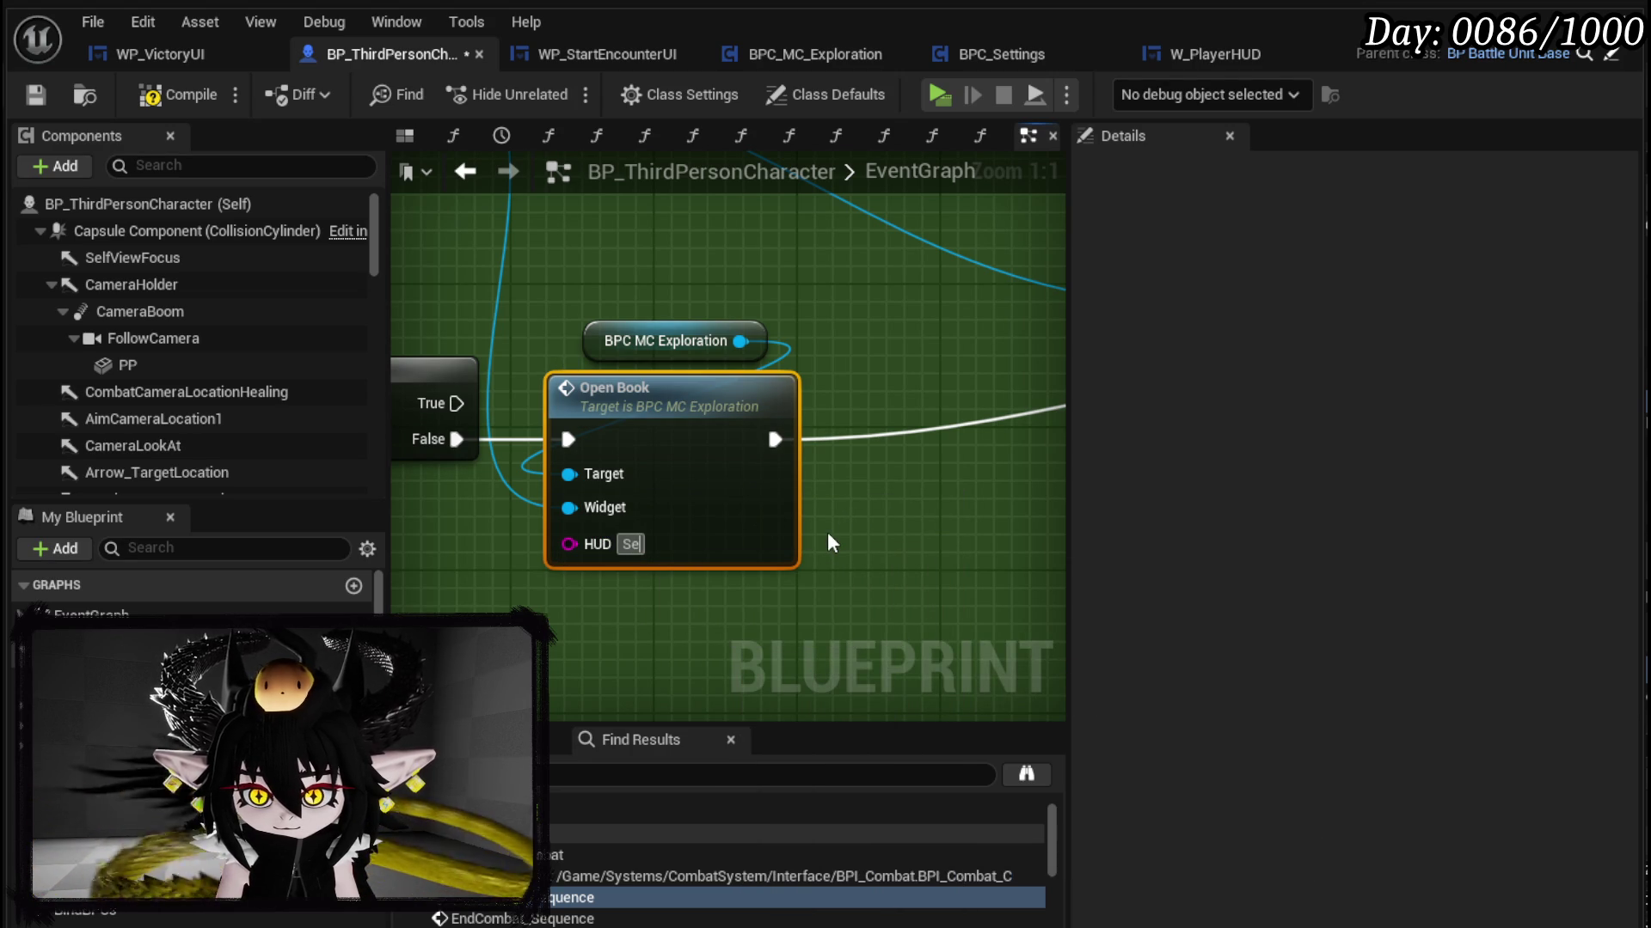
{"action": "type", "text": "ttings"}
{"action": "key", "text": "Return"}
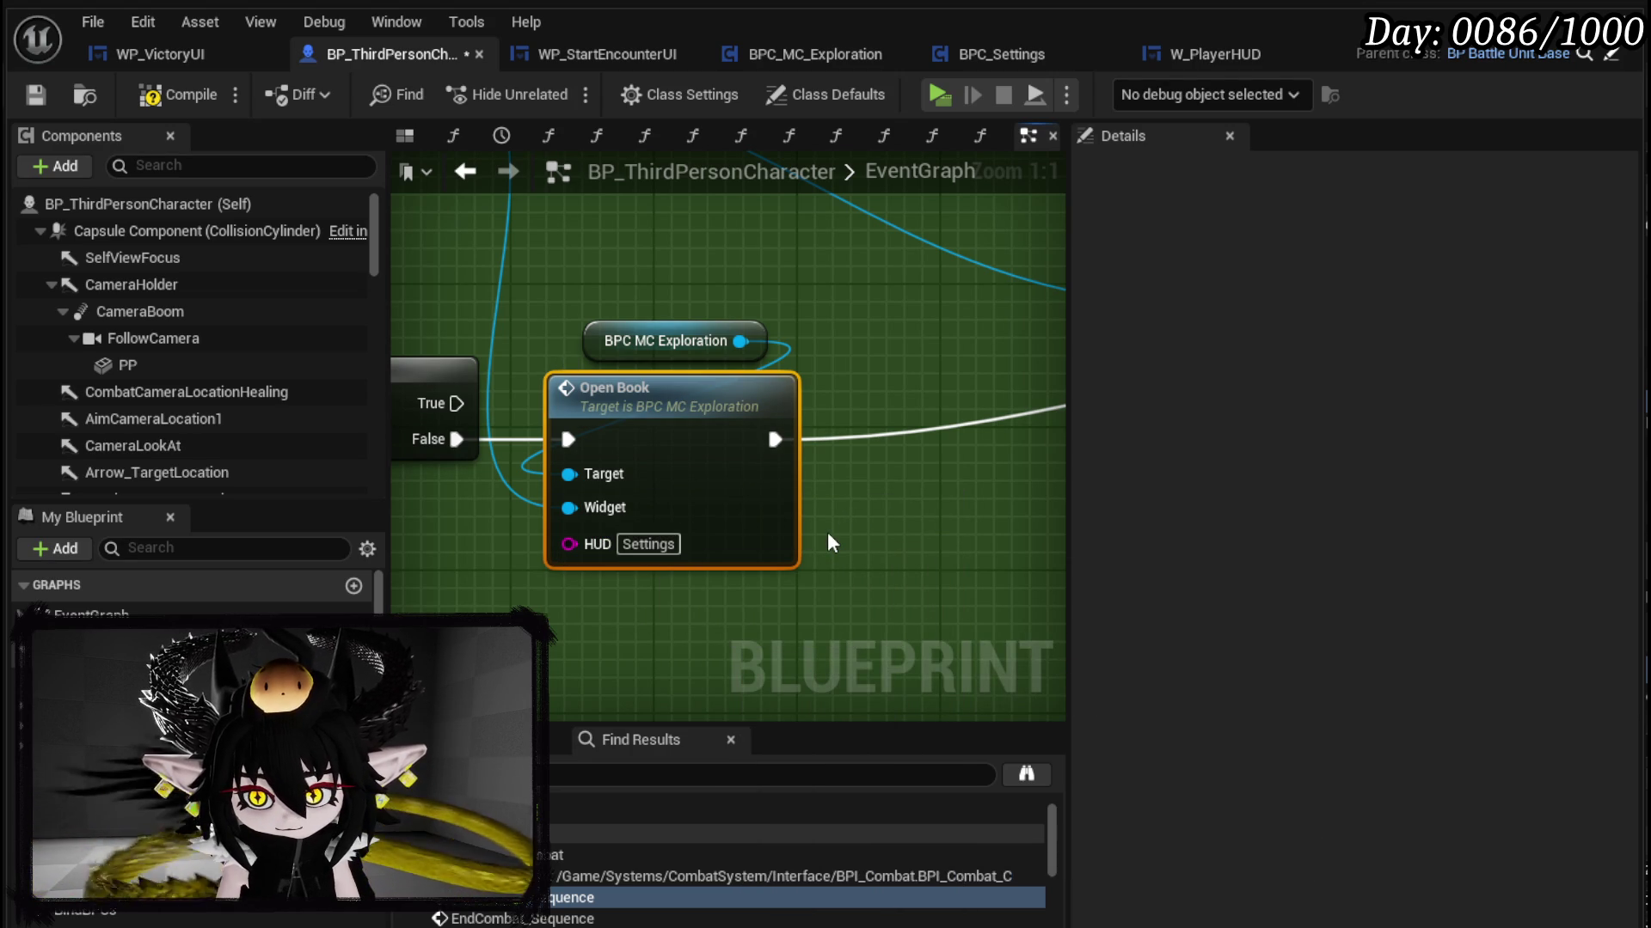
{"action": "scroll", "coordinate": [855, 419], "scroll_direction": "down", "scroll_amount": 3}
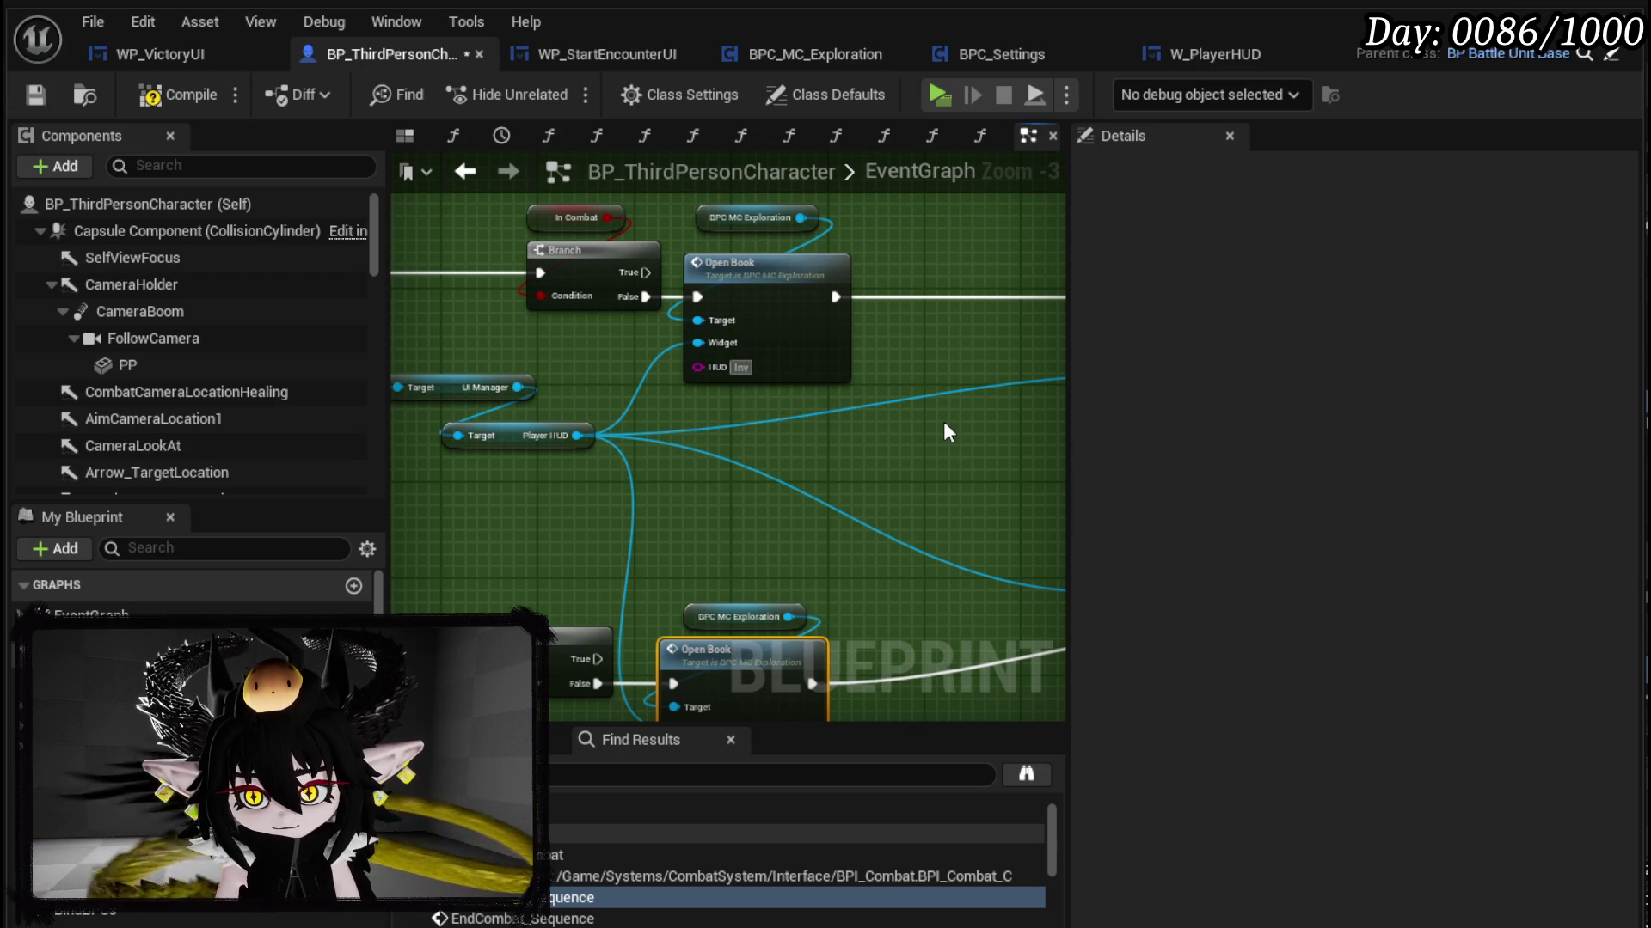
{"action": "type", "text": "Equi"}
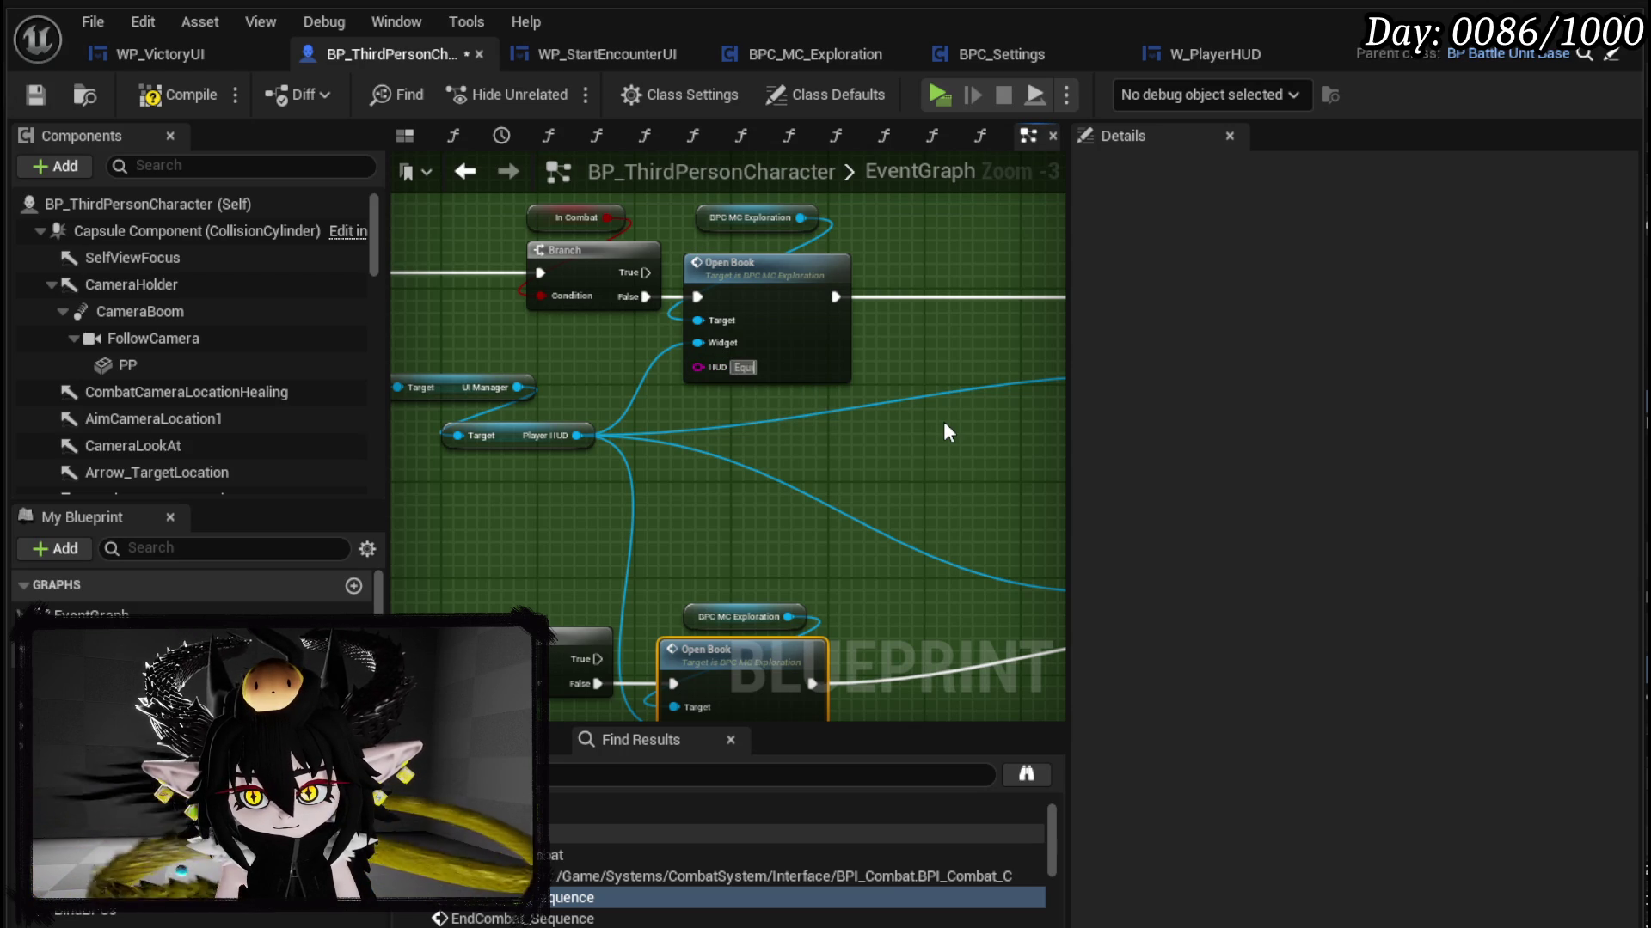
{"action": "type", "text": "pment"}
{"action": "key", "text": "Return"}
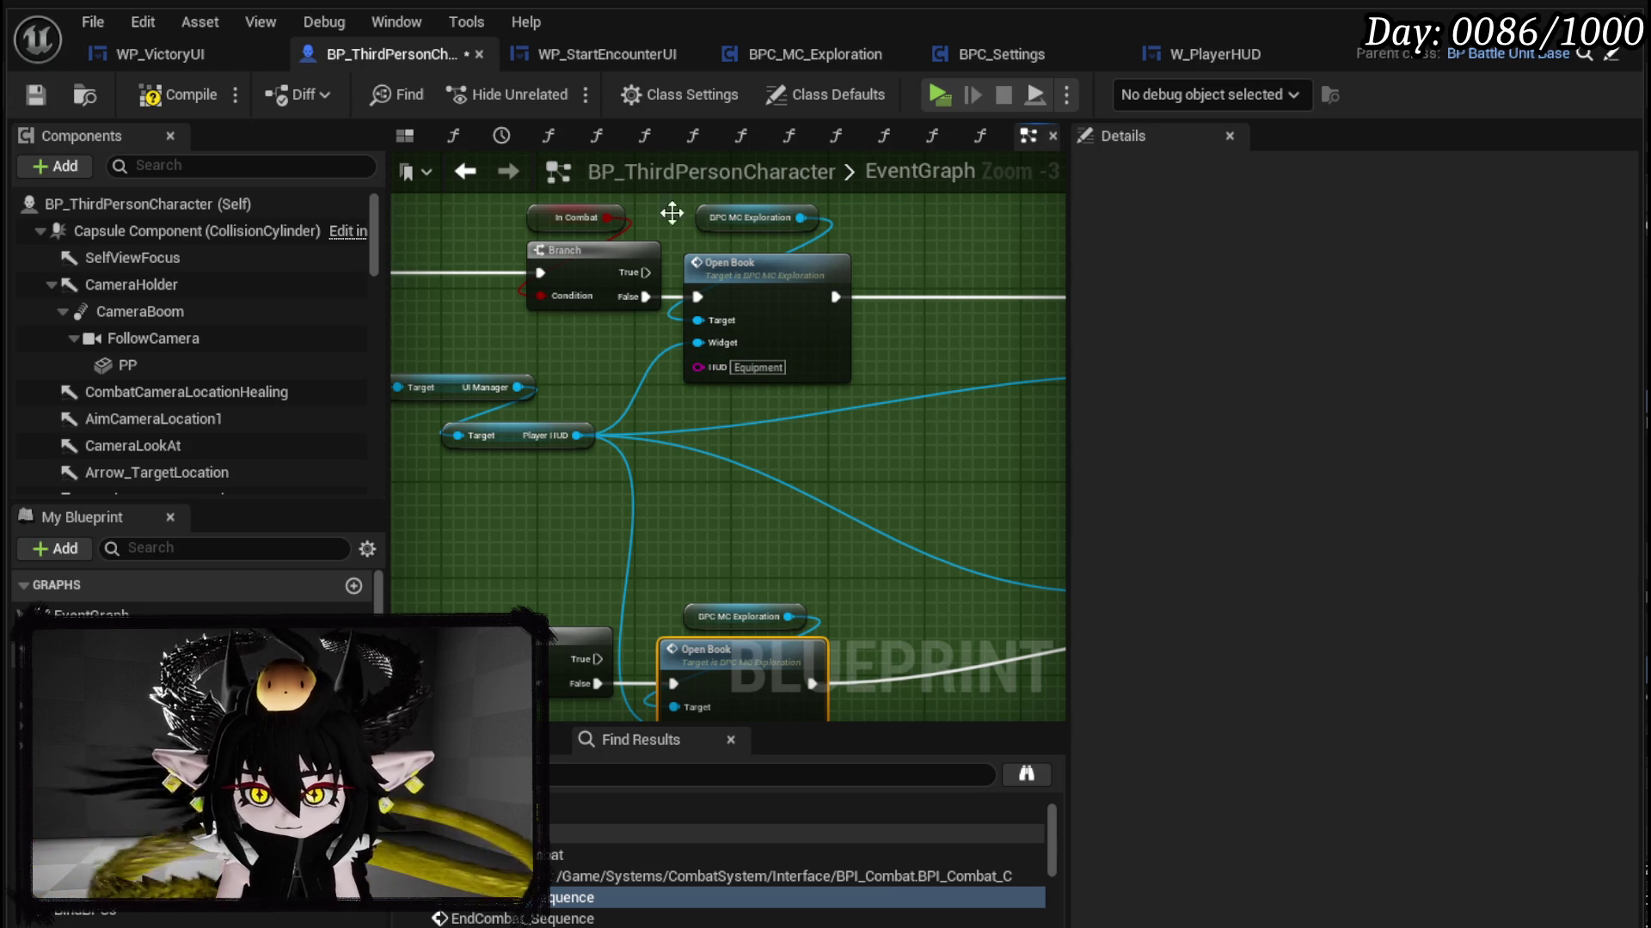
Step: Save the character blueprint, play-test the book's General Controls page, then stop and save packages
{"action": "left_click", "coordinate": [35, 97]}
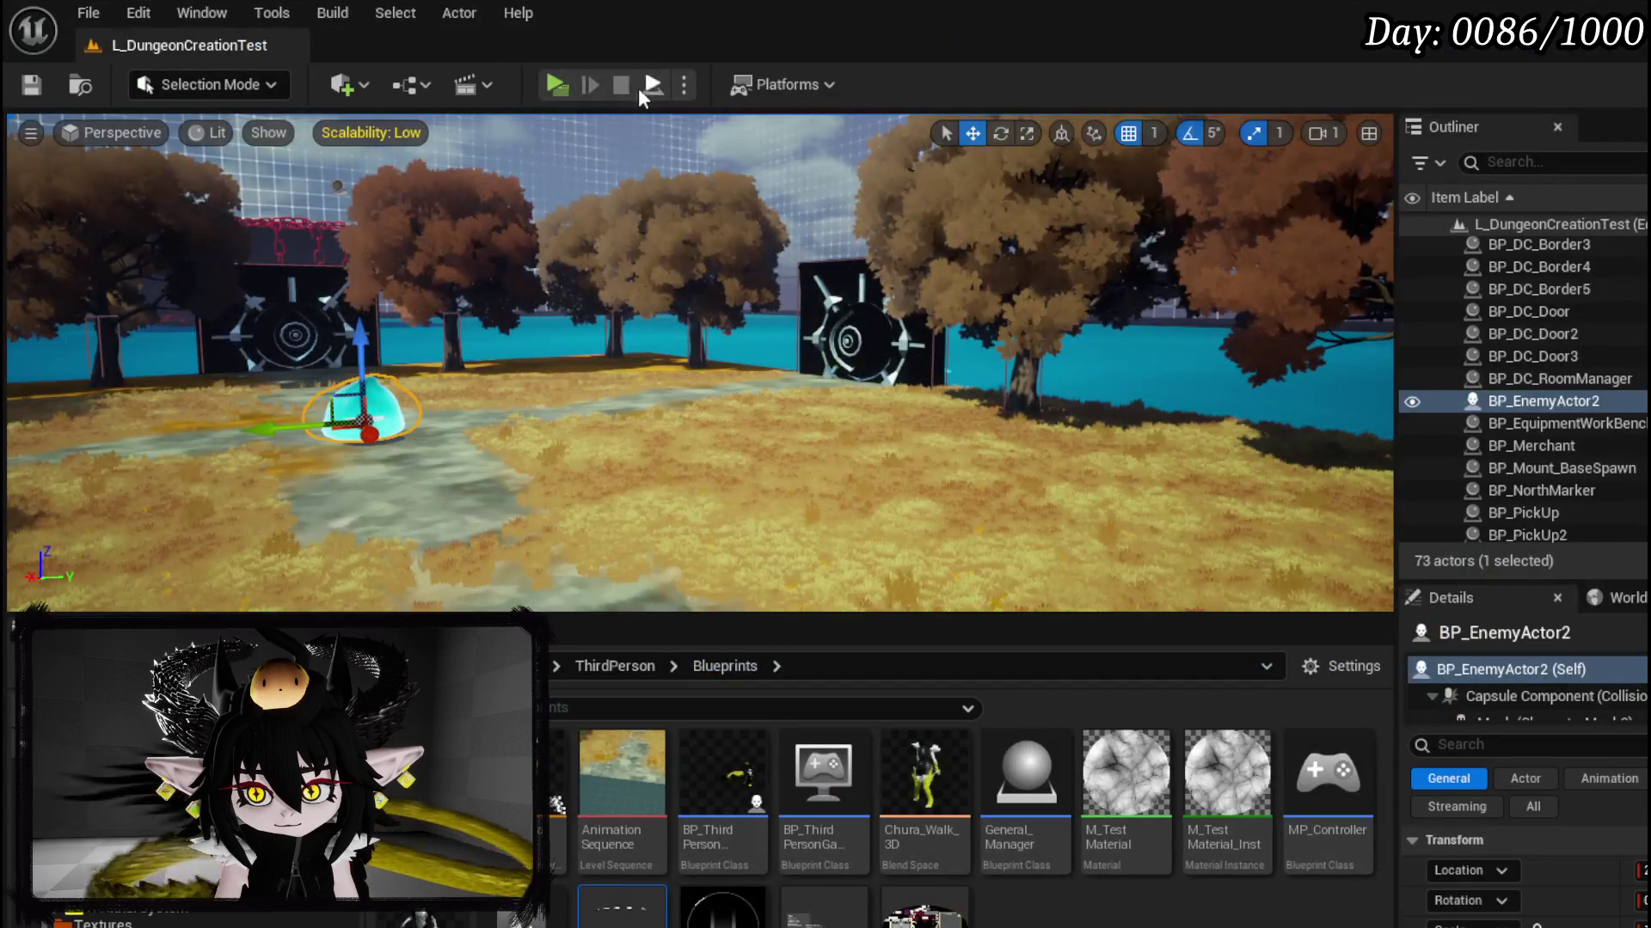
{"action": "left_click", "coordinate": [549, 86]}
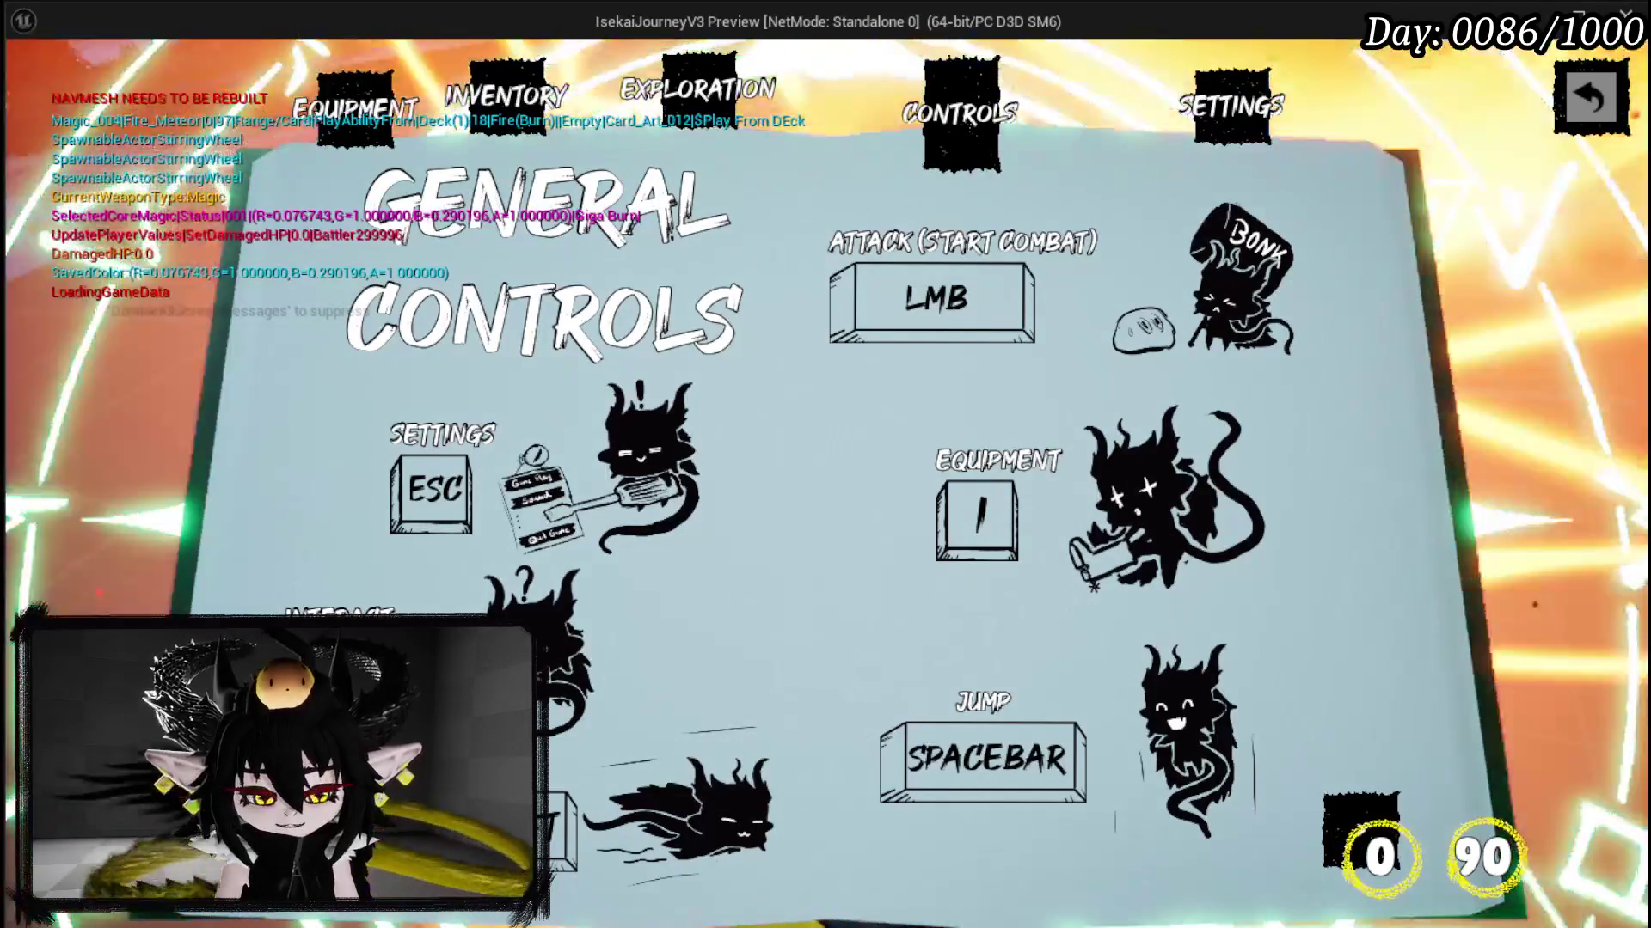
{"action": "key", "text": "Escape"}
{"action": "left_click", "coordinate": [33, 95]}
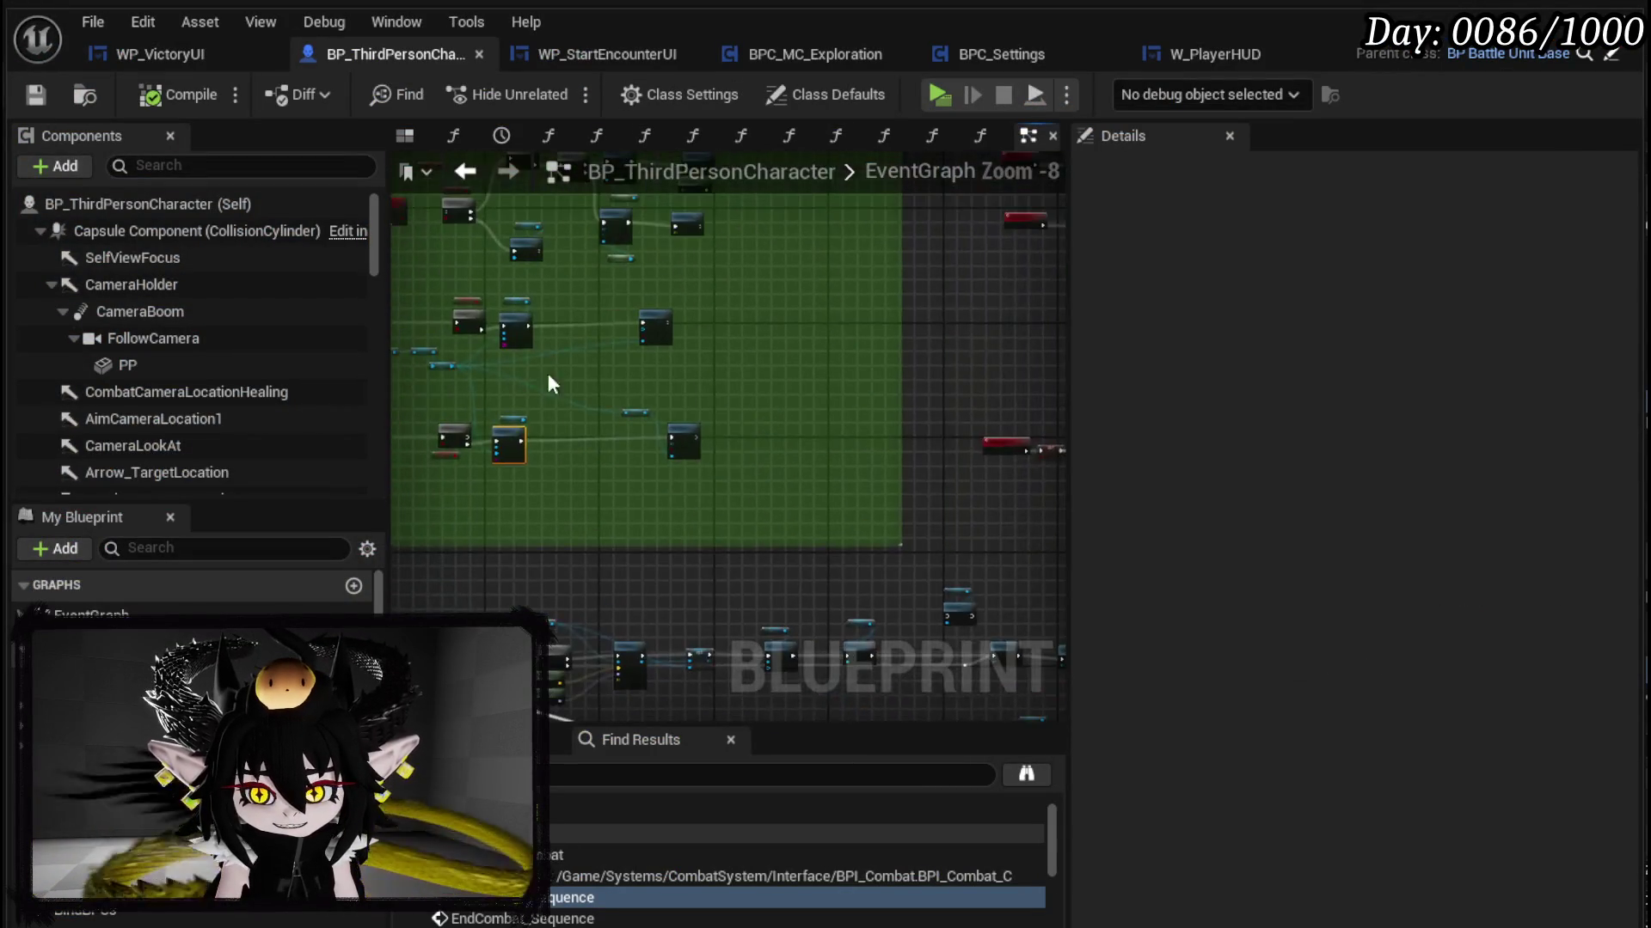
Step: Select the Setting HUD and Client Input Mode nodes and locate Open Book's Player HUD chain
{"action": "scroll", "coordinate": [617, 426], "scroll_direction": "down", "scroll_amount": 4}
{"action": "scroll", "coordinate": [674, 313], "scroll_direction": "up", "scroll_amount": 5}
{"action": "scroll", "coordinate": [764, 342], "scroll_direction": "up", "scroll_amount": 5}
{"action": "scroll", "coordinate": [756, 429], "scroll_direction": "down", "scroll_amount": 6}
{"action": "scroll", "coordinate": [755, 518], "scroll_direction": "up", "scroll_amount": 4}
{"action": "scroll", "coordinate": [660, 423], "scroll_direction": "down", "scroll_amount": 4}
{"action": "scroll", "coordinate": [662, 430], "scroll_direction": "up", "scroll_amount": 7}
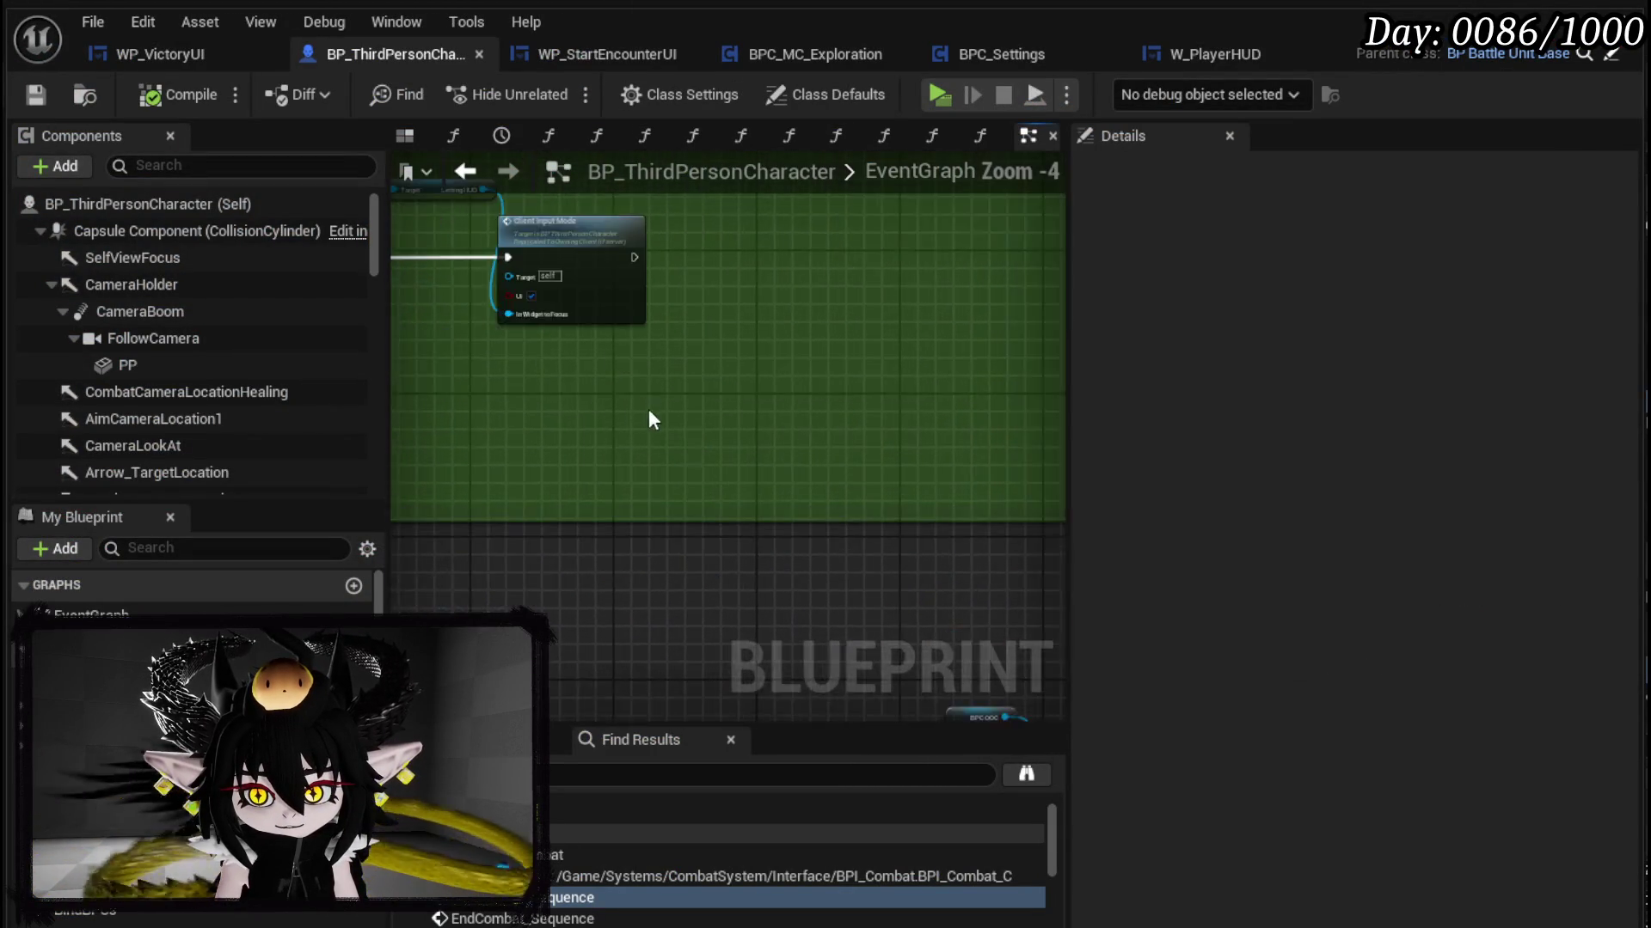
{"action": "left_click_drag", "start_coordinate": [574, 513], "coordinate": [1009, 234]}
{"action": "scroll", "coordinate": [1009, 234], "scroll_direction": "down", "scroll_amount": 5}
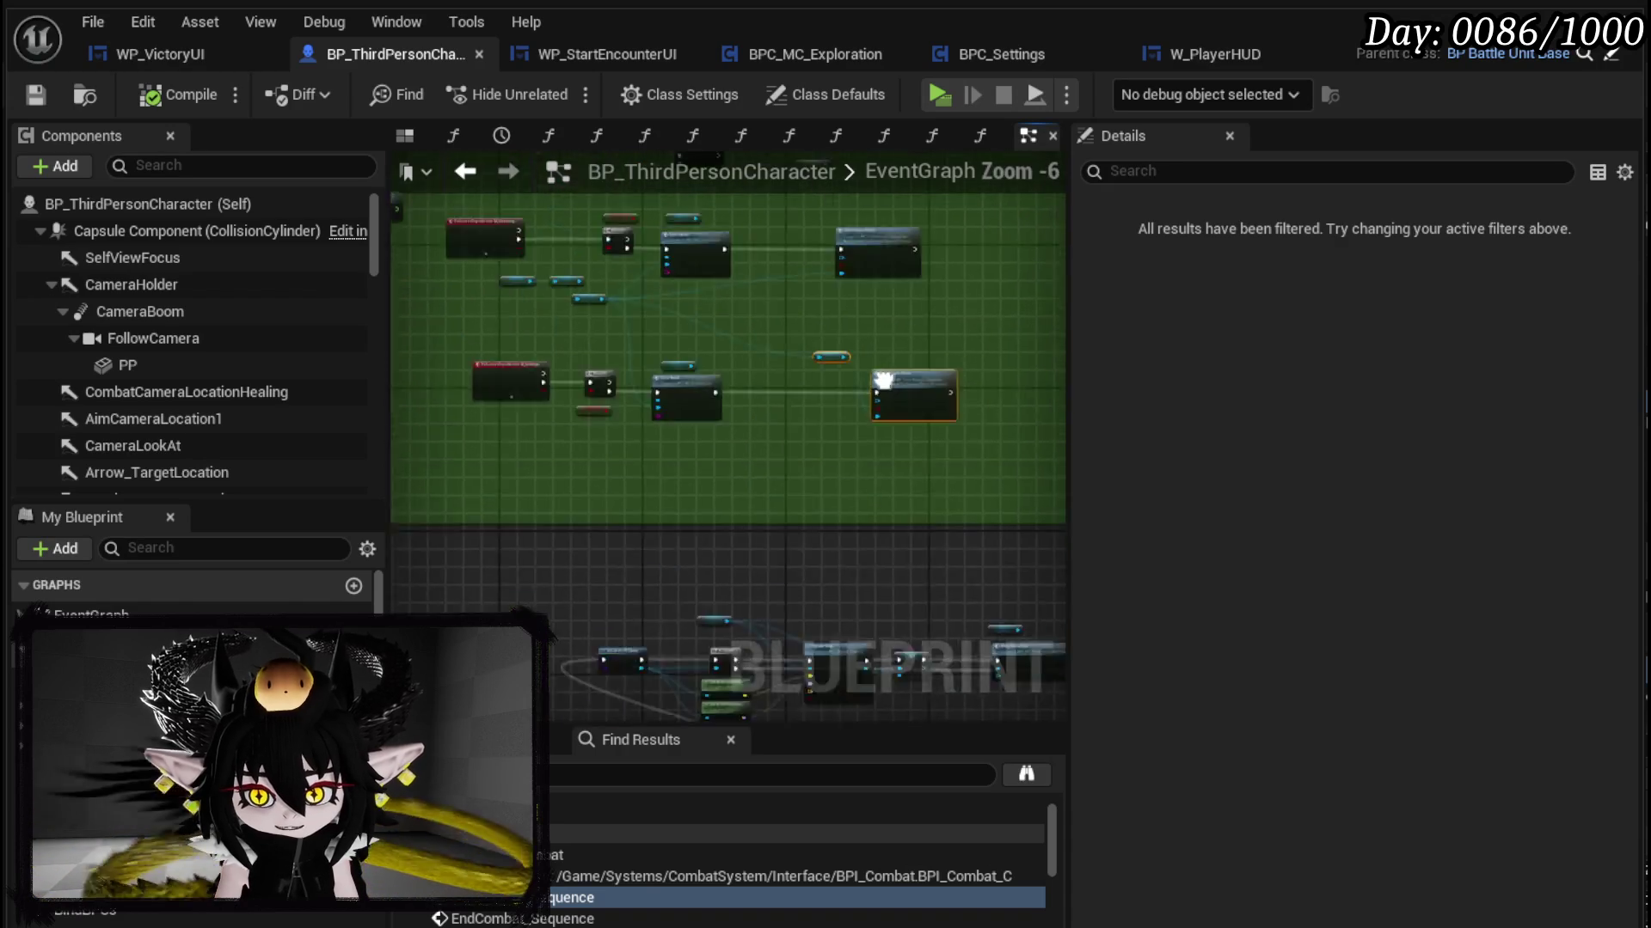
{"action": "scroll", "coordinate": [570, 402], "scroll_direction": "up", "scroll_amount": 4}
{"action": "left_click_drag", "start_coordinate": [570, 403], "coordinate": [1041, 450]}
{"action": "left_click_drag", "start_coordinate": [491, 328], "coordinate": [782, 422]}
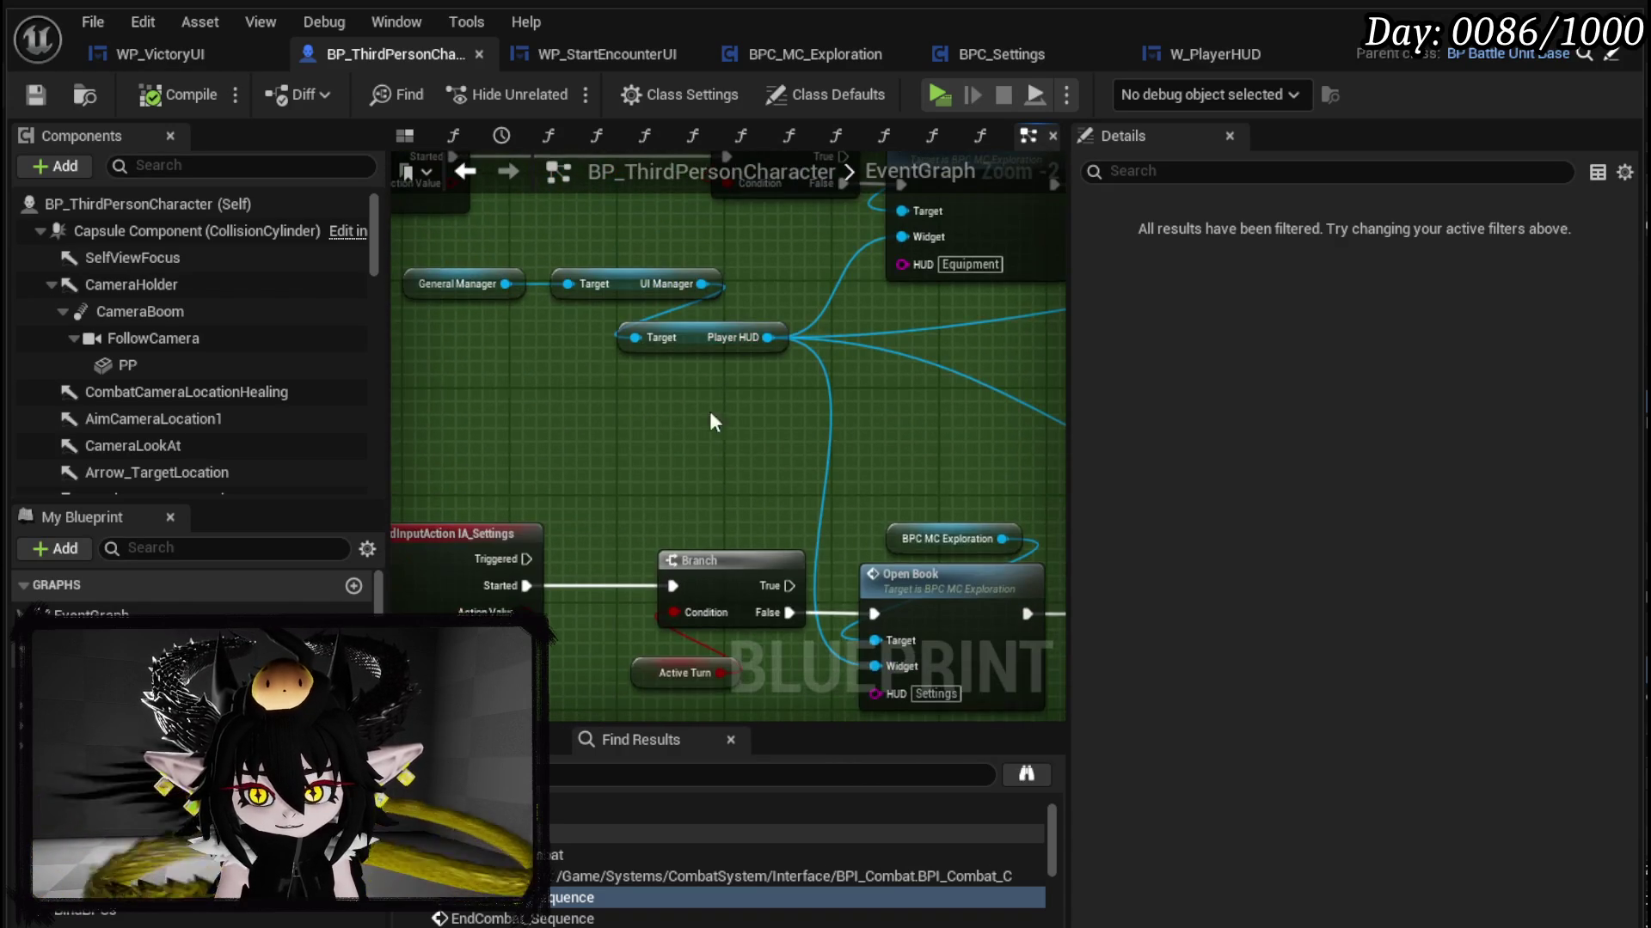
{"action": "left_click_drag", "start_coordinate": [466, 395], "coordinate": [658, 279]}
{"action": "scroll", "coordinate": [656, 339], "scroll_direction": "down", "scroll_amount": 5}
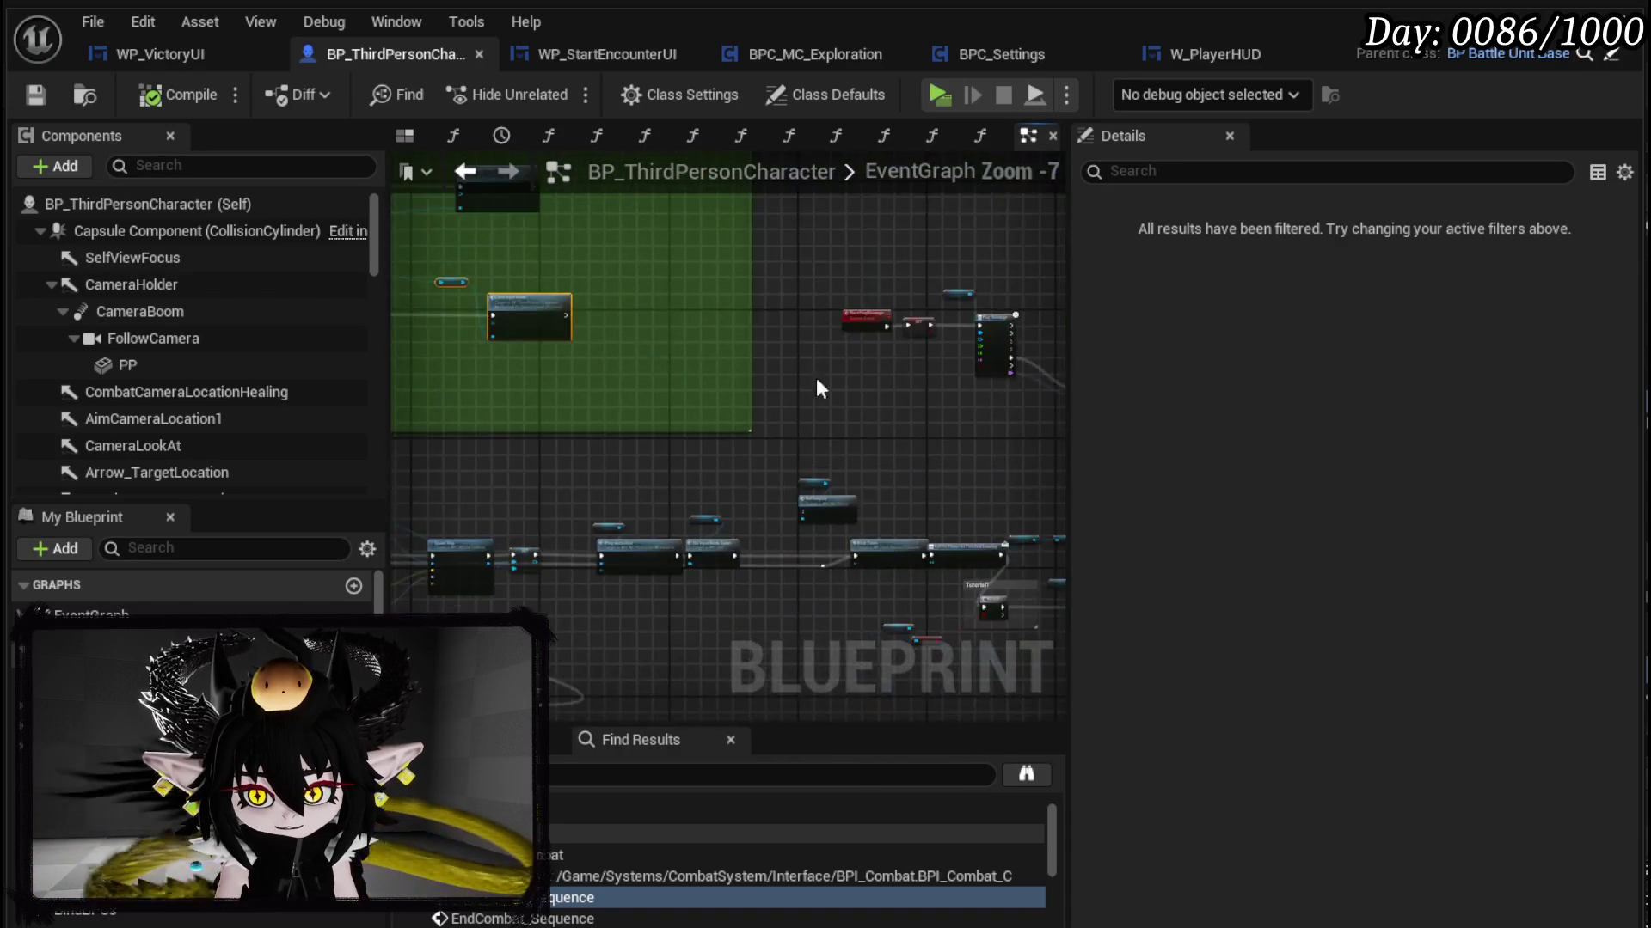
{"action": "scroll", "coordinate": [672, 343], "scroll_direction": "up", "scroll_amount": 4}
{"action": "left_click_drag", "start_coordinate": [956, 395], "coordinate": [837, 300]}
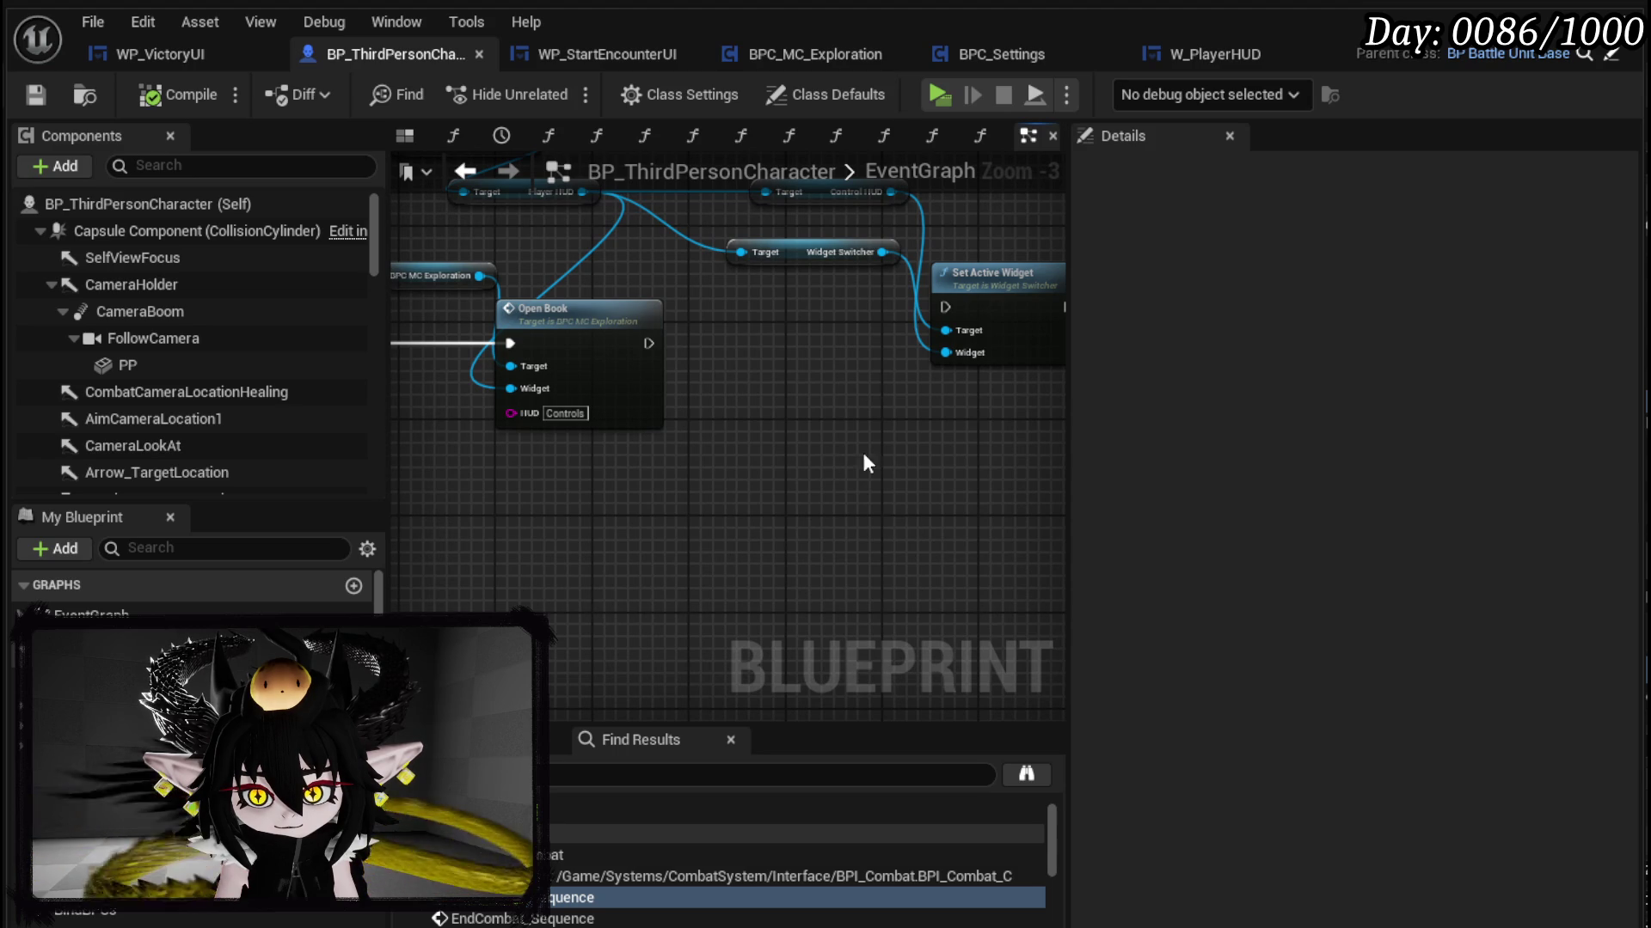
Step: Place Setting HUD below Player HUD, chain Client Input Mode after Open Book, and save
{"action": "mouse_move", "coordinate": [1055, 572]}
{"action": "left_mouse_down"}
{"action": "mouse_move", "coordinate": [540, 395]}
{"action": "mouse_move", "coordinate": [572, 455]}
{"action": "mouse_move", "coordinate": [765, 477]}
{"action": "left_mouse_up"}
{"action": "left_click", "coordinate": [682, 454]}
{"action": "mouse_move", "coordinate": [683, 445]}
{"action": "left_mouse_down"}
{"action": "mouse_move", "coordinate": [634, 508]}
{"action": "mouse_move", "coordinate": [602, 503]}
{"action": "left_mouse_up"}
{"action": "mouse_move", "coordinate": [821, 535]}
{"action": "left_mouse_down"}
{"action": "mouse_move", "coordinate": [768, 277]}
{"action": "mouse_move", "coordinate": [651, 293]}
{"action": "left_mouse_up"}
{"action": "mouse_move", "coordinate": [507, 234]}
{"action": "left_mouse_down"}
{"action": "mouse_move", "coordinate": [959, 315]}
{"action": "mouse_move", "coordinate": [724, 278]}
{"action": "left_mouse_up"}
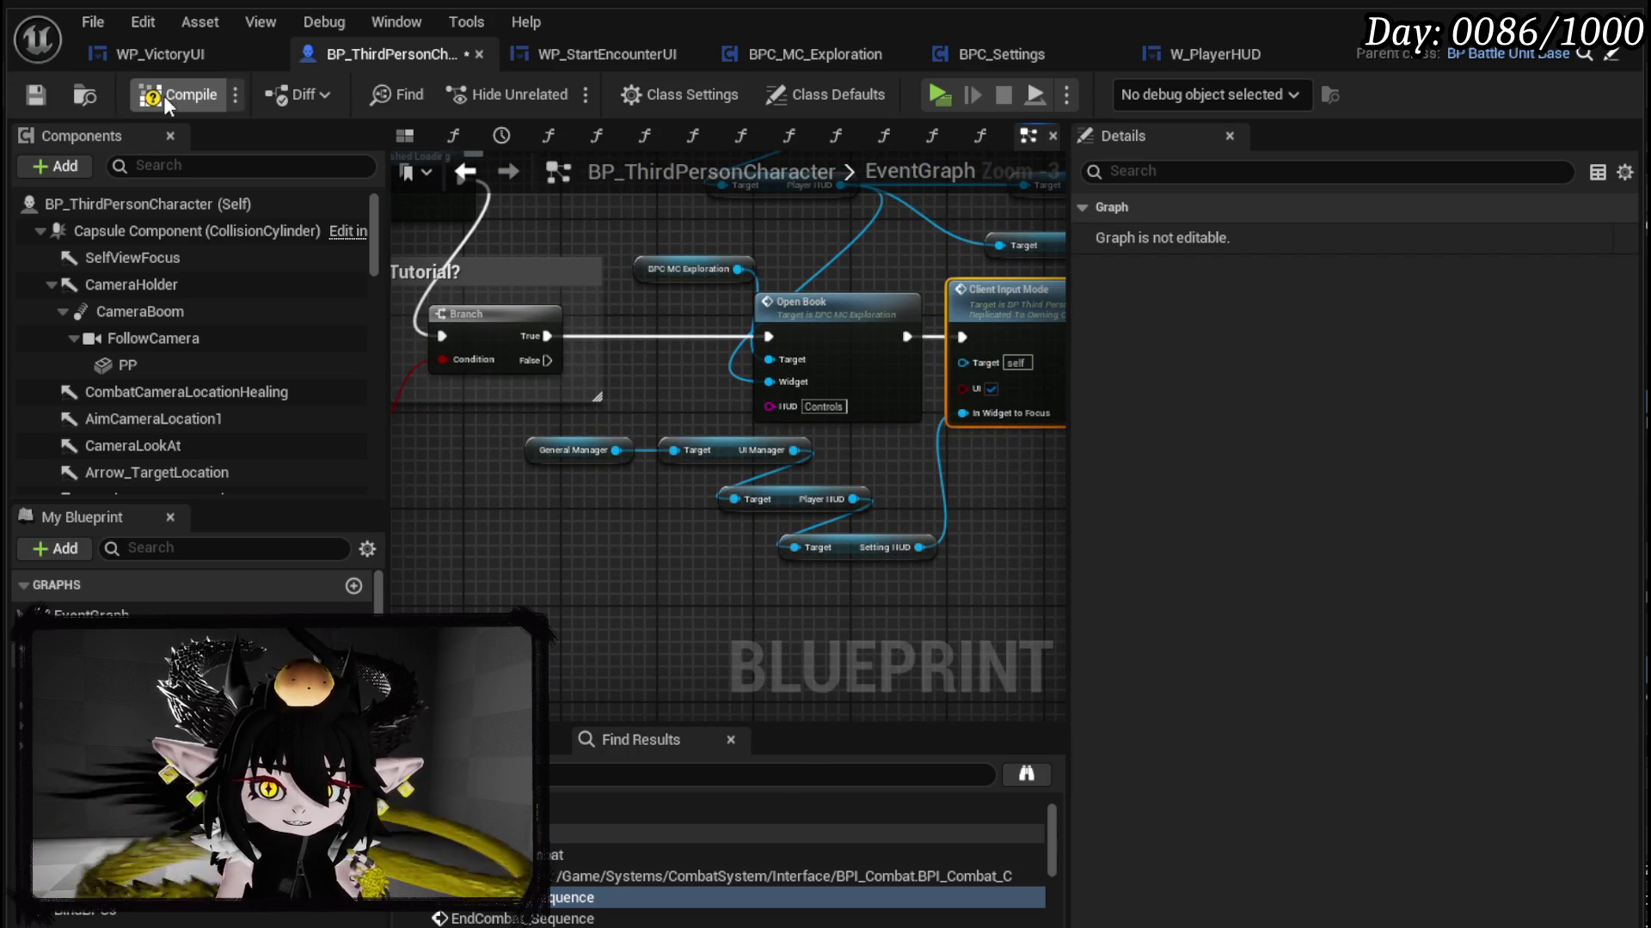
{"action": "left_click", "coordinate": [37, 95]}
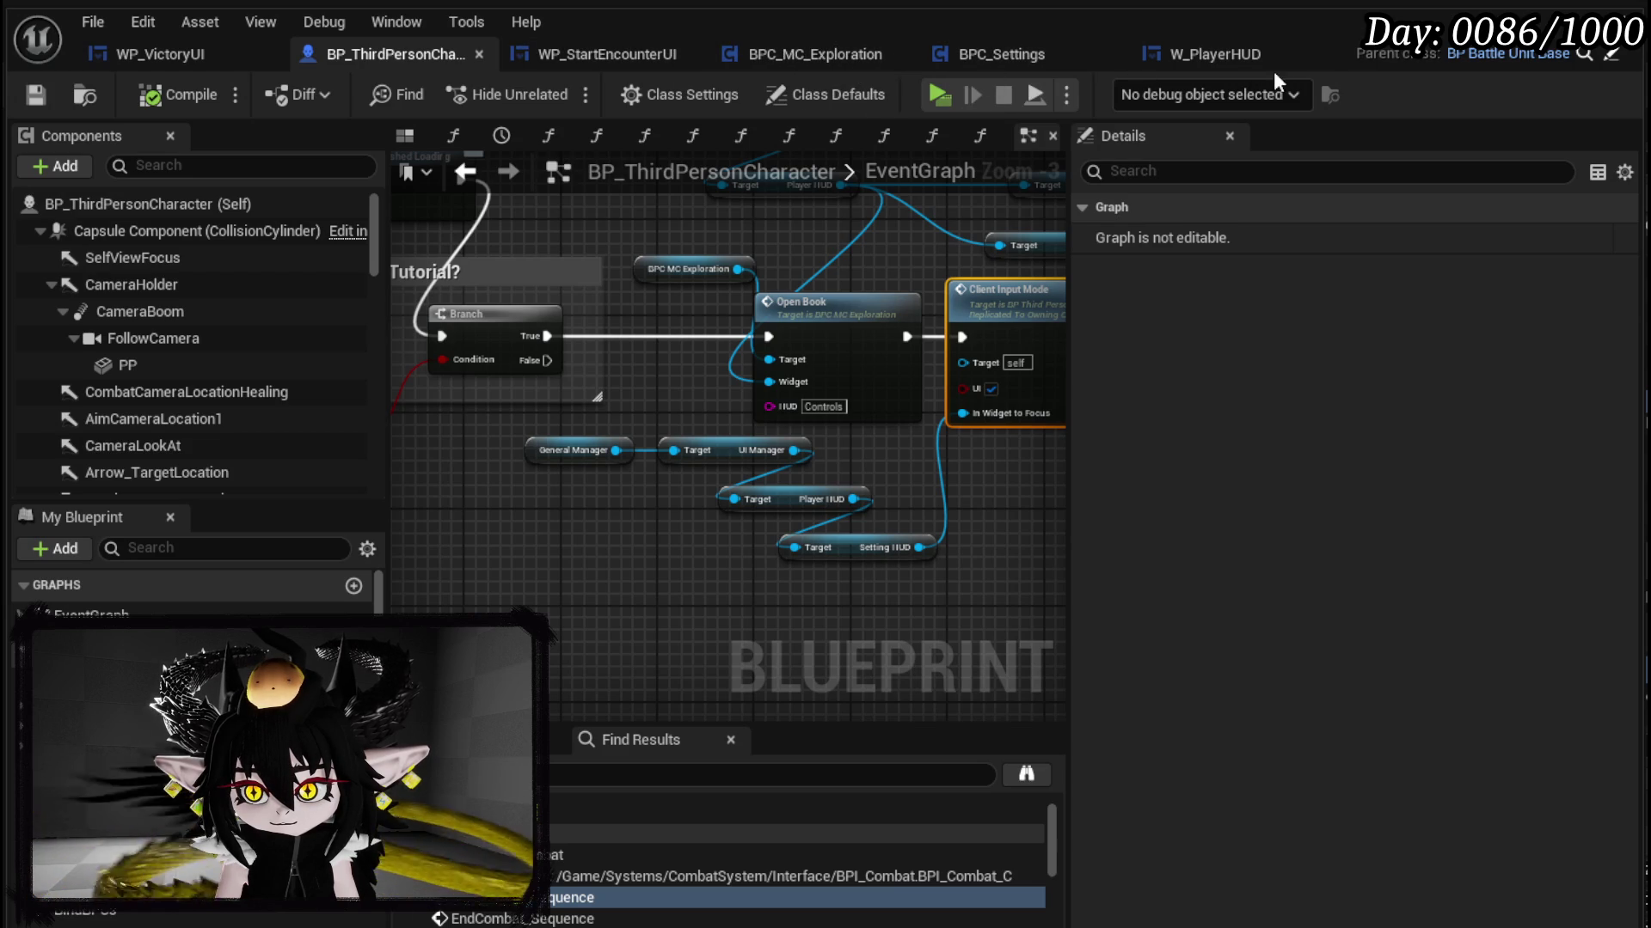
Step: In W_PlayerHUD, add a SET CurrentlyIndex node with the value 3
{"action": "left_click", "coordinate": [1236, 60]}
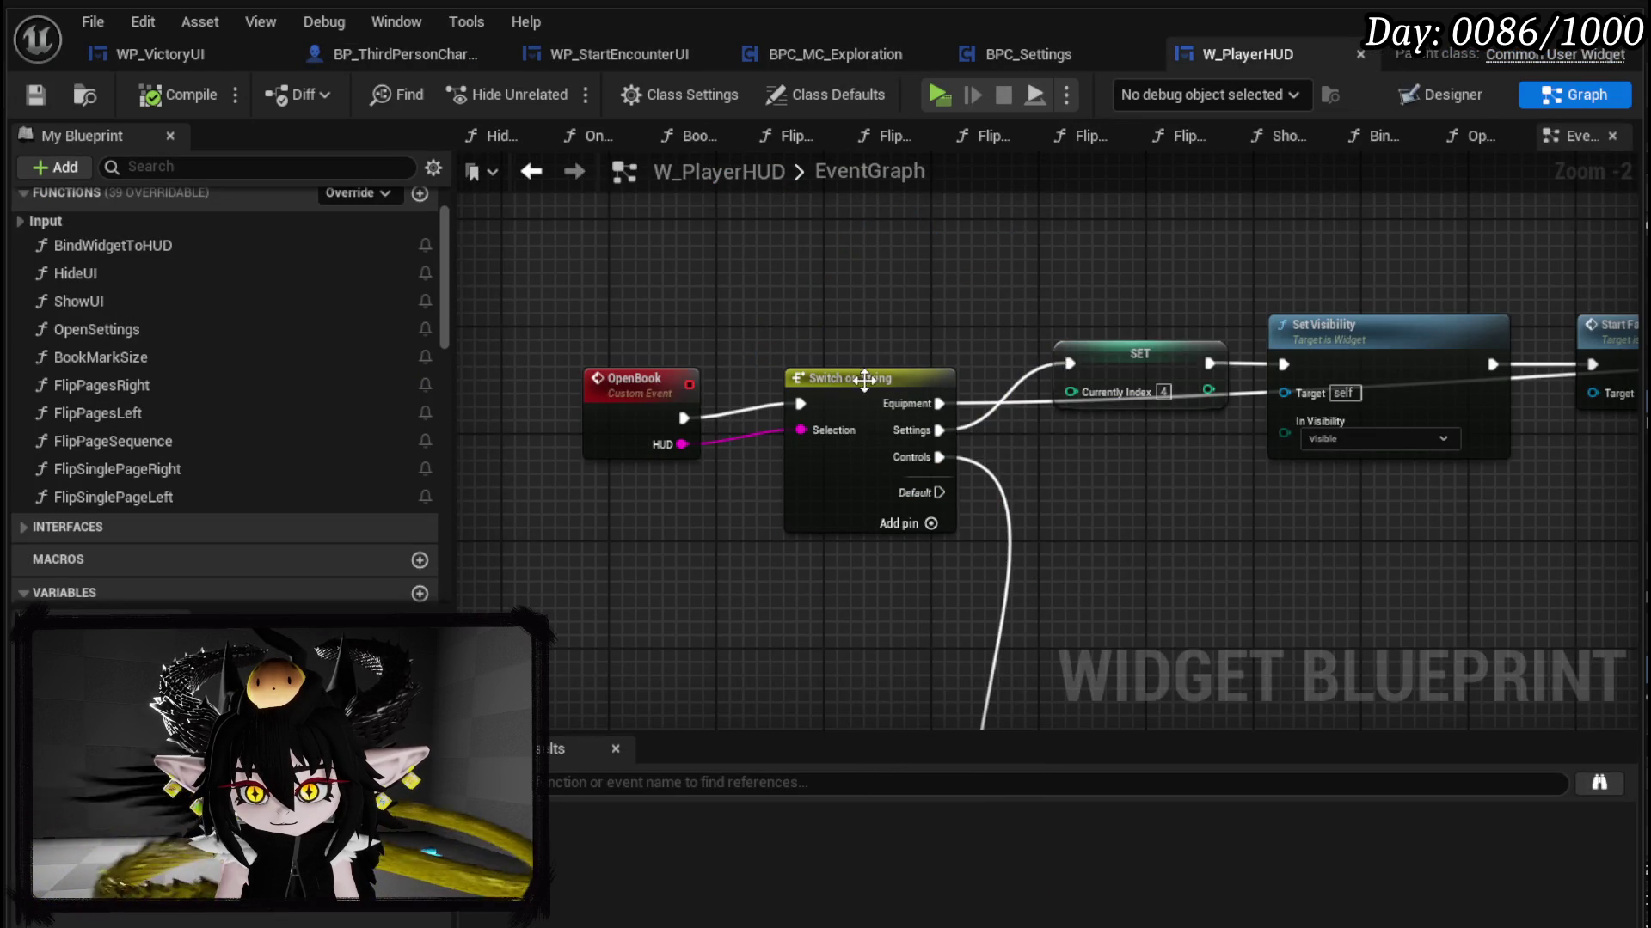
{"action": "left_click_drag", "start_coordinate": [1158, 385], "coordinate": [1081, 317]}
{"action": "scroll", "coordinate": [1136, 590], "scroll_direction": "down", "scroll_amount": 3}
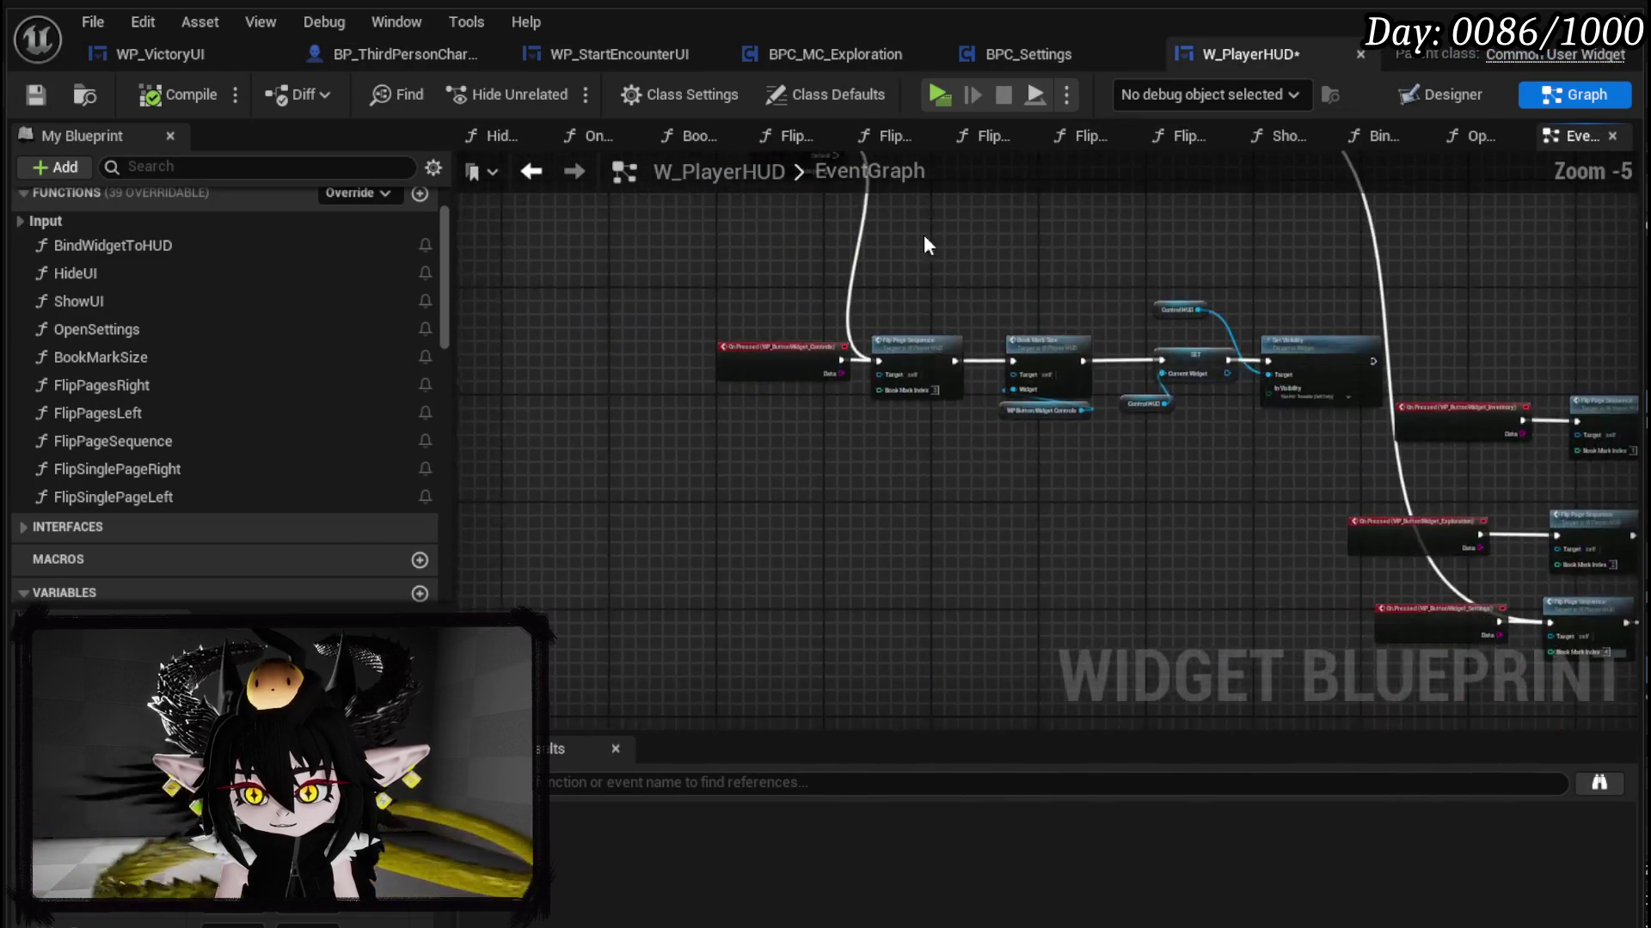
{"action": "scroll", "coordinate": [907, 371], "scroll_direction": "up", "scroll_amount": 4}
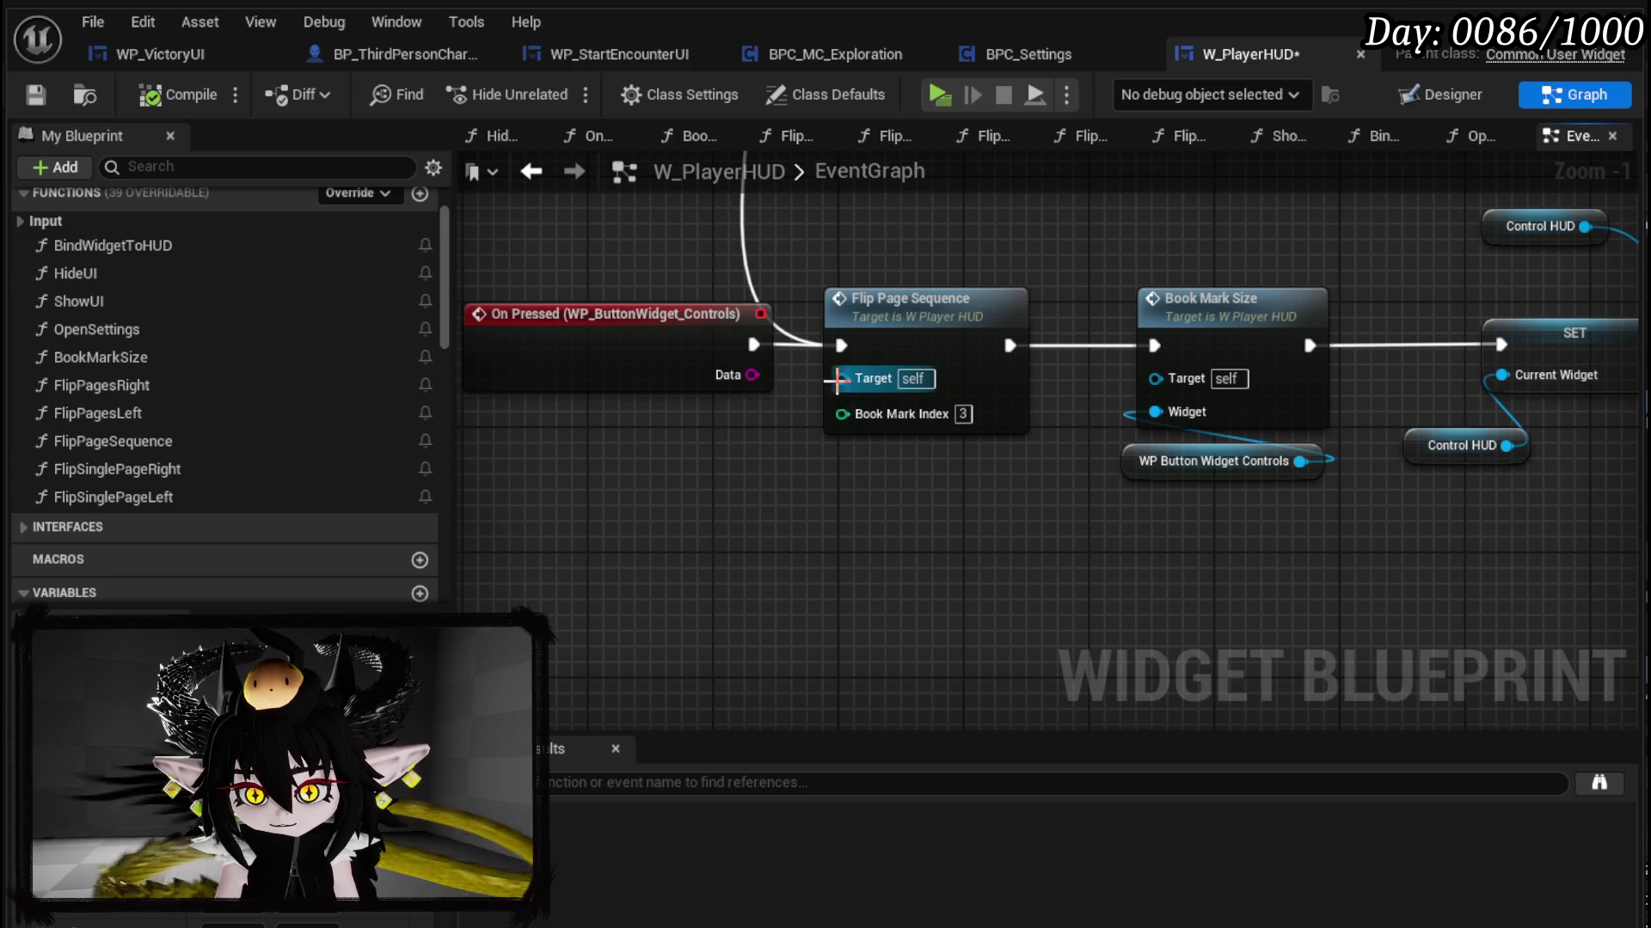
{"action": "left_click_drag", "start_coordinate": [719, 368], "coordinate": [914, 560]}
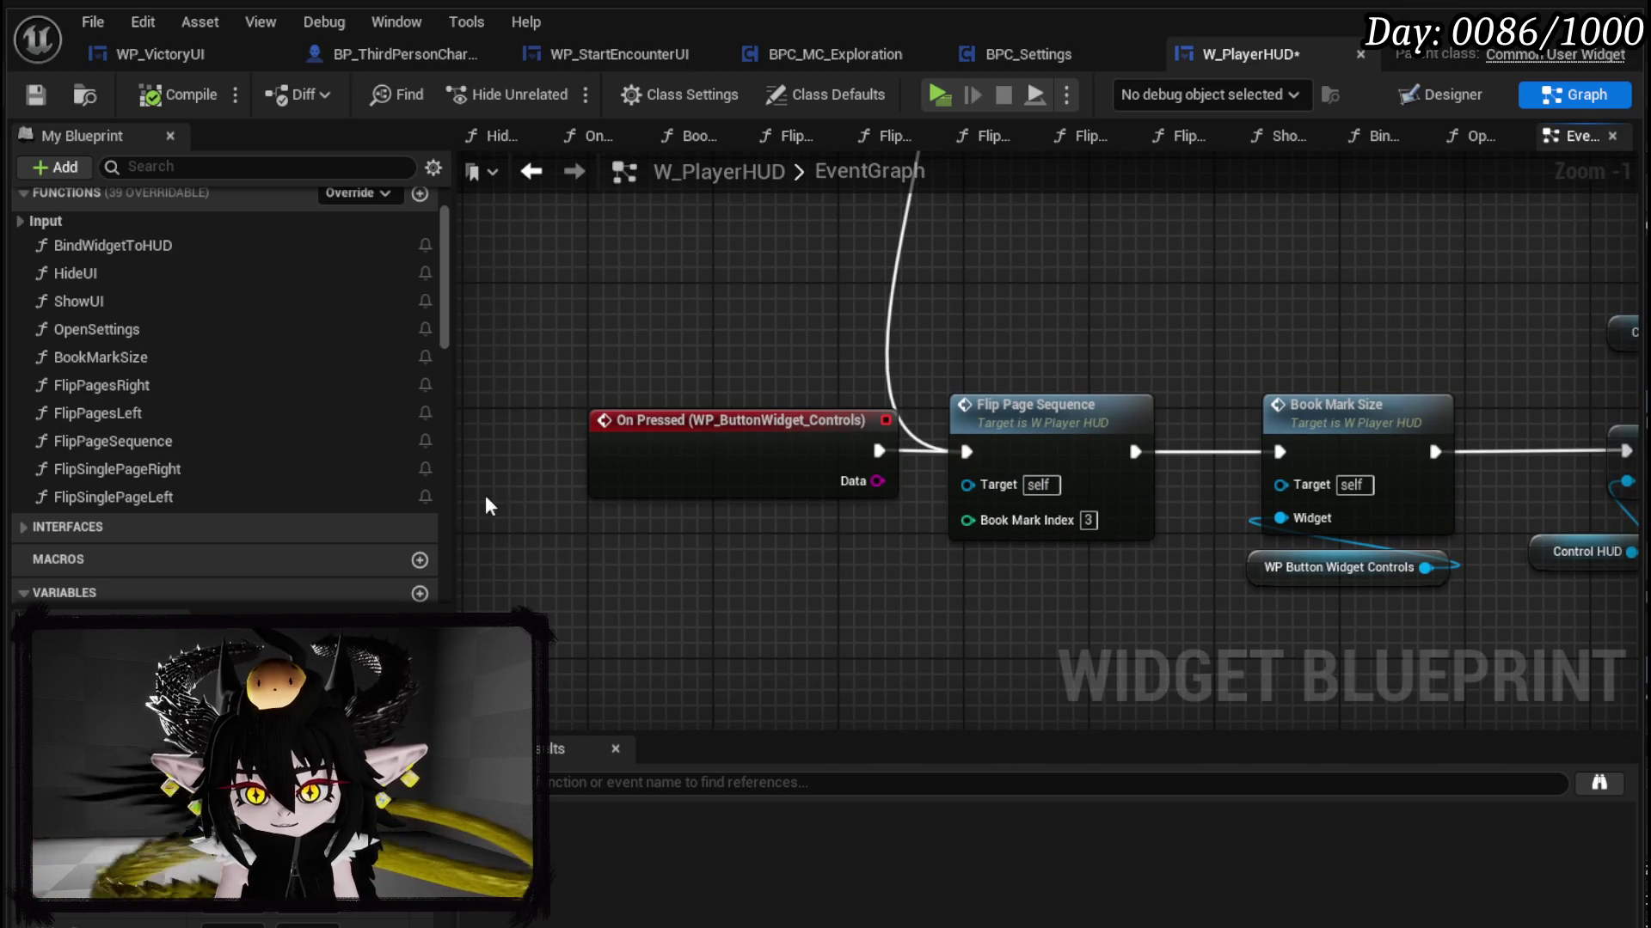
{"action": "scroll", "coordinate": [219, 481], "scroll_direction": "down", "scroll_amount": 10}
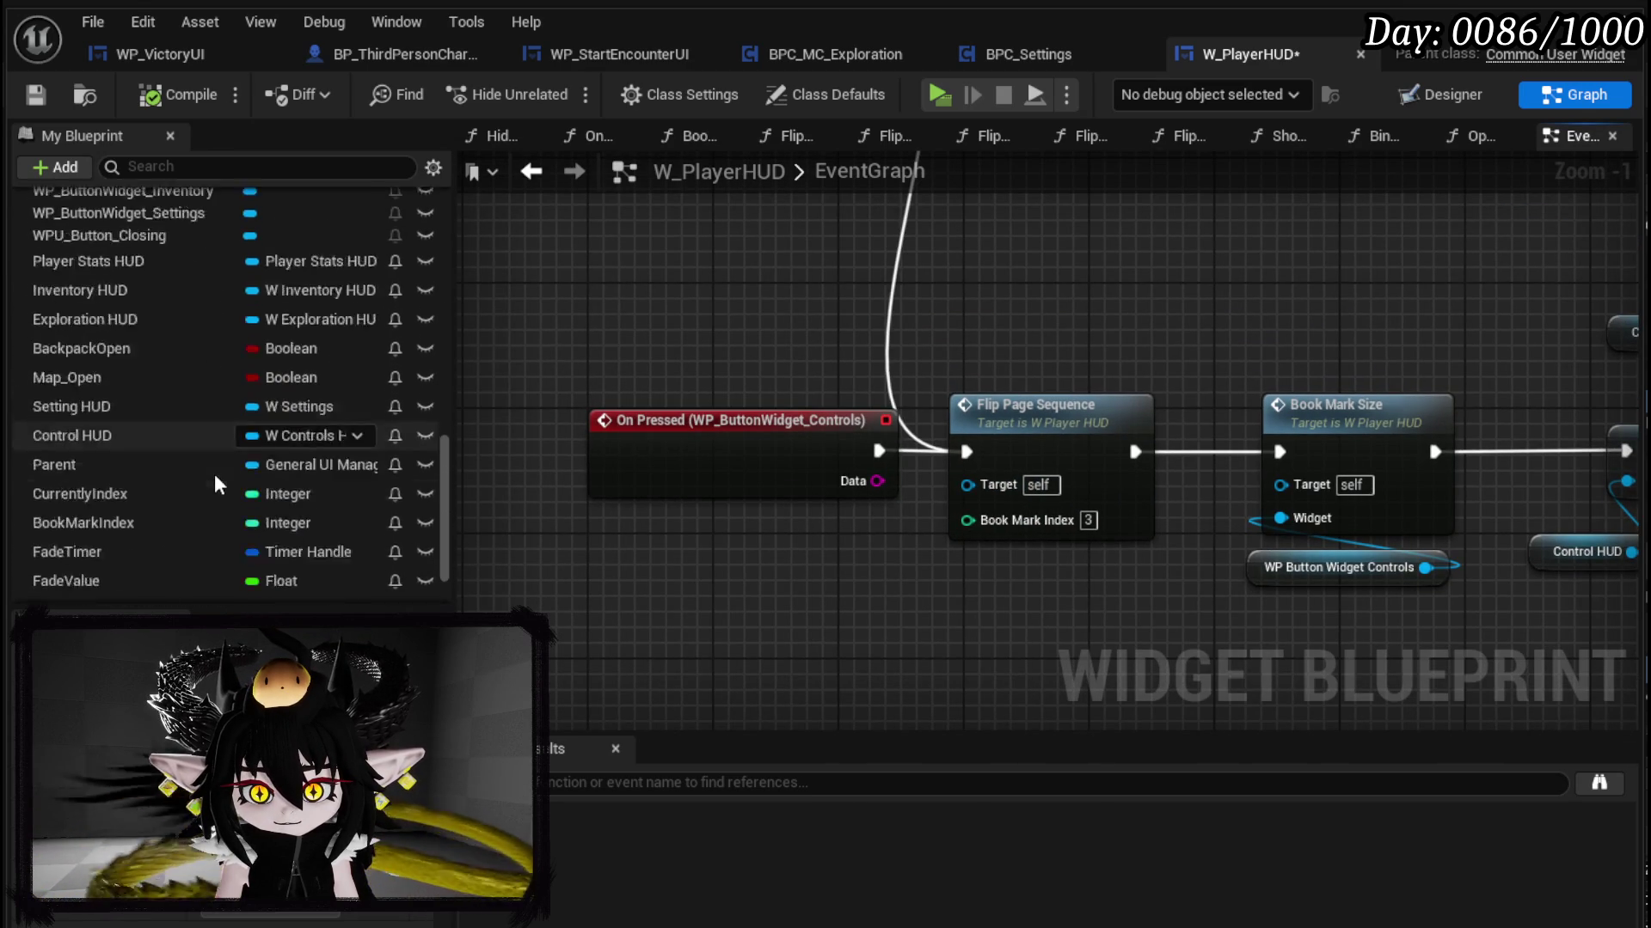
{"action": "scroll", "coordinate": [214, 473], "scroll_direction": "down", "scroll_amount": 3}
{"action": "mouse_move", "coordinate": [126, 424]}
{"action": "left_mouse_down"}
{"action": "mouse_move", "coordinate": [657, 305]}
{"action": "mouse_move", "coordinate": [756, 258]}
{"action": "left_mouse_up"}
{"action": "left_click", "coordinate": [772, 320]}
{"action": "type", "text": "3"}
Step: Wire Controls → SET CurrentlyIndex → Flip Page Sequence, then compile and save
{"action": "scroll", "coordinate": [851, 344], "scroll_direction": "down", "scroll_amount": 3}
{"action": "scroll", "coordinate": [858, 298], "scroll_direction": "up", "scroll_amount": 3}
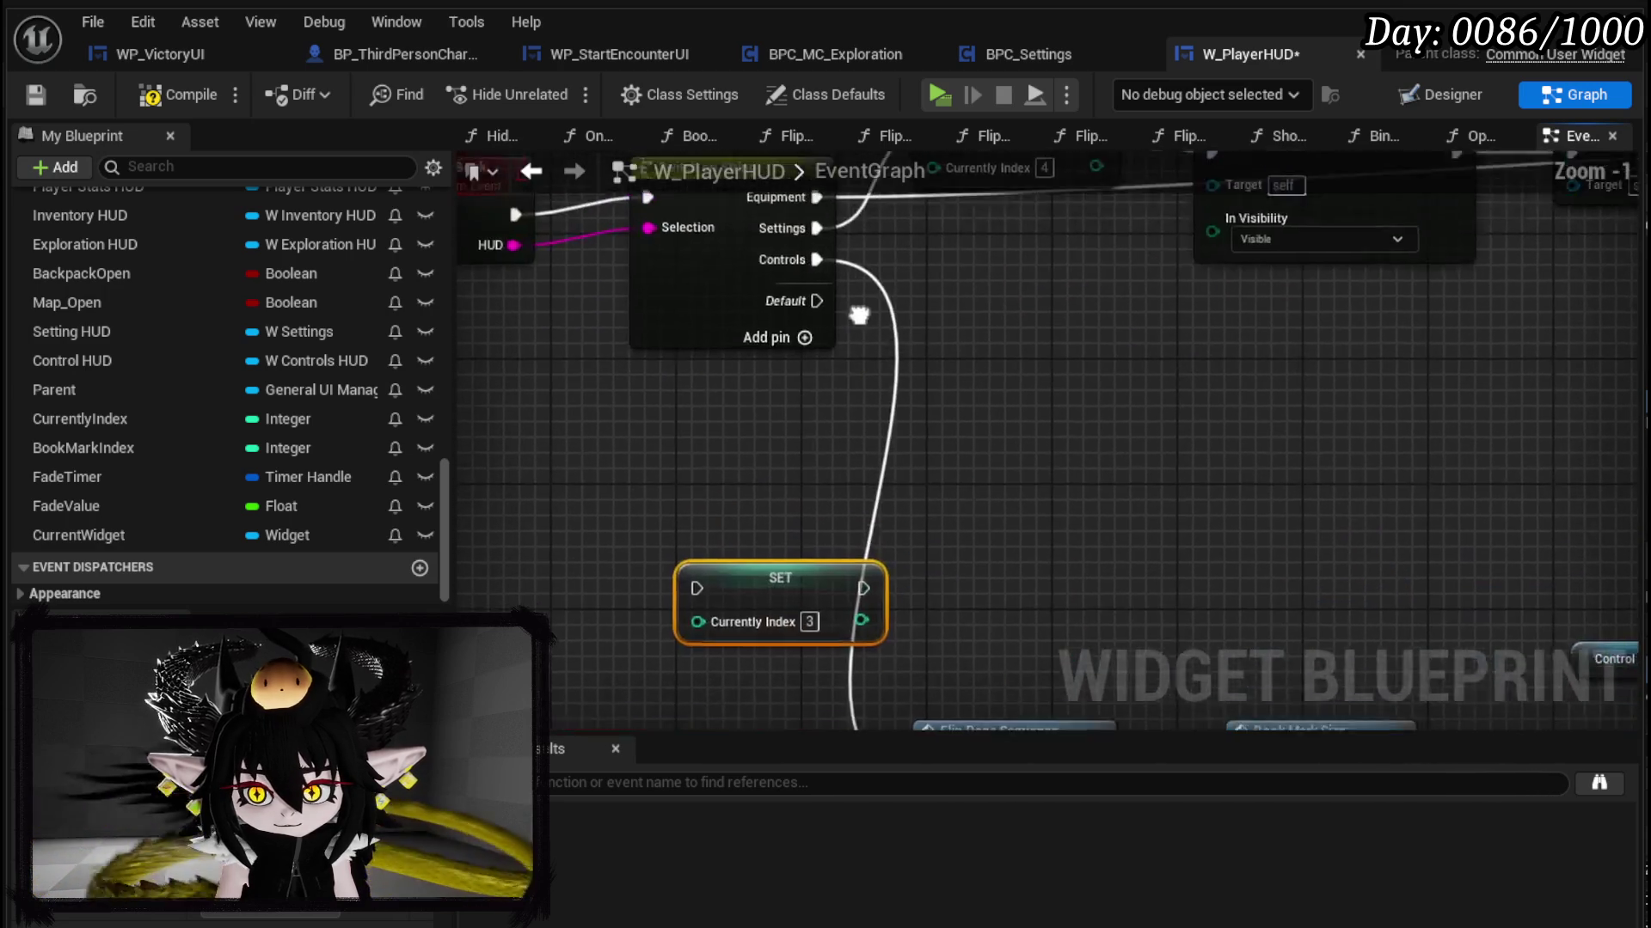
{"action": "mouse_move", "coordinate": [838, 266]}
{"action": "left_mouse_down"}
{"action": "mouse_move", "coordinate": [683, 585]}
{"action": "mouse_move", "coordinate": [705, 581]}
{"action": "left_mouse_up"}
{"action": "mouse_move", "coordinate": [834, 358]}
{"action": "left_mouse_down"}
{"action": "mouse_move", "coordinate": [869, 549]}
{"action": "mouse_move", "coordinate": [901, 549]}
{"action": "left_mouse_up"}
{"action": "left_click", "coordinate": [1008, 358]}
{"action": "left_click", "coordinate": [204, 99]}
{"action": "left_click", "coordinate": [38, 94]}
Step: Play-test the book's Equipment and Controls pages, then save the map
{"action": "key", "text": "alt+Tab"}
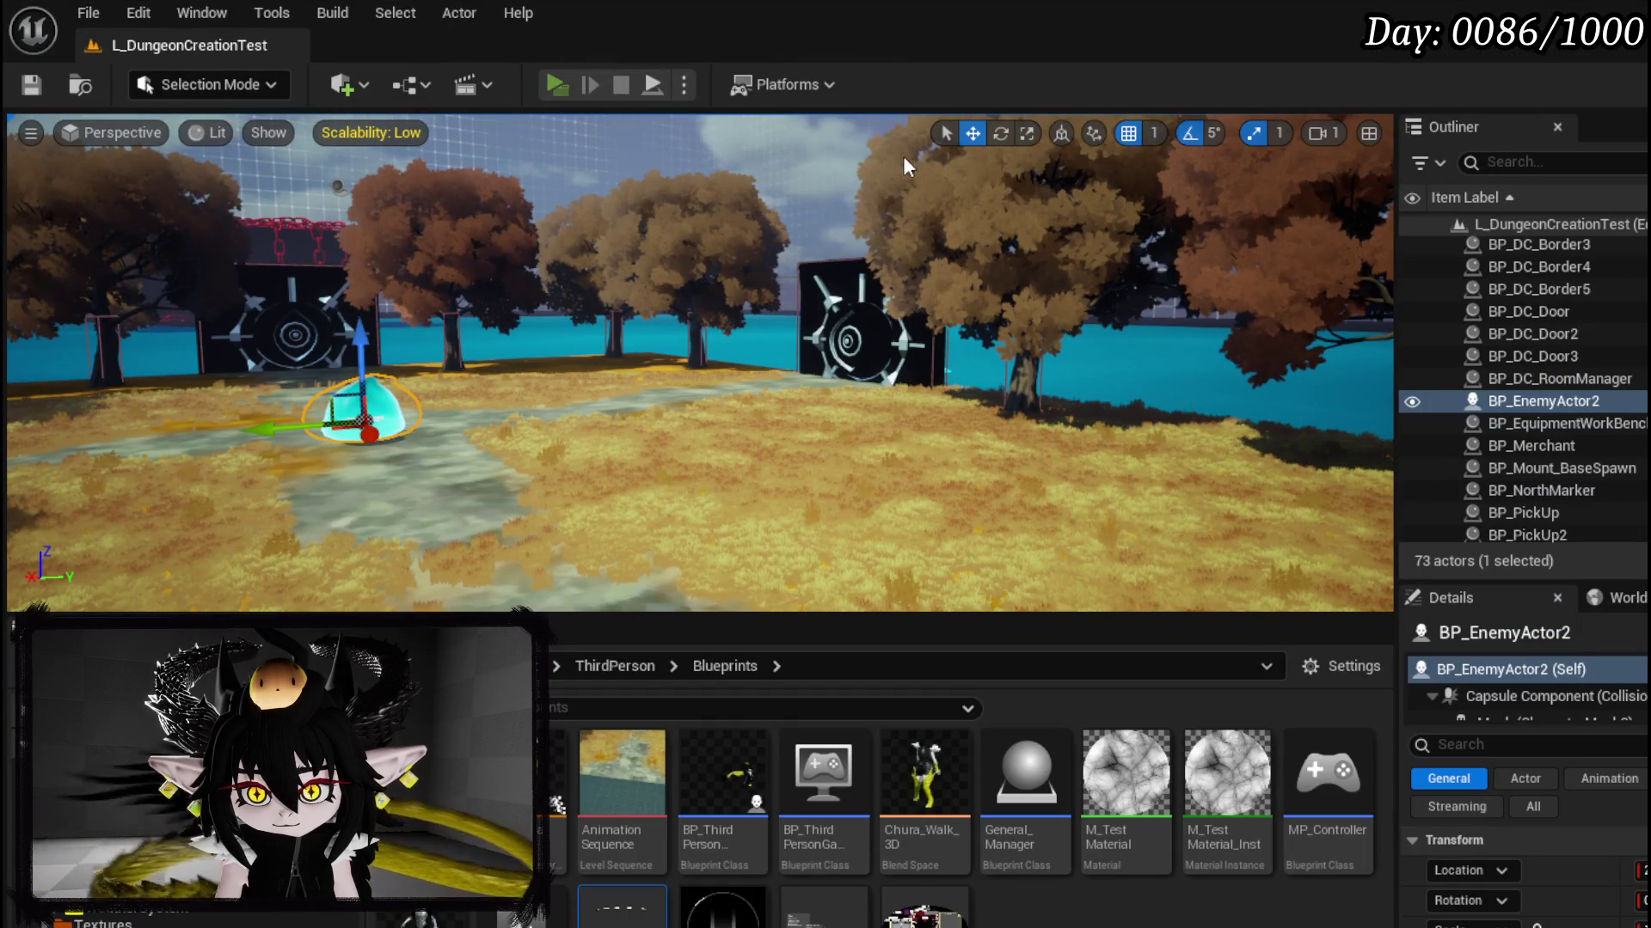
{"action": "key", "text": "alt+p"}
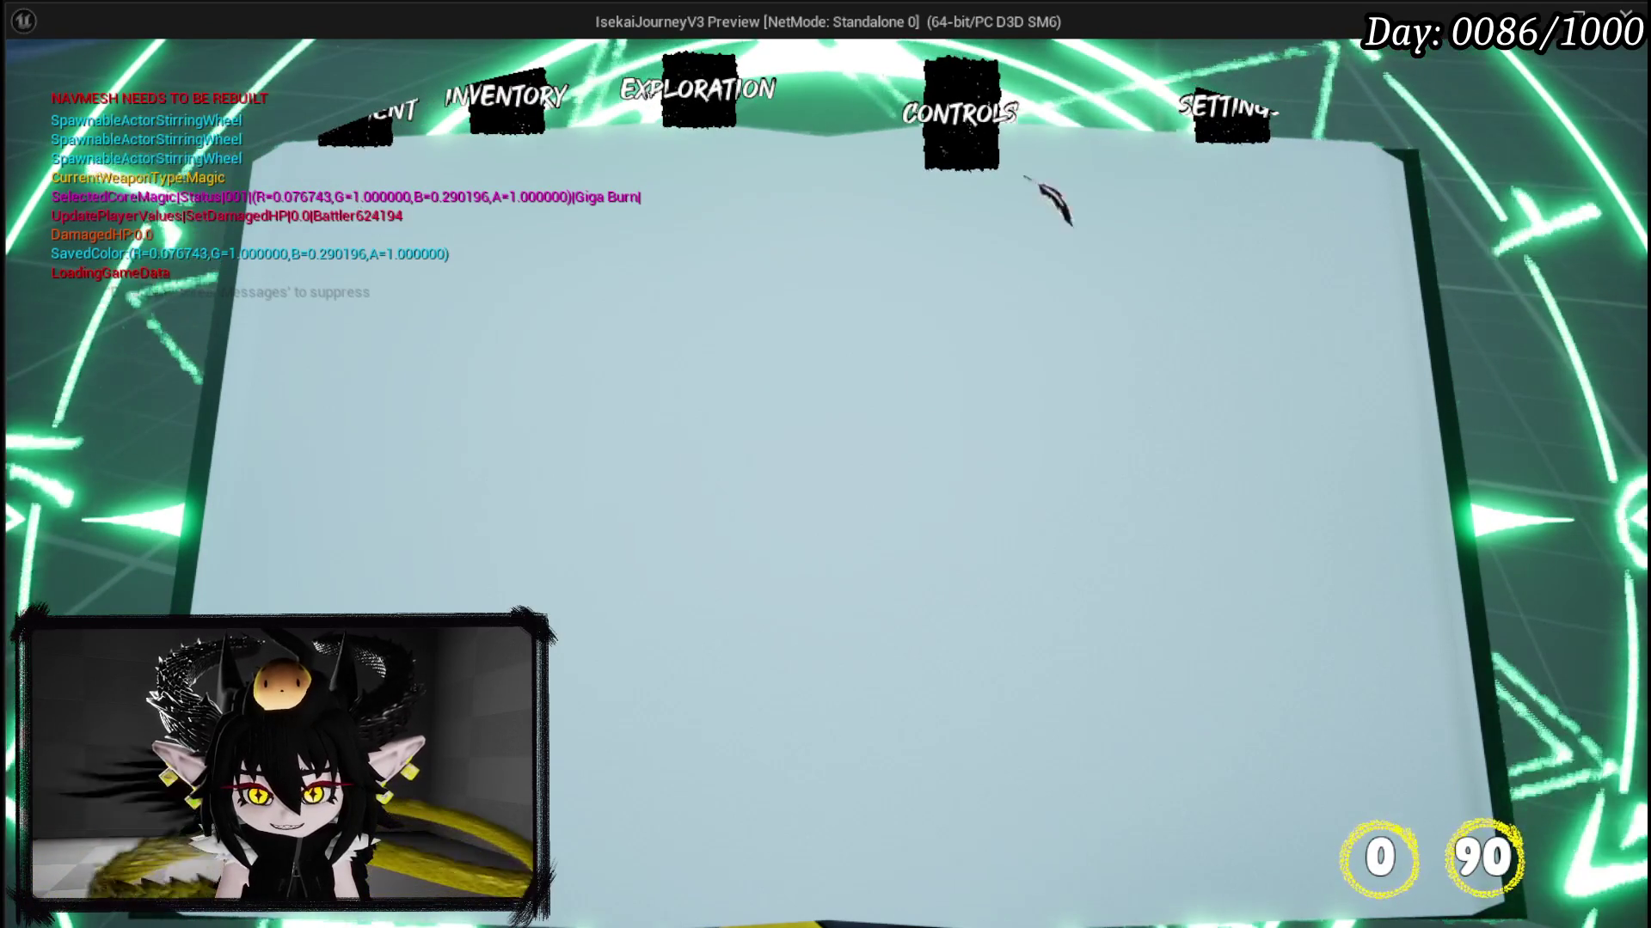
{"action": "left_click", "coordinate": [698, 95]}
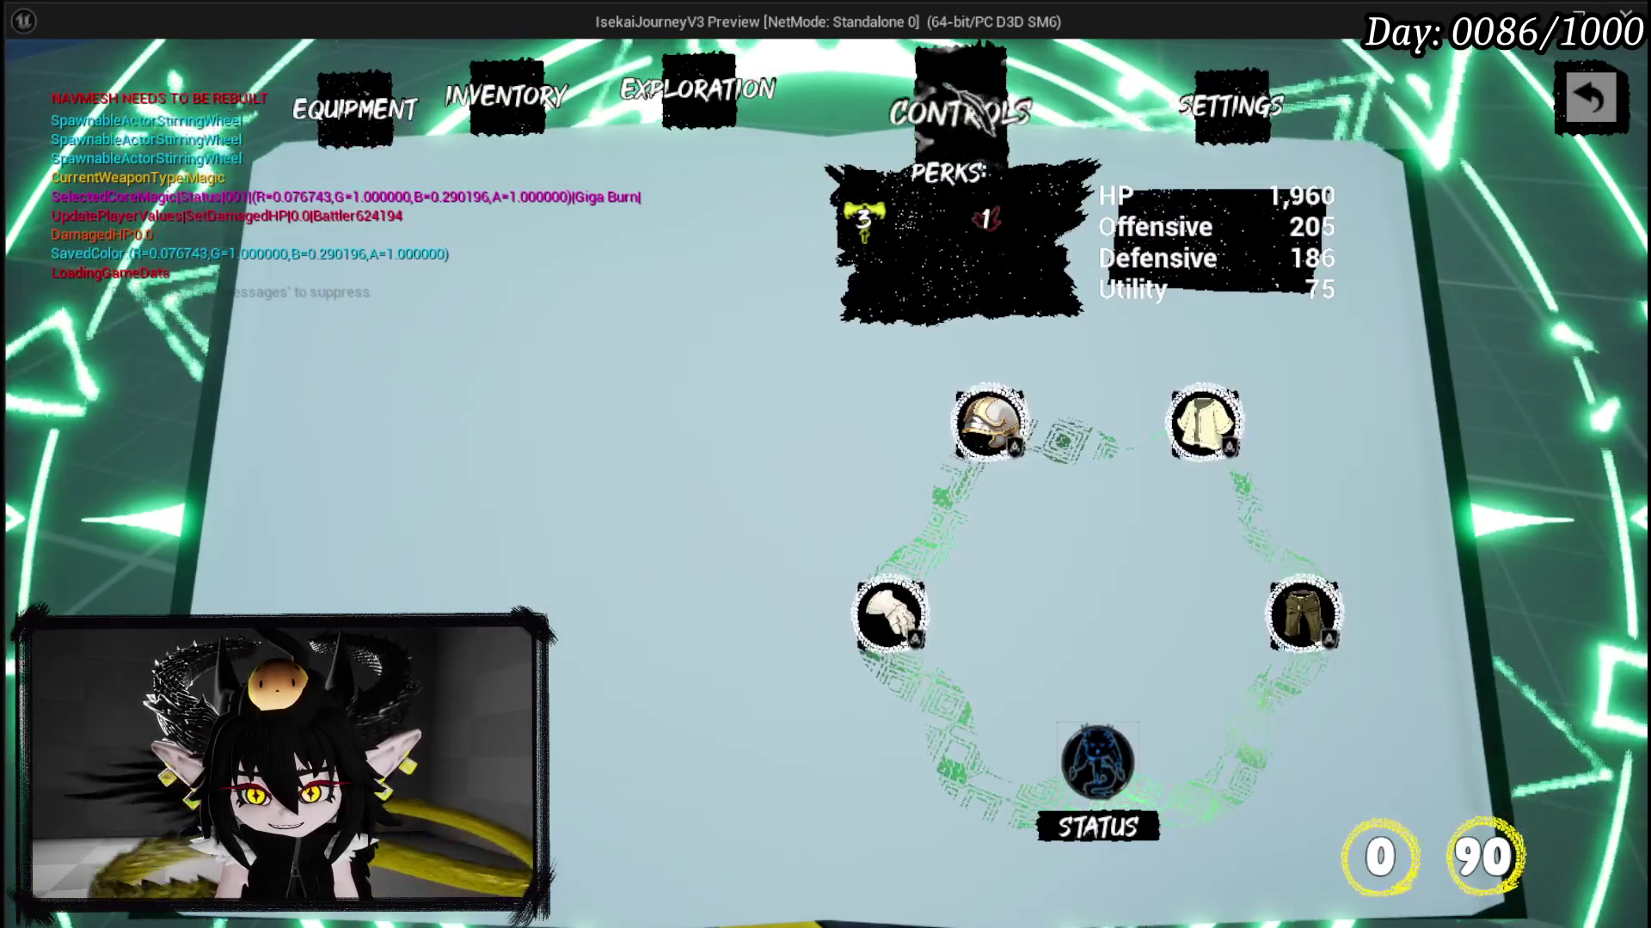
{"action": "left_click", "coordinate": [959, 96]}
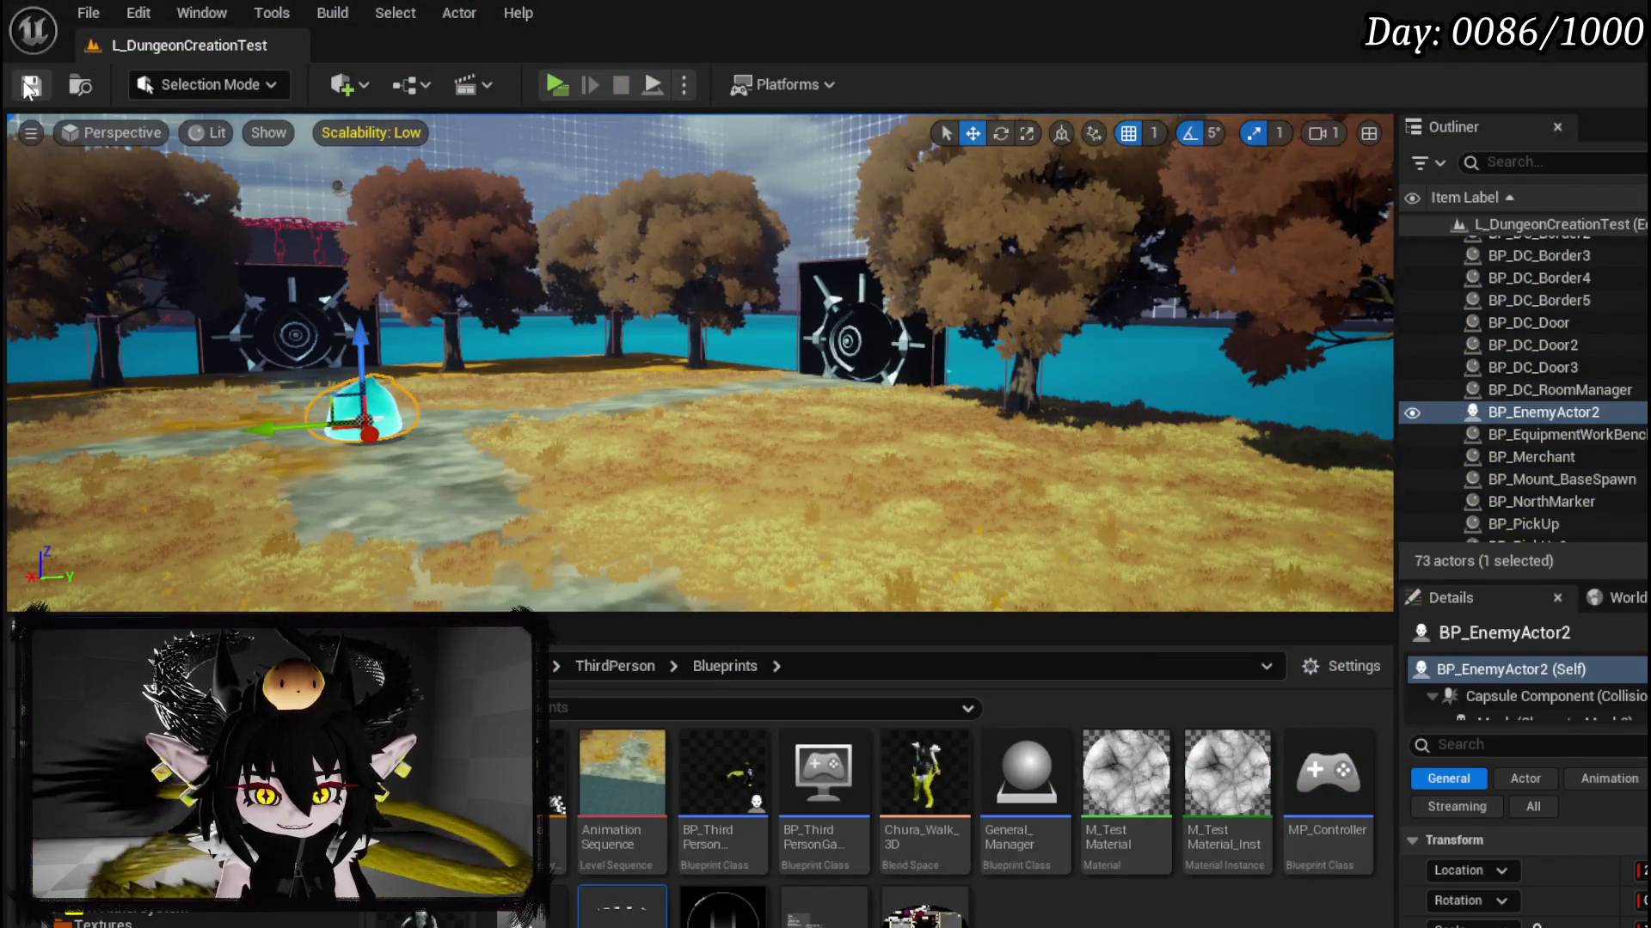
{"action": "left_click", "coordinate": [29, 88]}
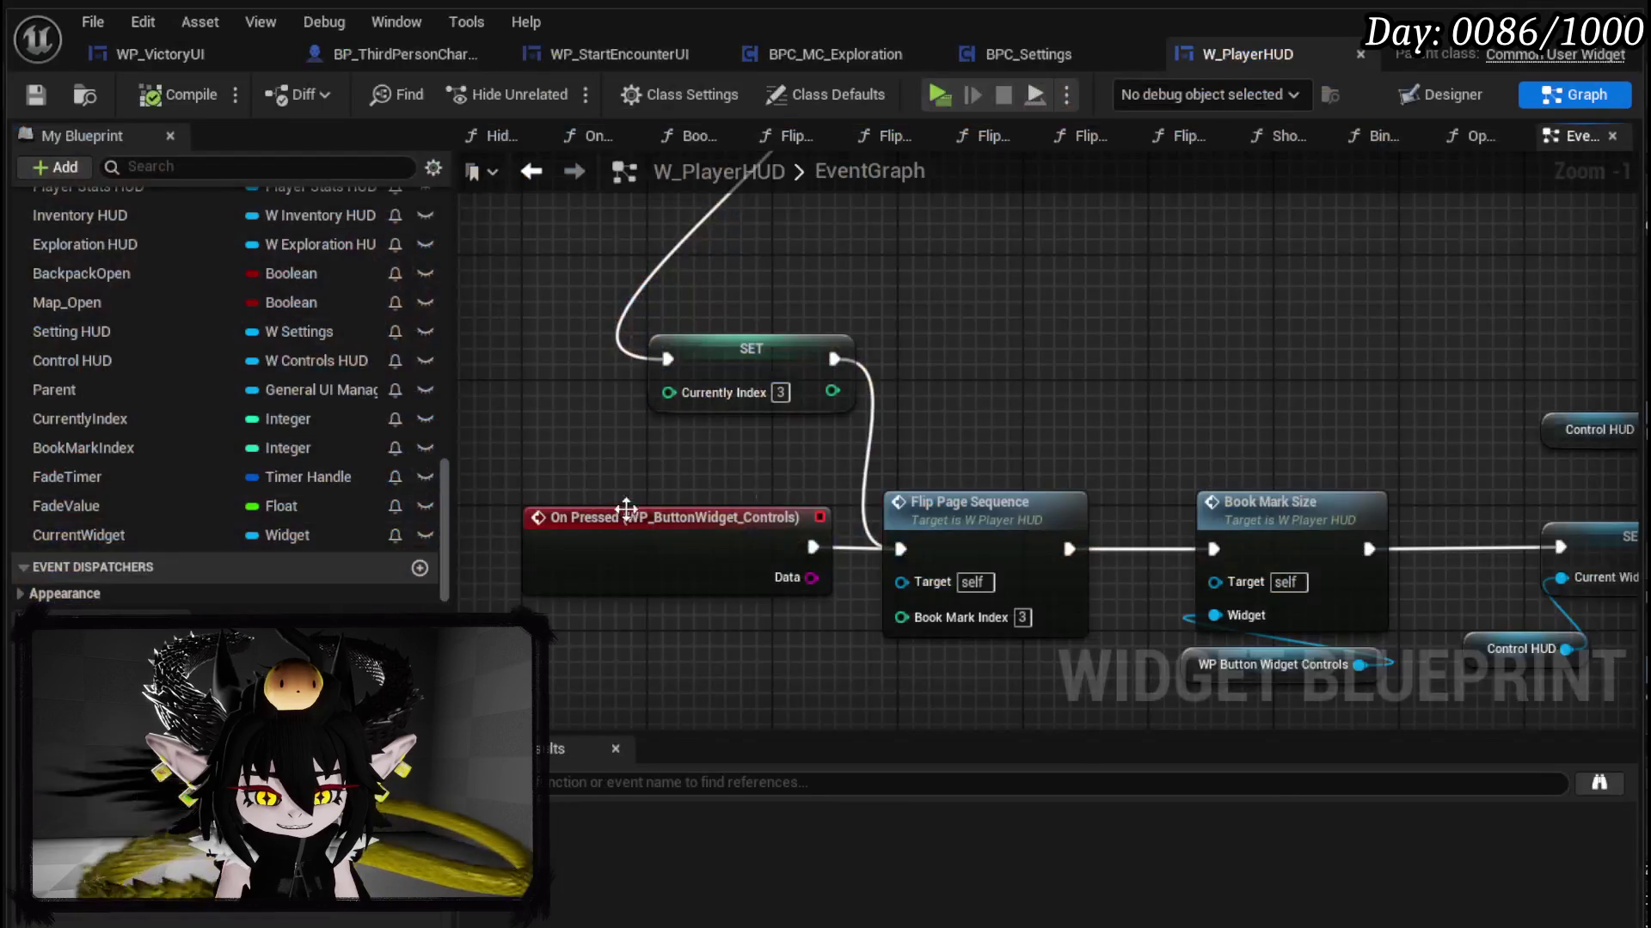
Step: Locate the Controls chain's SET, On Pressed and Flip Page Sequence nodes in the event graph
{"action": "mouse_move", "coordinate": [935, 417]}
{"action": "left_mouse_down"}
{"action": "mouse_move", "coordinate": [705, 365]}
{"action": "mouse_move", "coordinate": [654, 443]}
{"action": "mouse_move", "coordinate": [483, 302]}
{"action": "left_mouse_up"}
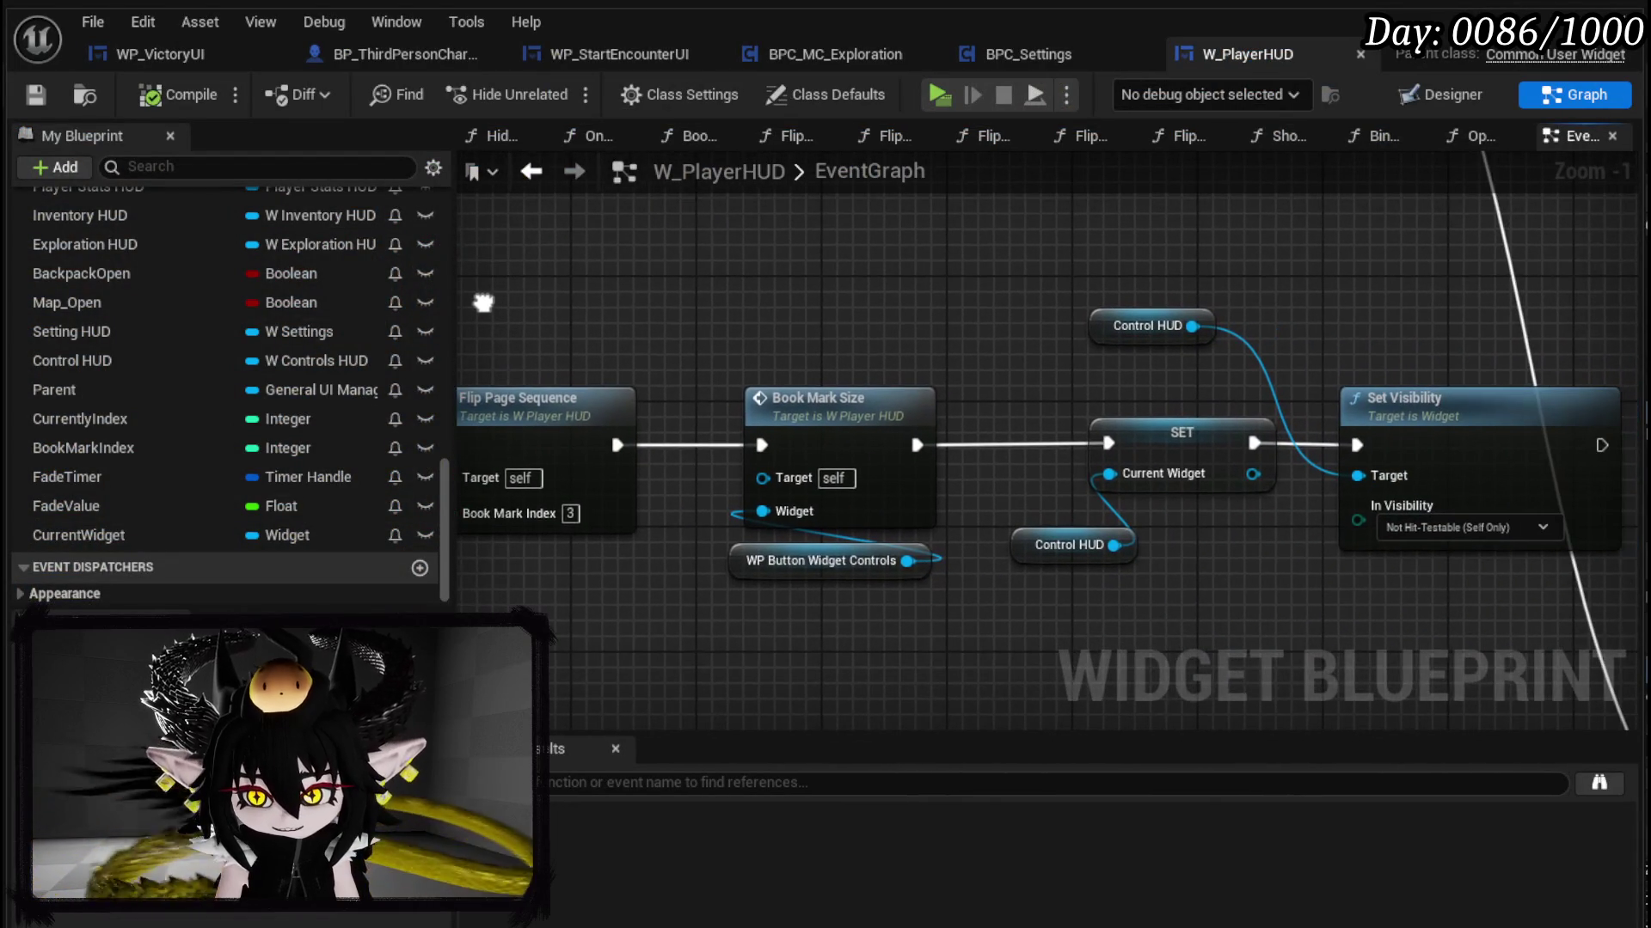
{"action": "scroll", "coordinate": [610, 428], "scroll_direction": "down", "scroll_amount": 2}
{"action": "left_click_drag", "start_coordinate": [610, 428], "coordinate": [219, 397]}
{"action": "mouse_move", "coordinate": [445, 320]}
{"action": "left_mouse_down"}
{"action": "mouse_move", "coordinate": [955, 333]}
{"action": "mouse_move", "coordinate": [1041, 522]}
{"action": "left_mouse_up"}
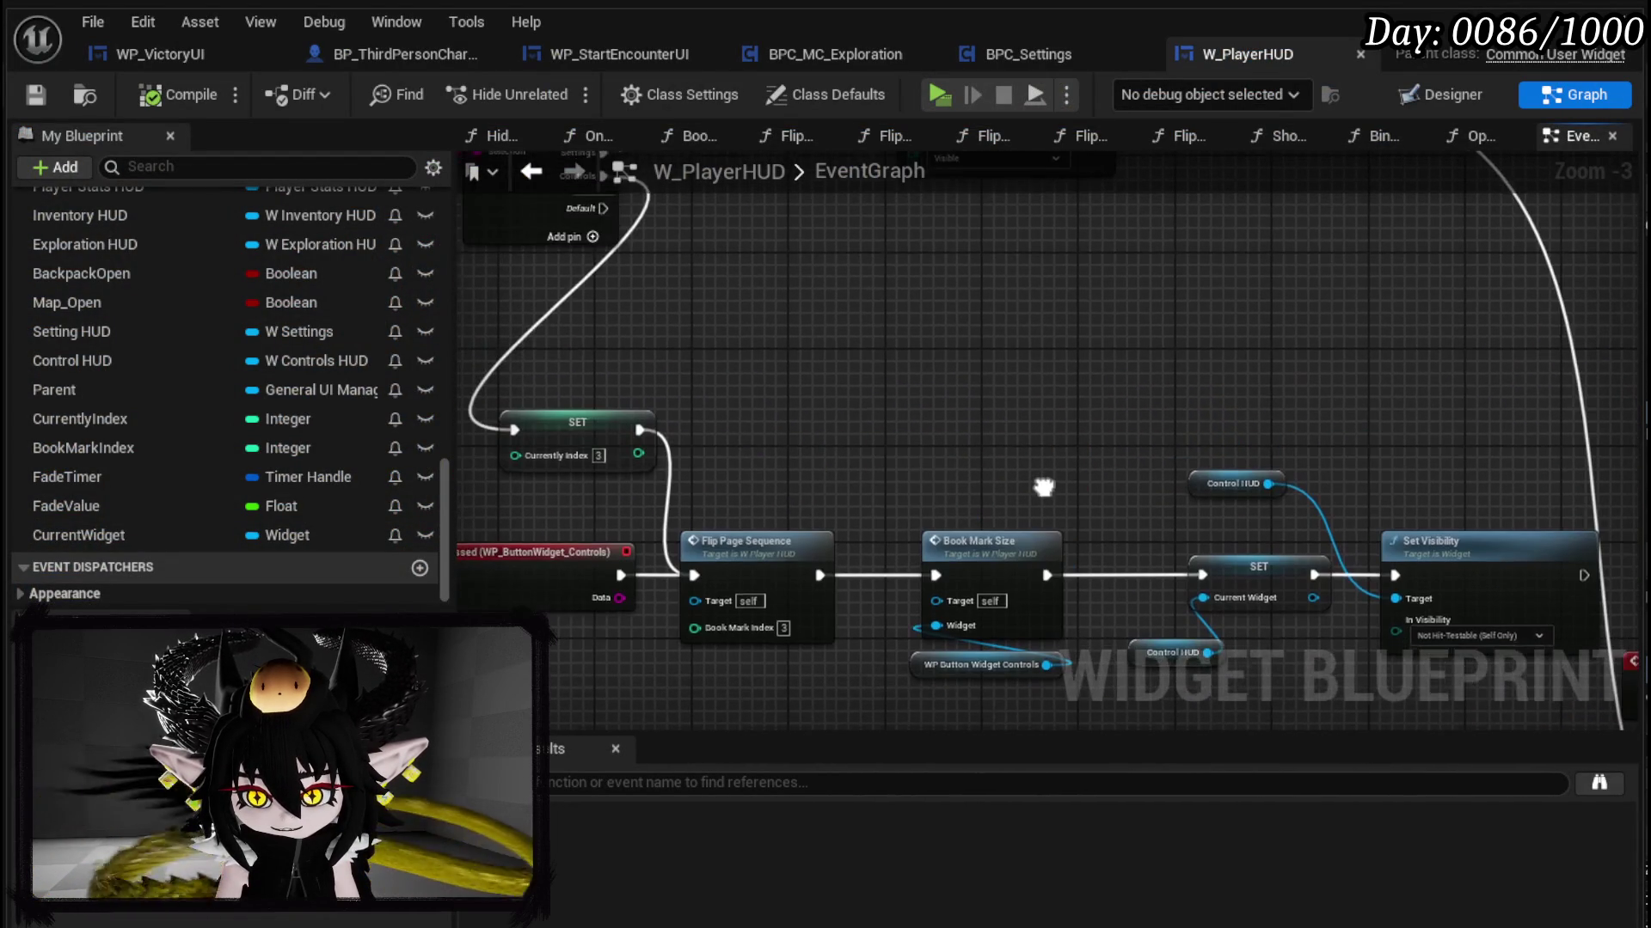
{"action": "scroll", "coordinate": [843, 407], "scroll_direction": "down", "scroll_amount": 2}
{"action": "scroll", "coordinate": [840, 631], "scroll_direction": "up", "scroll_amount": 2}
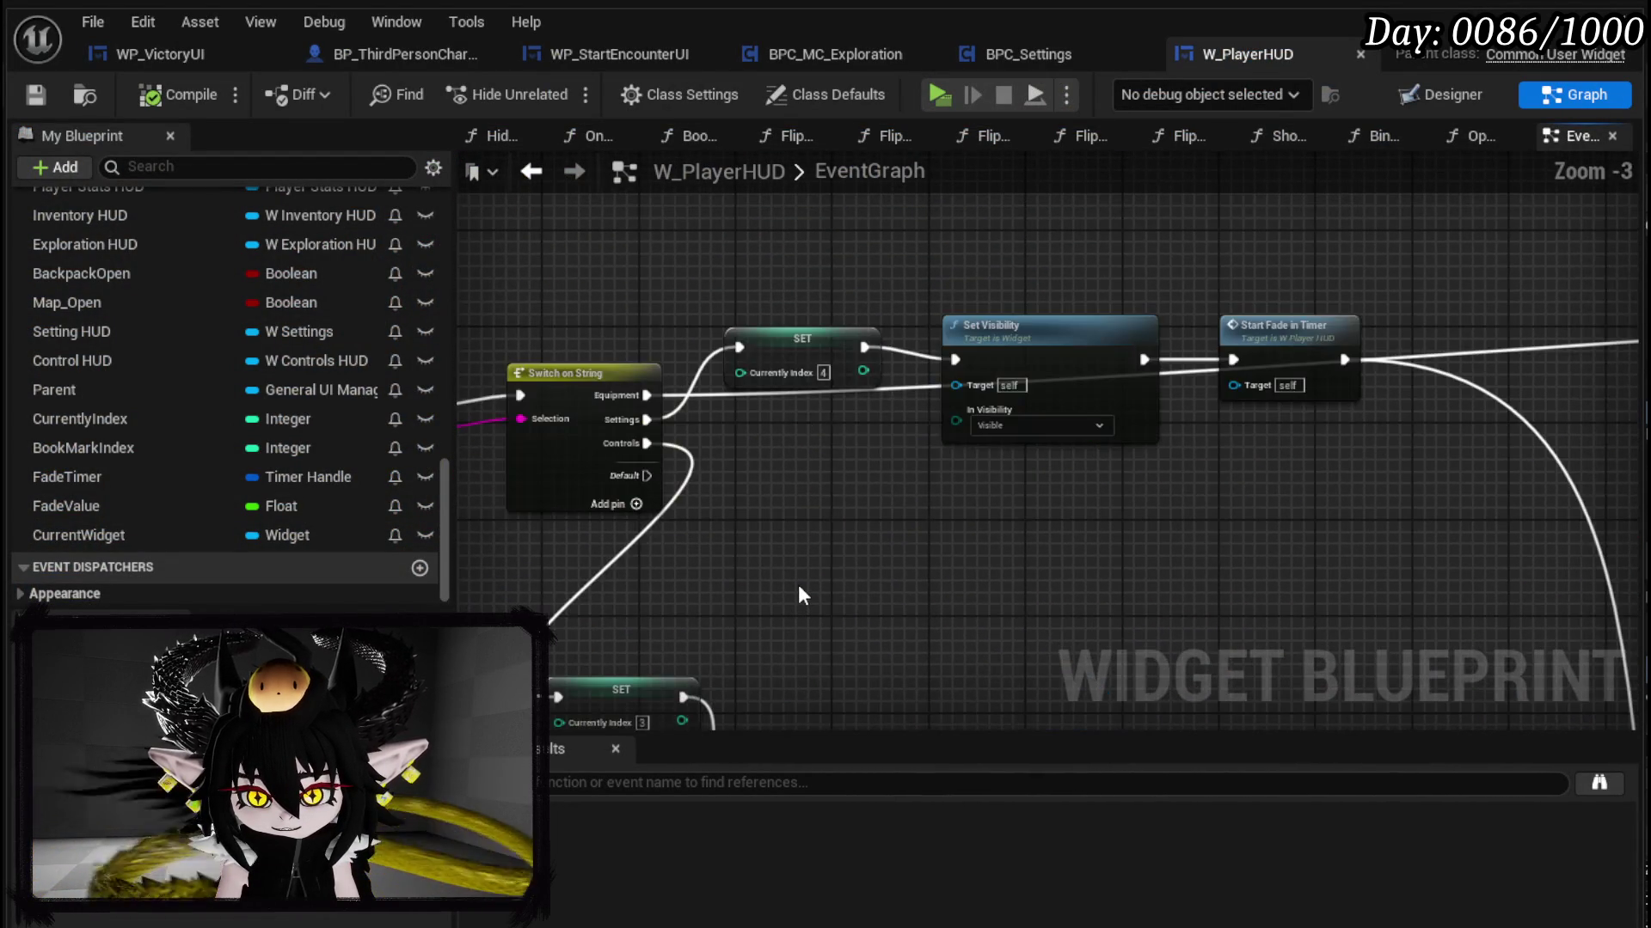
{"action": "mouse_move", "coordinate": [960, 455]}
{"action": "left_mouse_down"}
{"action": "mouse_move", "coordinate": [1125, 303]}
{"action": "mouse_move", "coordinate": [1214, 391]}
{"action": "mouse_move", "coordinate": [1207, 411]}
{"action": "left_mouse_up"}
{"action": "left_click_drag", "start_coordinate": [1462, 292], "coordinate": [812, 283]}
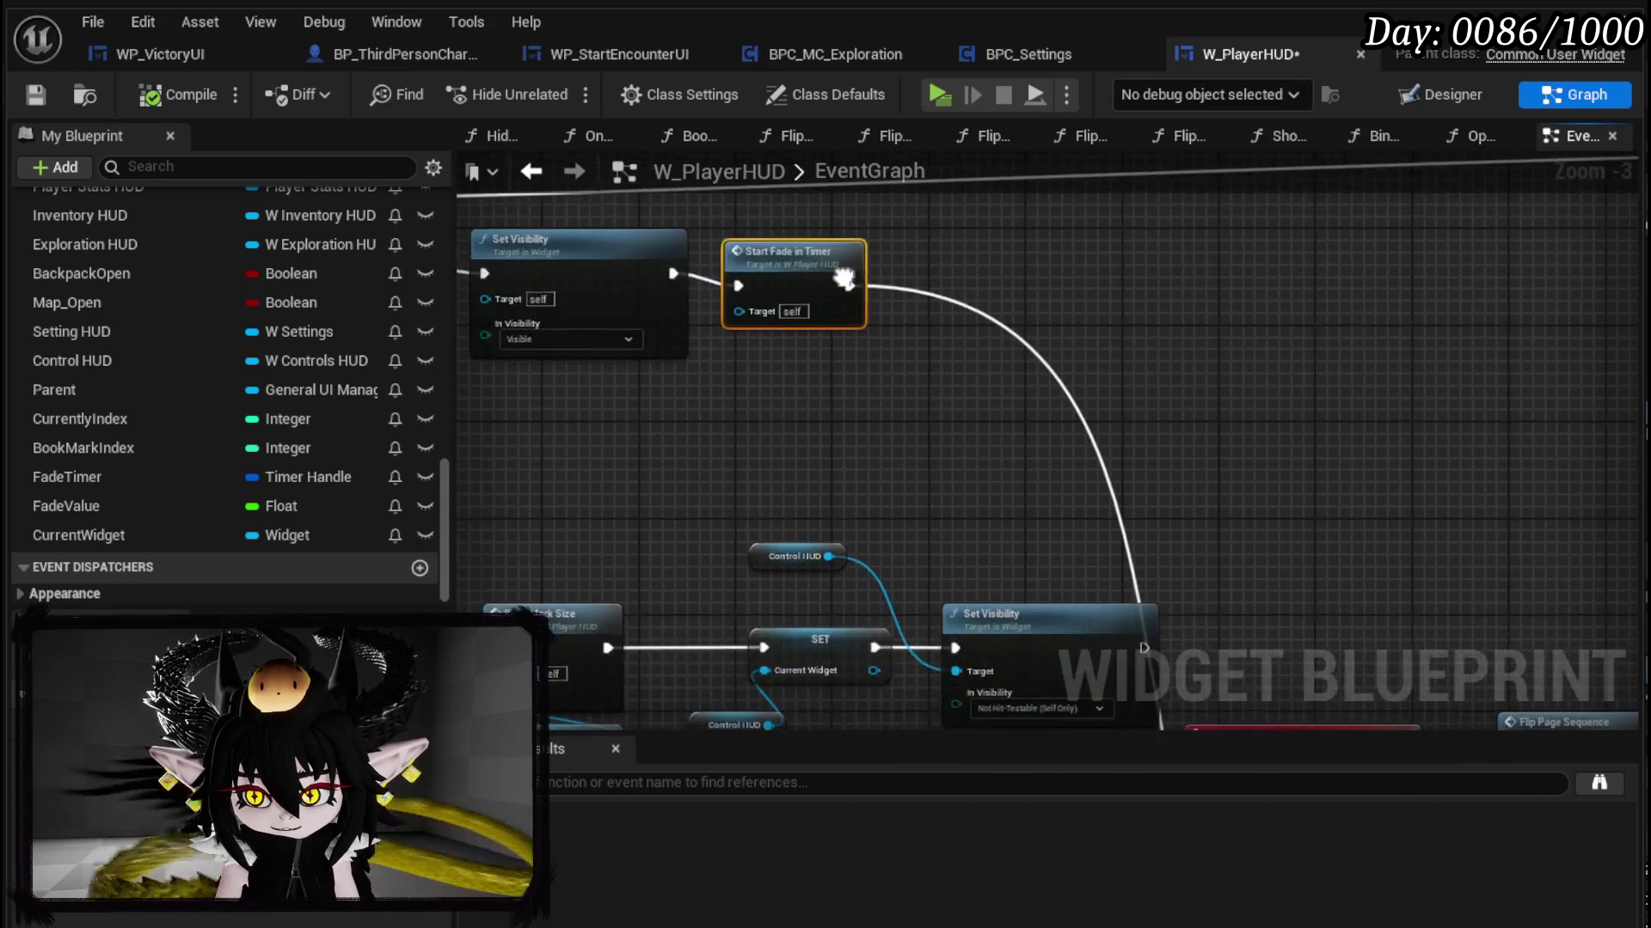
{"action": "mouse_move", "coordinate": [988, 447]}
{"action": "left_mouse_down"}
{"action": "mouse_move", "coordinate": [778, 288]}
{"action": "mouse_move", "coordinate": [773, 172]}
{"action": "mouse_move", "coordinate": [1094, 497]}
{"action": "mouse_move", "coordinate": [755, 412]}
{"action": "mouse_move", "coordinate": [940, 500]}
{"action": "left_mouse_up"}
{"action": "scroll", "coordinate": [778, 288], "scroll_direction": "down", "scroll_amount": 3}
{"action": "scroll", "coordinate": [1016, 339], "scroll_direction": "up", "scroll_amount": 4}
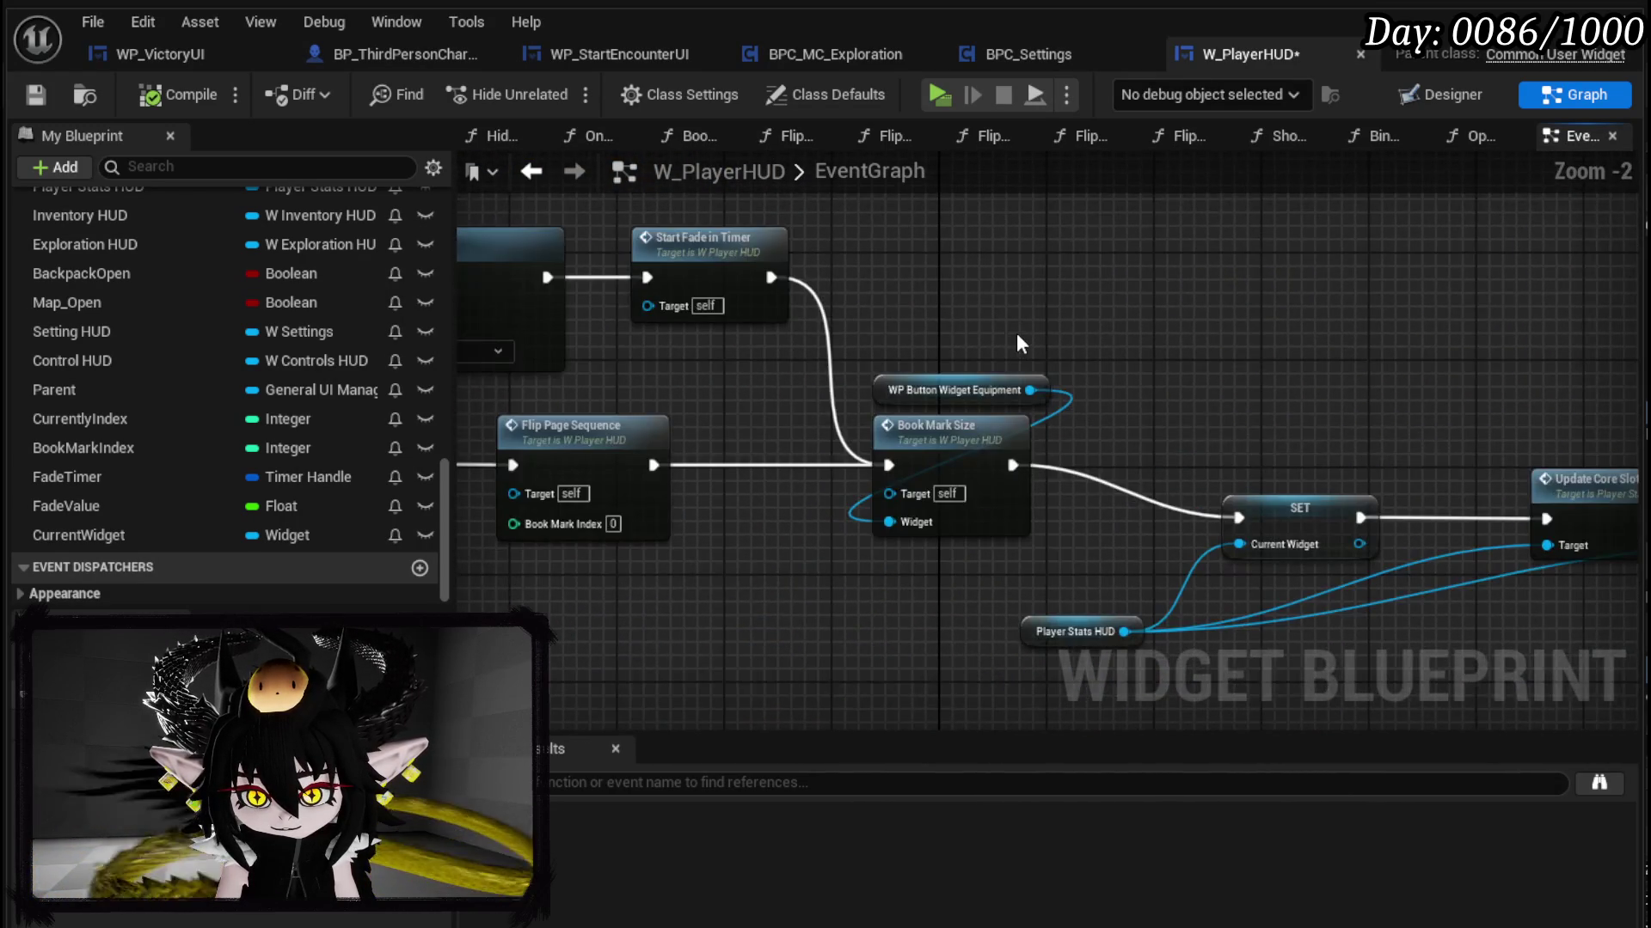
{"action": "scroll", "coordinate": [1016, 332], "scroll_direction": "down", "scroll_amount": 3}
{"action": "scroll", "coordinate": [888, 426], "scroll_direction": "up", "scroll_amount": 2}
{"action": "scroll", "coordinate": [984, 397], "scroll_direction": "down", "scroll_amount": 3}
{"action": "left_click_drag", "start_coordinate": [516, 344], "coordinate": [680, 302]}
{"action": "scroll", "coordinate": [808, 379], "scroll_direction": "up", "scroll_amount": 3}
Step: Paste a Start Fade in Timer node and wire into the Controls SET node's execution input
{"action": "key", "text": "ctrl+v"}
{"action": "mouse_move", "coordinate": [720, 215]}
{"action": "left_mouse_down"}
{"action": "mouse_move", "coordinate": [802, 263]}
{"action": "mouse_move", "coordinate": [877, 441]}
{"action": "mouse_move", "coordinate": [615, 540]}
{"action": "mouse_move", "coordinate": [690, 519]}
{"action": "left_mouse_up"}
{"action": "mouse_move", "coordinate": [1162, 372]}
{"action": "left_mouse_down"}
{"action": "mouse_move", "coordinate": [1161, 550]}
{"action": "mouse_move", "coordinate": [1313, 452]}
{"action": "mouse_move", "coordinate": [595, 357]}
{"action": "mouse_move", "coordinate": [1364, 364]}
{"action": "mouse_move", "coordinate": [1032, 378]}
{"action": "mouse_move", "coordinate": [1078, 402]}
{"action": "mouse_move", "coordinate": [1064, 401]}
{"action": "left_mouse_up"}
{"action": "left_click", "coordinate": [1137, 292]}
{"action": "left_click_drag", "start_coordinate": [750, 376], "coordinate": [861, 353]}
Step: Paste Set Visibility after the Currently Index 3 SET, chain Start Fade in Timer, and compile
{"action": "key", "text": "ctrl+v"}
{"action": "mouse_move", "coordinate": [744, 468]}
{"action": "left_mouse_down"}
{"action": "mouse_move", "coordinate": [704, 406]}
{"action": "mouse_move", "coordinate": [890, 412]}
{"action": "mouse_move", "coordinate": [870, 401]}
{"action": "left_mouse_up"}
{"action": "left_click_drag", "start_coordinate": [918, 396], "coordinate": [858, 395]}
{"action": "mouse_move", "coordinate": [1047, 382]}
{"action": "left_mouse_down"}
{"action": "mouse_move", "coordinate": [1143, 404]}
{"action": "mouse_move", "coordinate": [845, 607]}
{"action": "left_mouse_up"}
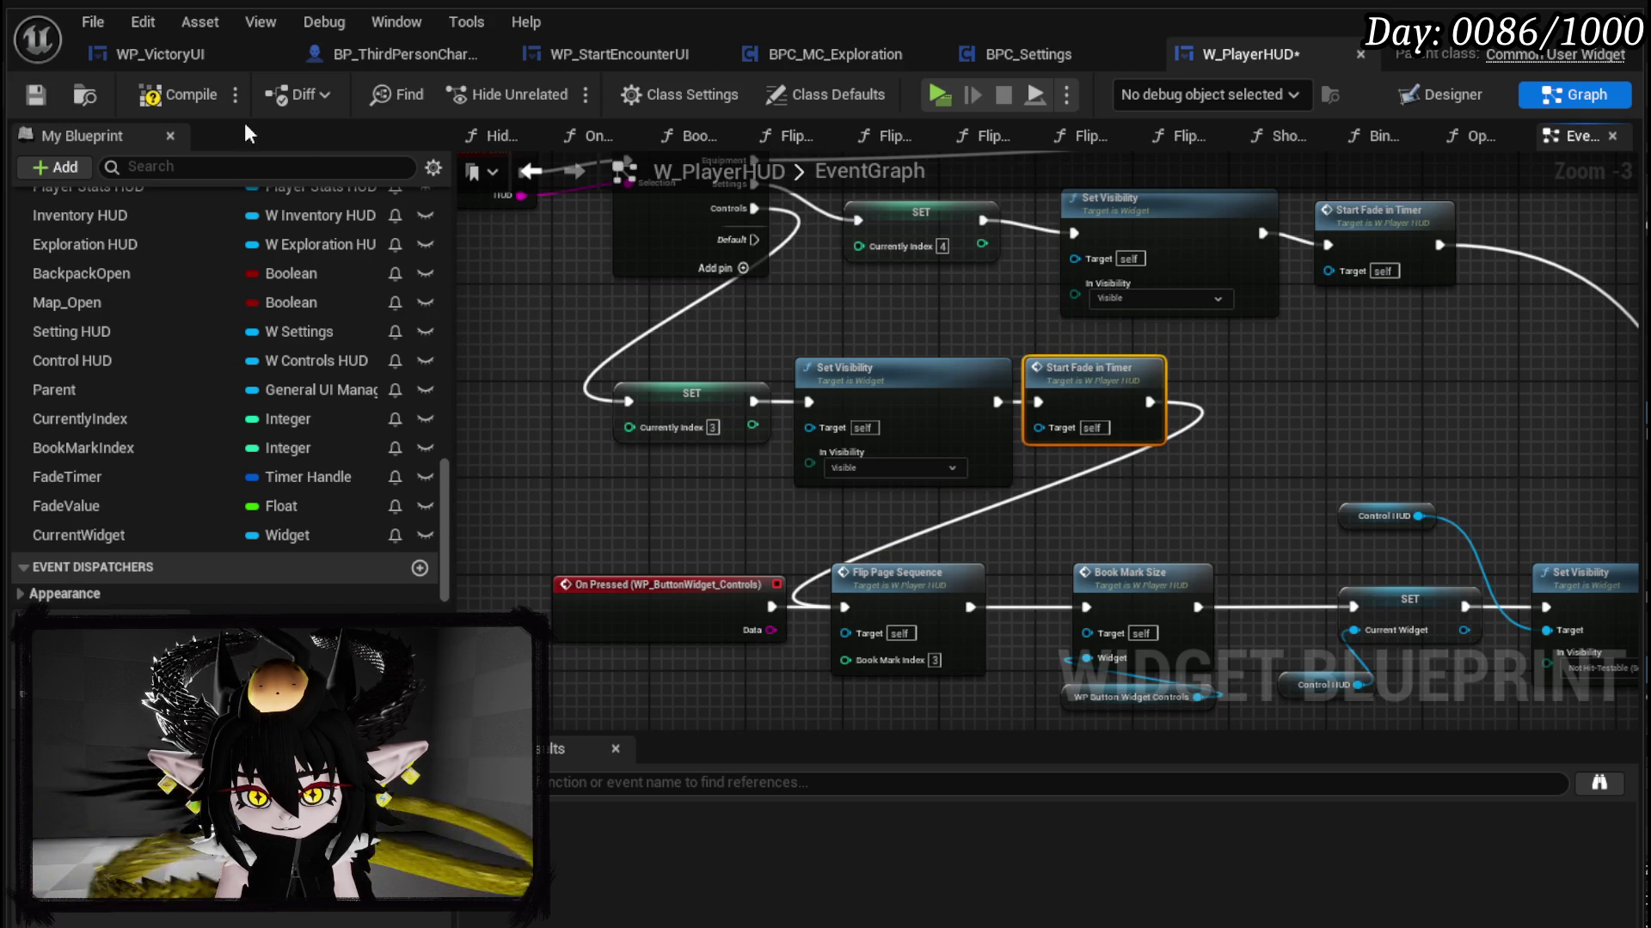
{"action": "left_click", "coordinate": [28, 100]}
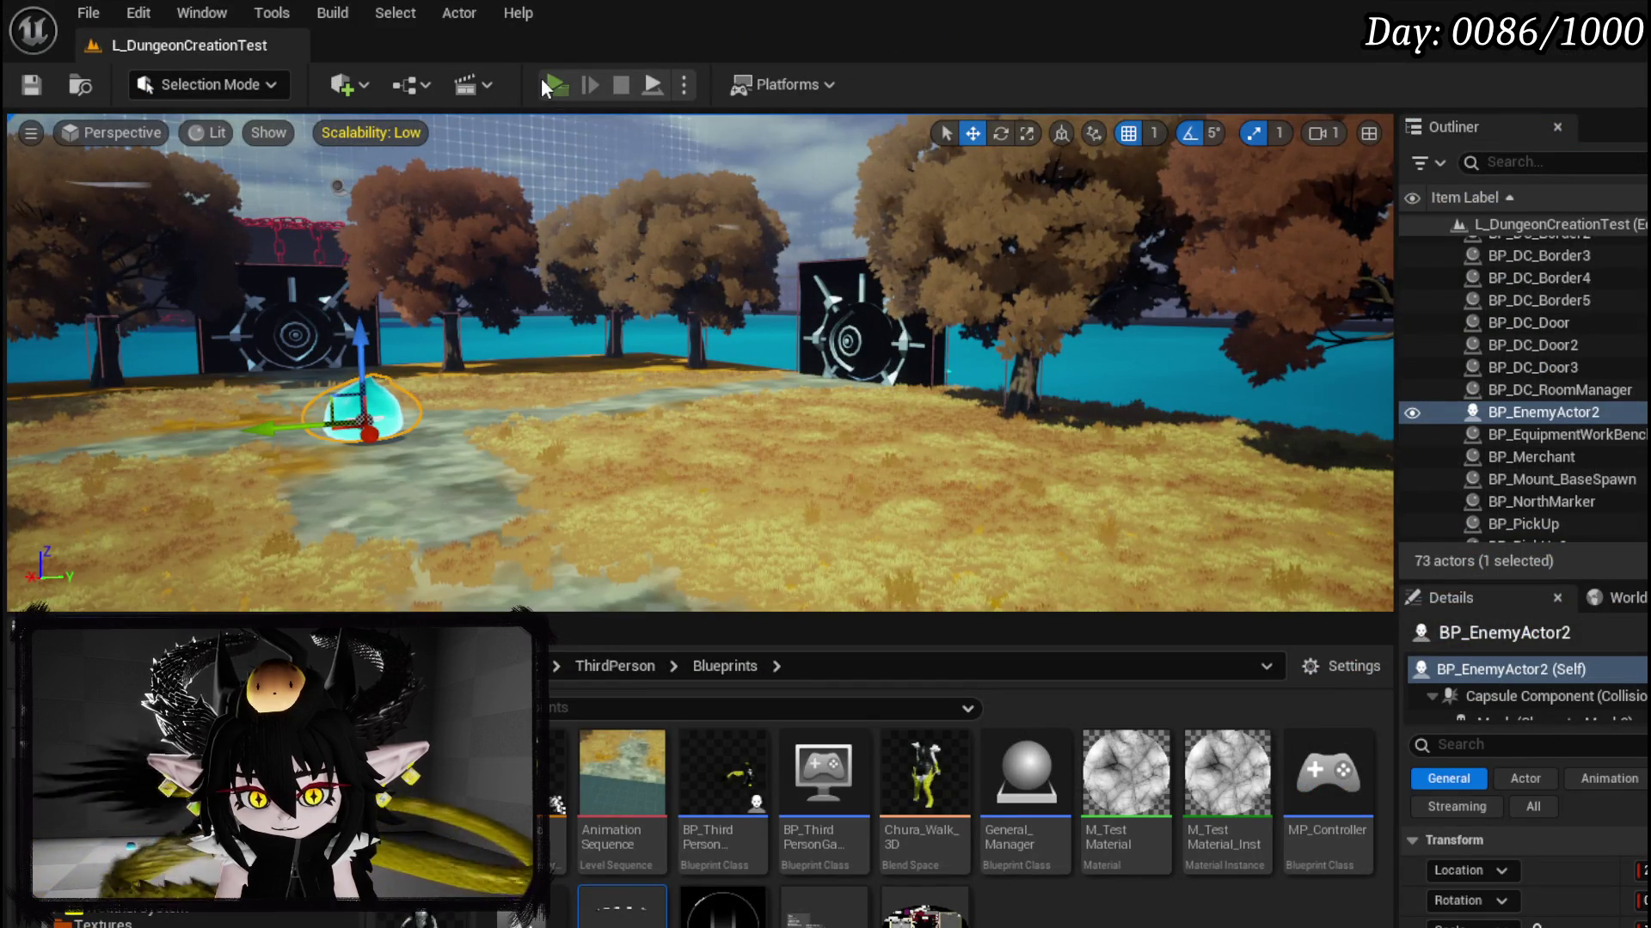
{"action": "left_click", "coordinate": [540, 78]}
{"action": "key", "text": "Tab"}
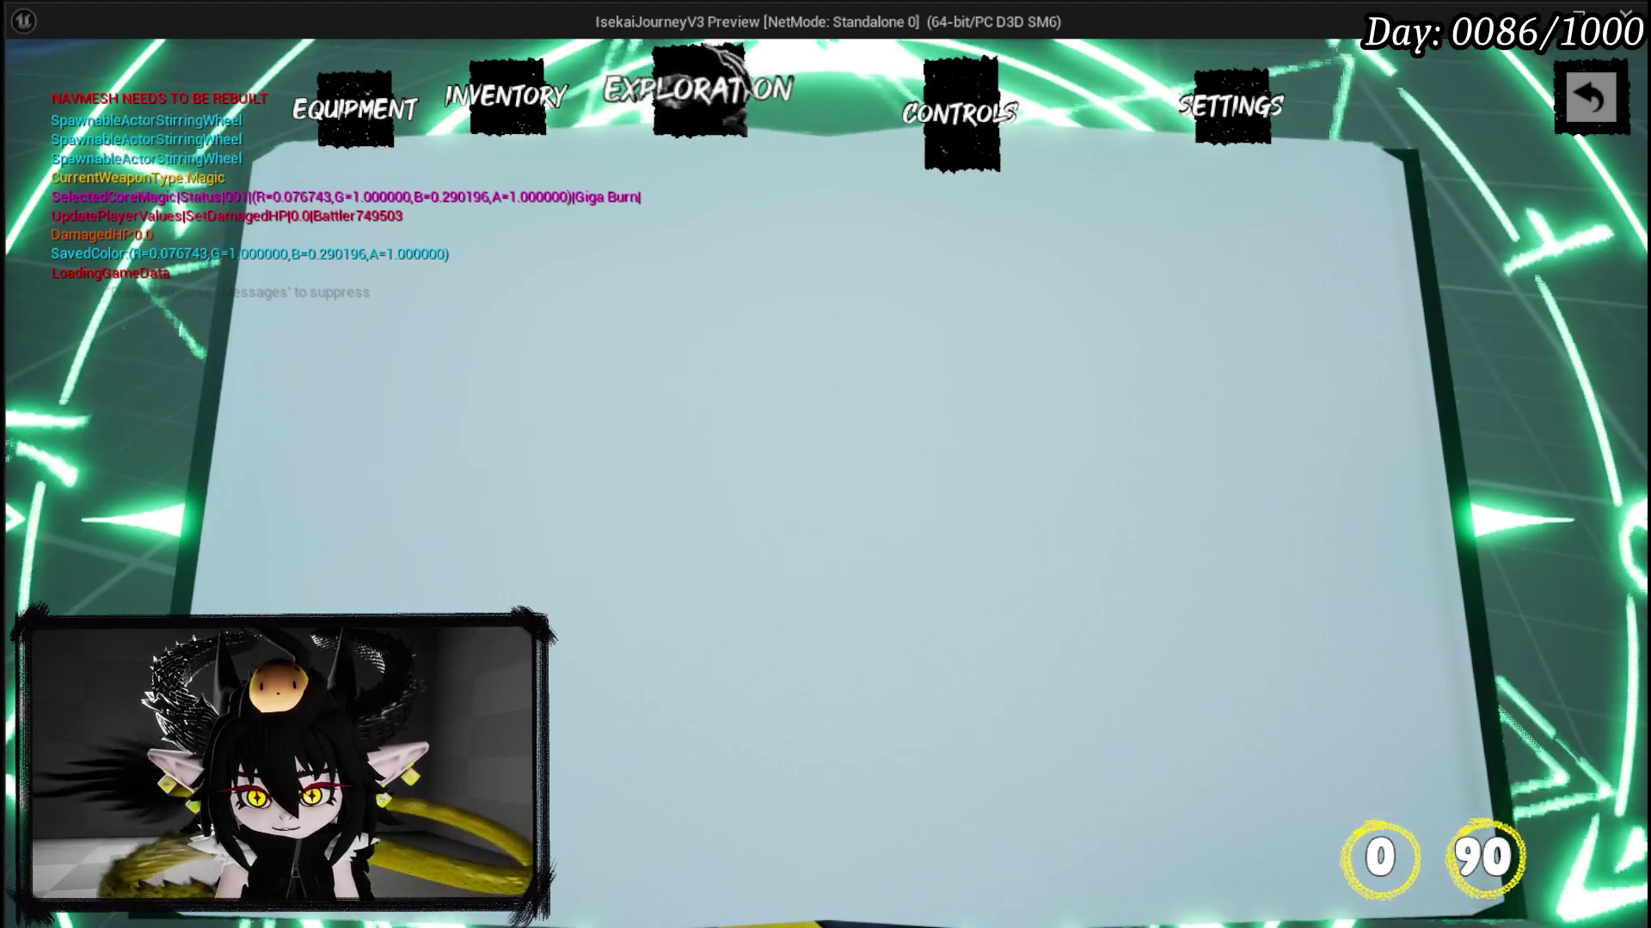
{"action": "left_click", "coordinate": [698, 94]}
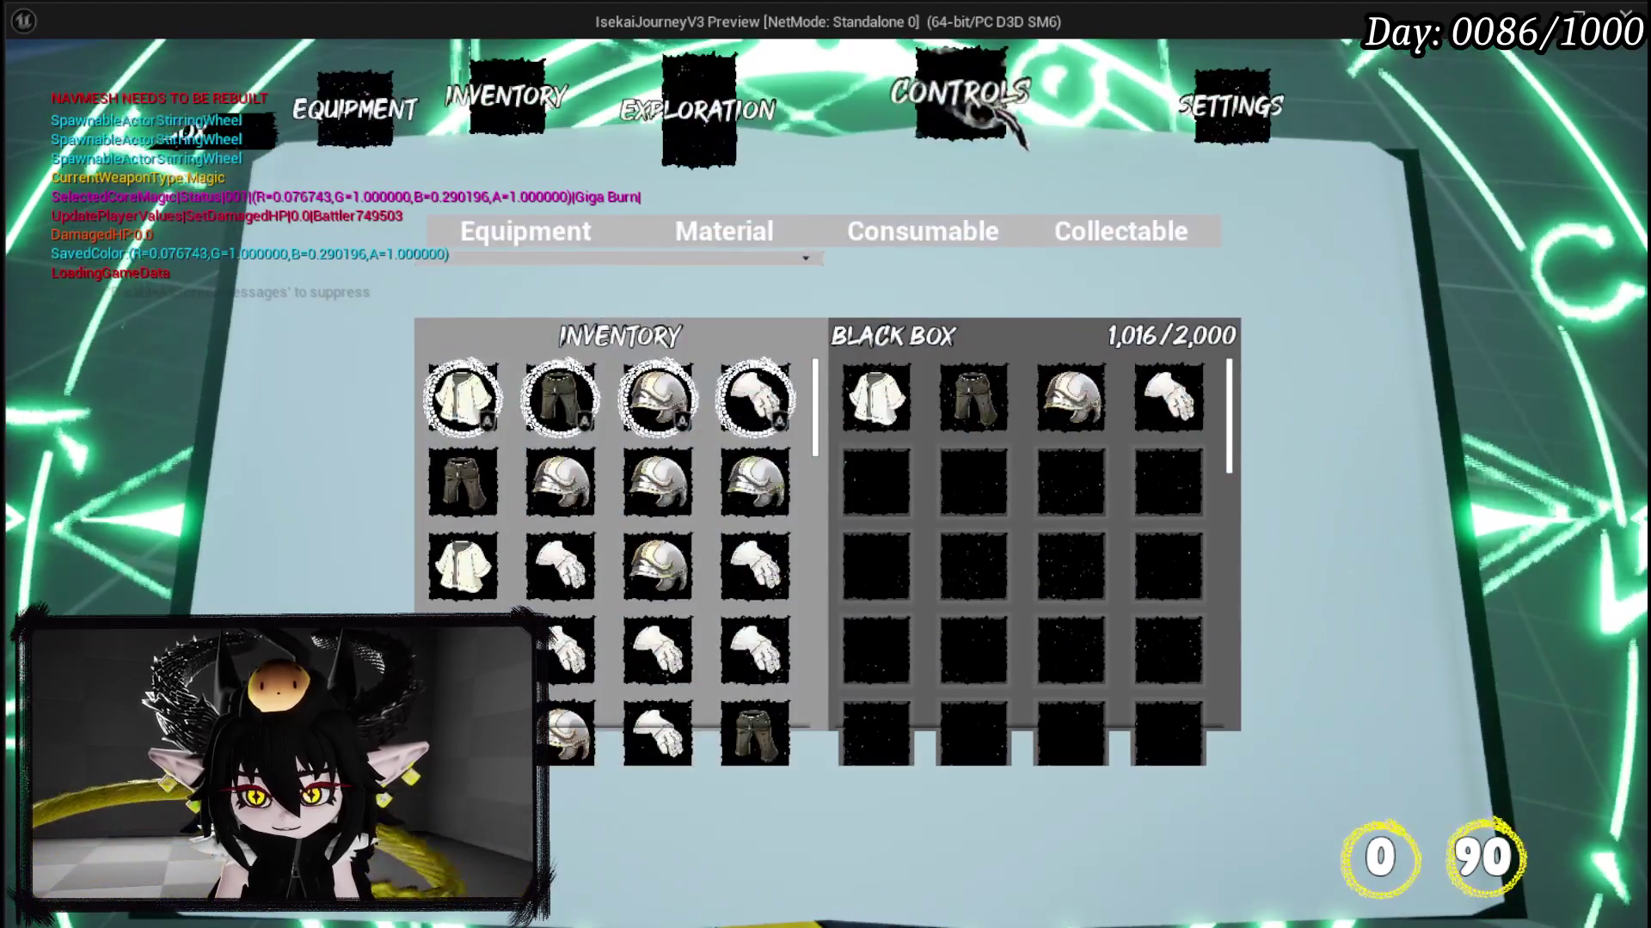
{"action": "left_click", "coordinate": [1015, 128]}
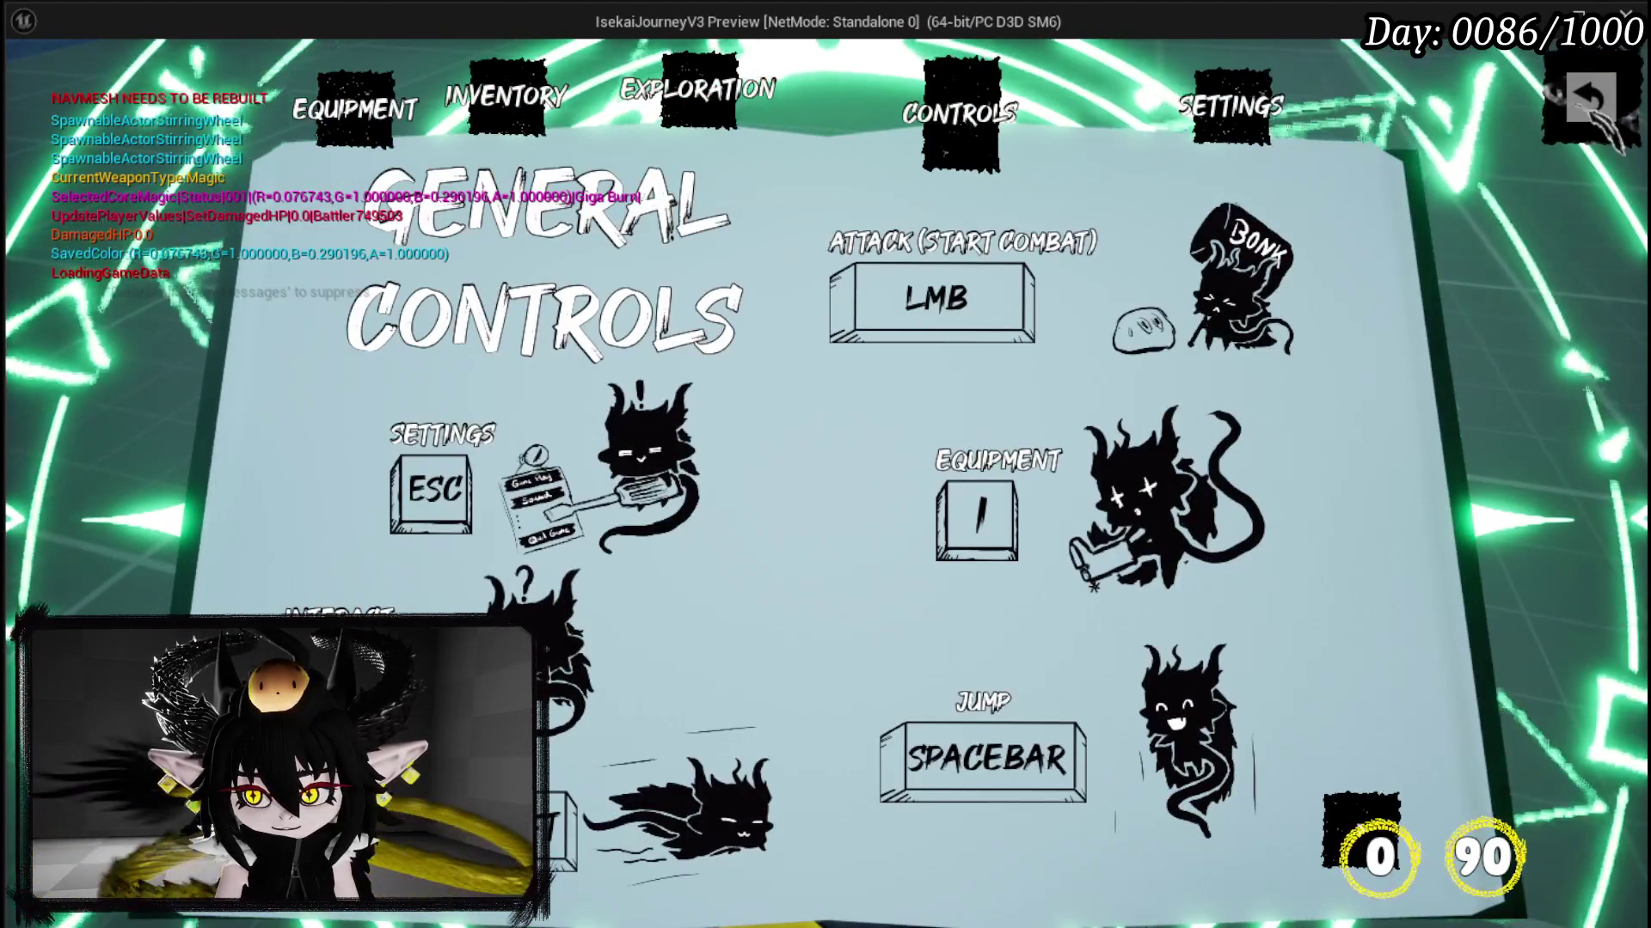
{"action": "key", "text": "Escape"}
{"action": "key", "text": "Escape"}
{"action": "key", "text": "ctrl+s"}
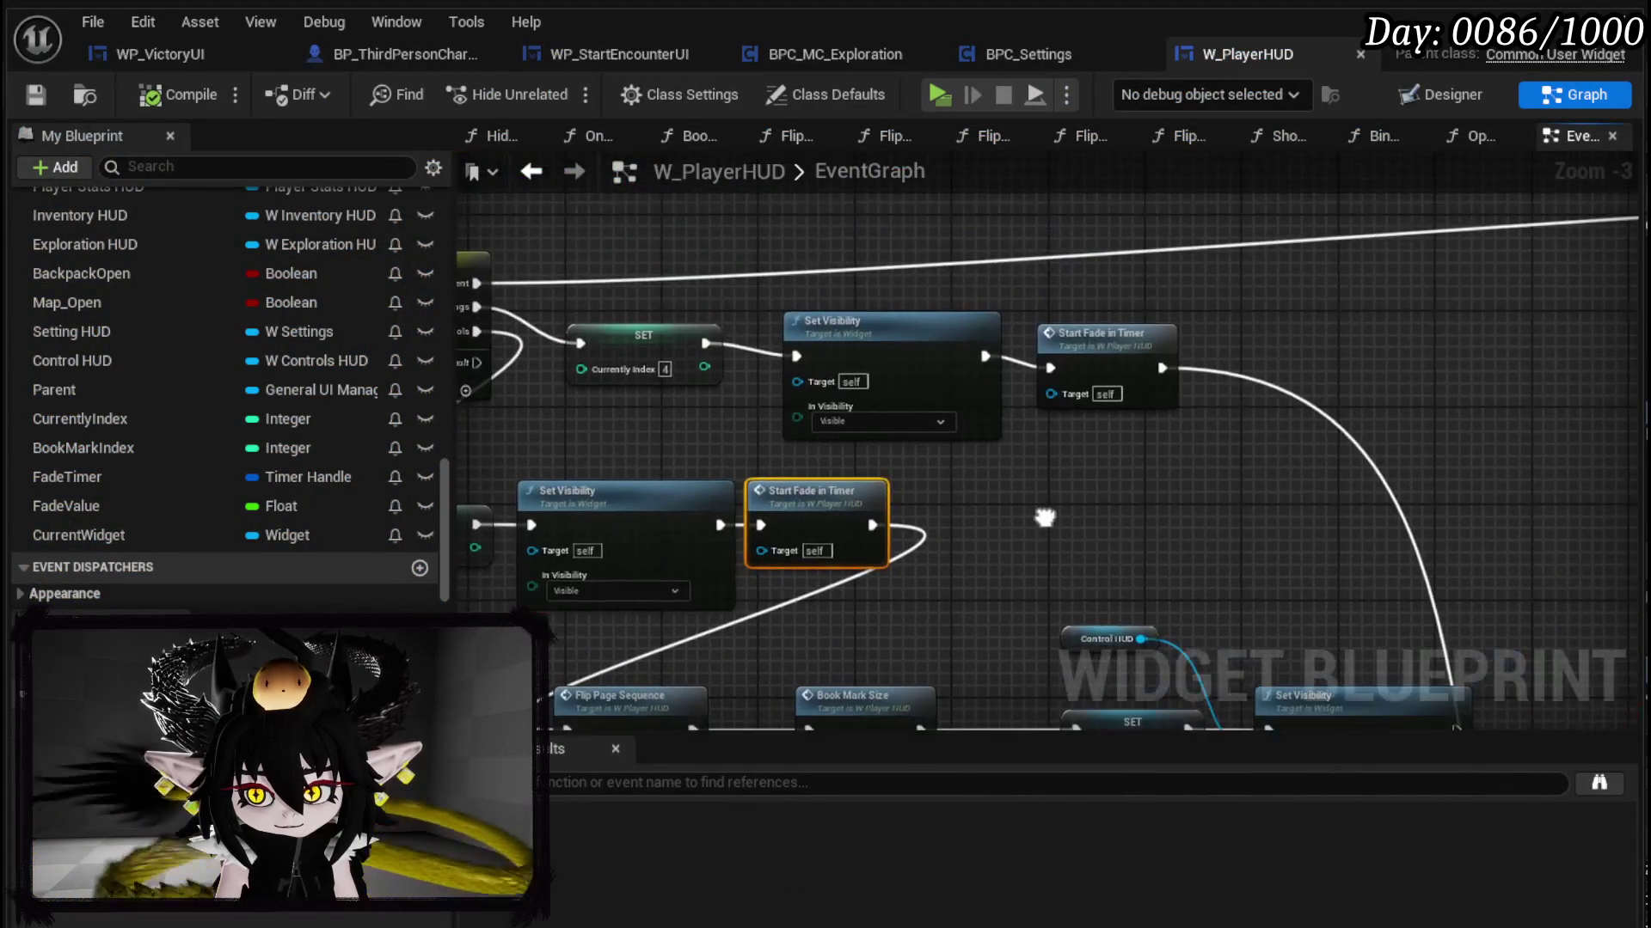
Step: Rearrange the Controls chain, shifting the SET node and Control HUD getter left
{"action": "left_click_drag", "start_coordinate": [1045, 516], "coordinate": [721, 231]}
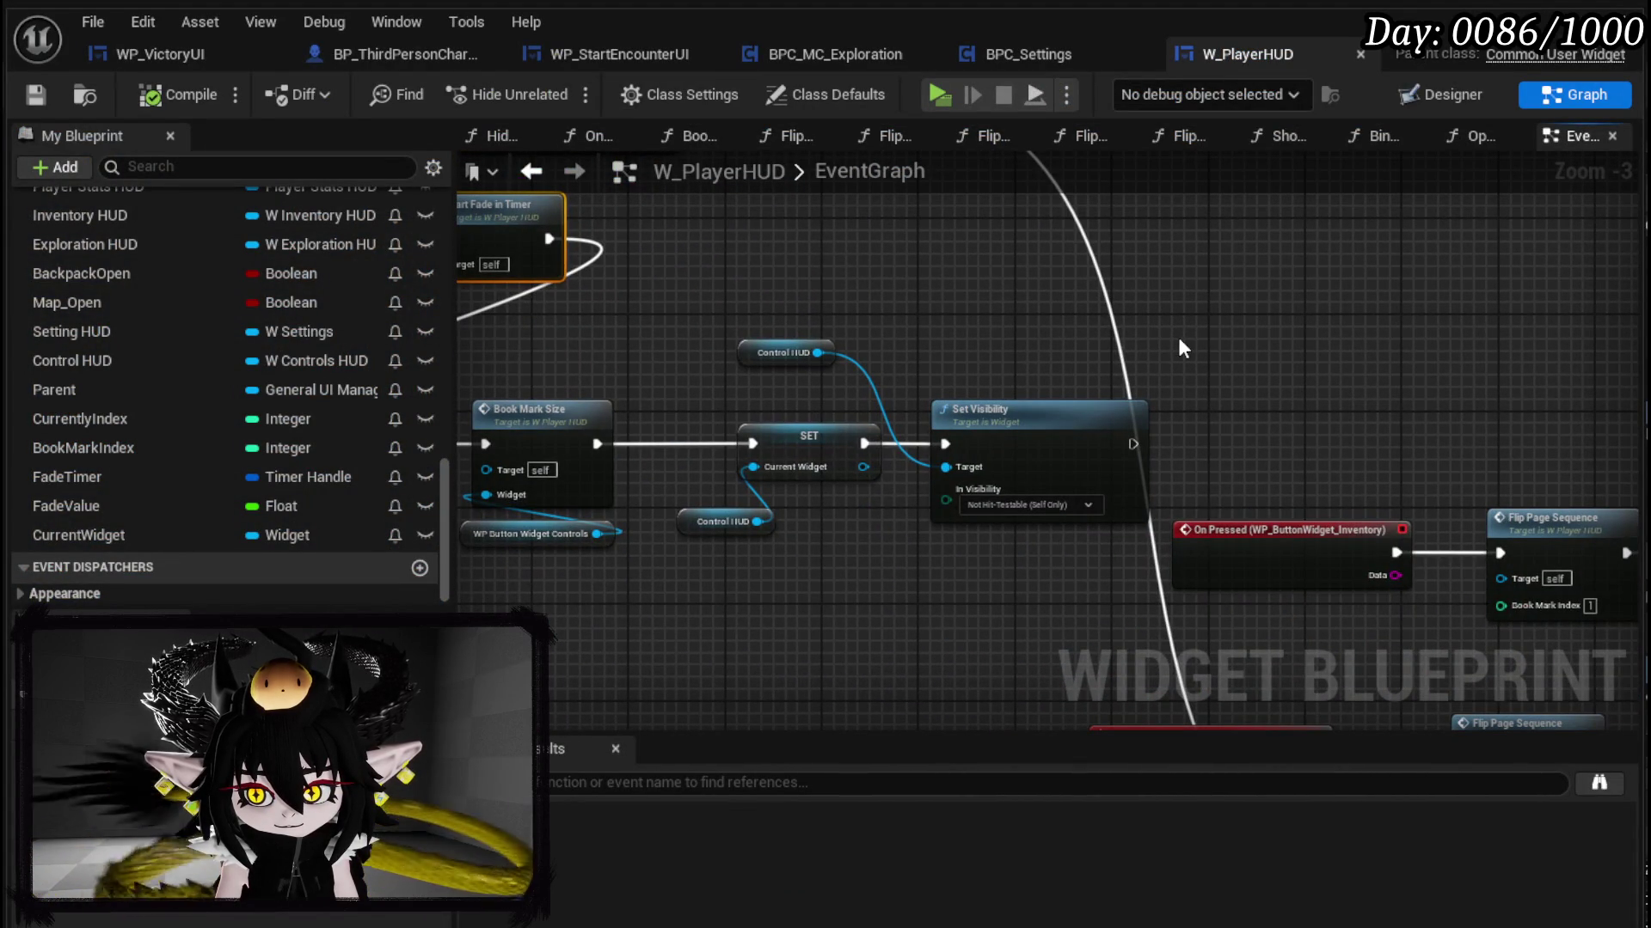
{"action": "mouse_move", "coordinate": [1209, 358]}
{"action": "left_mouse_down"}
{"action": "mouse_move", "coordinate": [685, 333]}
{"action": "mouse_move", "coordinate": [842, 187]}
{"action": "left_mouse_up"}
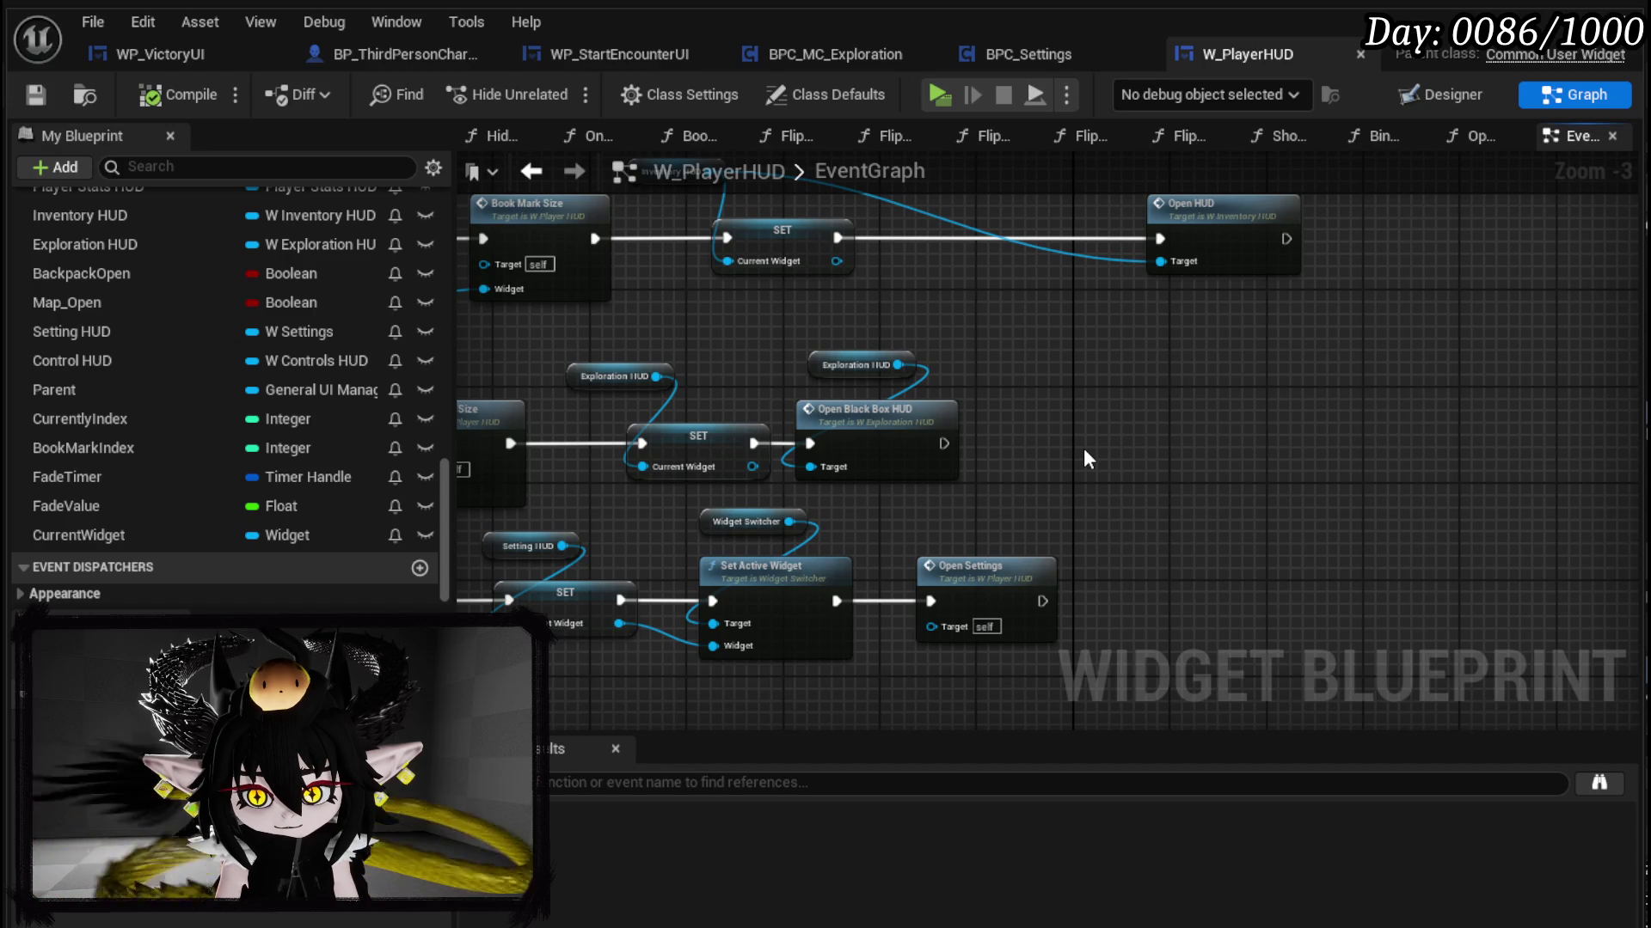
{"action": "scroll", "coordinate": [1076, 418], "scroll_direction": "down", "scroll_amount": 3}
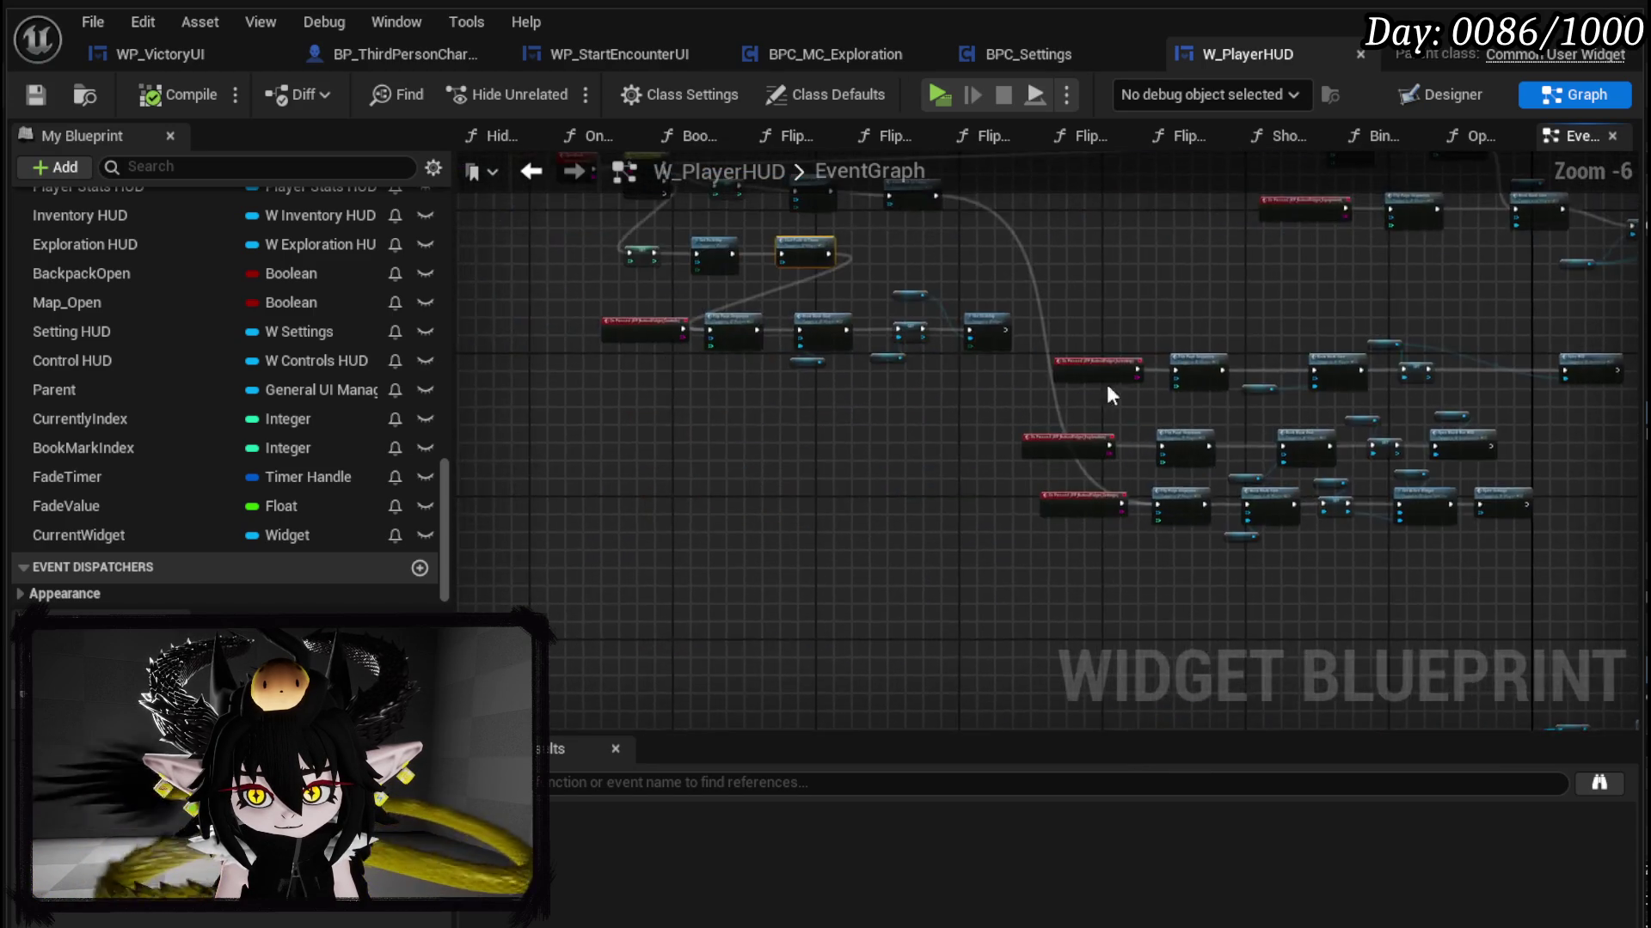
{"action": "scroll", "coordinate": [1228, 407], "scroll_direction": "up", "scroll_amount": 4}
{"action": "mouse_move", "coordinate": [1061, 478]}
{"action": "left_mouse_down"}
{"action": "mouse_move", "coordinate": [1246, 619]}
{"action": "mouse_move", "coordinate": [1310, 602]}
{"action": "left_mouse_up"}
{"action": "left_click_drag", "start_coordinate": [1009, 526], "coordinate": [1016, 571]}
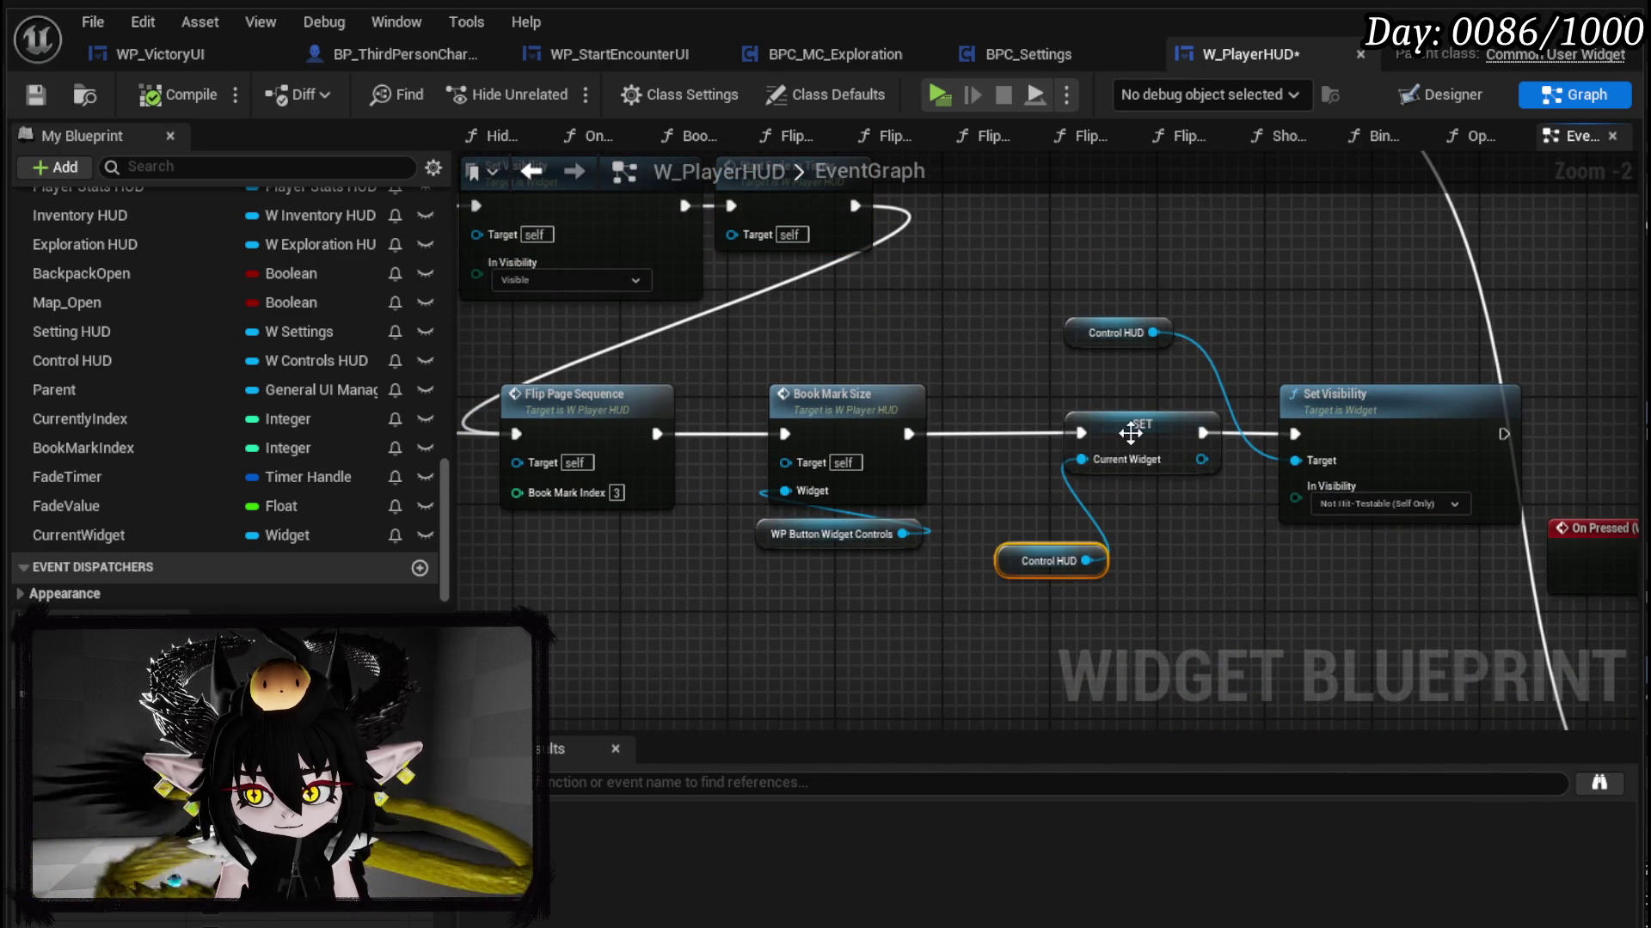
{"action": "left_click_drag", "start_coordinate": [1130, 432], "coordinate": [1049, 431]}
{"action": "left_click_drag", "start_coordinate": [1044, 569], "coordinate": [976, 572]}
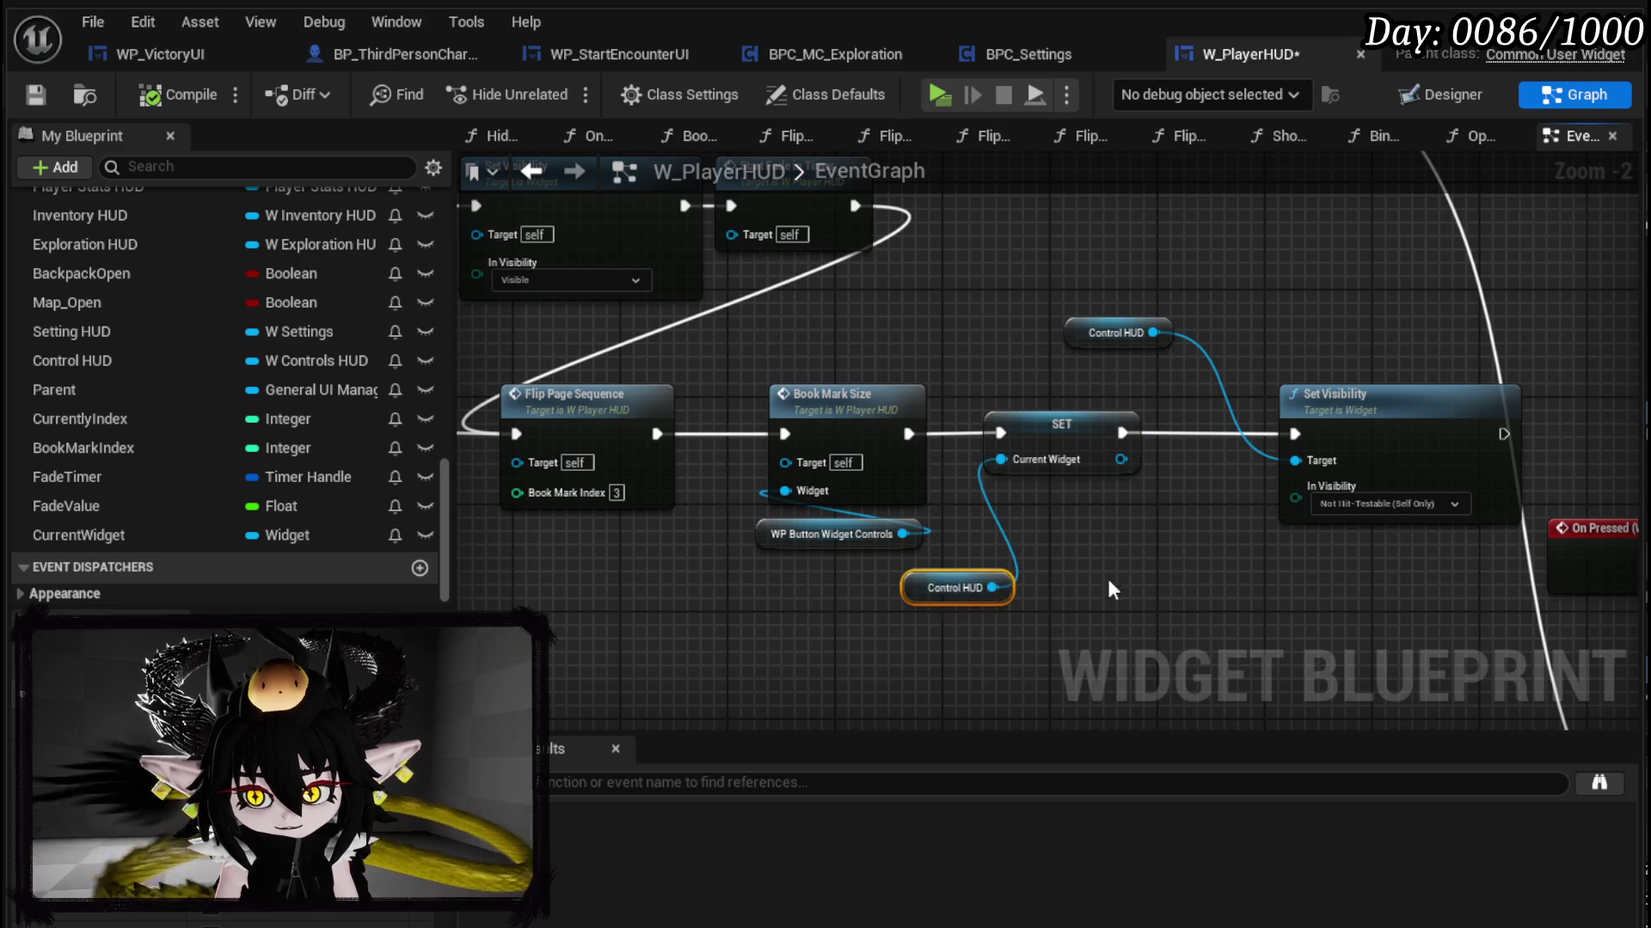
{"action": "left_click_drag", "start_coordinate": [1081, 596], "coordinate": [722, 593]}
{"action": "scroll", "coordinate": [1074, 516], "scroll_direction": "down", "scroll_amount": 3}
{"action": "scroll", "coordinate": [1068, 475], "scroll_direction": "up", "scroll_amount": 3}
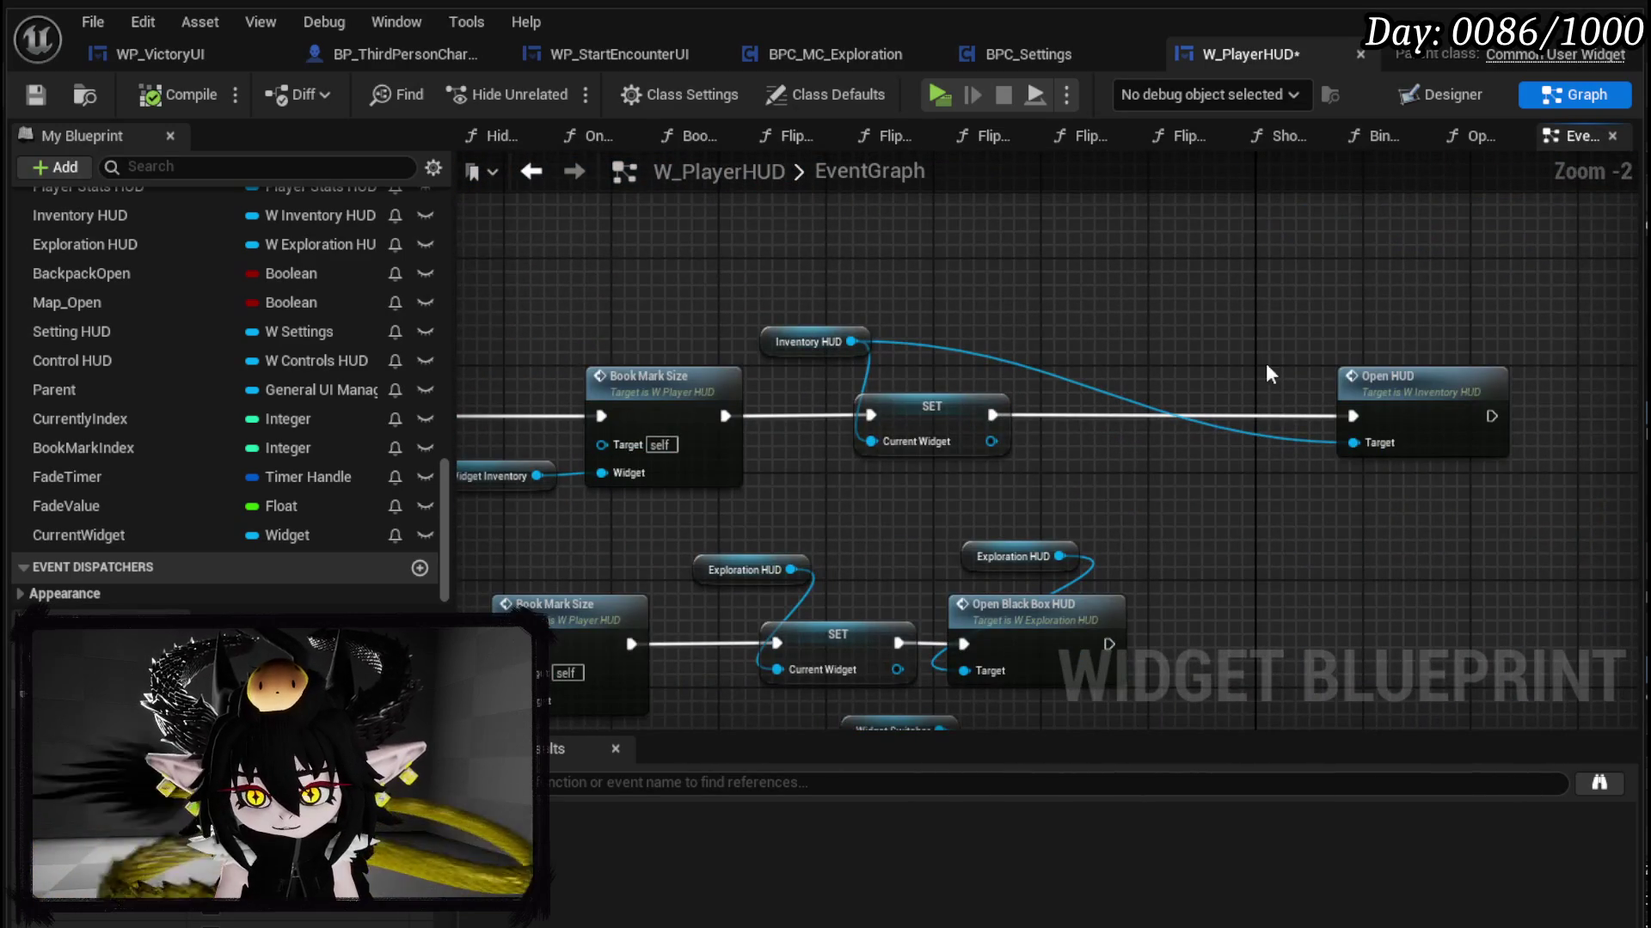
Step: Copy the Widget Switcher and Set Active Widget nodes from the Settings chain
{"action": "mouse_move", "coordinate": [974, 492]}
{"action": "left_mouse_down"}
{"action": "mouse_move", "coordinate": [1134, 295]}
{"action": "mouse_move", "coordinate": [1160, 202]}
{"action": "left_mouse_up"}
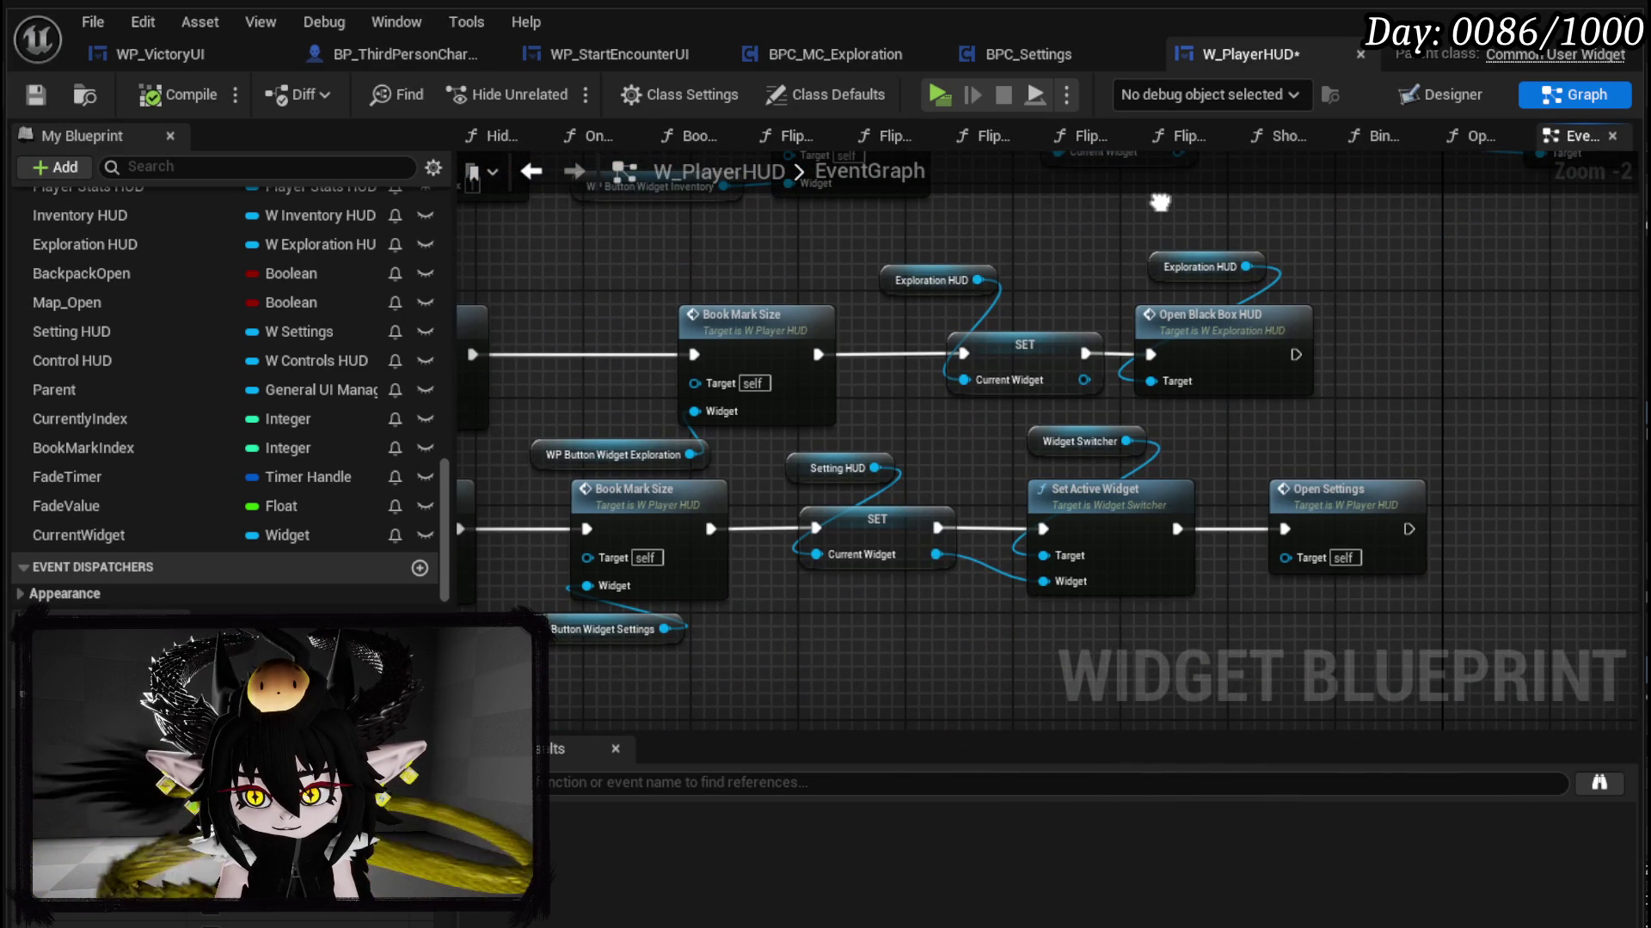
{"action": "mouse_move", "coordinate": [1060, 407]}
{"action": "left_mouse_down"}
{"action": "mouse_move", "coordinate": [1547, 421]}
{"action": "mouse_move", "coordinate": [1634, 344]}
{"action": "mouse_move", "coordinate": [1175, 401]}
{"action": "left_mouse_up"}
{"action": "left_click", "coordinate": [1219, 507]}
{"action": "scroll", "coordinate": [1213, 417], "scroll_direction": "down", "scroll_amount": 2}
{"action": "mouse_move", "coordinate": [1024, 387]}
{"action": "left_mouse_down"}
{"action": "mouse_move", "coordinate": [891, 419]}
{"action": "mouse_move", "coordinate": [797, 502]}
{"action": "left_mouse_up"}
Step: Insert them between SET and Set Visibility, feed Current Widget into Widget, and compile
{"action": "key", "text": "ctrl+v"}
{"action": "left_click_drag", "start_coordinate": [1006, 367], "coordinate": [1117, 368]}
{"action": "left_click_drag", "start_coordinate": [821, 329], "coordinate": [1107, 325]}
{"action": "left_click_drag", "start_coordinate": [884, 384], "coordinate": [937, 490]}
{"action": "left_click_drag", "start_coordinate": [936, 490], "coordinate": [944, 370]}
{"action": "scroll", "coordinate": [895, 379], "scroll_direction": "up", "scroll_amount": 3}
{"action": "left_click_drag", "start_coordinate": [806, 398], "coordinate": [895, 398]}
{"action": "left_click_drag", "start_coordinate": [790, 427], "coordinate": [895, 470]}
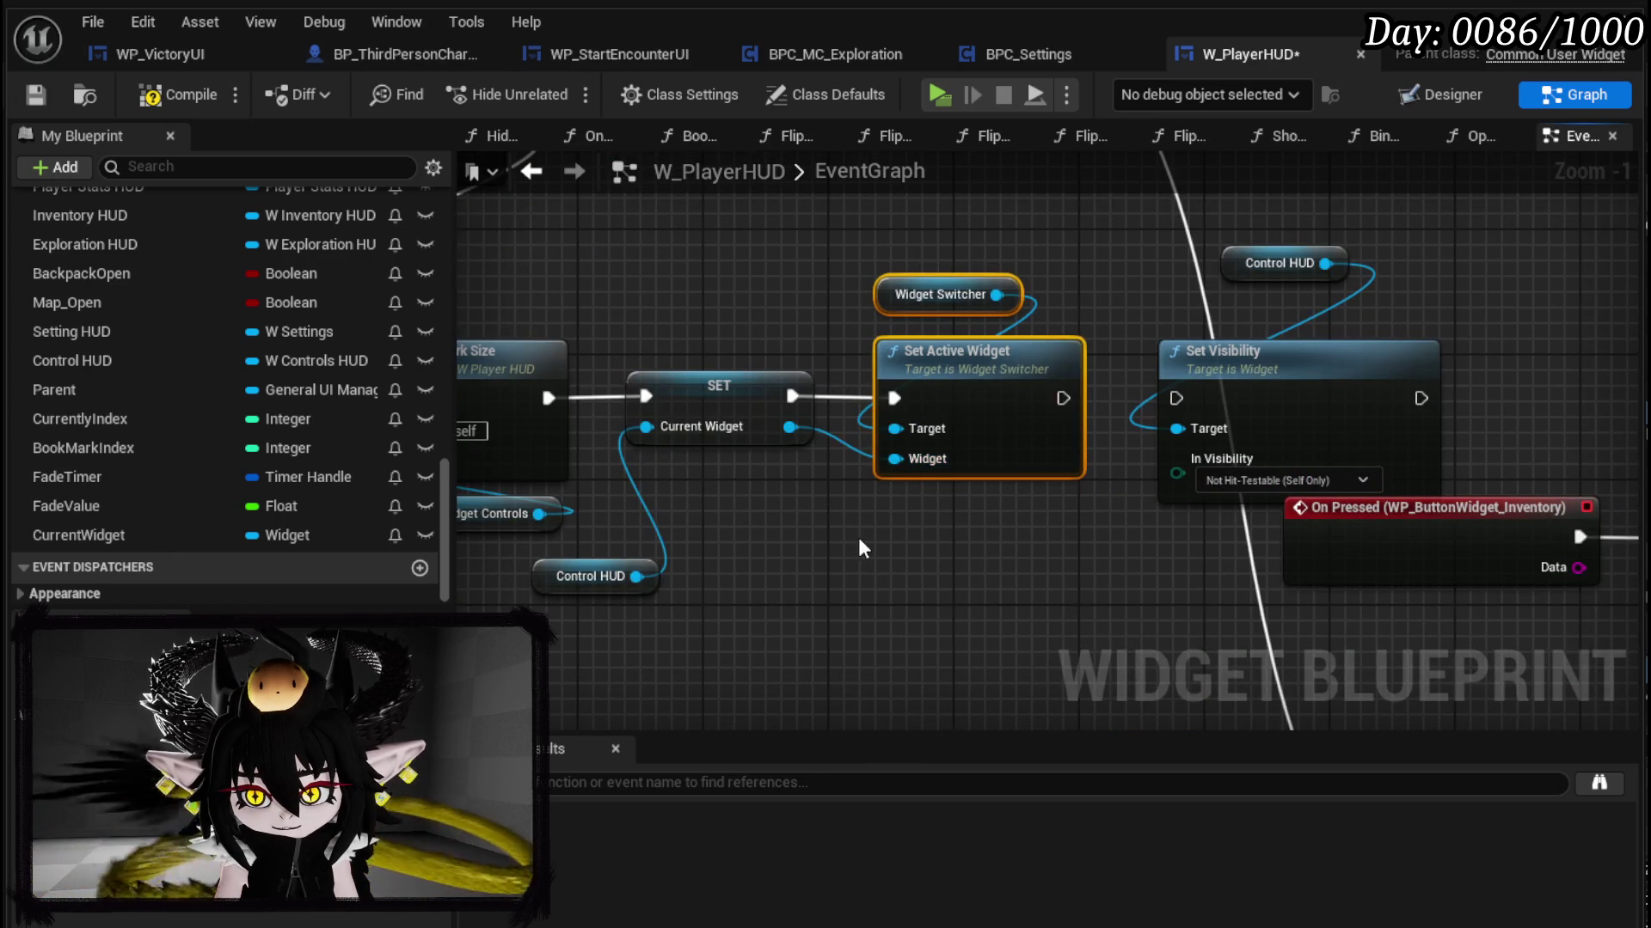
{"action": "scroll", "coordinate": [858, 538], "scroll_direction": "down", "scroll_amount": 1}
{"action": "left_click", "coordinate": [172, 95]}
Step: Save W_PlayerHUD, test the book menu in a play session, then stop it
{"action": "left_click", "coordinate": [34, 95]}
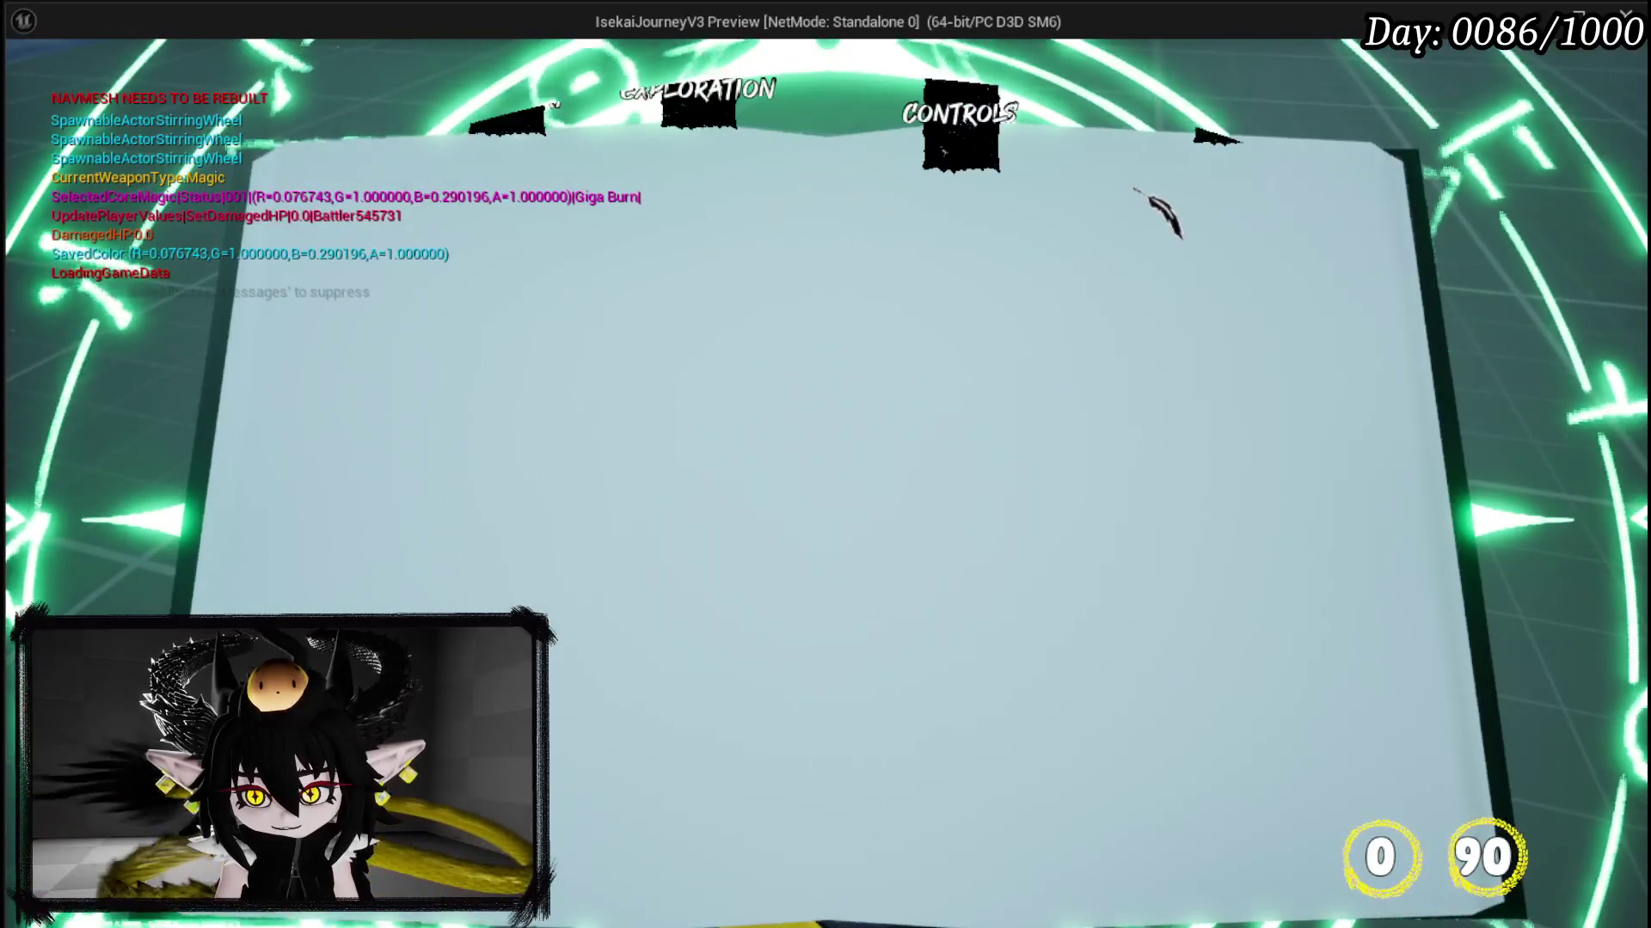
{"action": "left_click", "coordinate": [1590, 99]}
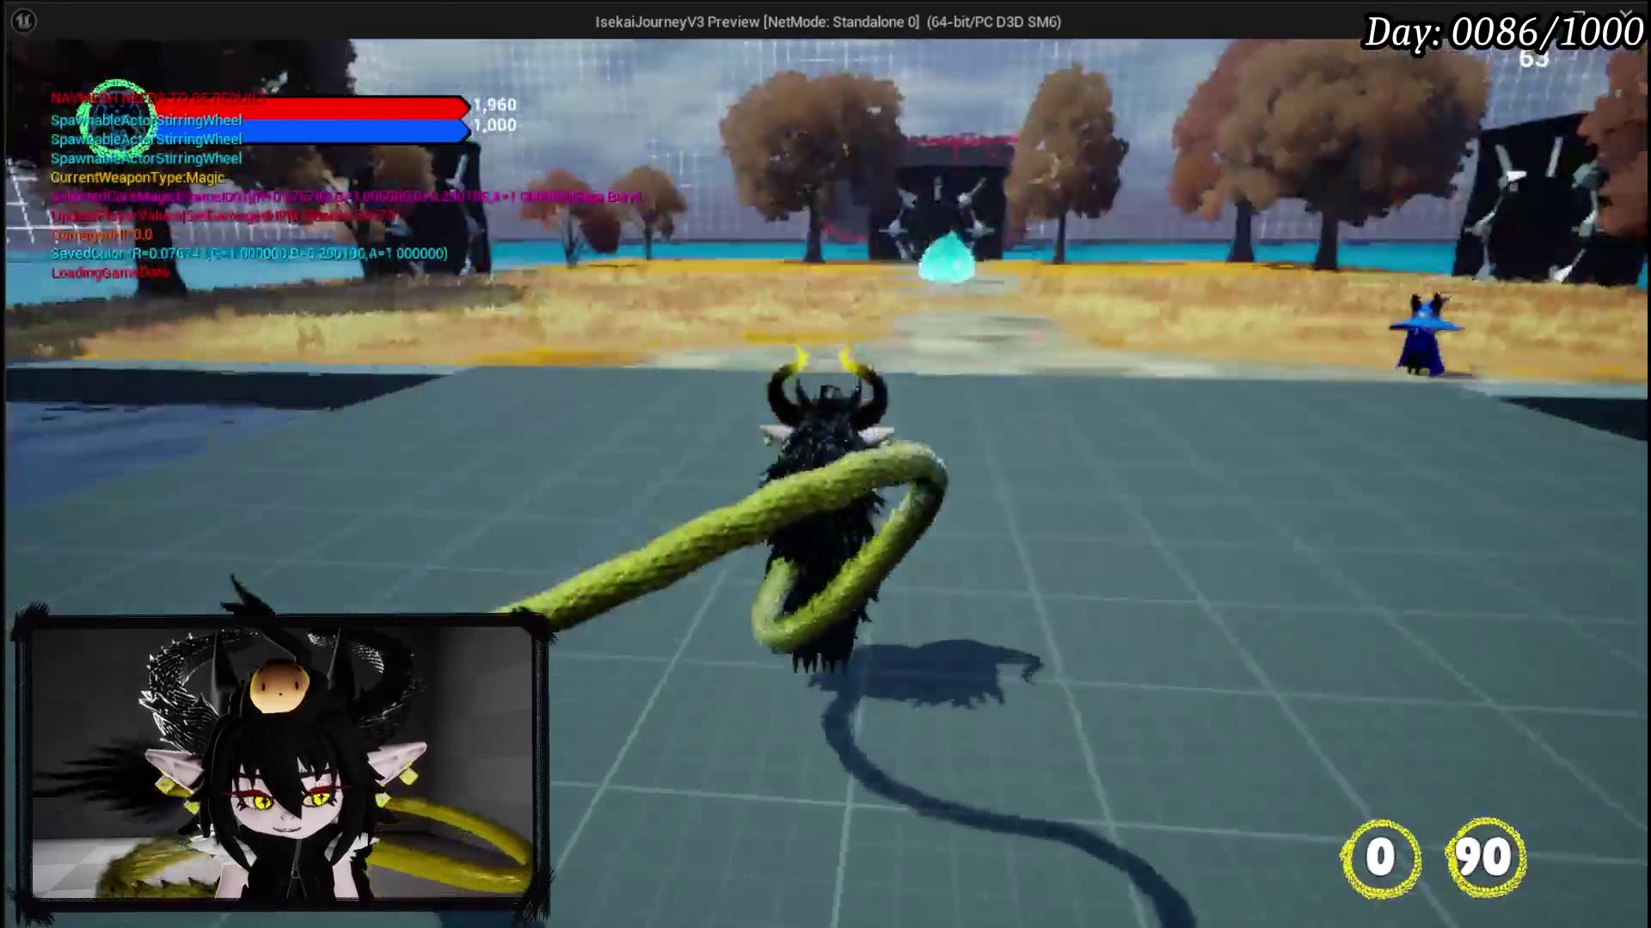
{"action": "key", "text": "Escape"}
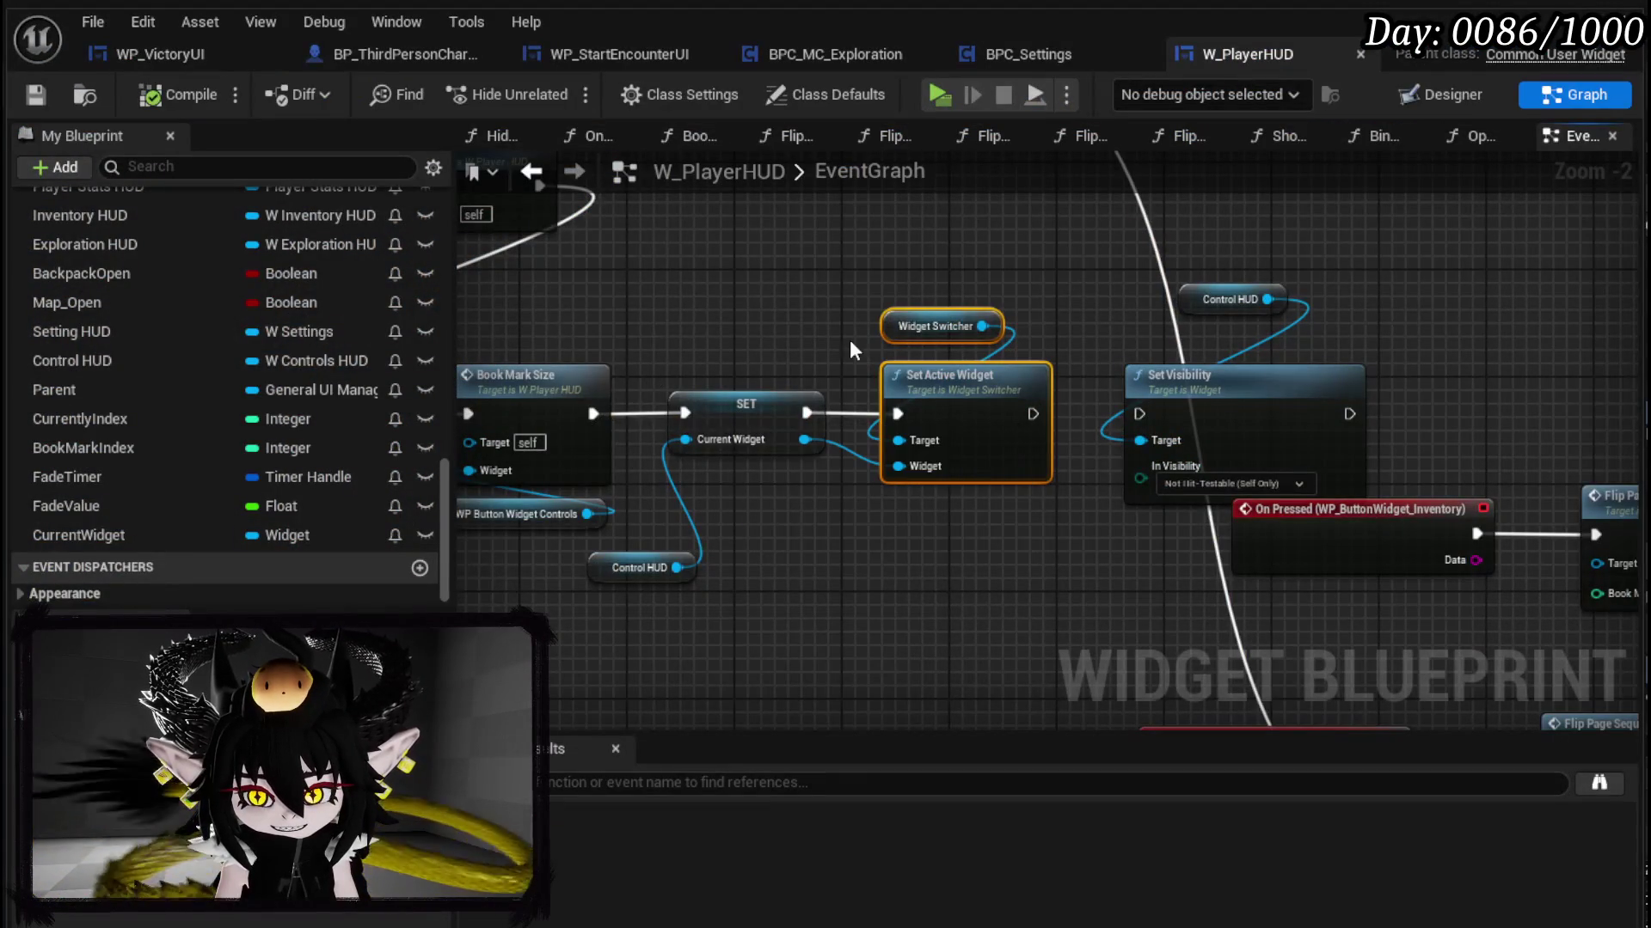
Step: Delete Set Active Widget and Widget Switcher, wiring SET straight into Set Visibility
{"action": "key", "text": "Delete"}
{"action": "mouse_move", "coordinate": [819, 414]}
{"action": "left_mouse_down"}
{"action": "mouse_move", "coordinate": [1168, 422]}
{"action": "mouse_move", "coordinate": [789, 414]}
{"action": "mouse_move", "coordinate": [1137, 415]}
{"action": "left_mouse_up"}
{"action": "mouse_move", "coordinate": [778, 439]}
{"action": "left_mouse_down"}
{"action": "mouse_move", "coordinate": [1200, 477]}
{"action": "mouse_move", "coordinate": [964, 566]}
{"action": "left_mouse_up"}
{"action": "key", "text": "Escape"}
{"action": "mouse_move", "coordinate": [1035, 285]}
{"action": "left_mouse_down"}
{"action": "mouse_move", "coordinate": [1253, 453]}
{"action": "mouse_move", "coordinate": [962, 413]}
{"action": "mouse_move", "coordinate": [1066, 419]}
{"action": "mouse_move", "coordinate": [961, 434]}
{"action": "left_mouse_up"}
{"action": "left_click", "coordinate": [860, 611]}
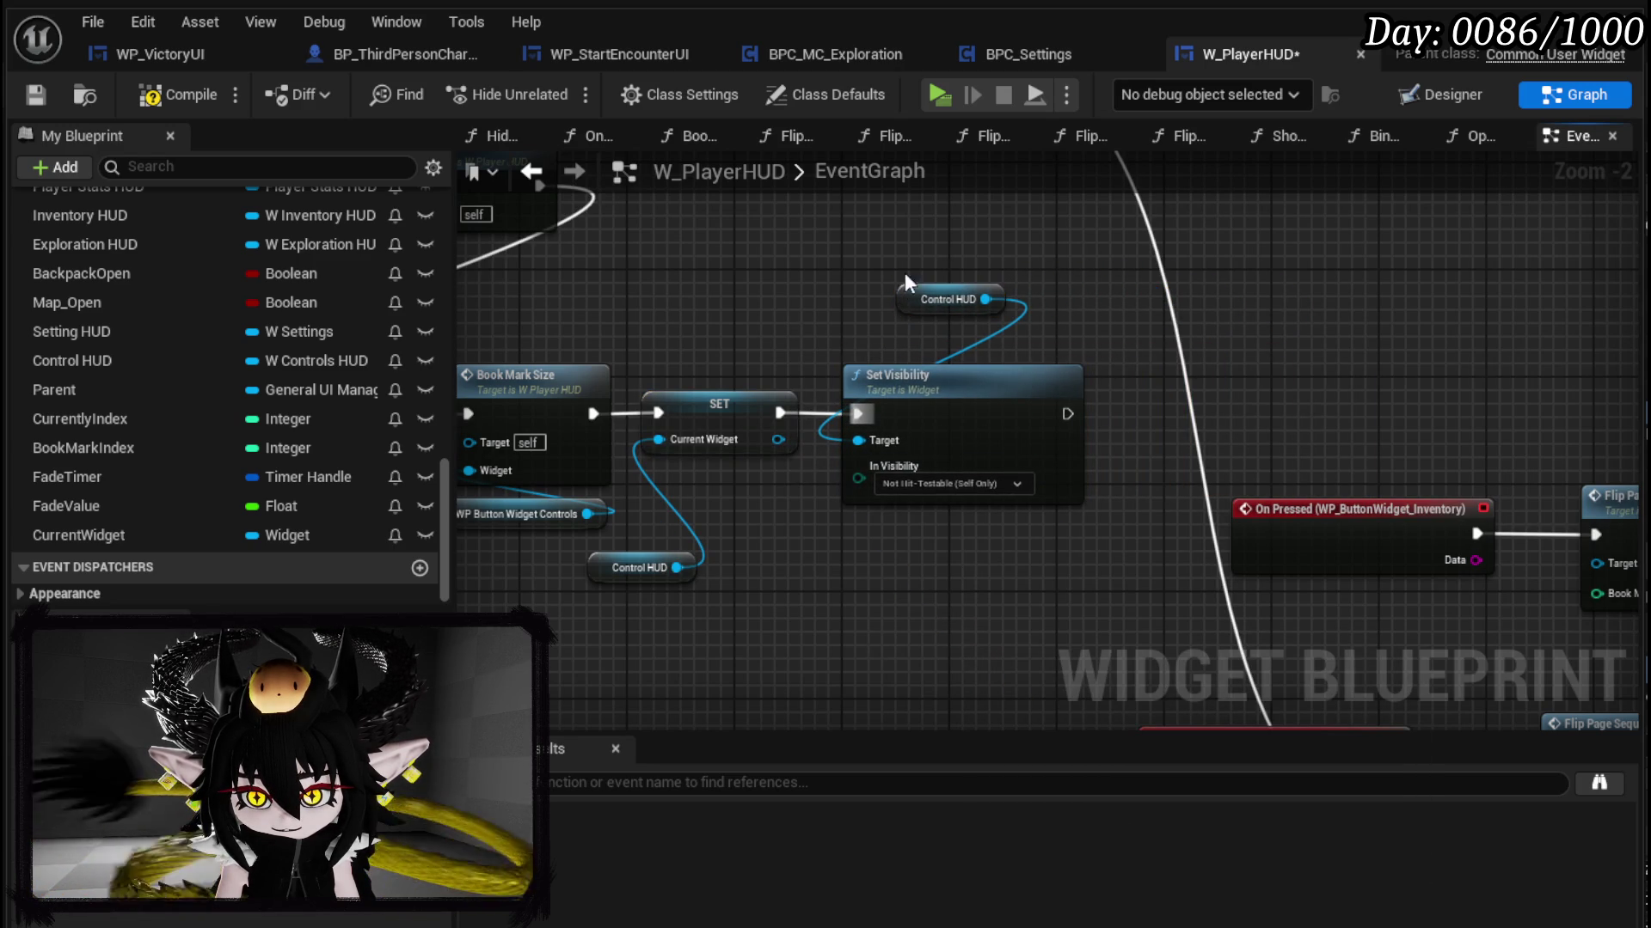
Step: Realign the Controls node row, save W_PlayerHUD, and jump to the StartFadeInTimer event logic
{"action": "scroll", "coordinate": [911, 340], "scroll_direction": "down", "scroll_amount": 3}
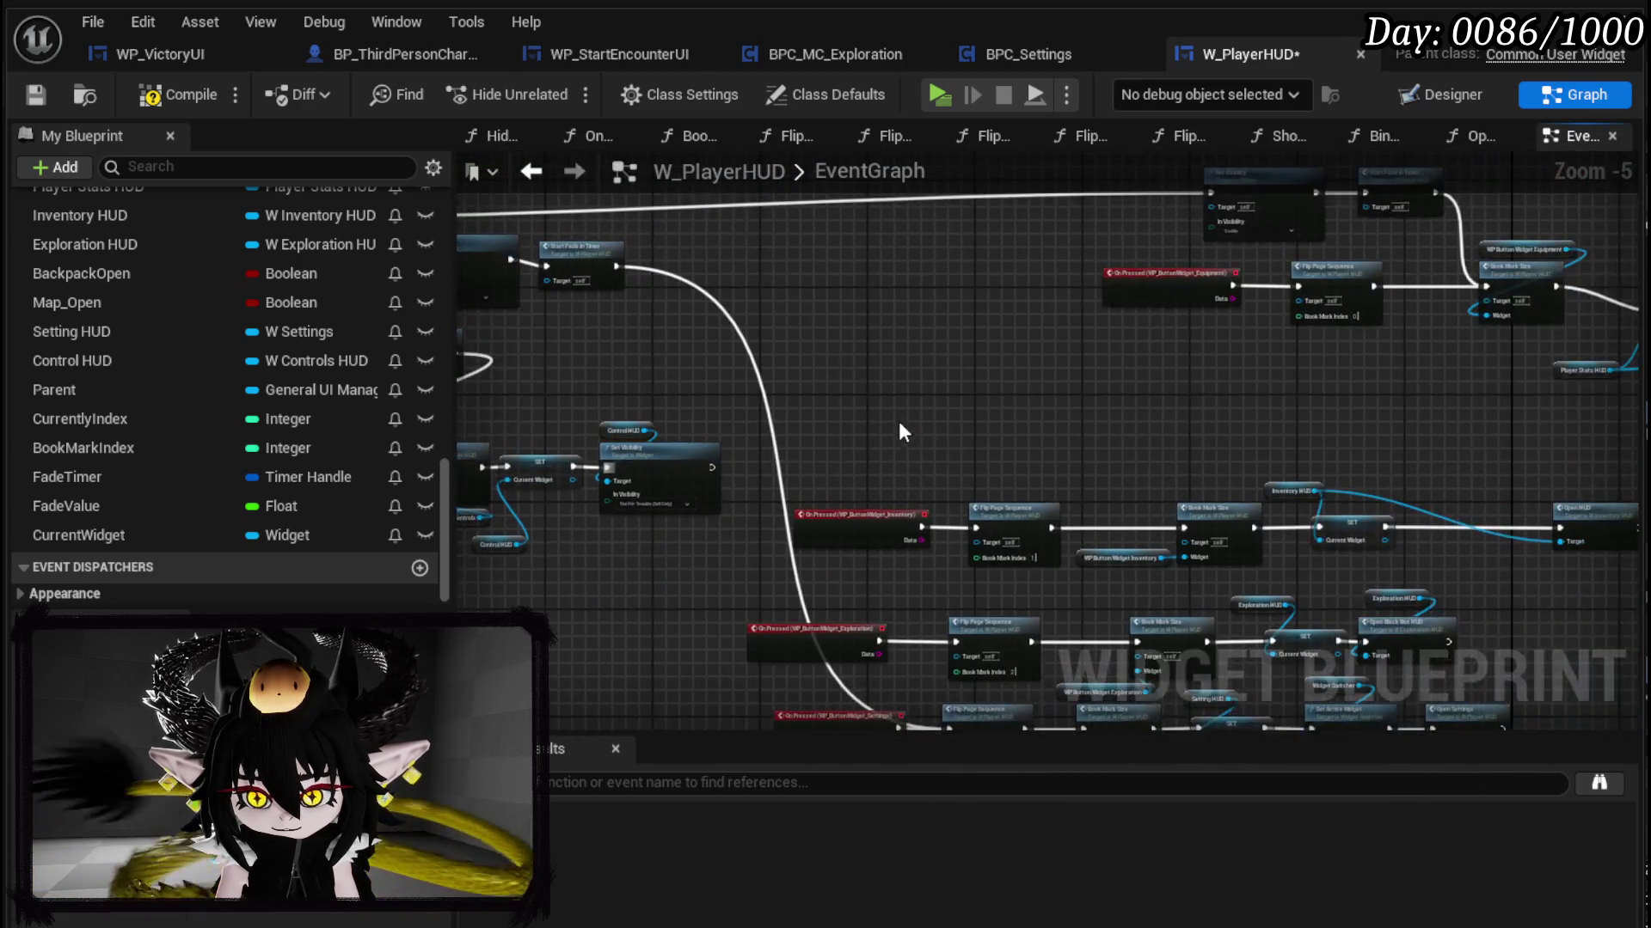
{"action": "scroll", "coordinate": [787, 446], "scroll_direction": "up", "scroll_amount": 2}
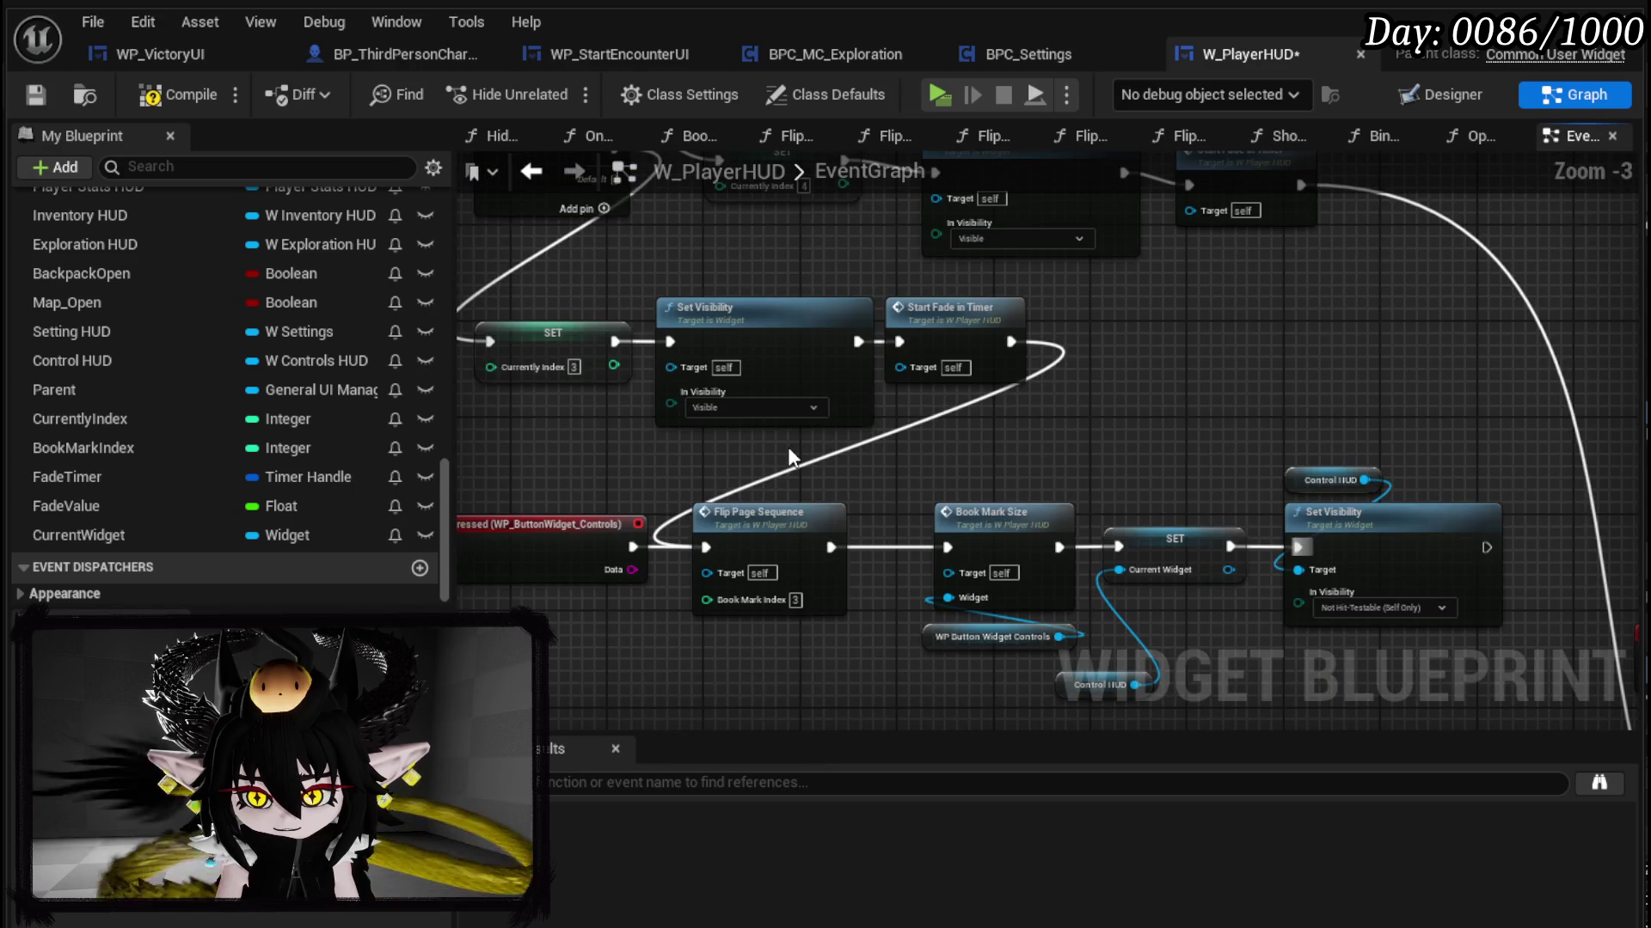
{"action": "scroll", "coordinate": [788, 446], "scroll_direction": "down", "scroll_amount": 2}
{"action": "mouse_move", "coordinate": [623, 636]}
{"action": "left_mouse_down"}
{"action": "mouse_move", "coordinate": [1080, 465]}
{"action": "mouse_move", "coordinate": [1061, 522]}
{"action": "left_mouse_up"}
{"action": "left_click", "coordinate": [995, 440]}
{"action": "scroll", "coordinate": [995, 440], "scroll_direction": "up", "scroll_amount": 2}
{"action": "left_click_drag", "start_coordinate": [1033, 430], "coordinate": [1020, 346]}
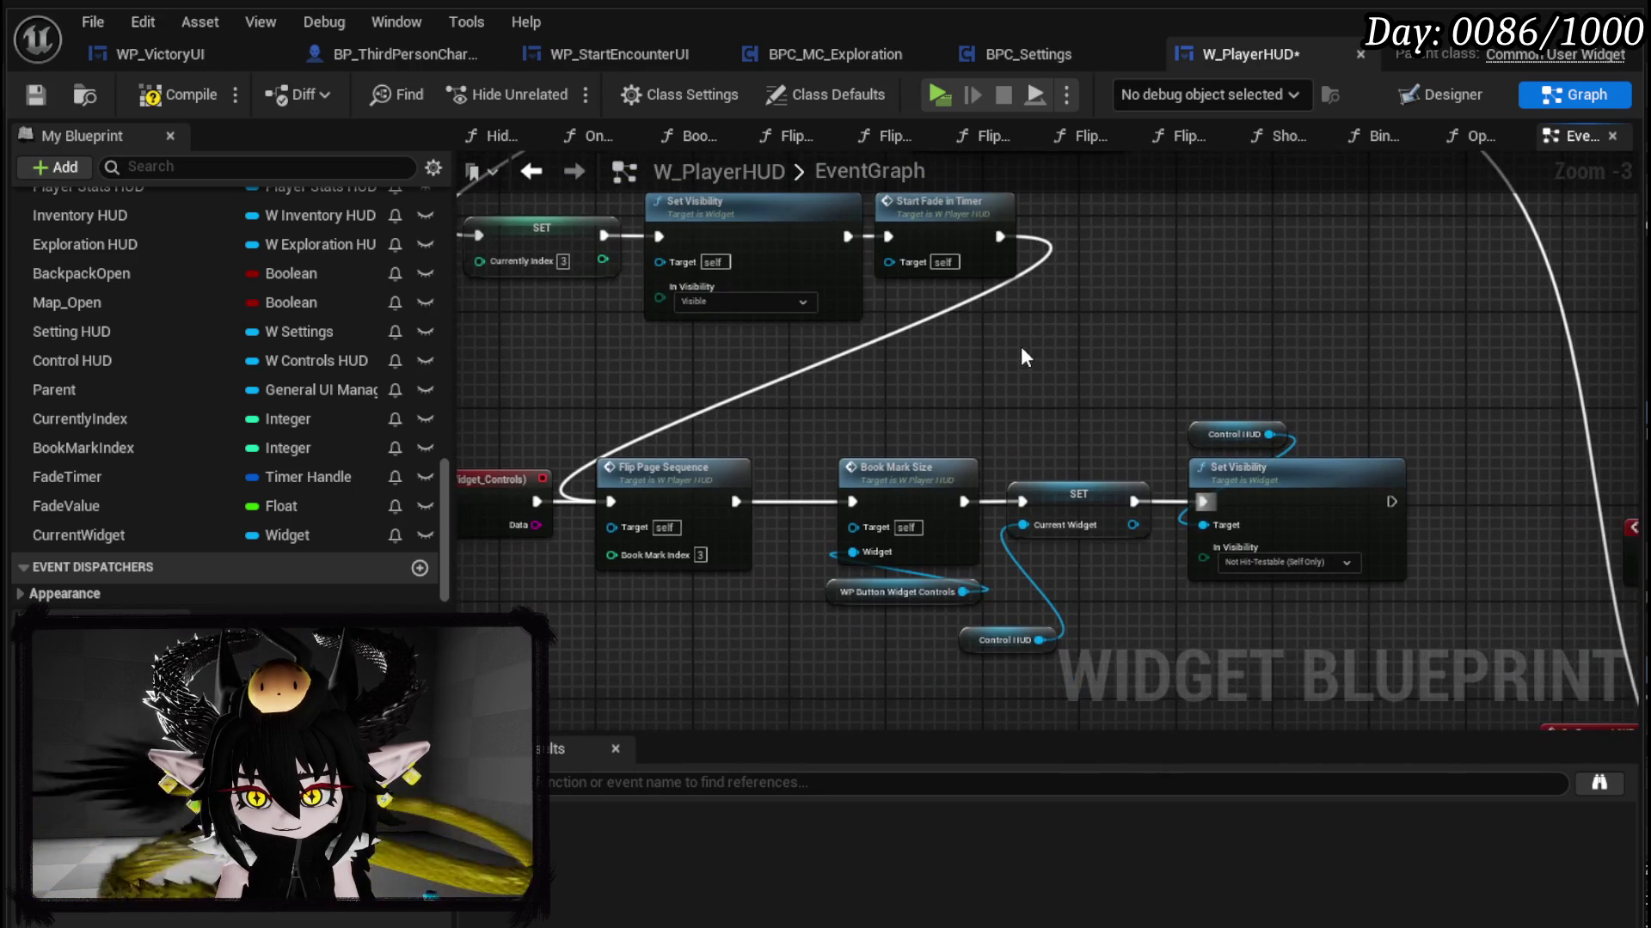
{"action": "left_click", "coordinate": [35, 95]}
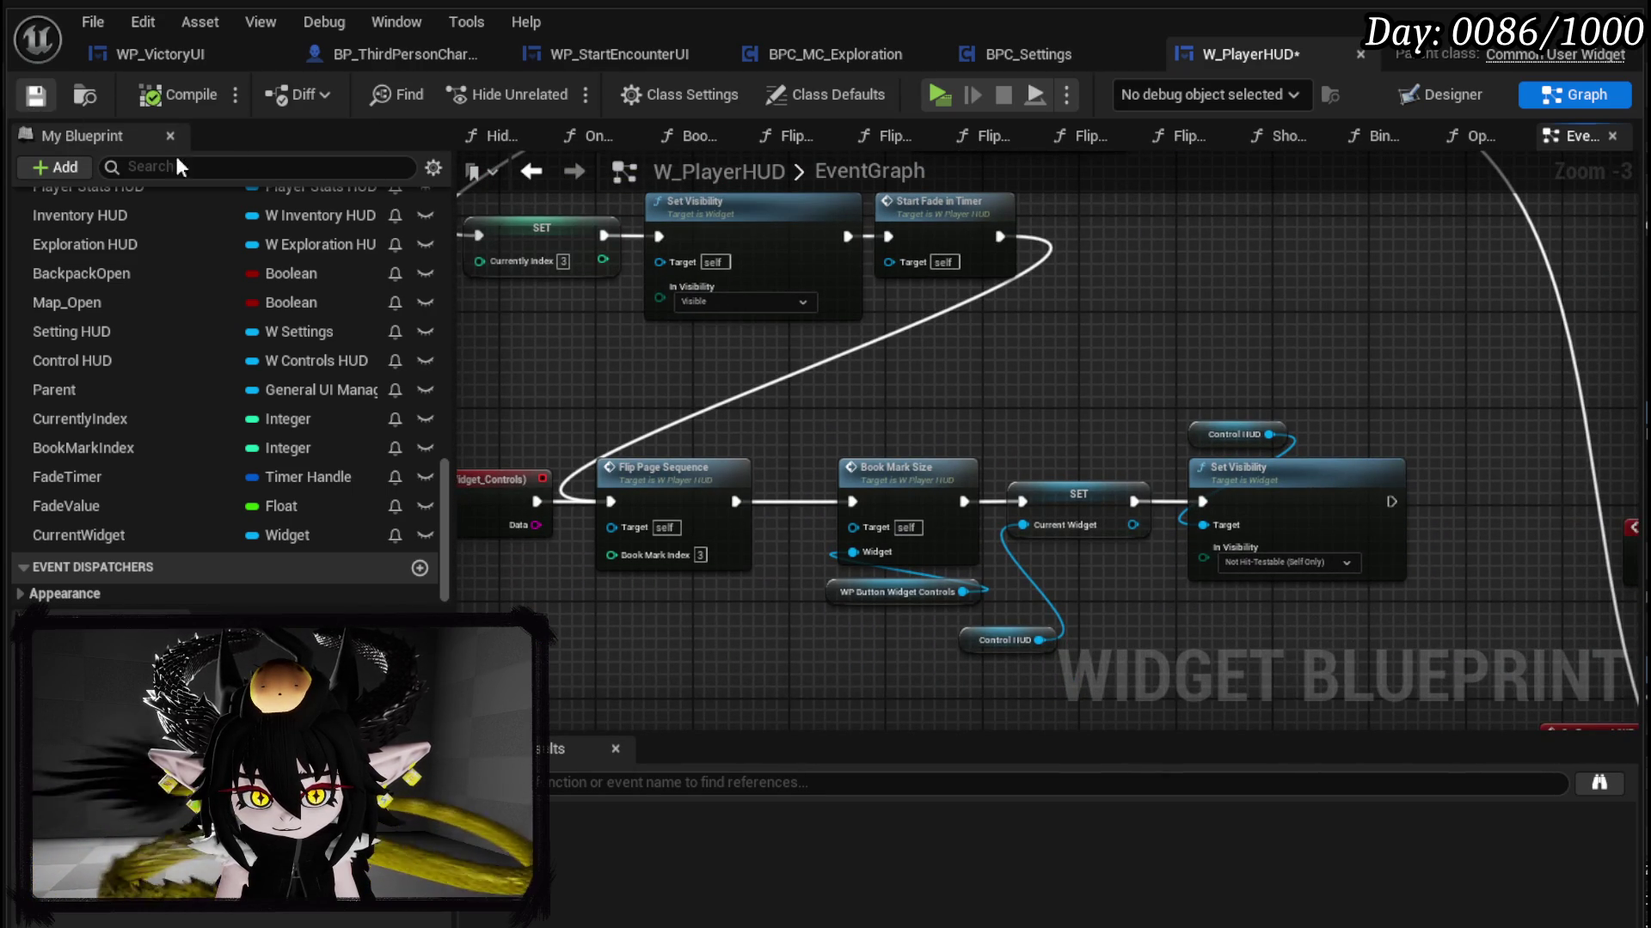
{"action": "left_click_drag", "start_coordinate": [1139, 306], "coordinate": [1111, 391]}
{"action": "double_click", "coordinate": [945, 316]}
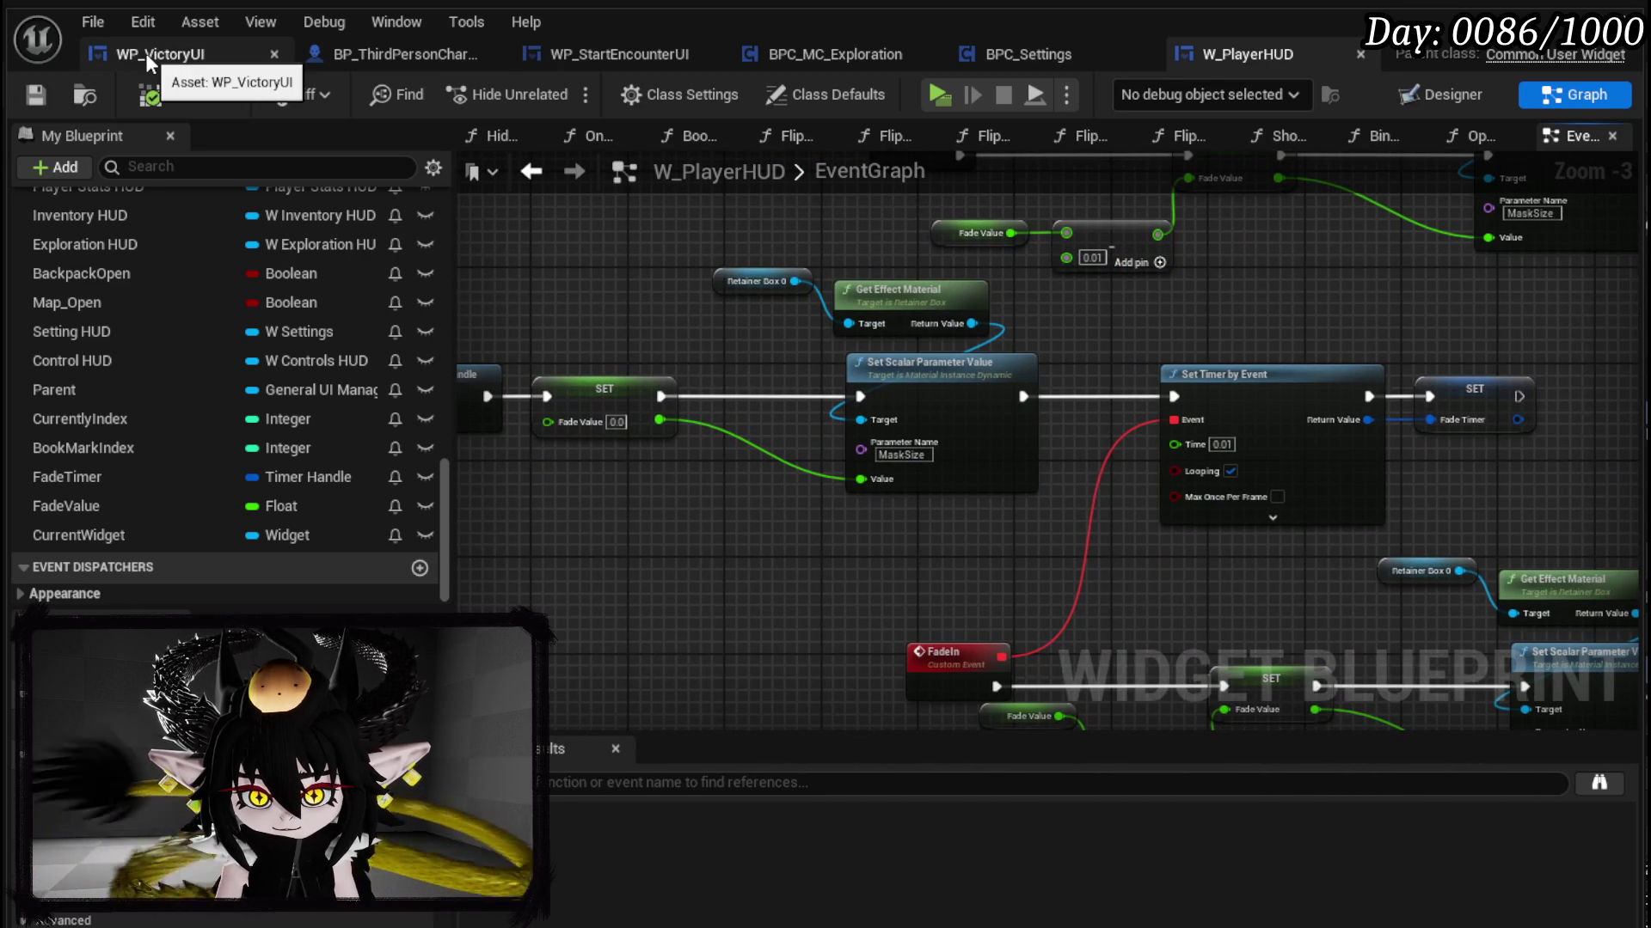
Step: Flip to BPC_Settings and back, return to the Controls chain, then pan to the Player Stats HUD nodes
{"action": "left_click", "coordinate": [1018, 59]}
{"action": "left_click", "coordinate": [1187, 54]}
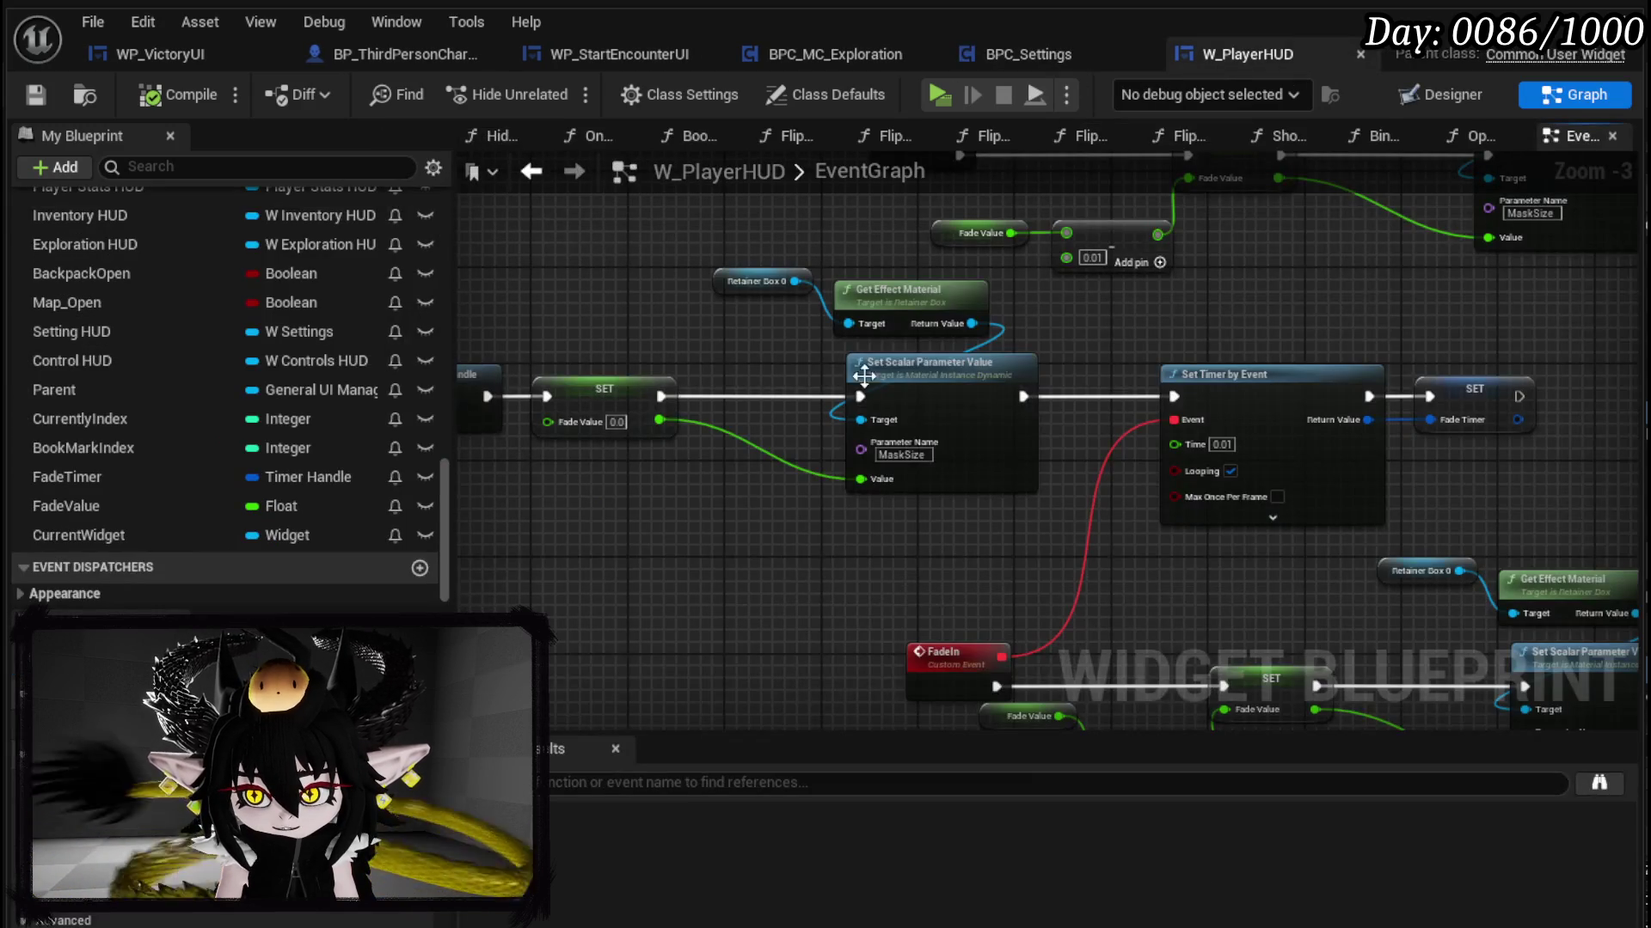
{"action": "left_click", "coordinate": [531, 172]}
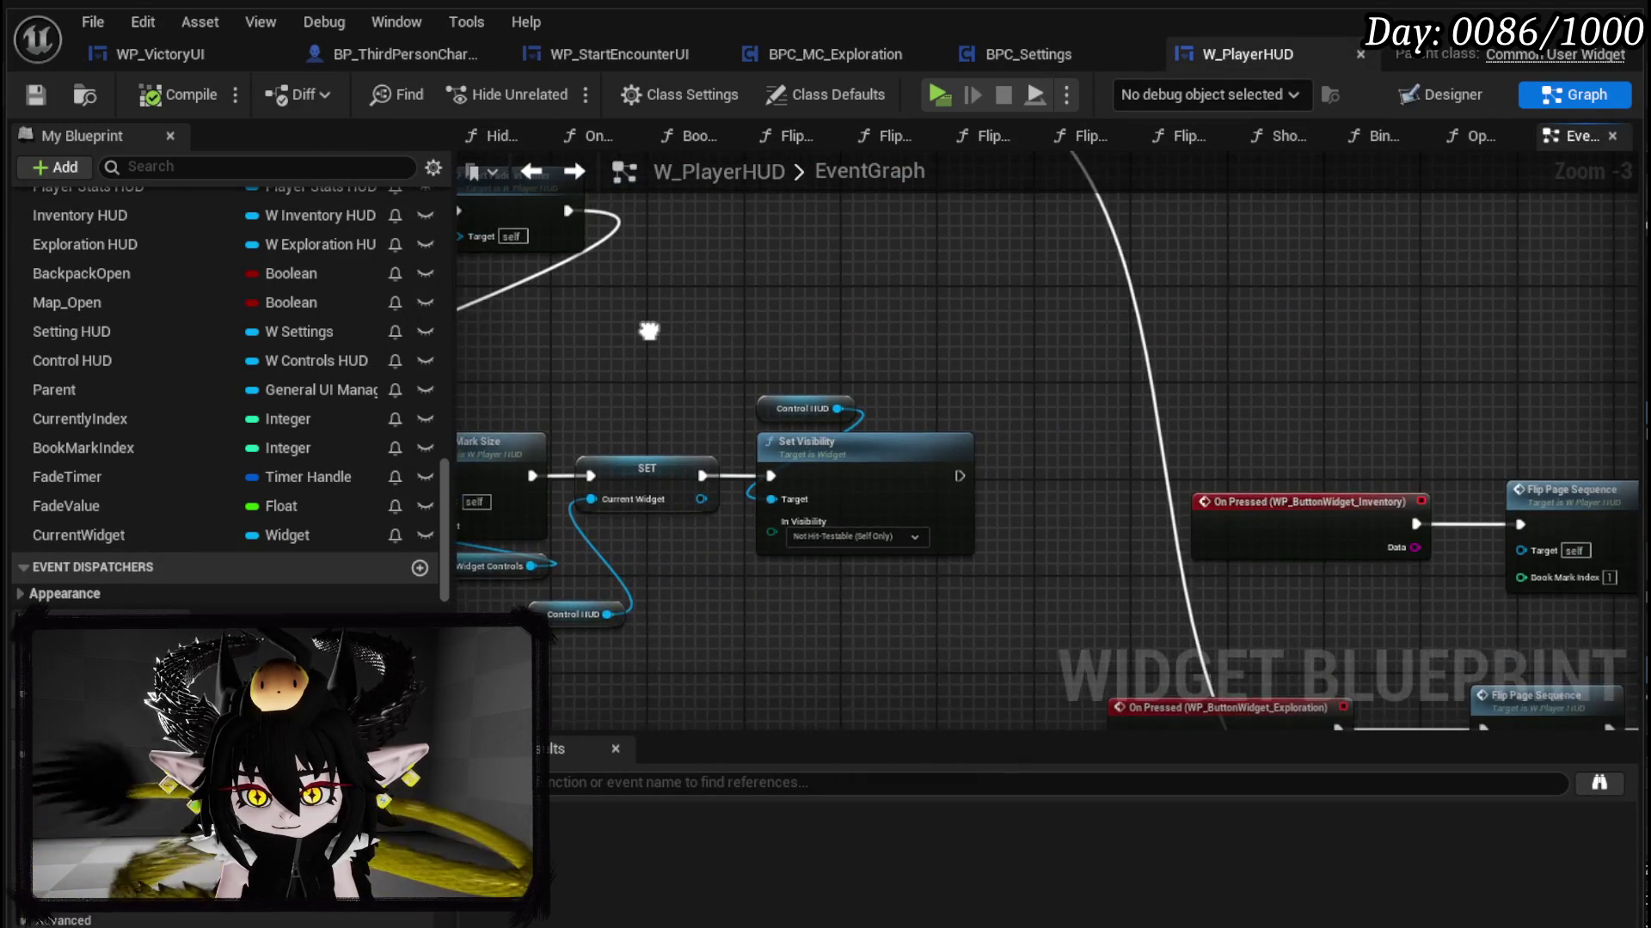
{"action": "mouse_move", "coordinate": [582, 277]}
{"action": "left_mouse_down"}
{"action": "mouse_move", "coordinate": [607, 405]}
{"action": "mouse_move", "coordinate": [906, 268]}
{"action": "mouse_move", "coordinate": [829, 315]}
{"action": "mouse_move", "coordinate": [924, 375]}
{"action": "mouse_move", "coordinate": [731, 370]}
{"action": "mouse_move", "coordinate": [876, 550]}
{"action": "left_mouse_up"}
{"action": "scroll", "coordinate": [859, 529], "scroll_direction": "down", "scroll_amount": 3}
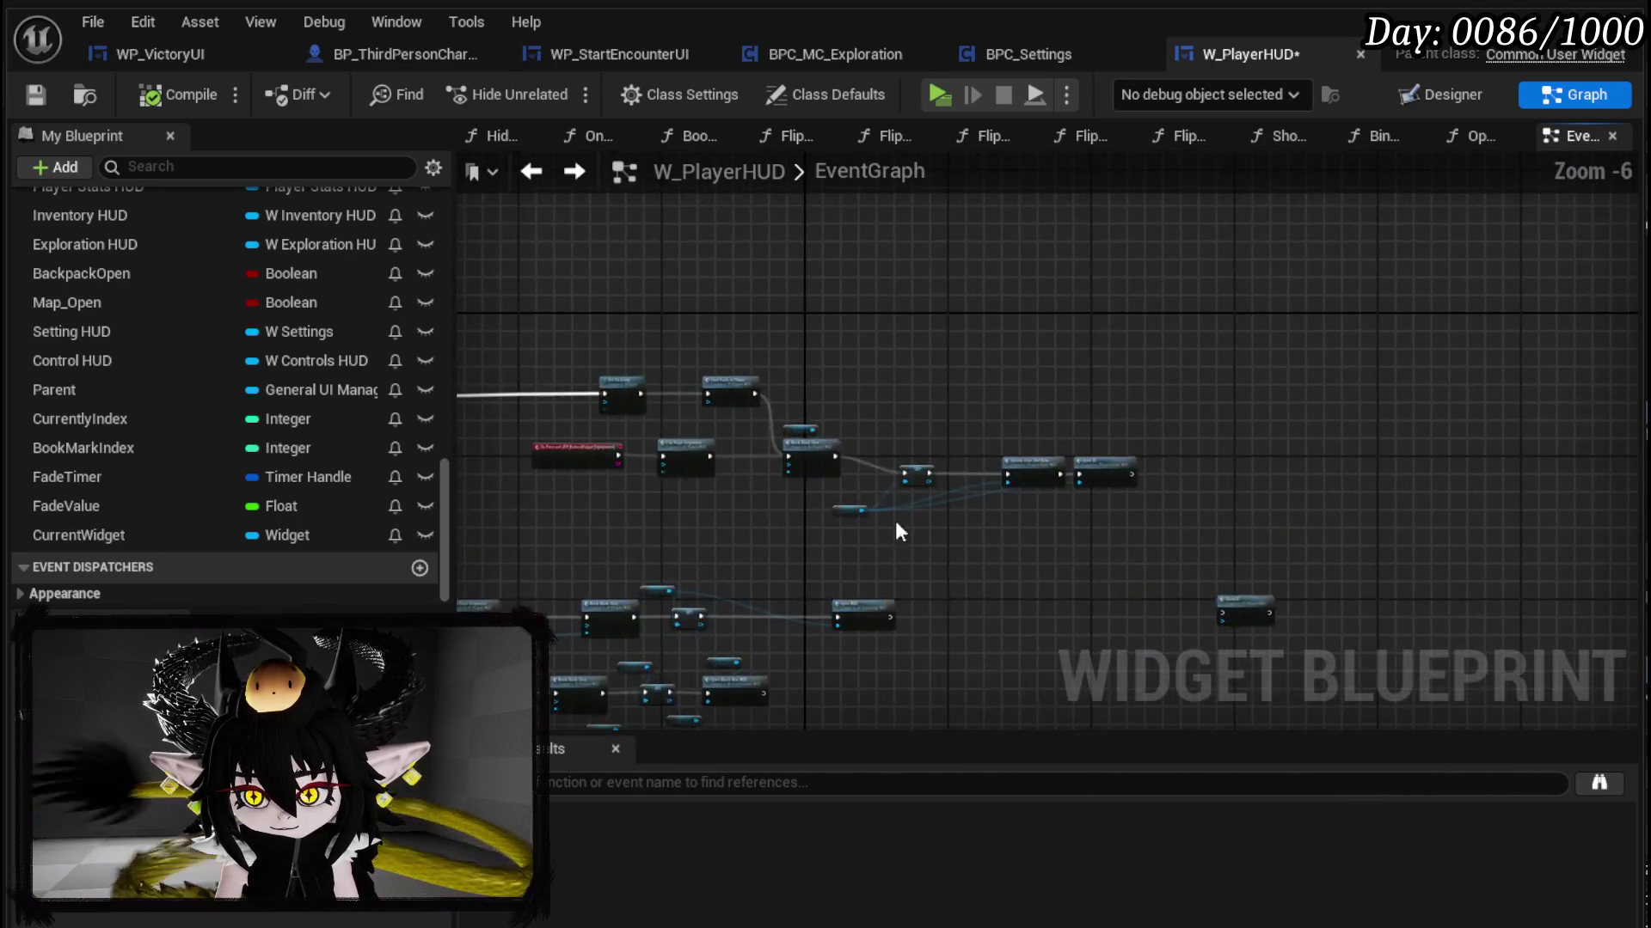
{"action": "scroll", "coordinate": [1002, 483], "scroll_direction": "up", "scroll_amount": 3}
{"action": "mouse_move", "coordinate": [970, 488]}
{"action": "left_mouse_down"}
{"action": "mouse_move", "coordinate": [1535, 516]}
{"action": "mouse_move", "coordinate": [995, 492]}
{"action": "mouse_move", "coordinate": [994, 441]}
{"action": "left_mouse_up"}
Step: Look over PlayerStatsHUD's OpenUI function graph, then return to the W_PlayerHUD event graph
{"action": "left_click", "coordinate": [1379, 361]}
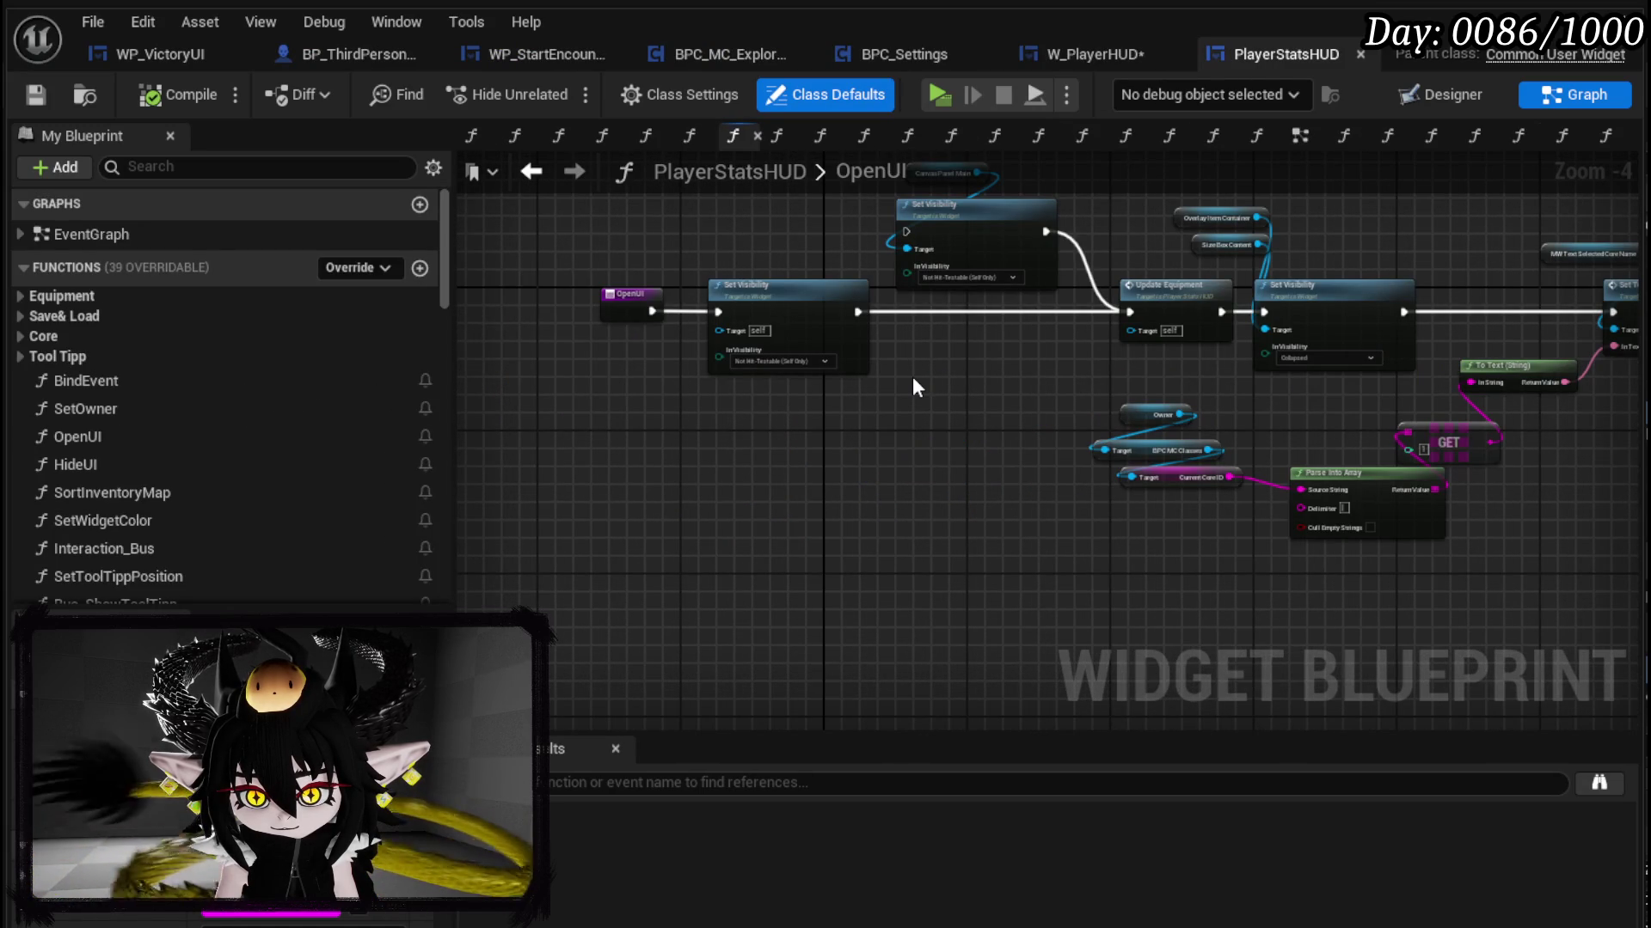
{"action": "mouse_move", "coordinate": [913, 379]}
{"action": "left_mouse_down"}
{"action": "mouse_move", "coordinate": [860, 470]}
{"action": "mouse_move", "coordinate": [904, 542]}
{"action": "mouse_move", "coordinate": [1213, 544]}
{"action": "mouse_move", "coordinate": [764, 519]}
{"action": "left_mouse_up"}
{"action": "scroll", "coordinate": [931, 447], "scroll_direction": "up", "scroll_amount": 2}
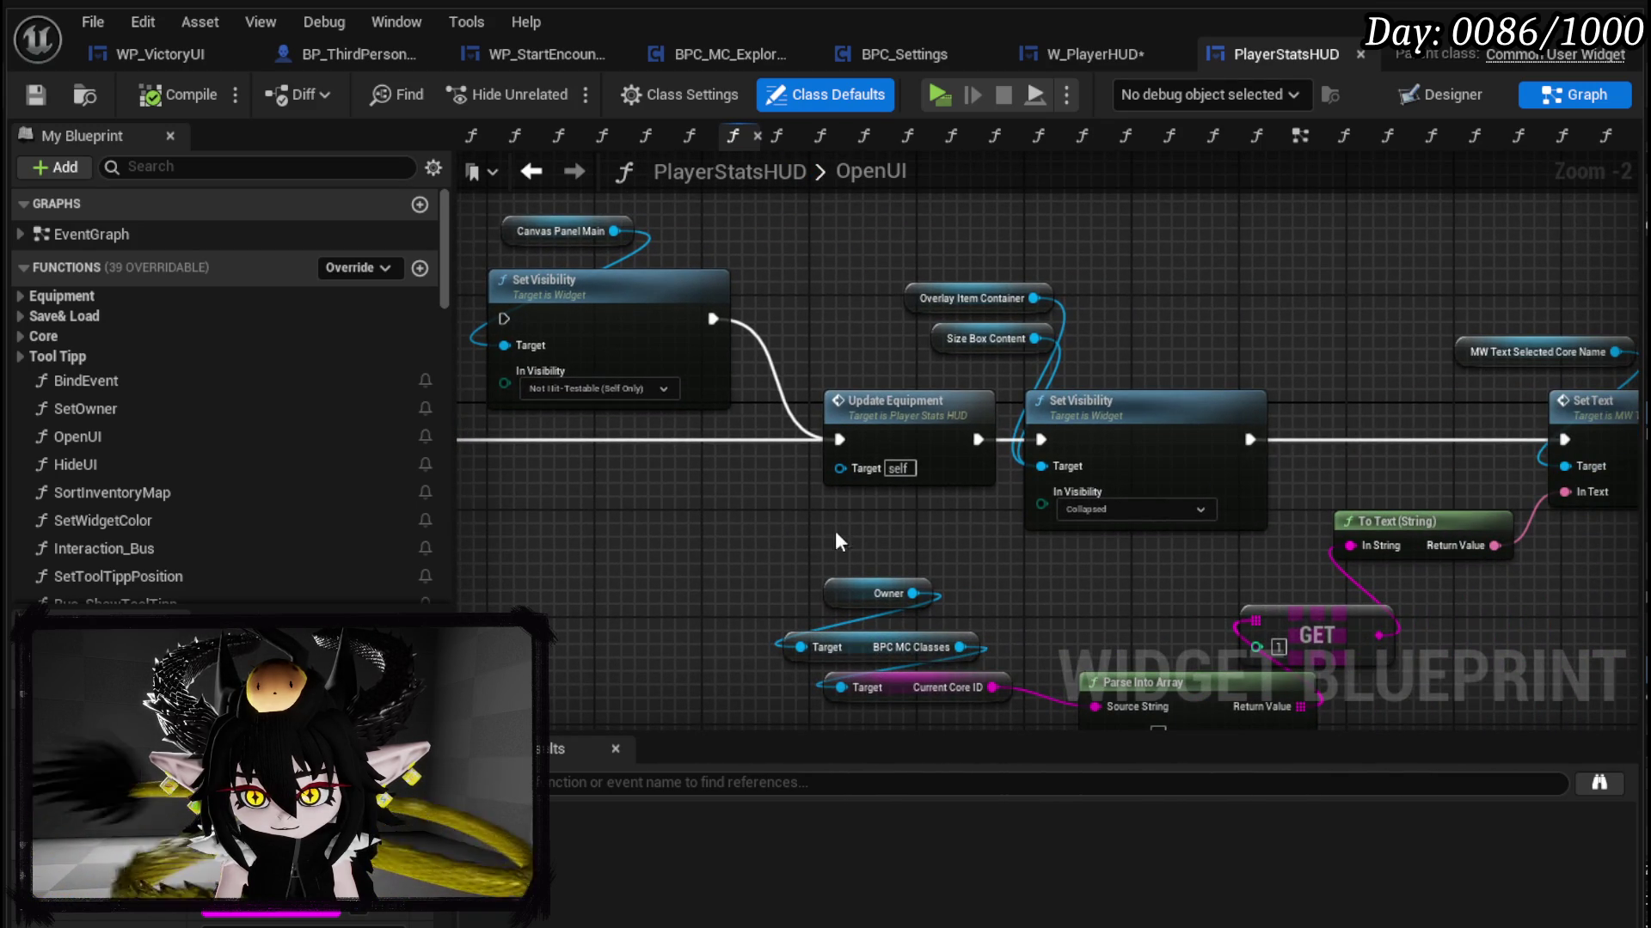
{"action": "mouse_move", "coordinate": [921, 557]}
{"action": "left_mouse_down"}
{"action": "mouse_move", "coordinate": [550, 516]}
{"action": "mouse_move", "coordinate": [644, 527]}
{"action": "mouse_move", "coordinate": [669, 488]}
{"action": "mouse_move", "coordinate": [989, 495]}
{"action": "left_mouse_up"}
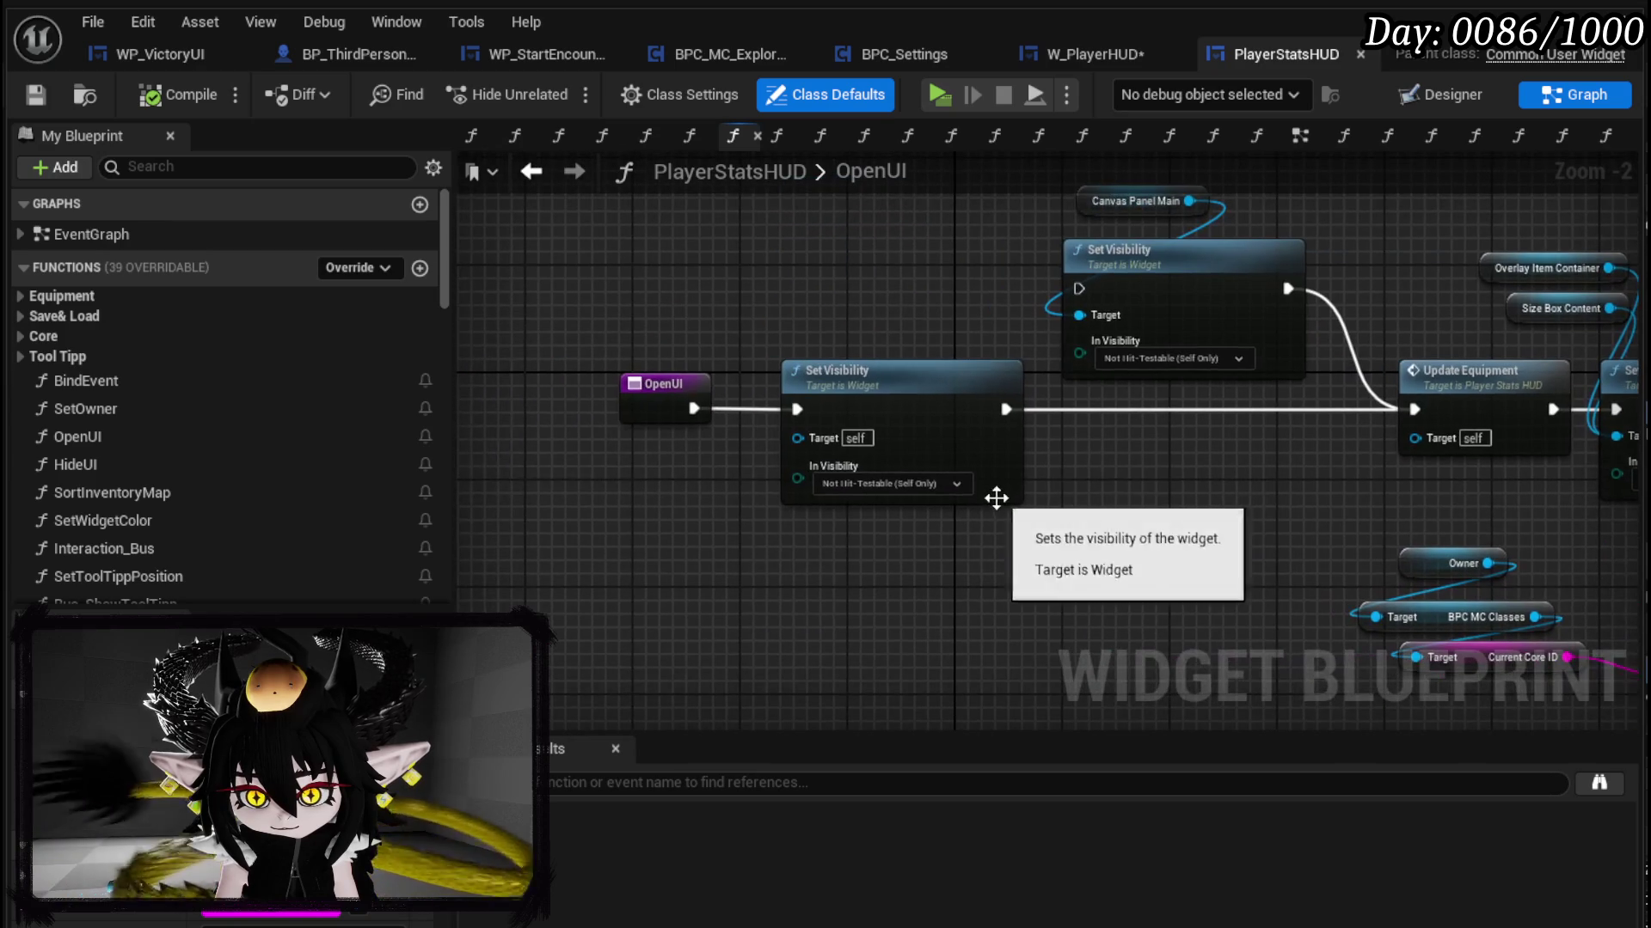
{"action": "left_click", "coordinate": [1109, 54]}
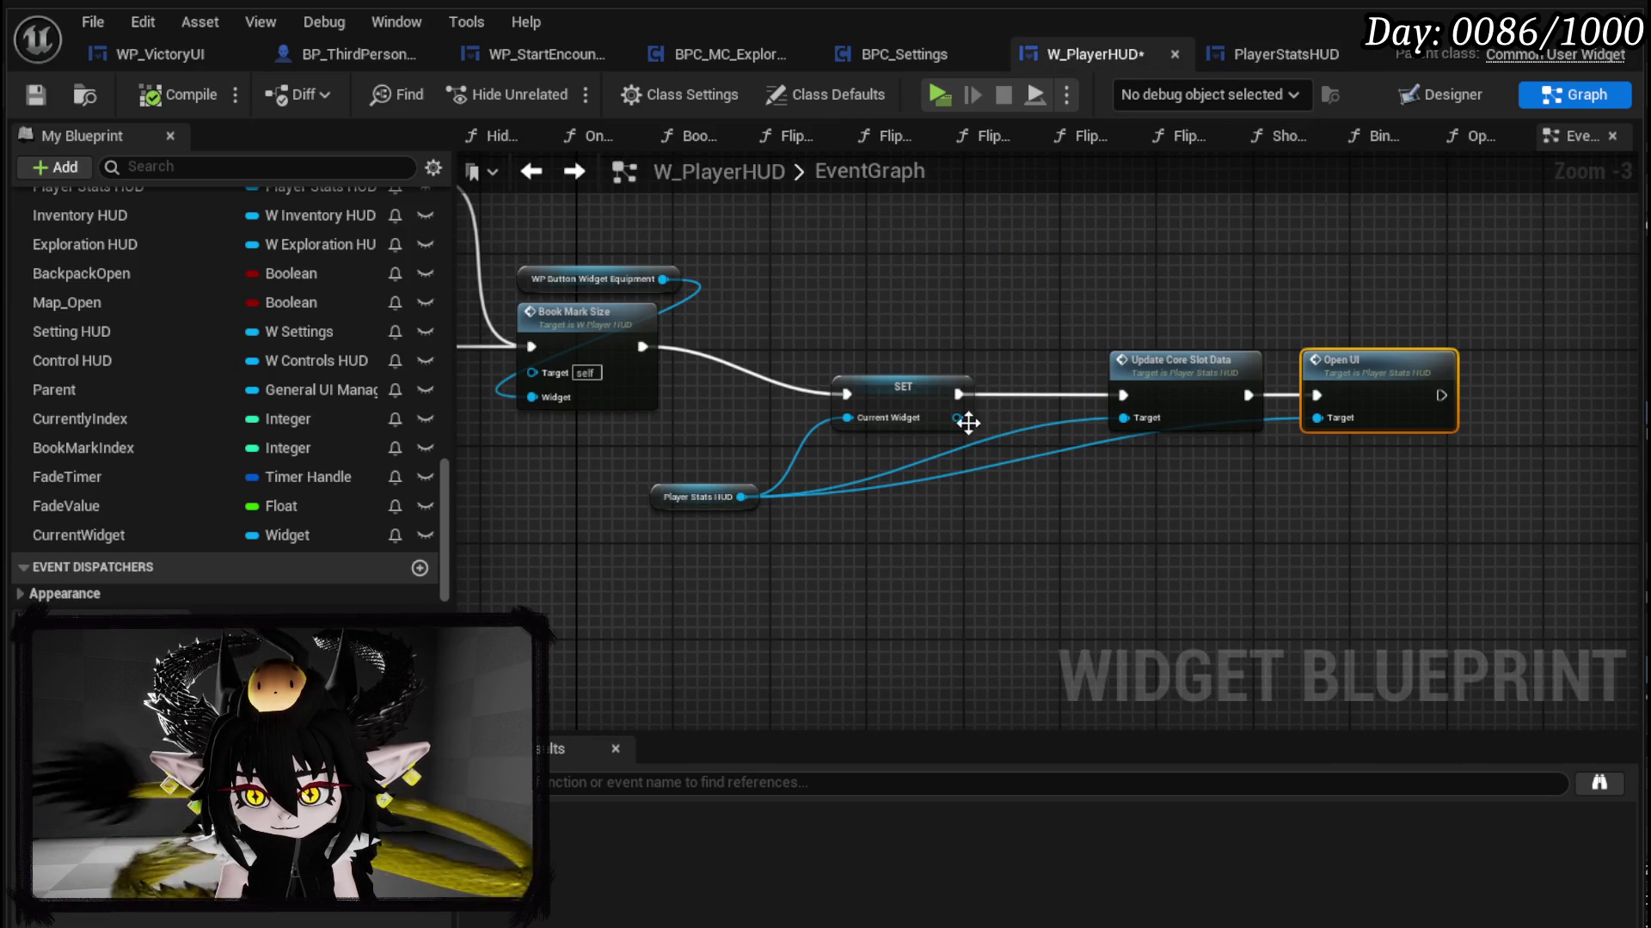
Step: Select the Controls SET node and survey the other button branches in the graph
{"action": "right_click", "coordinate": [828, 557]}
{"action": "left_click_drag", "start_coordinate": [861, 445], "coordinate": [971, 338]}
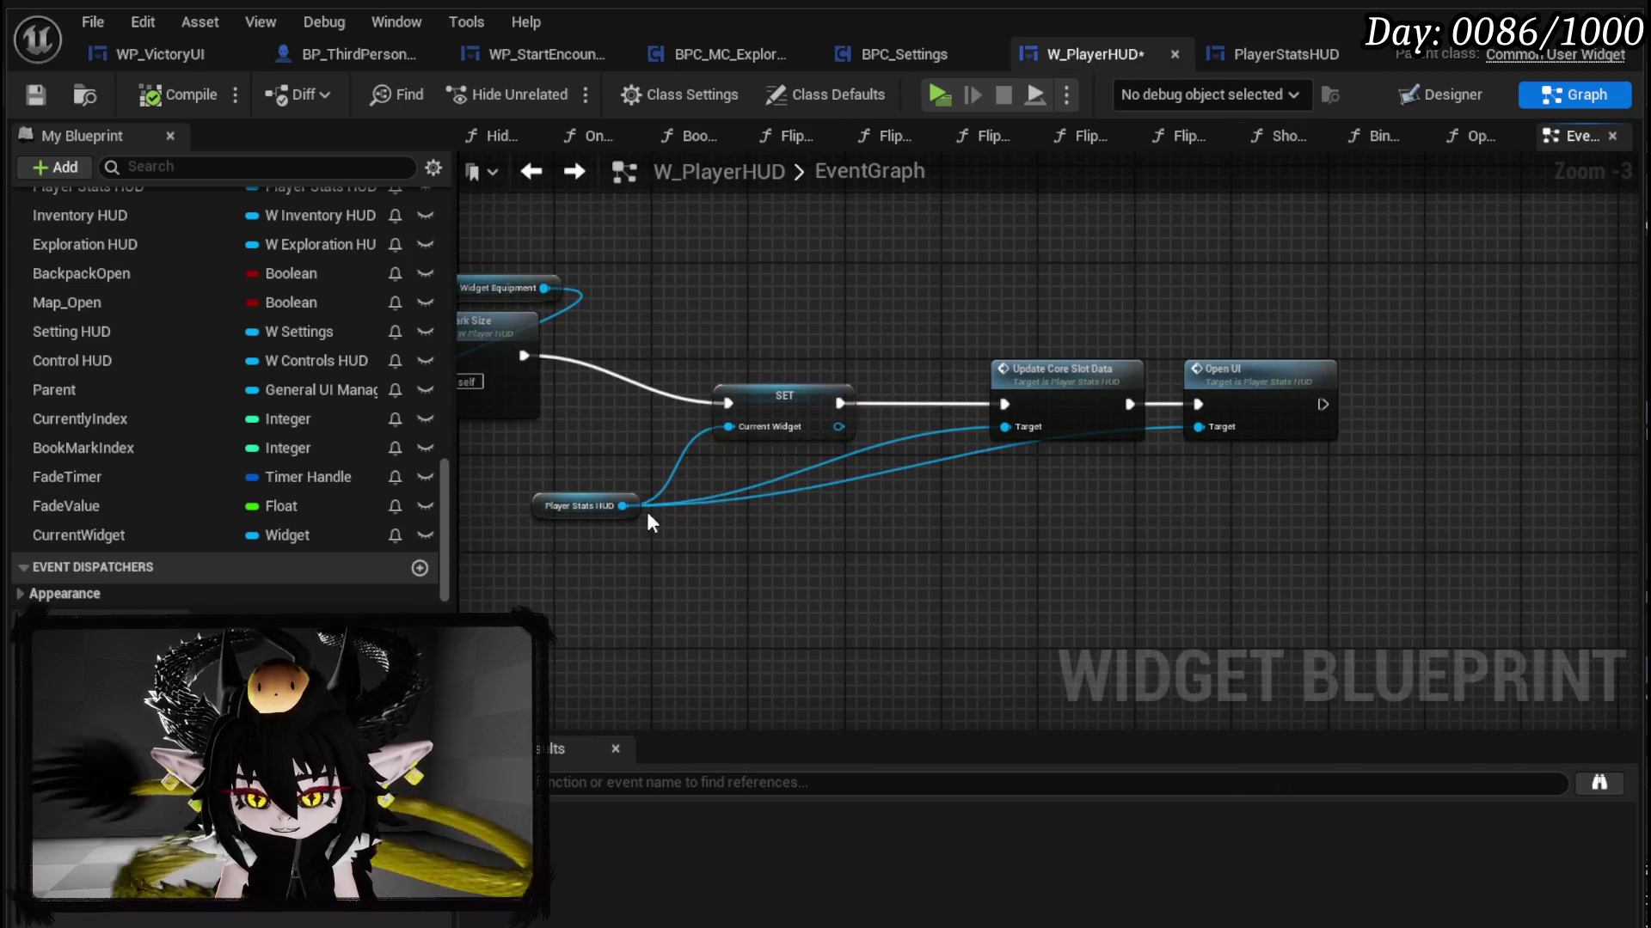
{"action": "left_click_drag", "start_coordinate": [698, 489], "coordinate": [1205, 532]}
{"action": "mouse_move", "coordinate": [767, 539]}
{"action": "left_mouse_down"}
{"action": "mouse_move", "coordinate": [903, 238]}
{"action": "mouse_move", "coordinate": [602, 202]}
{"action": "mouse_move", "coordinate": [589, 221]}
{"action": "mouse_move", "coordinate": [854, 602]}
{"action": "mouse_move", "coordinate": [1218, 333]}
{"action": "left_mouse_up"}
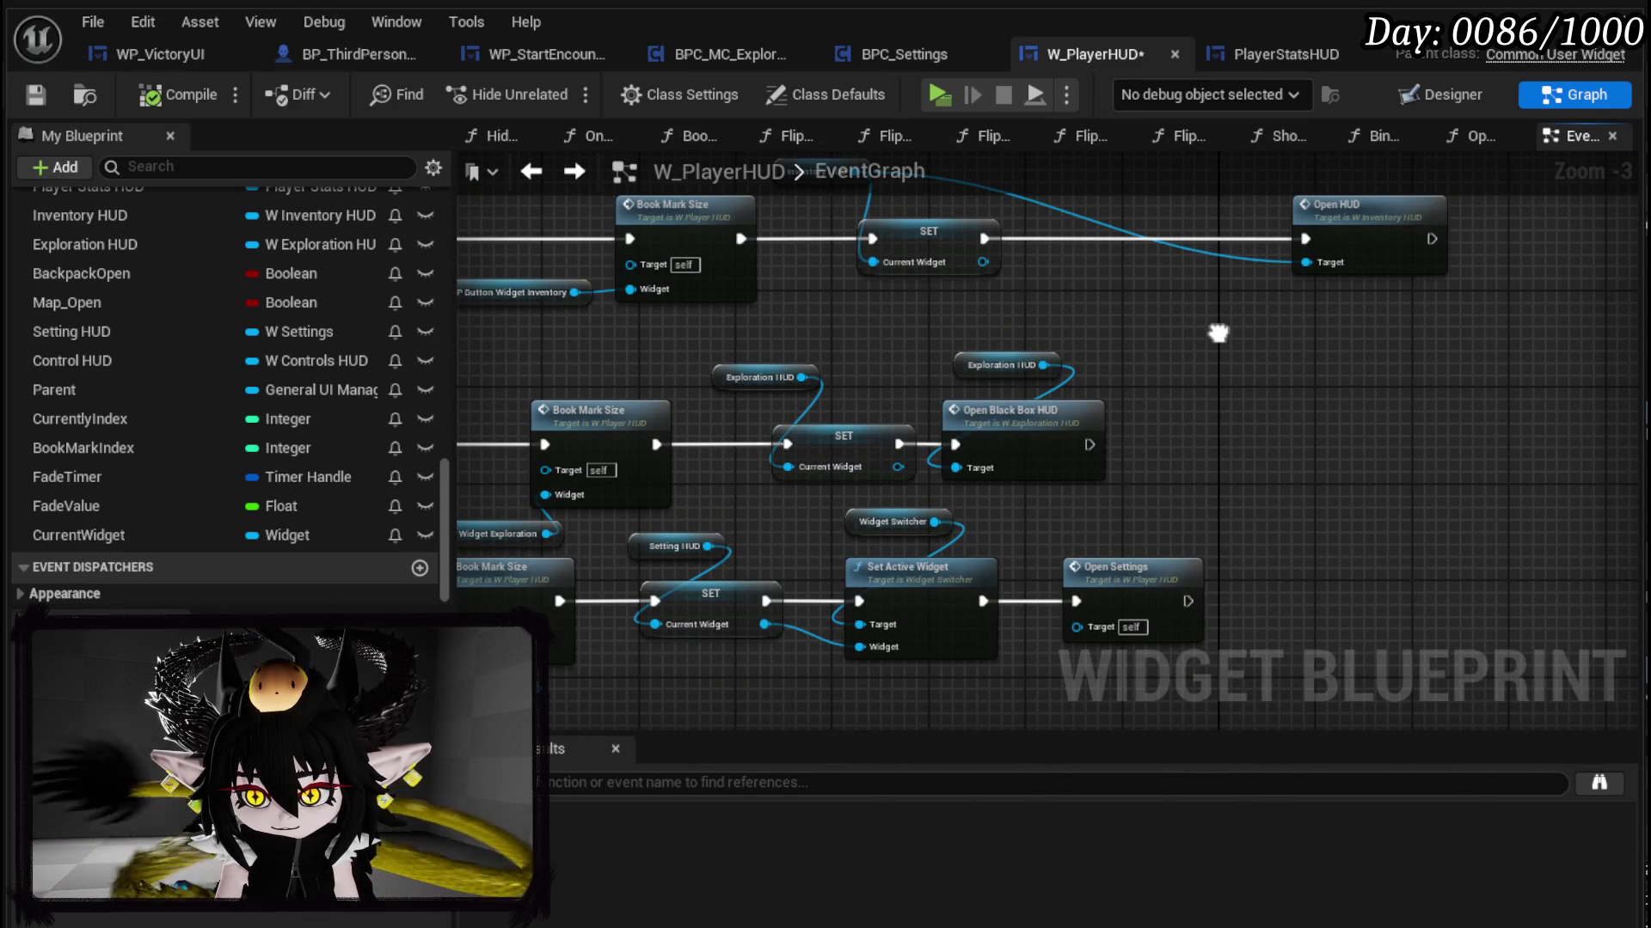
{"action": "left_click_drag", "start_coordinate": [1218, 333], "coordinate": [1252, 320]}
{"action": "mouse_move", "coordinate": [593, 361]}
{"action": "left_mouse_down"}
{"action": "mouse_move", "coordinate": [1281, 378]}
{"action": "mouse_move", "coordinate": [1431, 403]}
{"action": "left_mouse_up"}
{"action": "left_click_drag", "start_coordinate": [1432, 402], "coordinate": [1016, 398]}
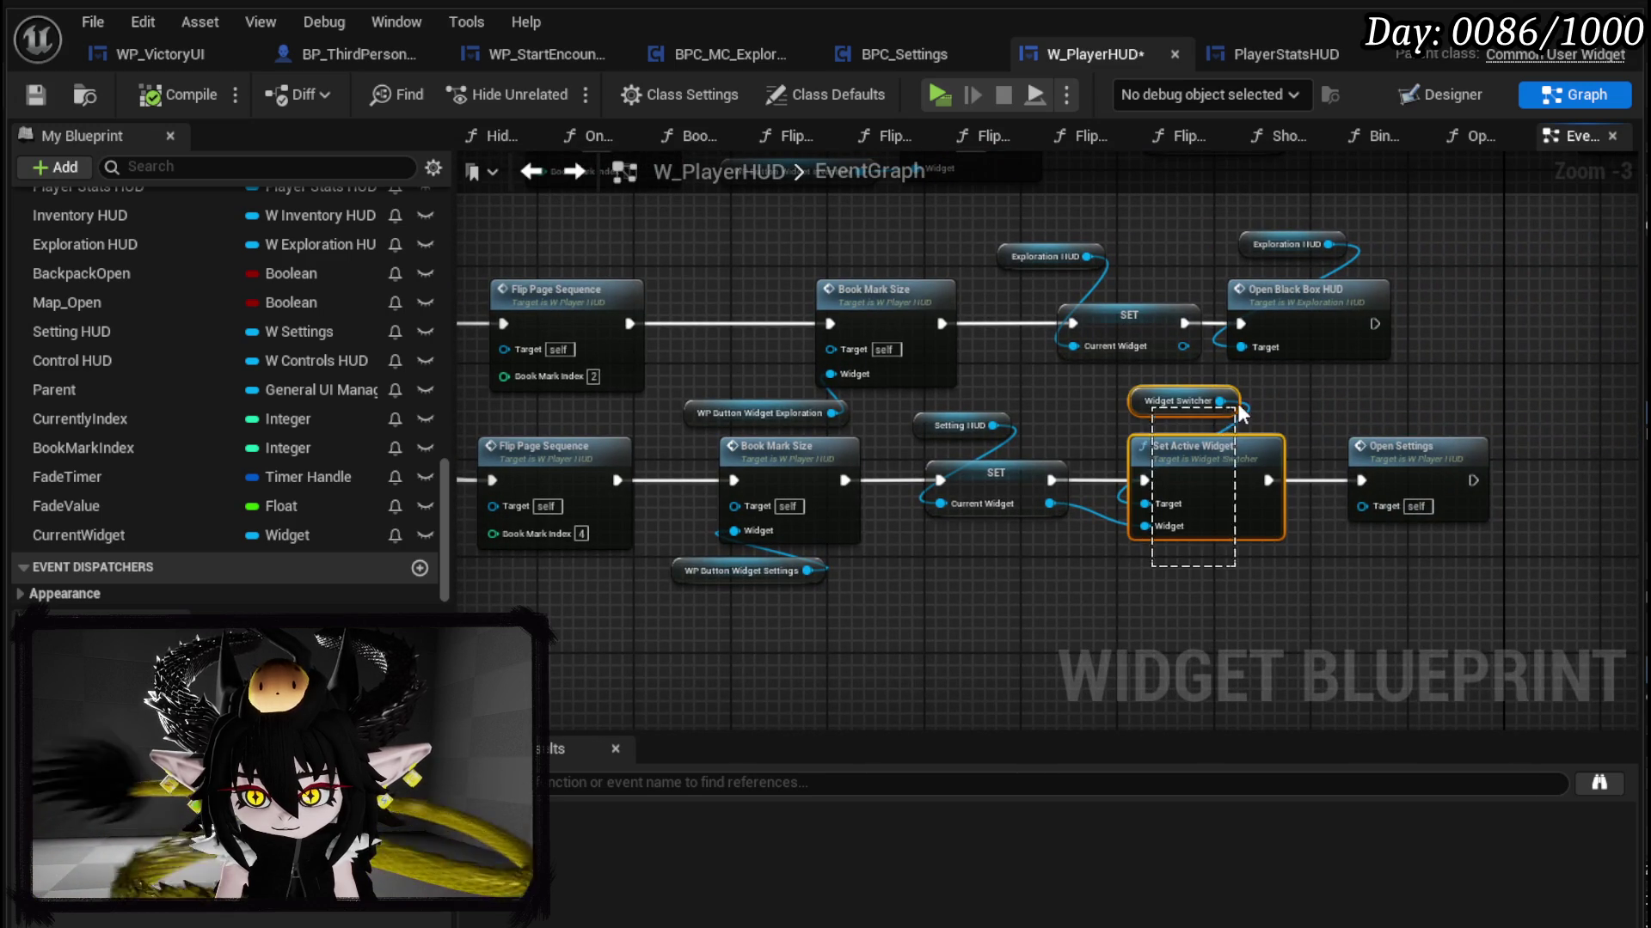
{"action": "scroll", "coordinate": [891, 318], "scroll_direction": "down", "scroll_amount": 2}
{"action": "scroll", "coordinate": [776, 353], "scroll_direction": "up", "scroll_amount": 3}
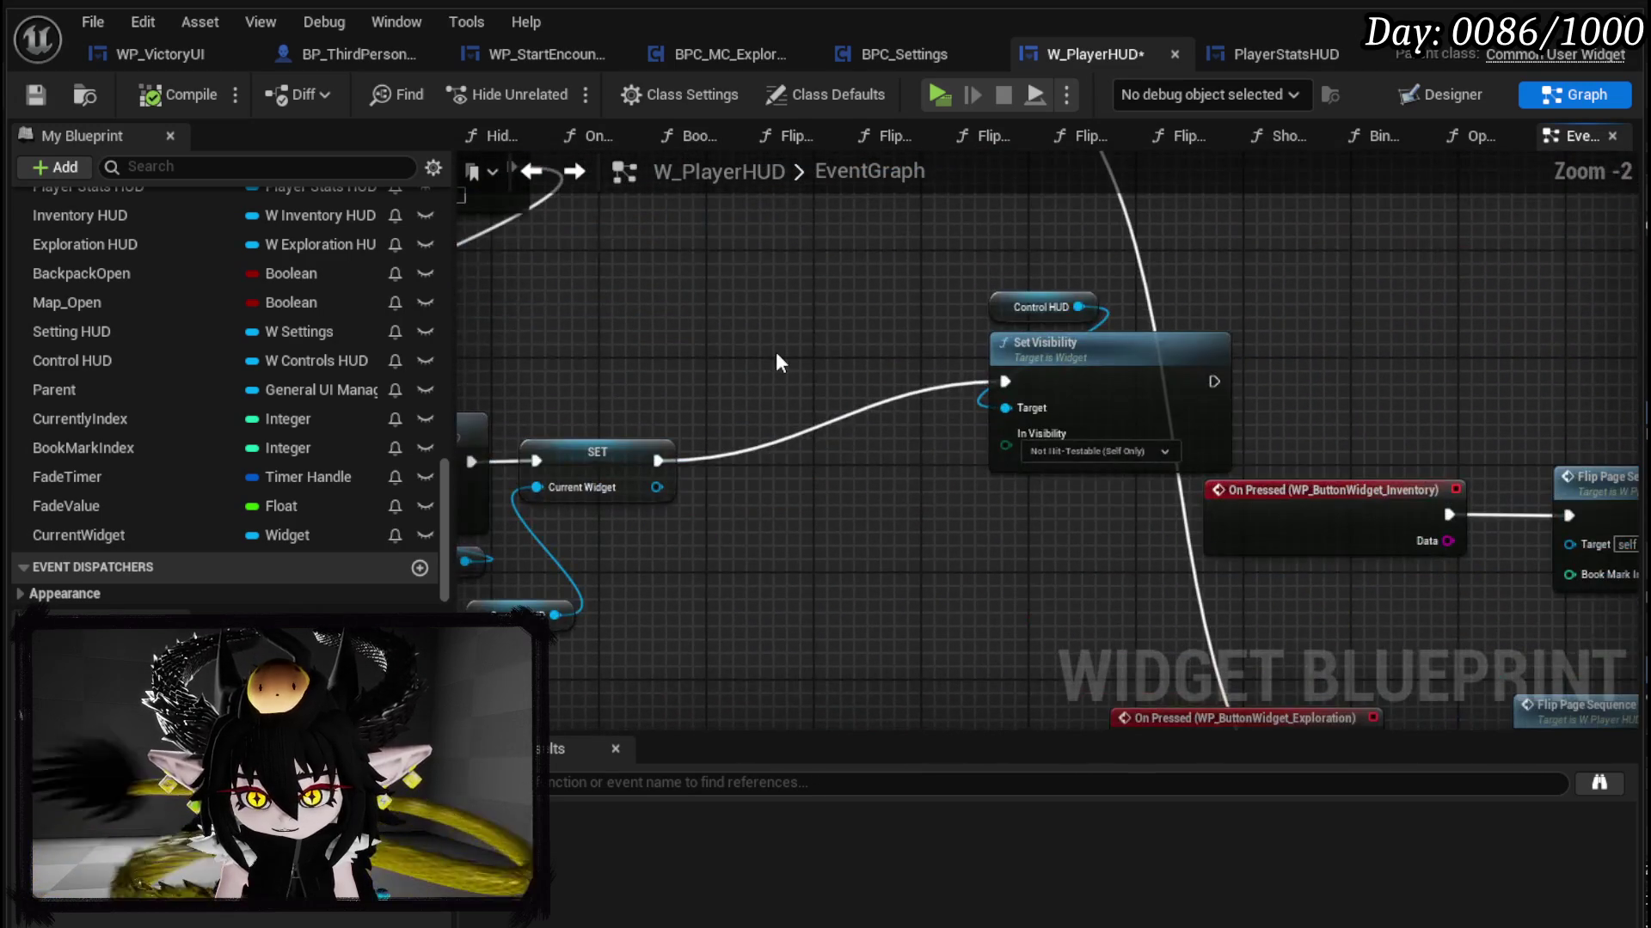
Step: Wire SET into Set Active Widget and feed Current Widget into its Widget pin
{"action": "left_click_drag", "start_coordinate": [757, 428], "coordinate": [777, 421]}
{"action": "mouse_move", "coordinate": [895, 413]}
{"action": "left_mouse_down"}
{"action": "mouse_move", "coordinate": [895, 372]}
{"action": "mouse_move", "coordinate": [937, 382]}
{"action": "left_mouse_up"}
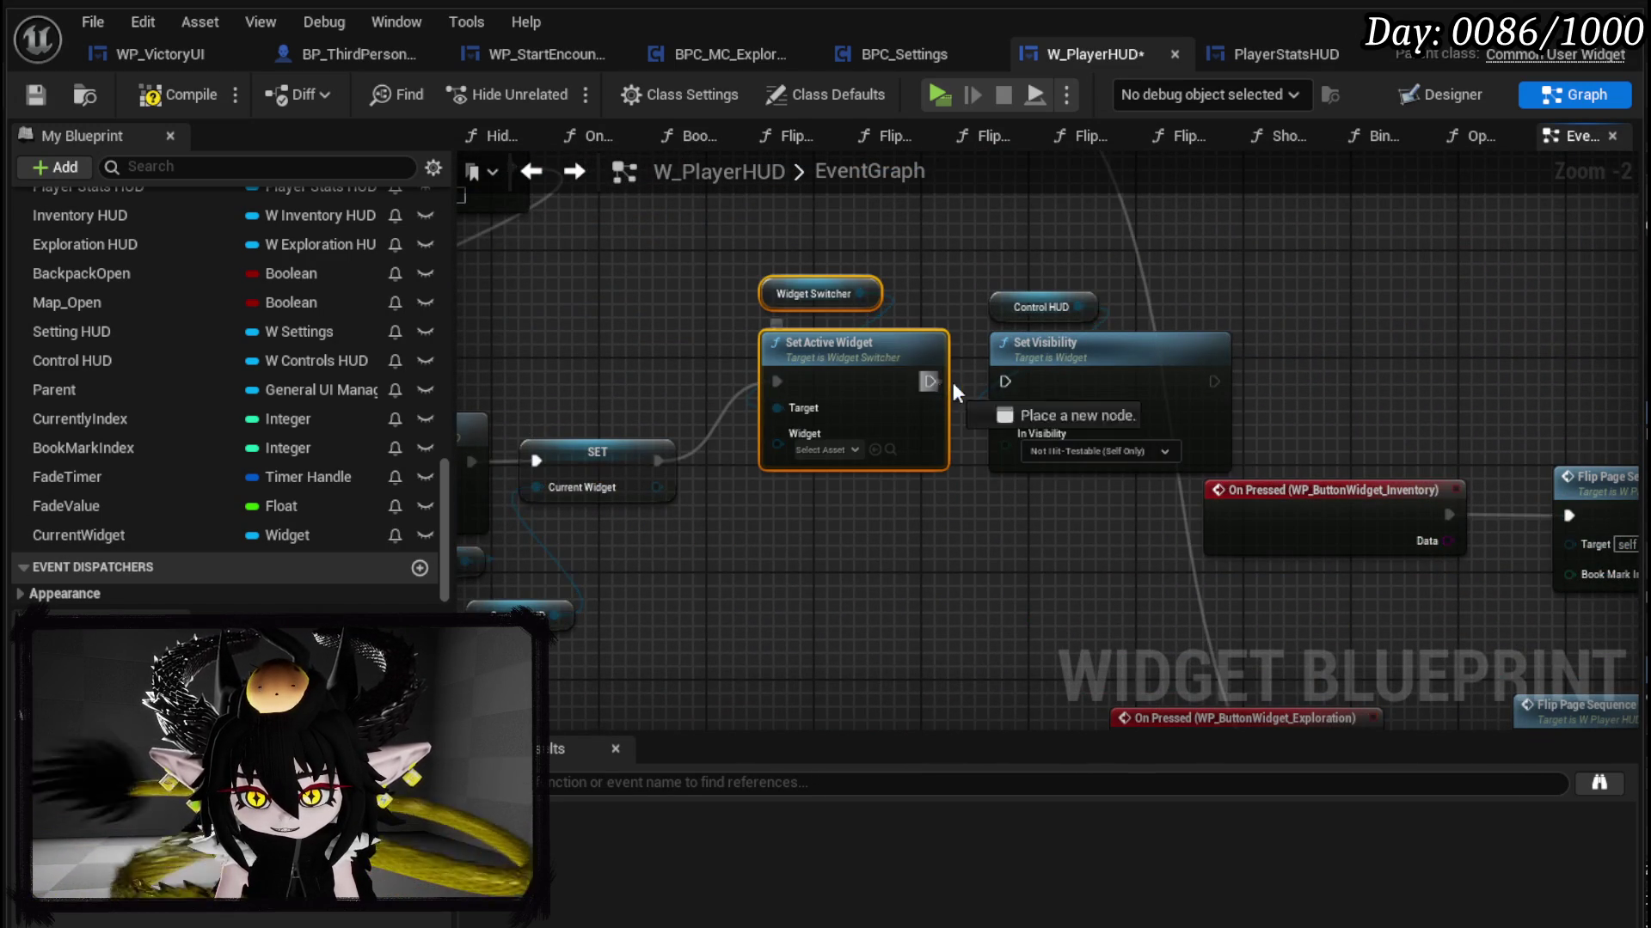
{"action": "left_click_drag", "start_coordinate": [665, 487], "coordinate": [778, 433]}
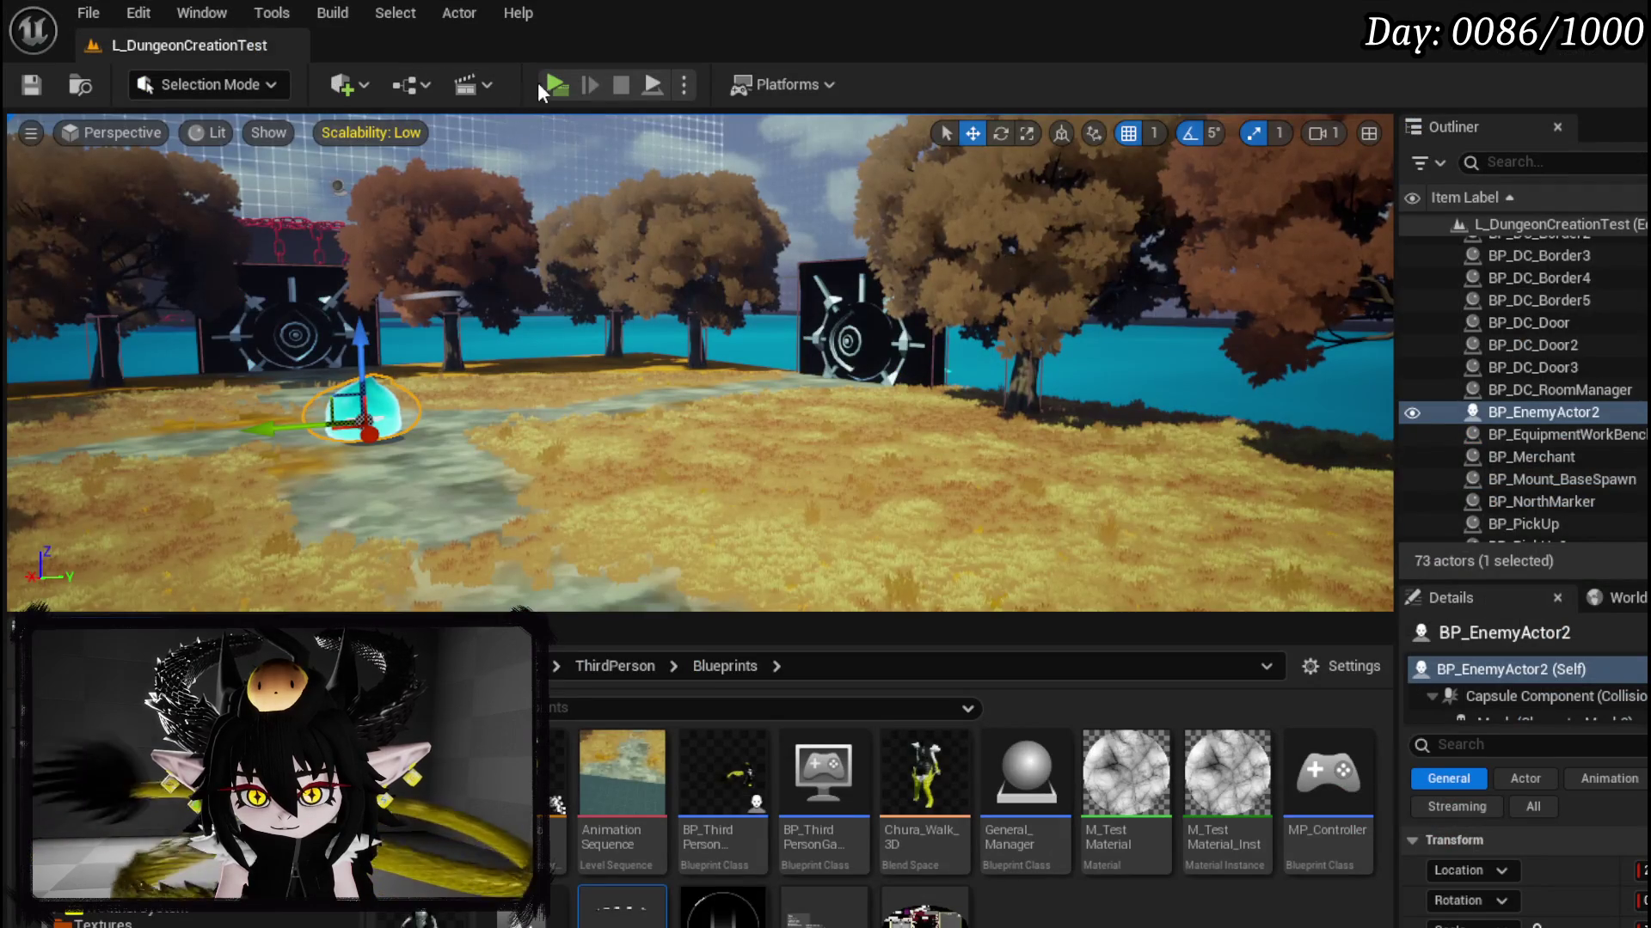
Step: Play the level, flip the book between General and Combat Controls, open Equipment, then stop
{"action": "left_click", "coordinate": [542, 82]}
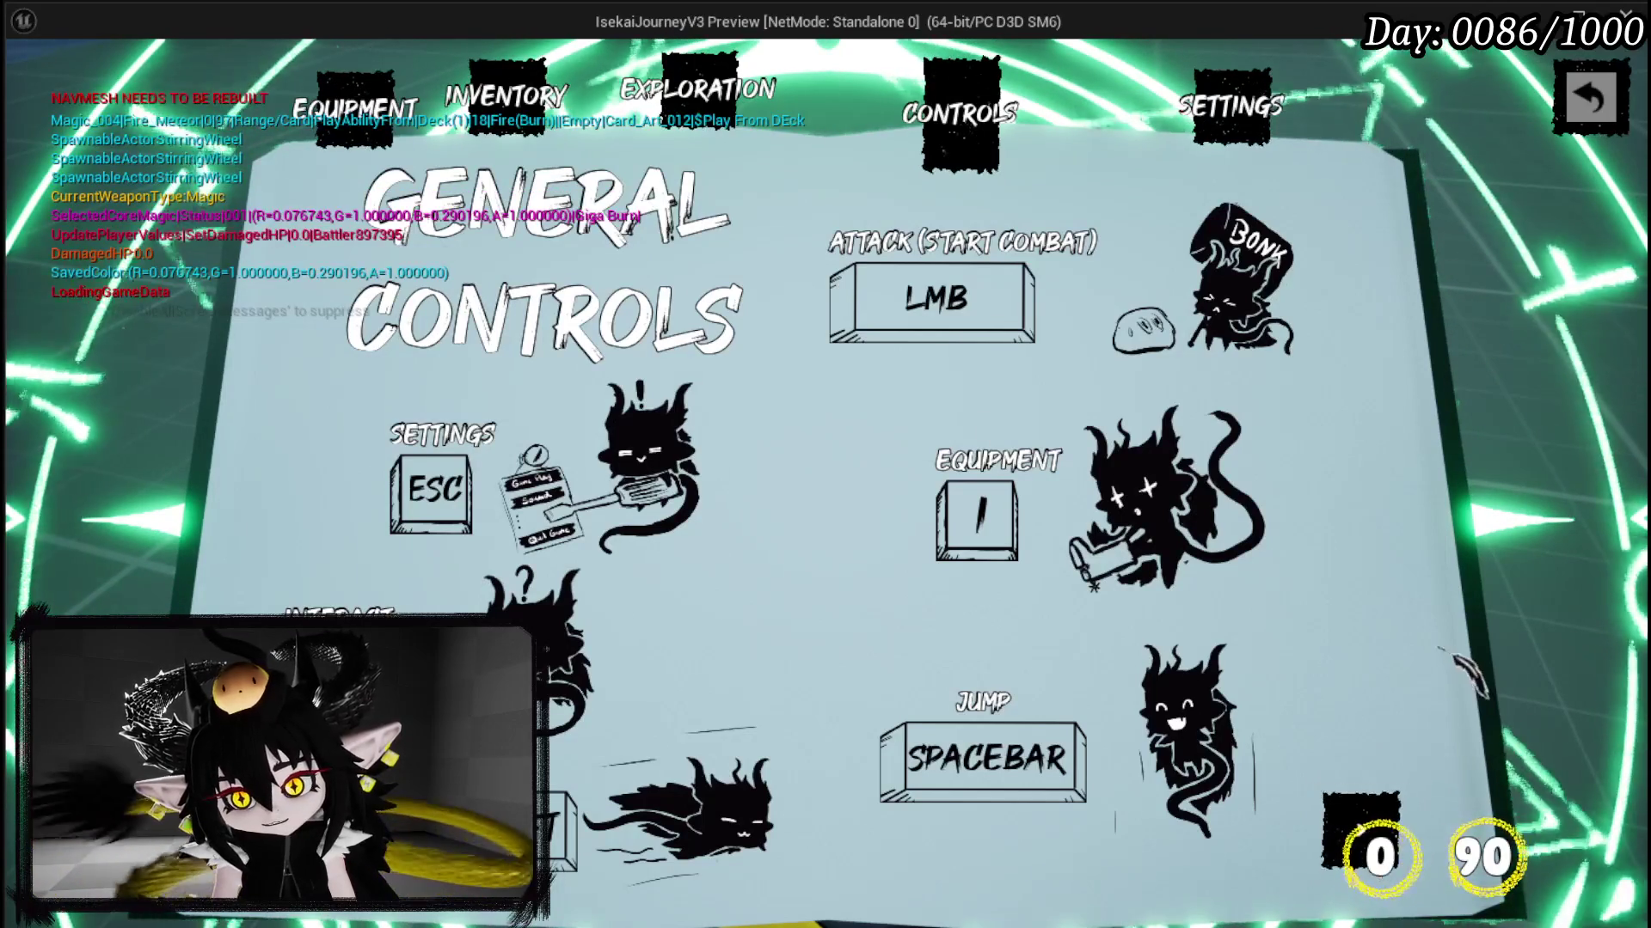
{"action": "left_click", "coordinate": [1354, 829]}
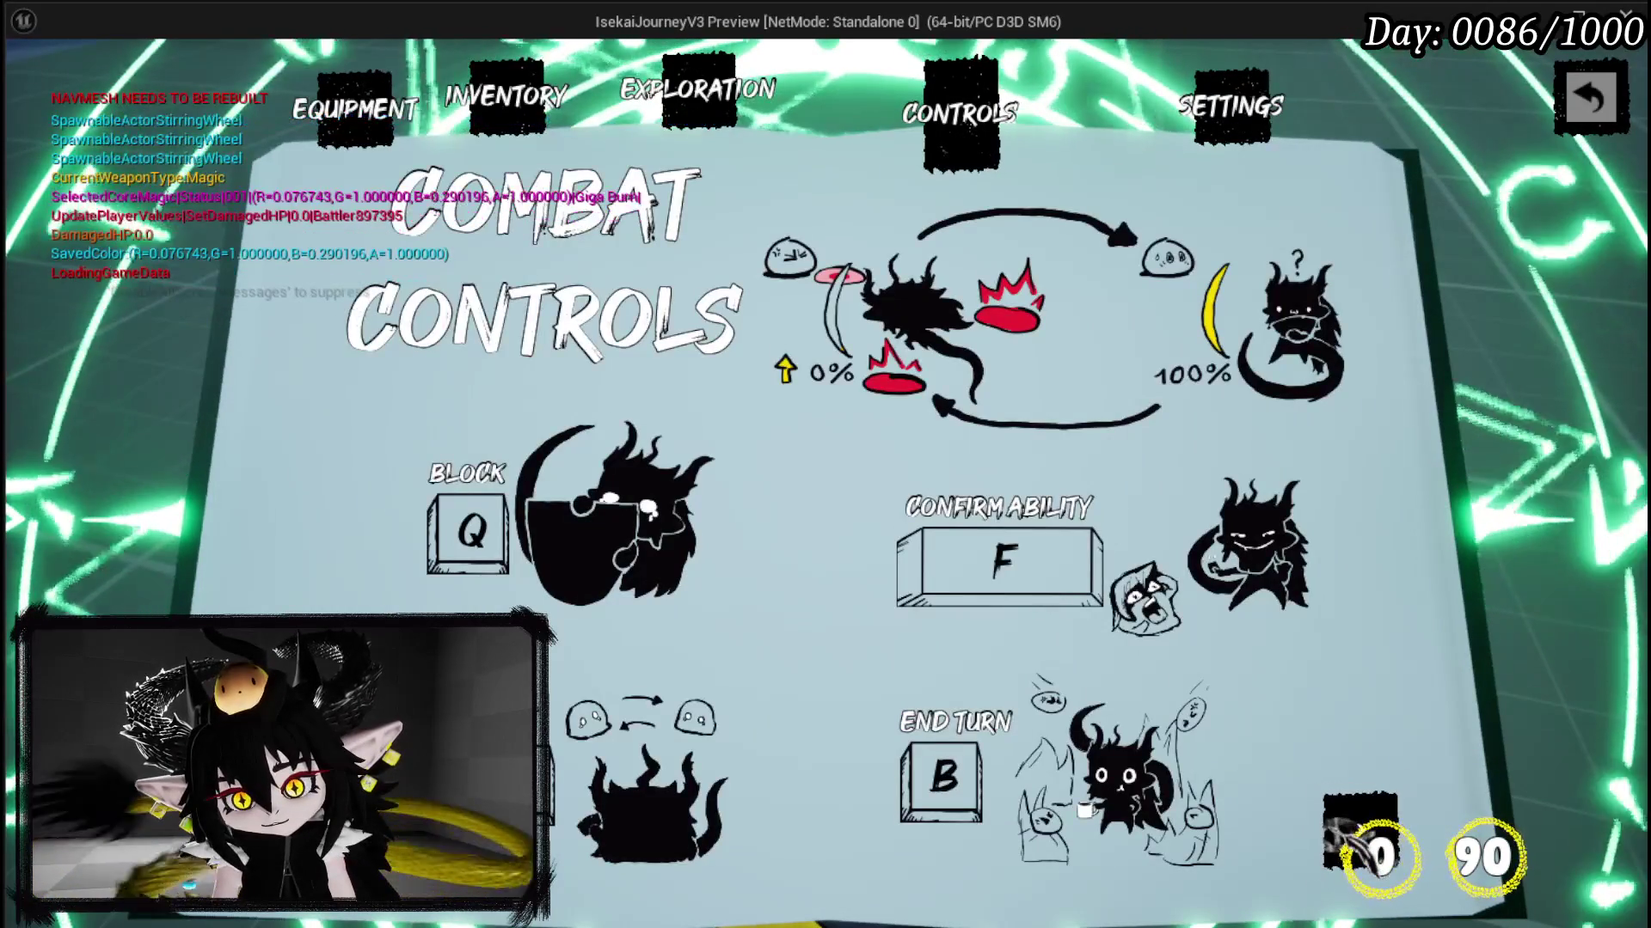
{"action": "left_click", "coordinate": [1354, 830]}
{"action": "left_click", "coordinate": [1357, 831]}
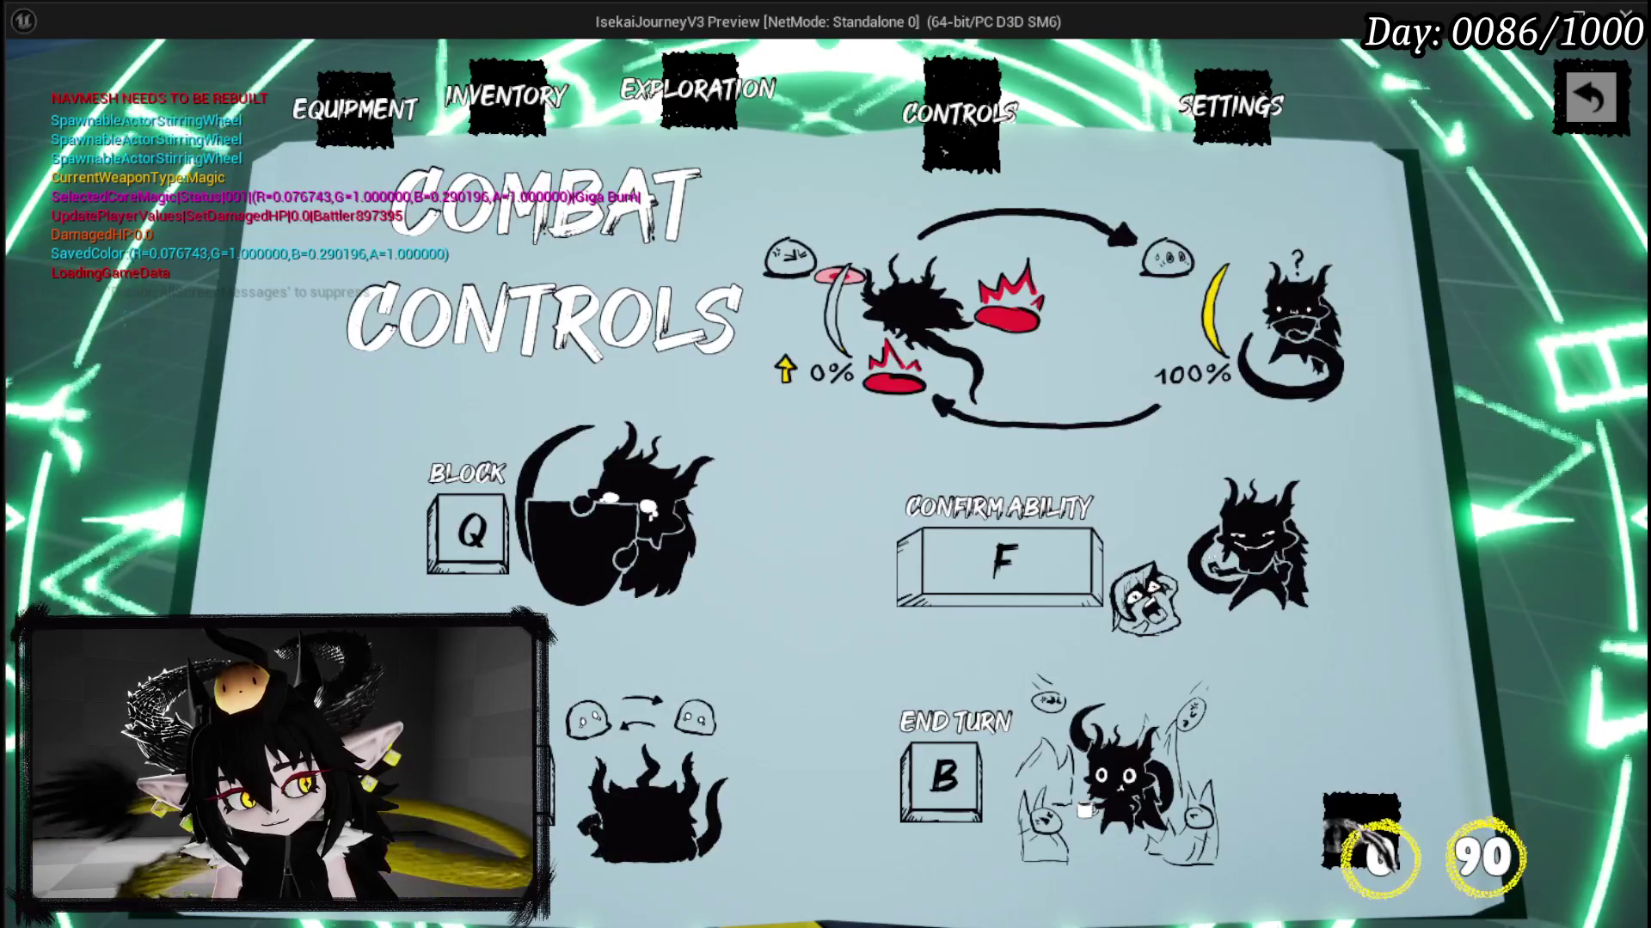
{"action": "left_click", "coordinate": [1356, 830]}
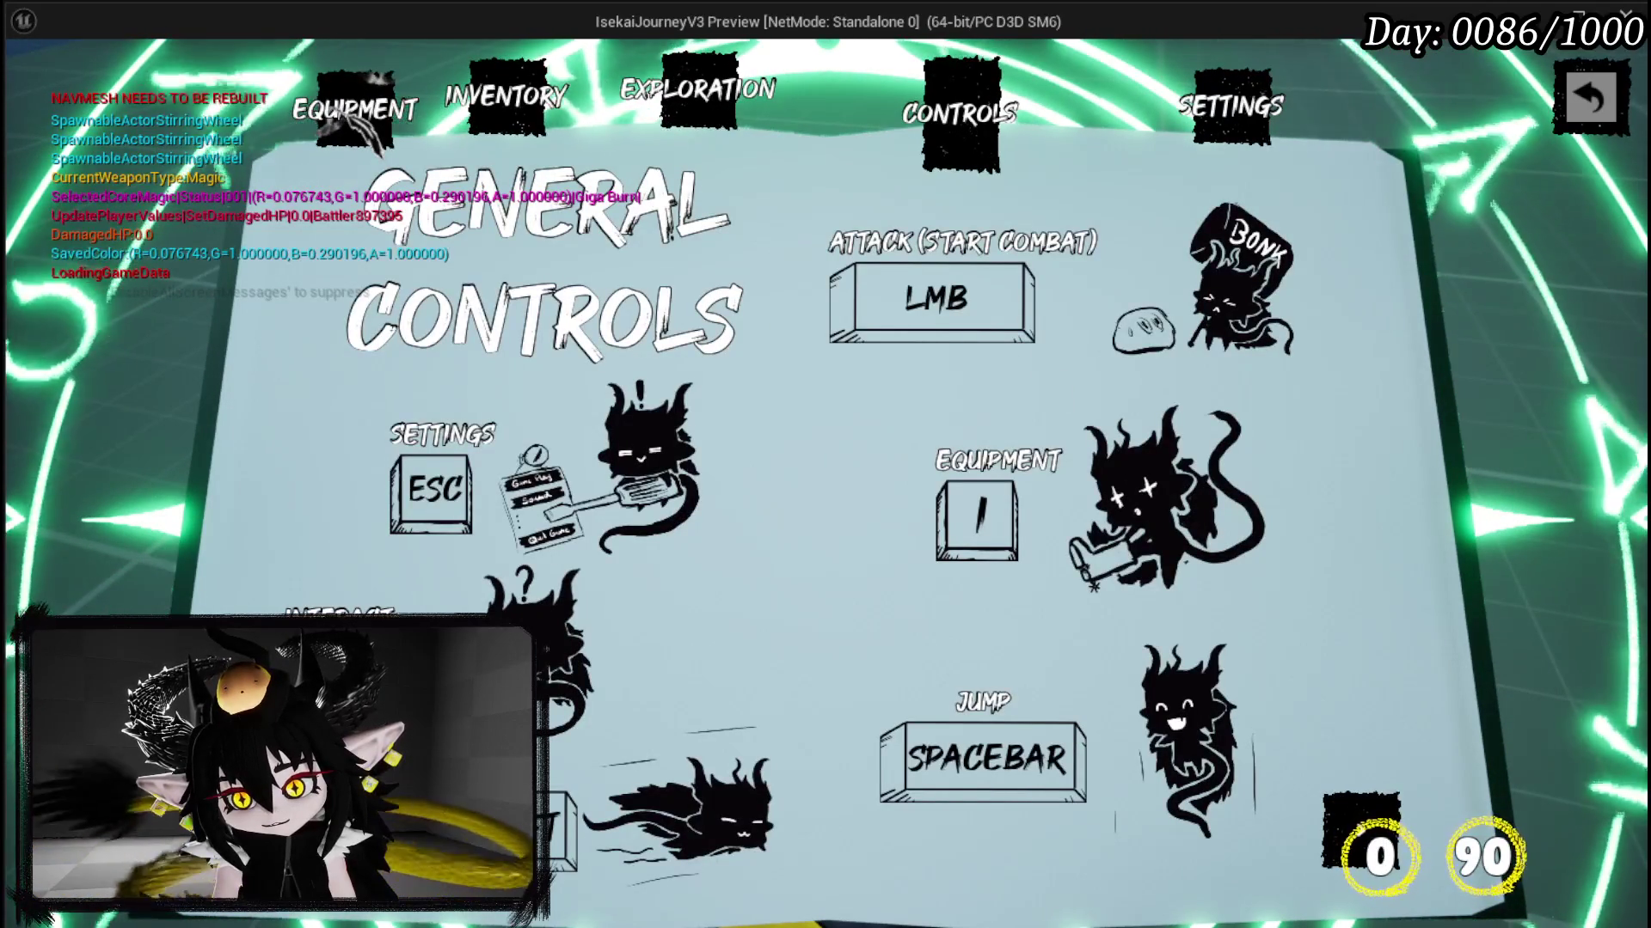
{"action": "left_click", "coordinate": [357, 138]}
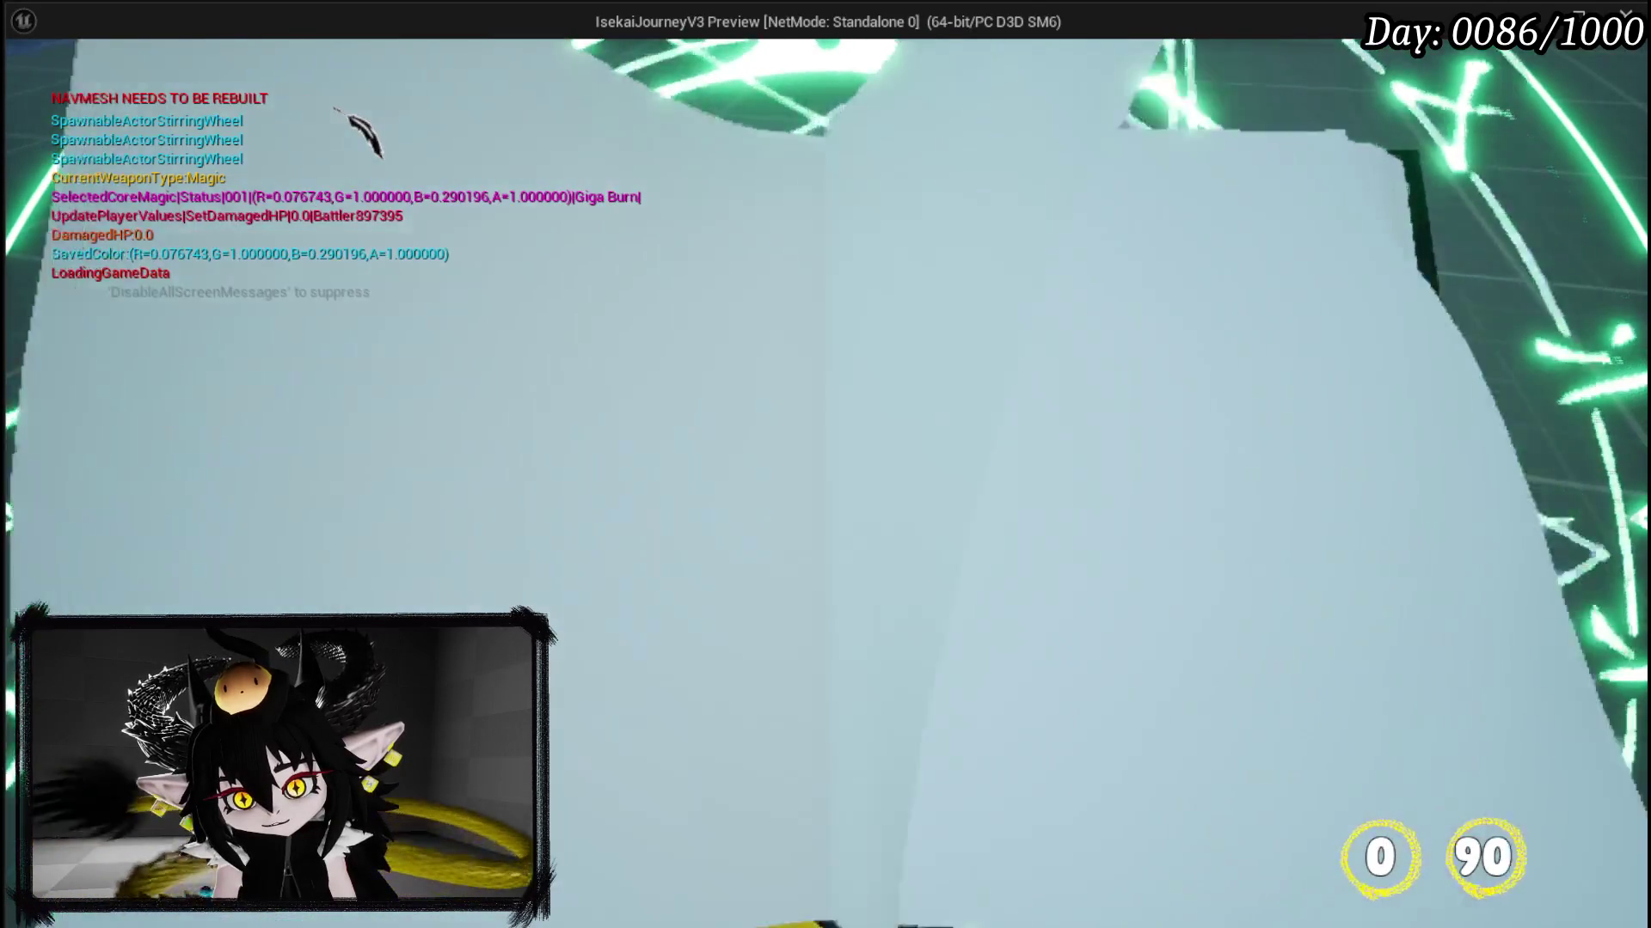
{"action": "key", "text": "Escape"}
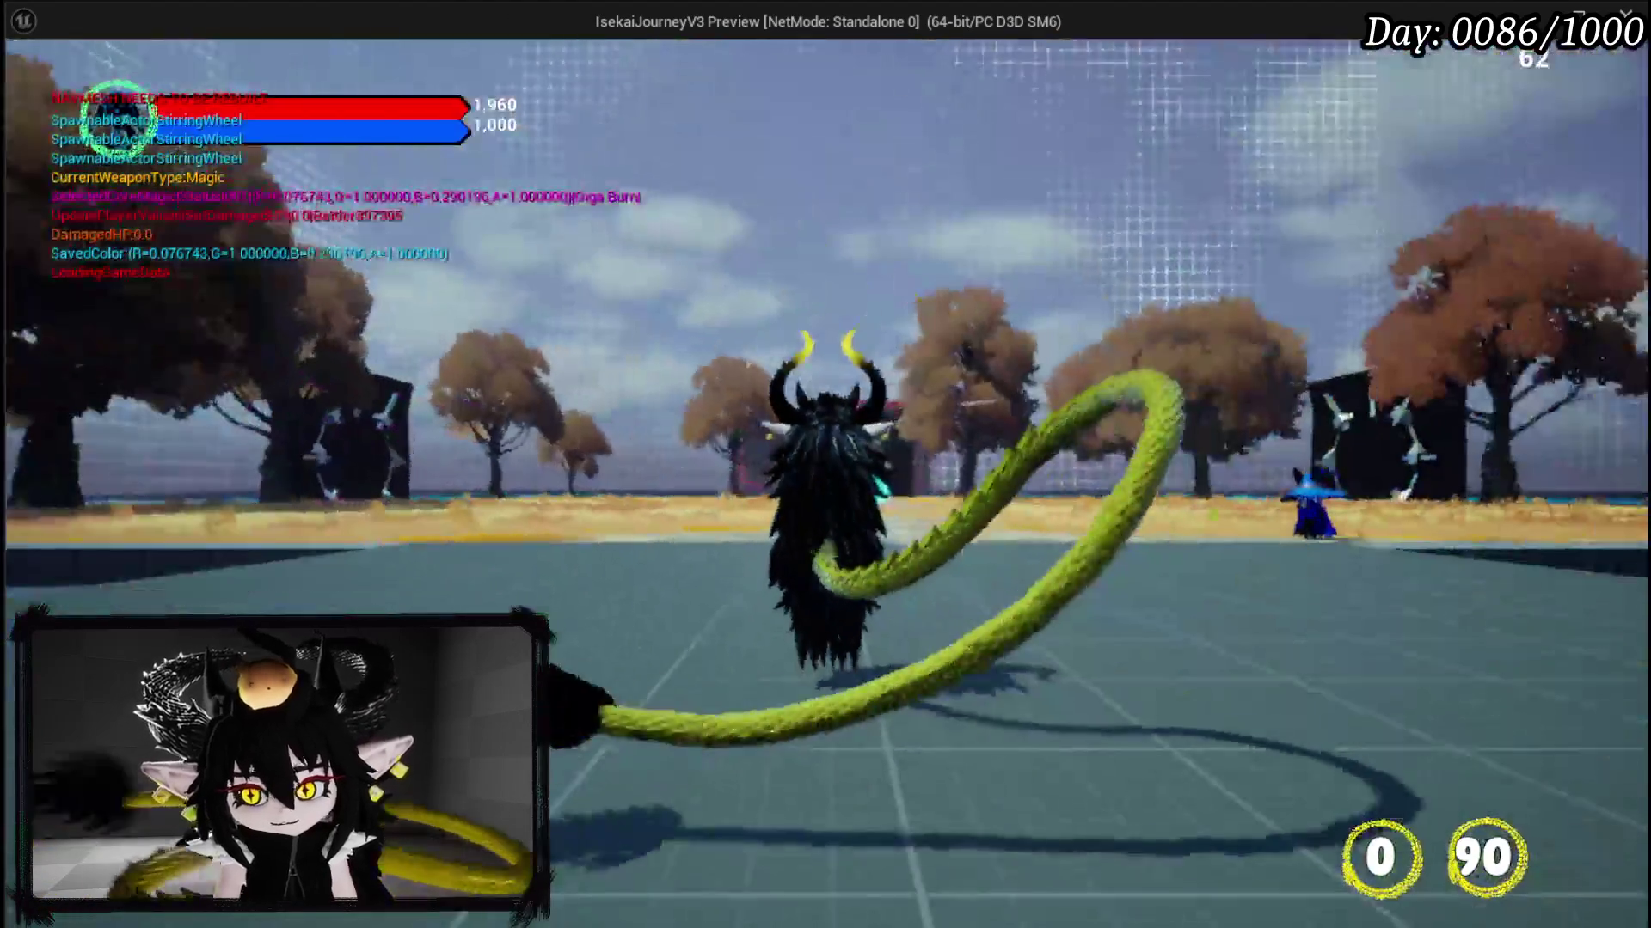
{"action": "key", "text": "alt+Tab"}
{"action": "left_click", "coordinate": [620, 85]}
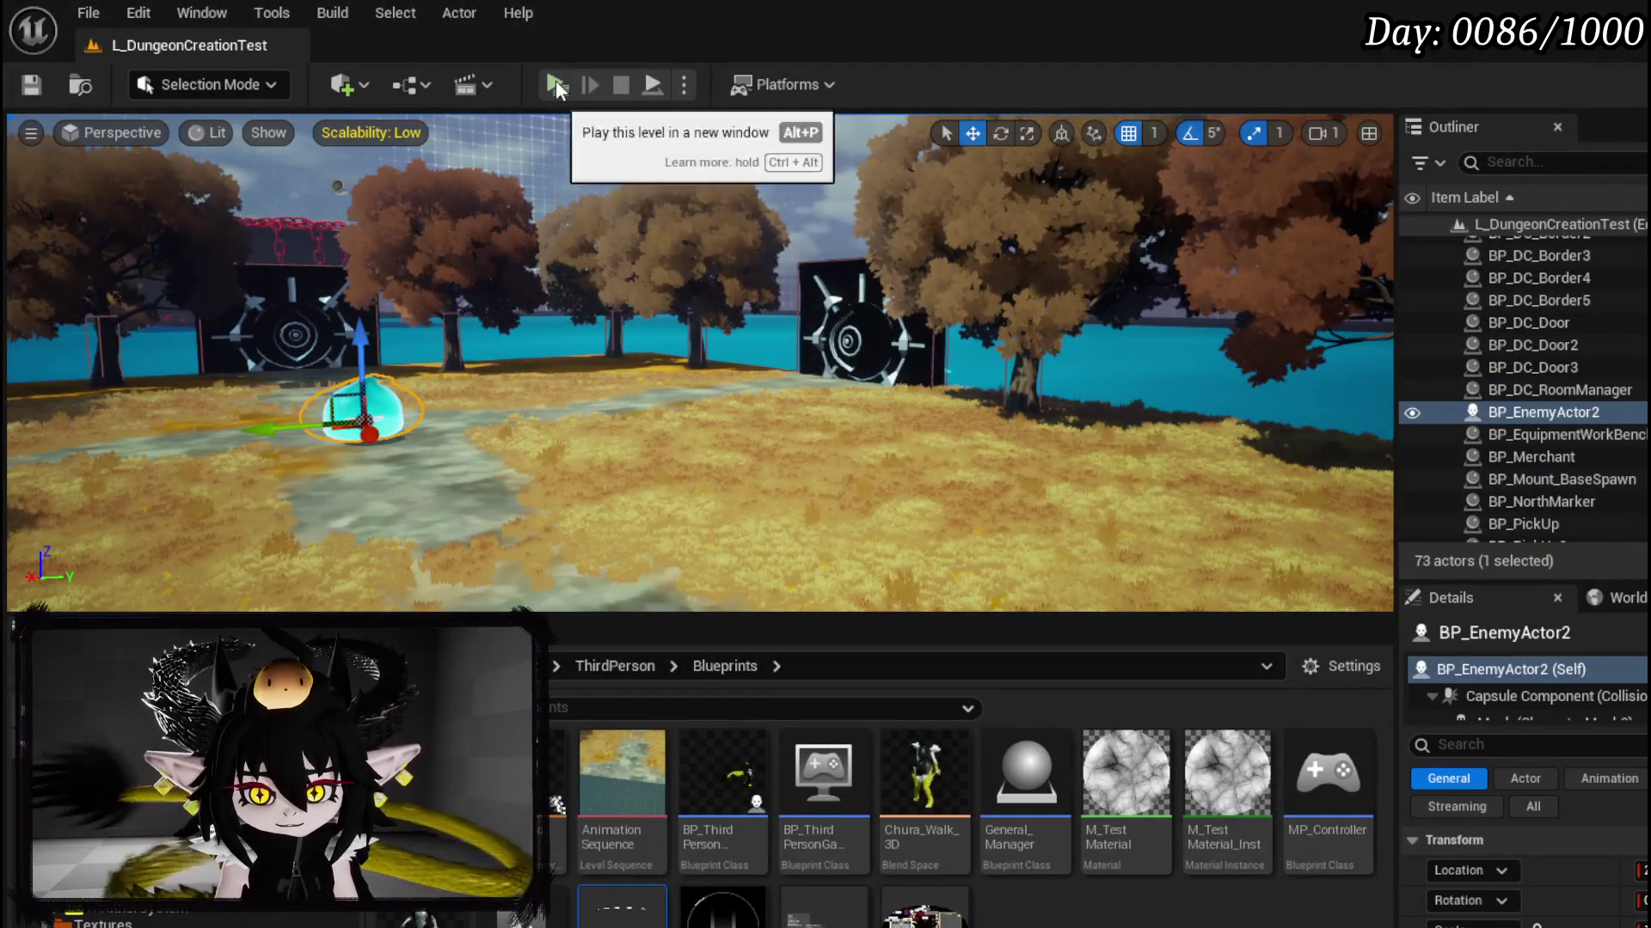
Step: Relaunch twice, turning the book to Combat Controls each time before ending the session
{"action": "key", "text": "alt+Tab"}
{"action": "key", "text": "Escape"}
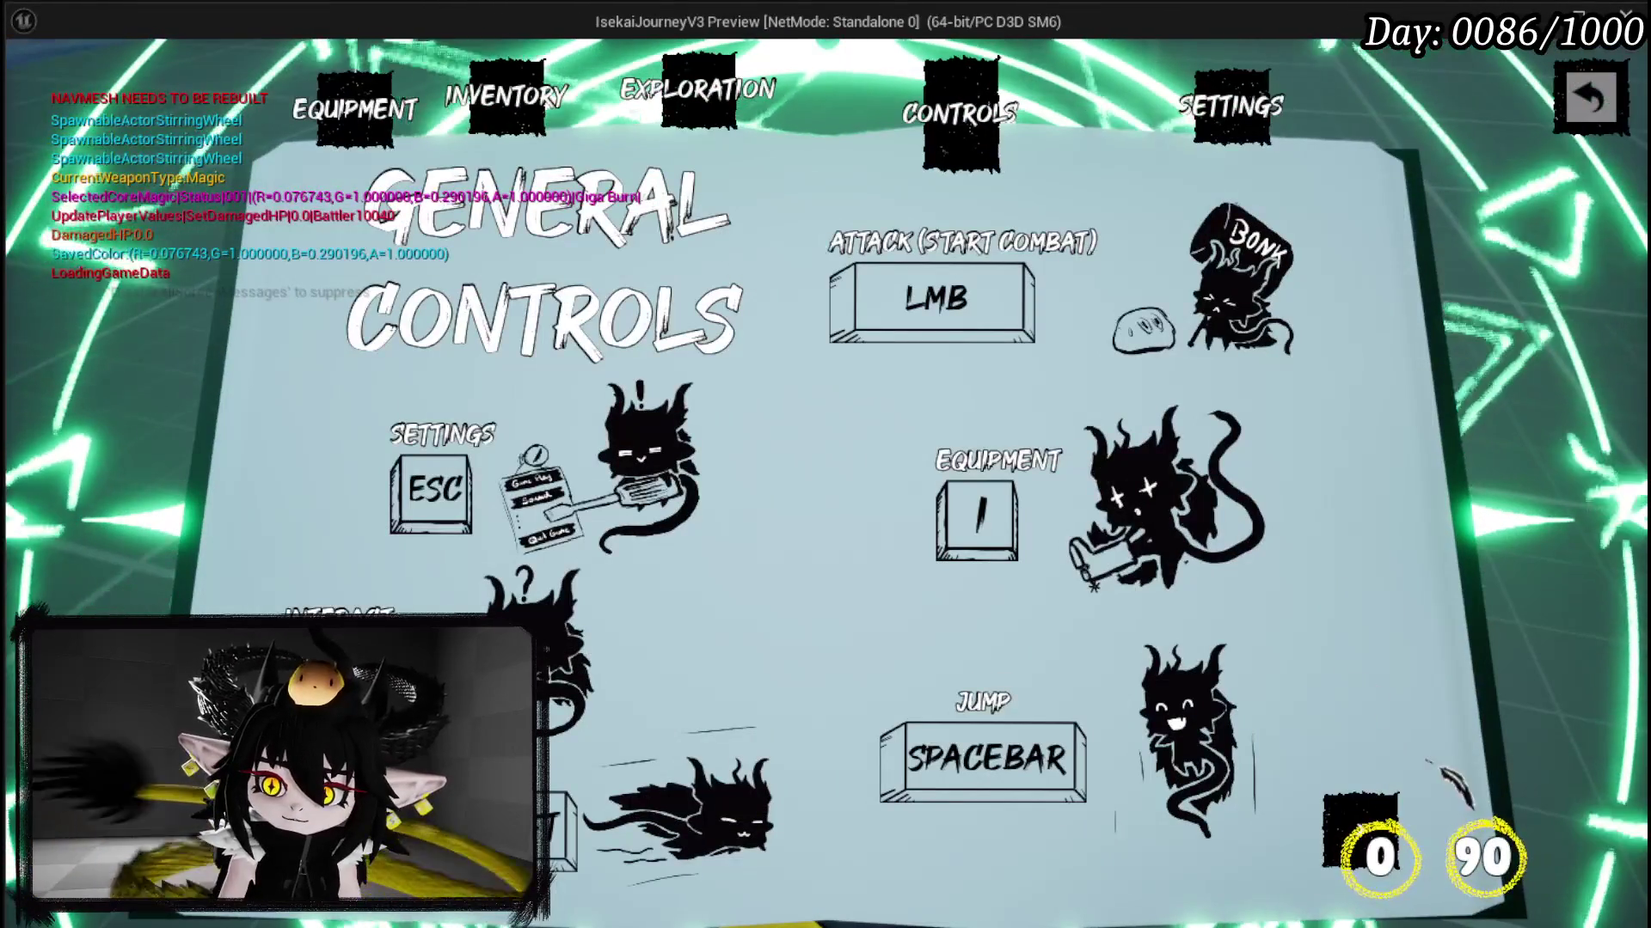
{"action": "key", "text": "d"}
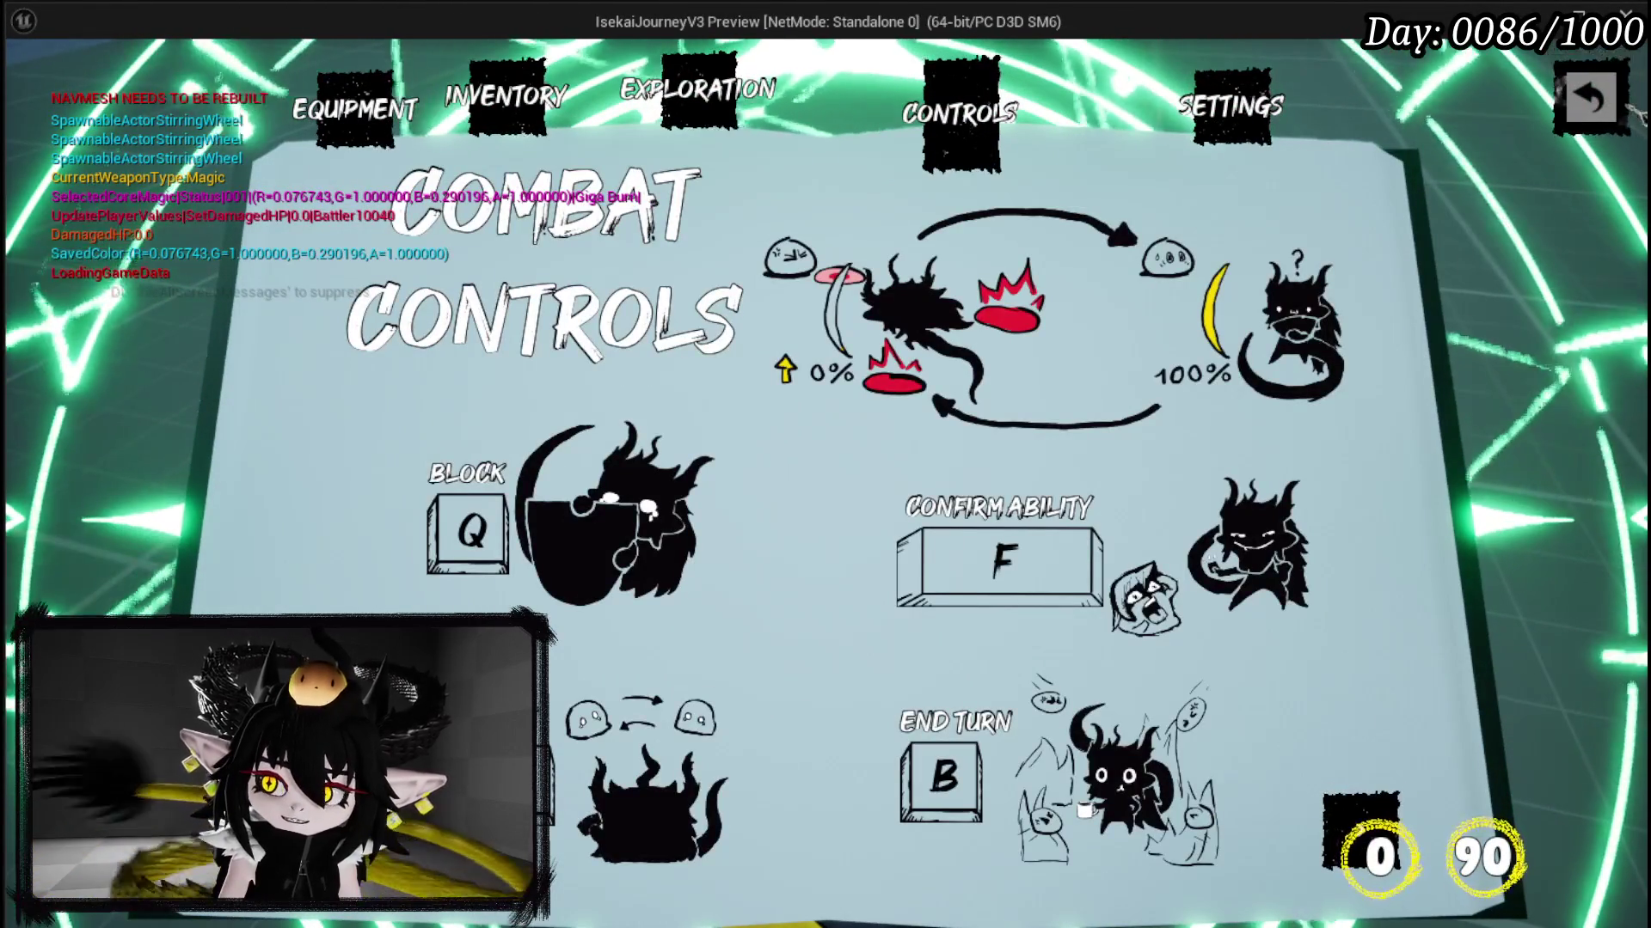
{"action": "key", "text": "Escape"}
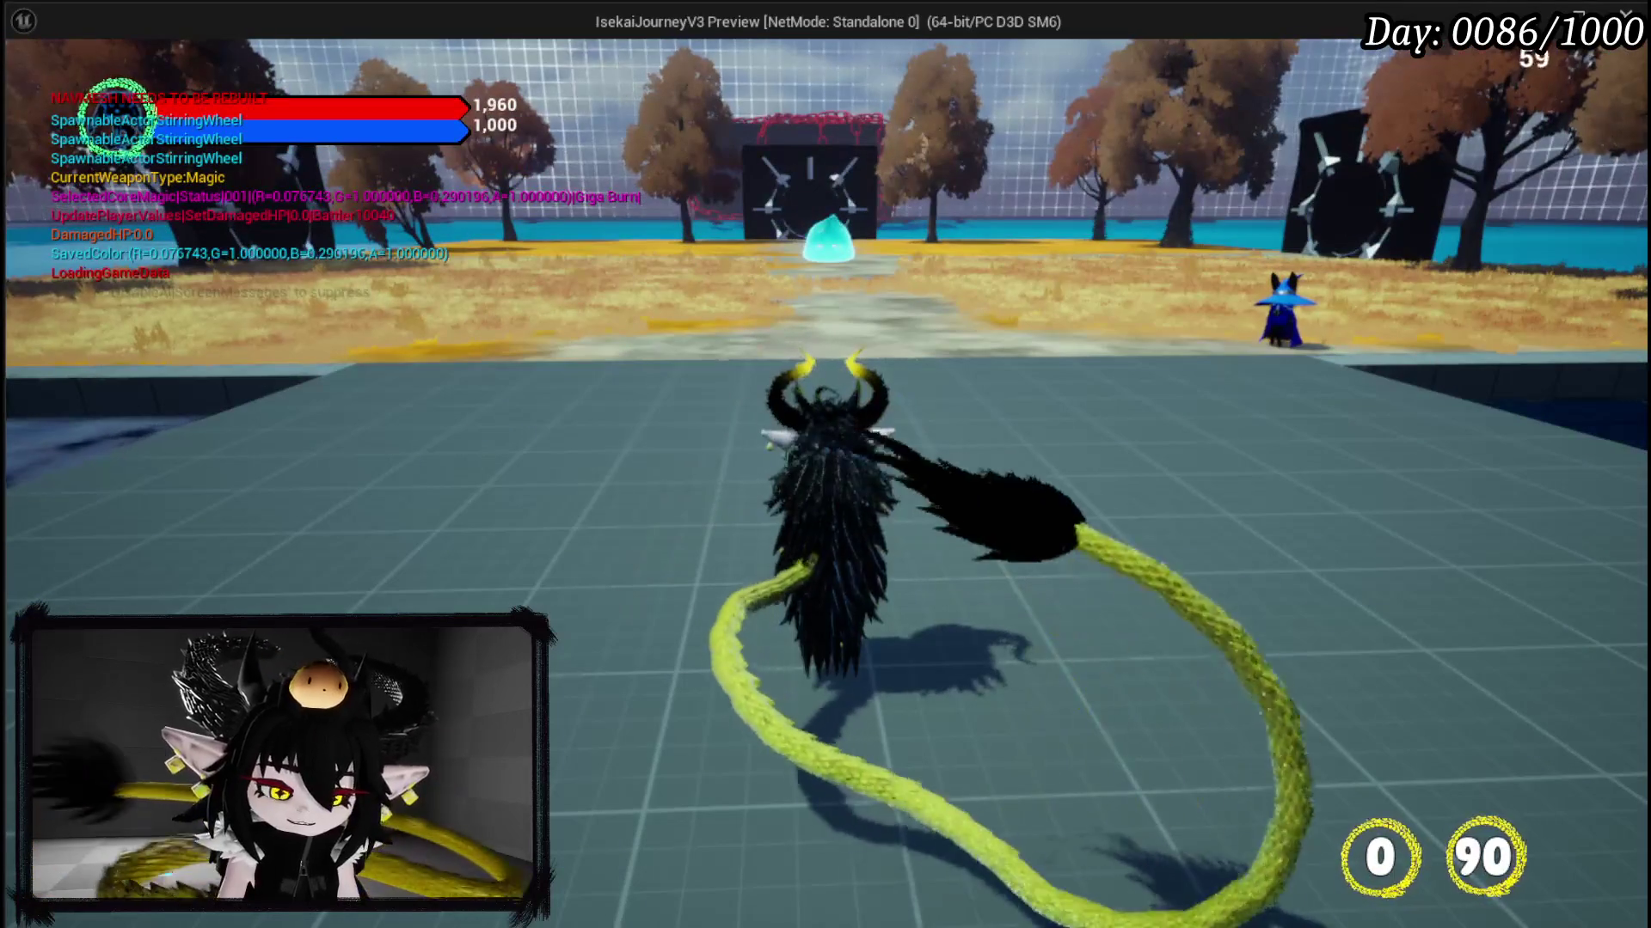
{"action": "key", "text": "Escape"}
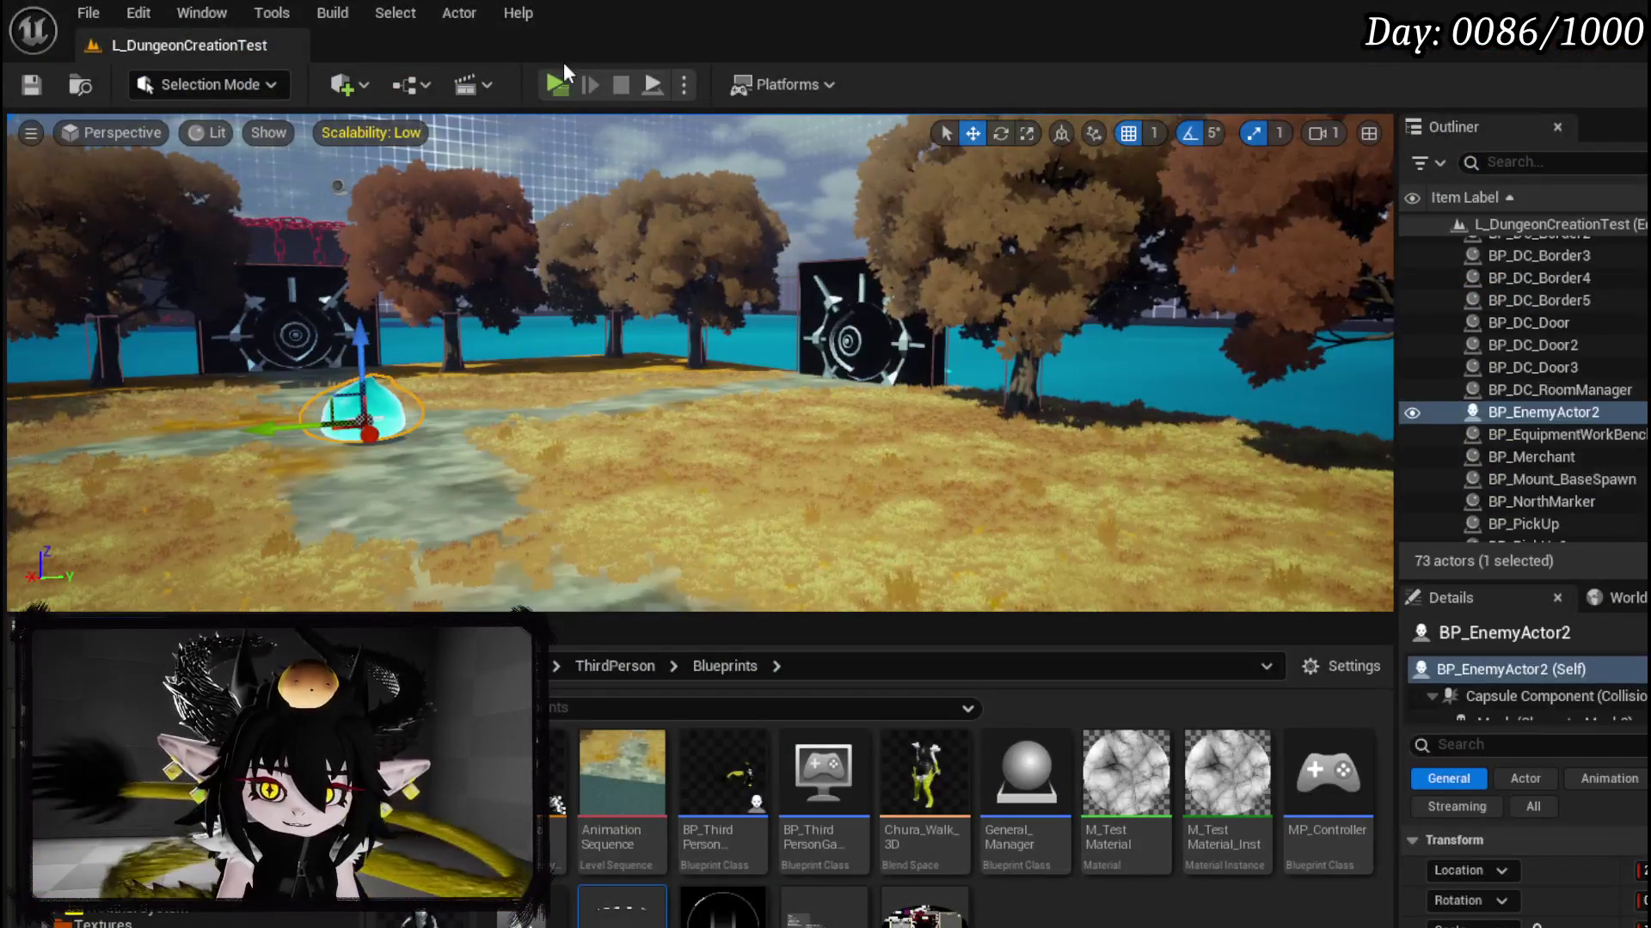
{"action": "left_click", "coordinate": [558, 84]}
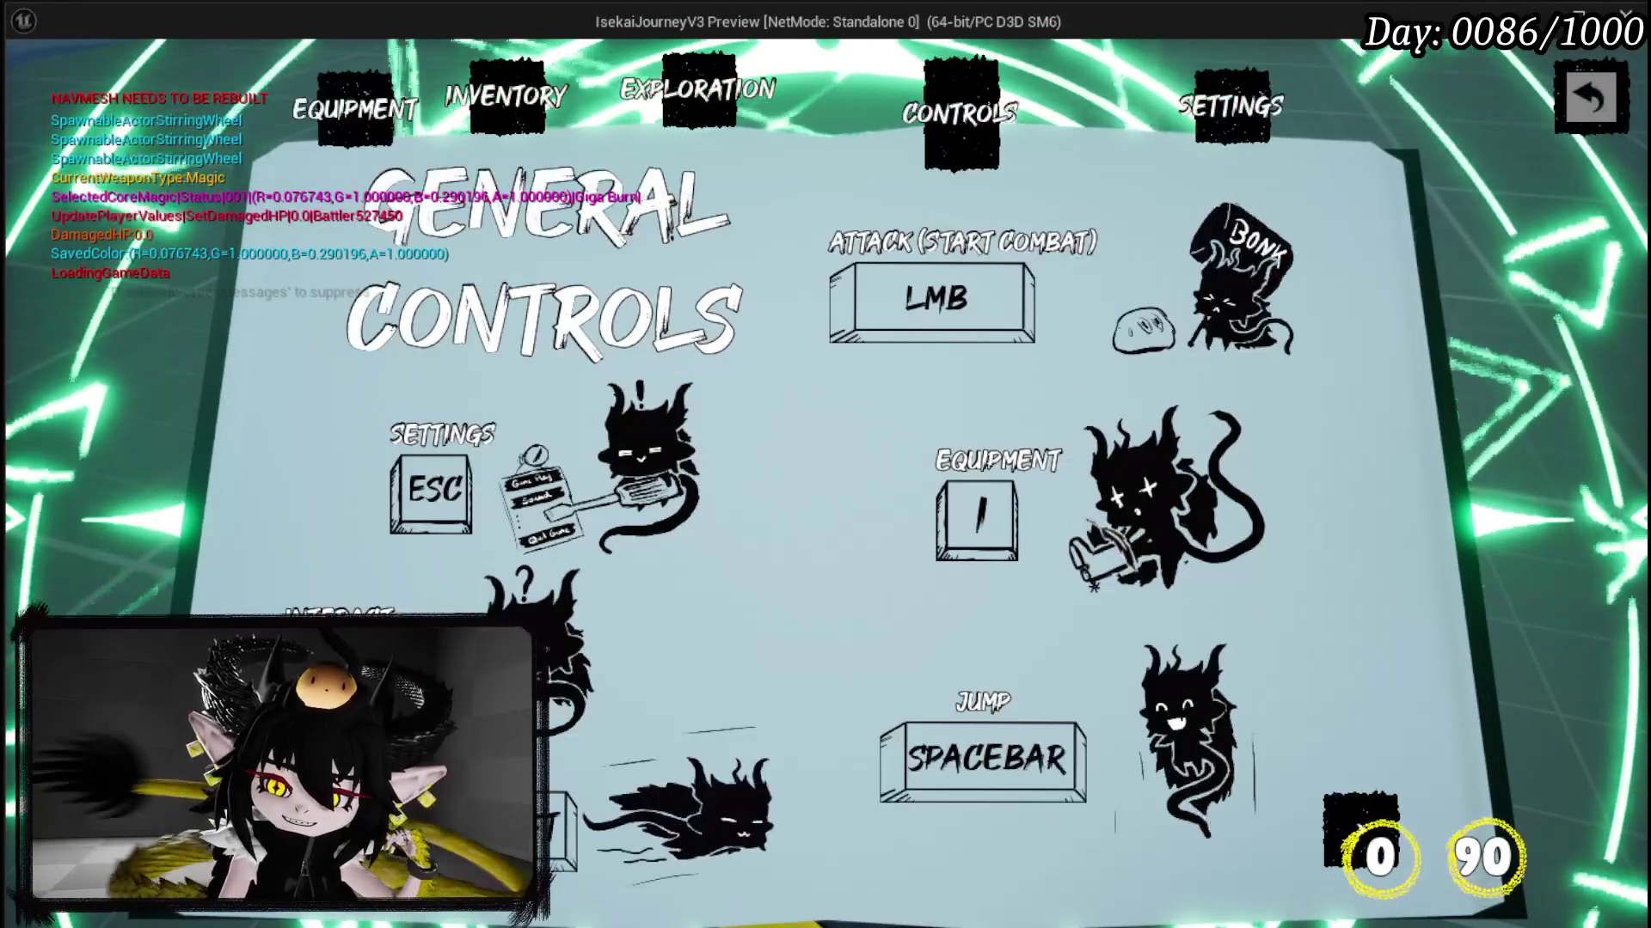
{"action": "left_click", "coordinate": [1492, 338]}
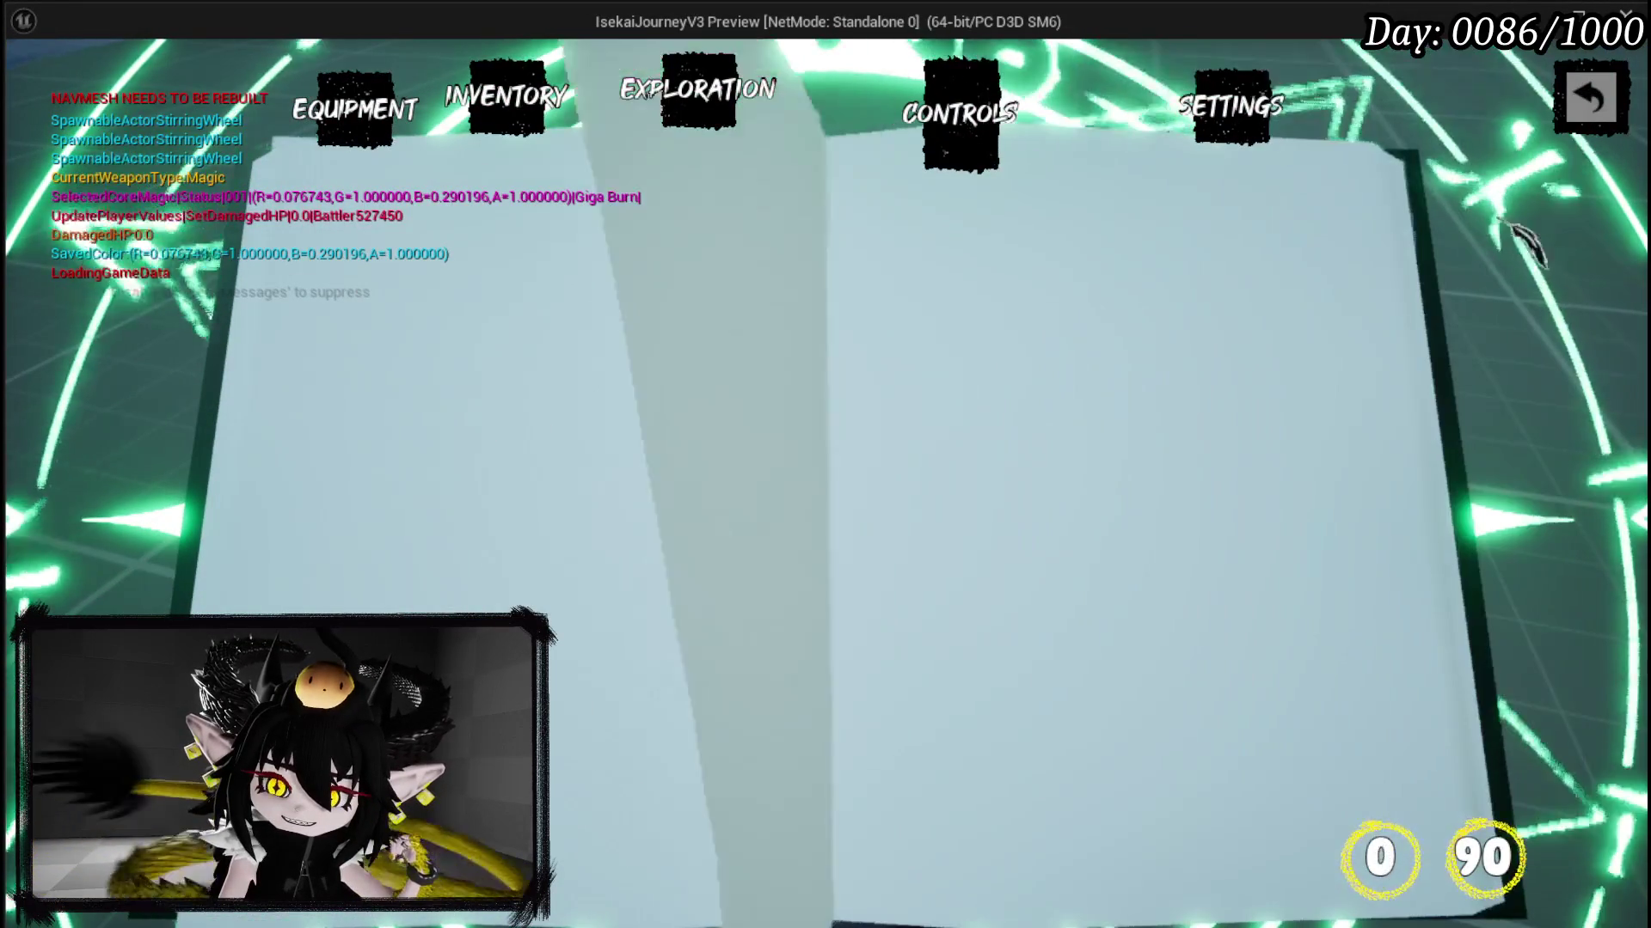
{"action": "key", "text": "Escape"}
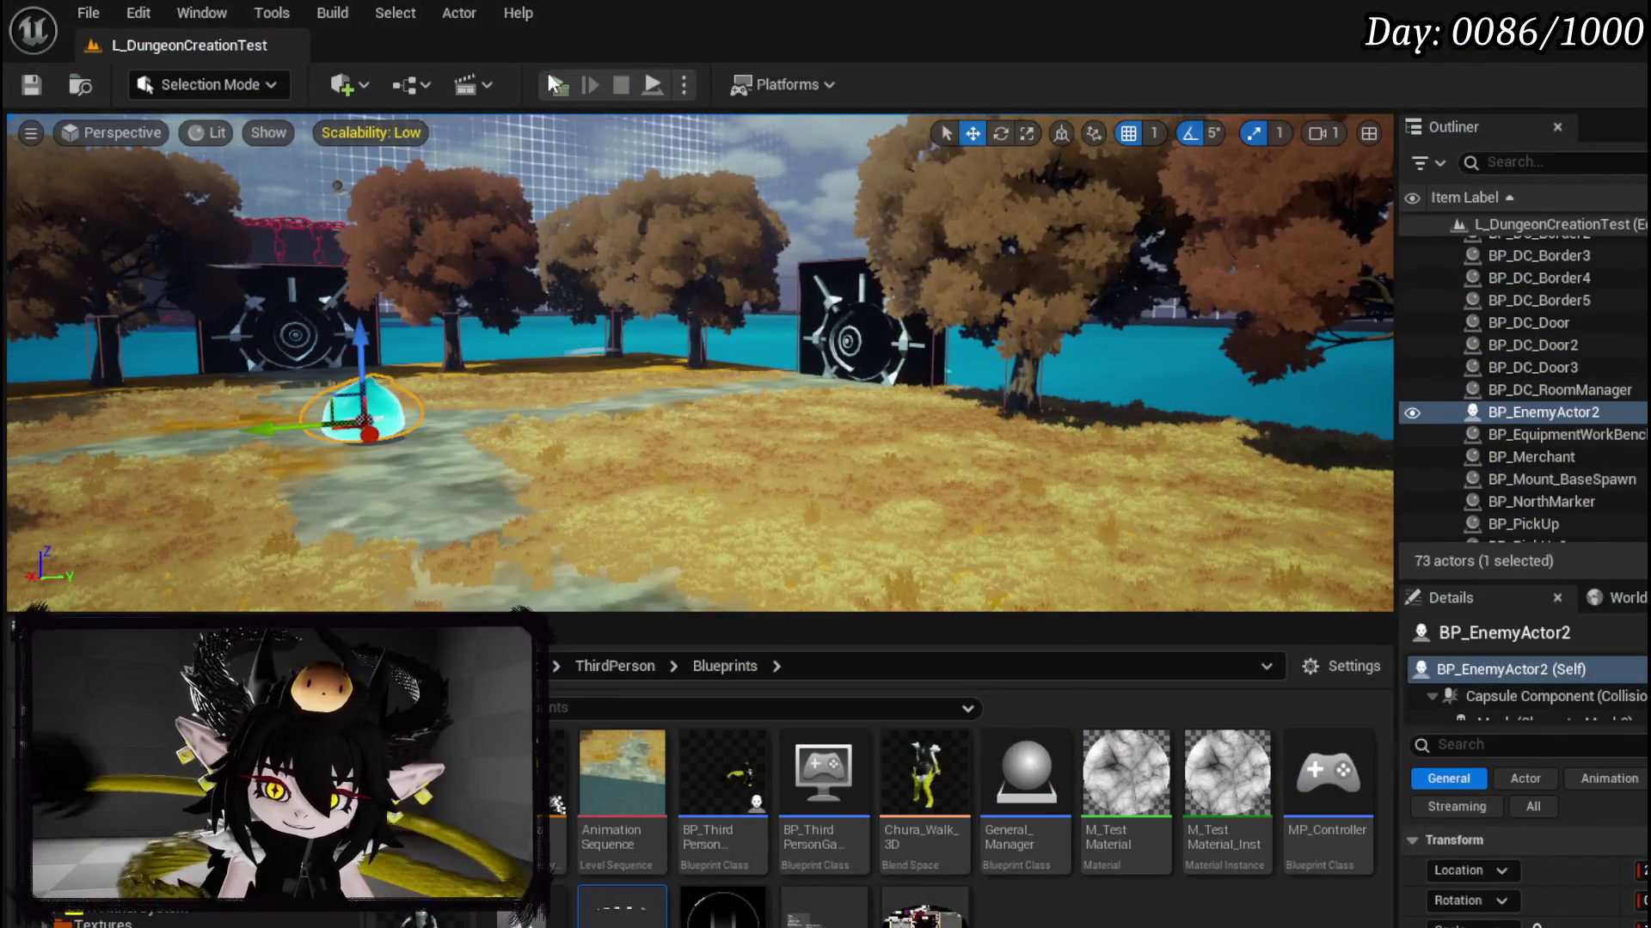
Step: Replay the level, check Combat Controls again, then relaunch and open the Exploration page
{"action": "key", "text": "alt+p"}
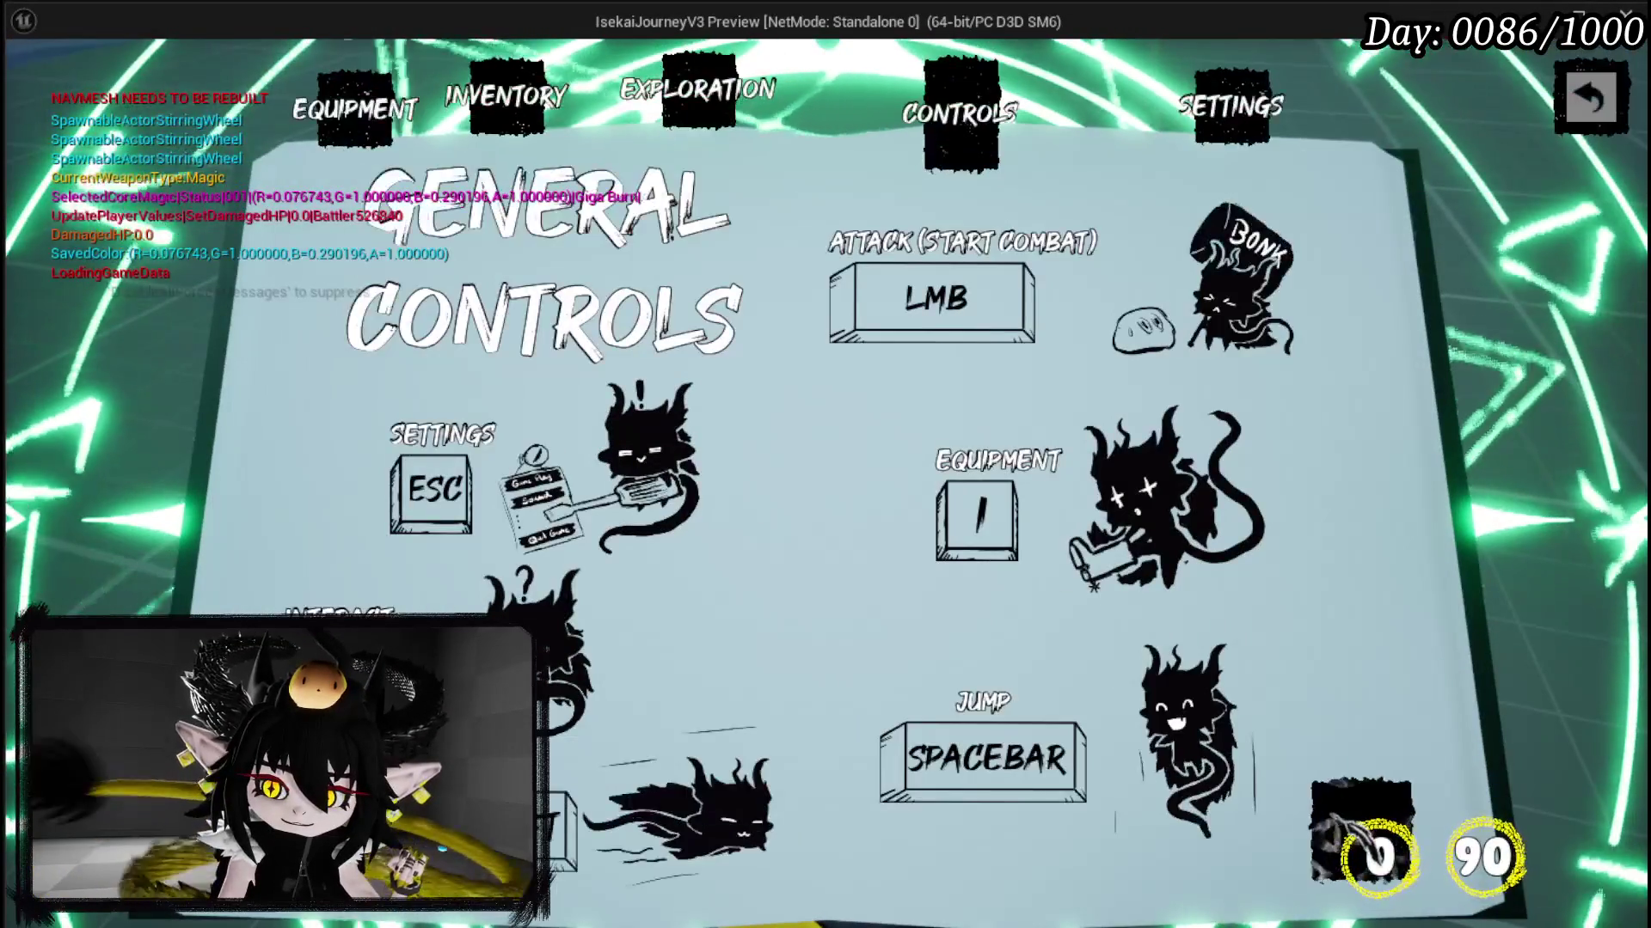
{"action": "left_click", "coordinate": [1350, 559]}
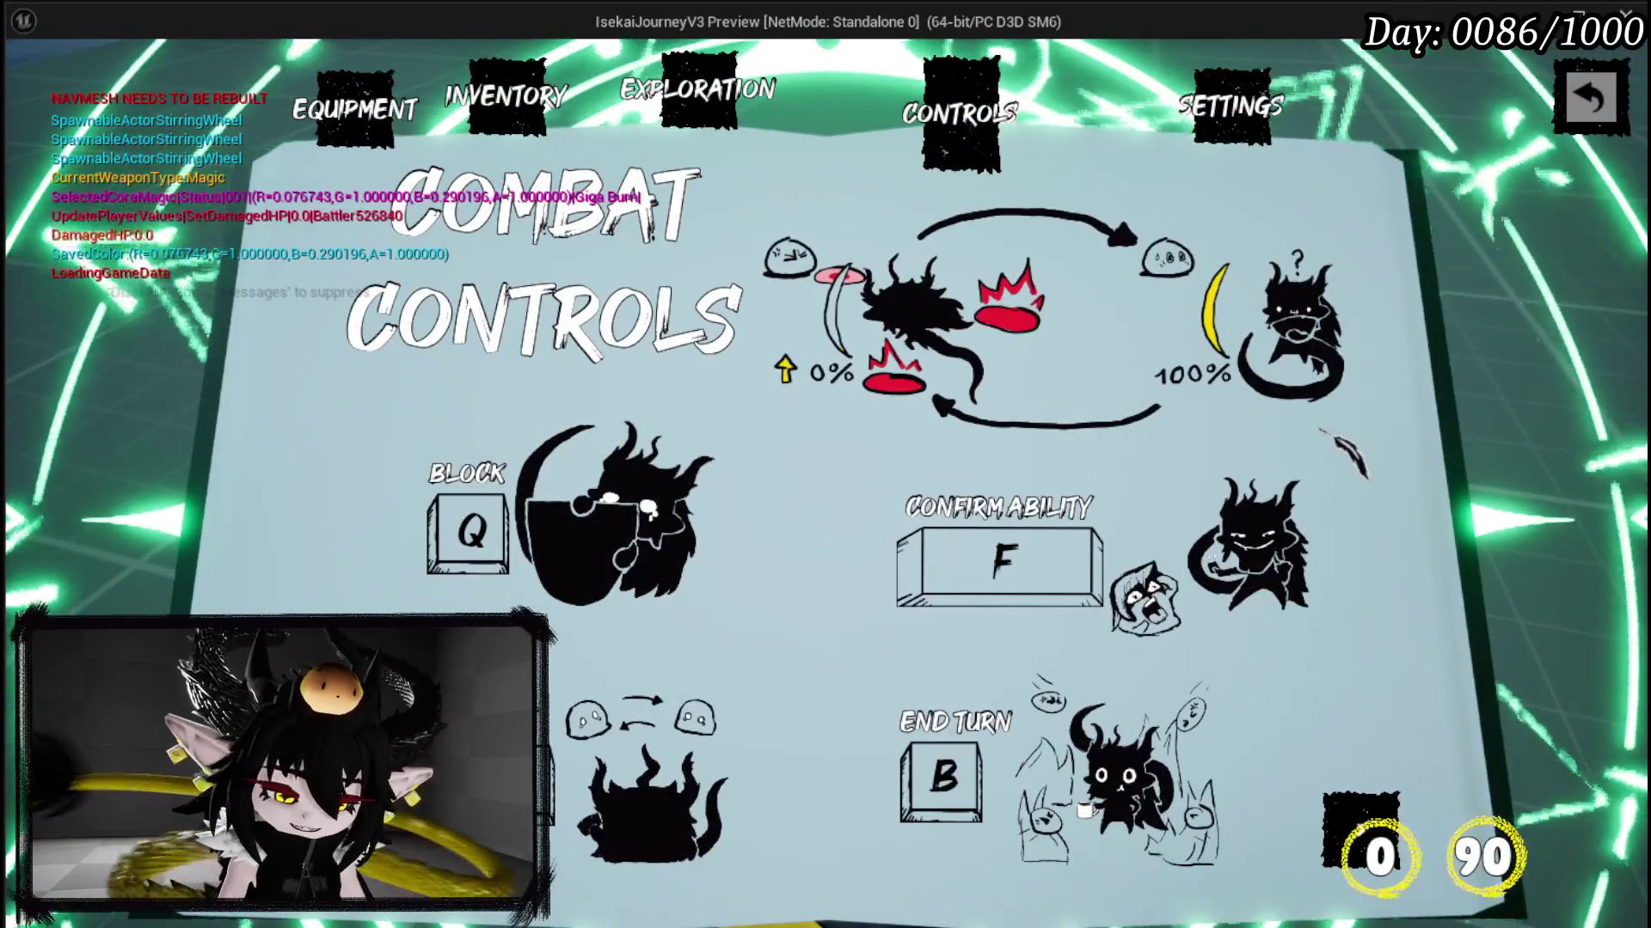
{"action": "key", "text": "Escape"}
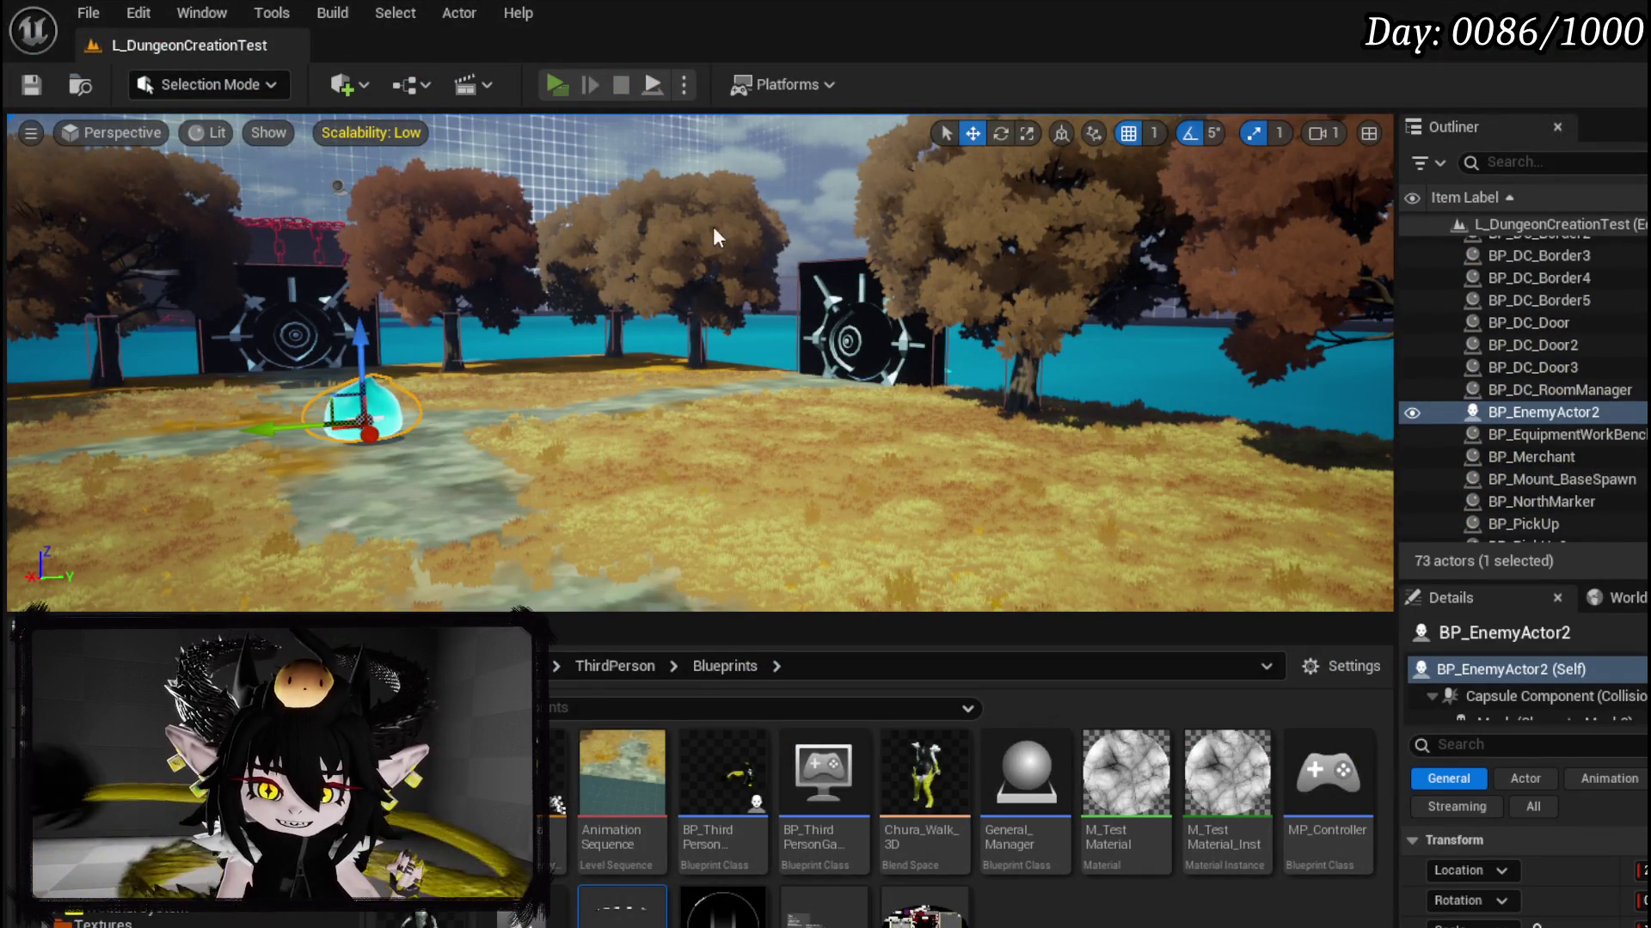
{"action": "key", "text": "alt+p"}
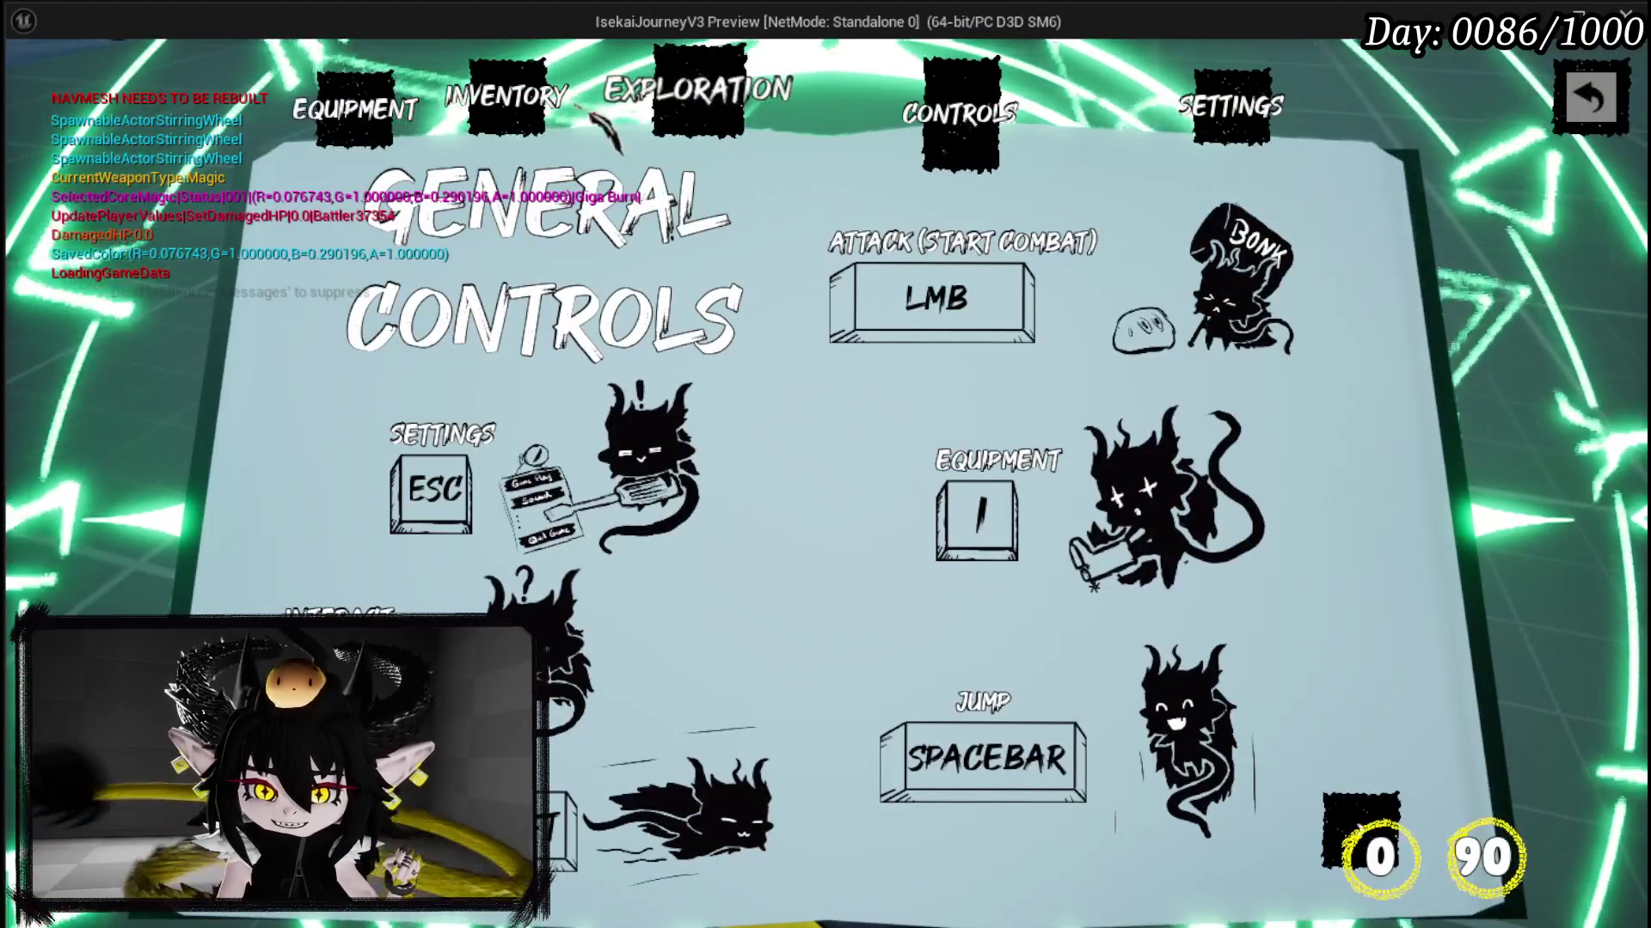
{"action": "left_click", "coordinate": [715, 112]}
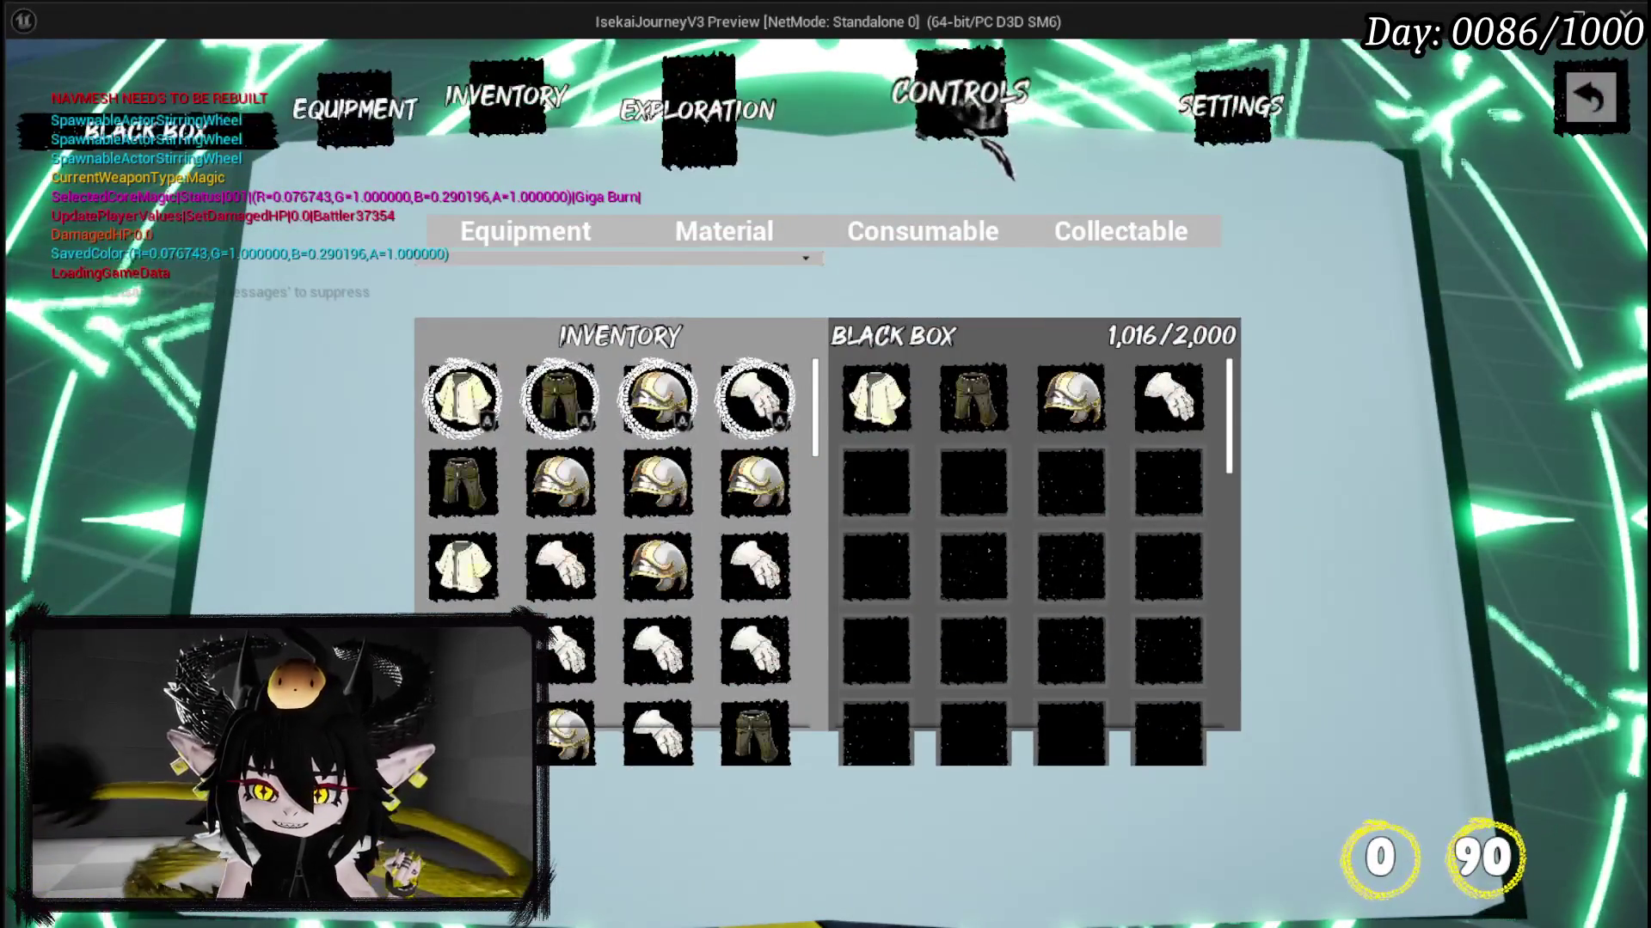
Step: Switch the book to the General Controls page, then close the menu and end play
{"action": "left_click", "coordinate": [965, 130]}
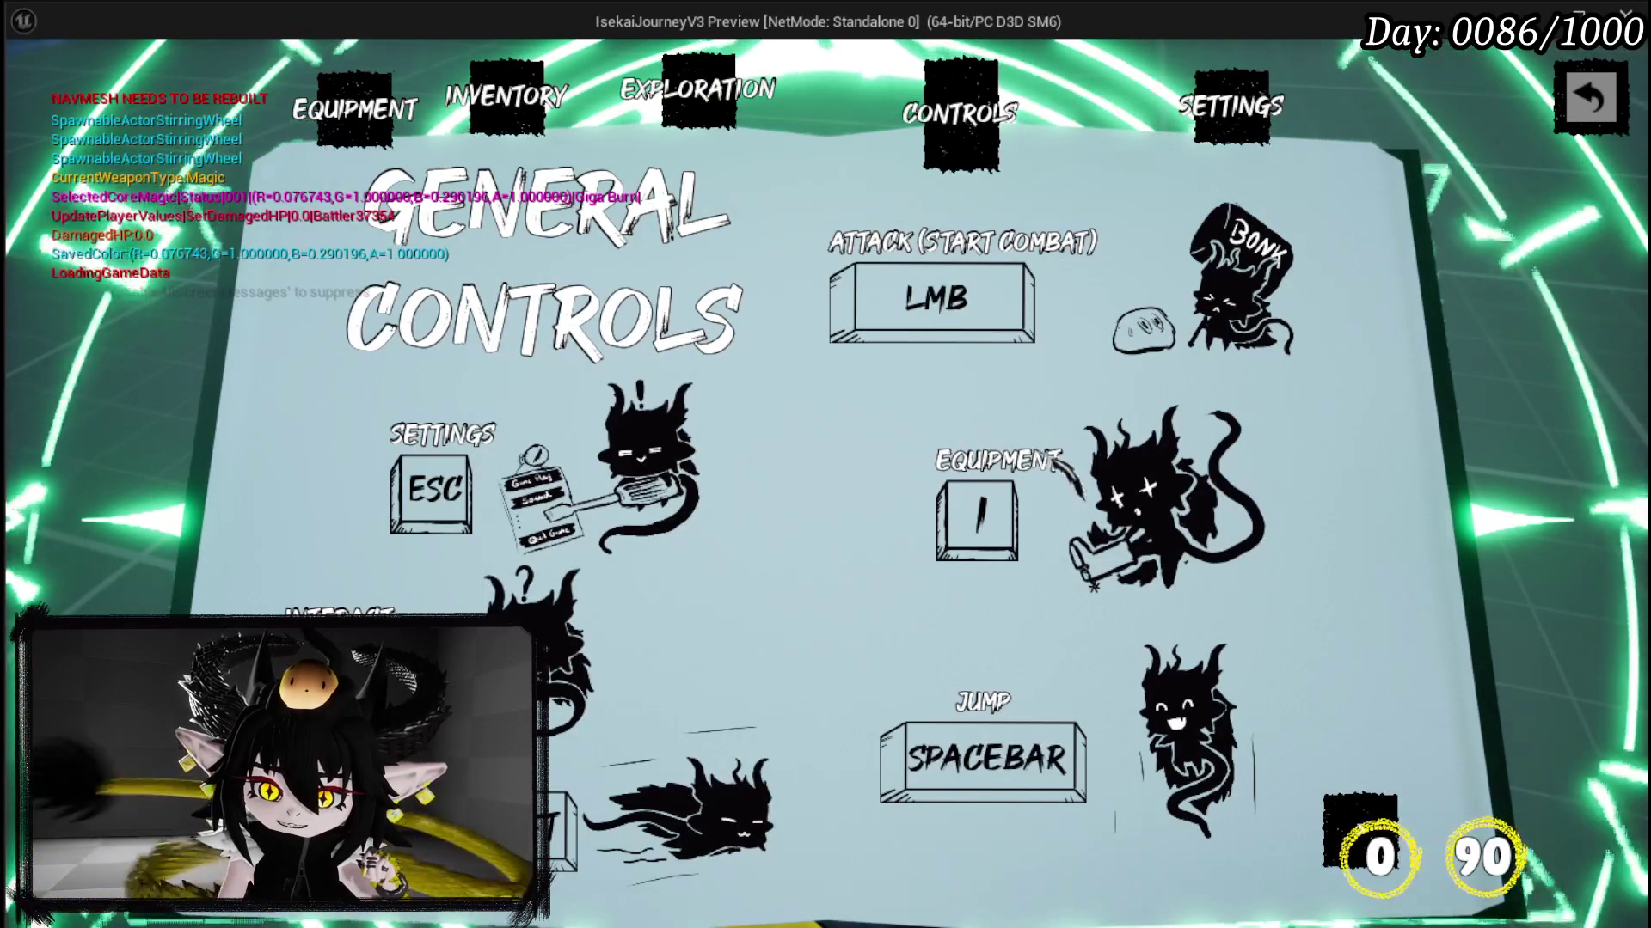
{"action": "left_click", "coordinate": [1589, 97]}
{"action": "key", "text": "Escape"}
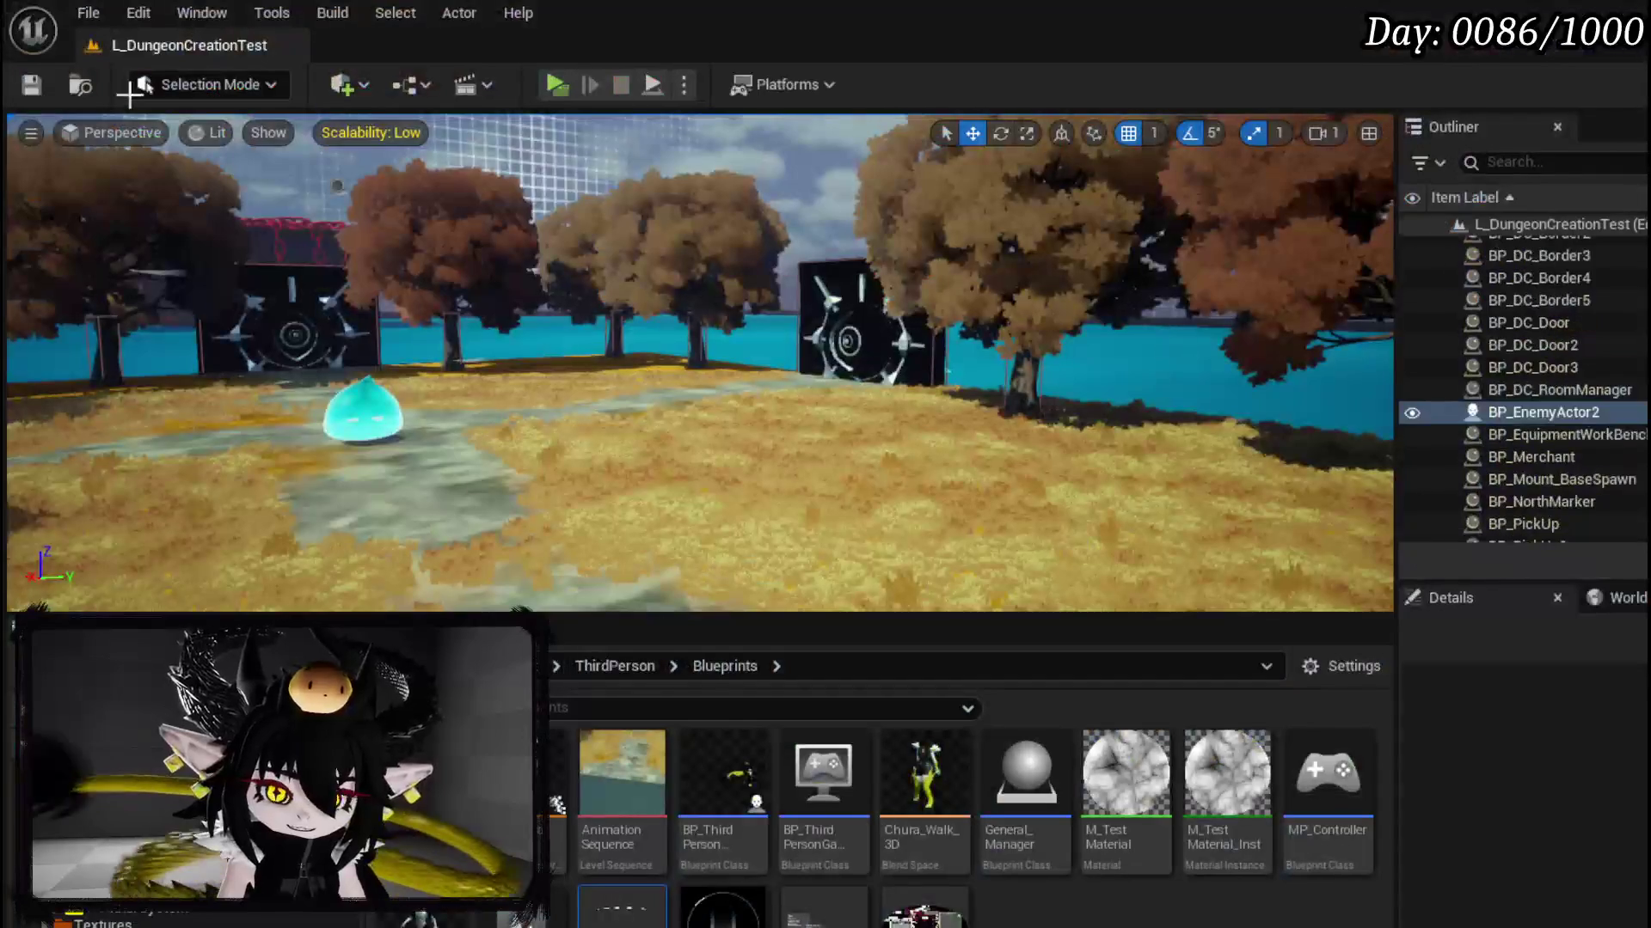
Step: Save all assets and shift the Set Visibility and Control HUD nodes left
{"action": "left_click", "coordinate": [32, 85]}
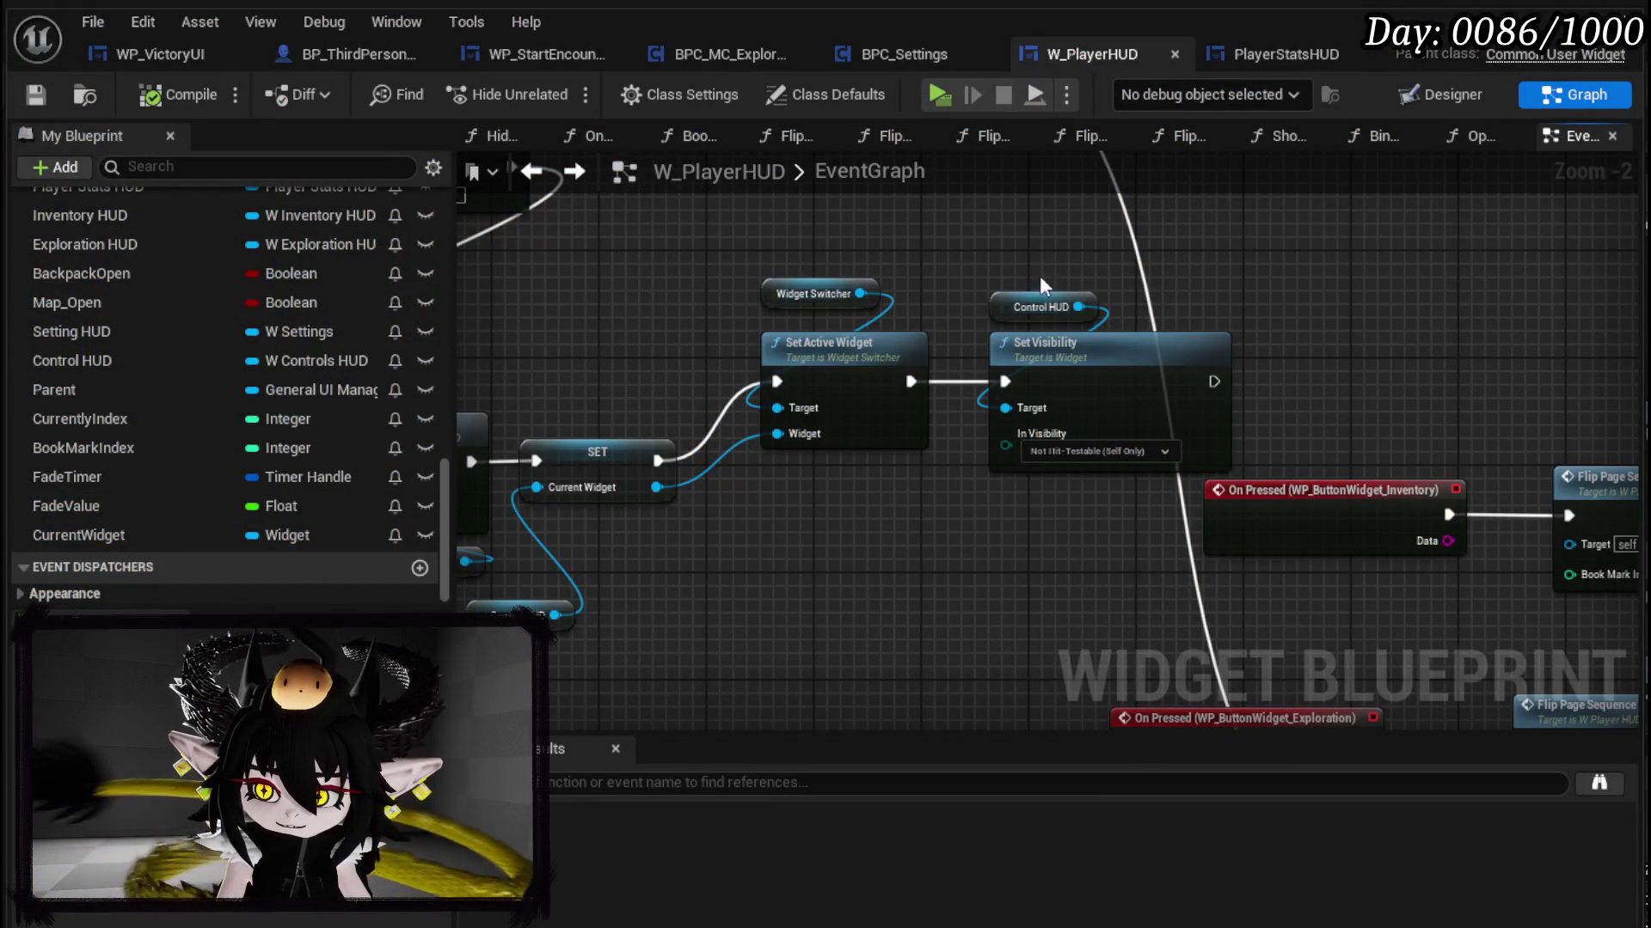
{"action": "left_click_drag", "start_coordinate": [1064, 361], "coordinate": [1024, 360]}
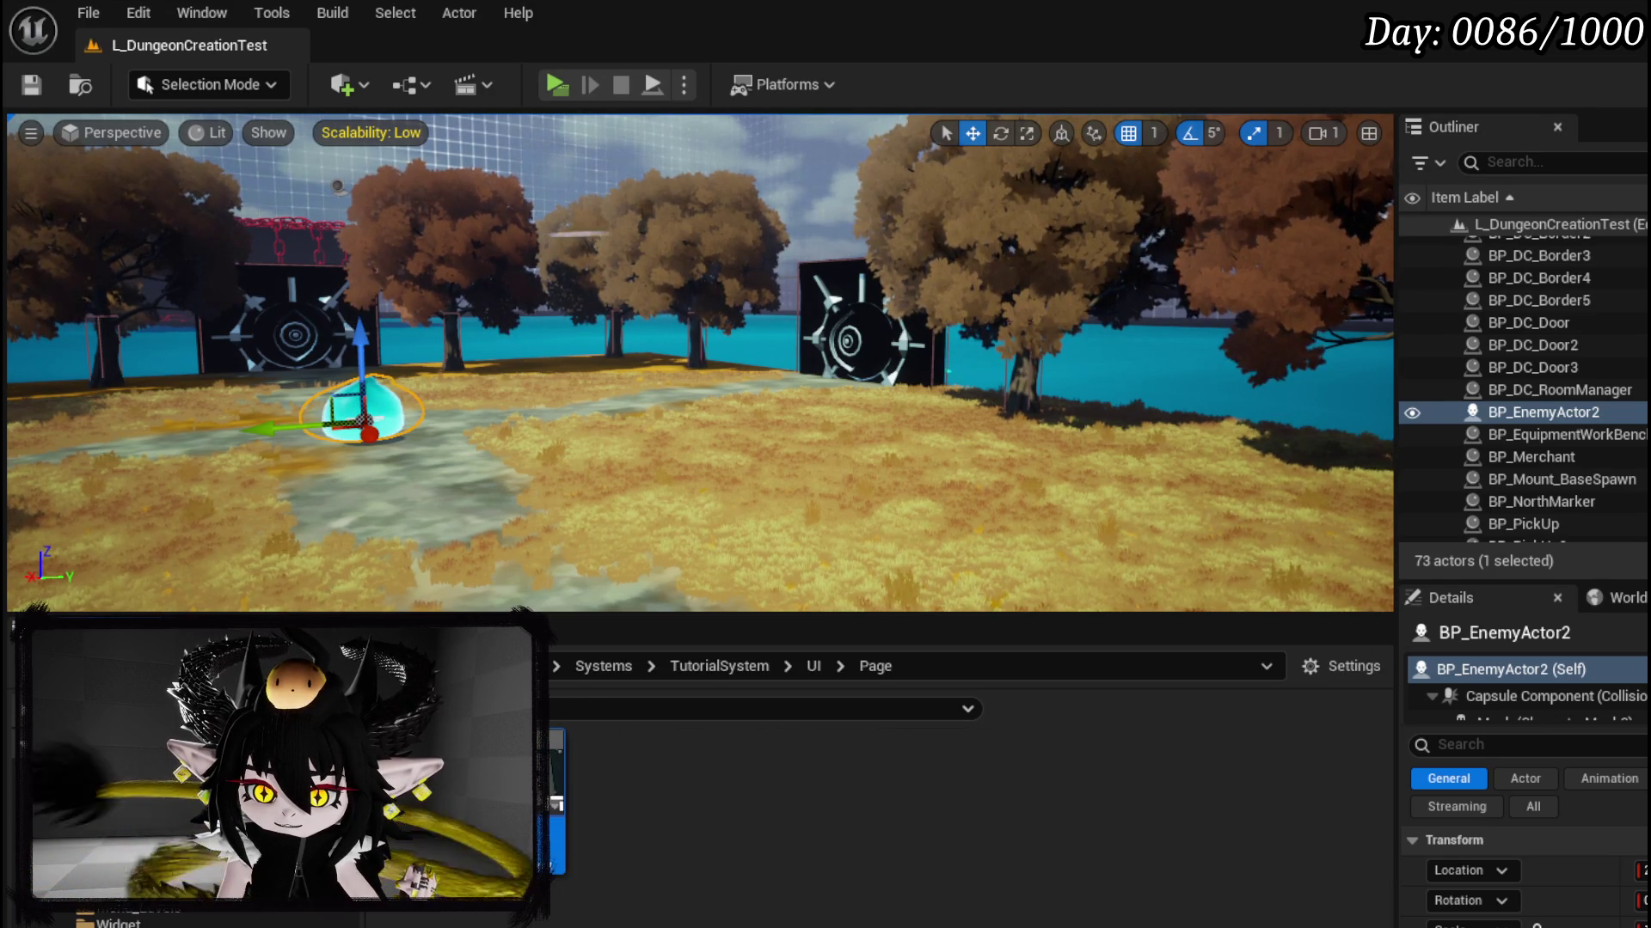
Step: Set the Interact key widget's Preview Text to Dog in WP_Page_General and compile
{"action": "double_click", "coordinate": [516, 766]}
{"action": "scroll", "coordinate": [519, 516], "scroll_direction": "up", "scroll_amount": 6}
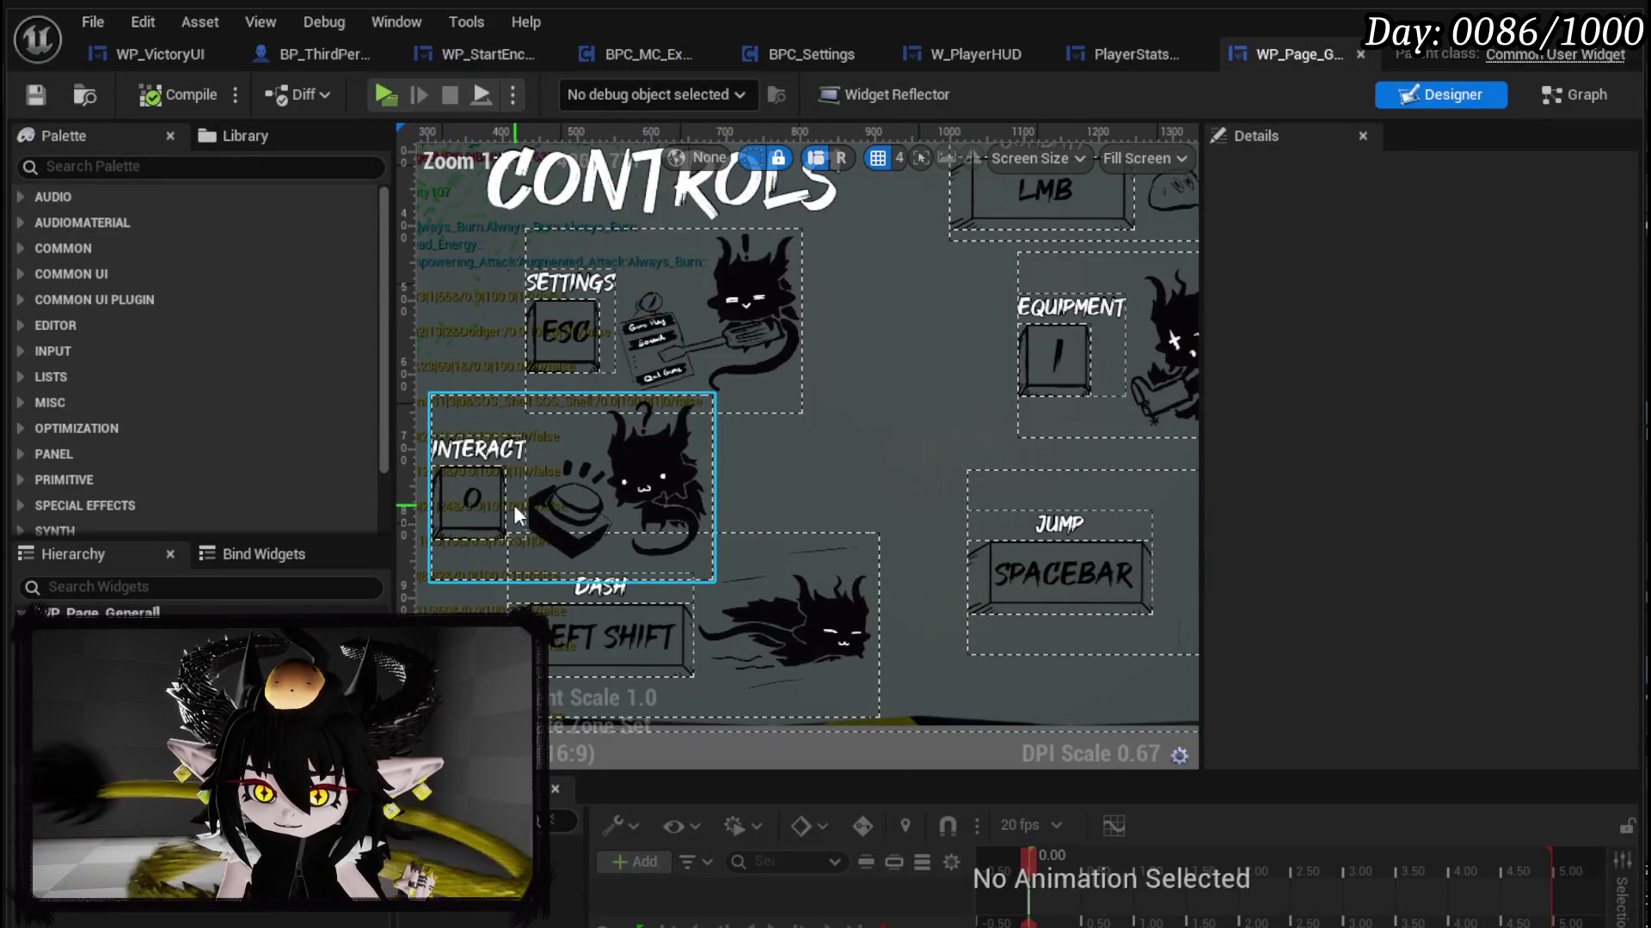
{"action": "left_click", "coordinate": [519, 515]}
{"action": "scroll", "coordinate": [1370, 637], "scroll_direction": "down", "scroll_amount": 5}
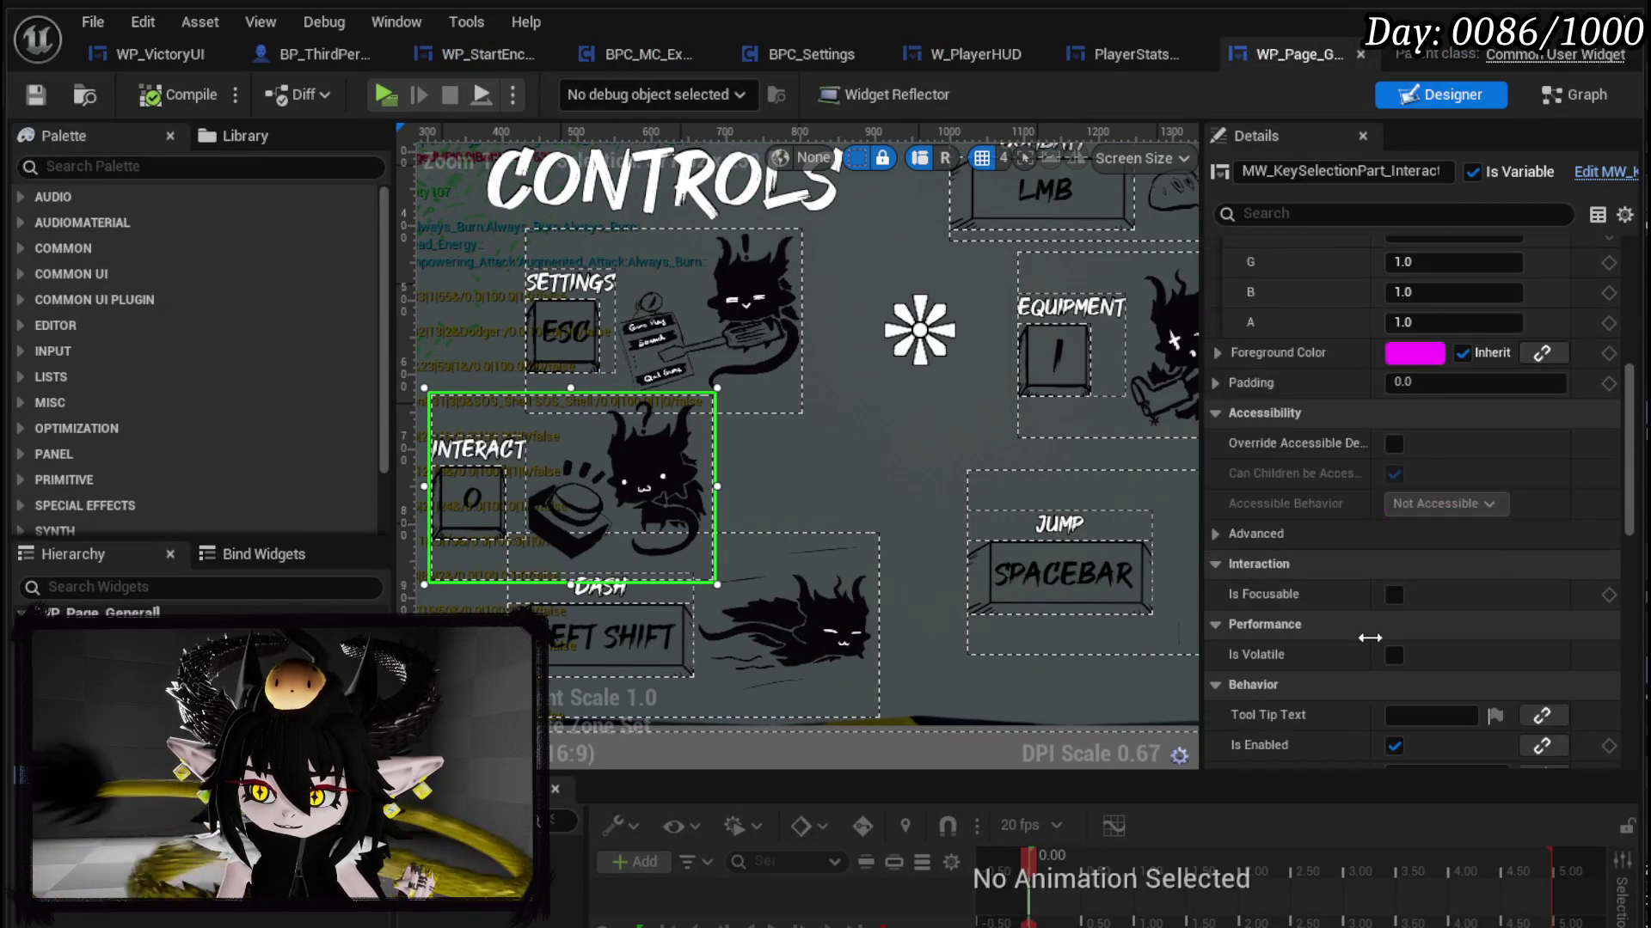
{"action": "scroll", "coordinate": [1369, 637], "scroll_direction": "down", "scroll_amount": 10}
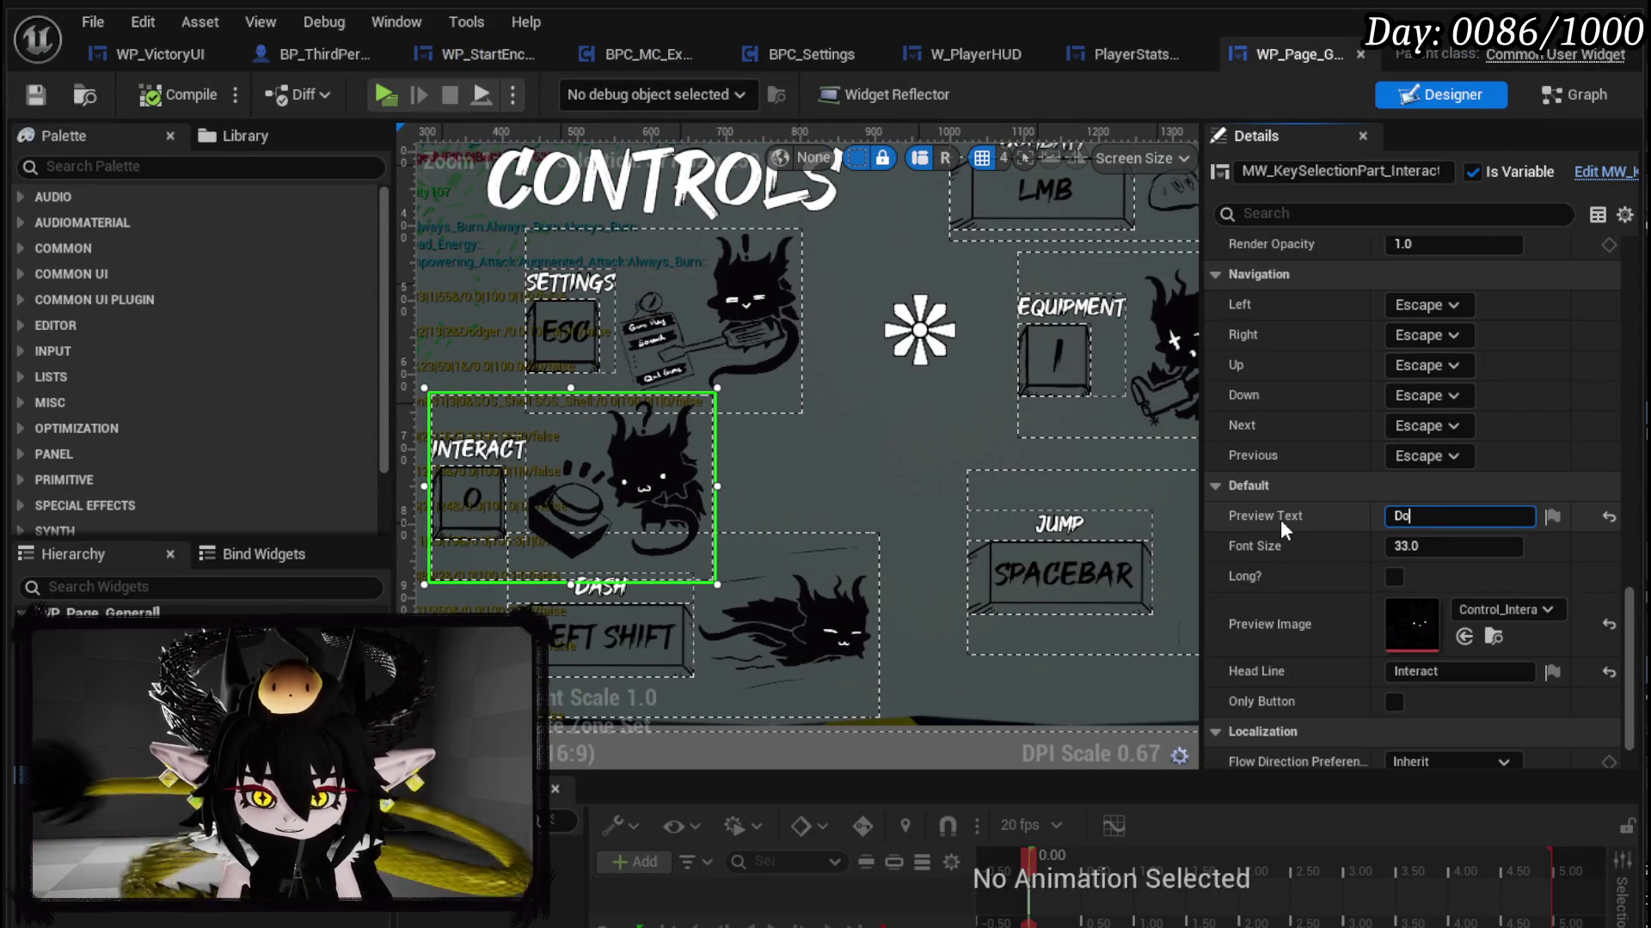
{"action": "type", "text": "Dog"}
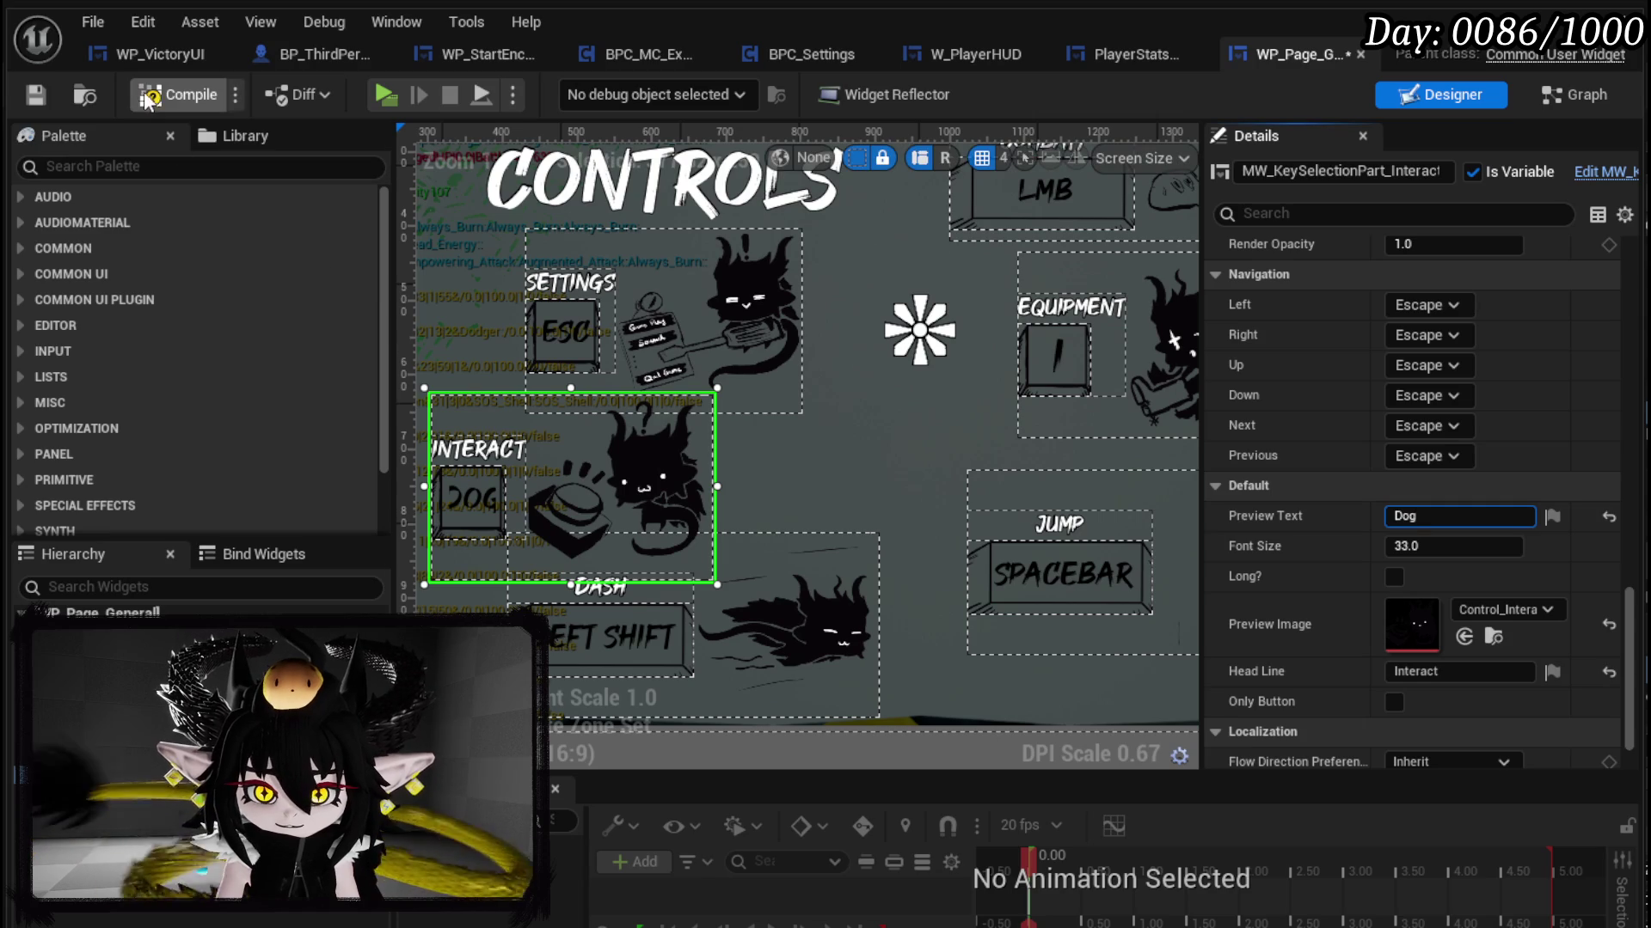
{"action": "left_click", "coordinate": [34, 99]}
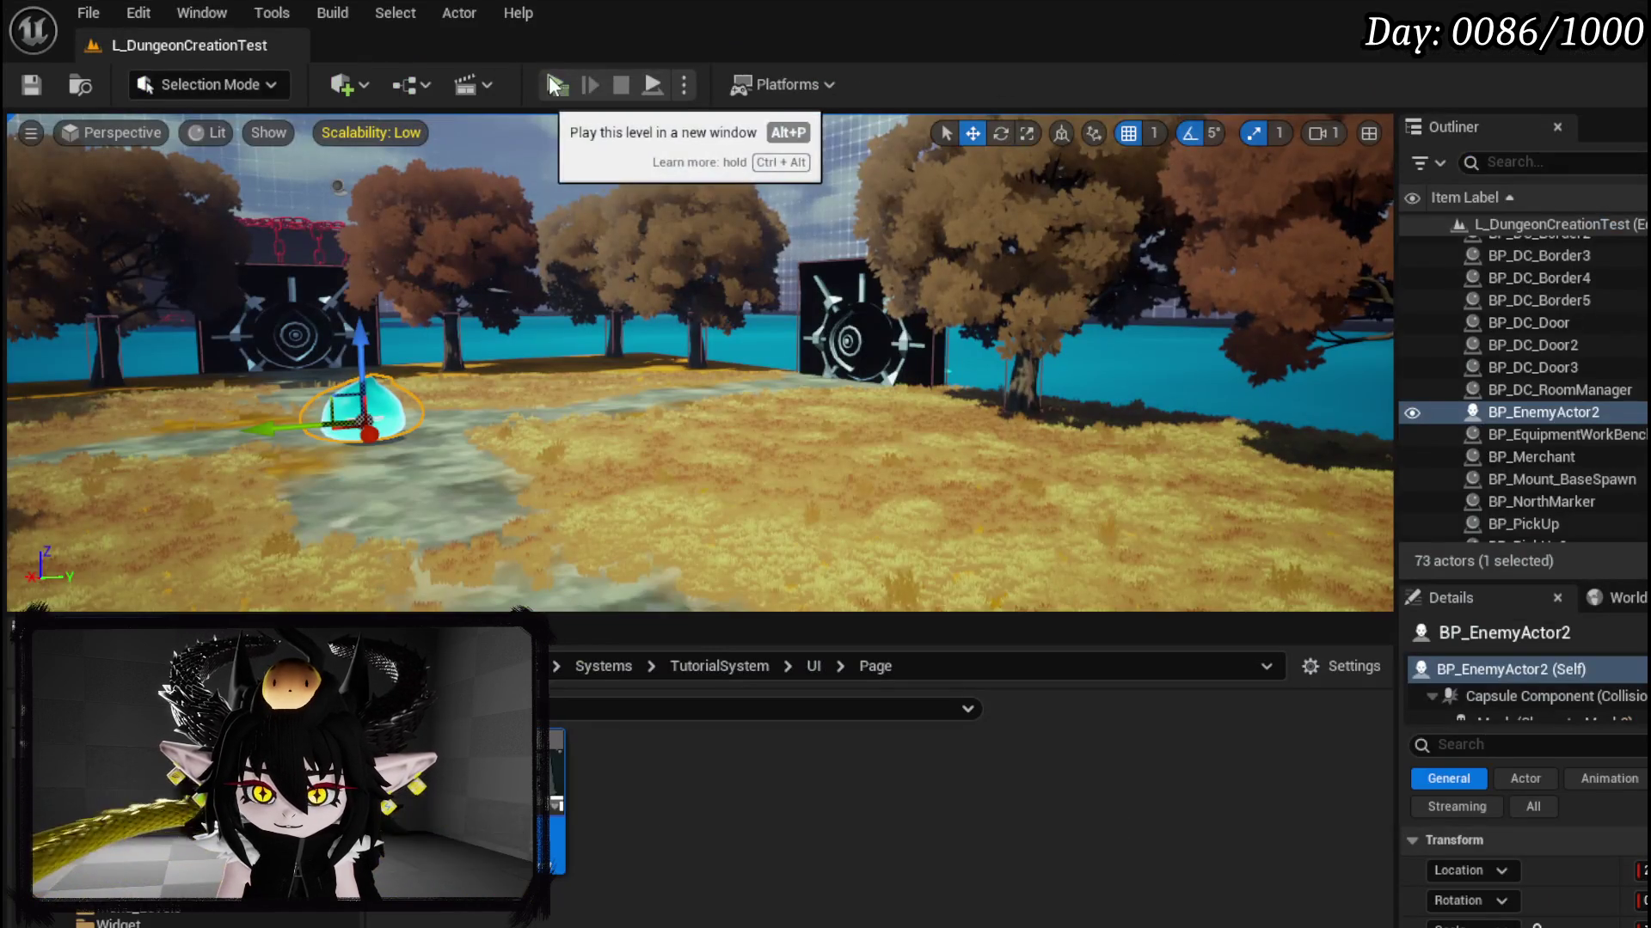
Step: Playtest the page, save the L_DungeonCreationTest level, and go to the widget's event graph
{"action": "left_click", "coordinate": [549, 76]}
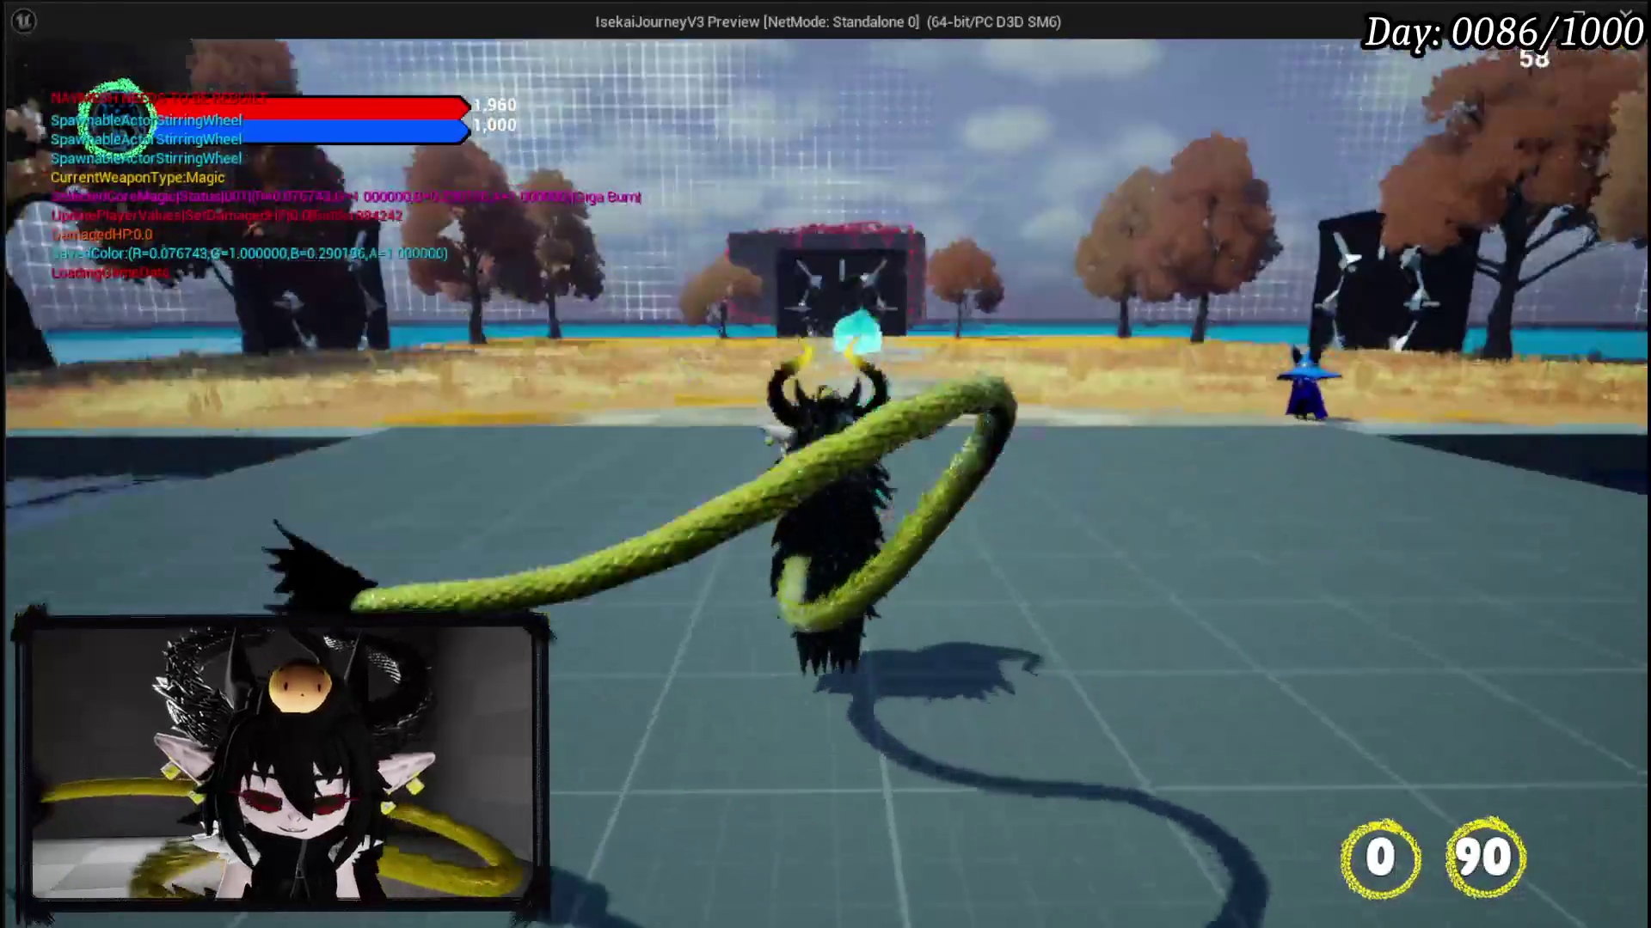
{"action": "key", "text": "Escape"}
{"action": "left_click", "coordinate": [43, 83]}
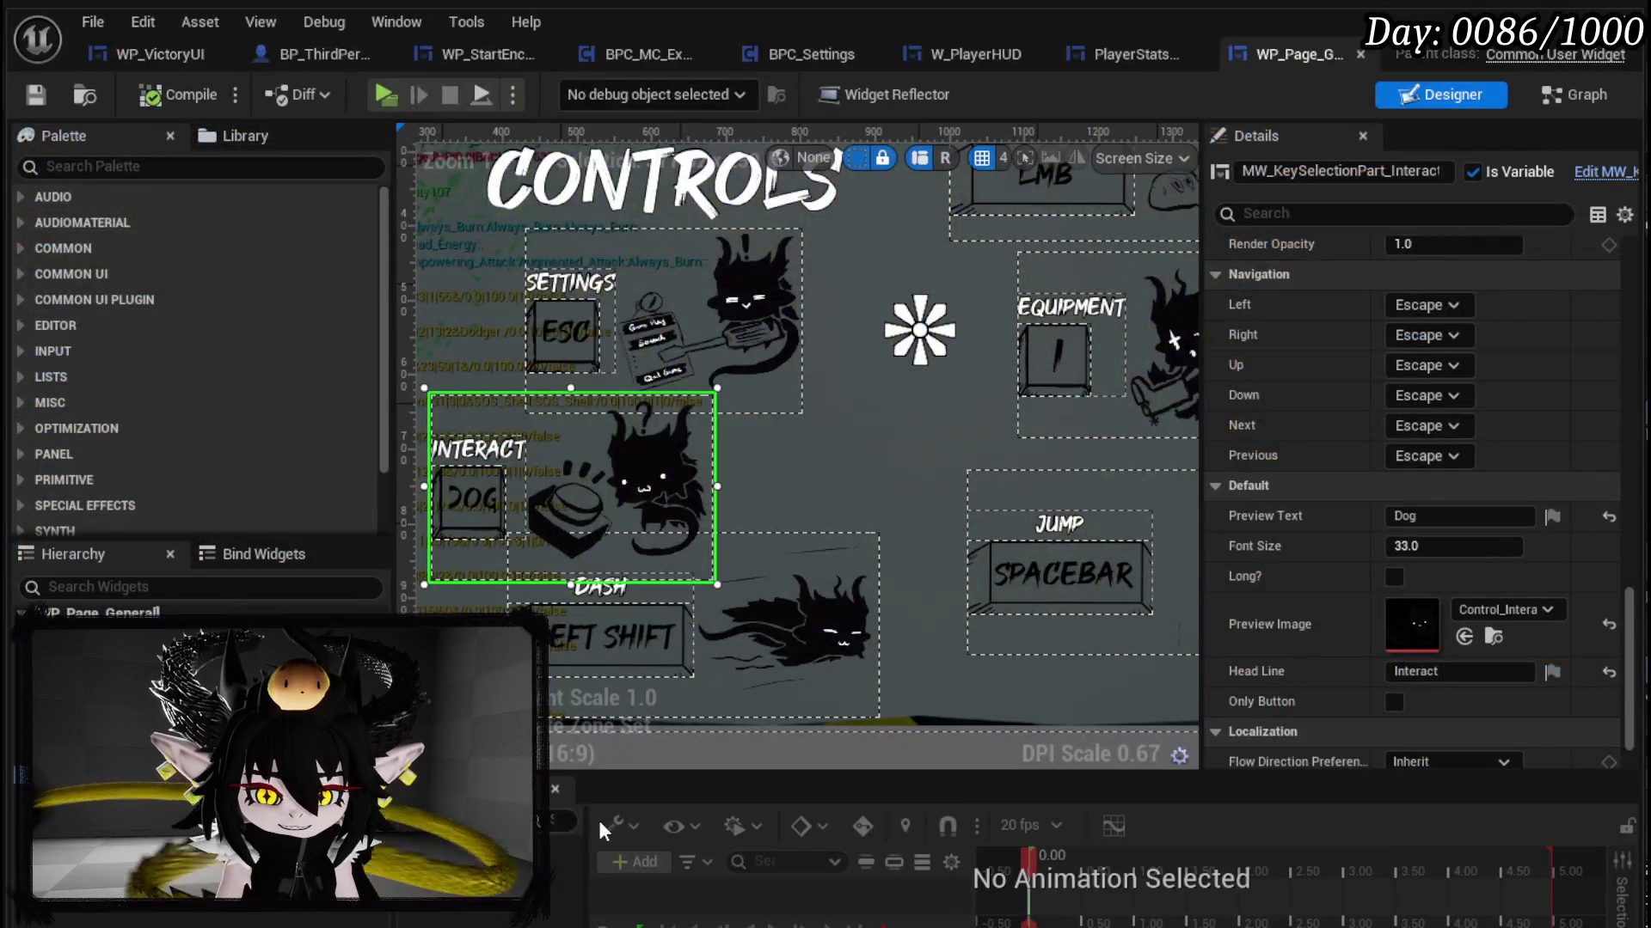
{"action": "left_click", "coordinate": [1580, 100]}
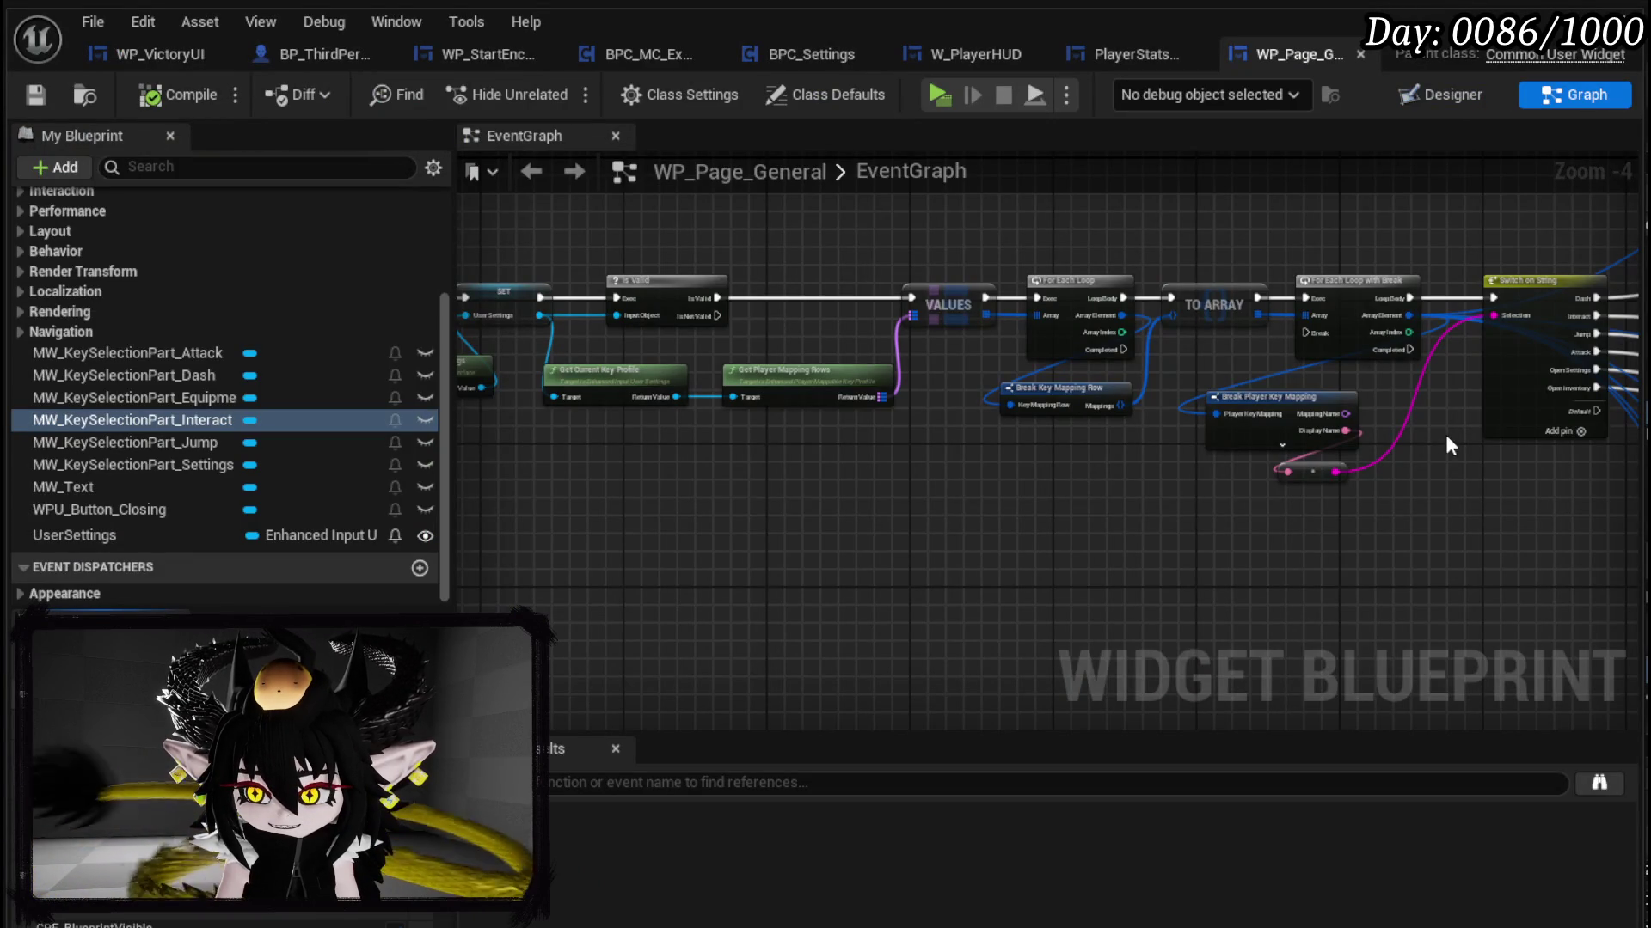
Step: Open the key selection widget's SetData function from the Interact widget's Set Data node
{"action": "mouse_move", "coordinate": [872, 384]}
{"action": "left_mouse_down"}
{"action": "mouse_move", "coordinate": [1426, 467]}
{"action": "mouse_move", "coordinate": [503, 424]}
{"action": "left_mouse_up"}
{"action": "scroll", "coordinate": [897, 417], "scroll_direction": "up", "scroll_amount": 3}
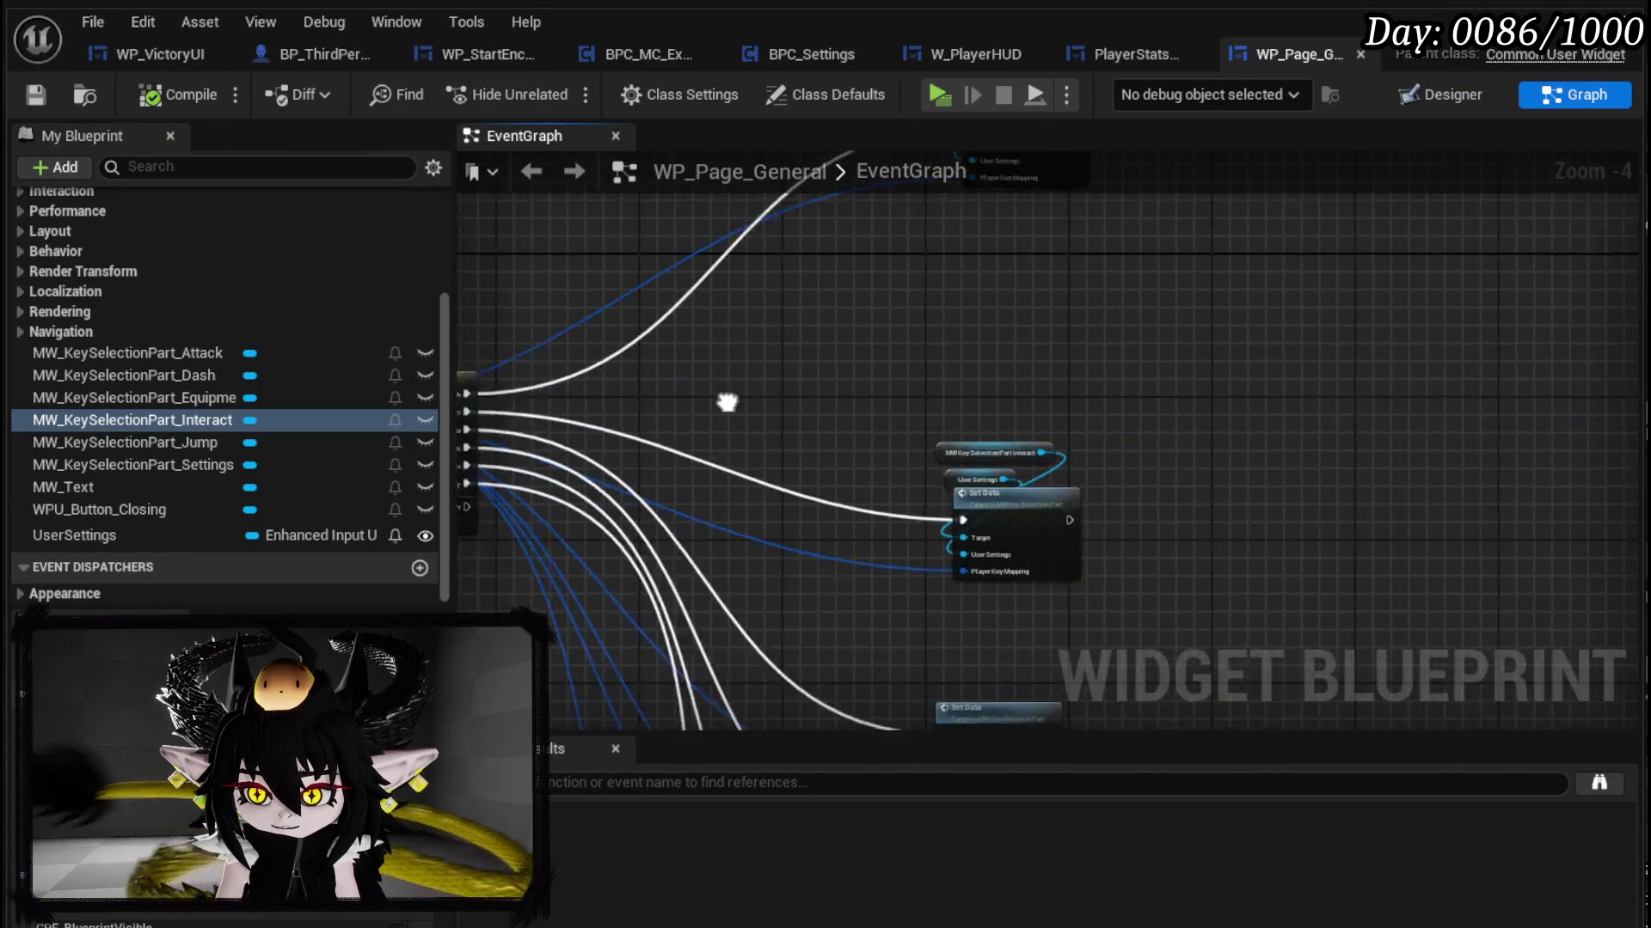
{"action": "left_click_drag", "start_coordinate": [899, 421], "coordinate": [866, 264]}
{"action": "left_click", "coordinate": [966, 392]}
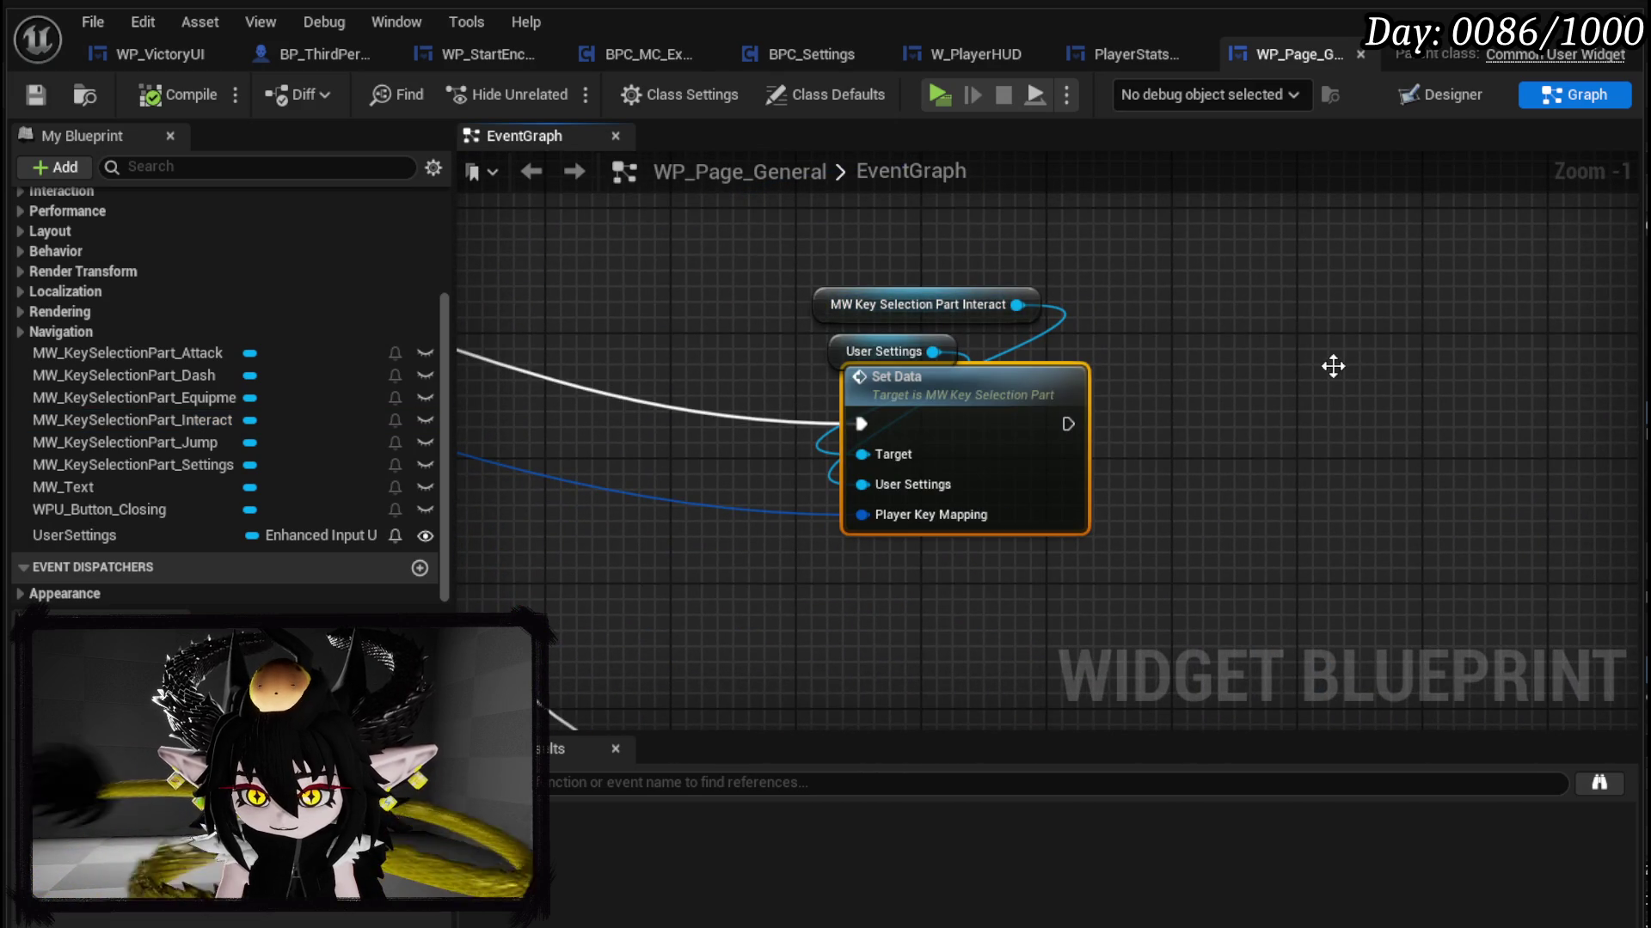
{"action": "double_click", "coordinate": [946, 378]}
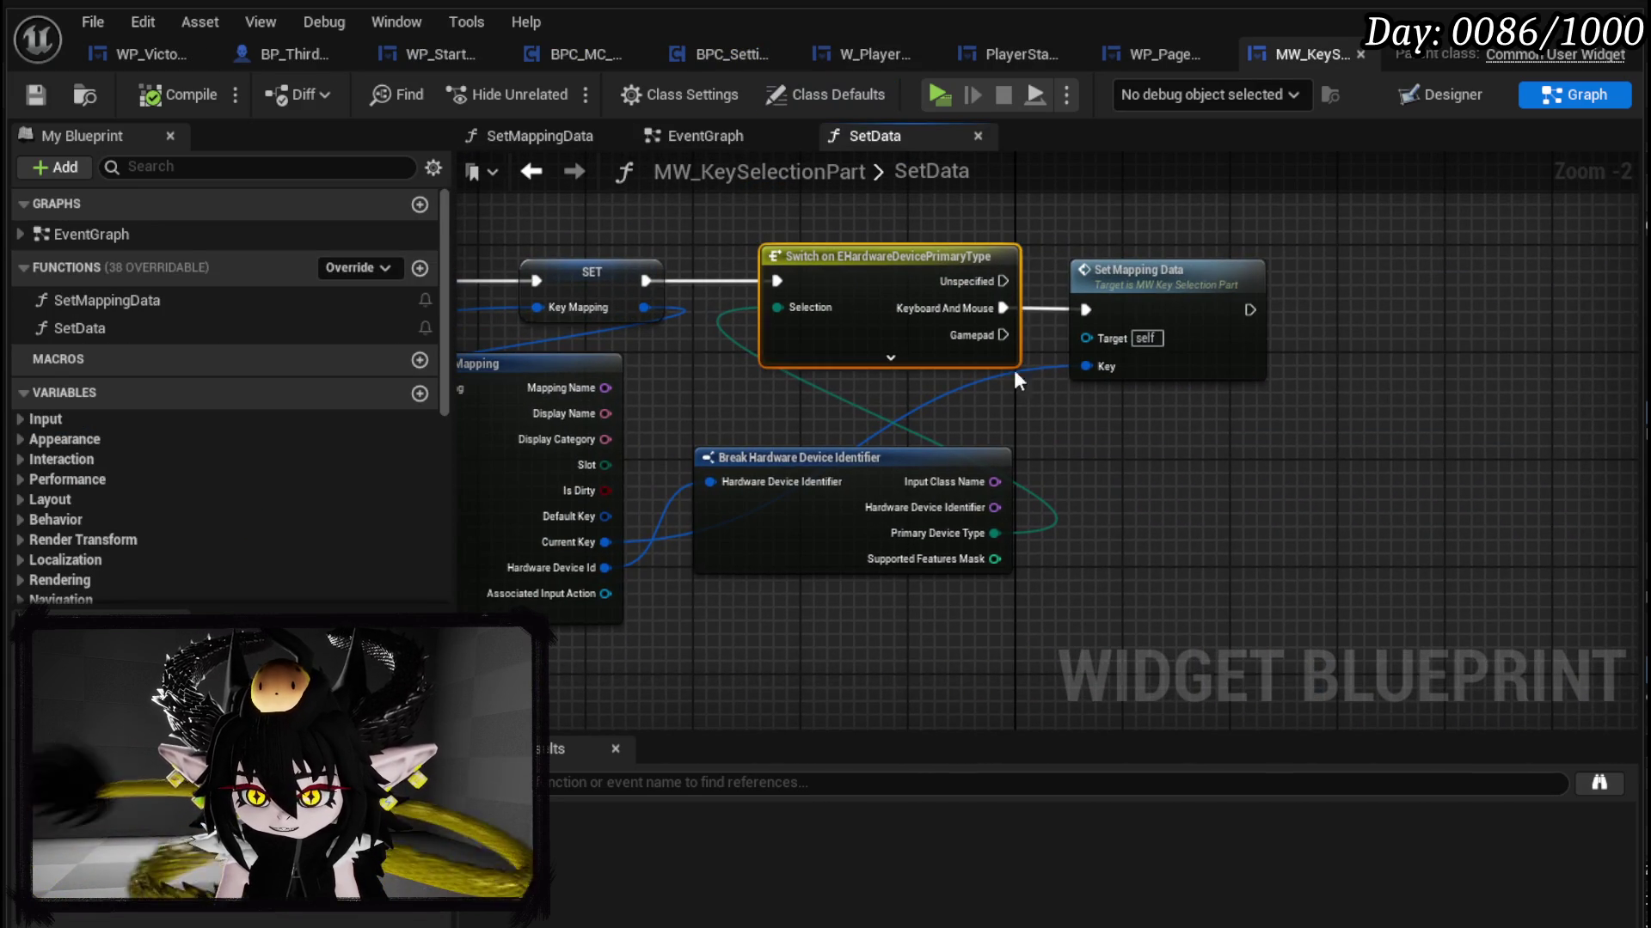
Step: Add a breakpoint to the Switch on EHardwareDevicePrimaryType node
{"action": "left_click_drag", "start_coordinate": [1023, 365], "coordinate": [998, 429]}
{"action": "right_click", "coordinate": [980, 275]}
{"action": "left_click", "coordinate": [988, 295]}
{"action": "right_click", "coordinate": [1032, 301]}
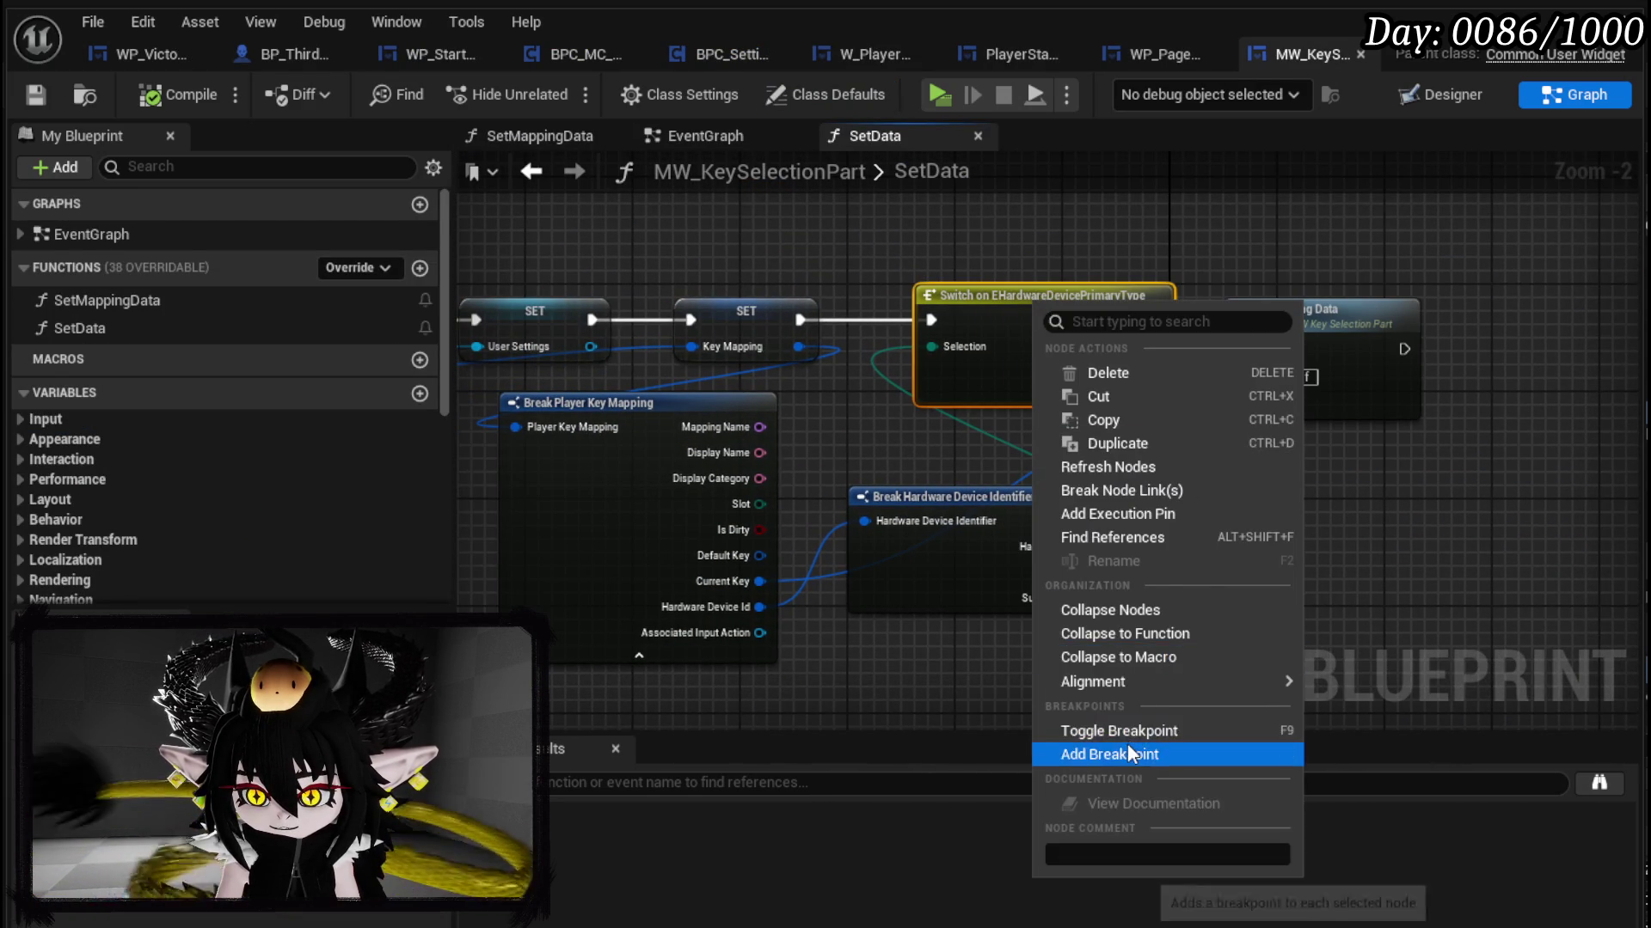
{"action": "left_click", "coordinate": [1127, 753]}
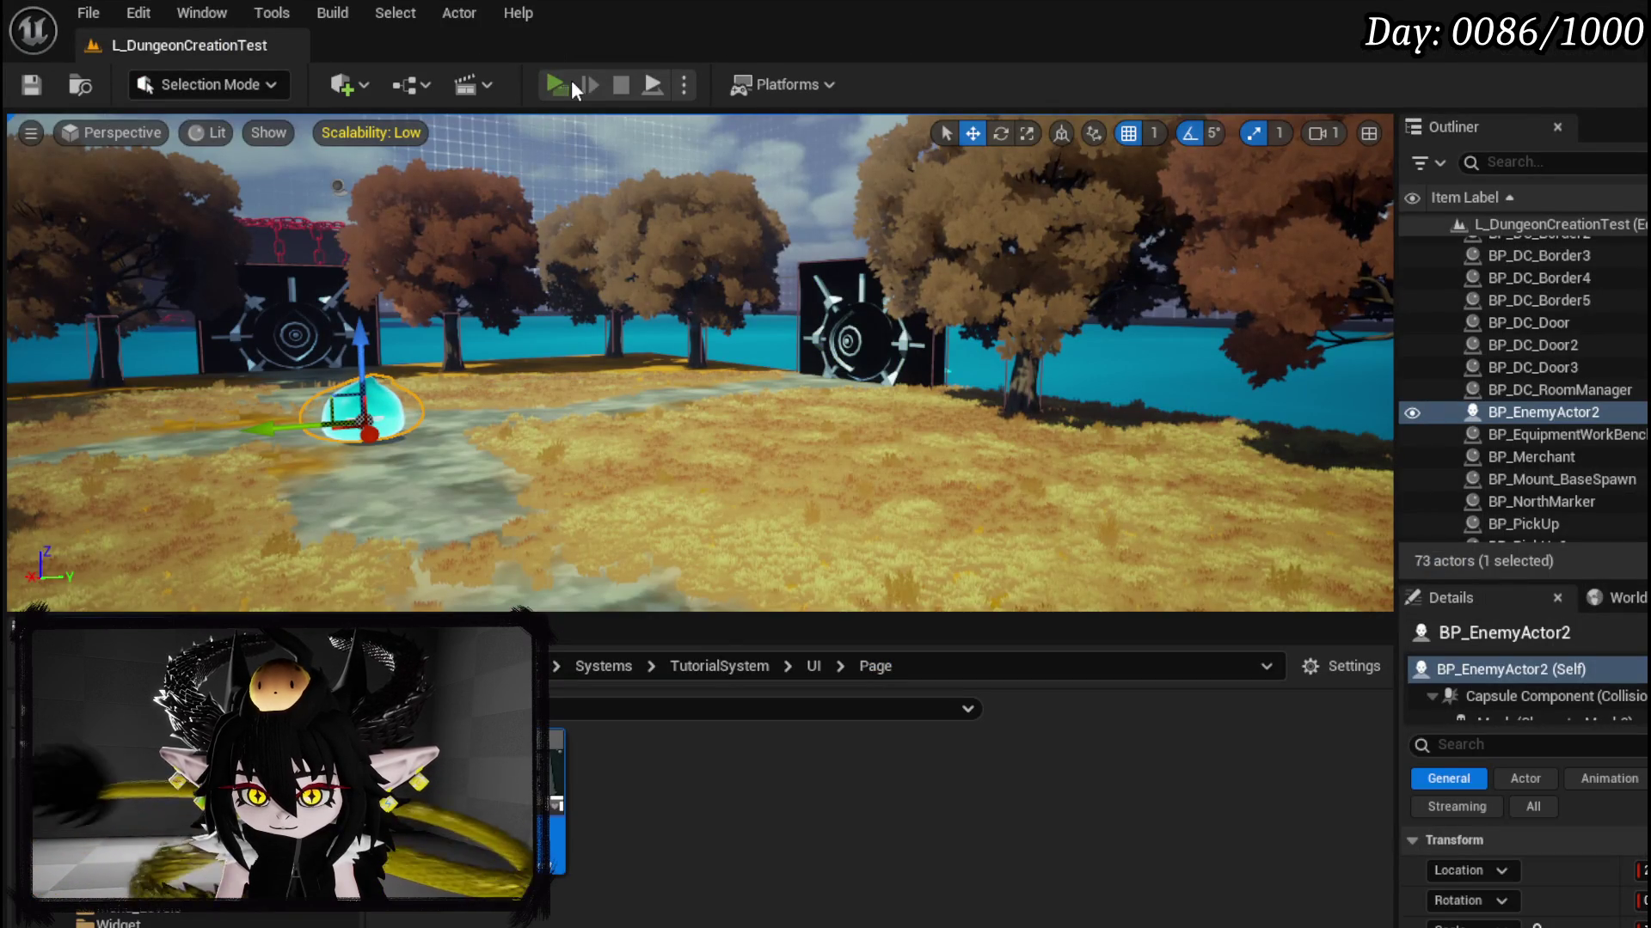
Step: Play the game and step through execution from the switch breakpoint back into SetData
{"action": "left_click", "coordinate": [560, 84]}
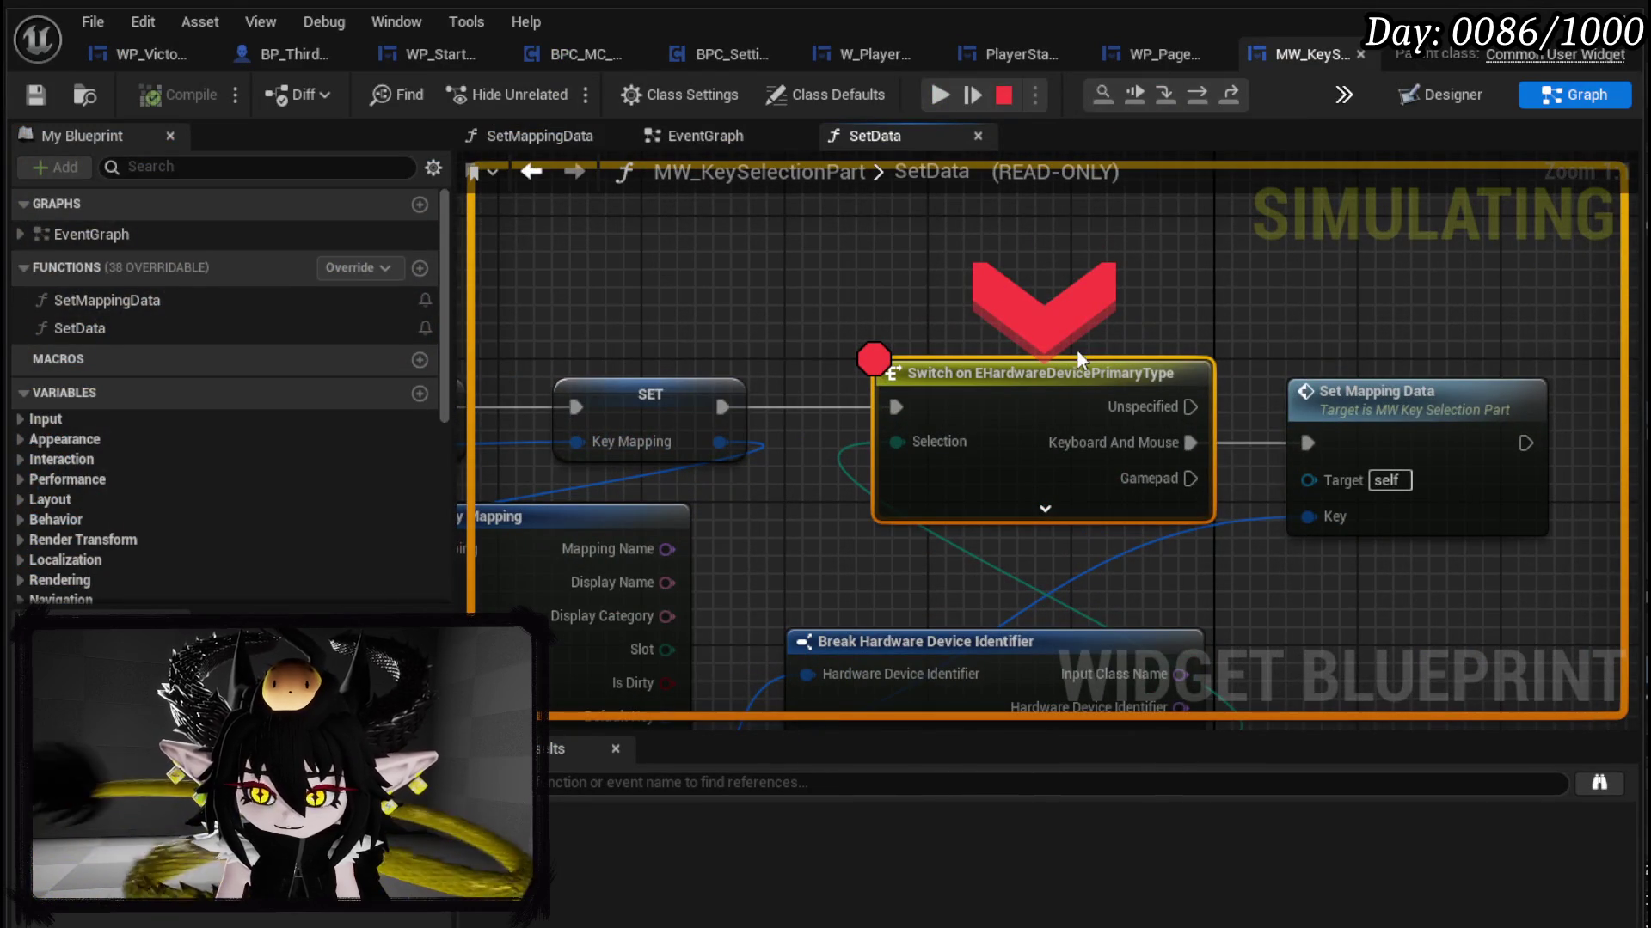
{"action": "mouse_move", "coordinate": [901, 441]}
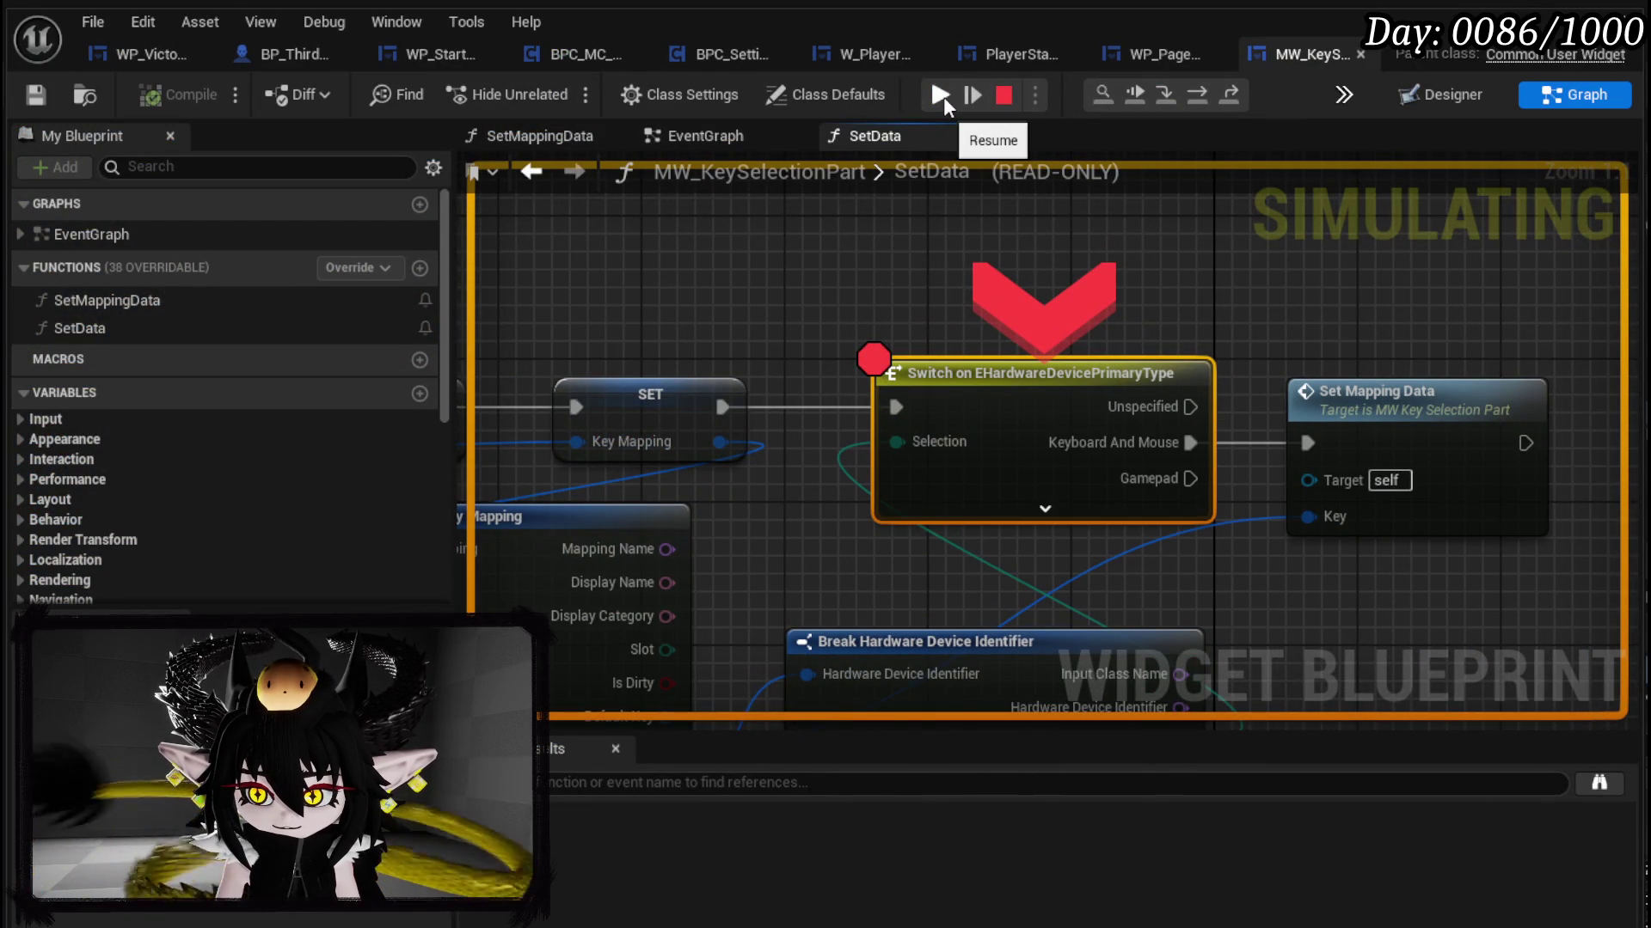
{"action": "left_click_drag", "start_coordinate": [815, 528], "coordinate": [785, 311]}
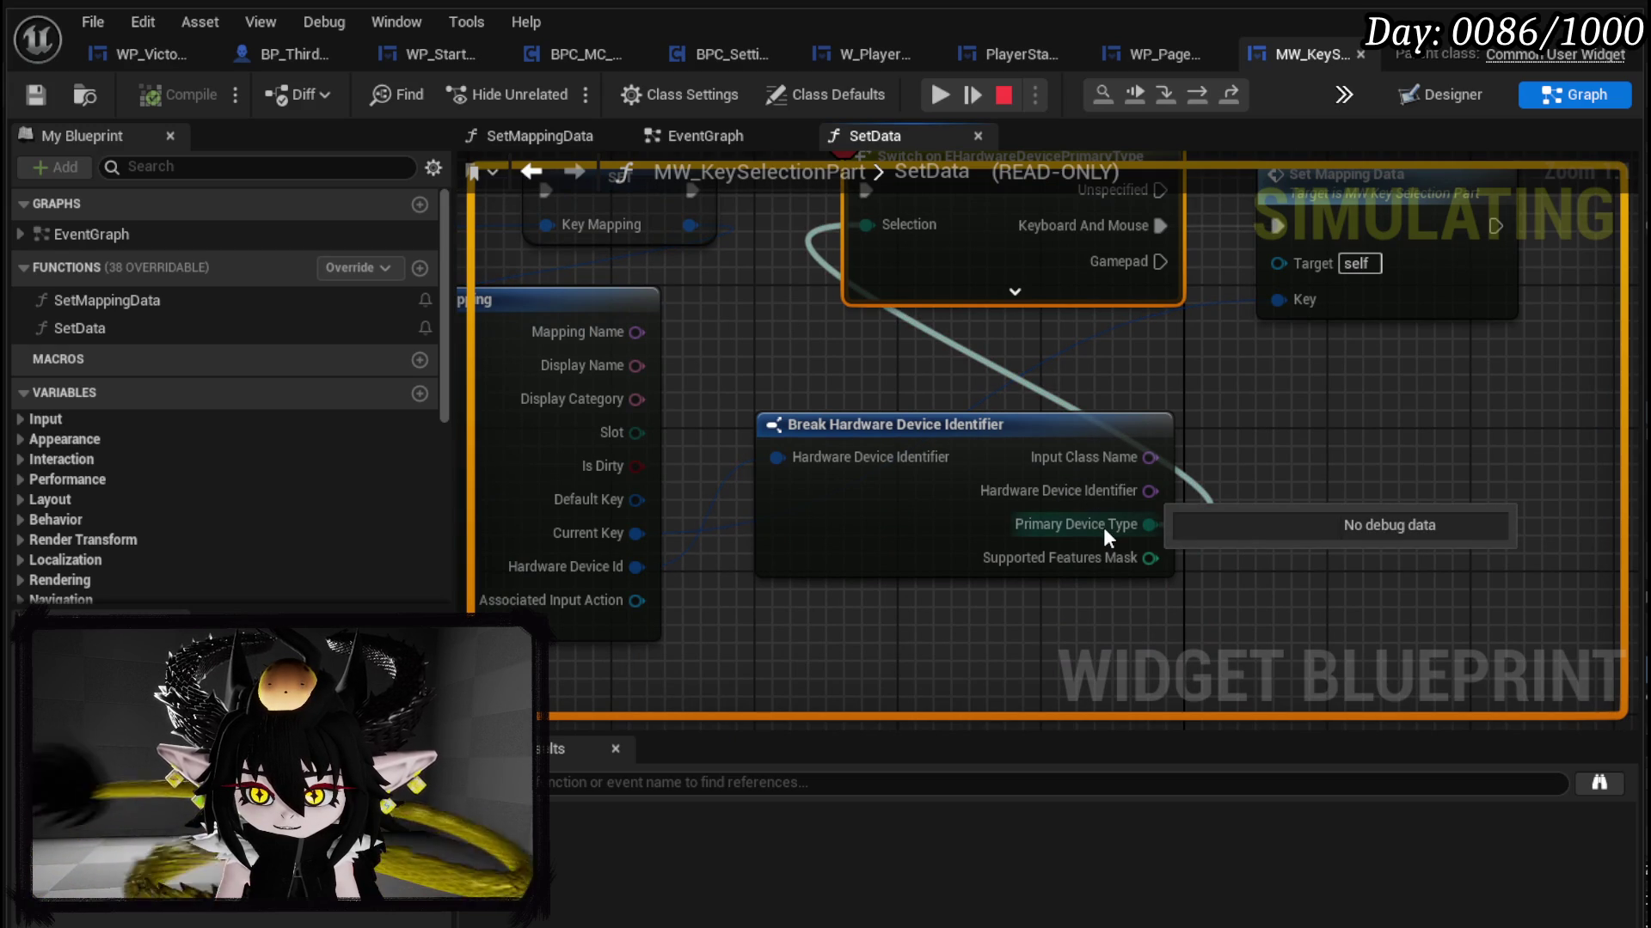
{"action": "left_click", "coordinate": [946, 97]}
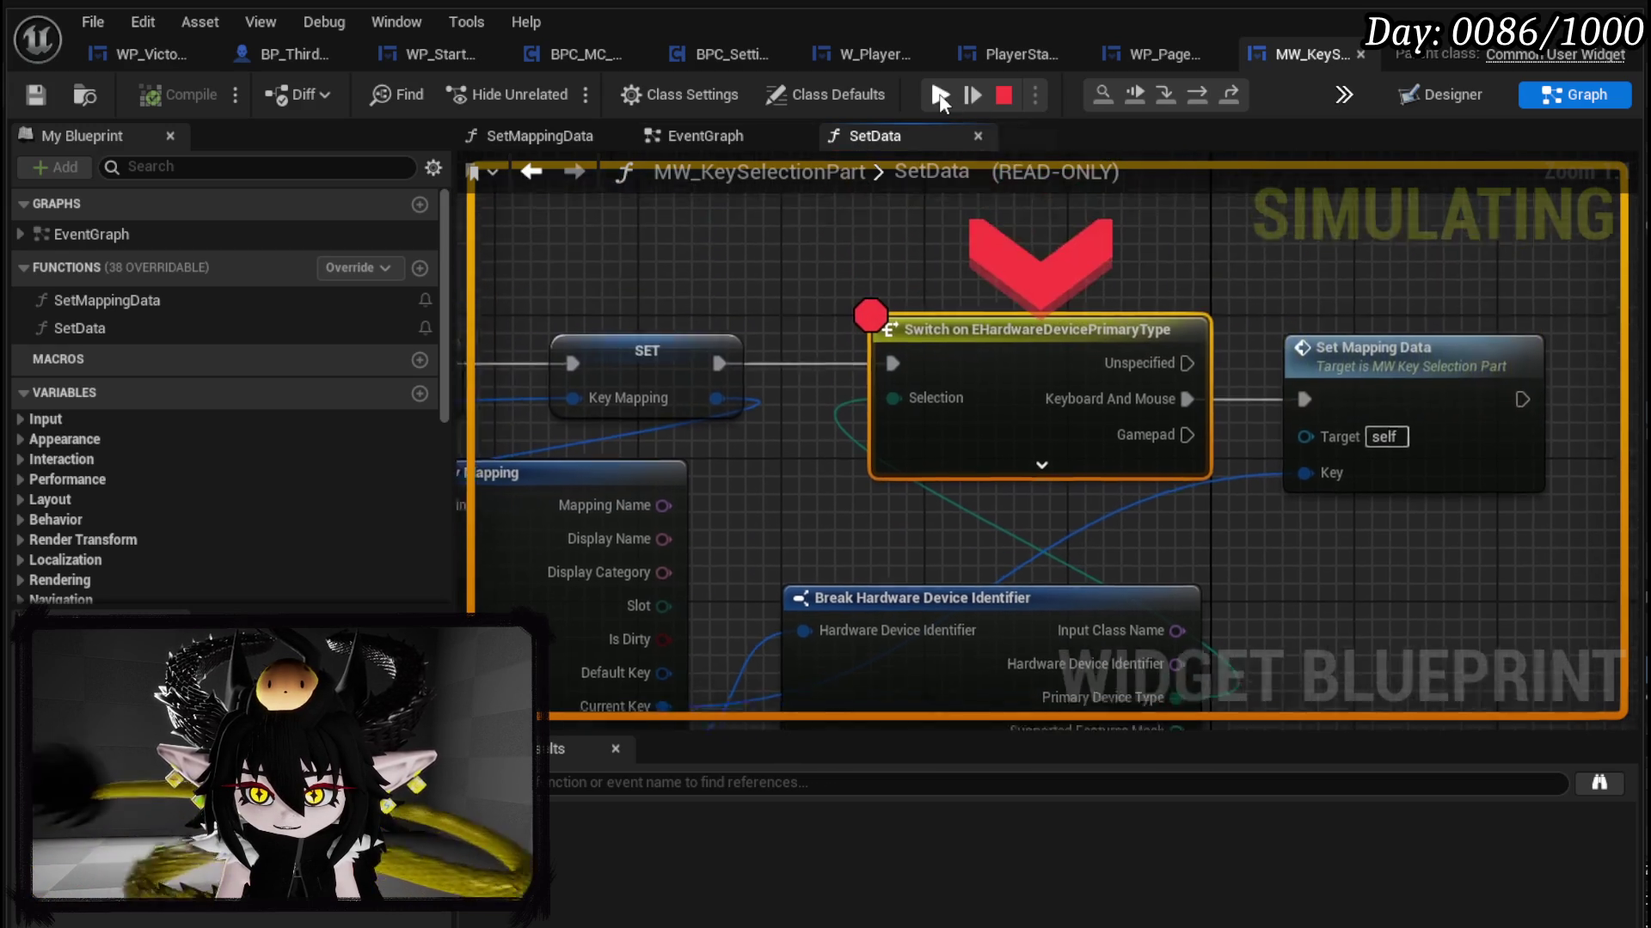
{"action": "left_click", "coordinate": [1197, 94]}
{"action": "left_click", "coordinate": [1198, 94]}
{"action": "left_click", "coordinate": [1197, 95]}
{"action": "left_click", "coordinate": [1197, 95]}
{"action": "left_click", "coordinate": [1200, 93]}
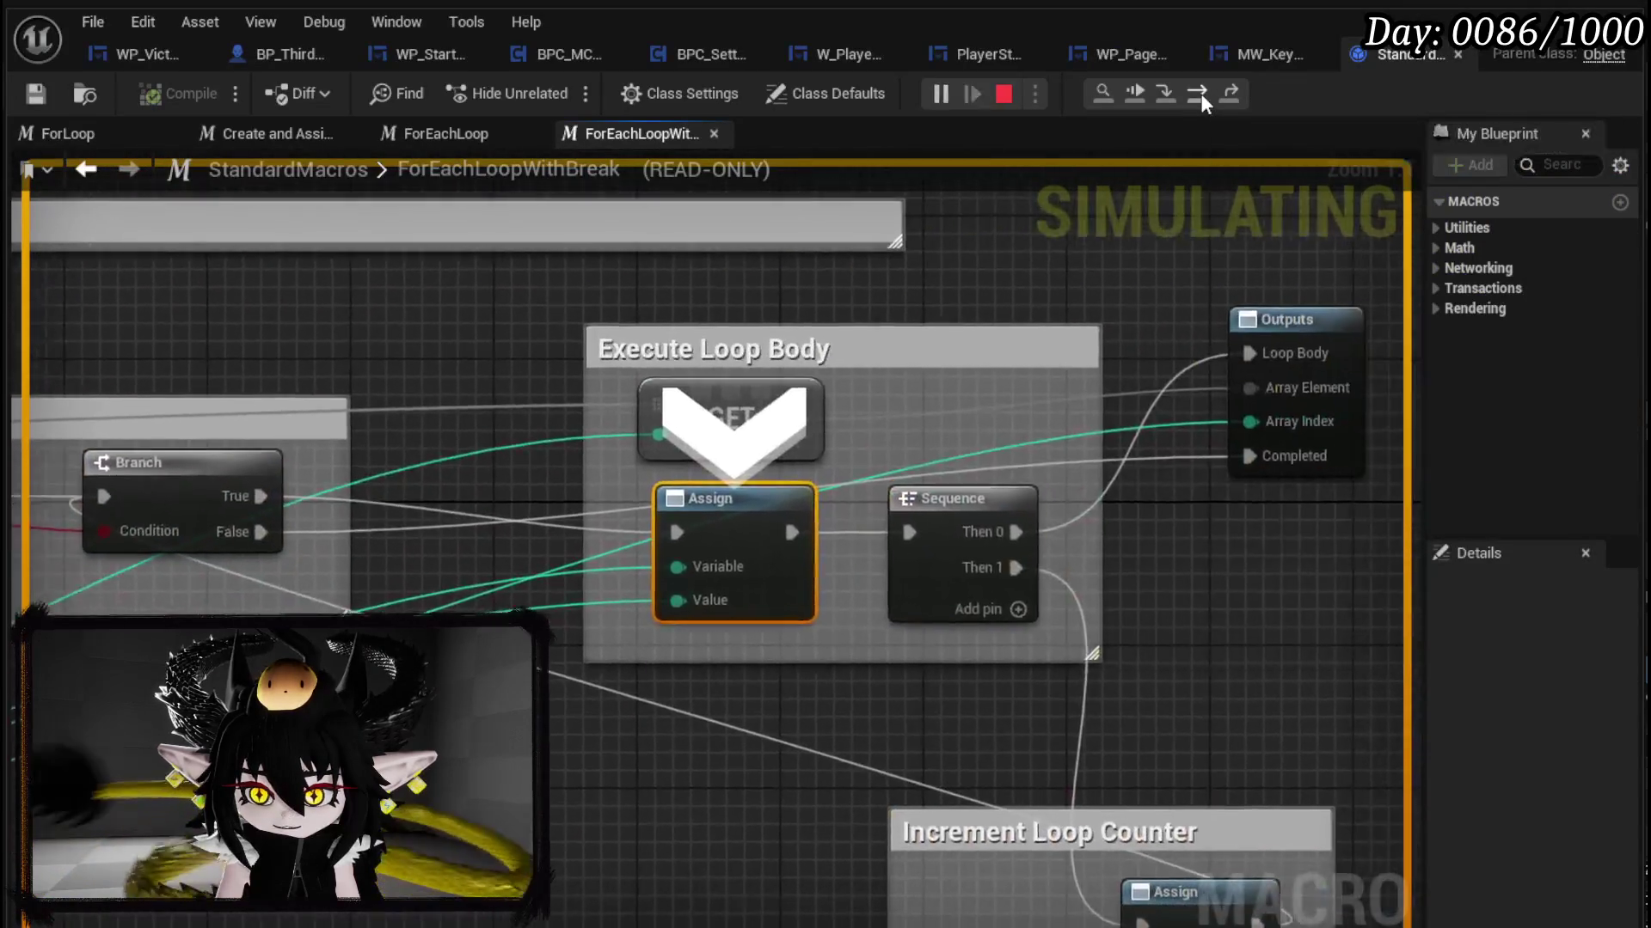
{"action": "left_click", "coordinate": [1200, 93]}
{"action": "left_click", "coordinate": [1200, 93]}
{"action": "left_click", "coordinate": [1200, 93]}
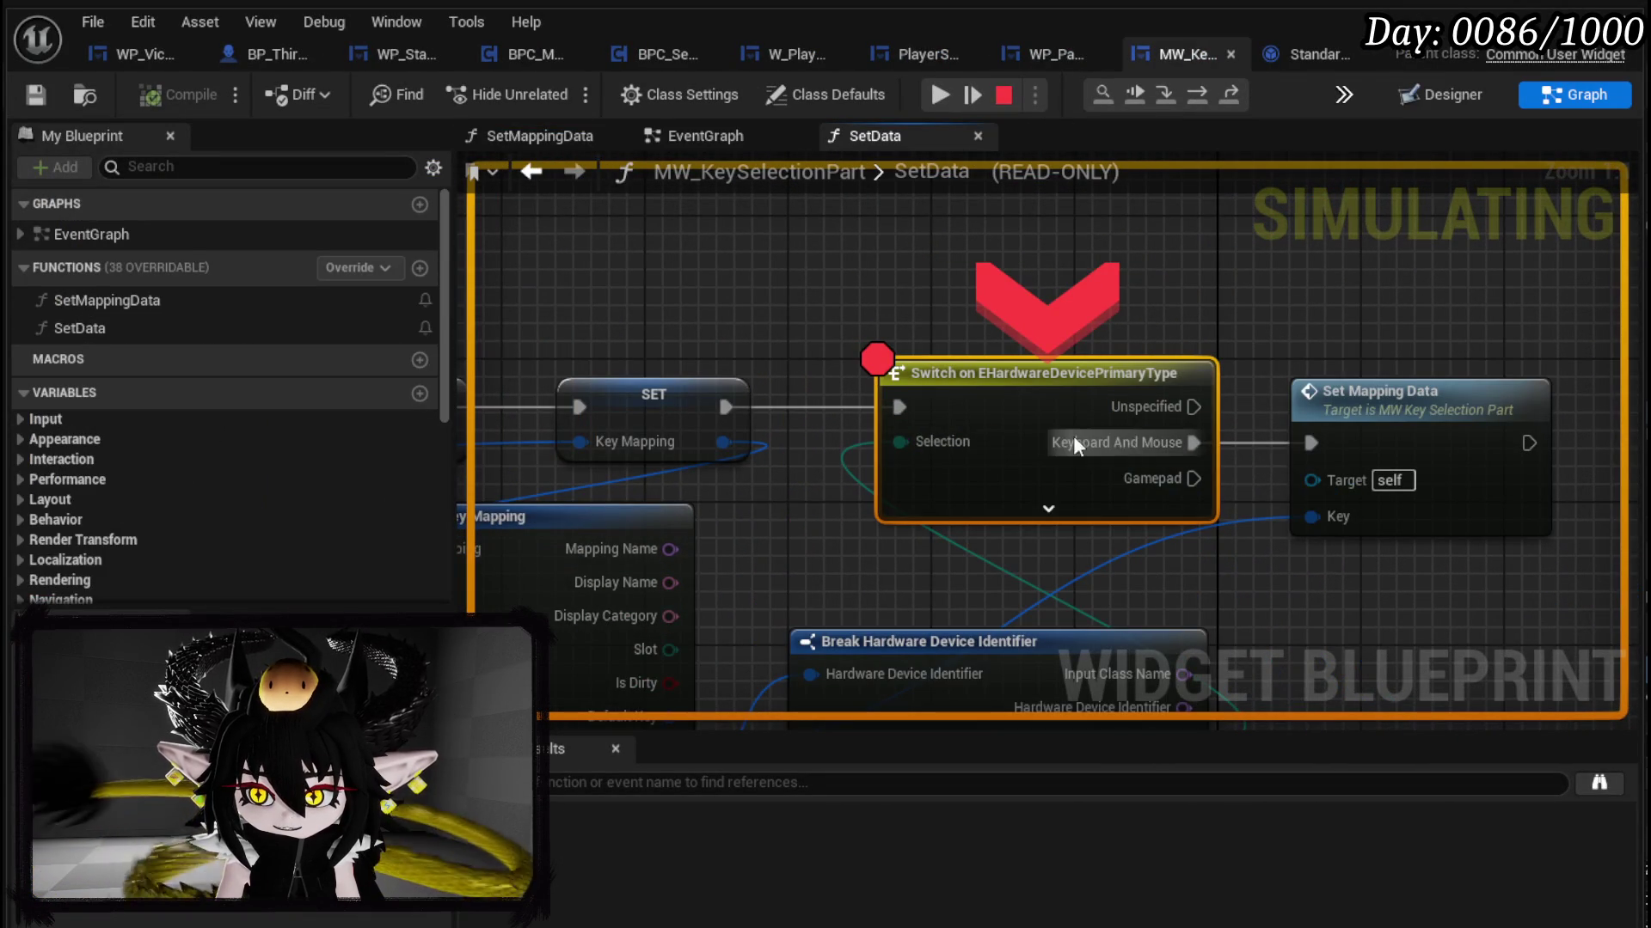
Step: Move the breakpoint from the switch node to Set Mapping Data and resume the game
{"action": "right_click", "coordinate": [1372, 442]}
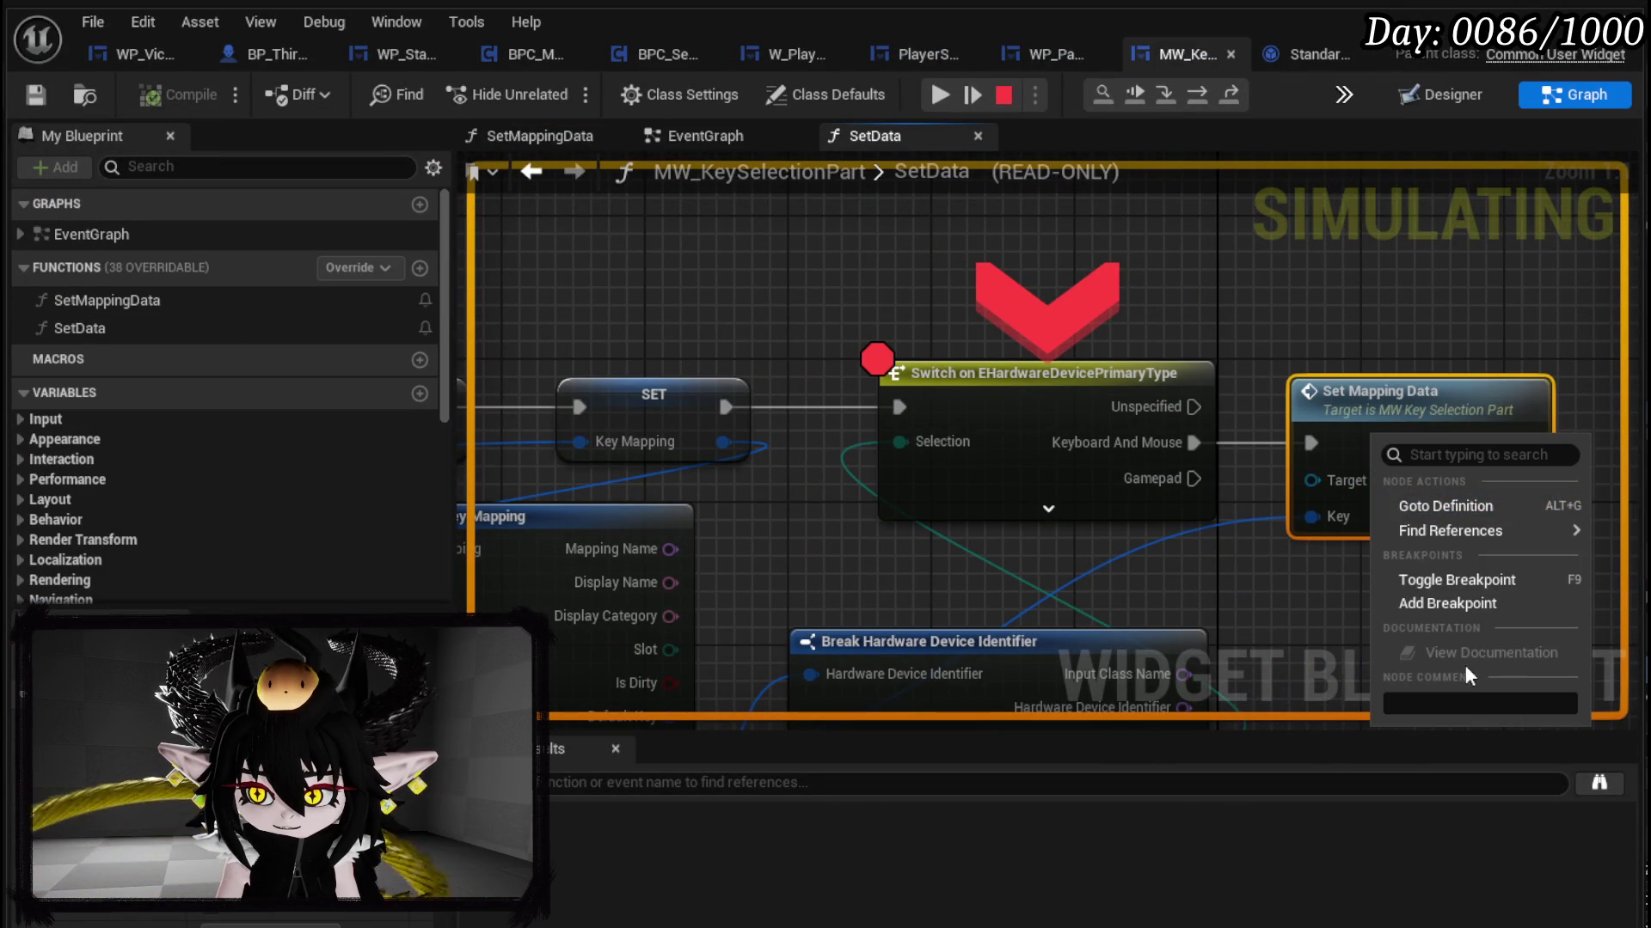
{"action": "left_click", "coordinate": [1429, 605]}
{"action": "right_click", "coordinate": [1028, 391]}
{"action": "left_click", "coordinate": [1109, 496]}
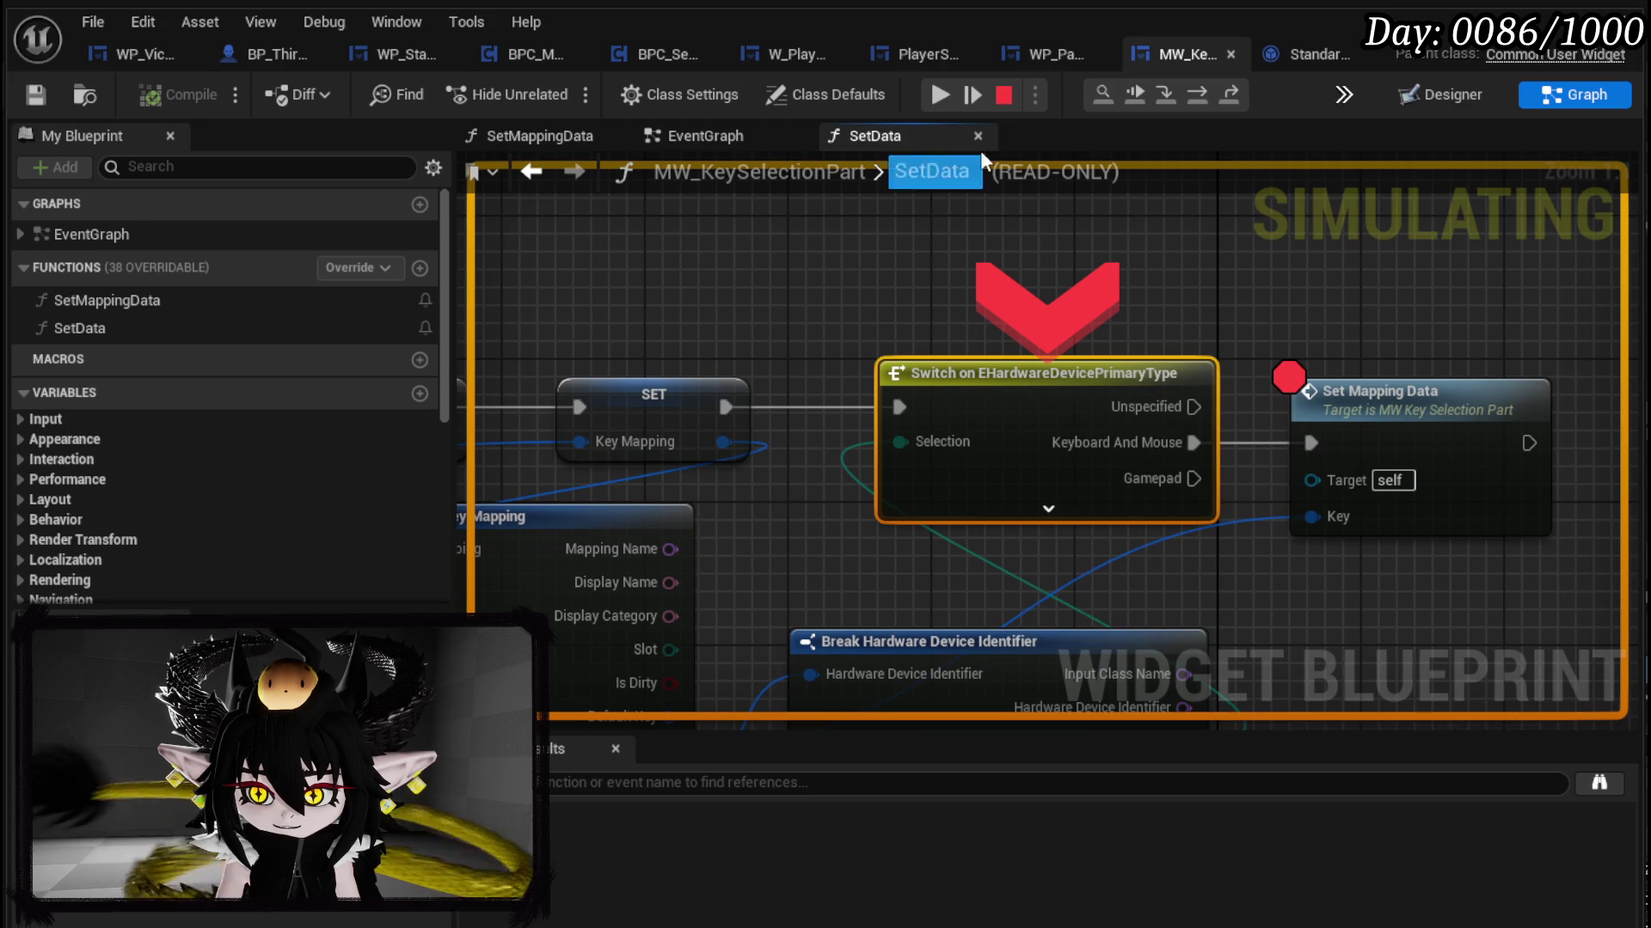
{"action": "left_click", "coordinate": [938, 94]}
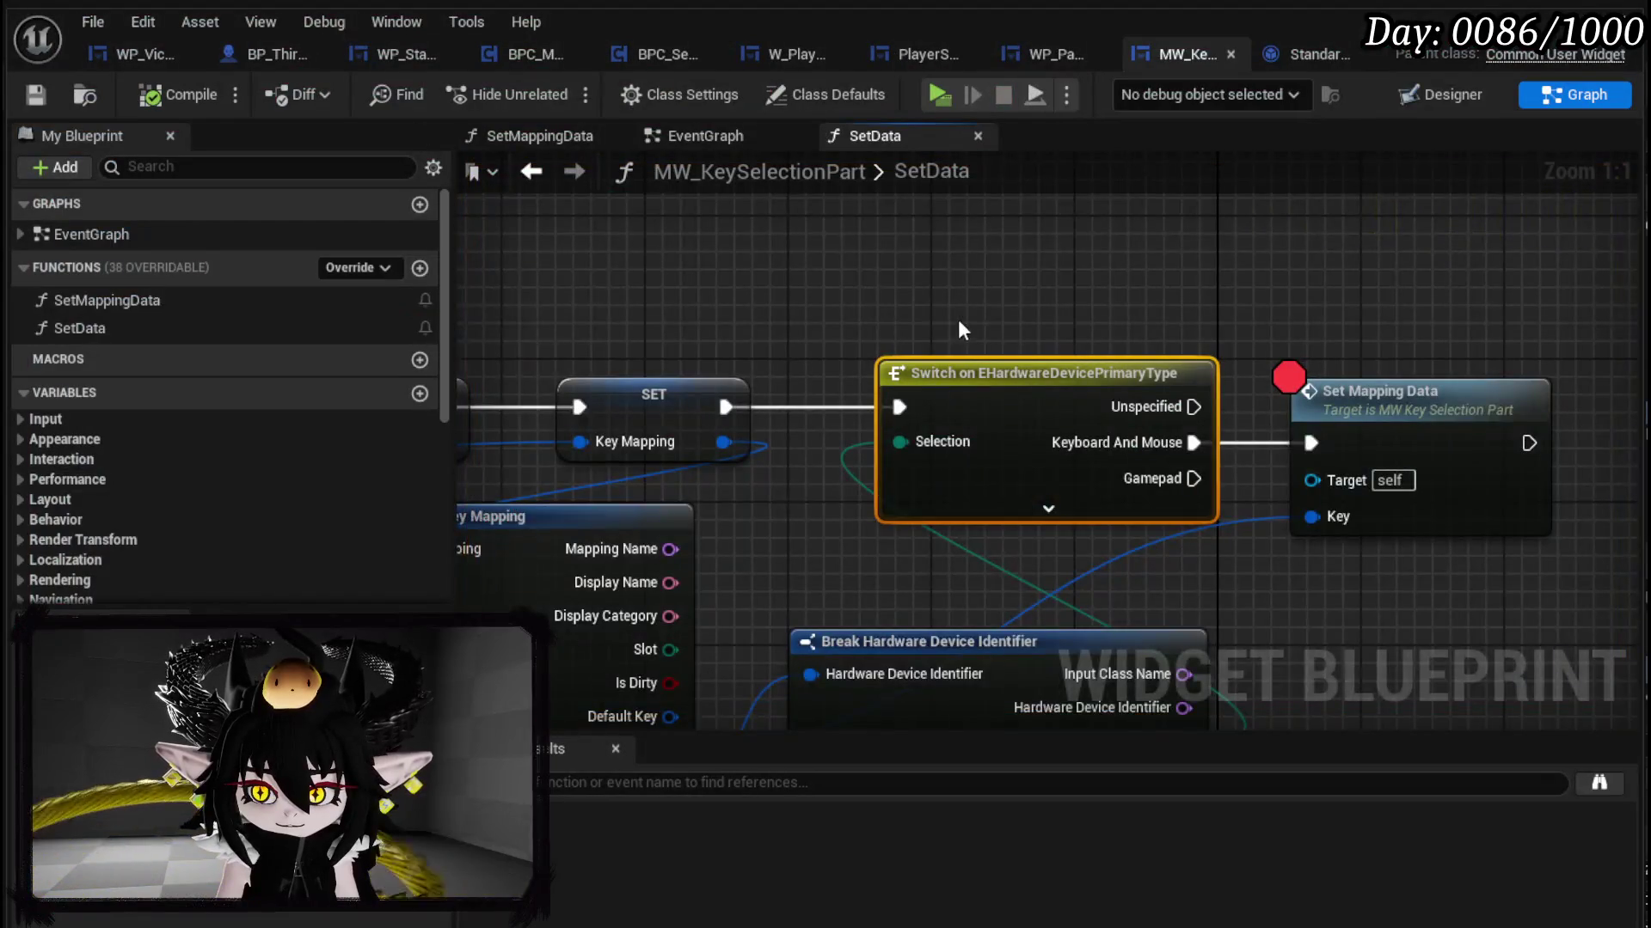
Step: Expand the switch to all device types and align Set Mapping Data with the Keyboard And Mouse output
{"action": "left_click_drag", "start_coordinate": [959, 321], "coordinate": [810, 220]}
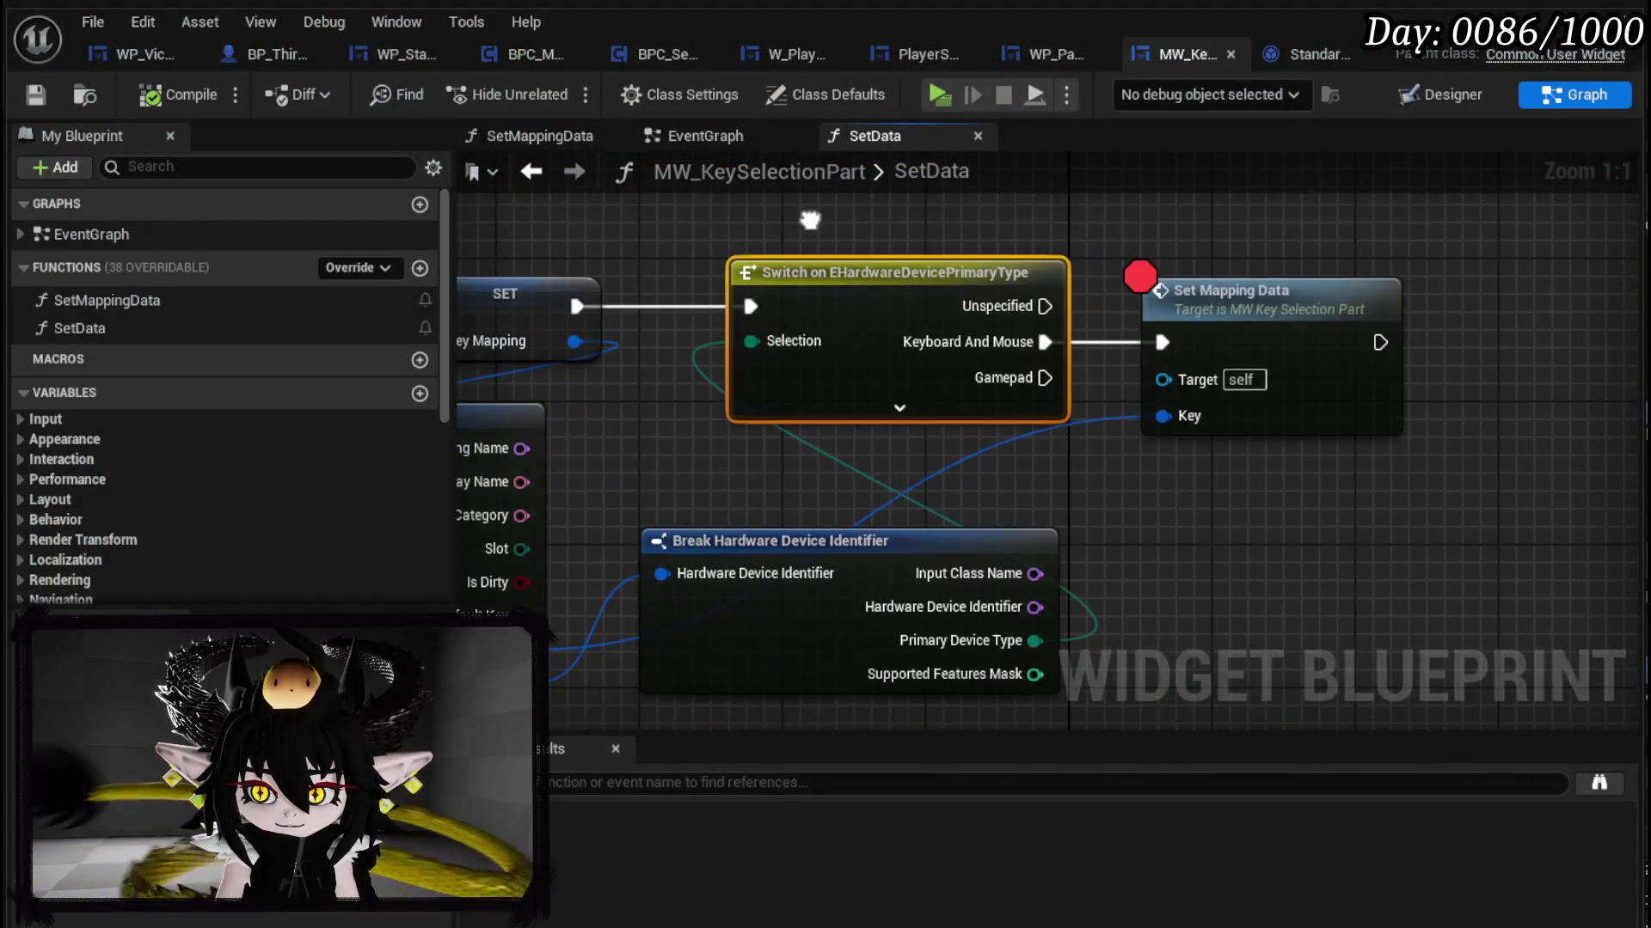
{"action": "left_click", "coordinate": [926, 407]}
{"action": "left_click_drag", "start_coordinate": [1191, 459], "coordinate": [1191, 304]}
{"action": "mouse_move", "coordinate": [759, 509]}
{"action": "left_mouse_down"}
{"action": "mouse_move", "coordinate": [798, 251]}
{"action": "mouse_move", "coordinate": [722, 106]}
{"action": "mouse_move", "coordinate": [749, 395]}
{"action": "left_mouse_up"}
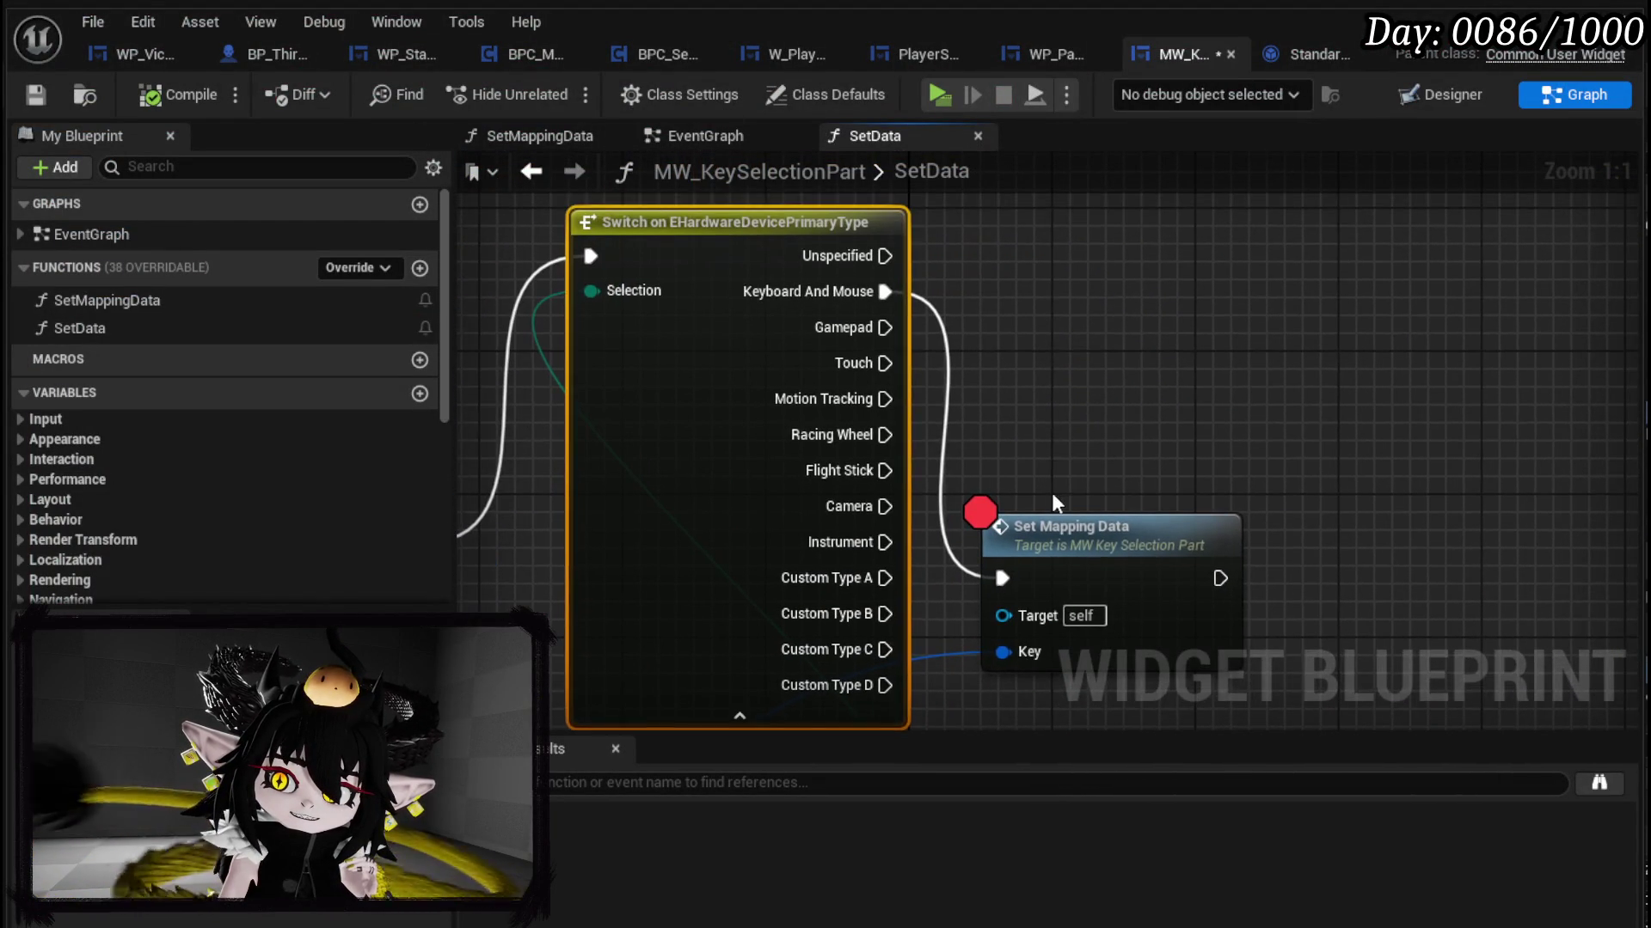
{"action": "mouse_move", "coordinate": [1118, 550]}
{"action": "left_mouse_down"}
{"action": "mouse_move", "coordinate": [1228, 245]}
{"action": "mouse_move", "coordinate": [1235, 271]}
{"action": "left_mouse_up"}
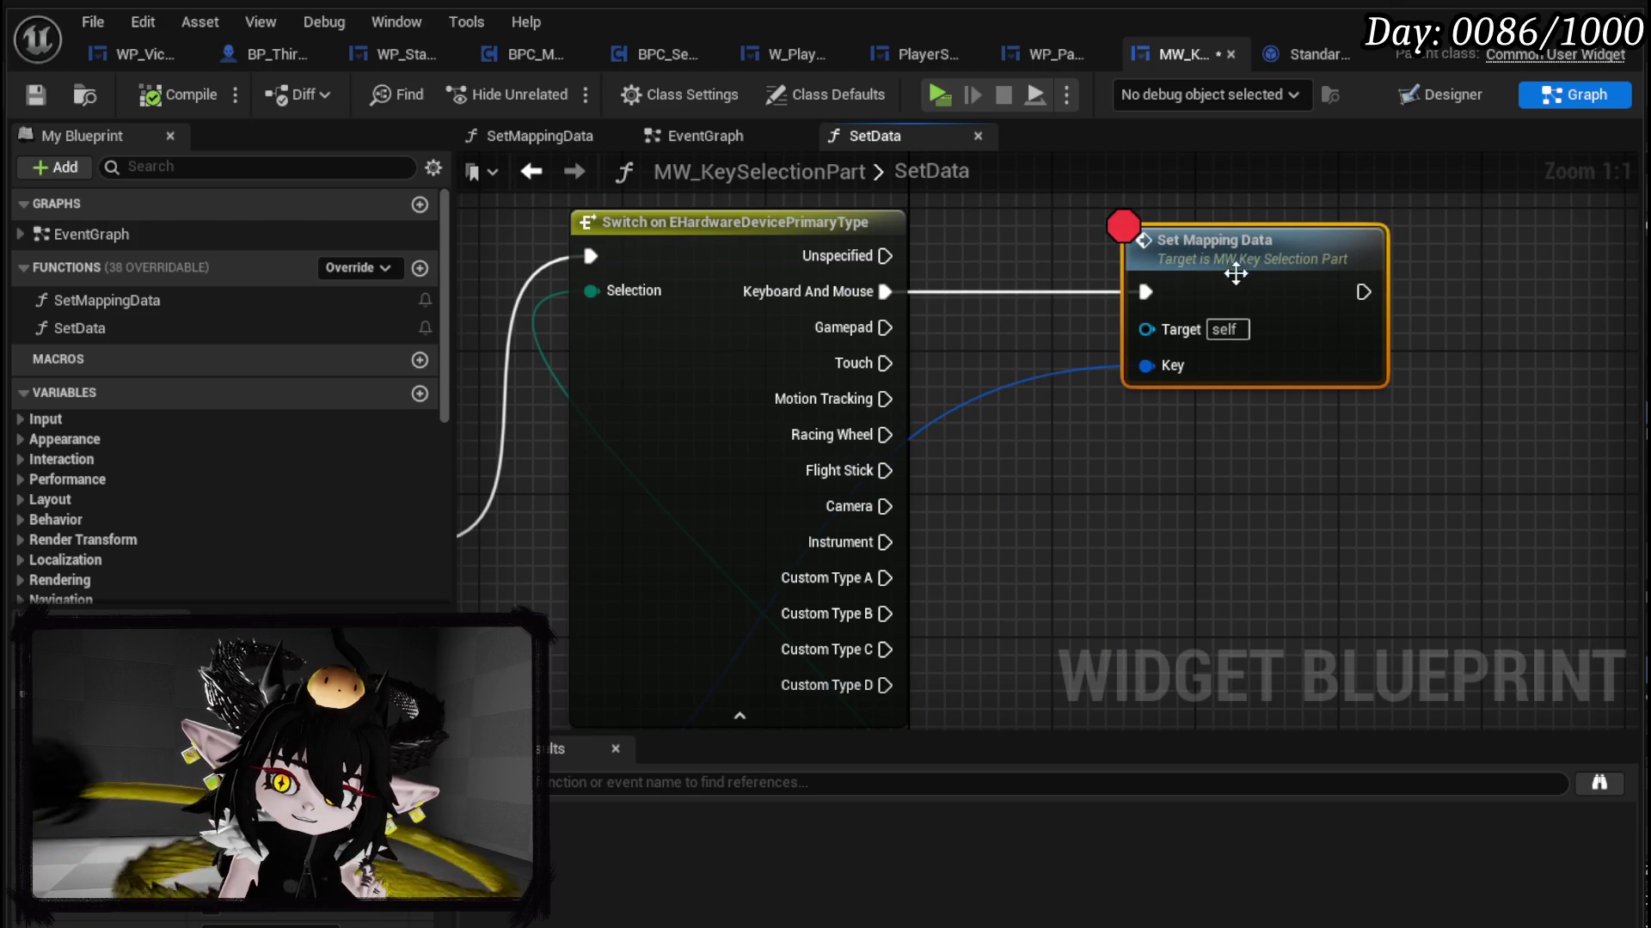
{"action": "mouse_move", "coordinate": [1149, 484]}
{"action": "left_mouse_down"}
{"action": "mouse_move", "coordinate": [1372, 413]}
{"action": "mouse_move", "coordinate": [1402, 540]}
{"action": "left_mouse_up"}
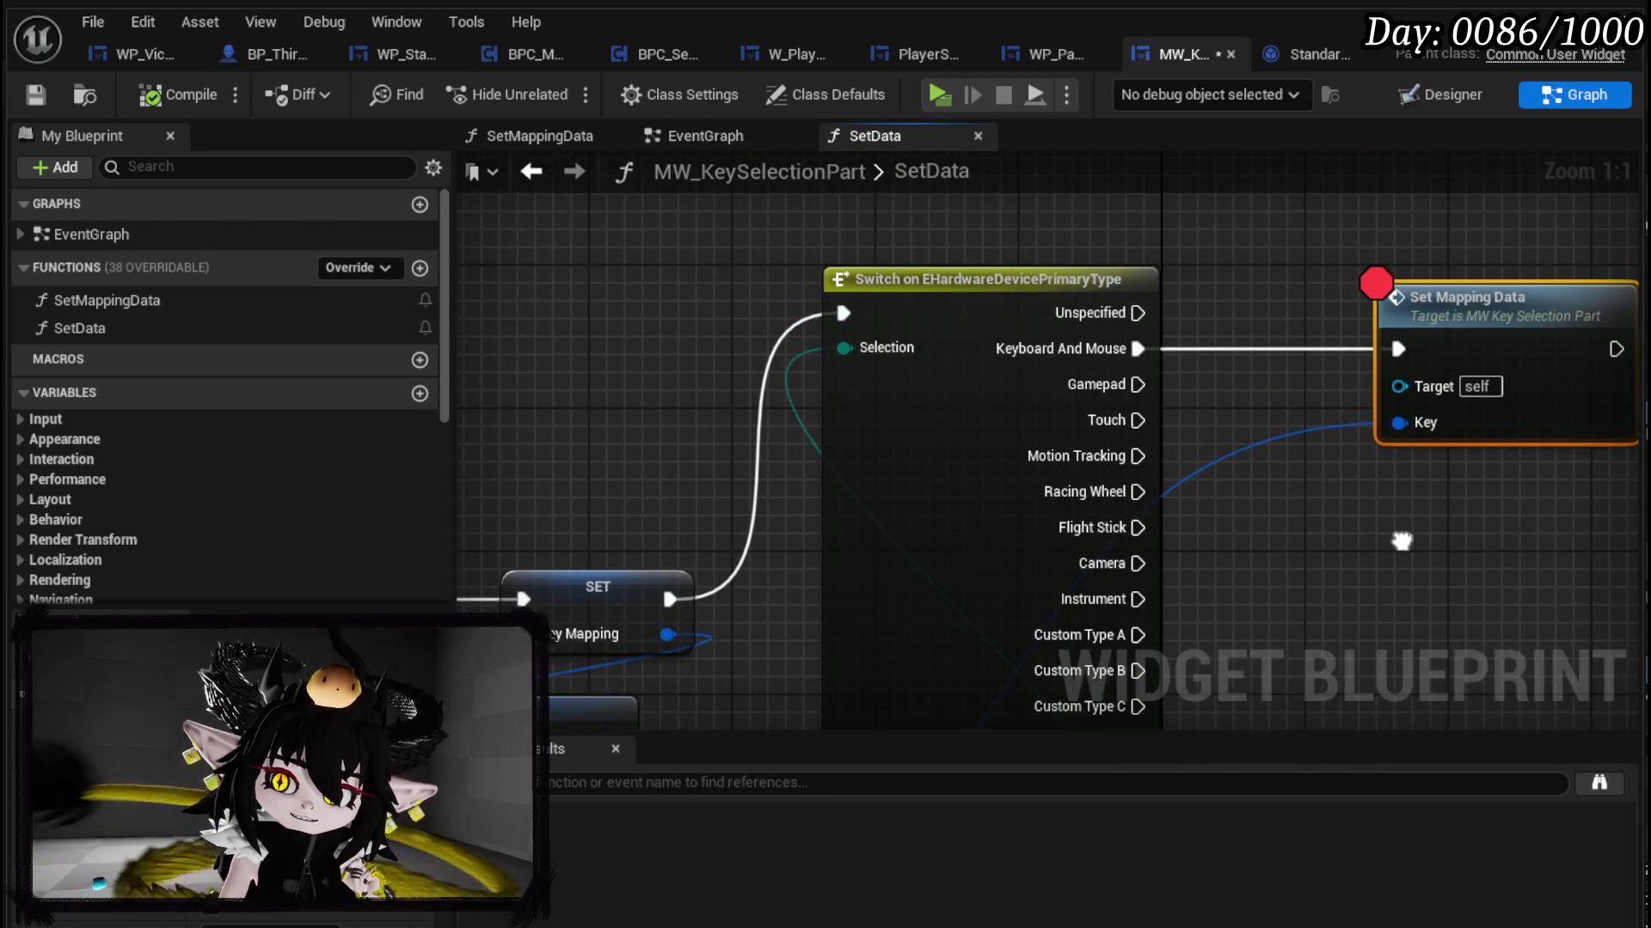
Step: Save the MW_KeySelectionPart widget blueprint with Ctrl+S
{"action": "scroll", "coordinate": [994, 487], "scroll_direction": "down", "scroll_amount": 2}
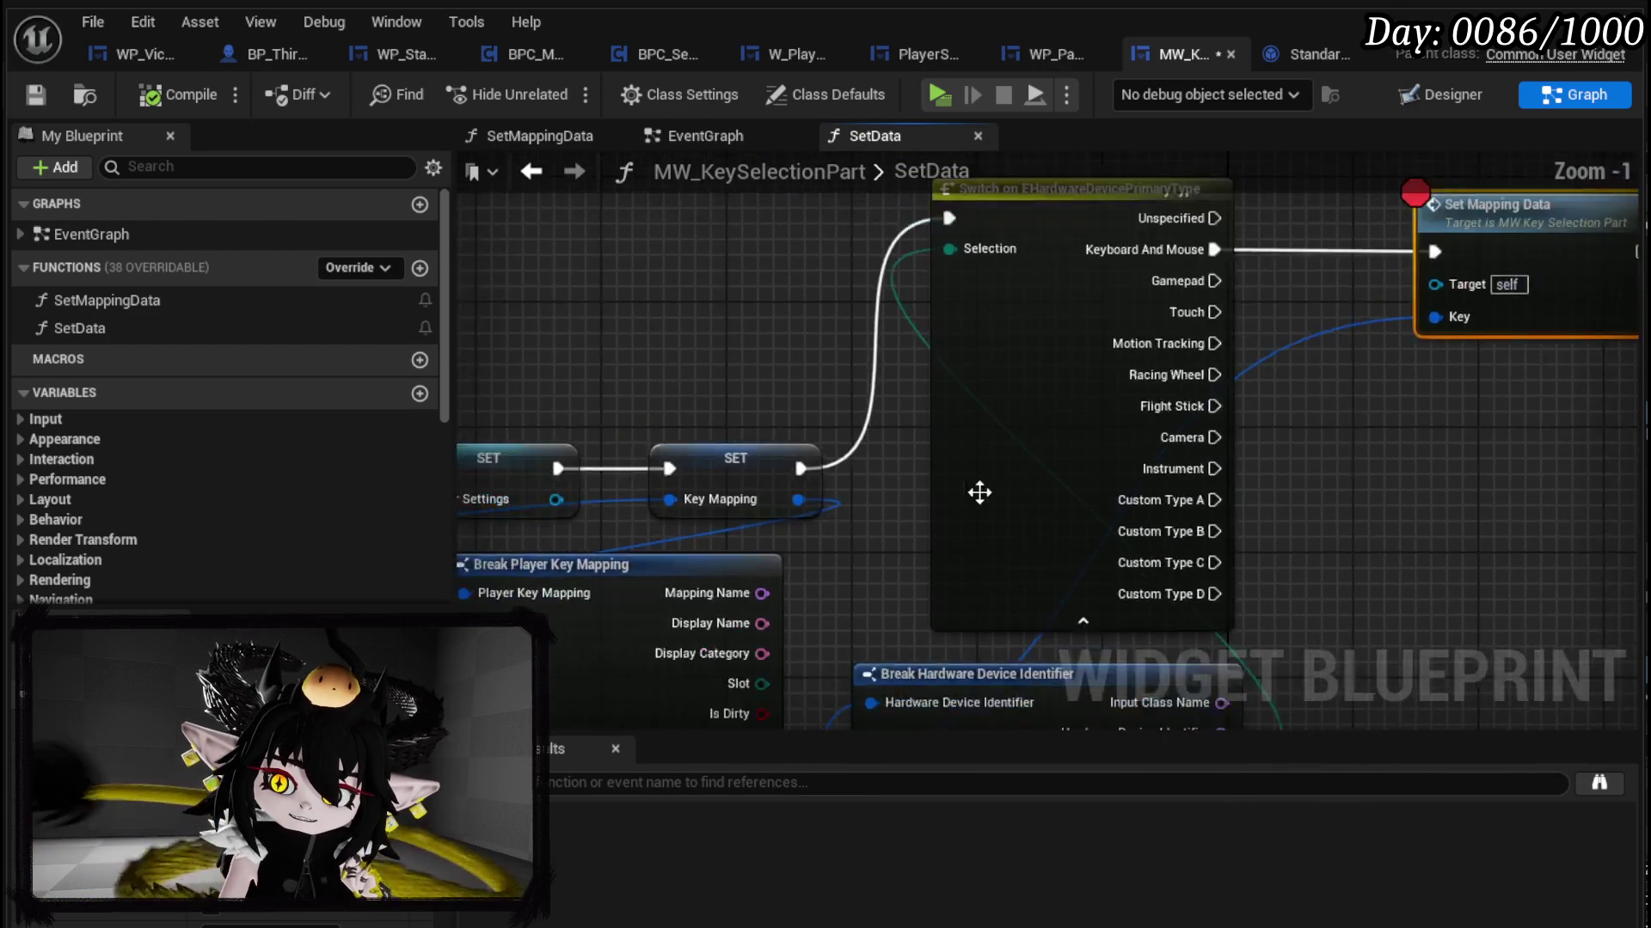
{"action": "mouse_move", "coordinate": [949, 330]}
{"action": "left_mouse_down"}
{"action": "mouse_move", "coordinate": [949, 137]}
{"action": "mouse_move", "coordinate": [931, 122]}
{"action": "left_mouse_up"}
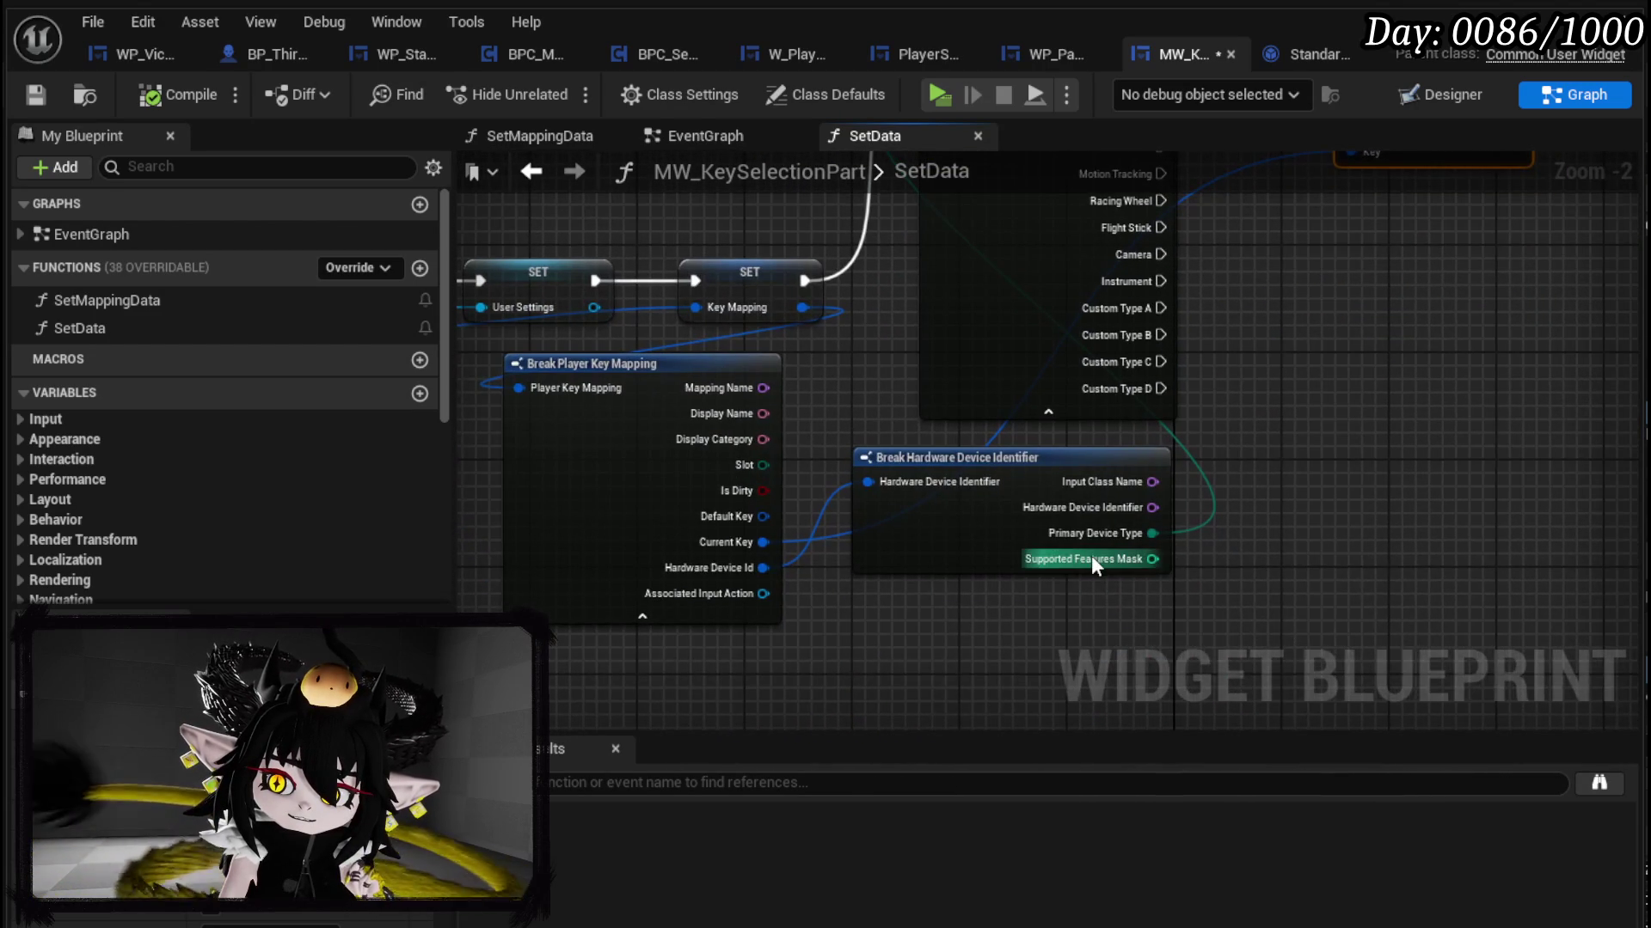
{"action": "scroll", "coordinate": [1109, 536], "scroll_direction": "up", "scroll_amount": 1}
{"action": "scroll", "coordinate": [1229, 539], "scroll_direction": "up", "scroll_amount": 1}
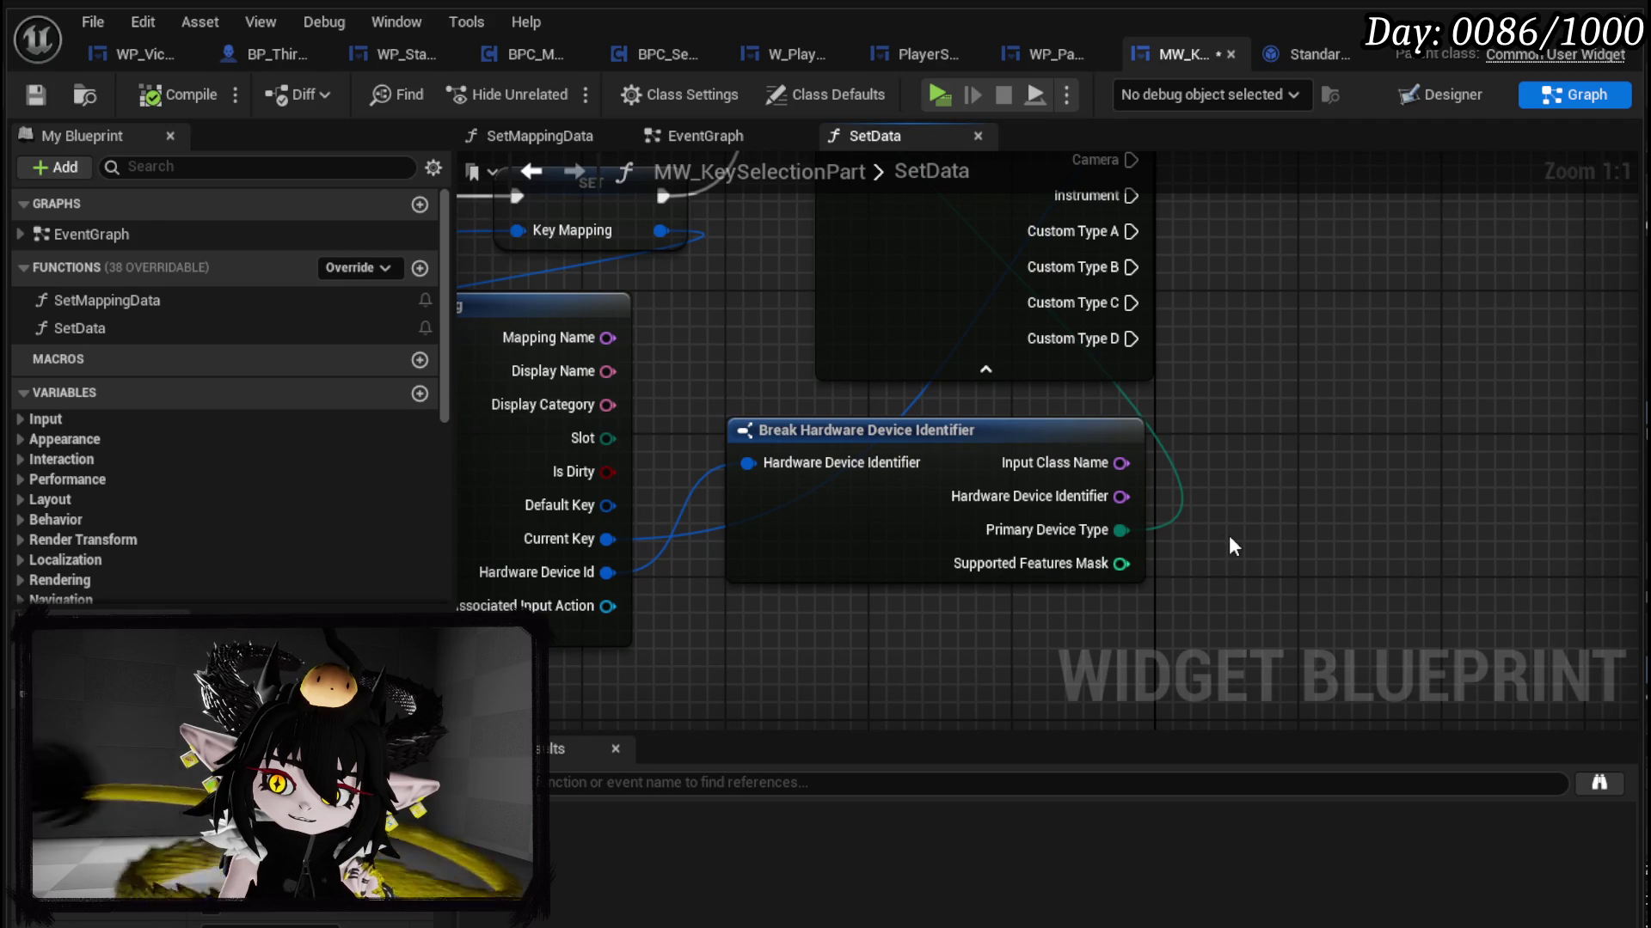
{"action": "key", "text": "ctrl+s"}
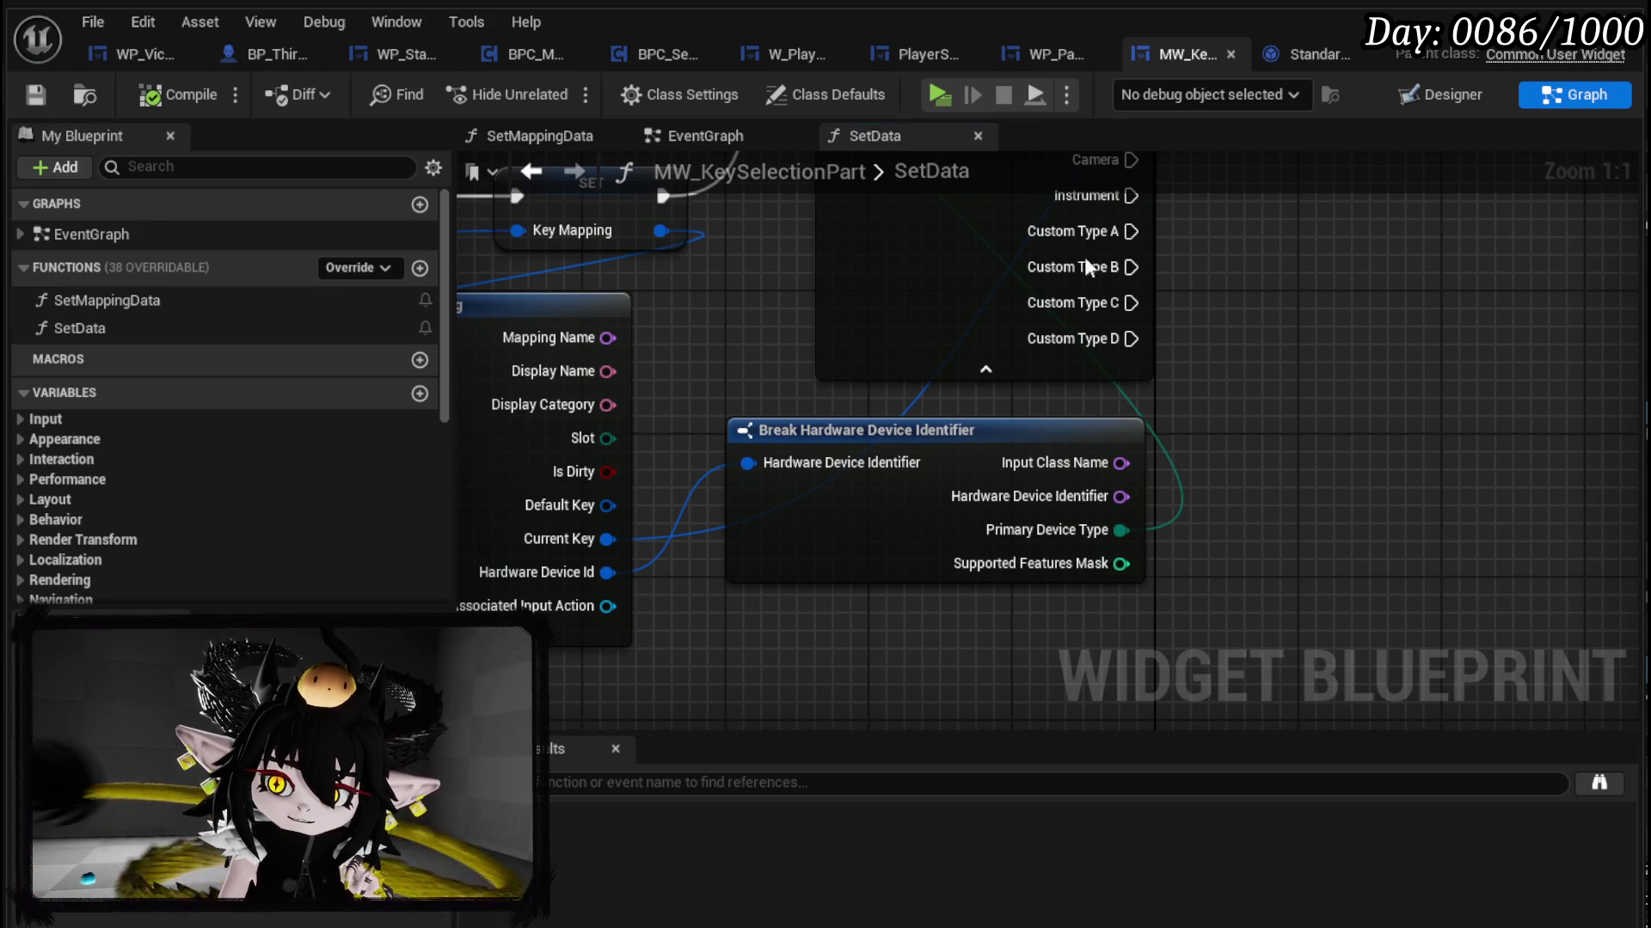
{"action": "left_click_drag", "start_coordinate": [1017, 258], "coordinate": [962, 490]}
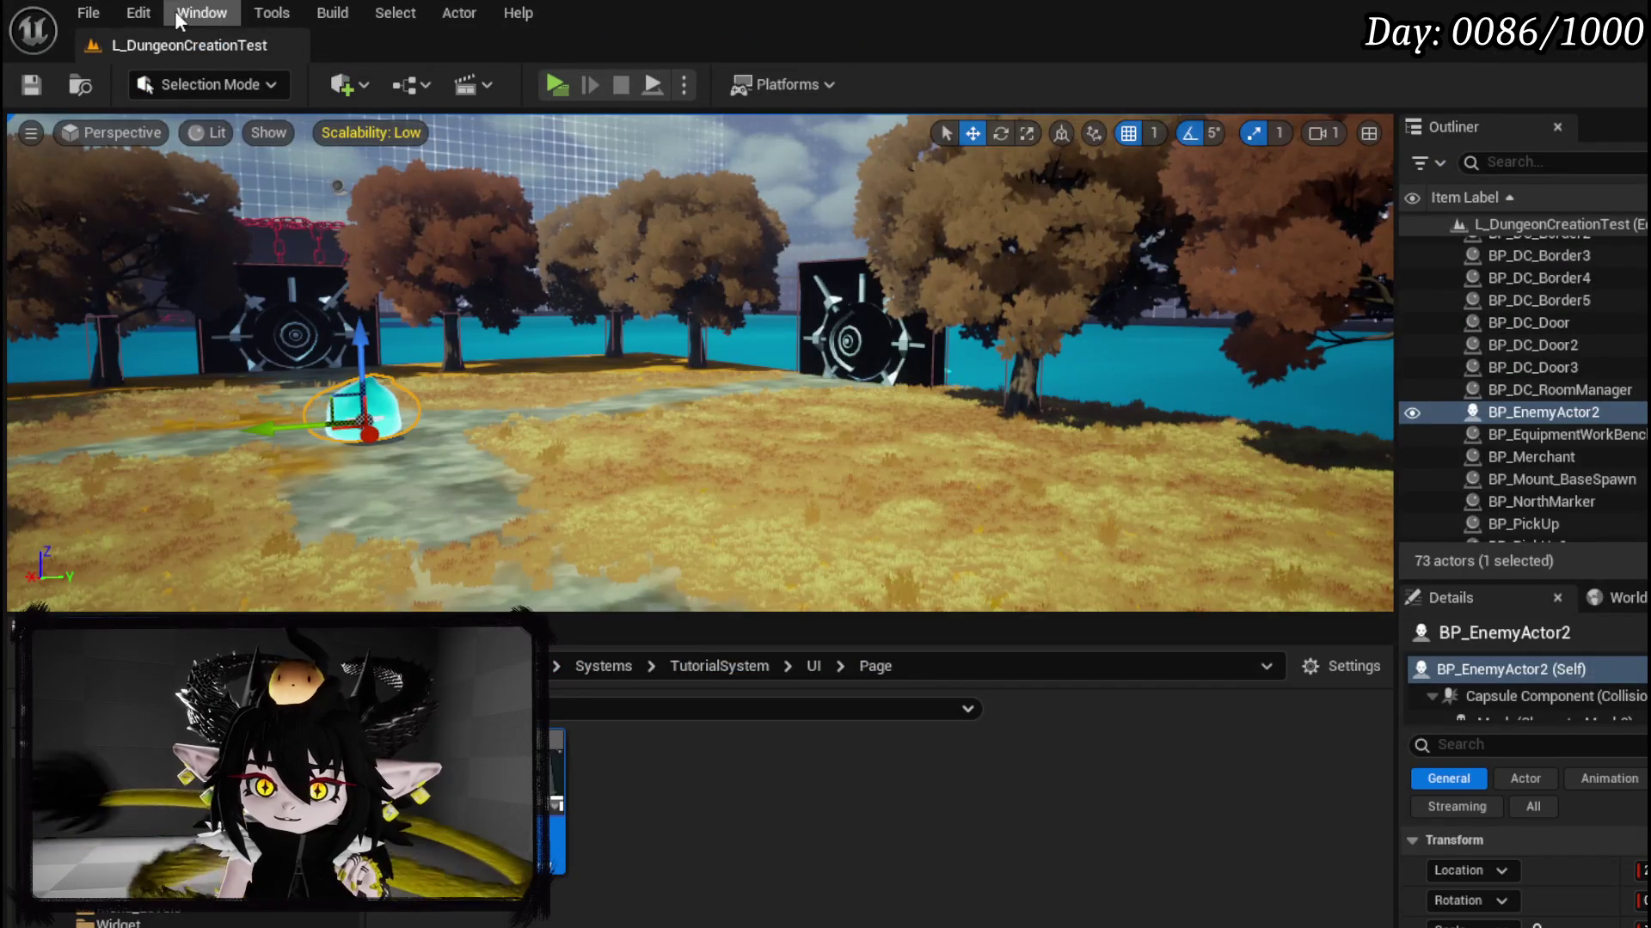
Step: Open Project Settings from the Edit menu and search for "Primary device"
{"action": "left_click", "coordinate": [138, 12]}
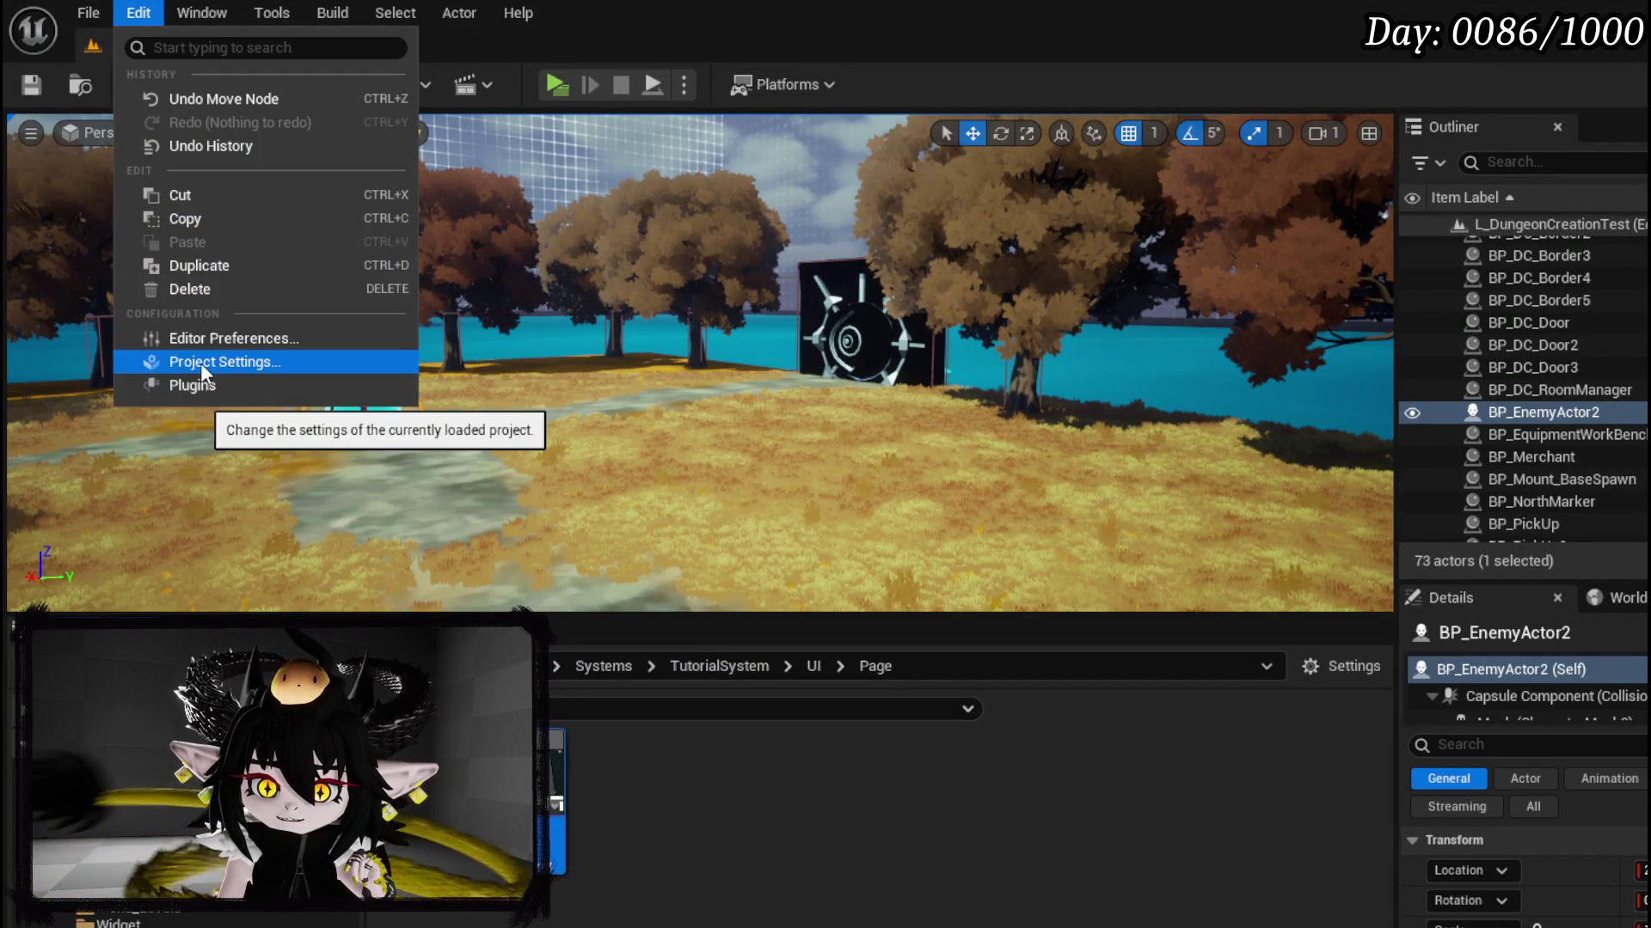
{"action": "left_click", "coordinate": [349, 348]}
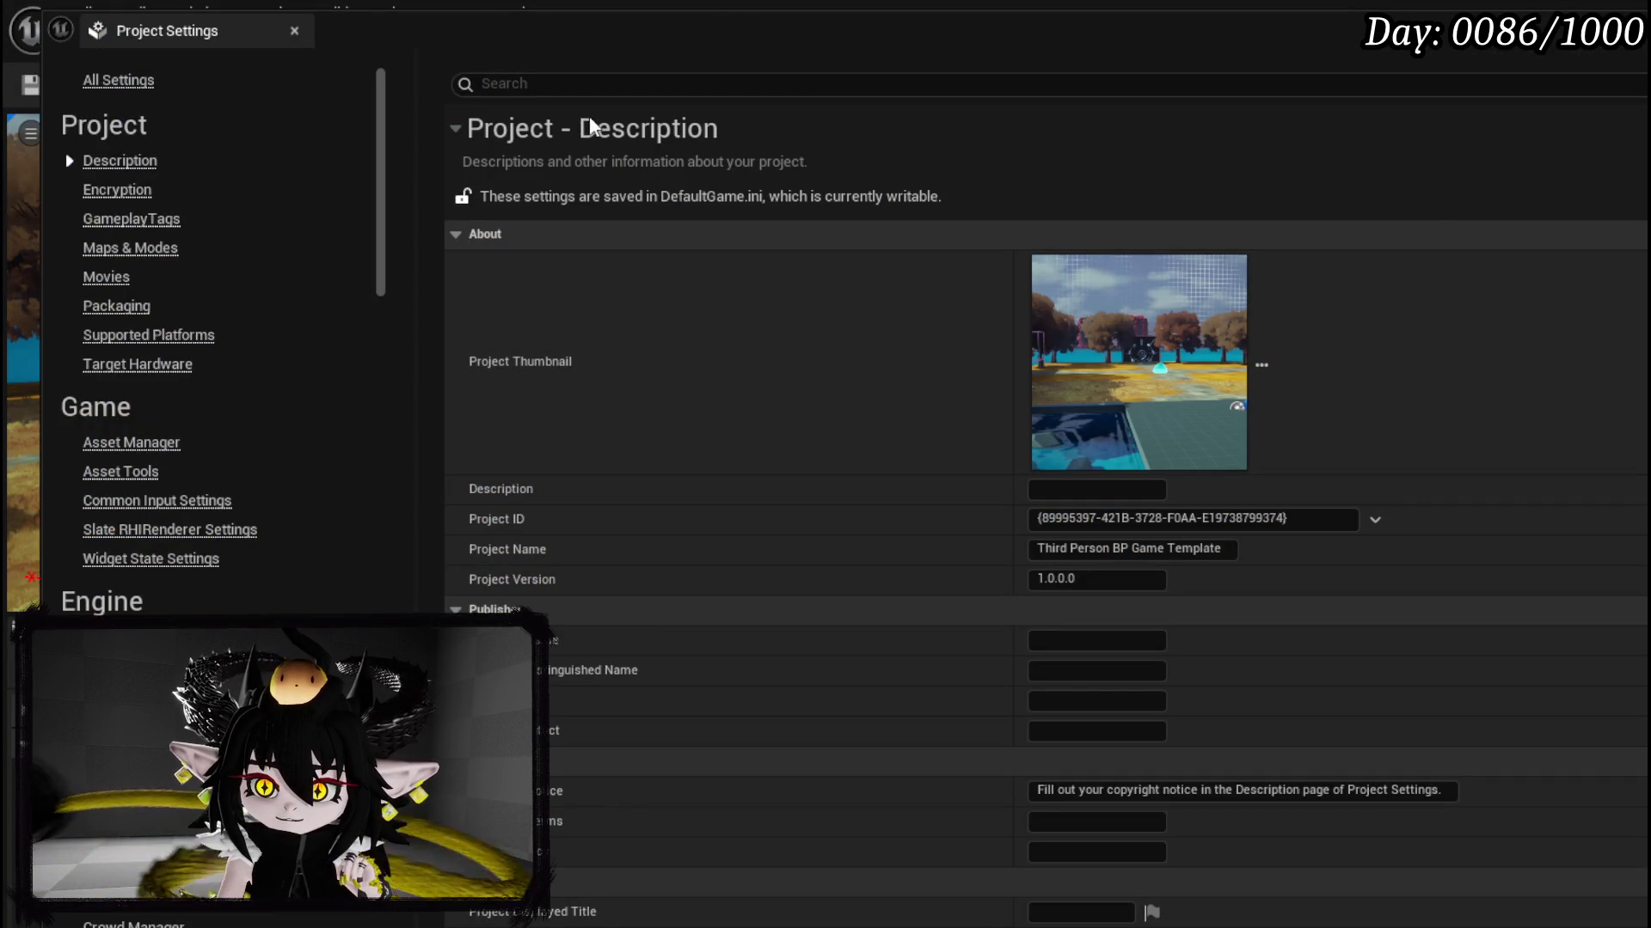
{"action": "type", "text": "Pr"}
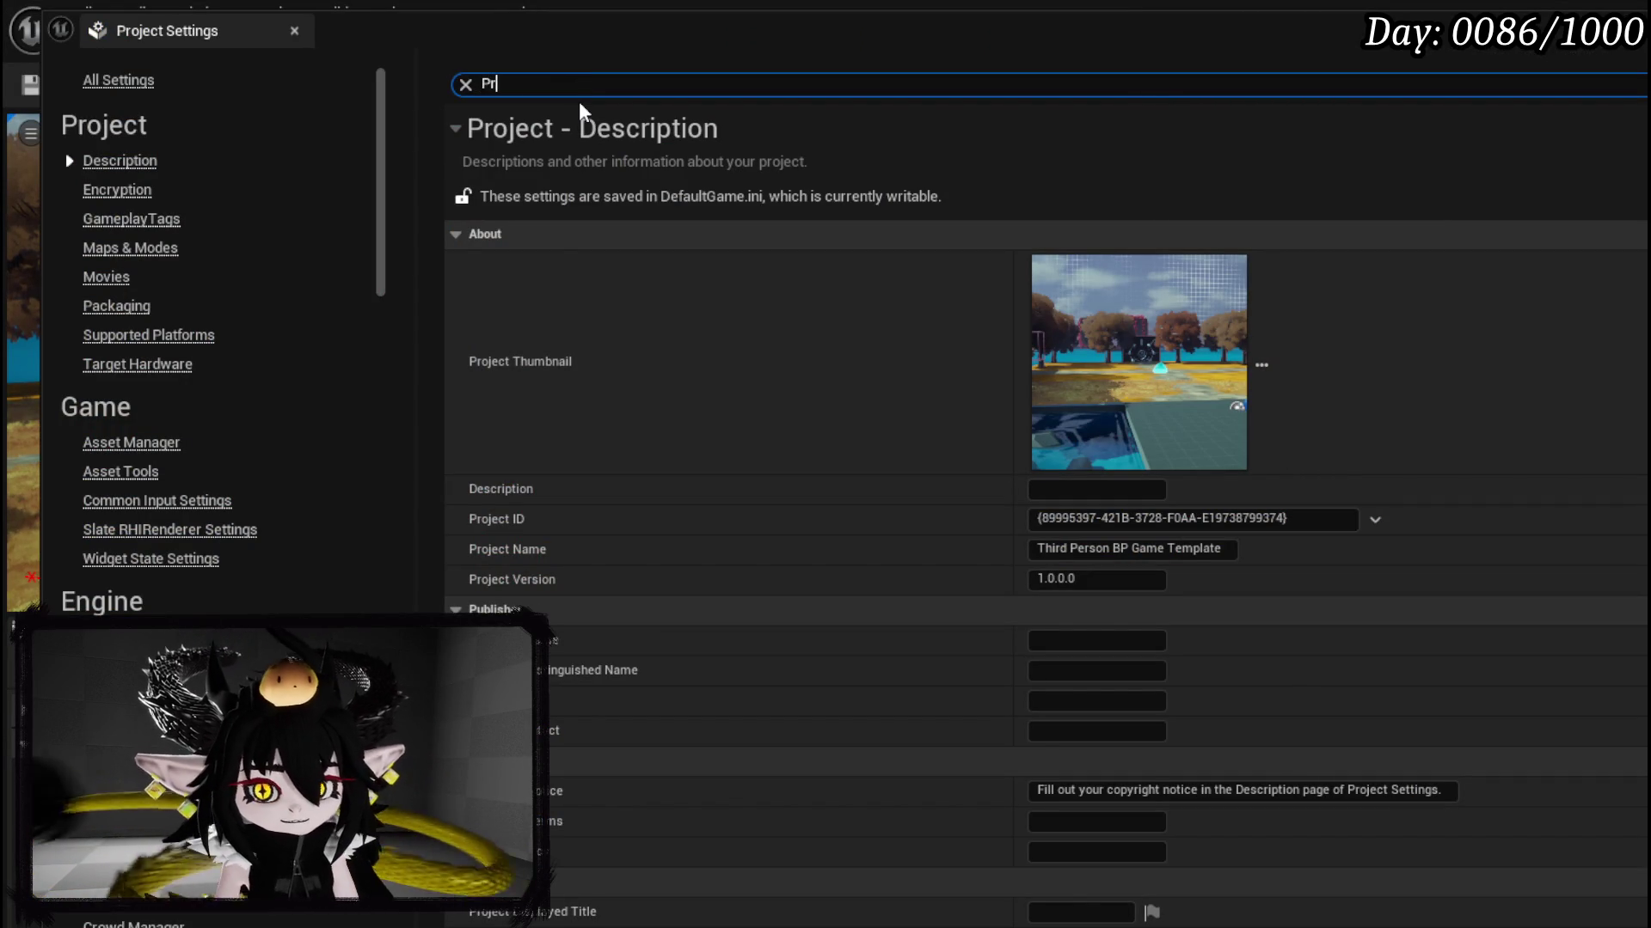
{"action": "type", "text": "imer"}
{"action": "key", "text": "BackSpace"}
{"action": "key", "text": "BackSpace"}
{"action": "type", "text": "ary devu"}
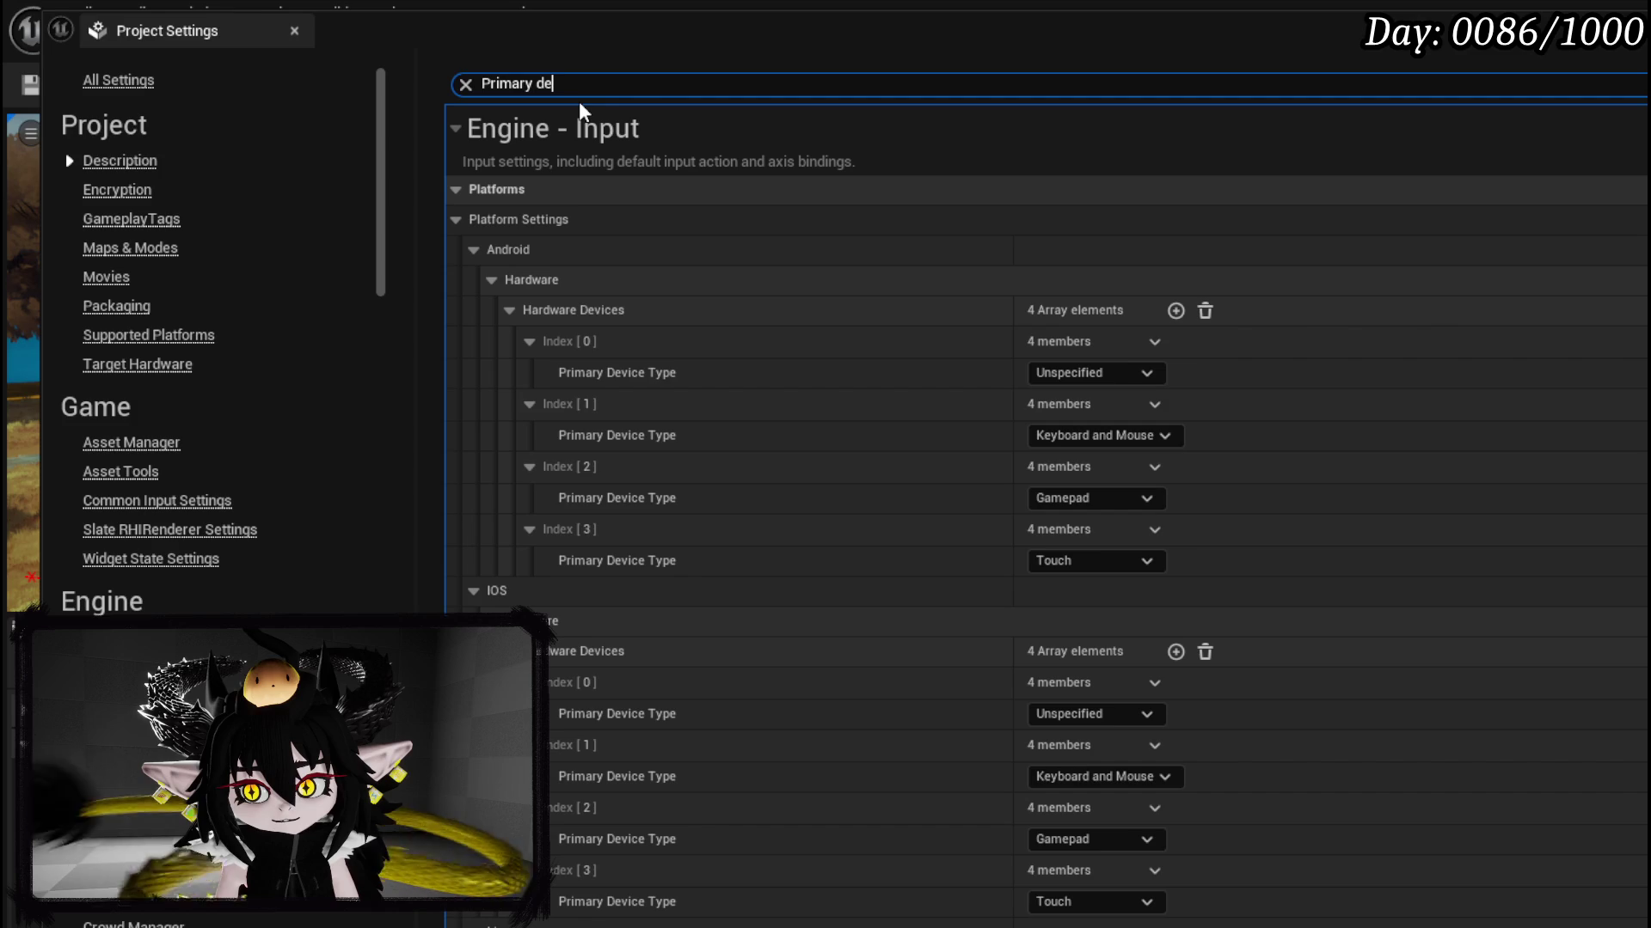
{"action": "type", "text": "ce"}
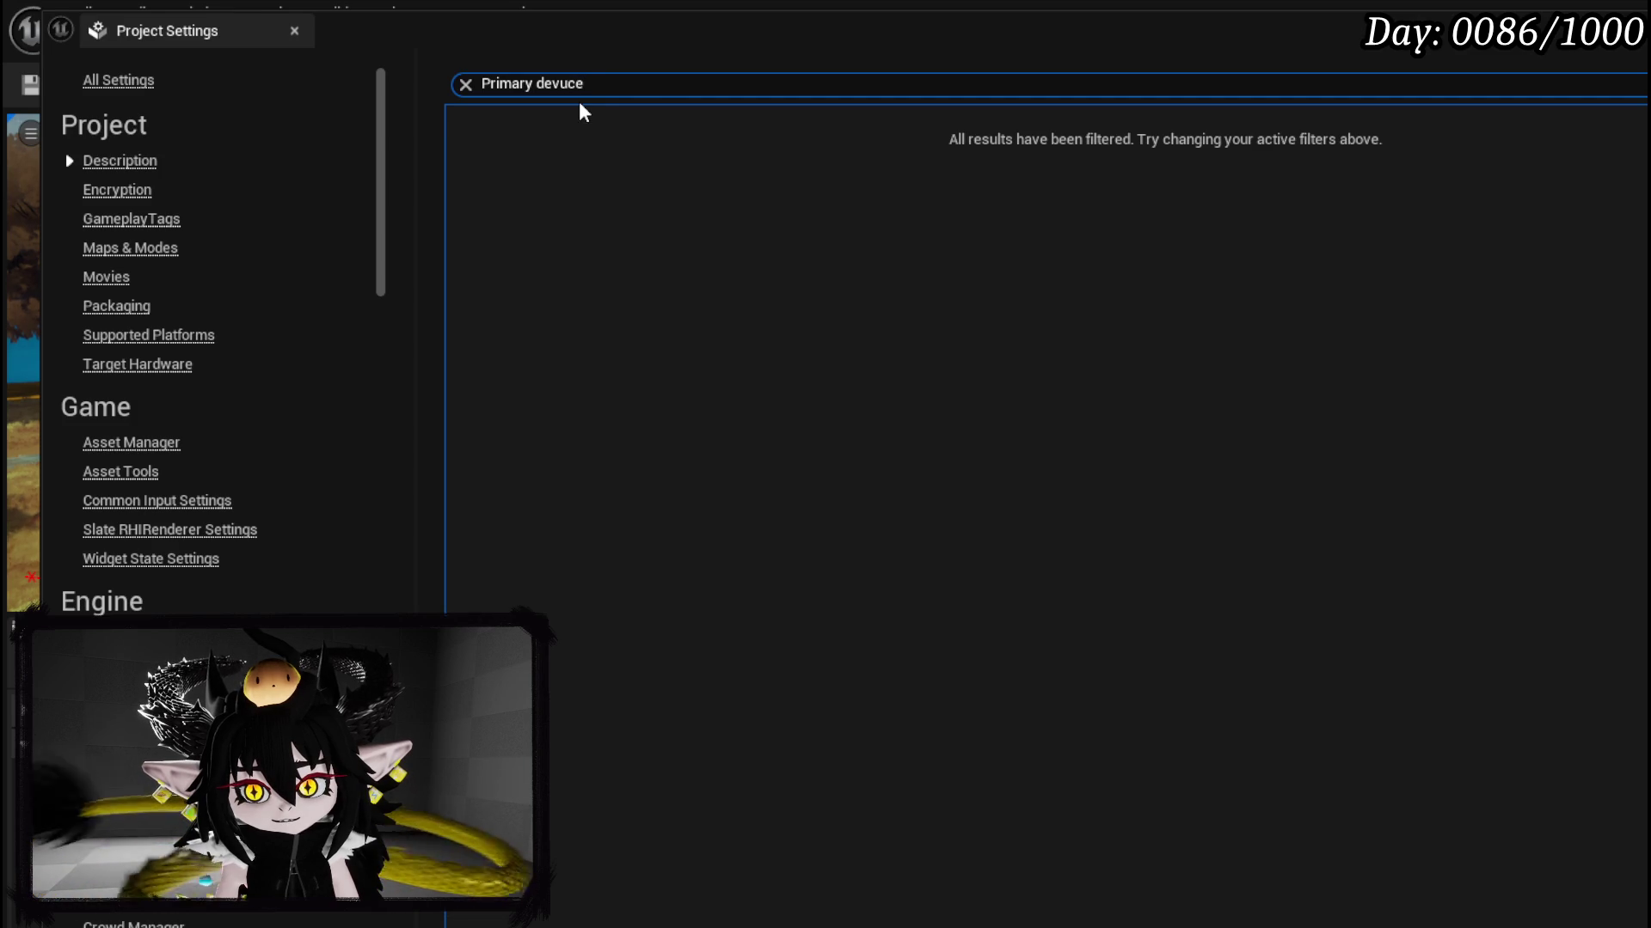
{"action": "key", "text": "BackSpace"}
{"action": "type", "text": "ic"}
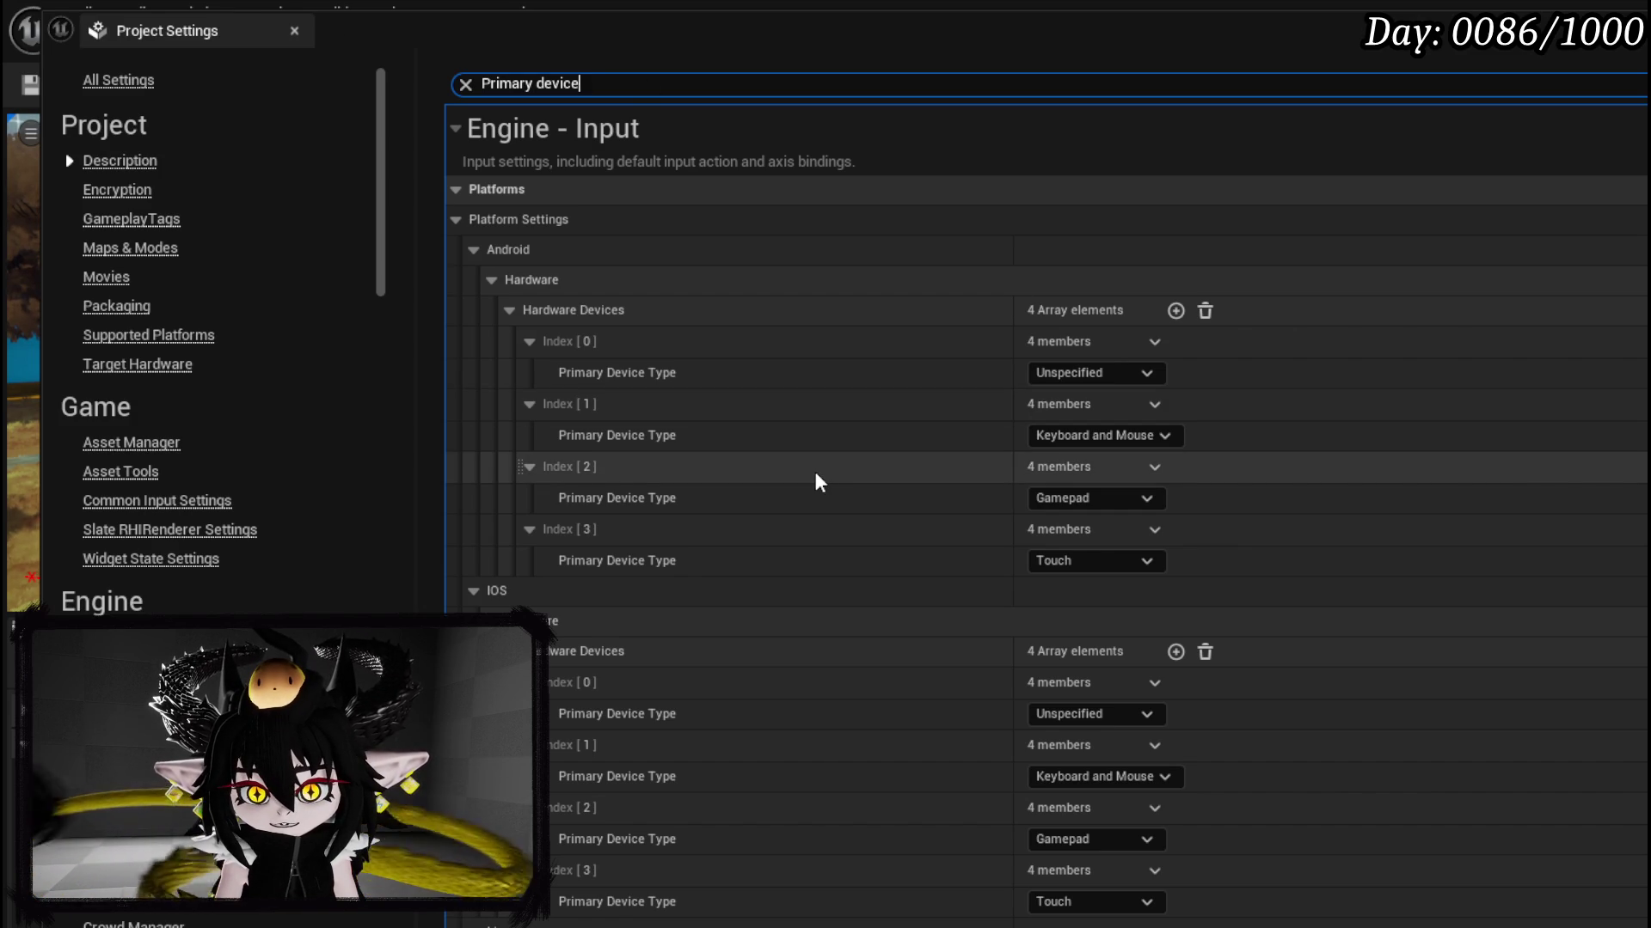
Step: Review the Engine - Input hardware device entries for each platform, then close Project Settings
{"action": "scroll", "coordinate": [815, 474], "scroll_direction": "down", "scroll_amount": 5}
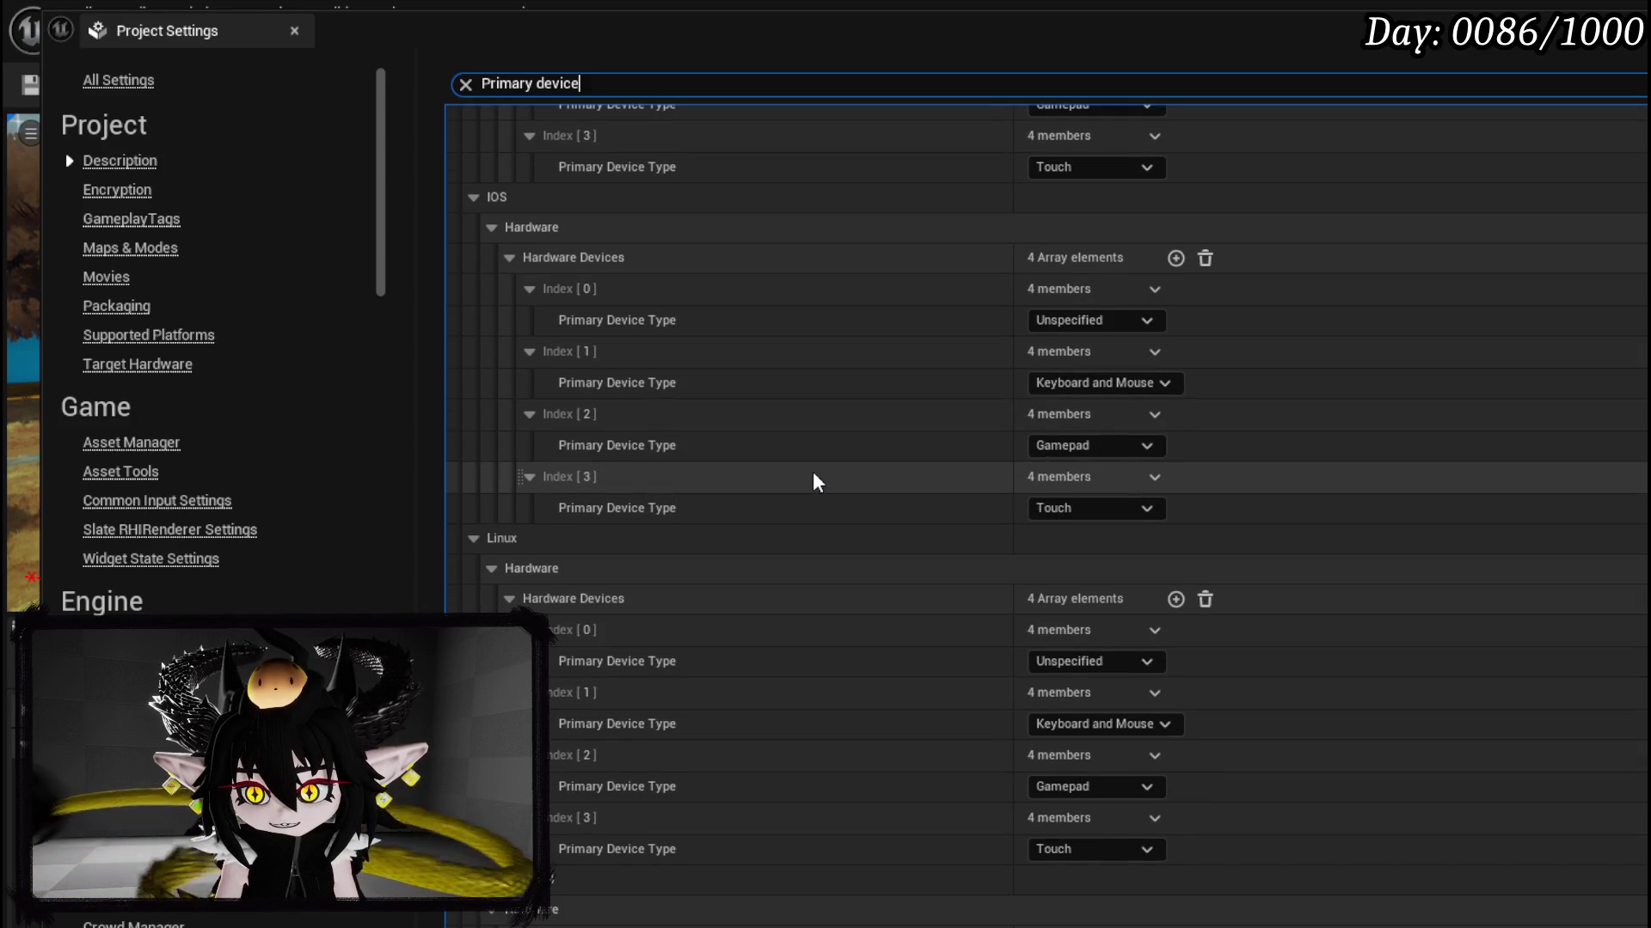
{"action": "scroll", "coordinate": [817, 482], "scroll_direction": "down", "scroll_amount": 4}
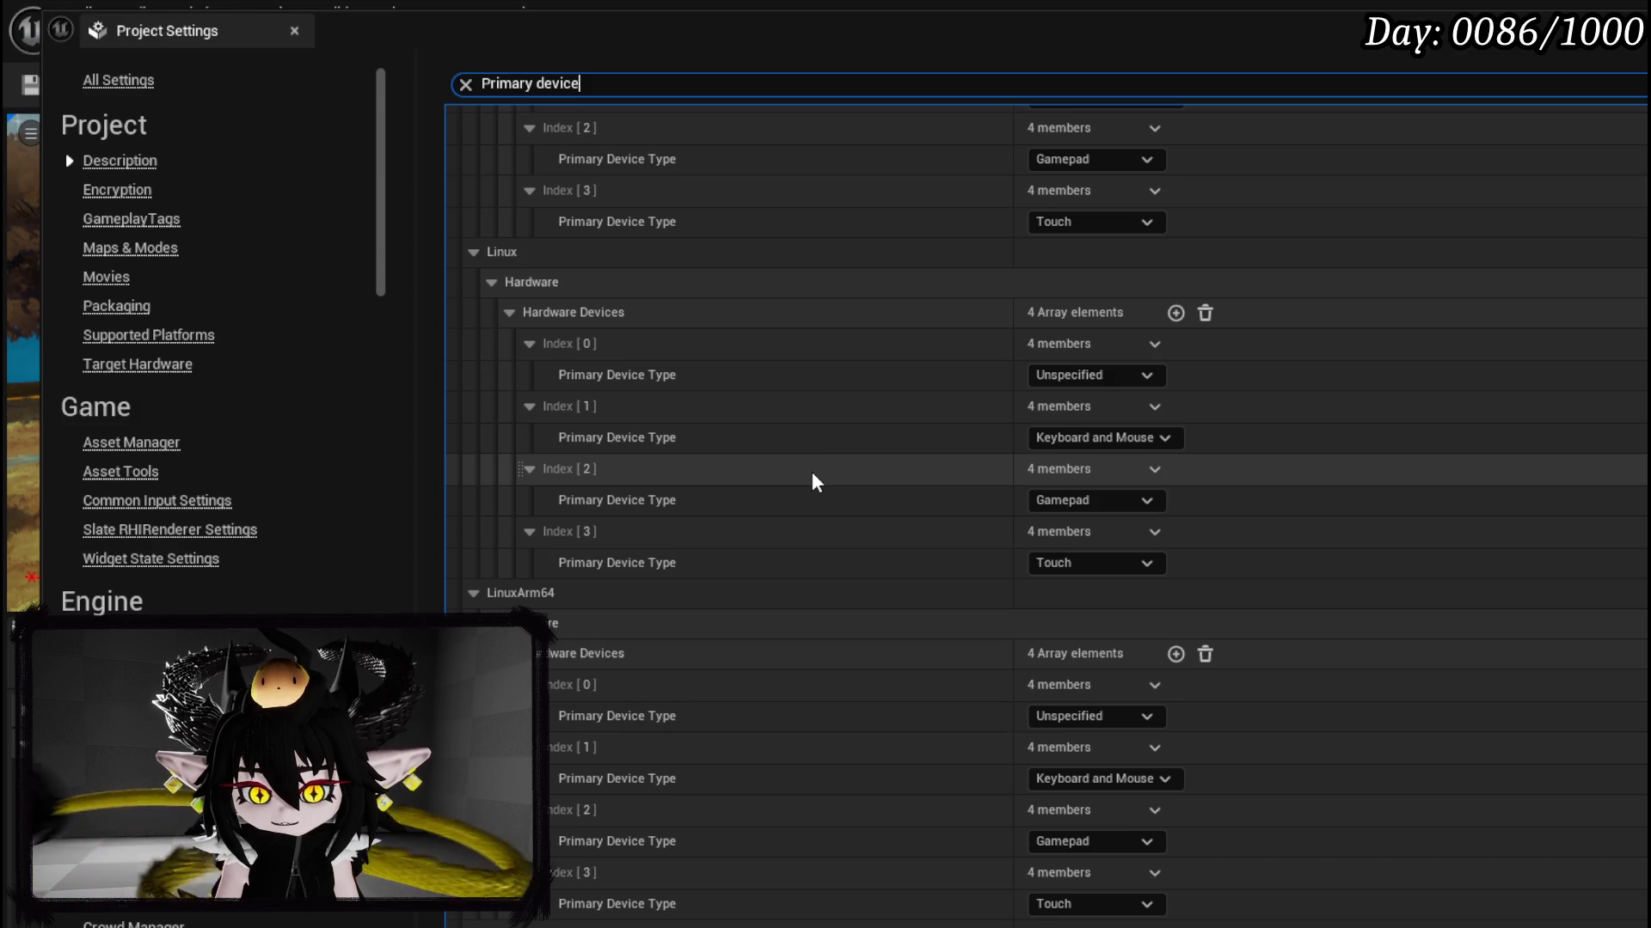
{"action": "scroll", "coordinate": [813, 479], "scroll_direction": "down", "scroll_amount": 2}
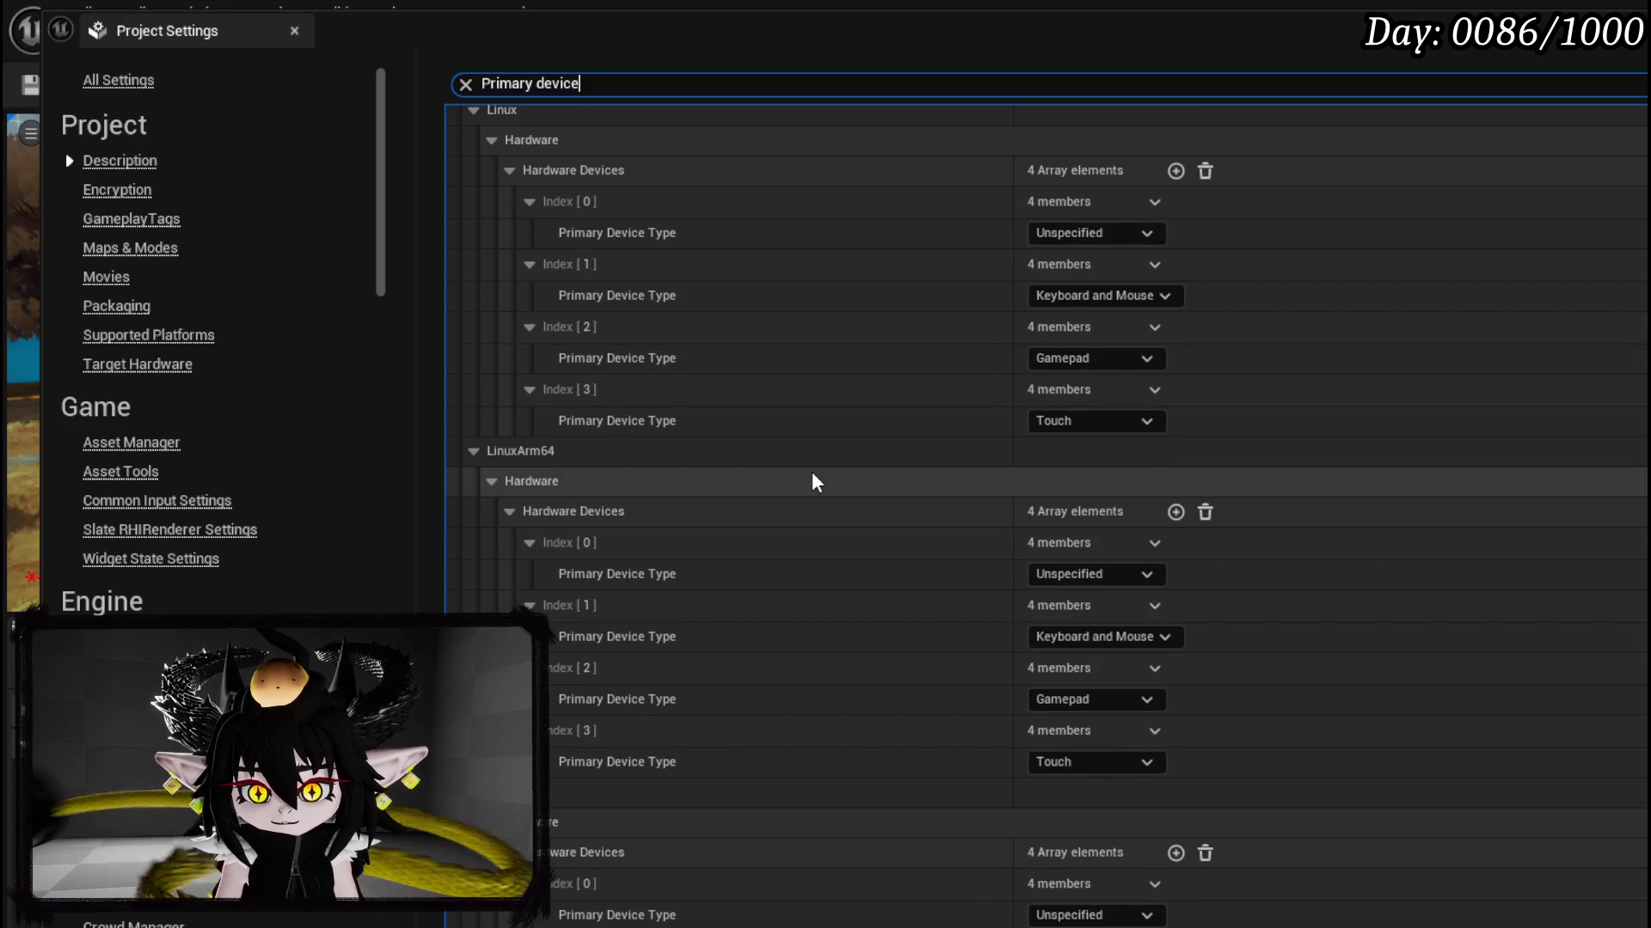
{"action": "scroll", "coordinate": [813, 480], "scroll_direction": "down", "scroll_amount": 9}
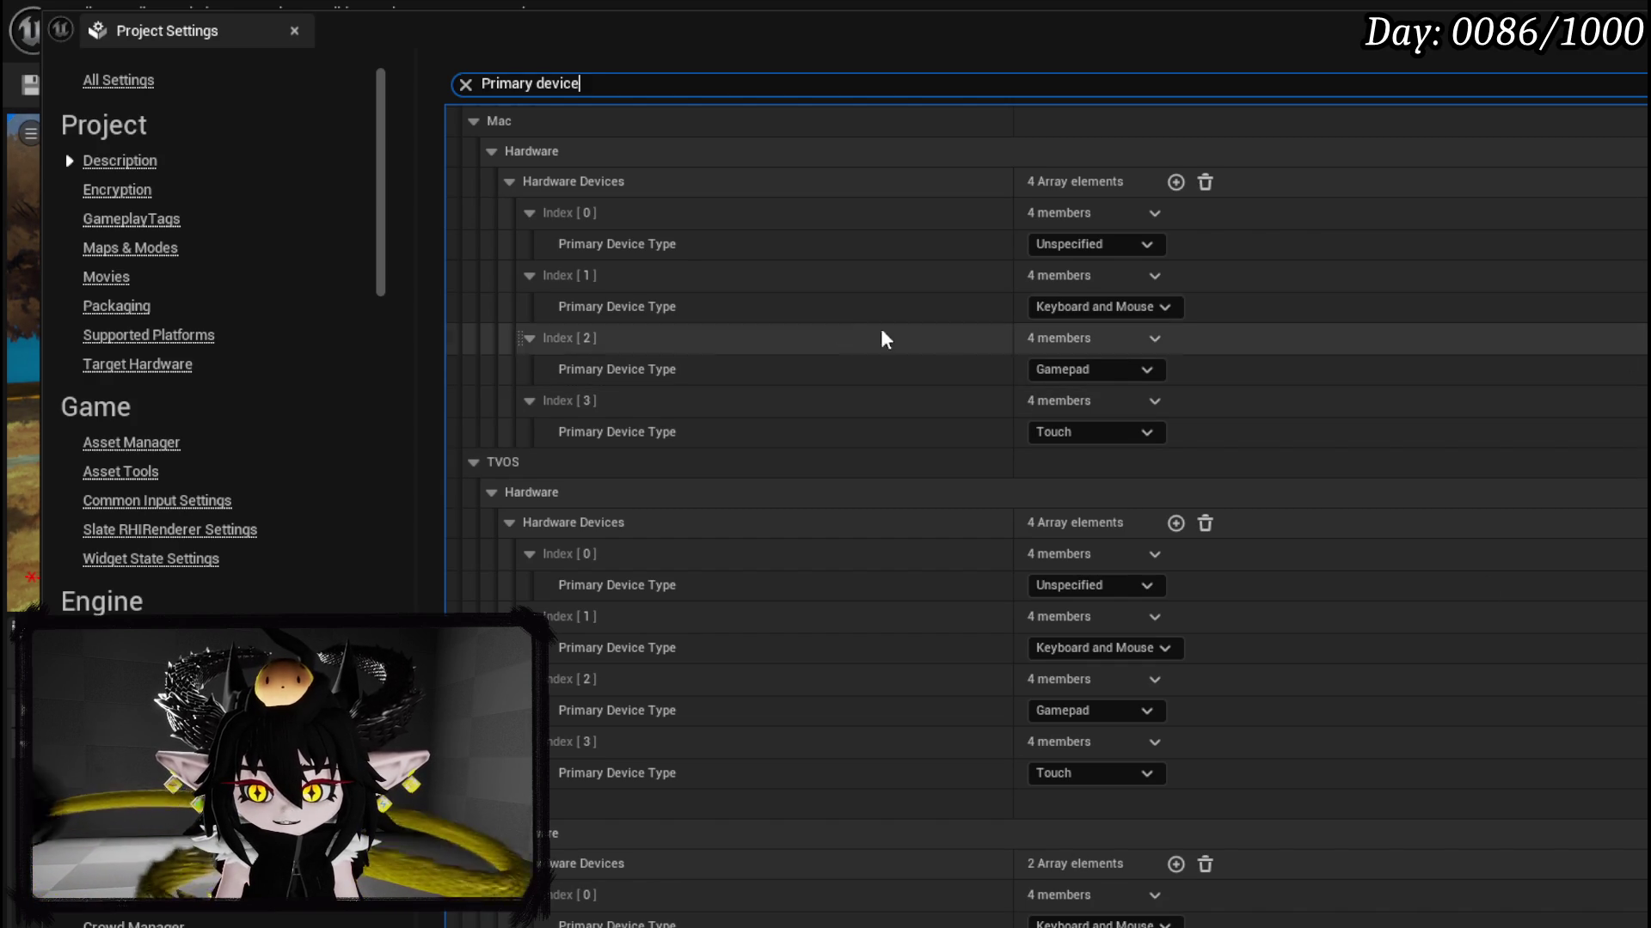
{"action": "left_click", "coordinate": [34, 86]}
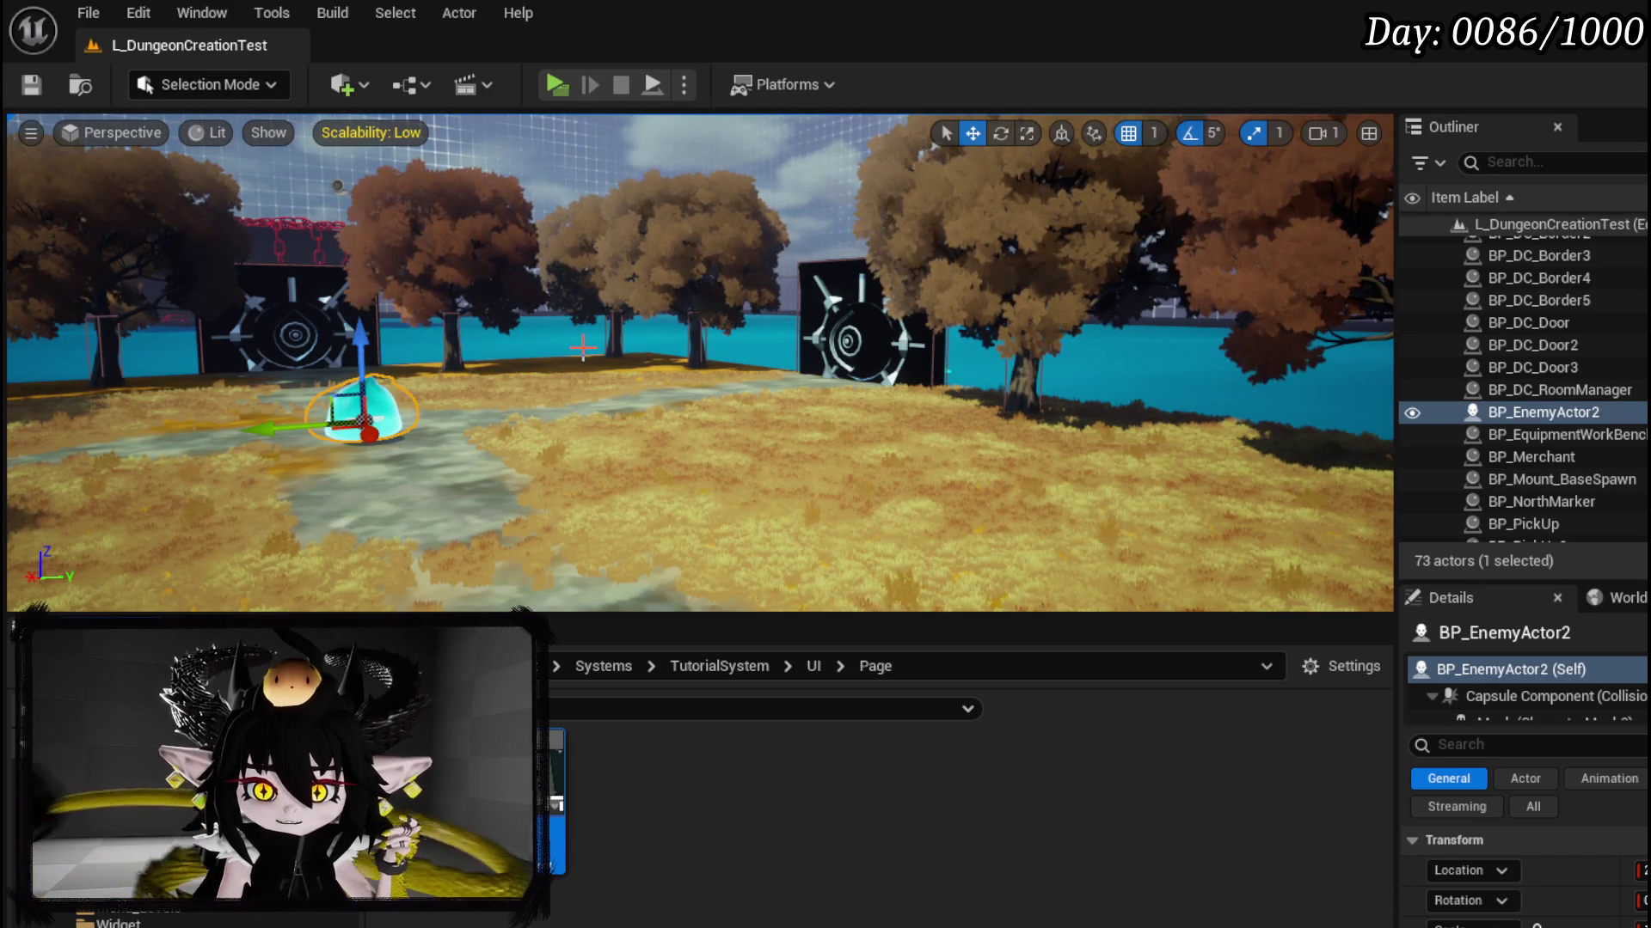
Step: Save all modified assets with Save All and Ctrl+S, then bring up the Content Browser's new-asset menu
{"action": "left_click", "coordinate": [31, 84]}
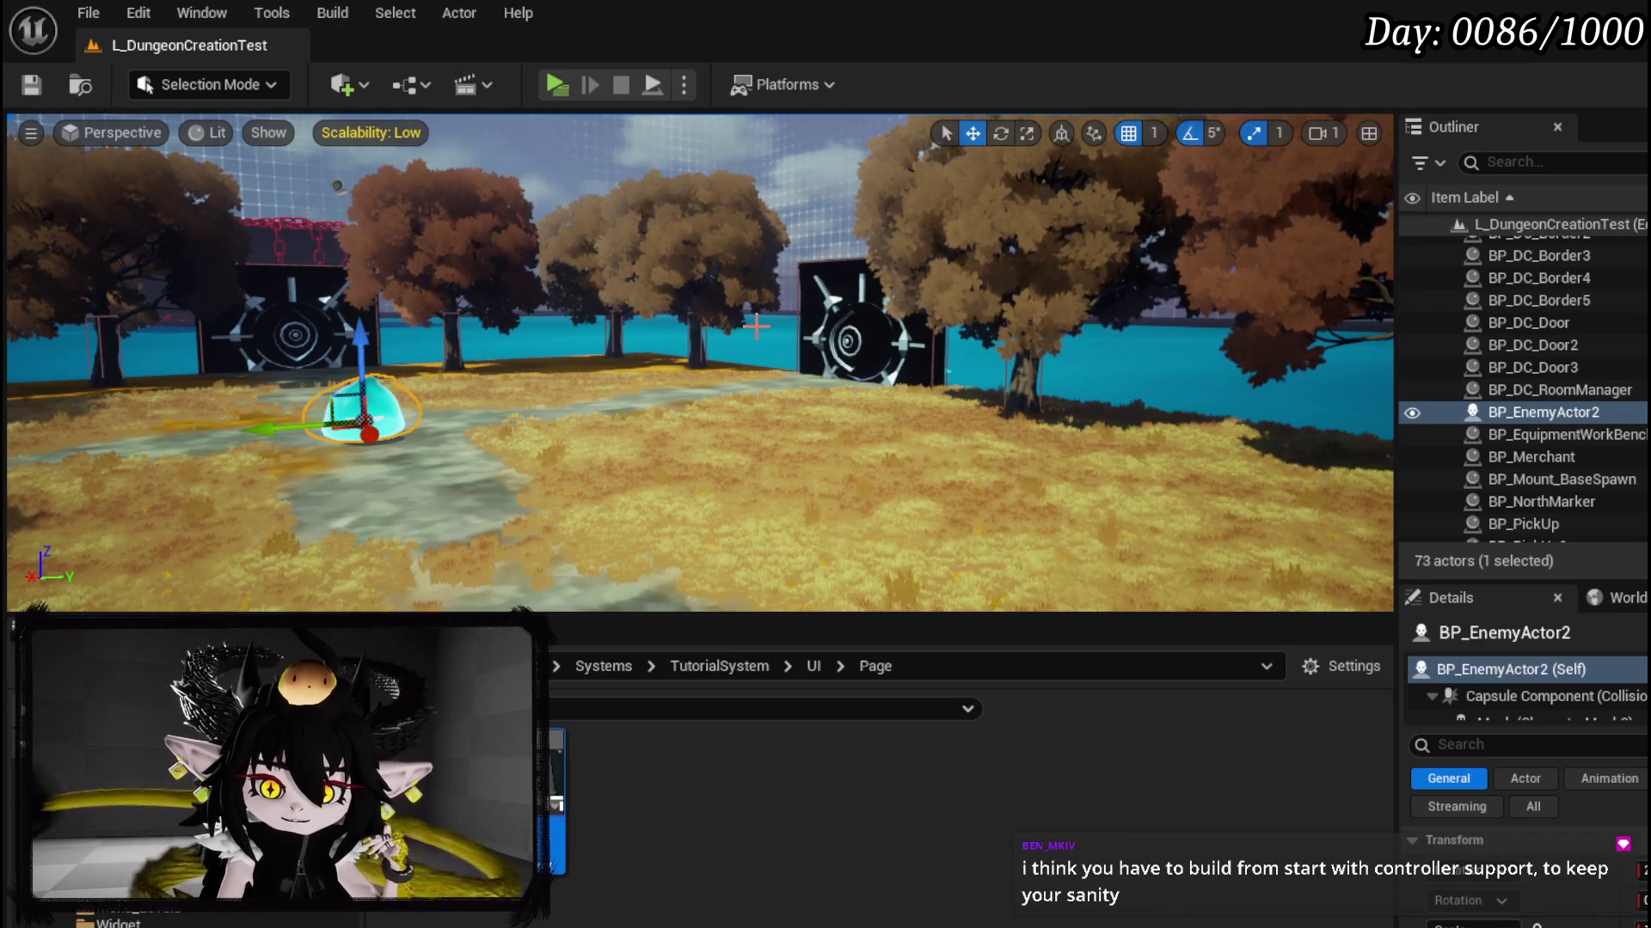
{"action": "key", "text": "ctrl+s"}
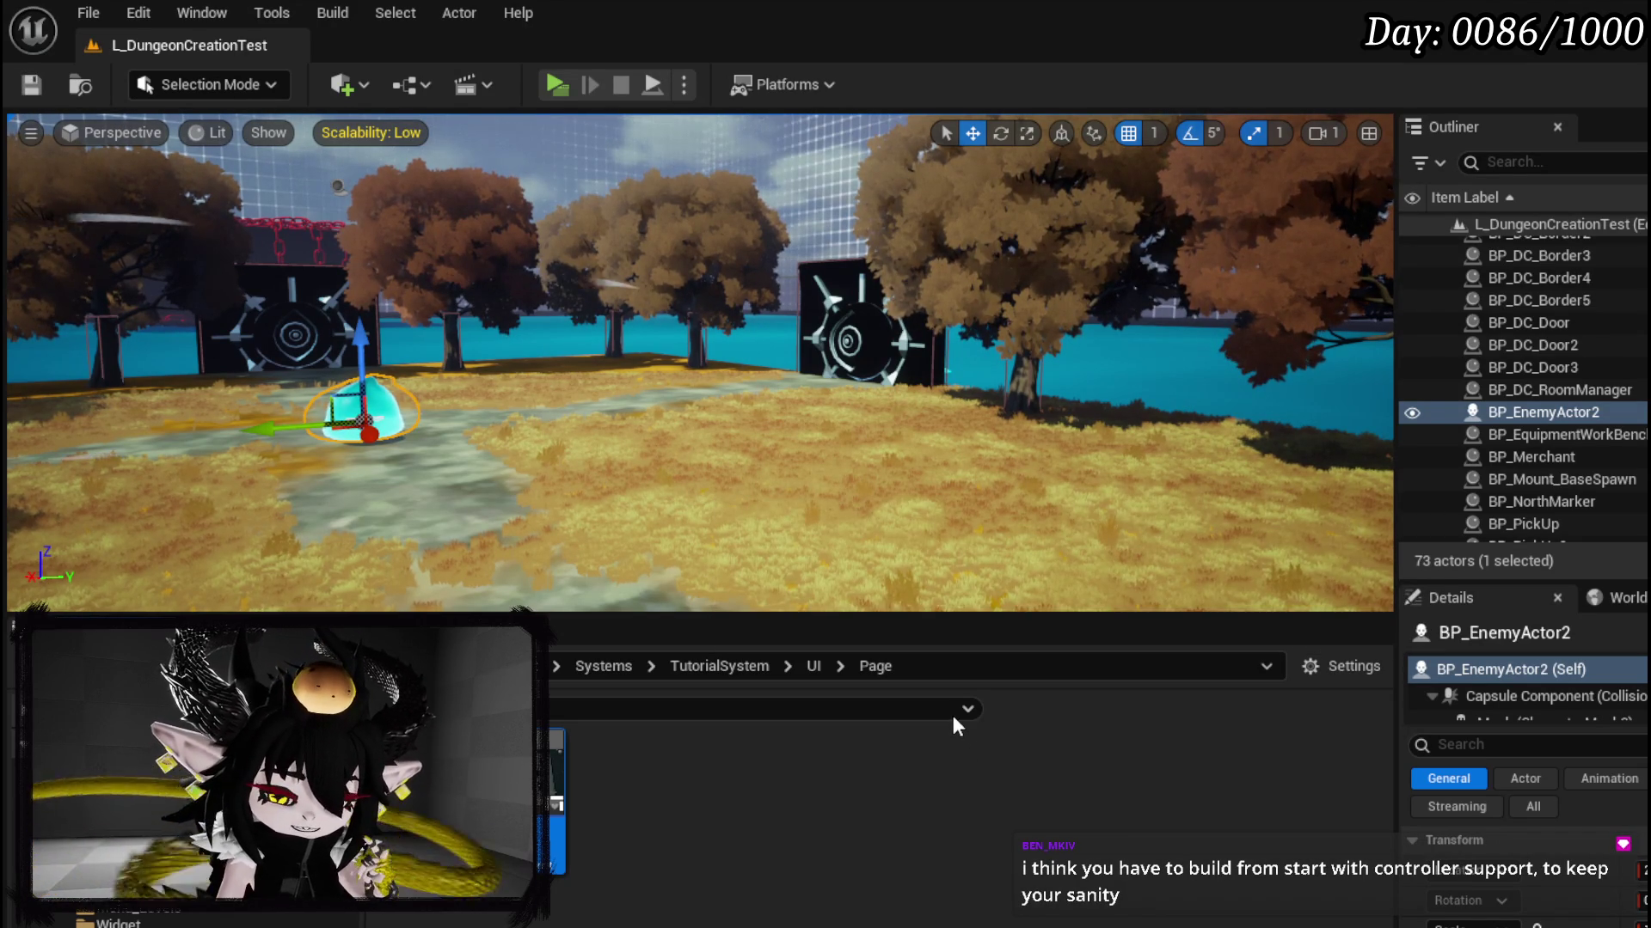
{"action": "right_click", "coordinate": [794, 751]}
Step: Start a CommonUserWidget widget blueprint, cancel it, and launch Play In Editor
{"action": "mouse_move", "coordinate": [851, 762]}
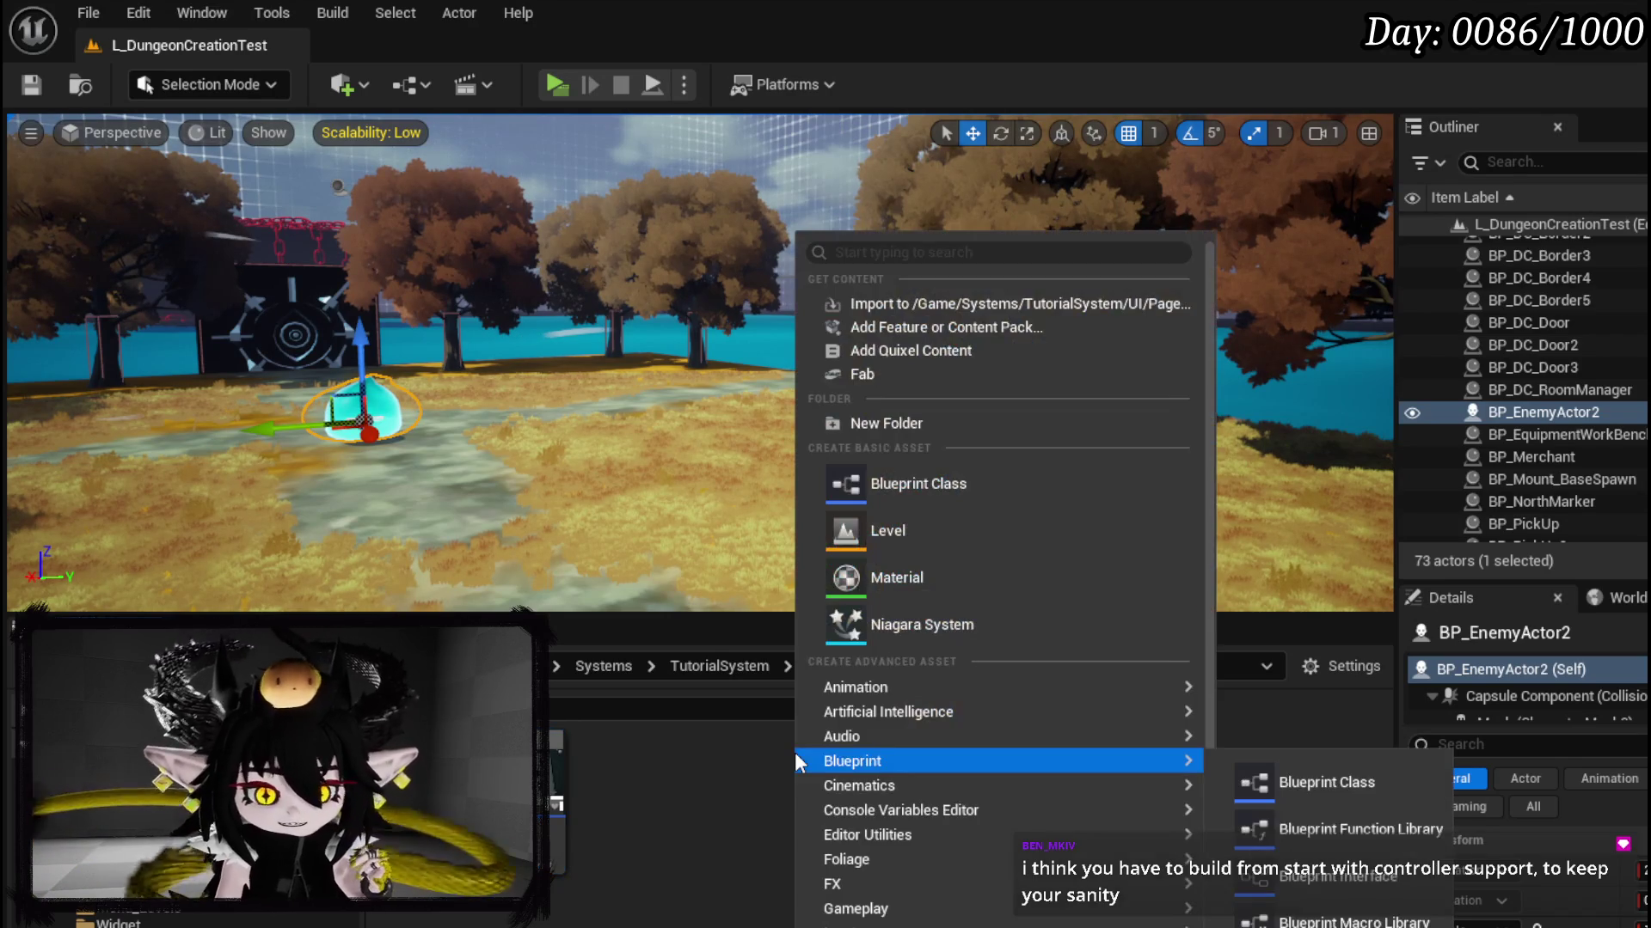
{"action": "scroll", "coordinate": [861, 776], "scroll_direction": "down", "scroll_amount": 2}
{"action": "mouse_move", "coordinate": [851, 886]}
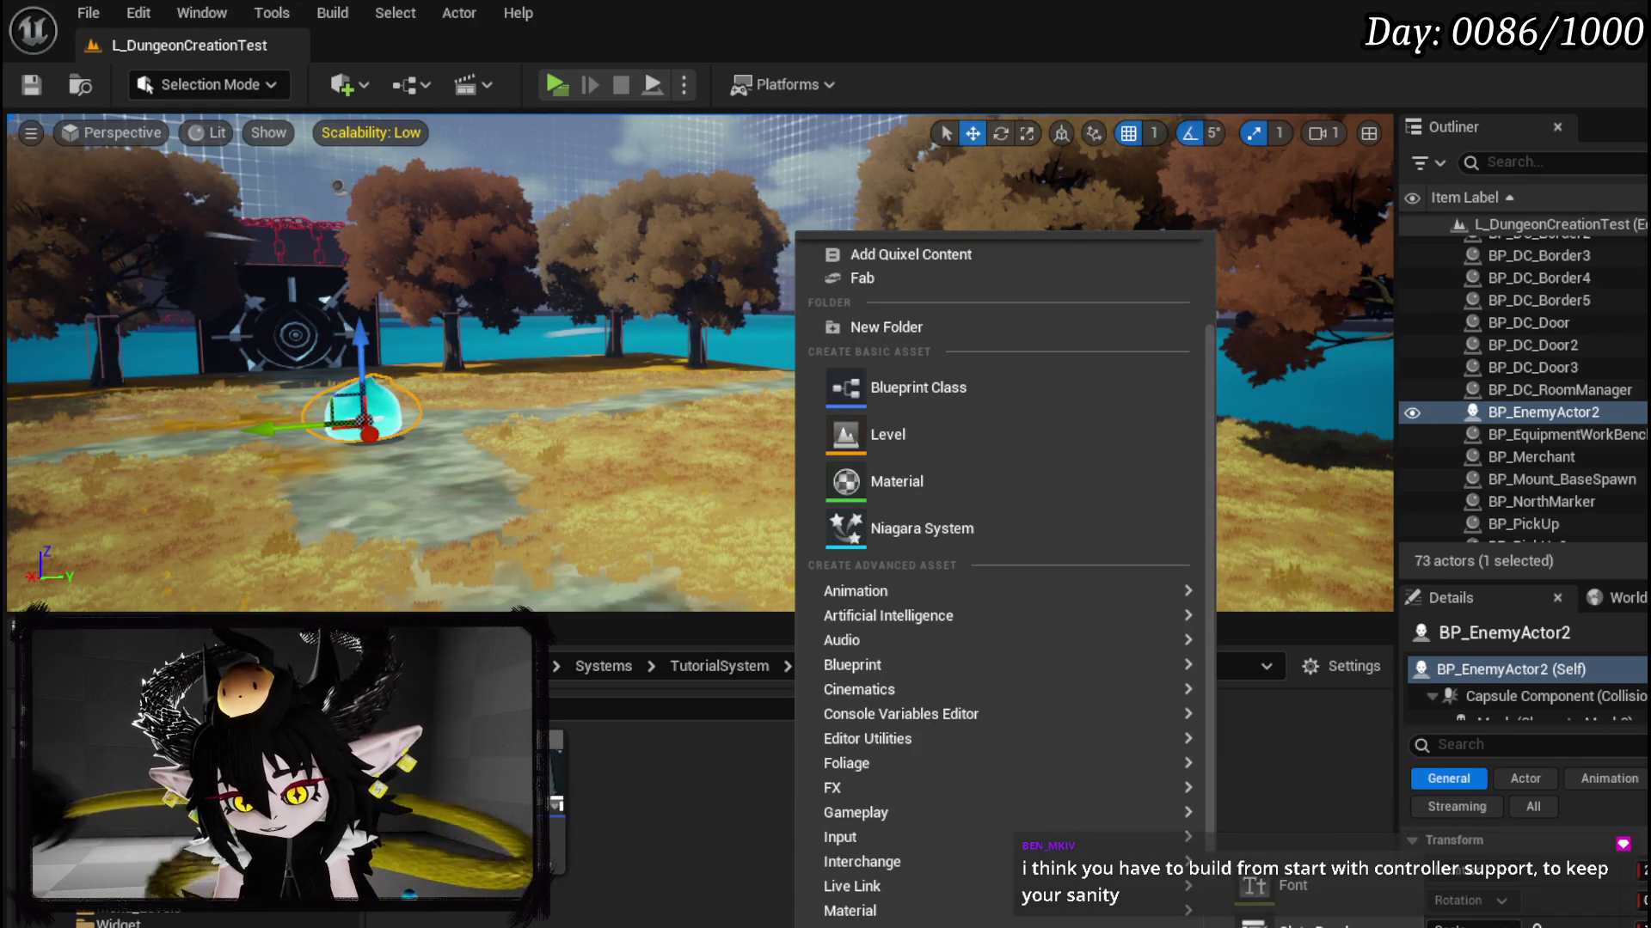
{"action": "left_click", "coordinate": [1290, 911]}
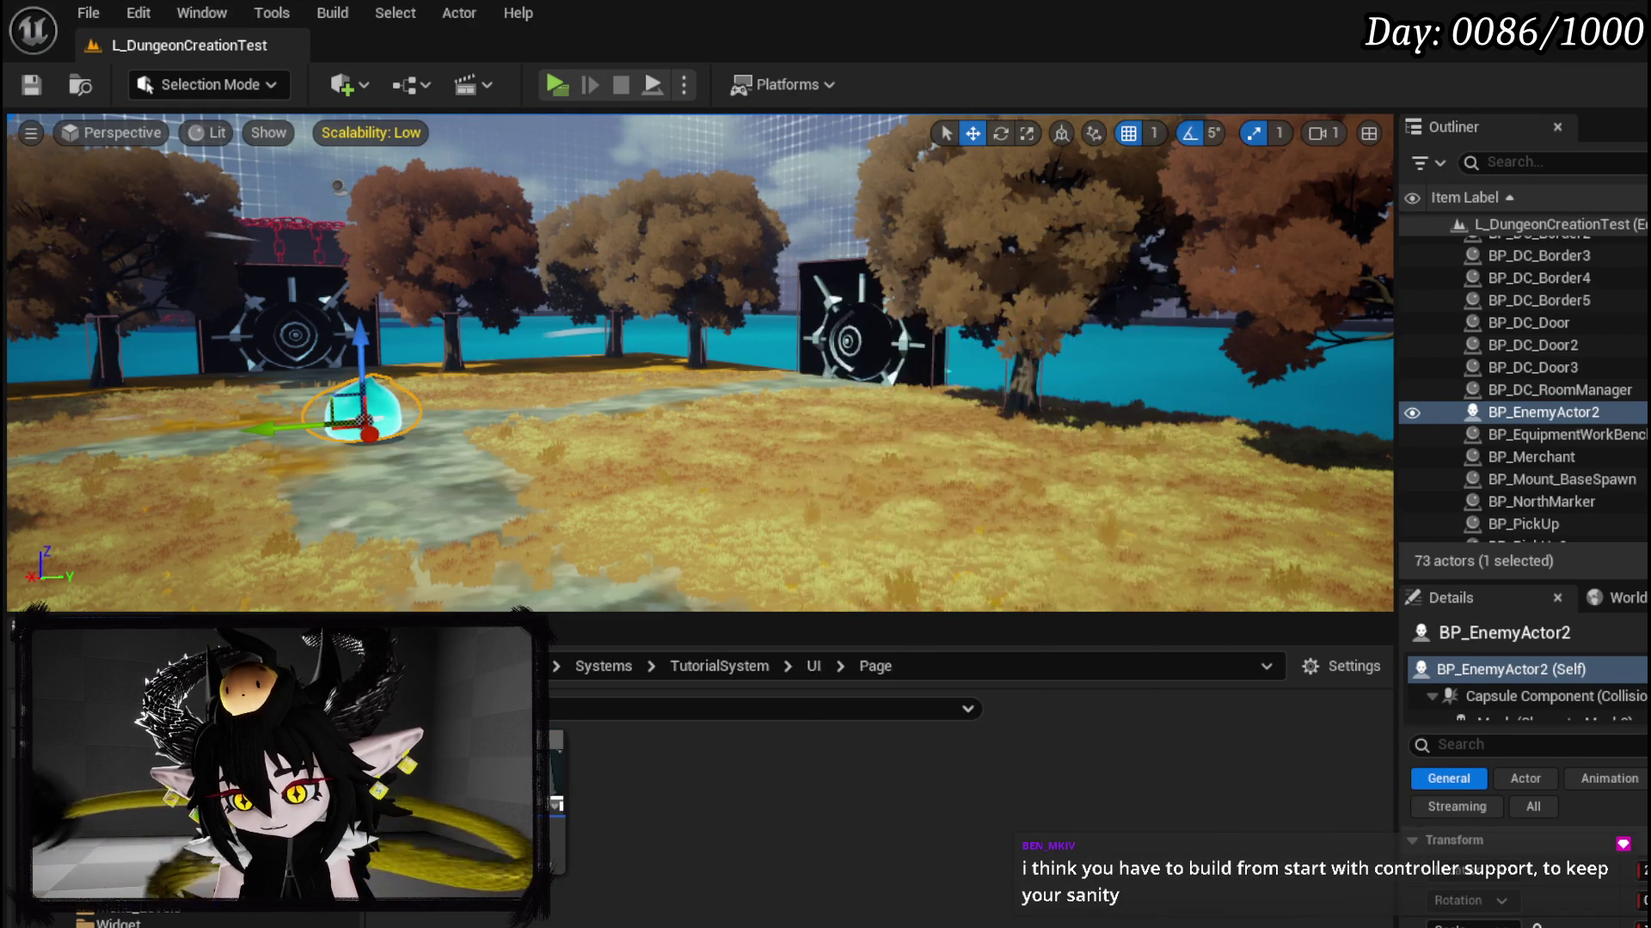
{"action": "scroll", "coordinate": [916, 669], "scroll_direction": "down", "scroll_amount": 2}
{"action": "left_click", "coordinate": [870, 584]}
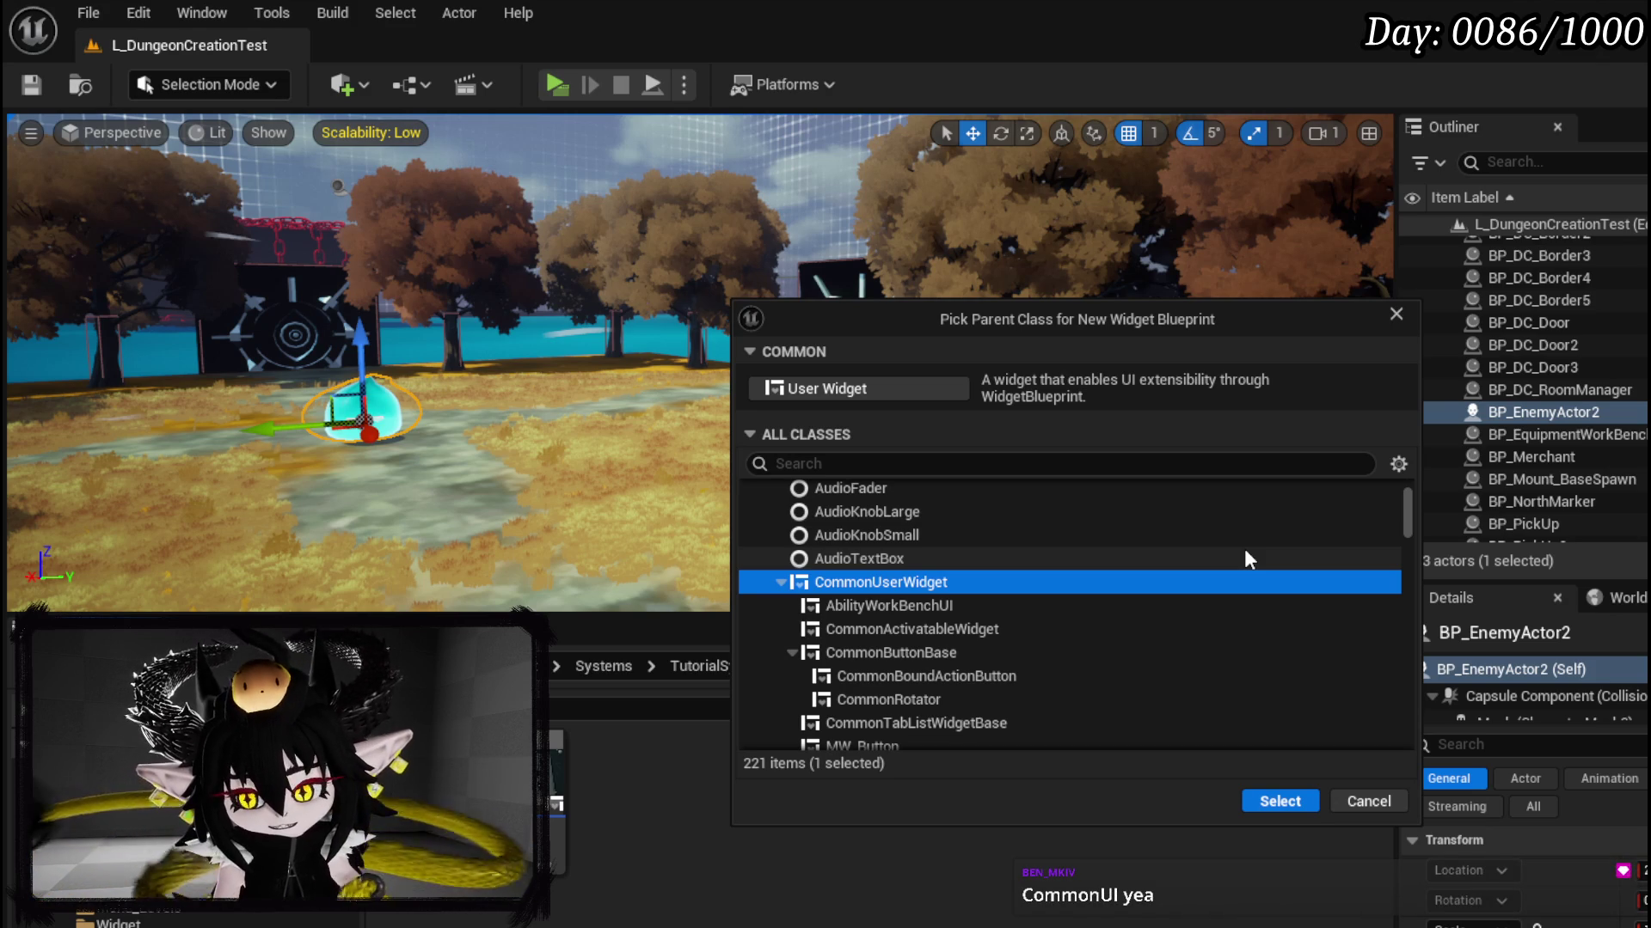
{"action": "left_click", "coordinate": [1379, 800]}
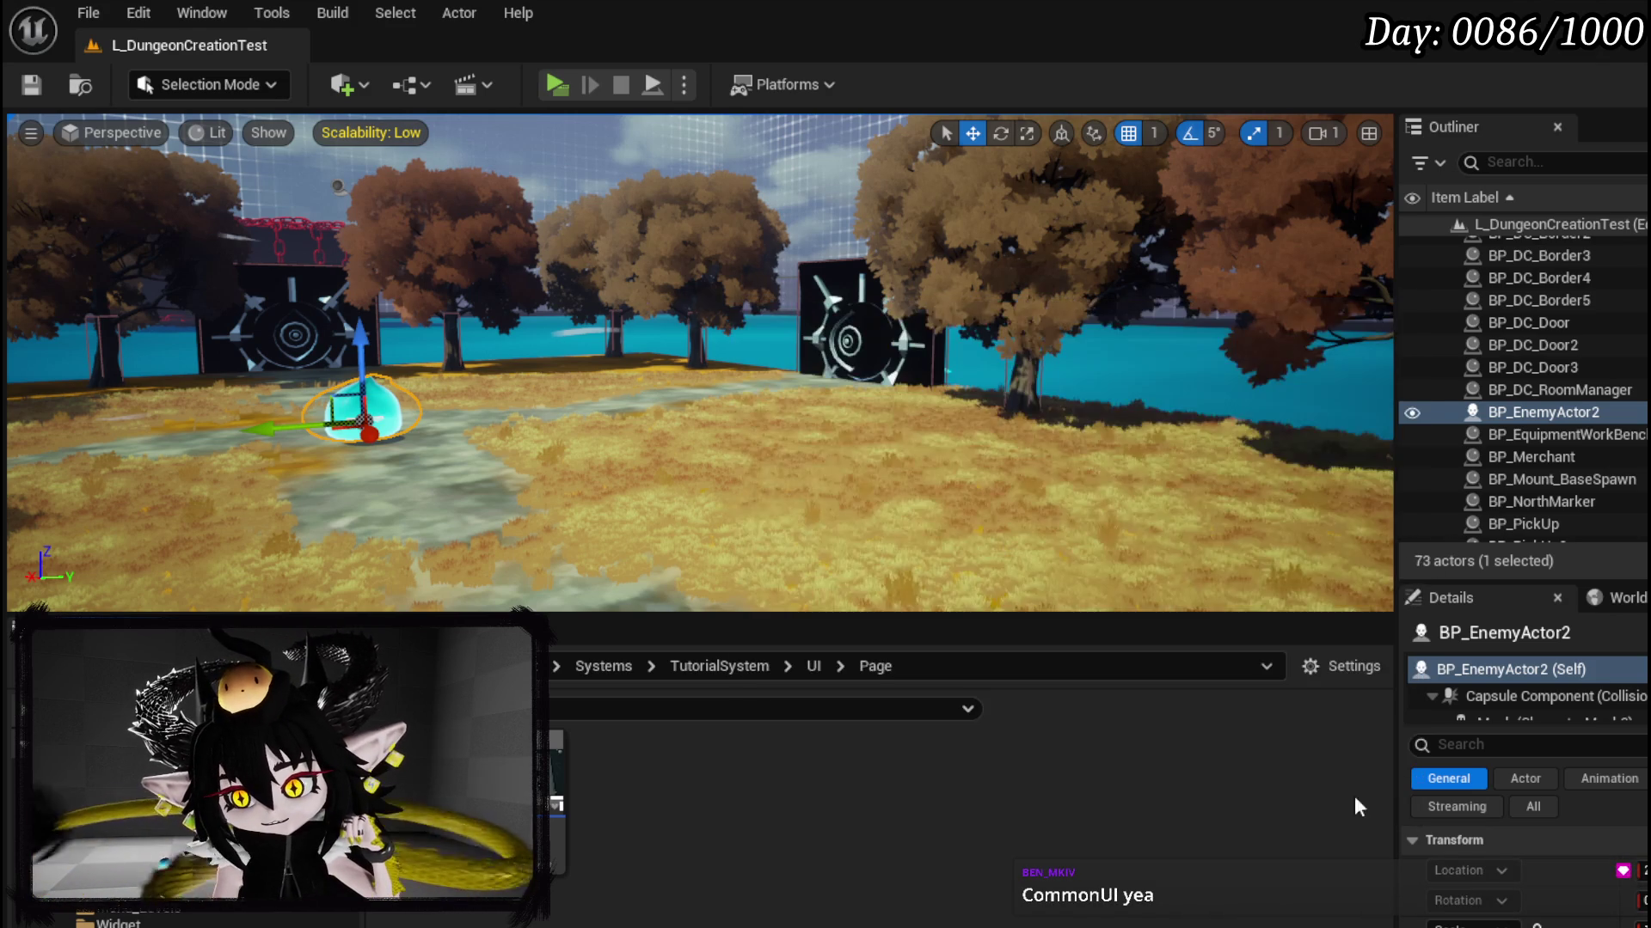
{"action": "left_click", "coordinate": [557, 88]}
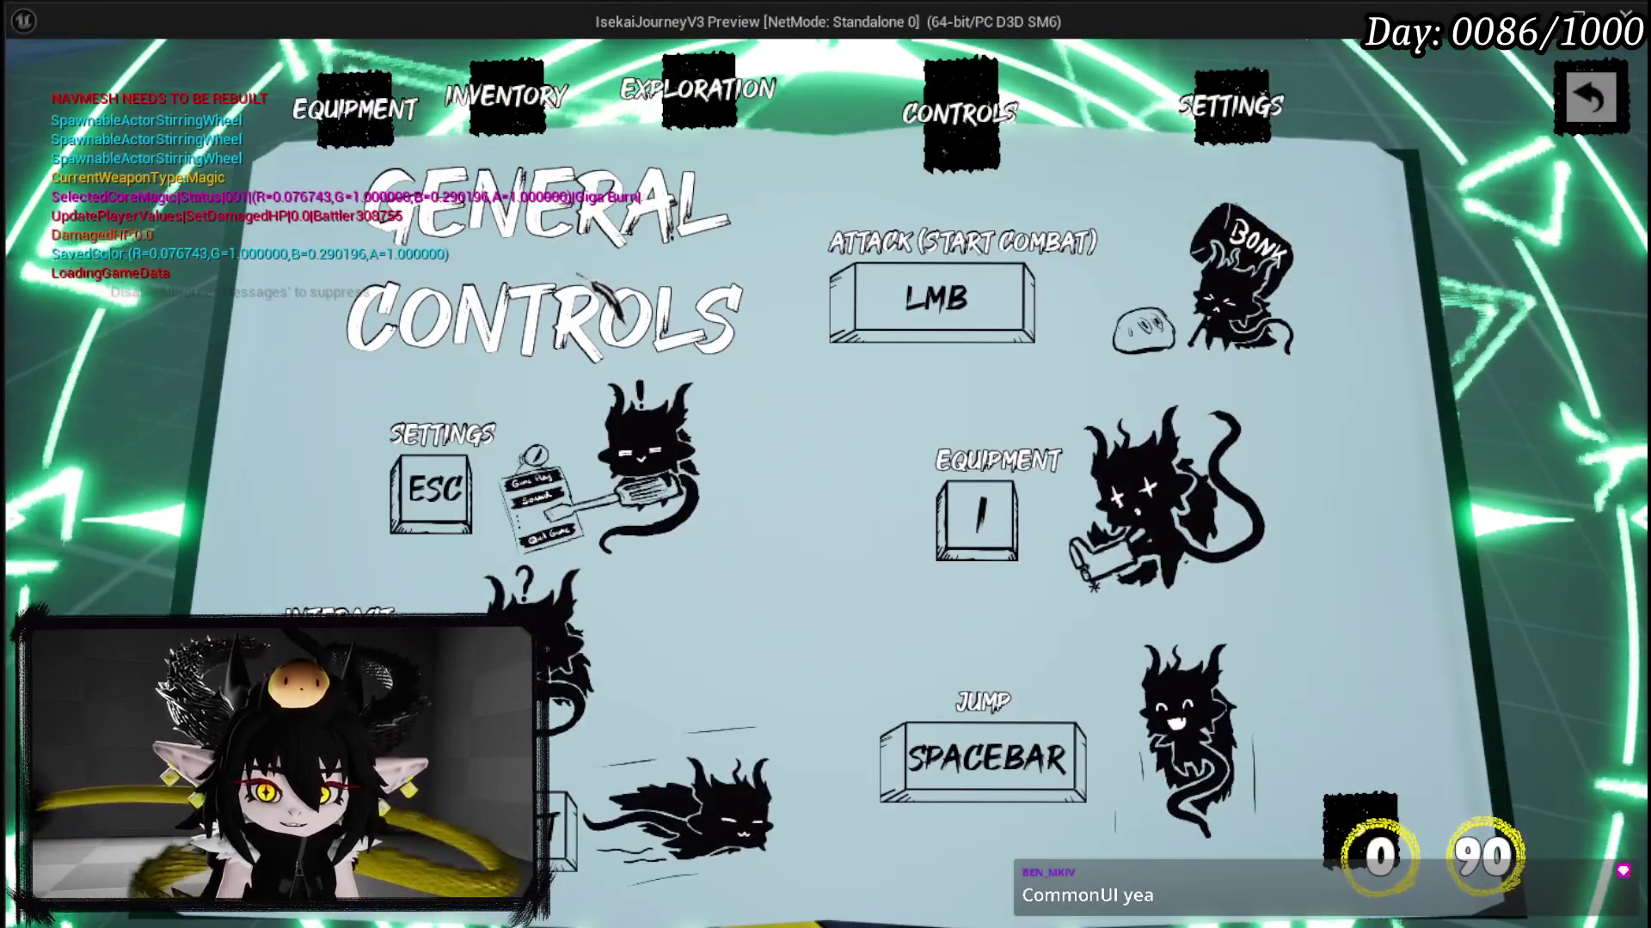
Step: Leave the General Controls page and inspect the equipped helmet and iron hands
{"action": "key", "text": "Escape"}
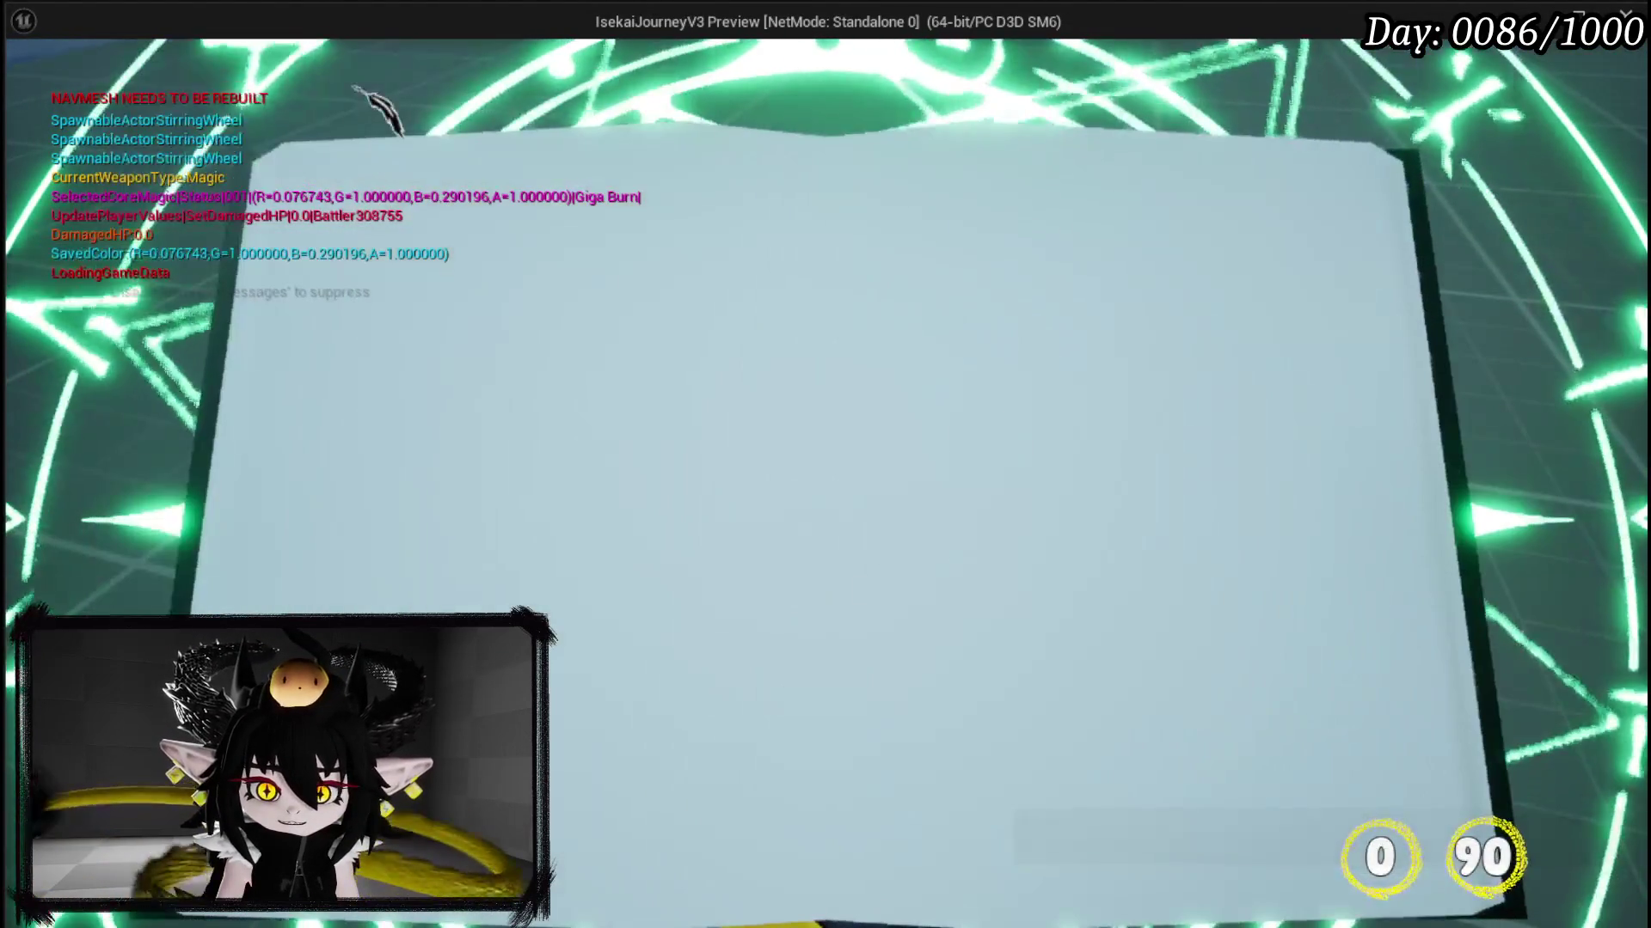
{"action": "left_click", "coordinate": [997, 426]}
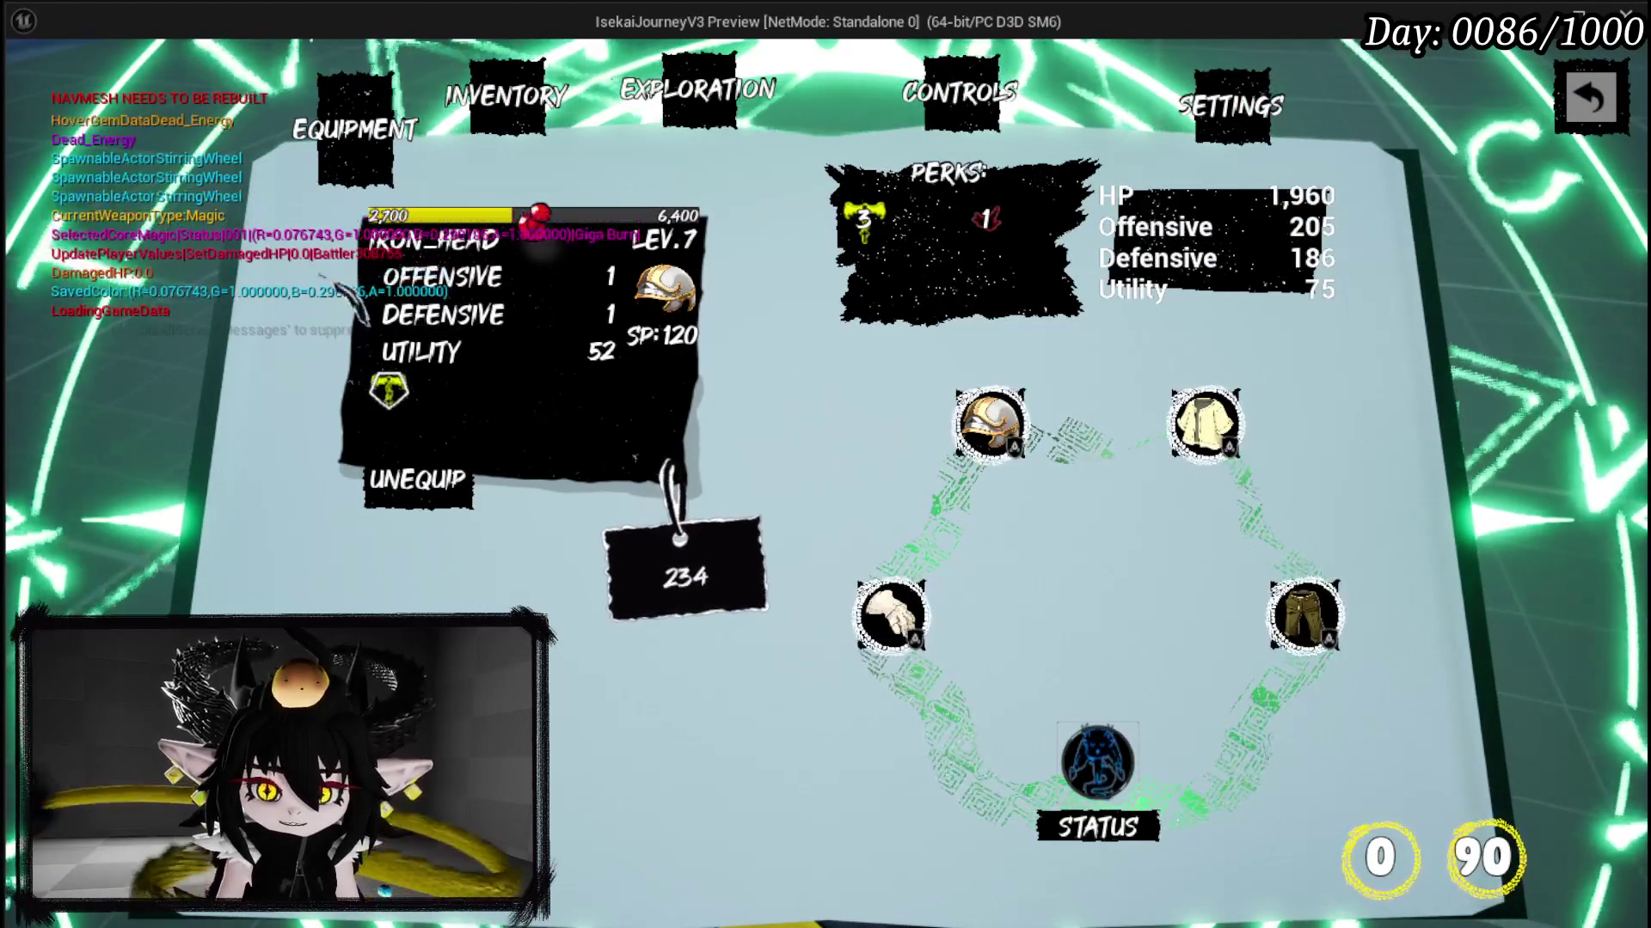
{"action": "left_click", "coordinate": [894, 619]}
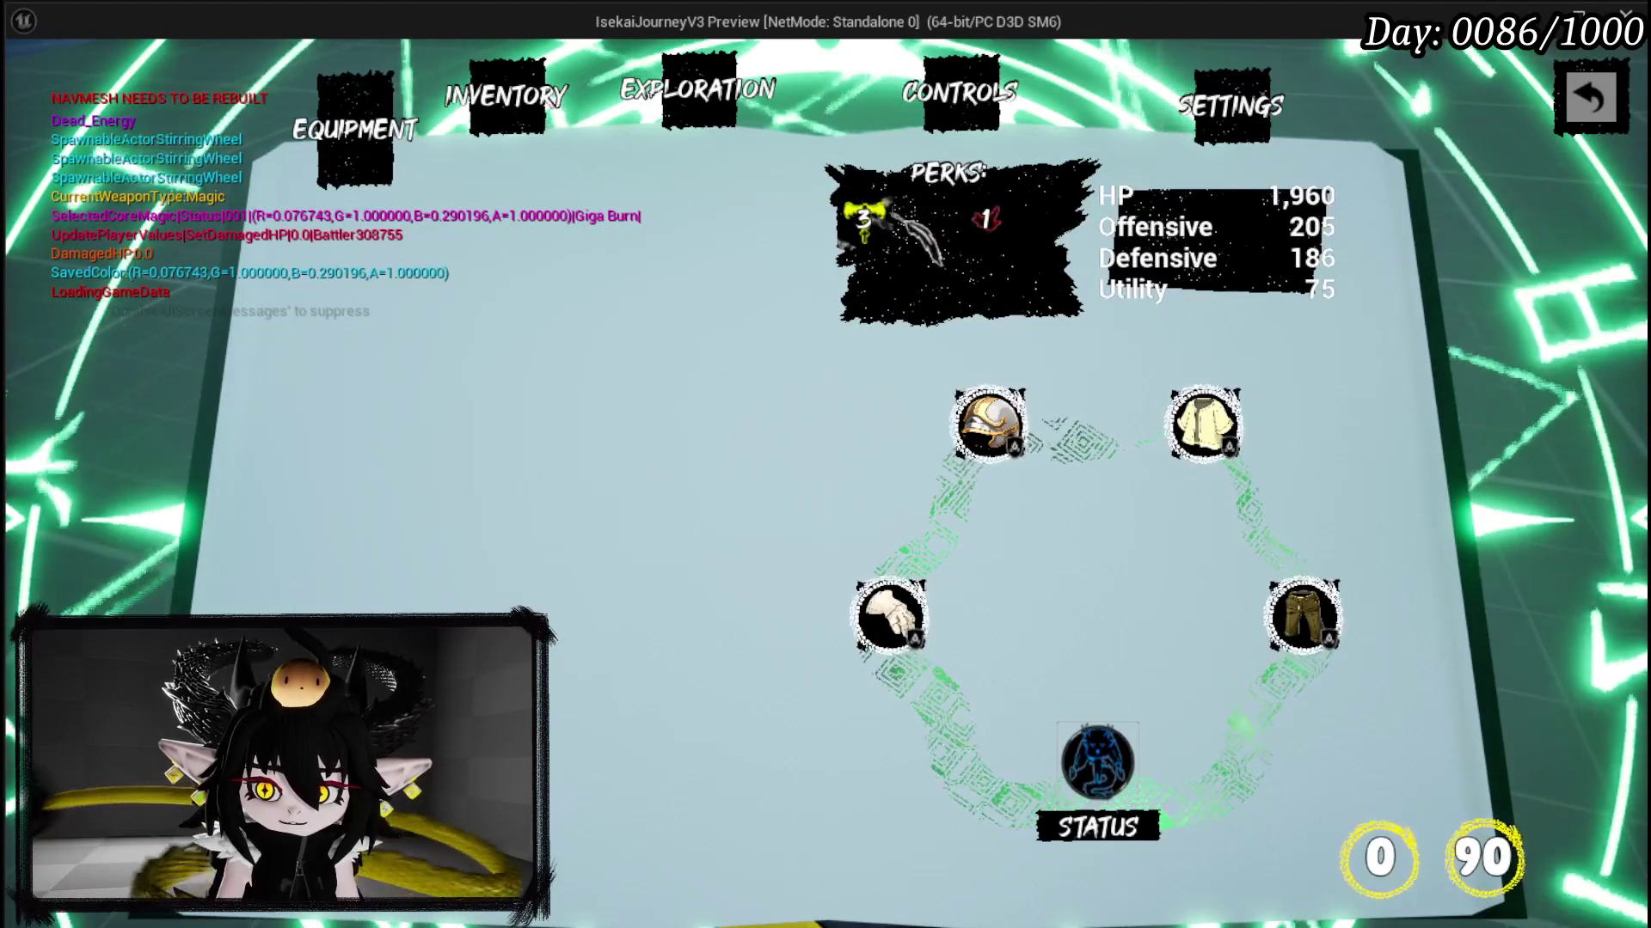
{"action": "mouse_move", "coordinate": [997, 429]}
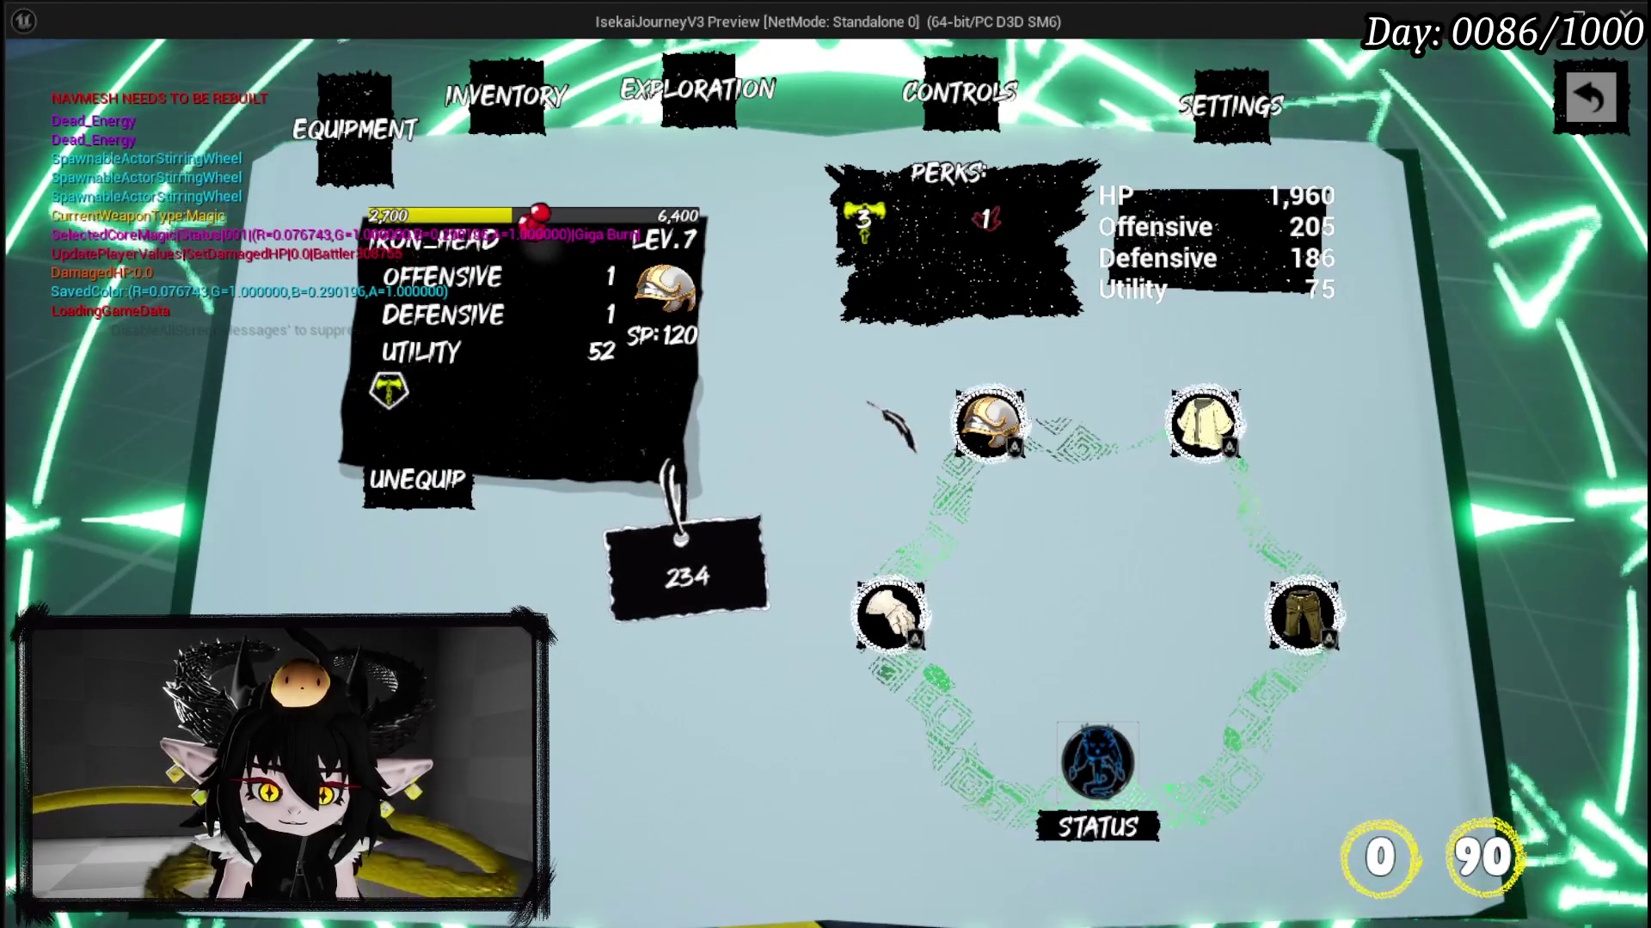
{"action": "mouse_move", "coordinate": [890, 612]}
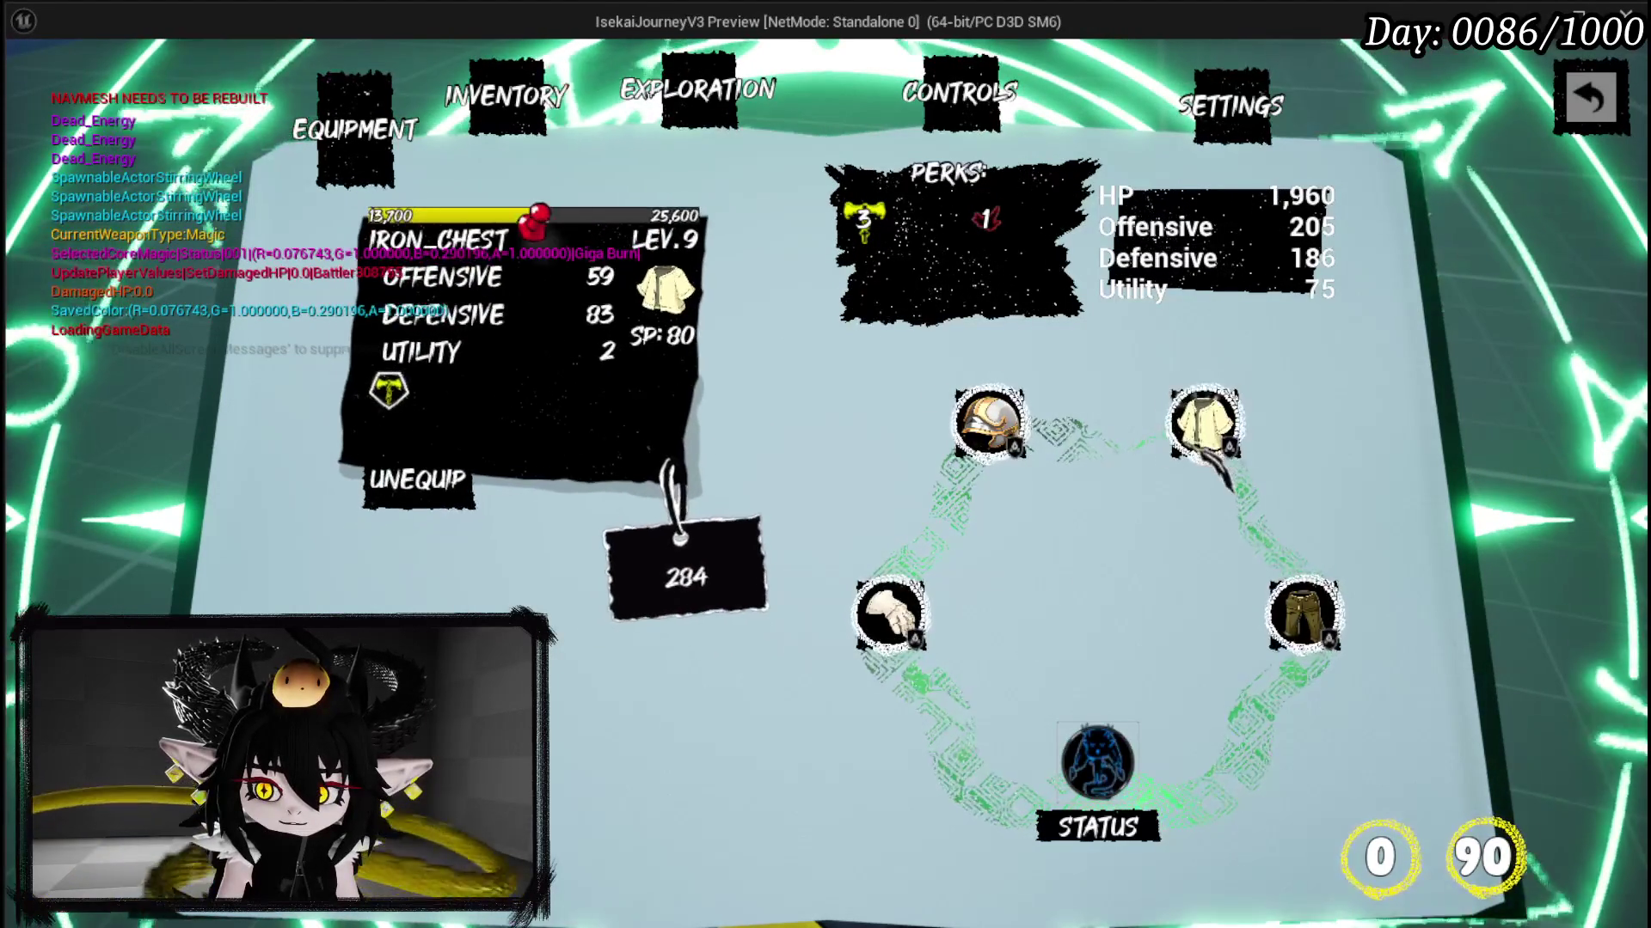
{"action": "mouse_move", "coordinate": [1105, 761]}
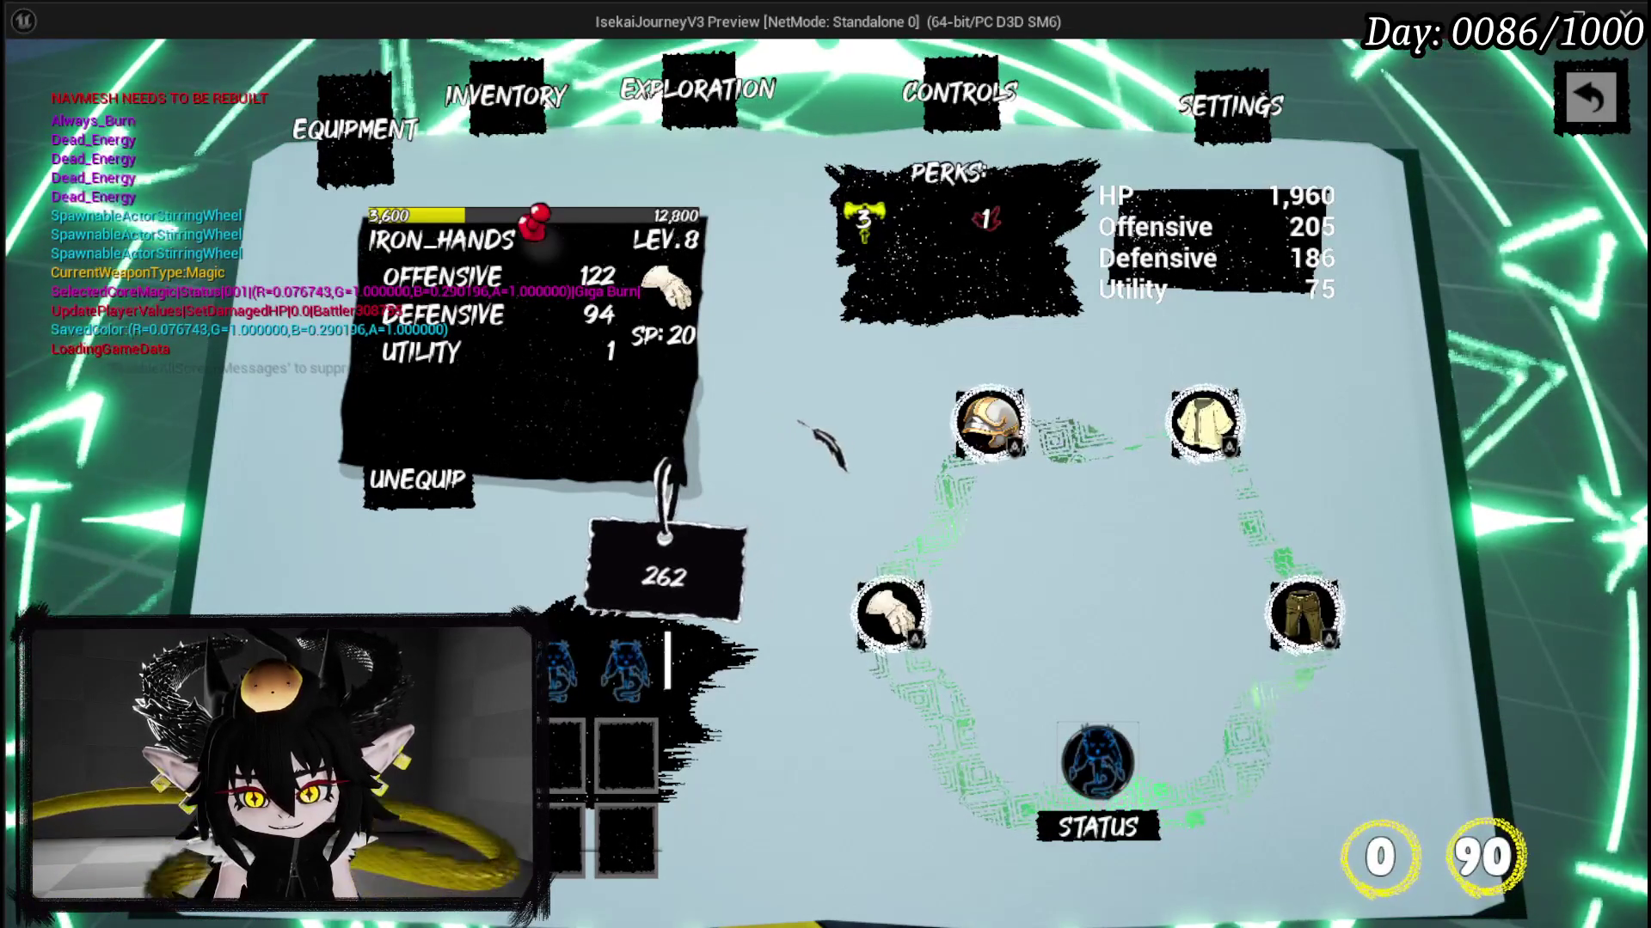
Step: View the Dead Energy perk details and browse the Status and other card slots
{"action": "left_click", "coordinate": [859, 210]}
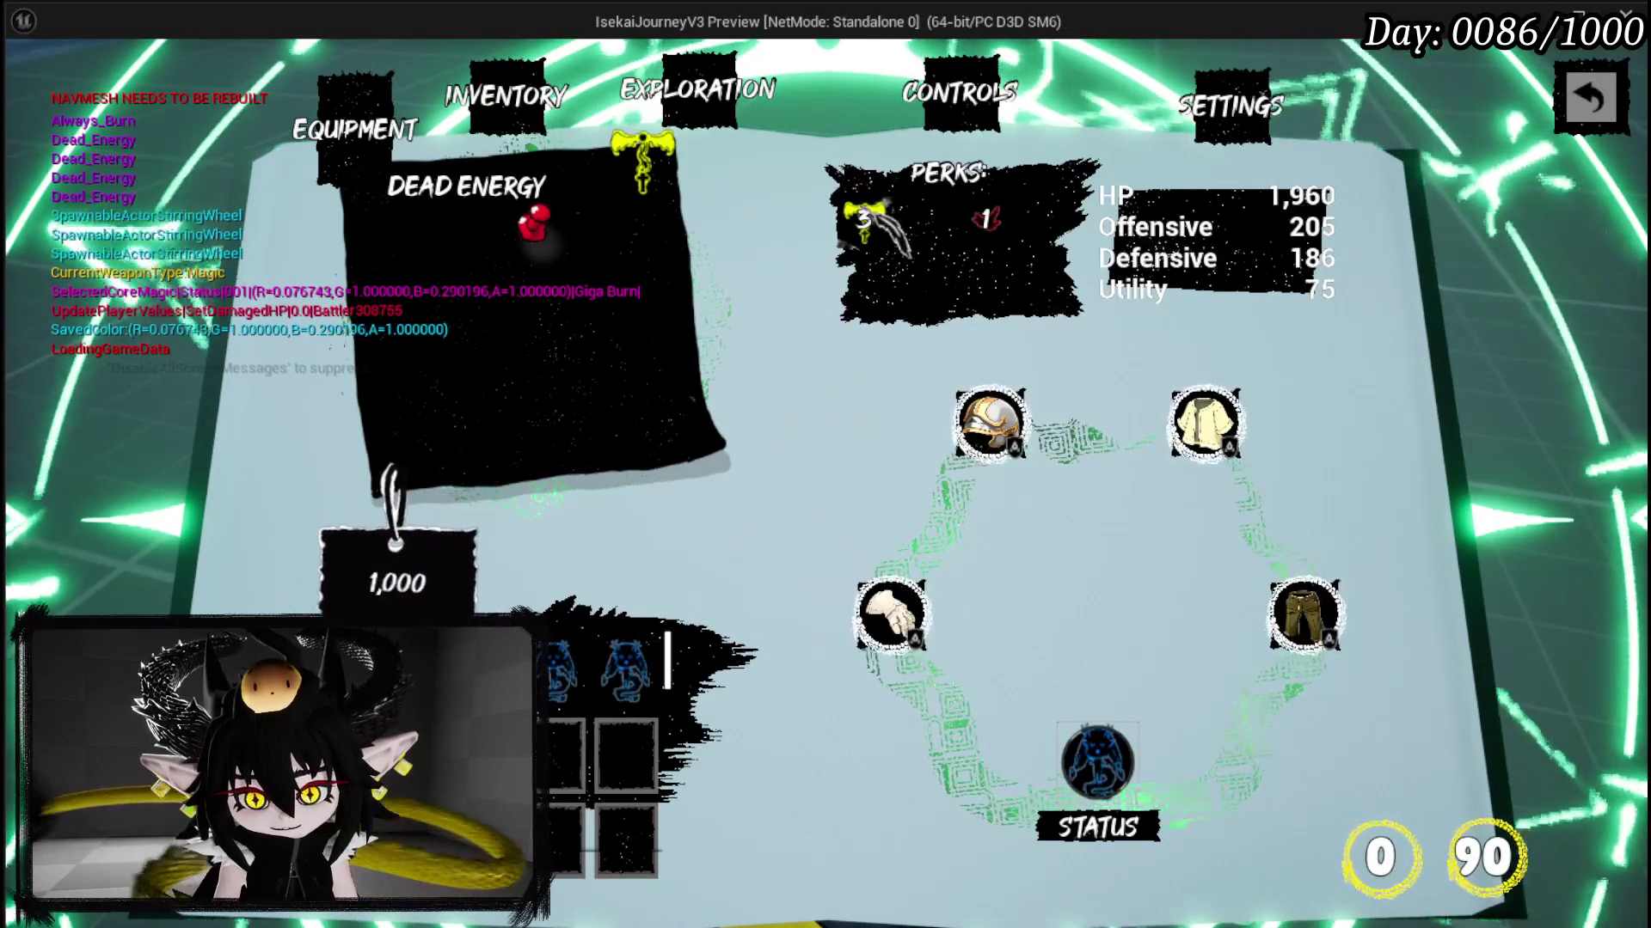
{"action": "left_click", "coordinate": [627, 675]}
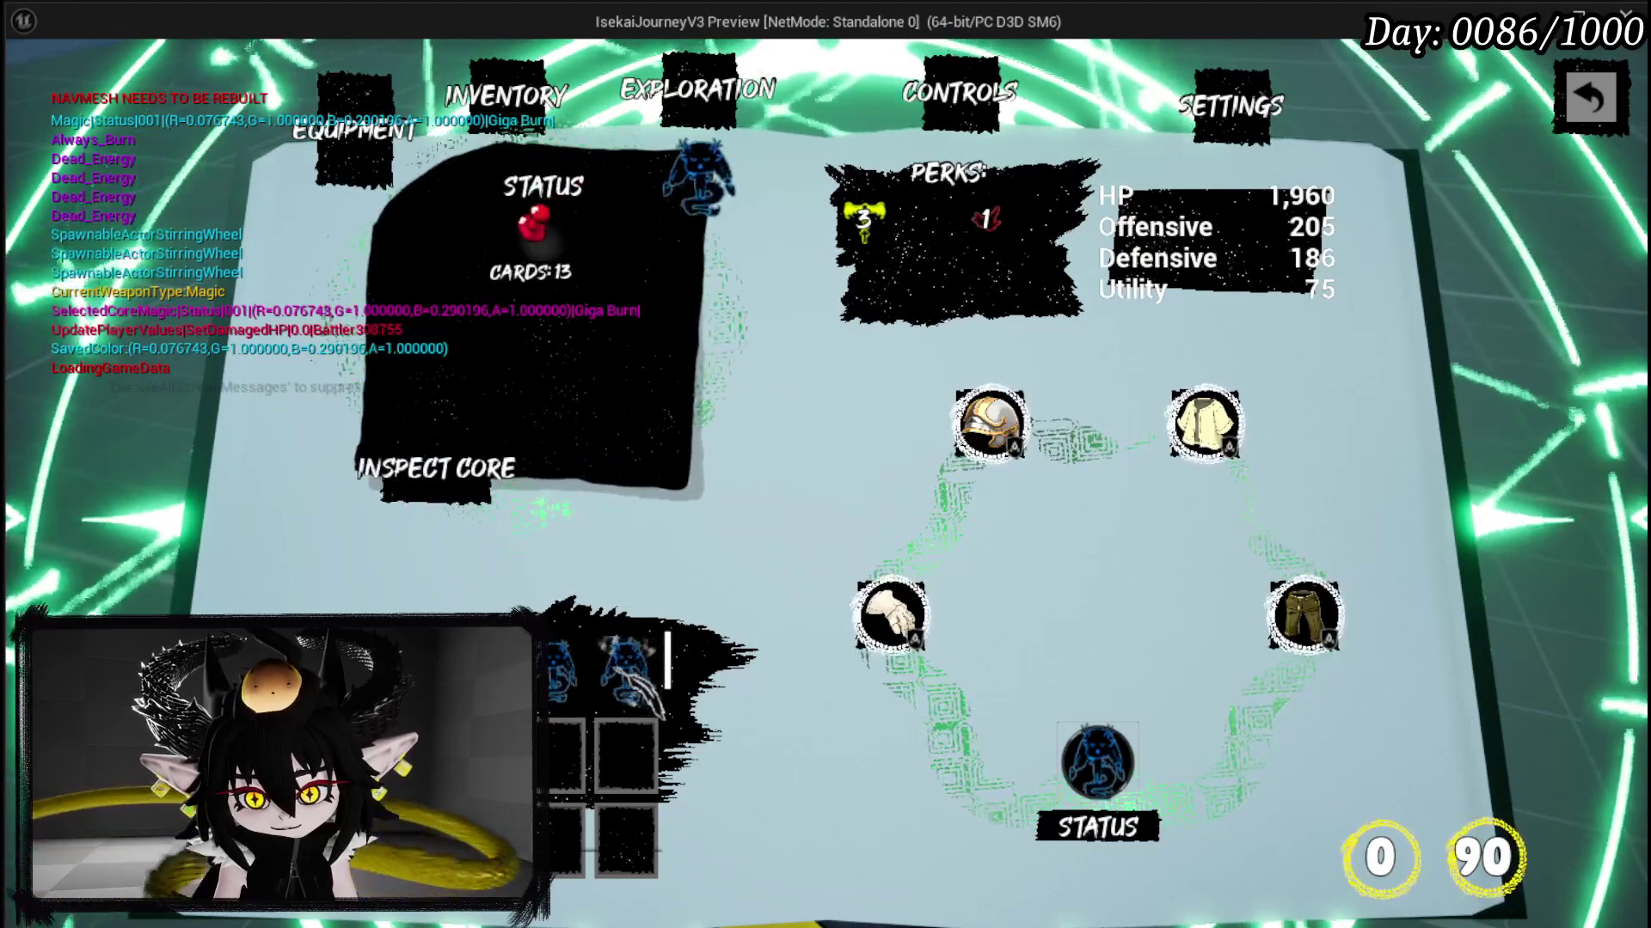
{"action": "left_click", "coordinate": [602, 675]}
{"action": "left_click", "coordinate": [563, 679]}
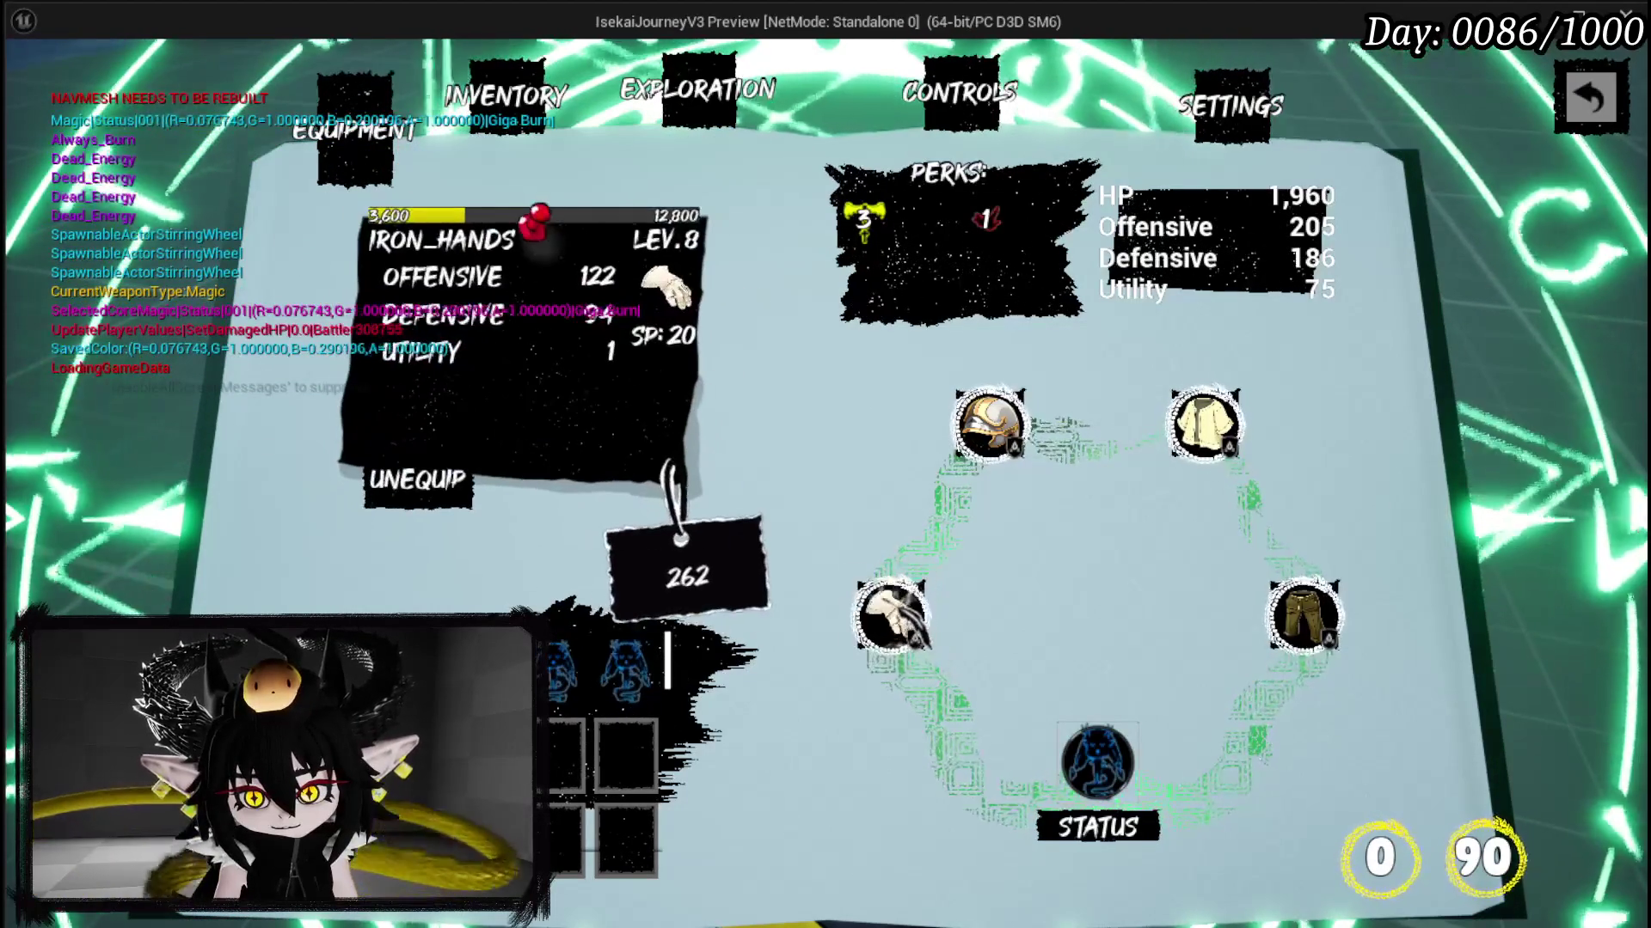
{"action": "left_click", "coordinate": [627, 675]}
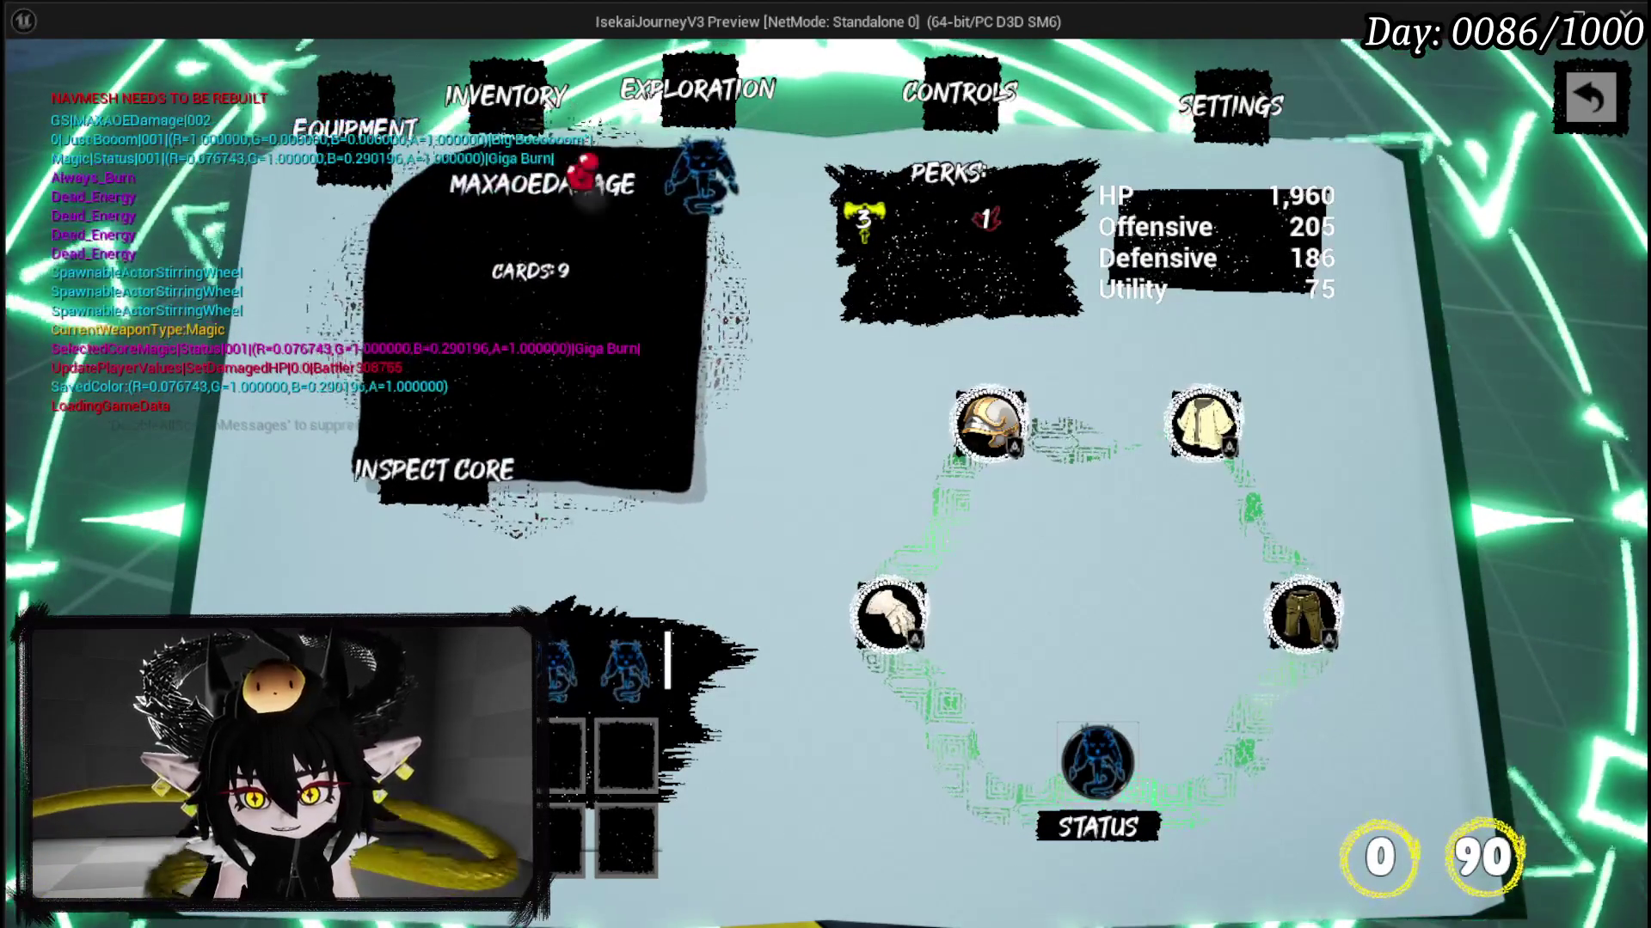
Step: Check the IRON_HANDS and IRON_HEAD item stat cards, then switch to the controls page
{"action": "left_click", "coordinate": [890, 614]}
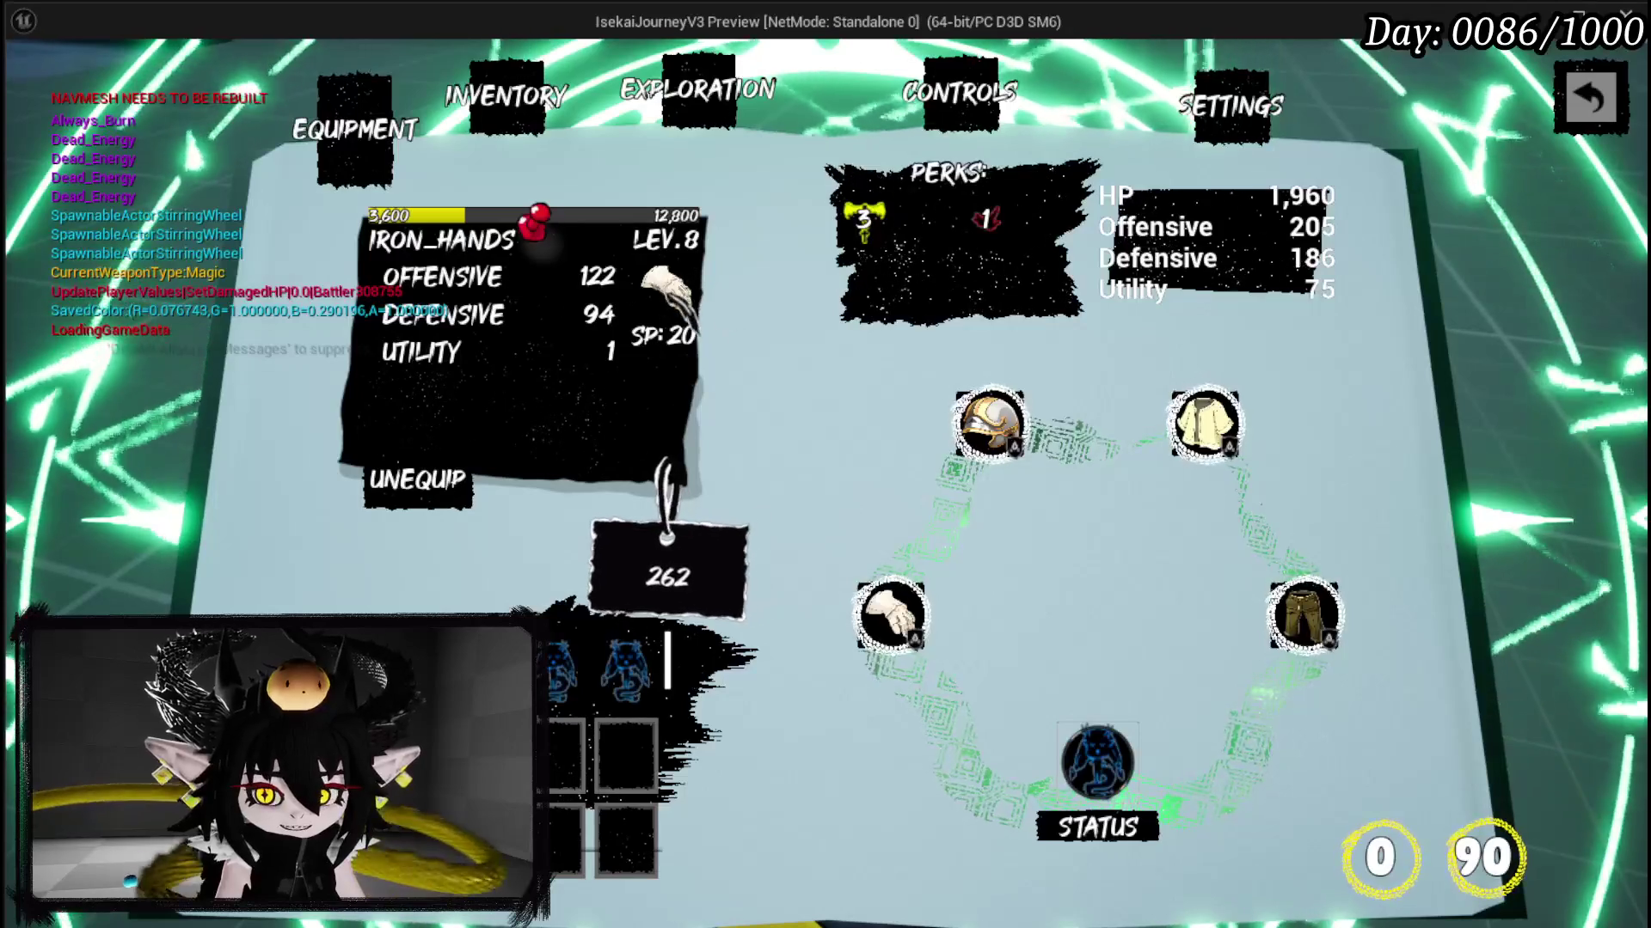
{"action": "left_click", "coordinate": [763, 312]}
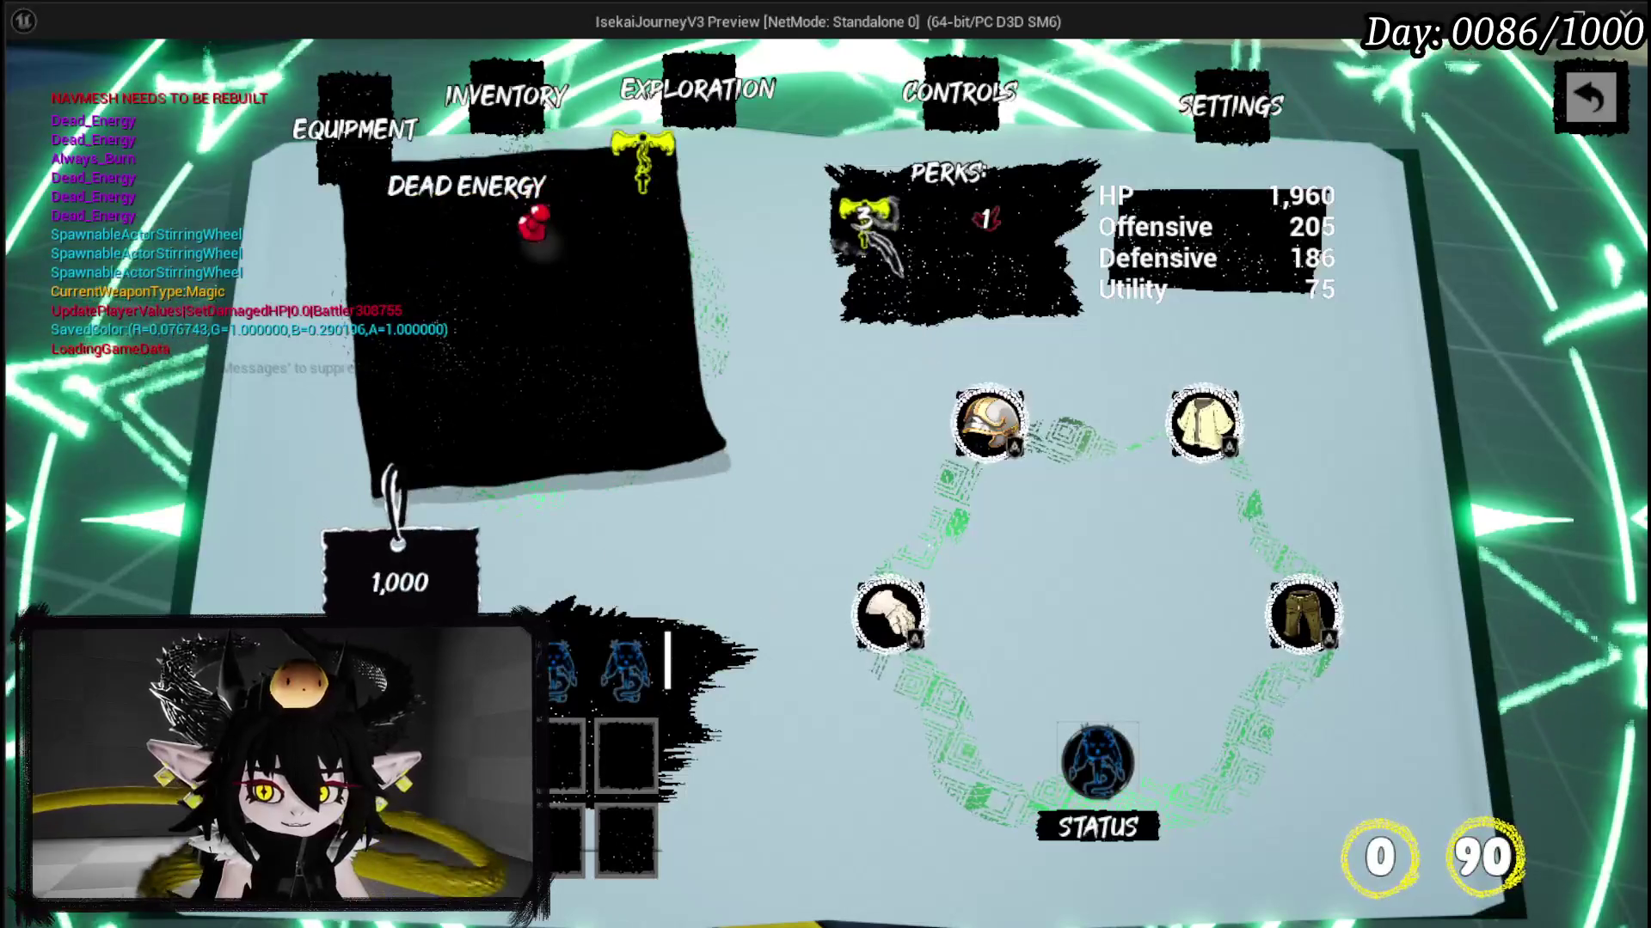
{"action": "left_click", "coordinate": [988, 421]}
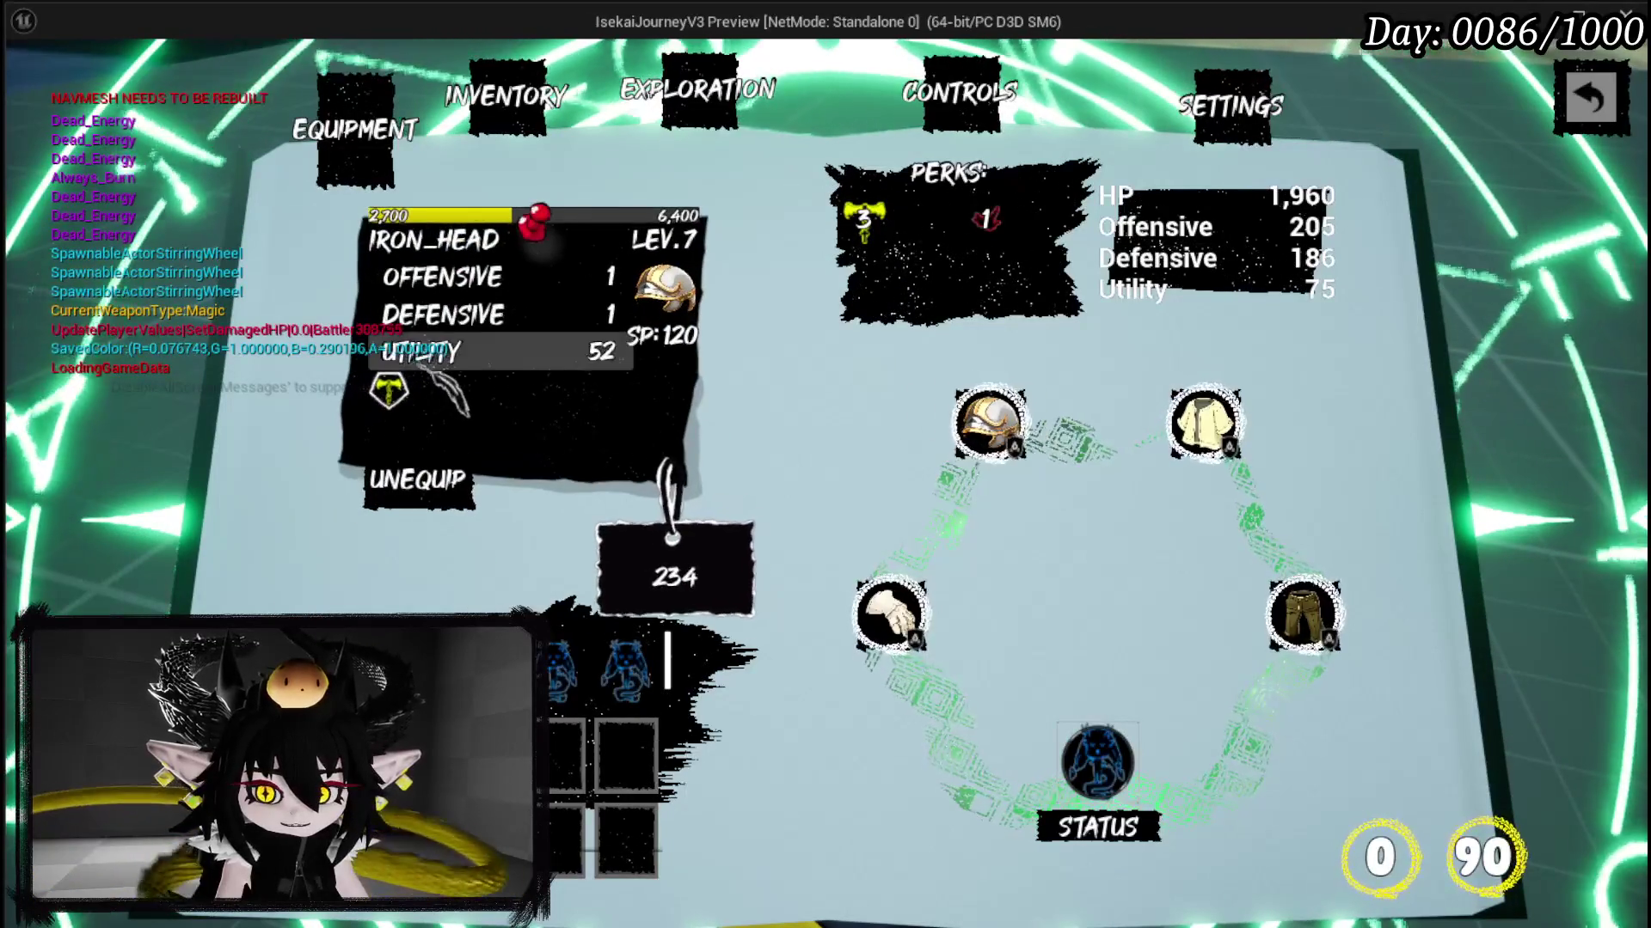
{"action": "mouse_move", "coordinate": [391, 391]}
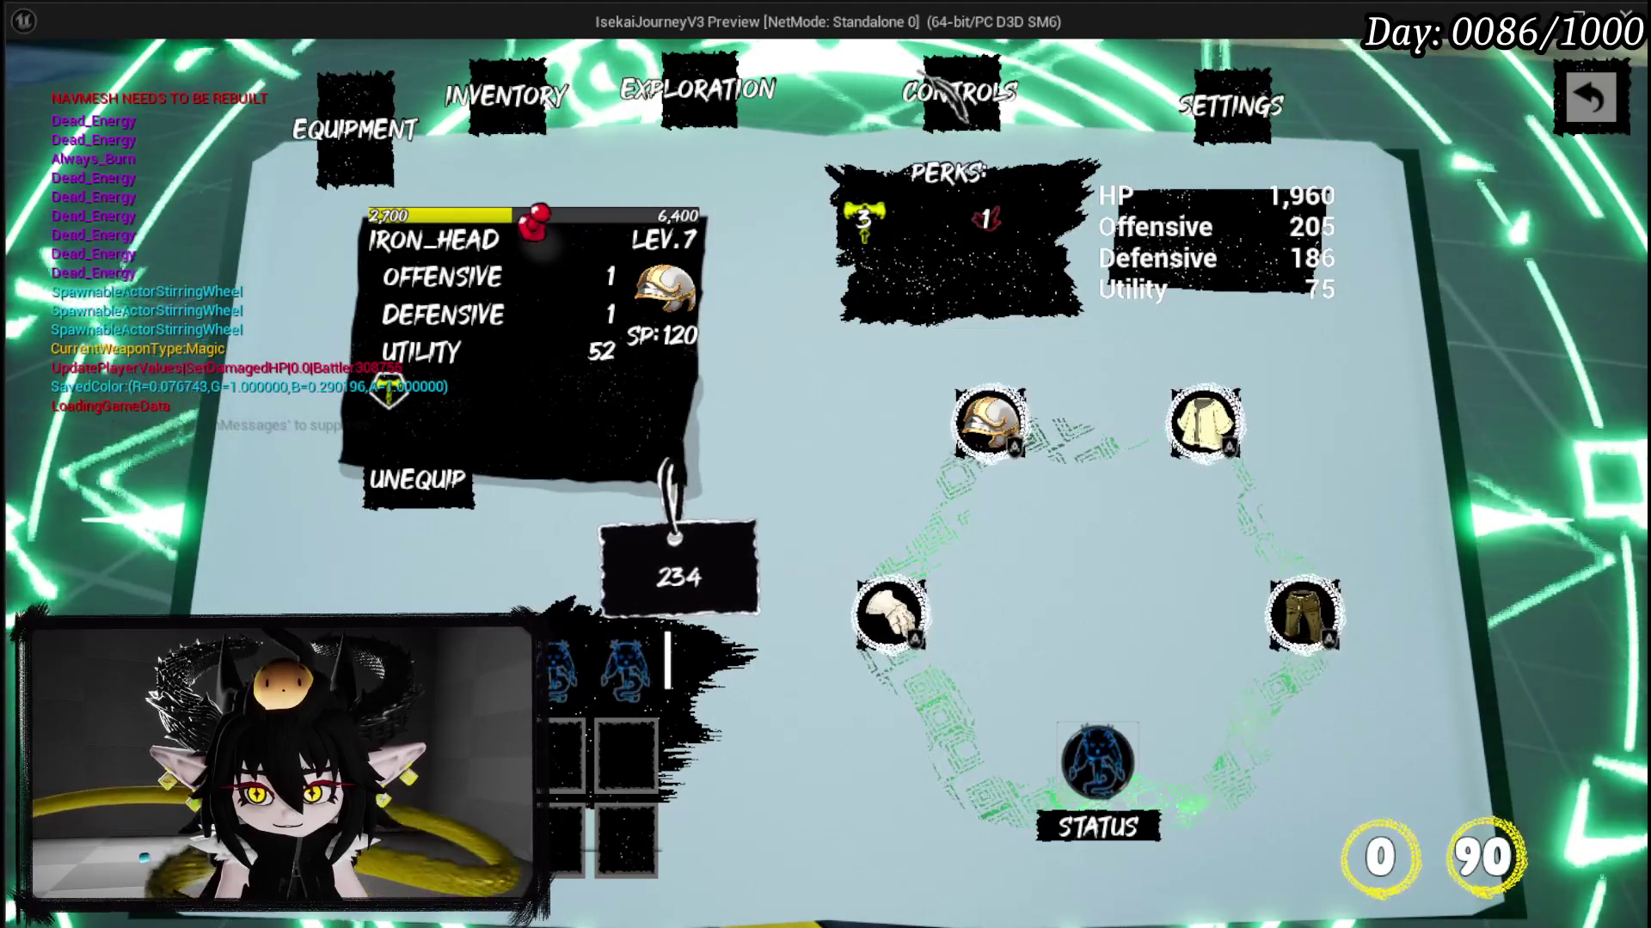
{"action": "left_click", "coordinate": [928, 95]}
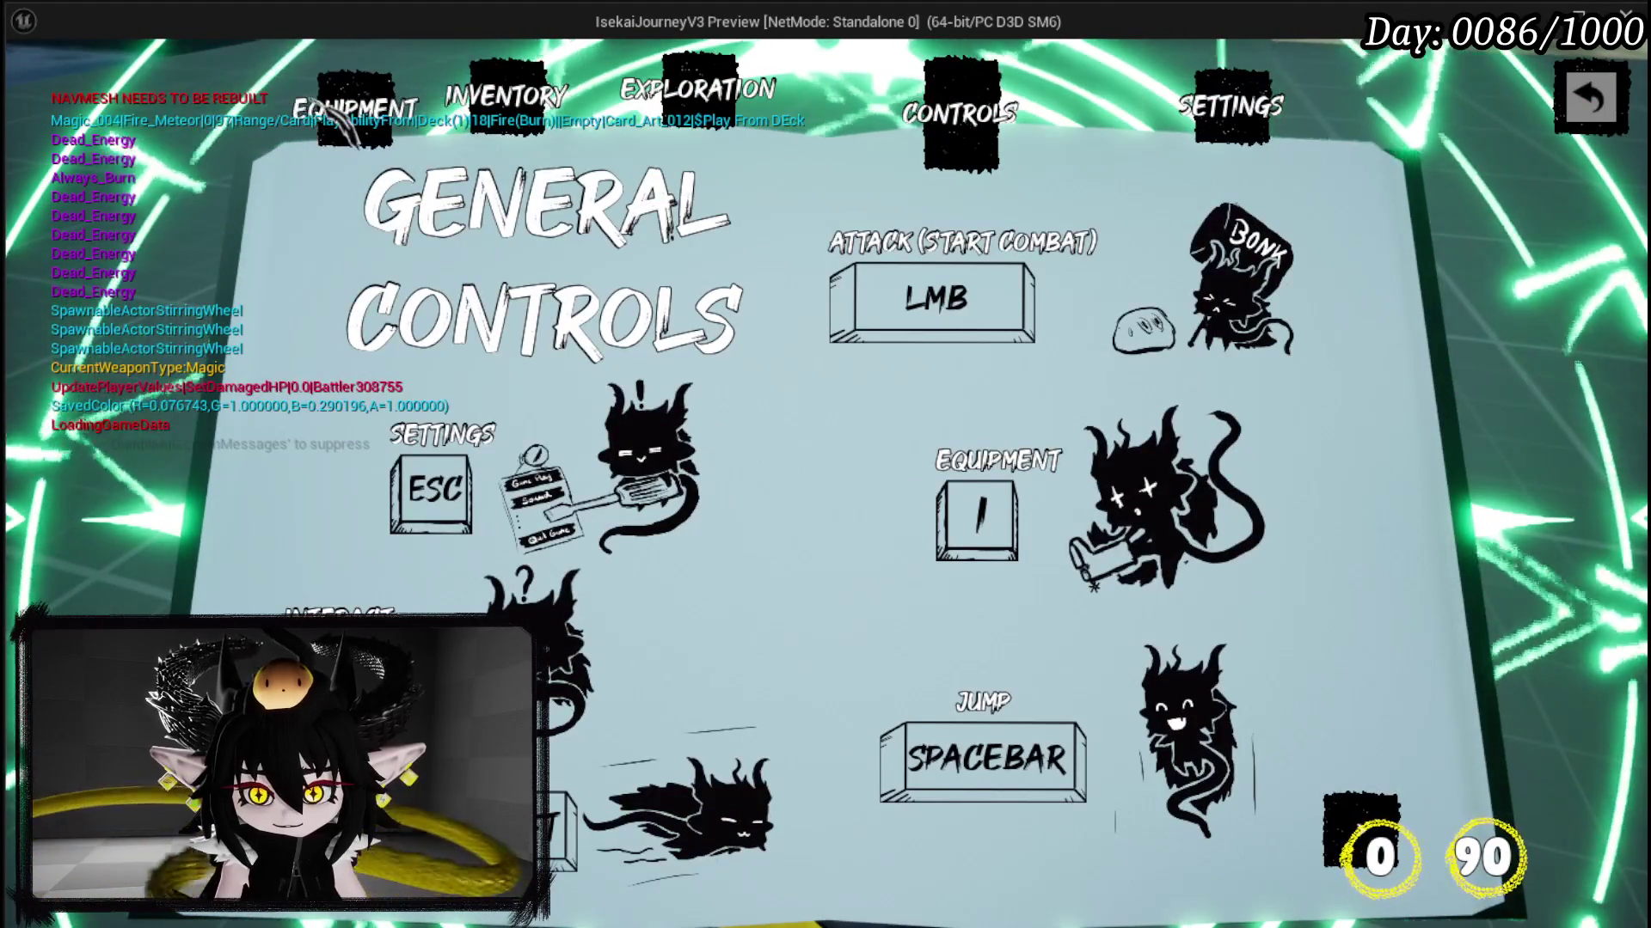
Step: Flip the book back and forth between the Equipment and General Controls pages
{"action": "left_click", "coordinate": [378, 107]}
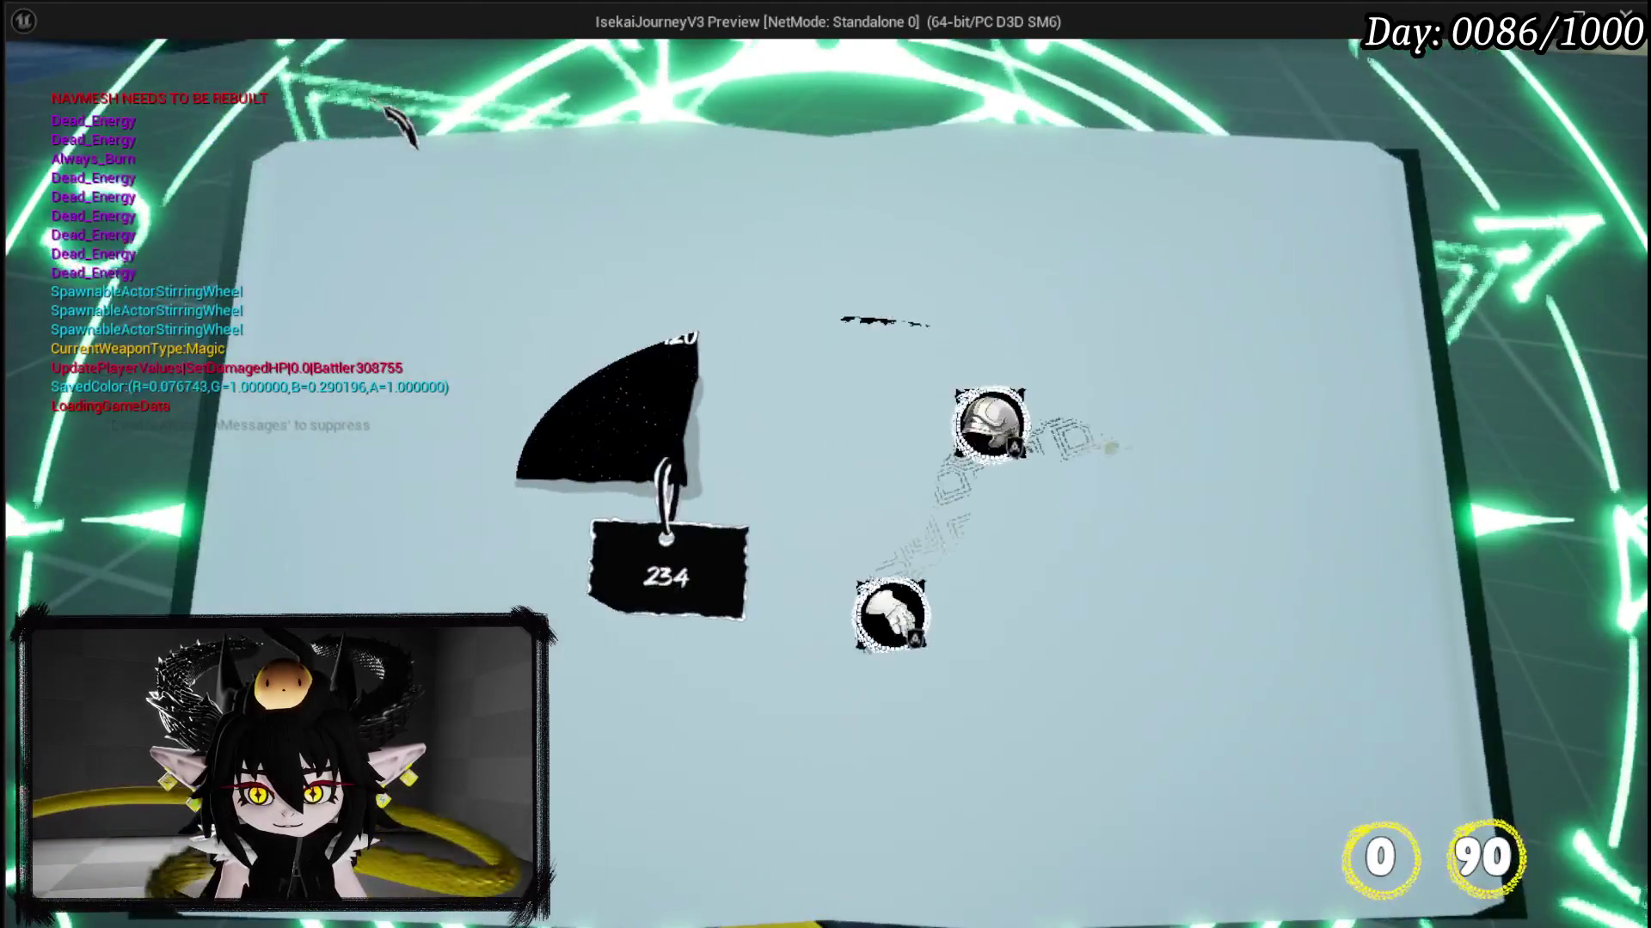
{"action": "left_click", "coordinate": [963, 112]}
{"action": "left_click", "coordinate": [971, 112]}
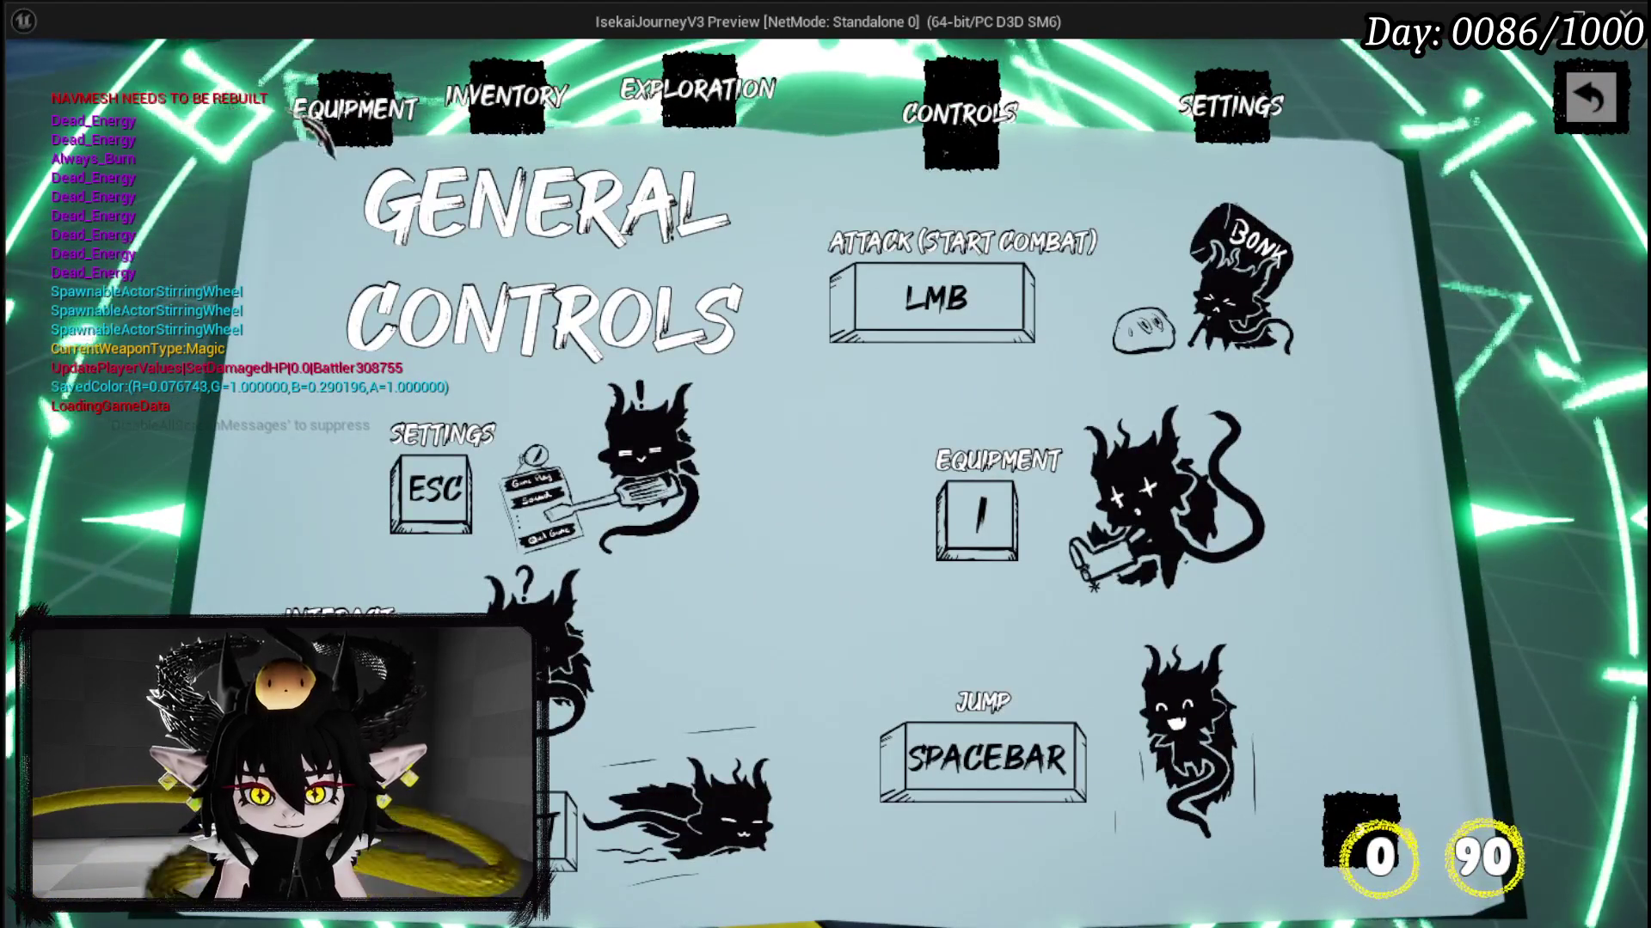
{"action": "left_click", "coordinate": [361, 128]}
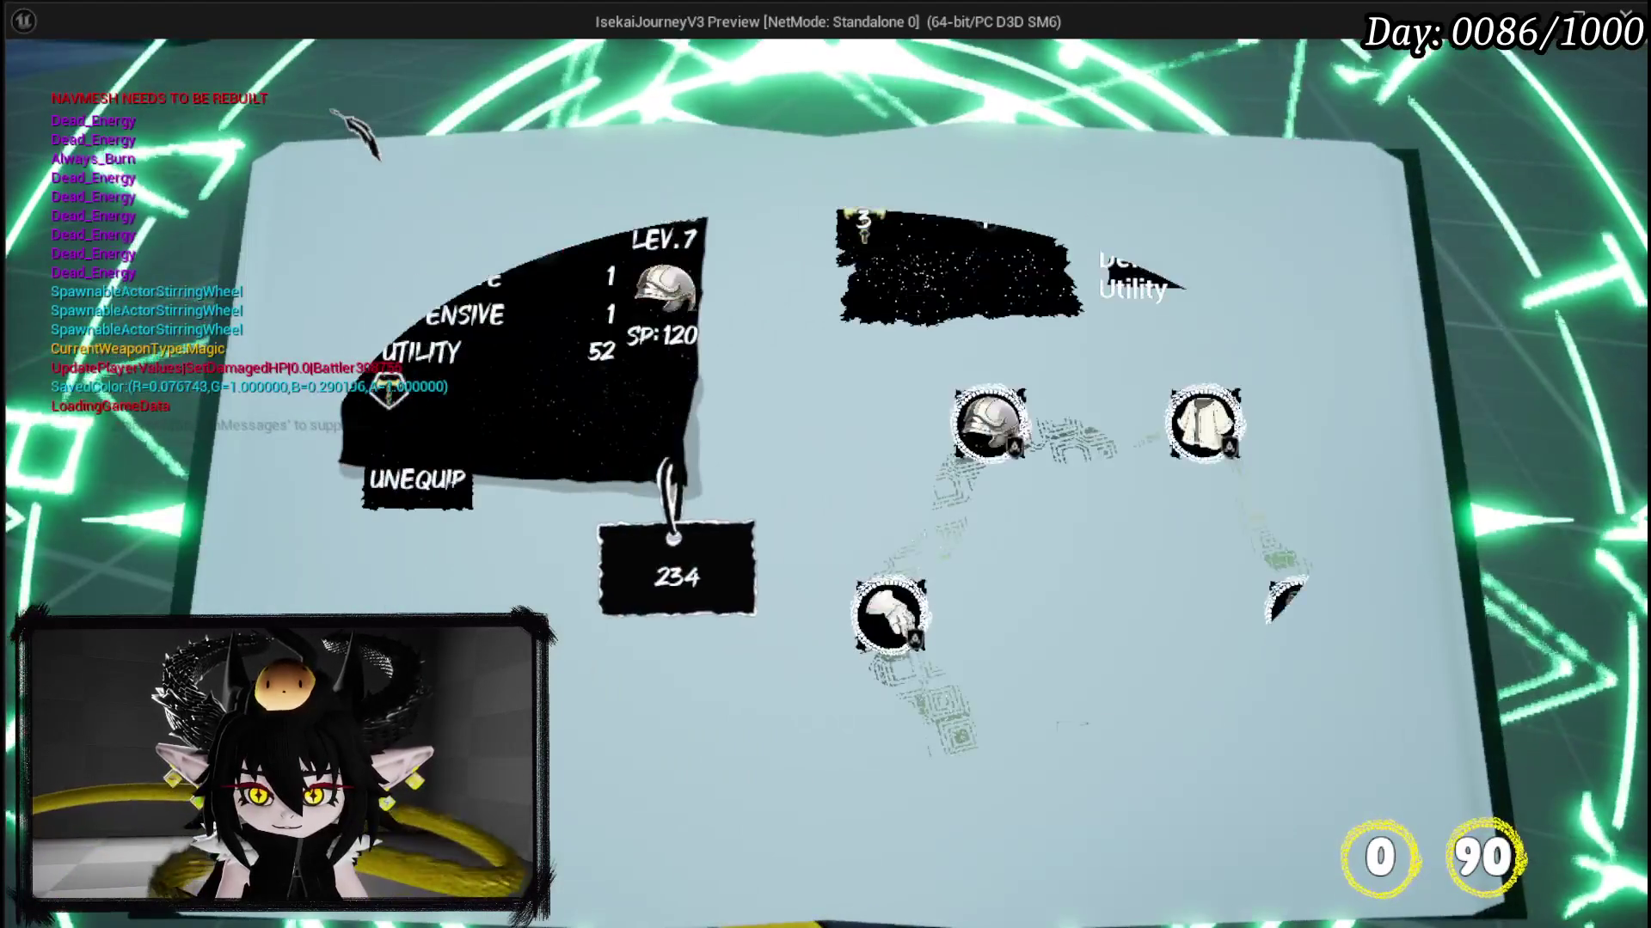
{"action": "left_click", "coordinate": [389, 392]}
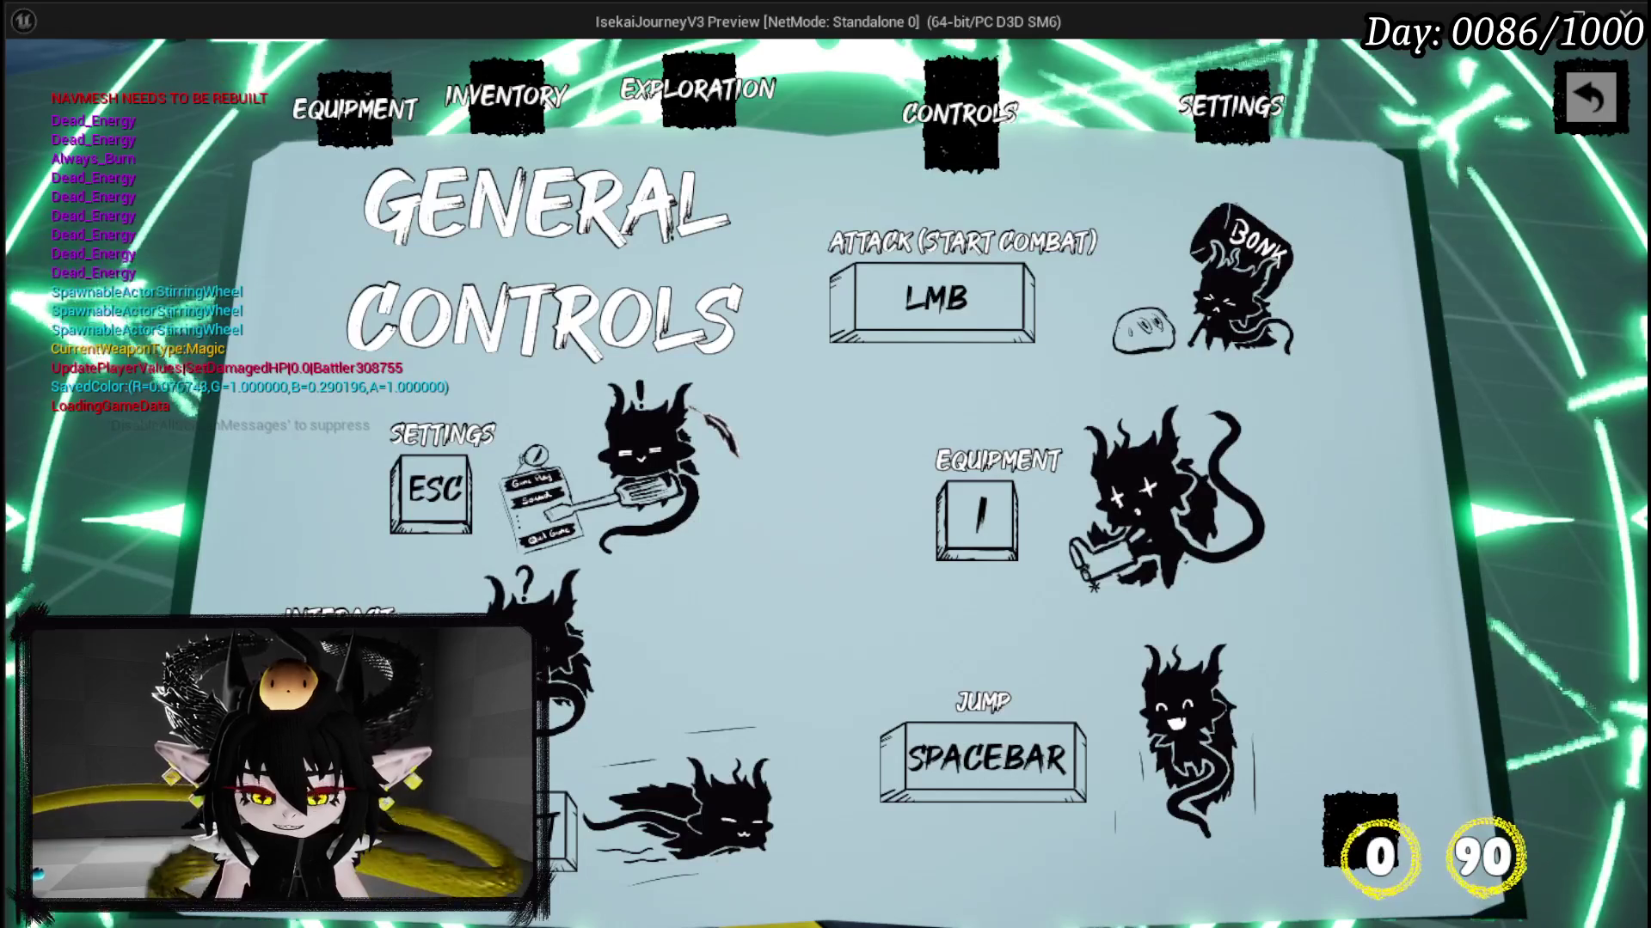
{"action": "left_click", "coordinate": [350, 121]}
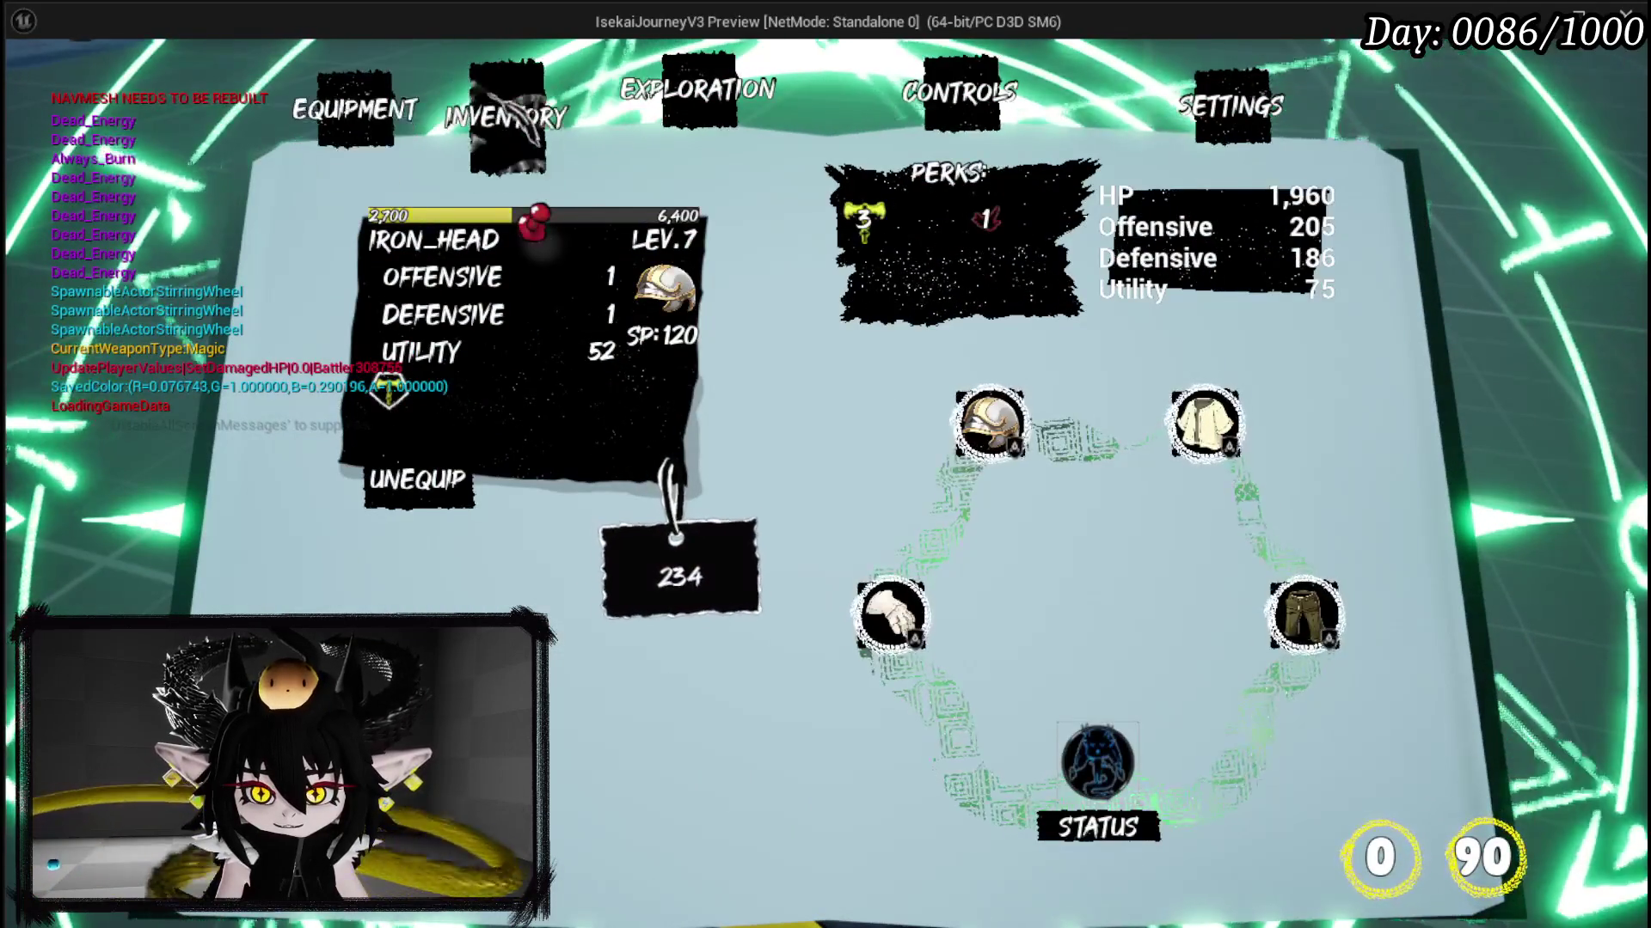
Step: Cycle through the Inventory, Equipment and Controls pages, then stop play and save the level
{"action": "left_click", "coordinate": [506, 96]}
{"action": "left_click", "coordinate": [417, 129]}
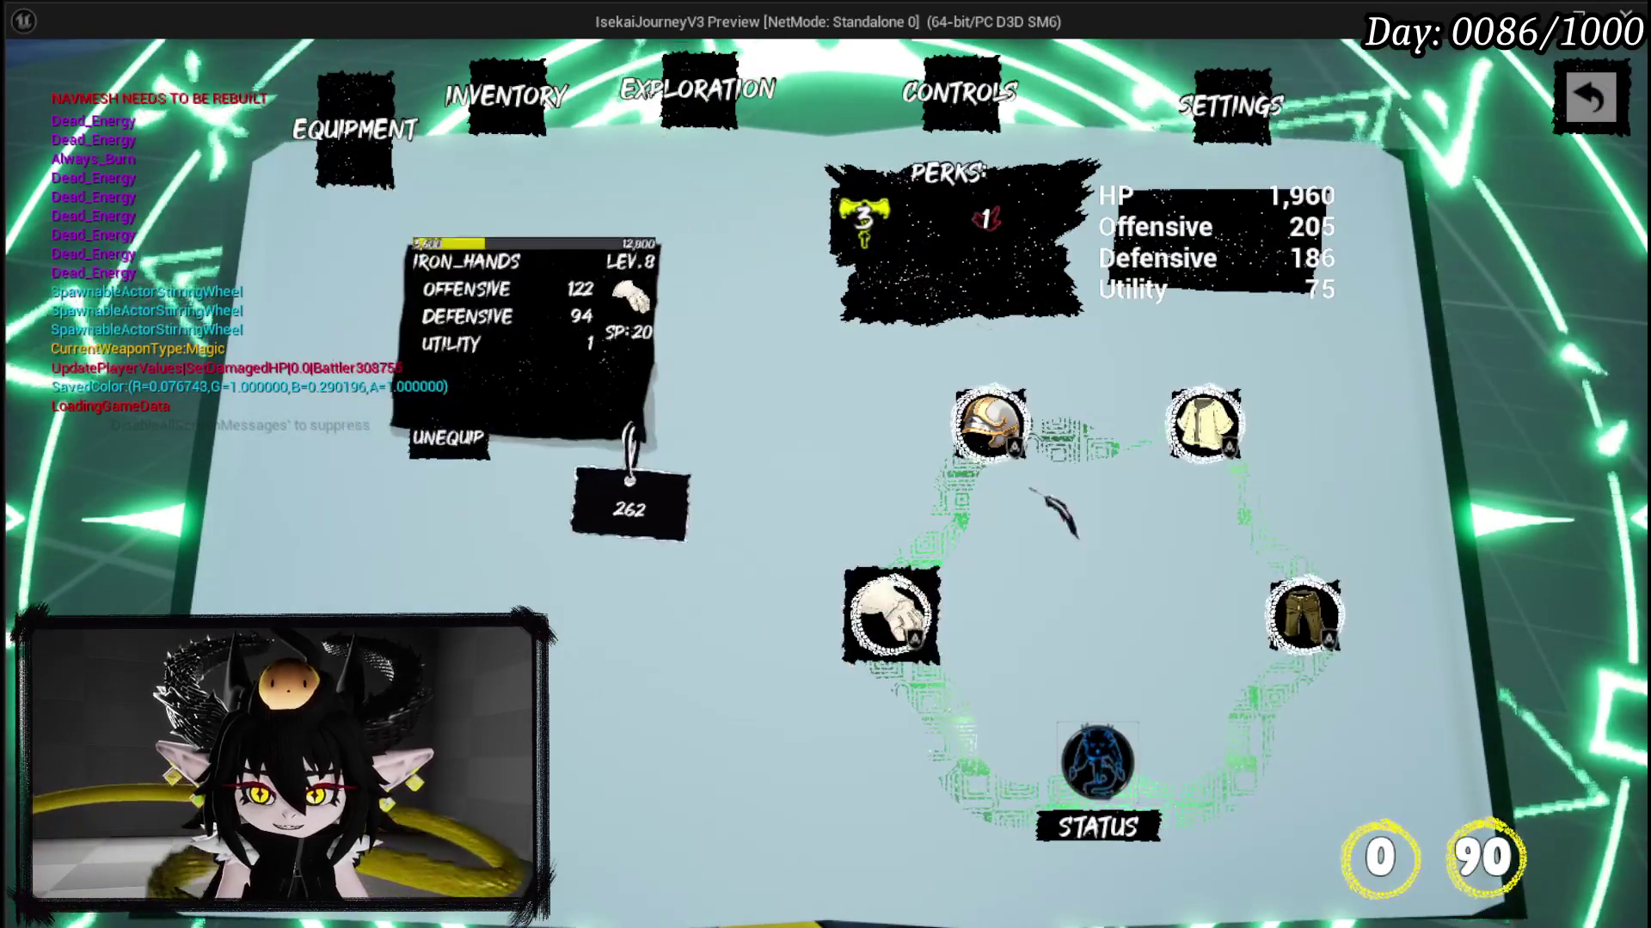
{"action": "left_click", "coordinate": [514, 115]}
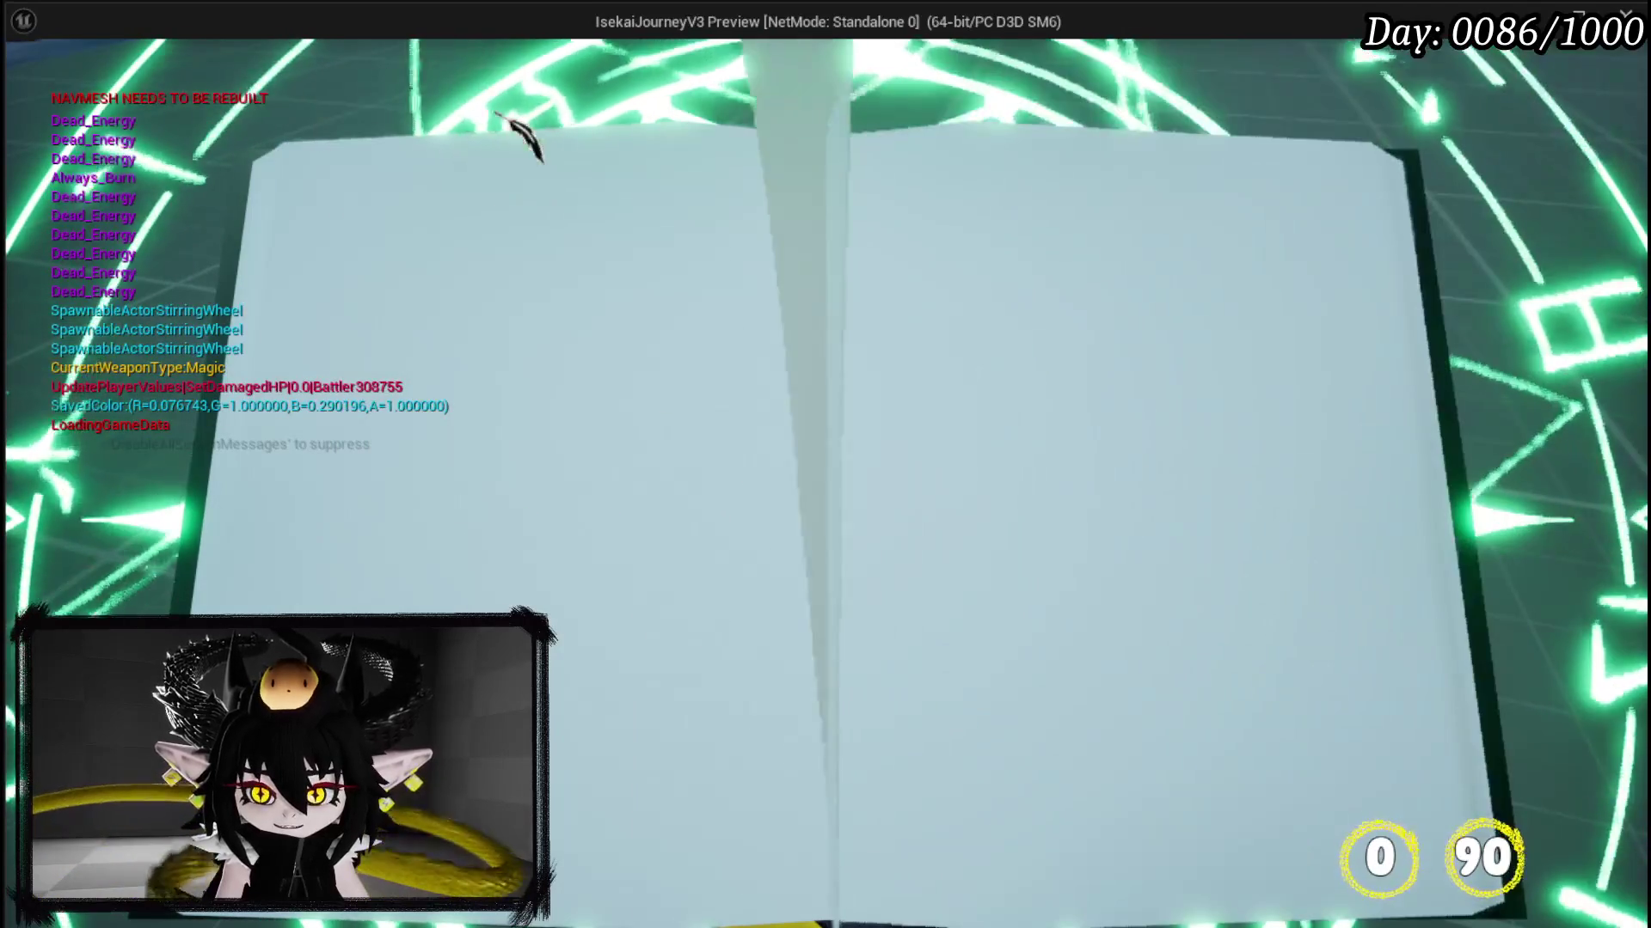
{"action": "left_click", "coordinate": [960, 92]}
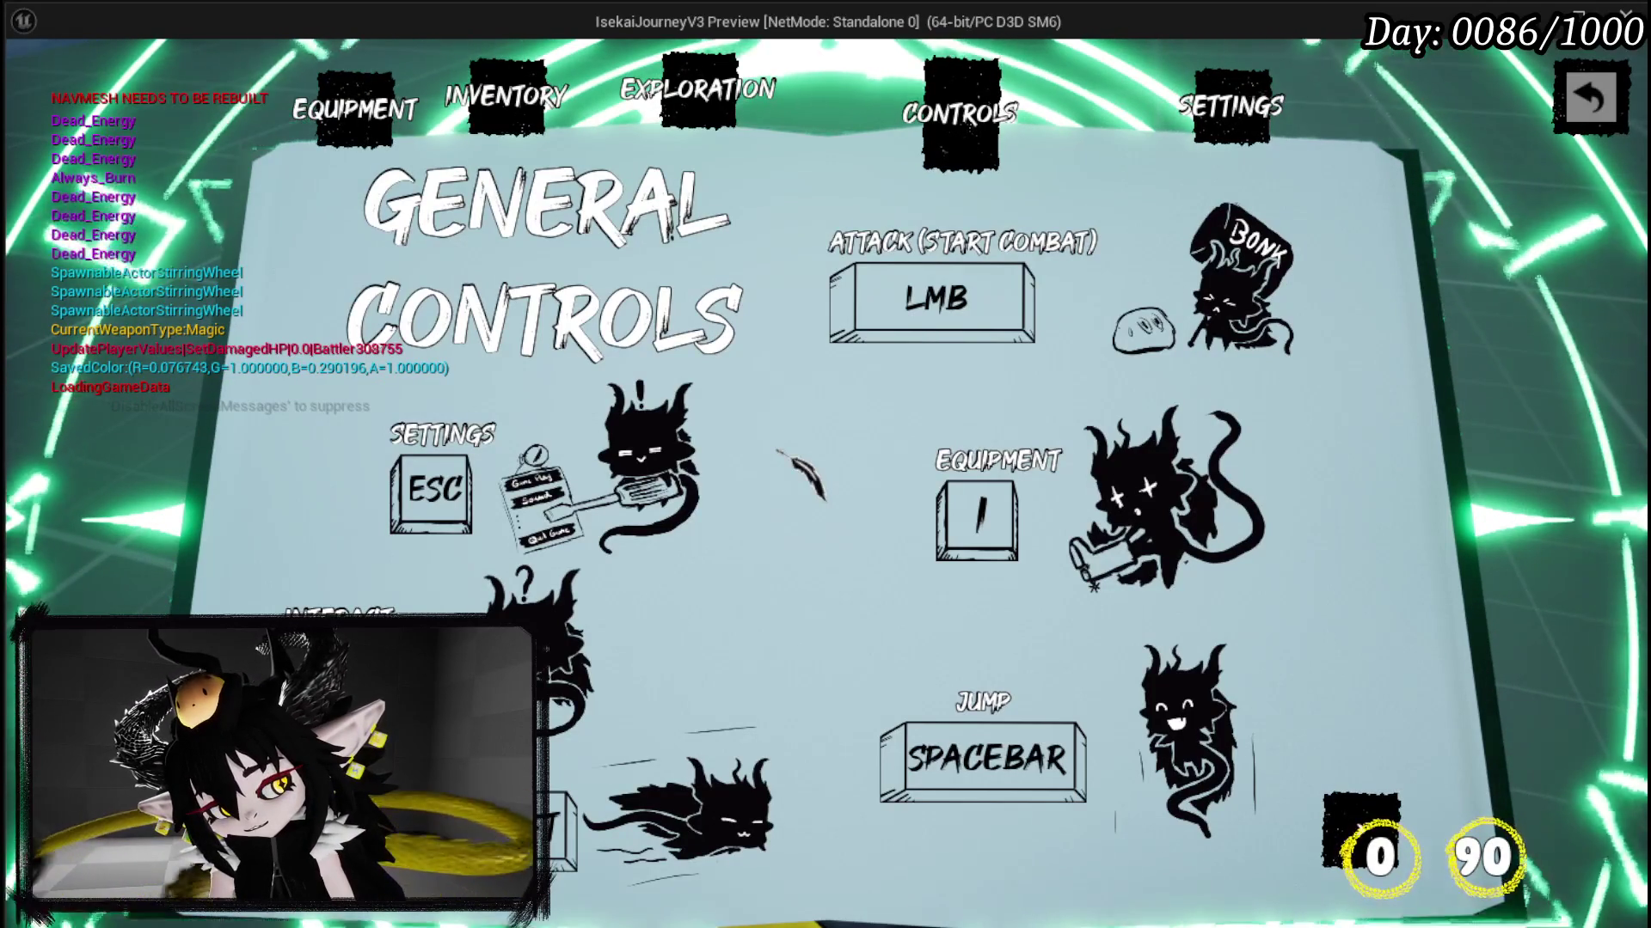
{"action": "key", "text": "Escape"}
{"action": "left_click", "coordinate": [31, 84]}
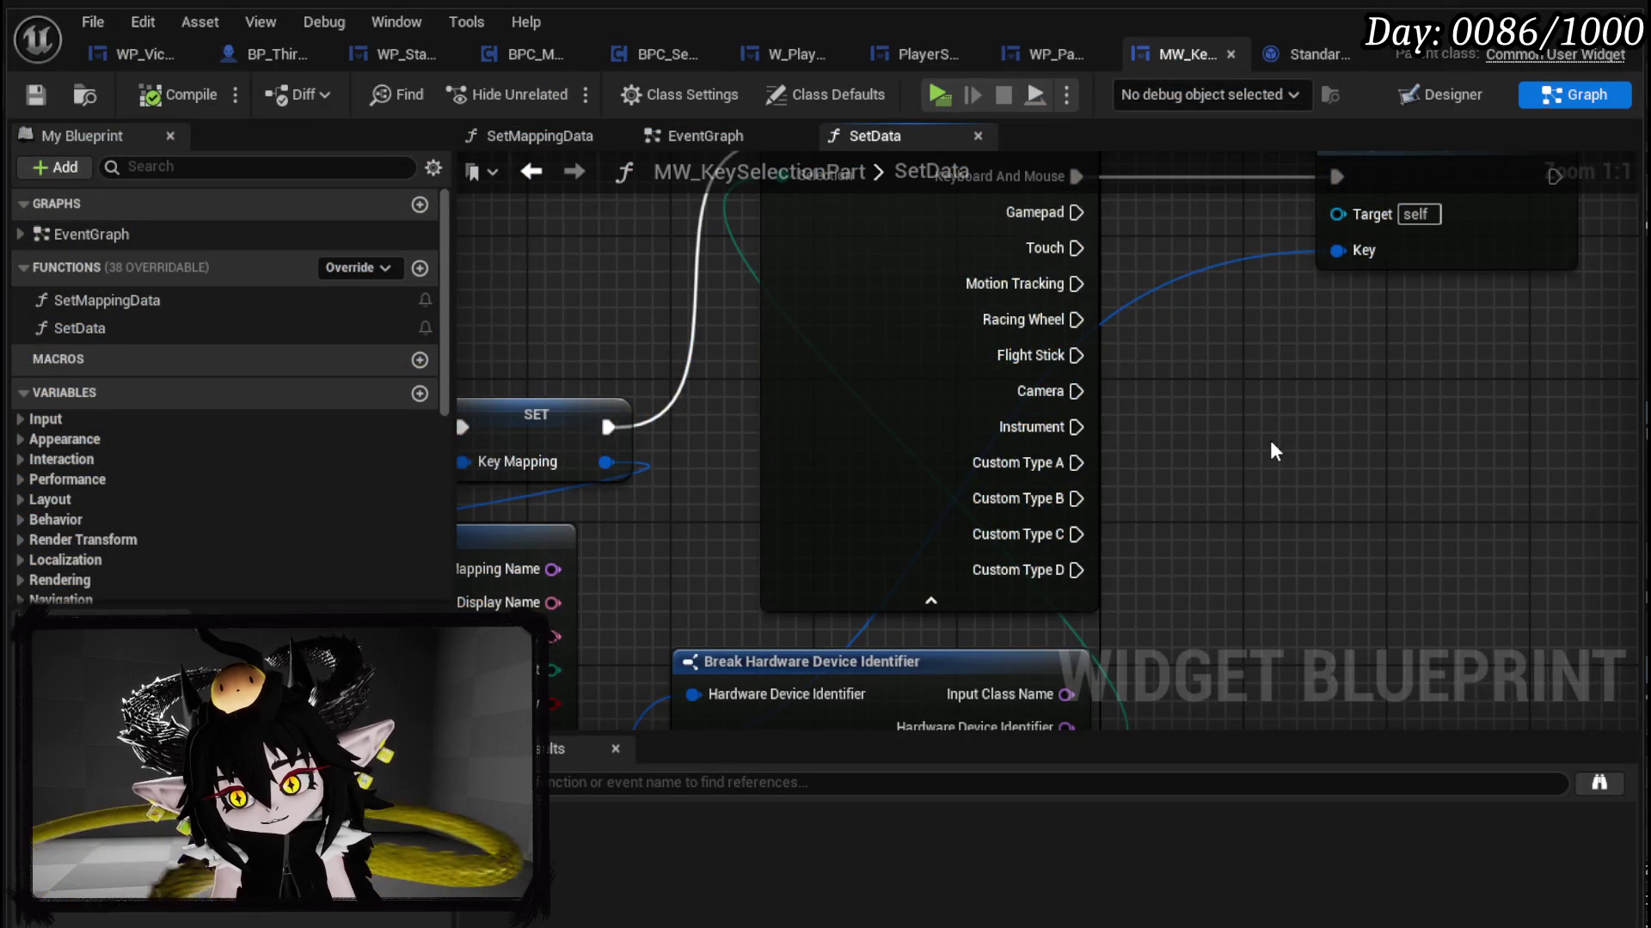
Step: Search node actions for 'get Primary hardware', toggle Context Sensitive, and close without adding anything
{"action": "scroll", "coordinate": [1270, 440], "scroll_direction": "down", "scroll_amount": 2}
{"action": "left_click_drag", "start_coordinate": [969, 400], "coordinate": [1254, 337]}
{"action": "mouse_move", "coordinate": [1056, 477]}
{"action": "left_mouse_down"}
{"action": "mouse_move", "coordinate": [1185, 362]}
{"action": "mouse_move", "coordinate": [1221, 295]}
{"action": "left_mouse_up"}
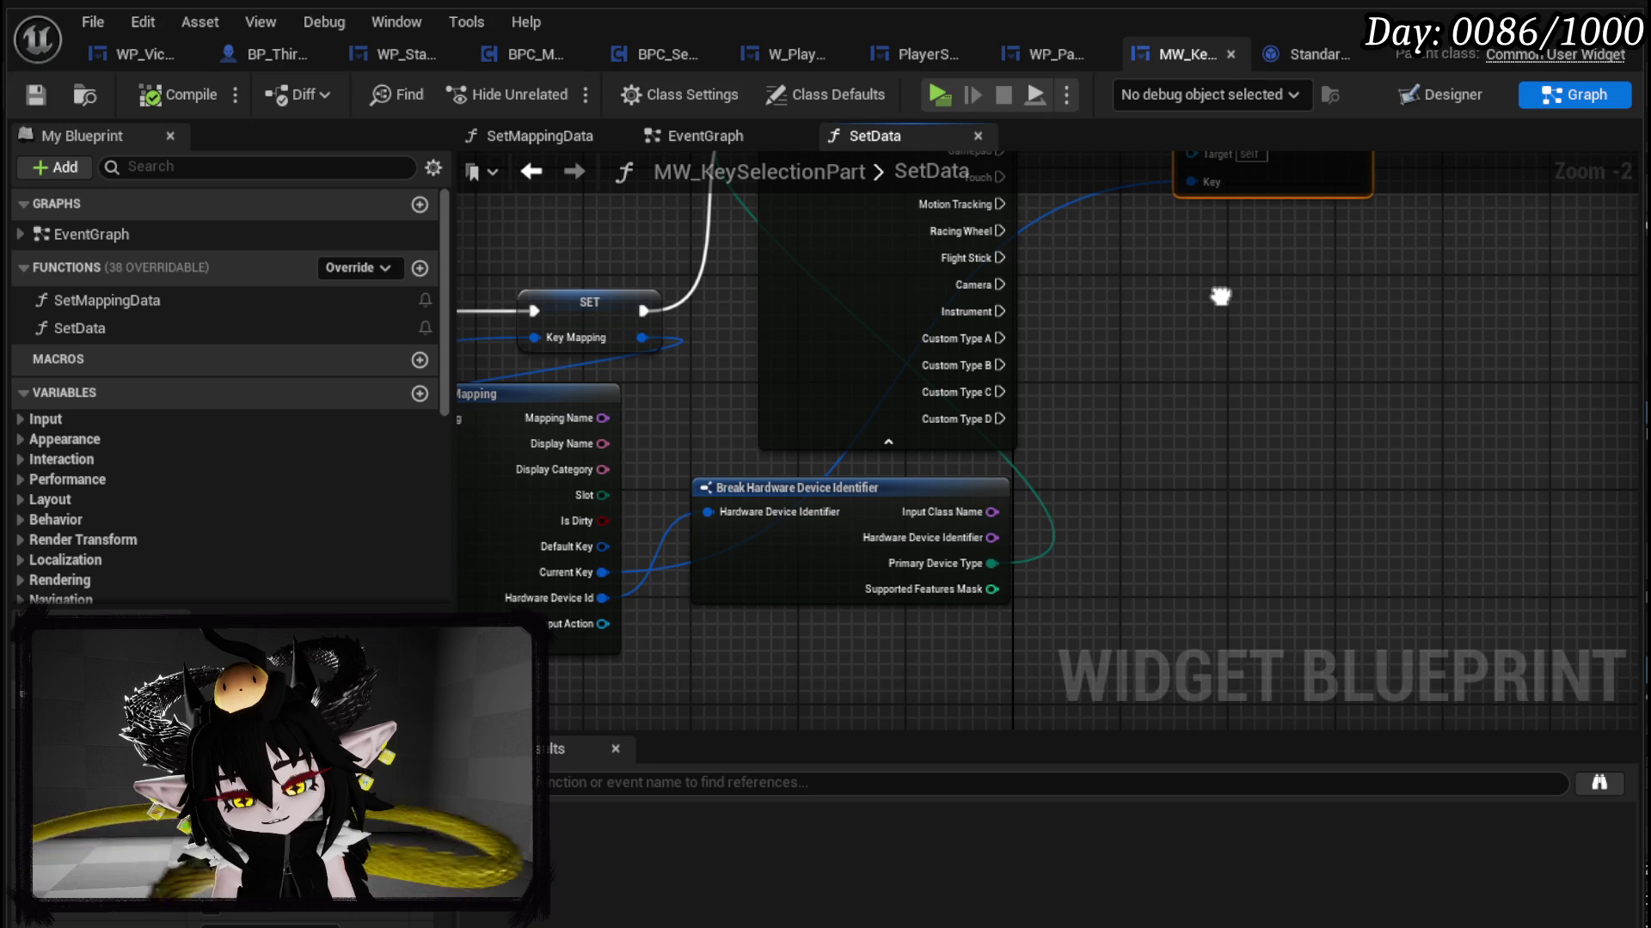
{"action": "left_click_drag", "start_coordinate": [1221, 296], "coordinate": [1222, 304]}
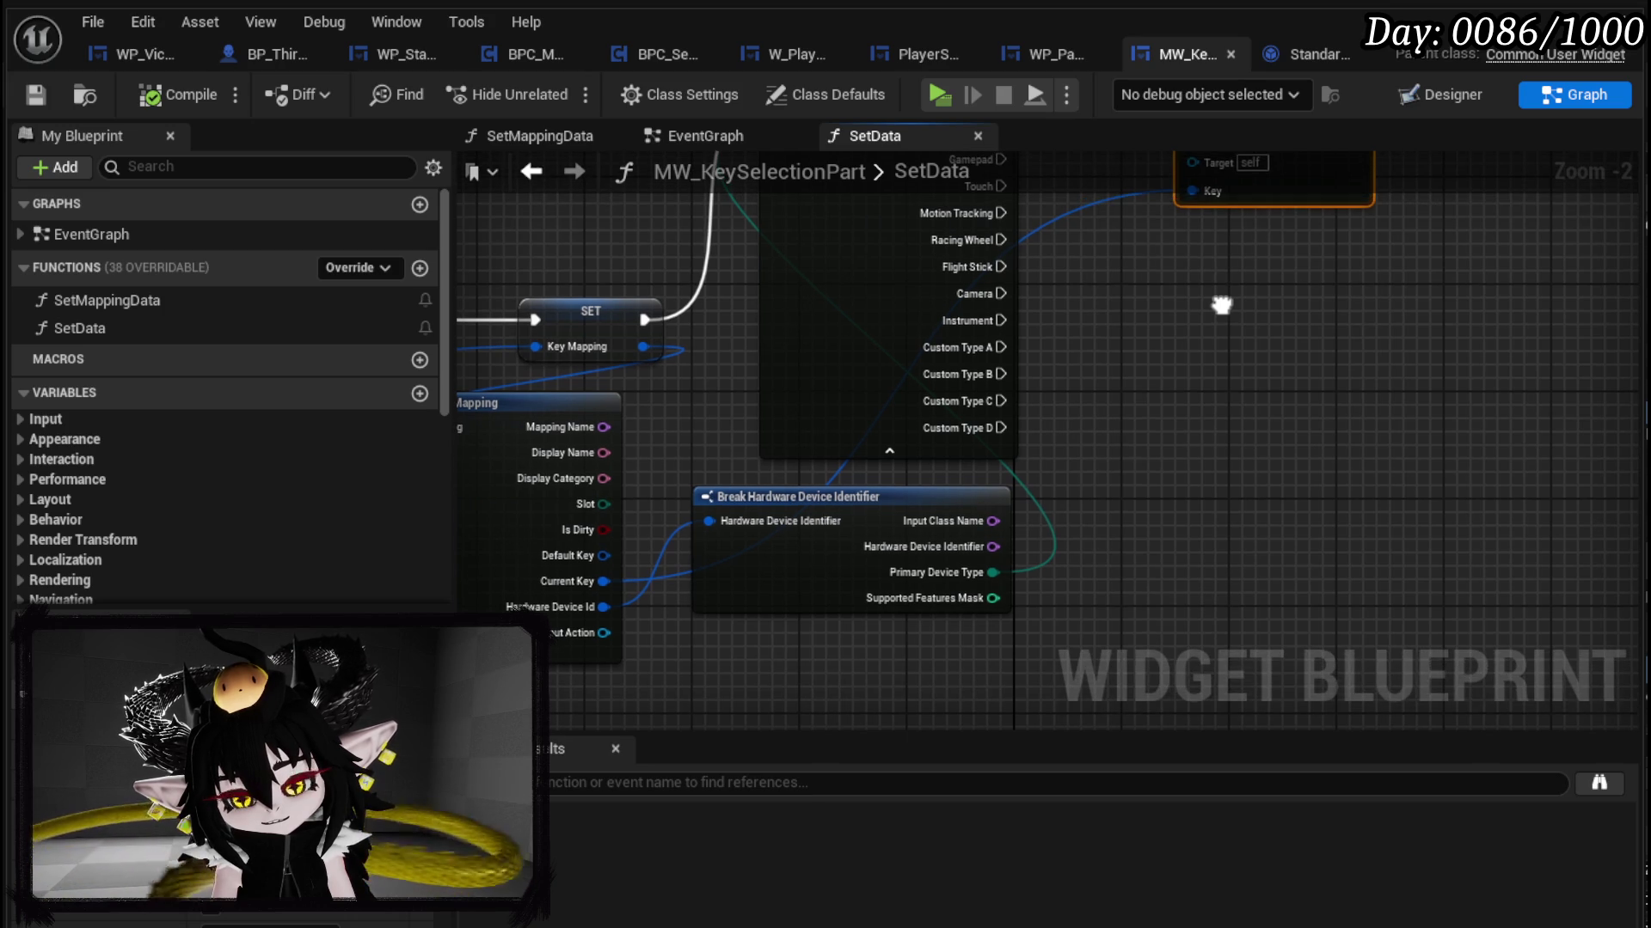
{"action": "right_click", "coordinate": [1161, 364]}
{"action": "type", "text": "get"}
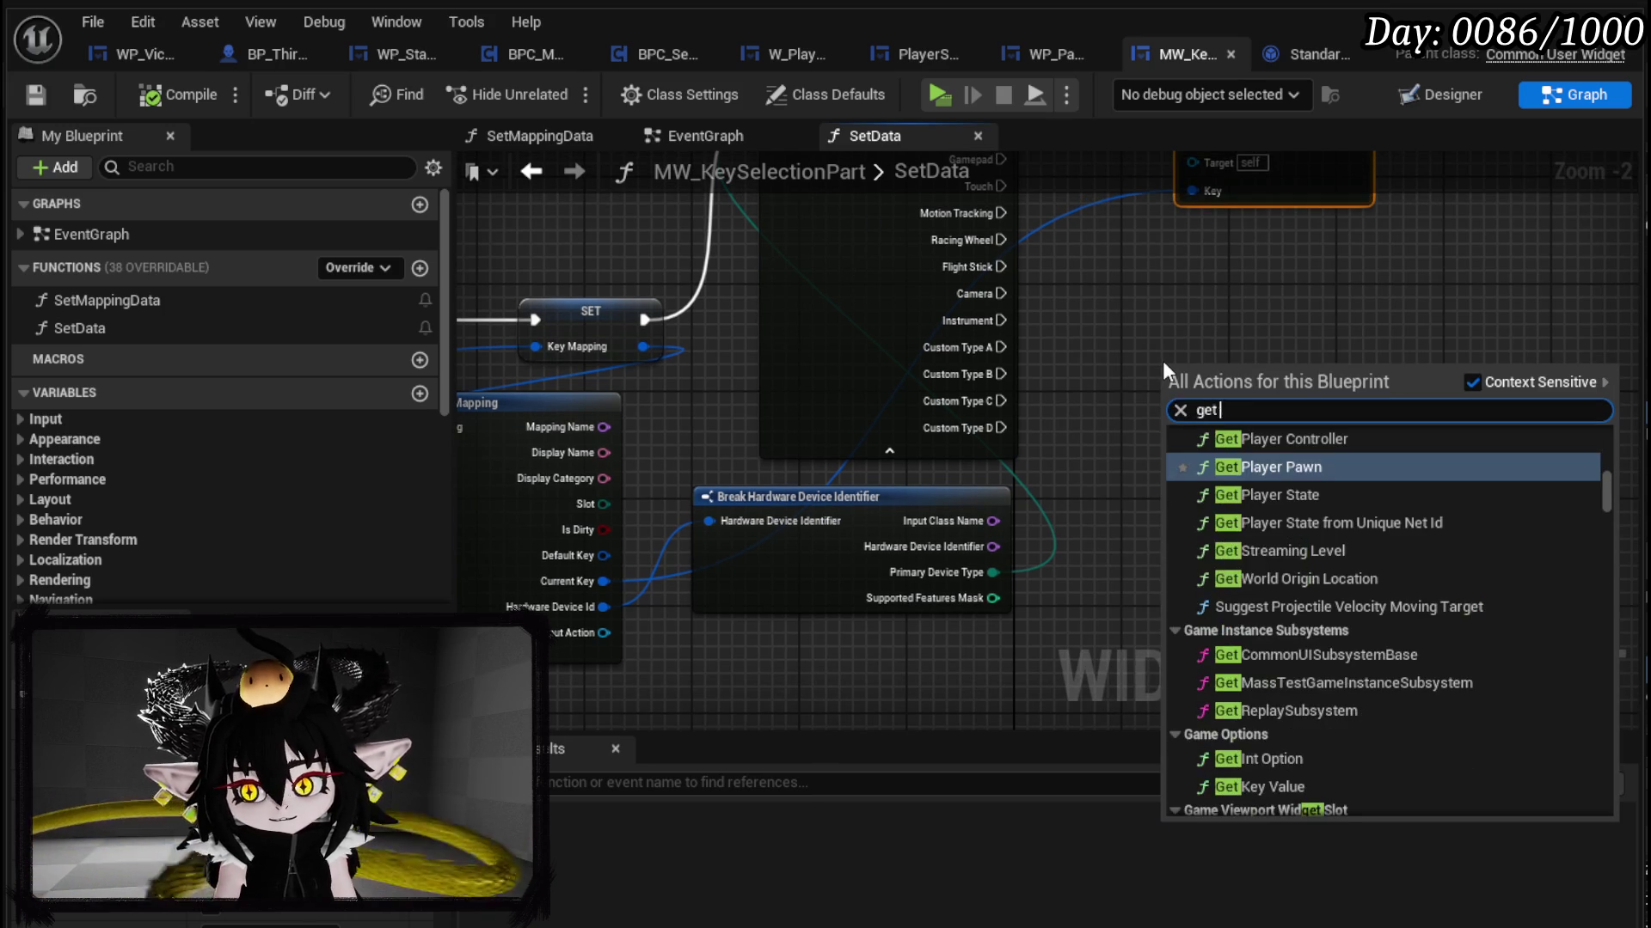
{"action": "type", "text": " Primary h"}
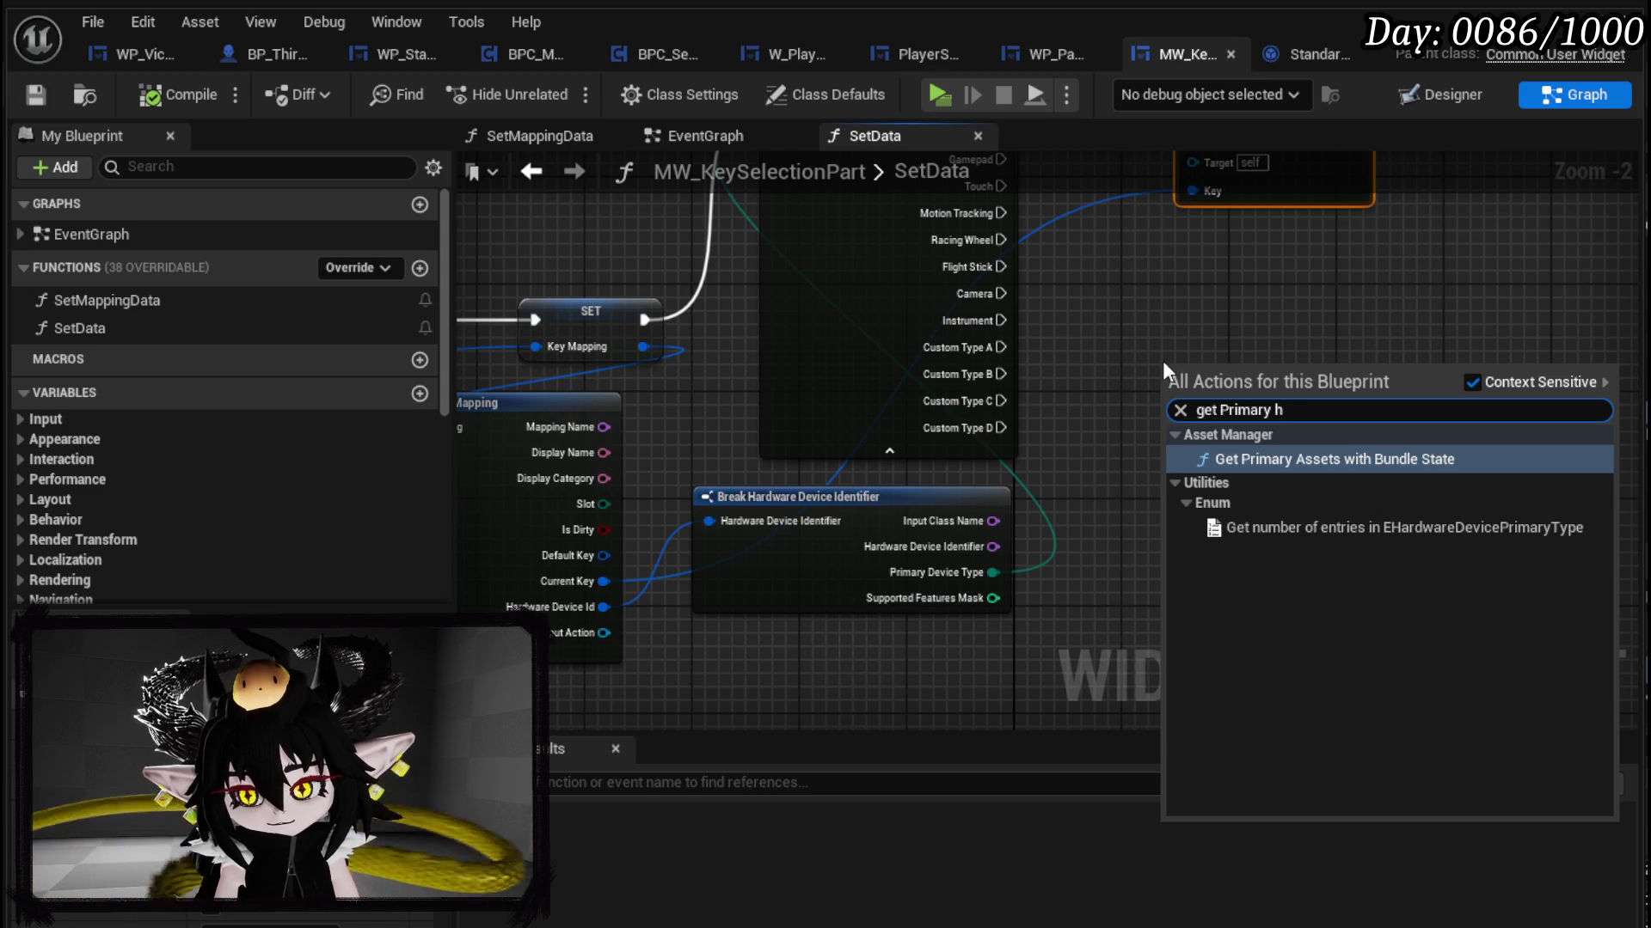
{"action": "type", "text": "ardware"}
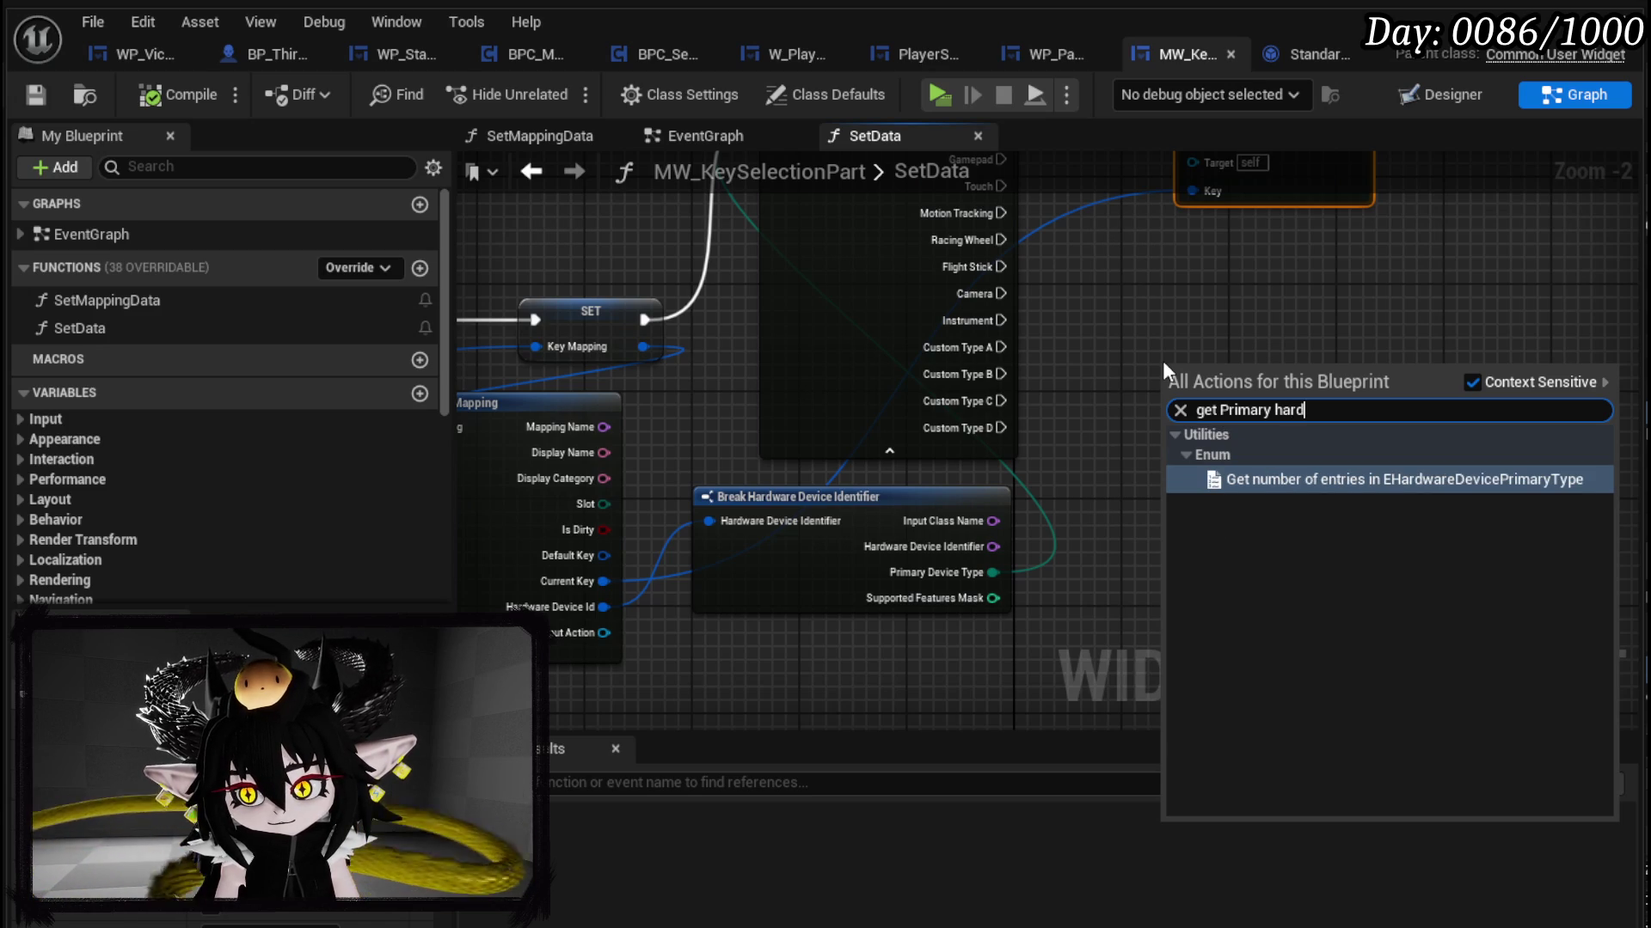
{"action": "left_click", "coordinate": [1473, 381]}
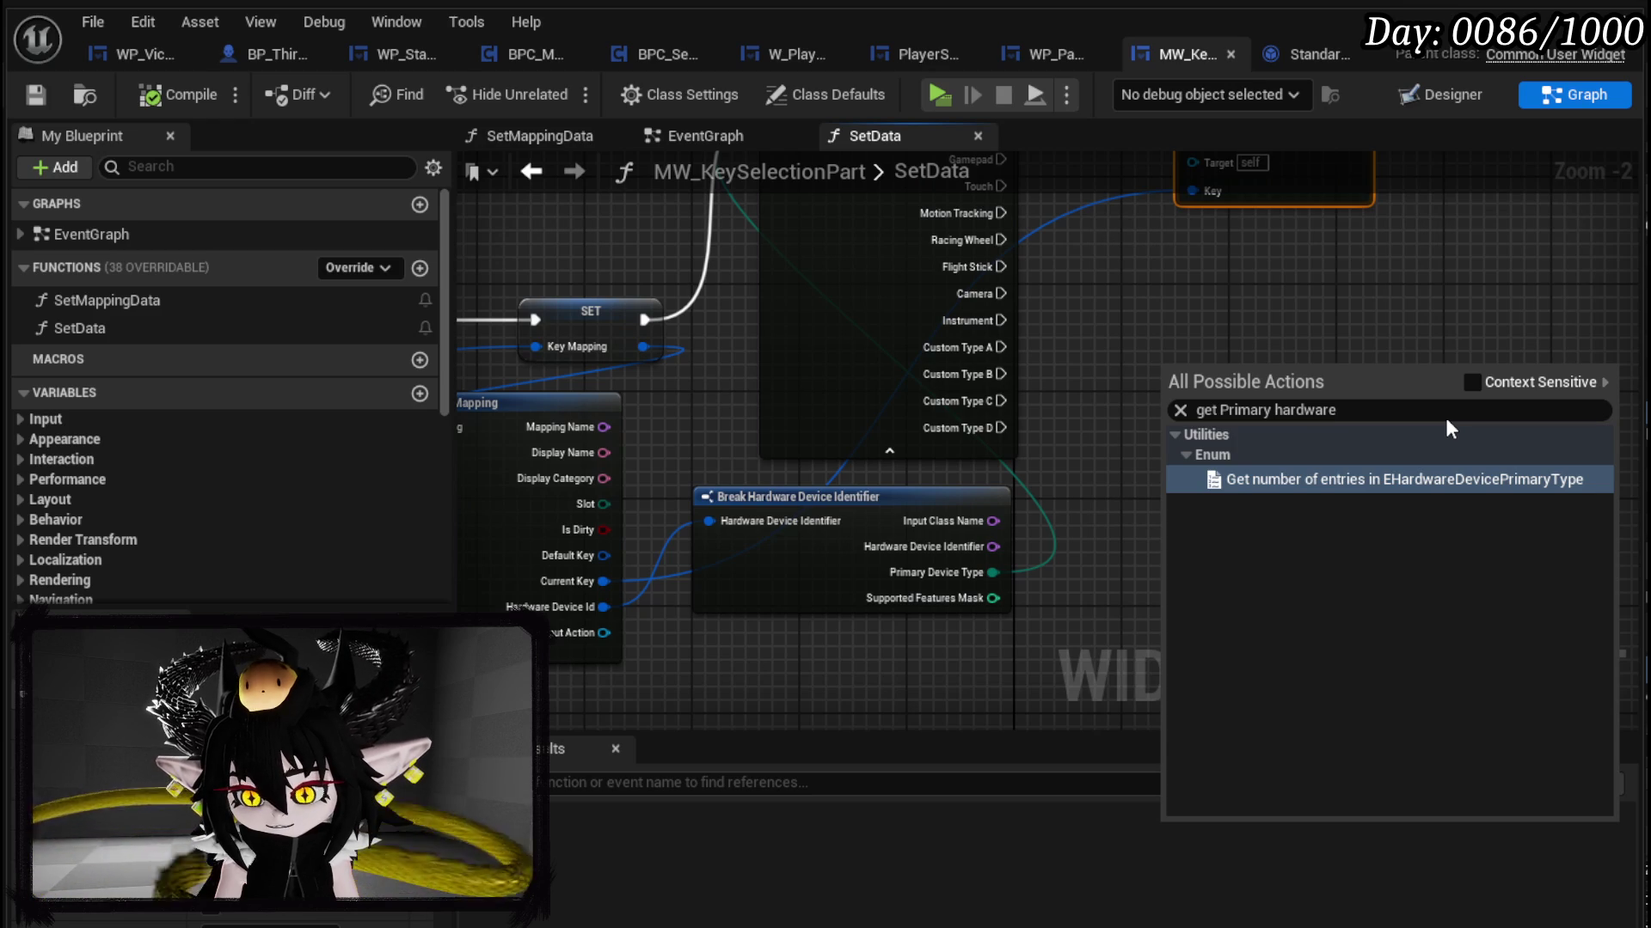
{"action": "left_click", "coordinate": [1473, 384]}
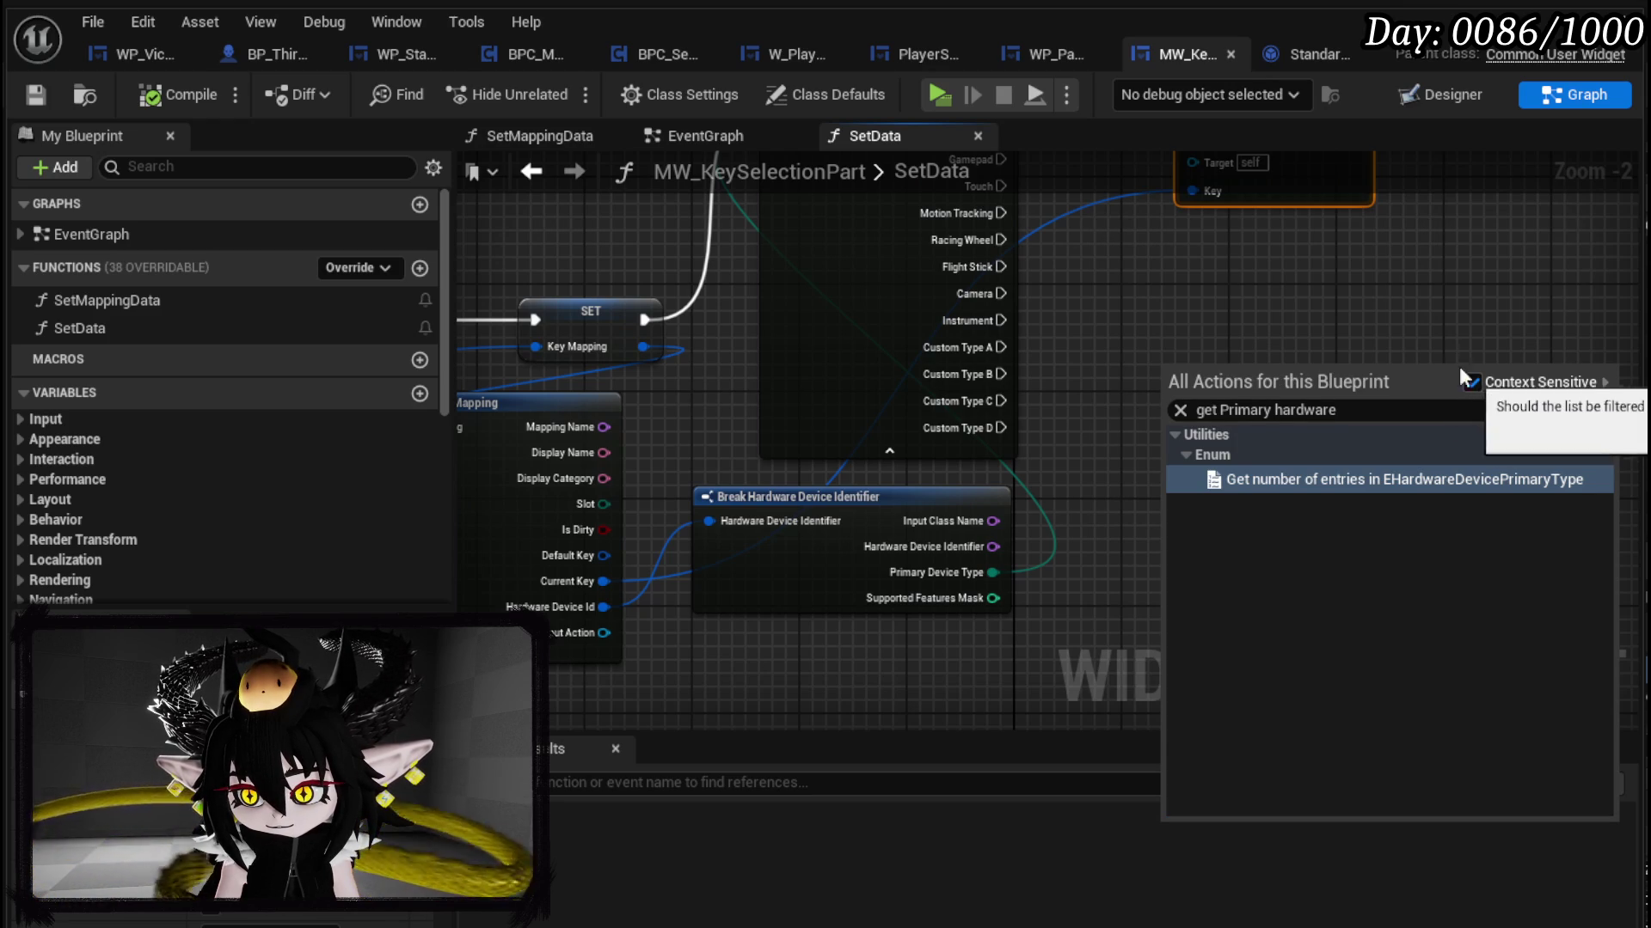
{"action": "left_click", "coordinate": [1400, 322]}
Step: Center the SetData graph on the Break Hardware Device Identifier node beside the switch
{"action": "mouse_move", "coordinate": [1403, 331]}
{"action": "left_mouse_down"}
{"action": "mouse_move", "coordinate": [1272, 416]}
{"action": "mouse_move", "coordinate": [1379, 433]}
{"action": "mouse_move", "coordinate": [1357, 517]}
{"action": "mouse_move", "coordinate": [1360, 461]}
{"action": "mouse_move", "coordinate": [1391, 401]}
{"action": "left_mouse_up"}
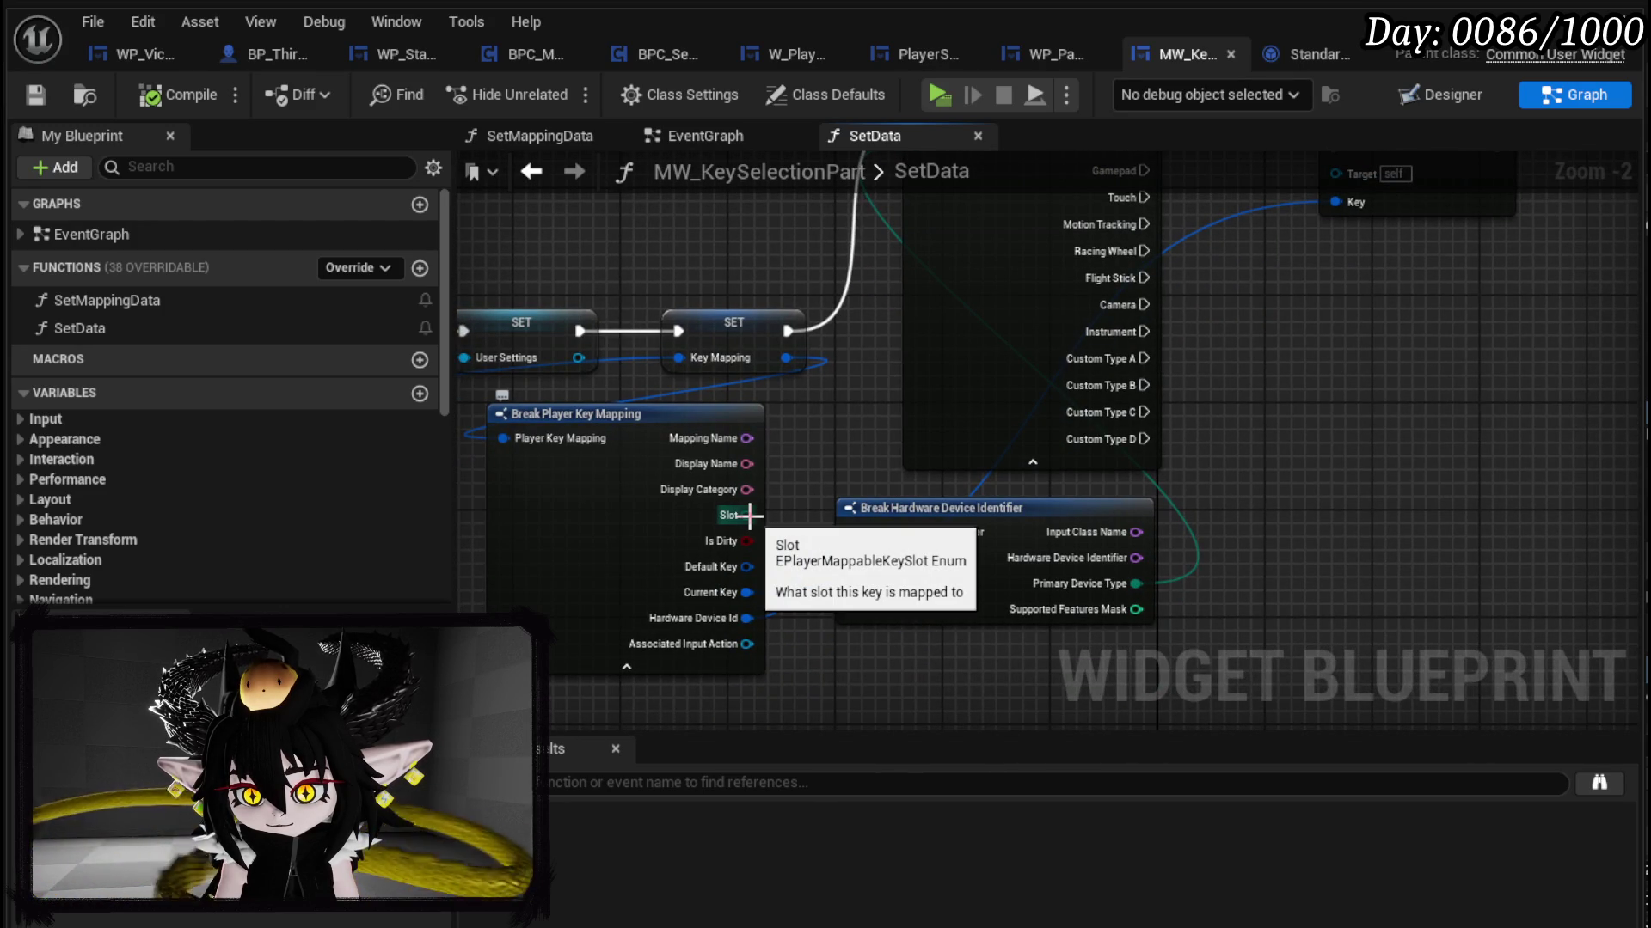
{"action": "left_click_drag", "start_coordinate": [787, 504], "coordinate": [840, 454]}
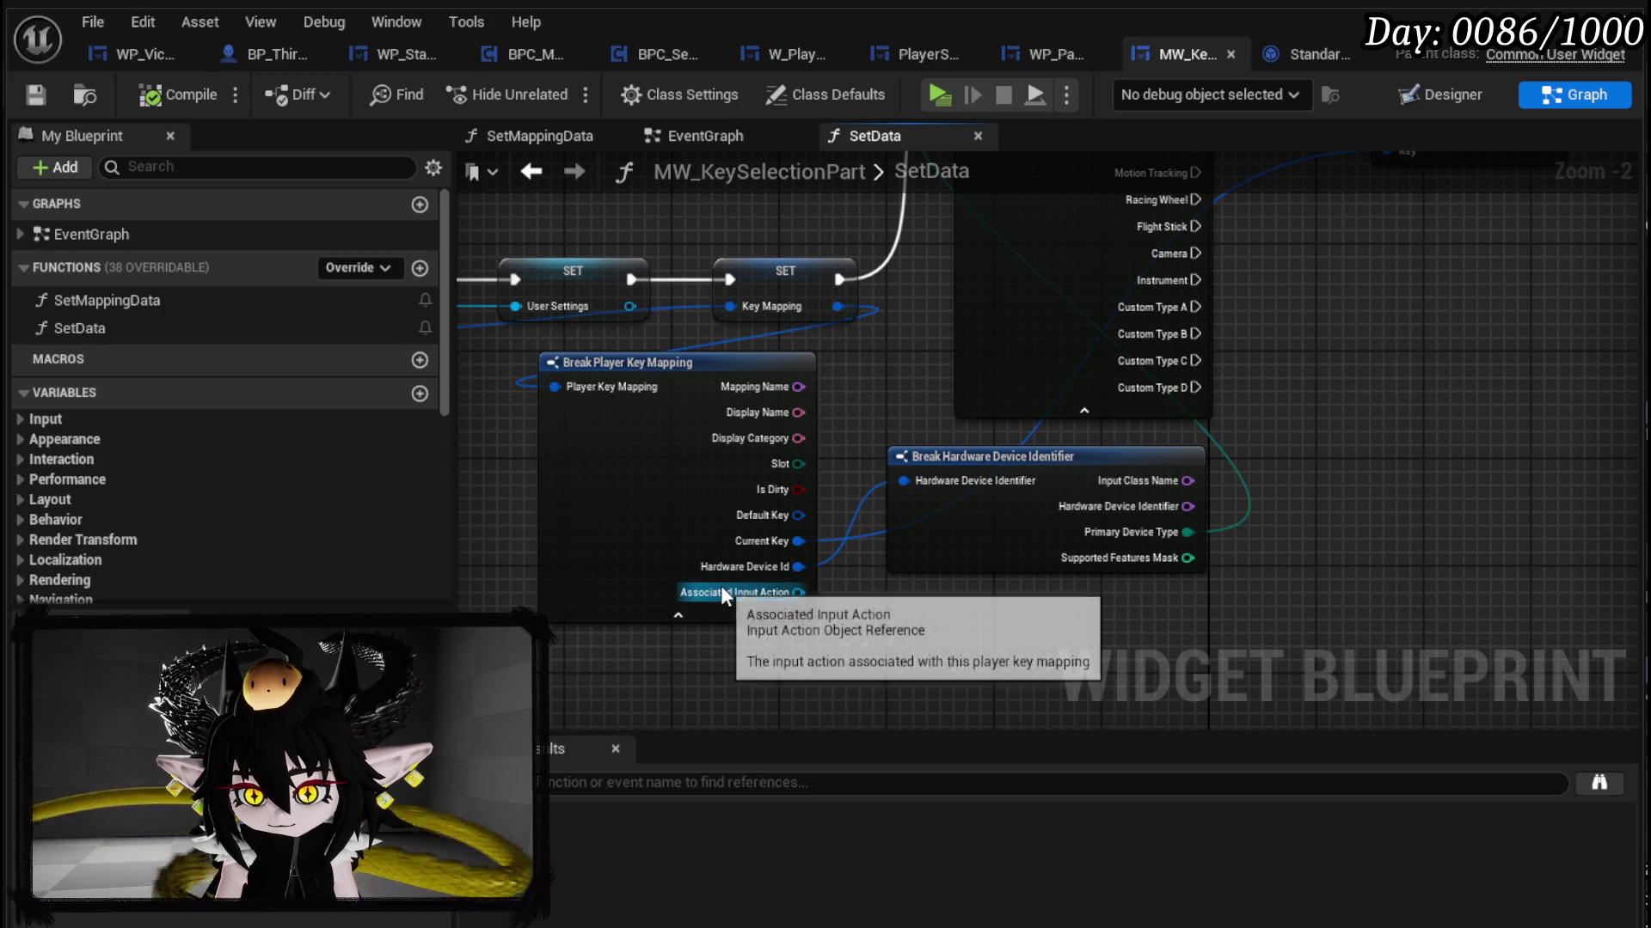
{"action": "mouse_move", "coordinate": [1050, 459]}
{"action": "left_mouse_down"}
{"action": "mouse_move", "coordinate": [1041, 811]}
{"action": "mouse_move", "coordinate": [969, 797]}
{"action": "mouse_move", "coordinate": [989, 593]}
{"action": "mouse_move", "coordinate": [735, 292]}
{"action": "mouse_move", "coordinate": [684, 195]}
{"action": "mouse_move", "coordinate": [698, 159]}
{"action": "mouse_move", "coordinate": [693, 258]}
{"action": "left_mouse_up"}
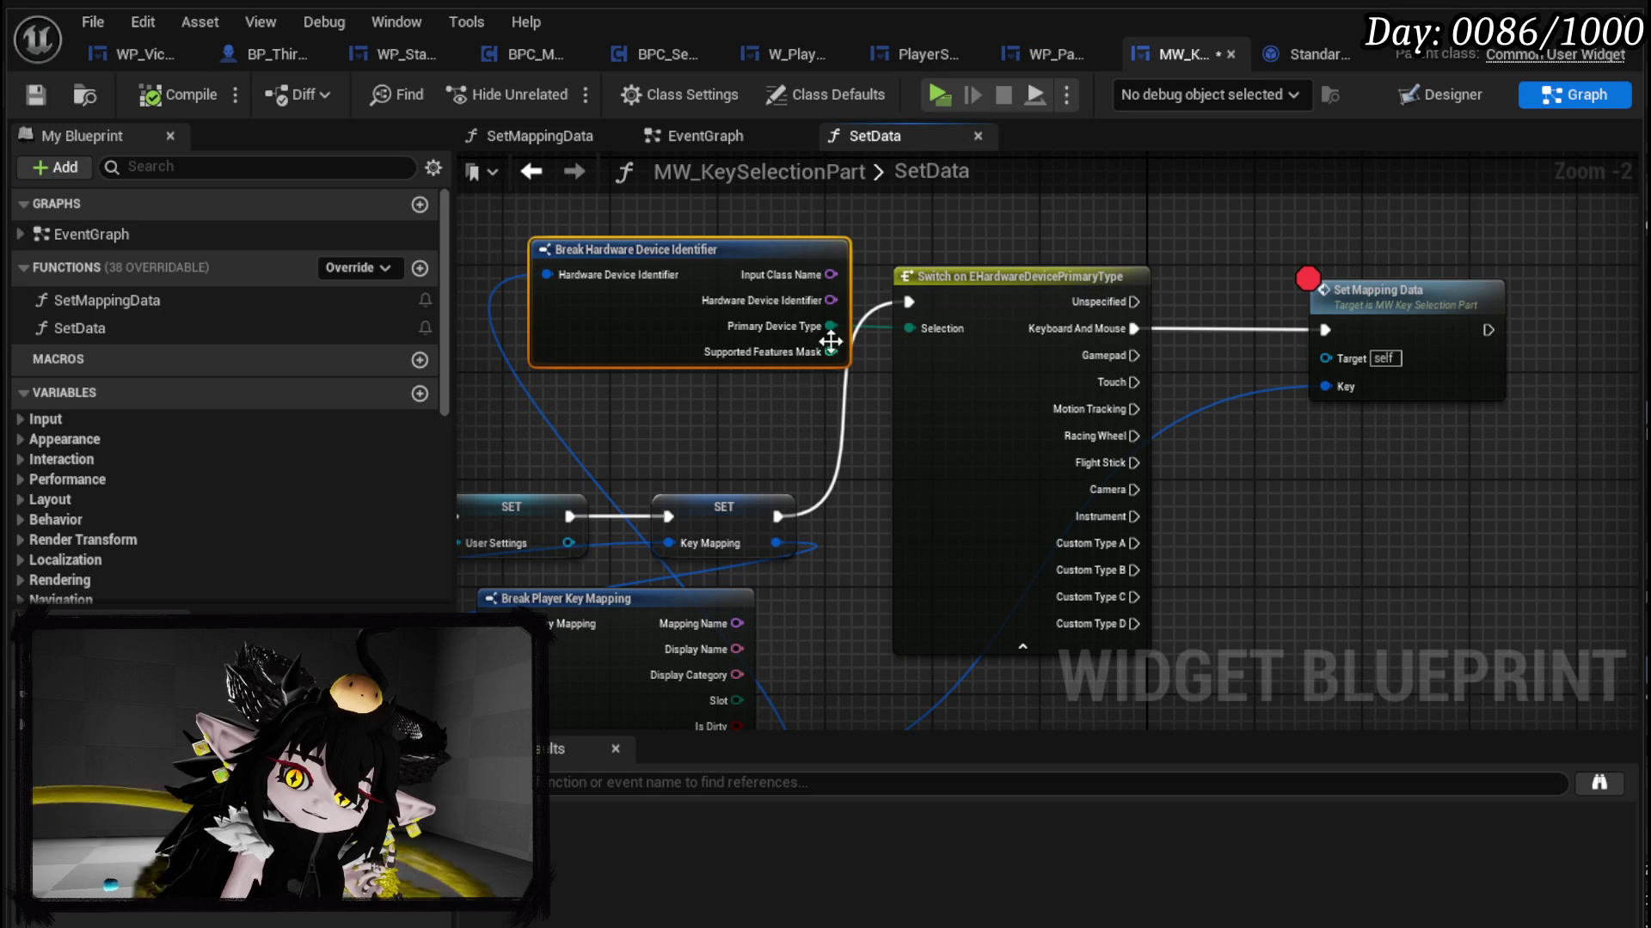
Step: Insert a Print String before the switch, fed Primary Device Type via Enum to String
{"action": "left_click_drag", "start_coordinate": [1087, 219], "coordinate": [1247, 346]}
{"action": "mouse_move", "coordinate": [958, 290]}
{"action": "left_mouse_down"}
{"action": "mouse_move", "coordinate": [1203, 308]}
{"action": "mouse_move", "coordinate": [1332, 294]}
{"action": "left_mouse_up"}
{"action": "left_click_drag", "start_coordinate": [831, 326], "coordinate": [968, 344]}
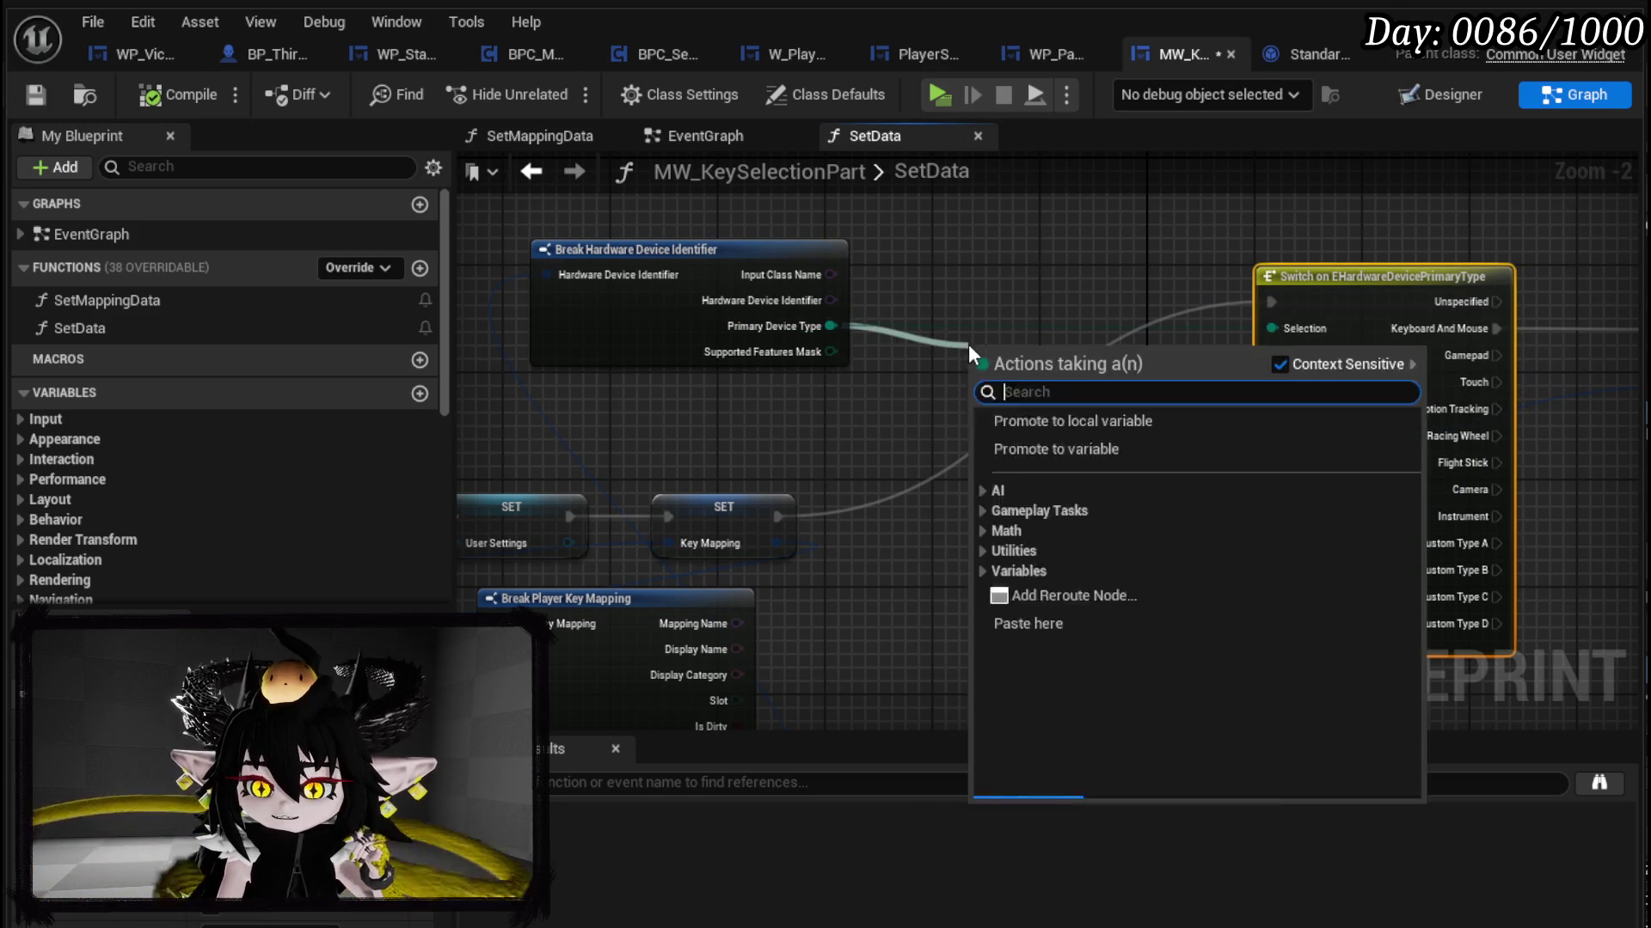
{"action": "left_click", "coordinate": [974, 265]}
{"action": "right_click", "coordinate": [974, 266]}
{"action": "type", "text": "Print Str"}
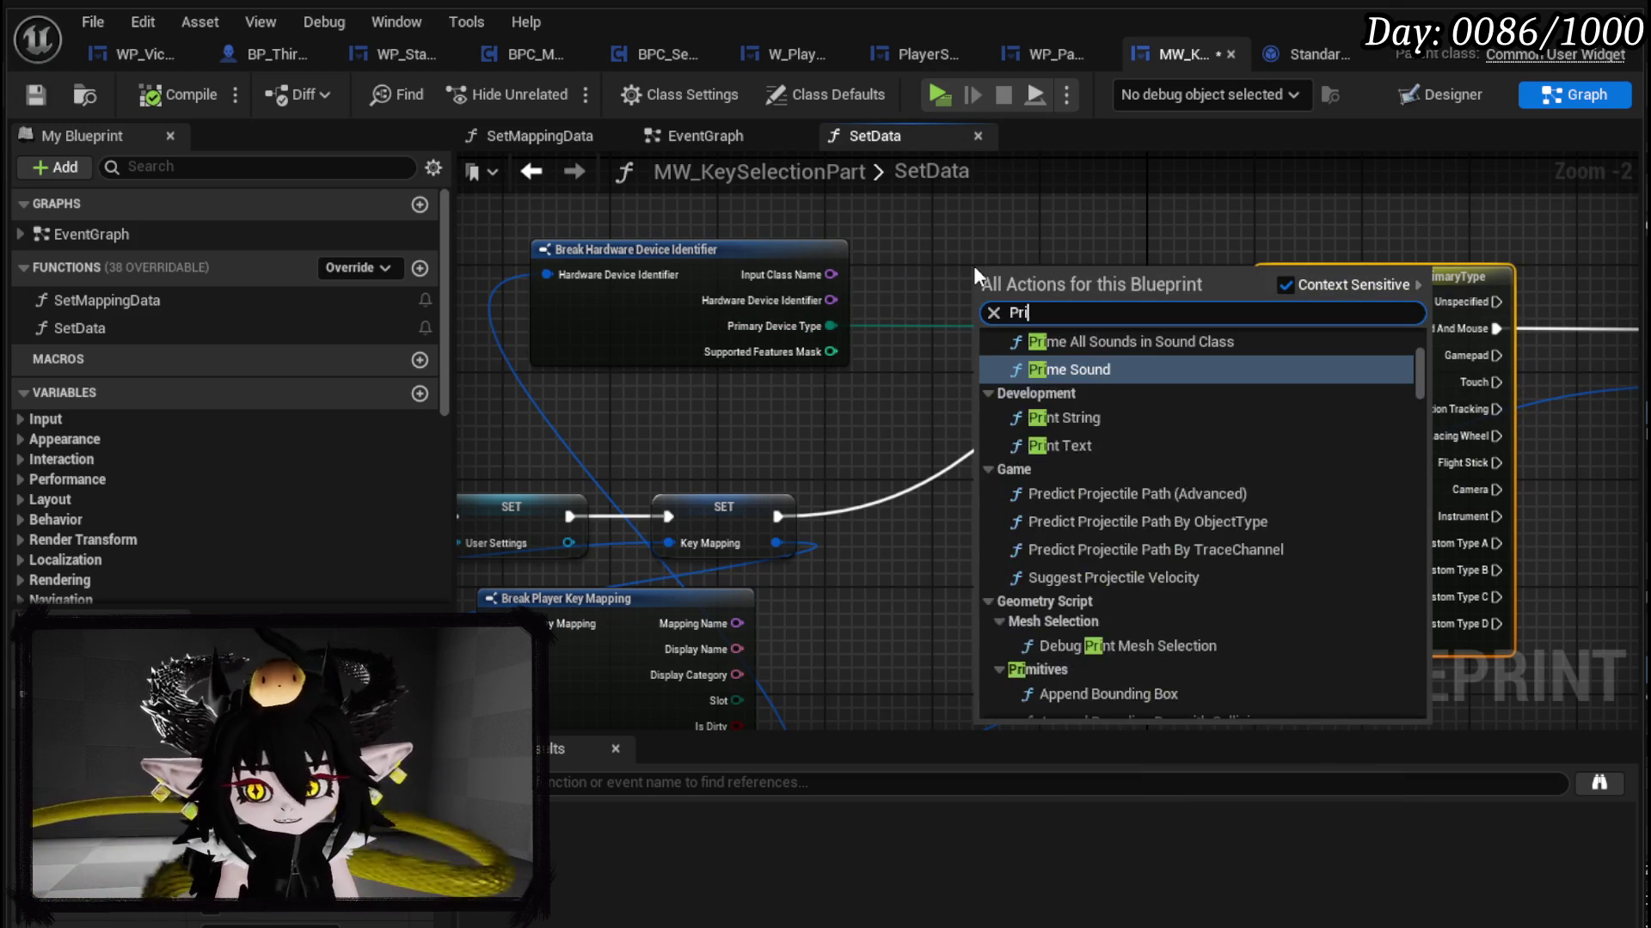
{"action": "key", "text": "Escape"}
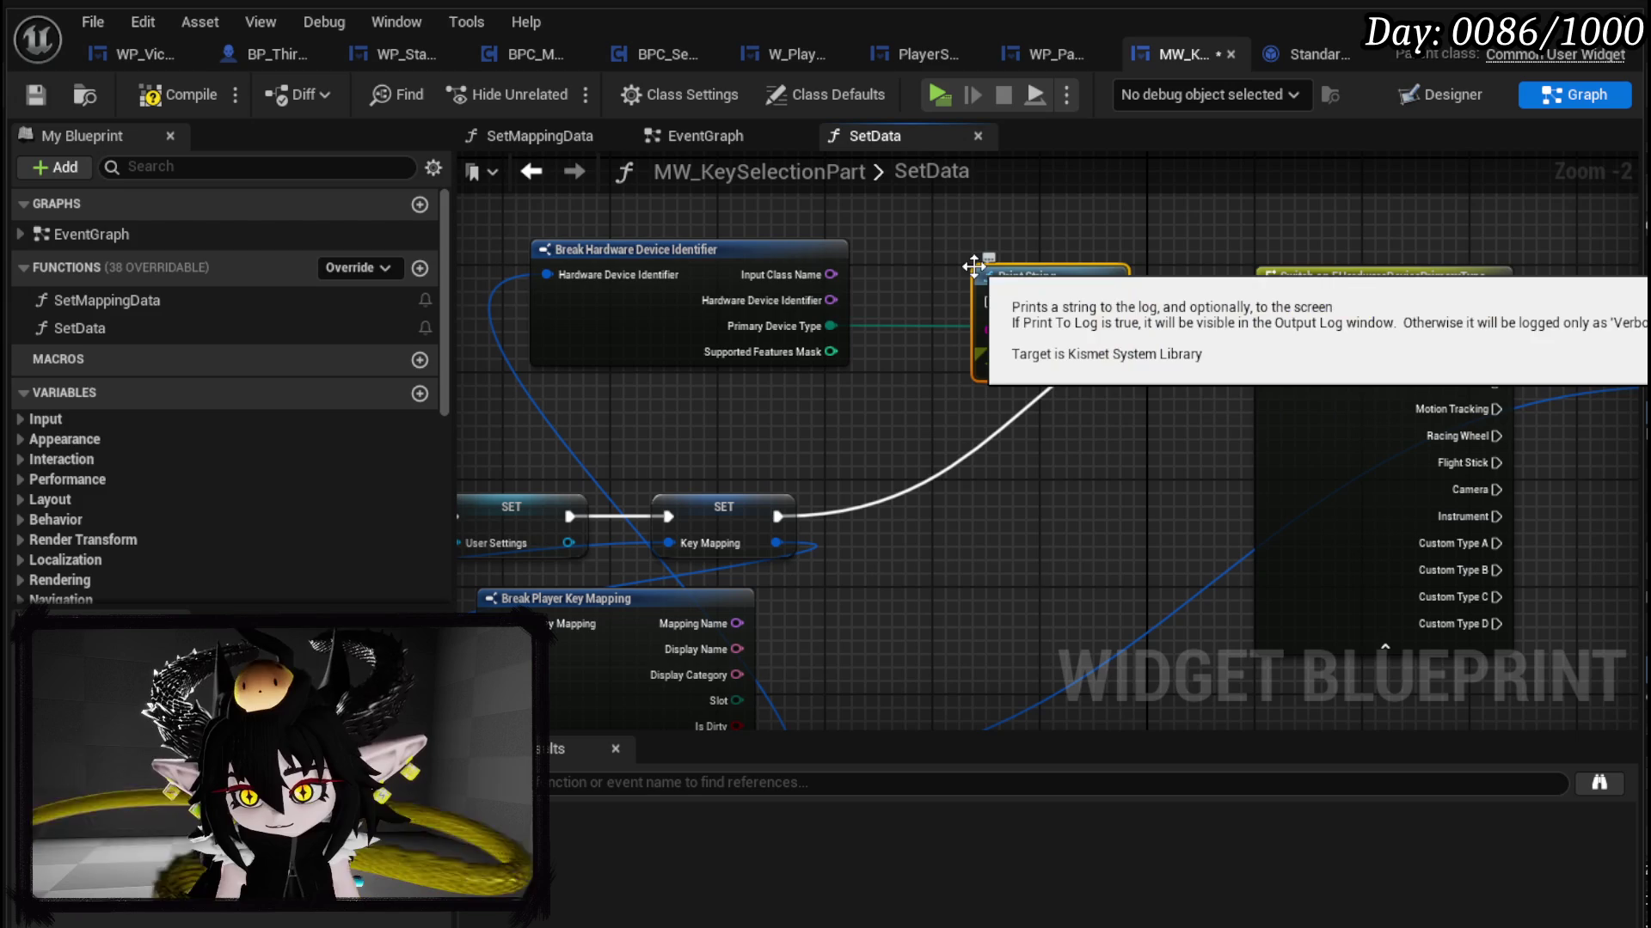
{"action": "mouse_move", "coordinate": [831, 326]}
{"action": "left_mouse_down"}
{"action": "mouse_move", "coordinate": [1028, 329]}
{"action": "mouse_move", "coordinate": [1170, 289]}
{"action": "mouse_move", "coordinate": [1283, 296]}
{"action": "mouse_move", "coordinate": [1270, 303]}
{"action": "left_mouse_up"}
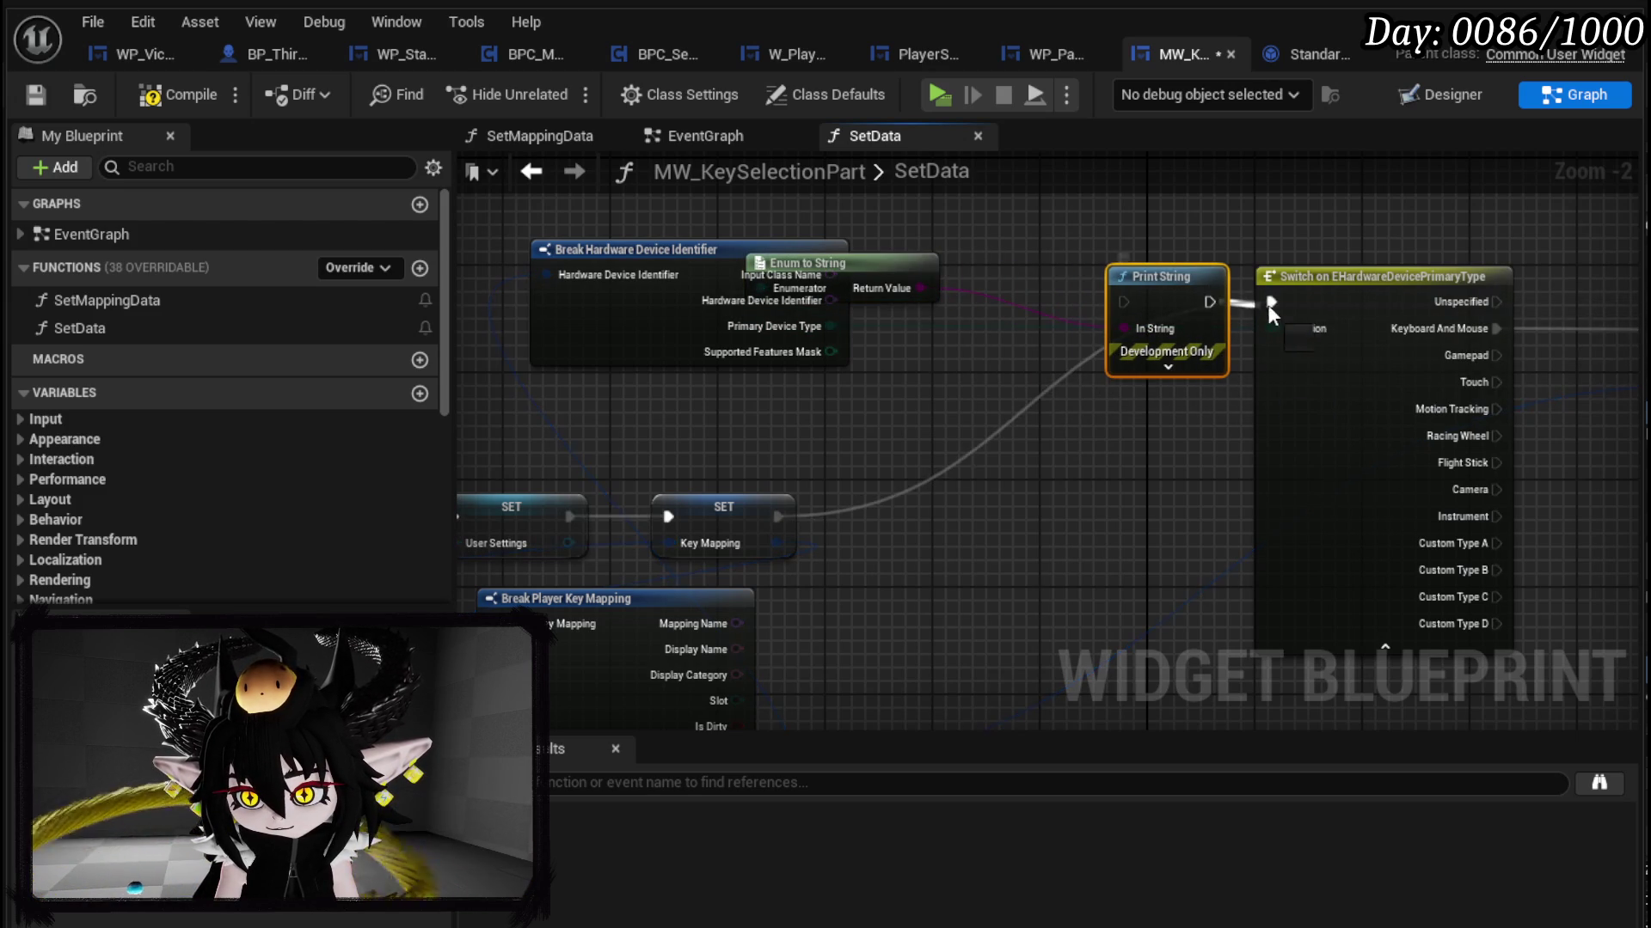
{"action": "mouse_move", "coordinate": [1124, 329]}
{"action": "left_mouse_down"}
{"action": "mouse_move", "coordinate": [1133, 285]}
{"action": "mouse_move", "coordinate": [916, 288]}
{"action": "mouse_move", "coordinate": [1146, 203]}
{"action": "left_mouse_up"}
{"action": "left_click", "coordinate": [1167, 368]}
{"action": "left_click_drag", "start_coordinate": [1162, 305], "coordinate": [1079, 297]}
Step: Set the Print String duration to 70 and text color to magenta, then compile and save
{"action": "left_click", "coordinate": [1108, 441]}
{"action": "type", "text": "70"}
{"action": "key", "text": "Return"}
{"action": "left_click", "coordinate": [1112, 413]}
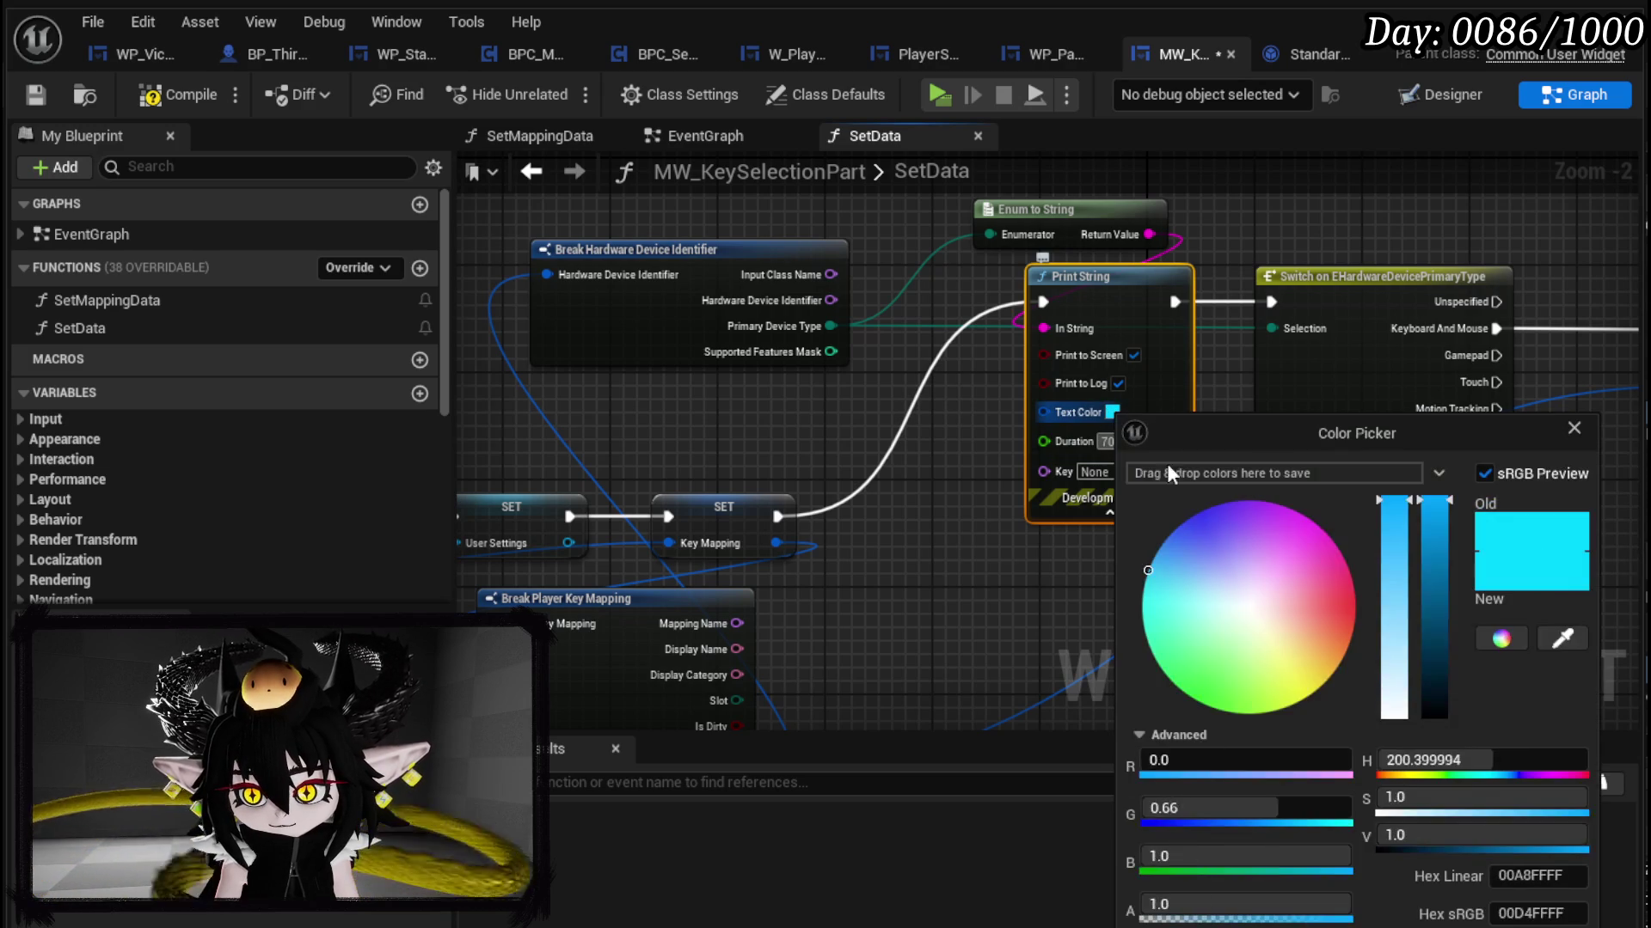
{"action": "left_click_drag", "start_coordinate": [1315, 558], "coordinate": [1405, 505]}
{"action": "left_click", "coordinate": [946, 430]}
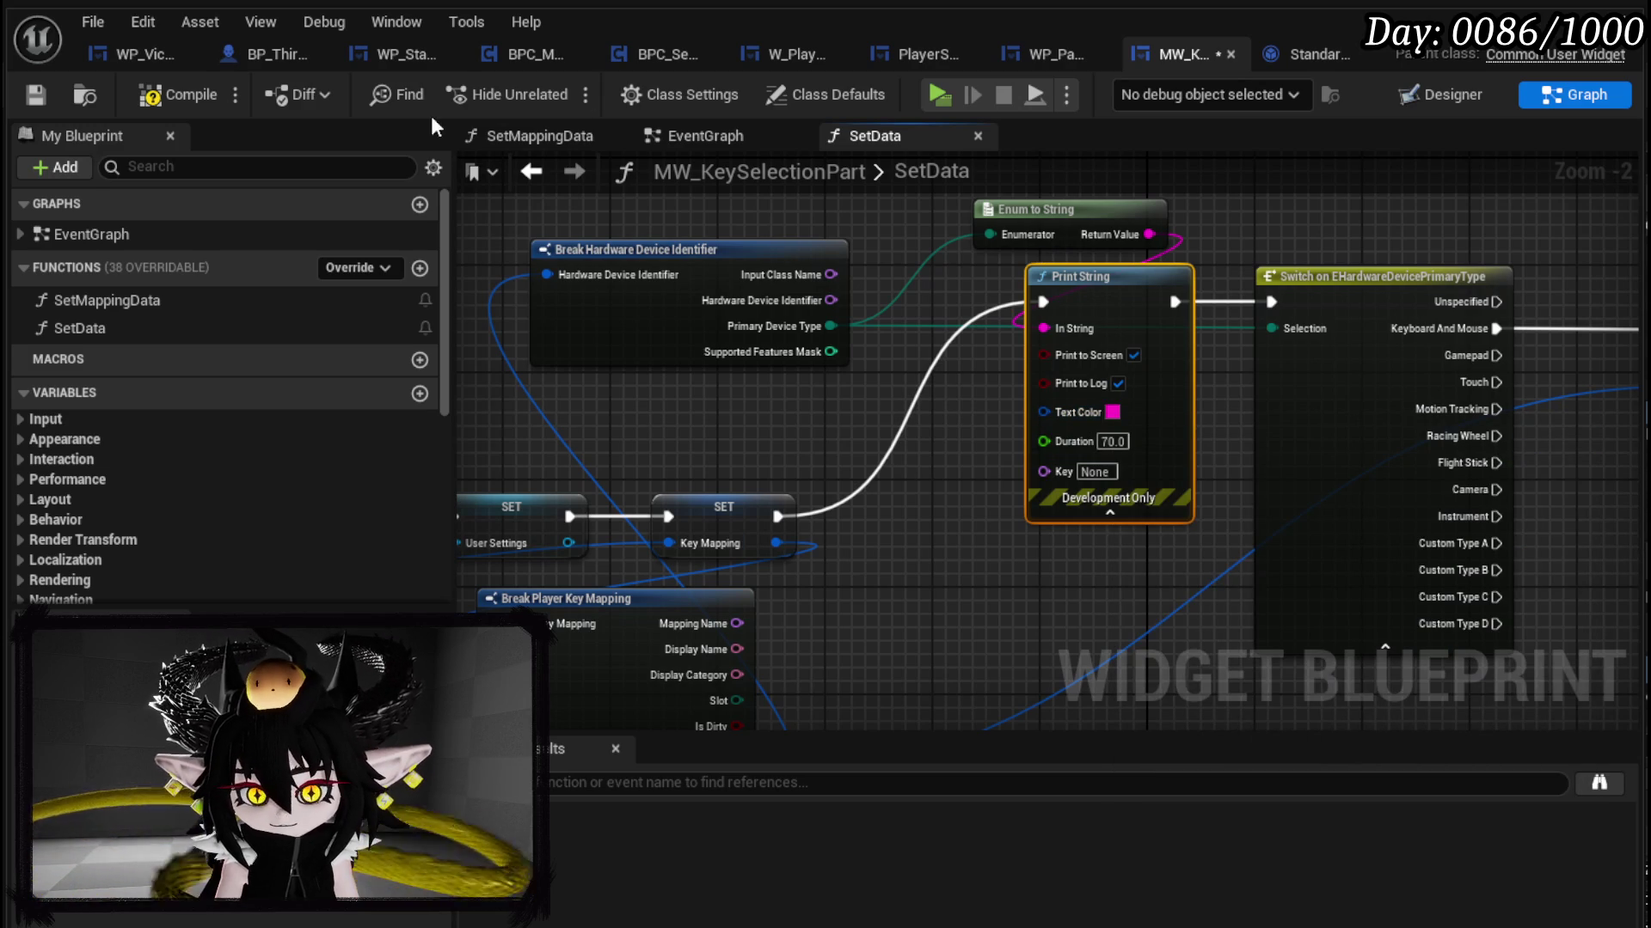
{"action": "left_click", "coordinate": [44, 92]}
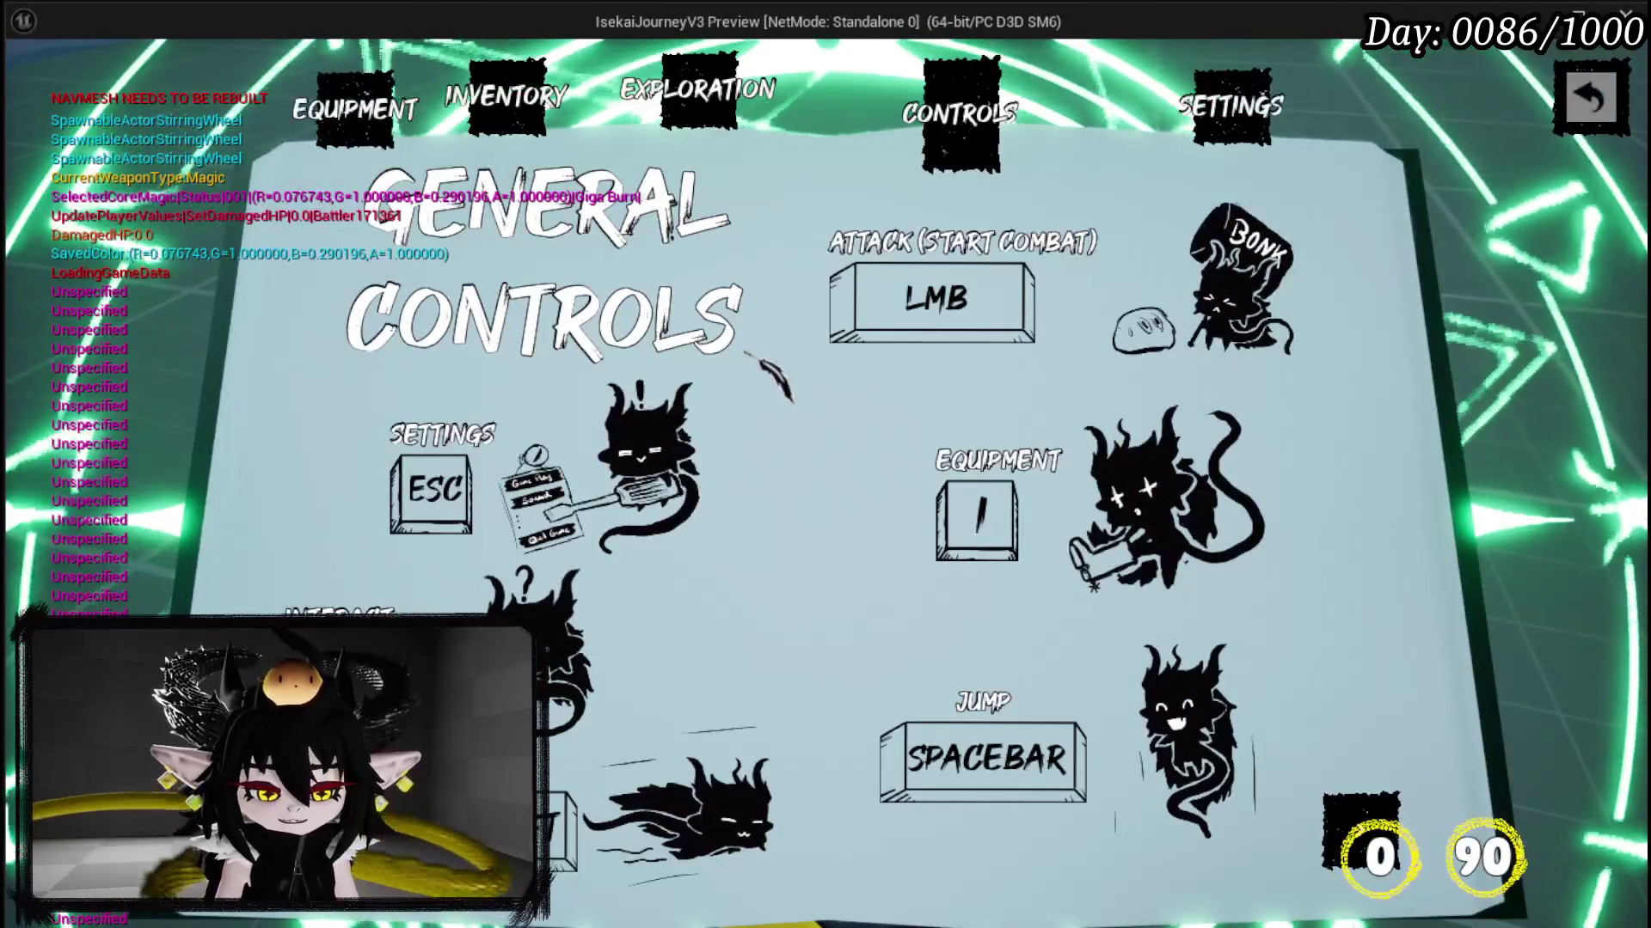
Step: Stop the play preview, save the level, and return to MW_KeySelectionPart's SetData graph
{"action": "key", "text": "Escape"}
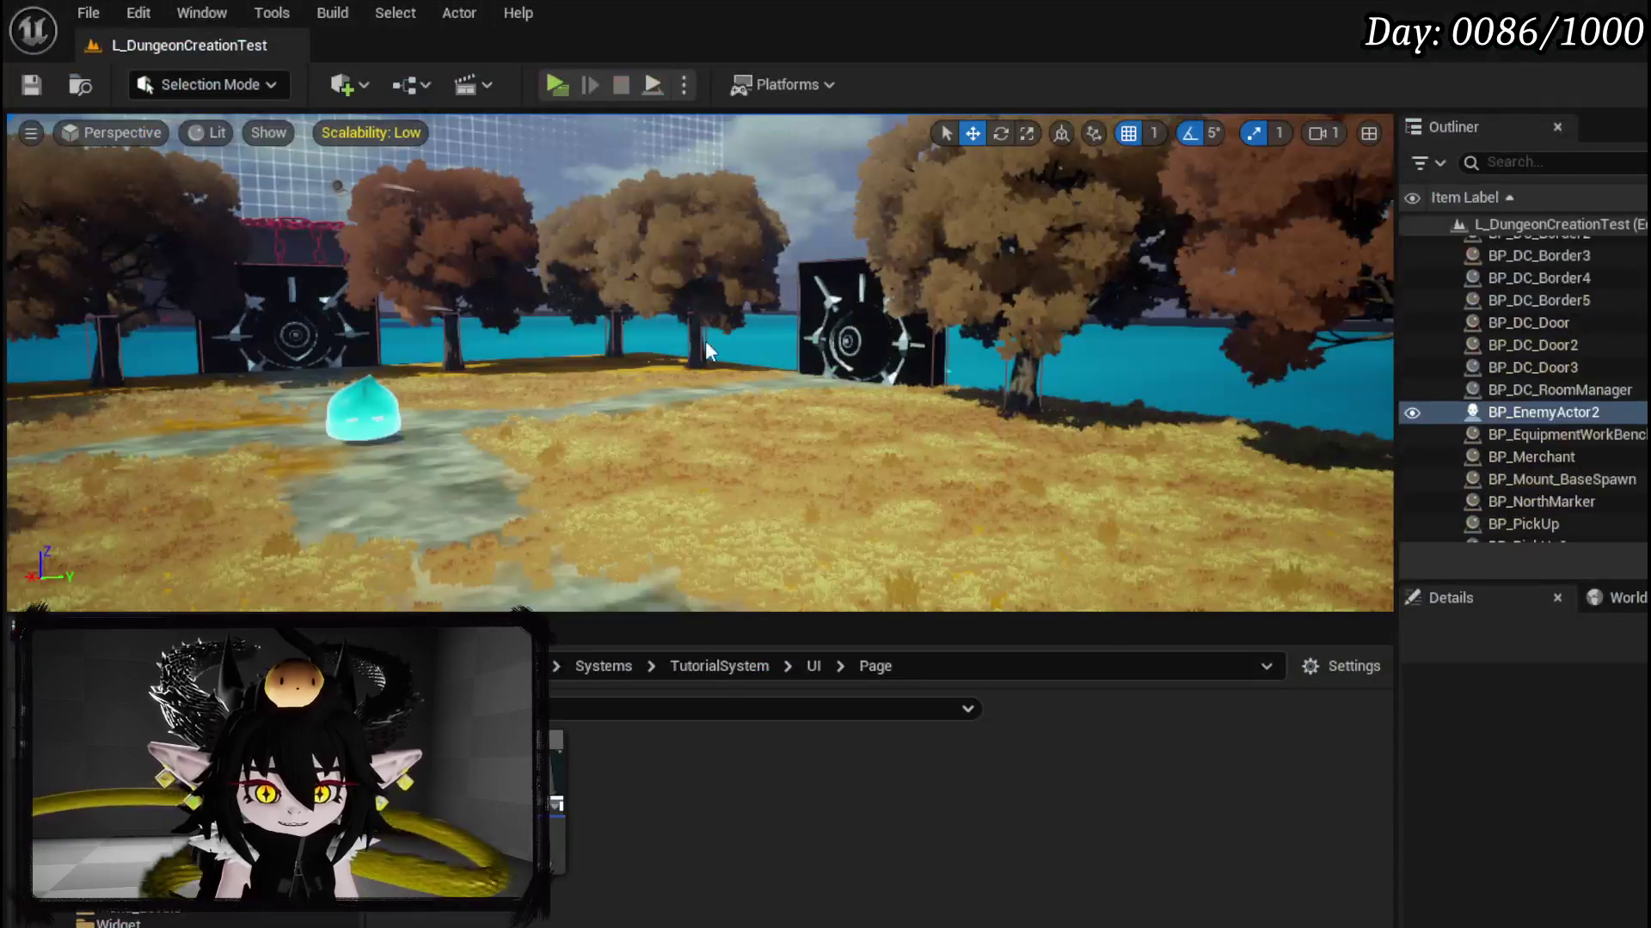
{"action": "key", "text": "ctrl+s"}
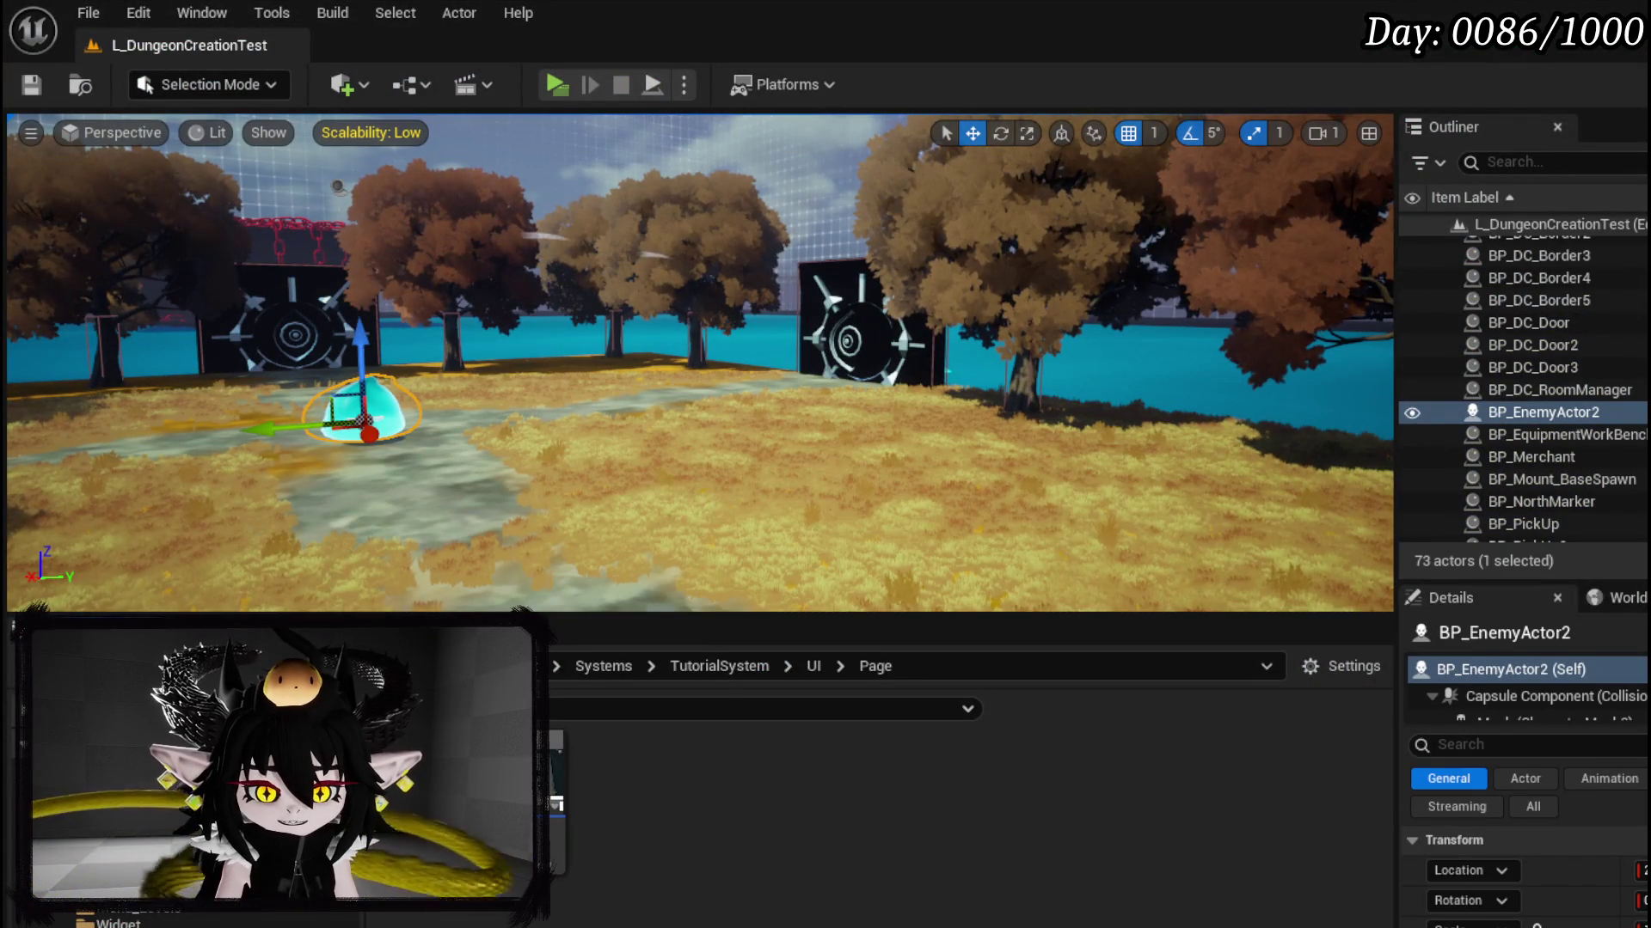
{"action": "key", "text": "alt+Tab"}
{"action": "mouse_move", "coordinate": [1156, 474]}
{"action": "left_mouse_down"}
{"action": "mouse_move", "coordinate": [701, 438]}
{"action": "mouse_move", "coordinate": [501, 449]}
{"action": "mouse_move", "coordinate": [952, 442]}
{"action": "mouse_move", "coordinate": [1465, 363]}
{"action": "mouse_move", "coordinate": [1168, 424]}
{"action": "left_mouse_up"}
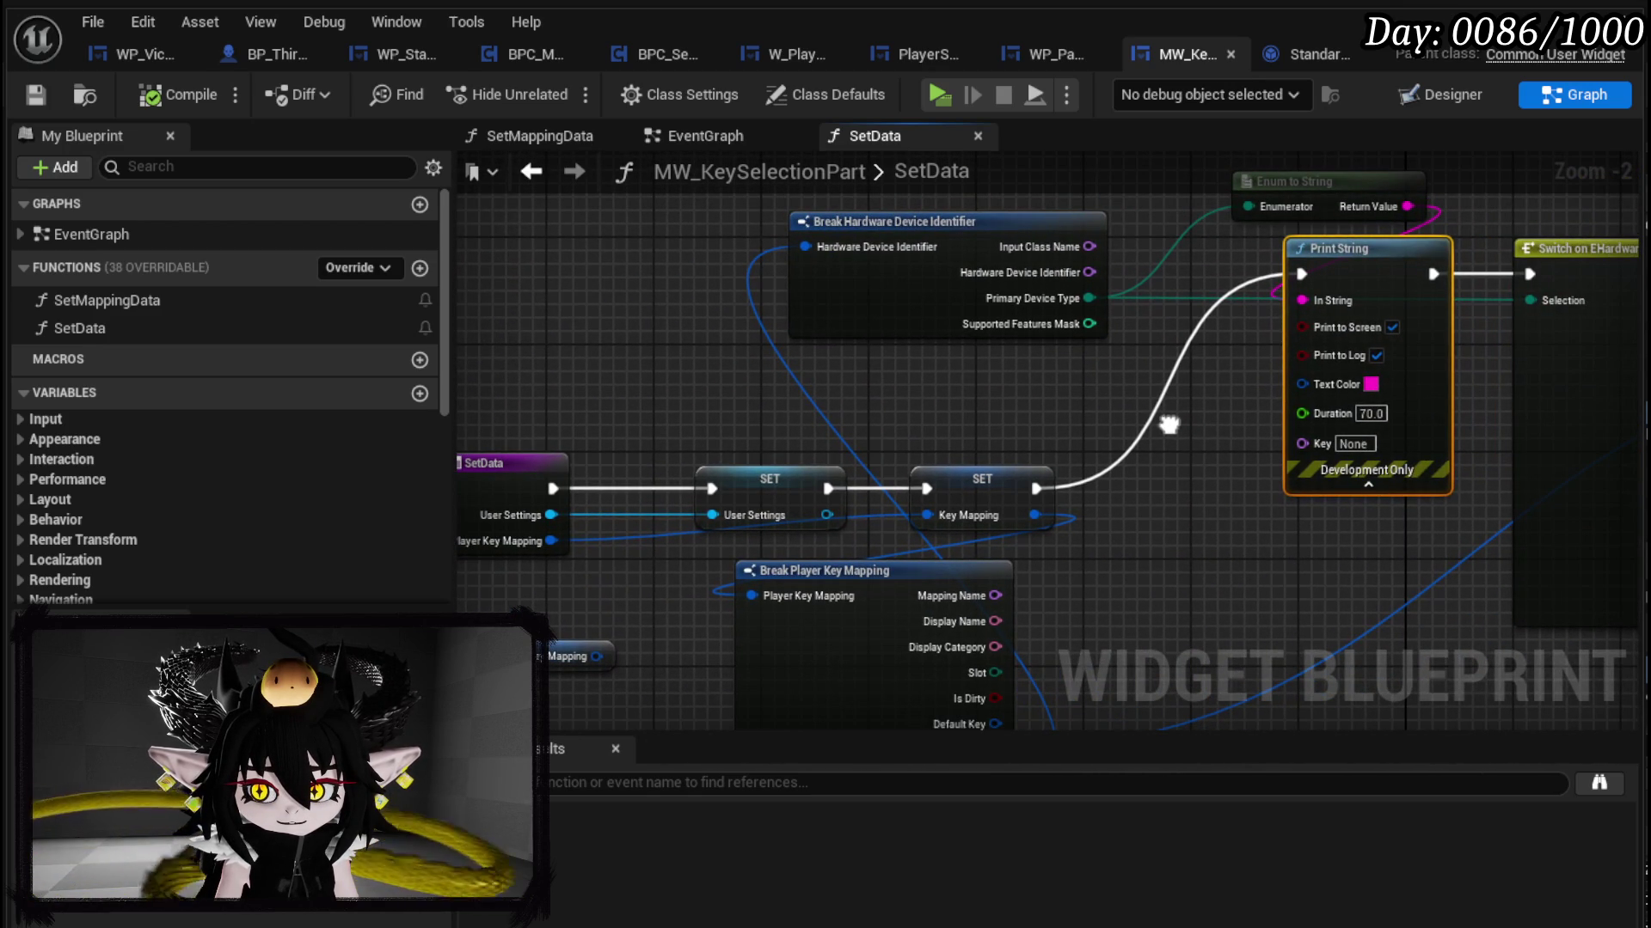
Step: Nudge the Break Player Key Mapping node right and back, then save the widget blueprint
{"action": "left_click_drag", "start_coordinate": [1168, 424], "coordinate": [1152, 368]}
{"action": "left_click_drag", "start_coordinate": [934, 499], "coordinate": [1176, 512]}
{"action": "mouse_move", "coordinate": [766, 529]}
{"action": "left_mouse_down"}
{"action": "mouse_move", "coordinate": [888, 506]}
{"action": "mouse_move", "coordinate": [700, 416]}
{"action": "mouse_move", "coordinate": [662, 449]}
{"action": "left_mouse_up"}
{"action": "left_click_drag", "start_coordinate": [972, 446], "coordinate": [851, 459]}
{"action": "left_click", "coordinate": [1008, 354]}
{"action": "left_click", "coordinate": [49, 98]}
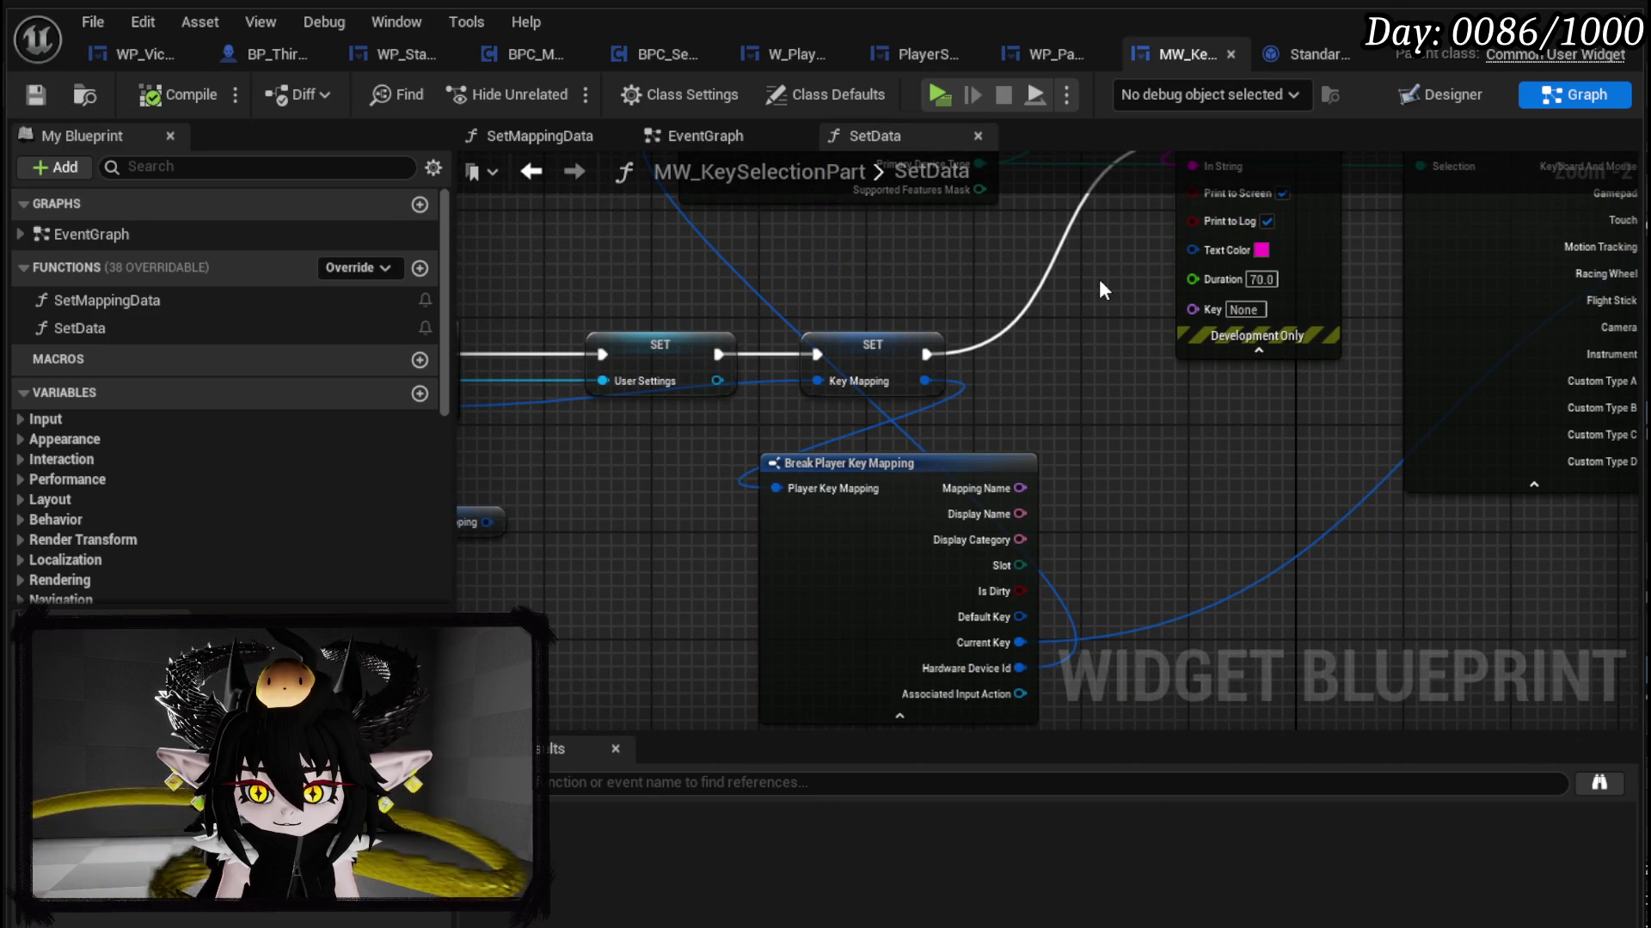
Step: Try wires from Hardware Device Id and the switch's Selection pin, cancelling both without changes
{"action": "left_click_drag", "start_coordinate": [1100, 284], "coordinate": [946, 247]}
{"action": "mouse_move", "coordinate": [864, 632]}
{"action": "left_mouse_down"}
{"action": "mouse_move", "coordinate": [920, 645]}
{"action": "mouse_move", "coordinate": [952, 627]}
{"action": "left_mouse_up"}
{"action": "type", "text": "set"}
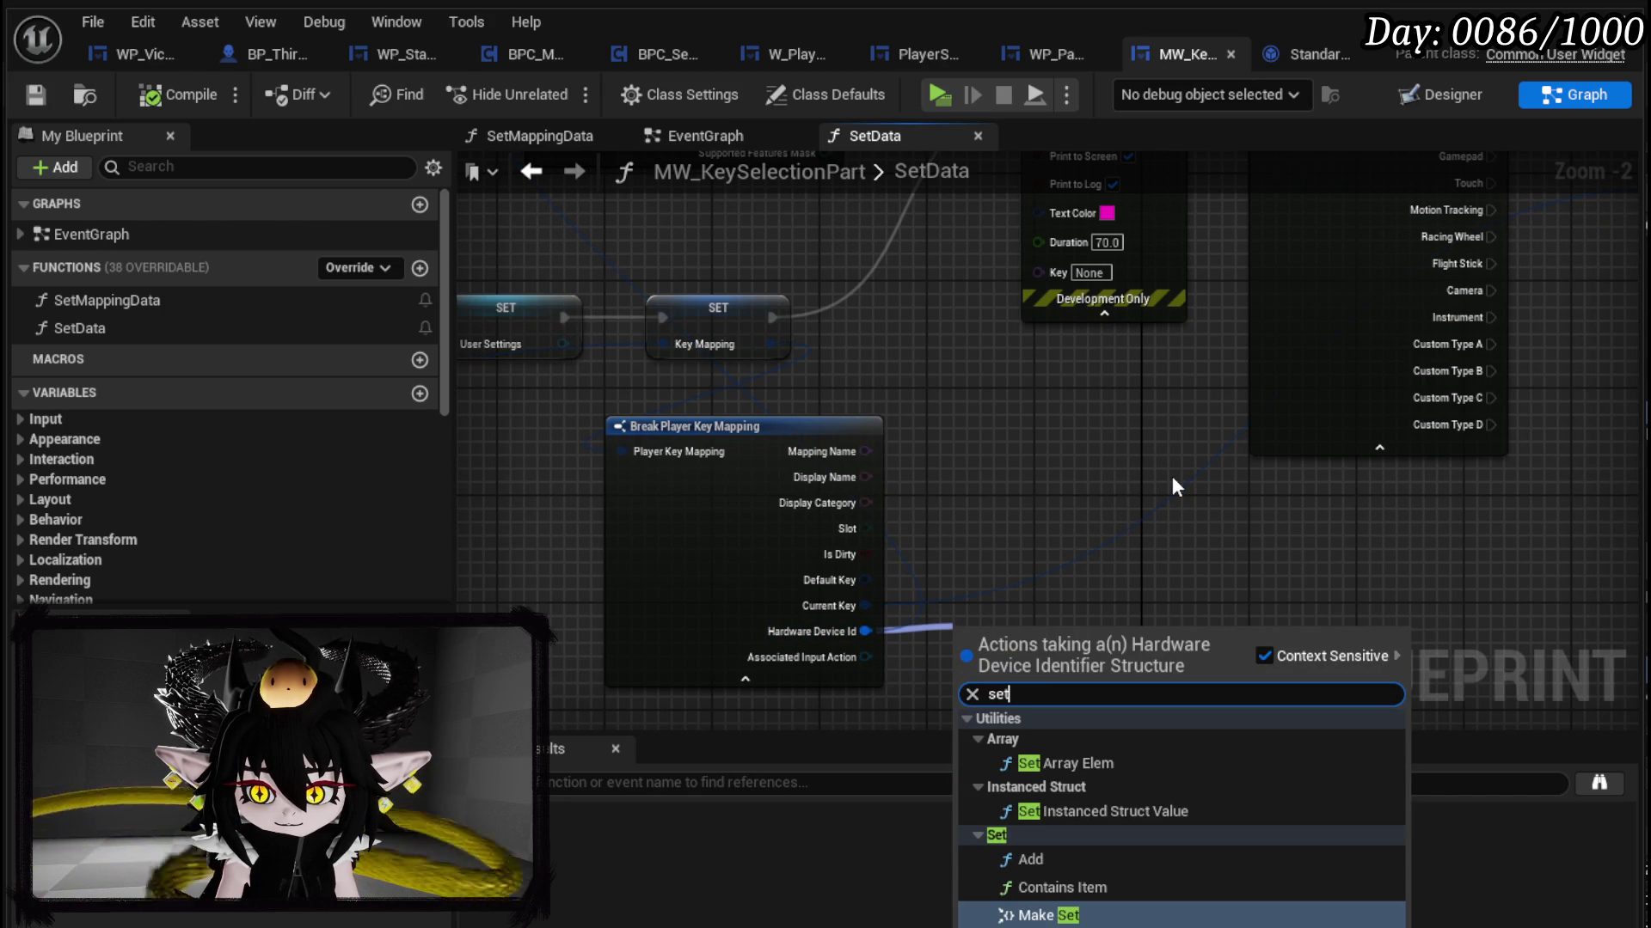
{"action": "left_click", "coordinate": [1172, 478]}
{"action": "mouse_move", "coordinate": [1176, 478]}
{"action": "left_mouse_down"}
{"action": "mouse_move", "coordinate": [1076, 498]}
{"action": "mouse_move", "coordinate": [1091, 627]}
{"action": "mouse_move", "coordinate": [1233, 464]}
{"action": "mouse_move", "coordinate": [925, 591]}
{"action": "left_mouse_up"}
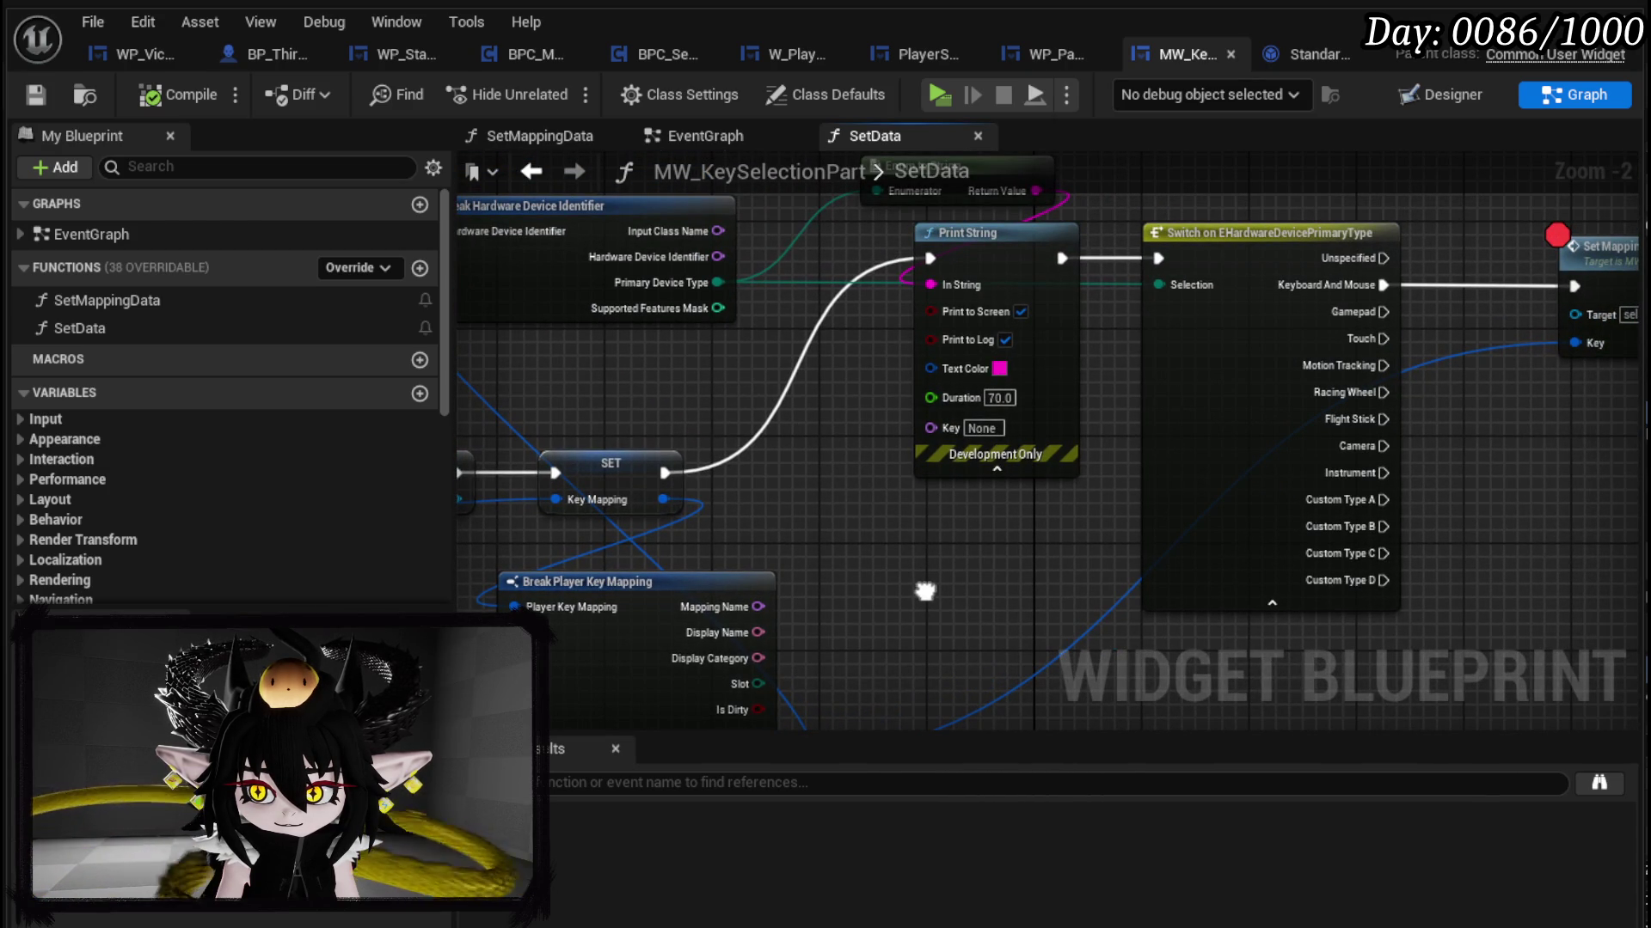
{"action": "left_click_drag", "start_coordinate": [925, 592], "coordinate": [919, 606]}
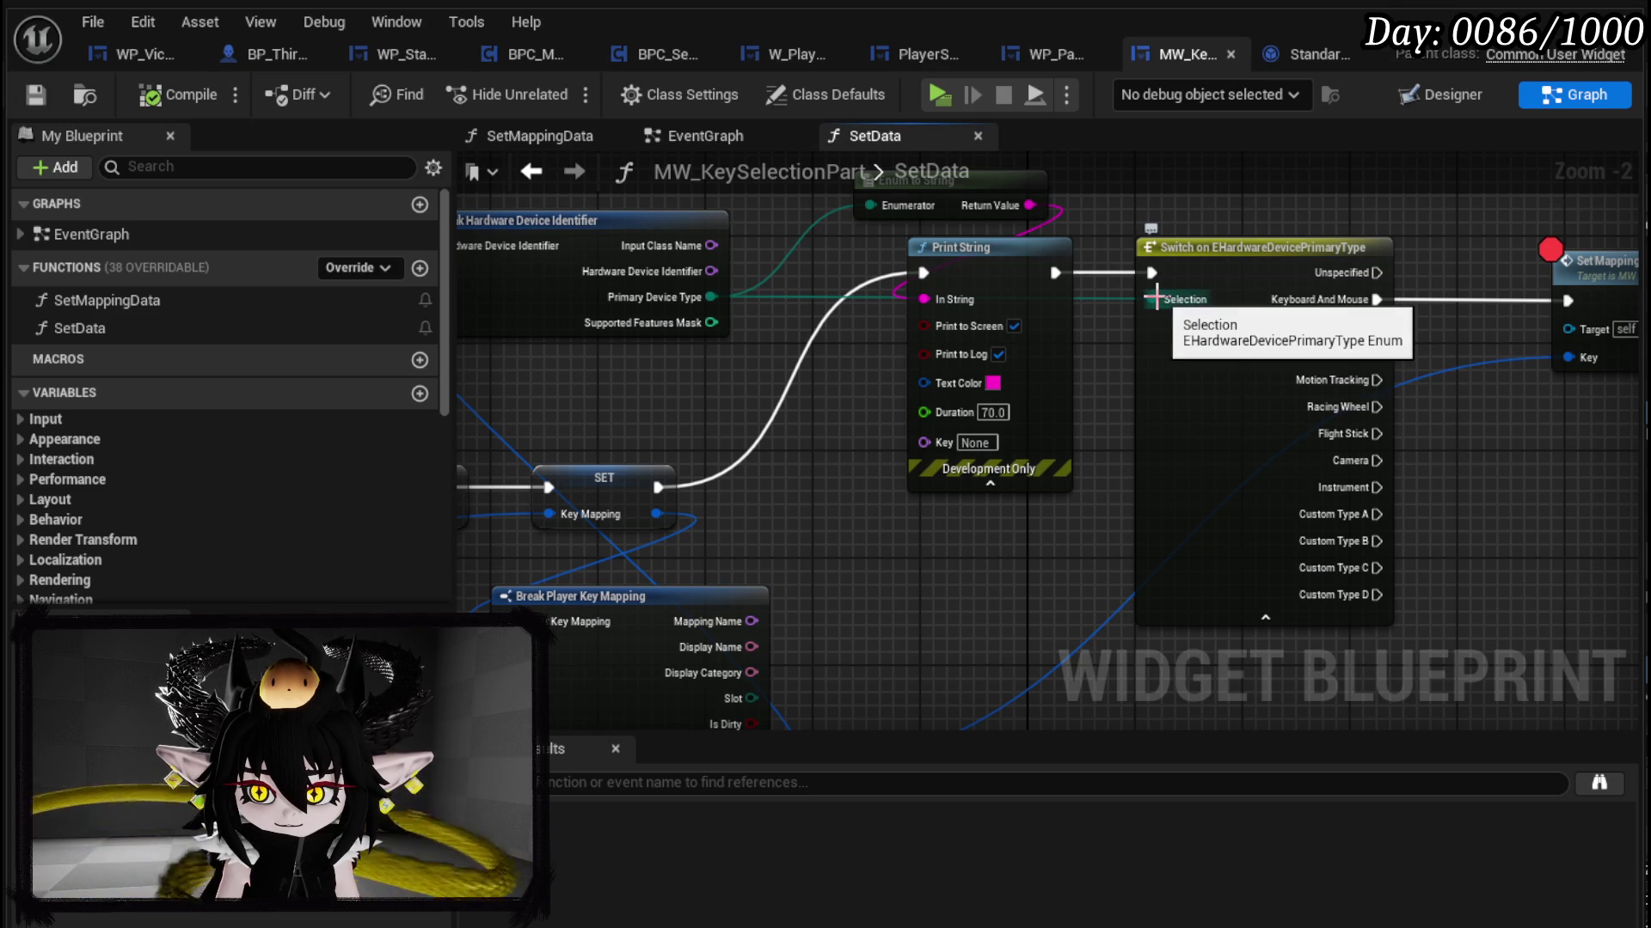
{"action": "left_click_drag", "start_coordinate": [1154, 298], "coordinate": [942, 580]}
{"action": "type", "text": "ma"}
{"action": "key", "text": "BackSpace"}
{"action": "key", "text": "BackSpace"}
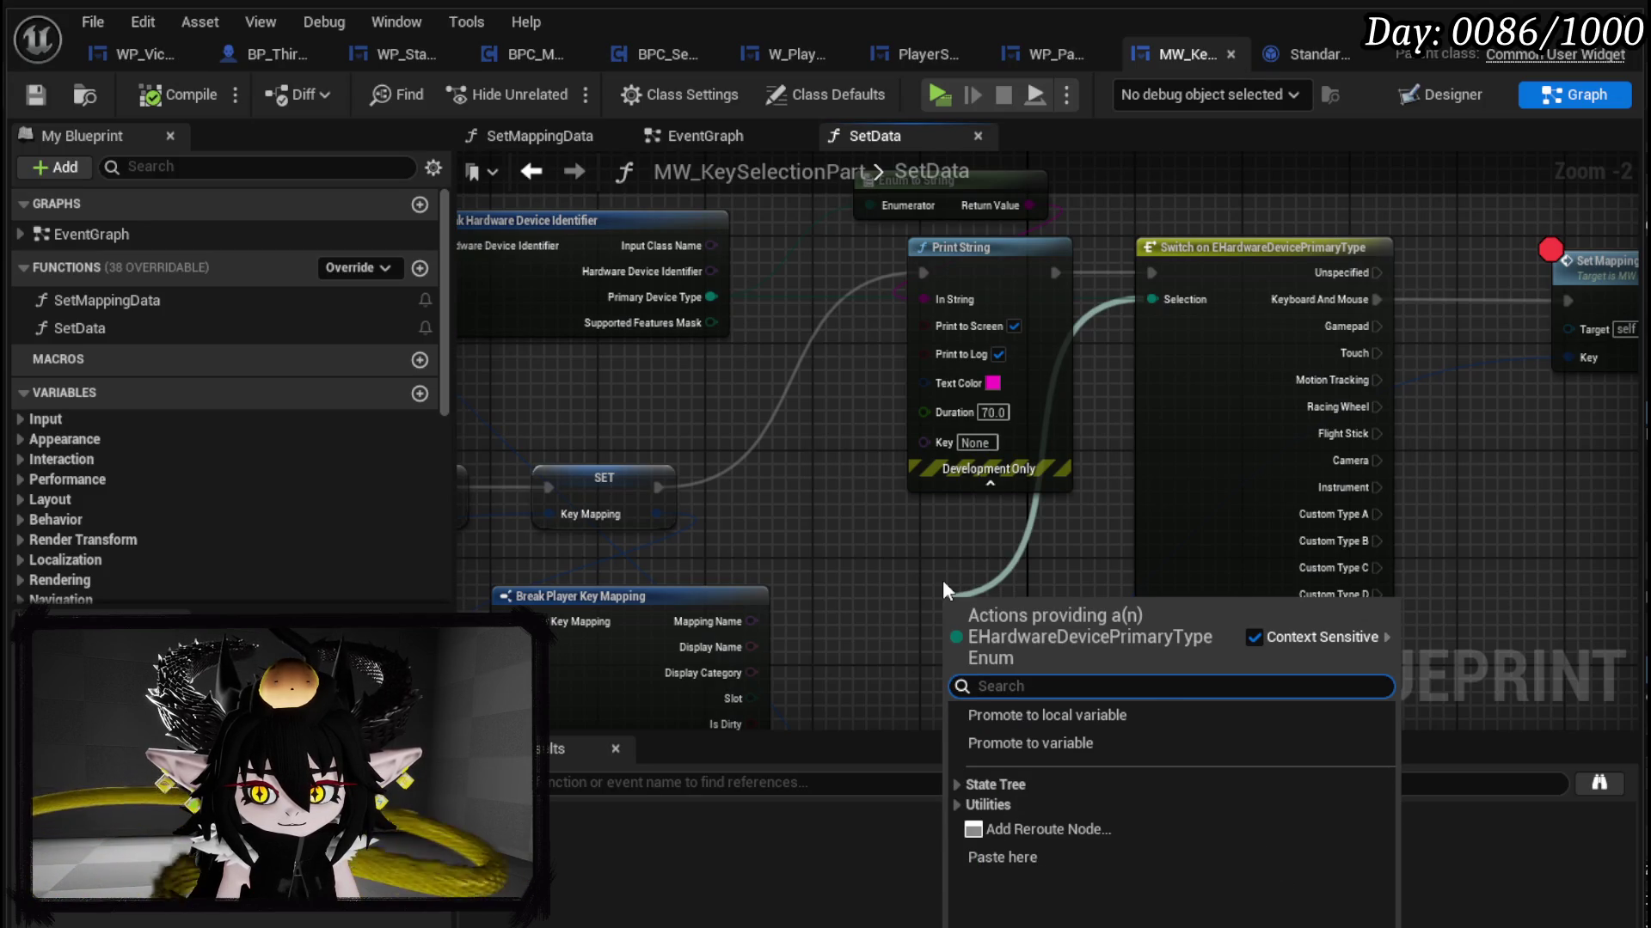
{"action": "left_click_drag", "start_coordinate": [962, 571], "coordinate": [860, 538]}
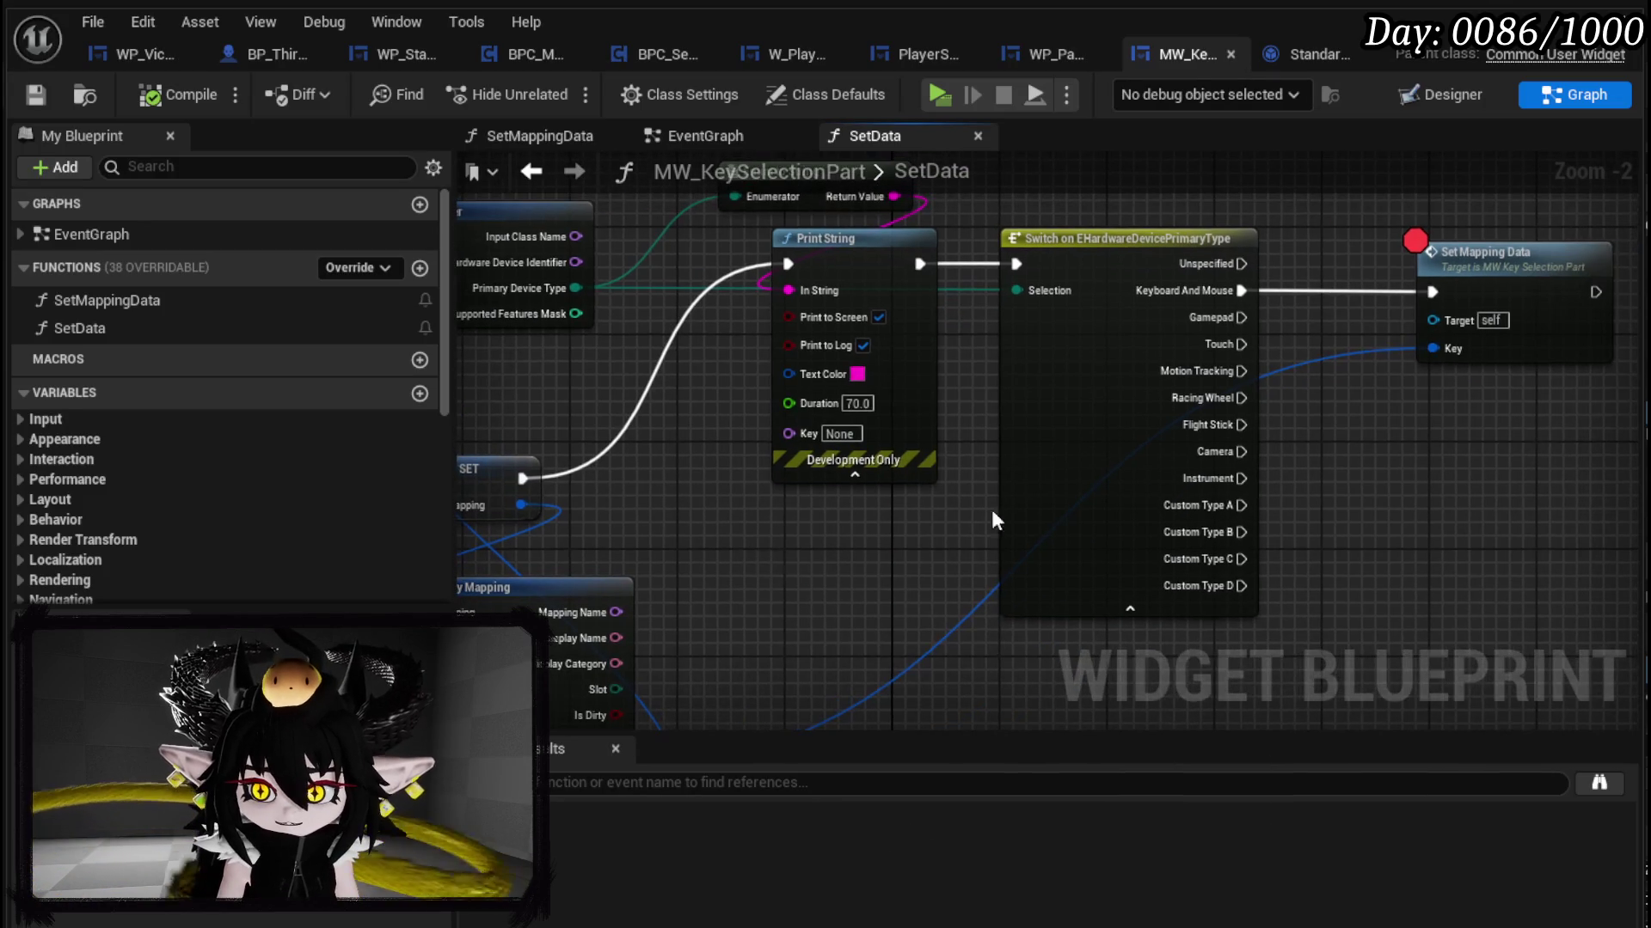
Step: Promote the switch's Selection pin to a variable named Selection, placing its getter below Print String
{"action": "right_click", "coordinate": [1018, 291]}
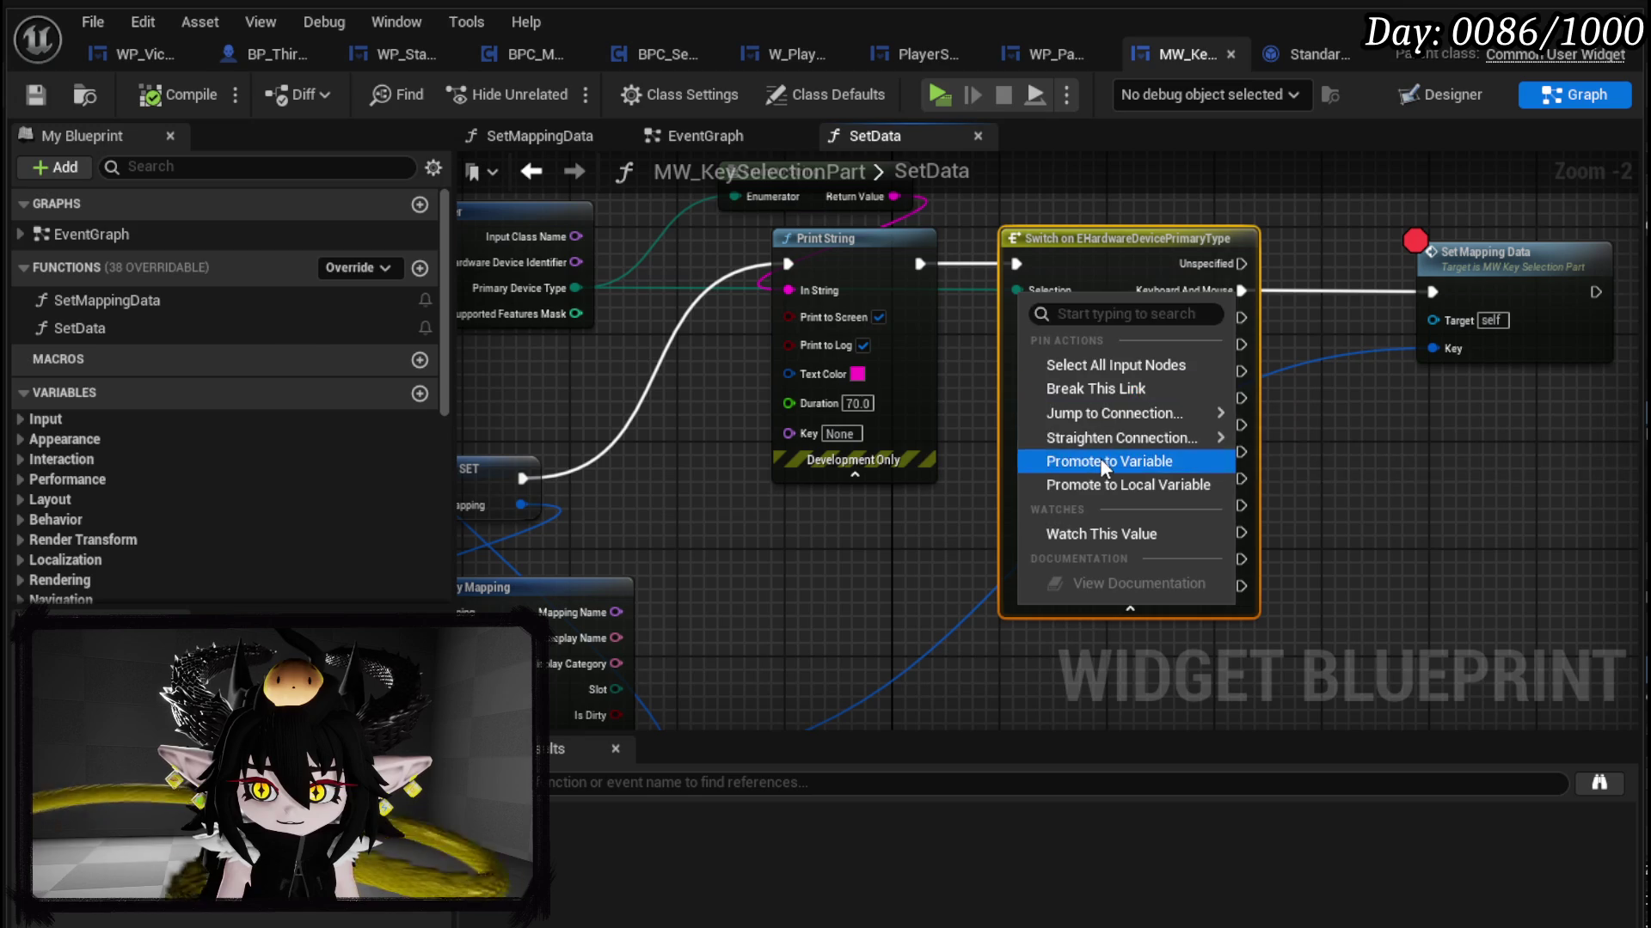
{"action": "left_click", "coordinate": [1087, 462]}
{"action": "key", "text": "Return"}
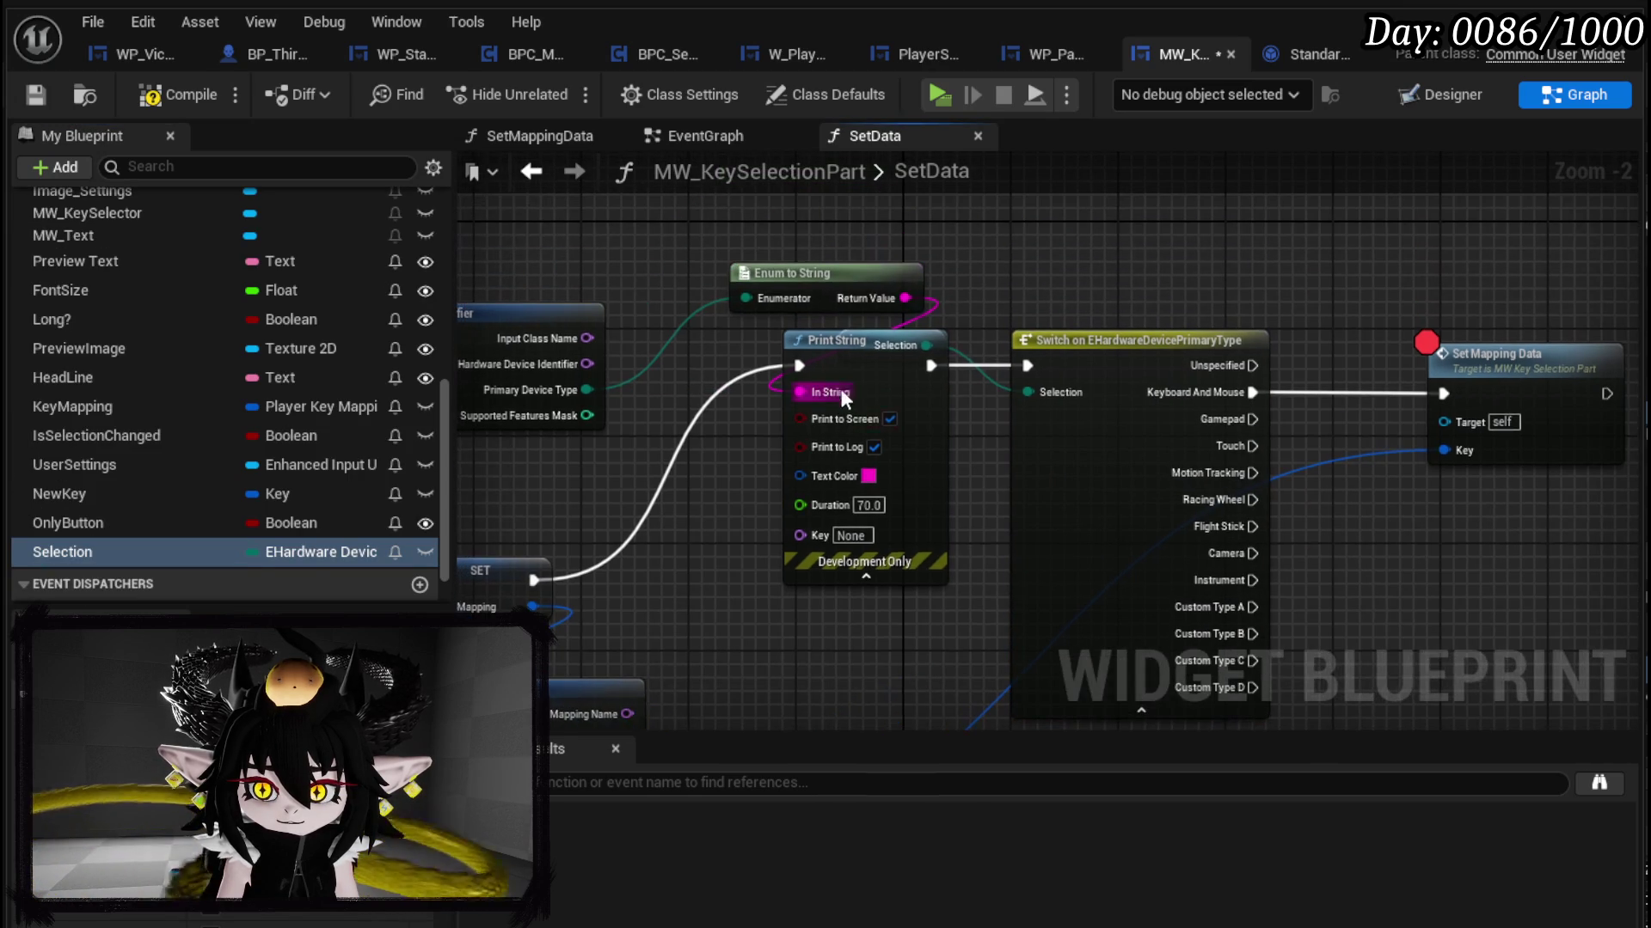
{"action": "mouse_move", "coordinate": [879, 344]}
{"action": "left_mouse_down"}
{"action": "mouse_move", "coordinate": [741, 344]}
{"action": "mouse_move", "coordinate": [757, 516]}
{"action": "mouse_move", "coordinate": [780, 516]}
{"action": "mouse_move", "coordinate": [784, 471]}
{"action": "left_mouse_up"}
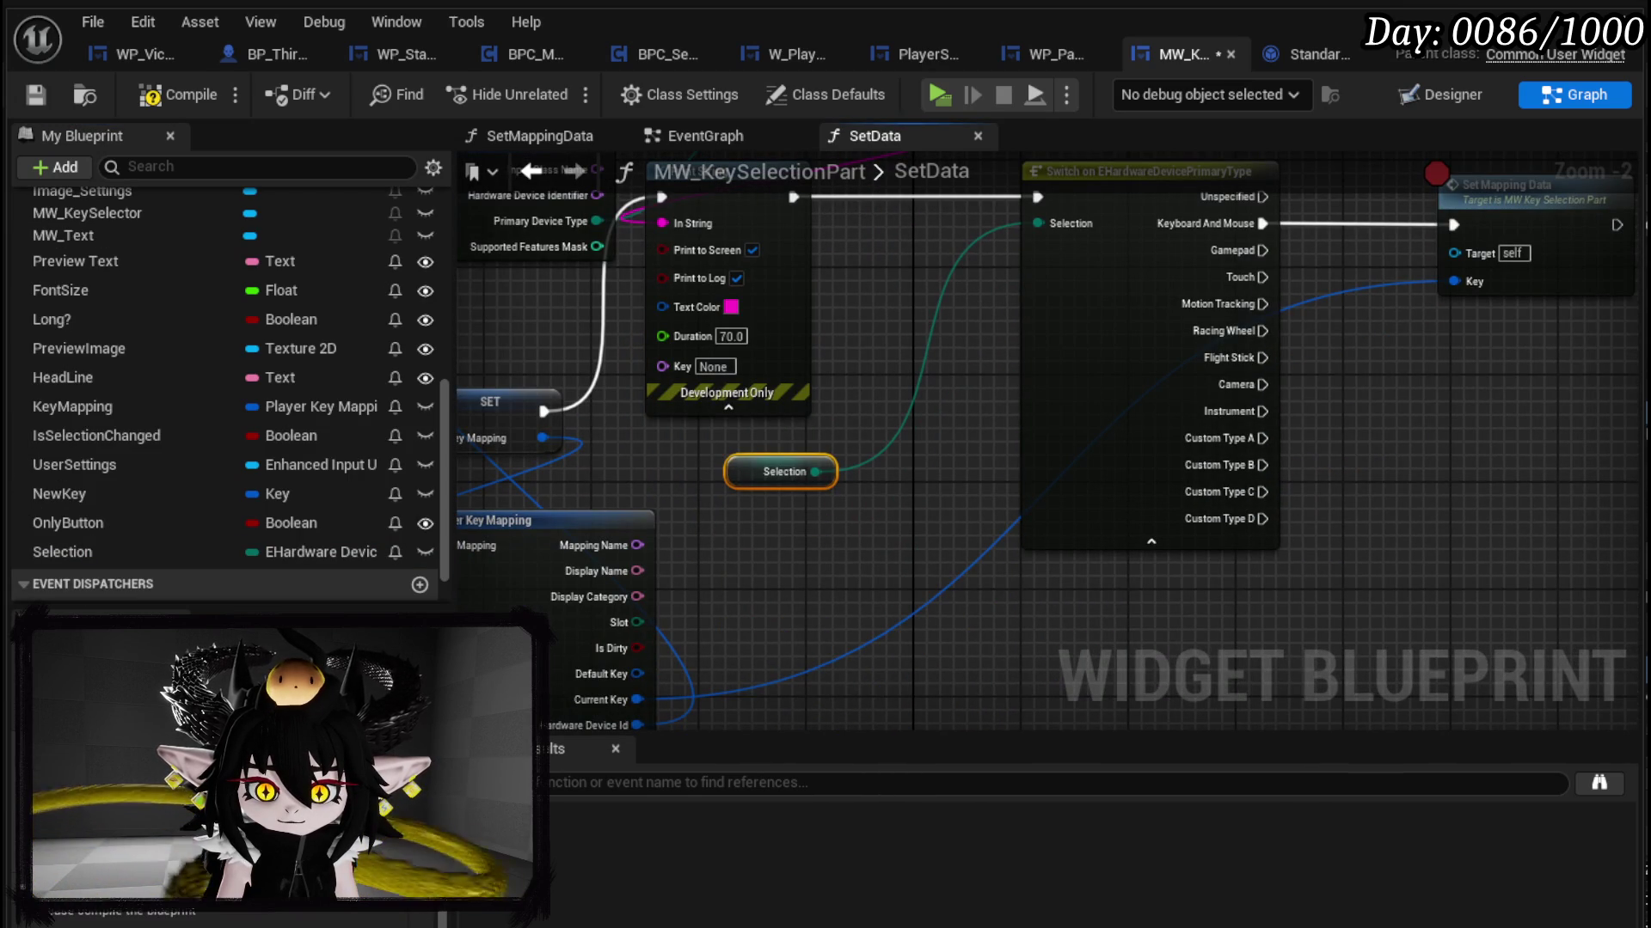
Step: Compile and save the widget blueprint, then save the WP_Page_General blueprint
{"action": "left_click", "coordinate": [177, 94]}
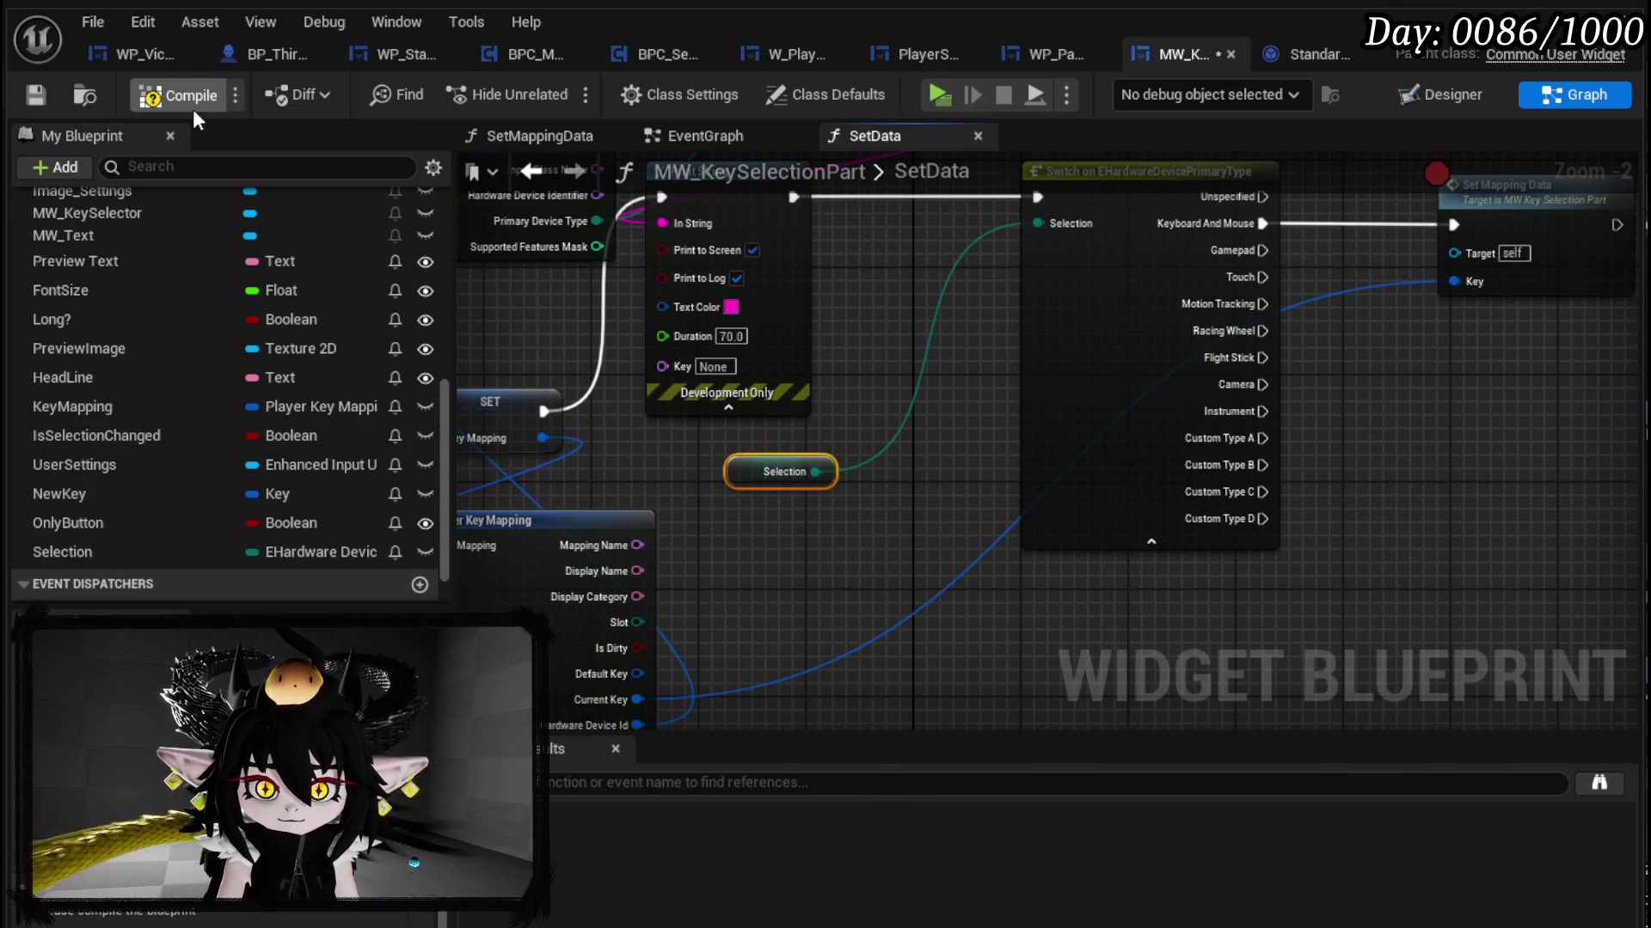
{"action": "left_click", "coordinate": [34, 96]}
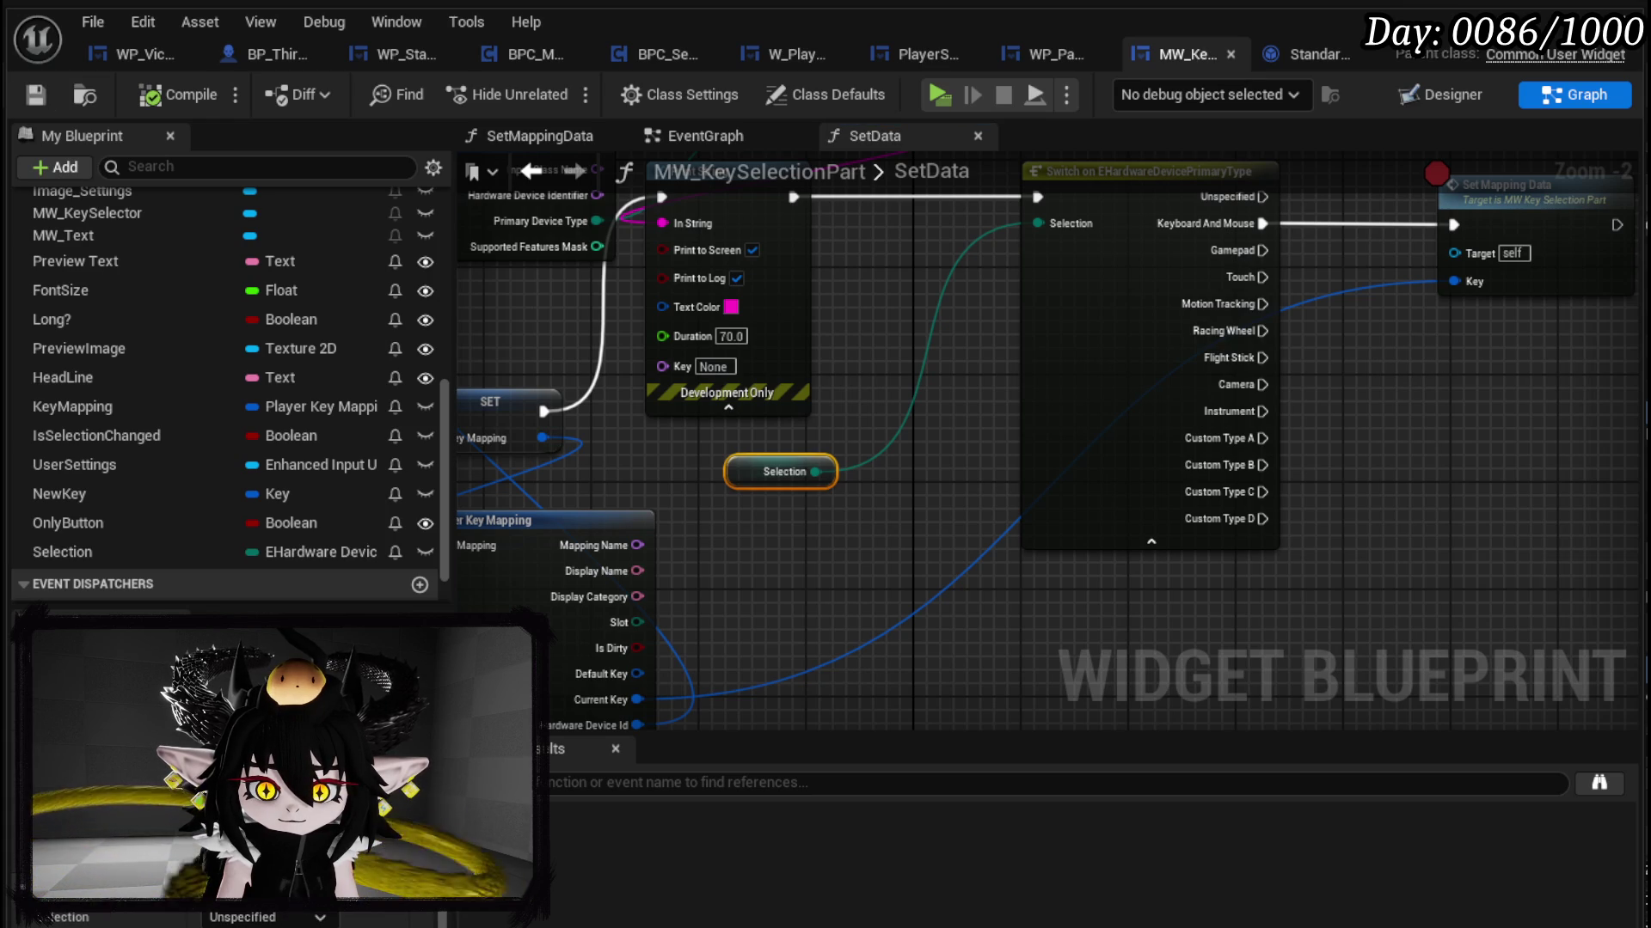
{"action": "left_click", "coordinate": [864, 559]}
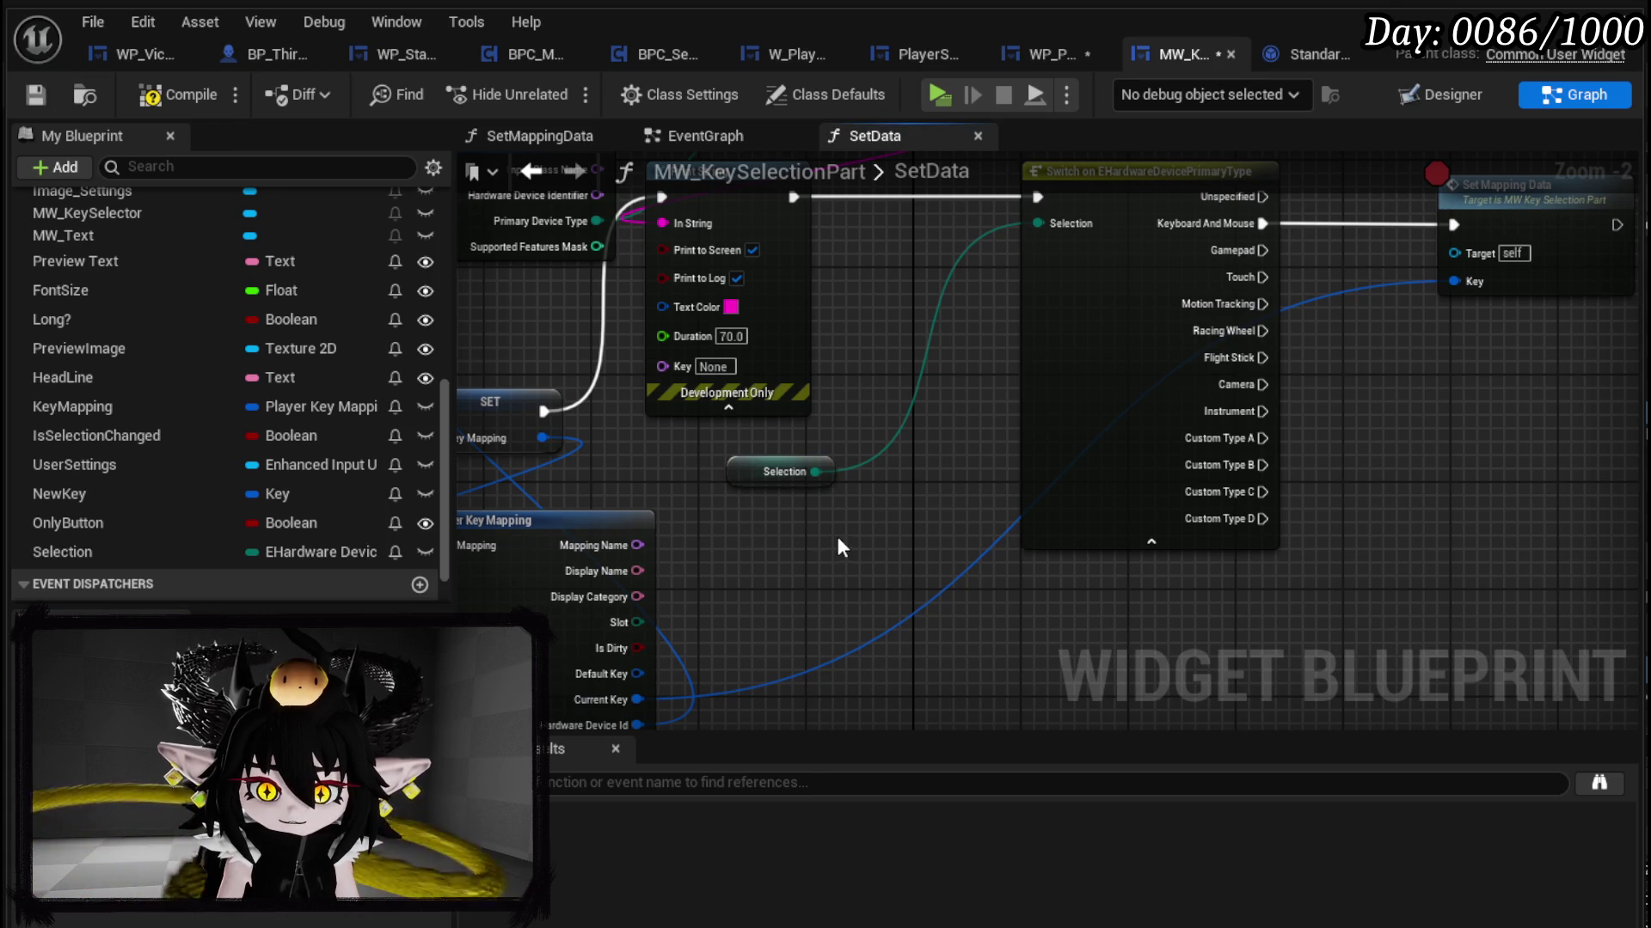
{"action": "left_click", "coordinate": [177, 94]}
{"action": "left_click", "coordinate": [34, 95]}
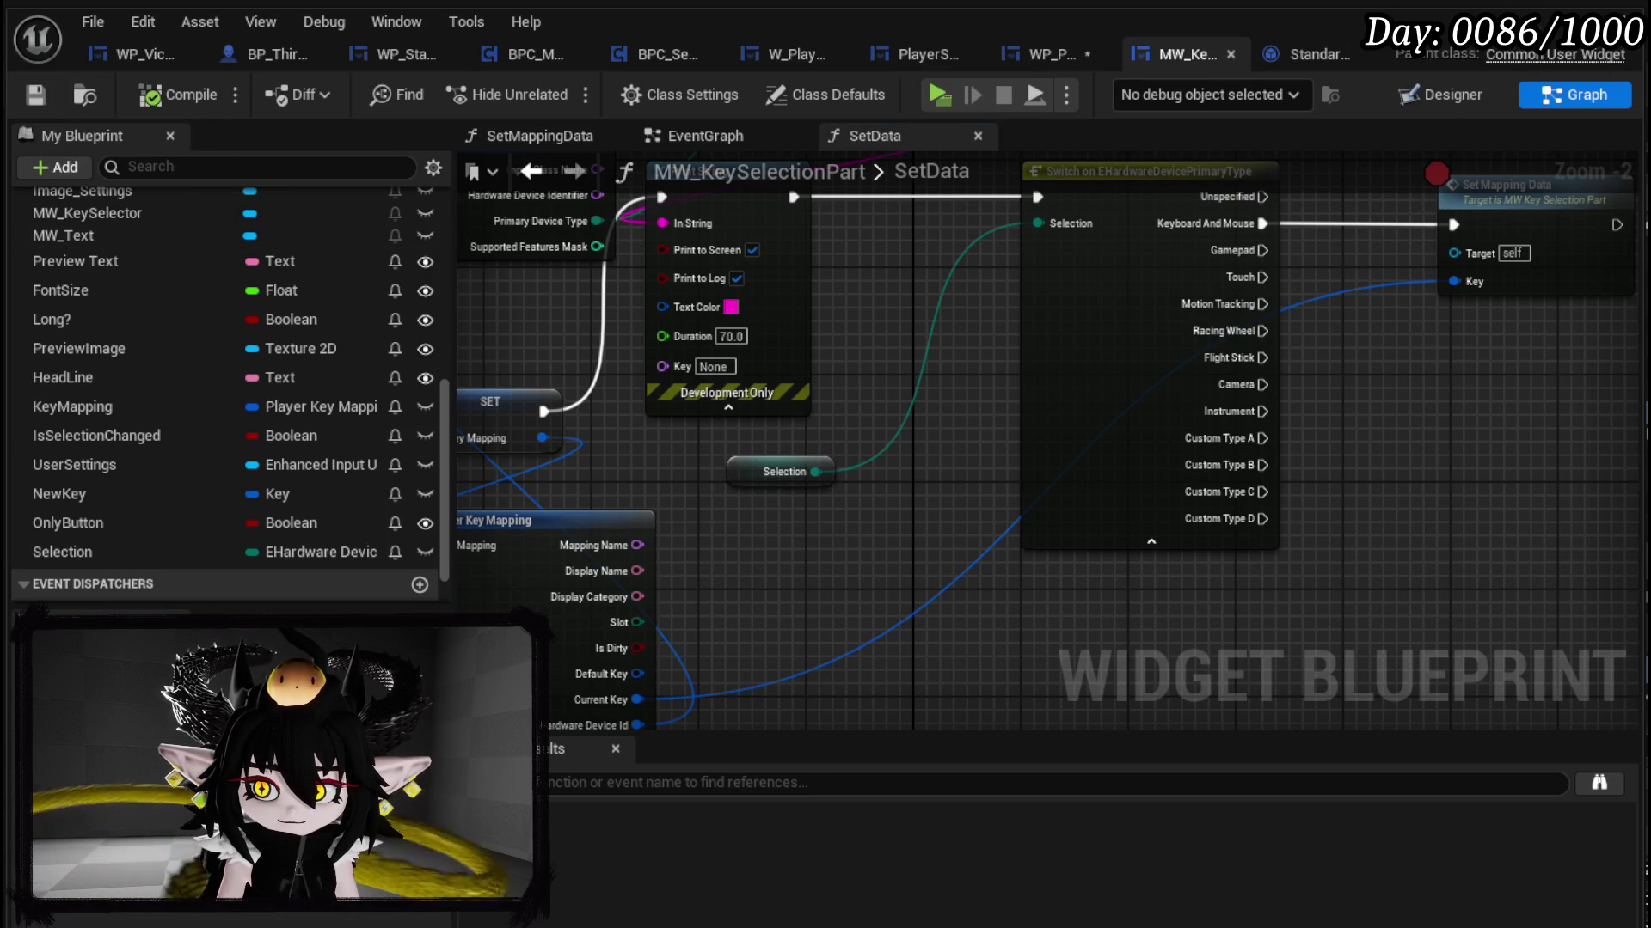
{"action": "left_click", "coordinate": [1040, 54]}
{"action": "left_click", "coordinate": [35, 95]}
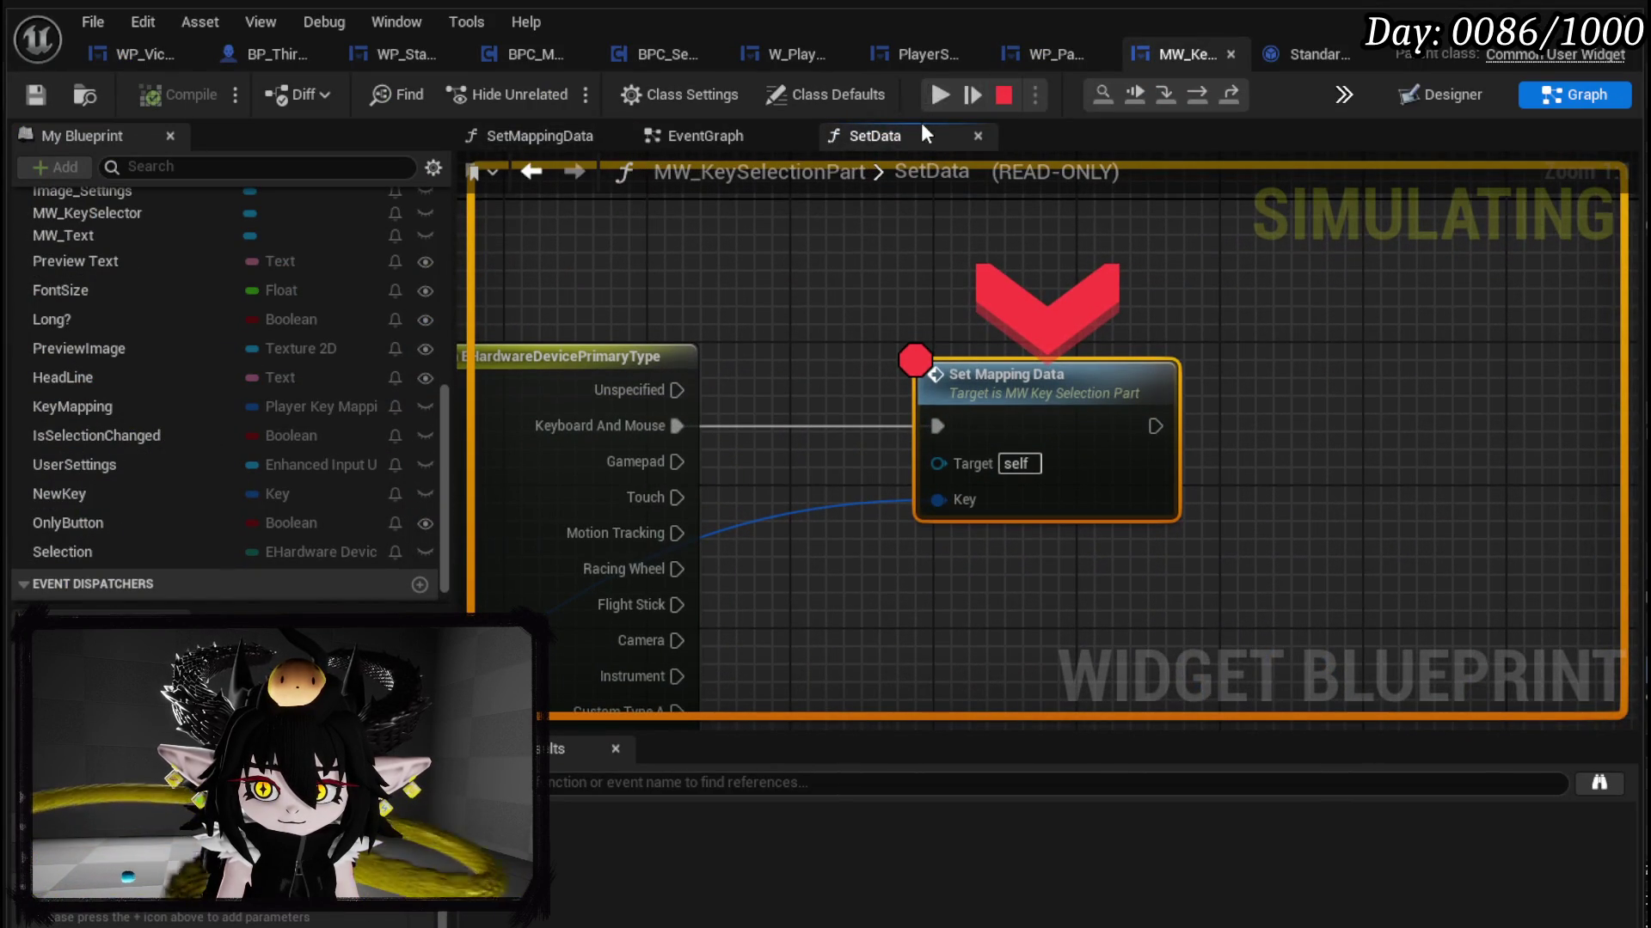
Step: Remove the breakpoint from Set Mapping Data and resume the paused game preview
{"action": "right_click", "coordinate": [1024, 392]}
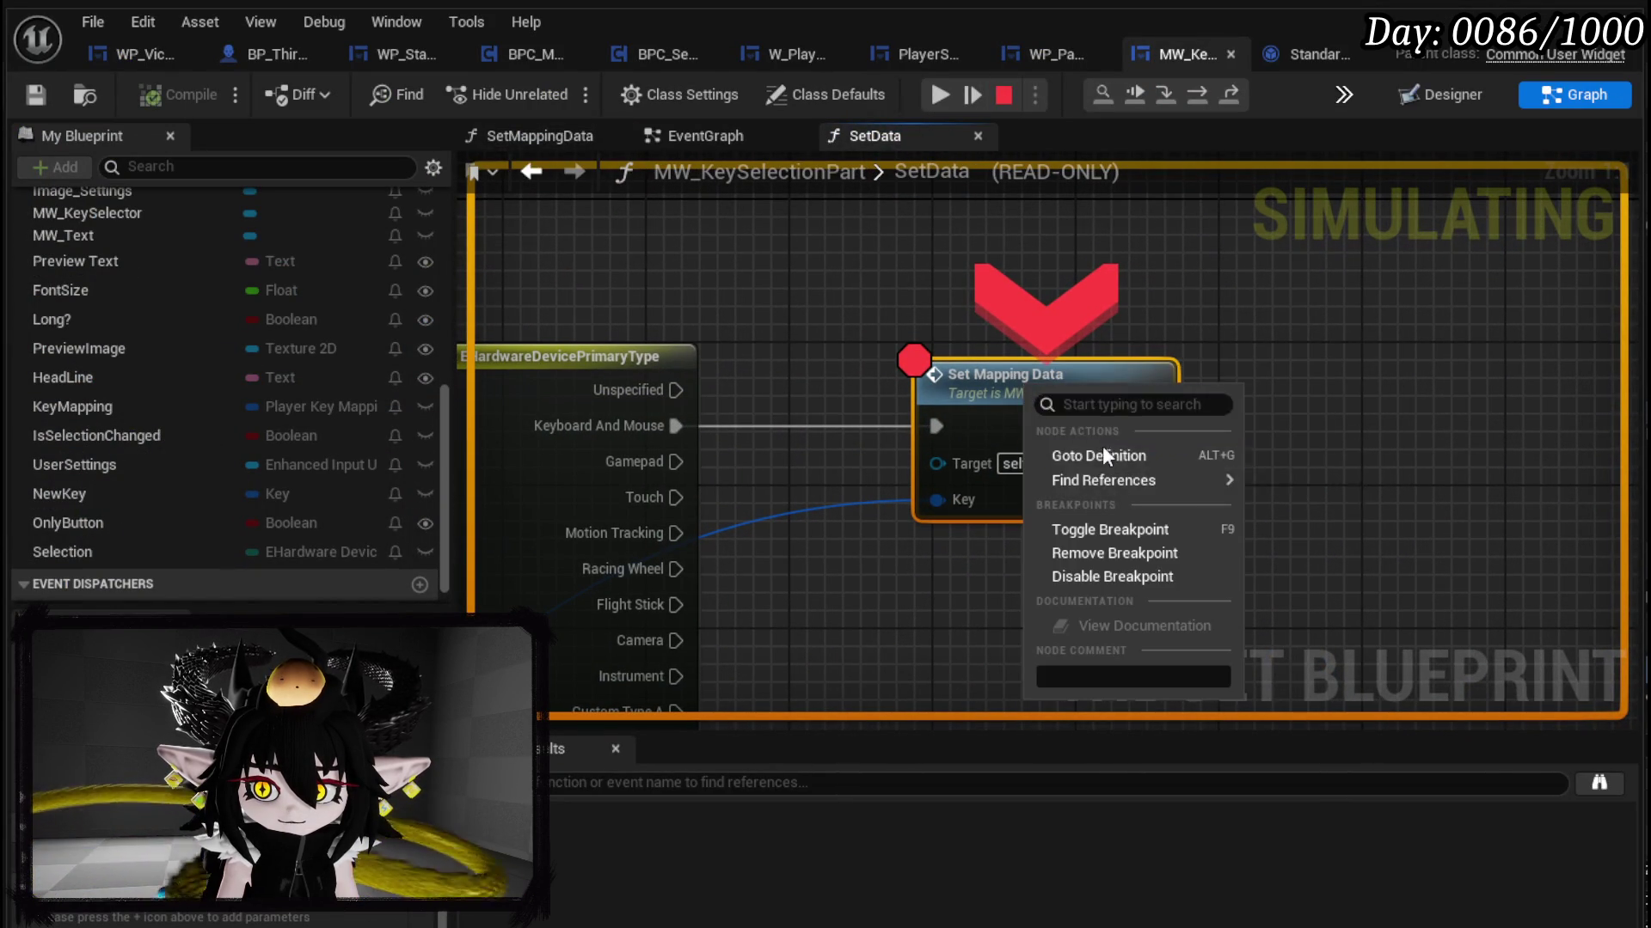
{"action": "left_click", "coordinate": [1107, 550]}
{"action": "left_click", "coordinate": [937, 97]}
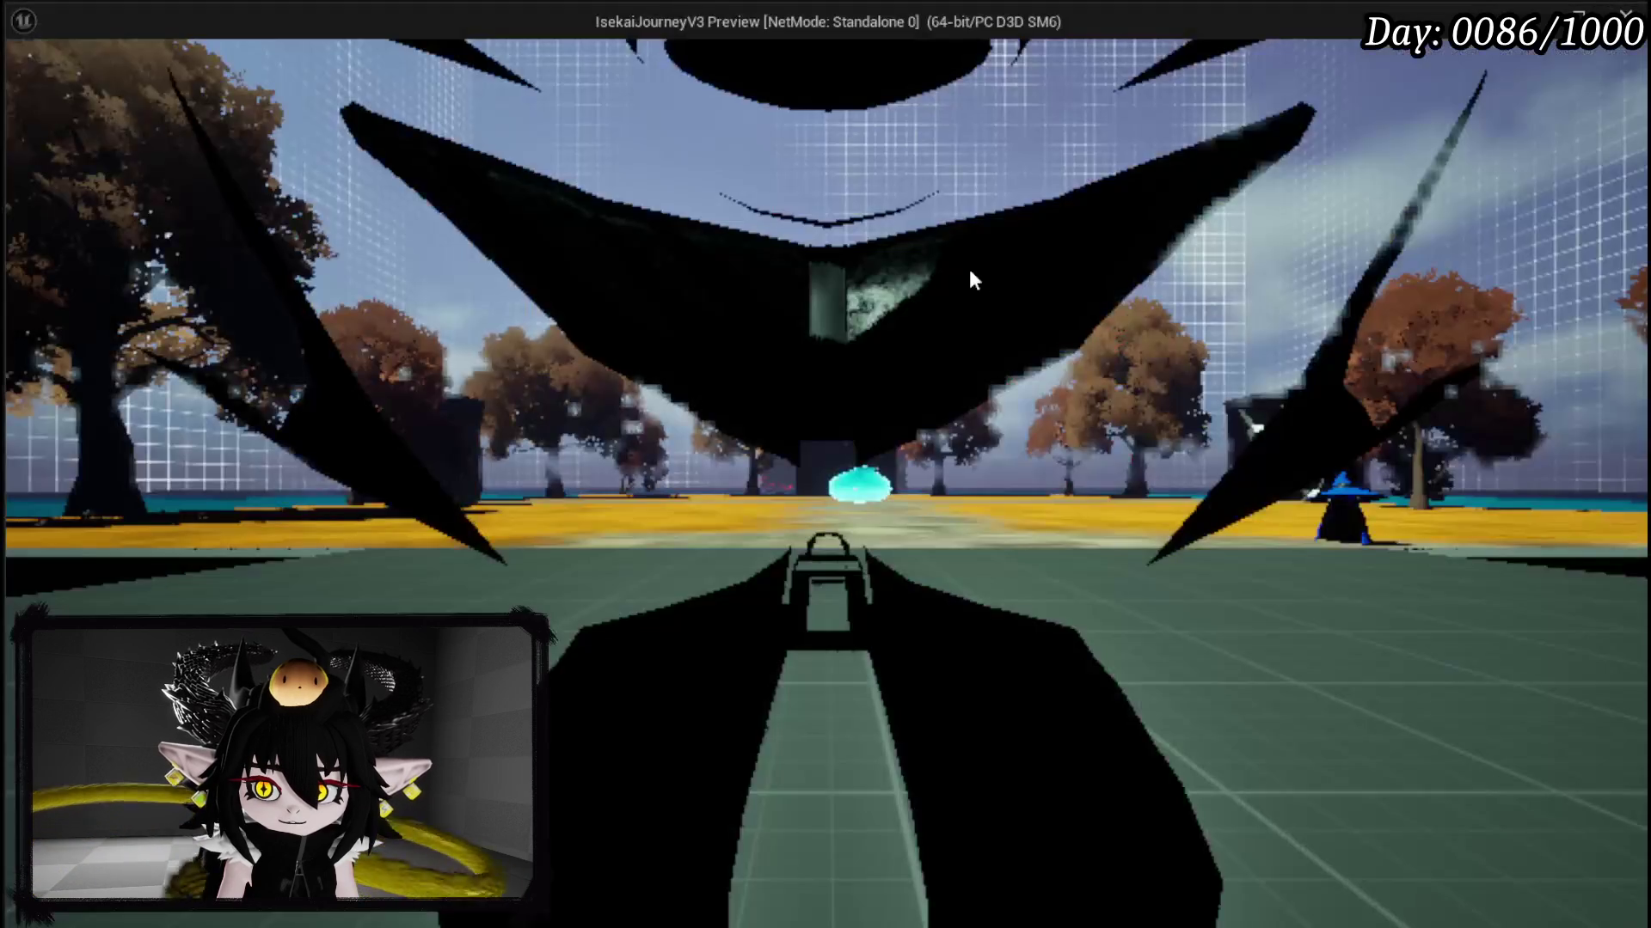
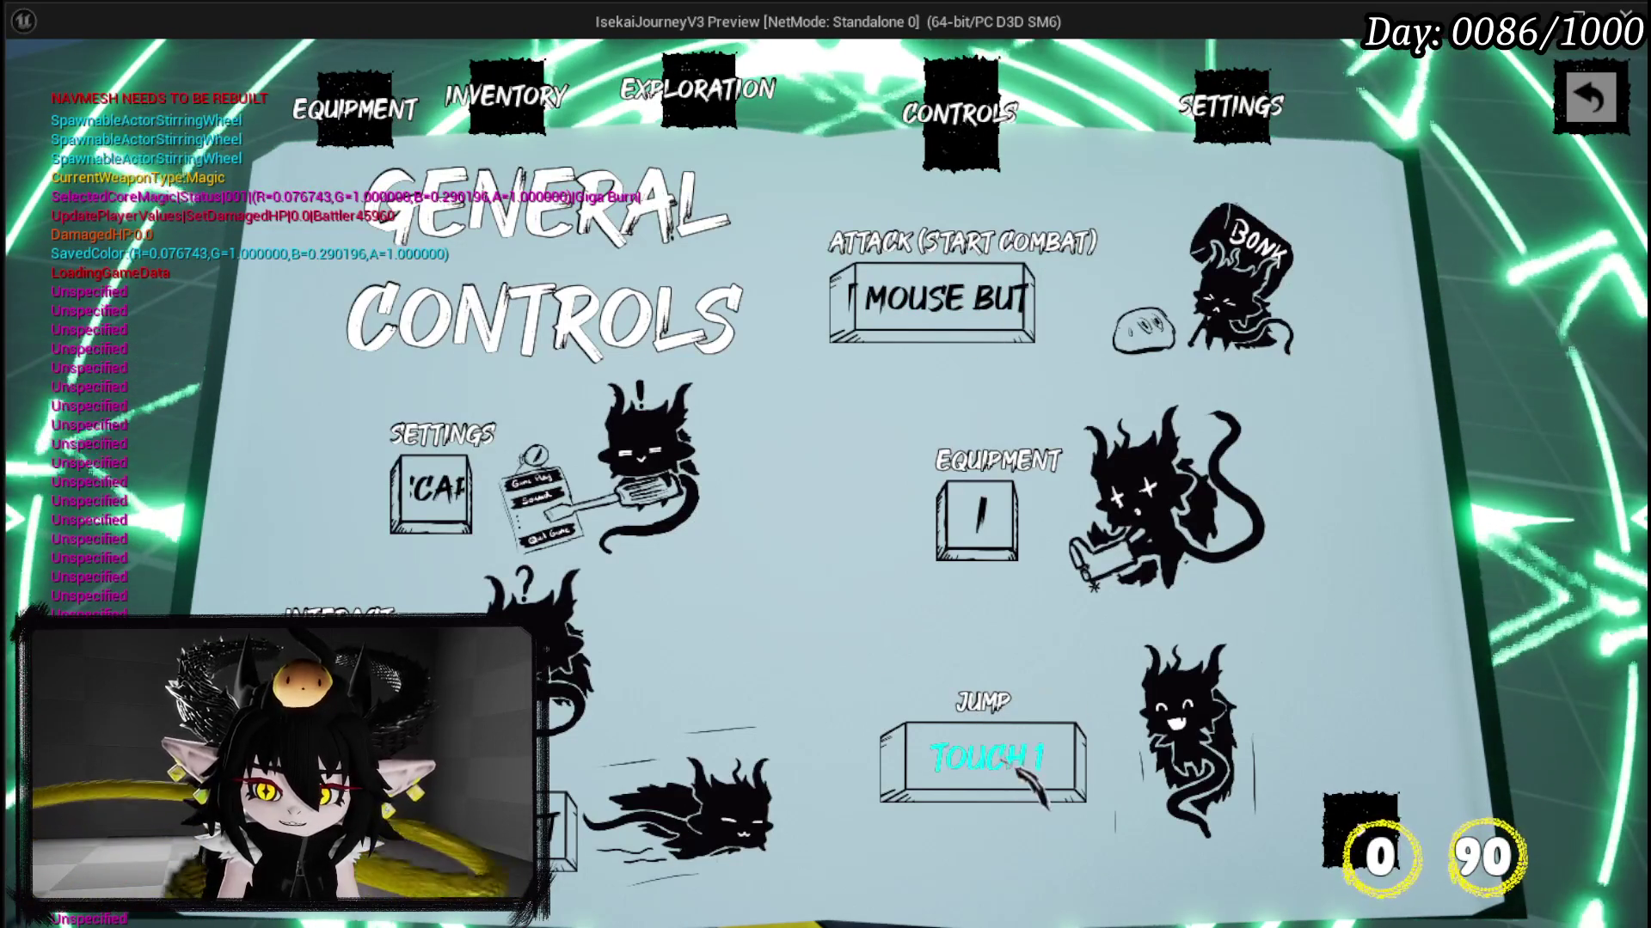
Step: Leave the preview and delete the Switch on EHardwareDevicePrimaryType node from SetData
{"action": "key", "text": "Escape"}
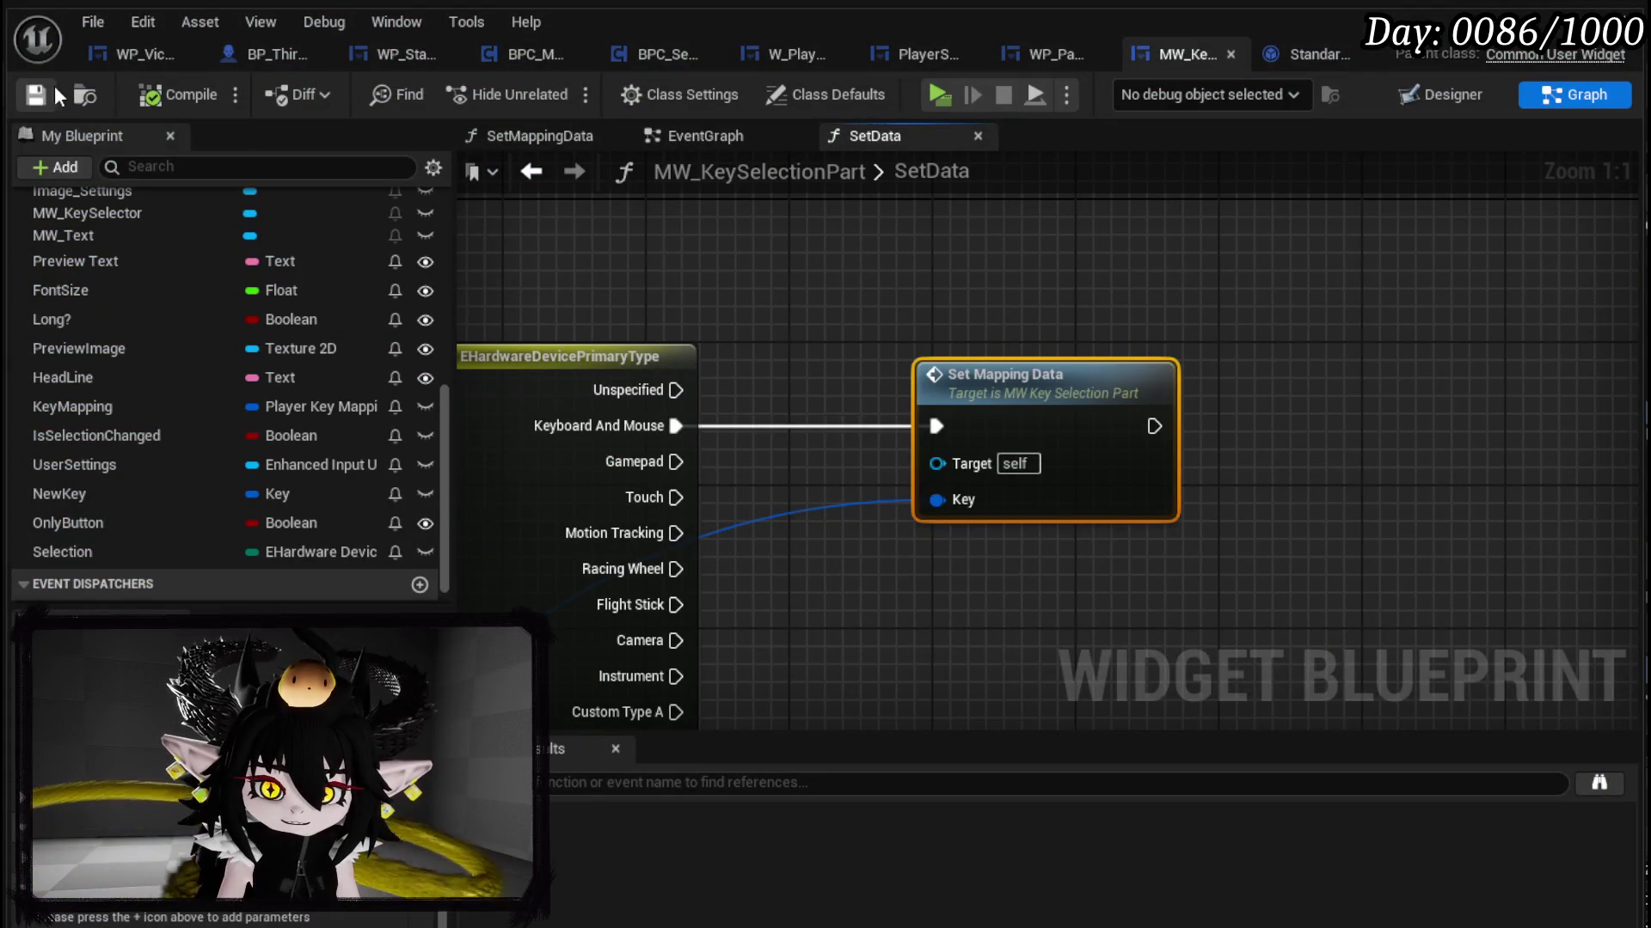
{"action": "left_click_drag", "start_coordinate": [673, 391], "coordinate": [766, 322]}
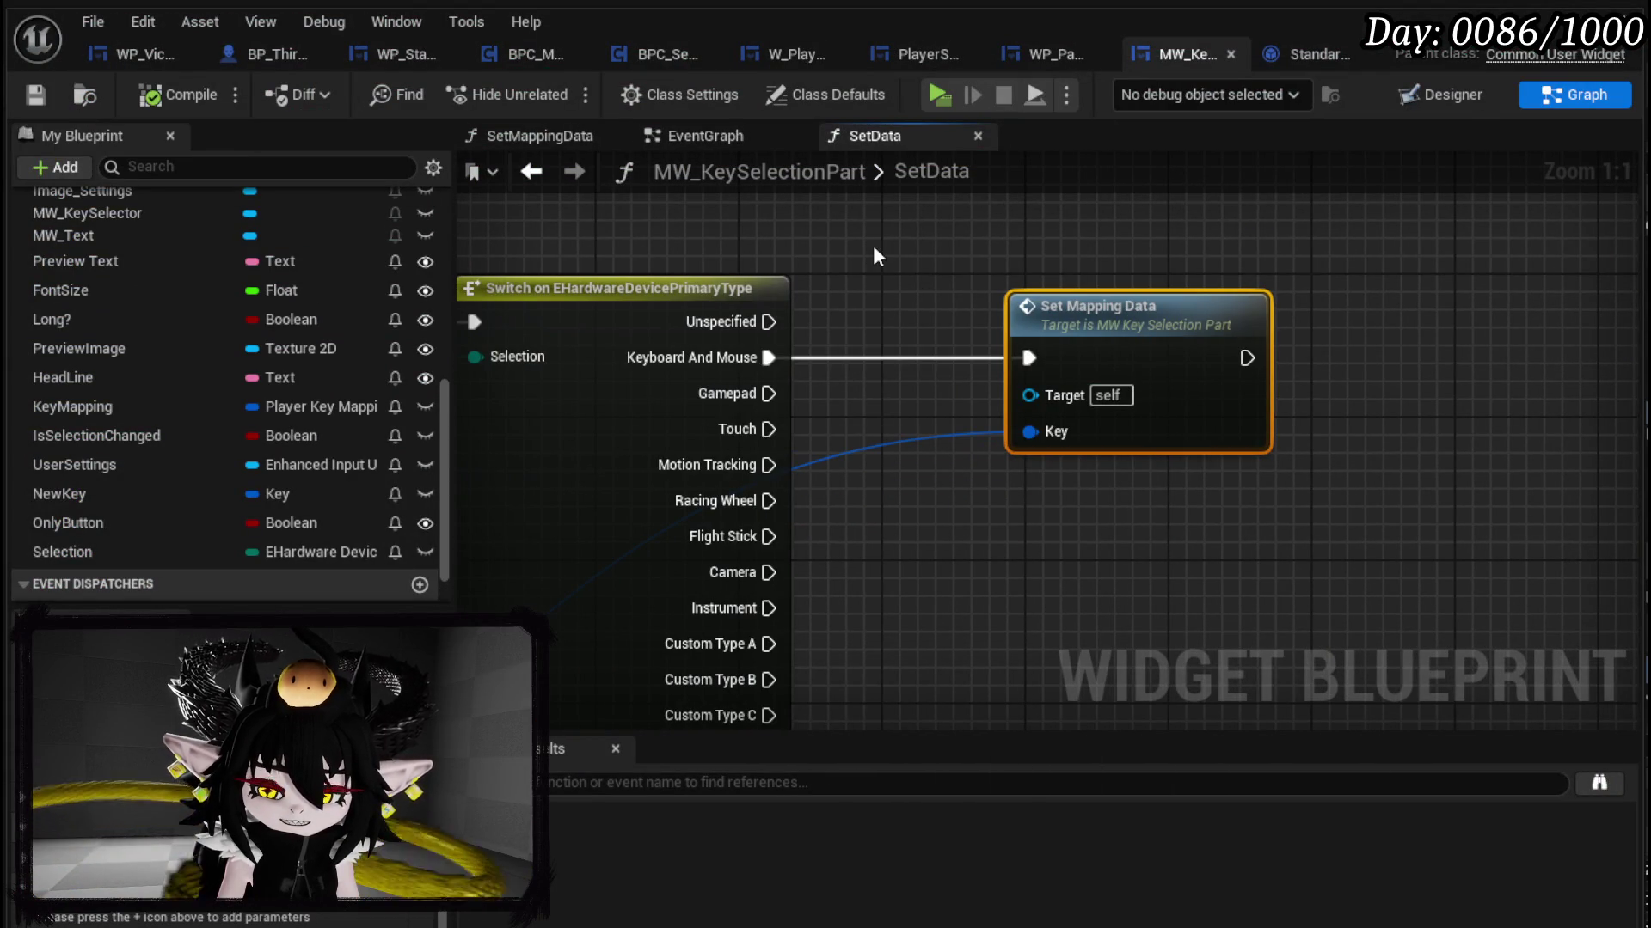
{"action": "left_click", "coordinate": [621, 220]}
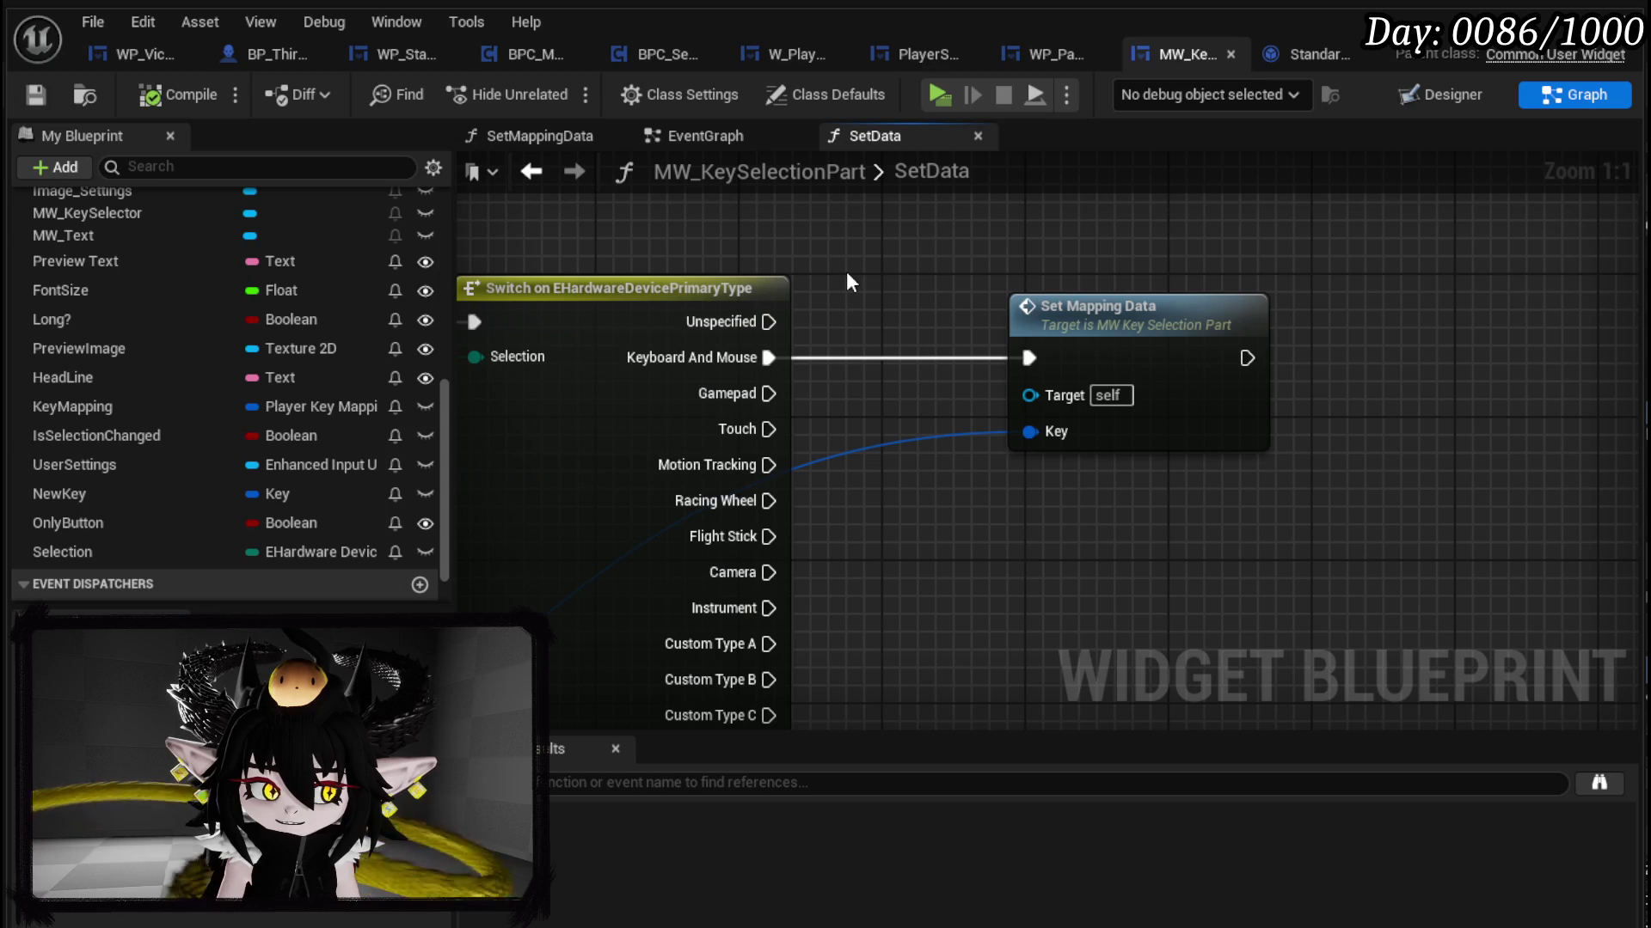
{"action": "scroll", "coordinate": [838, 277], "scroll_direction": "down", "scroll_amount": 4}
{"action": "mouse_move", "coordinate": [831, 277]}
{"action": "left_mouse_down"}
{"action": "mouse_move", "coordinate": [1146, 307]}
{"action": "mouse_move", "coordinate": [1073, 306]}
{"action": "left_mouse_up"}
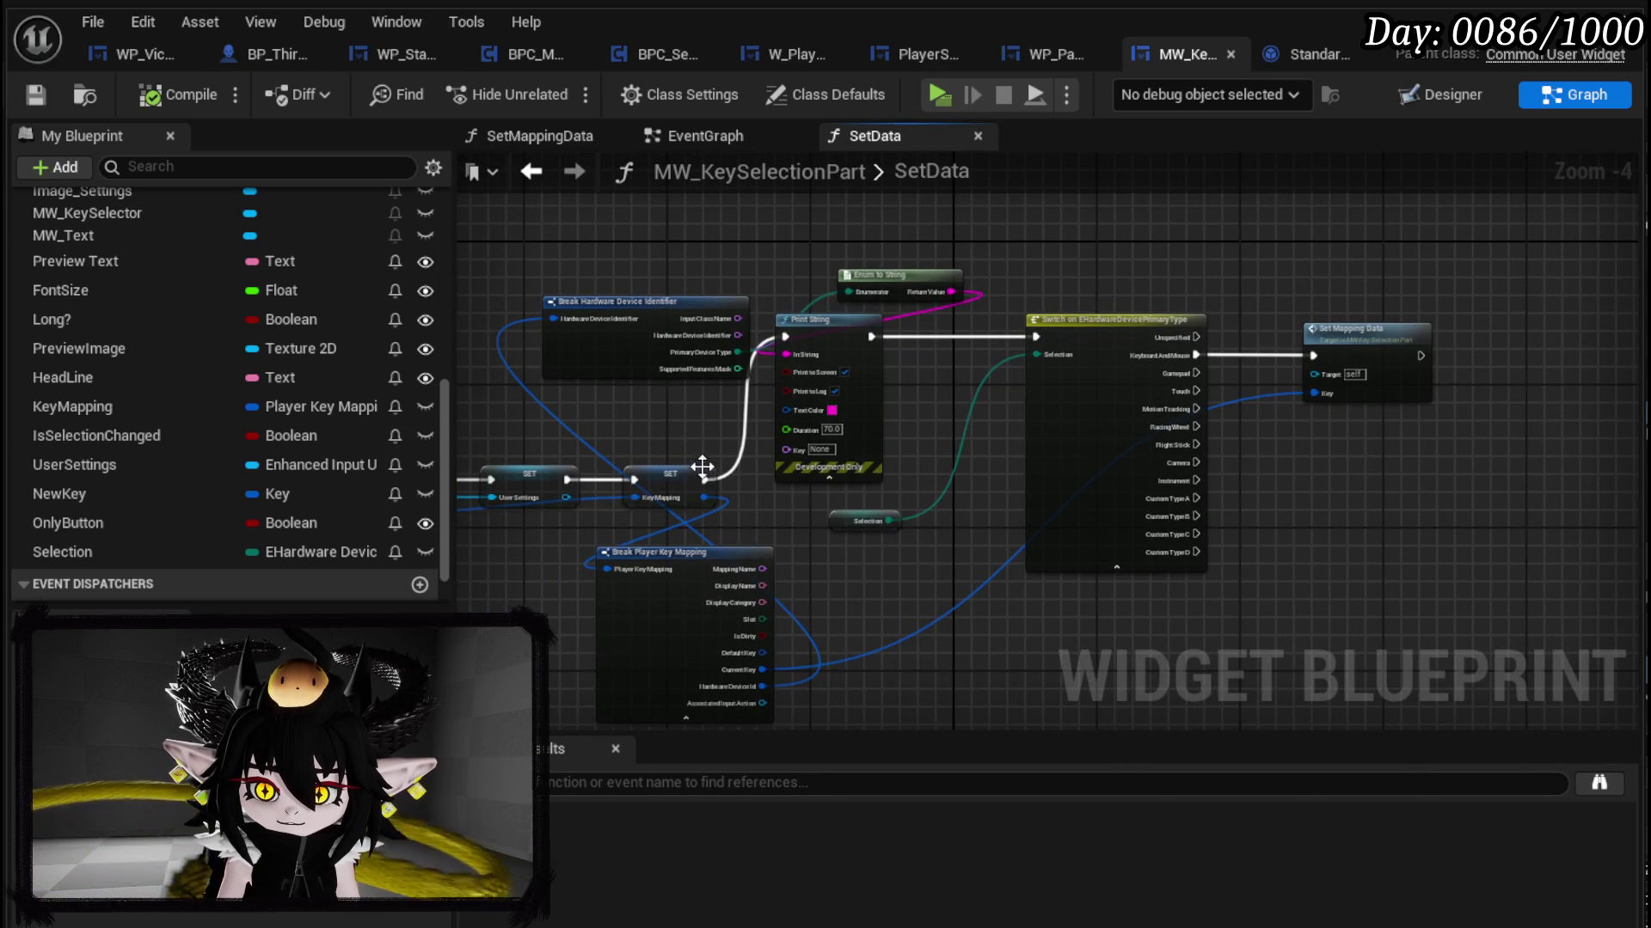
{"action": "mouse_move", "coordinate": [704, 477]}
{"action": "left_mouse_down"}
{"action": "mouse_move", "coordinate": [1336, 356]}
{"action": "mouse_move", "coordinate": [1313, 357]}
{"action": "left_mouse_up"}
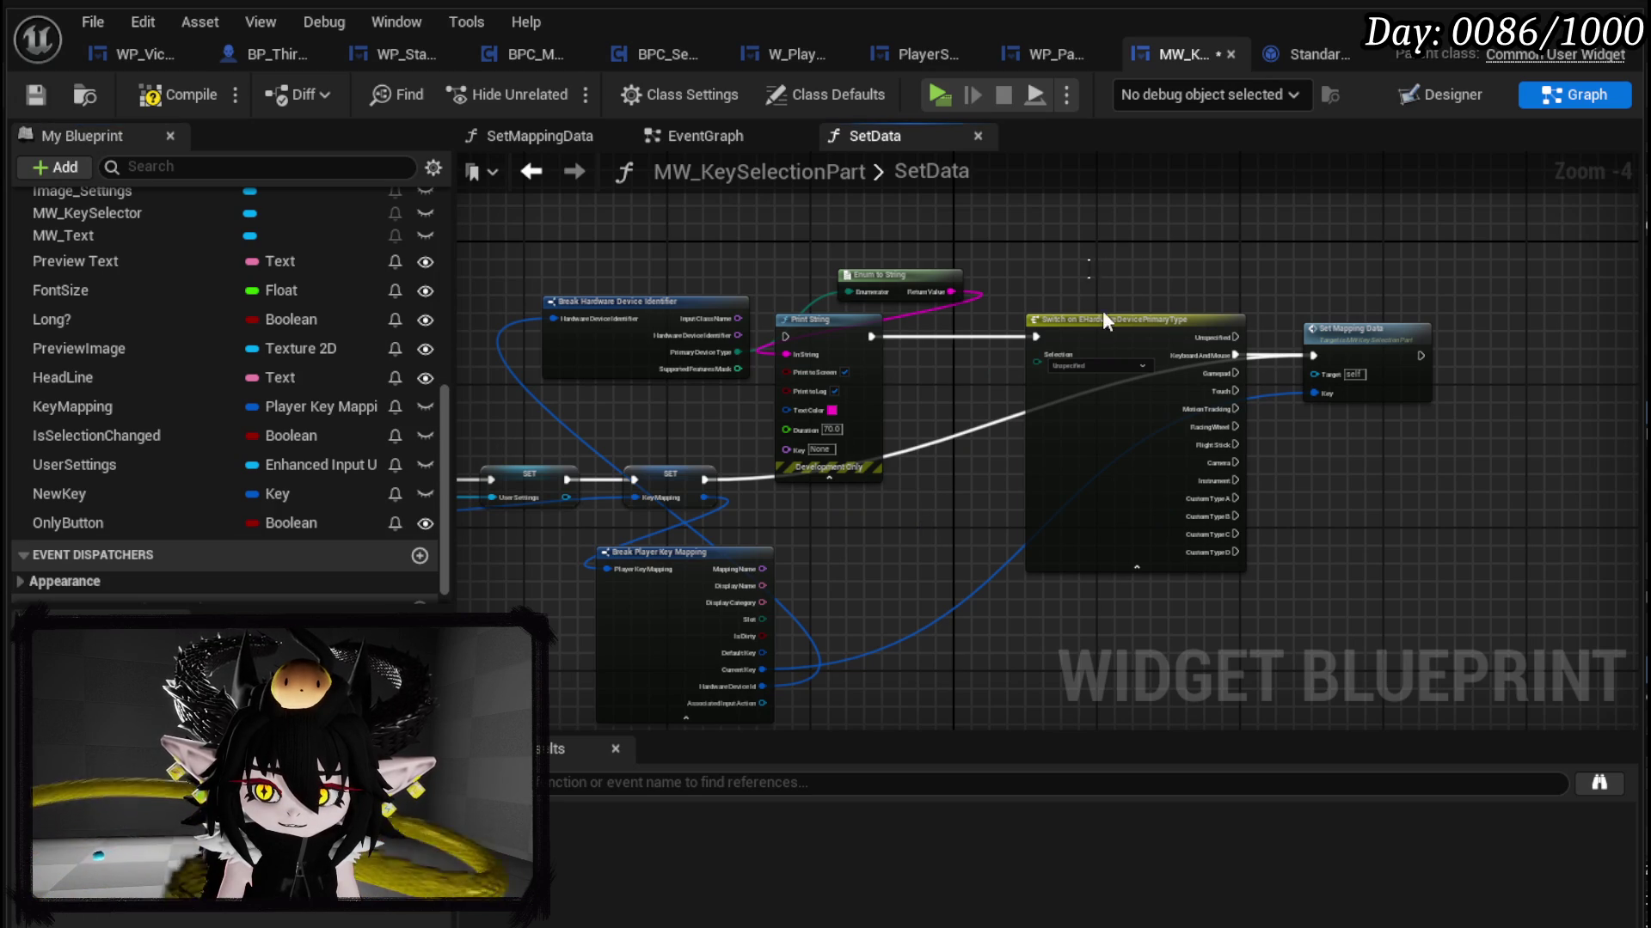
{"action": "key", "text": "Delete"}
Step: Delete Print String, Enum to String and Break Hardware Device Identifier, link SET to Set Mapping Data, compile
{"action": "left_click_drag", "start_coordinate": [794, 249], "coordinate": [857, 378]}
{"action": "key", "text": "Delete"}
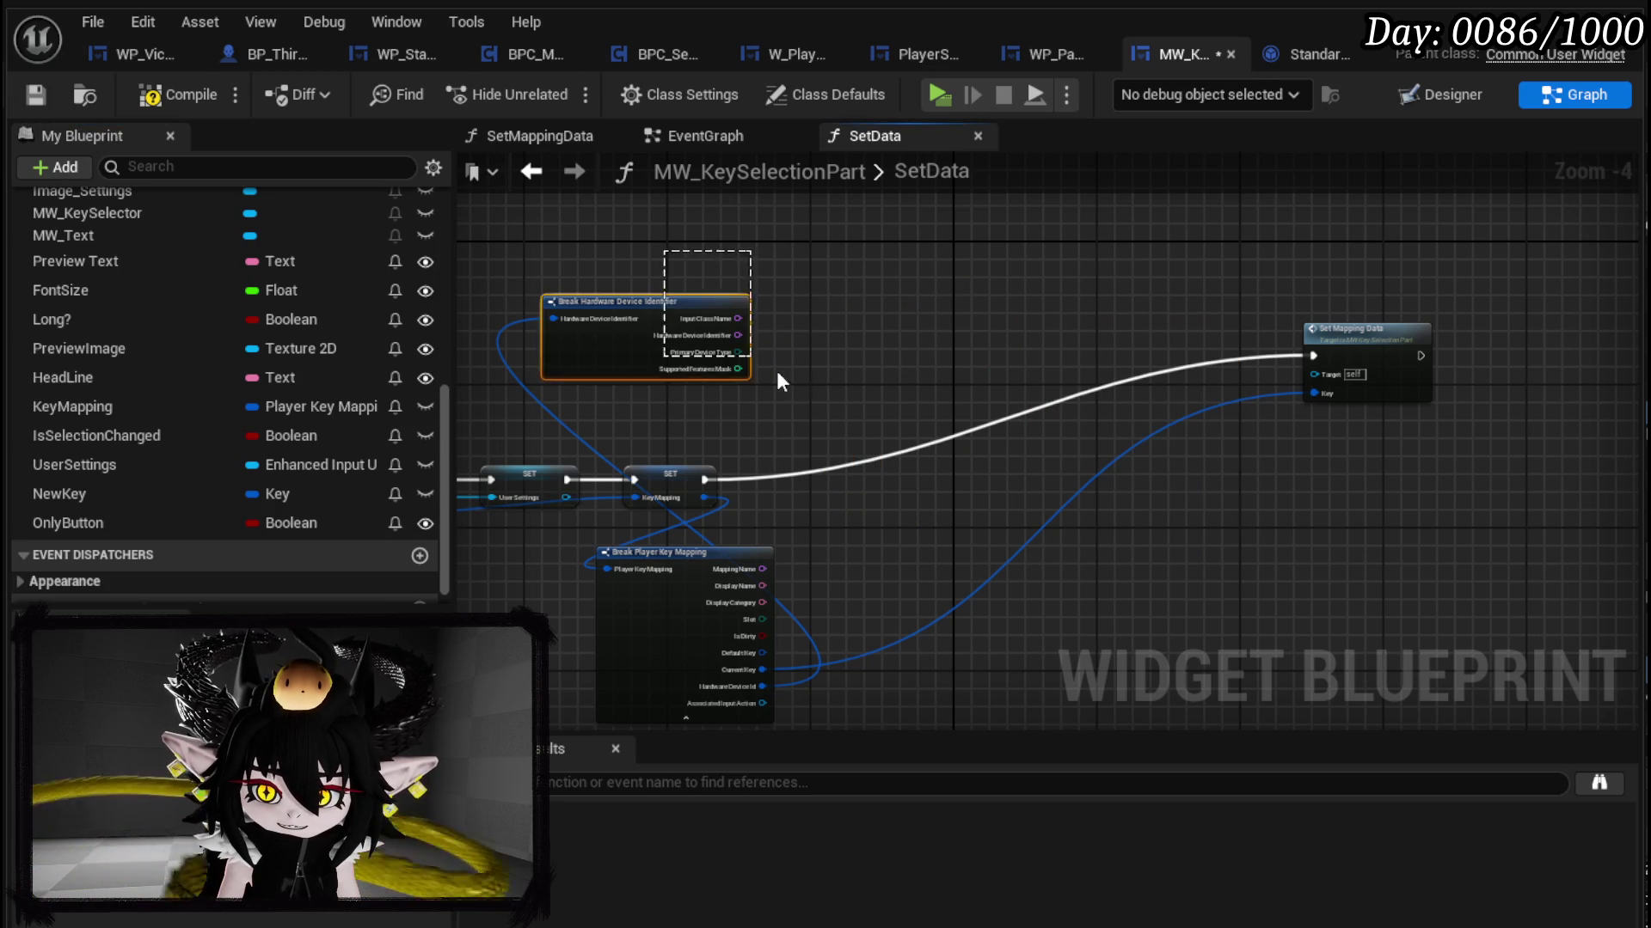
{"action": "left_click_drag", "start_coordinate": [743, 359], "coordinate": [745, 361]}
{"action": "key", "text": "Delete"}
{"action": "left_click_drag", "start_coordinate": [1346, 347], "coordinate": [846, 474]}
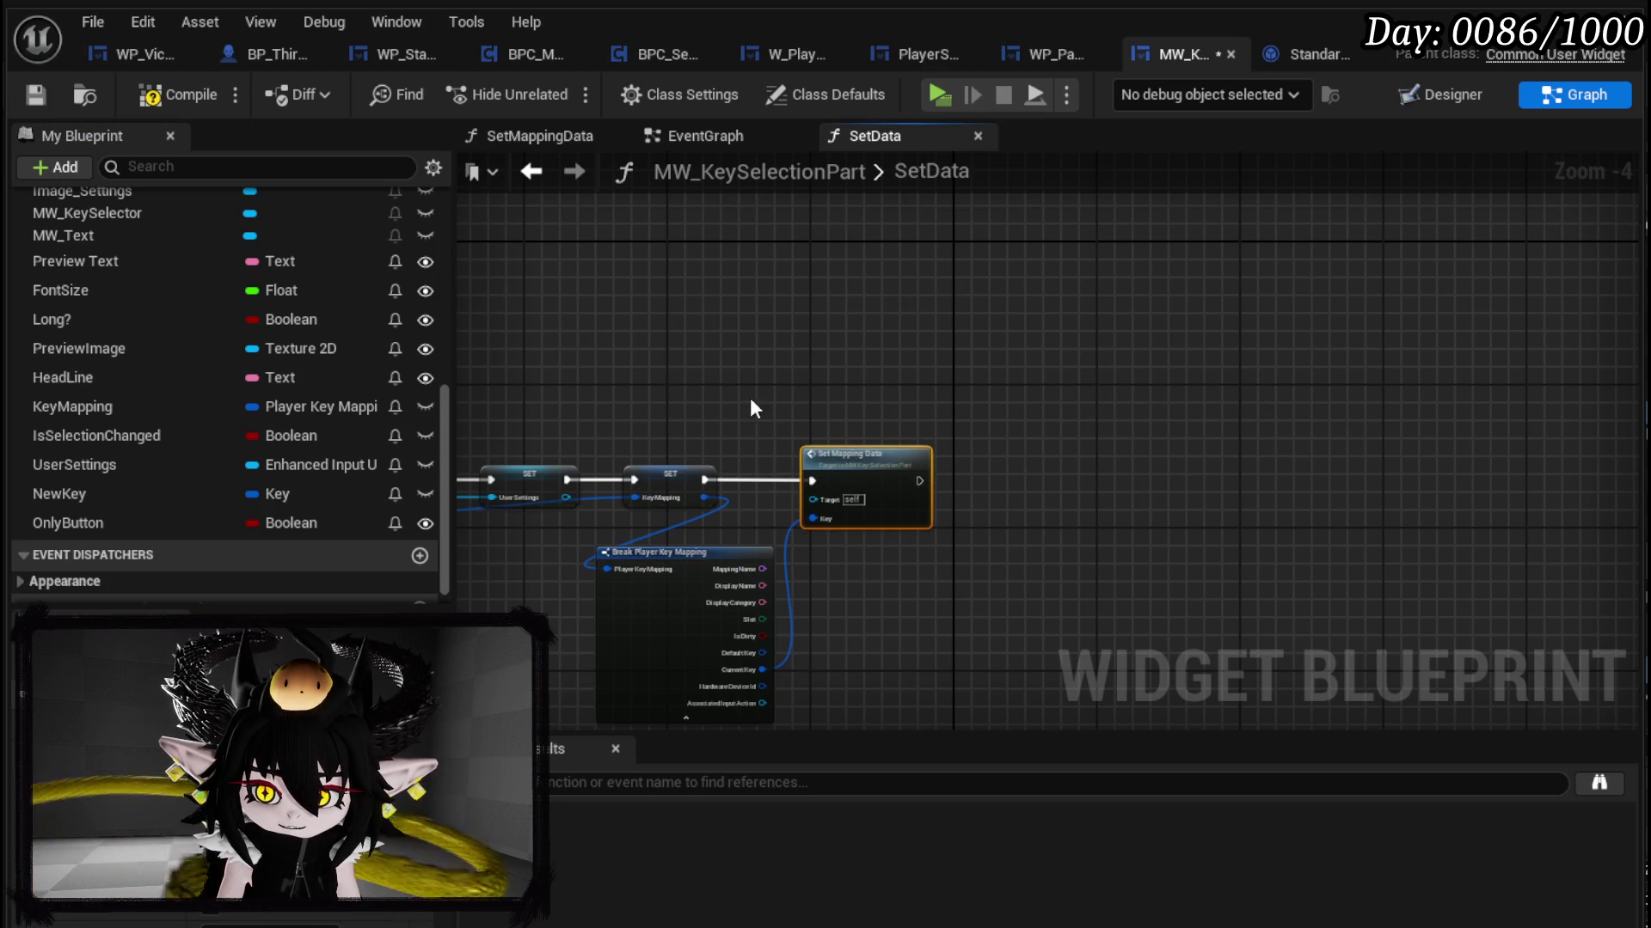
{"action": "left_click", "coordinate": [39, 91]}
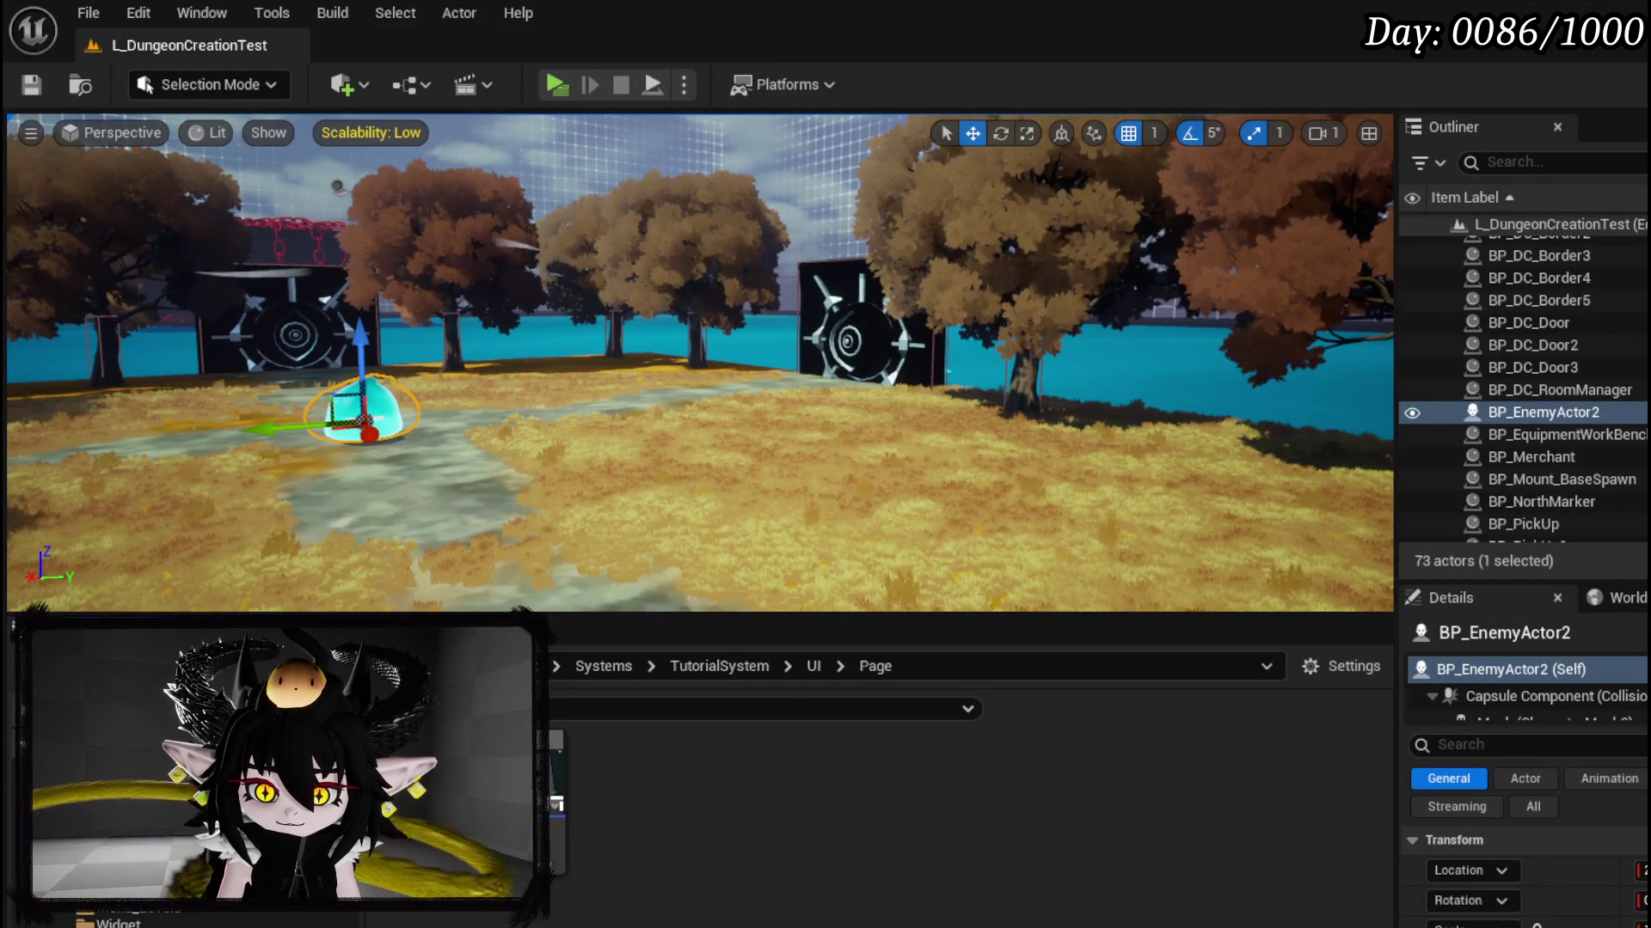
Step: Save WP_Page_Combat, then open IMC_Default from the ThirdPerson > Input folder
{"action": "key", "text": "ctrl+shift+s"}
{"action": "left_click", "coordinate": [1233, 846]}
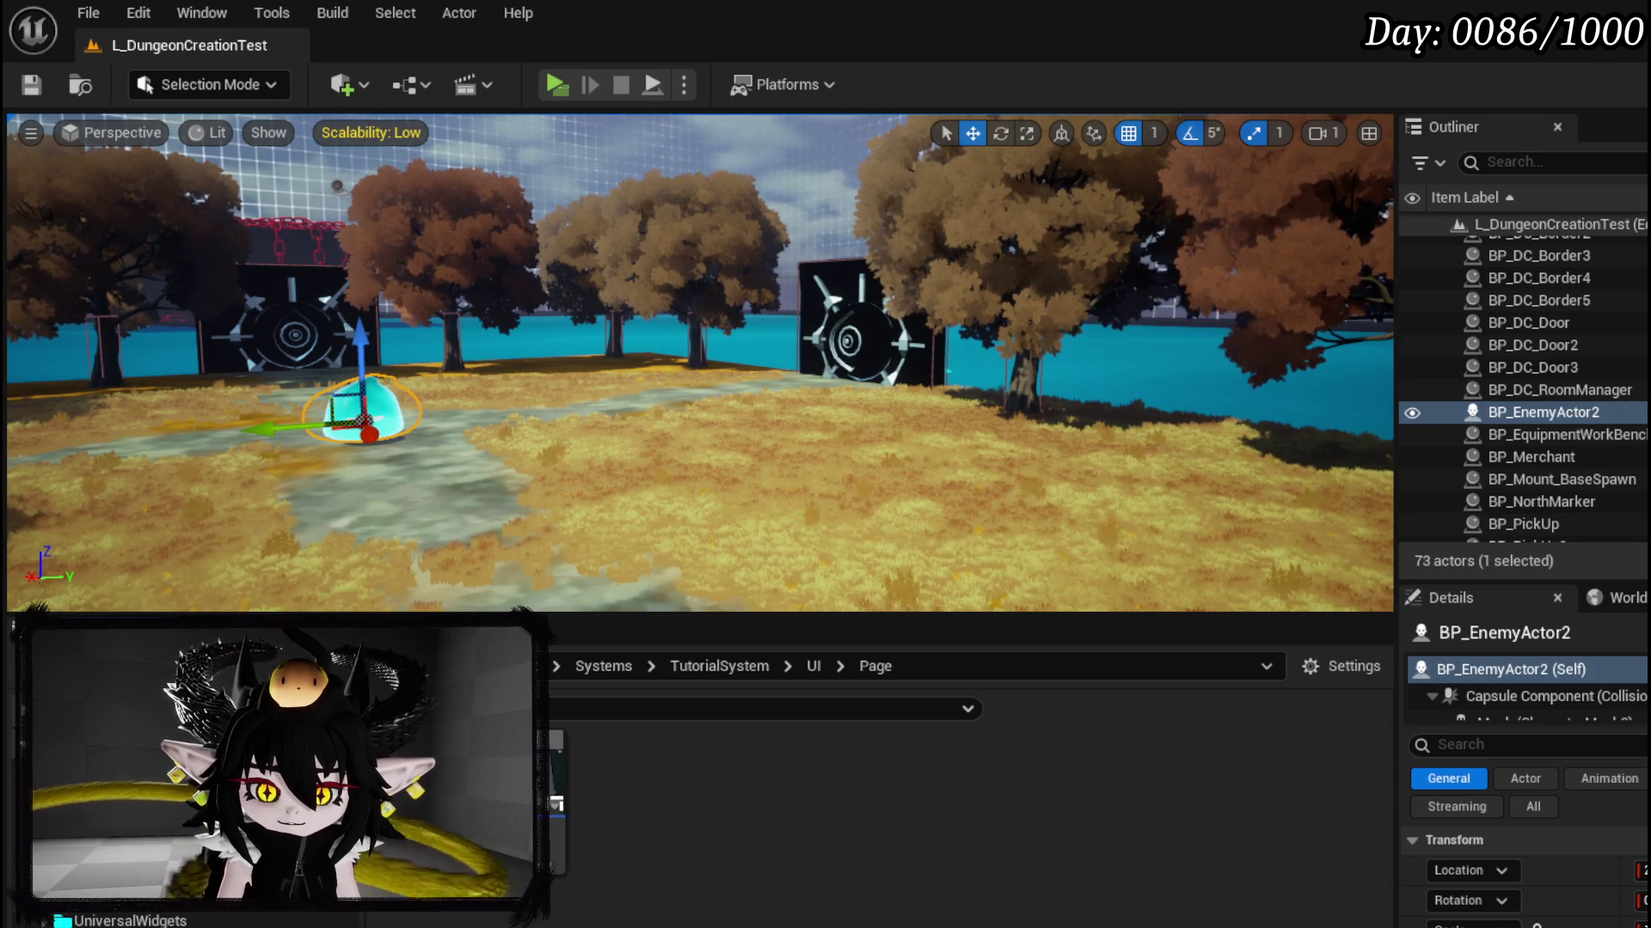
{"action": "scroll", "coordinate": [125, 921], "scroll_direction": "up", "scroll_amount": 2}
{"action": "scroll", "coordinate": [125, 921], "scroll_direction": "up", "scroll_amount": 2}
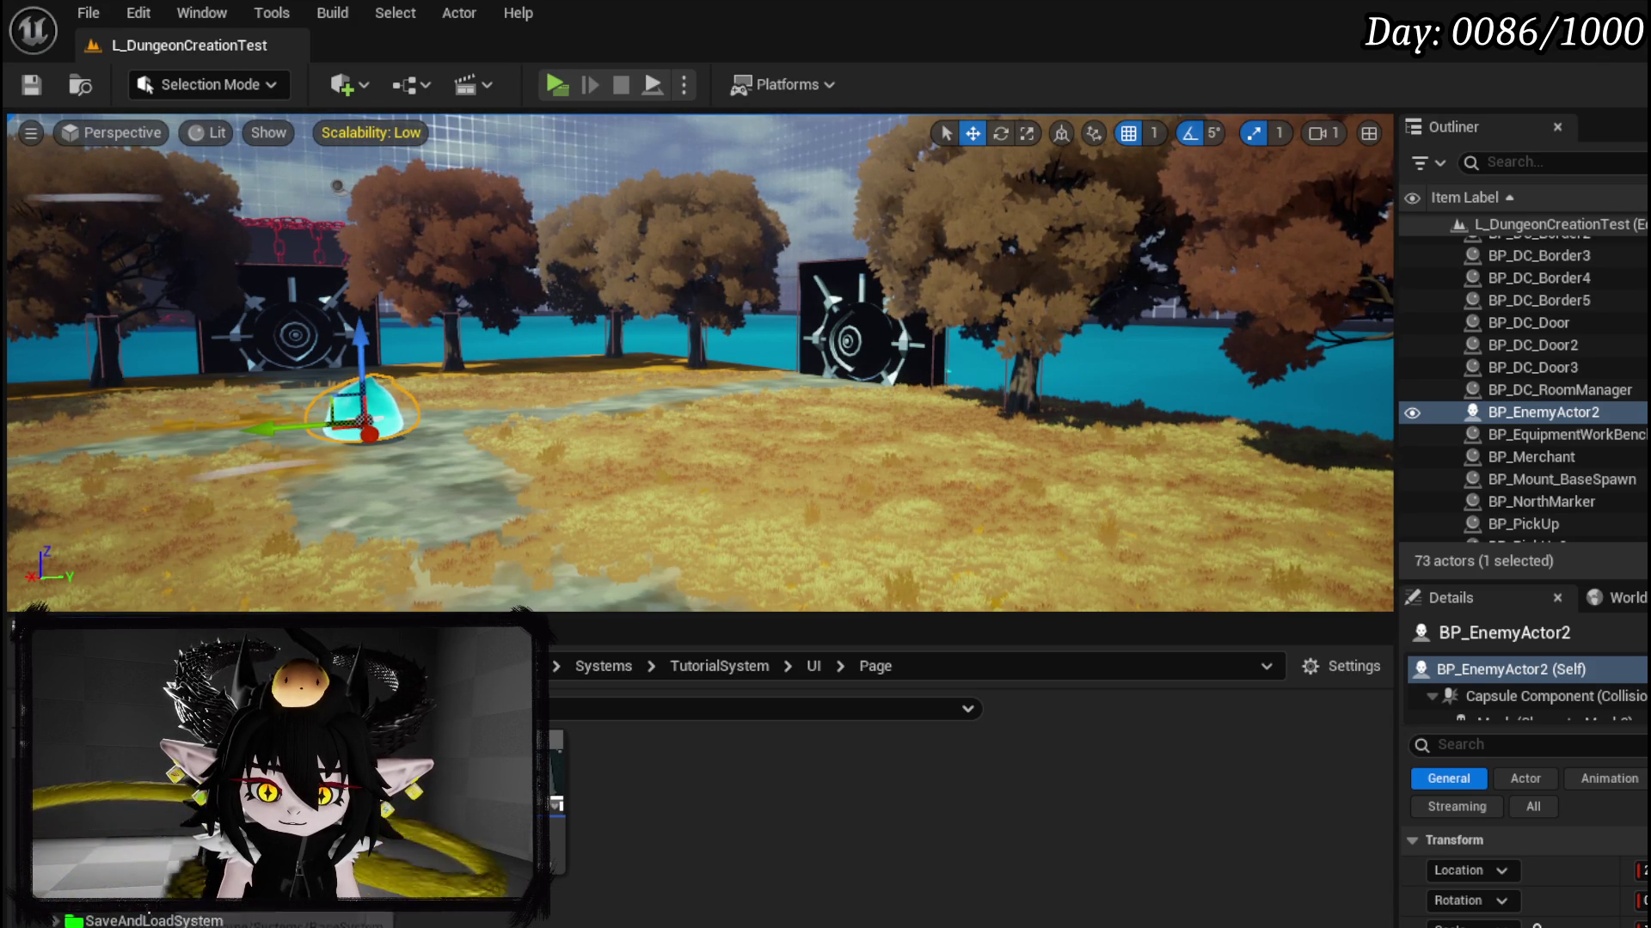
{"action": "scroll", "coordinate": [124, 921], "scroll_direction": "up", "scroll_amount": 1}
{"action": "scroll", "coordinate": [125, 921], "scroll_direction": "up", "scroll_amount": 2}
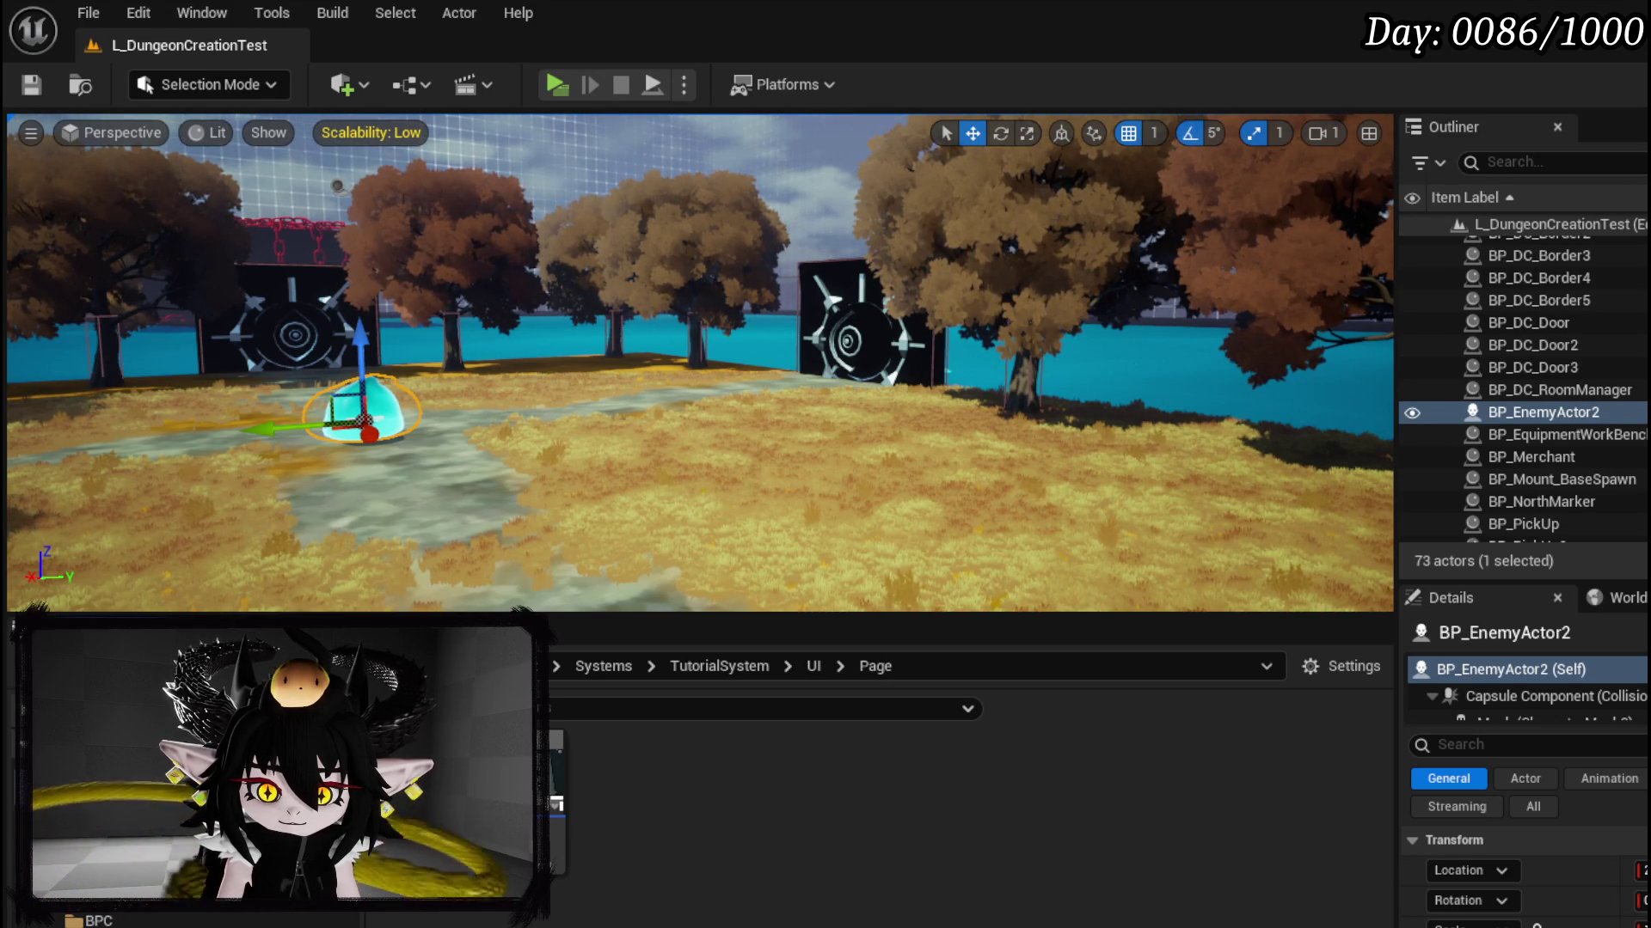
{"action": "left_click", "coordinate": [129, 898]}
{"action": "left_click", "coordinate": [111, 877]}
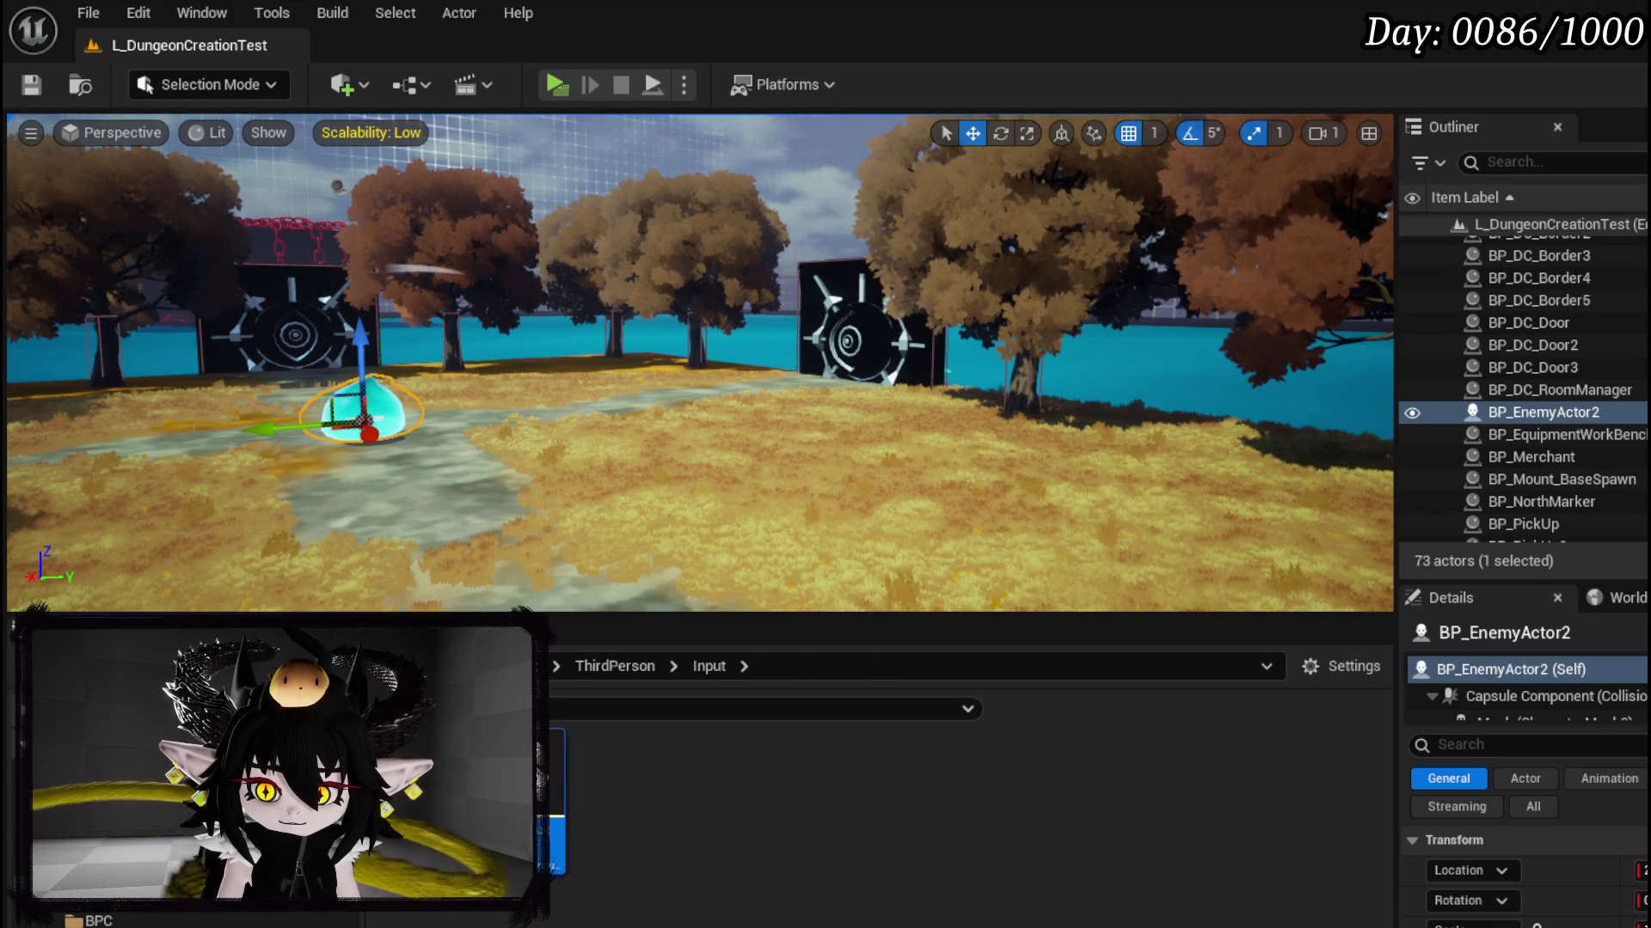
{"action": "double_click", "coordinate": [564, 798]}
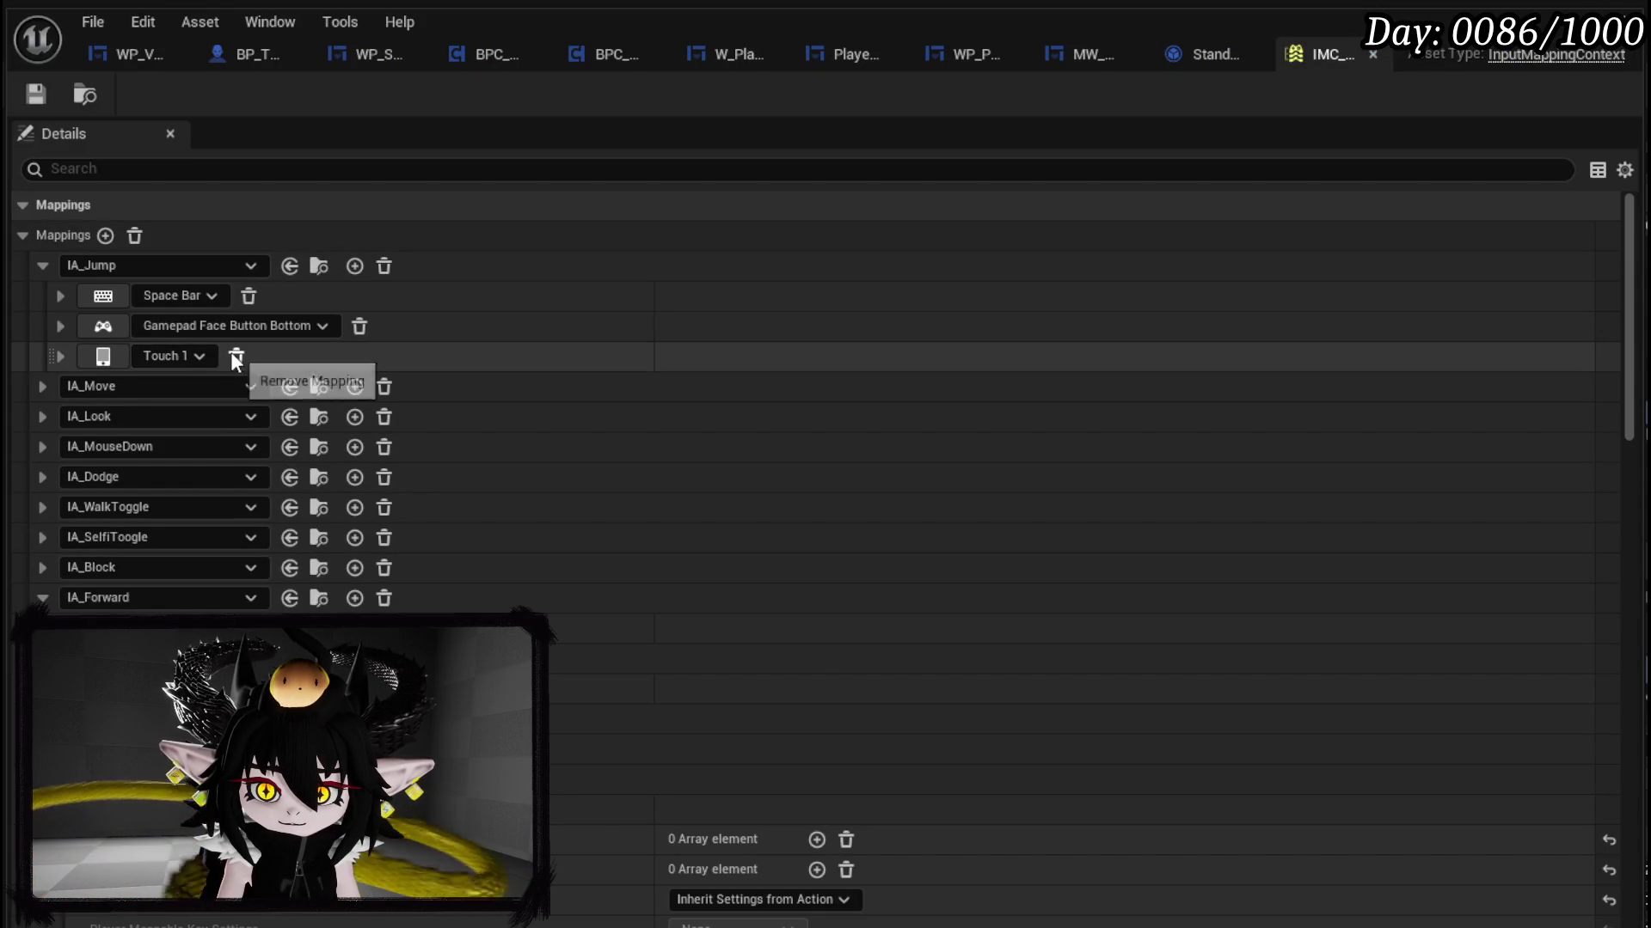
Step: Remove the Touch 1 mapping from IA_Jump and test the controls page in a Play preview
{"action": "left_click", "coordinate": [236, 355]}
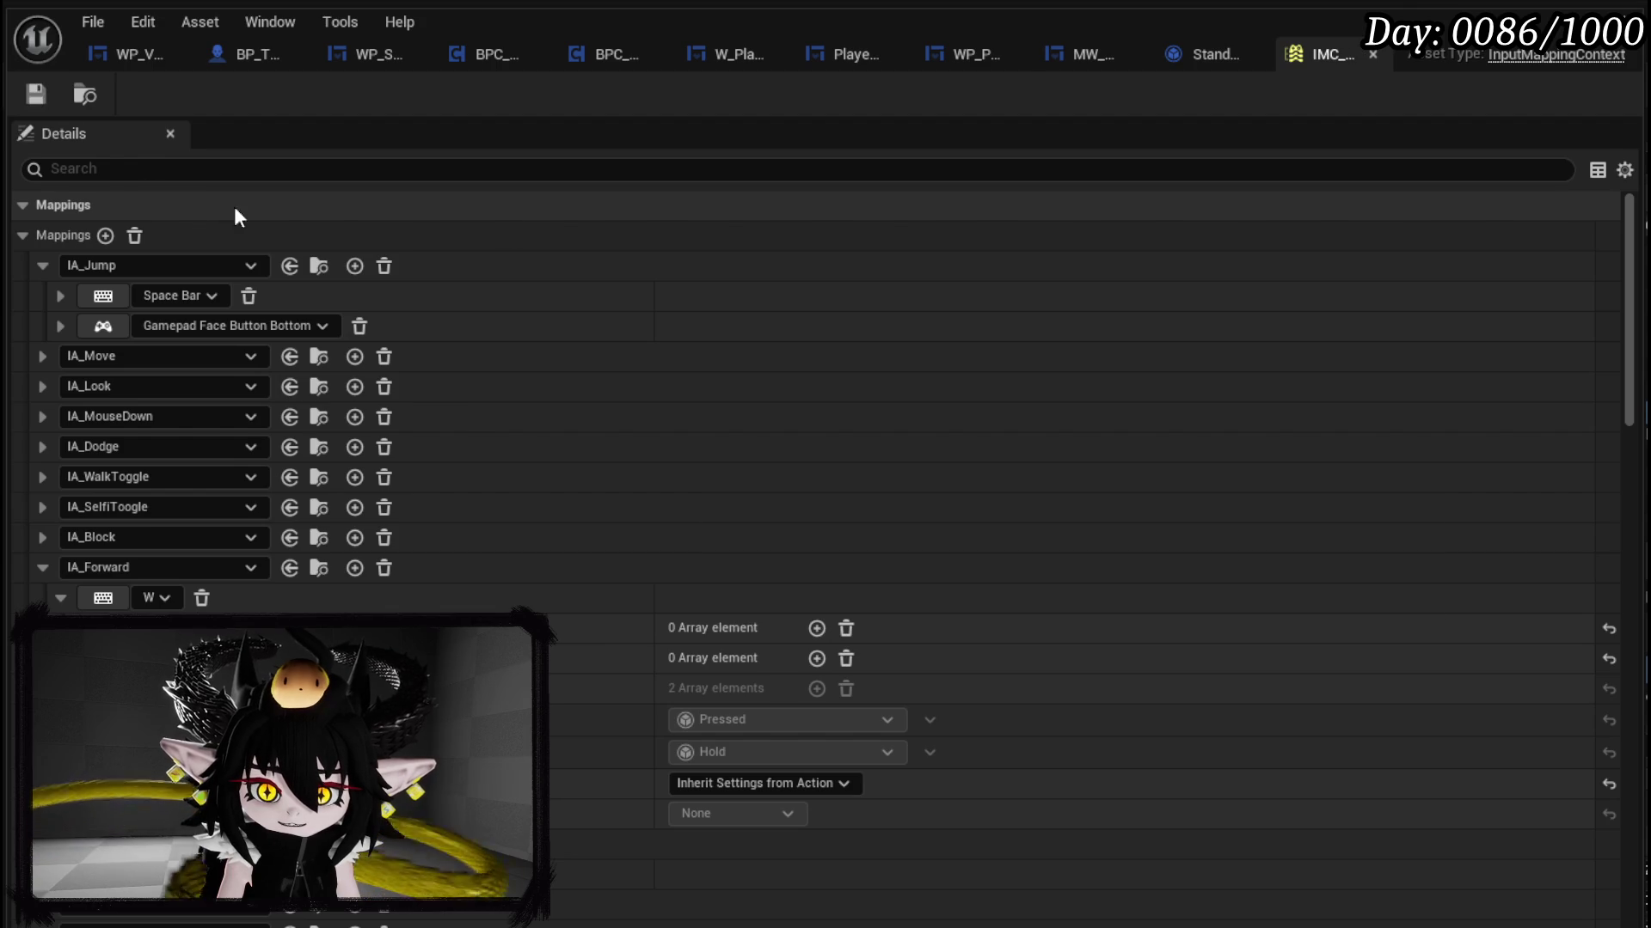
{"action": "left_click", "coordinate": [1373, 54]}
{"action": "left_click", "coordinate": [550, 85]}
{"action": "key", "text": "Caps_Lock"}
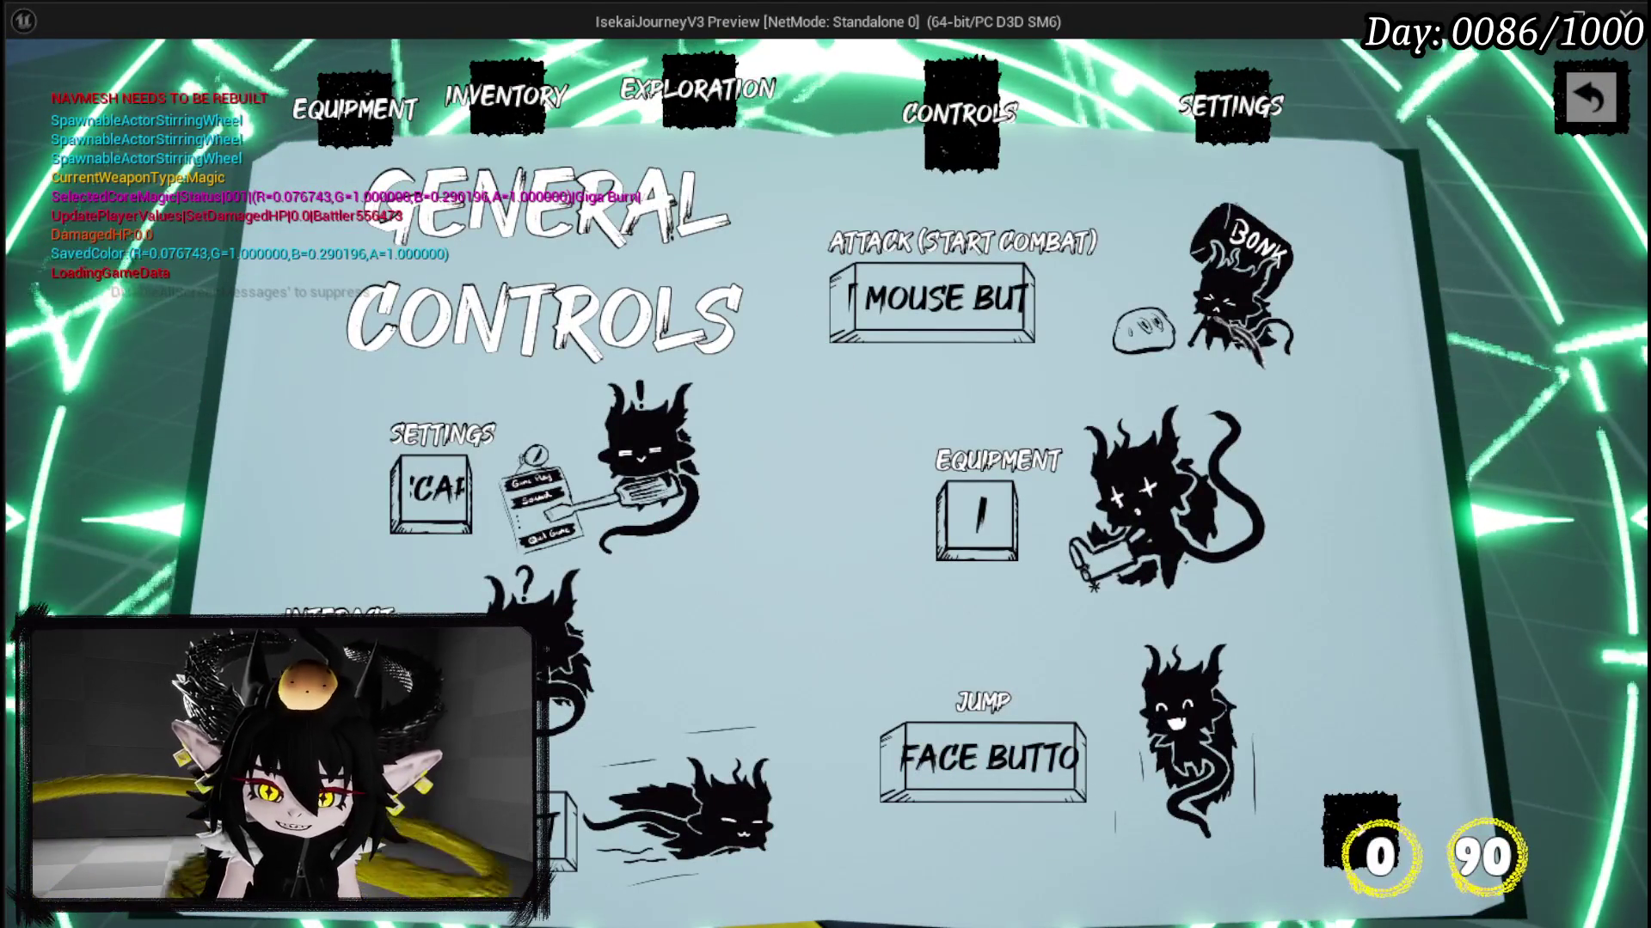
{"action": "key", "text": "Caps_Lock"}
{"action": "key", "text": "Escape"}
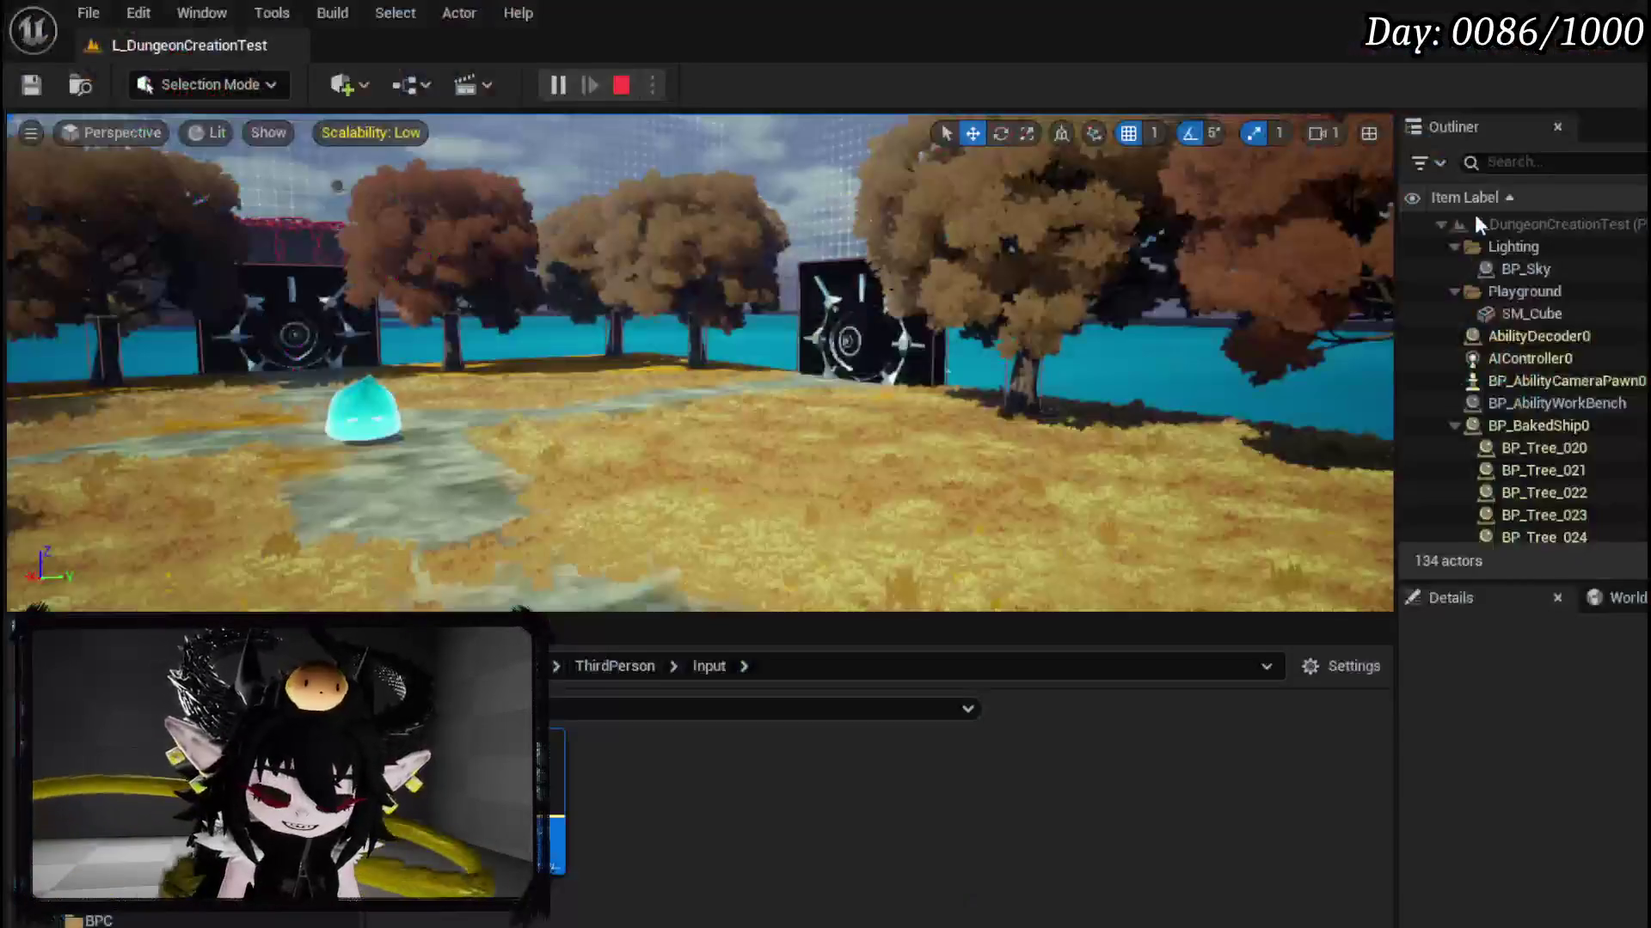
{"action": "key", "text": "ctrl+s"}
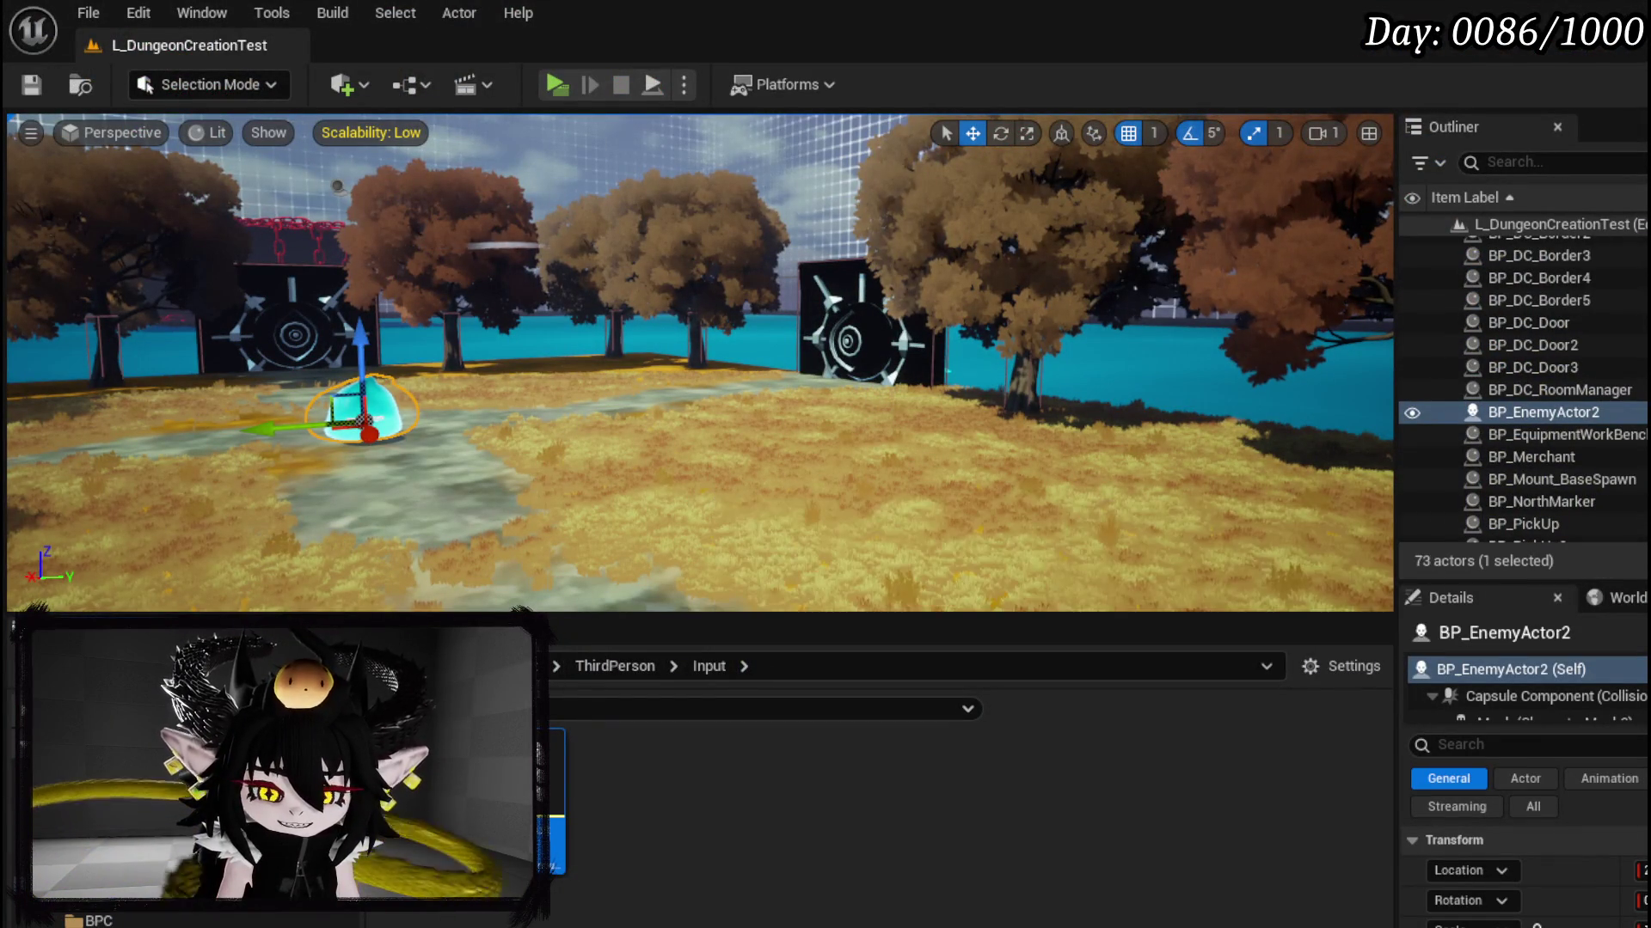
Step: Remove Gamepad Face Button Bottom from IA_Jump, save IMC_Default, and launch the preview again
{"action": "key", "text": "alt+Tab"}
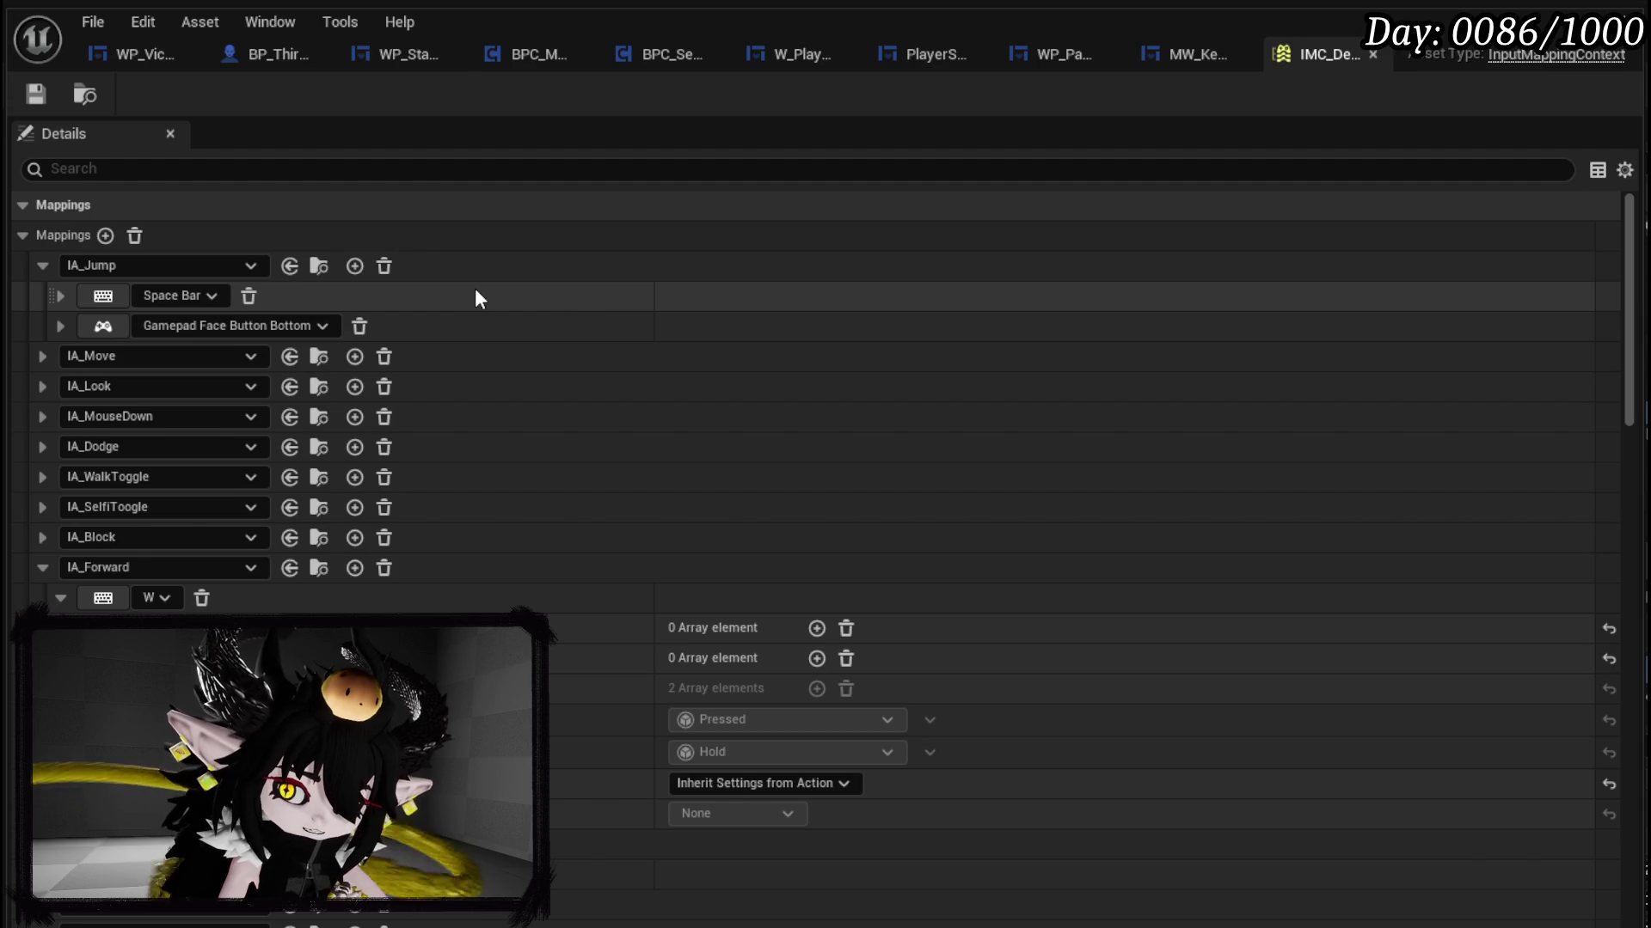
{"action": "left_click", "coordinate": [360, 327]}
{"action": "scroll", "coordinate": [318, 399], "scroll_direction": "down", "scroll_amount": 10}
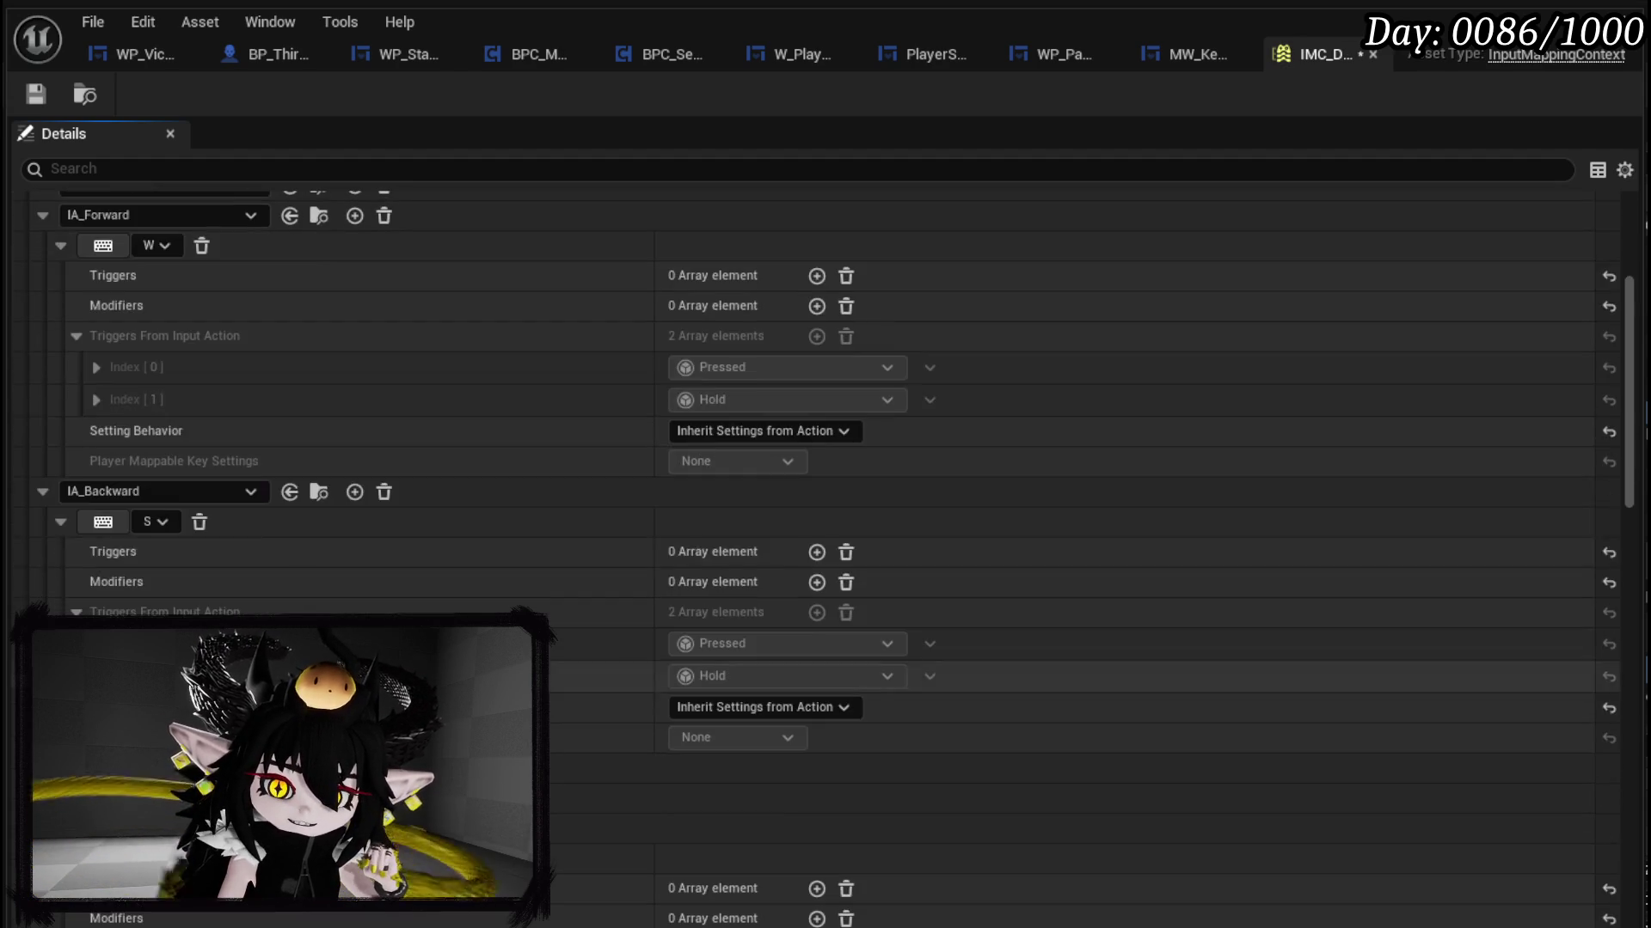
{"action": "scroll", "coordinate": [227, 421], "scroll_direction": "down", "scroll_amount": 5}
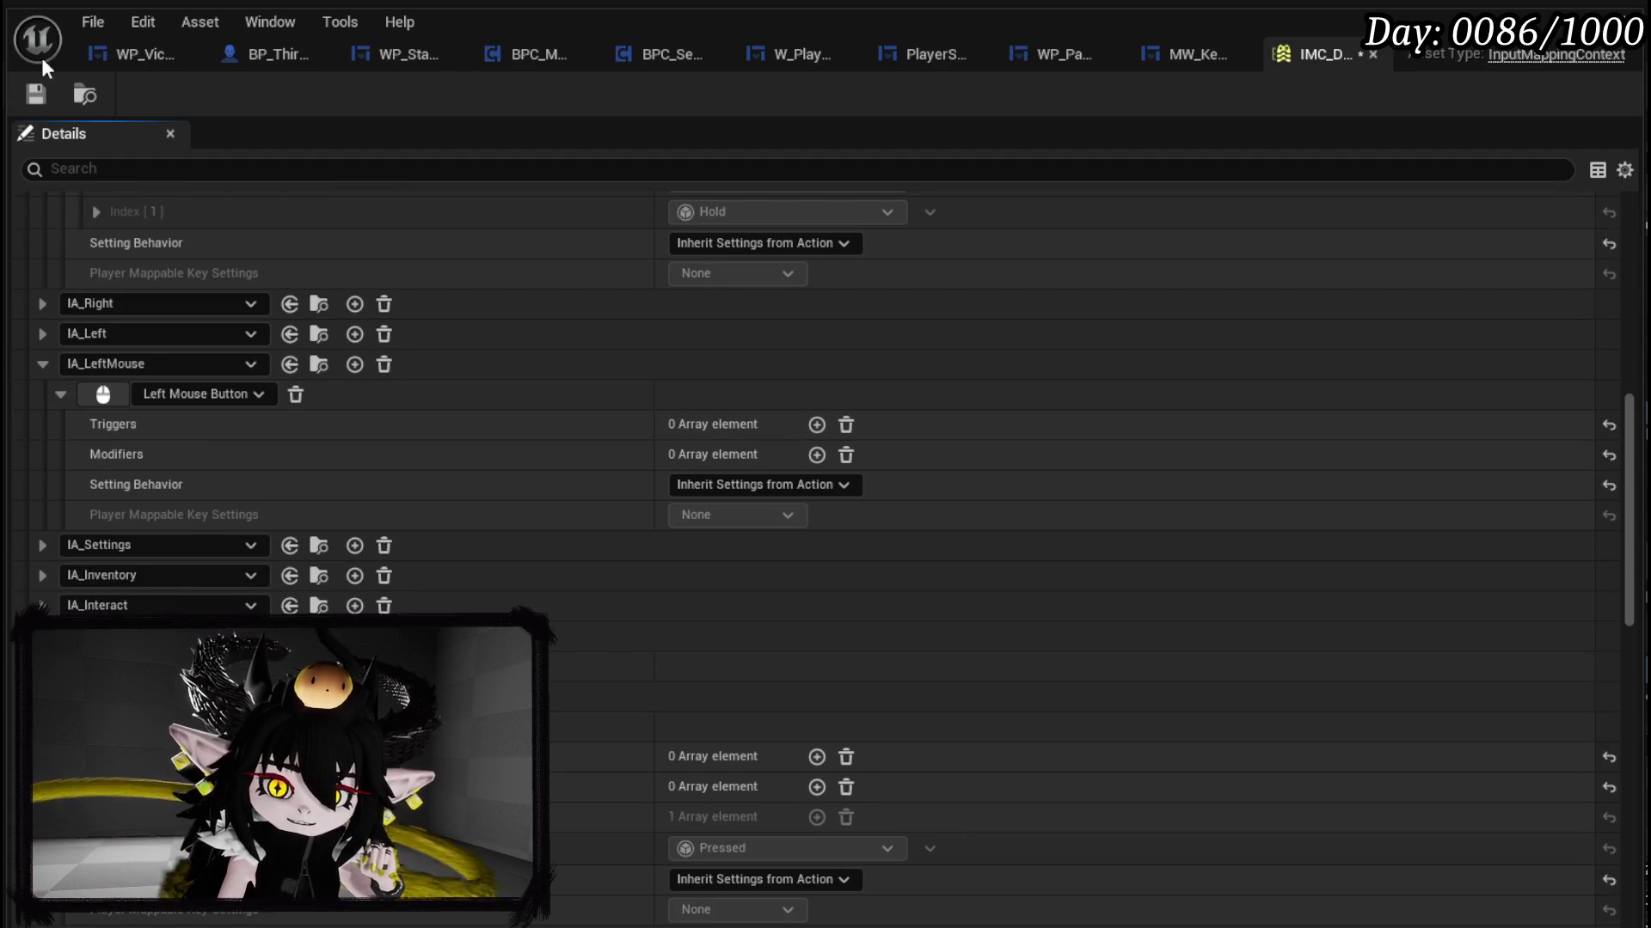
{"action": "left_click", "coordinate": [33, 97]}
{"action": "left_click", "coordinate": [1373, 54]}
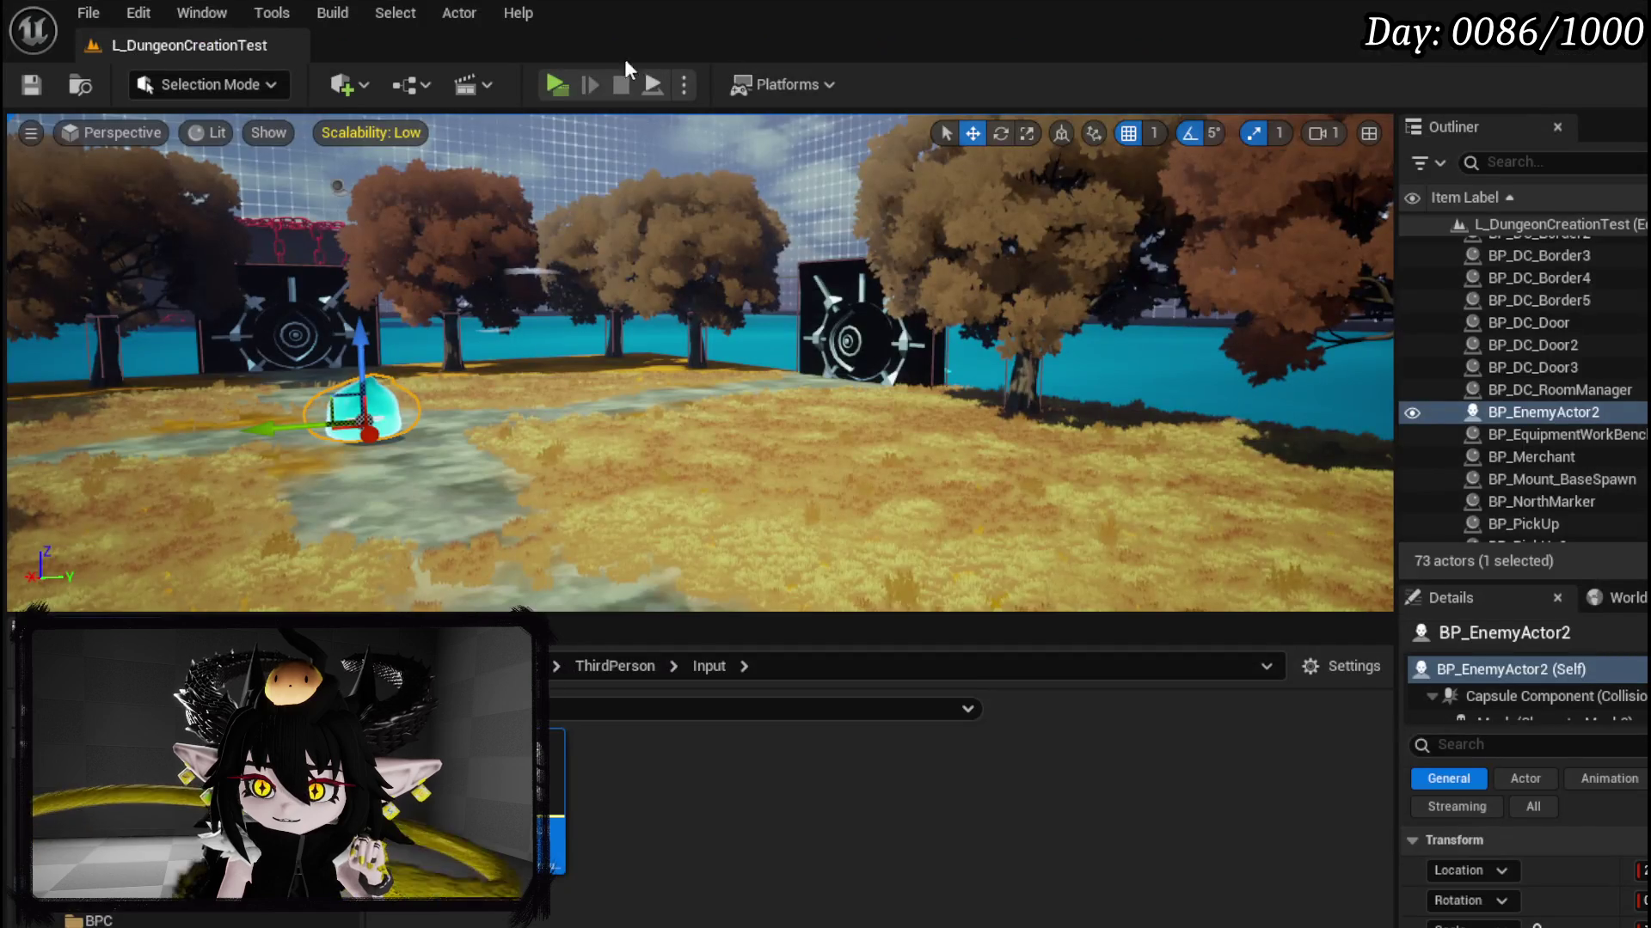
{"action": "left_click", "coordinate": [548, 84]}
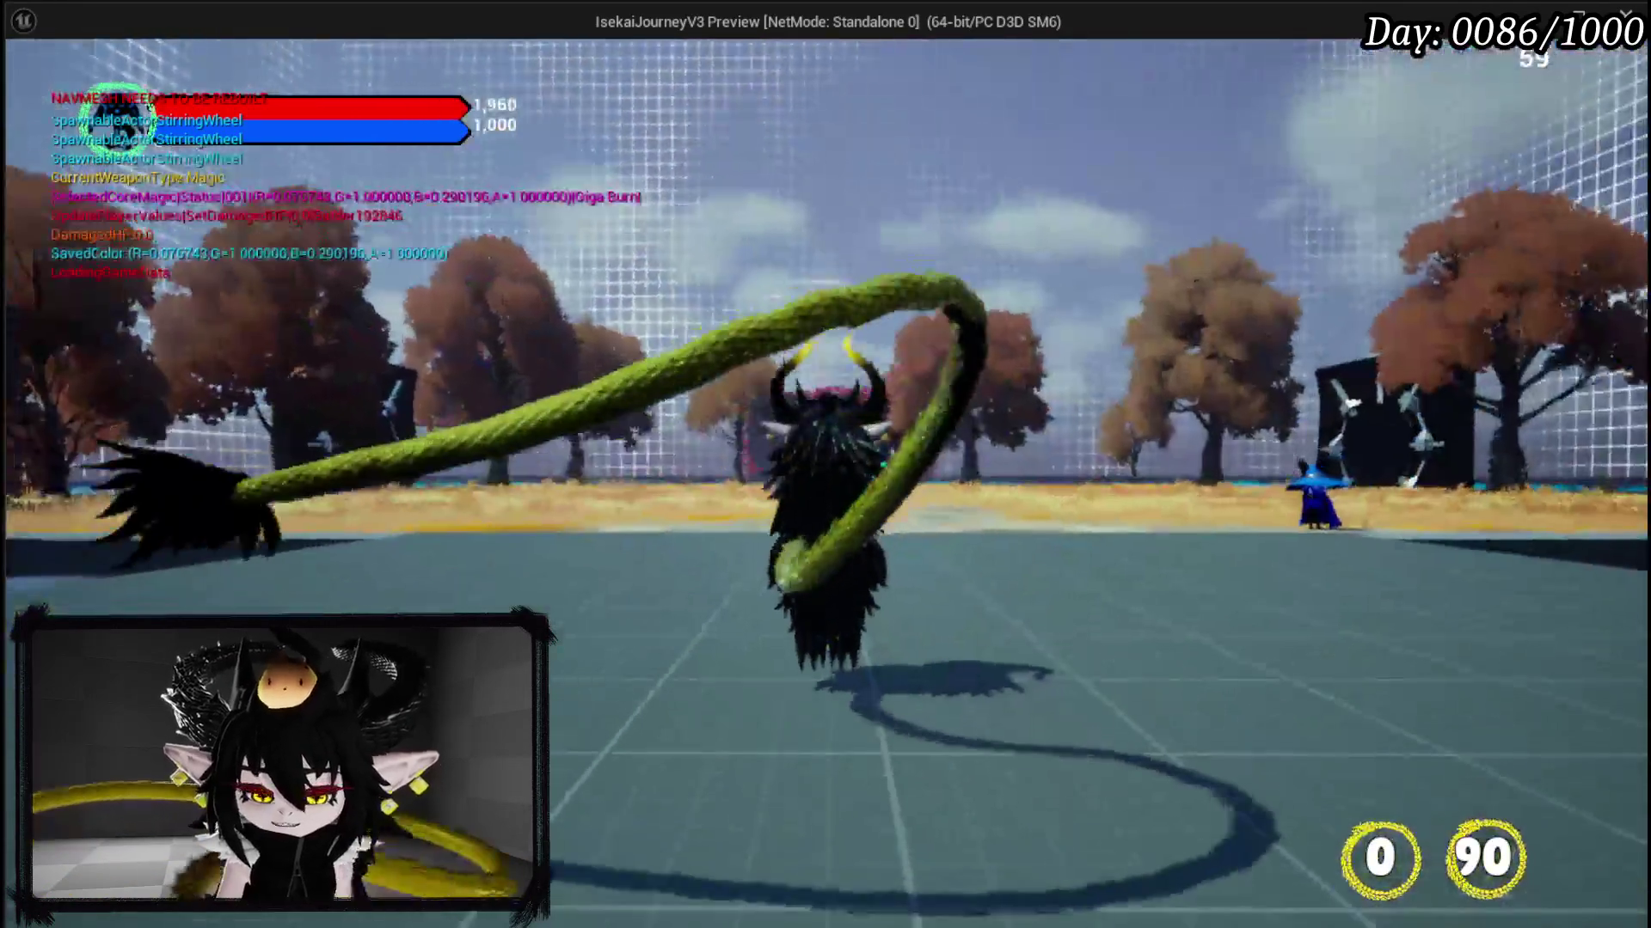
Step: Stop the preview and browse to Systems > TutorialSystem > UI > Page in the Content Browser
{"action": "key", "text": "Escape"}
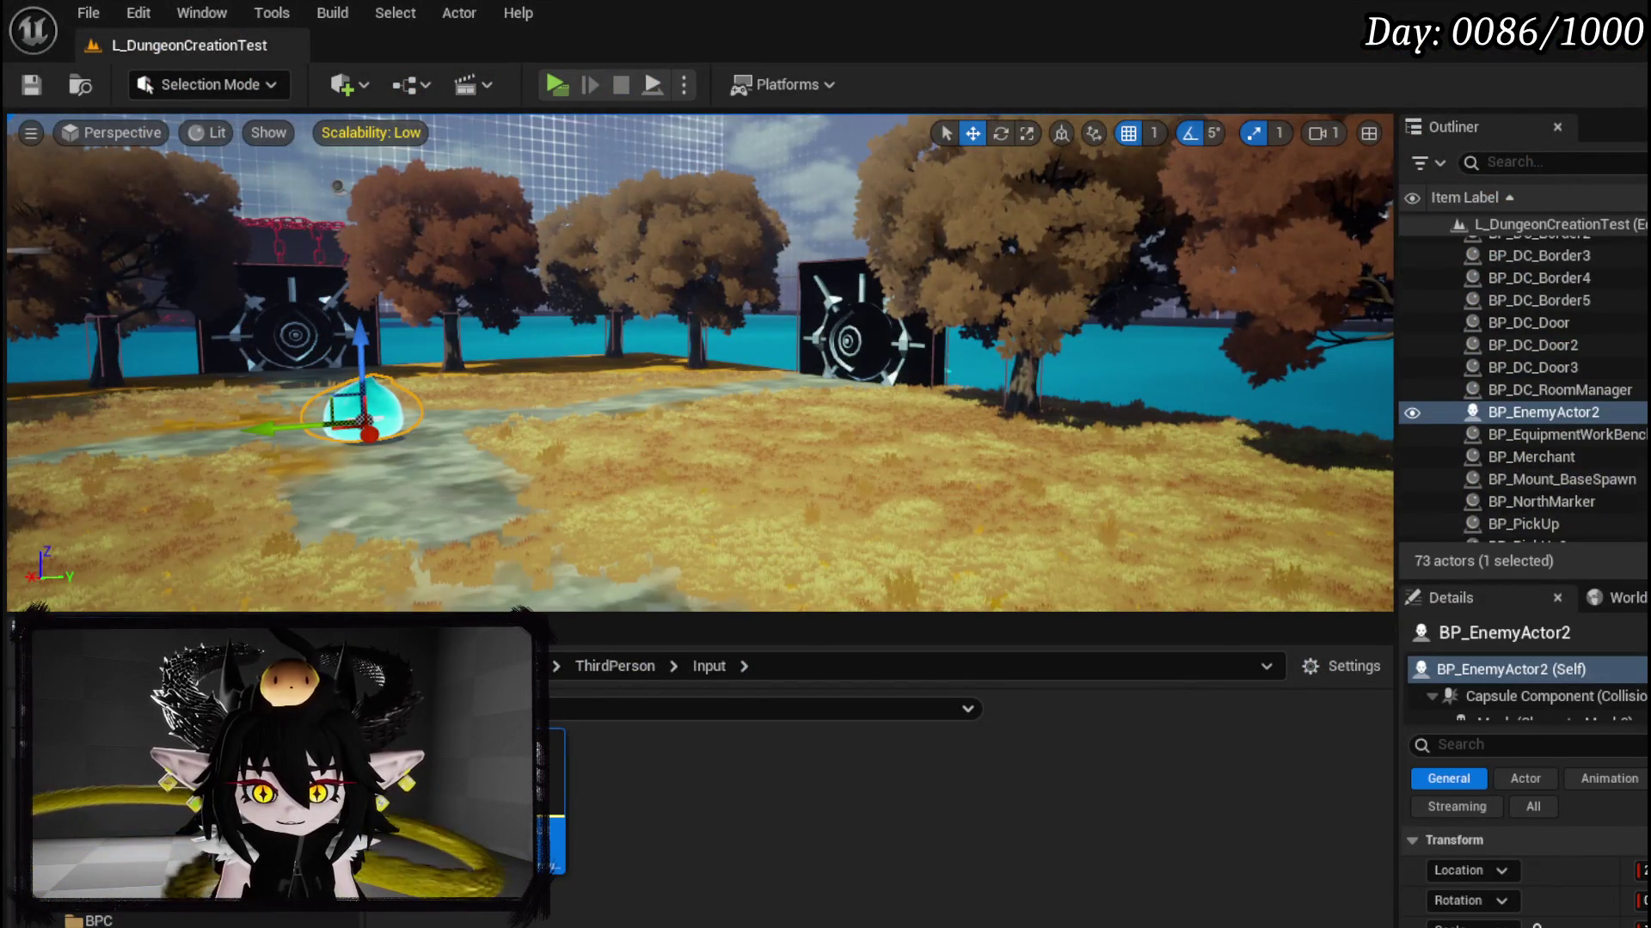
{"action": "scroll", "coordinate": [203, 923], "scroll_direction": "down", "scroll_amount": 5}
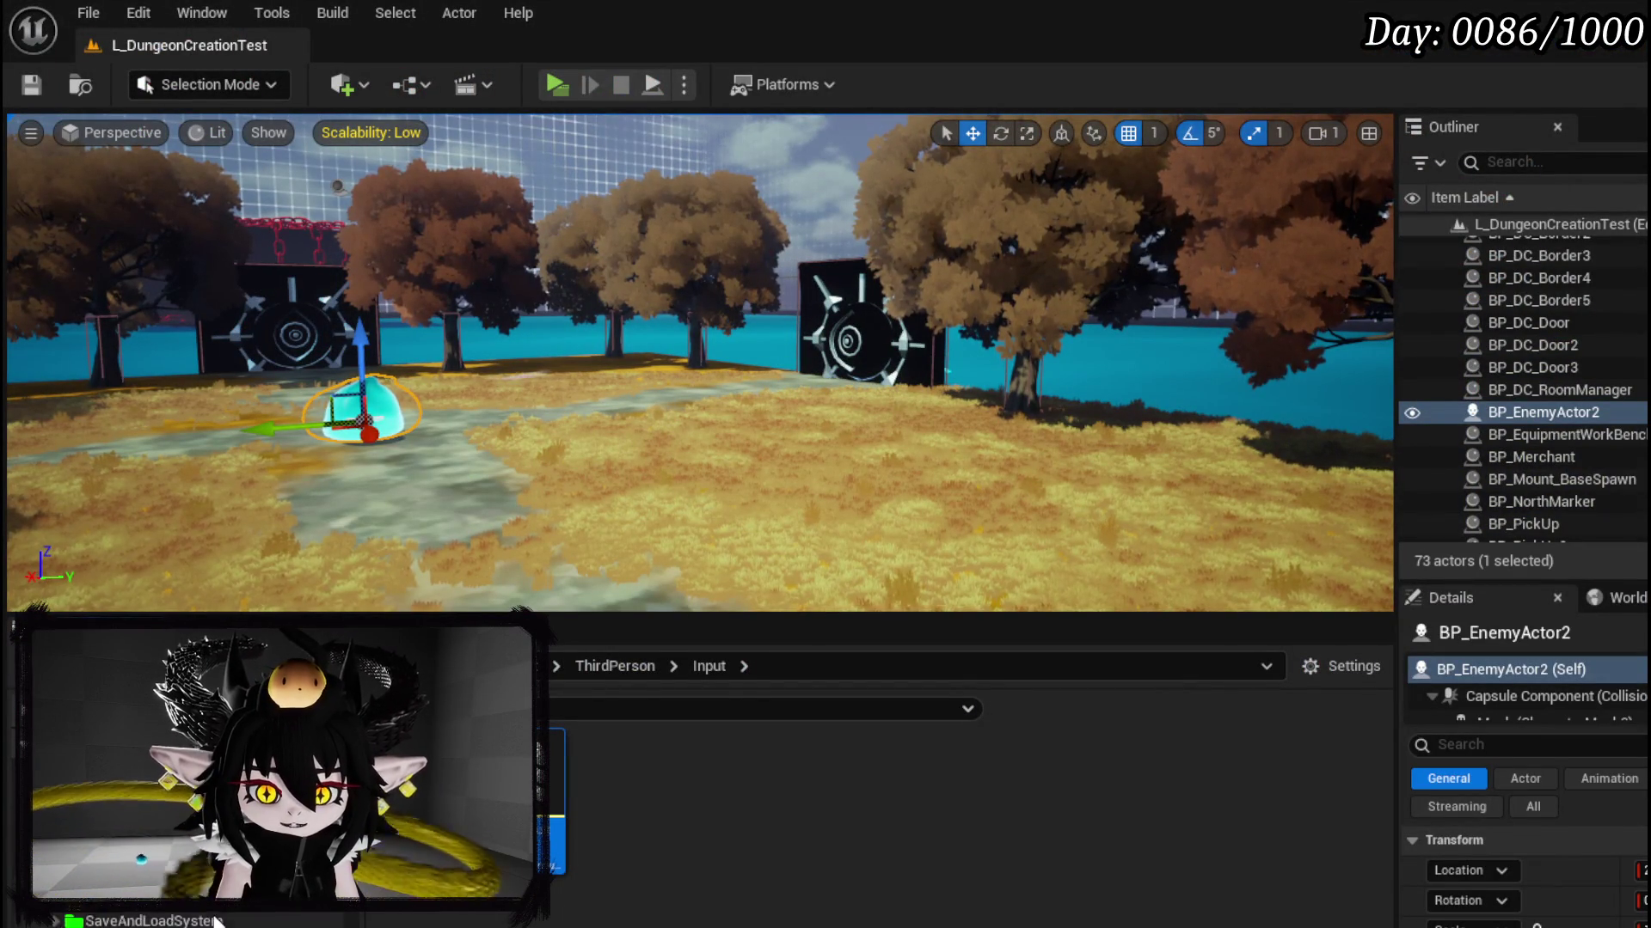
{"action": "scroll", "coordinate": [215, 922], "scroll_direction": "down", "scroll_amount": 3}
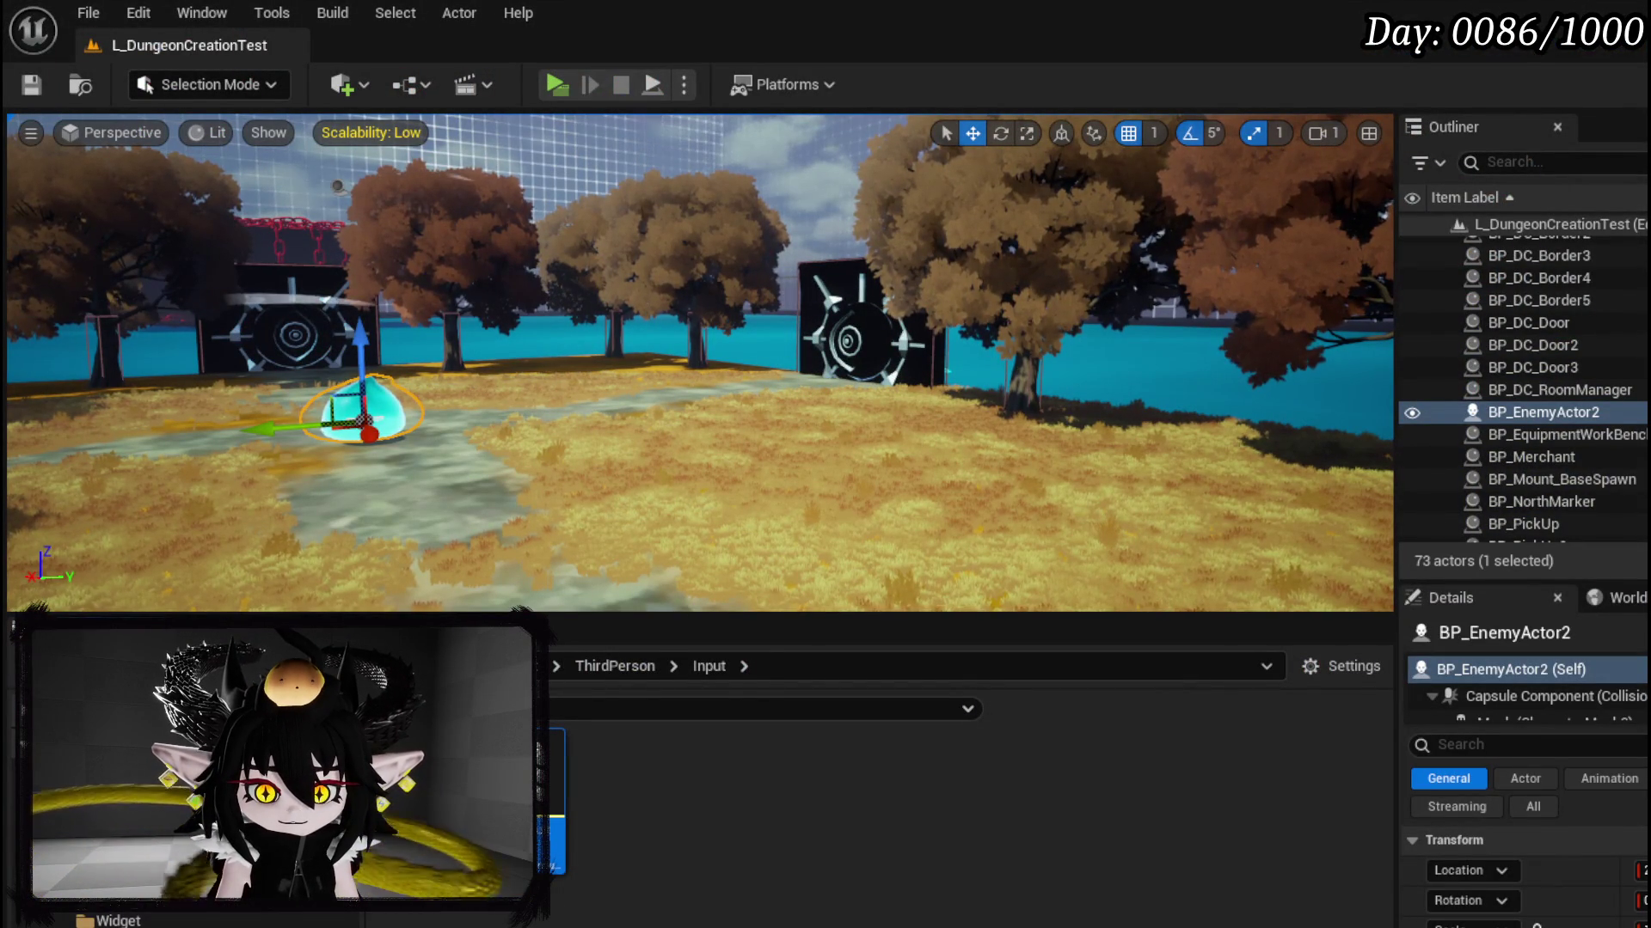
{"action": "left_click", "coordinate": [112, 898]}
{"action": "double_click", "coordinate": [498, 774]}
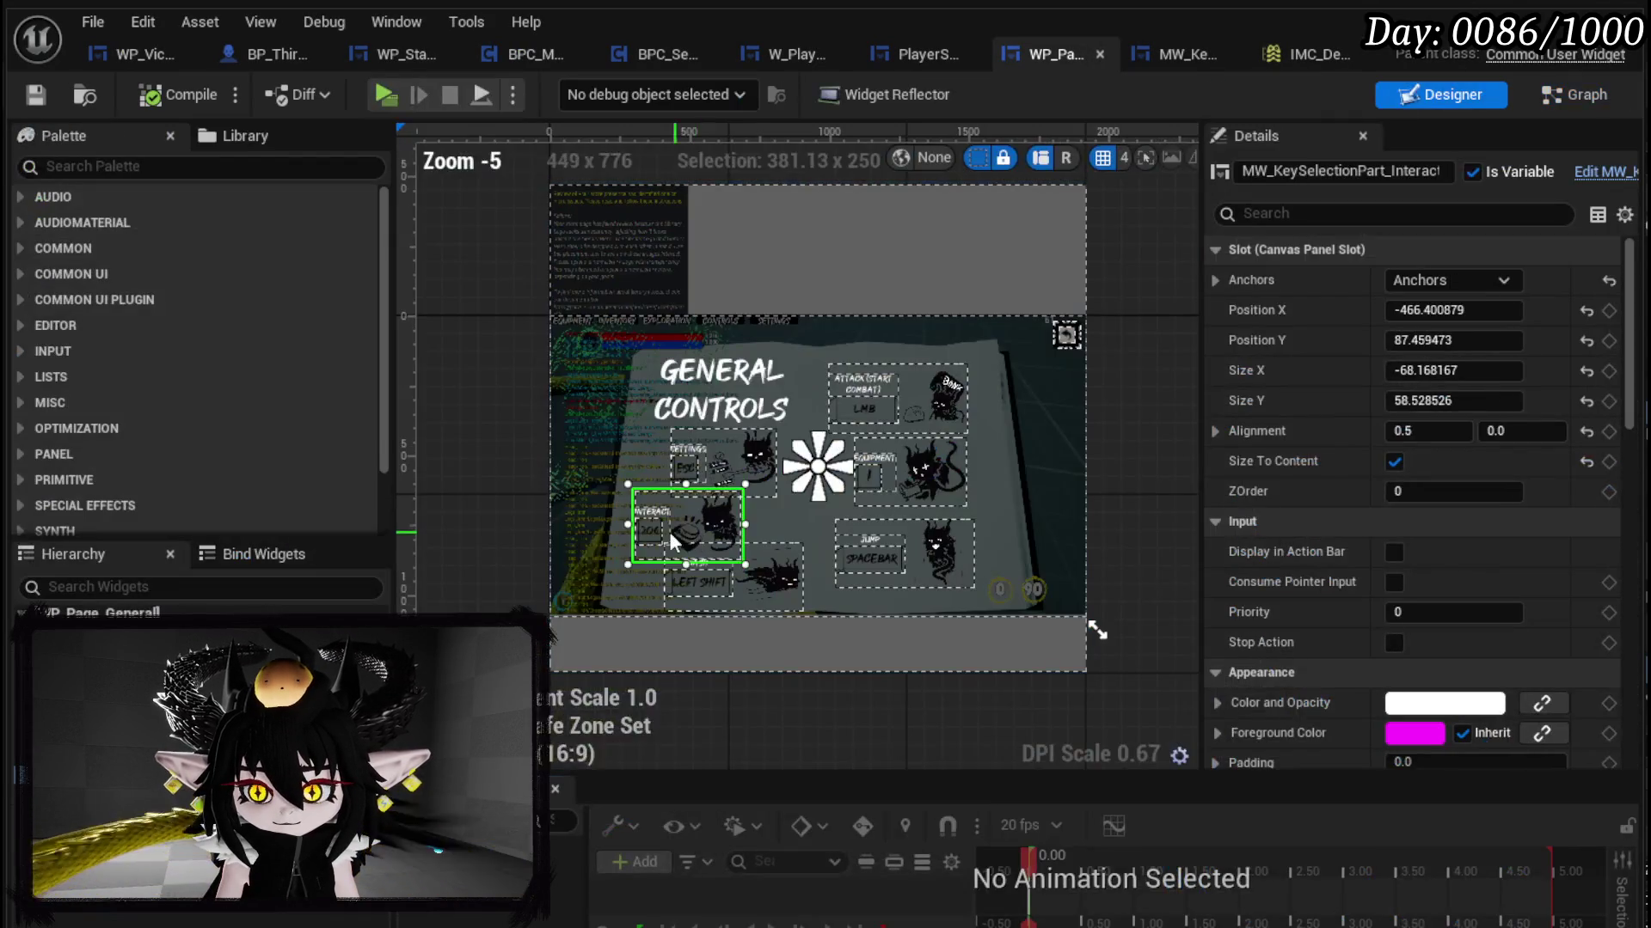
Step: Mark the Settings key entry as long, nudge it about 60 px left, then compile and save WP_Page_General
{"action": "scroll", "coordinate": [675, 482], "scroll_direction": "up", "scroll_amount": 3}
{"action": "left_click", "coordinate": [684, 427]}
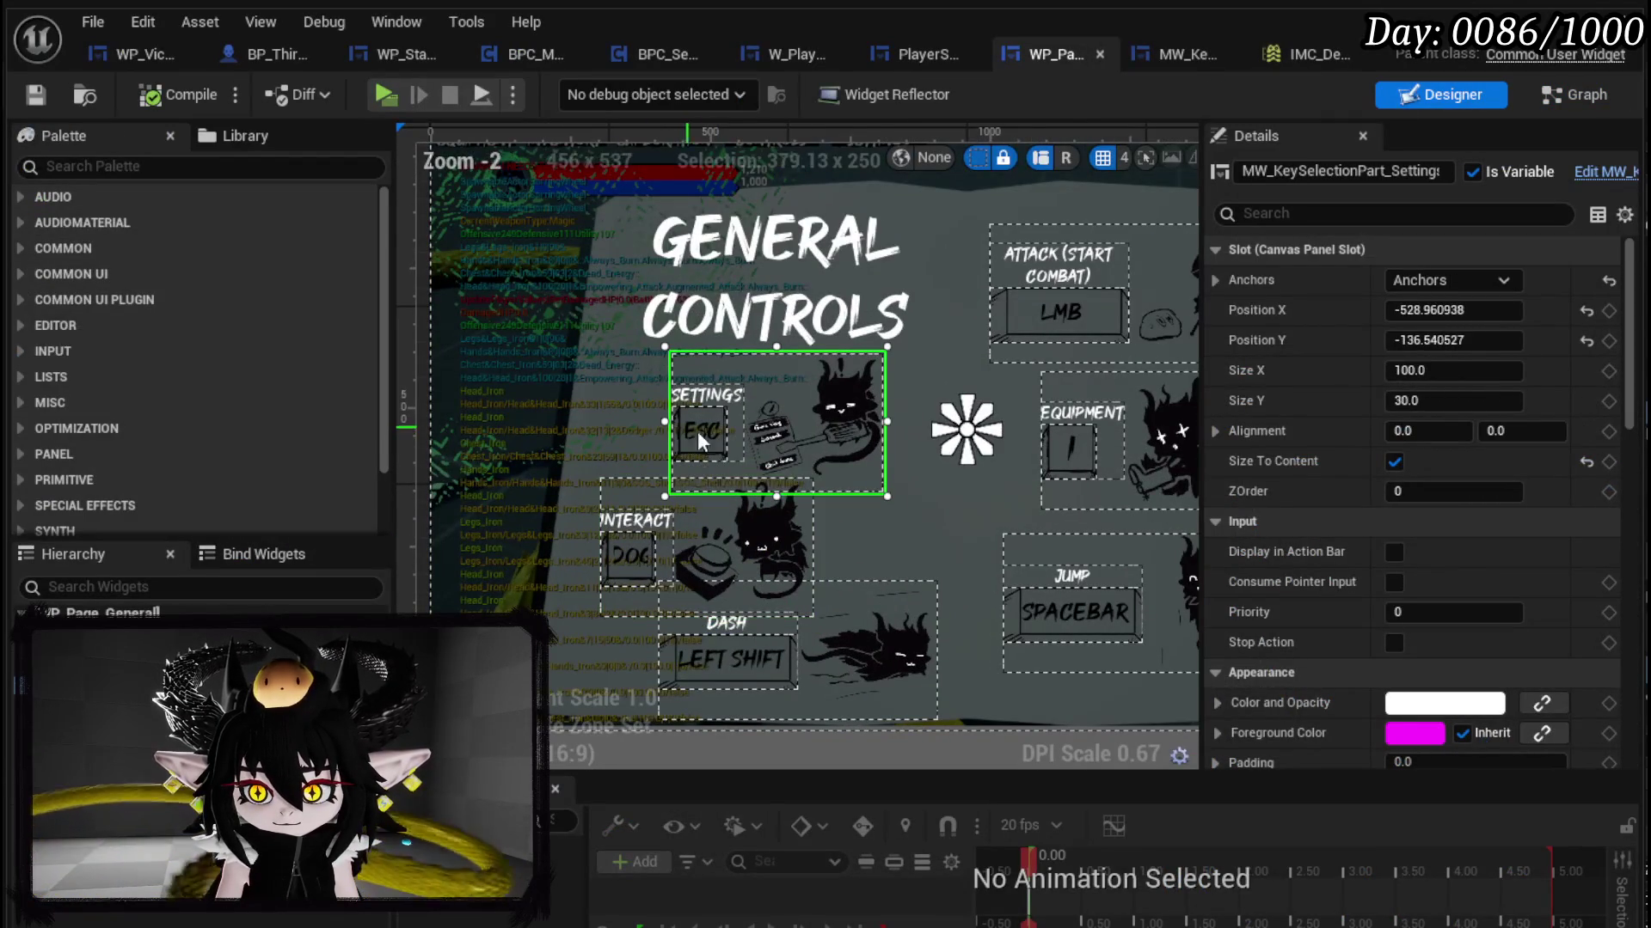
{"action": "scroll", "coordinate": [1427, 607], "scroll_direction": "down", "scroll_amount": 15}
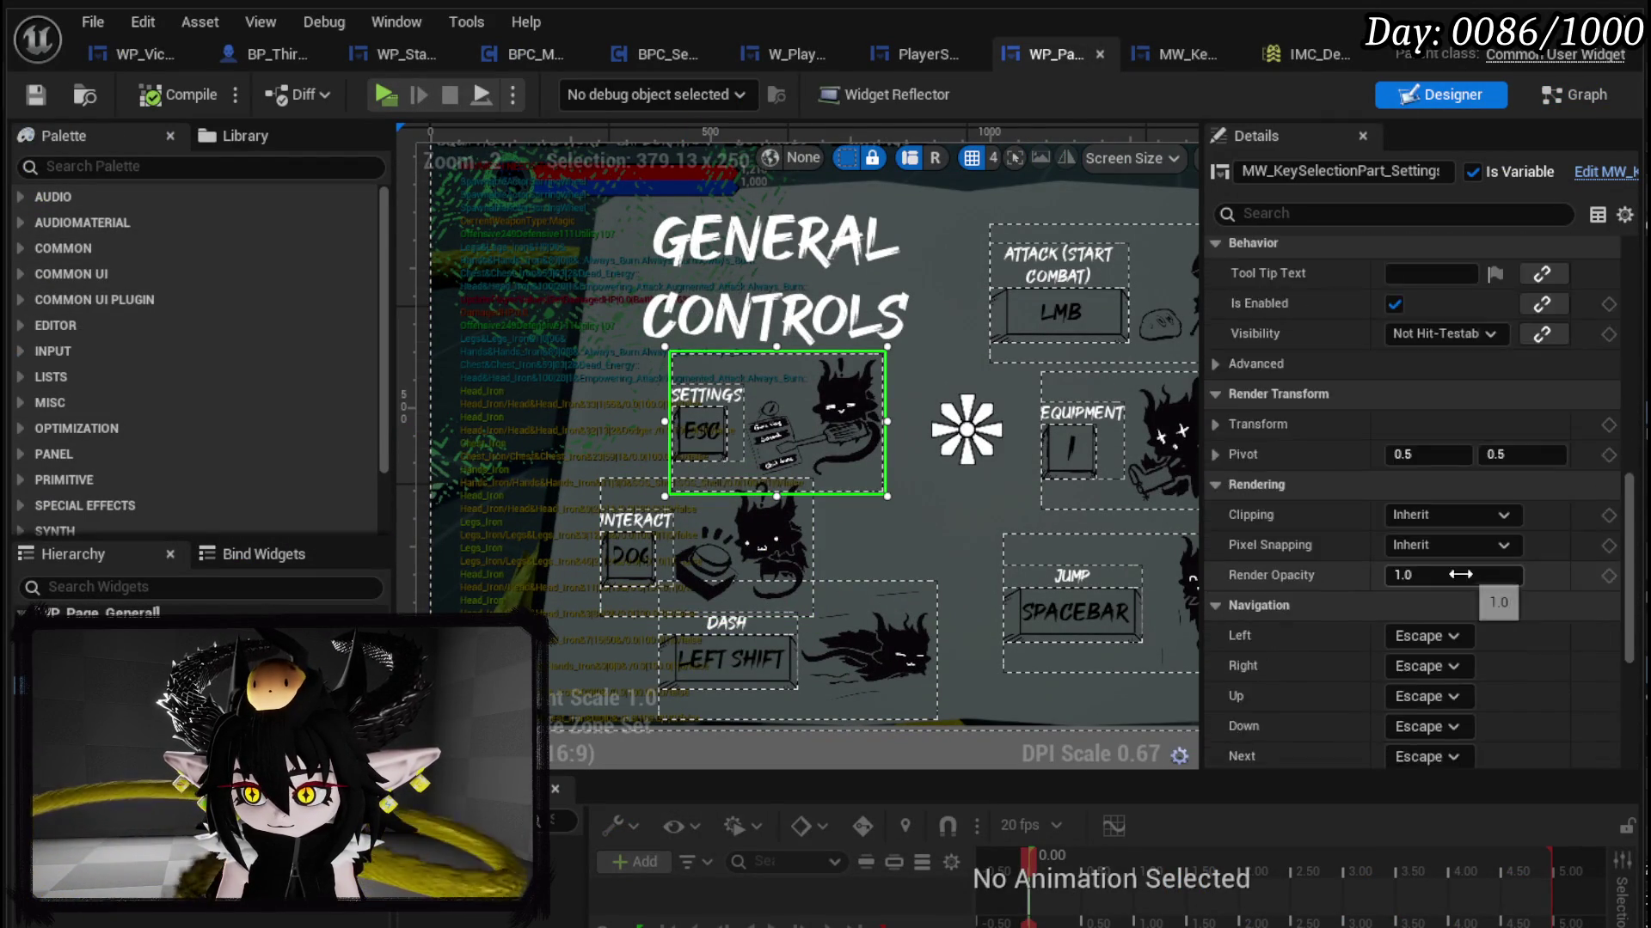
{"action": "scroll", "coordinate": [1492, 574], "scroll_direction": "down", "scroll_amount": 2}
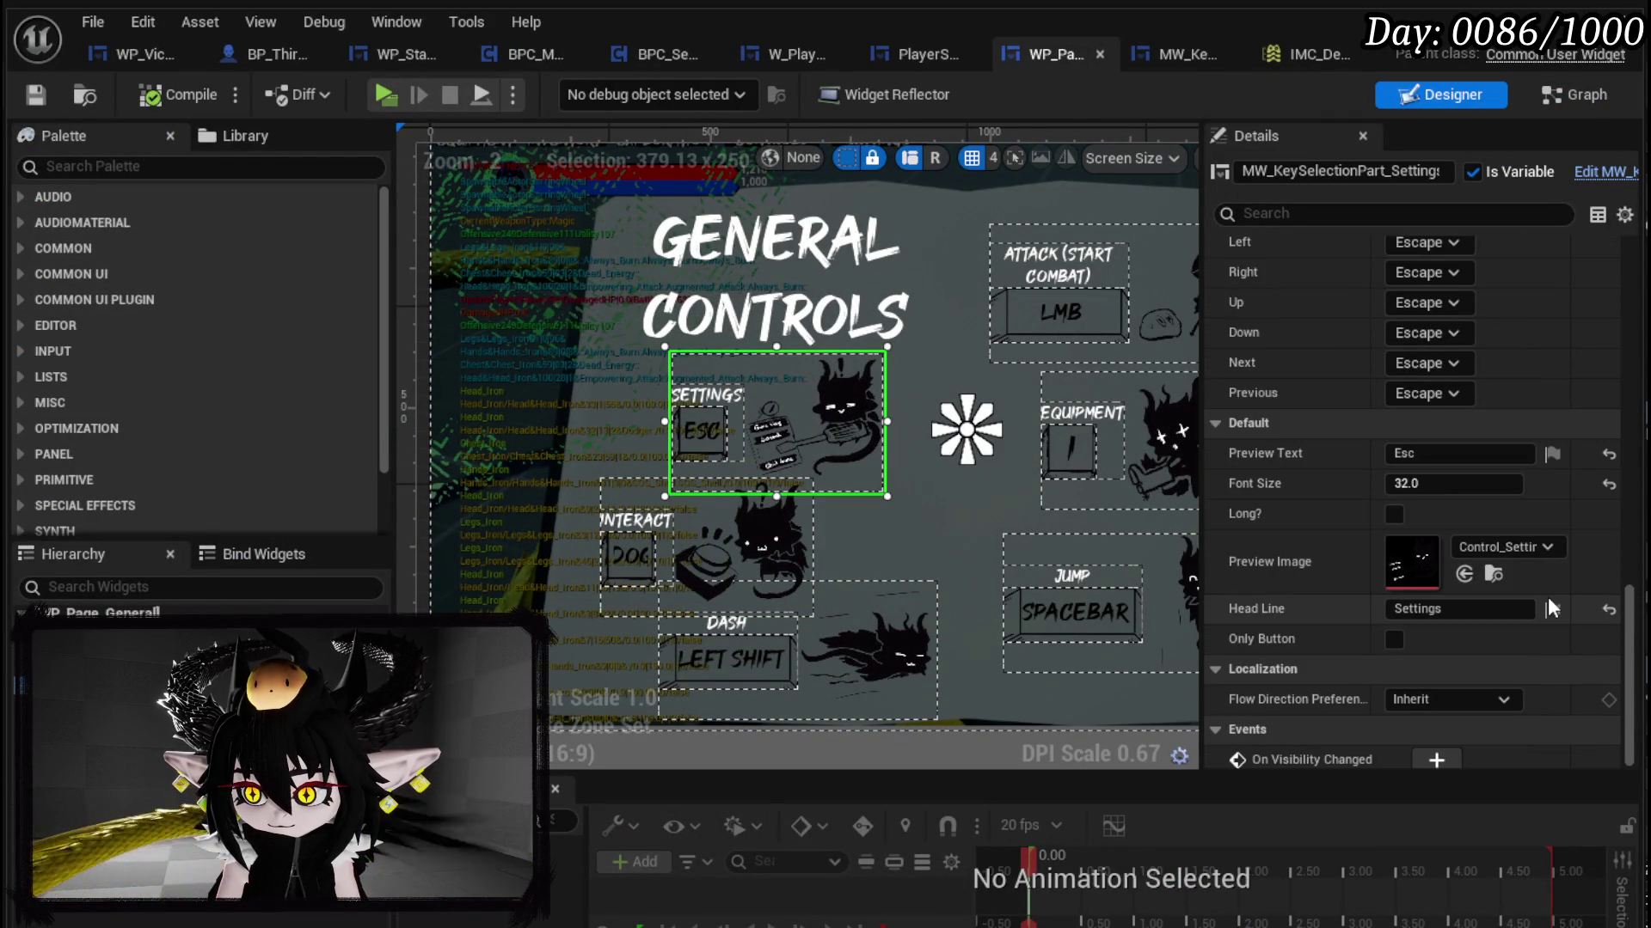
{"action": "left_click", "coordinate": [1394, 514]}
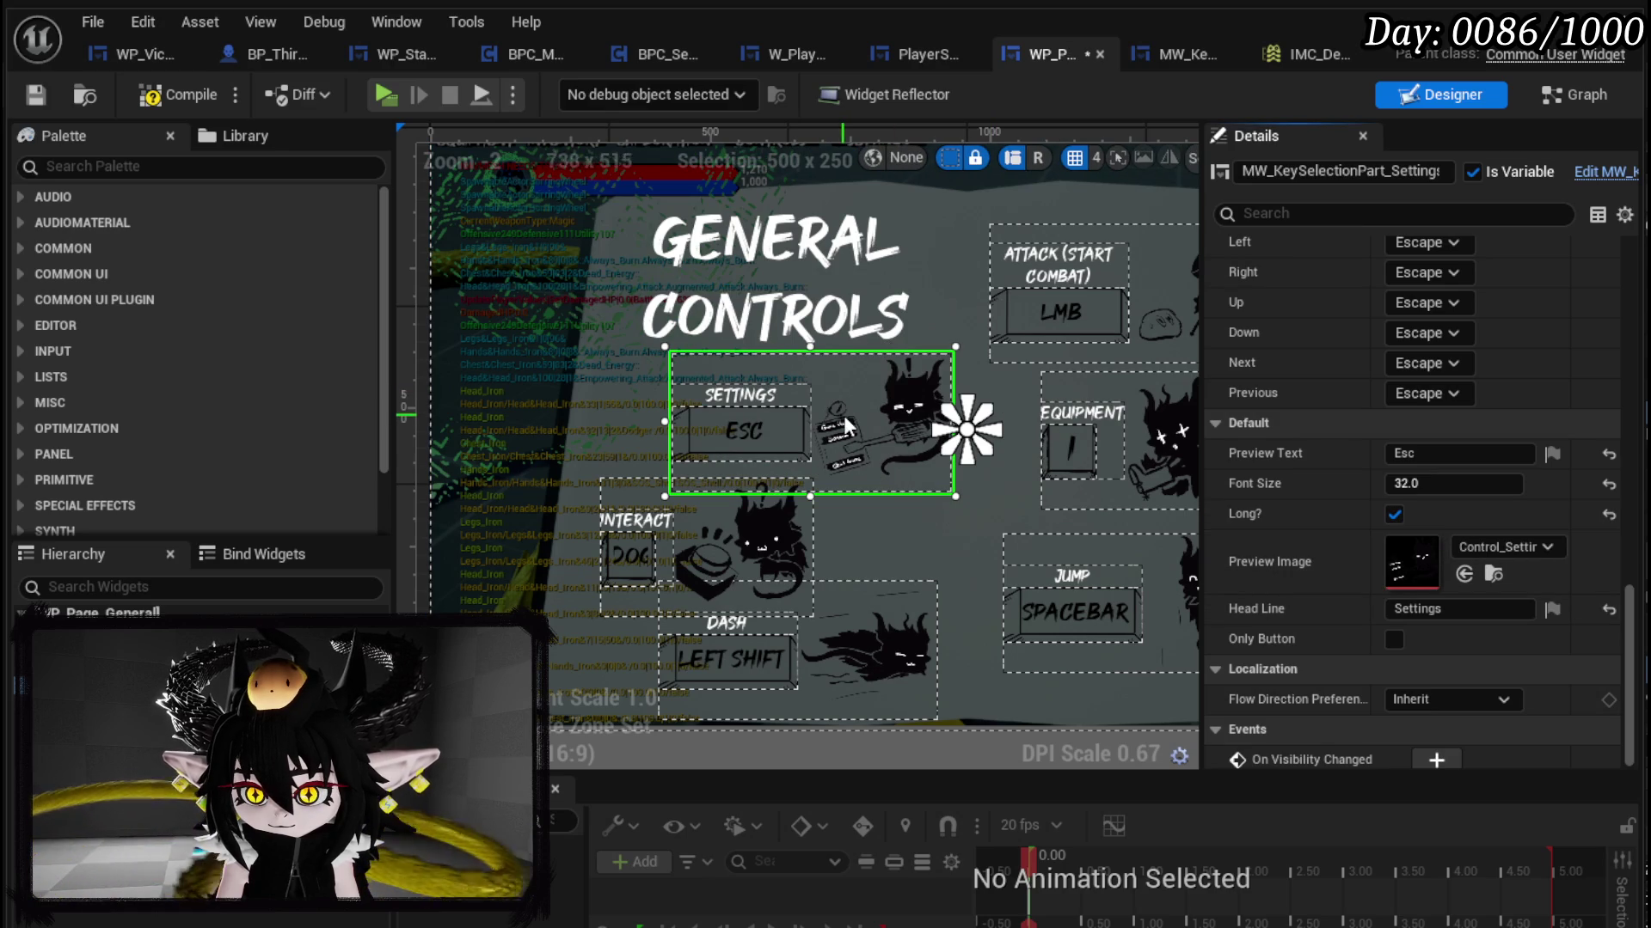
{"action": "left_click_drag", "start_coordinate": [828, 414], "coordinate": [782, 414]}
{"action": "left_click", "coordinate": [187, 90]}
{"action": "left_click", "coordinate": [44, 100]}
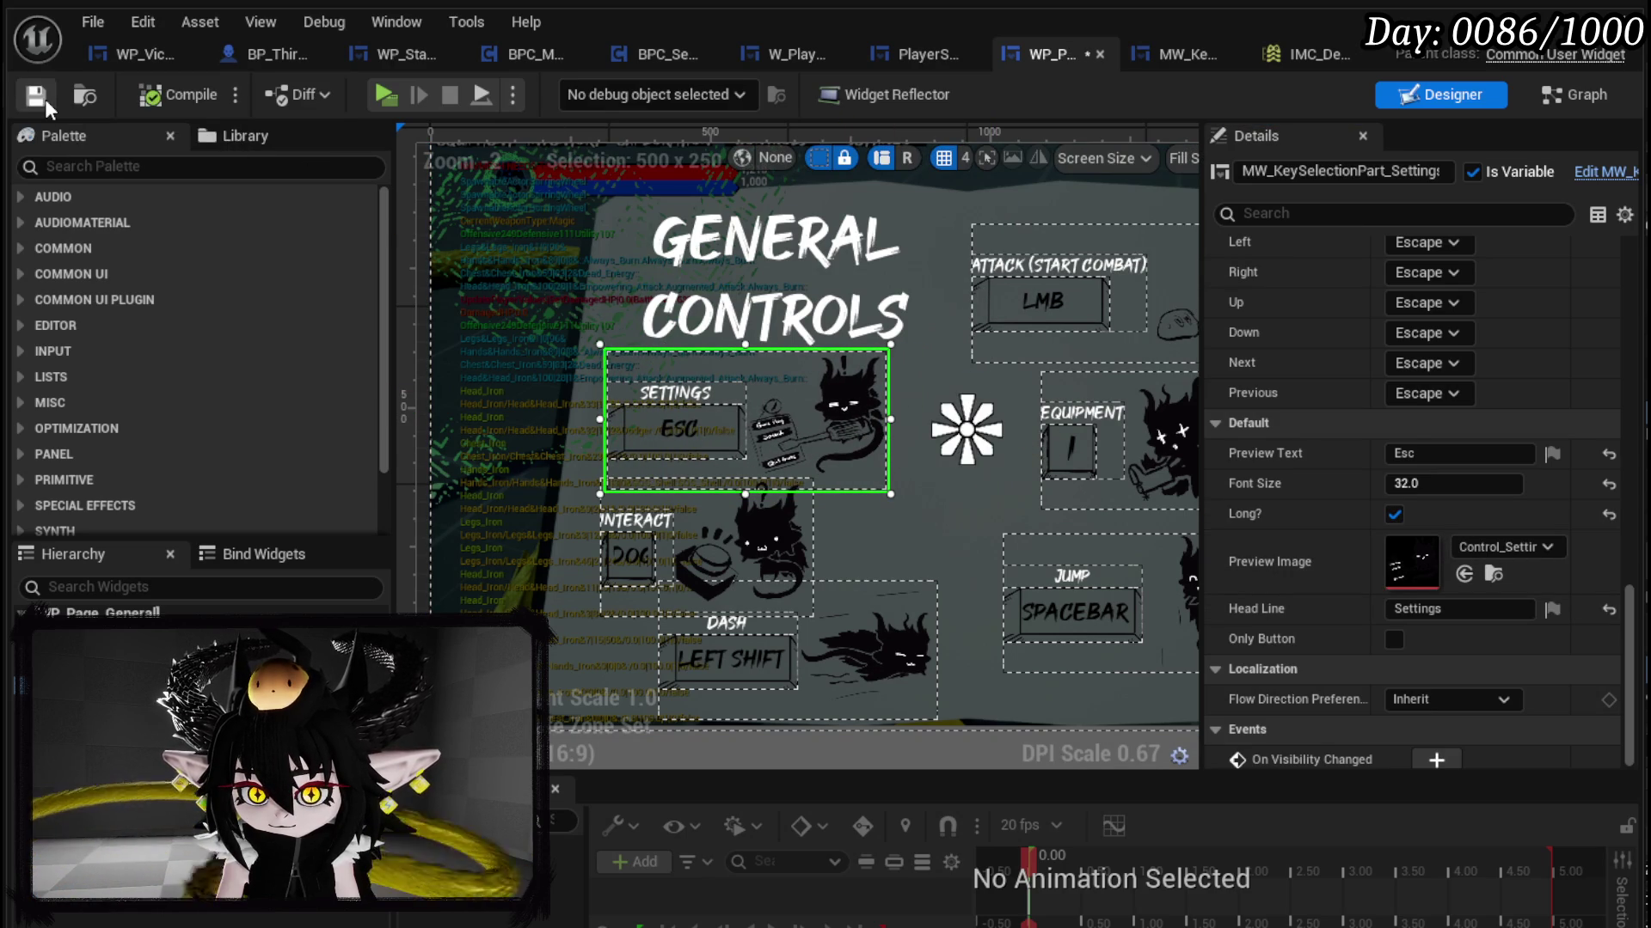
Step: Select the Attack key entry, then switch to MW_KeySelectionPart's SetData function graph
{"action": "left_click_drag", "start_coordinate": [1076, 307], "coordinate": [688, 348]}
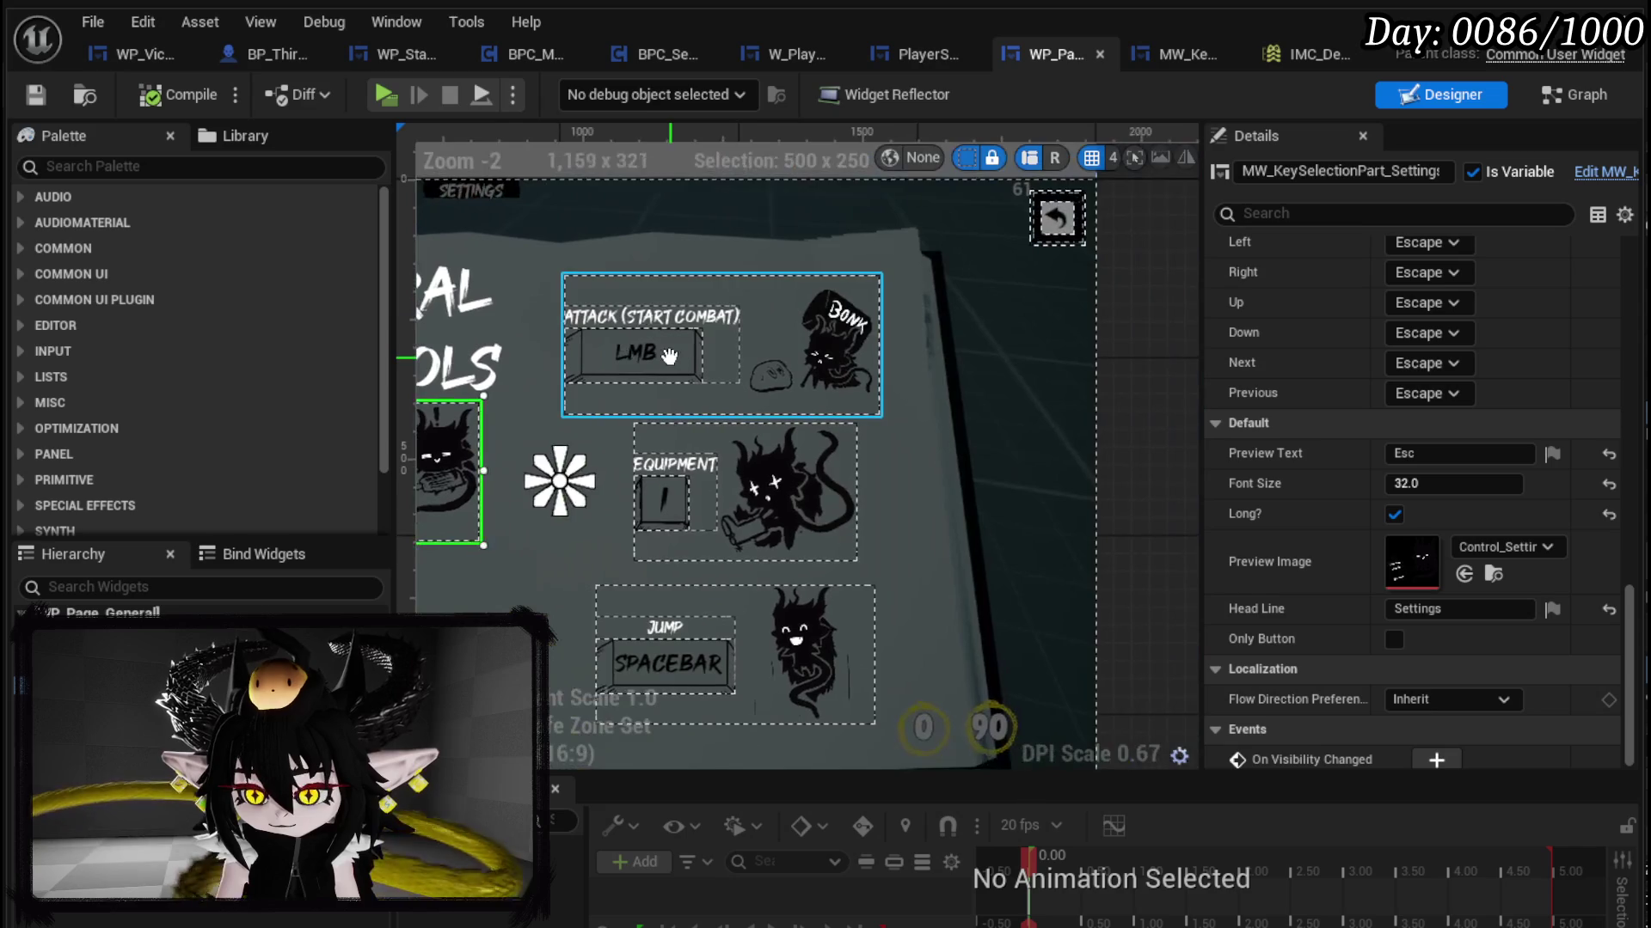
{"action": "left_click", "coordinate": [692, 353]}
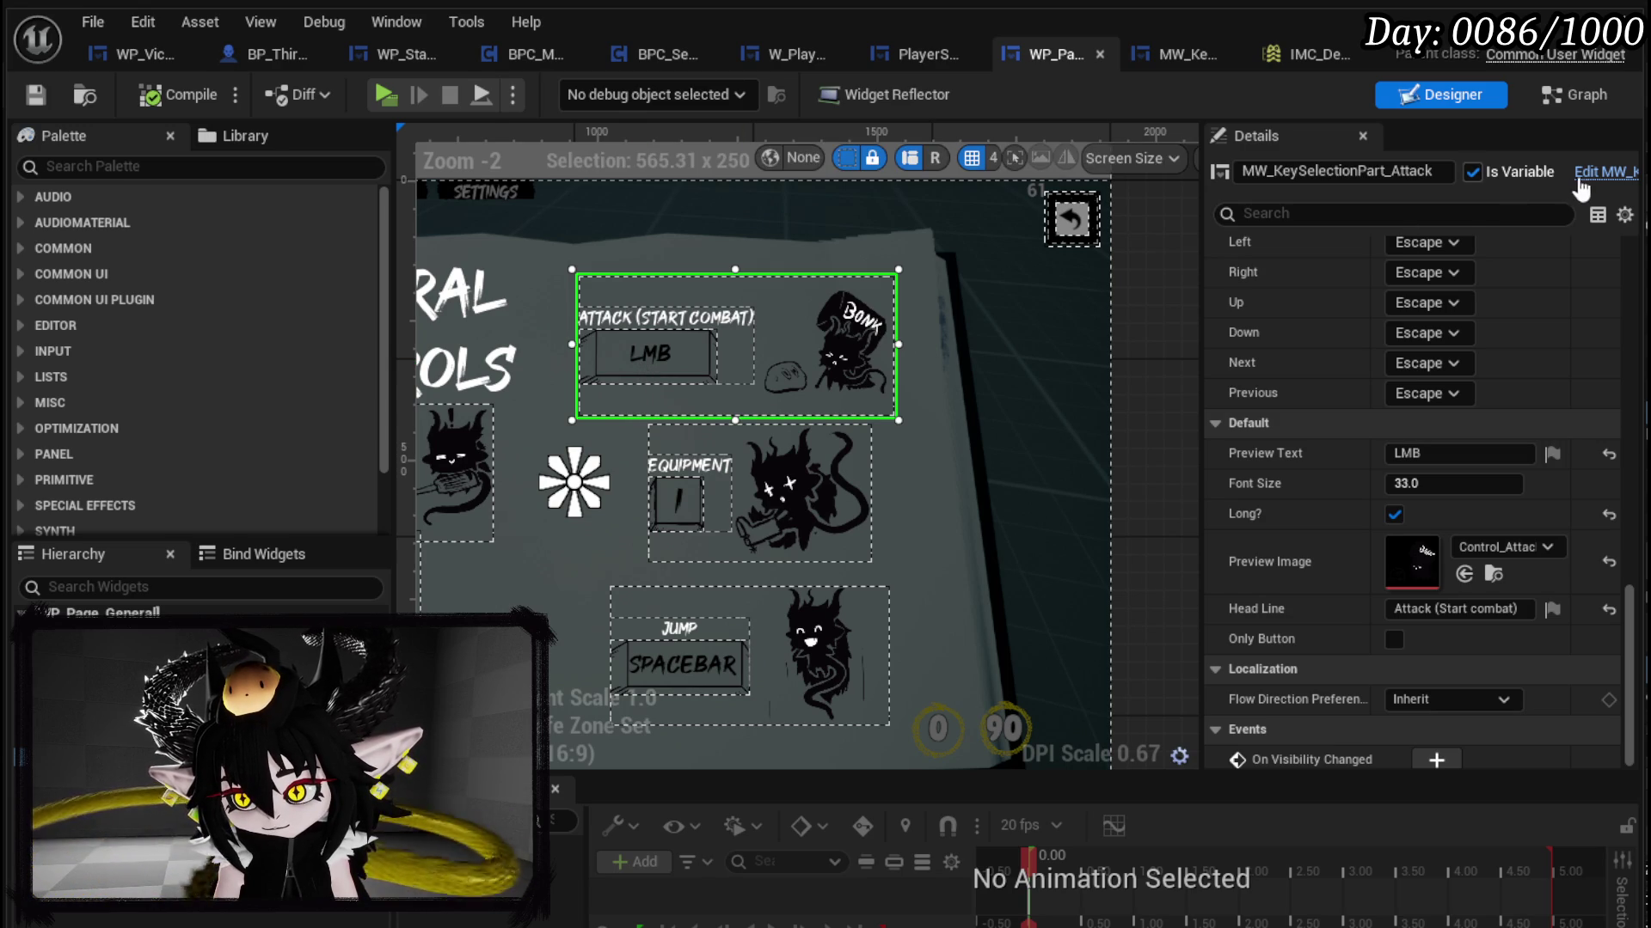
{"action": "key", "text": "ctrl+Tab"}
{"action": "key", "text": "Home"}
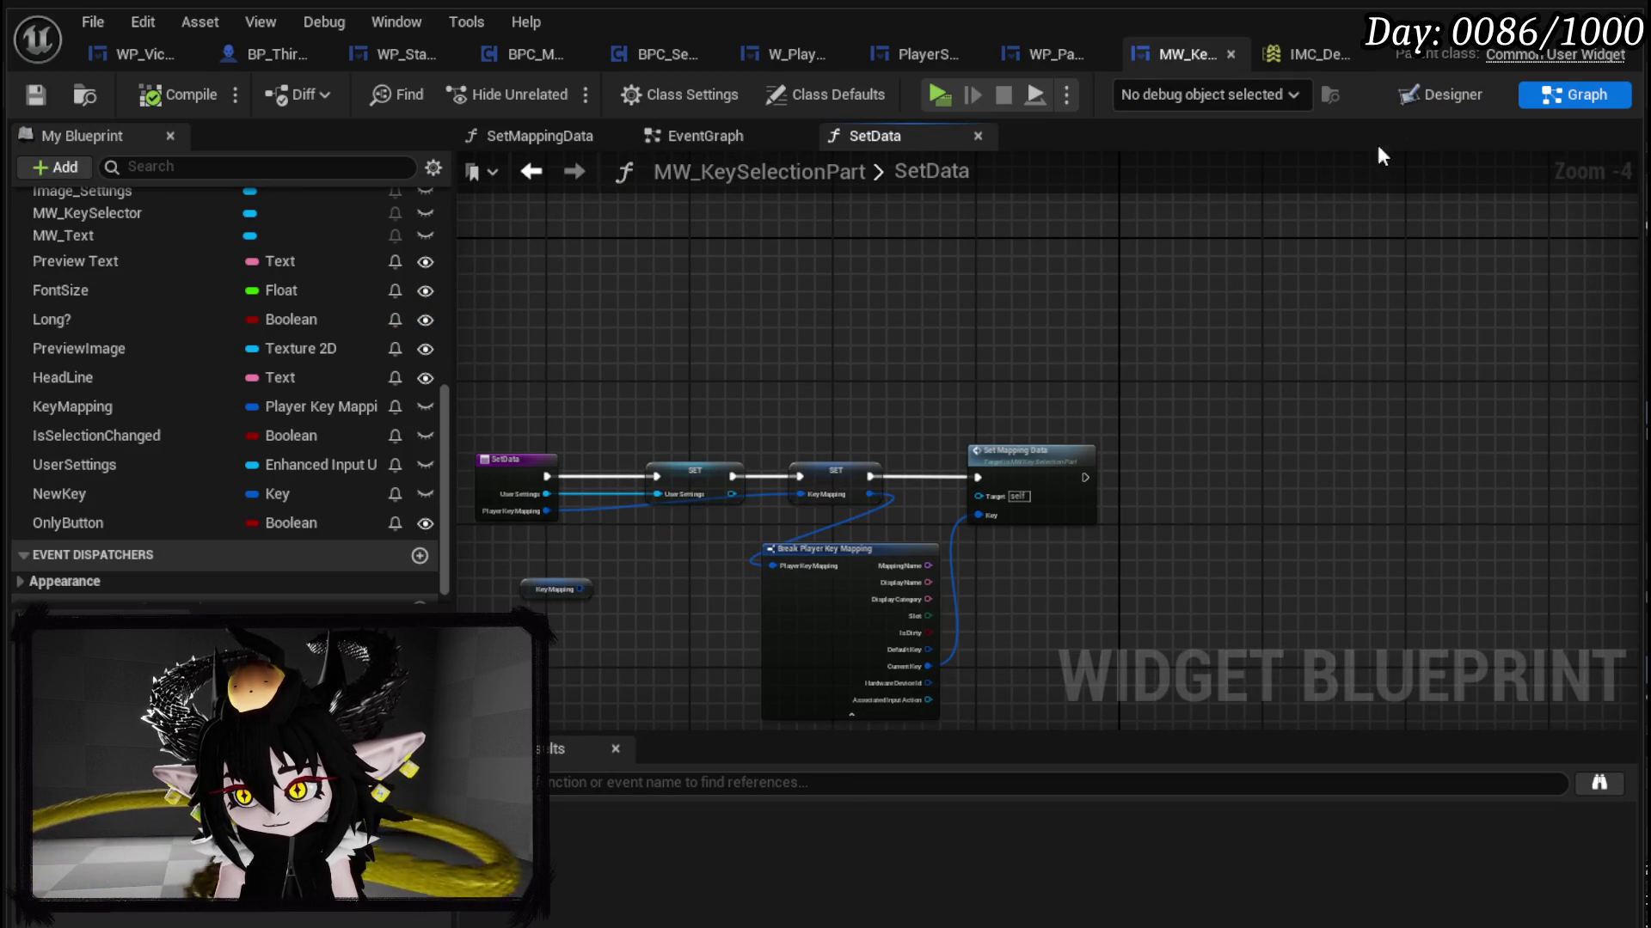
Step: In Designer, select the XX key box (MW_KeySelector) and set its Vertical Box Slot Size to Fill
{"action": "key", "text": "ctrl+shift+d"}
{"action": "scroll", "coordinate": [545, 305], "scroll_direction": "up", "scroll_amount": 3}
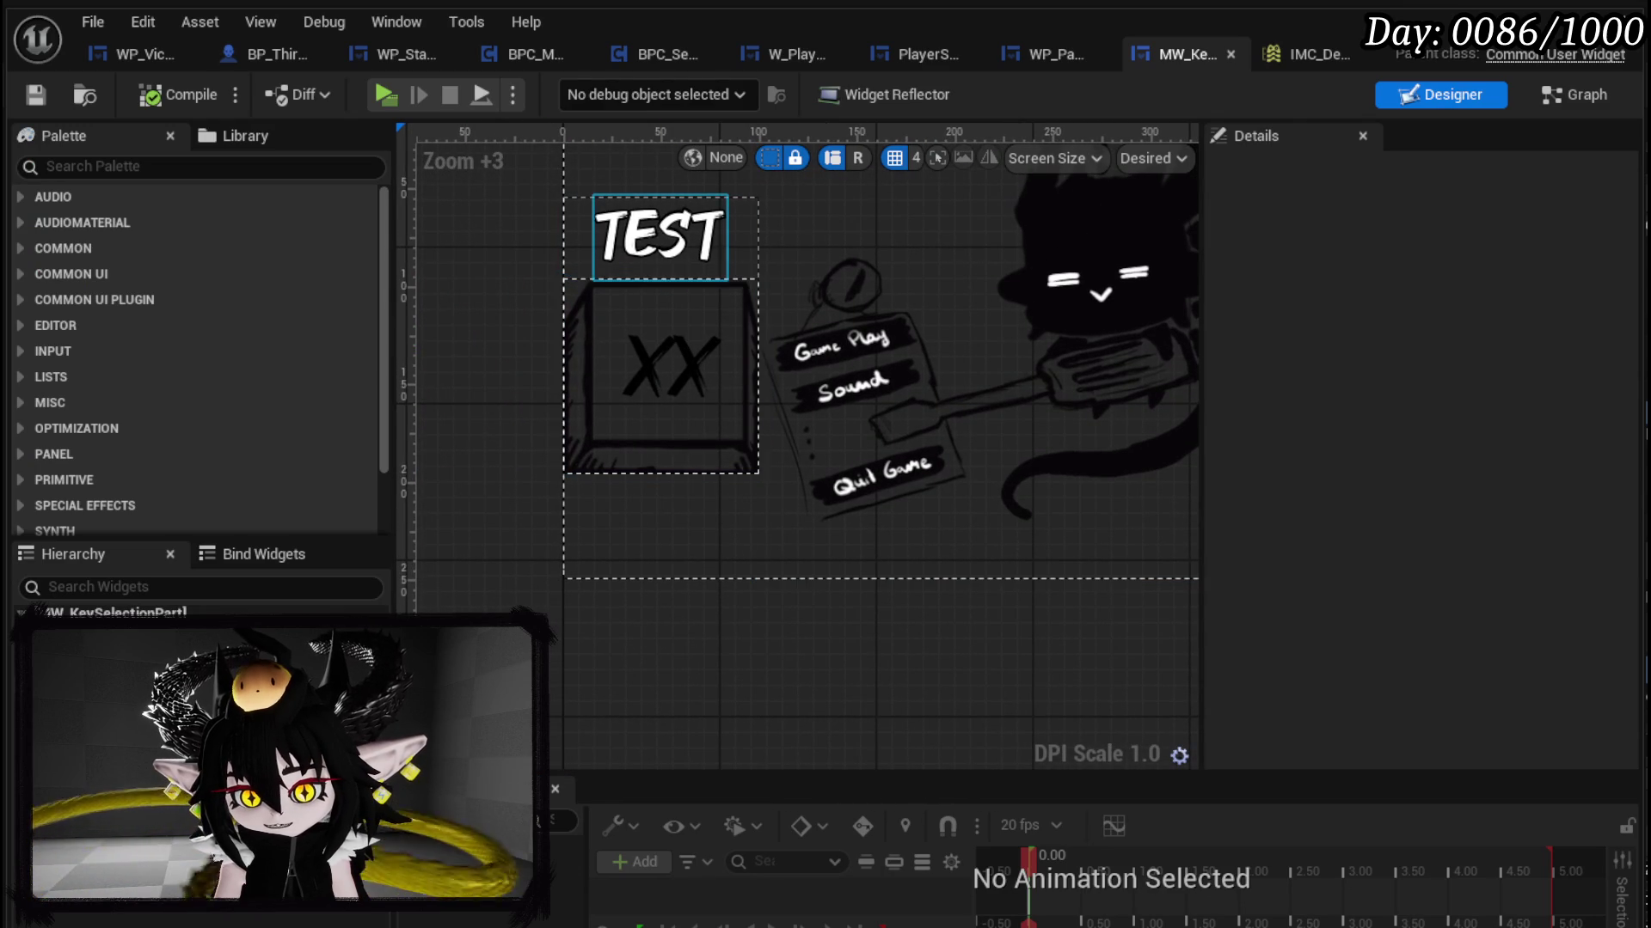
{"action": "left_click", "coordinate": [660, 374]}
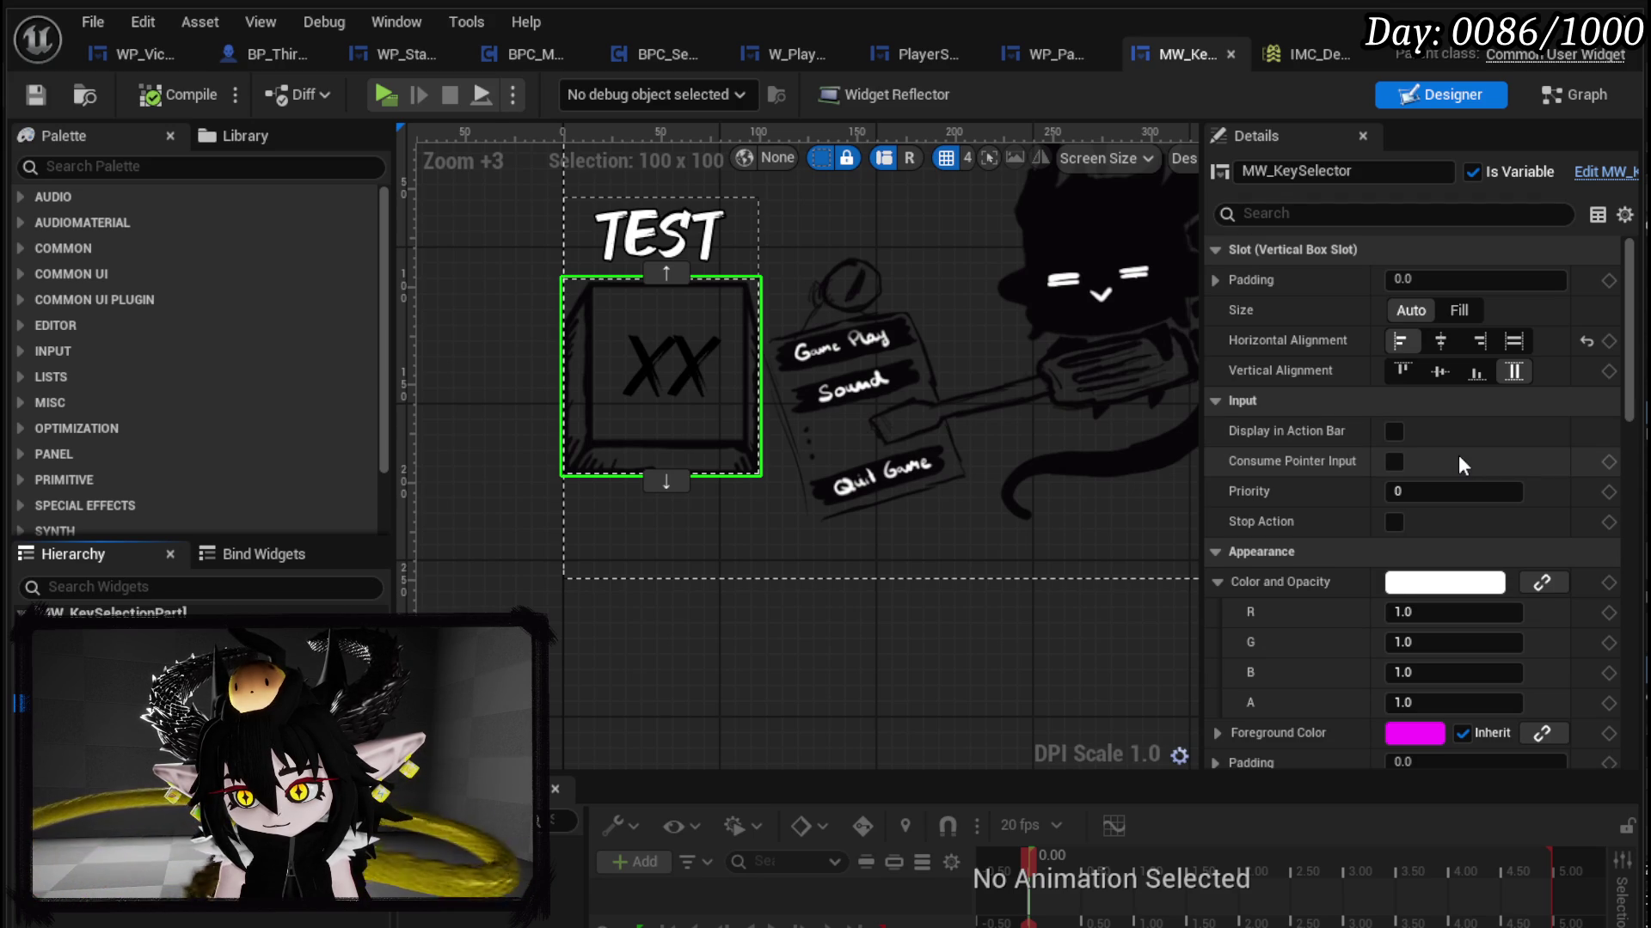
{"action": "scroll", "coordinate": [1458, 455], "scroll_direction": "down", "scroll_amount": 5}
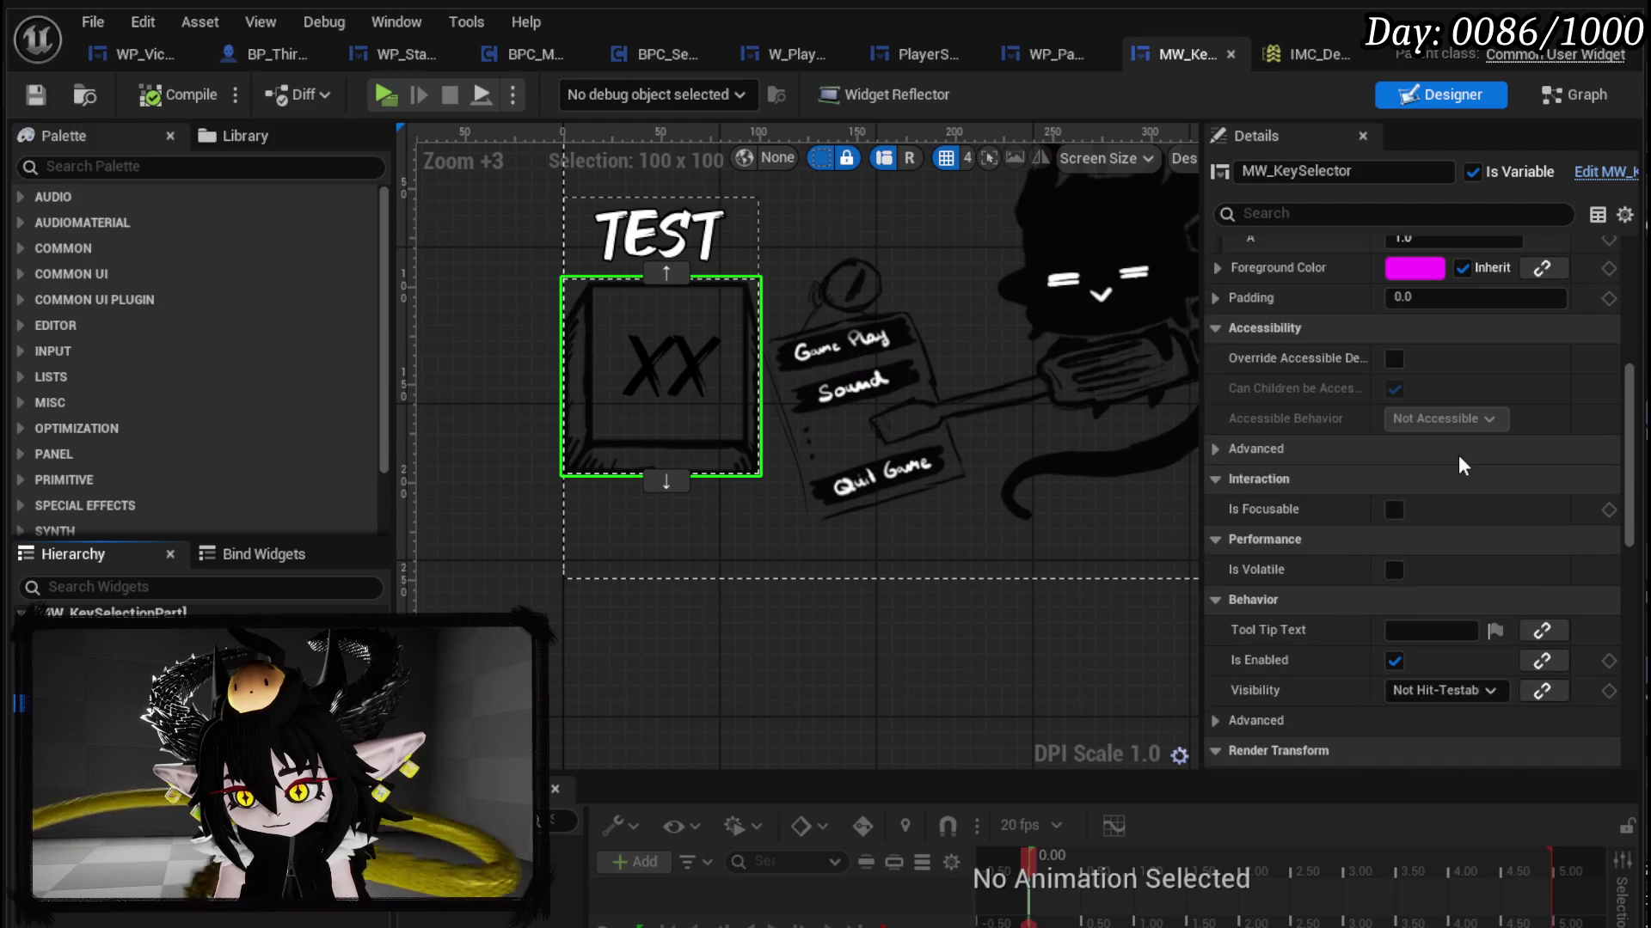
{"action": "scroll", "coordinate": [1459, 456], "scroll_direction": "down", "scroll_amount": 5}
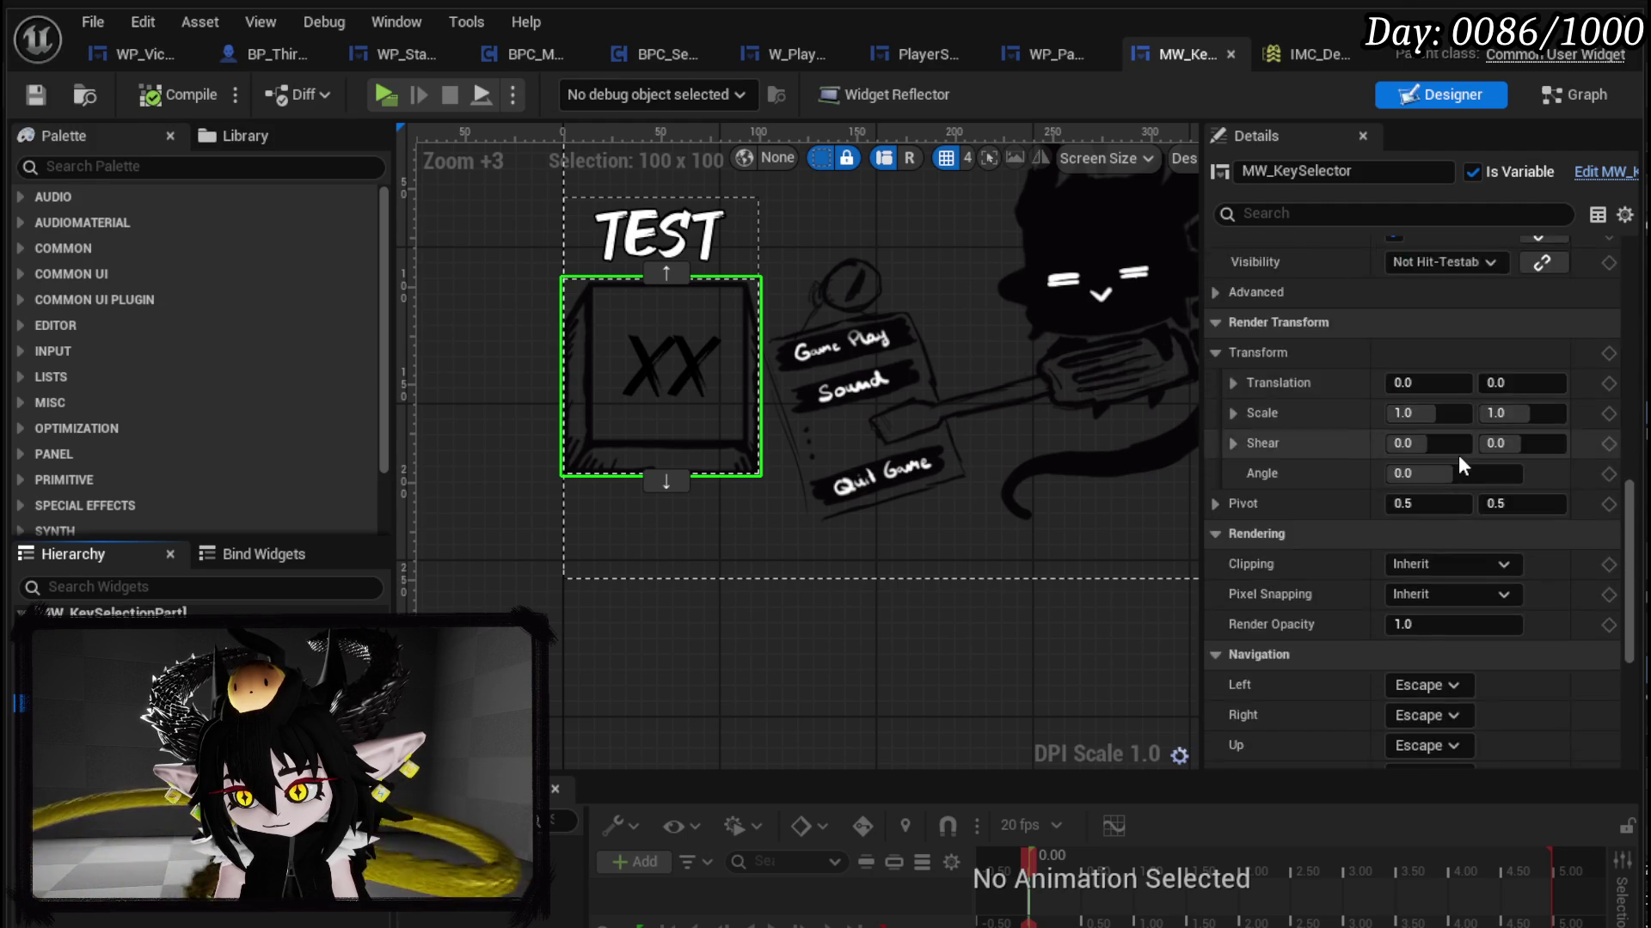
{"action": "scroll", "coordinate": [1458, 456], "scroll_direction": "down", "scroll_amount": 5}
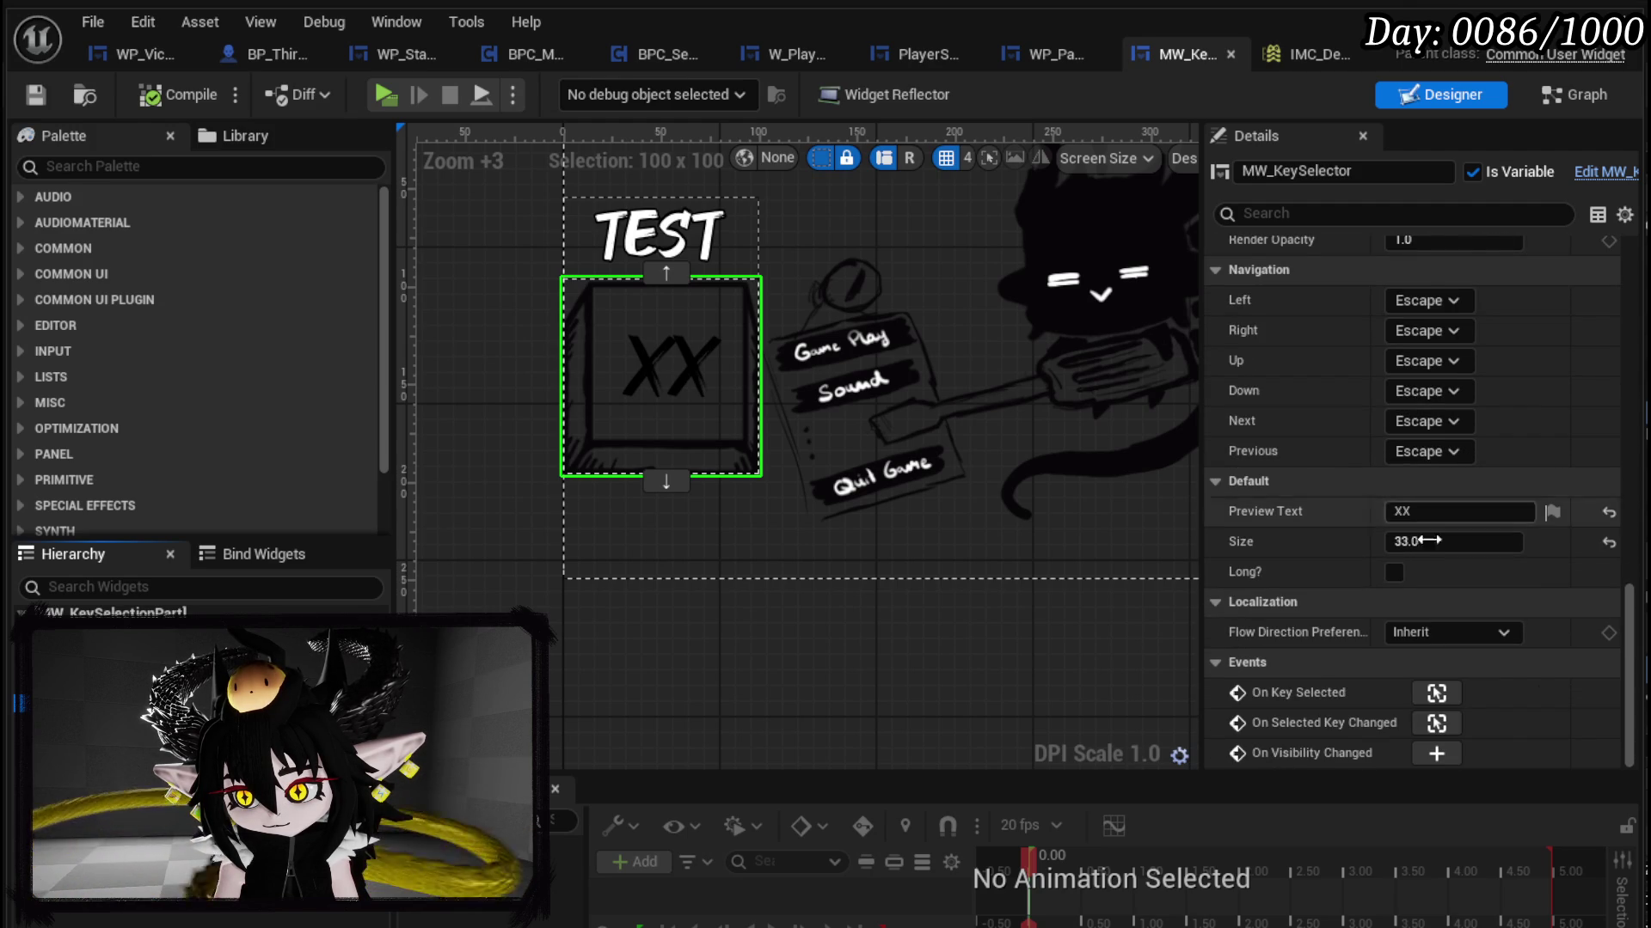
{"action": "scroll", "coordinate": [1513, 585], "scroll_direction": "up", "scroll_amount": 5}
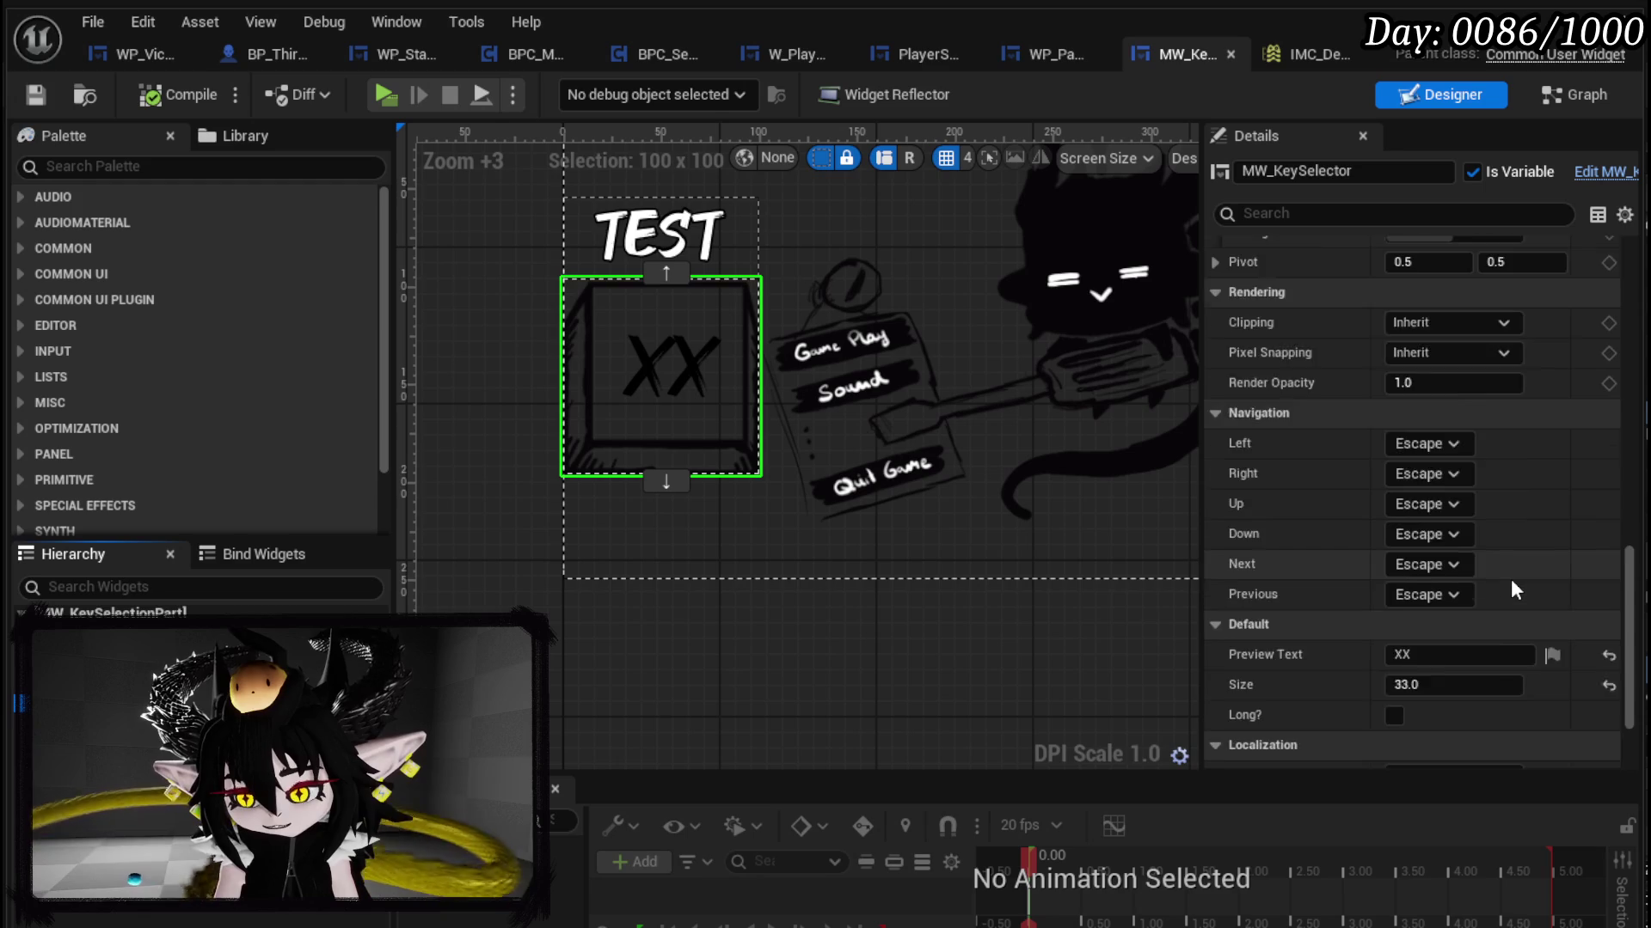
{"action": "scroll", "coordinate": [1510, 579], "scroll_direction": "up", "scroll_amount": 6}
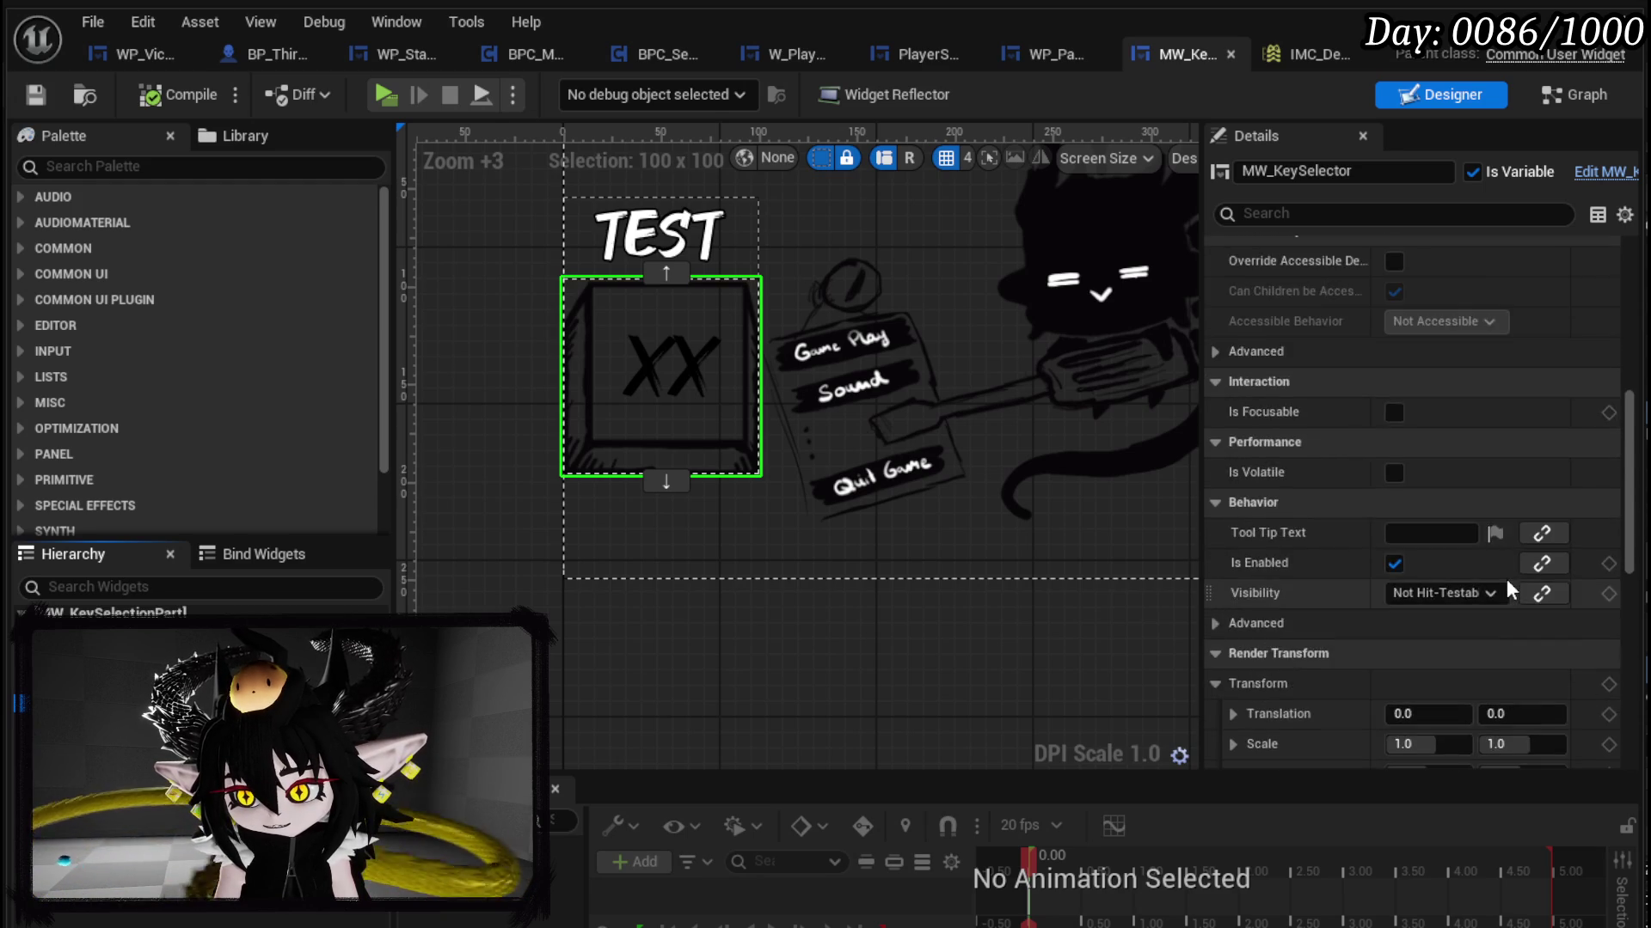
{"action": "scroll", "coordinate": [1506, 579], "scroll_direction": "up", "scroll_amount": 4}
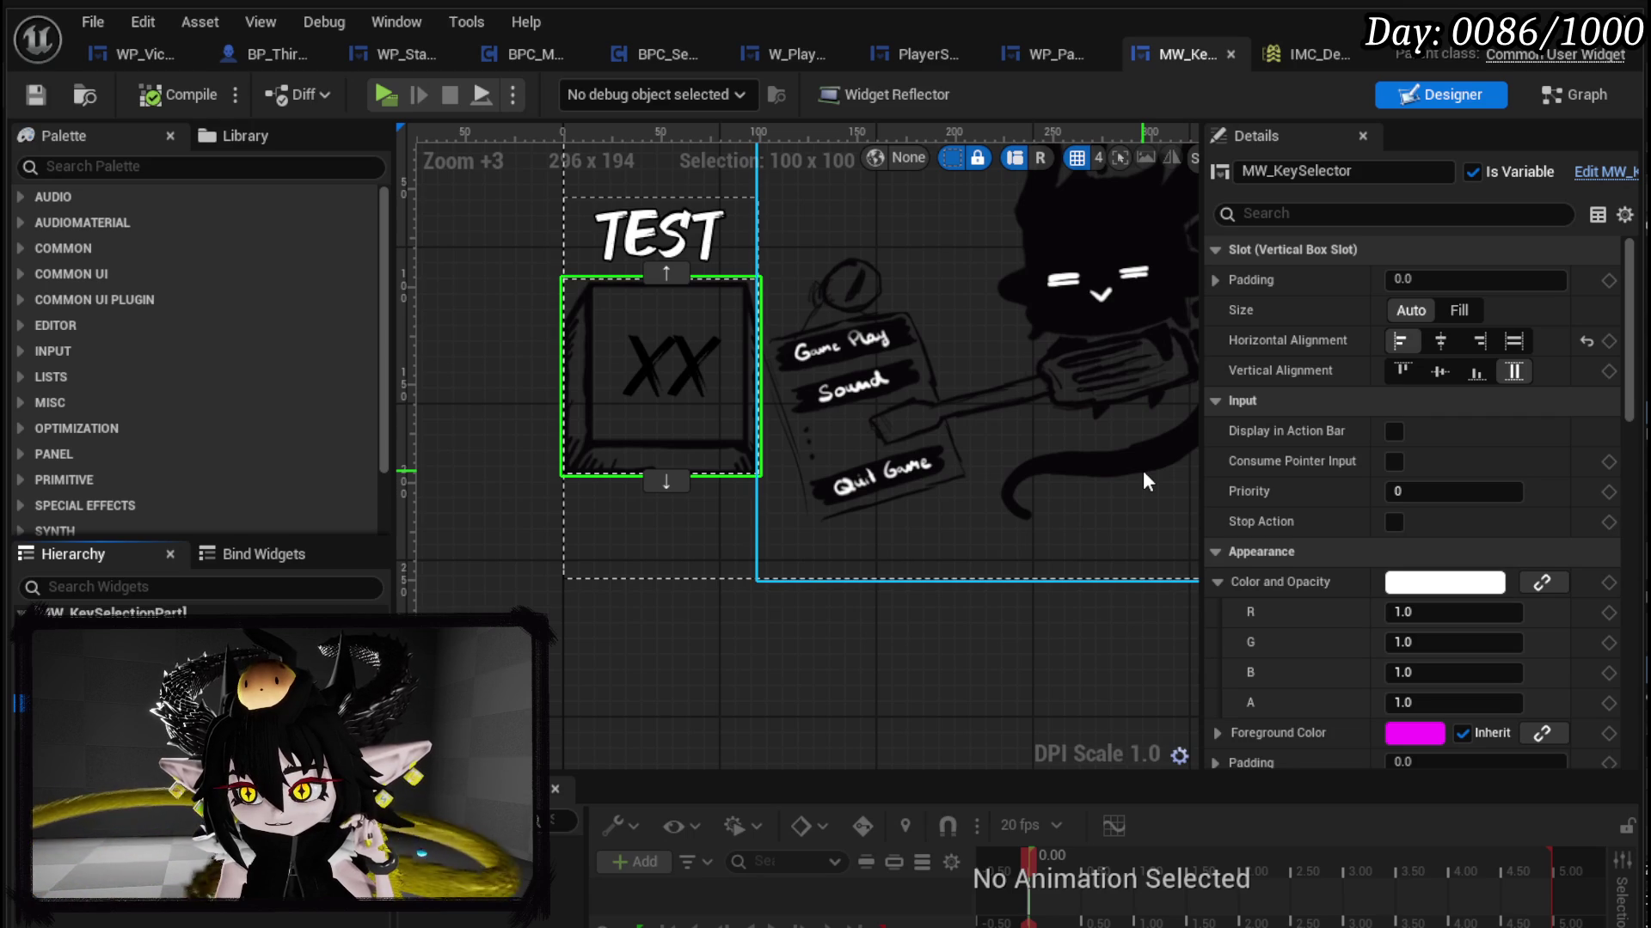
{"action": "left_click", "coordinate": [1448, 311]}
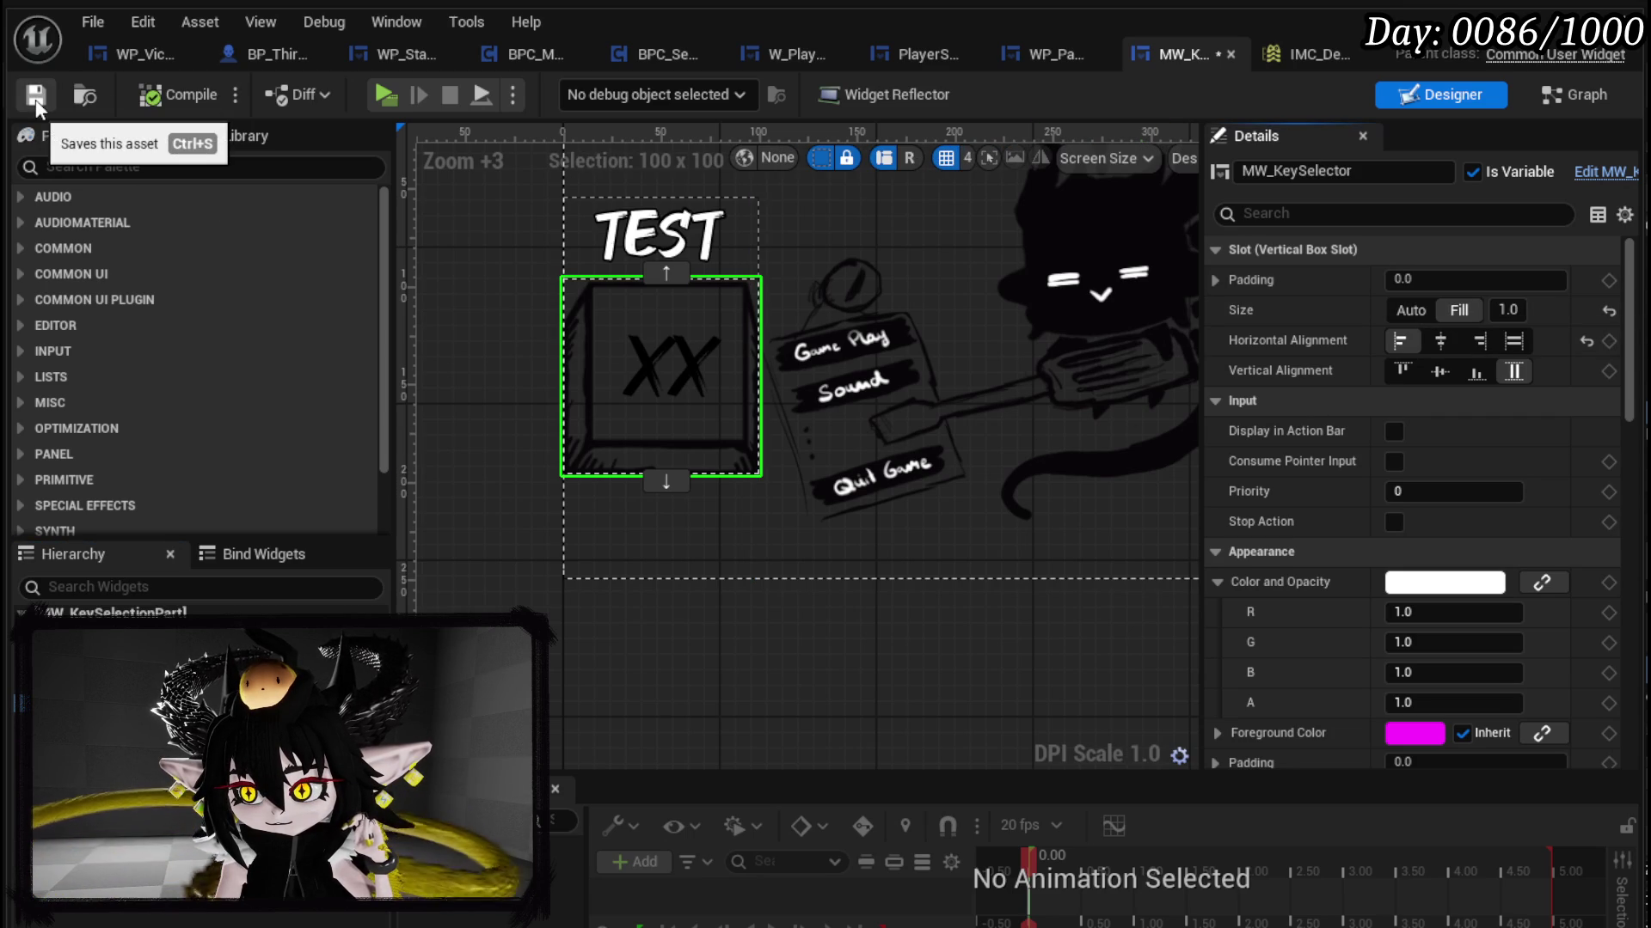
Step: Inspect the parent containers VerticalBox_0, HorizontalBox_0 and Overlay_0
{"action": "left_click", "coordinate": [660, 241]}
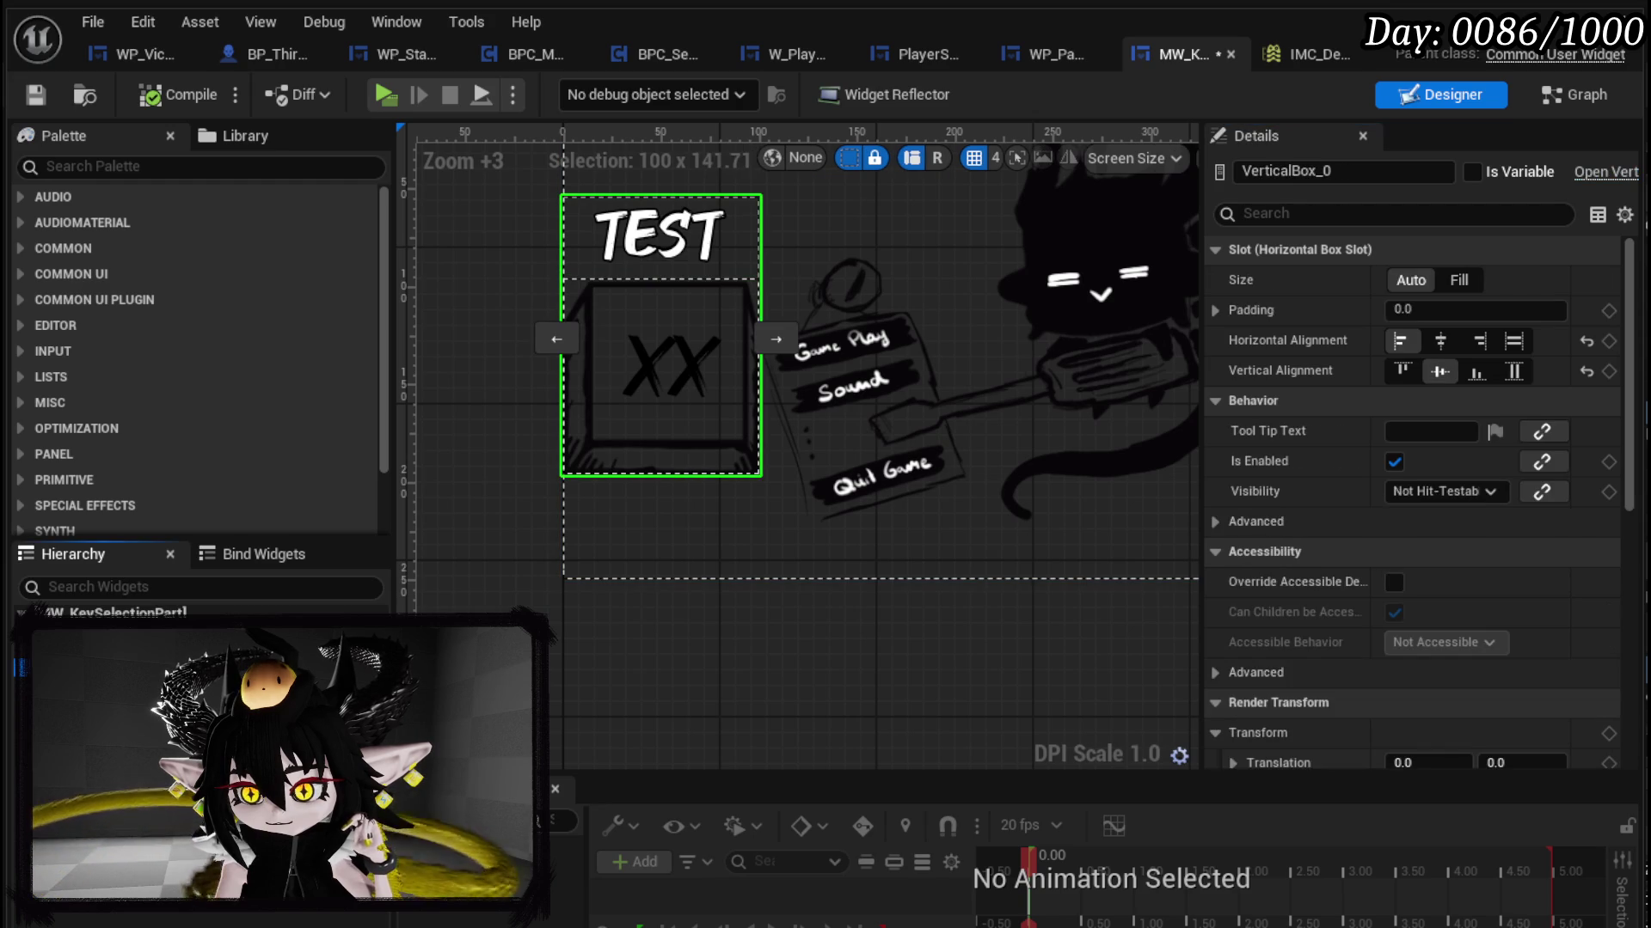
{"action": "left_click", "coordinate": [653, 524]}
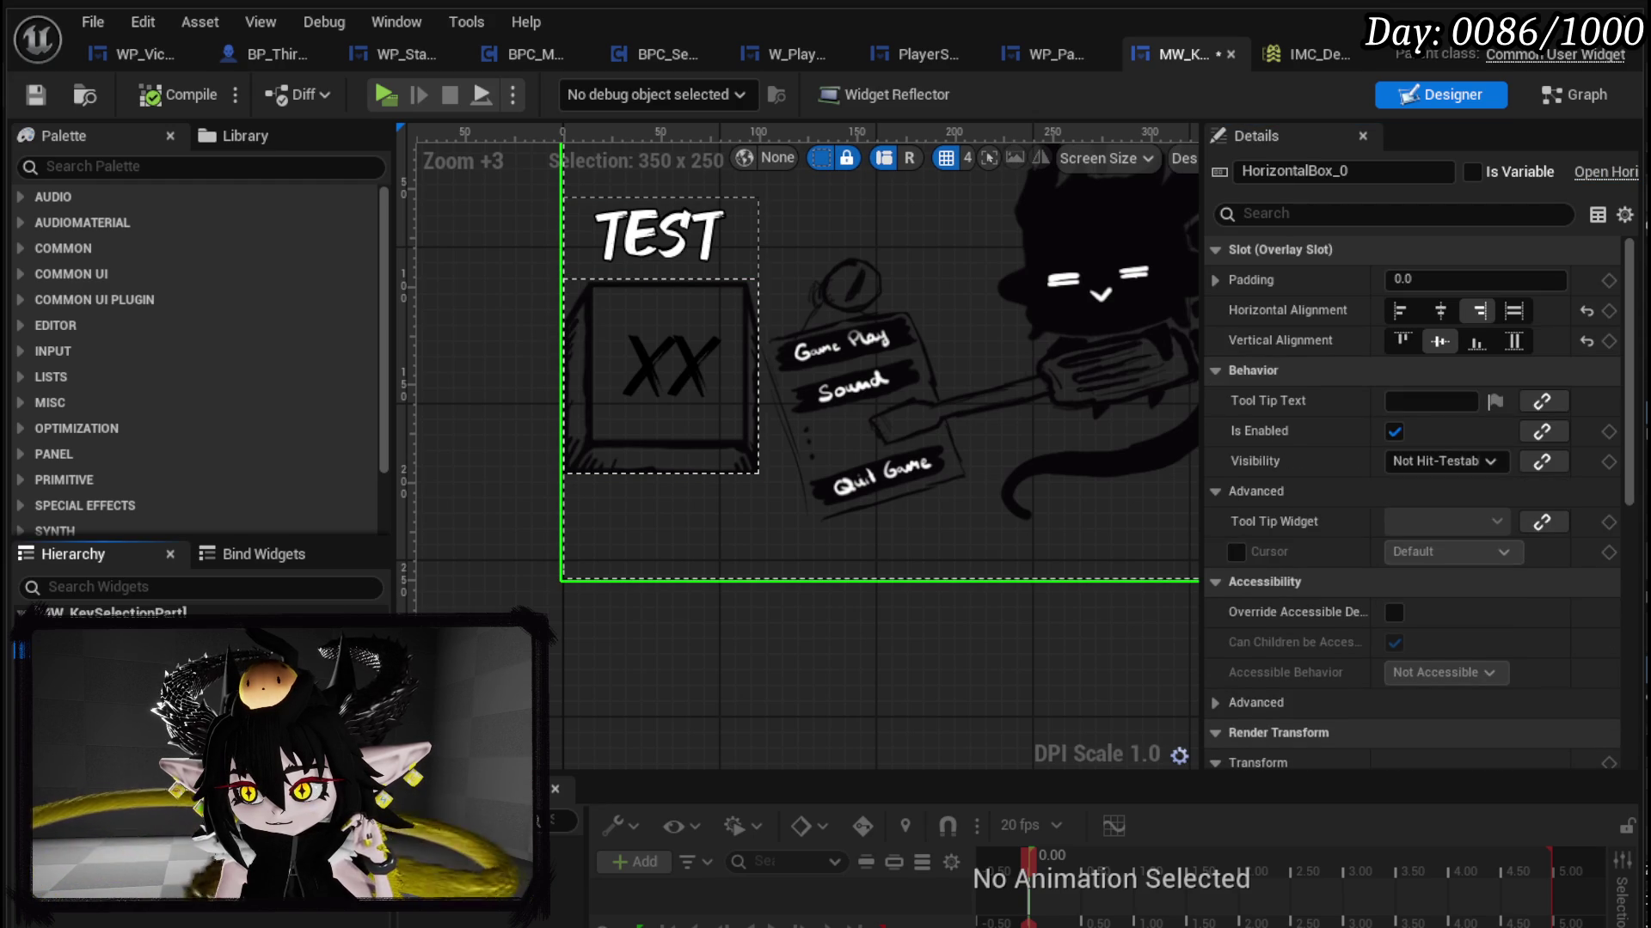
{"action": "left_click", "coordinate": [654, 524]}
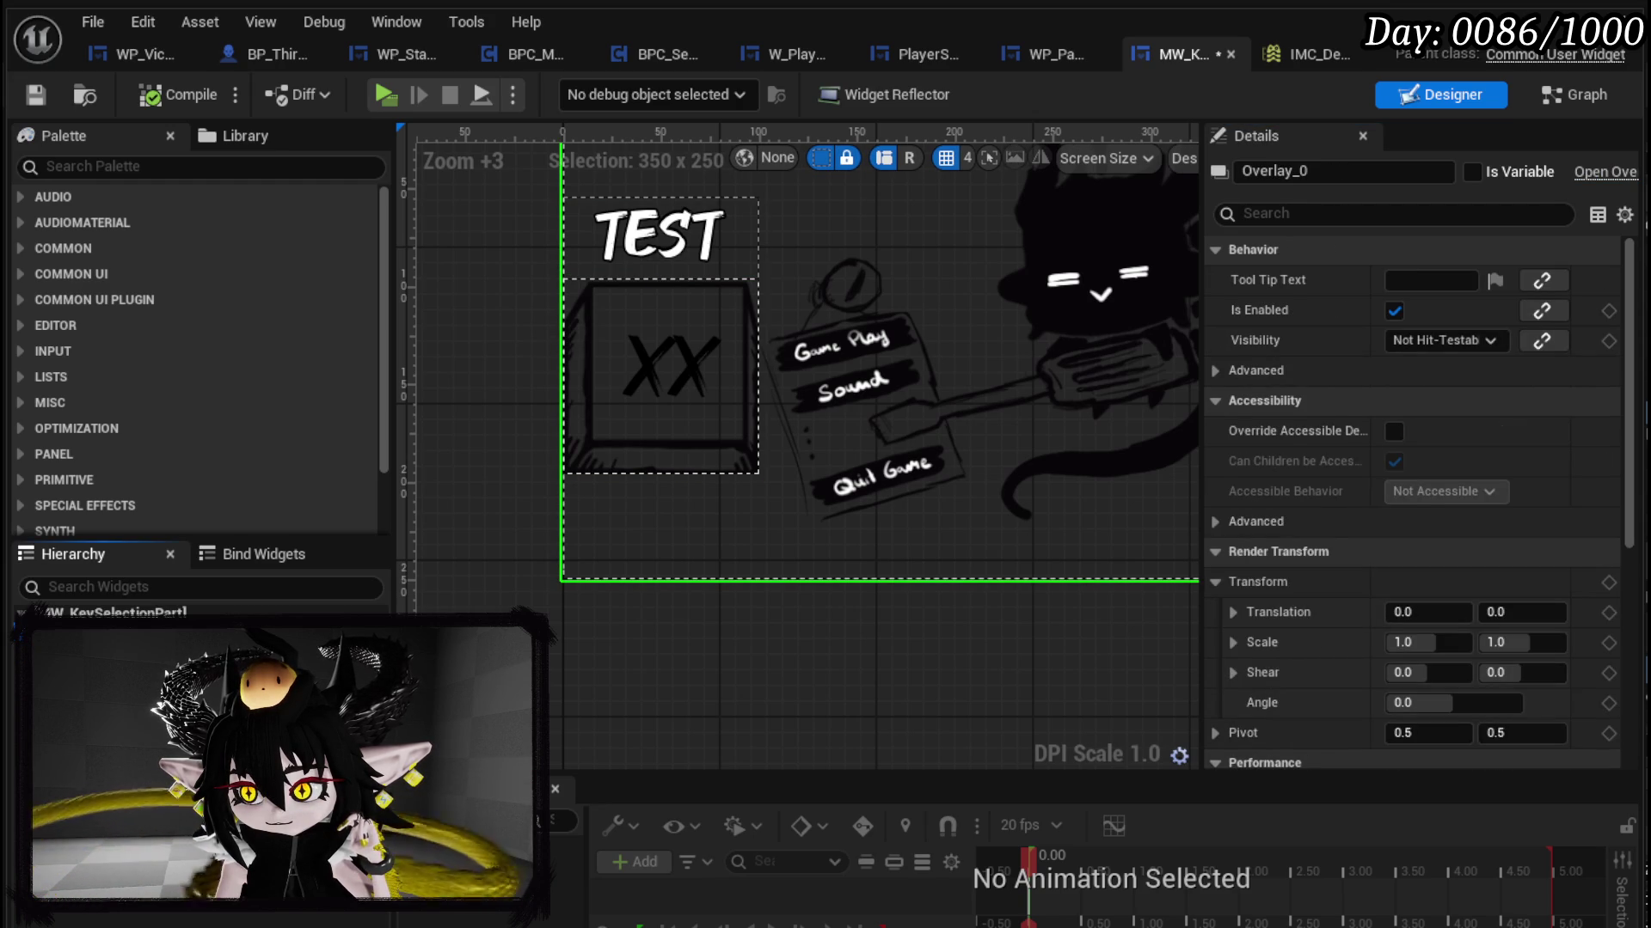
{"action": "left_click", "coordinate": [129, 679]}
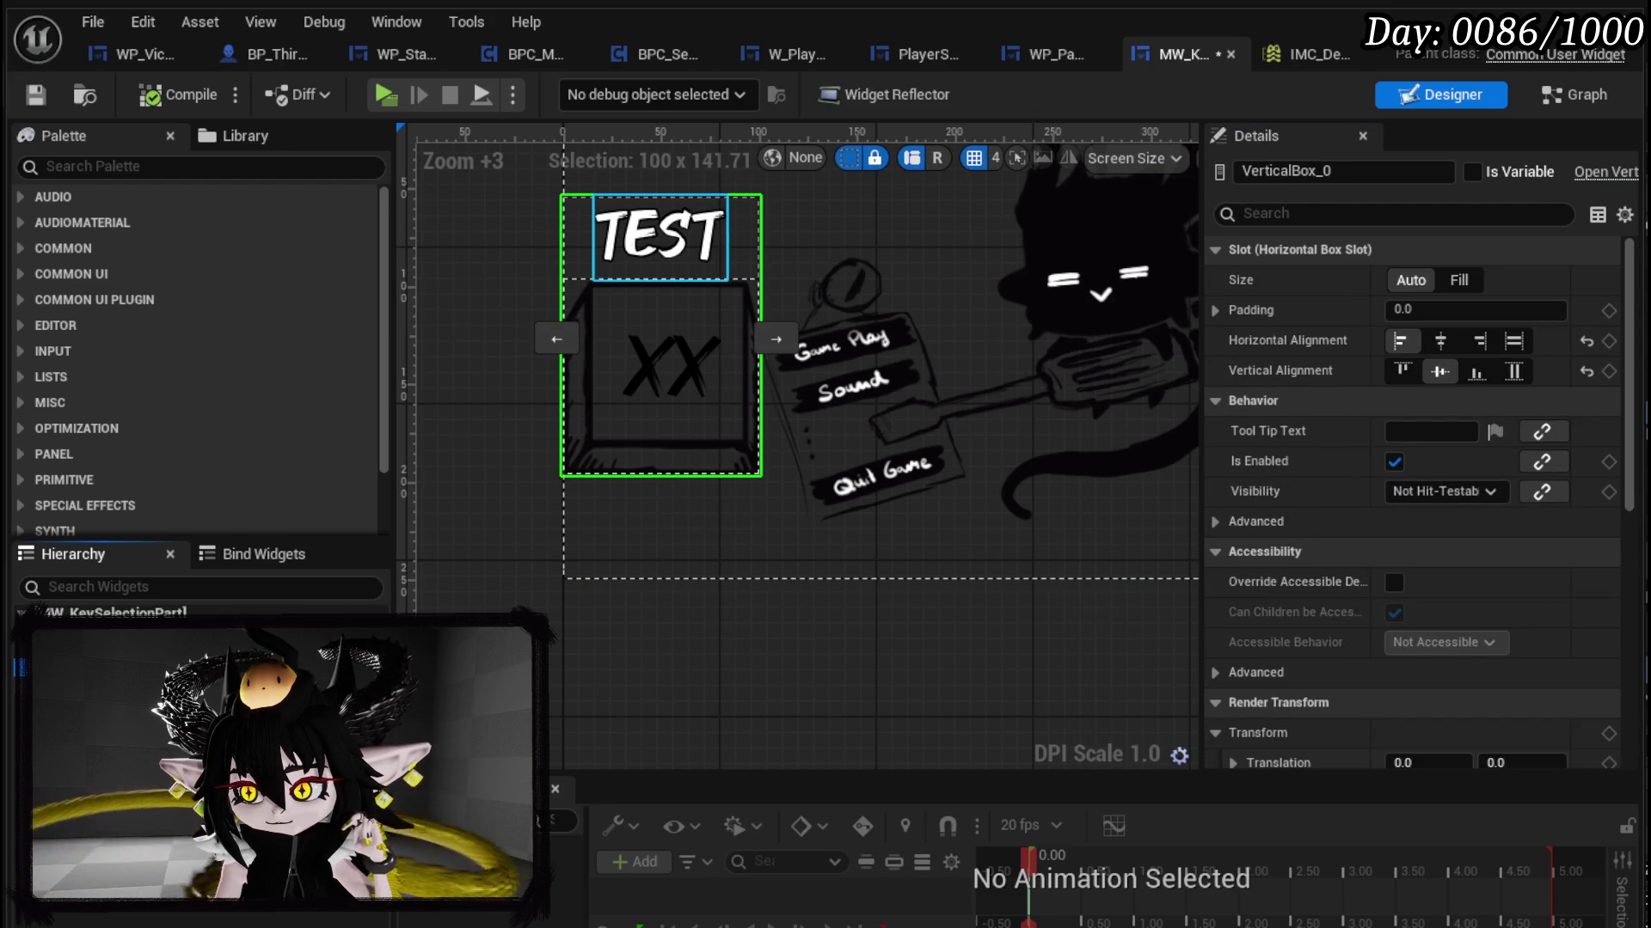
{"action": "scroll", "coordinate": [1334, 528], "scroll_direction": "up", "scroll_amount": 4}
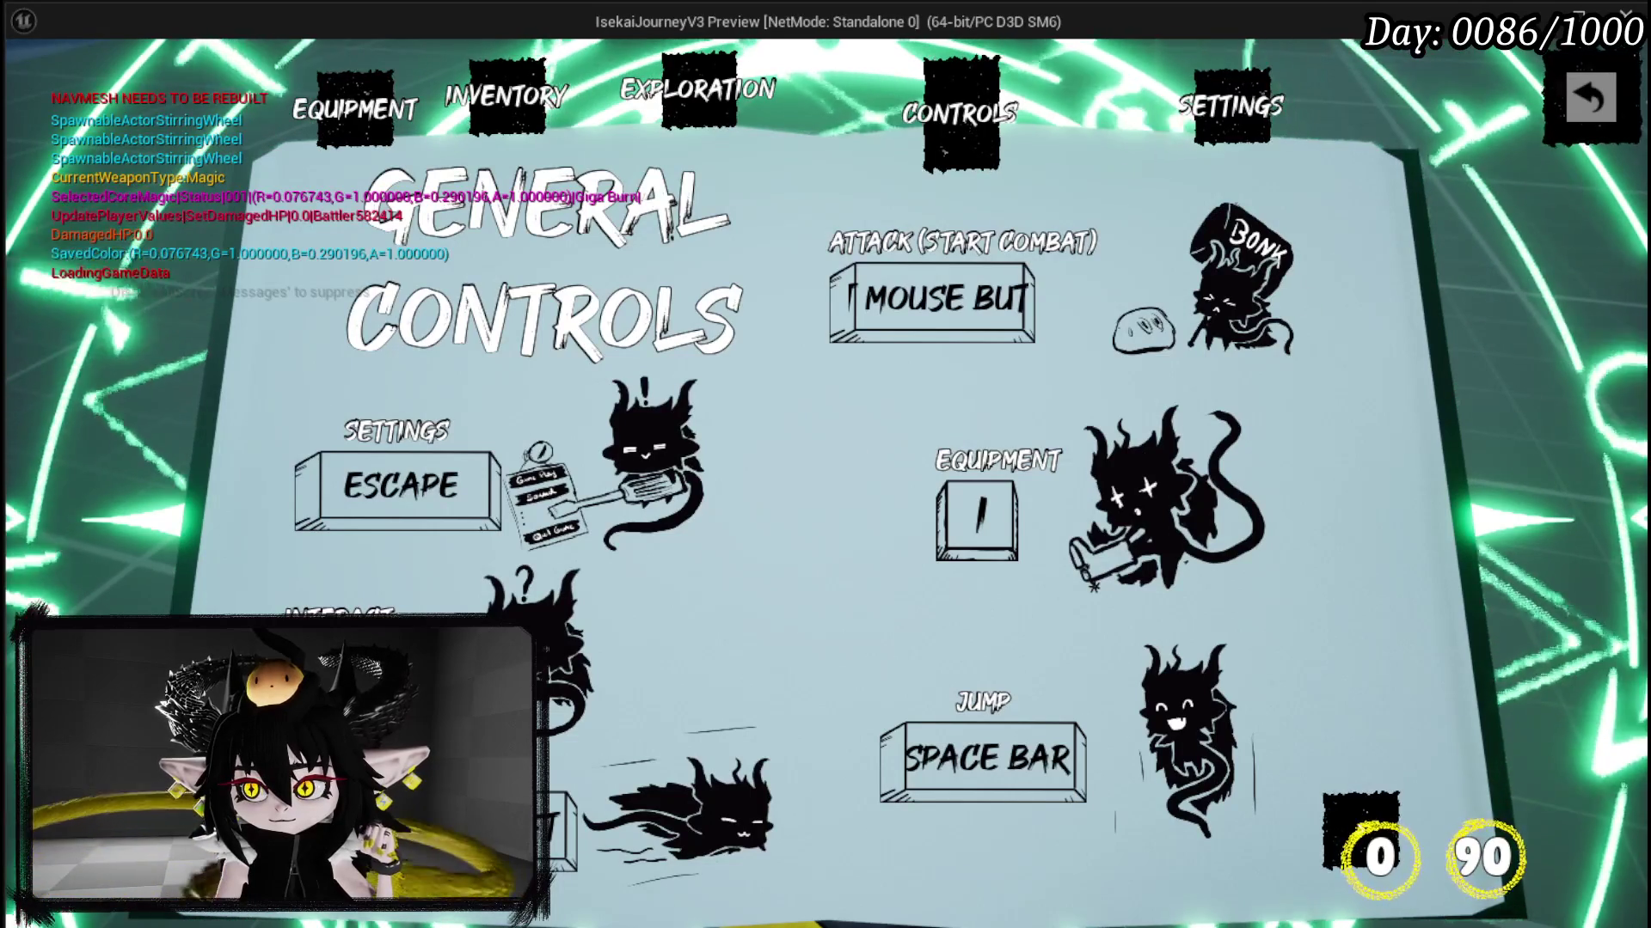
{"action": "key", "text": "Escape"}
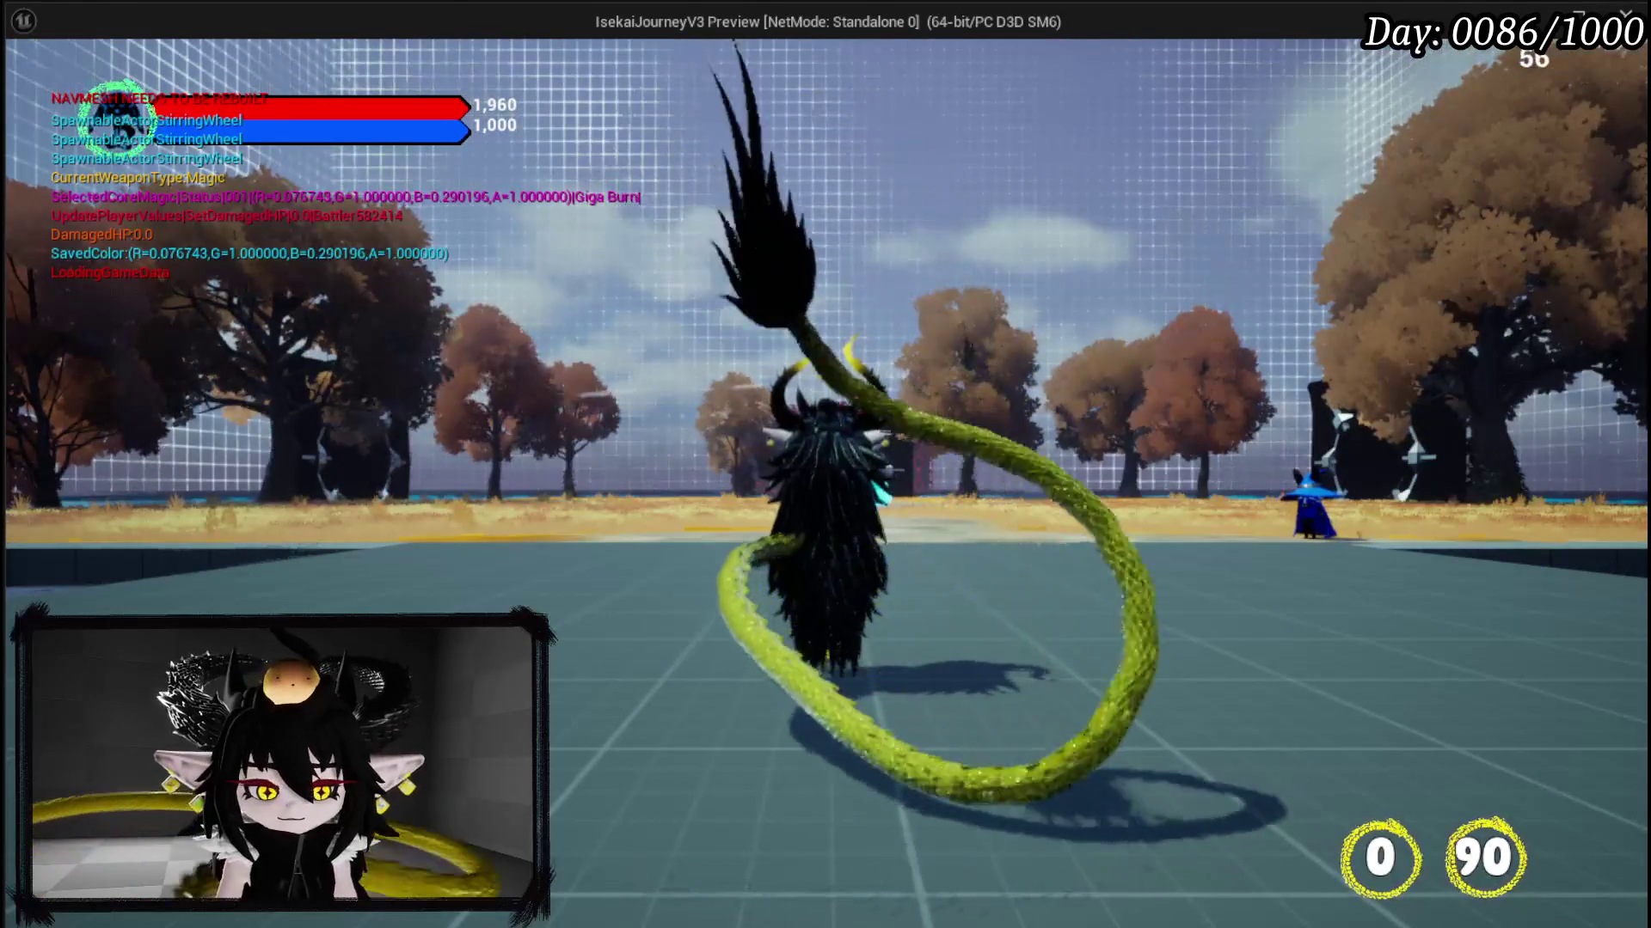
{"action": "key", "text": "Escape"}
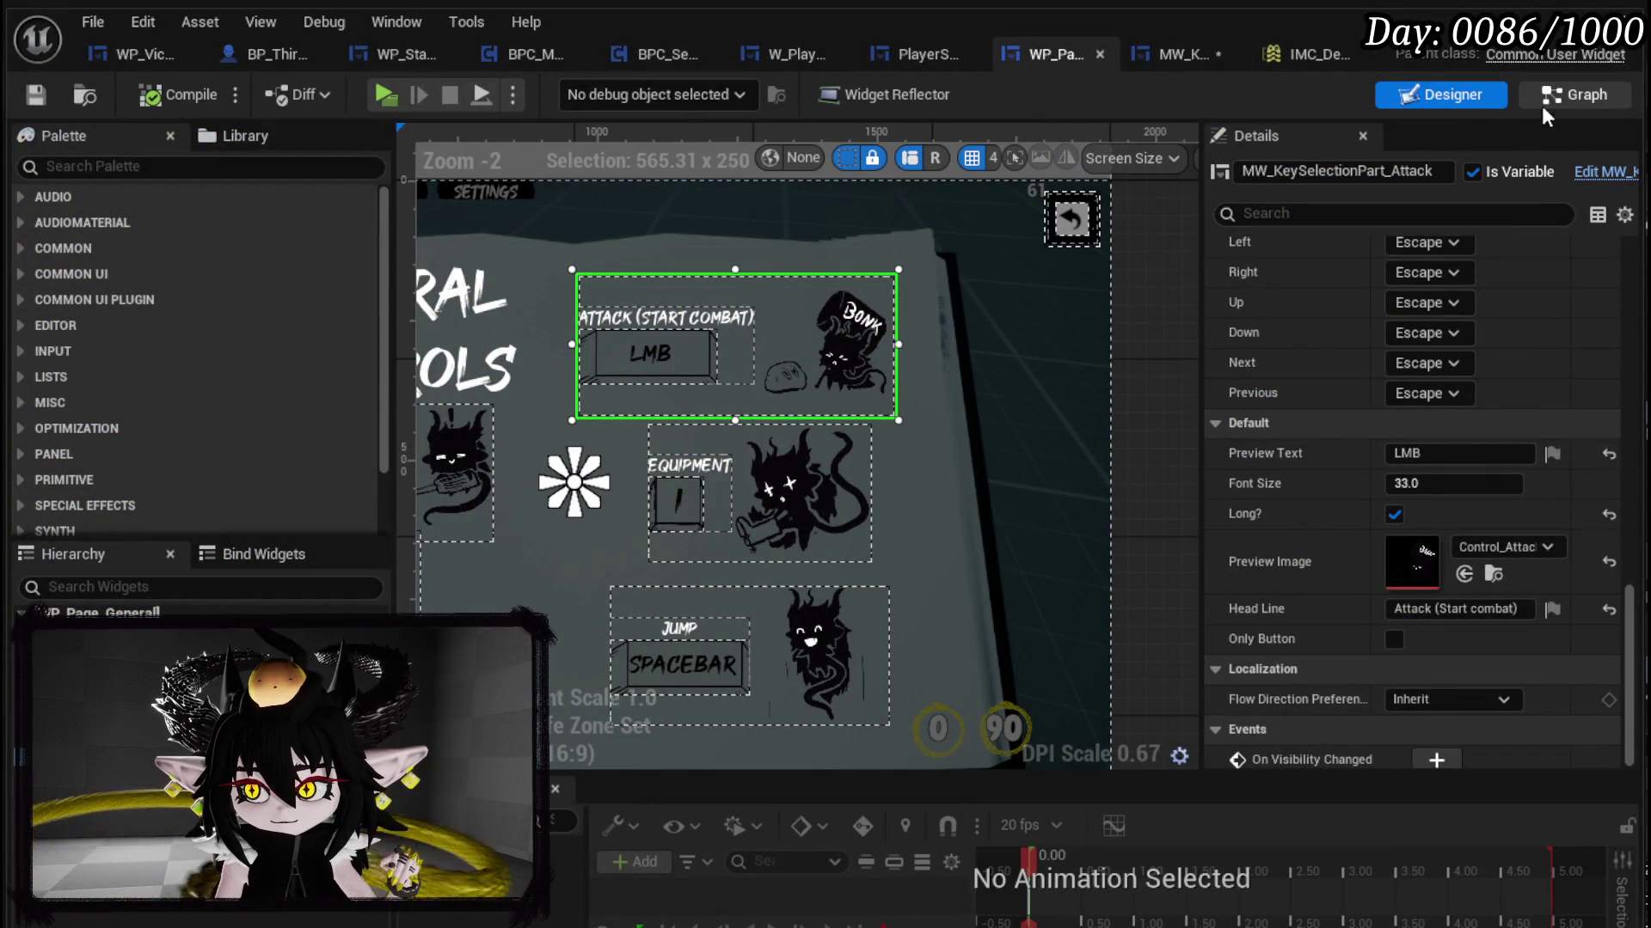
{"action": "left_click", "coordinate": [1575, 94]}
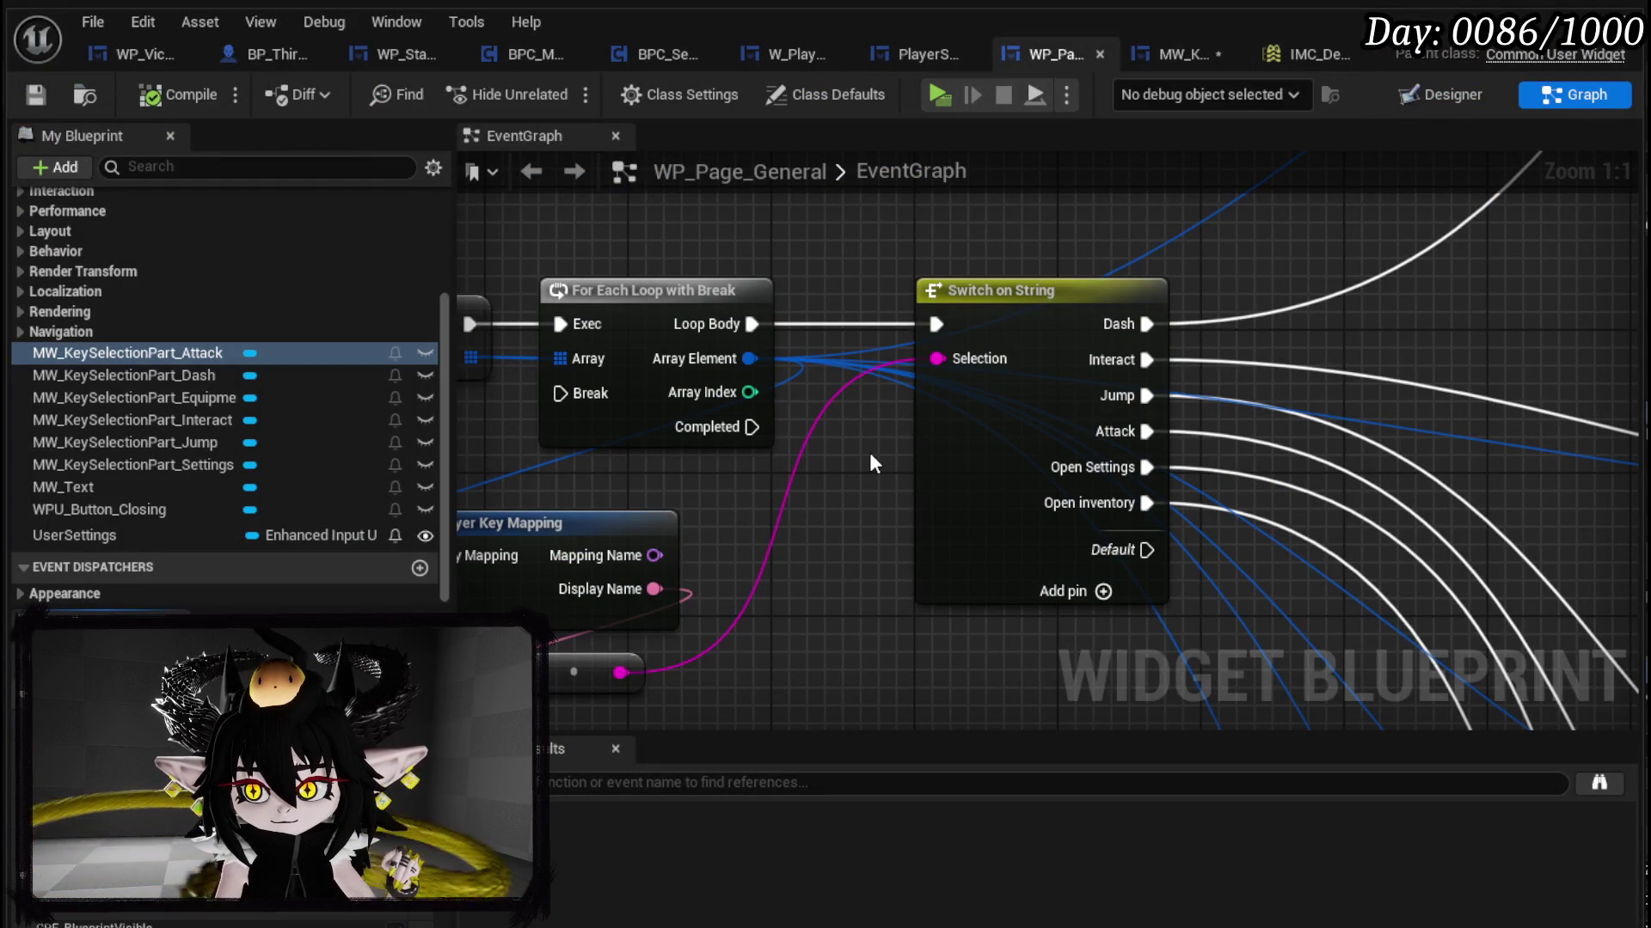
{"action": "scroll", "coordinate": [868, 448], "scroll_direction": "down", "scroll_amount": 2}
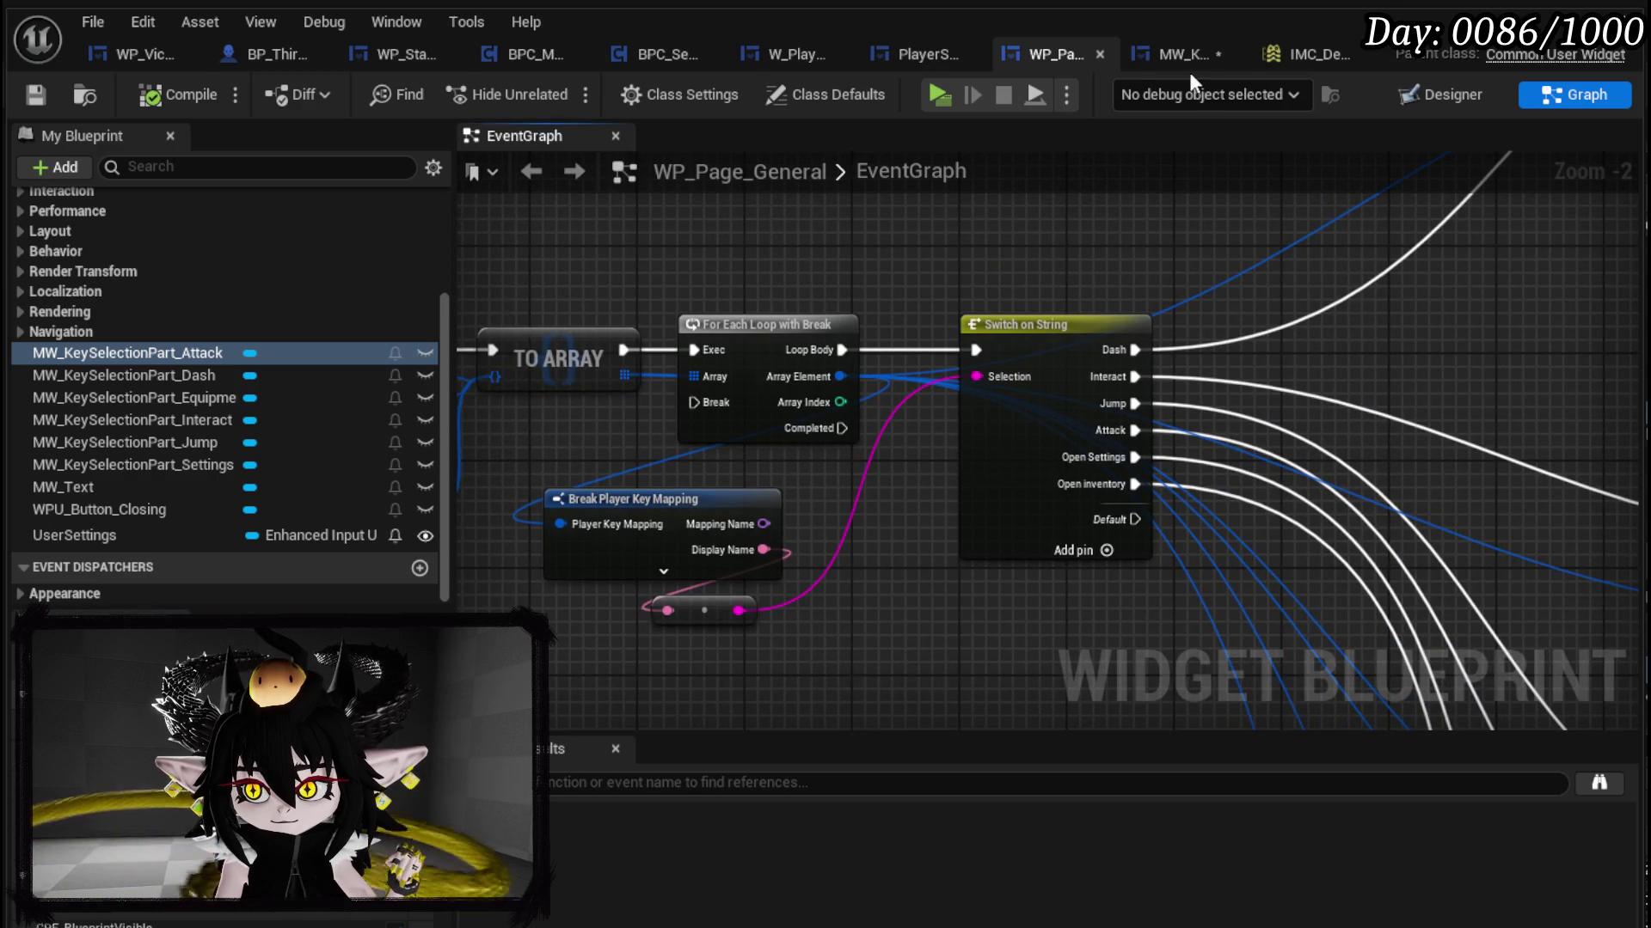
{"action": "left_click", "coordinate": [1189, 61]}
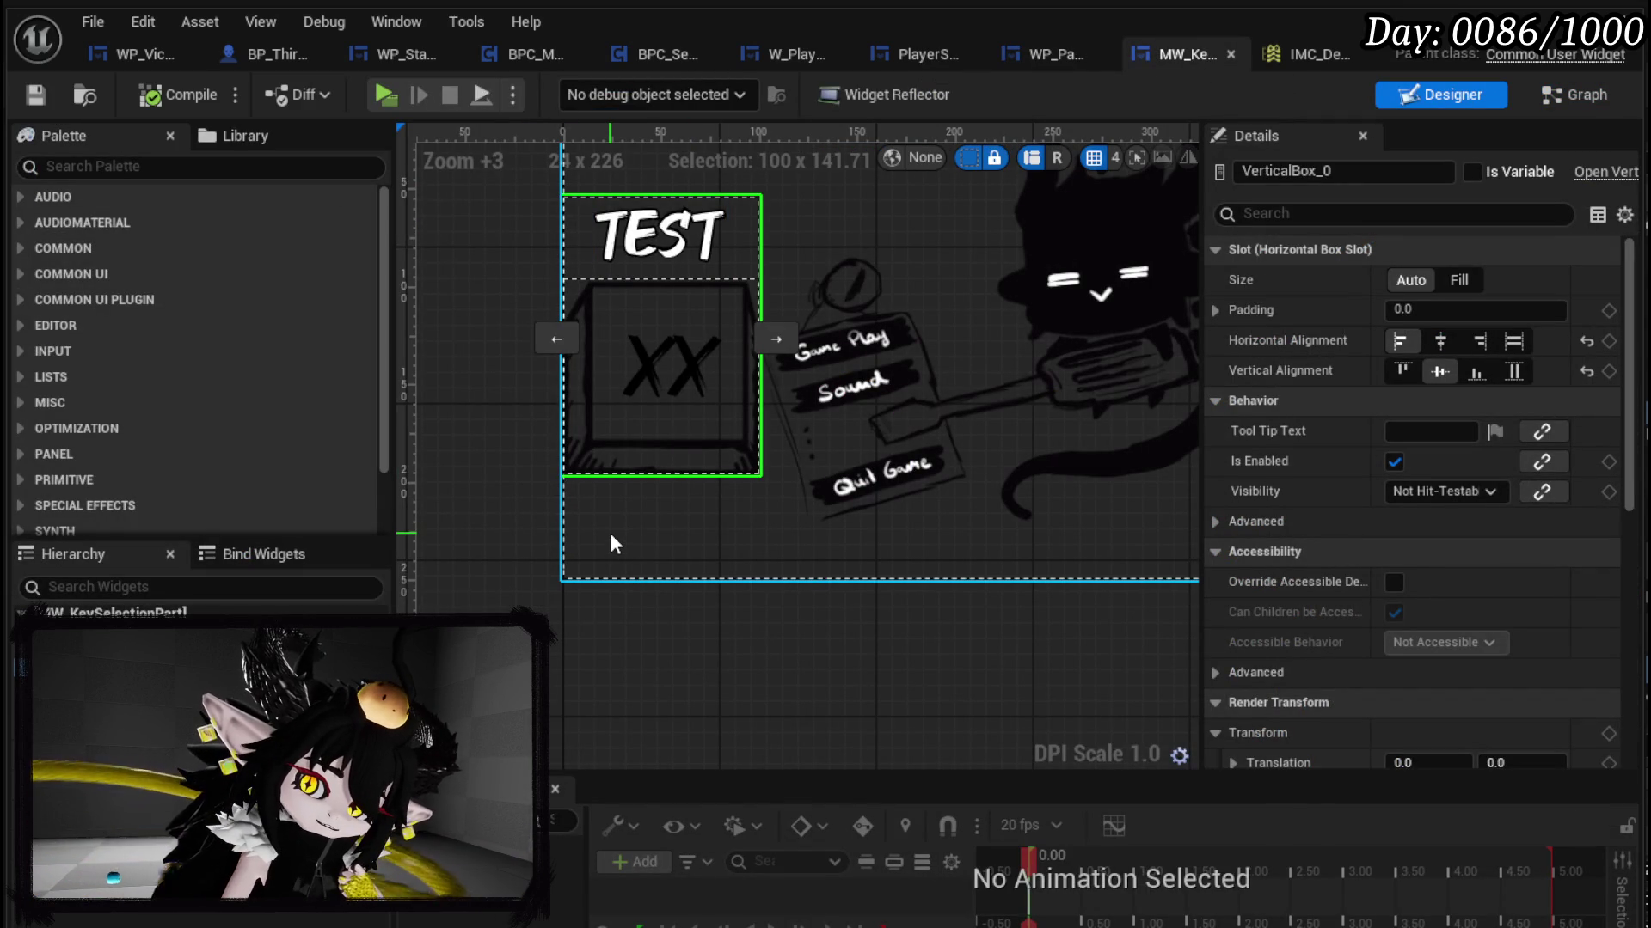
Step: Search the palette for 'SizeB' and add a Size Box to the key selection layout
{"action": "left_click", "coordinate": [92, 165]}
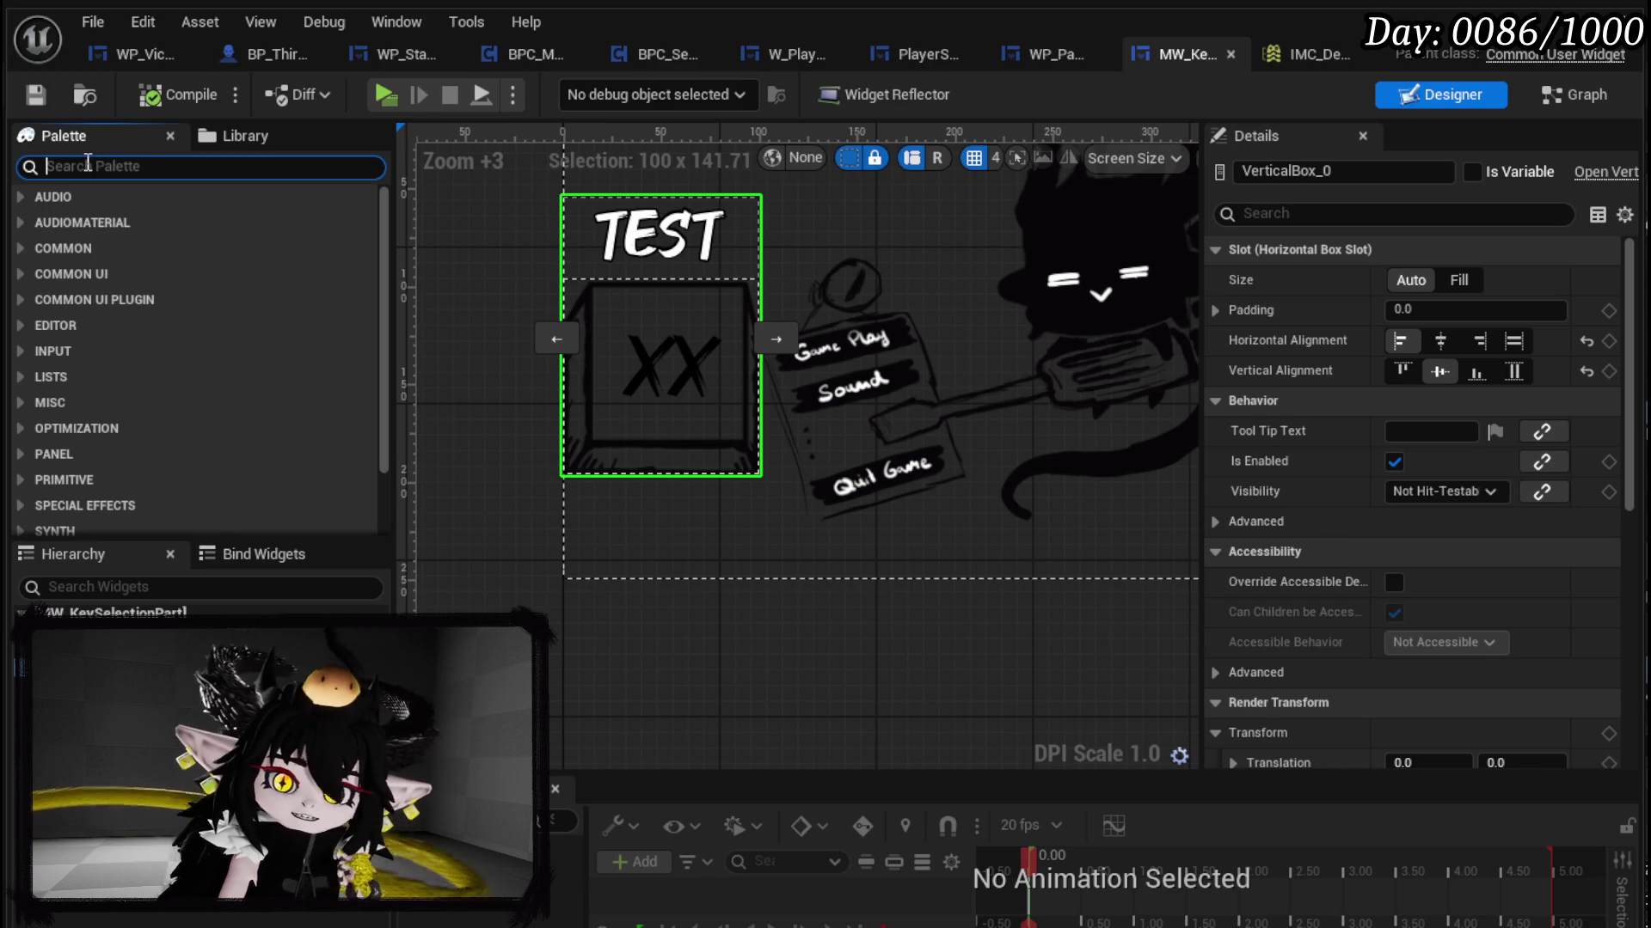
{"action": "type", "text": "SizeB"}
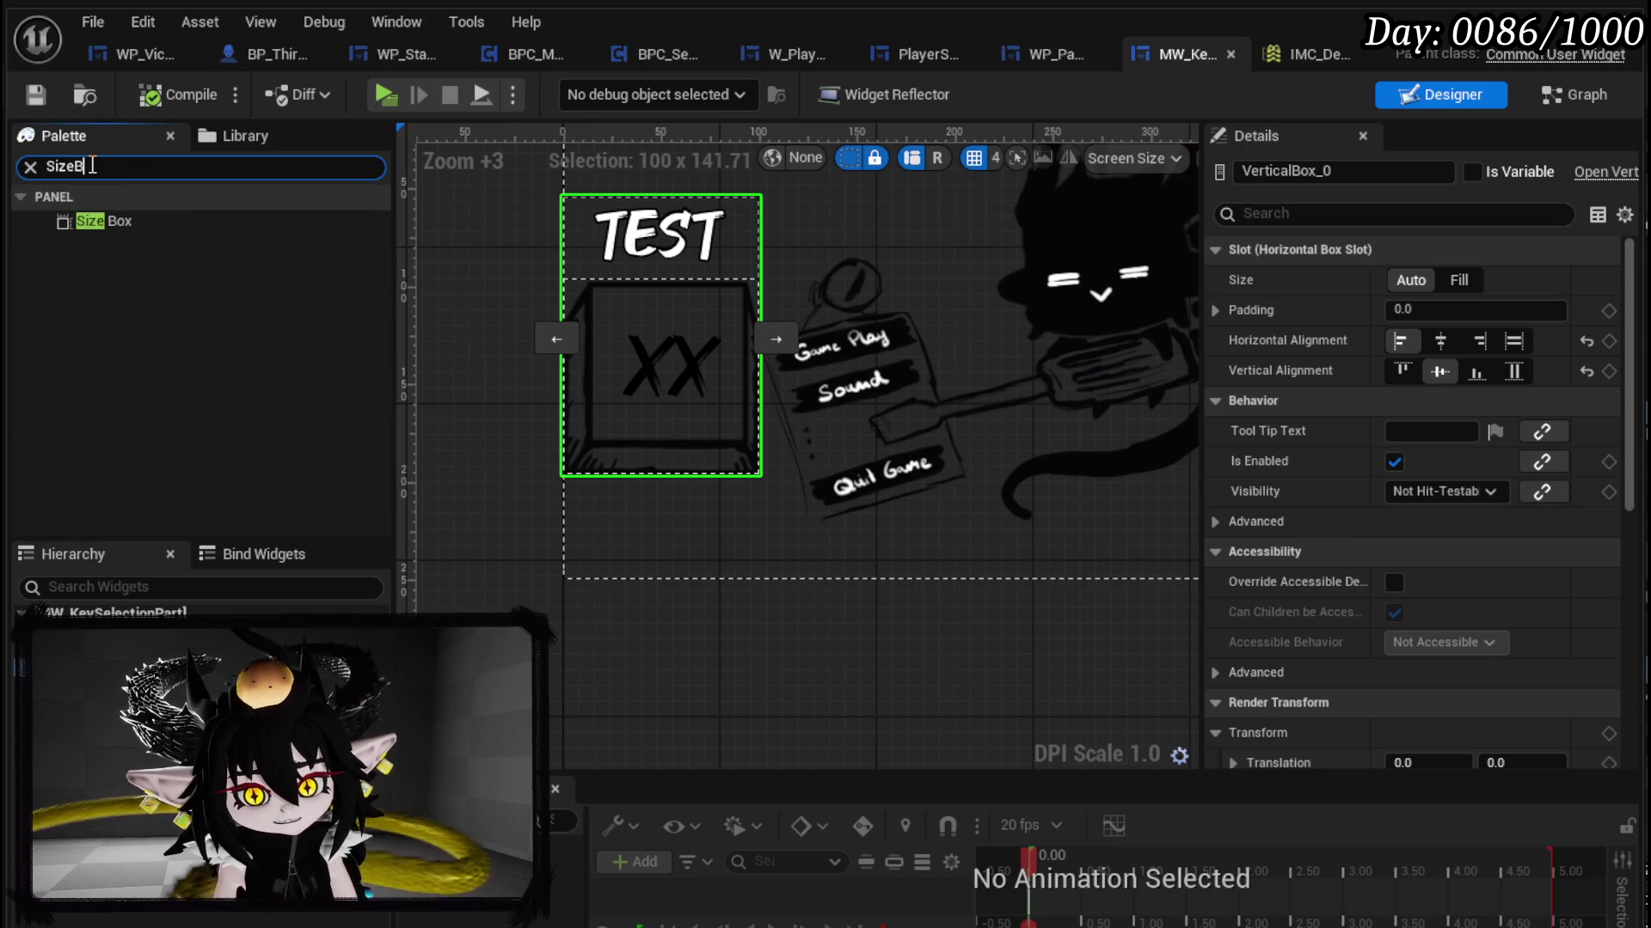
{"action": "left_click", "coordinate": [107, 222]}
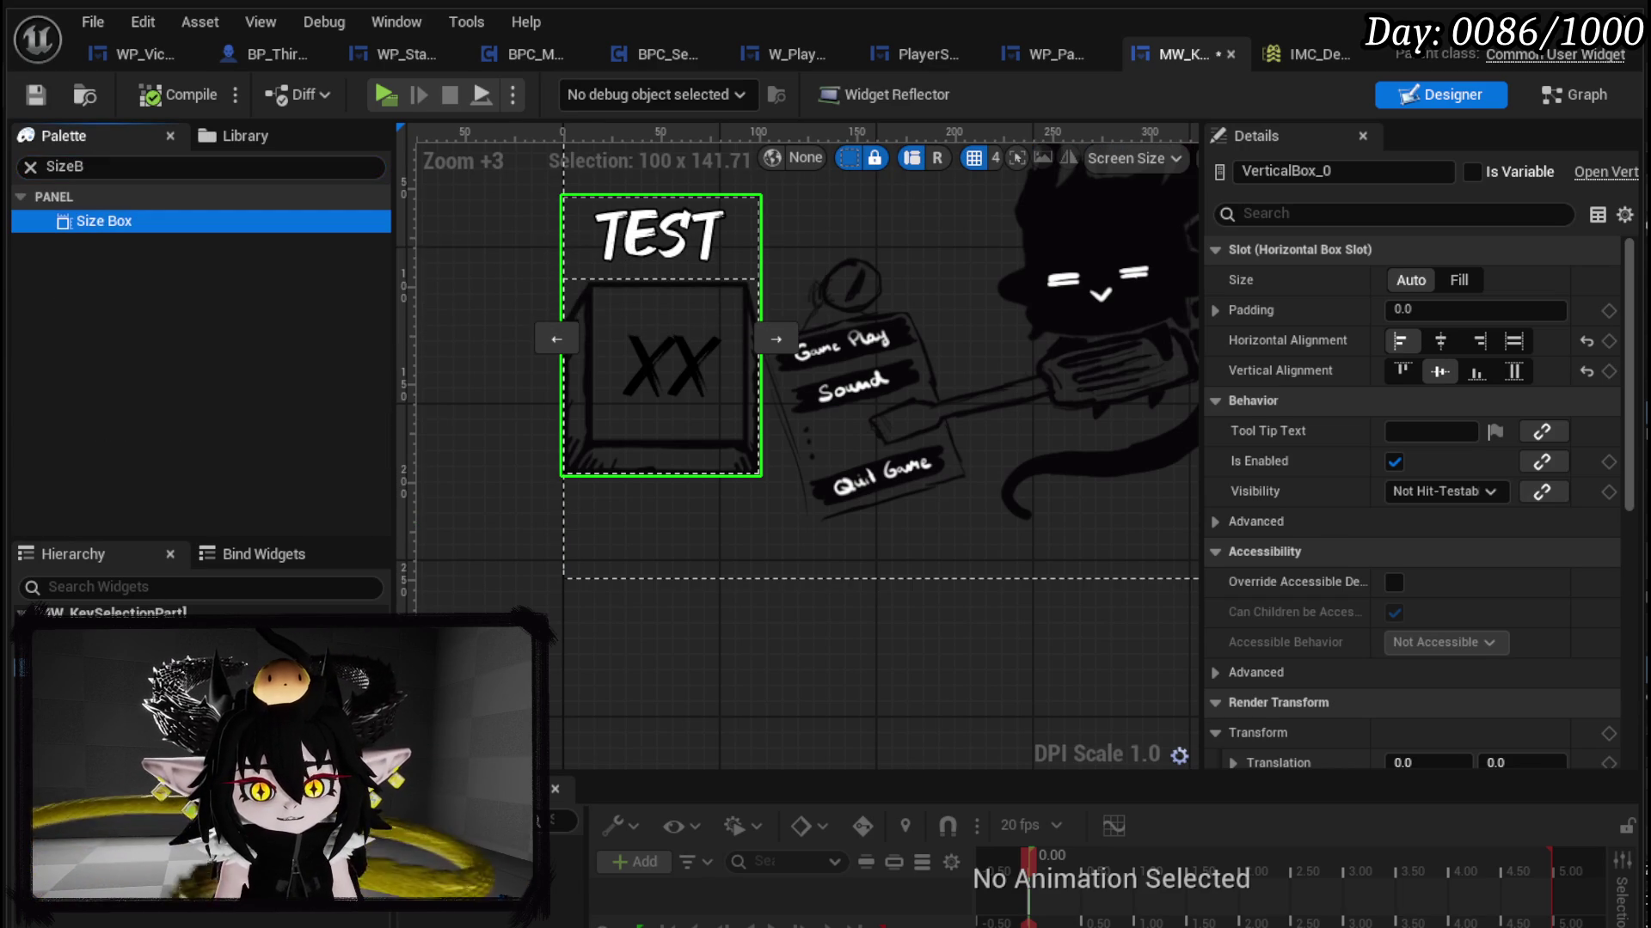
{"action": "scroll", "coordinate": [596, 462], "scroll_direction": "down", "scroll_amount": 3}
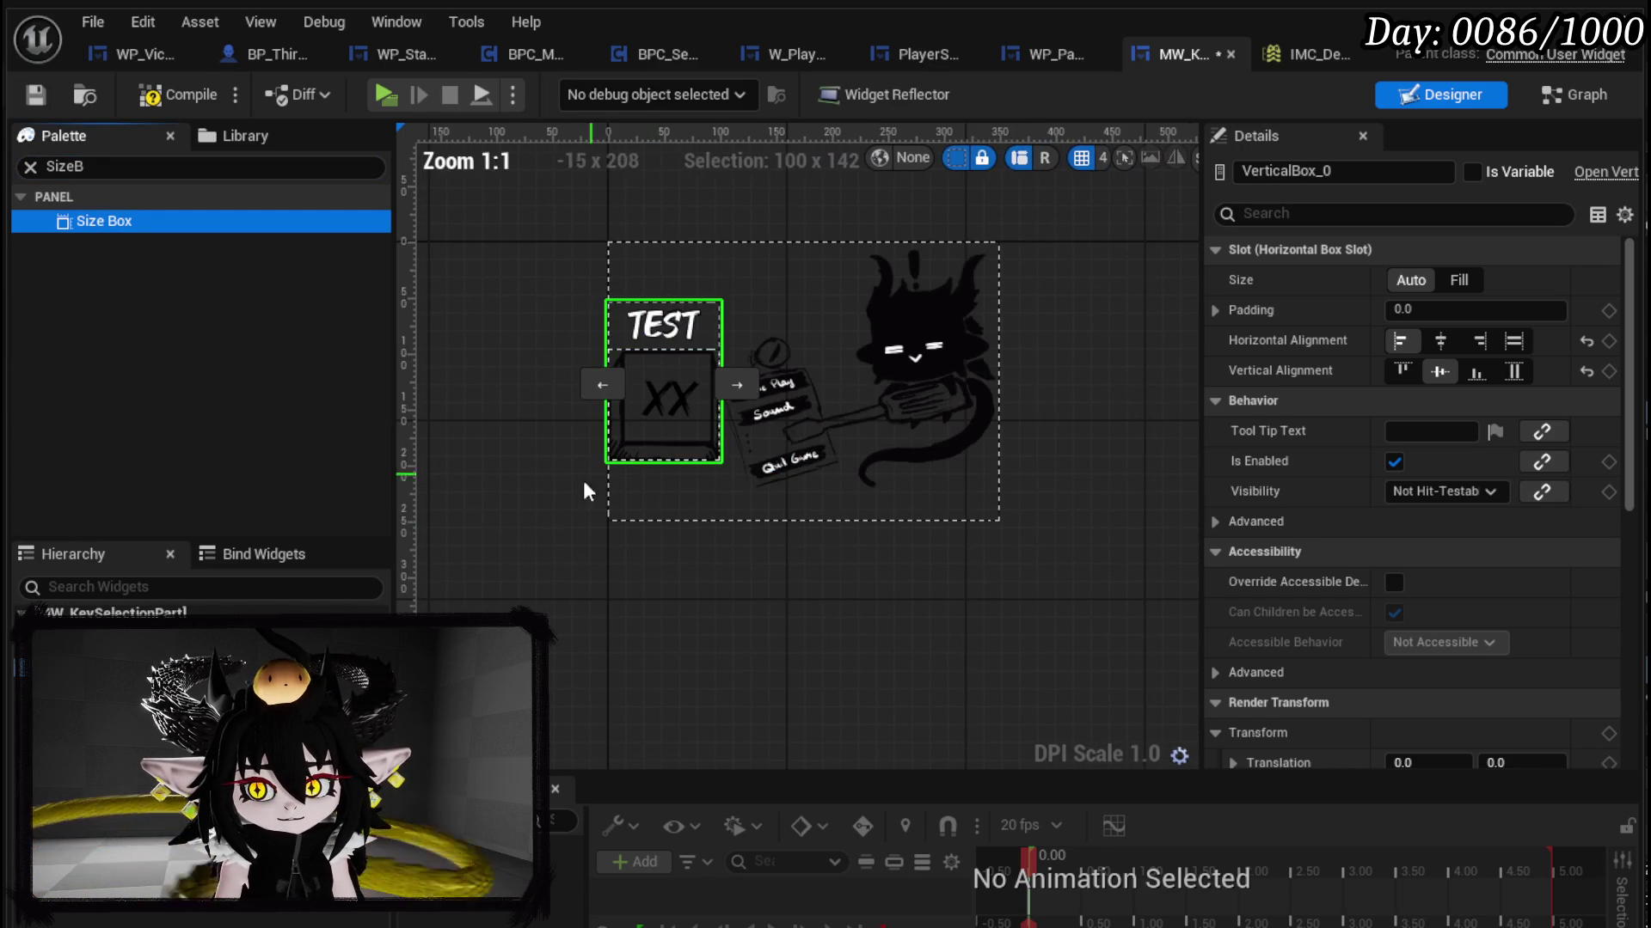
{"action": "left_click_drag", "start_coordinate": [664, 370], "coordinate": [657, 275]}
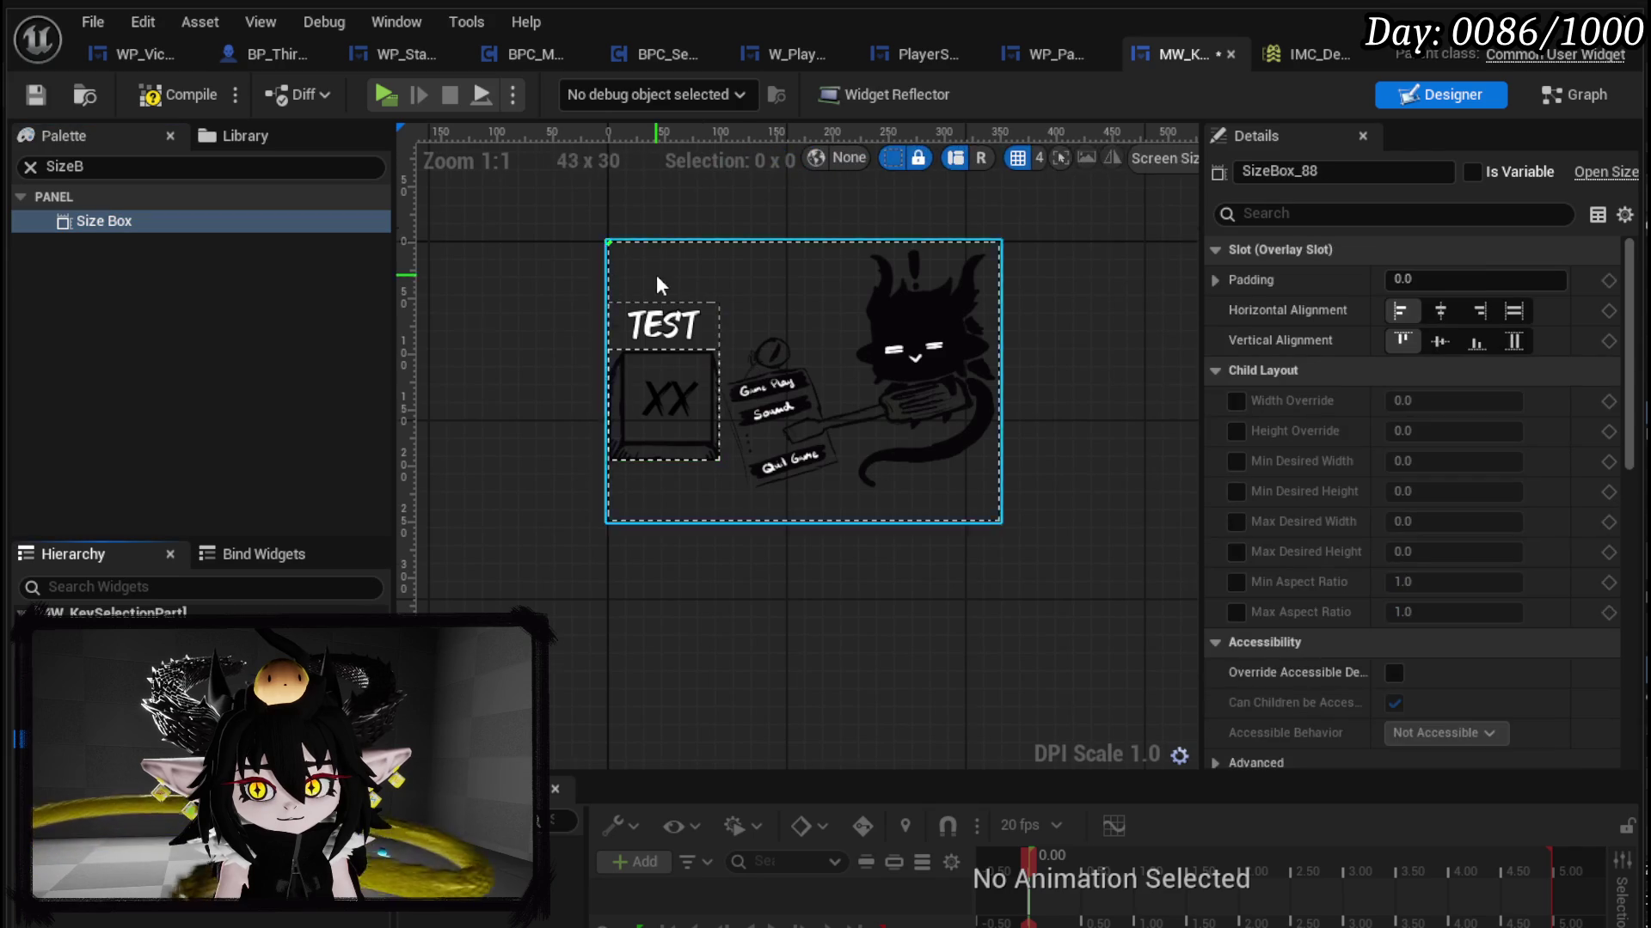
Step: Align the new Size Box to the top-left of its overlay, then select Overlay_0
{"action": "scroll", "coordinate": [570, 204], "scroll_direction": "up", "scroll_amount": 3}
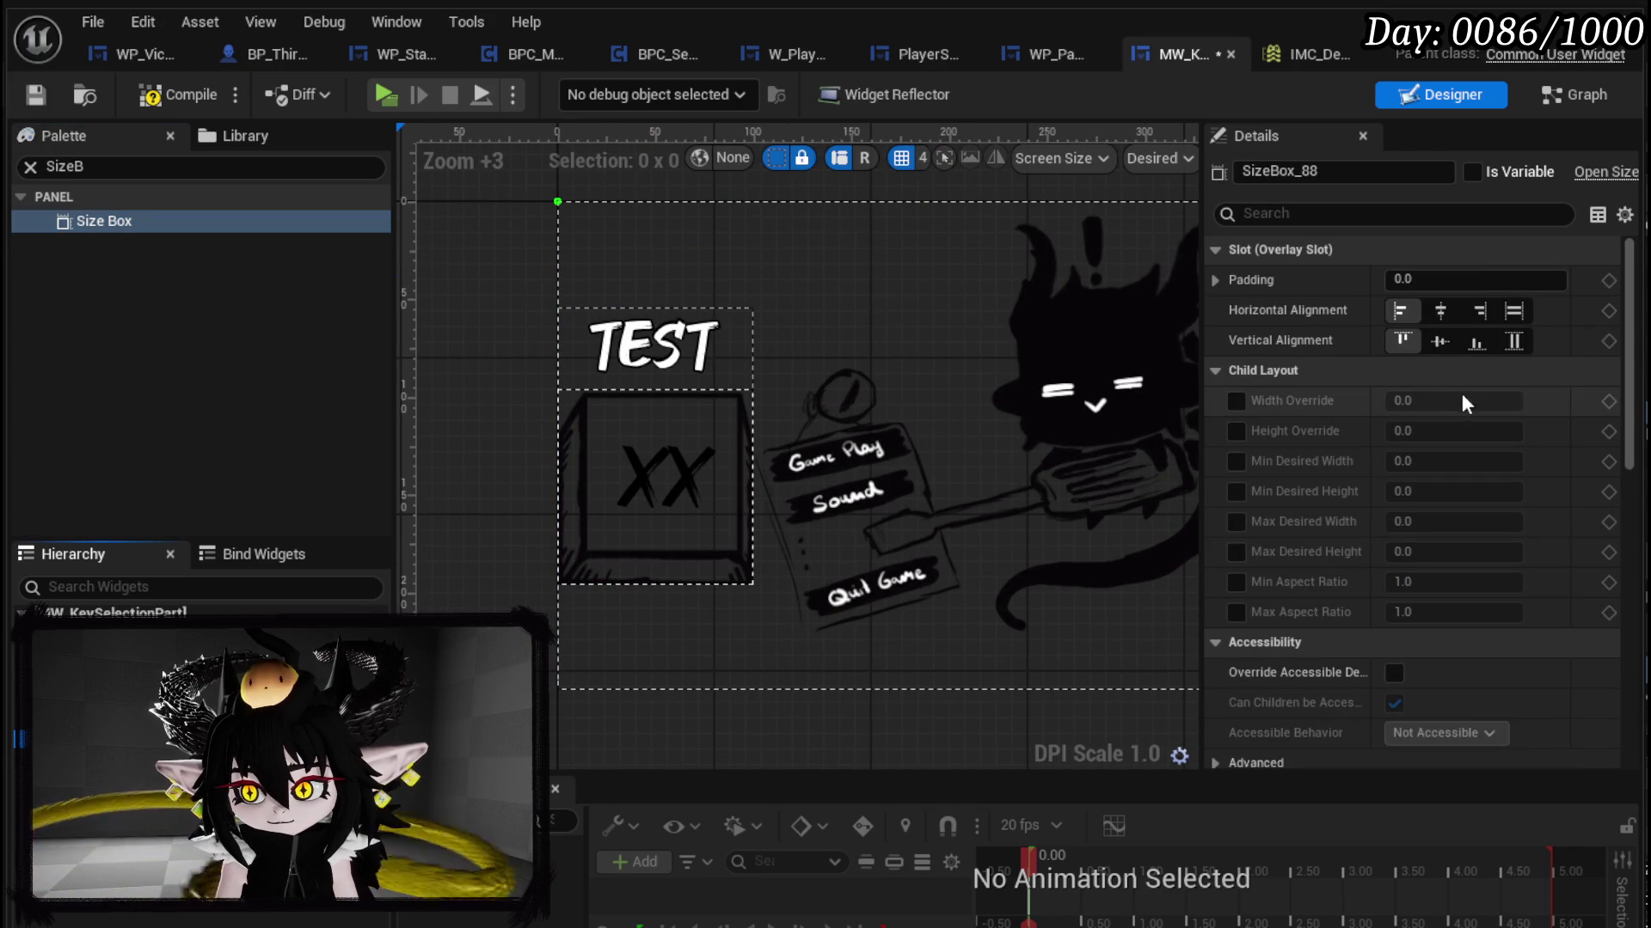
{"action": "left_click", "coordinate": [1440, 310]}
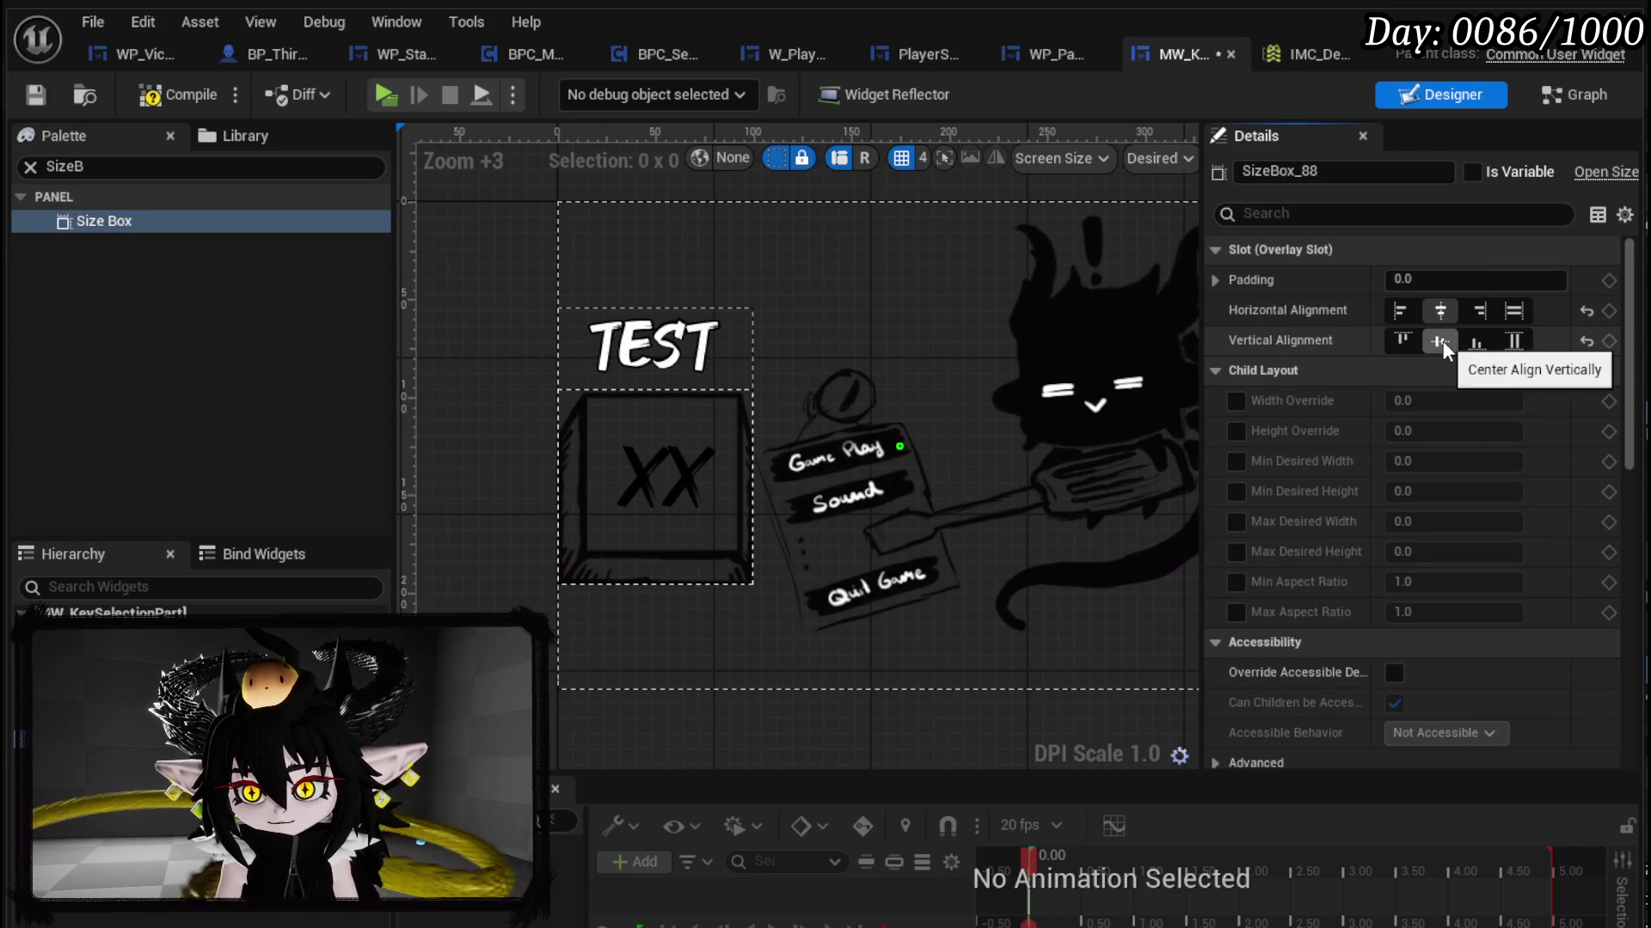
{"action": "left_click", "coordinate": [1442, 341]}
{"action": "scroll", "coordinate": [970, 441], "scroll_direction": "up", "scroll_amount": 3}
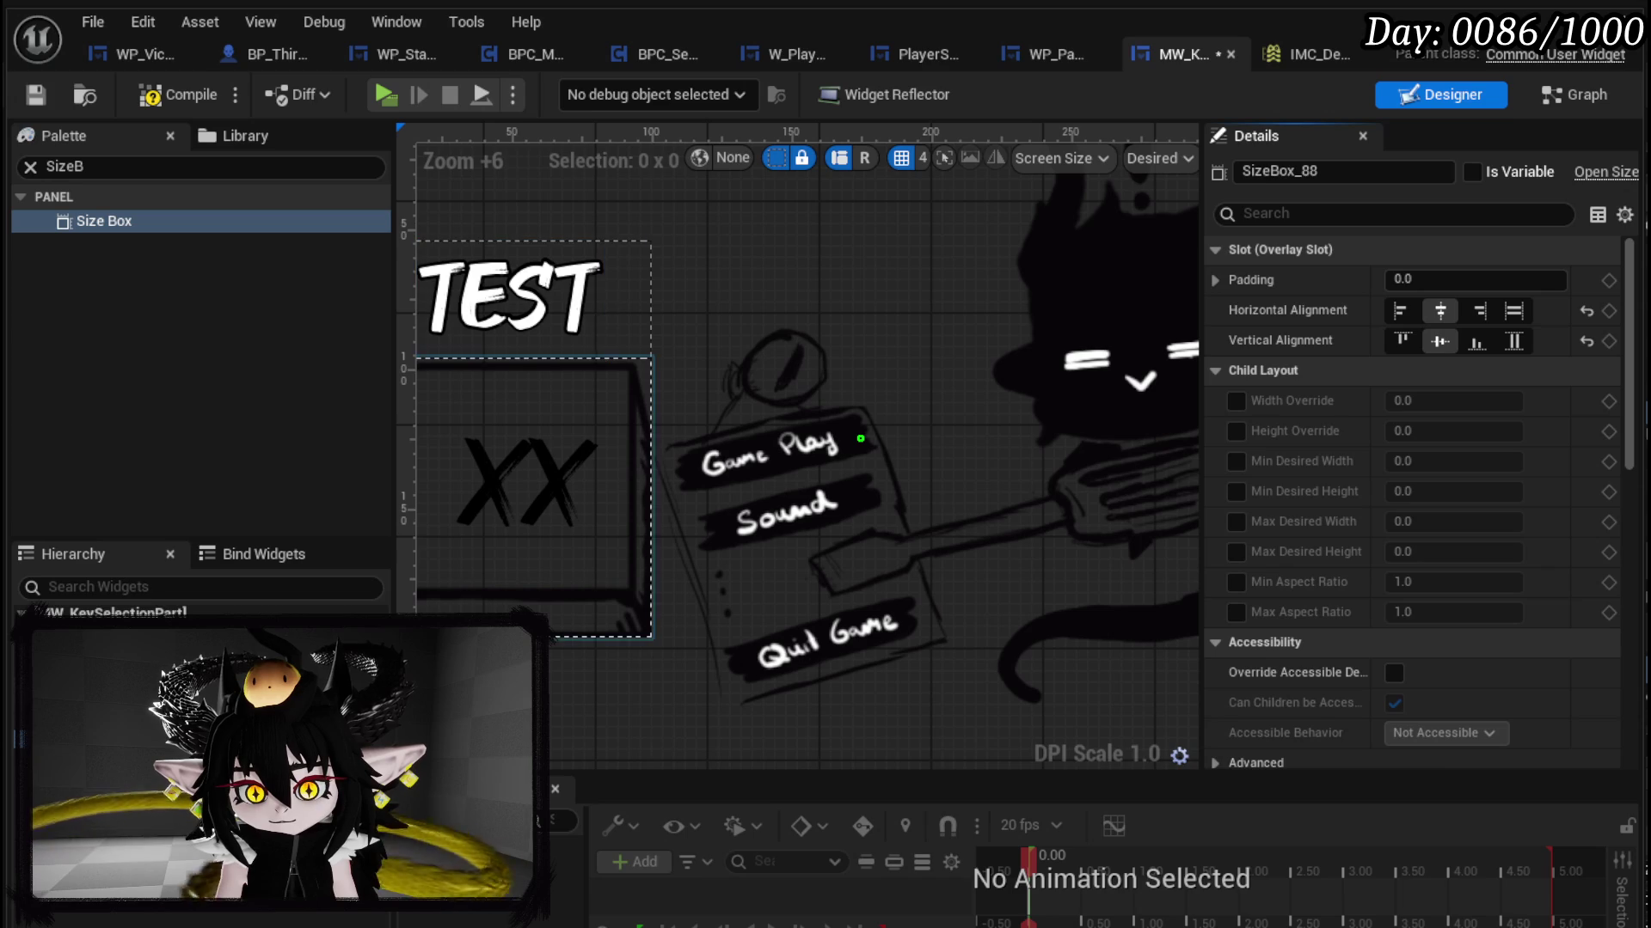
{"action": "left_click", "coordinate": [533, 481]}
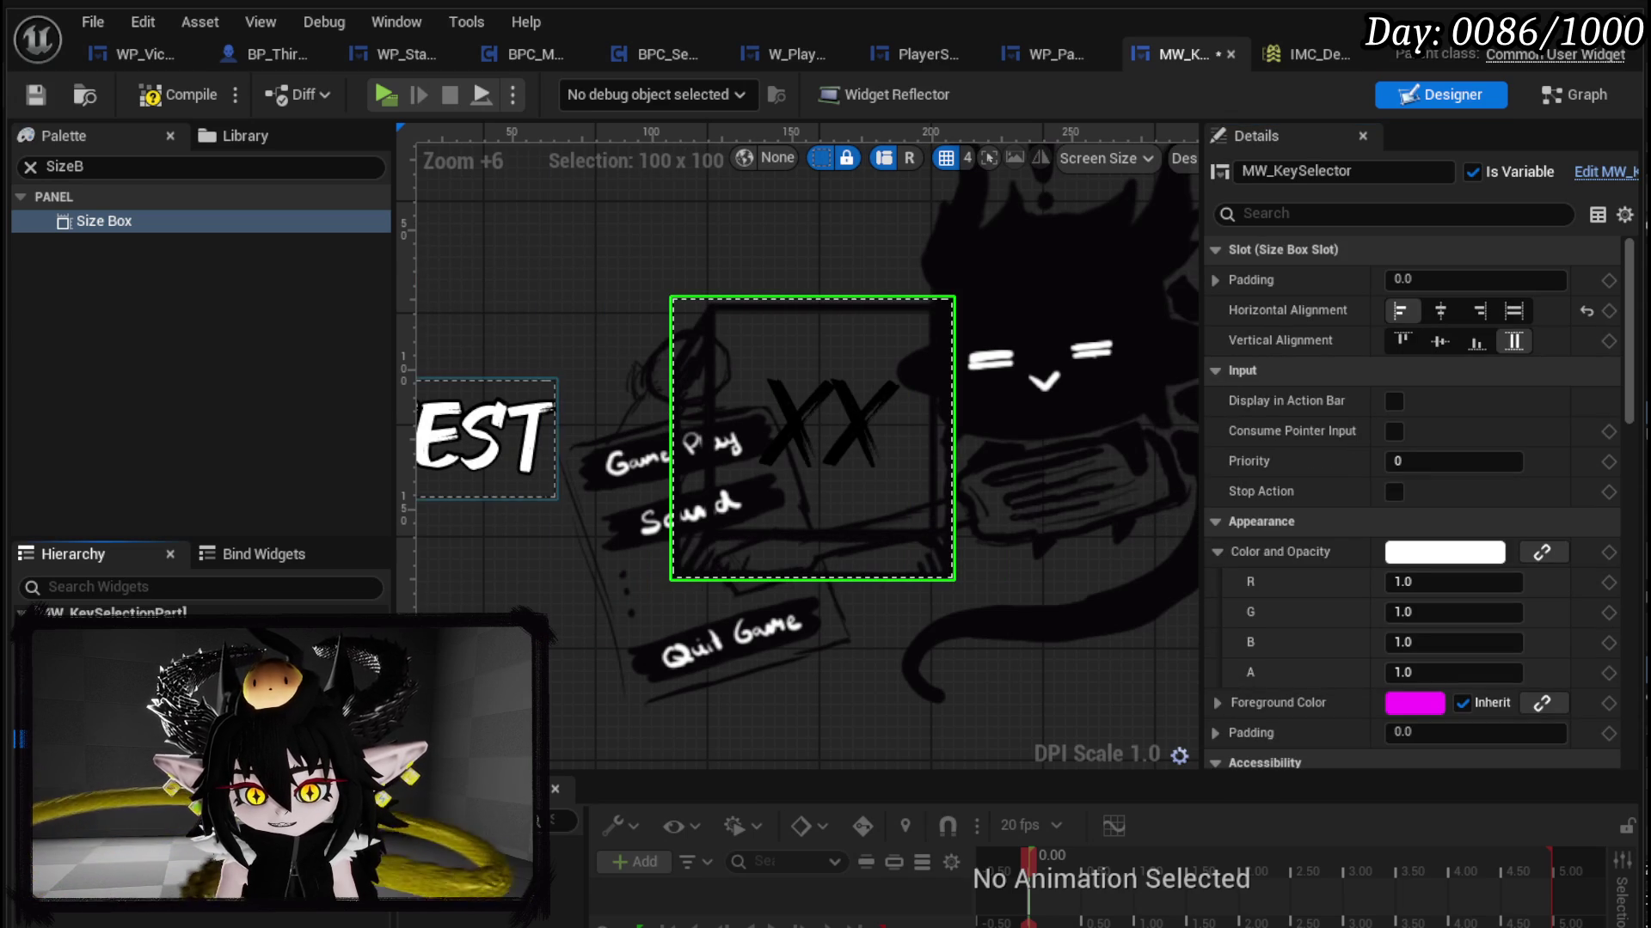
{"action": "left_click", "coordinate": [812, 438]}
{"action": "scroll", "coordinate": [1373, 378], "scroll_direction": "down", "scroll_amount": 8}
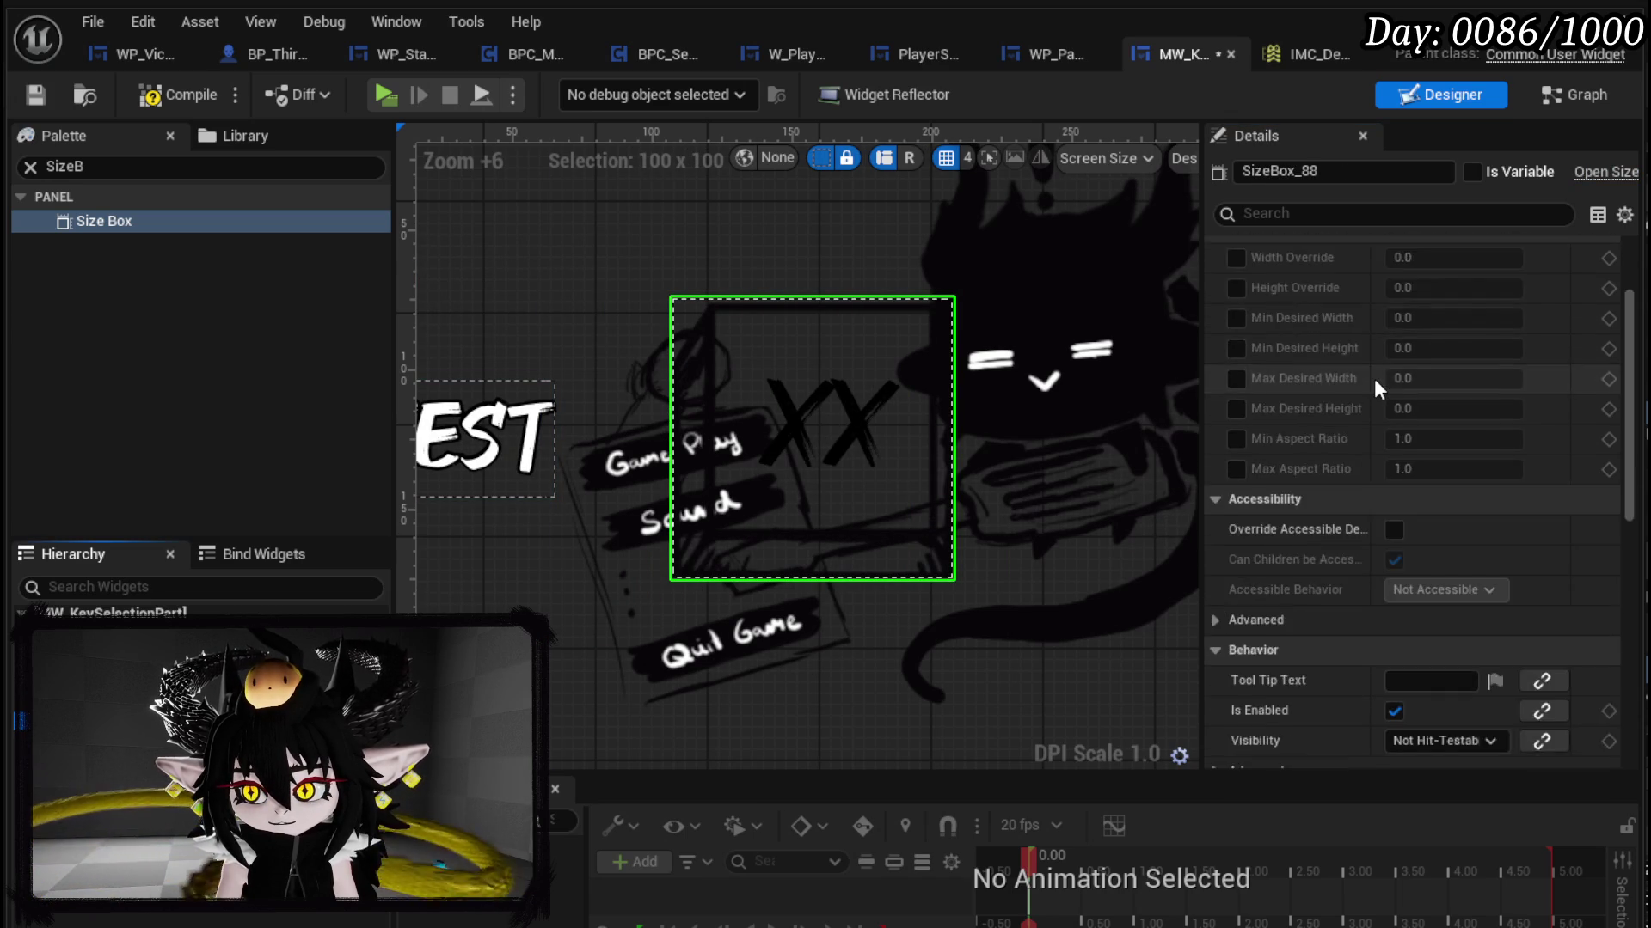
{"action": "scroll", "coordinate": [1374, 380], "scroll_direction": "up", "scroll_amount": 5}
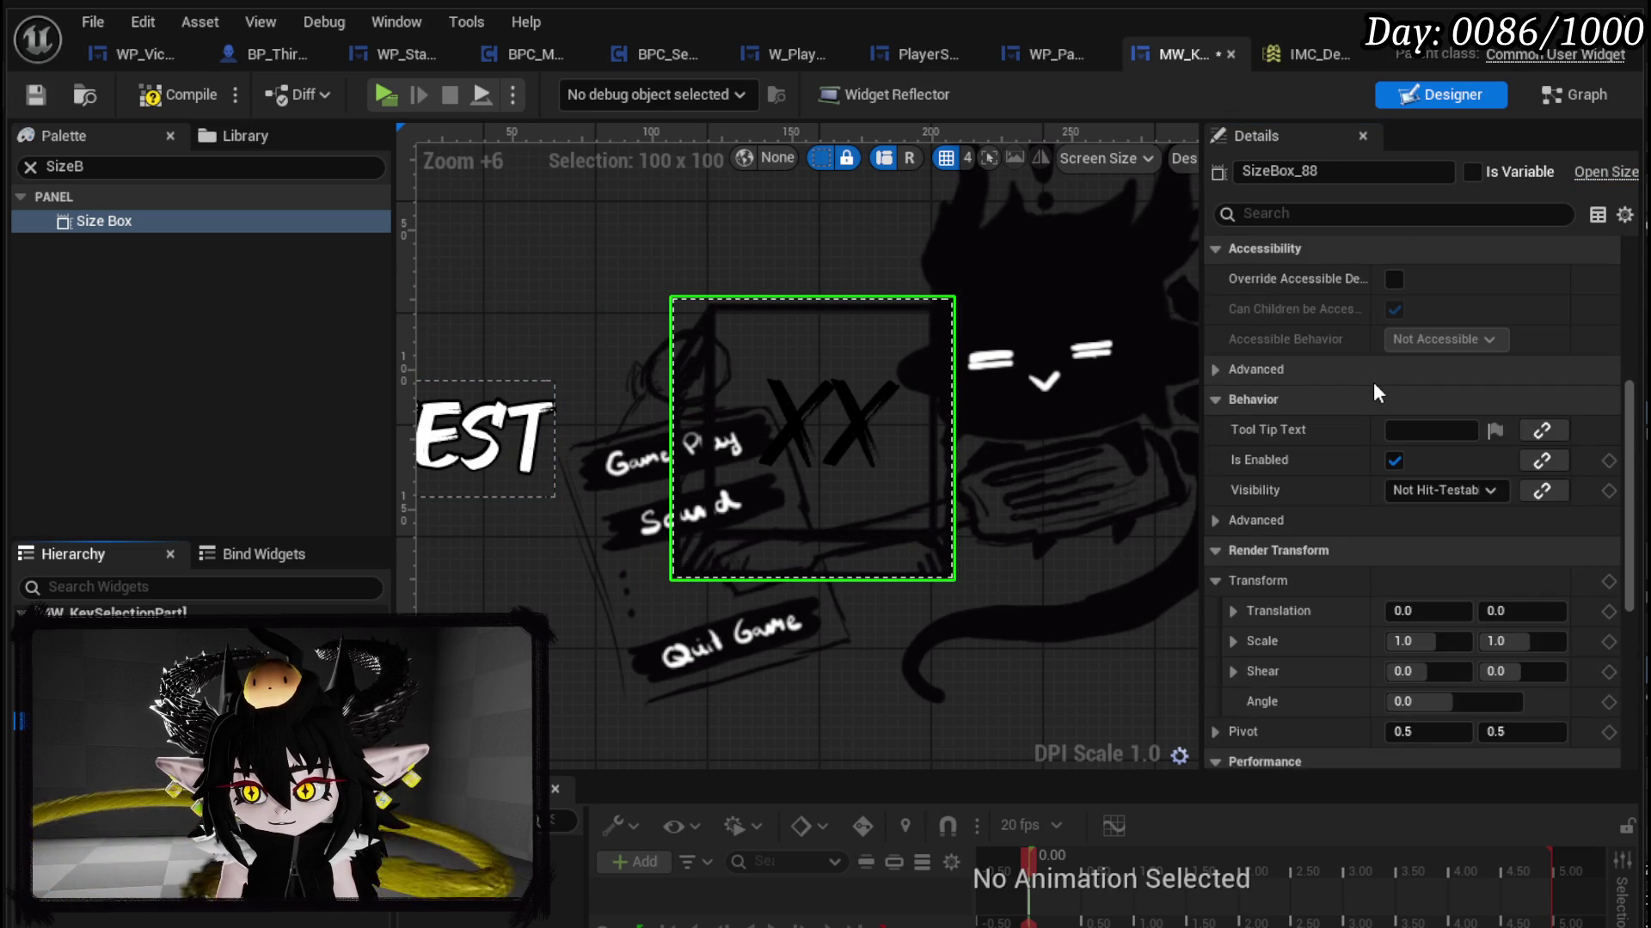
{"action": "scroll", "coordinate": [1374, 385], "scroll_direction": "up", "scroll_amount": 3}
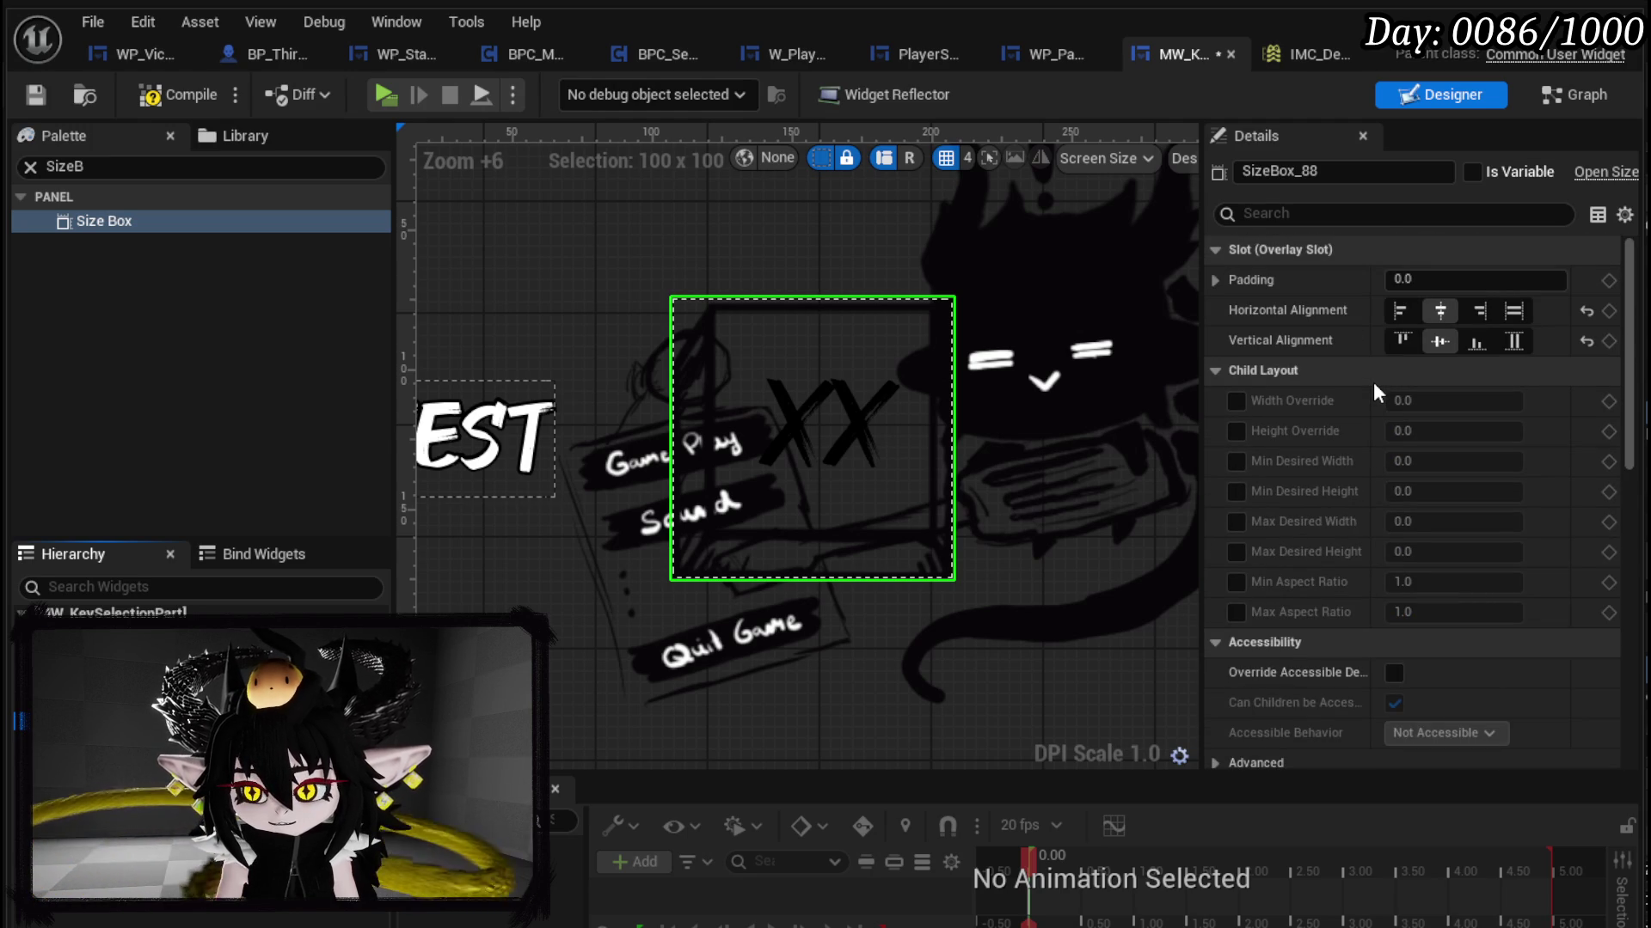
{"action": "scroll", "coordinate": [662, 520], "scroll_direction": "down", "scroll_amount": 4}
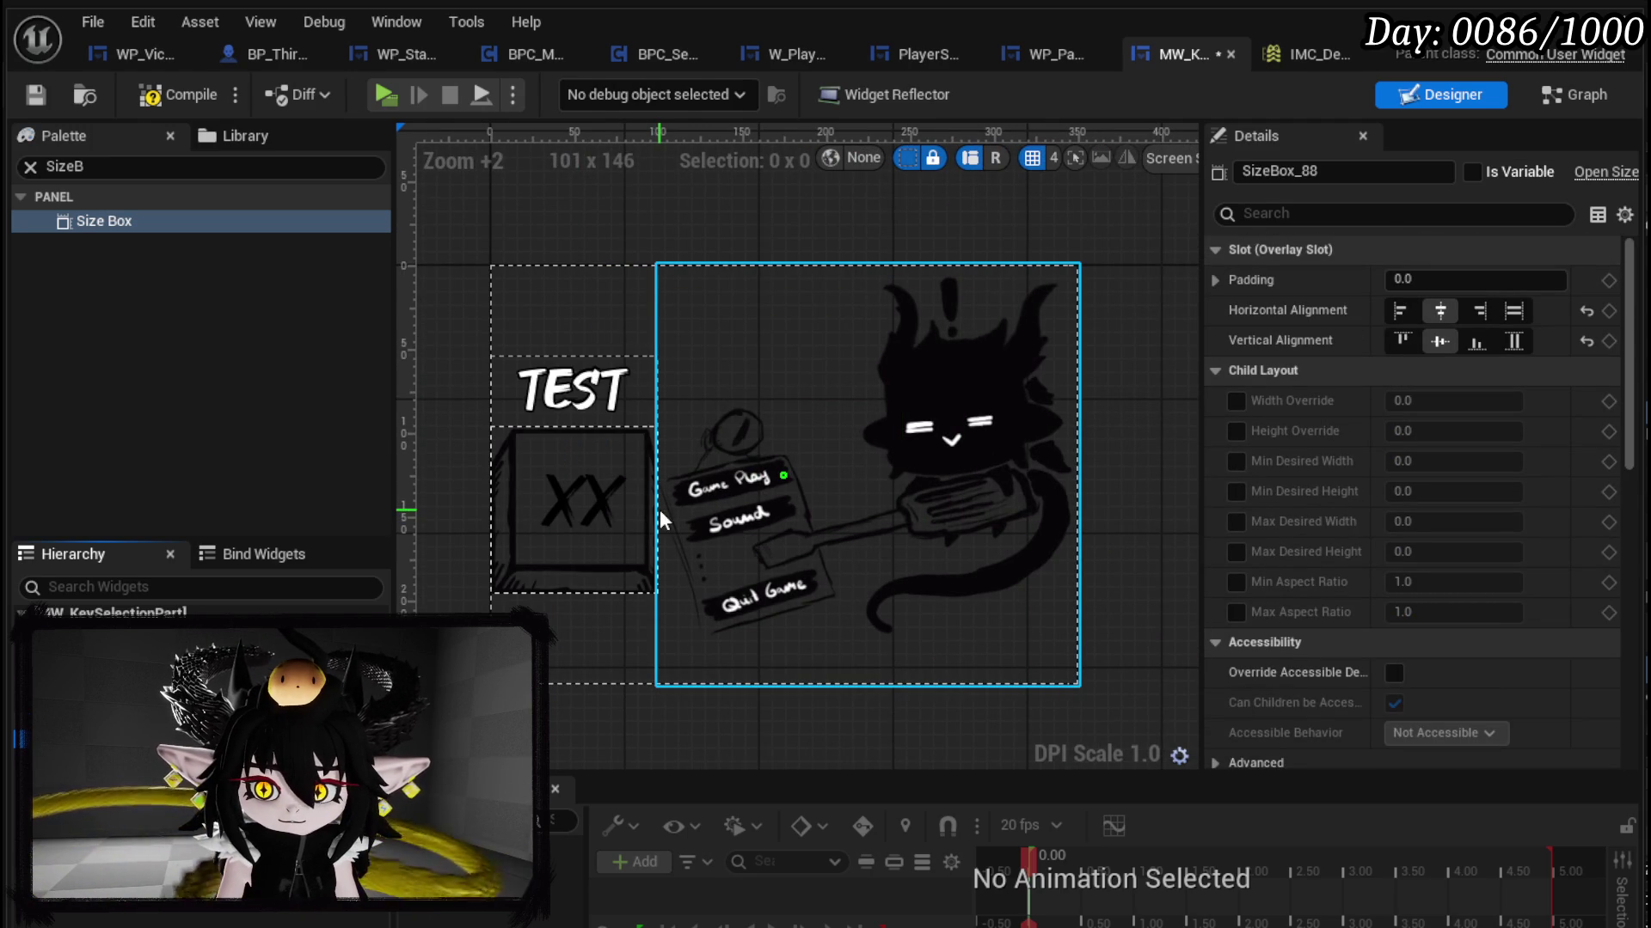
{"action": "key", "text": "ctrl+z"}
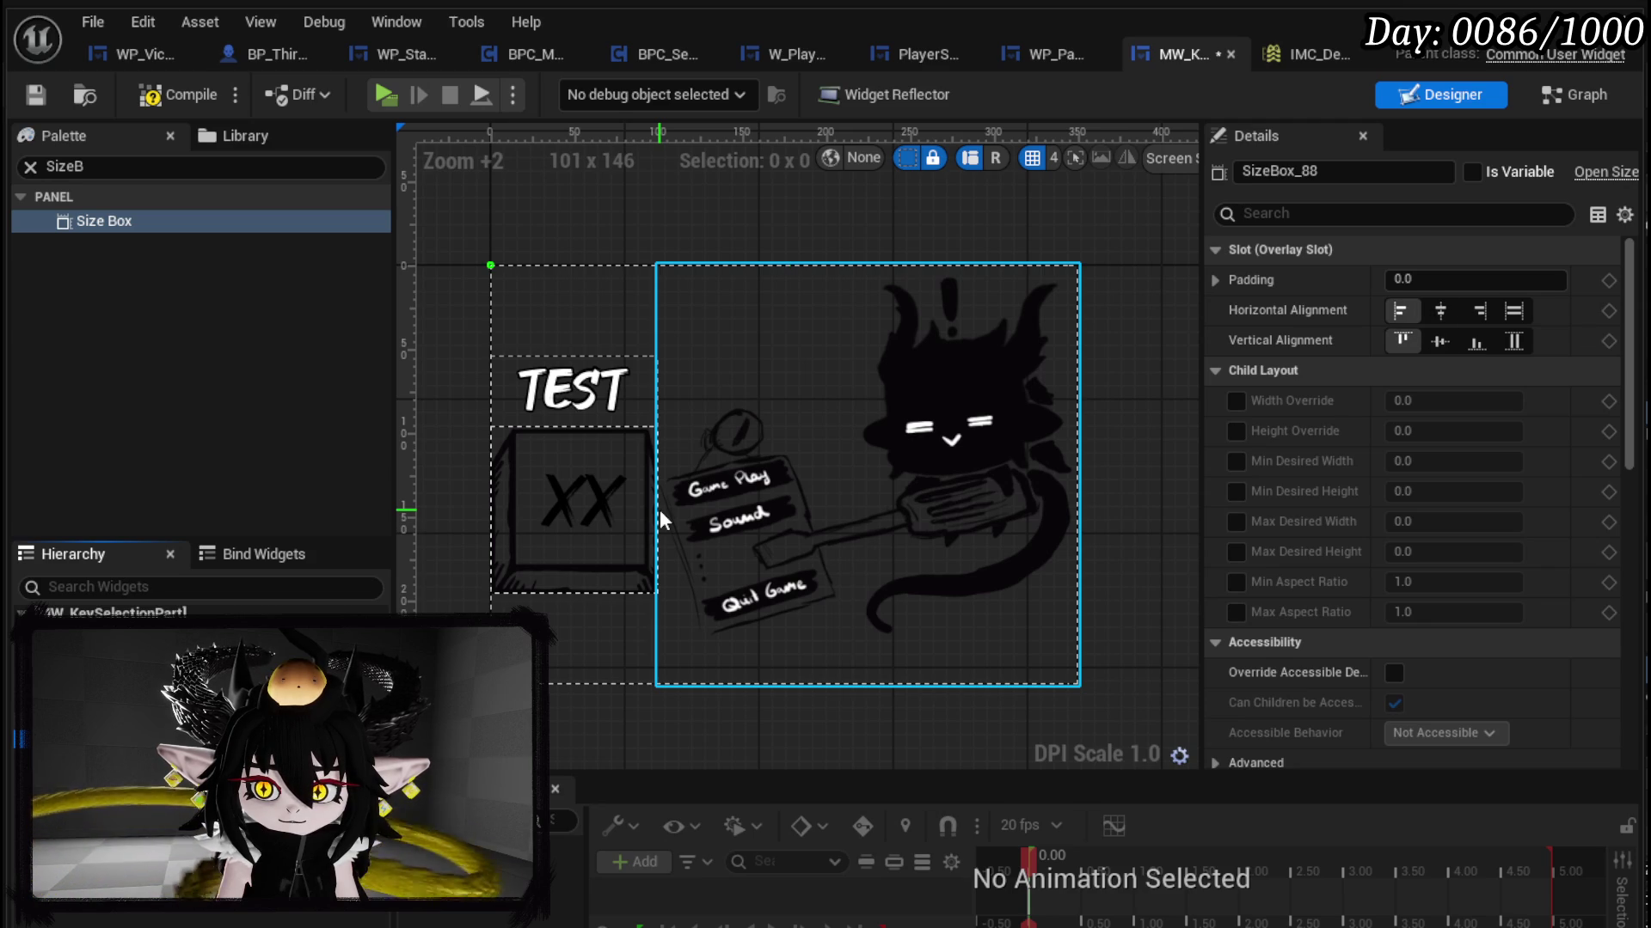
{"action": "key", "text": "ctrl+z"}
{"action": "left_click", "coordinate": [784, 654]}
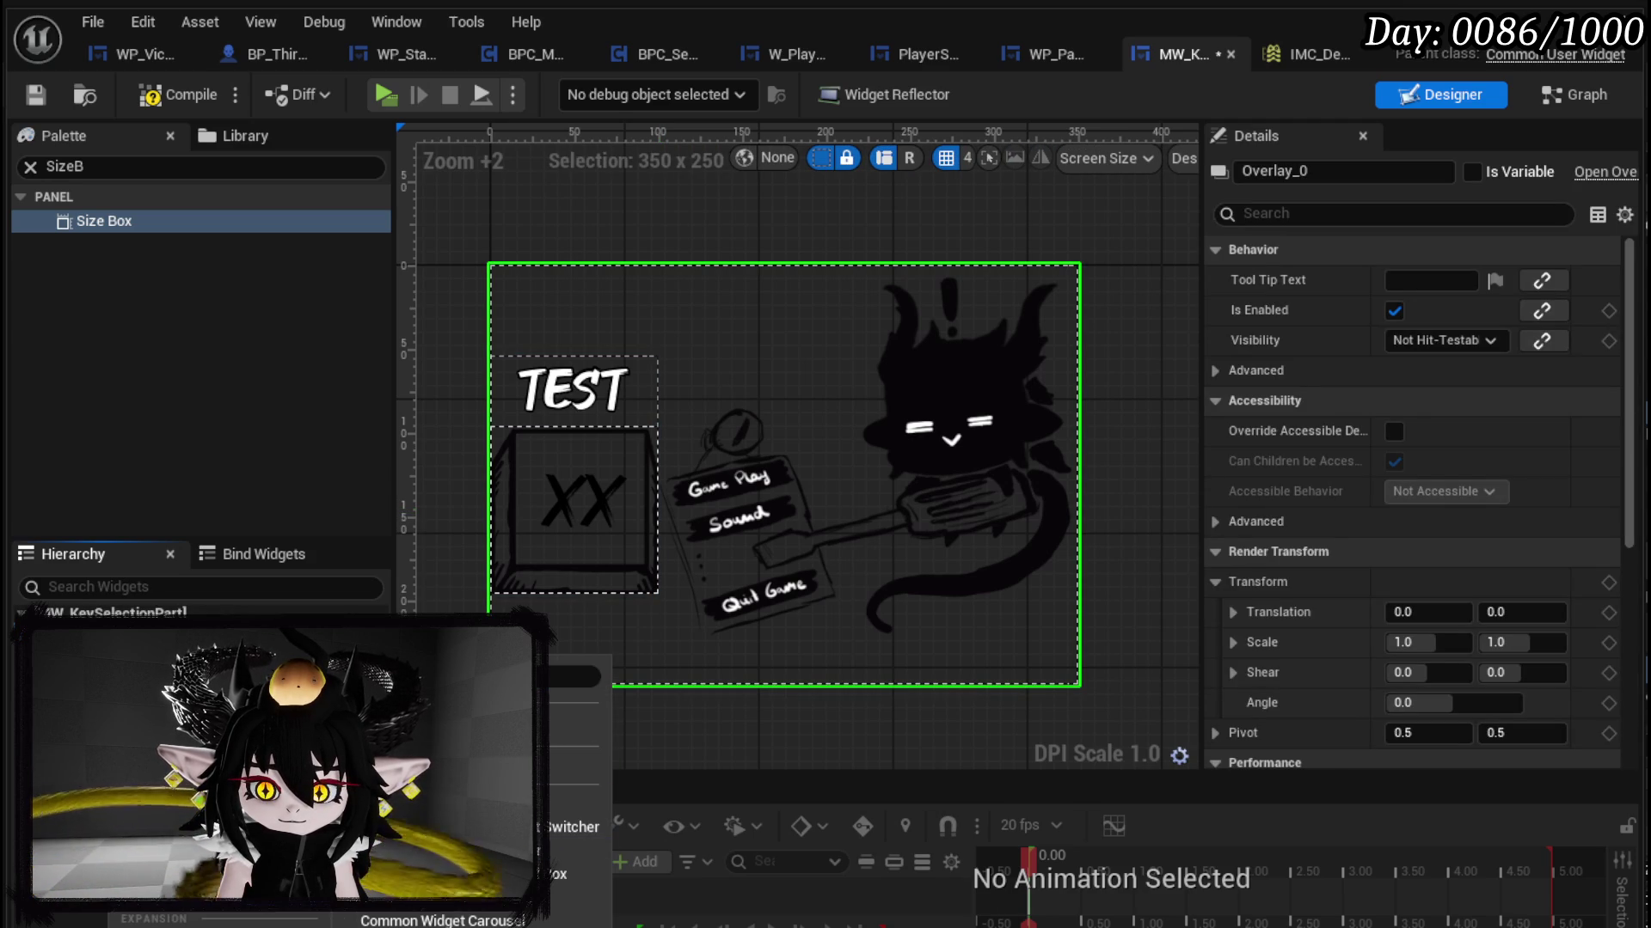
{"action": "key", "text": "ctrl+z"}
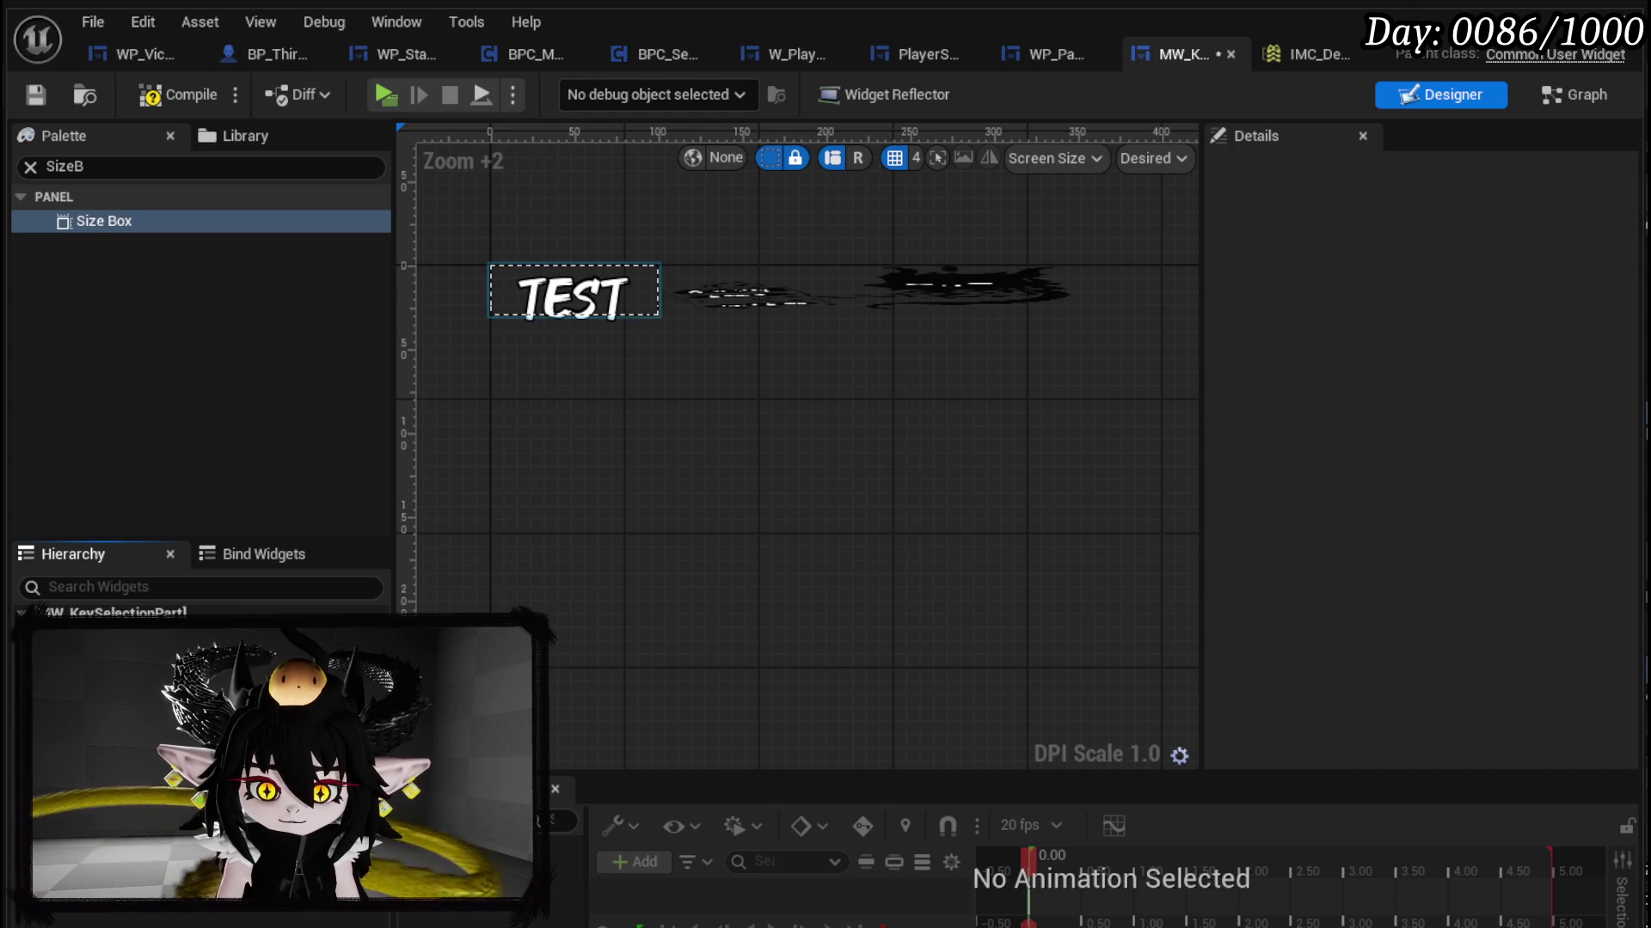
{"action": "left_click", "coordinate": [574, 290]}
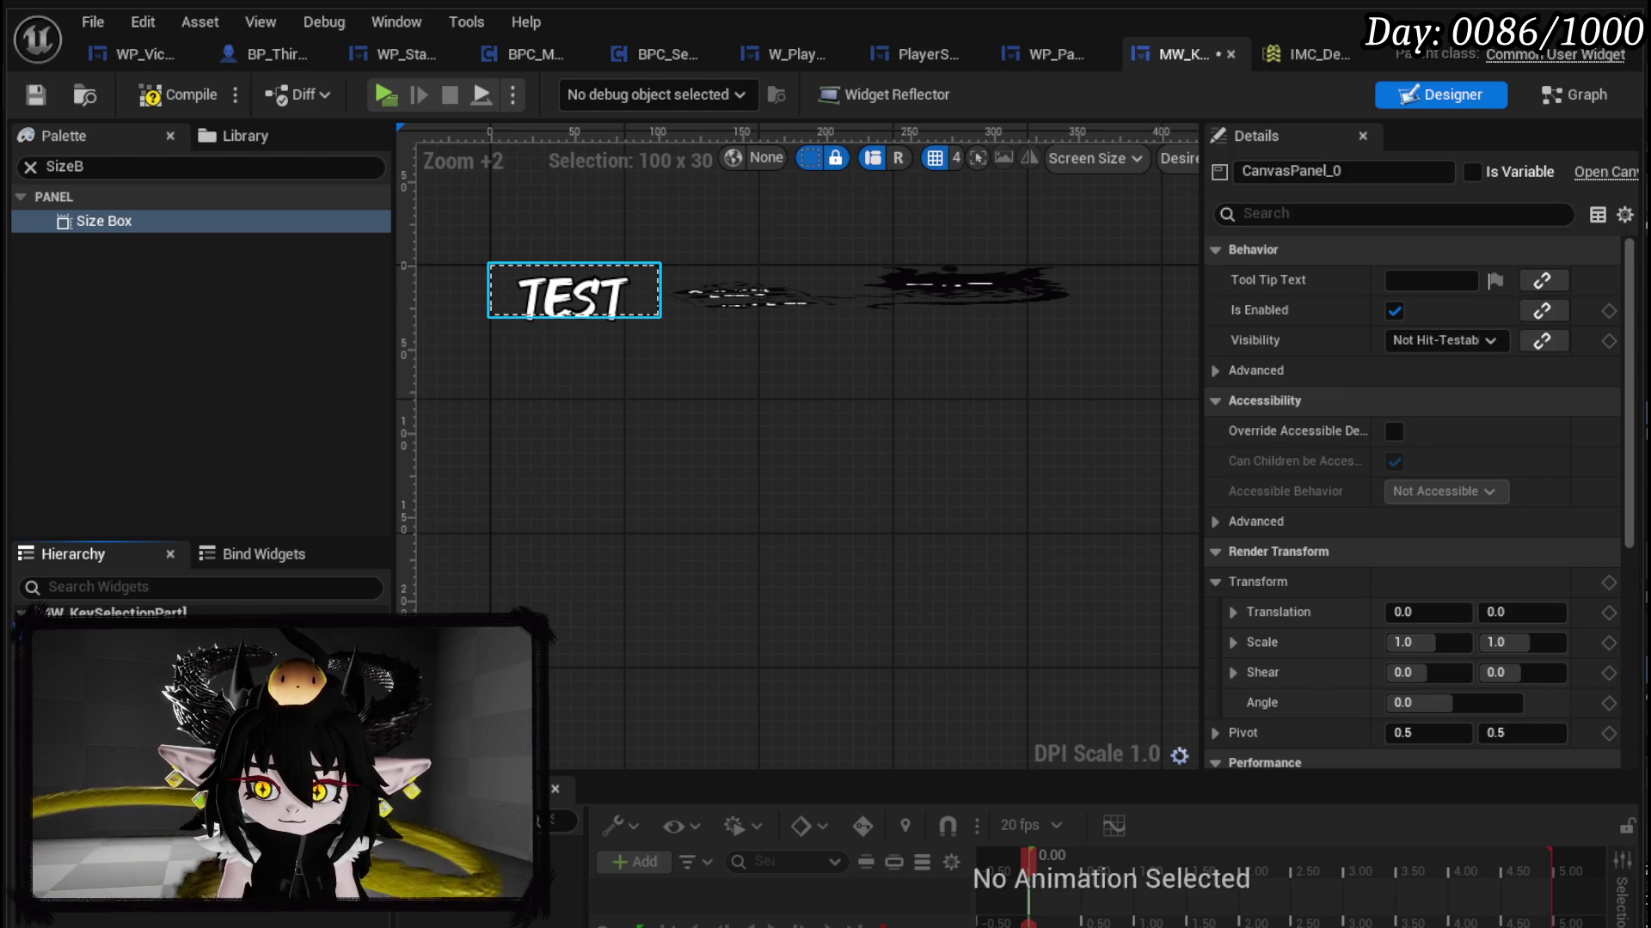
{"action": "left_click", "coordinate": [775, 568]}
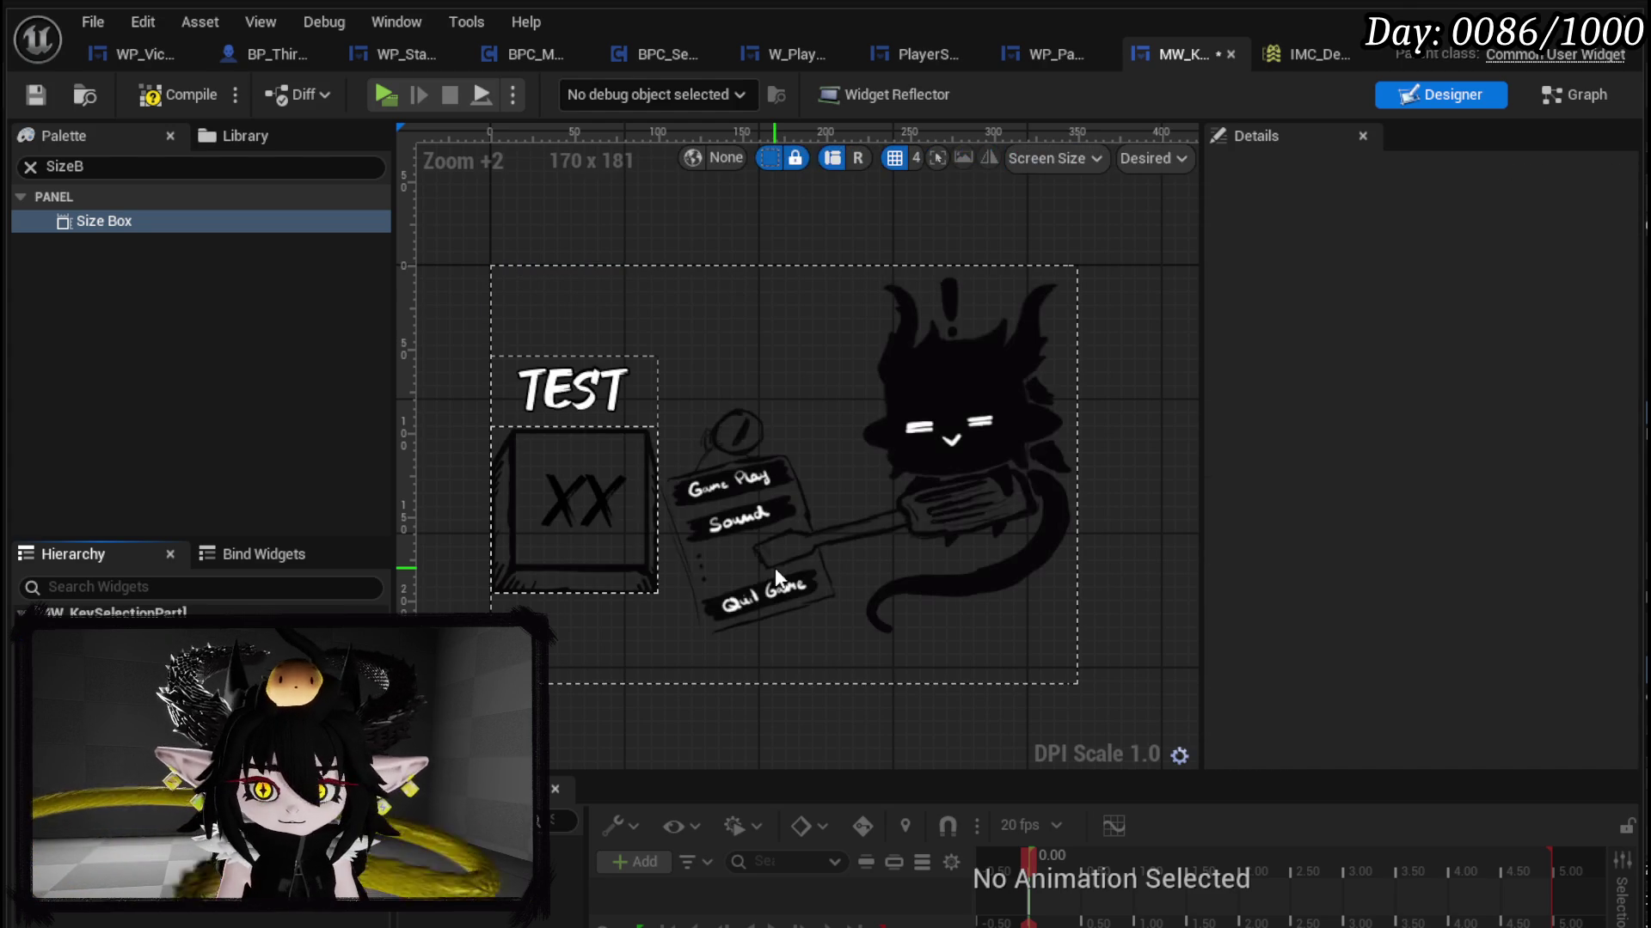
{"action": "left_click", "coordinate": [775, 567]}
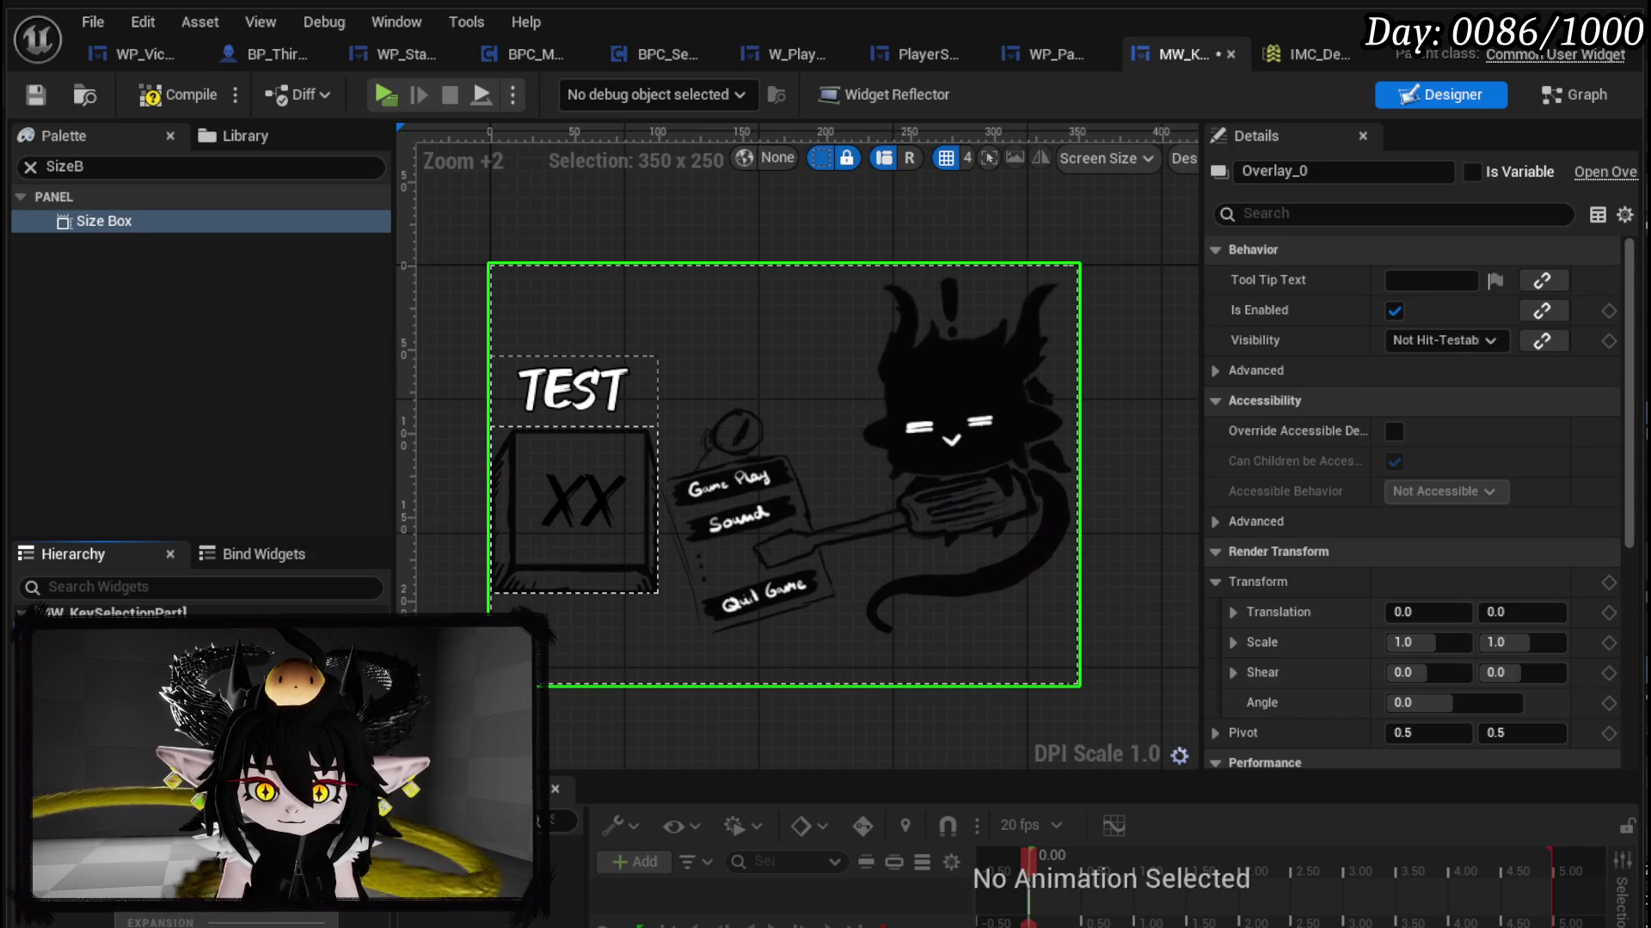
{"action": "right_click", "coordinate": [338, 636]}
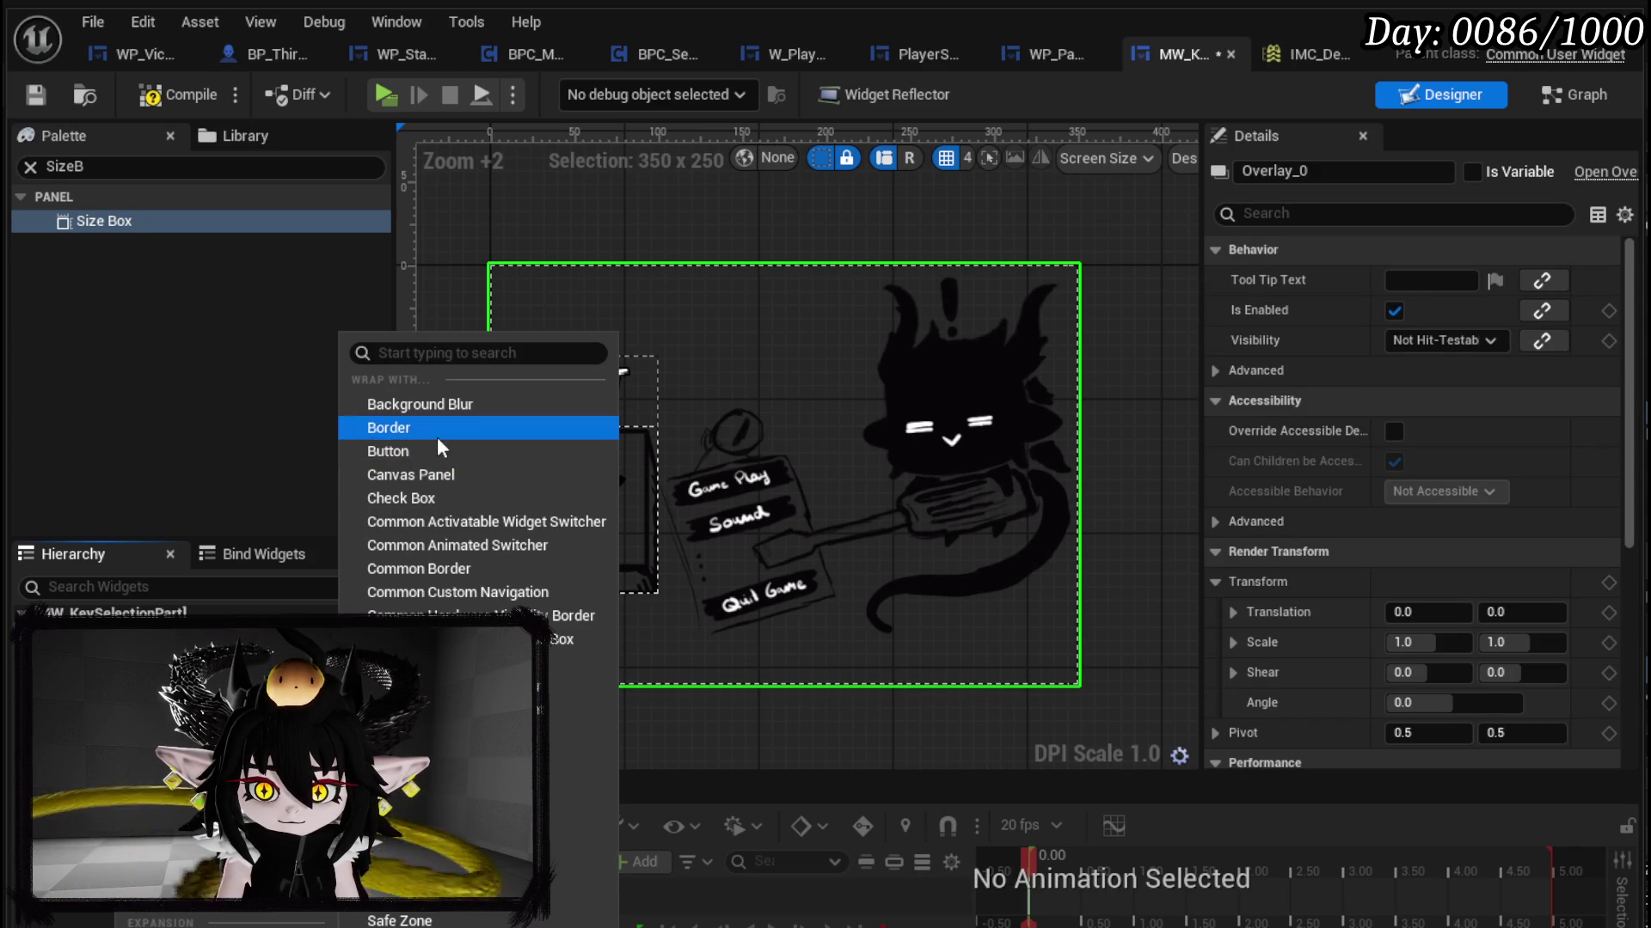
{"action": "left_click", "coordinate": [418, 477]}
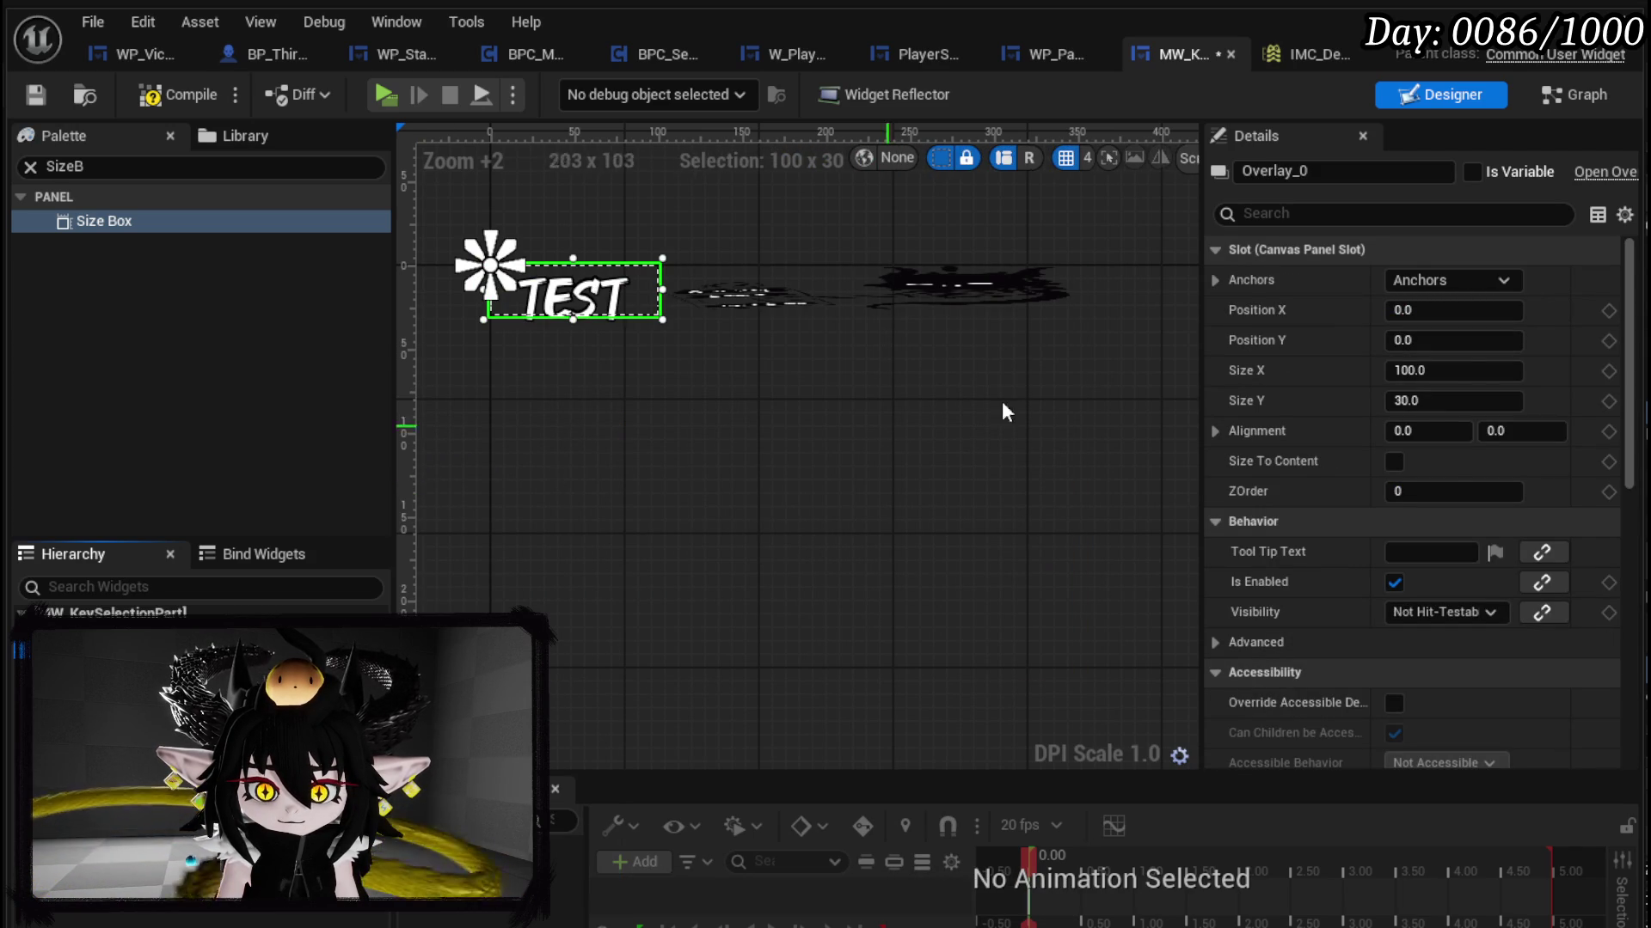
{"action": "left_click", "coordinate": [1451, 281]}
{"action": "key", "text": "Escape"}
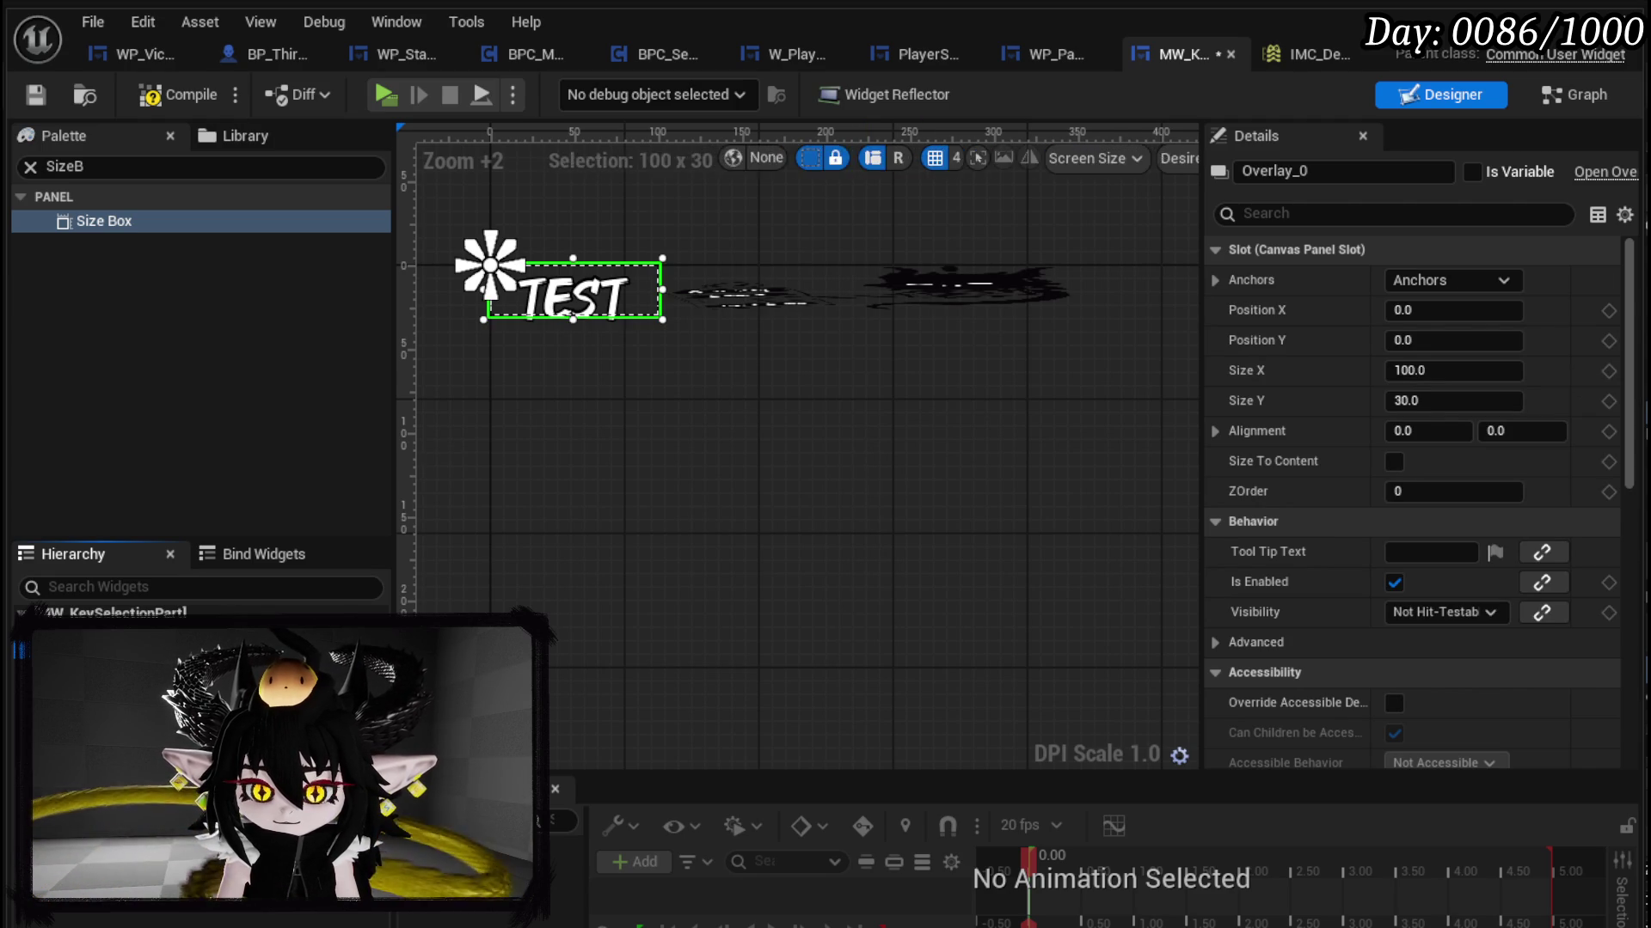
{"action": "key", "text": "ctrl+z"}
{"action": "scroll", "coordinate": [1348, 570], "scroll_direction": "down", "scroll_amount": 5}
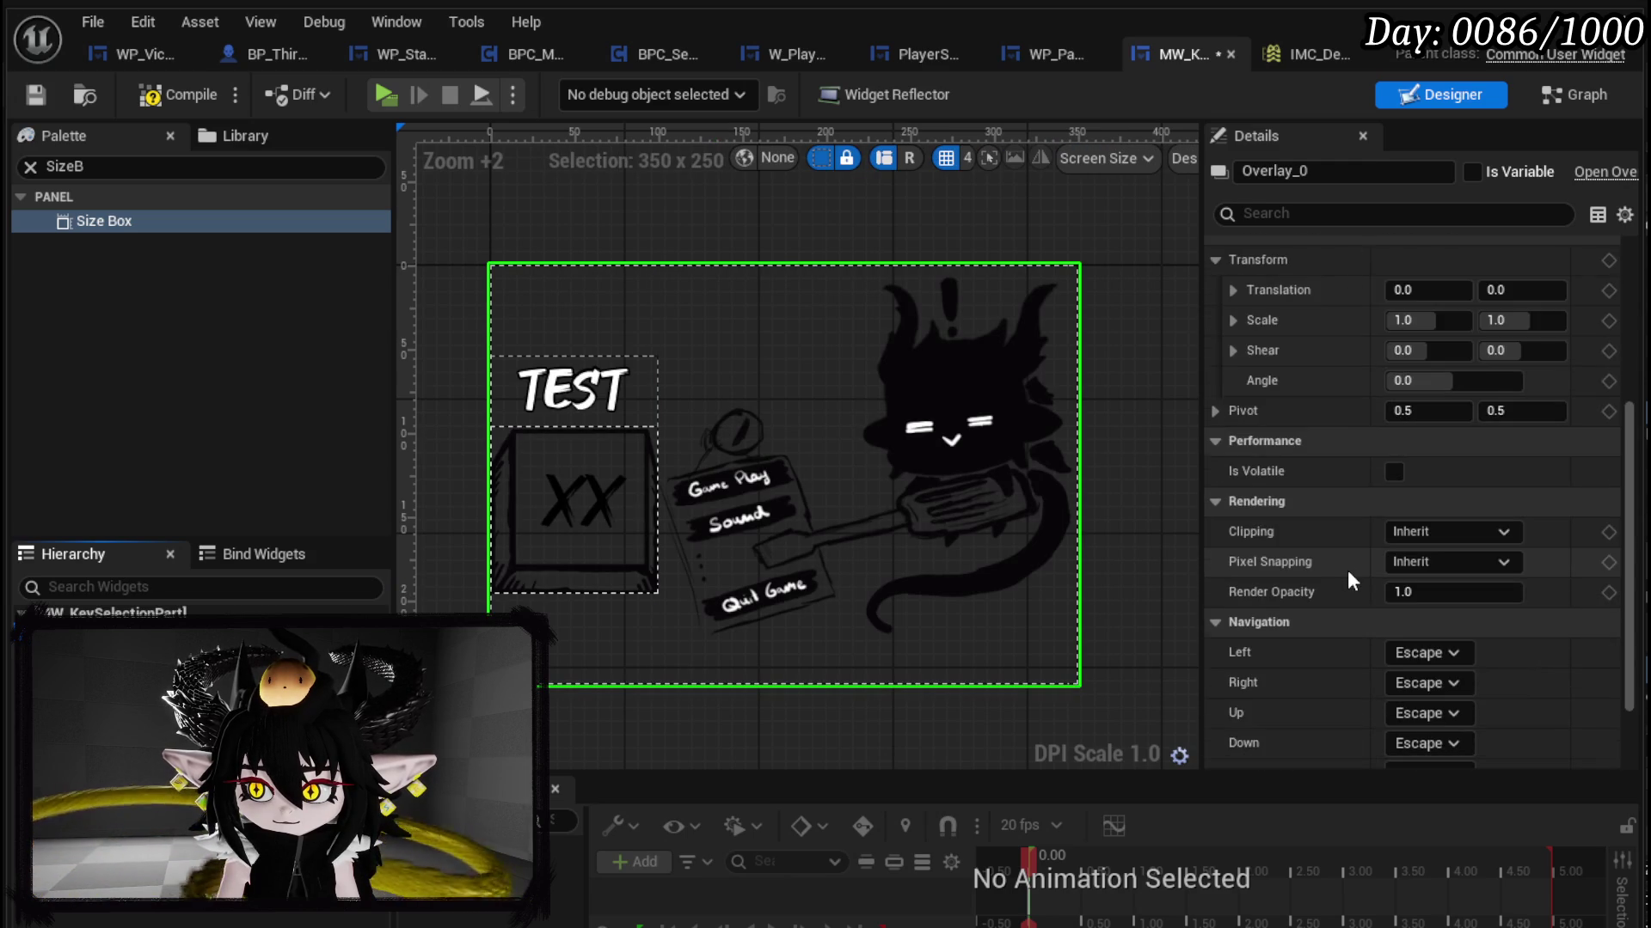
{"action": "scroll", "coordinate": [1348, 570], "scroll_direction": "up", "scroll_amount": 5}
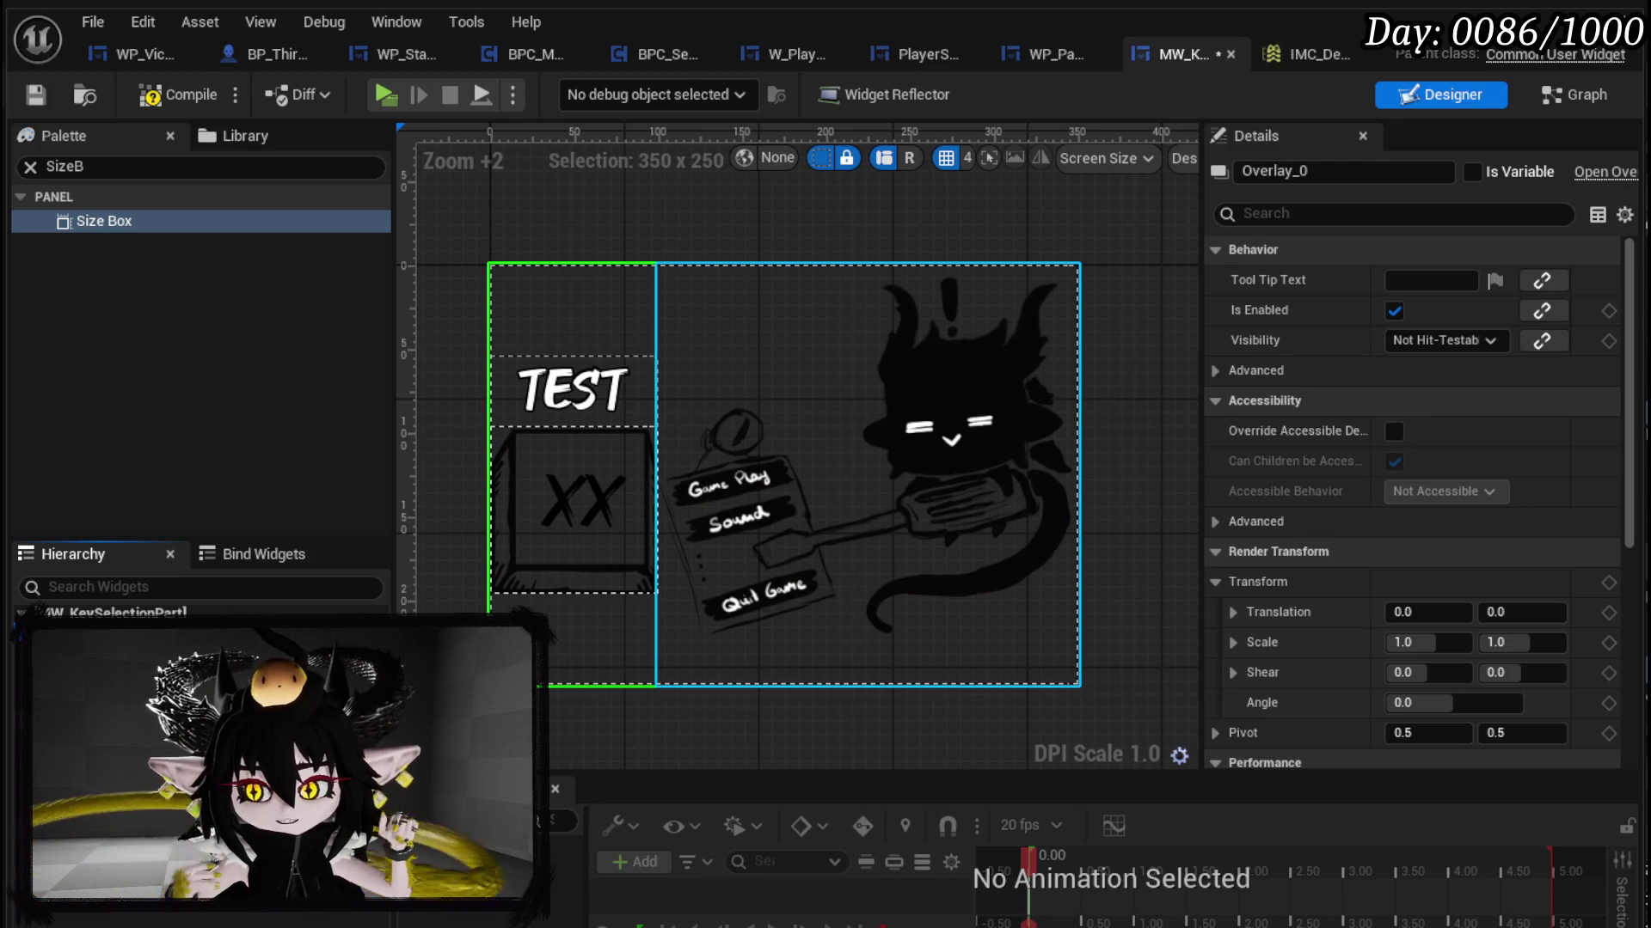
Step: Wrap Overlay_0 in a Canvas Panel, compile, and test it in a Play preview
{"action": "left_click", "coordinate": [177, 100]}
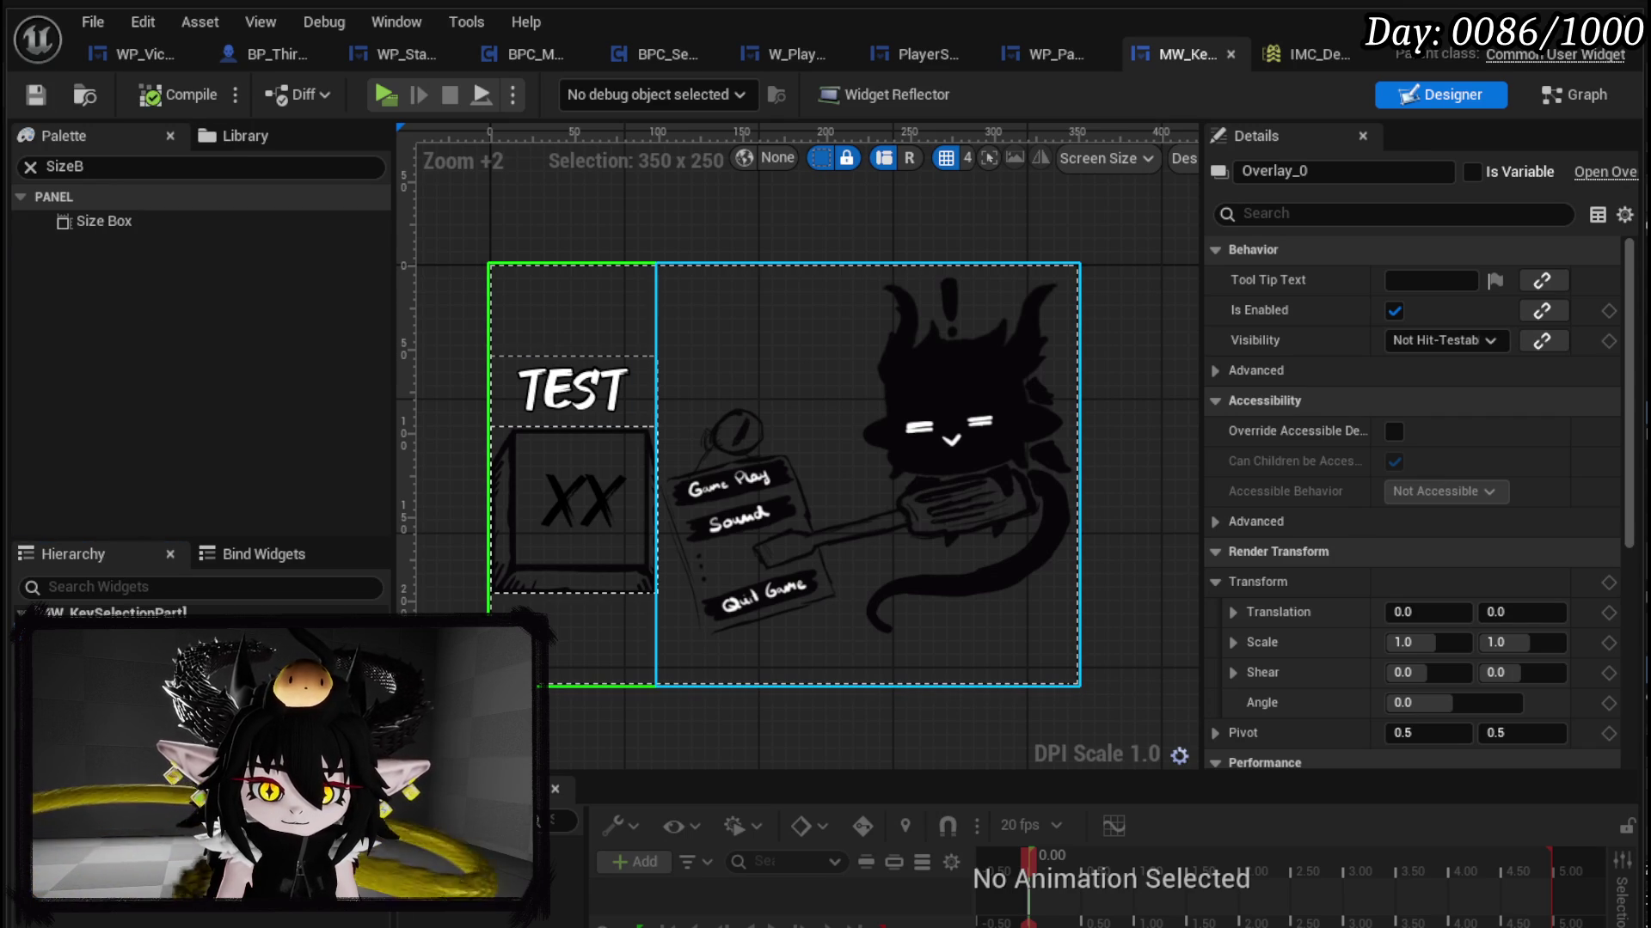
{"action": "left_click", "coordinate": [868, 473]}
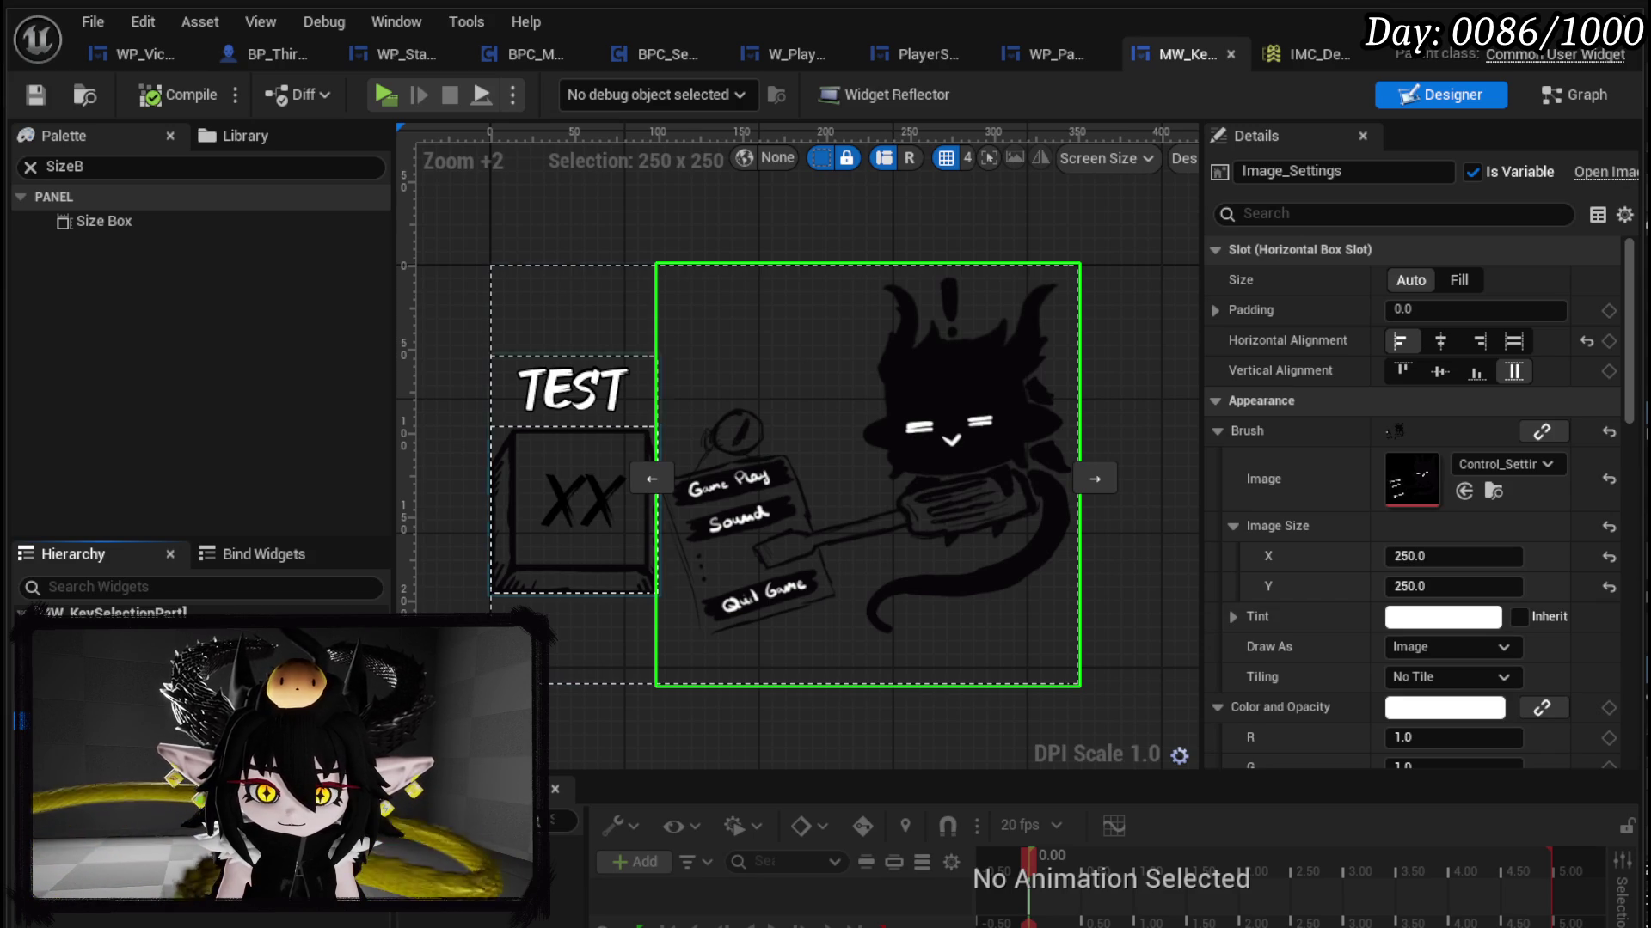
{"action": "right_click", "coordinate": [129, 671]}
{"action": "mouse_move", "coordinate": [172, 895]}
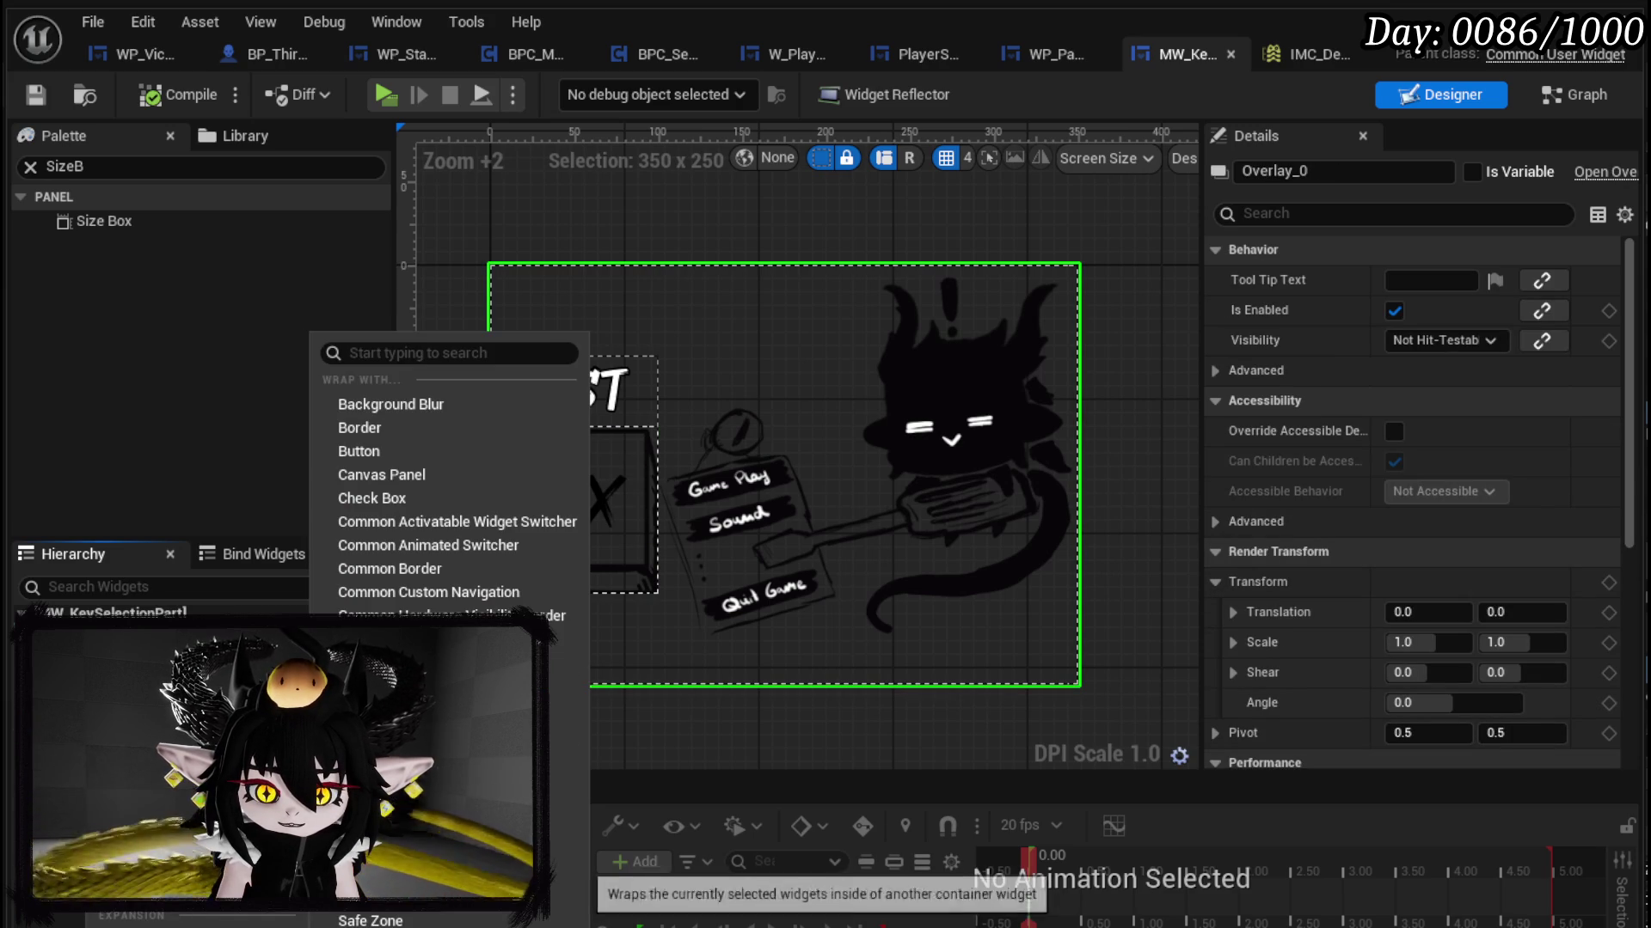
{"action": "left_click", "coordinate": [407, 478]}
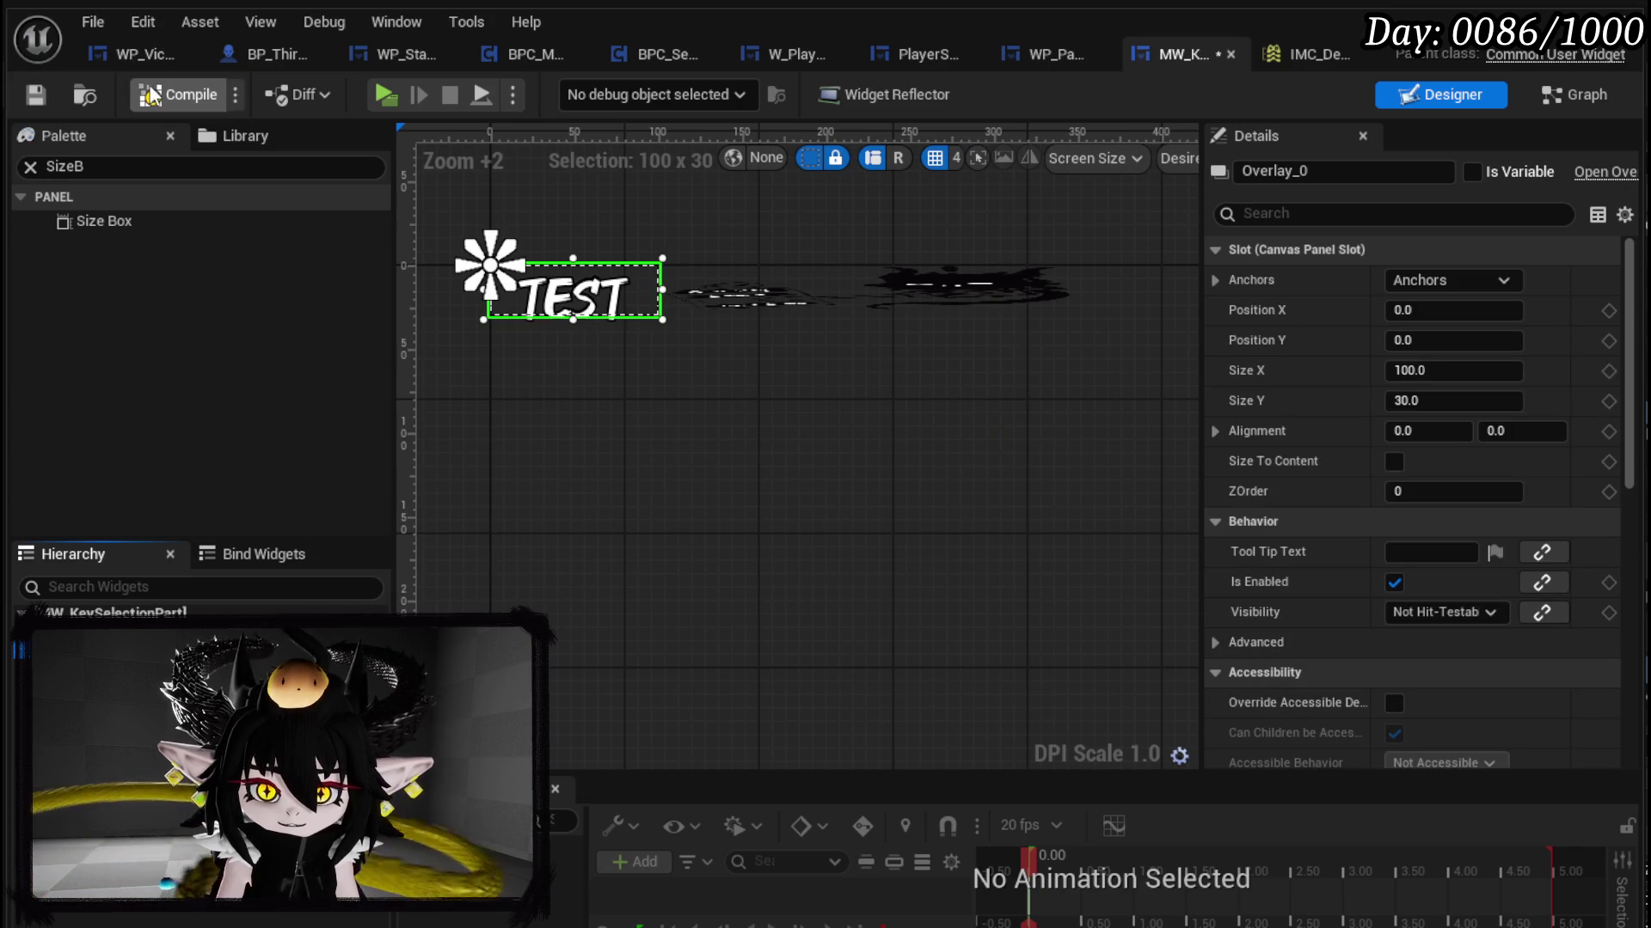
{"action": "left_click", "coordinate": [36, 94]}
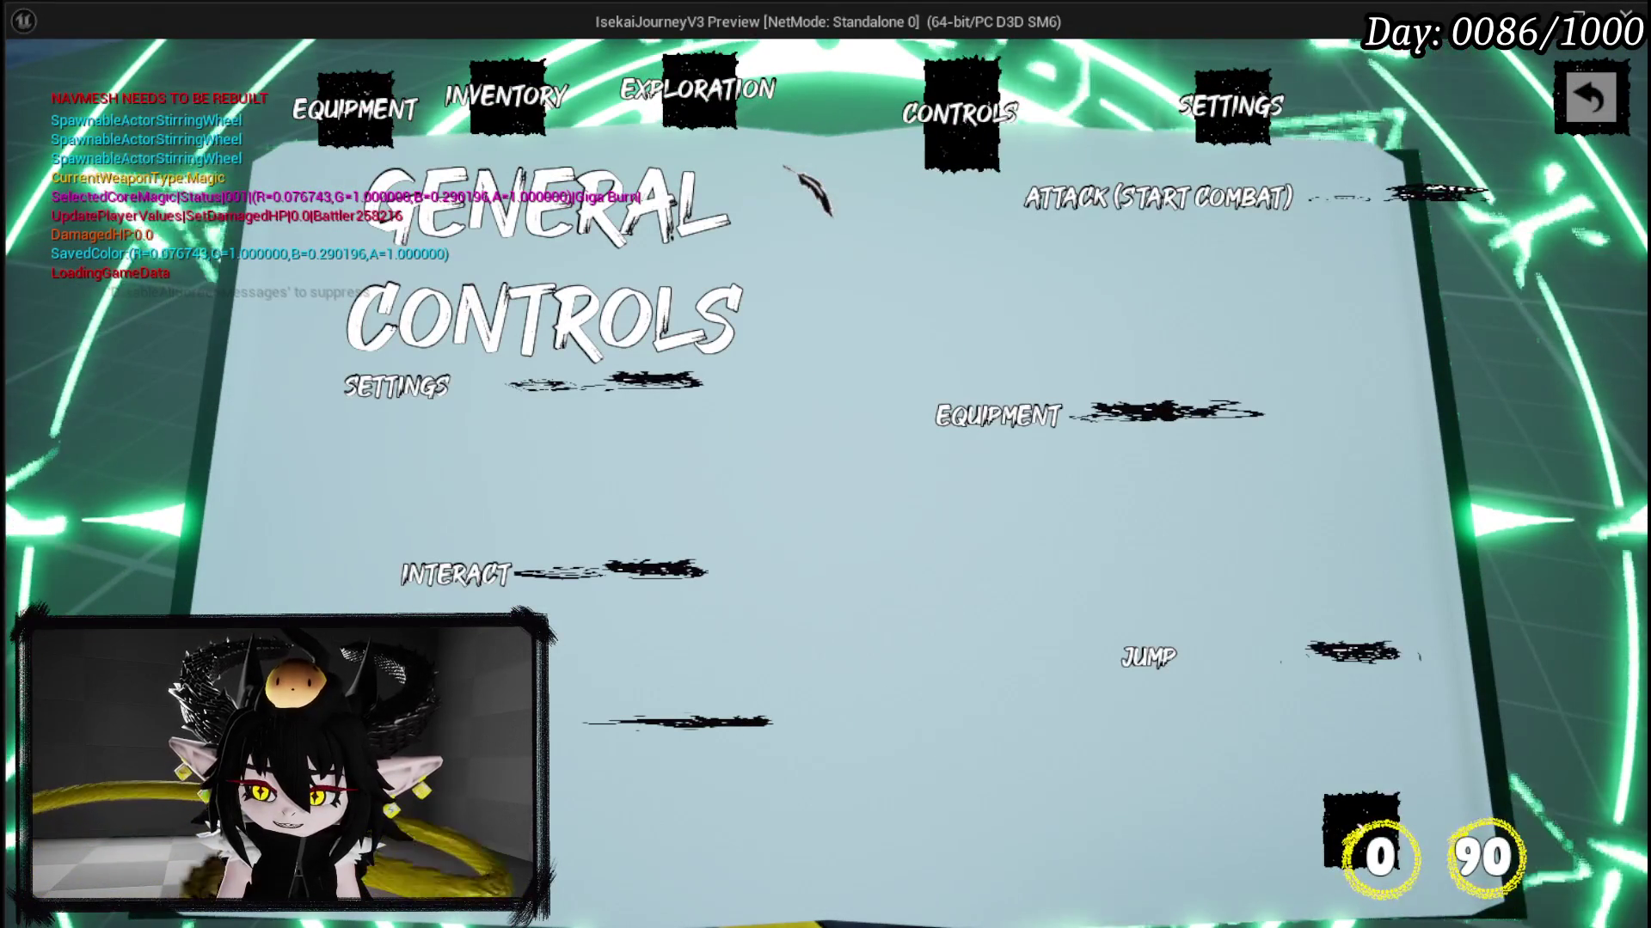
{"action": "key", "text": "Escape"}
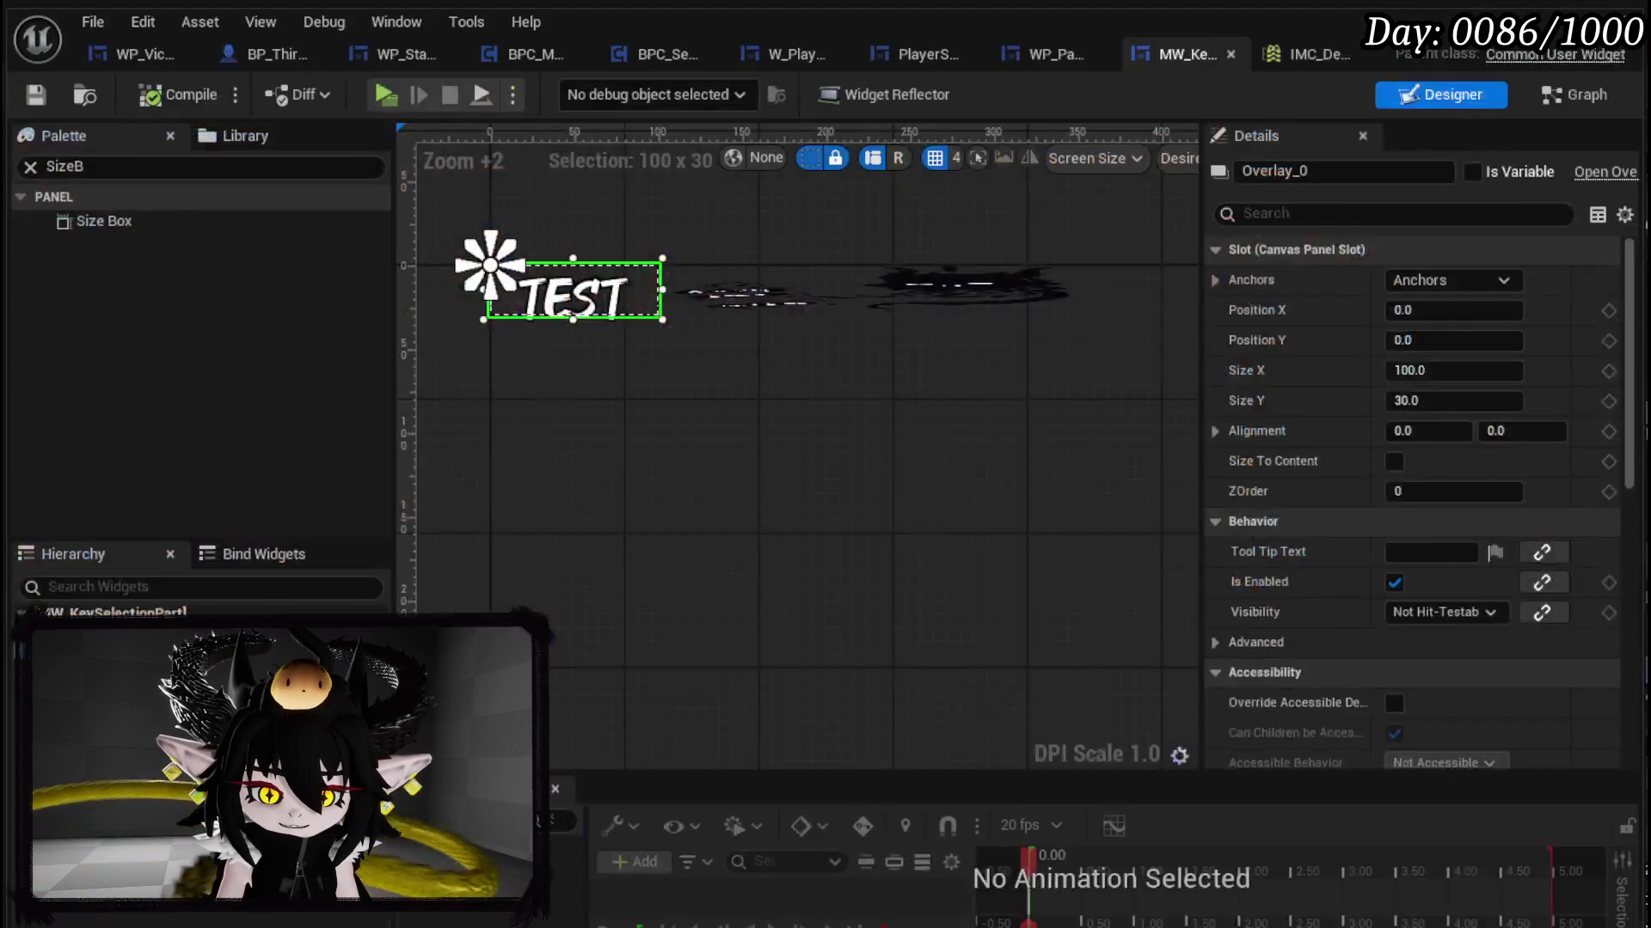
Step: Anchor Overlay_0 with the full-stretch preset across the canvas panel
{"action": "left_click", "coordinate": [1451, 280]}
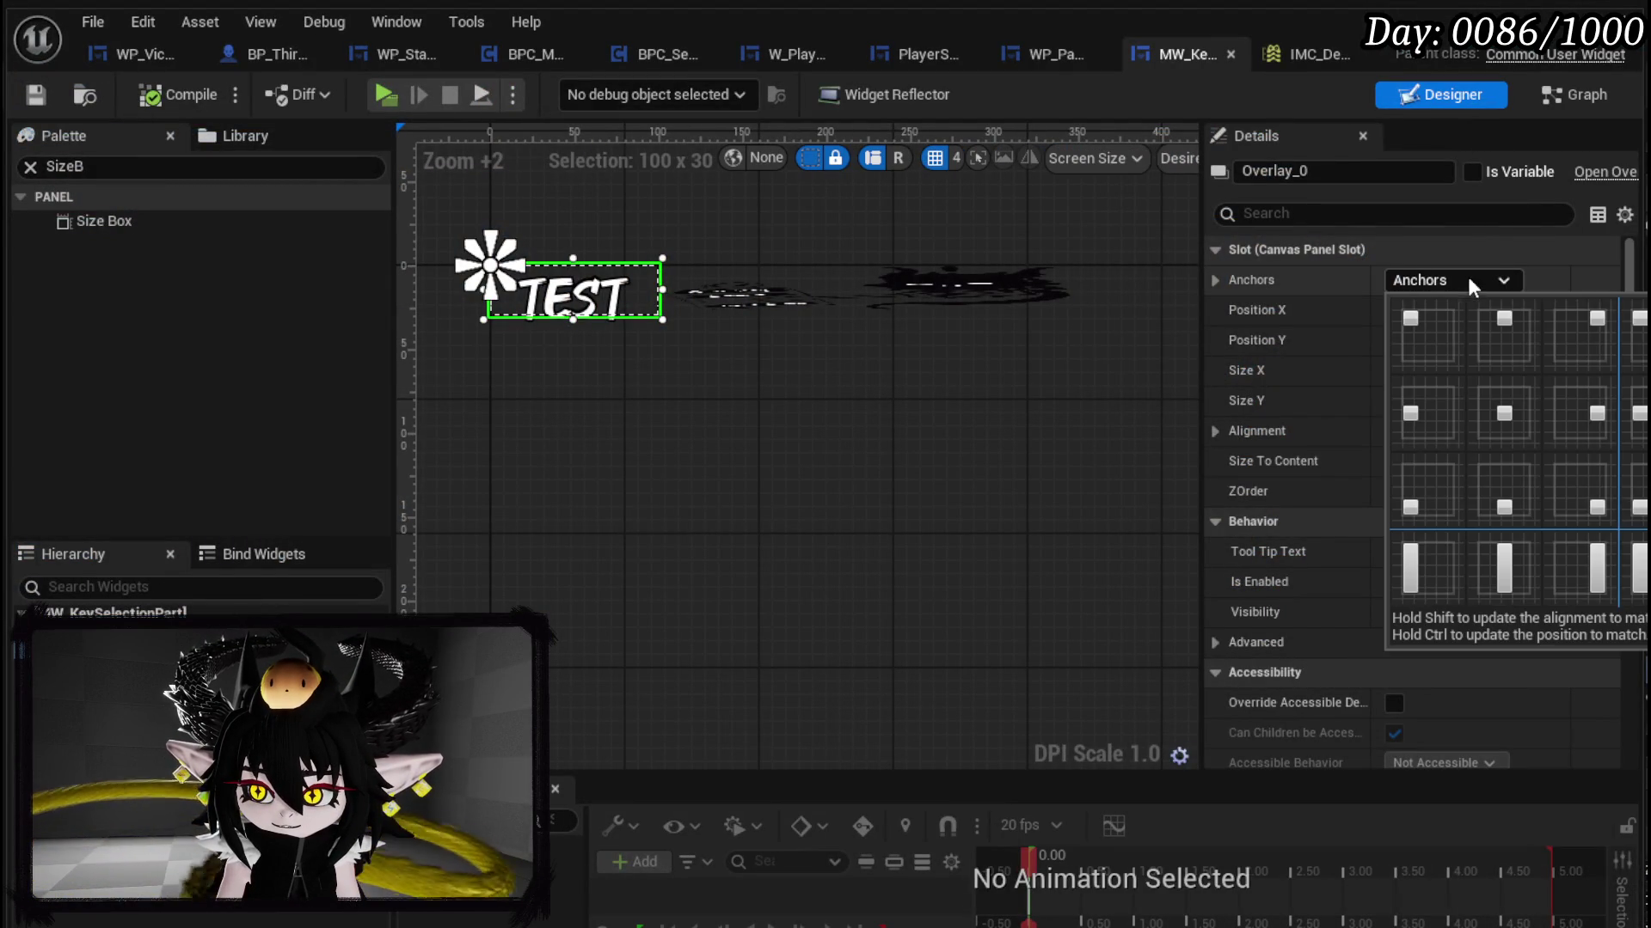
{"action": "left_click", "coordinate": [1638, 565]}
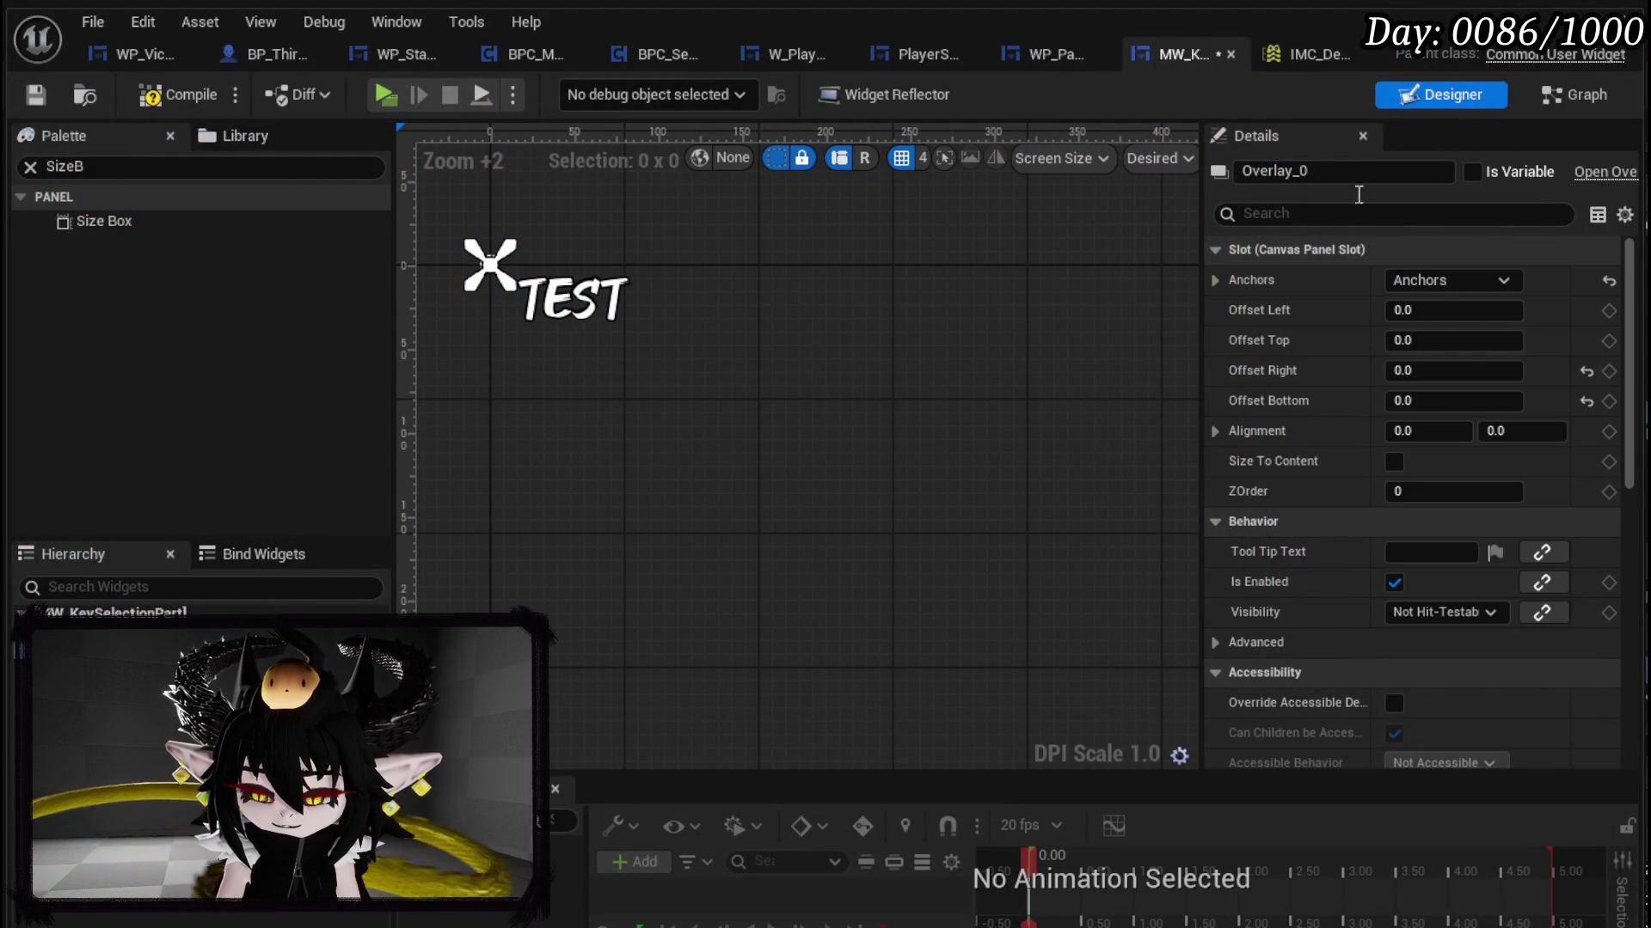
{"action": "left_click_drag", "start_coordinate": [1201, 187], "coordinate": [1315, 189]}
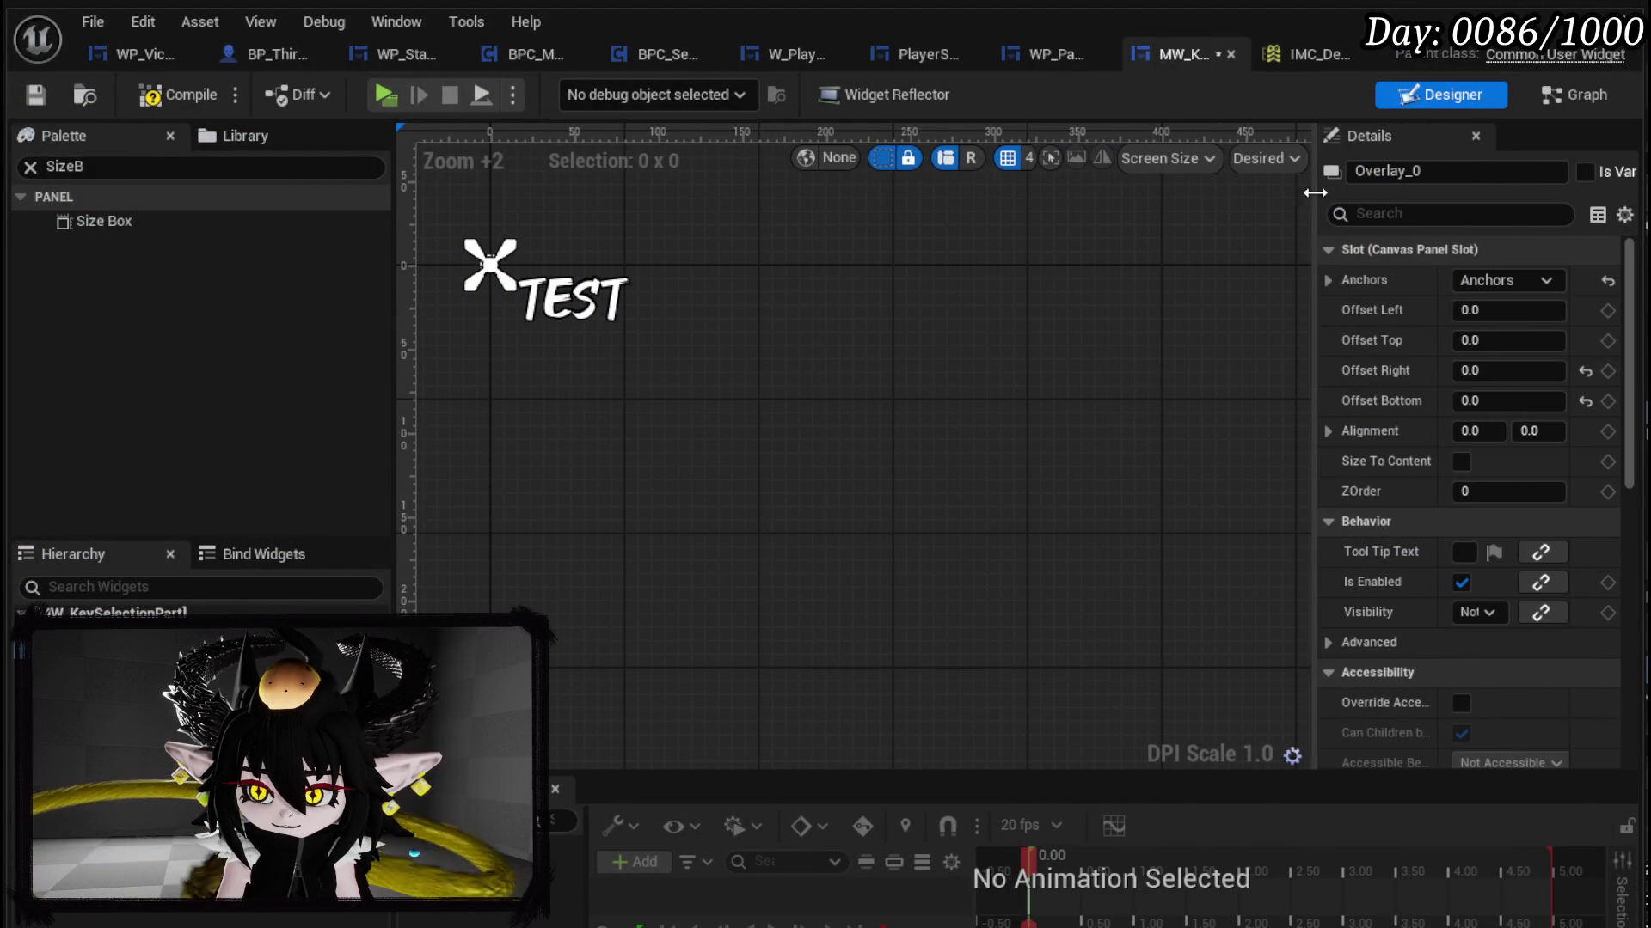
Step: Set the designer preview to Desired size and select Overlay_0
{"action": "left_click", "coordinate": [1308, 163]}
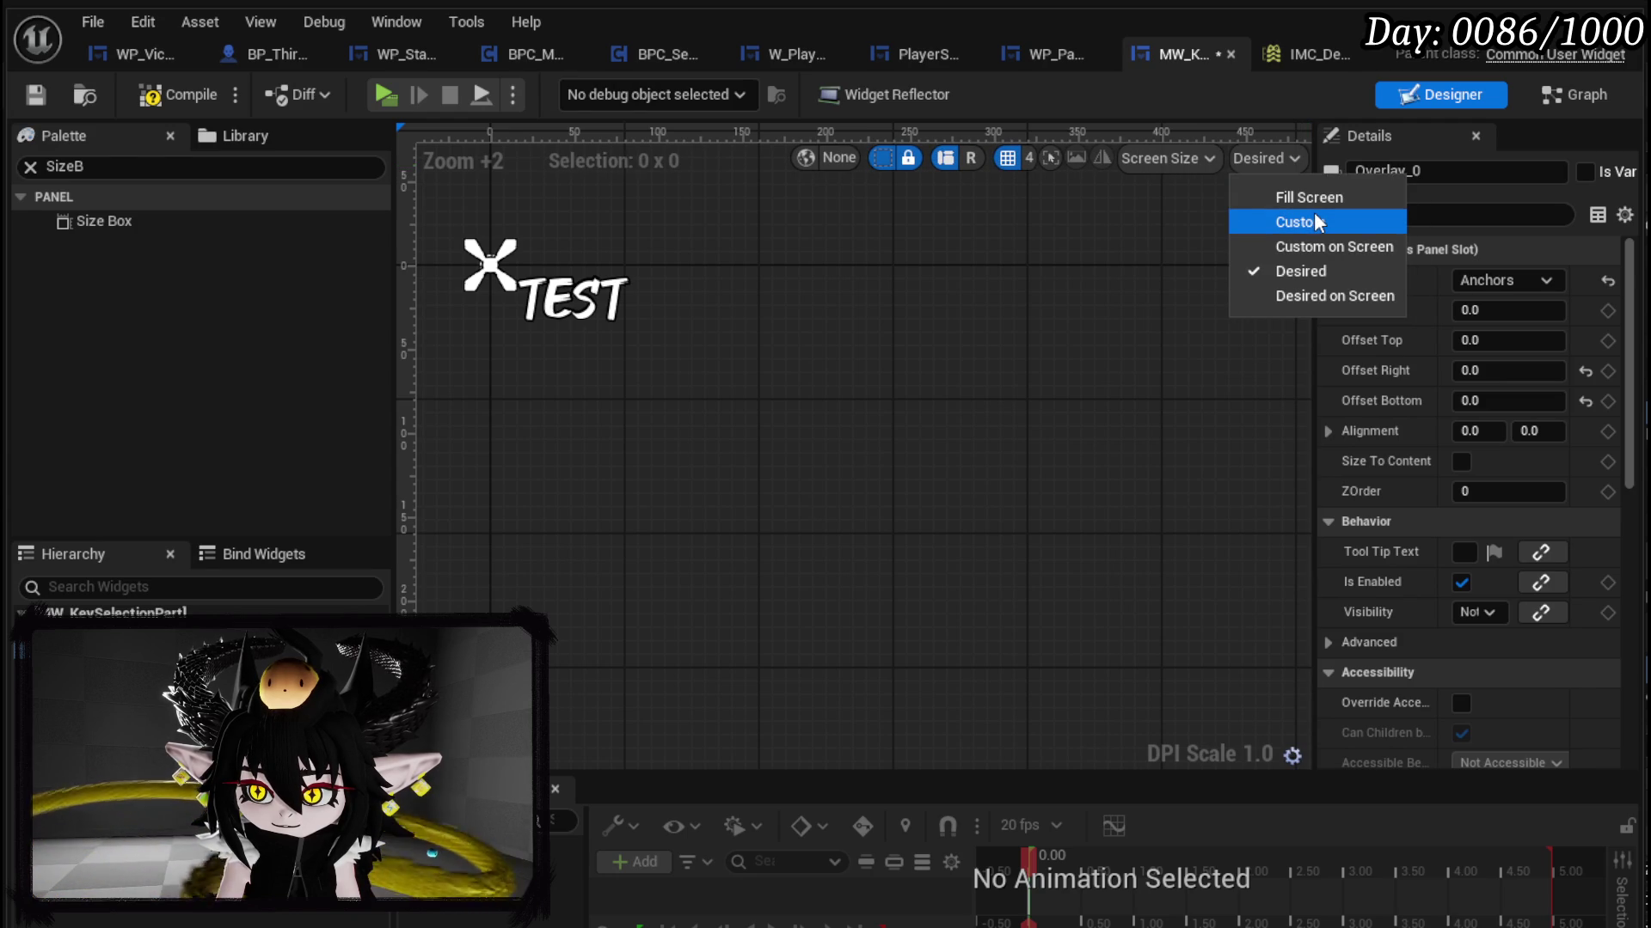
{"action": "left_click", "coordinate": [693, 349]}
{"action": "left_click_drag", "start_coordinate": [690, 353], "coordinate": [772, 362]}
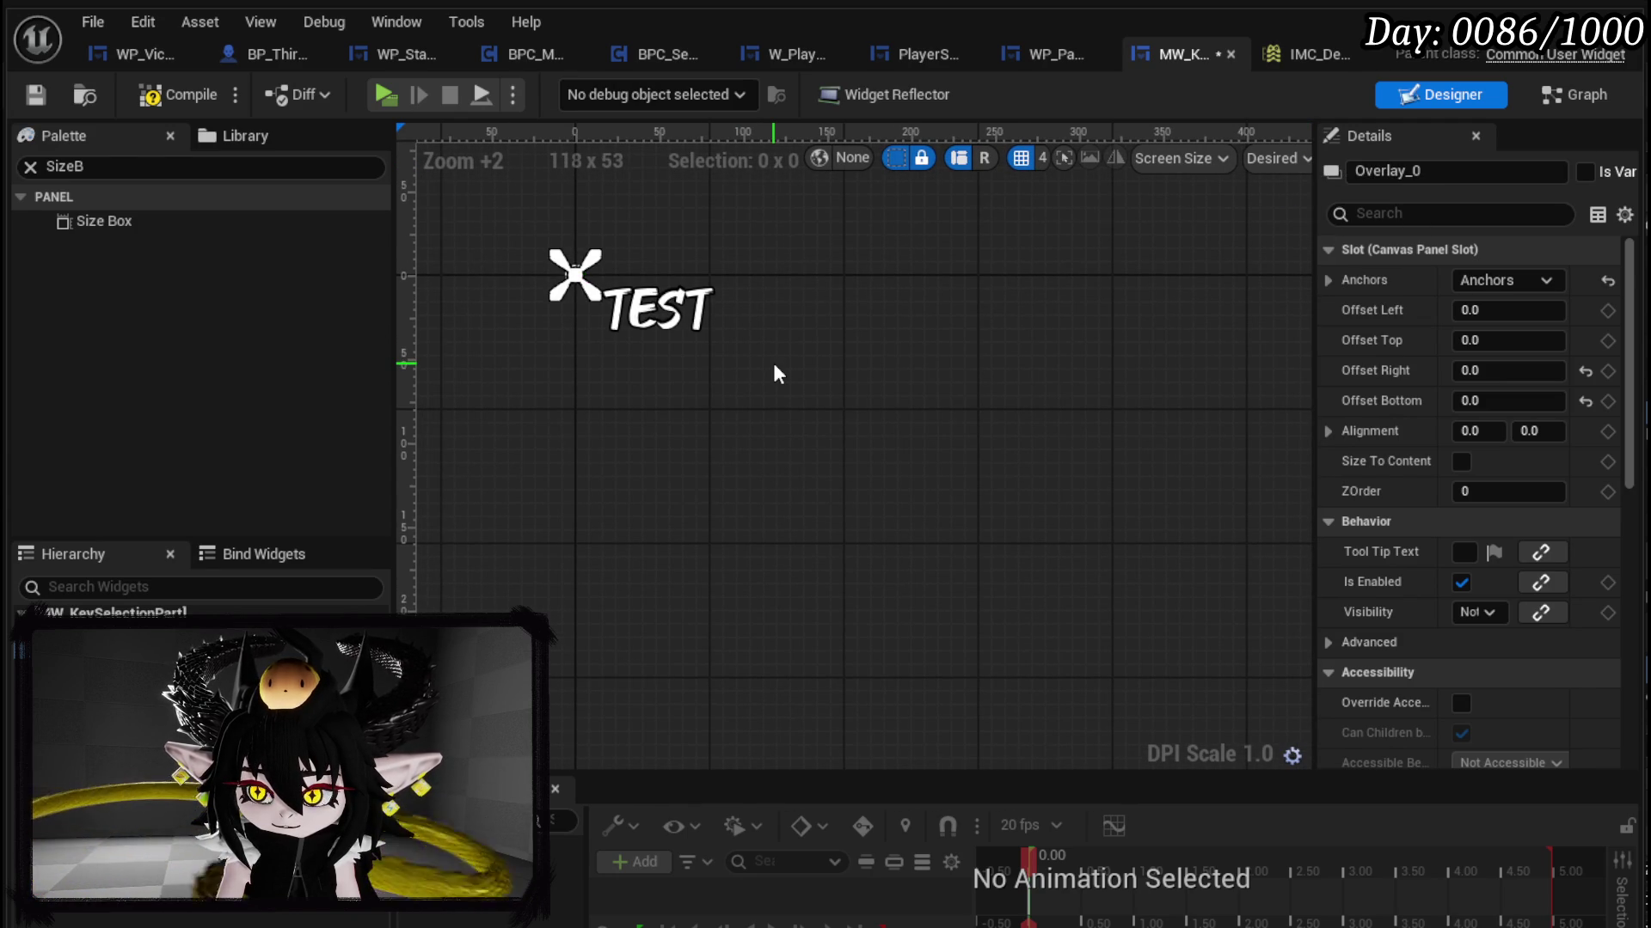
{"action": "left_click", "coordinate": [774, 370]}
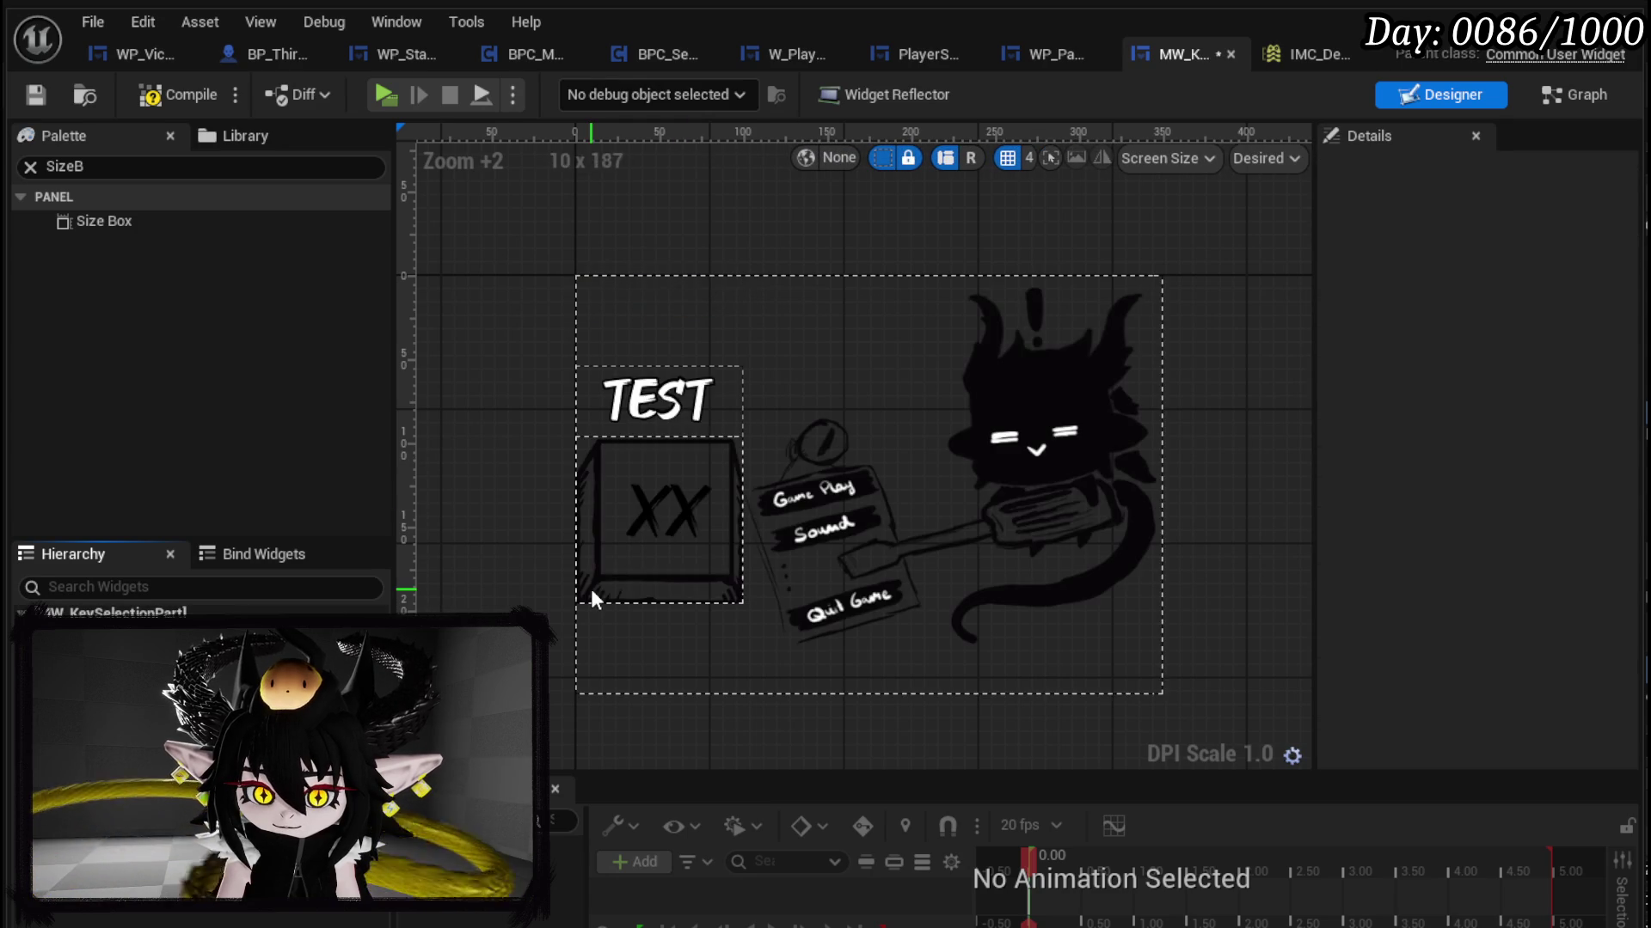
{"action": "left_click", "coordinate": [591, 590]}
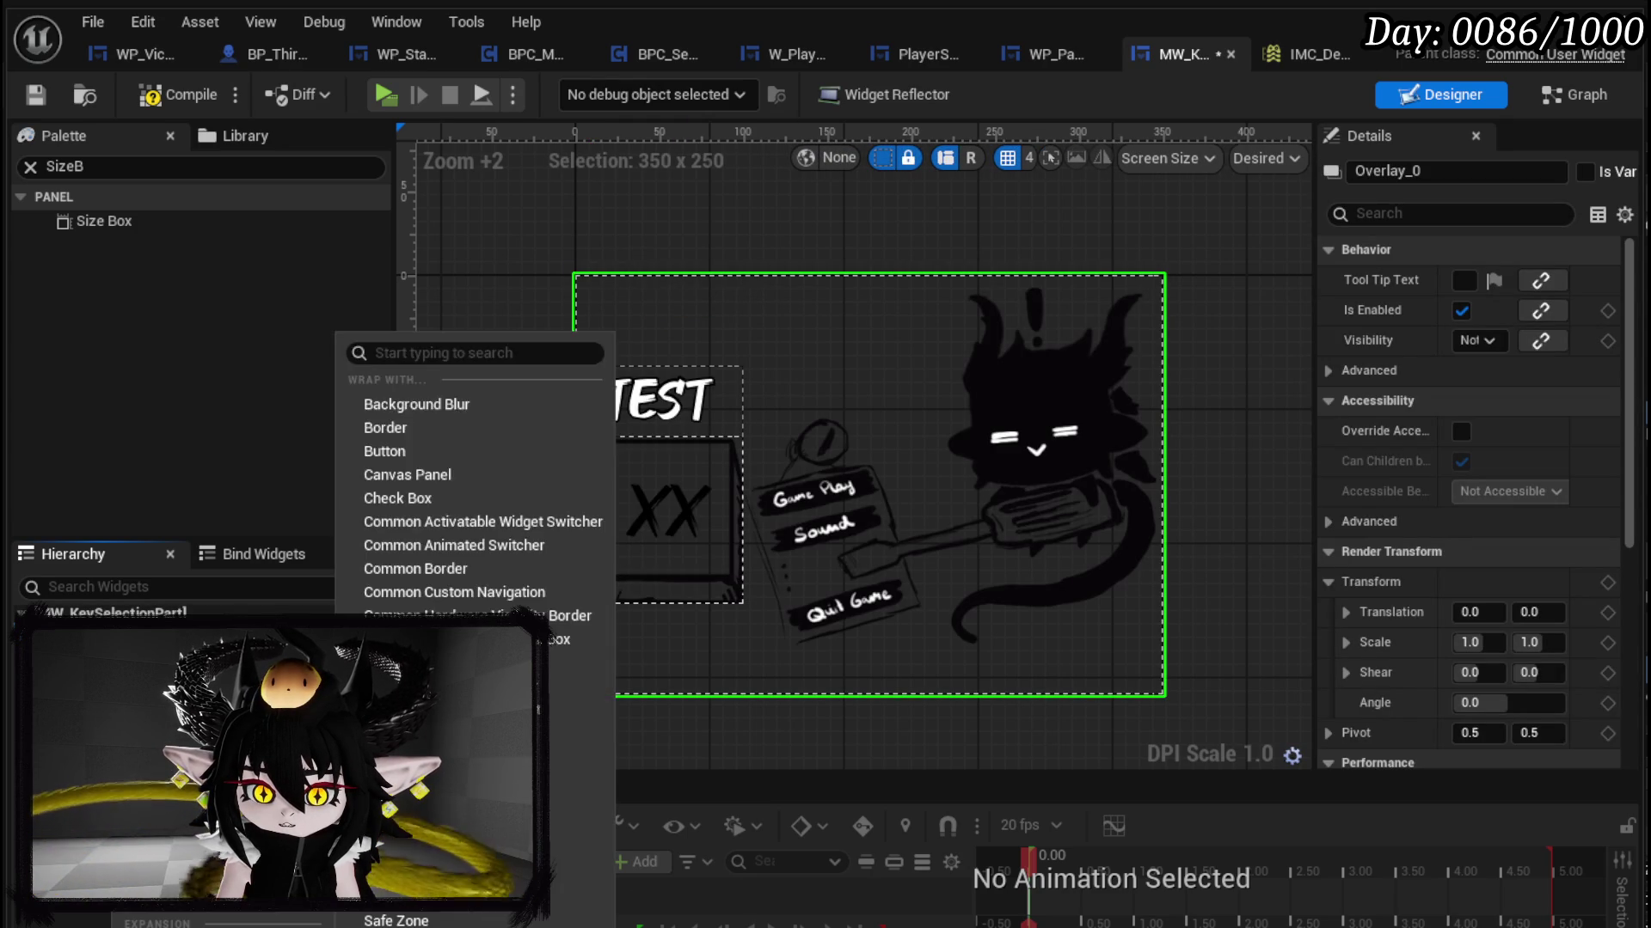
Step: Wrap Overlay_0 in a Size Box, then wrap that Size Box in a Canvas Panel
{"action": "mouse_move", "coordinate": [258, 774]}
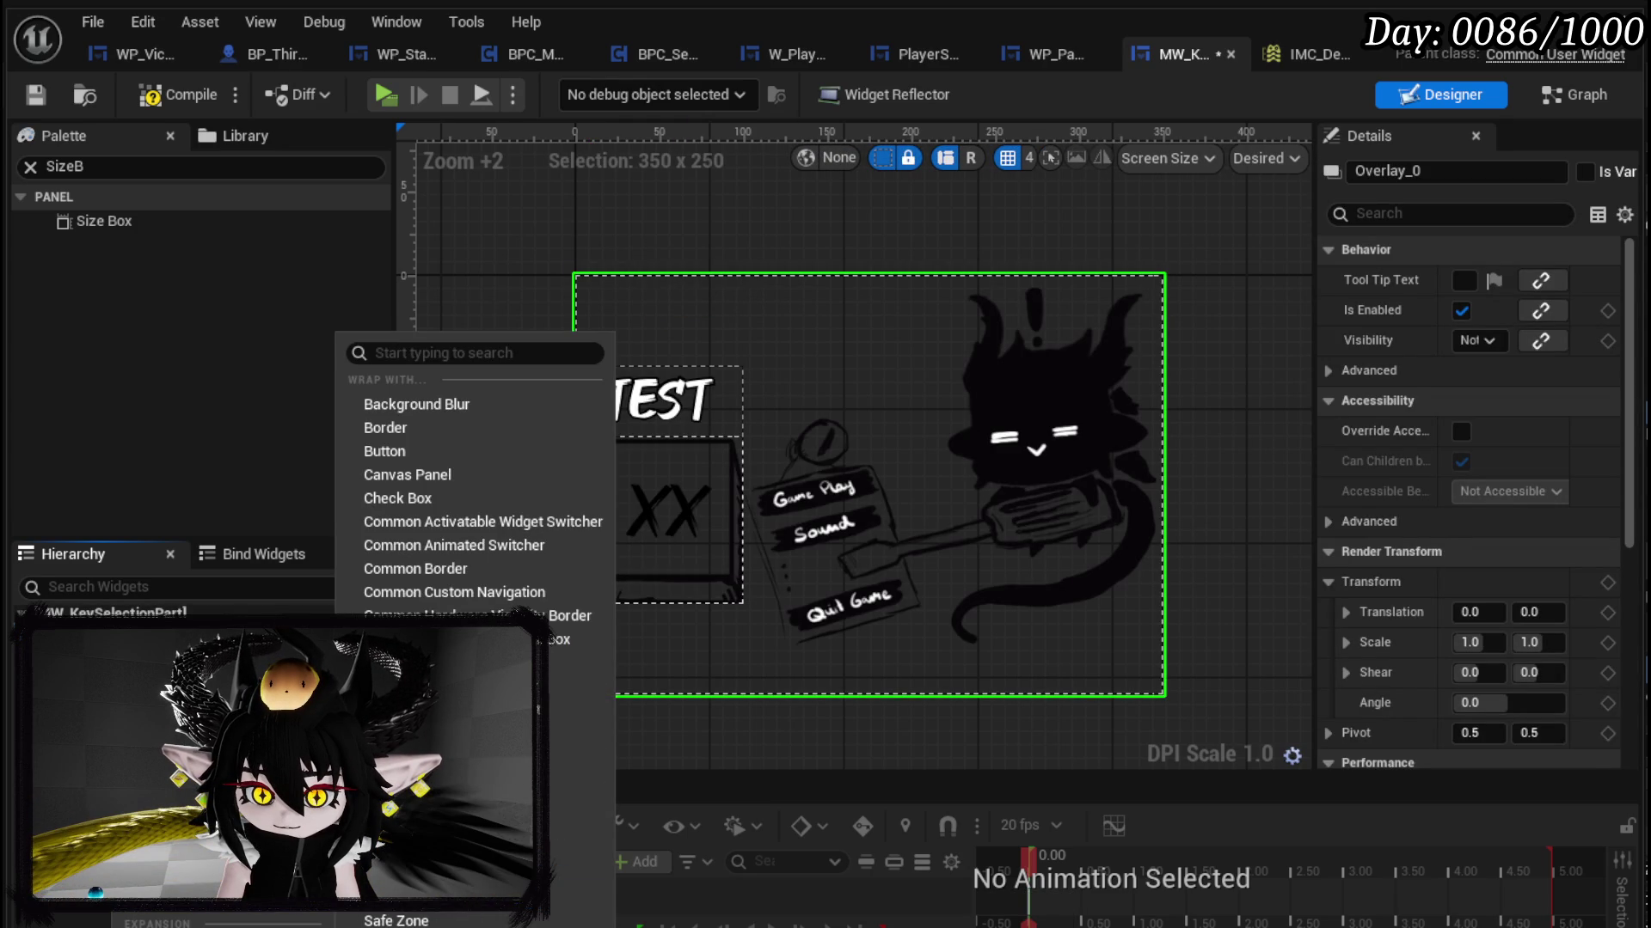
{"action": "left_click", "coordinate": [396, 920]}
{"action": "left_click", "coordinate": [86, 633]}
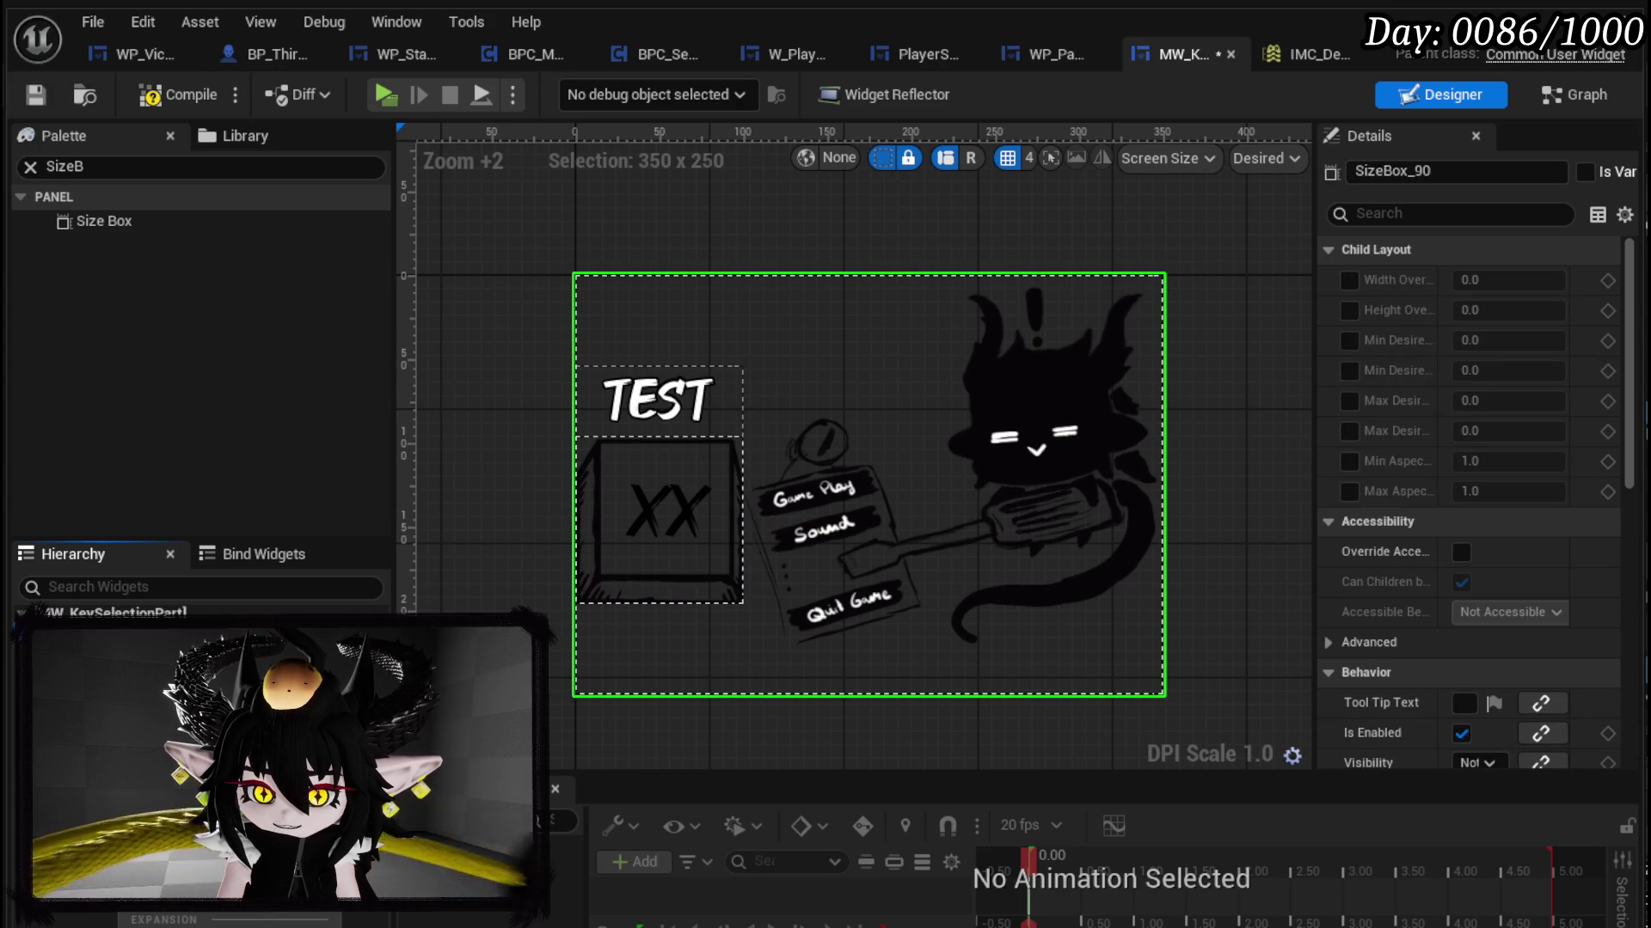
{"action": "right_click", "coordinate": [365, 658]}
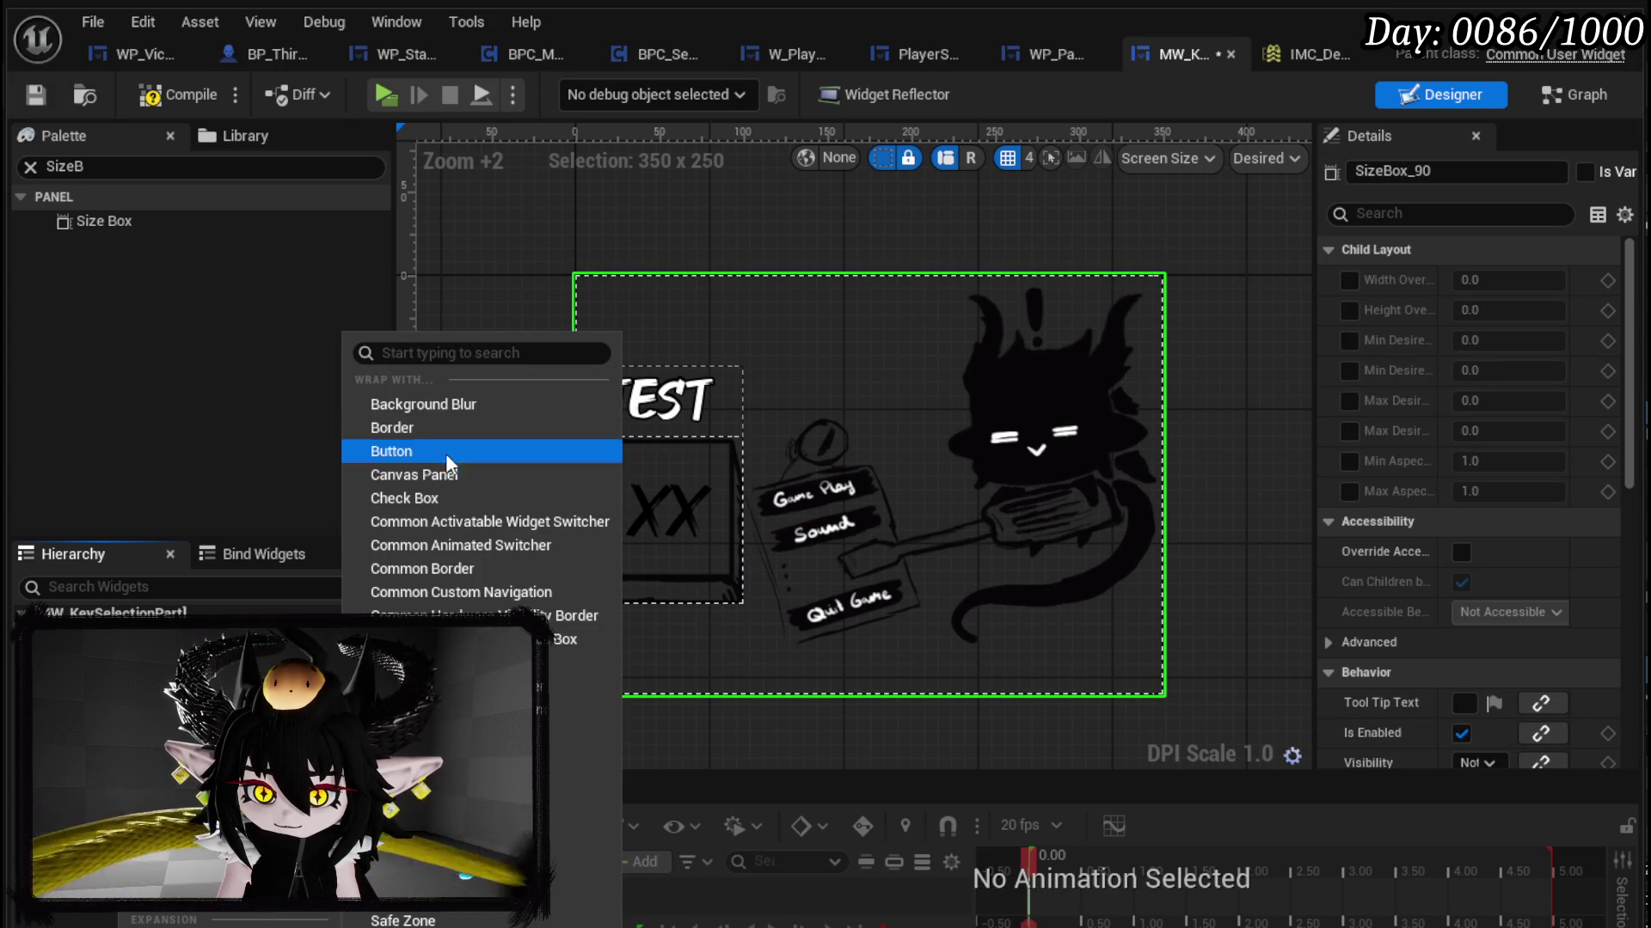
{"action": "left_click", "coordinate": [442, 498]}
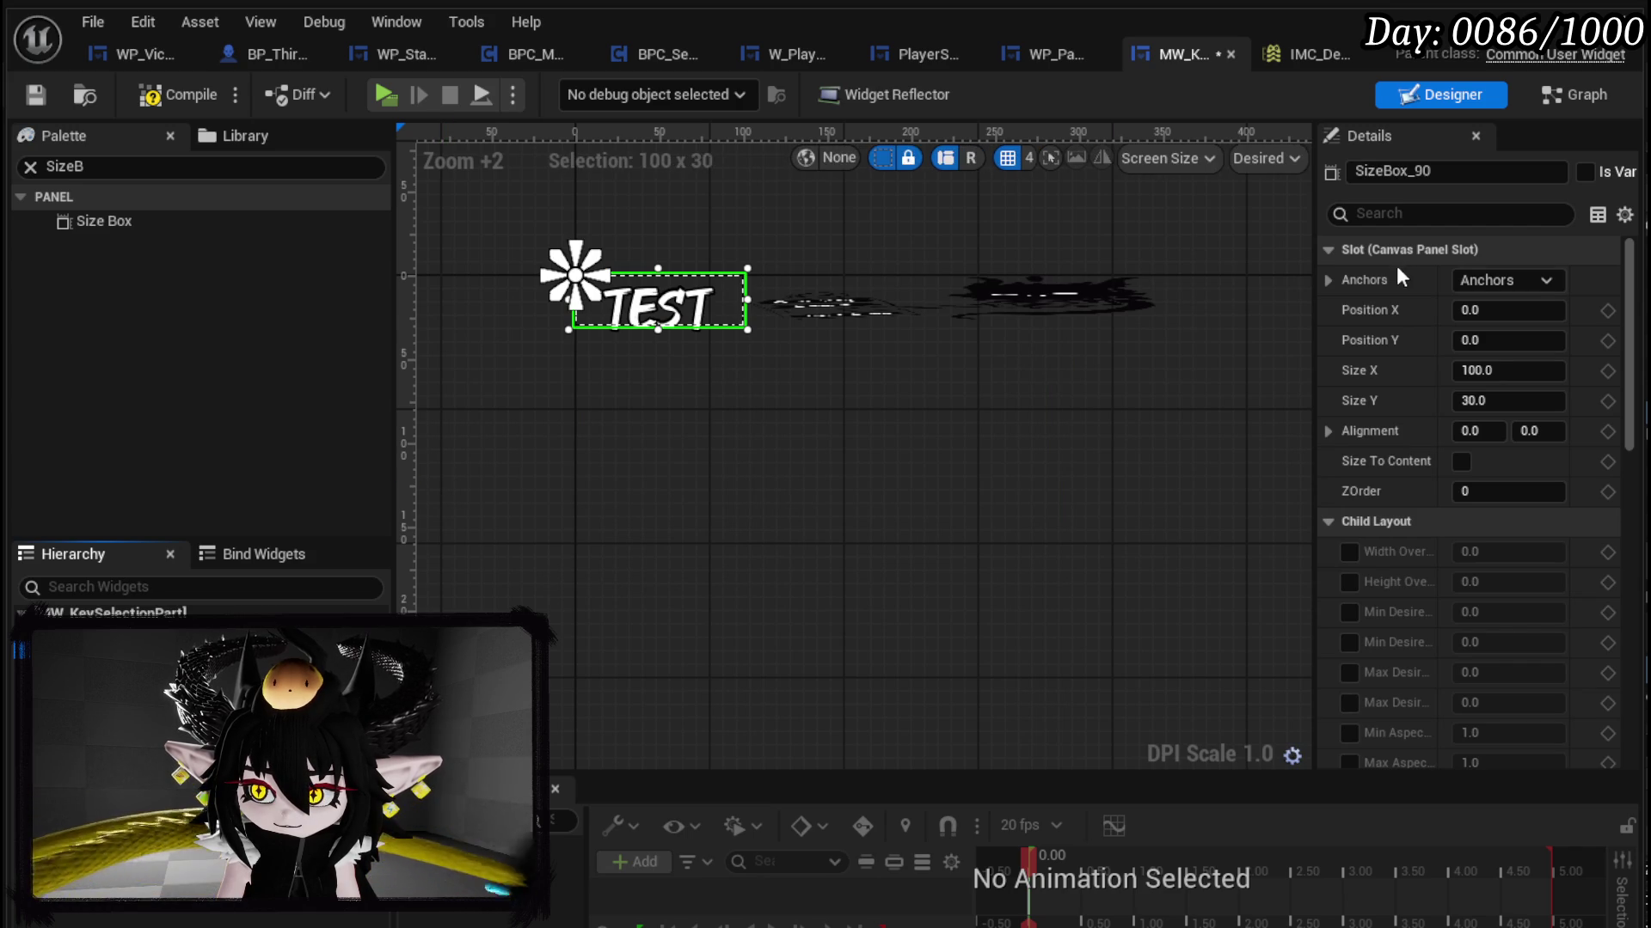
Step: Set the Size Box to 500 by 500
{"action": "left_click", "coordinate": [1547, 371]}
{"action": "type", "text": "500"}
{"action": "key", "text": "Tab"}
{"action": "type", "text": "500"}
{"action": "key", "text": "Return"}
{"action": "scroll", "coordinate": [1132, 441], "scroll_direction": "down", "scroll_amount": 3}
{"action": "mouse_move", "coordinate": [1132, 441]}
{"action": "left_mouse_down"}
{"action": "mouse_move", "coordinate": [791, 302]}
{"action": "mouse_move", "coordinate": [876, 333]}
{"action": "left_mouse_up"}
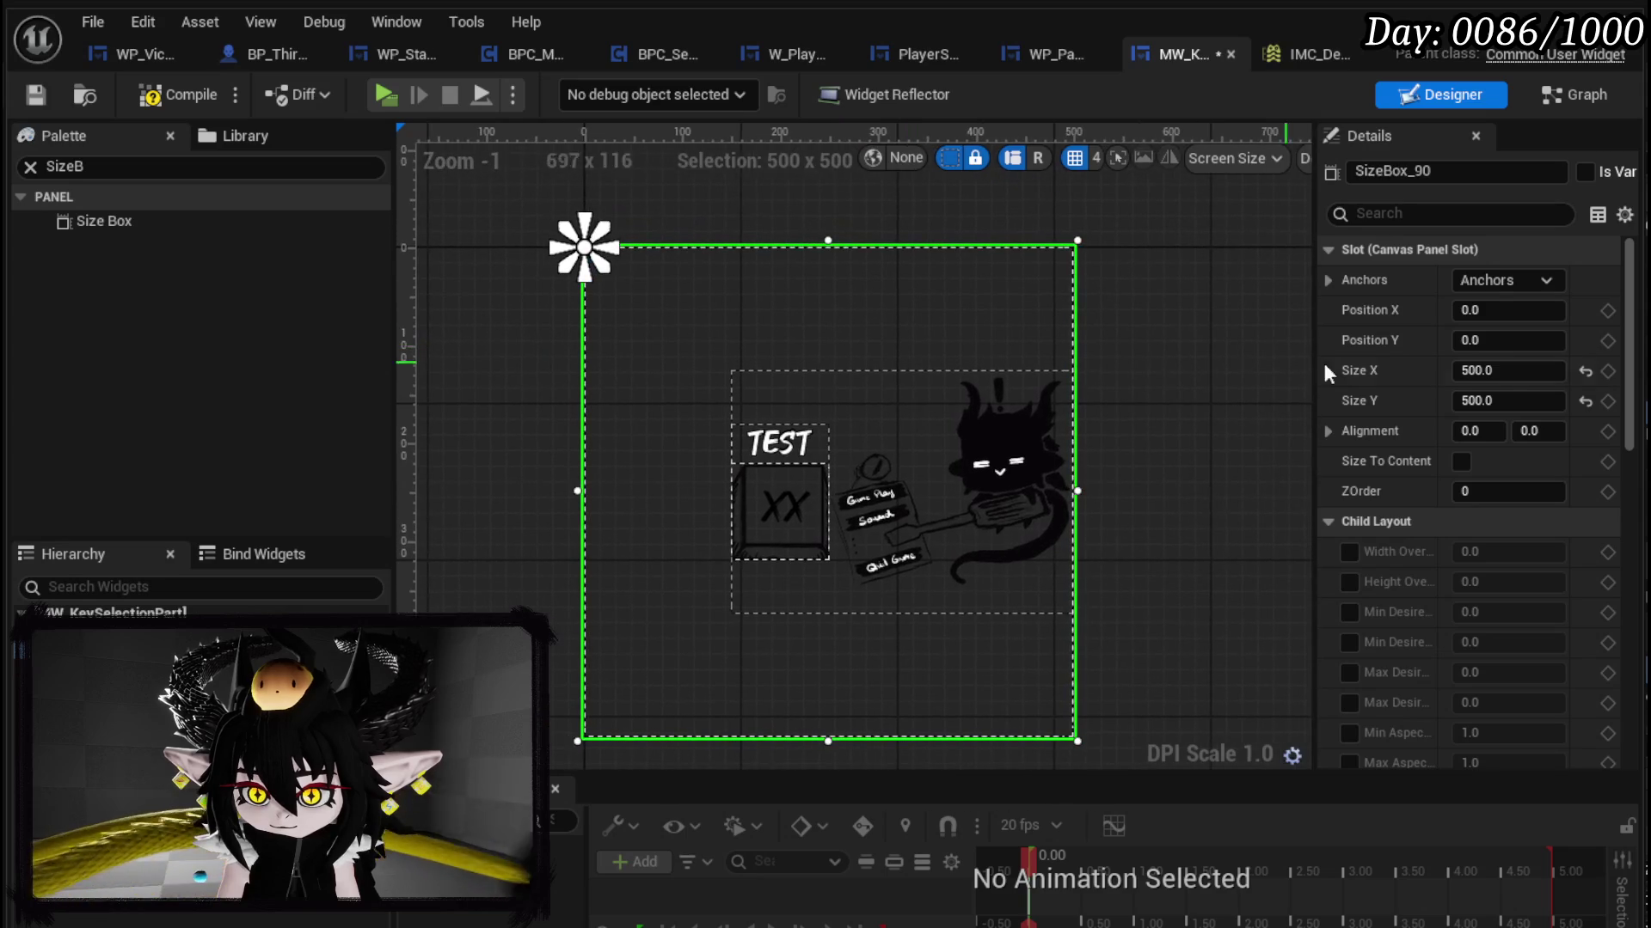
Step: Change the Size Box to 250 by 250
{"action": "left_click", "coordinate": [1506, 372]}
{"action": "type", "text": "25"}
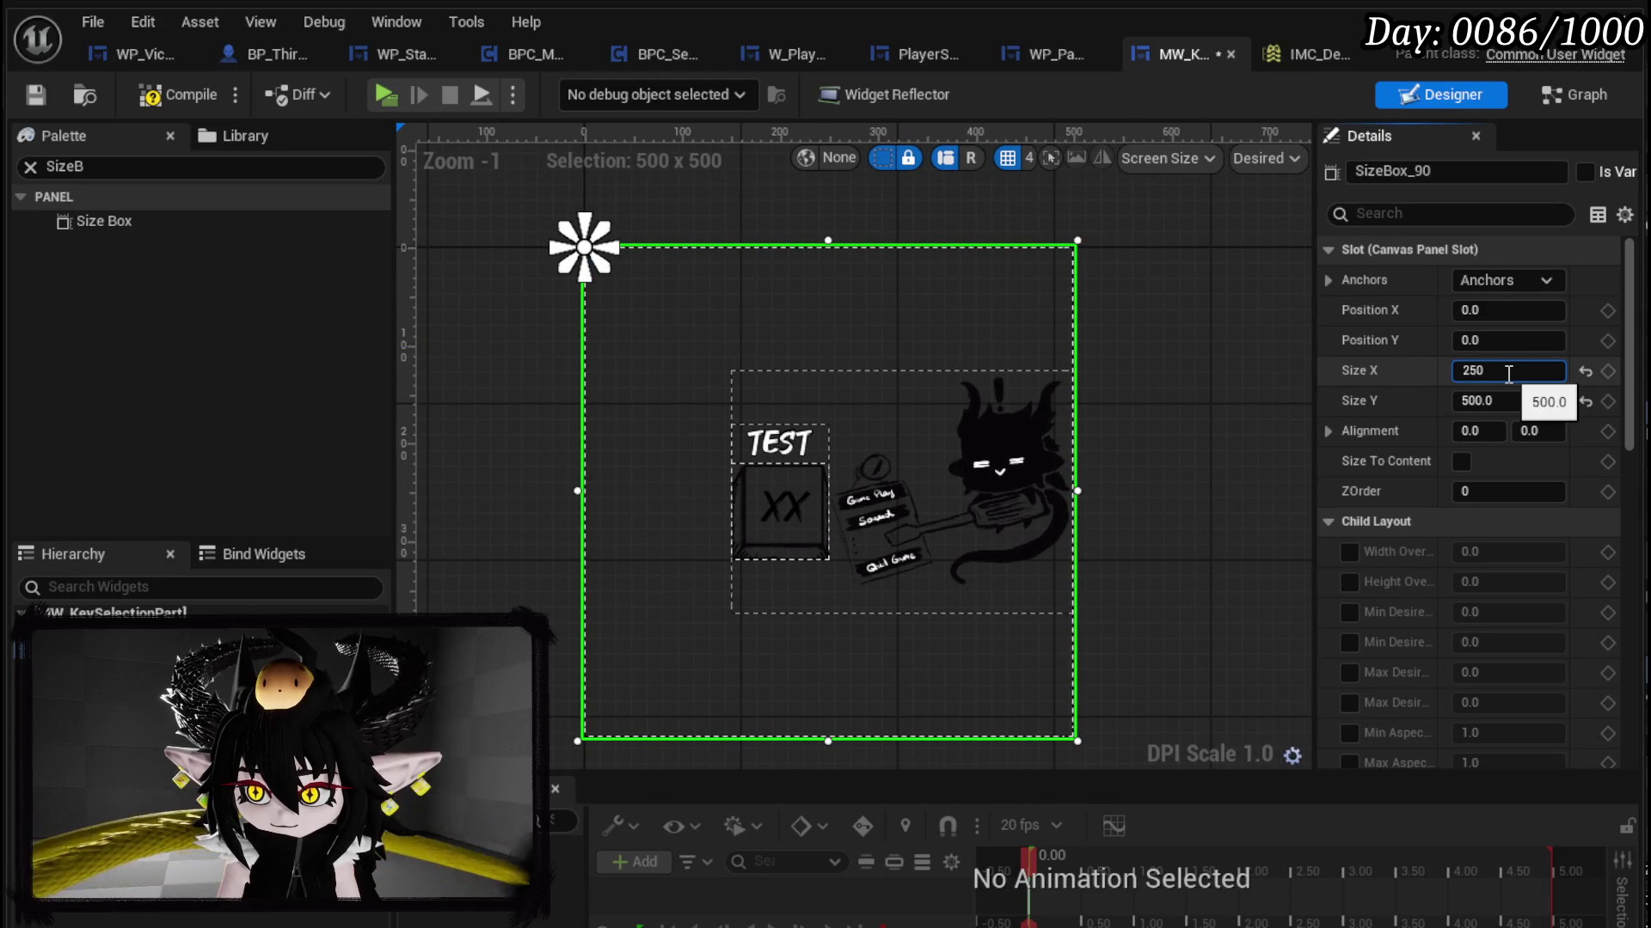
{"action": "key", "text": "Tab"}
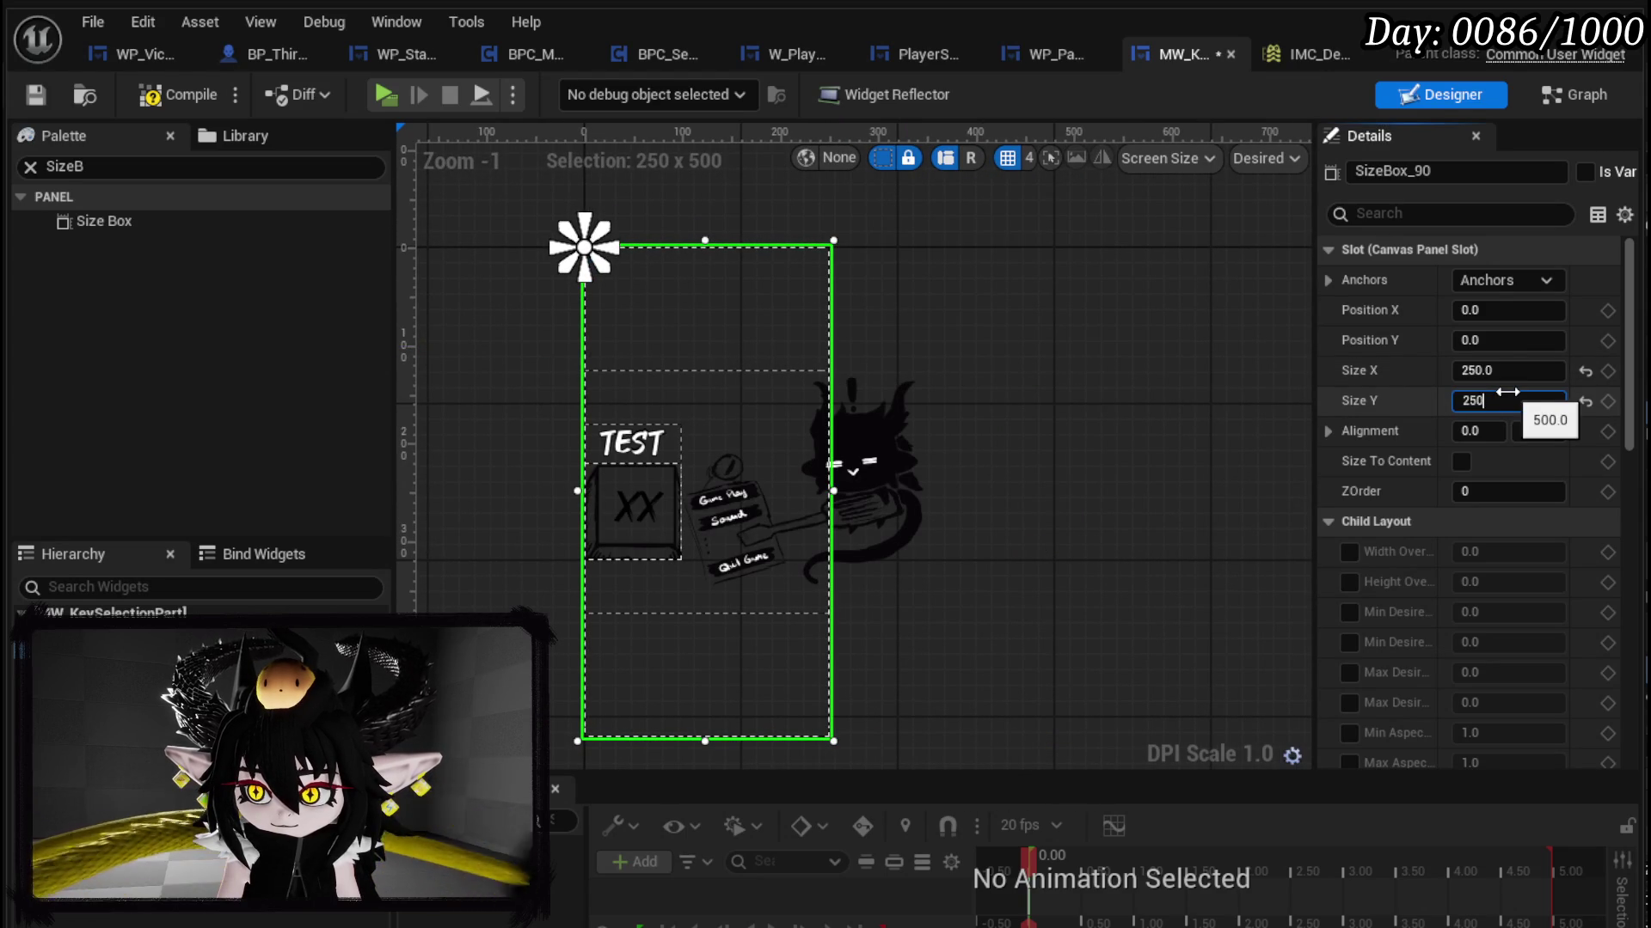
{"action": "key", "text": "Return"}
{"action": "scroll", "coordinate": [843, 367], "scroll_direction": "up", "scroll_amount": 1}
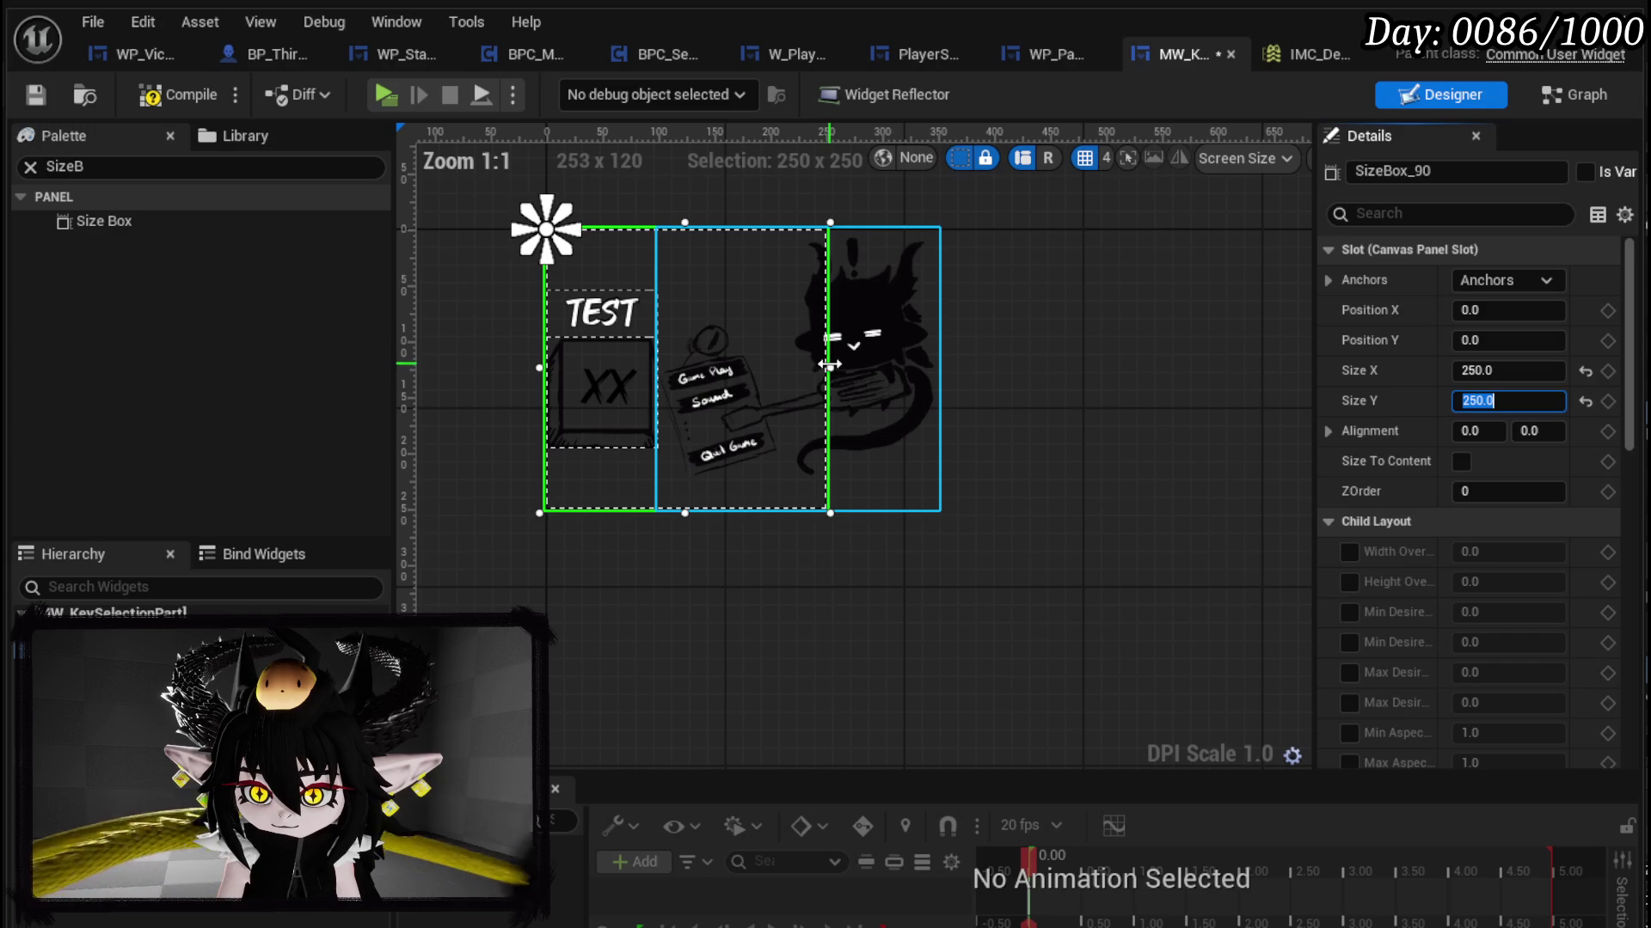
Step: Widen the Size Box to a width of 350, then compile
{"action": "left_click_drag", "start_coordinate": [828, 365], "coordinate": [948, 376]}
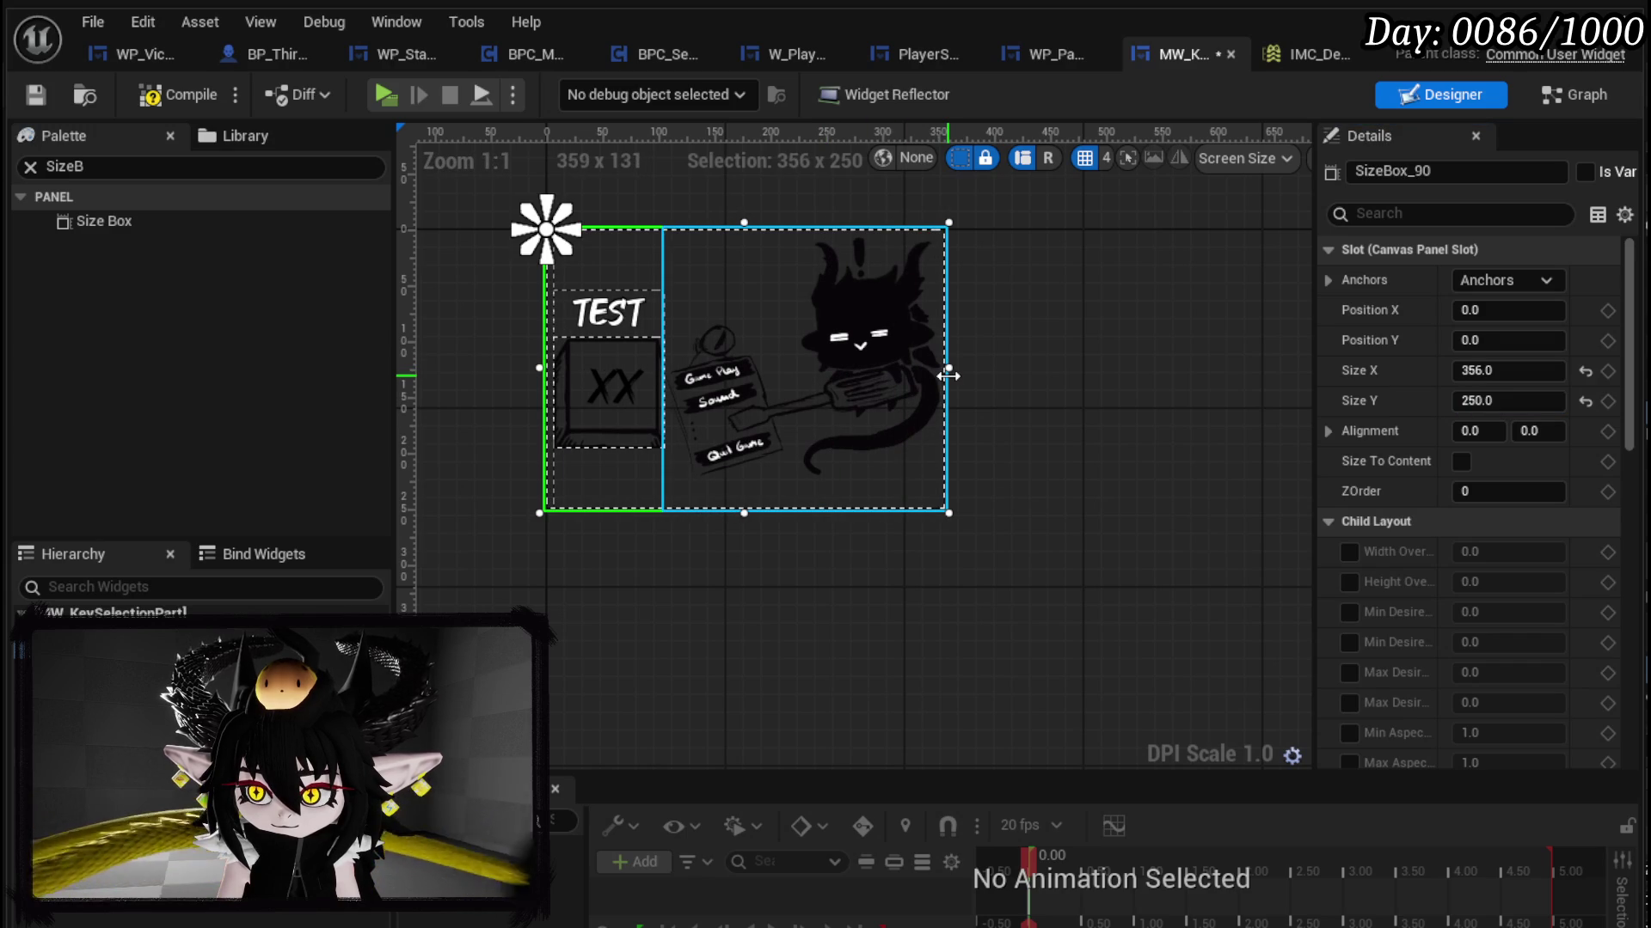
{"action": "left_click", "coordinate": [1509, 371]}
{"action": "type", "text": "350"}
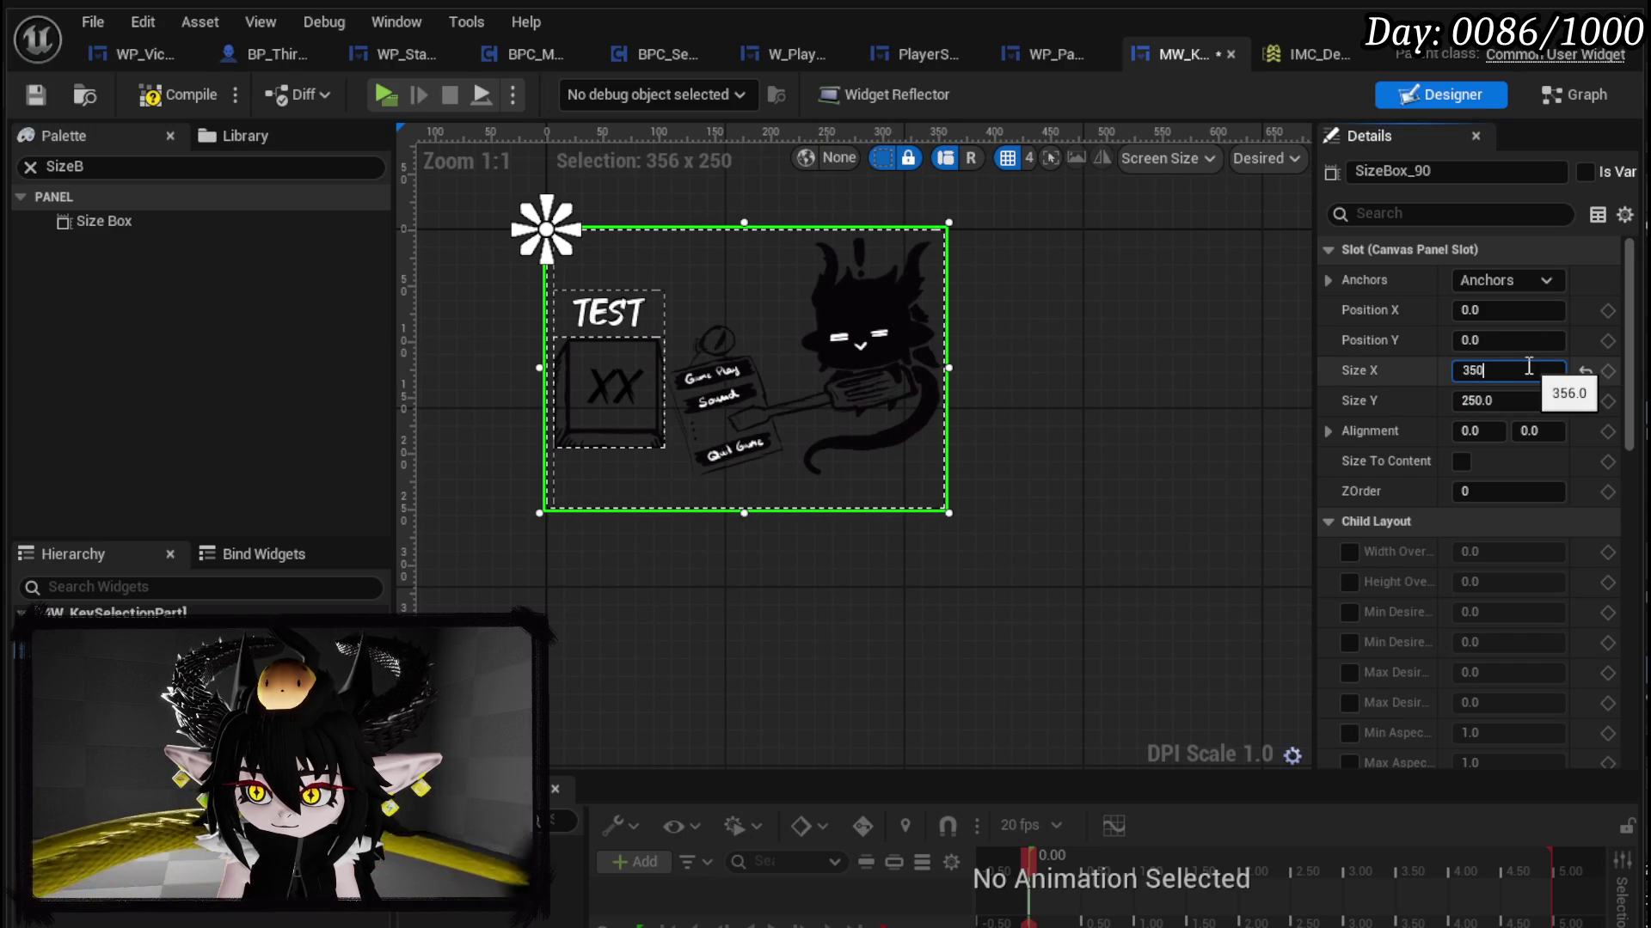
{"action": "key", "text": "Return"}
{"action": "left_click", "coordinate": [1044, 344]}
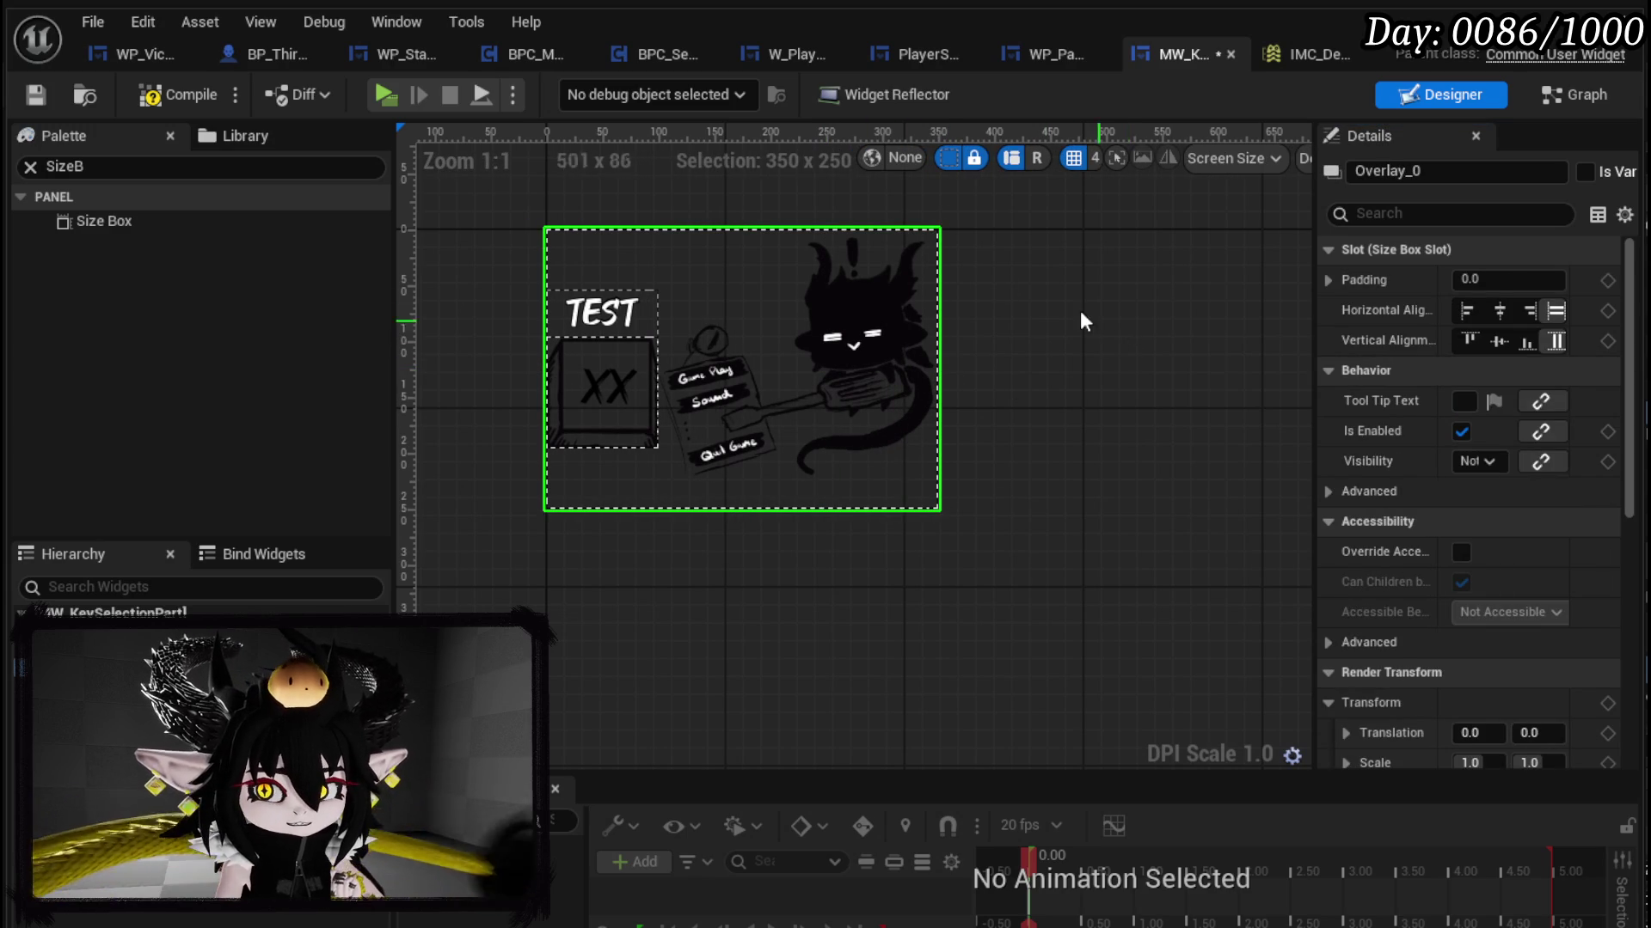
{"action": "left_click", "coordinate": [192, 94]}
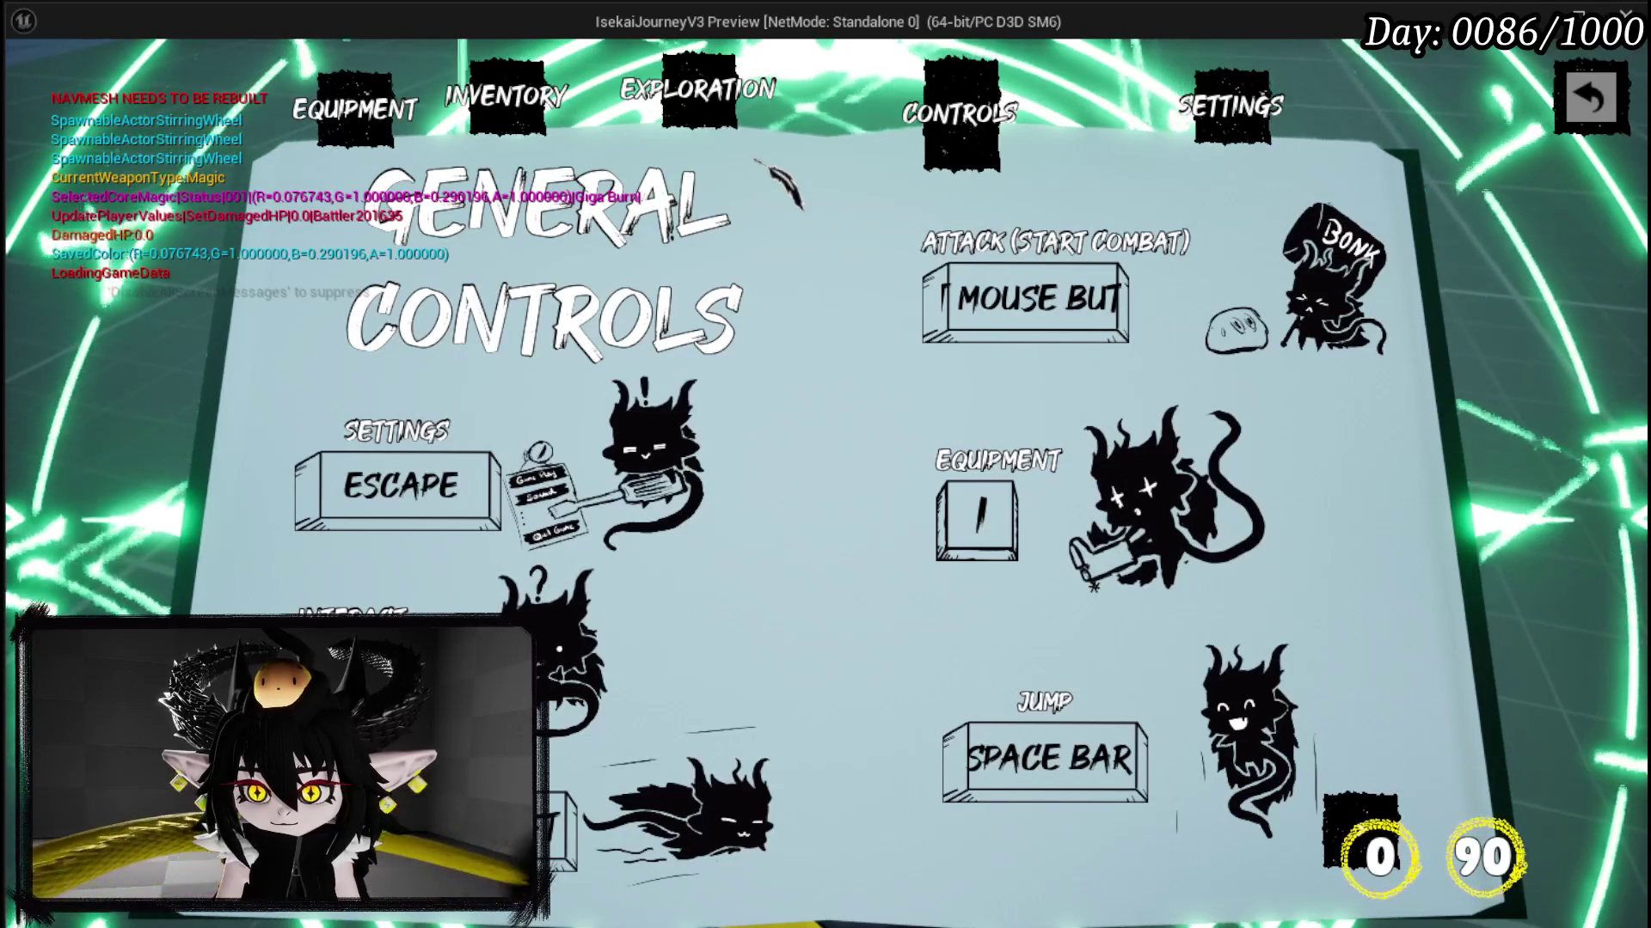
Step: Close the in-game controls book and stop the play session
{"action": "left_click", "coordinate": [1606, 103]}
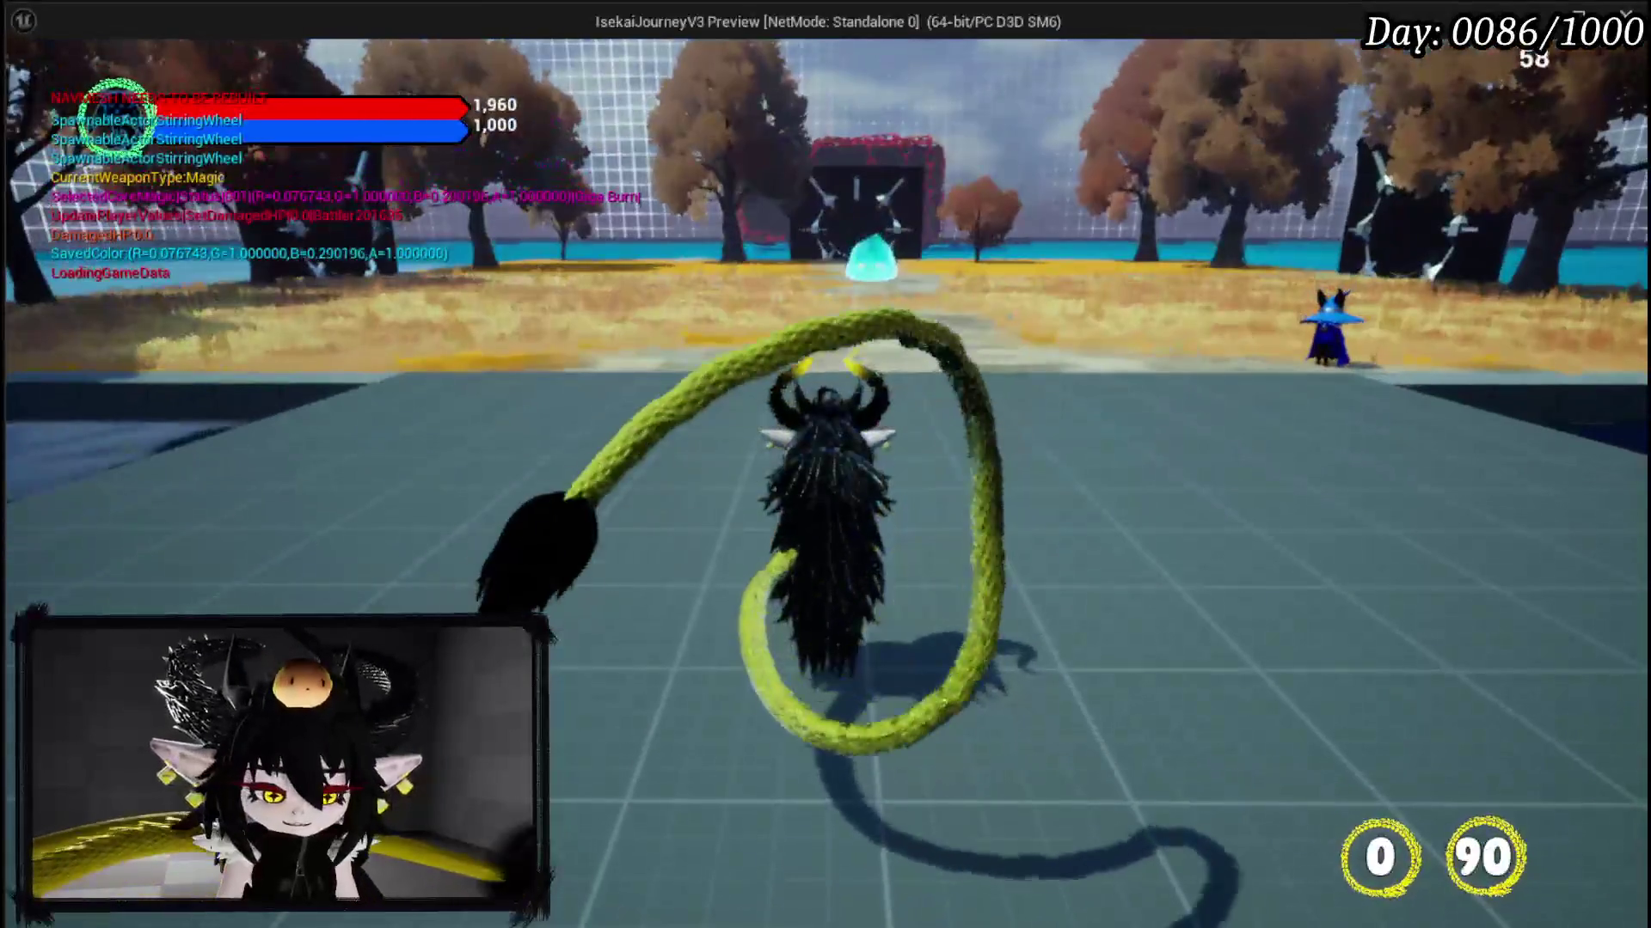
{"action": "key", "text": "Escape"}
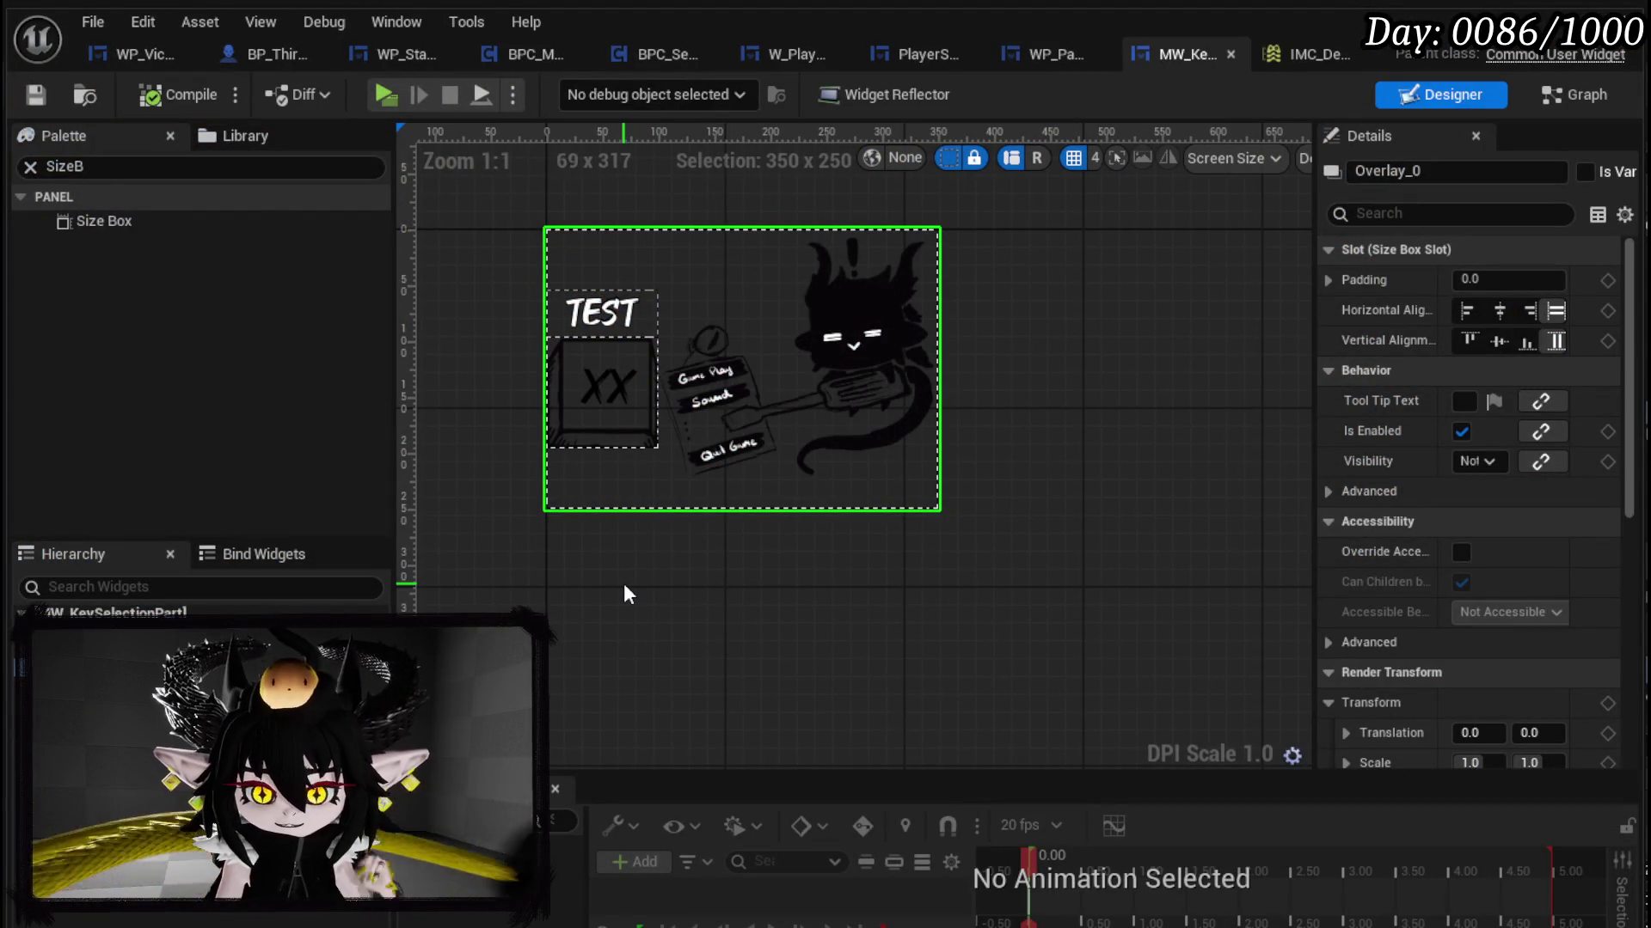
Step: Move the XX key widget from the vertical box onto the canvas, undo it, and save
{"action": "left_click", "coordinate": [601, 391]}
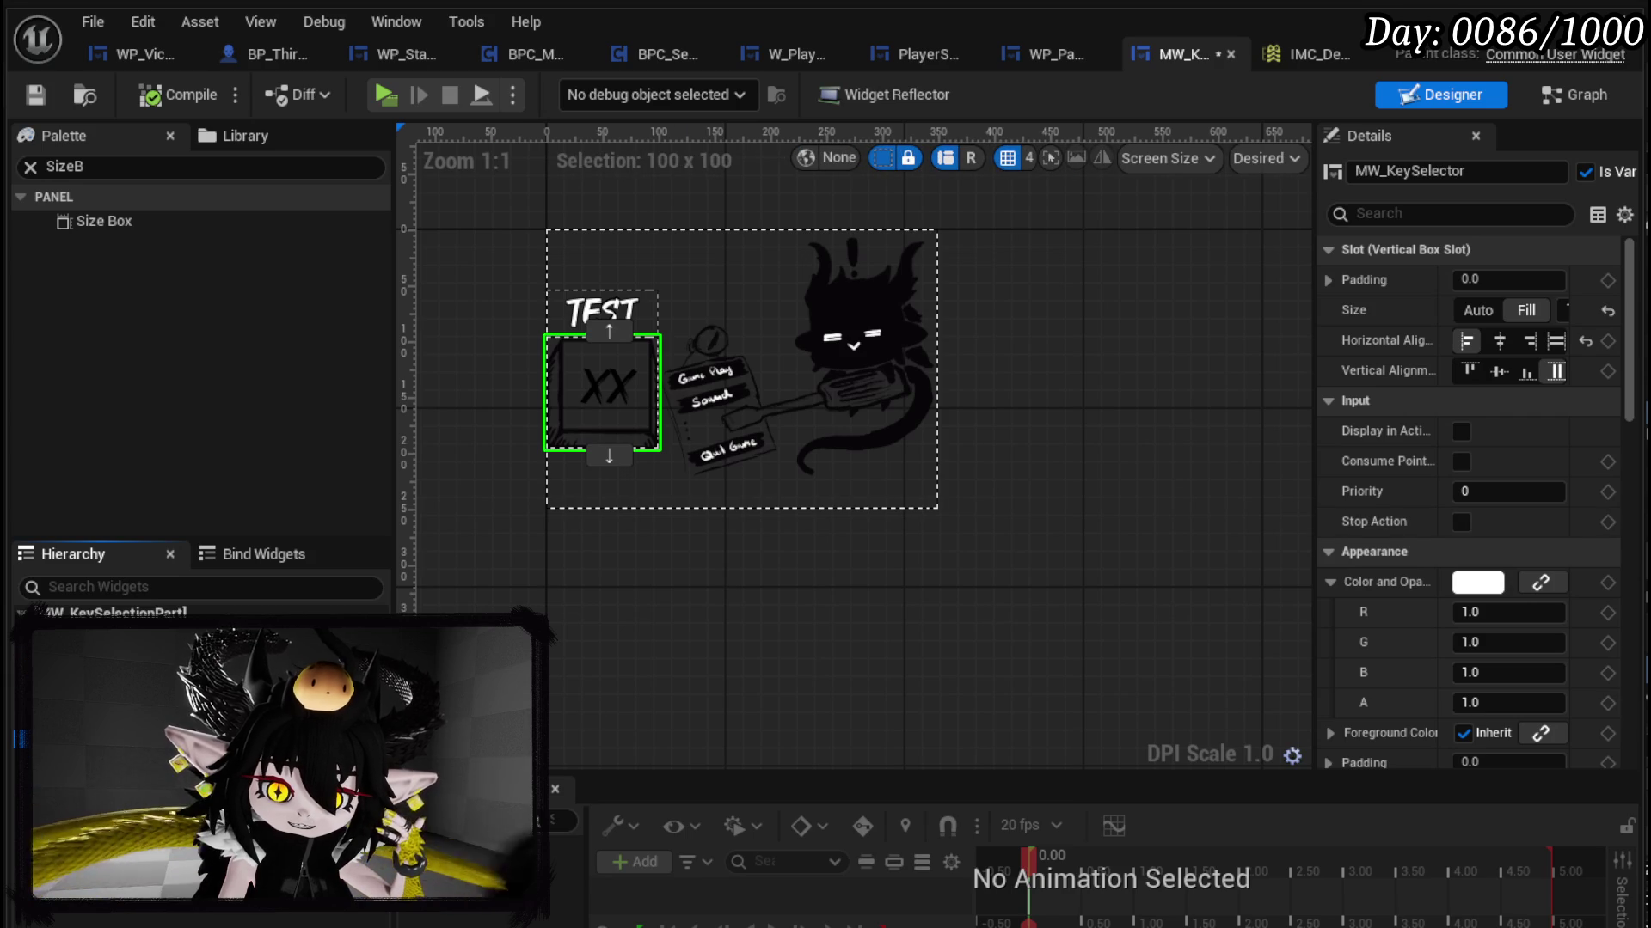
{"action": "key", "text": "ctrl+x"}
{"action": "key", "text": "ctrl+v"}
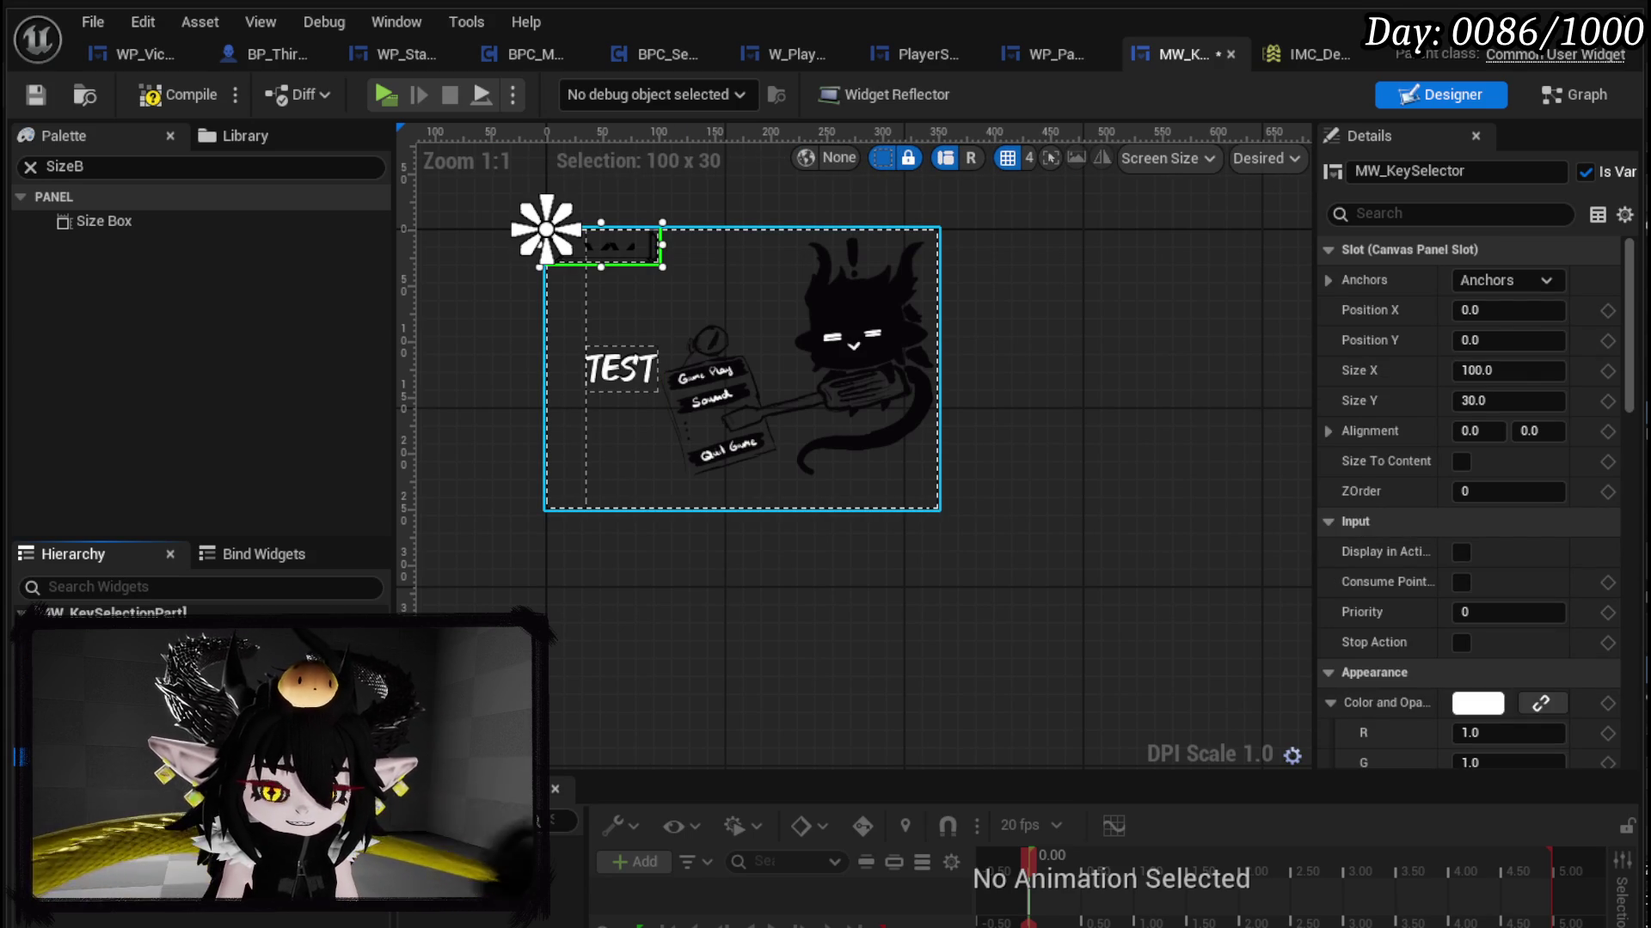
{"action": "key", "text": "ctrl+z"}
{"action": "key", "text": "ctrl+z"}
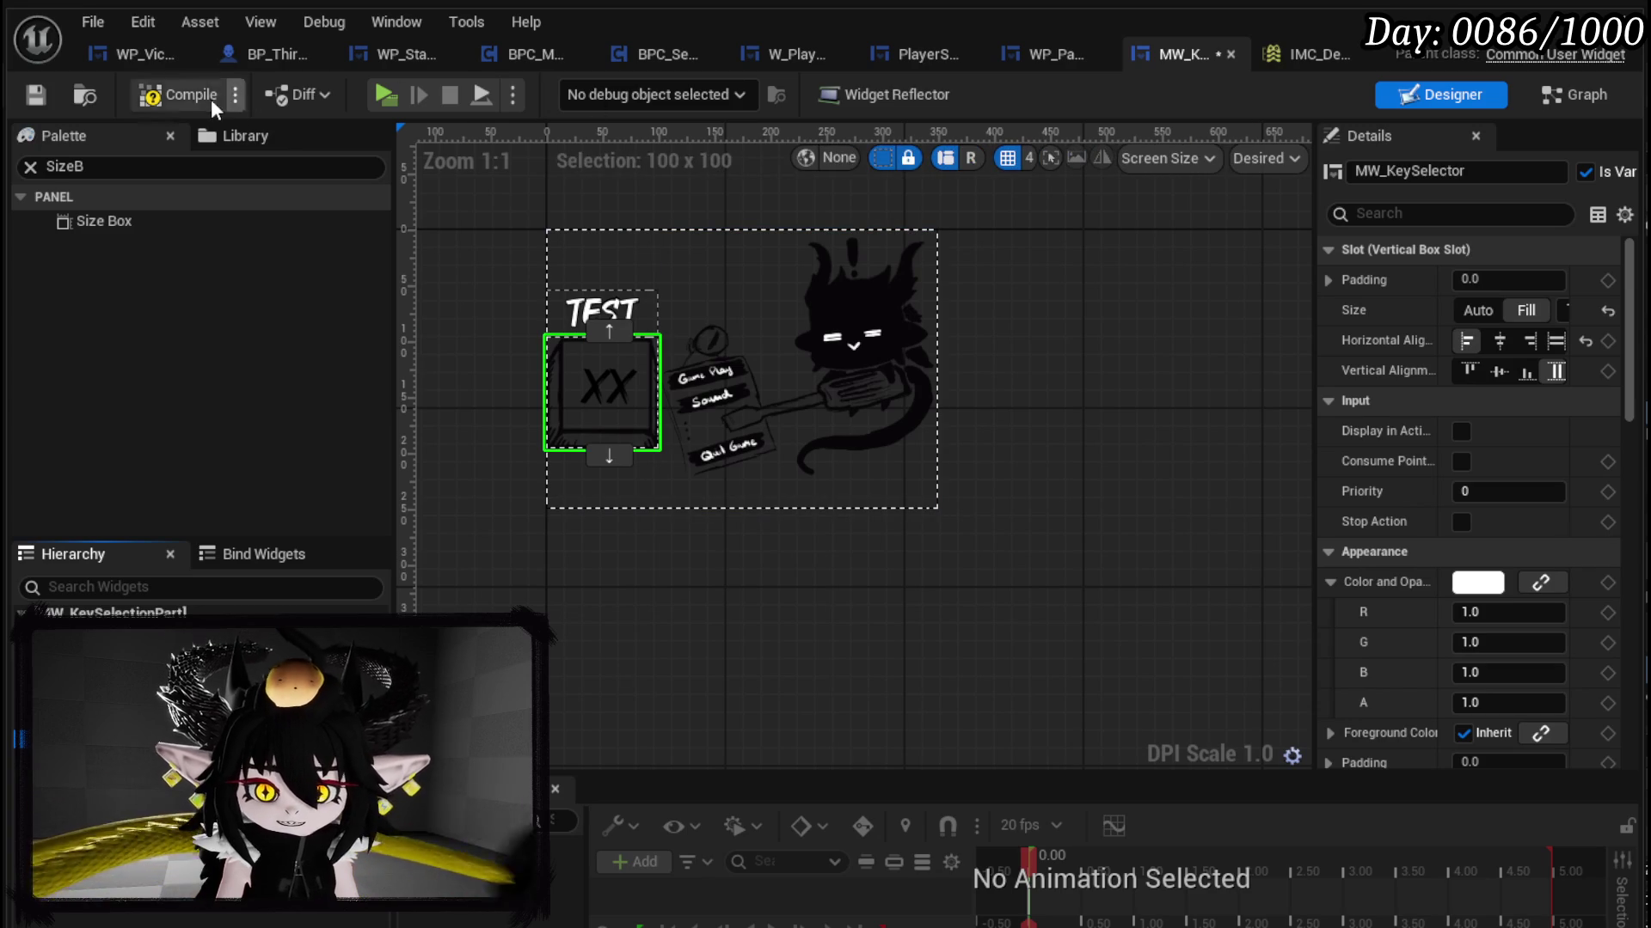
{"action": "left_click", "coordinate": [40, 95]}
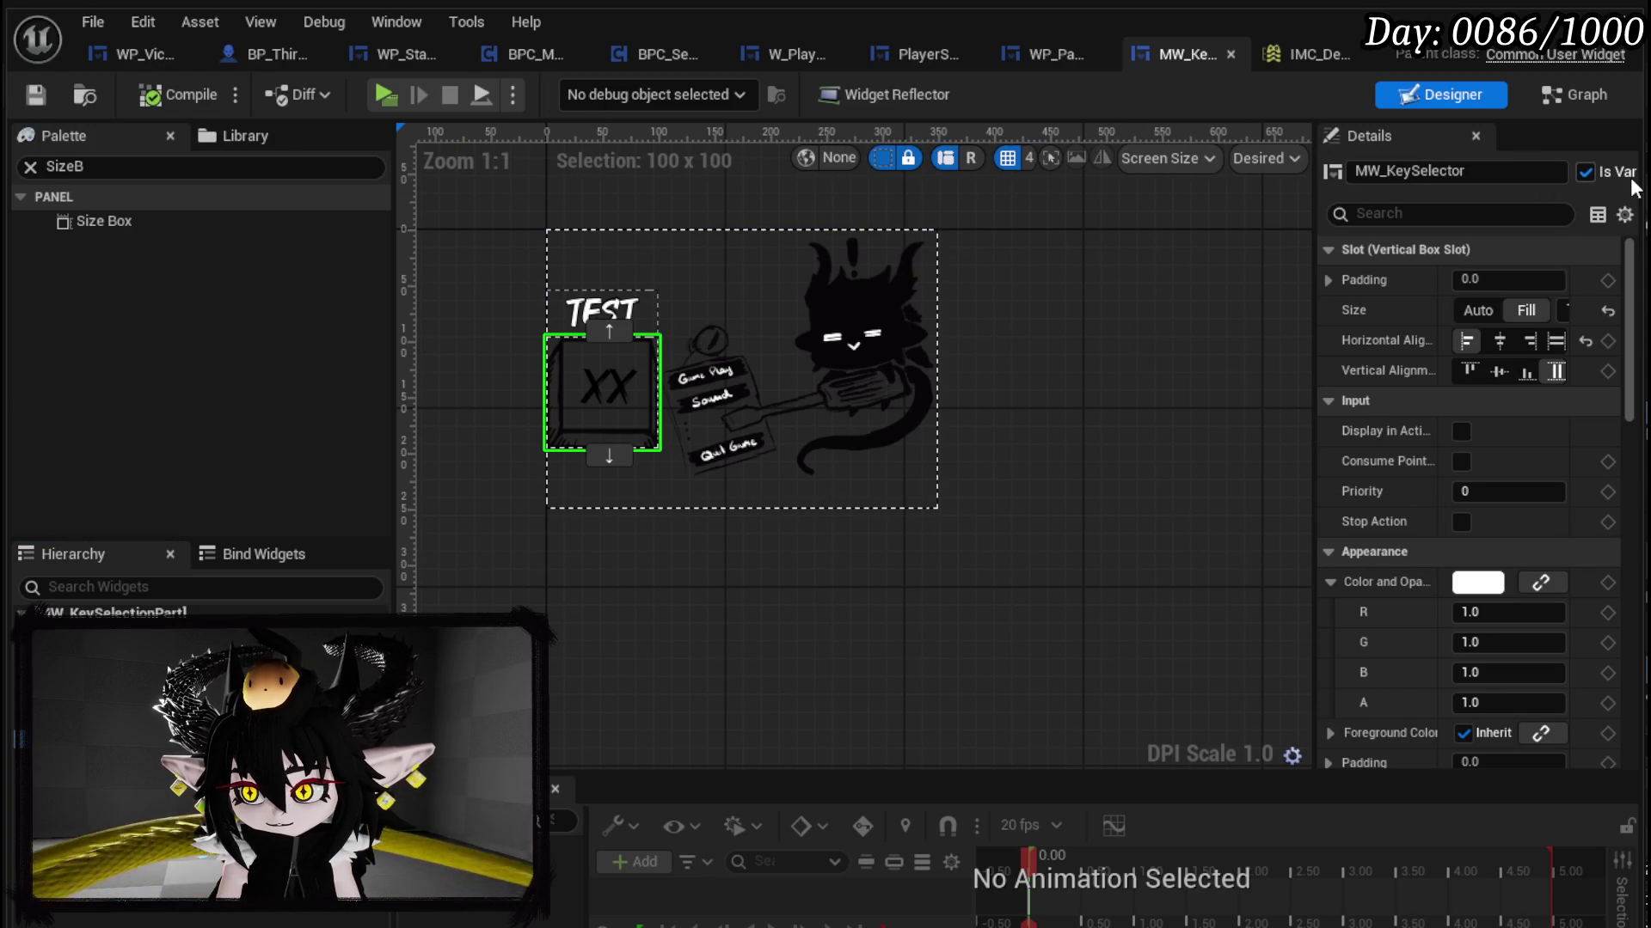
Step: Check the TEST text and XX key box selections, then compile and save the widget blueprint
{"action": "mouse_move", "coordinate": [963, 440]}
{"action": "left_mouse_down"}
{"action": "mouse_move", "coordinate": [977, 428]}
{"action": "mouse_move", "coordinate": [967, 442]}
{"action": "left_mouse_up"}
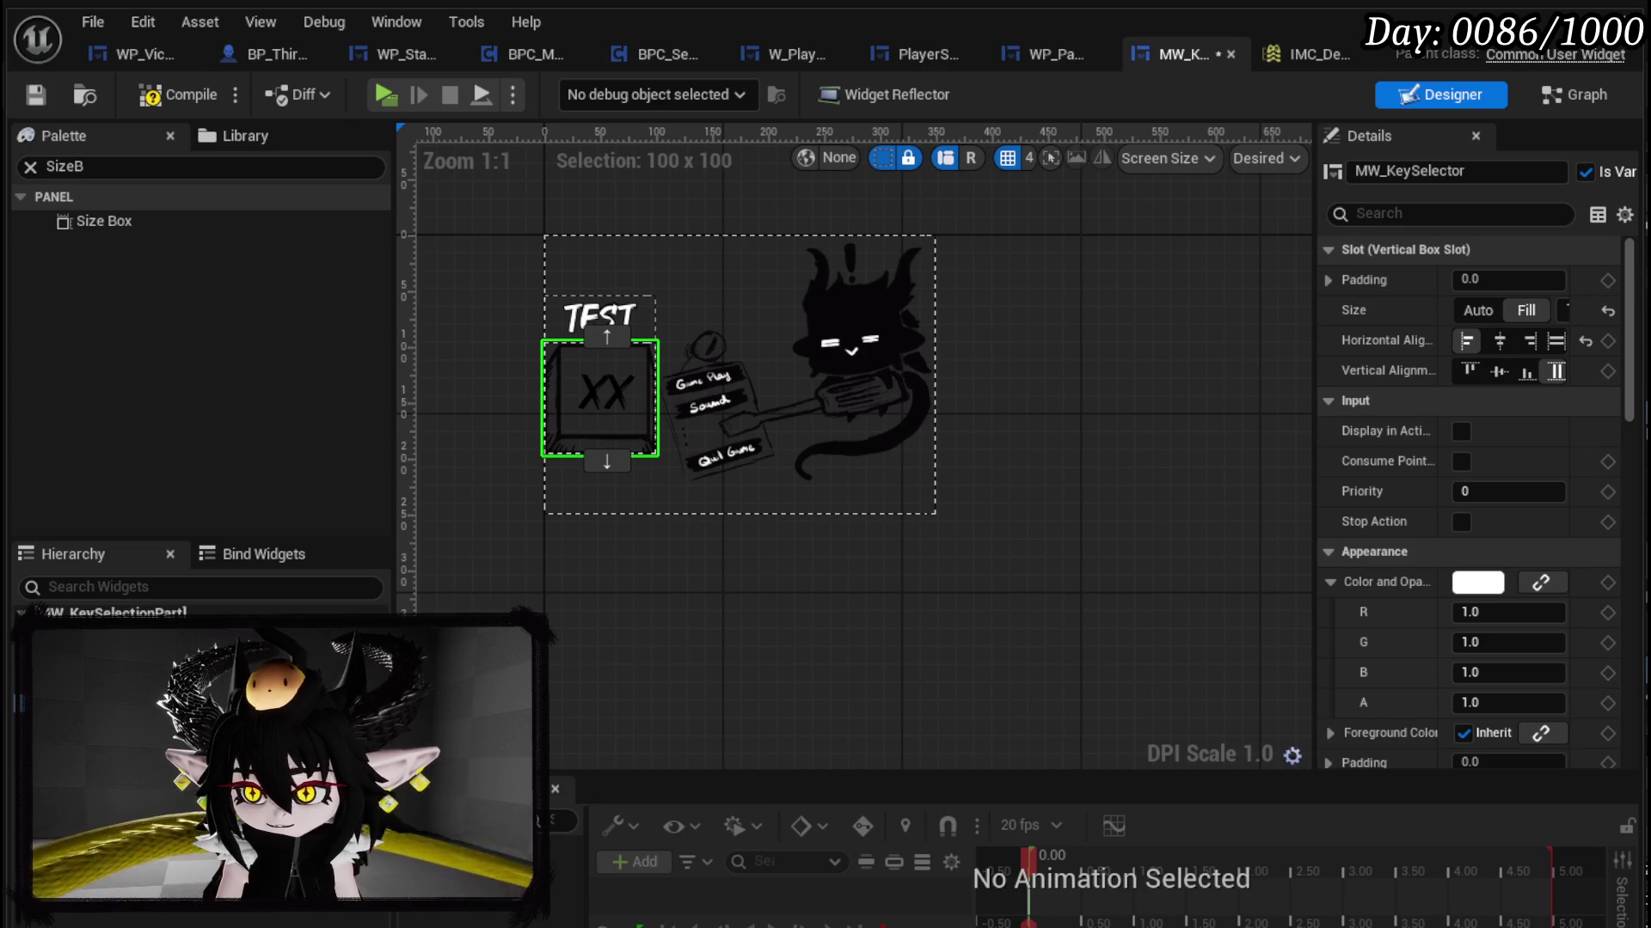
{"action": "left_click_drag", "start_coordinate": [1638, 270], "coordinate": [1649, 270]}
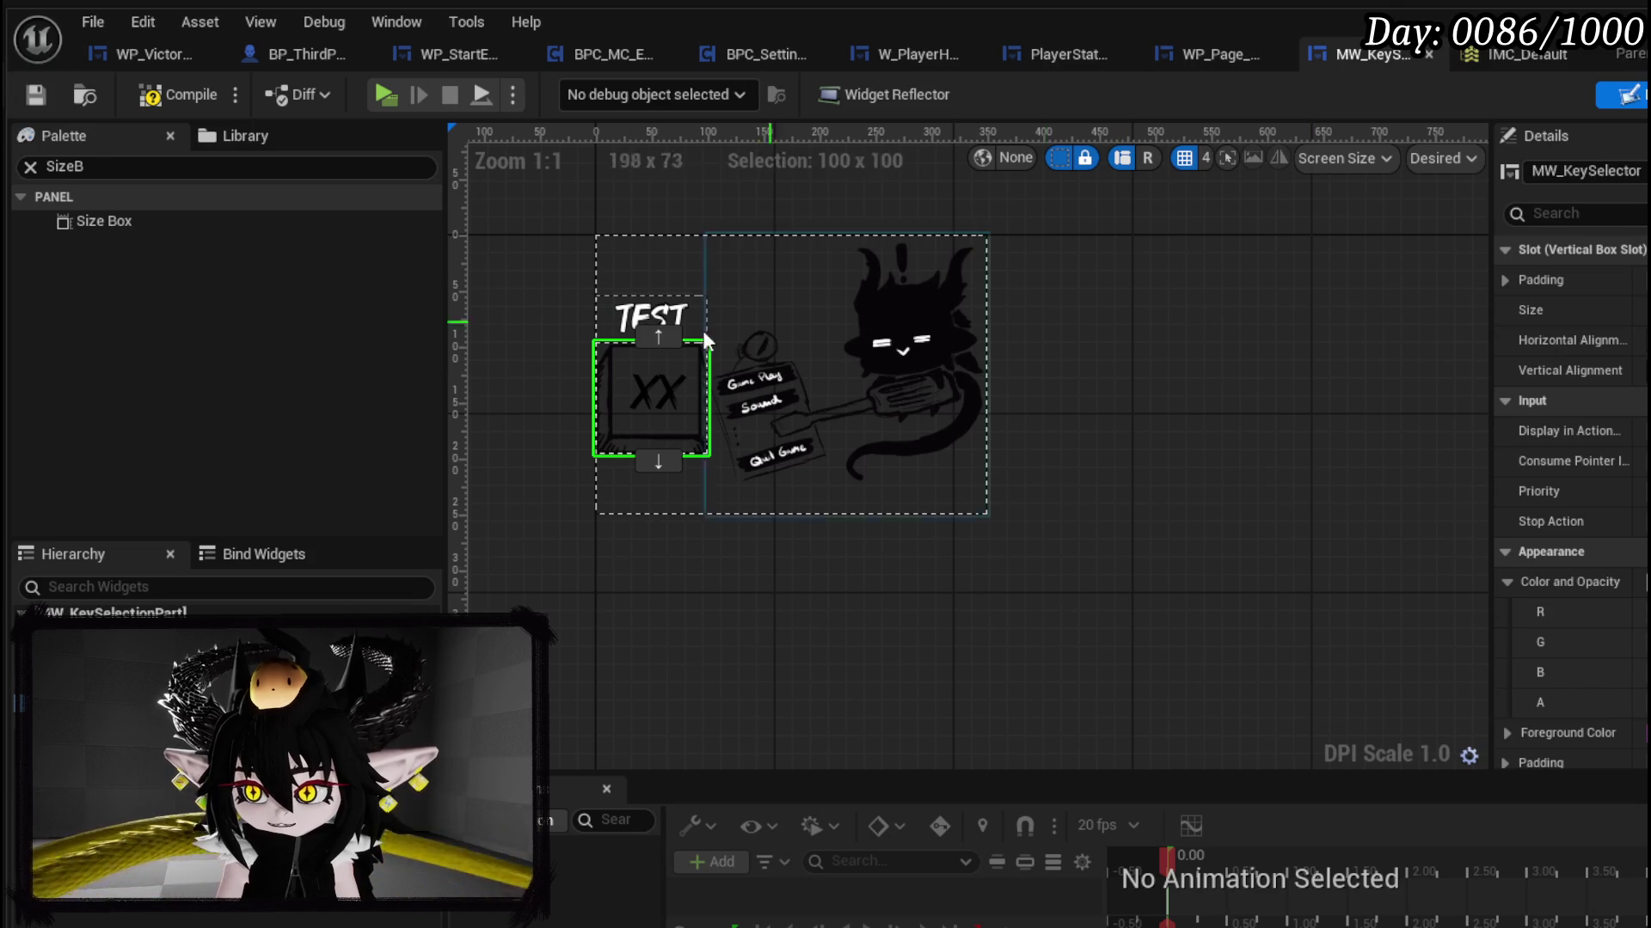
{"action": "left_click", "coordinate": [651, 318]}
{"action": "left_click", "coordinate": [653, 396]}
{"action": "left_click", "coordinate": [651, 318]}
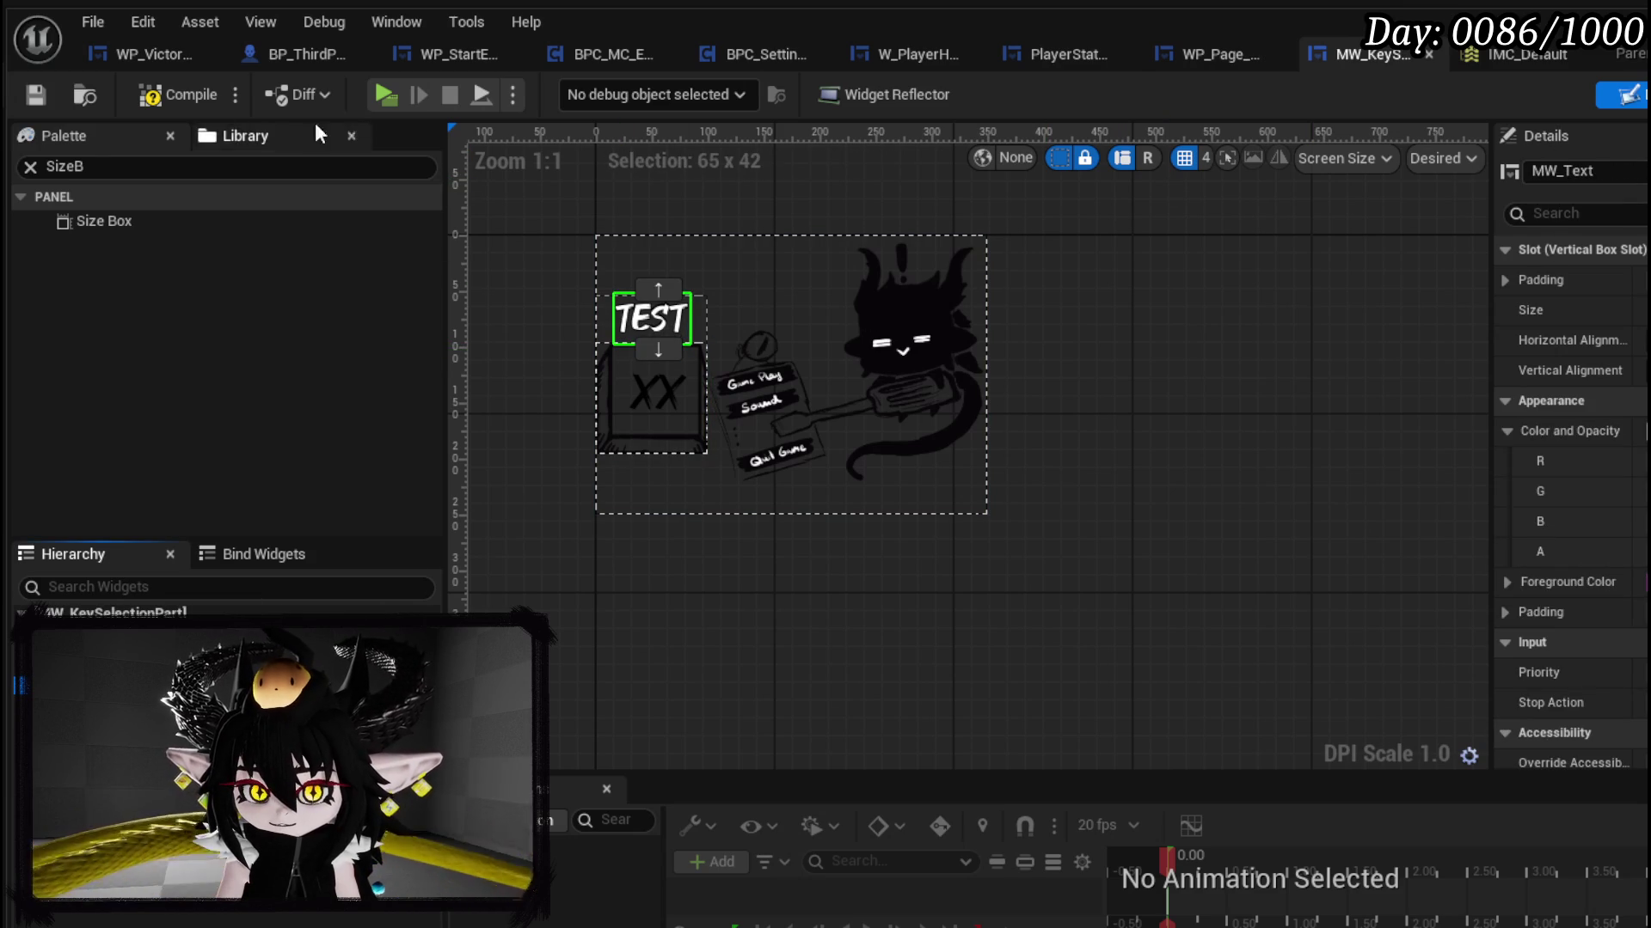
{"action": "left_click", "coordinate": [177, 96]}
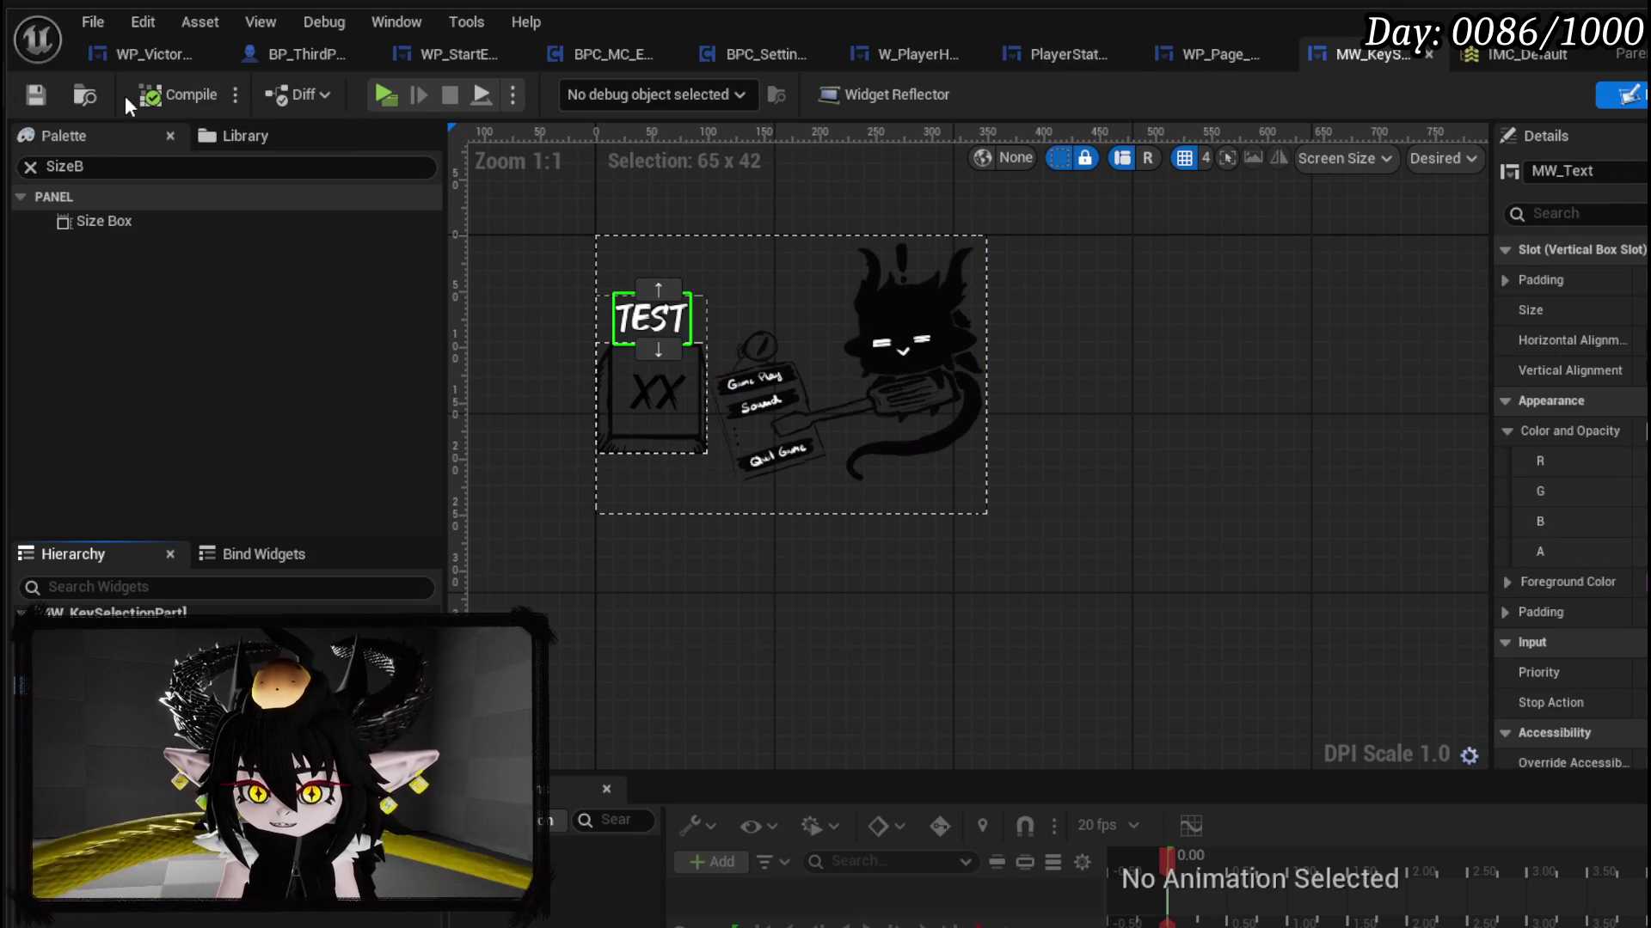
{"action": "left_click", "coordinate": [55, 92]}
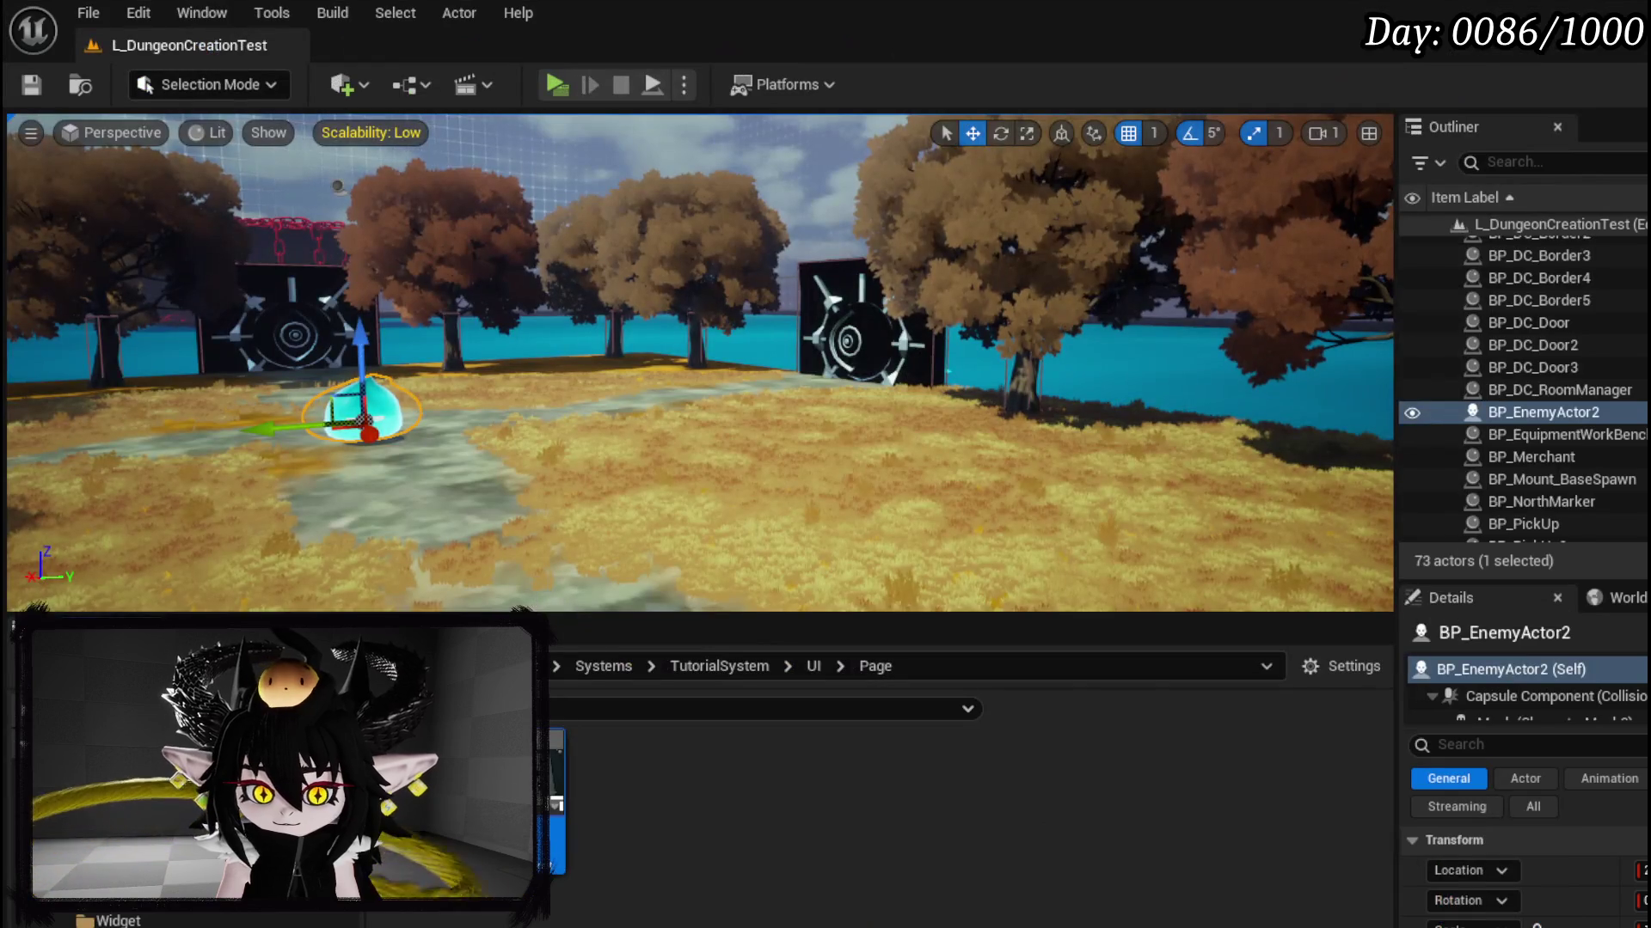
{"action": "scroll", "coordinate": [172, 860], "scroll_direction": "up", "scroll_amount": 5}
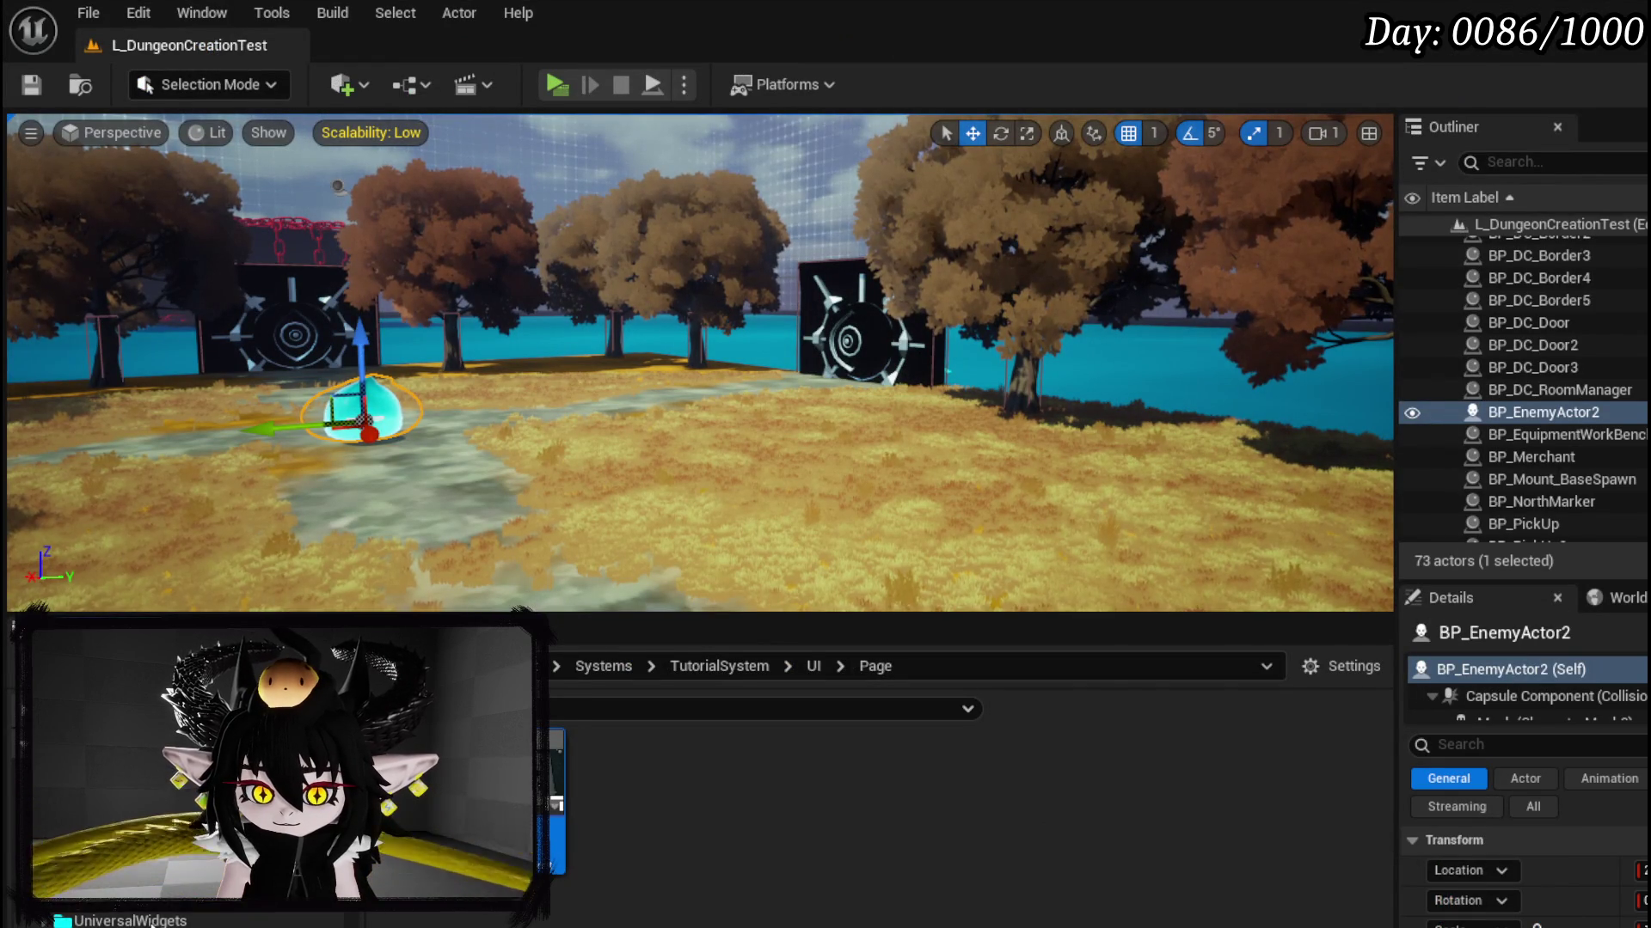
Step: Browse UniversalWidgets, jump via 'Key' to TutorialSystem/UI, and open MW_KeySelector
{"action": "left_click", "coordinate": [151, 921]}
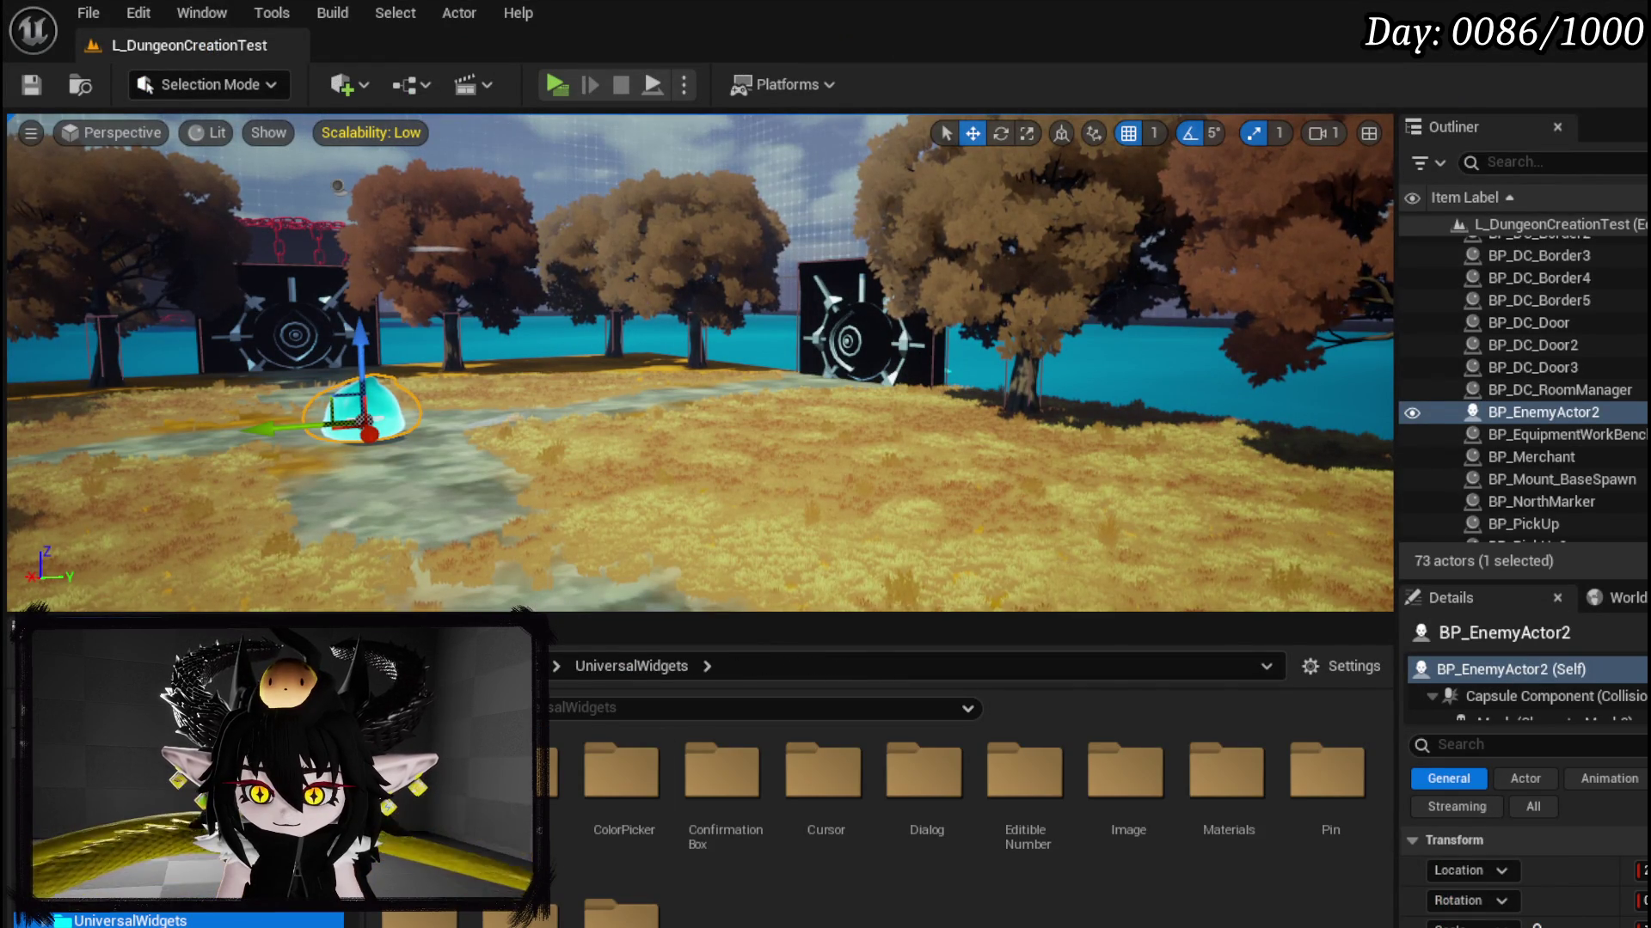
{"action": "double_click", "coordinate": [520, 770]}
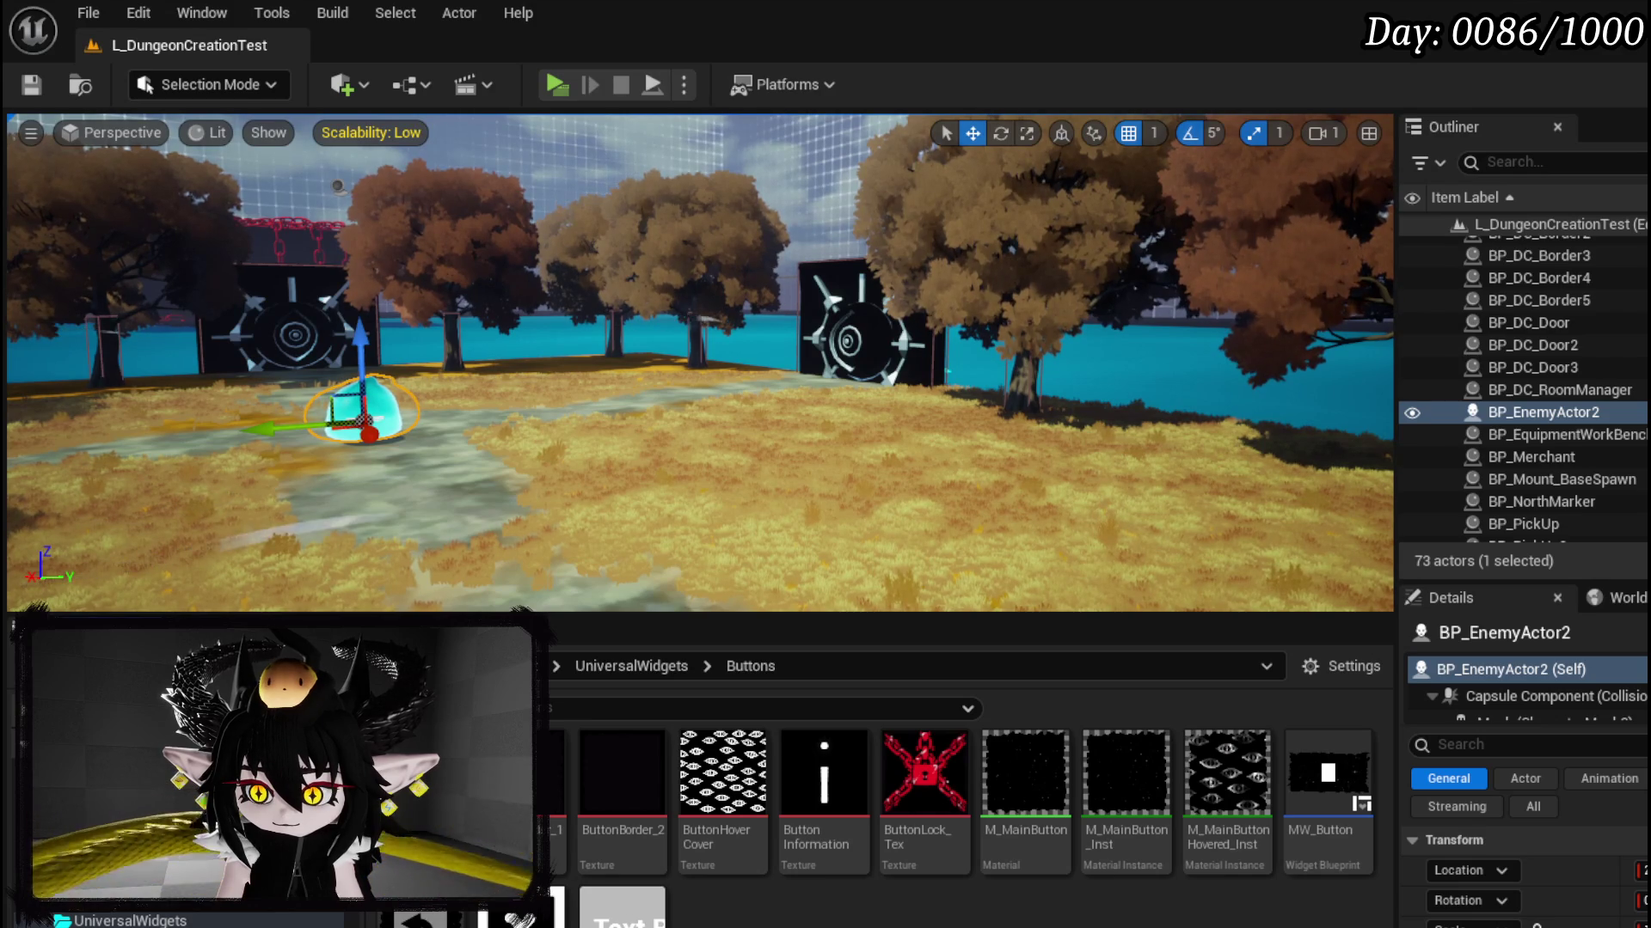
{"action": "key", "text": "alt+Left"}
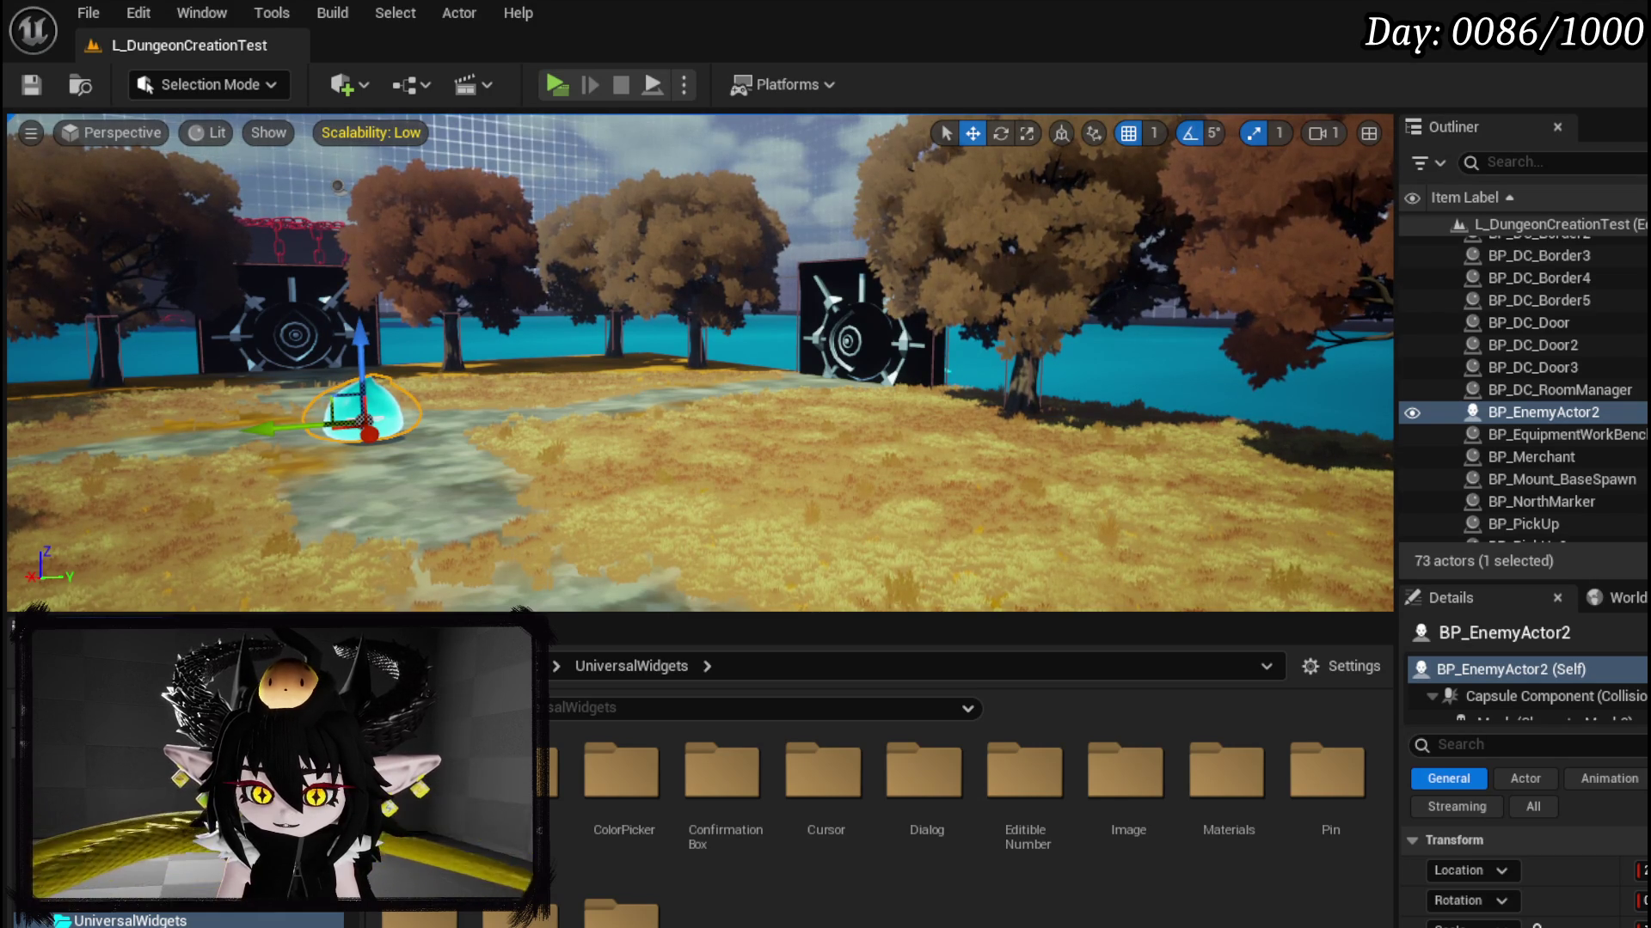
{"action": "double_click", "coordinate": [1014, 787]}
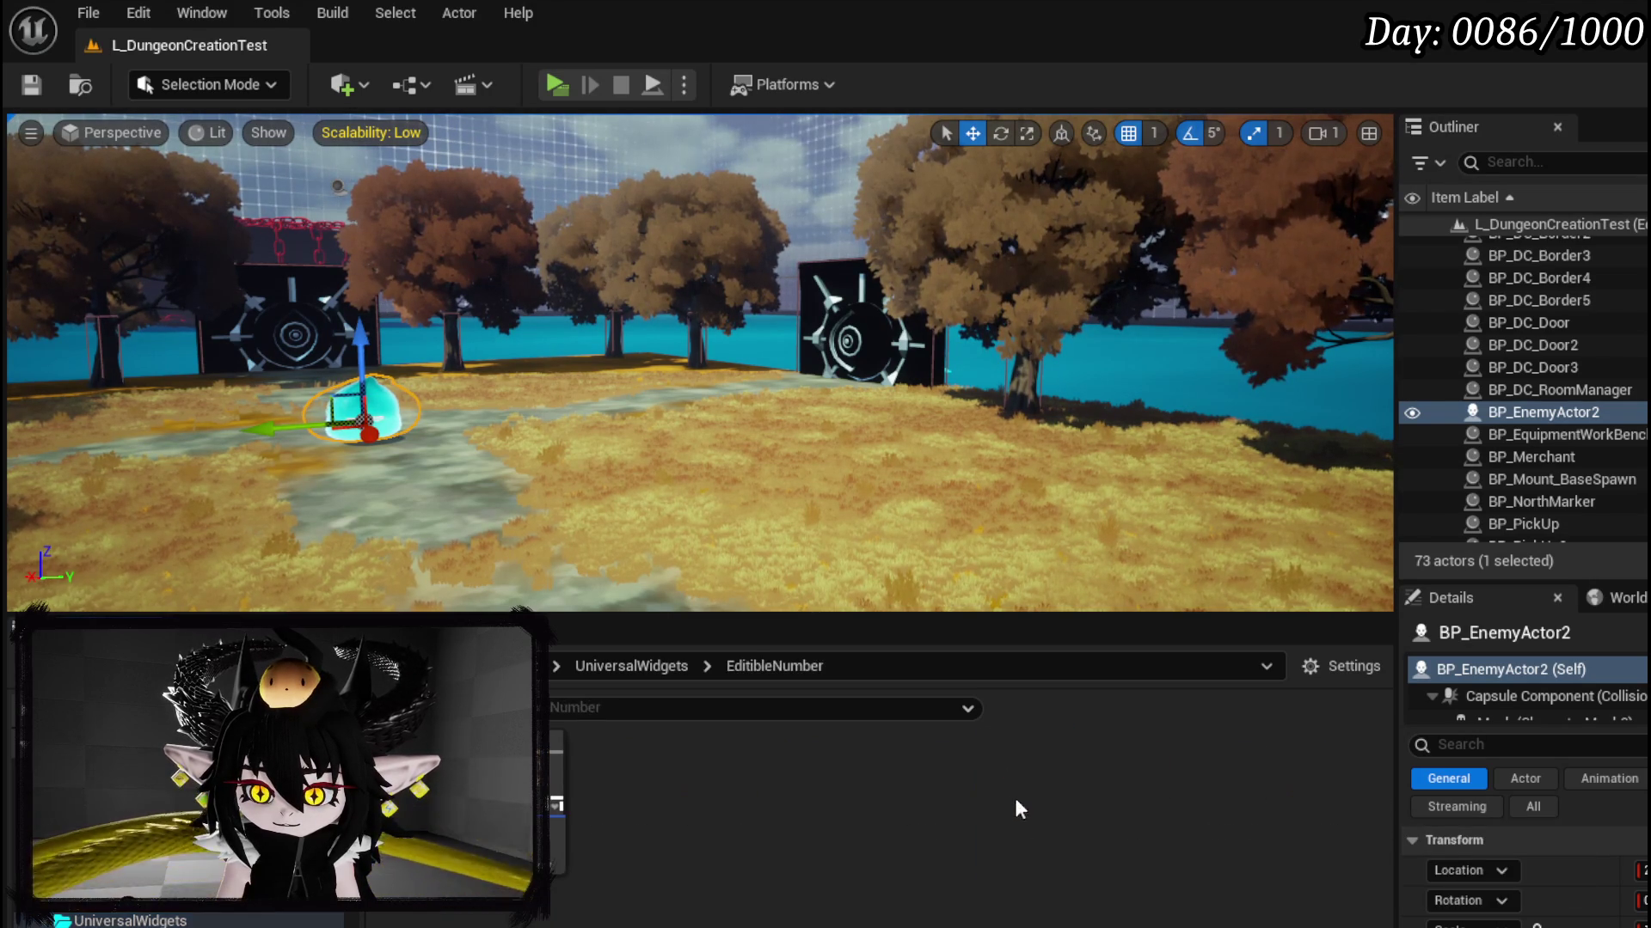
{"action": "left_click", "coordinate": [621, 664]}
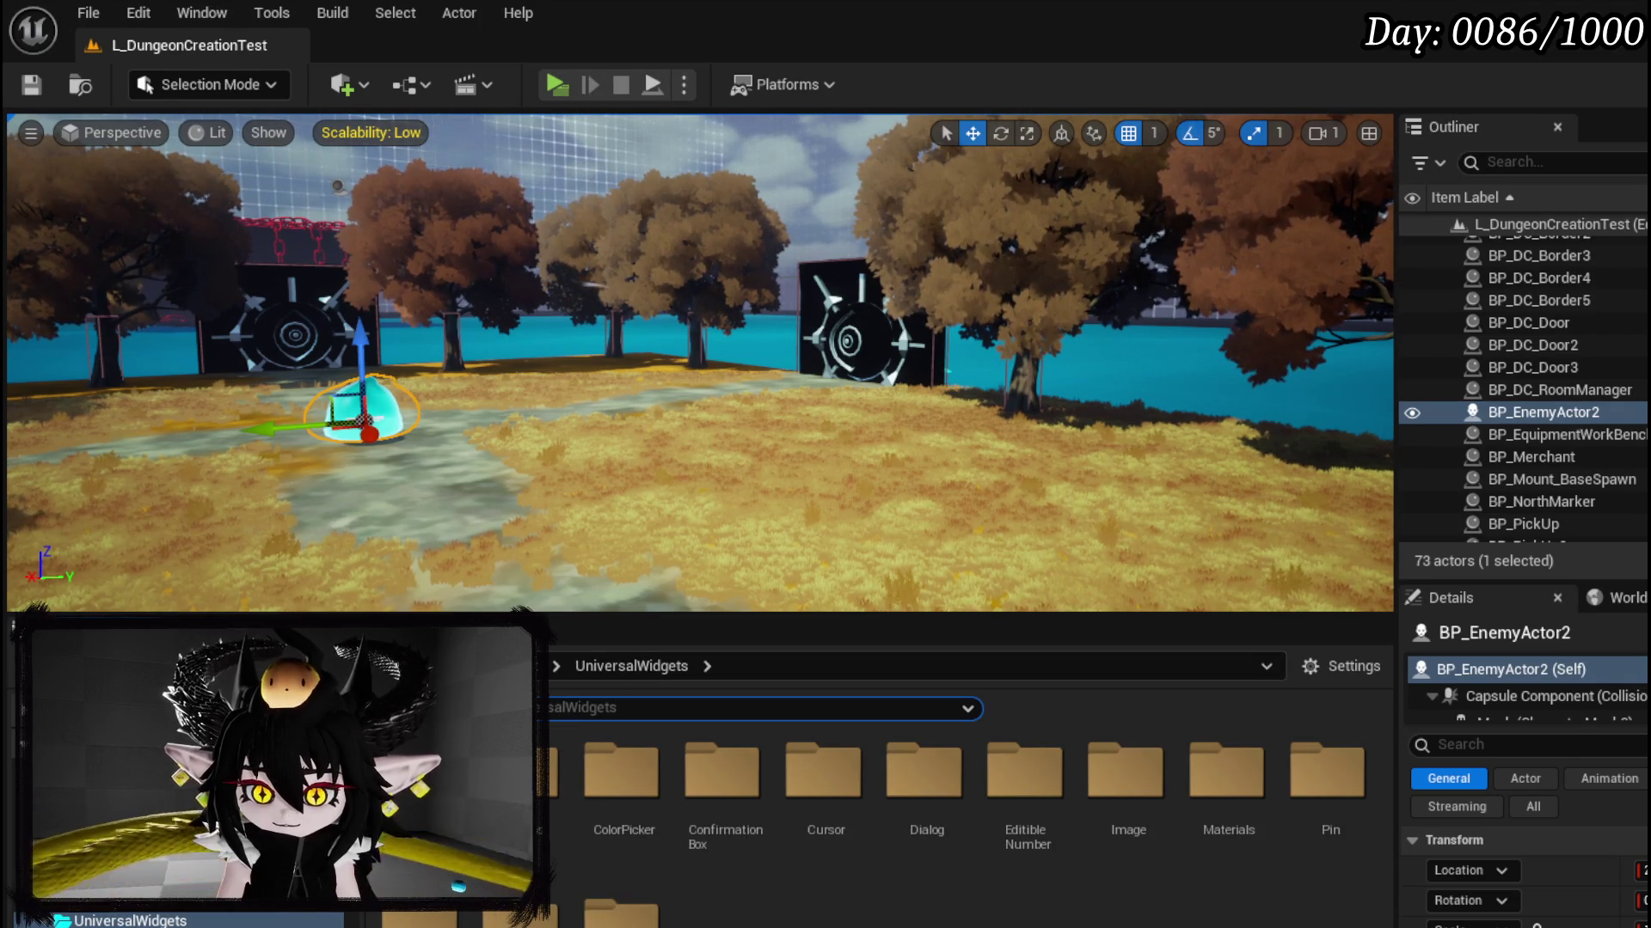
{"action": "type", "text": "Key"}
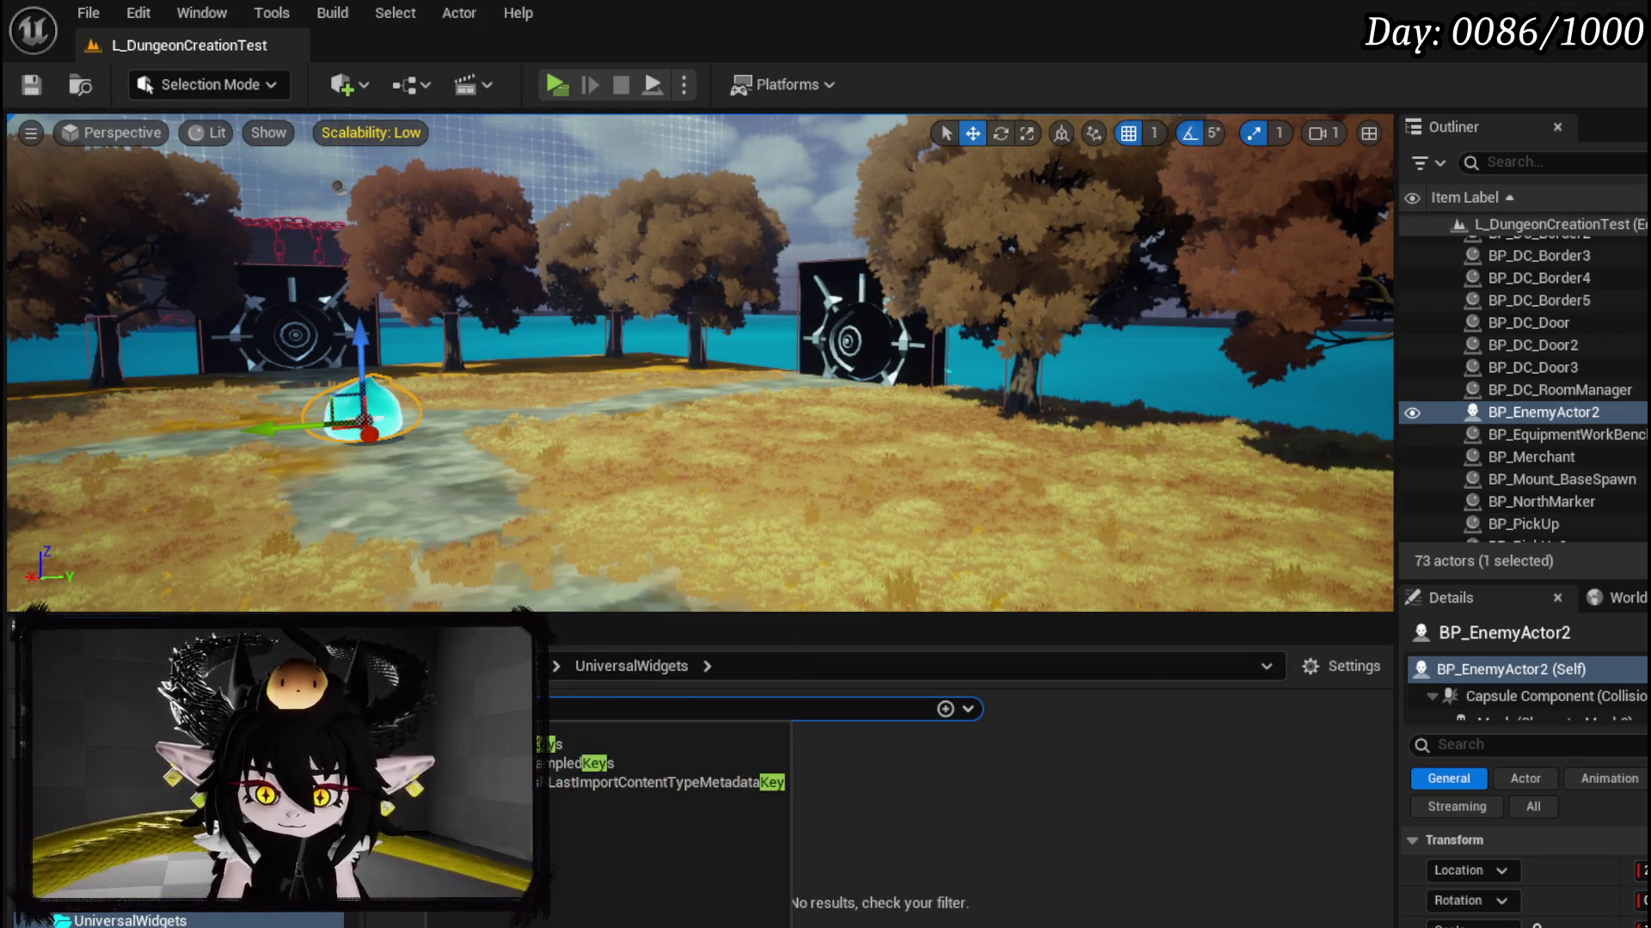
{"action": "left_click", "coordinate": [975, 793]}
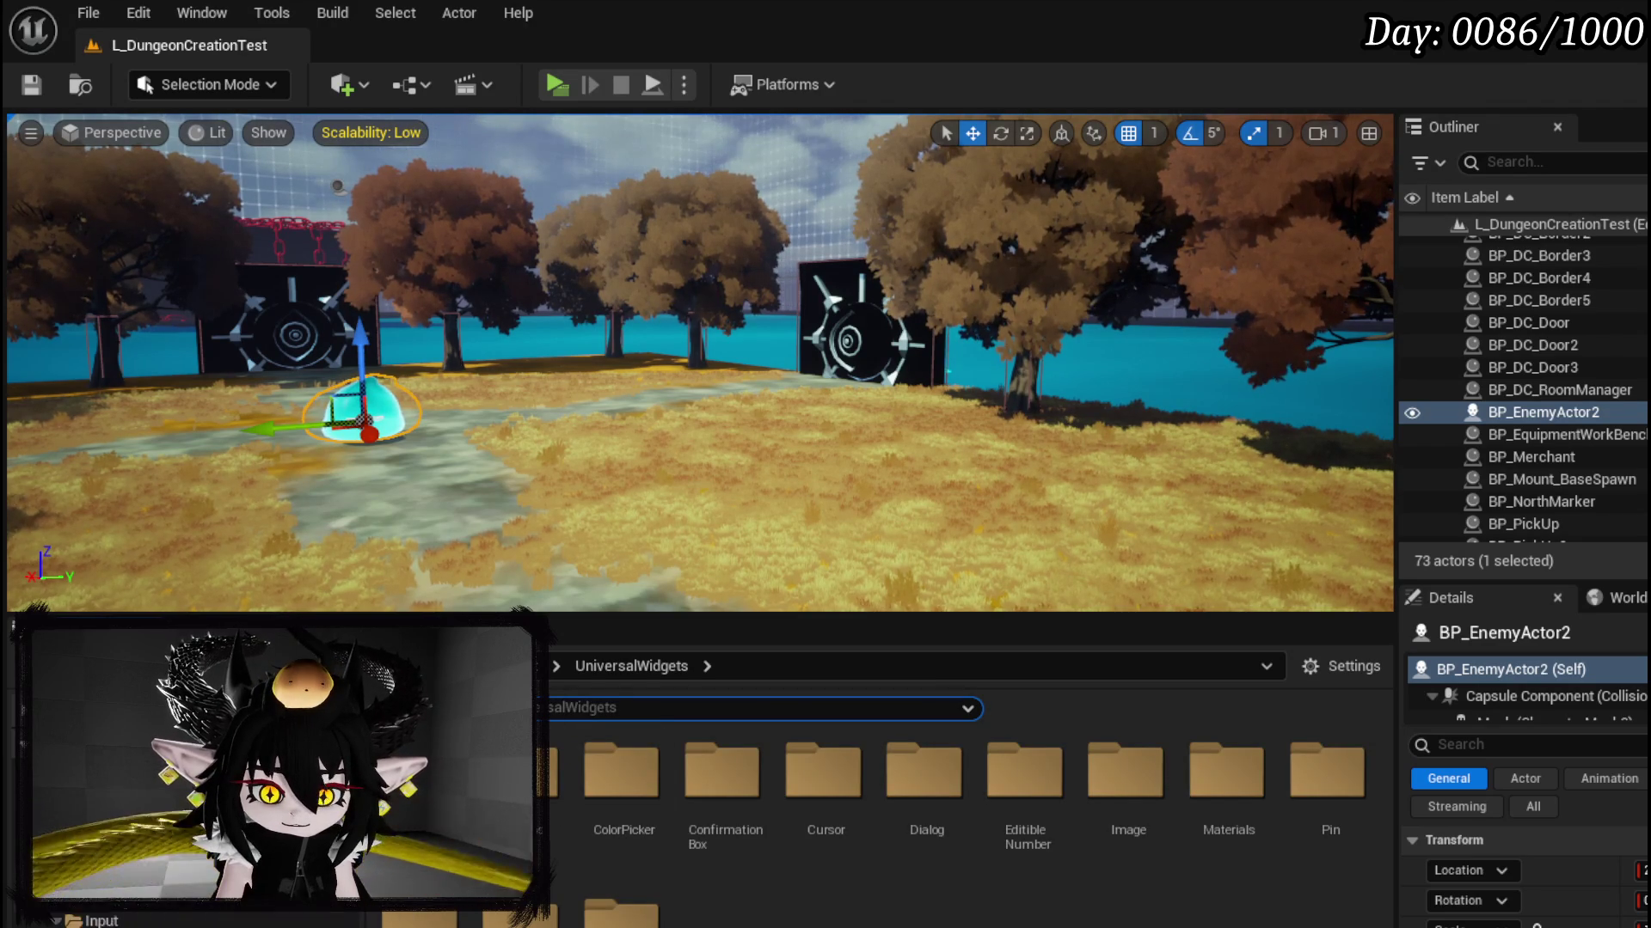
{"action": "key", "text": "Return"}
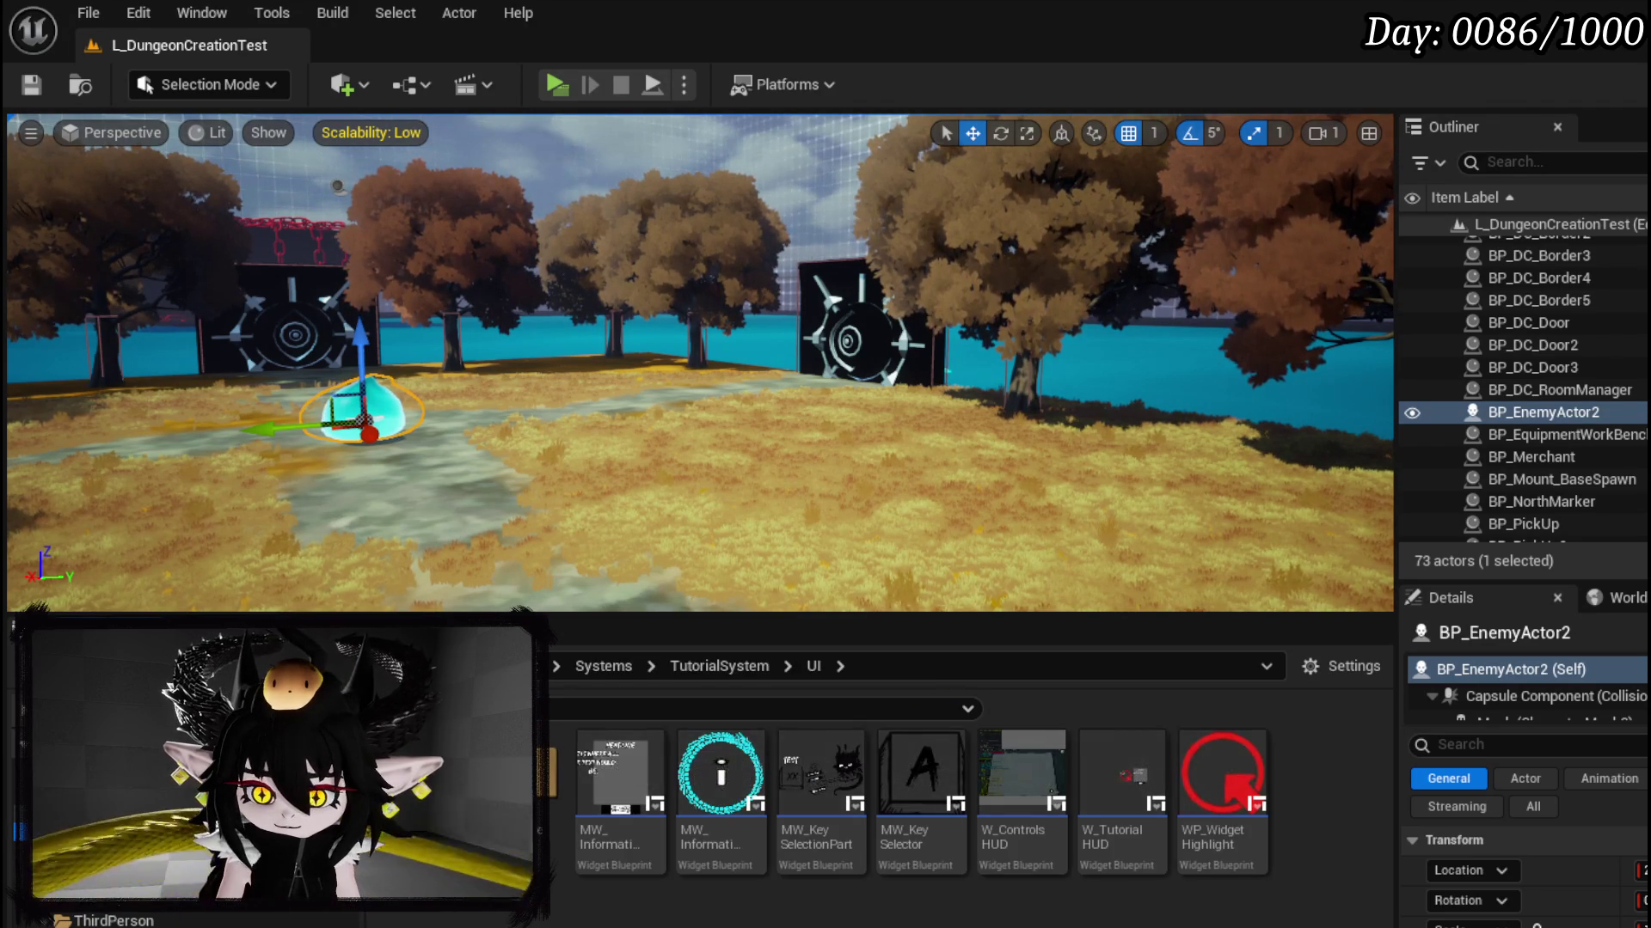
{"action": "double_click", "coordinate": [912, 778]}
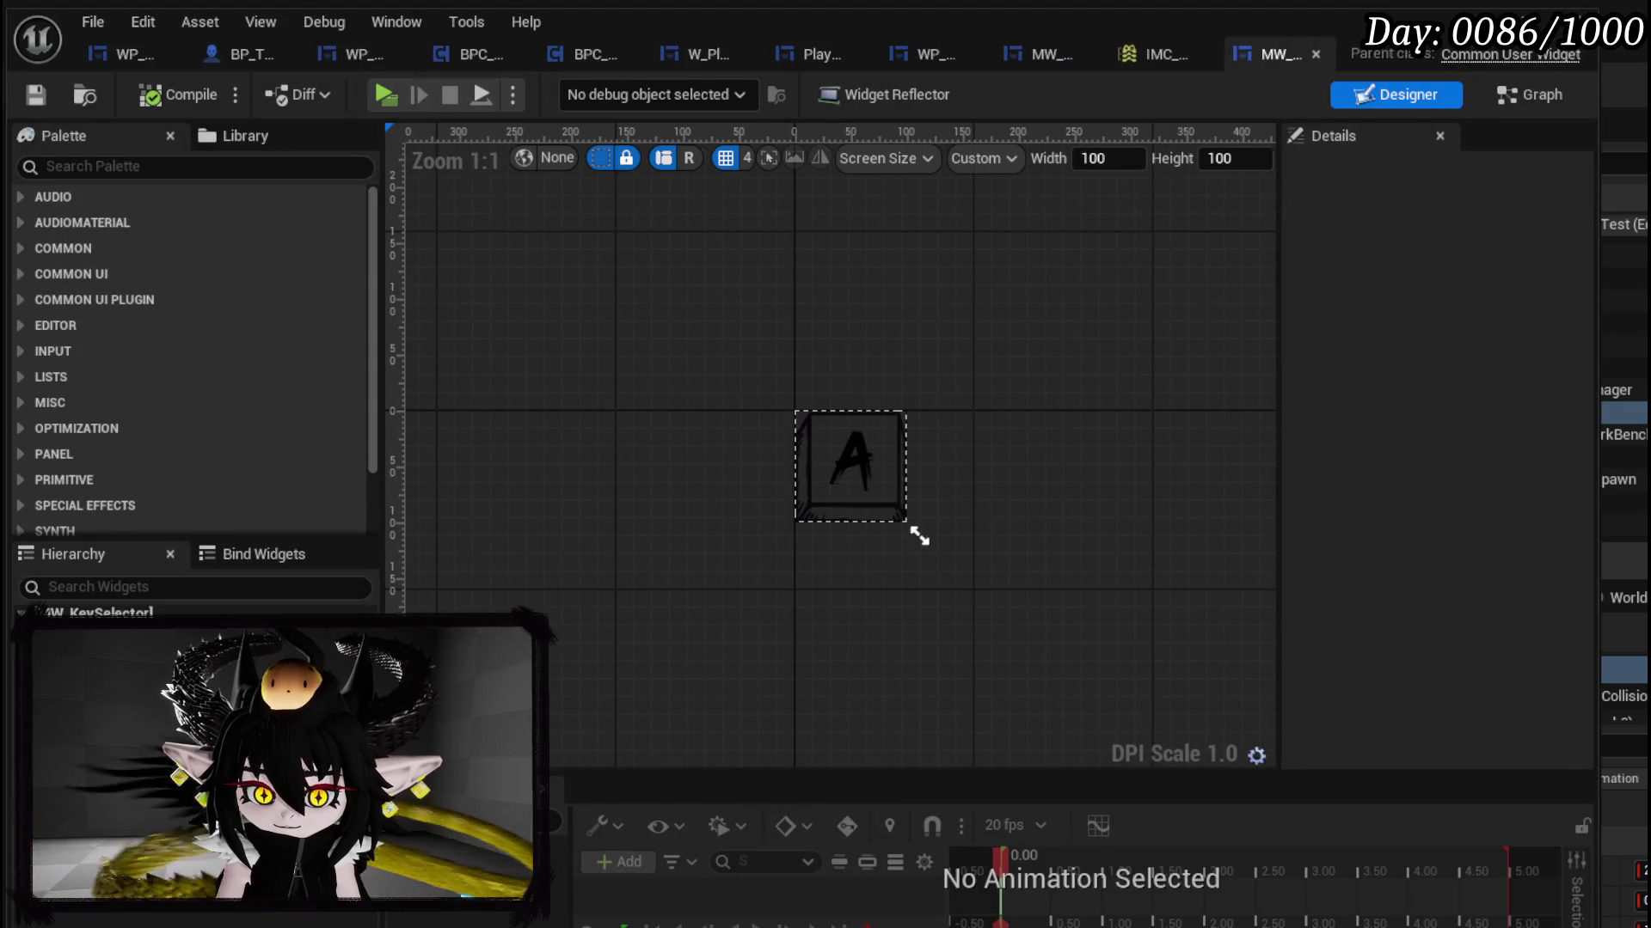
Step: Wrap the key's parent size box in a canvas panel and set its height to 100
{"action": "left_click", "coordinate": [68, 666]}
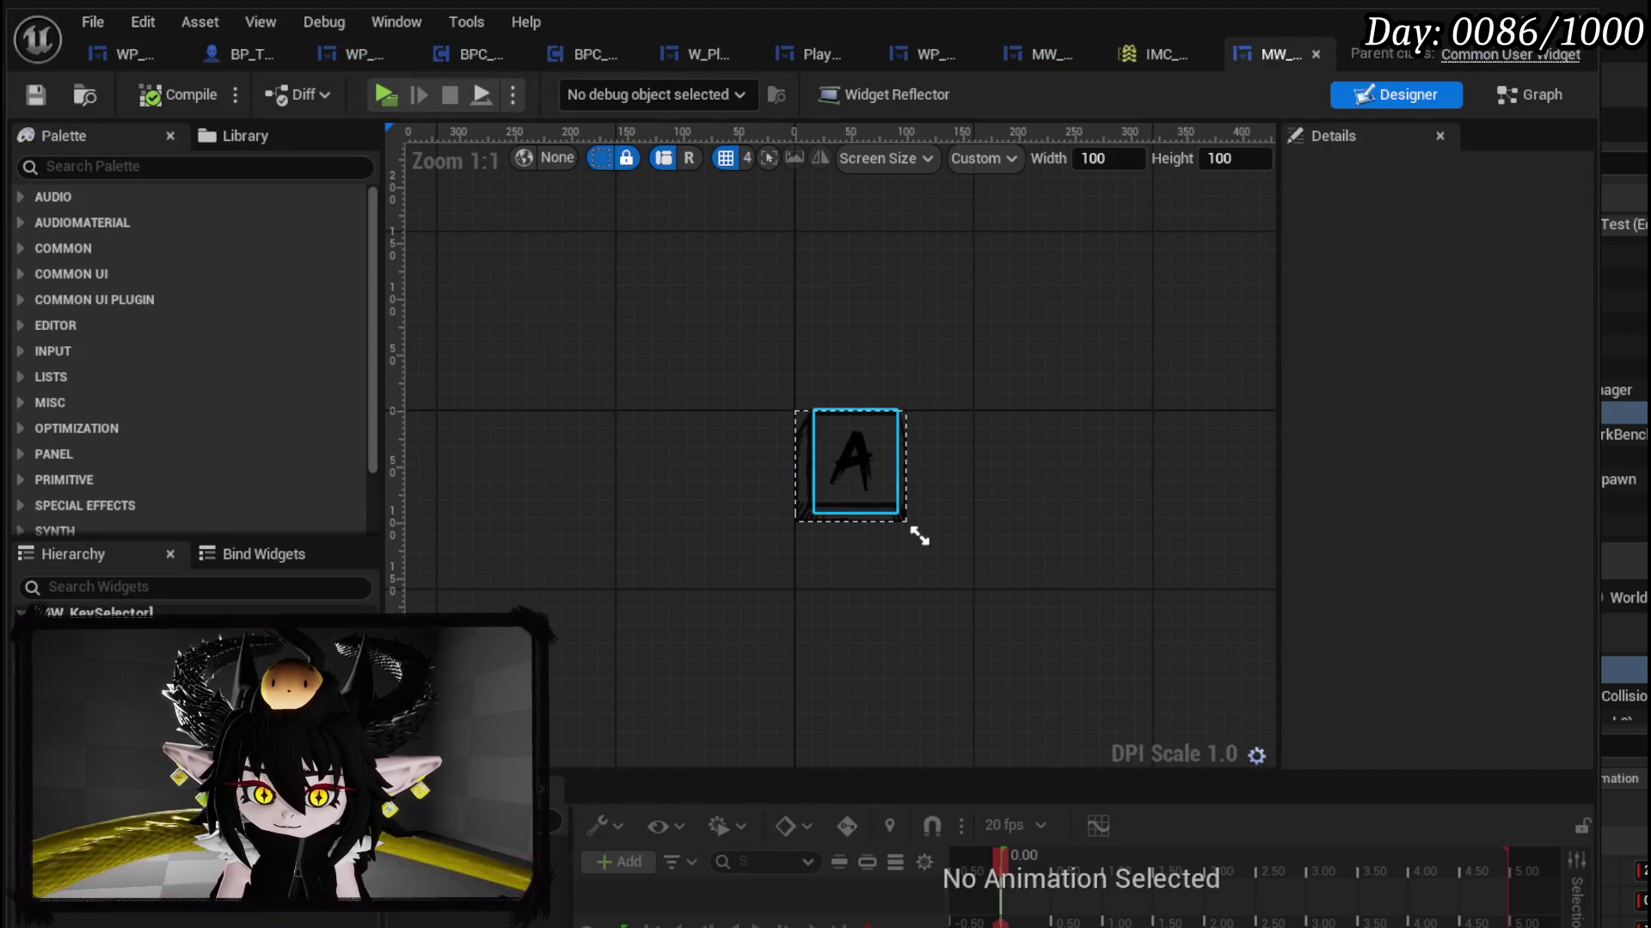
{"action": "key", "text": "Up"}
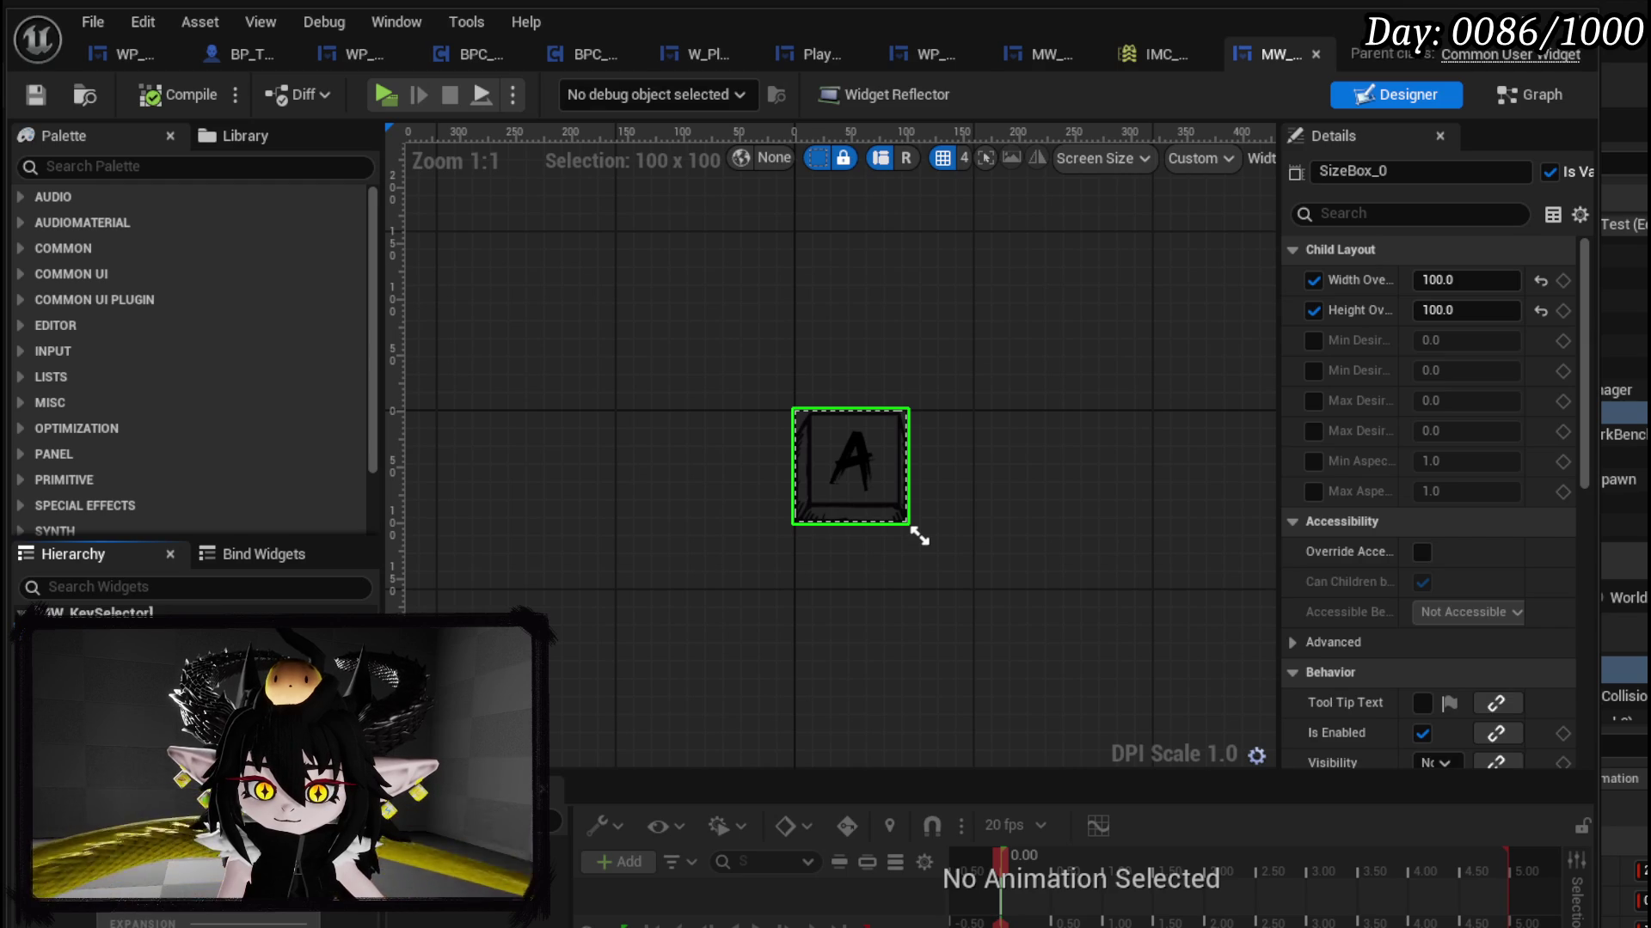
{"action": "mouse_move", "coordinate": [593, 869]}
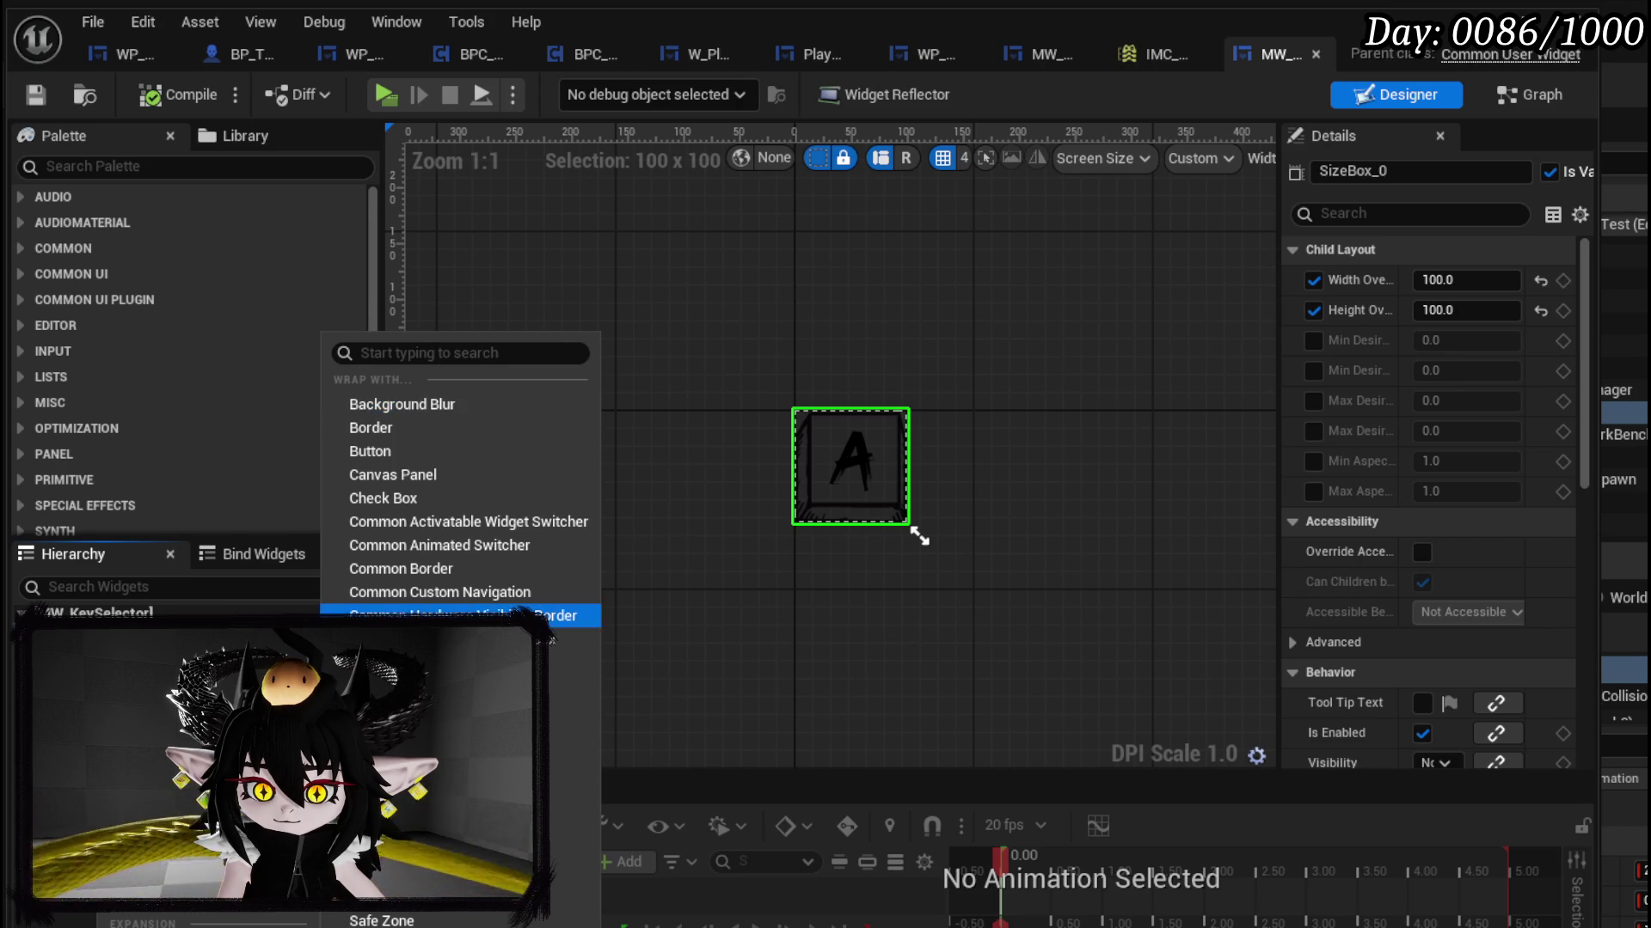
{"action": "left_click", "coordinate": [411, 476]}
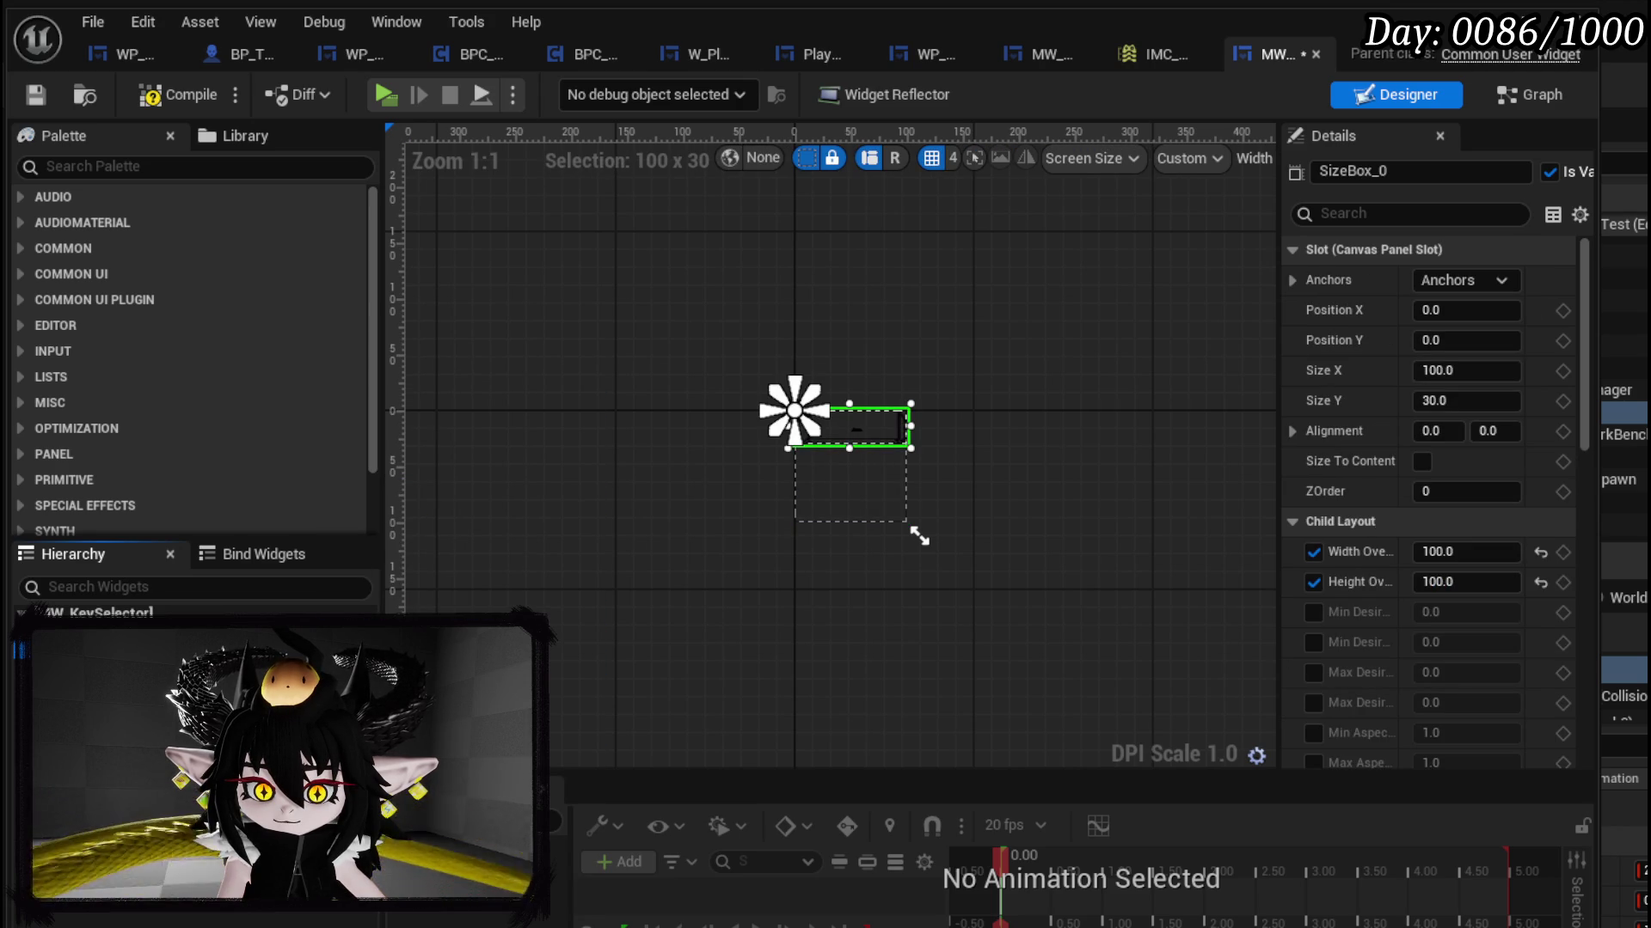
{"action": "left_click", "coordinate": [1471, 401]}
{"action": "type", "text": "100"}
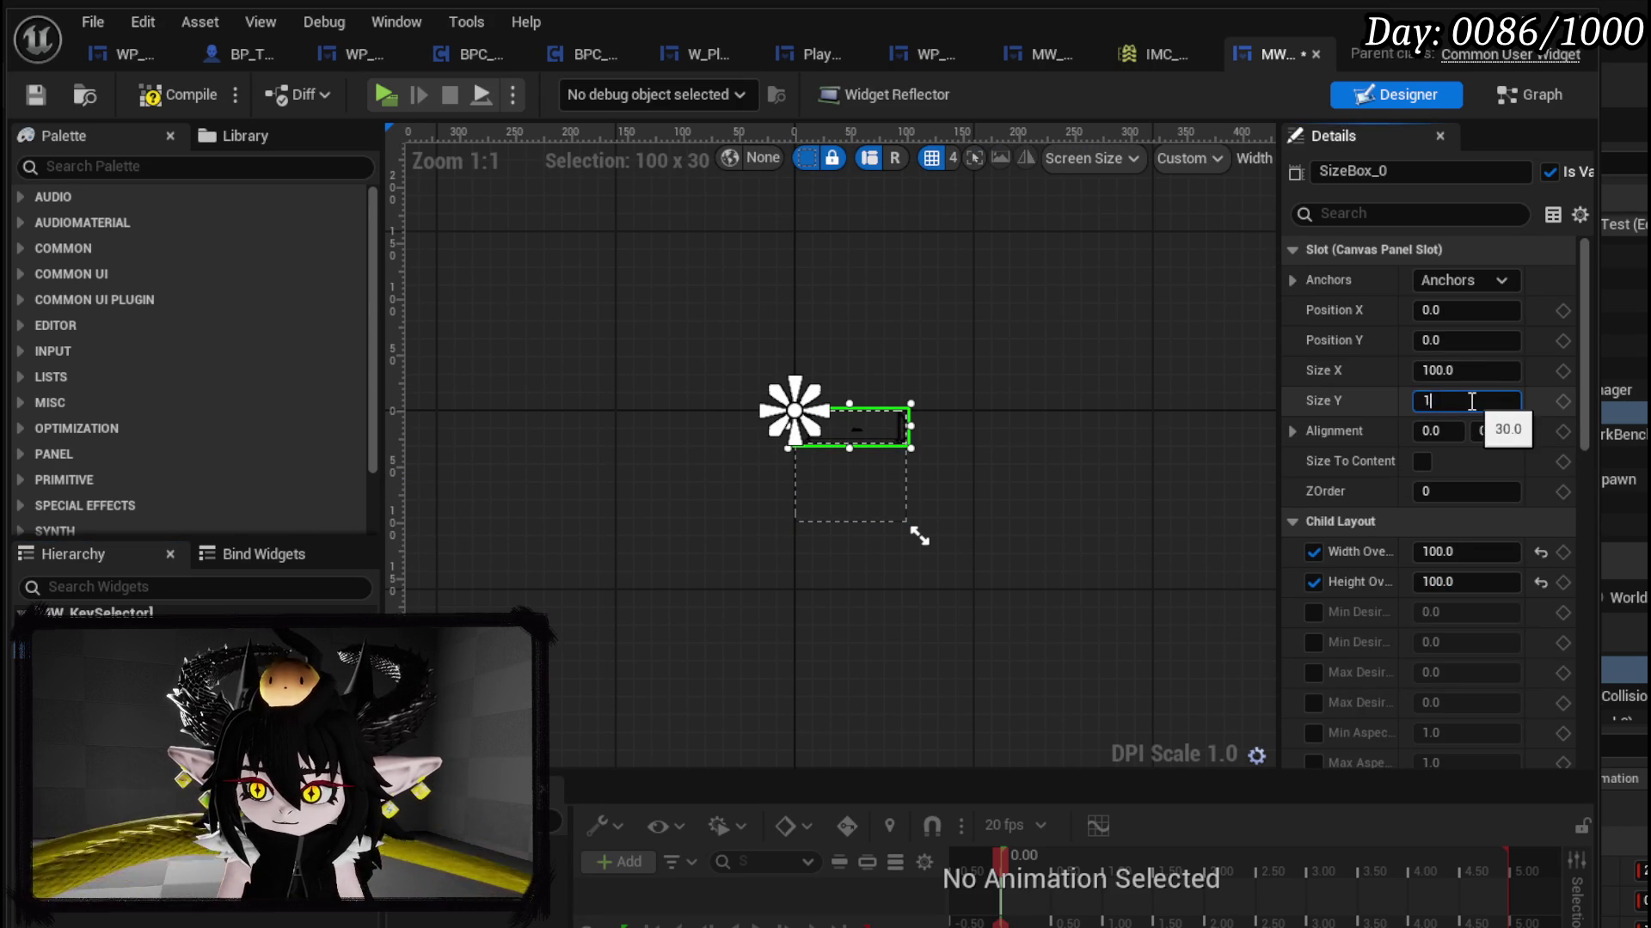
{"action": "key", "text": "Return"}
Step: Place the key selector directly in the canvas with Size Y 100 and Size To Content
{"action": "left_click", "coordinate": [103, 686]}
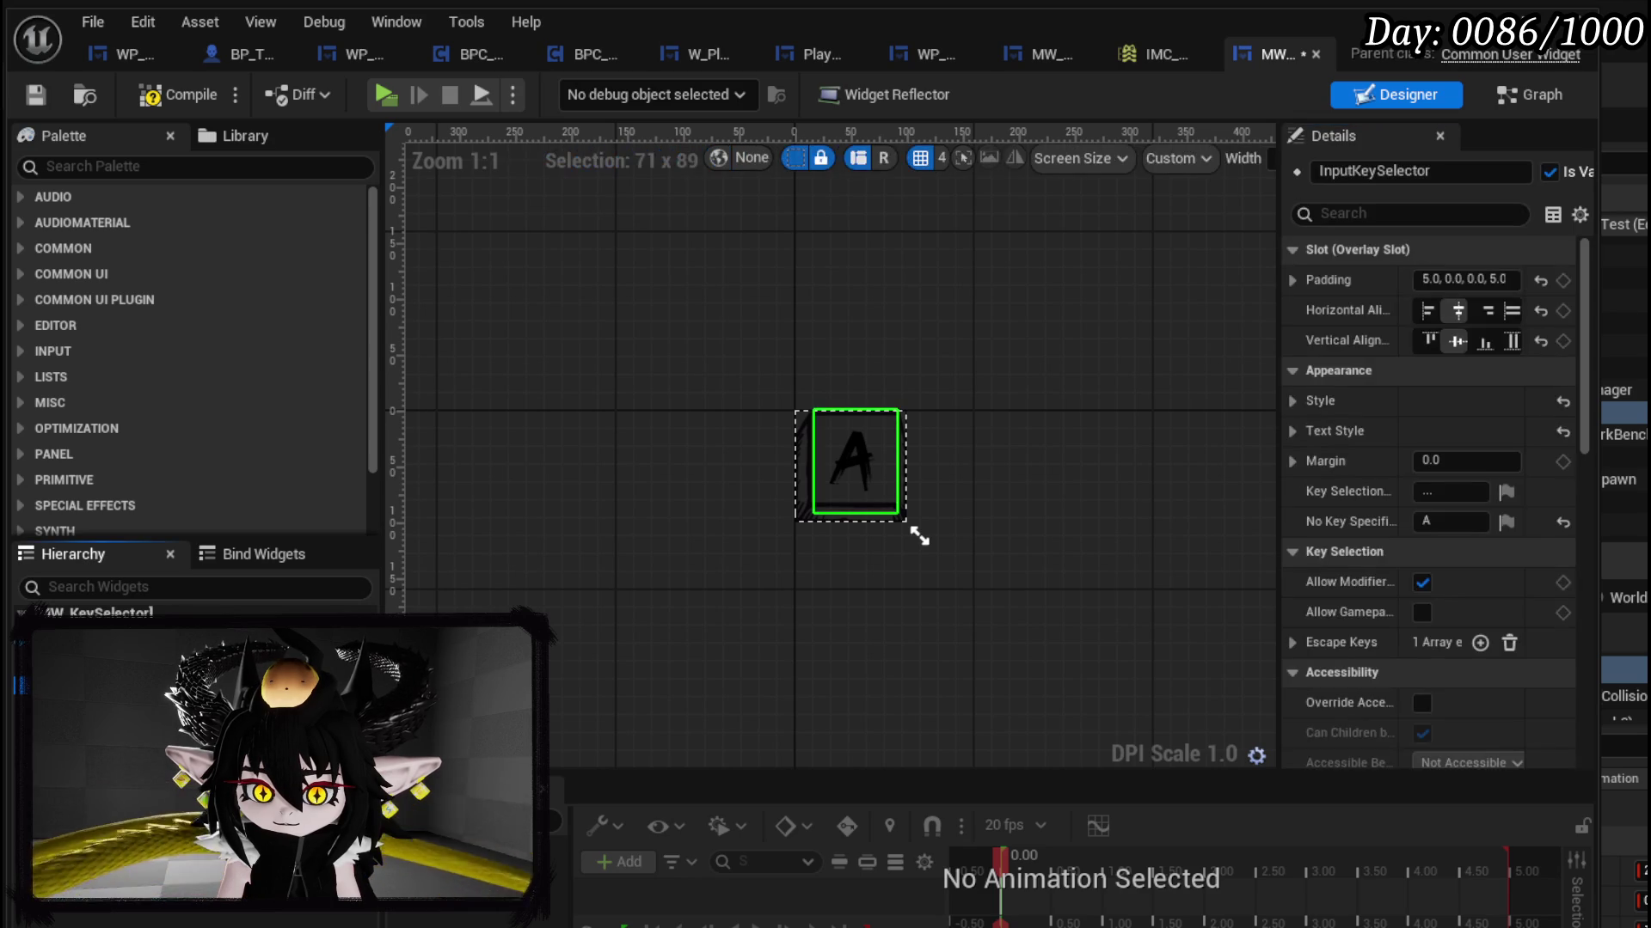
{"action": "key", "text": "ctrl+z"}
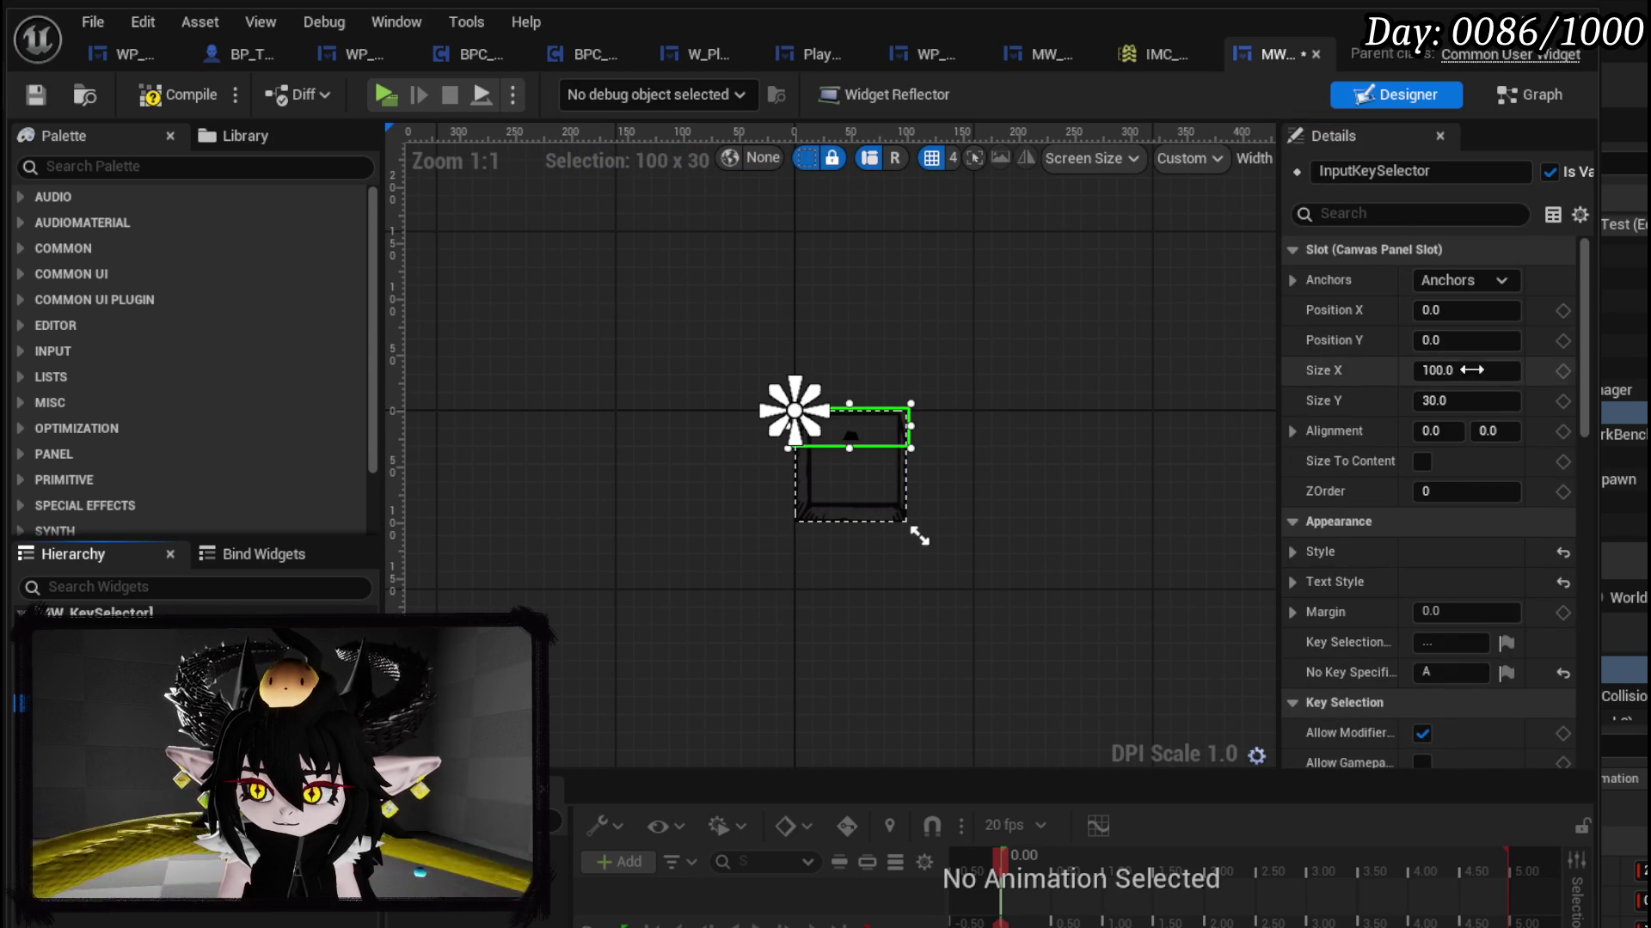
{"action": "left_click", "coordinate": [1482, 401]}
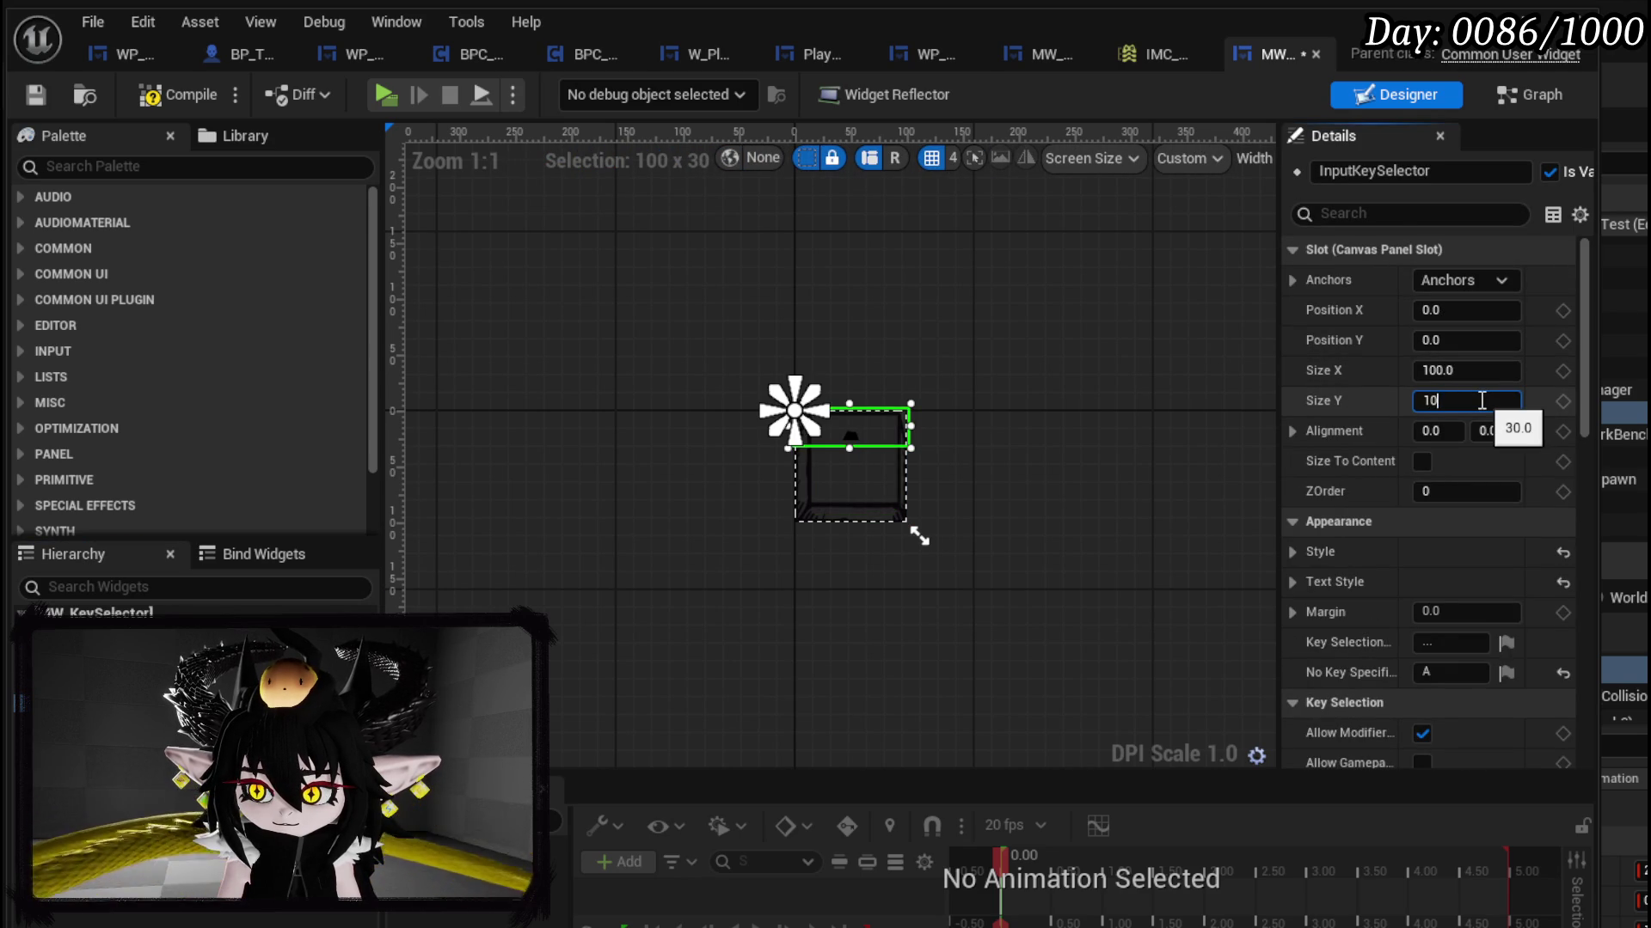
{"action": "type", "text": "00"}
{"action": "key", "text": "Return"}
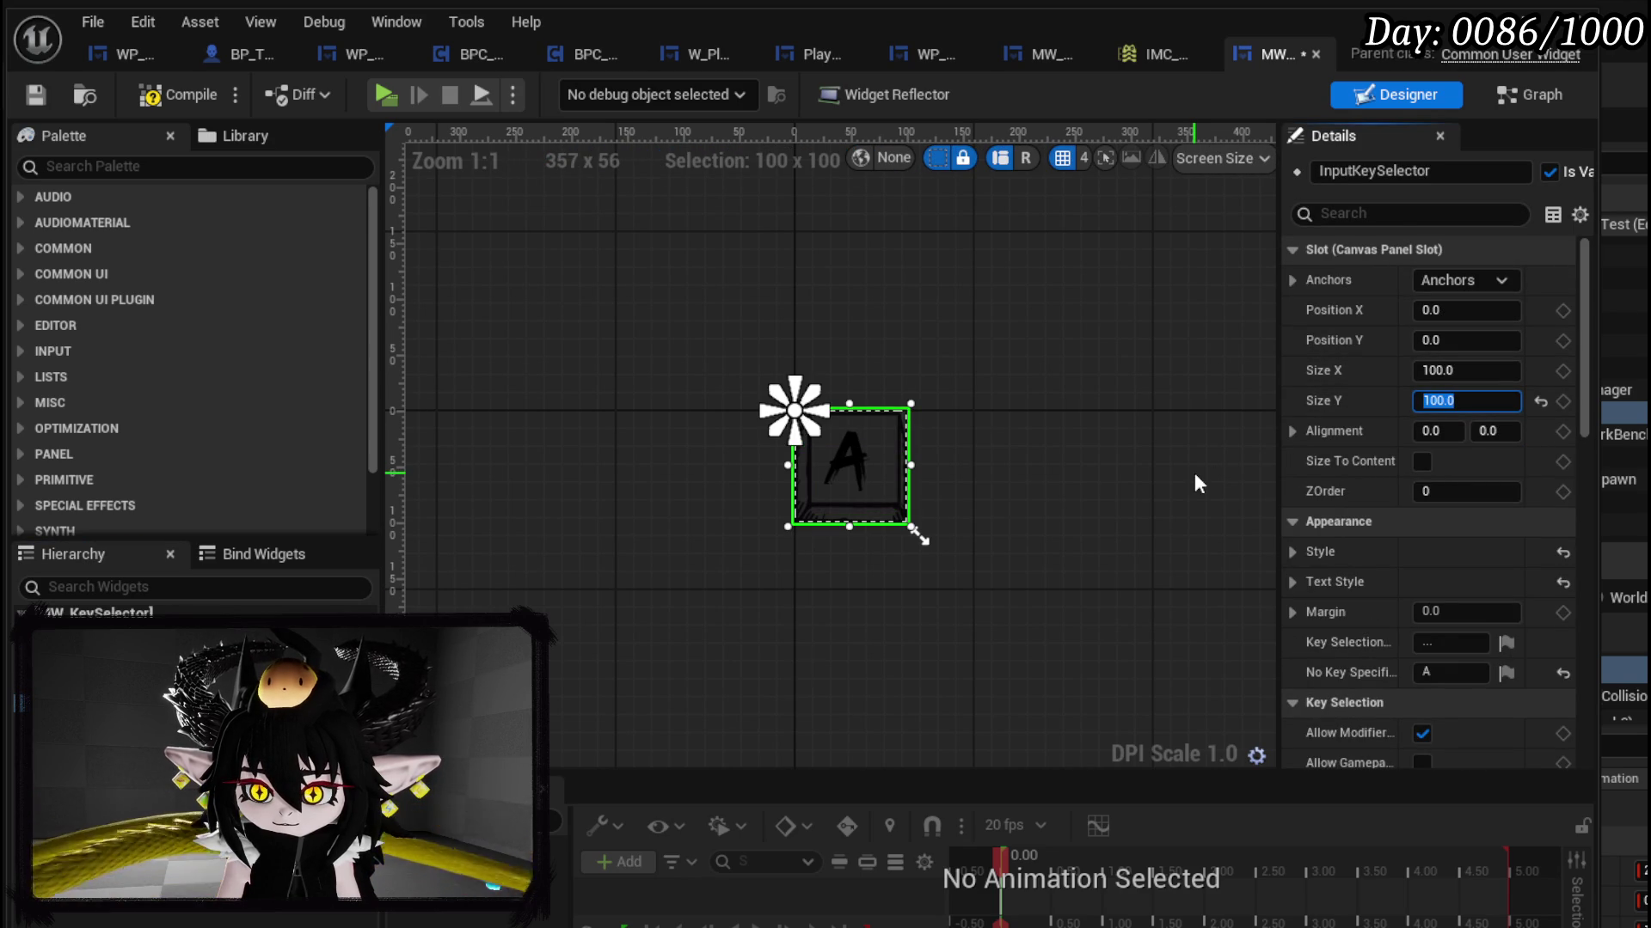
{"action": "left_click", "coordinate": [1422, 461]}
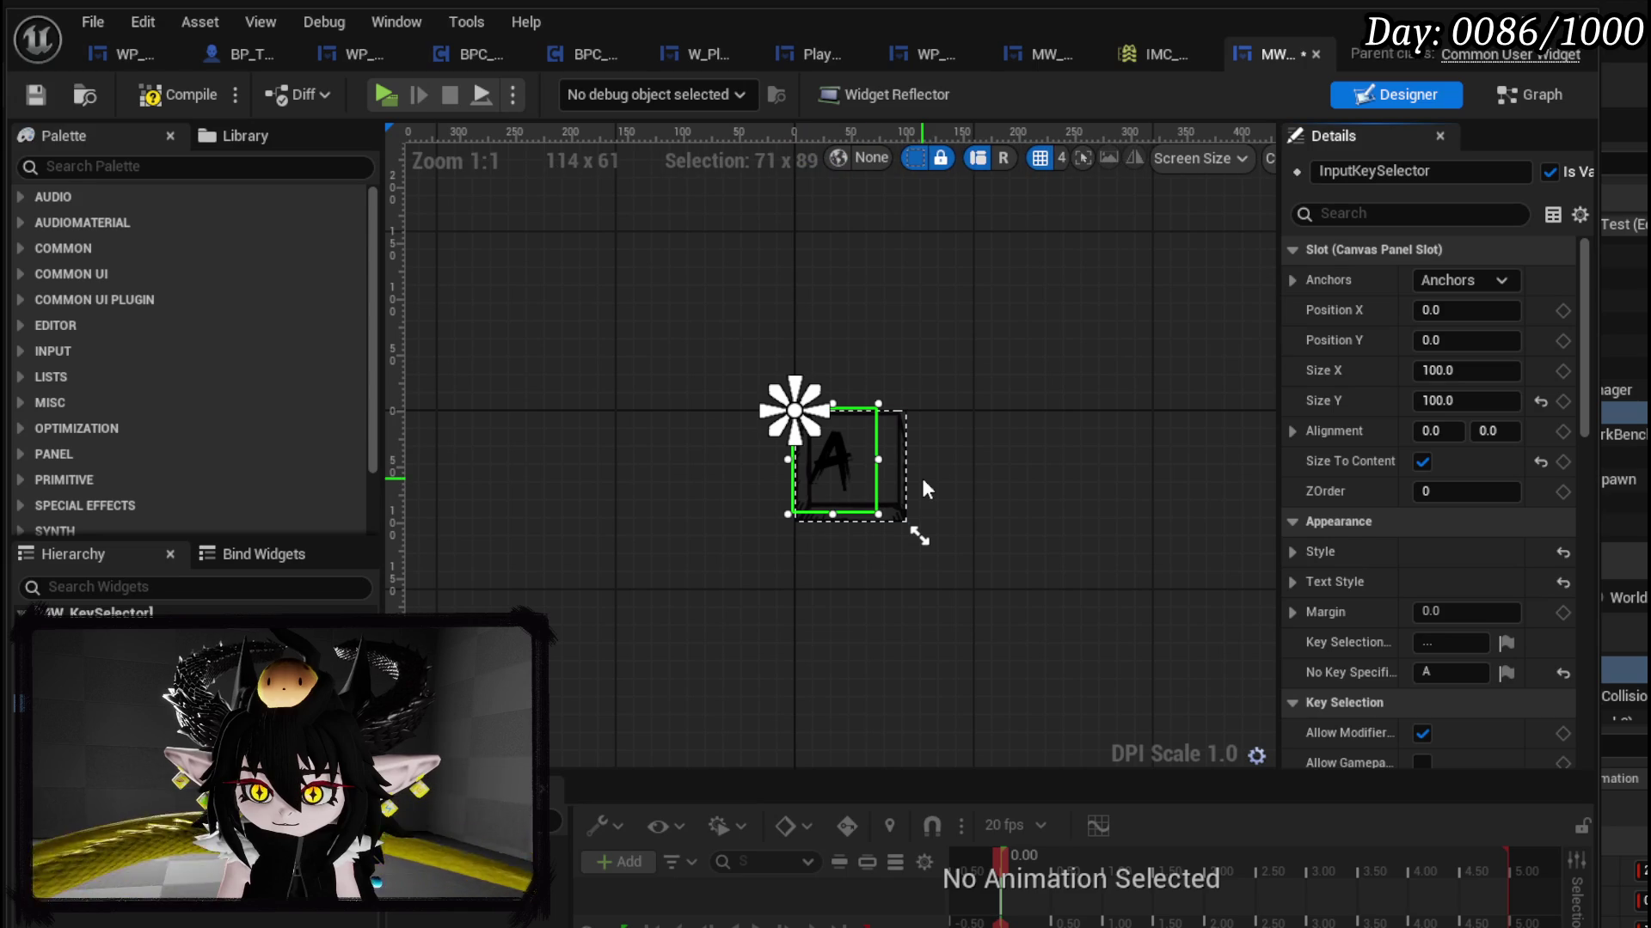
Step: Anchor the key selector to the centre, save, and return to the level editor
{"action": "left_click", "coordinate": [1466, 280]}
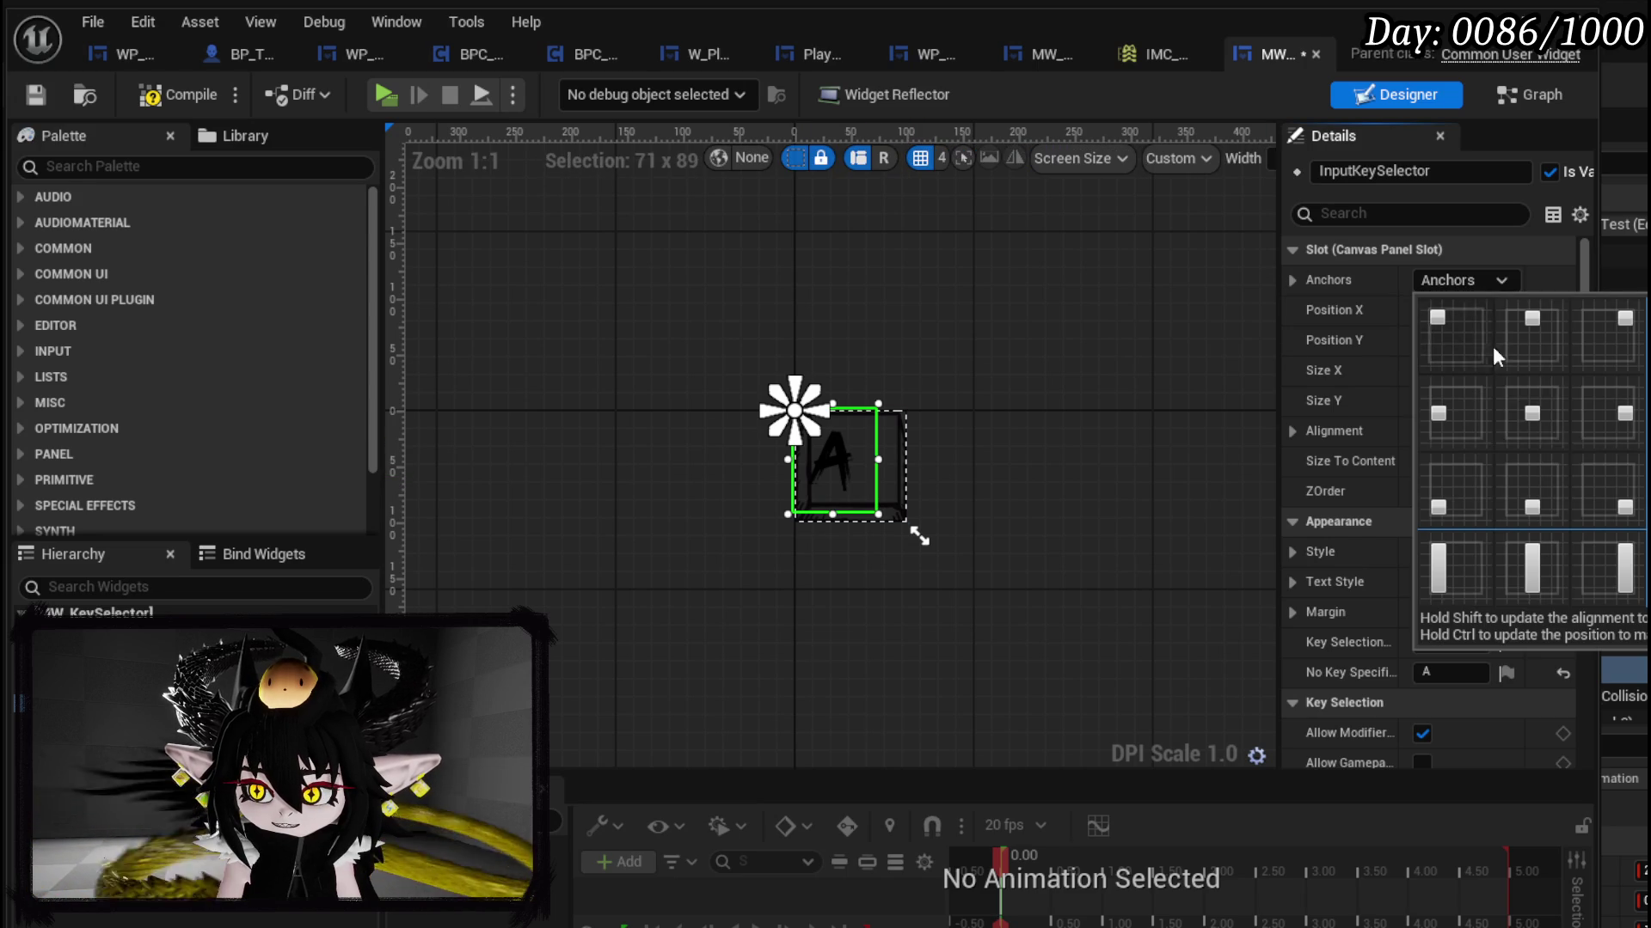
{"action": "left_click", "coordinate": [1522, 421], "text": "ctrl+shift"}
{"action": "scroll", "coordinate": [869, 426], "scroll_direction": "up", "scroll_amount": 8}
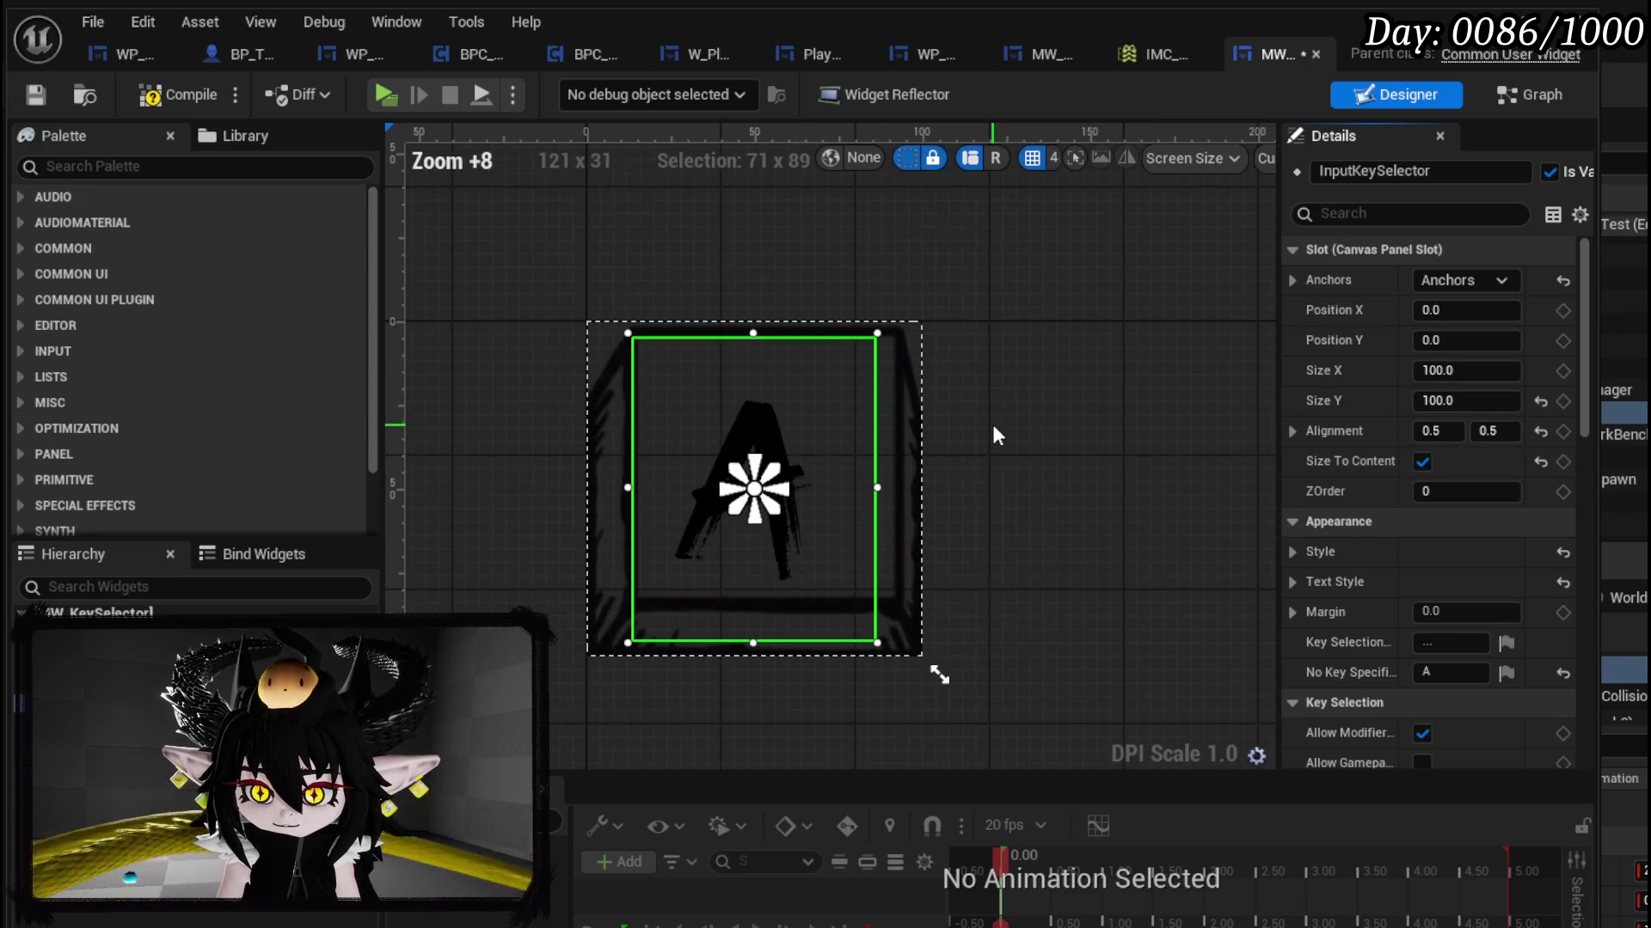
{"action": "left_click", "coordinate": [43, 95]}
{"action": "left_click", "coordinate": [1625, 257]}
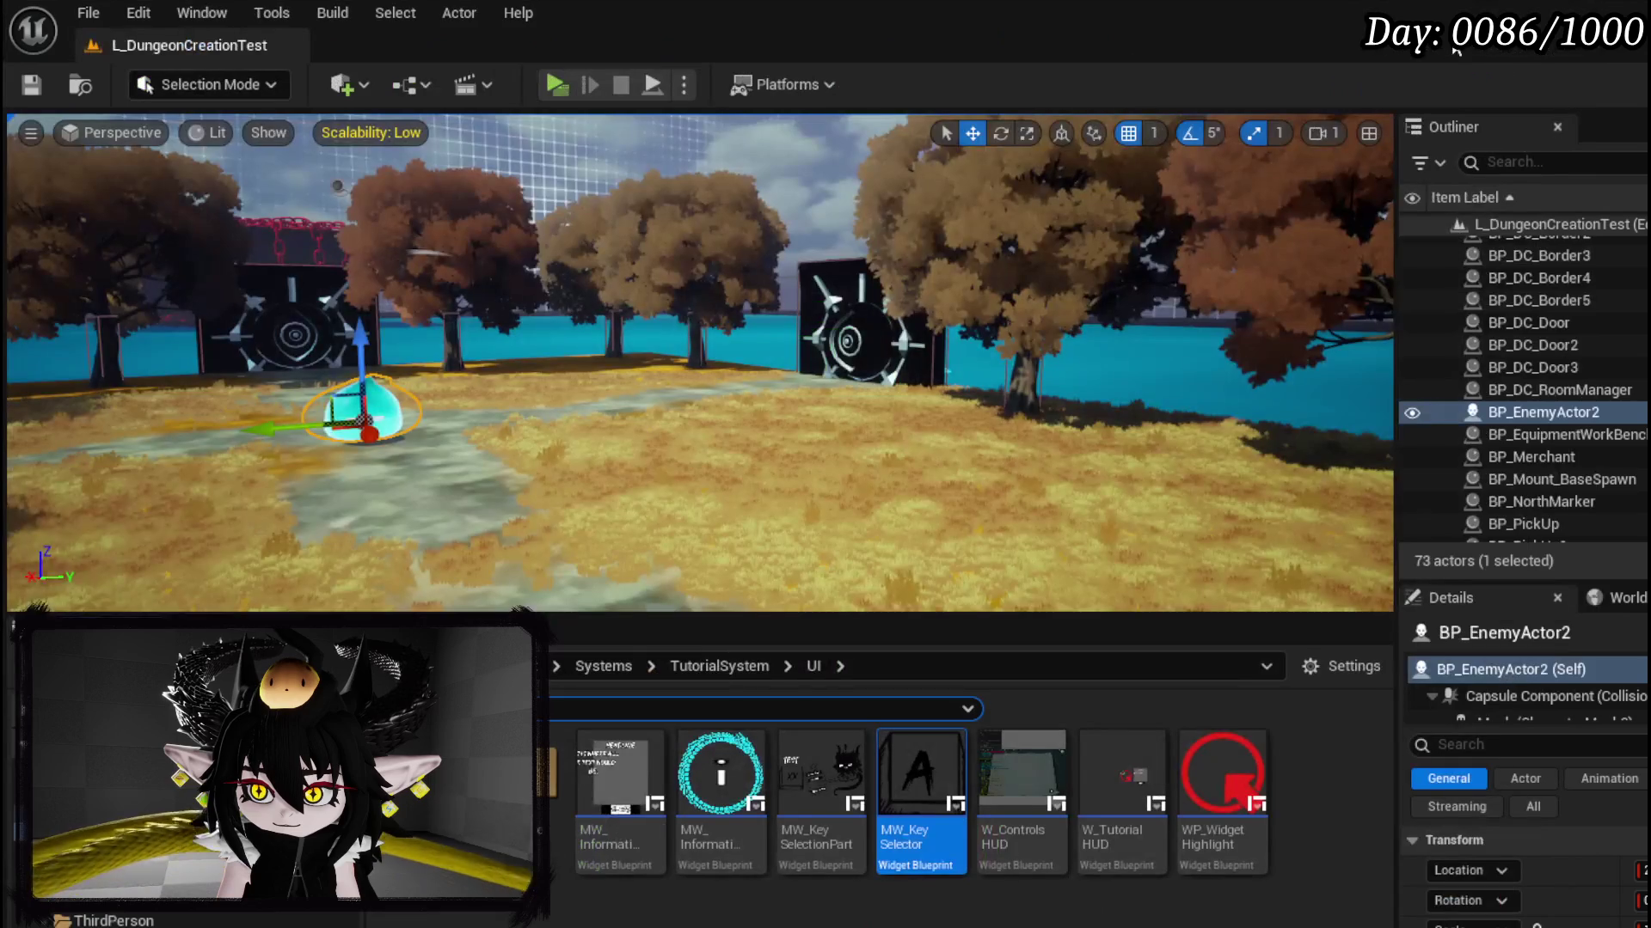
Step: Play the game to preview the Controls page key boxes, stop, and reopen MW_KeySelector
{"action": "left_click", "coordinate": [542, 91]}
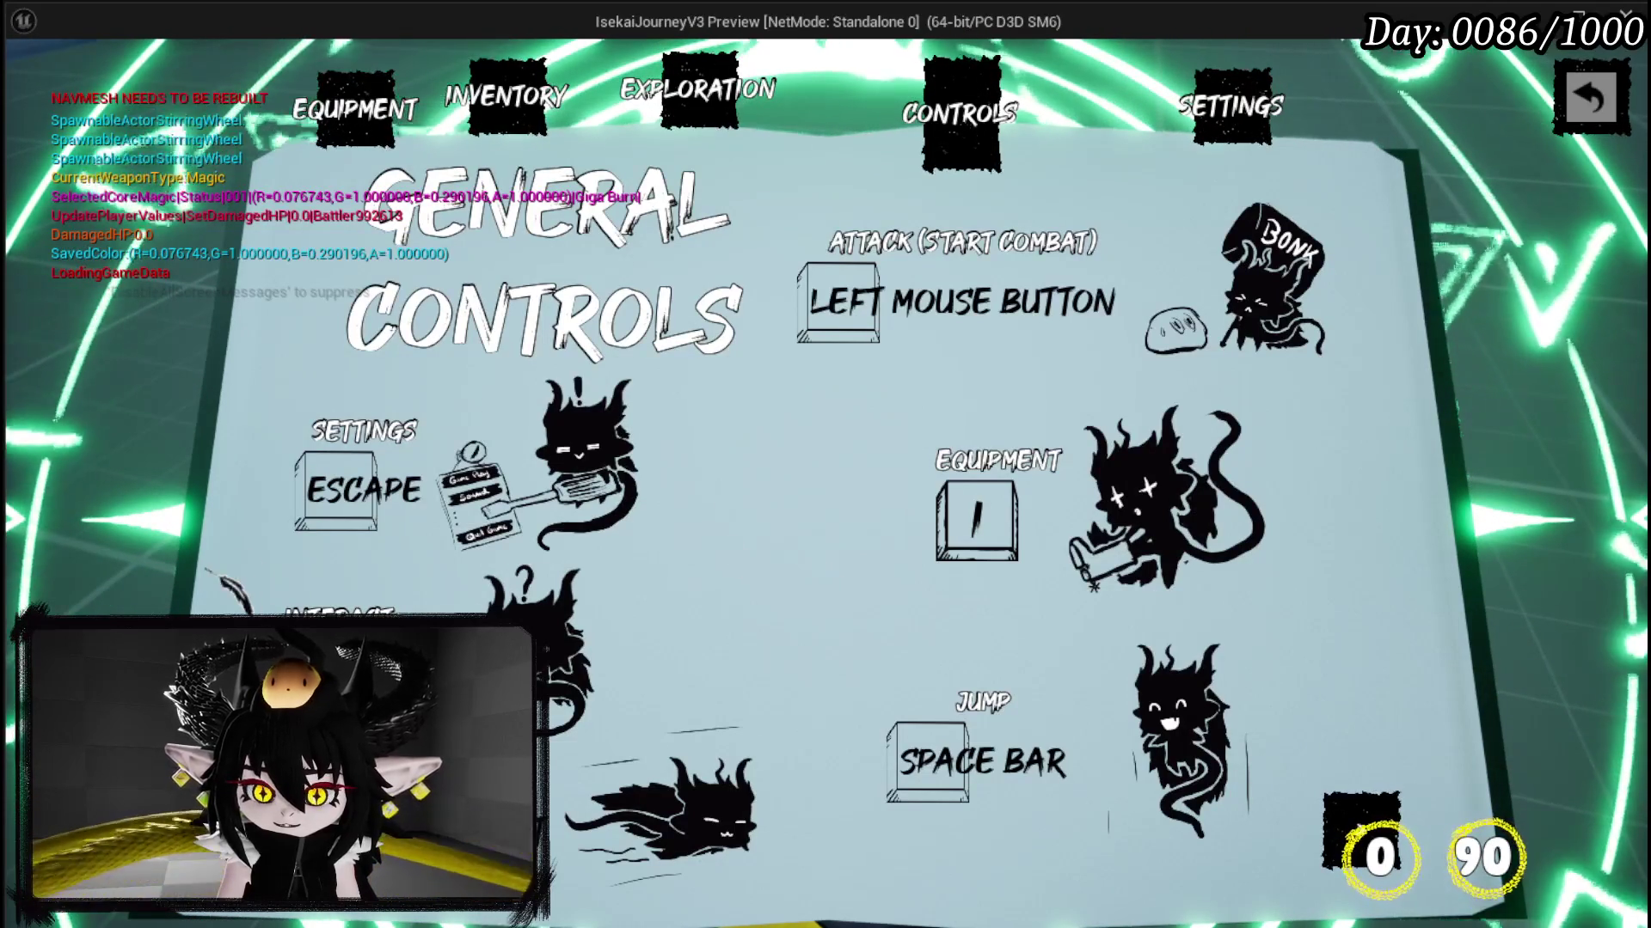
{"action": "key", "text": "Escape"}
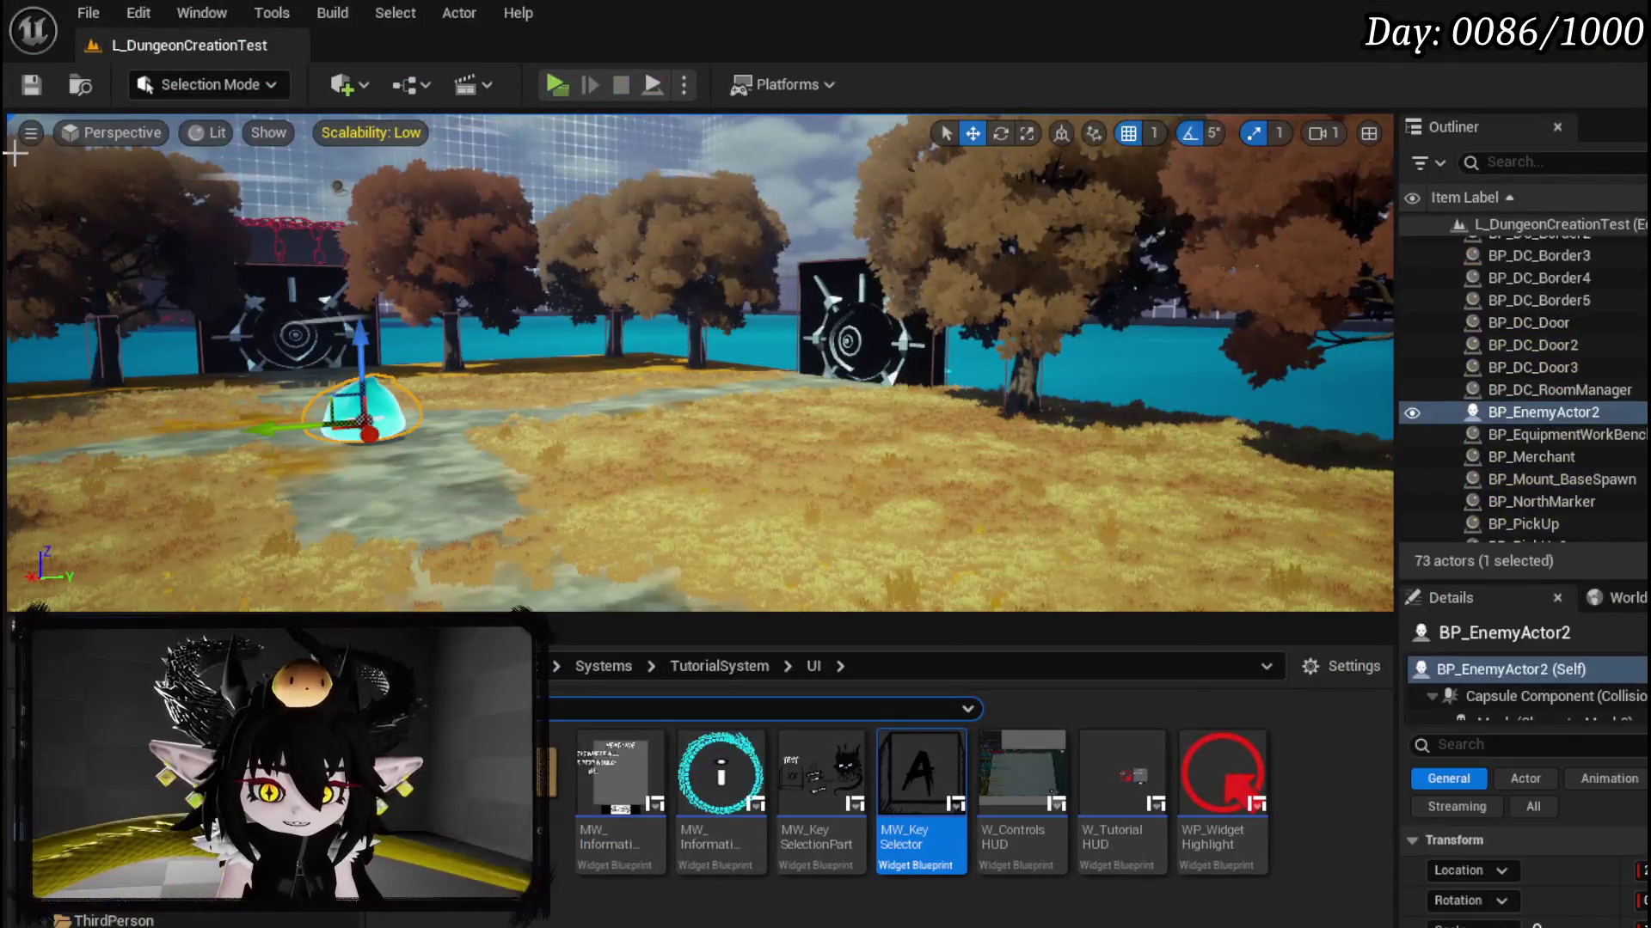
{"action": "key", "text": "ctrl+s"}
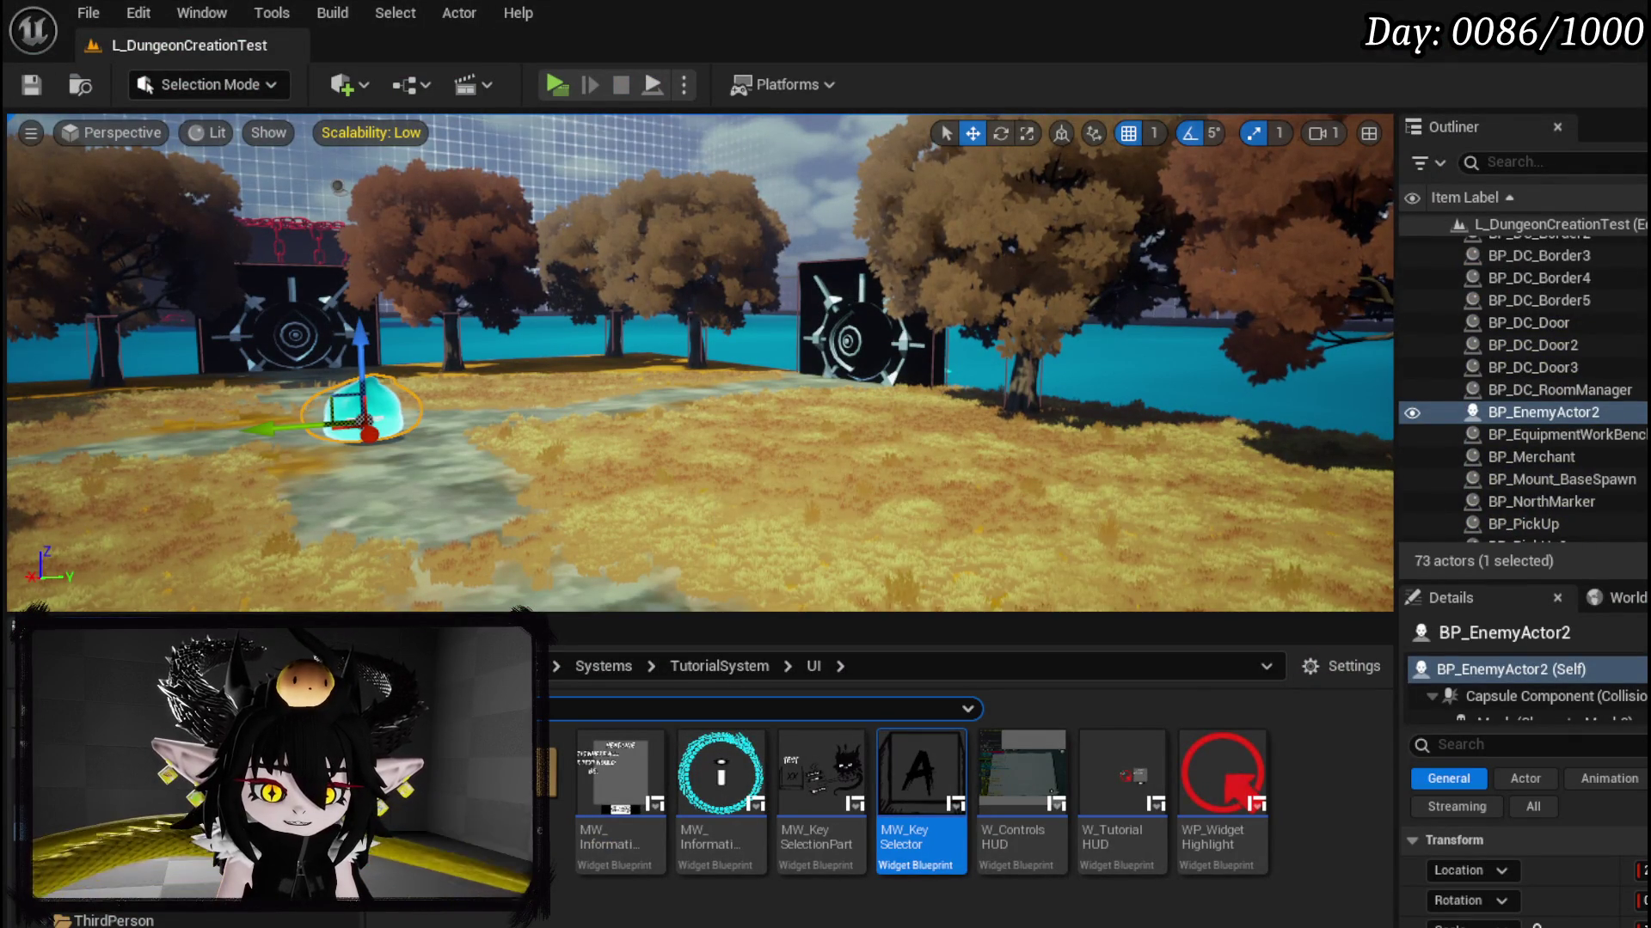
{"action": "double_click", "coordinate": [920, 773]}
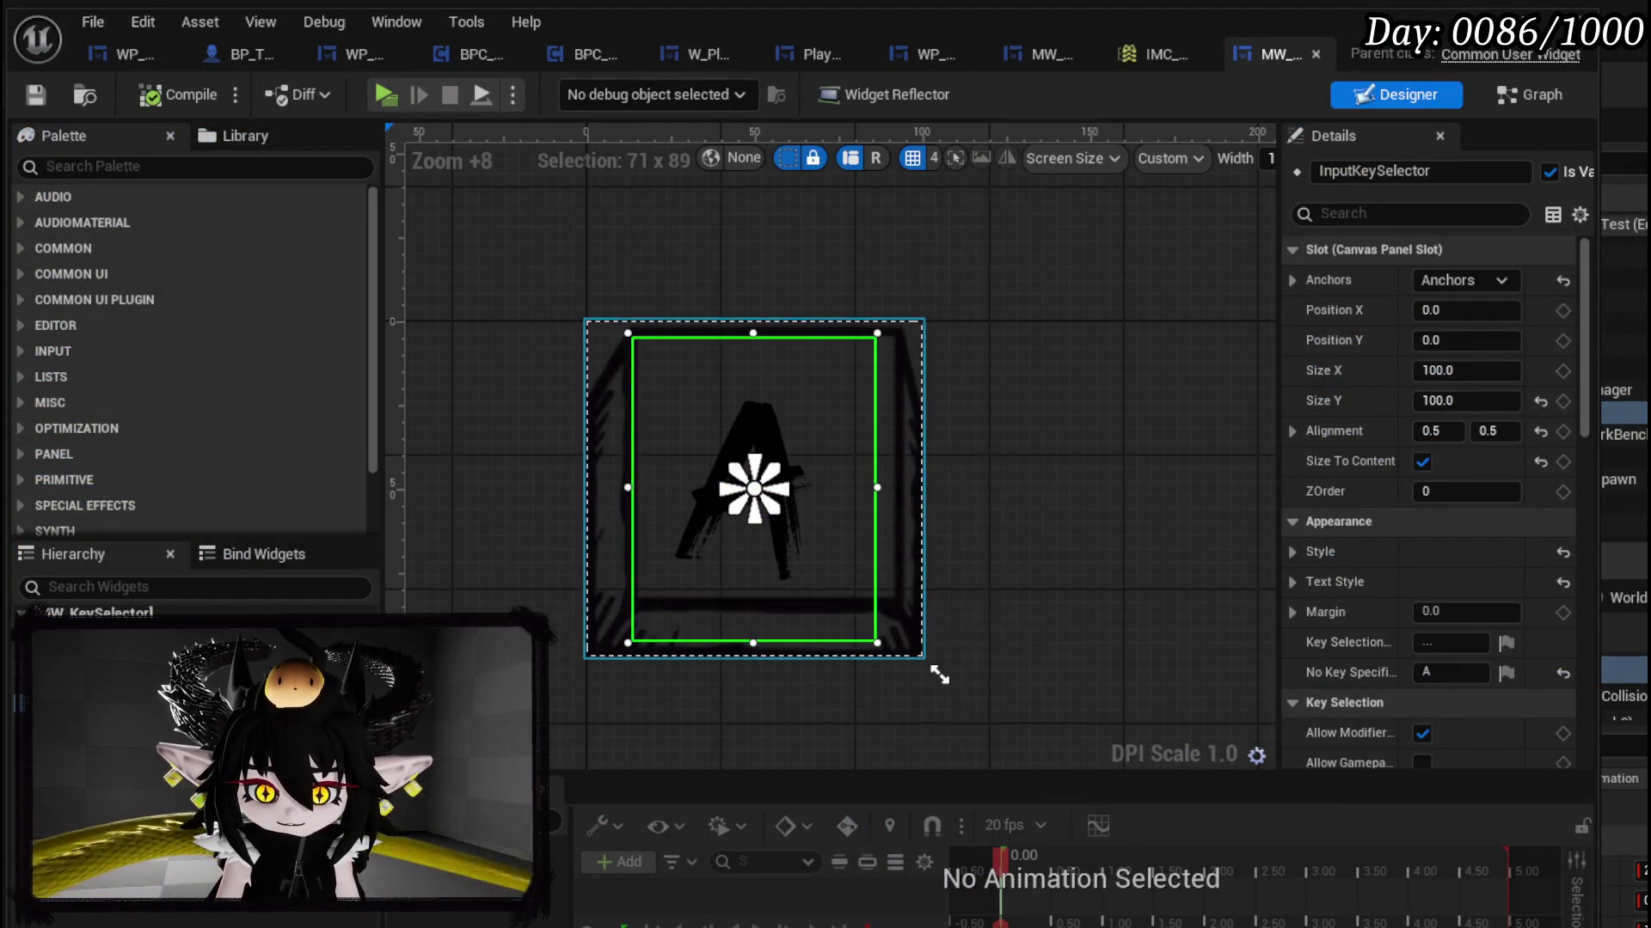
Step: Add a Border from the widget palette onto the key selector's canvas
{"action": "left_click", "coordinate": [939, 677]}
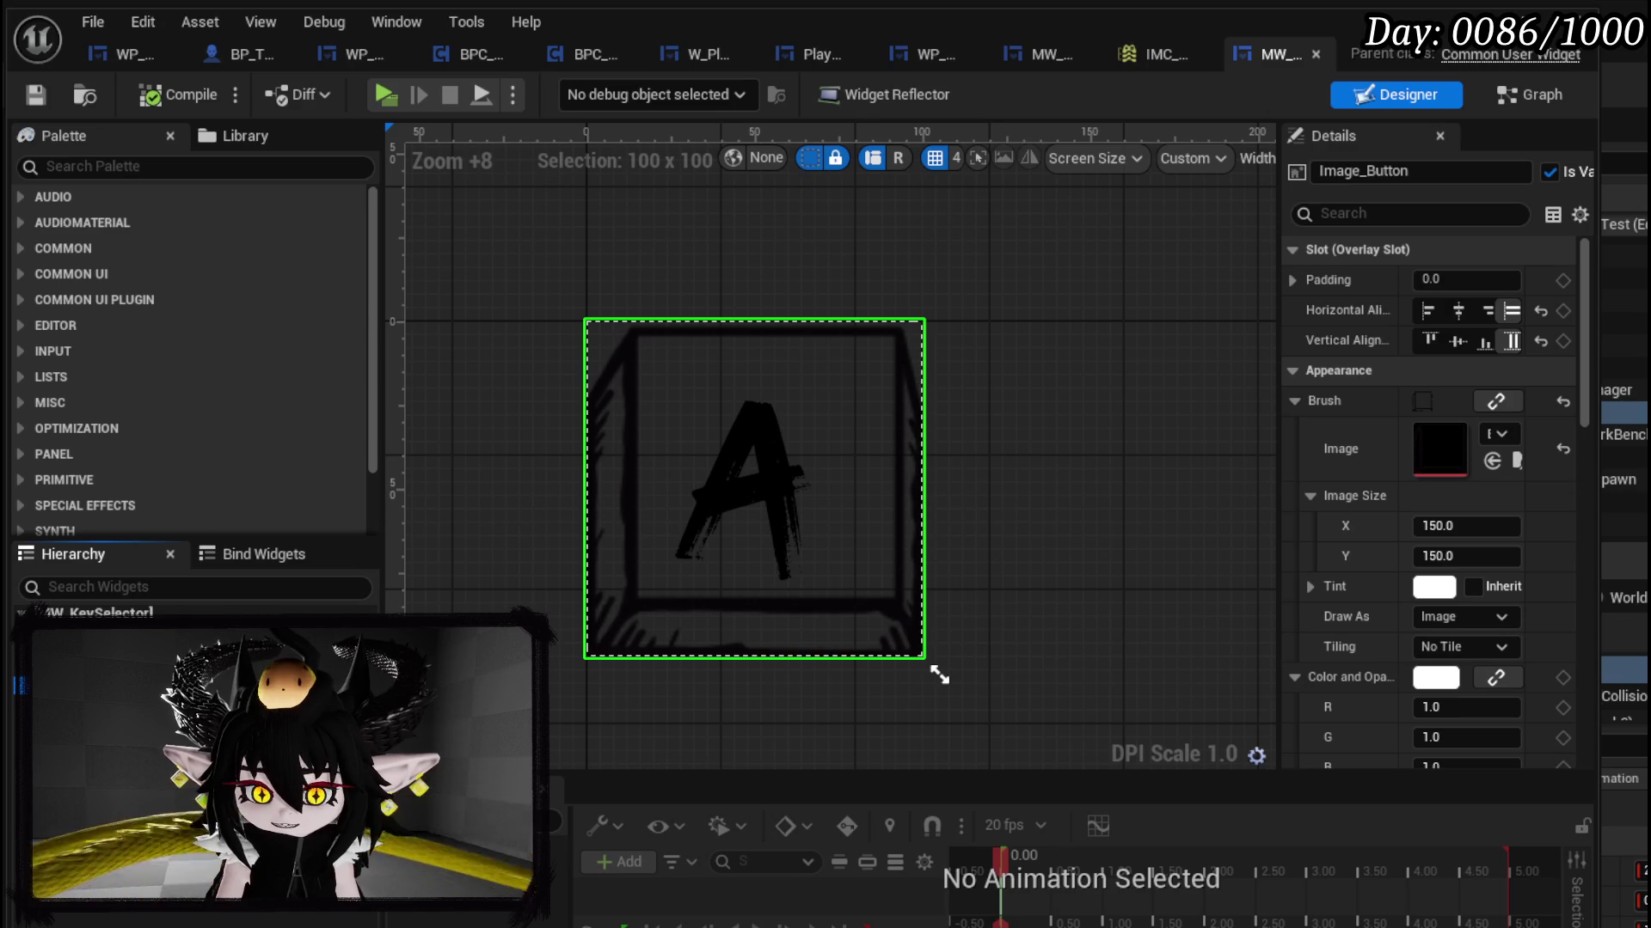
{"action": "left_click", "coordinate": [102, 163]}
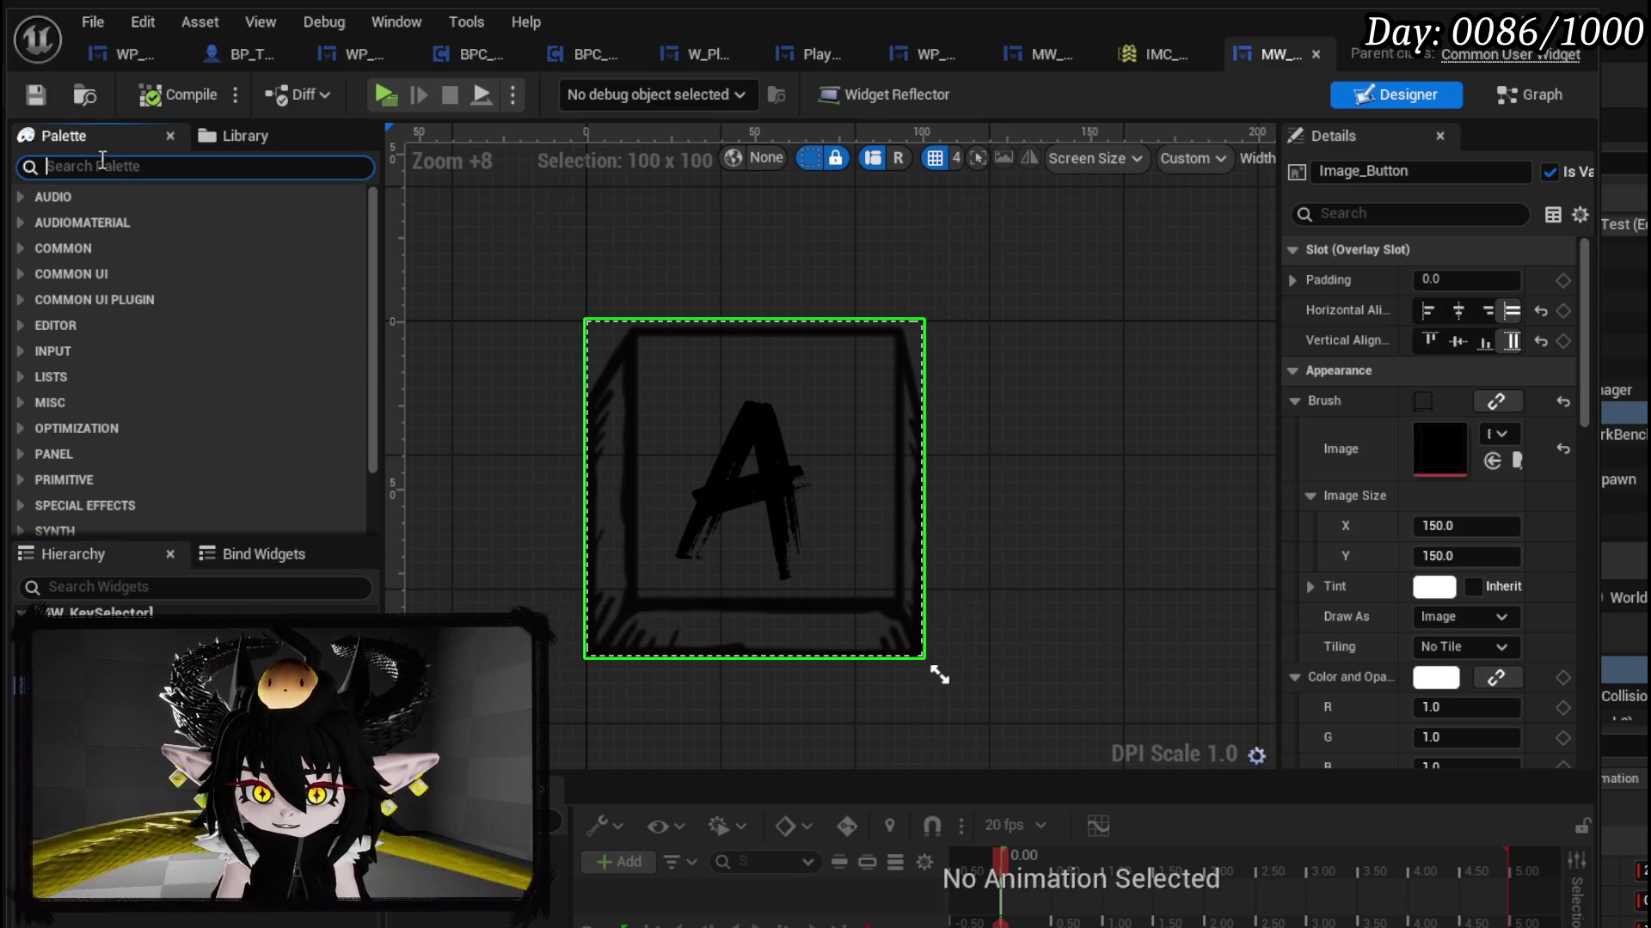
{"action": "type", "text": "Border"}
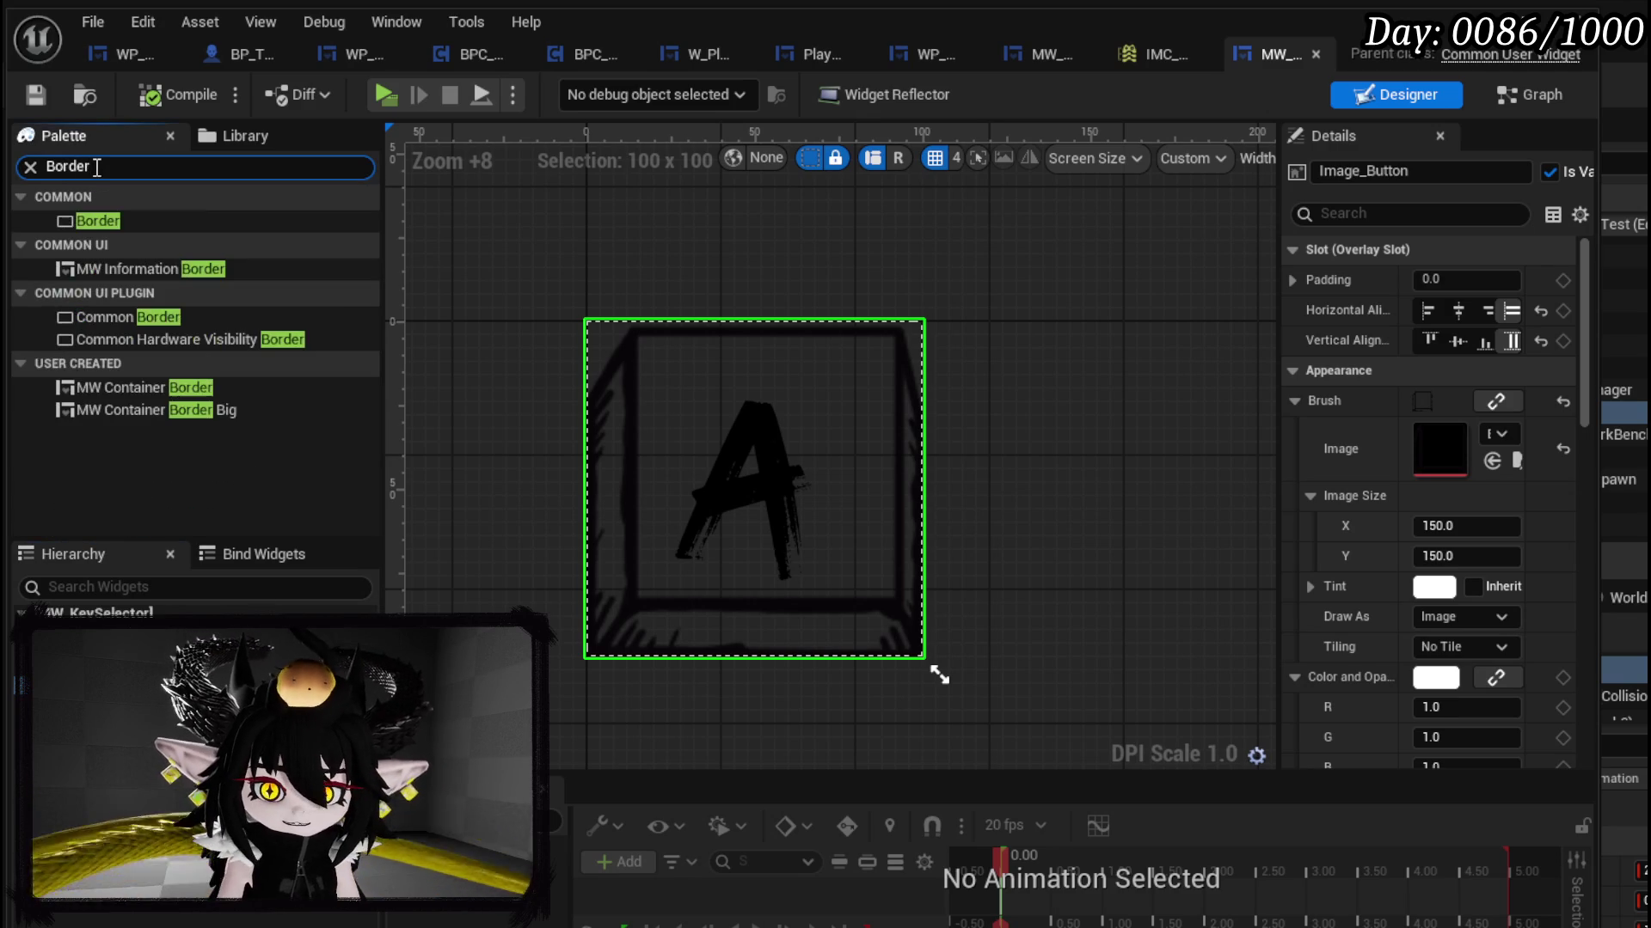
{"action": "left_click", "coordinate": [113, 222]}
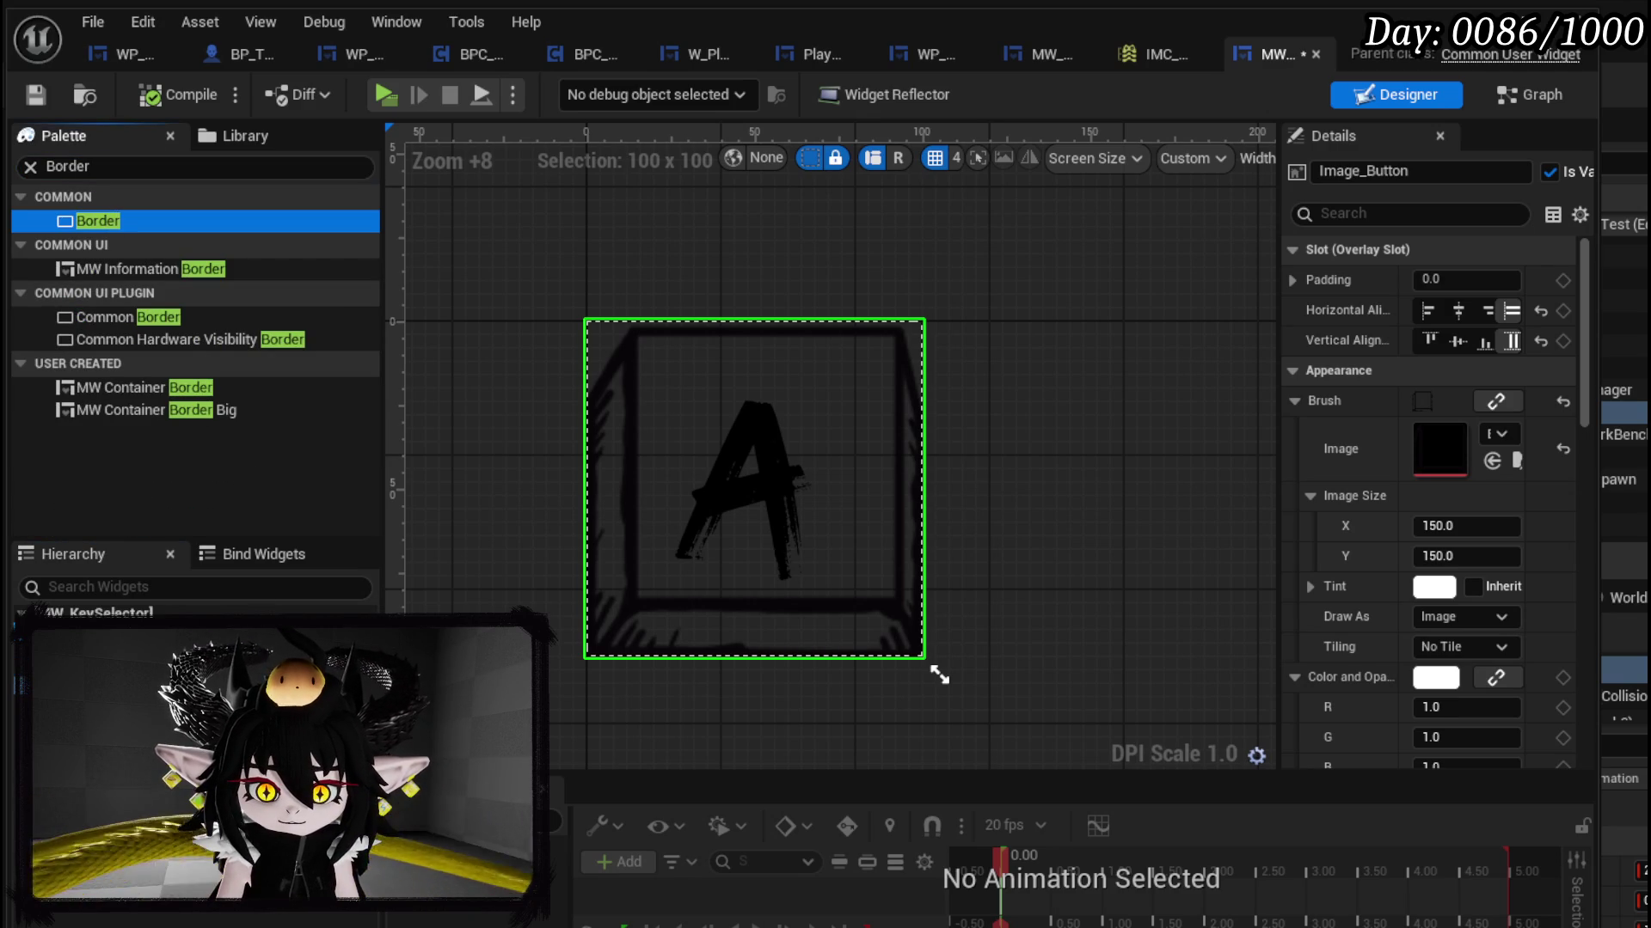
{"action": "left_click_drag", "start_coordinate": [112, 221], "coordinate": [129, 653]}
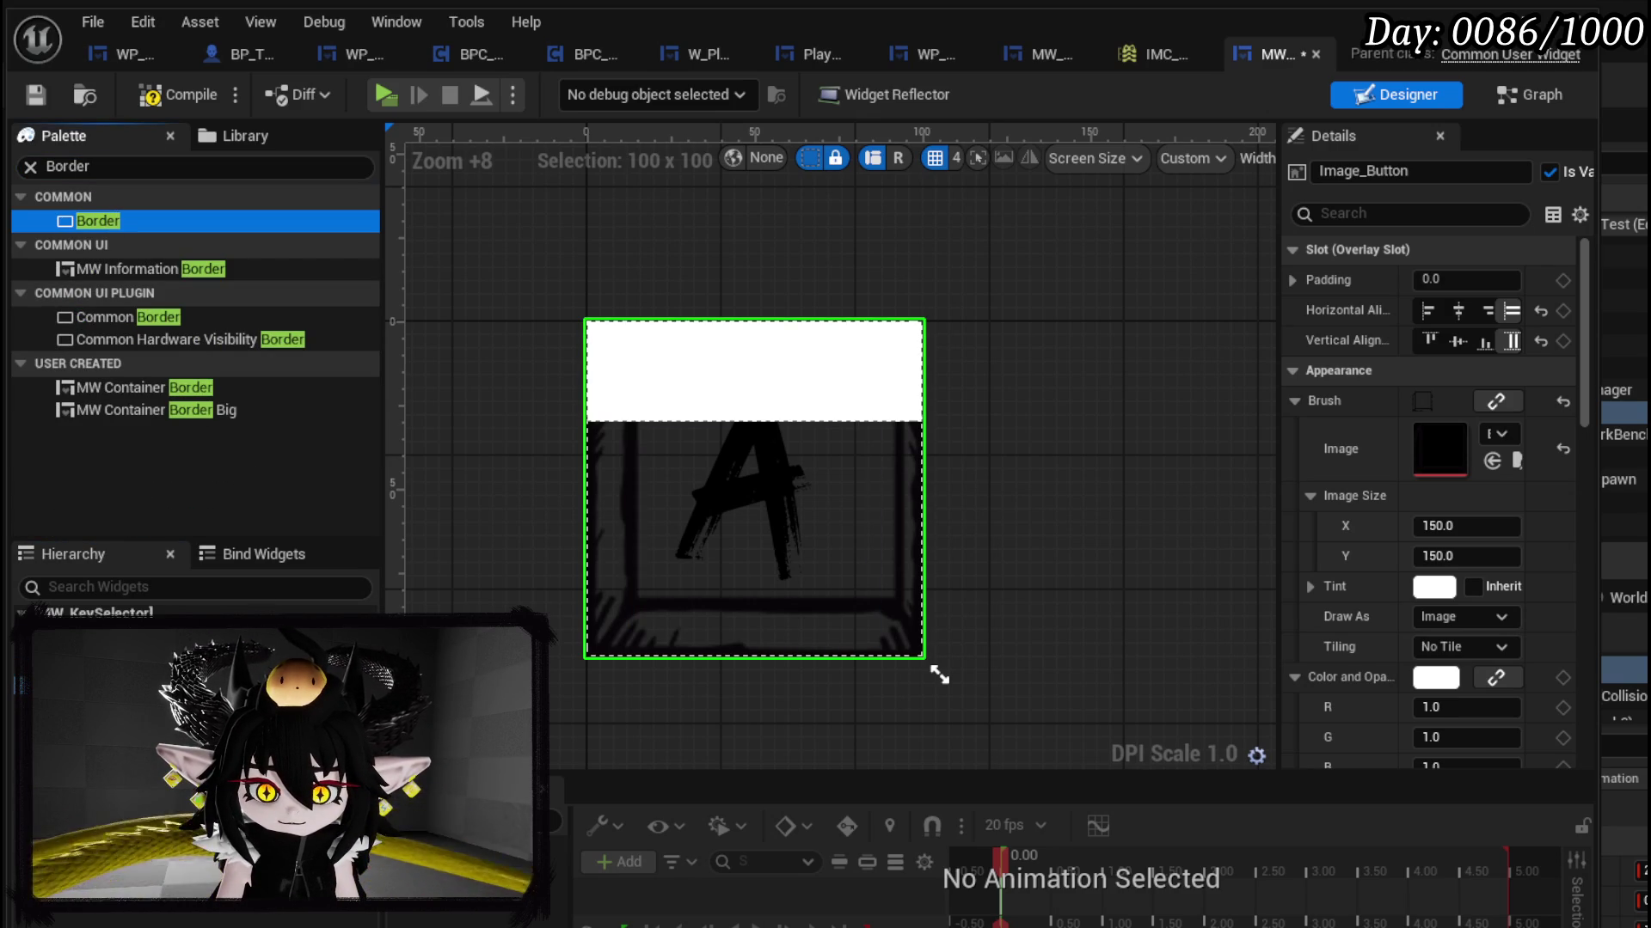
Step: Copy the key image's brush setting and paste it onto the border's brush image
{"action": "right_click", "coordinate": [1445, 449]}
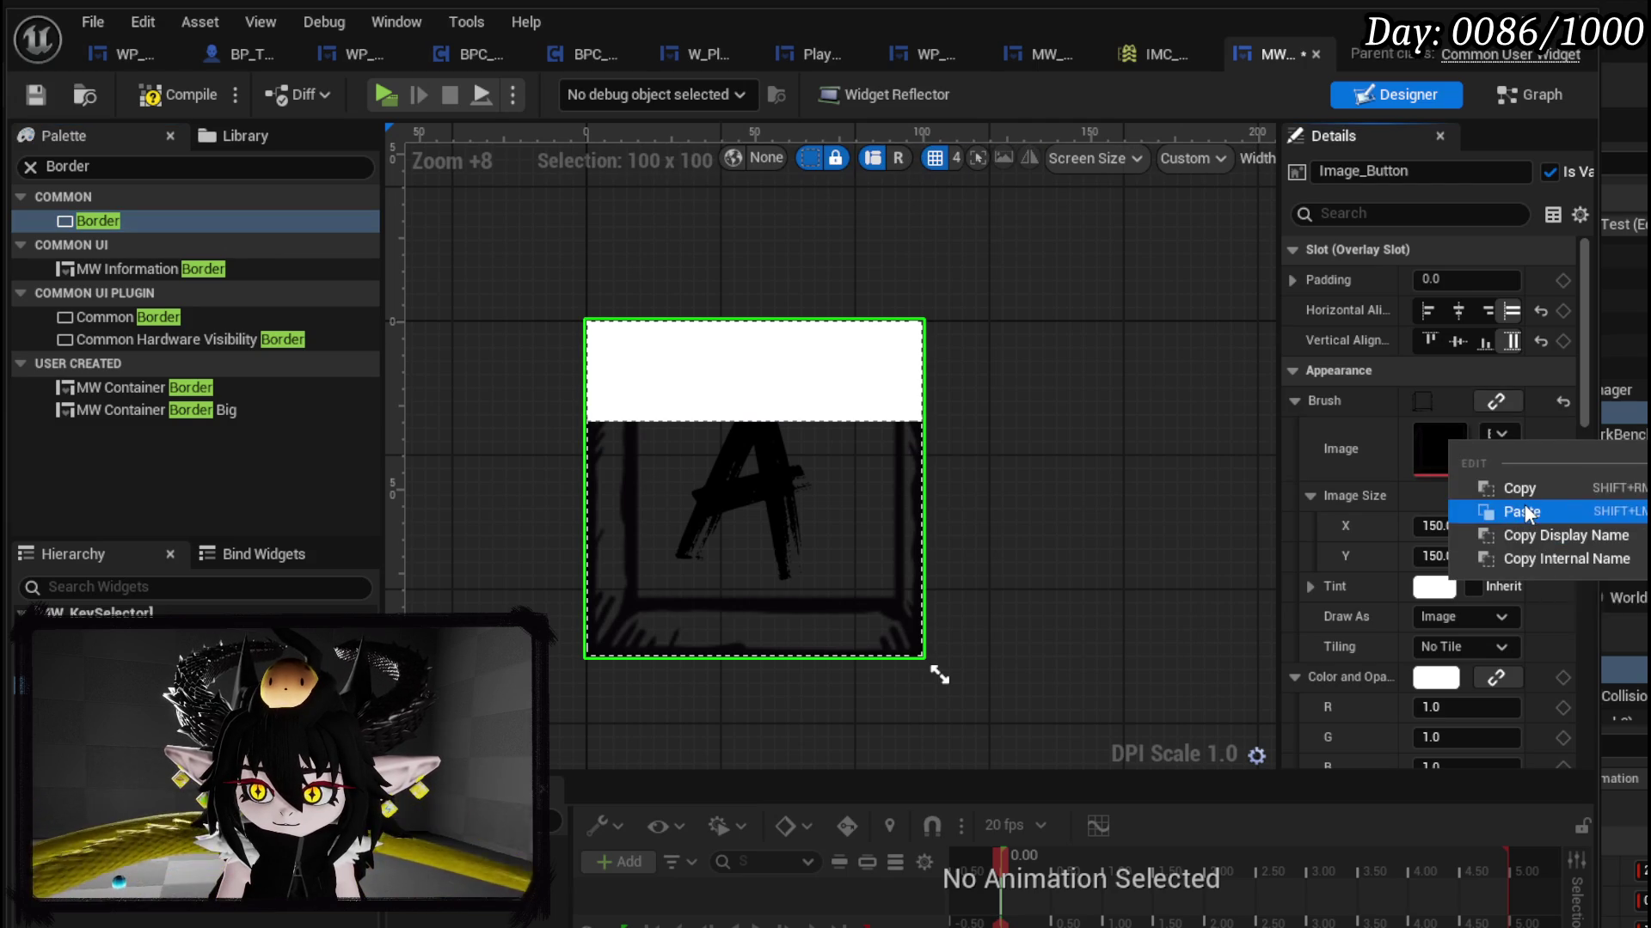
{"action": "left_click", "coordinate": [1524, 512]}
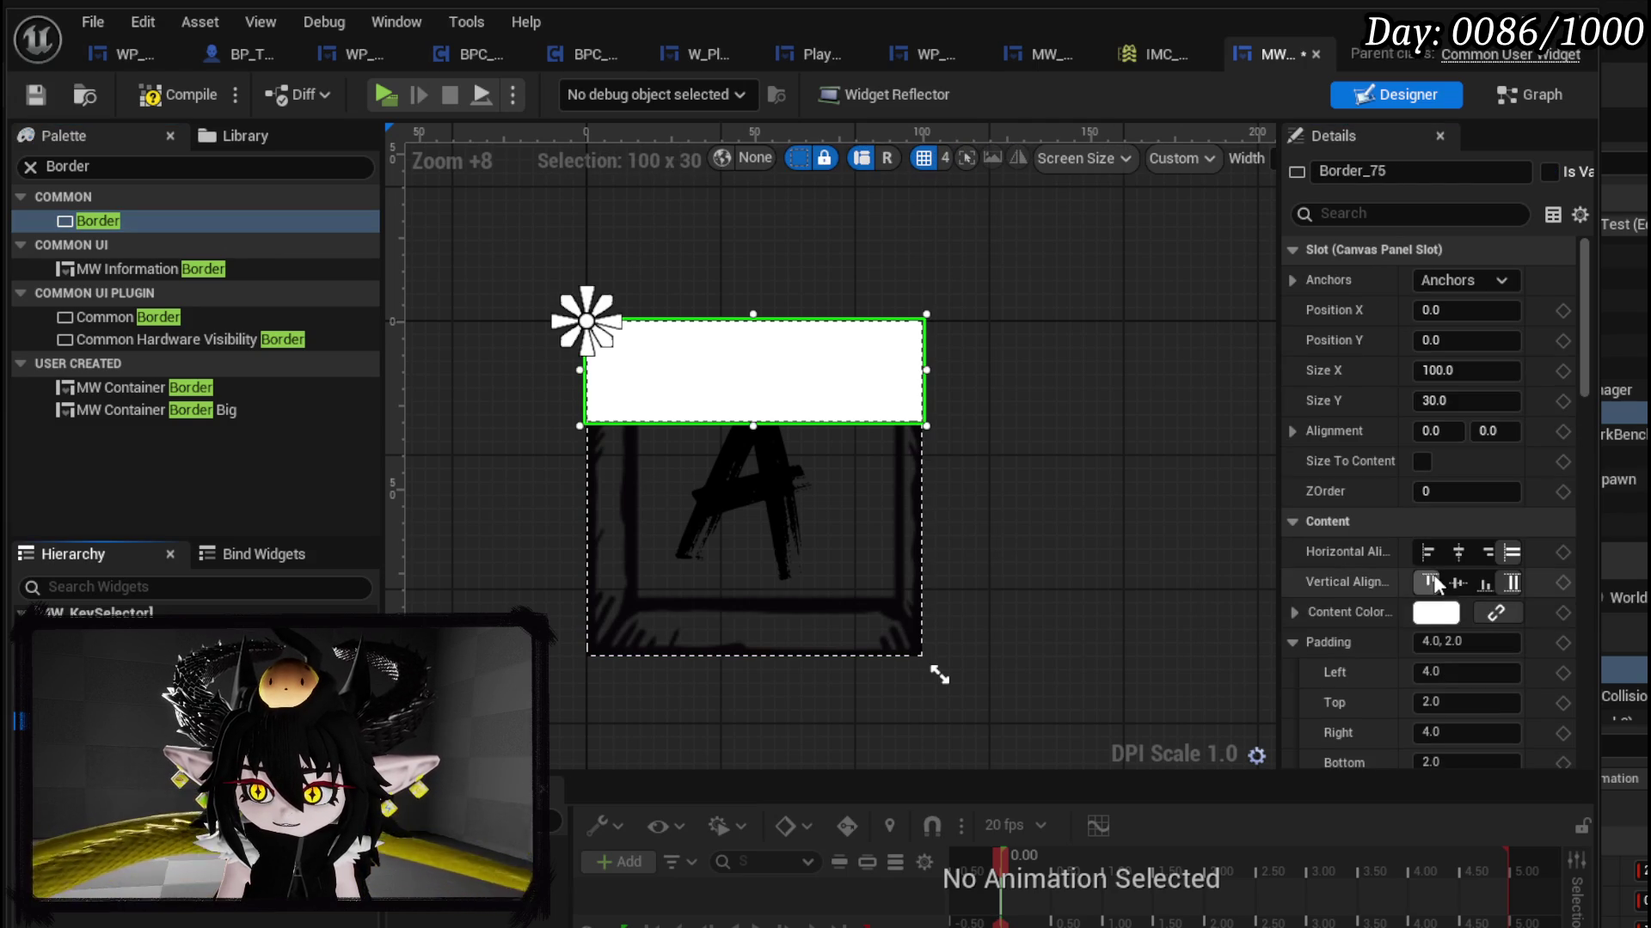
{"action": "scroll", "coordinate": [1364, 579], "scroll_direction": "down", "scroll_amount": 5}
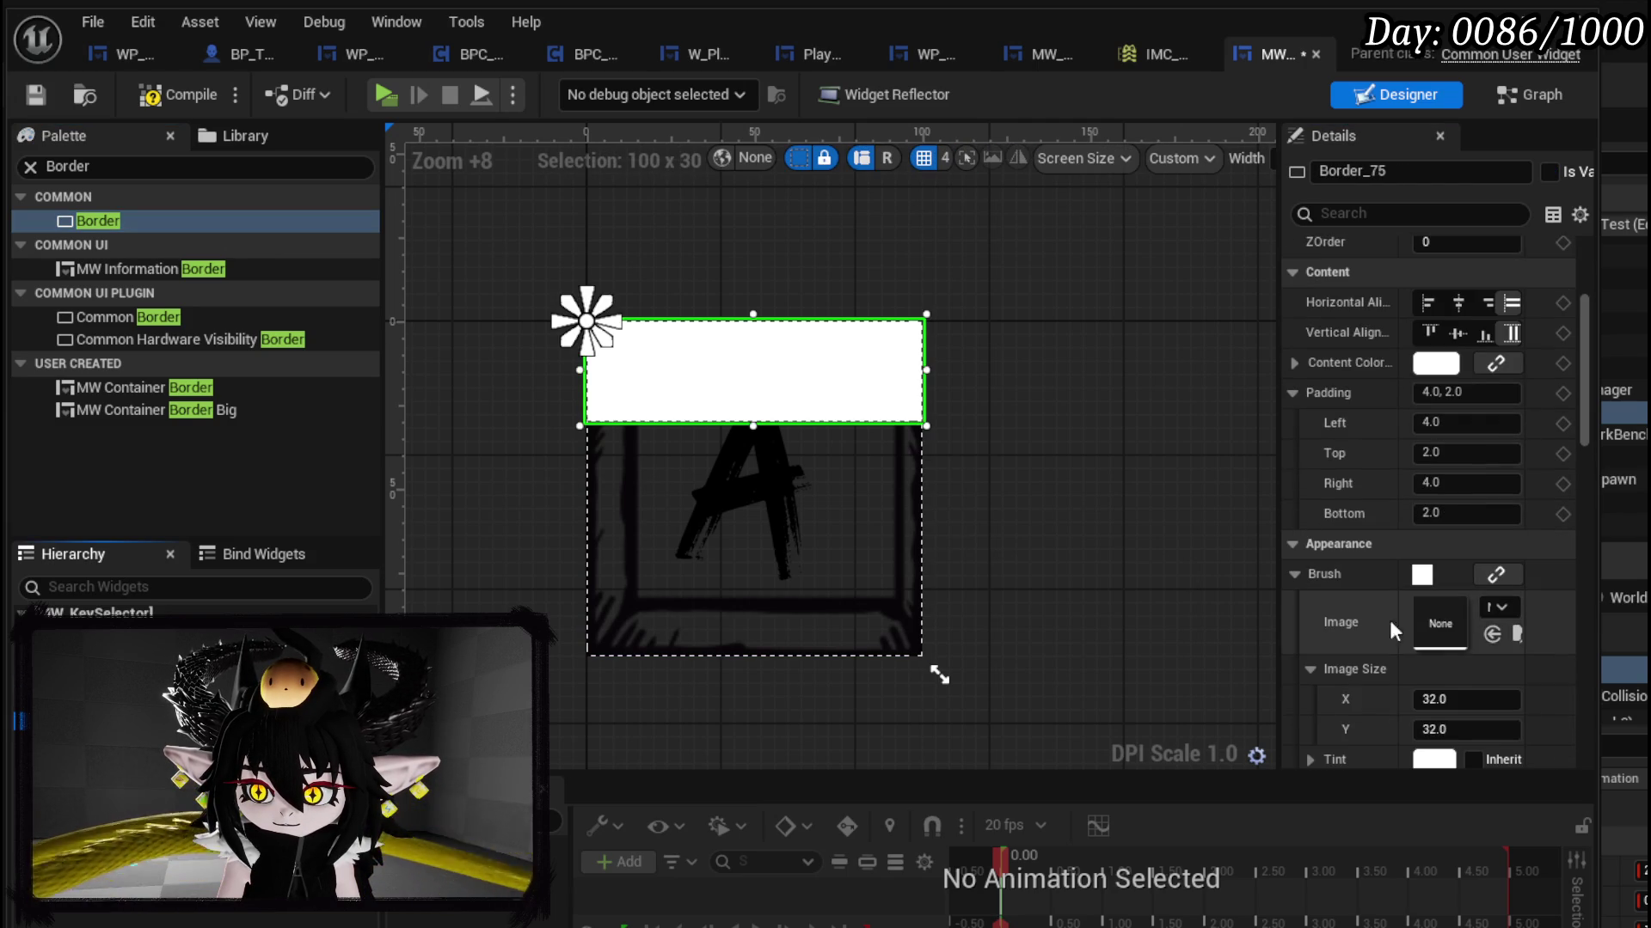
{"action": "right_click", "coordinate": [1441, 628]}
{"action": "left_click", "coordinate": [1488, 700]}
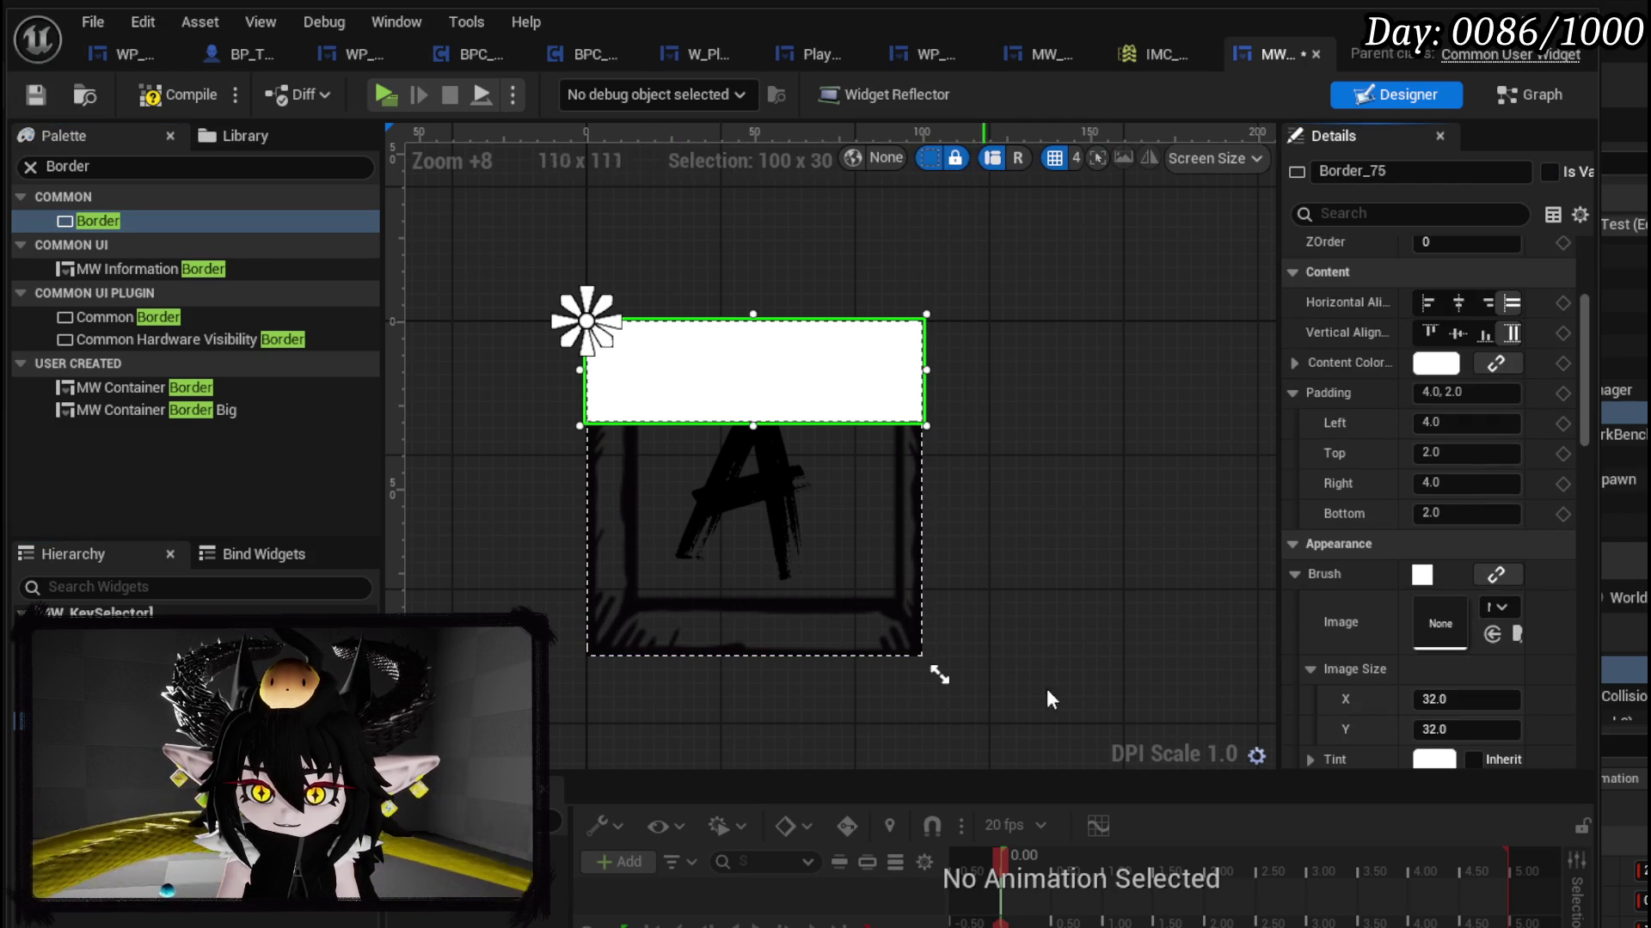
{"action": "right_click", "coordinate": [1434, 601]}
{"action": "left_click", "coordinate": [1503, 668]}
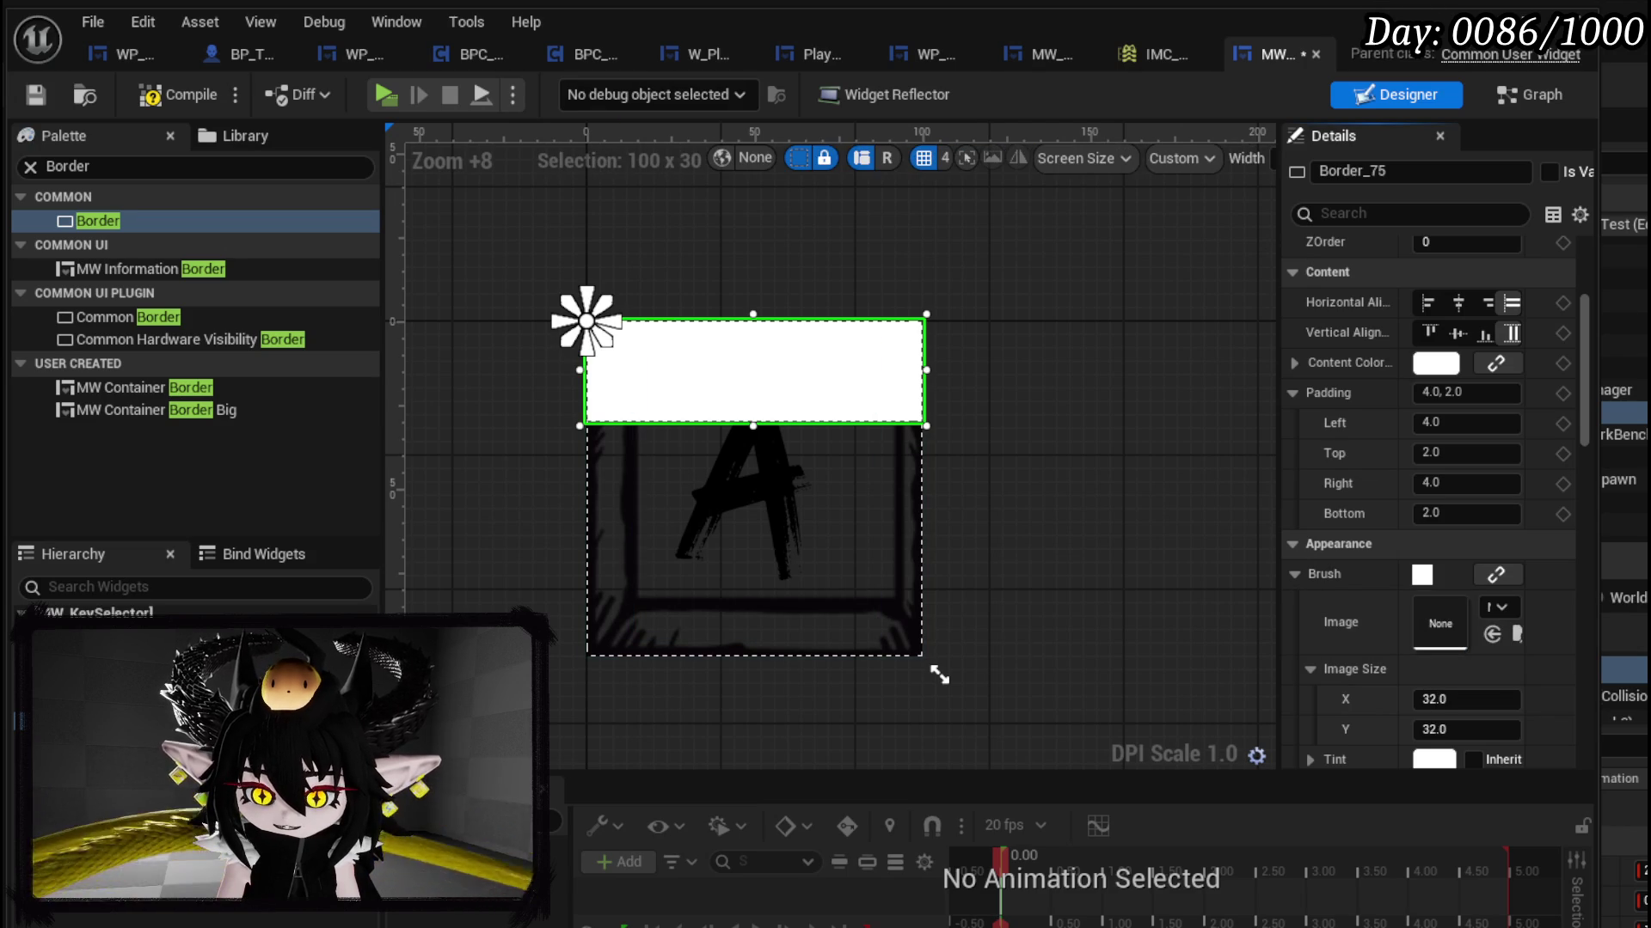
Step: Assign the key frame texture from the content drawer as the border's brush image
{"action": "key", "text": "ctrl+space"}
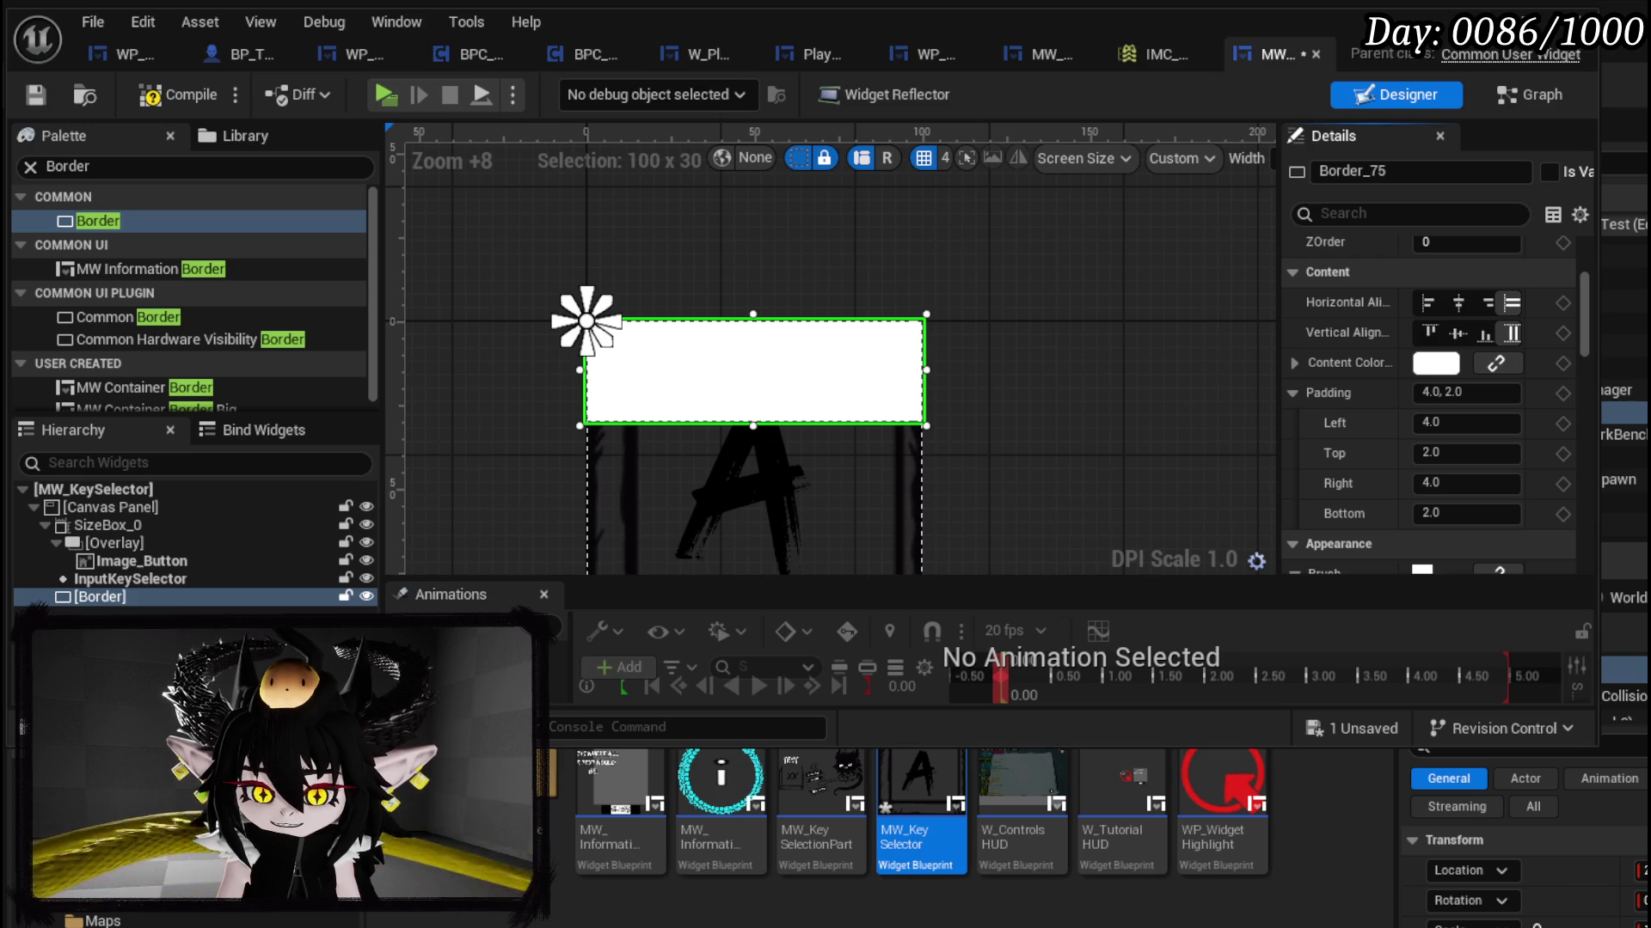
{"action": "scroll", "coordinate": [920, 817], "scroll_direction": "up", "scroll_amount": 3}
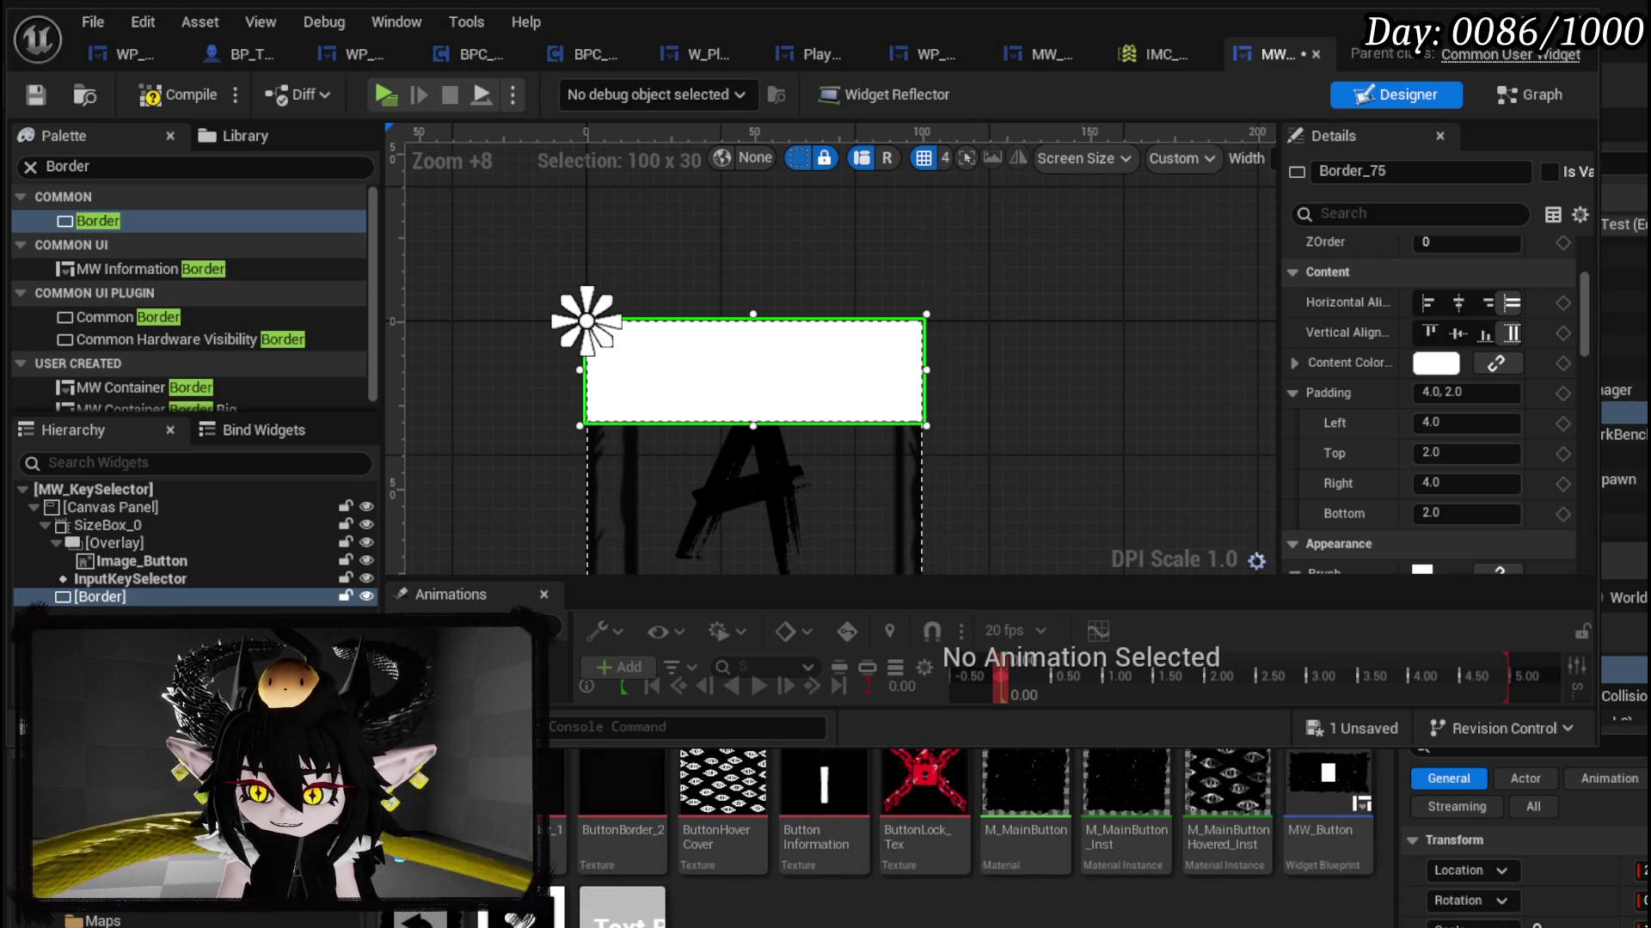
{"action": "scroll", "coordinate": [680, 868], "scroll_direction": "down", "scroll_amount": 5}
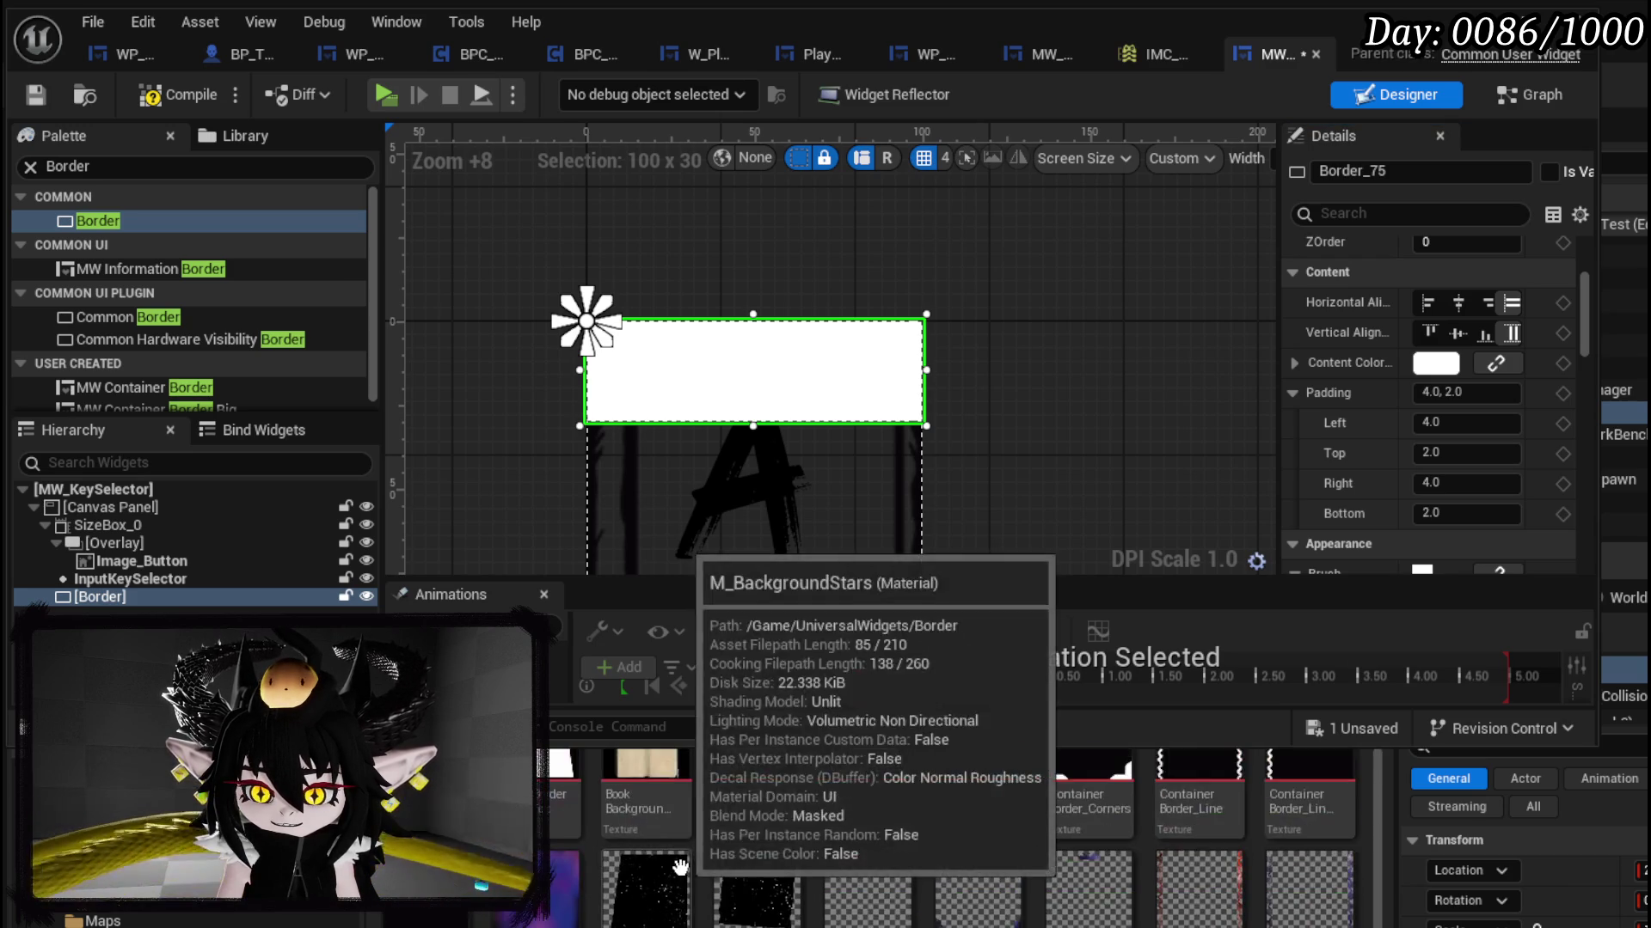
{"action": "left_click", "coordinate": [130, 563]}
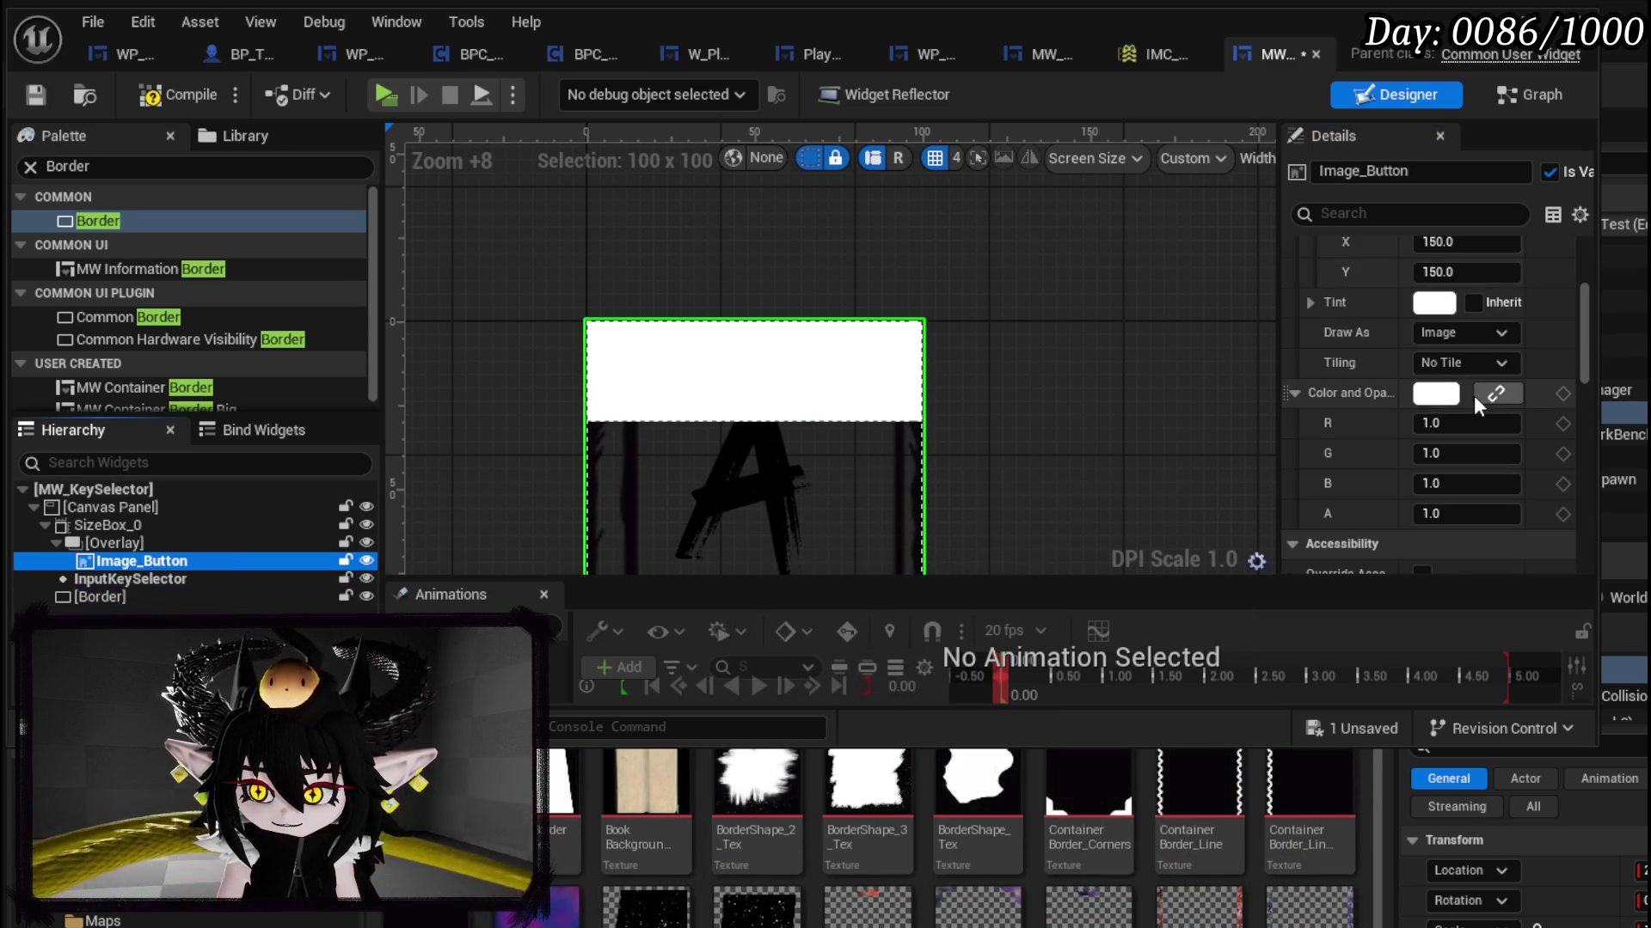
{"action": "scroll", "coordinate": [1474, 396], "scroll_direction": "up", "scroll_amount": 4}
{"action": "left_click", "coordinate": [1515, 462]}
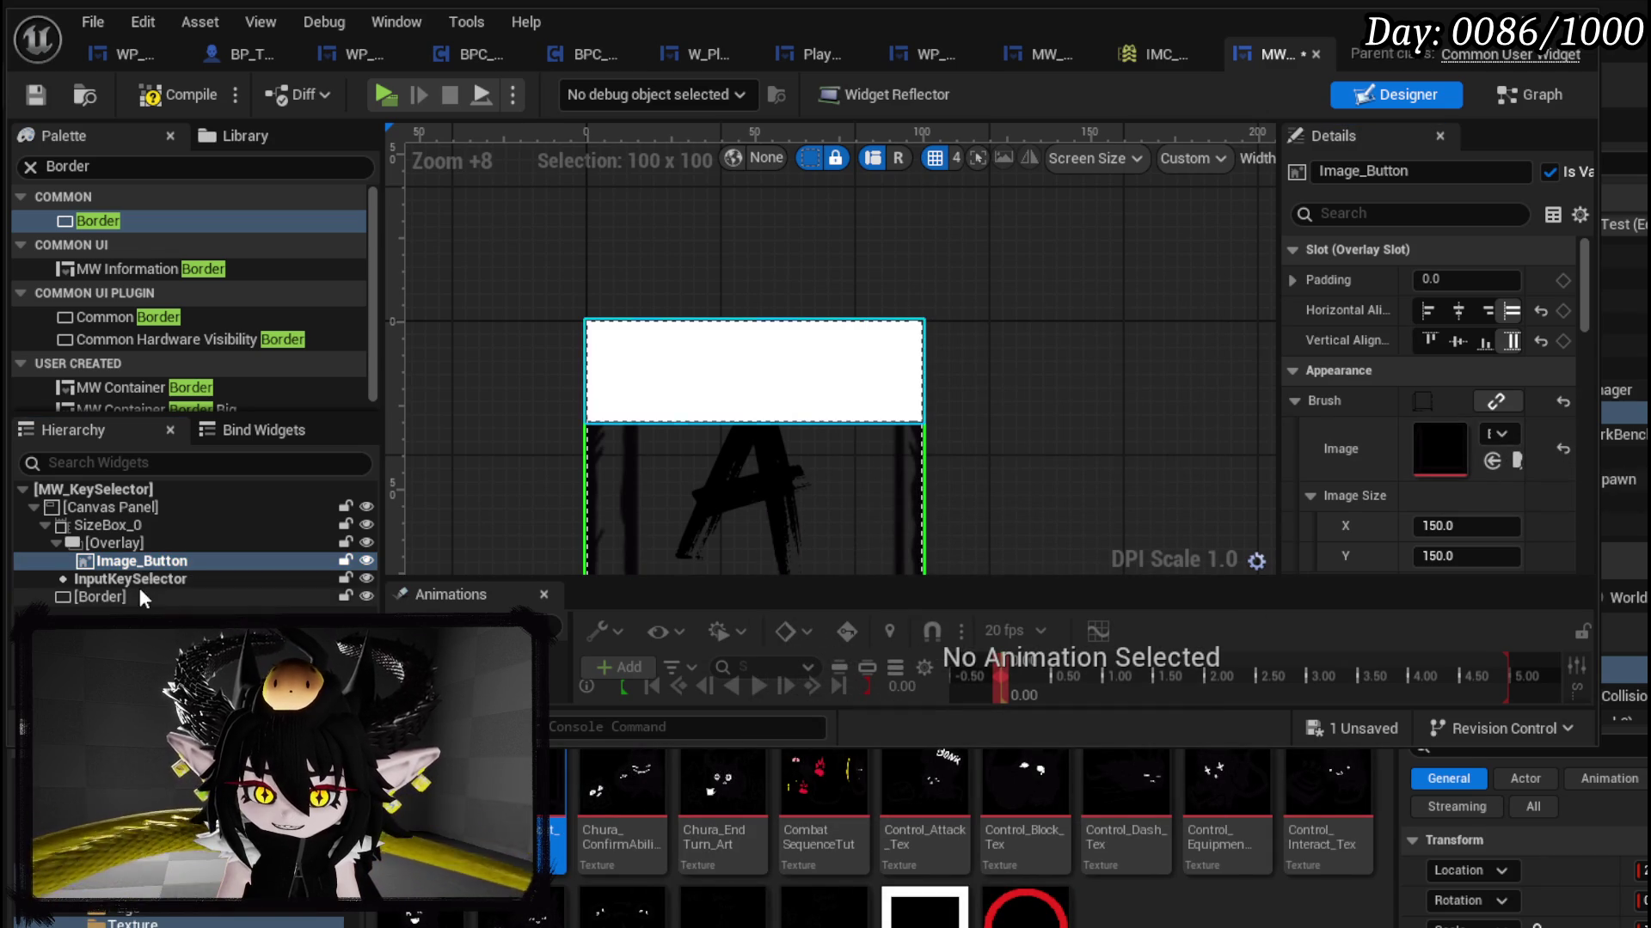
{"action": "left_click", "coordinate": [101, 597]}
{"action": "mouse_move", "coordinate": [555, 830]}
{"action": "left_mouse_down"}
{"action": "mouse_move", "coordinate": [1474, 478]}
{"action": "mouse_move", "coordinate": [1441, 469]}
{"action": "left_mouse_up"}
Step: Hide the key image to view the border alone, then reselect the border for anchoring
{"action": "scroll", "coordinate": [1473, 478], "scroll_direction": "down", "scroll_amount": 3}
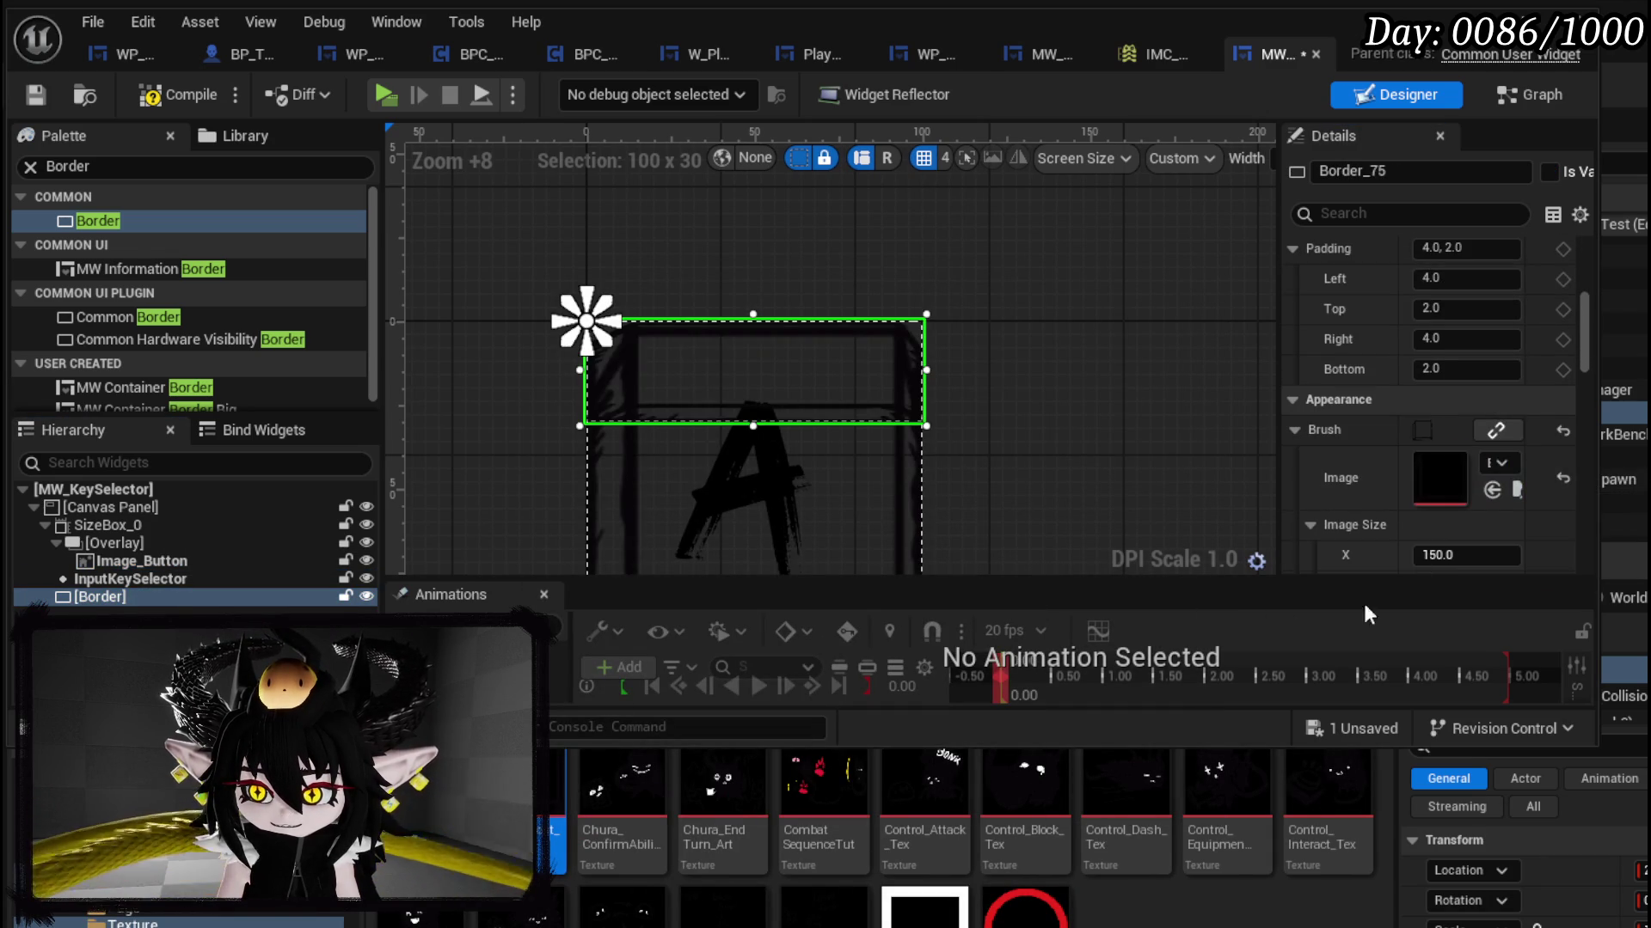
{"action": "left_click", "coordinate": [129, 561]}
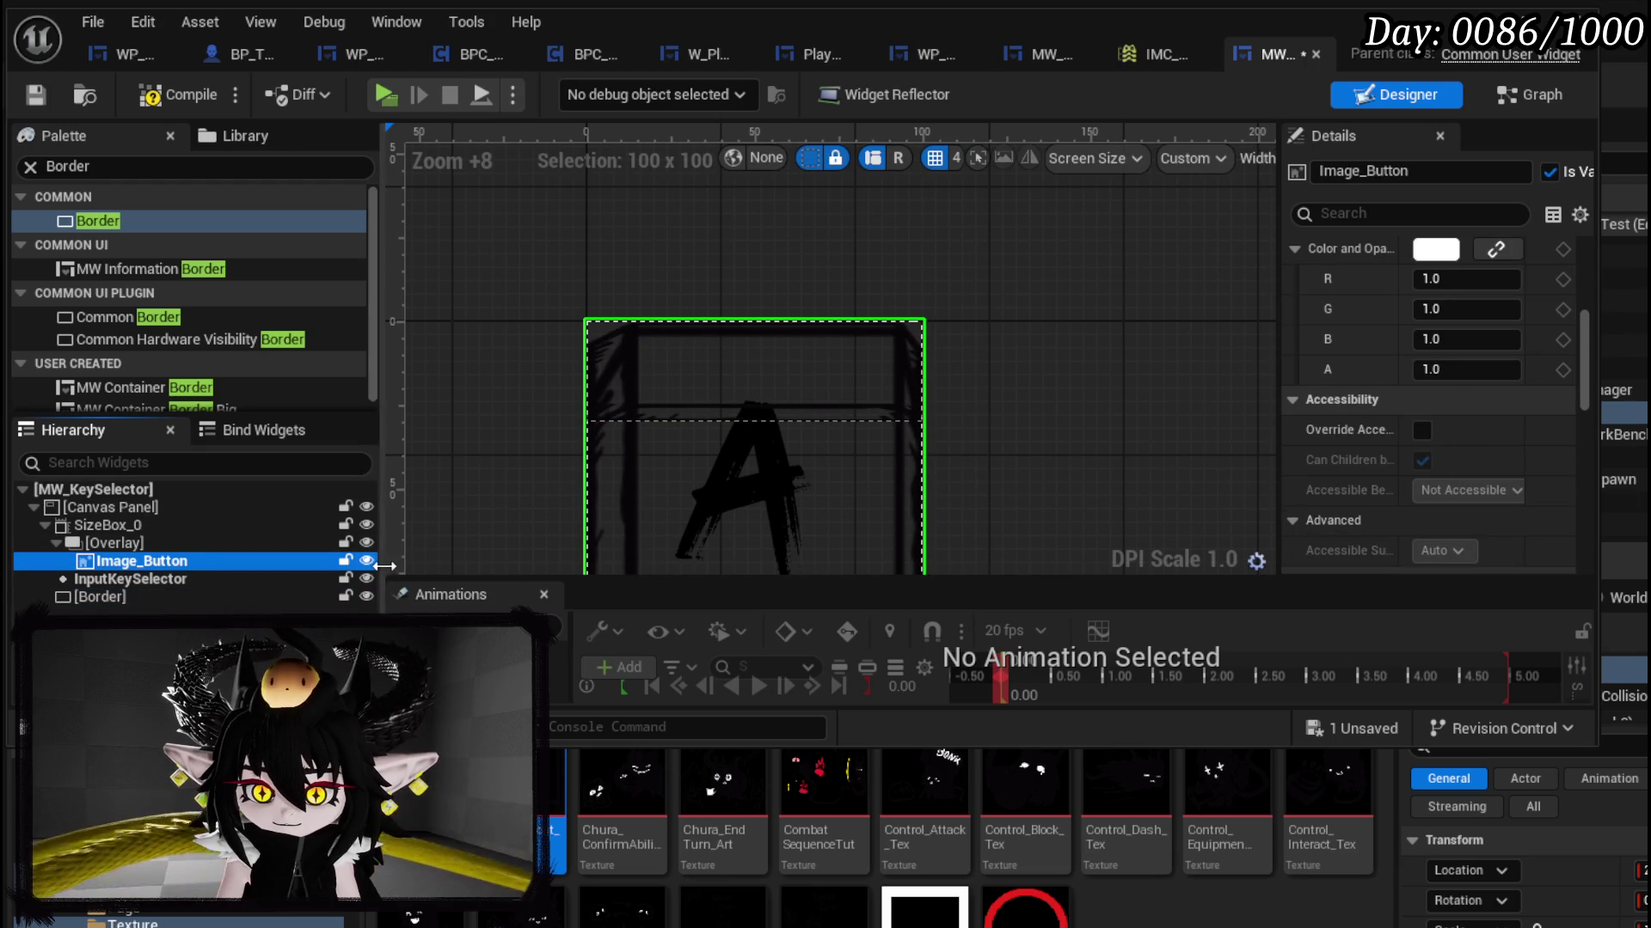
{"action": "left_click", "coordinate": [367, 561]}
{"action": "left_click", "coordinate": [151, 598]}
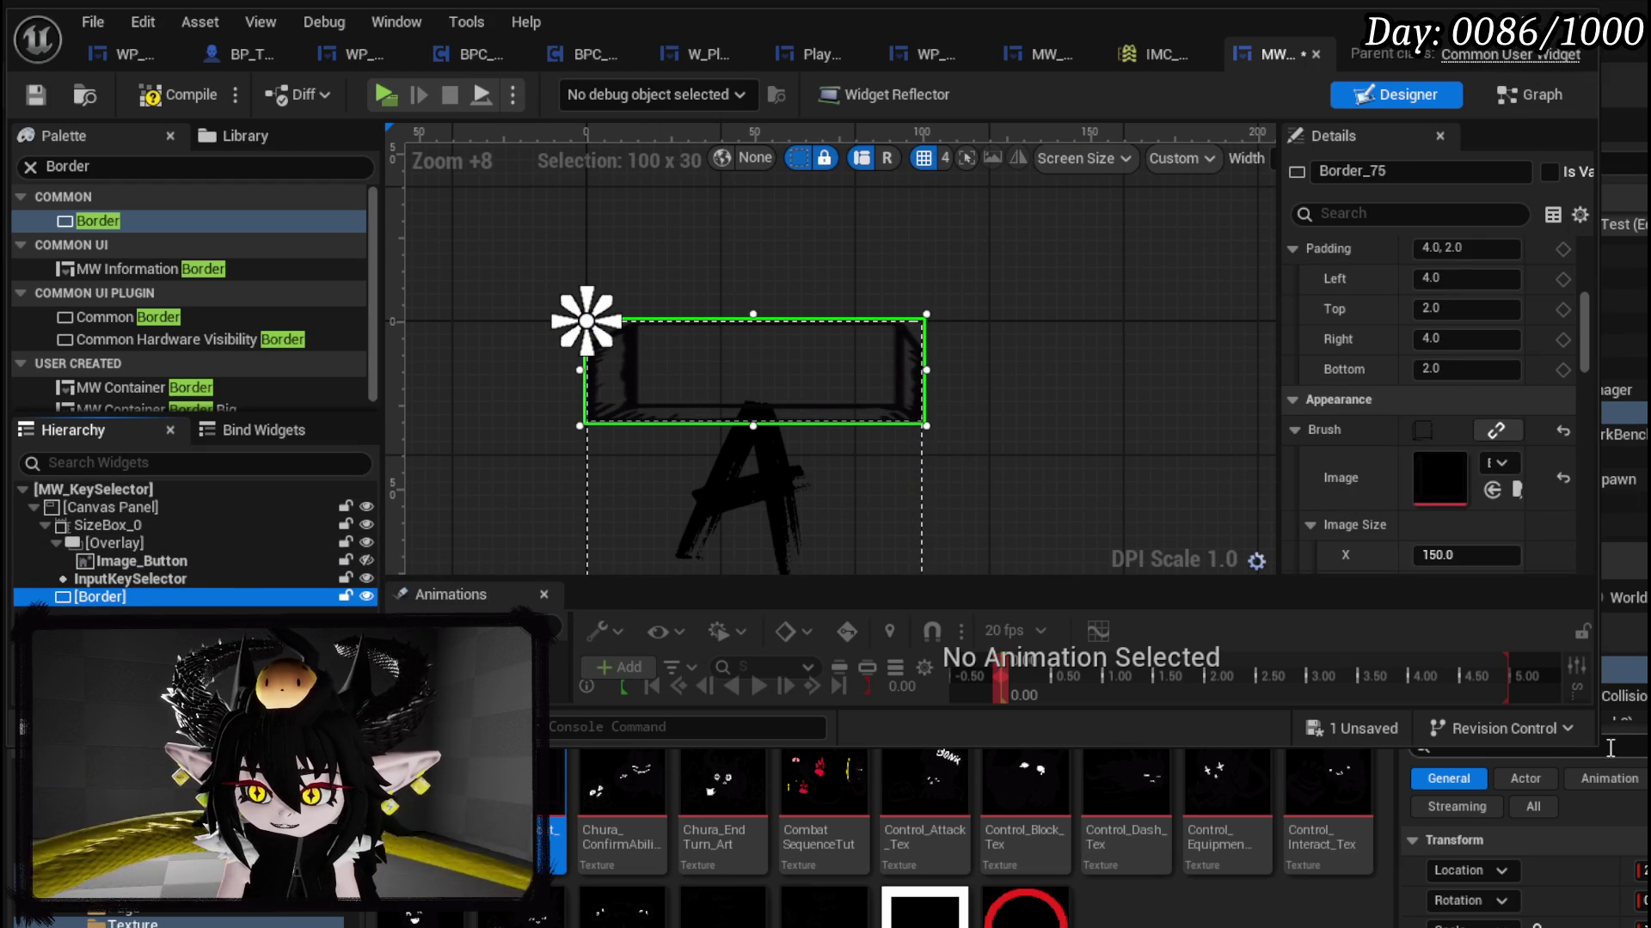
{"action": "left_click", "coordinate": [1525, 33]}
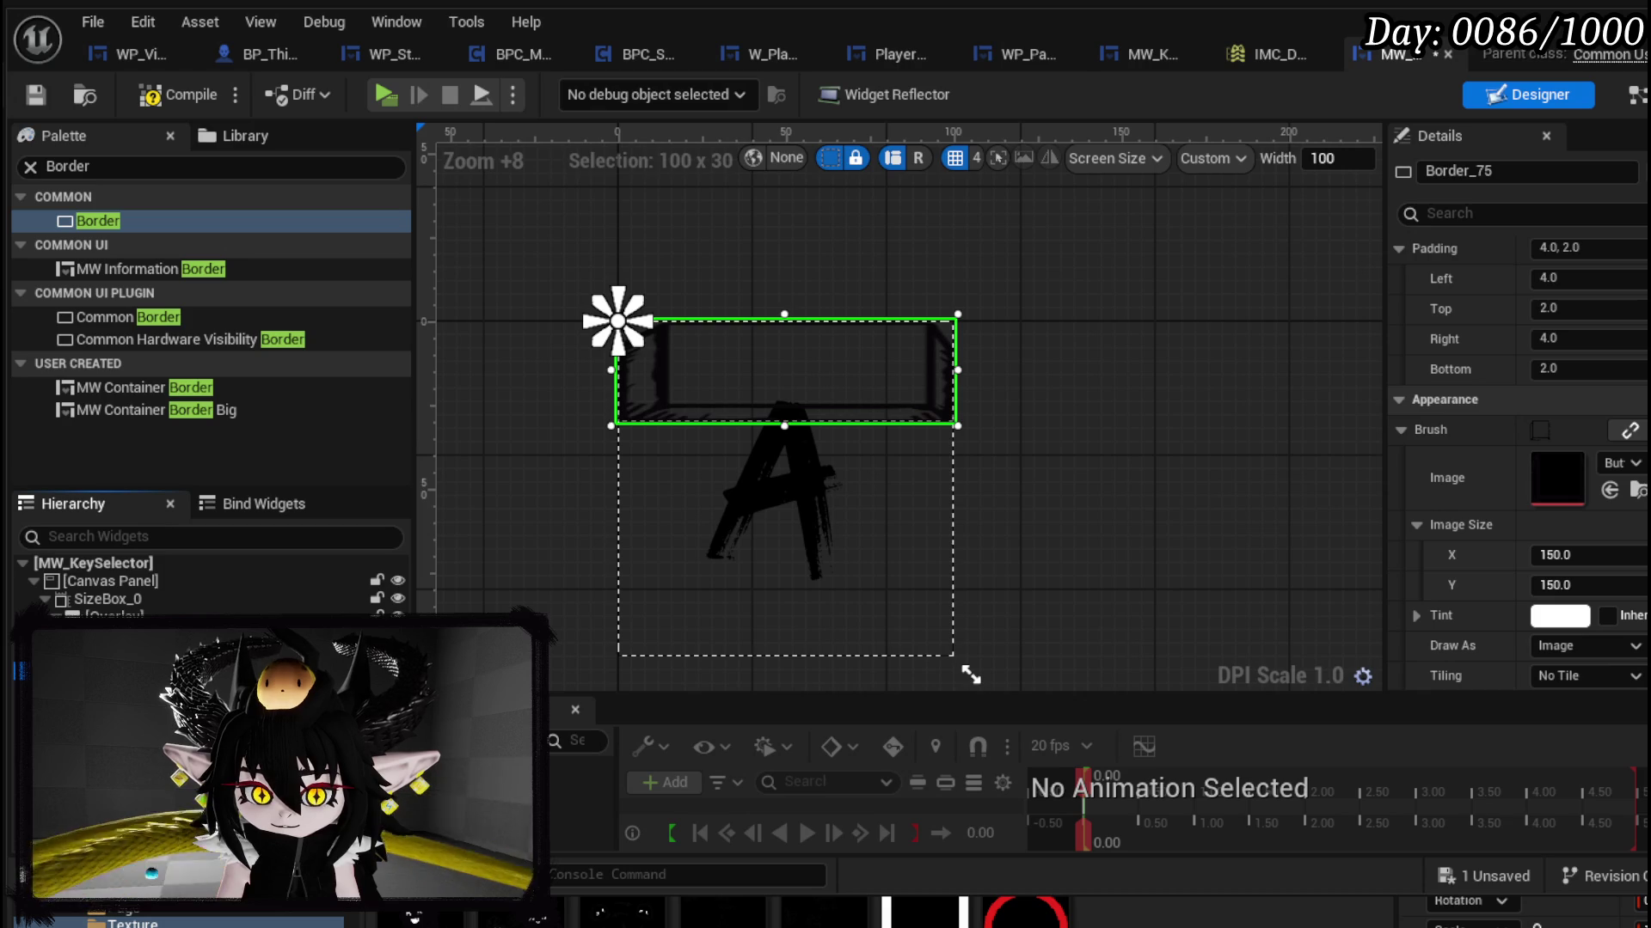
{"action": "scroll", "coordinate": [1631, 474], "scroll_direction": "up", "scroll_amount": 1}
{"action": "scroll", "coordinate": [1631, 474], "scroll_direction": "up", "scroll_amount": 4}
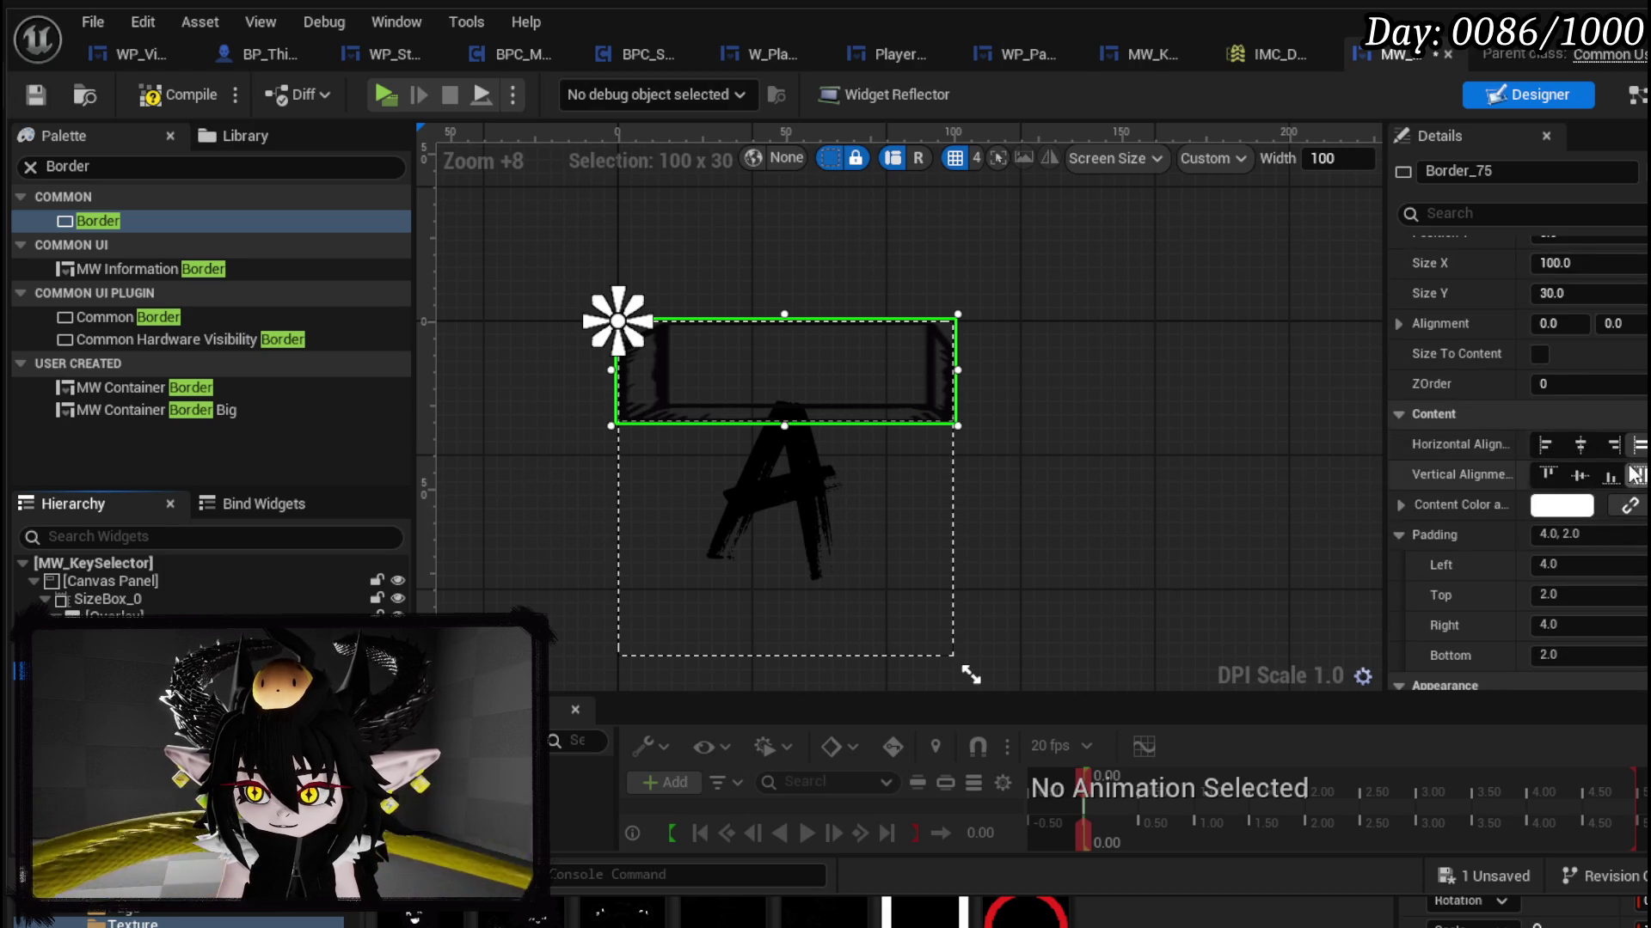
{"action": "scroll", "coordinate": [1631, 474], "scroll_direction": "up", "scroll_amount": 3}
{"action": "left_click", "coordinate": [1625, 281]}
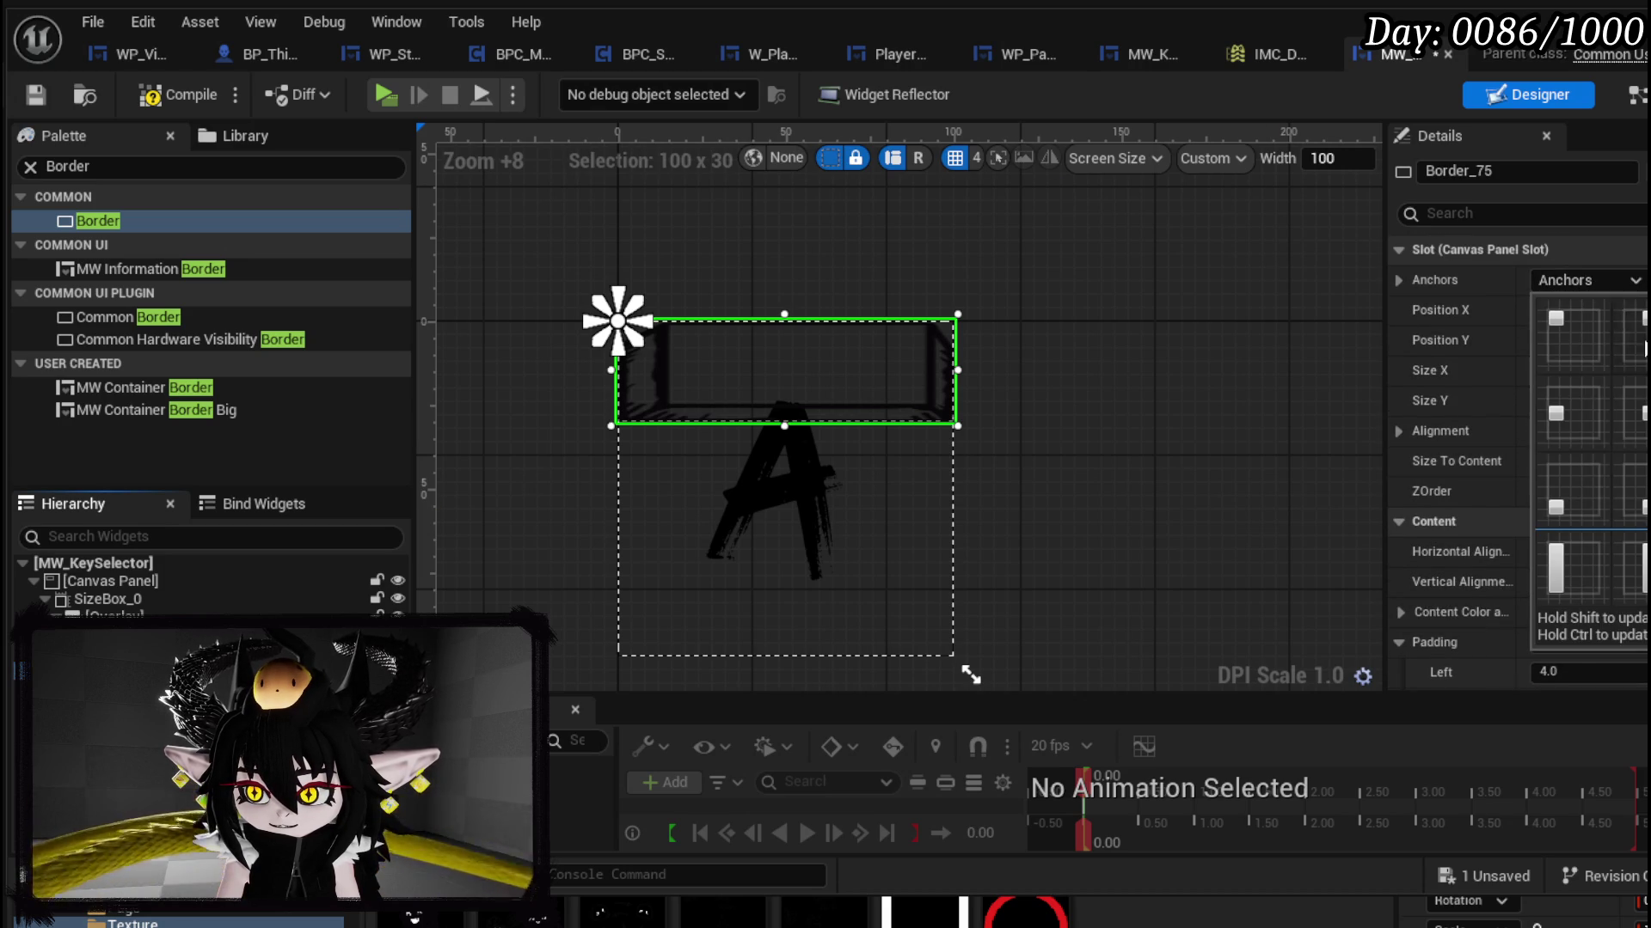
Step: Anchor Border_75 to full stretch and set its brush Draw As to Box
{"action": "left_click", "coordinate": [1647, 567], "text": "ctrl+shift"}
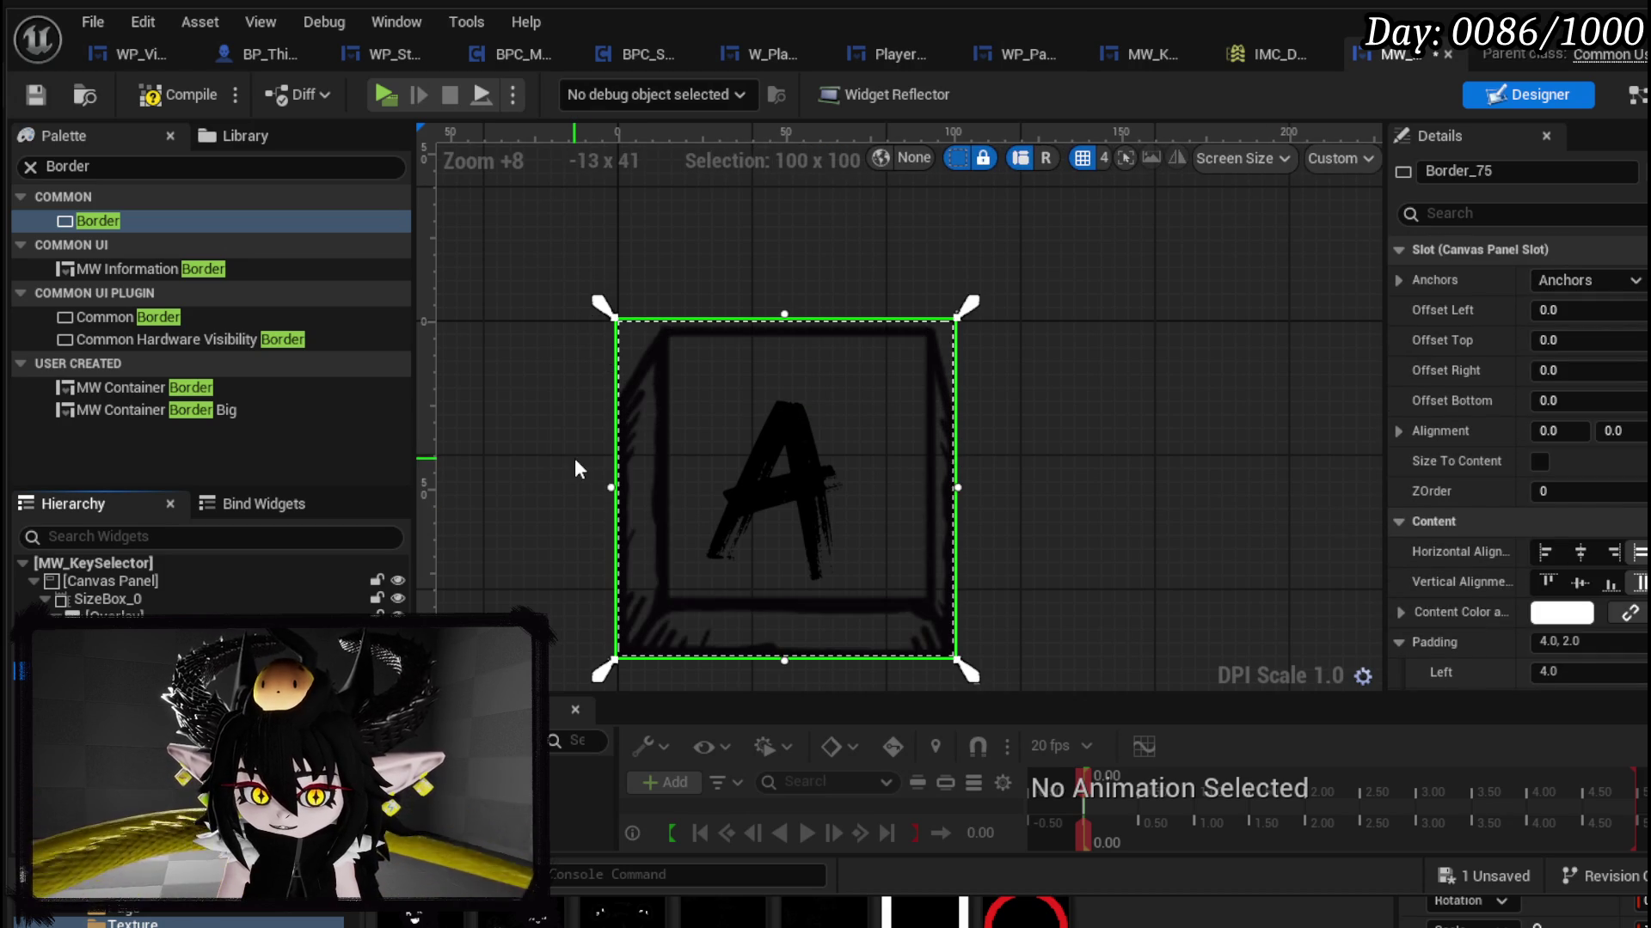
{"action": "scroll", "coordinate": [1590, 434], "scroll_direction": "down", "scroll_amount": 3}
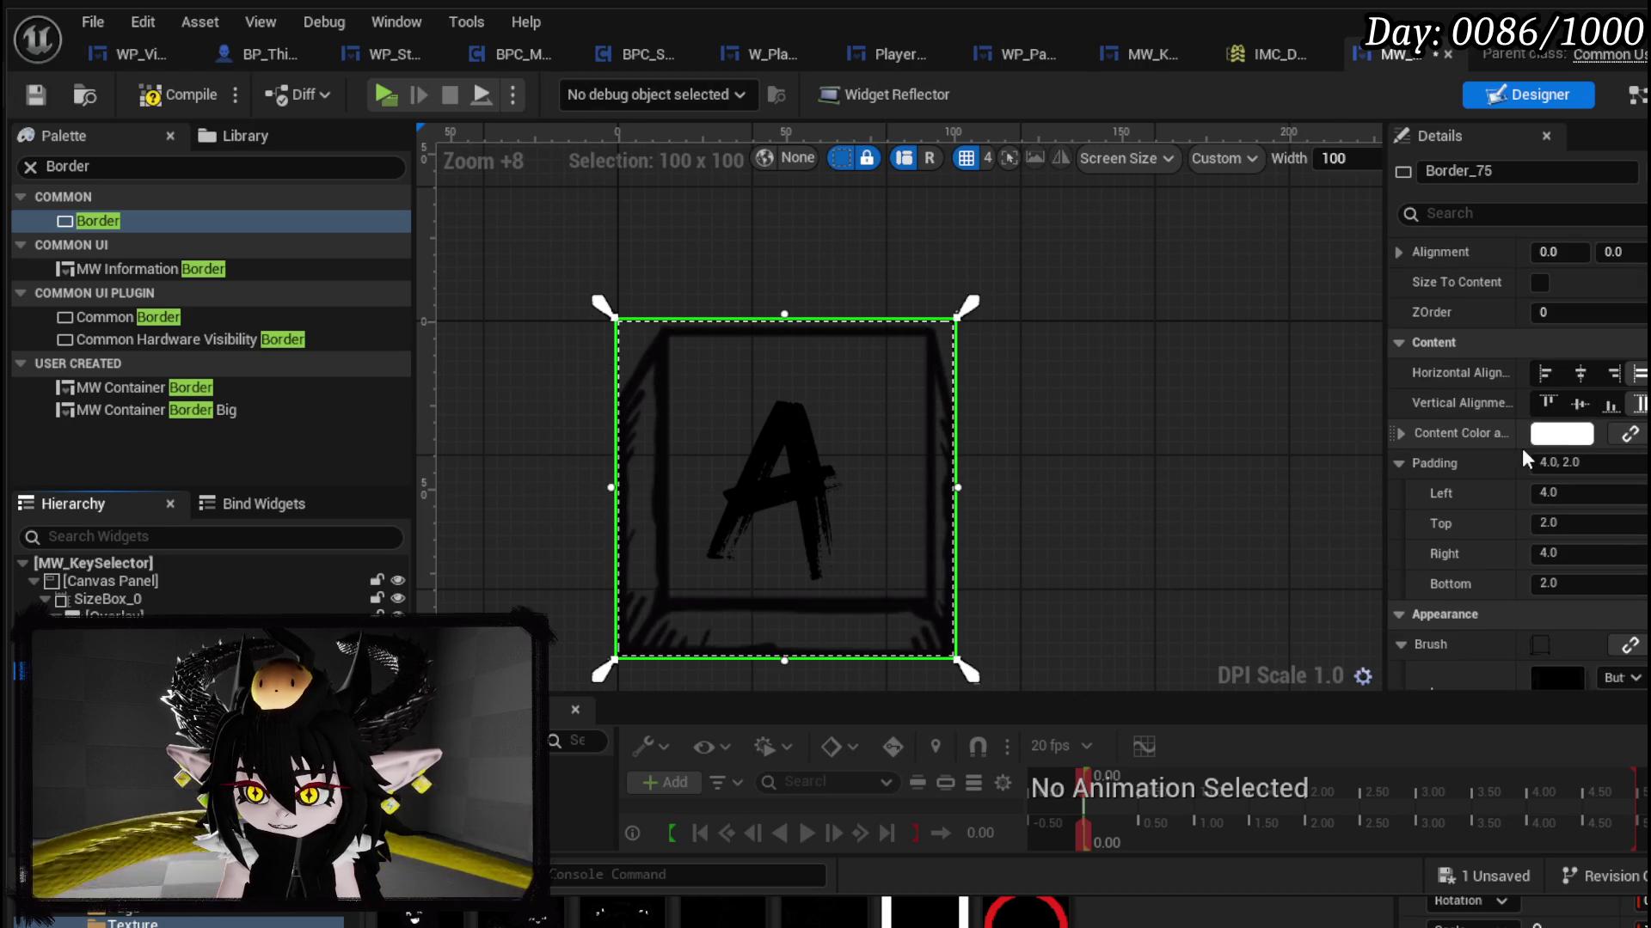
{"action": "scroll", "coordinate": [1500, 434], "scroll_direction": "down", "scroll_amount": 5}
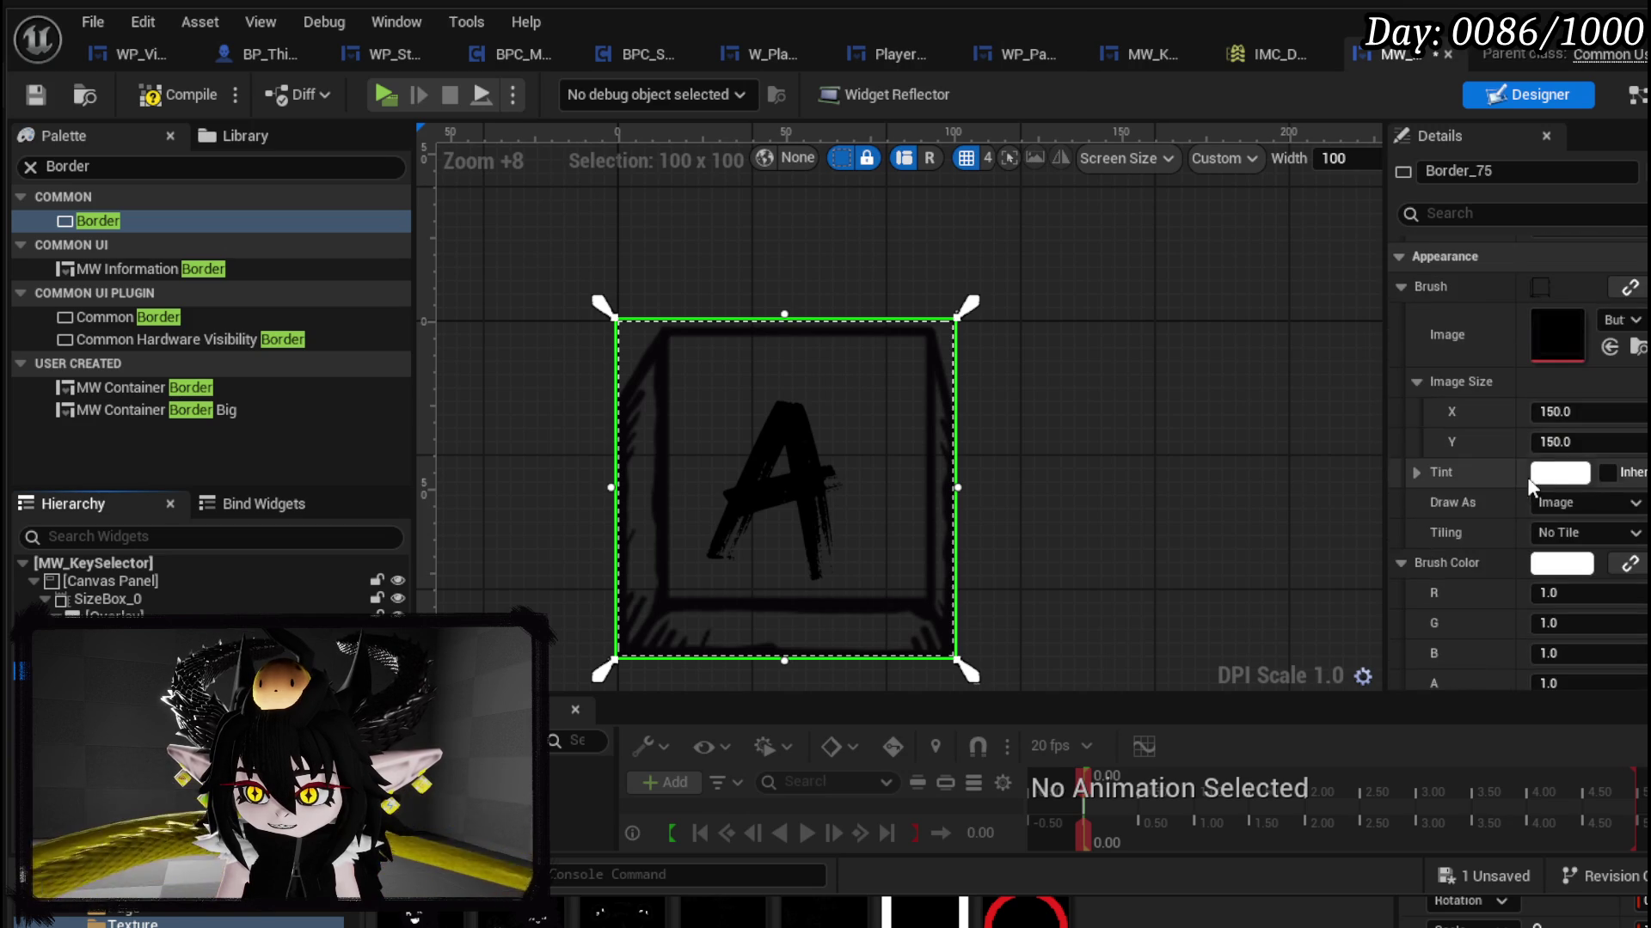
{"action": "left_click", "coordinate": [1566, 508]}
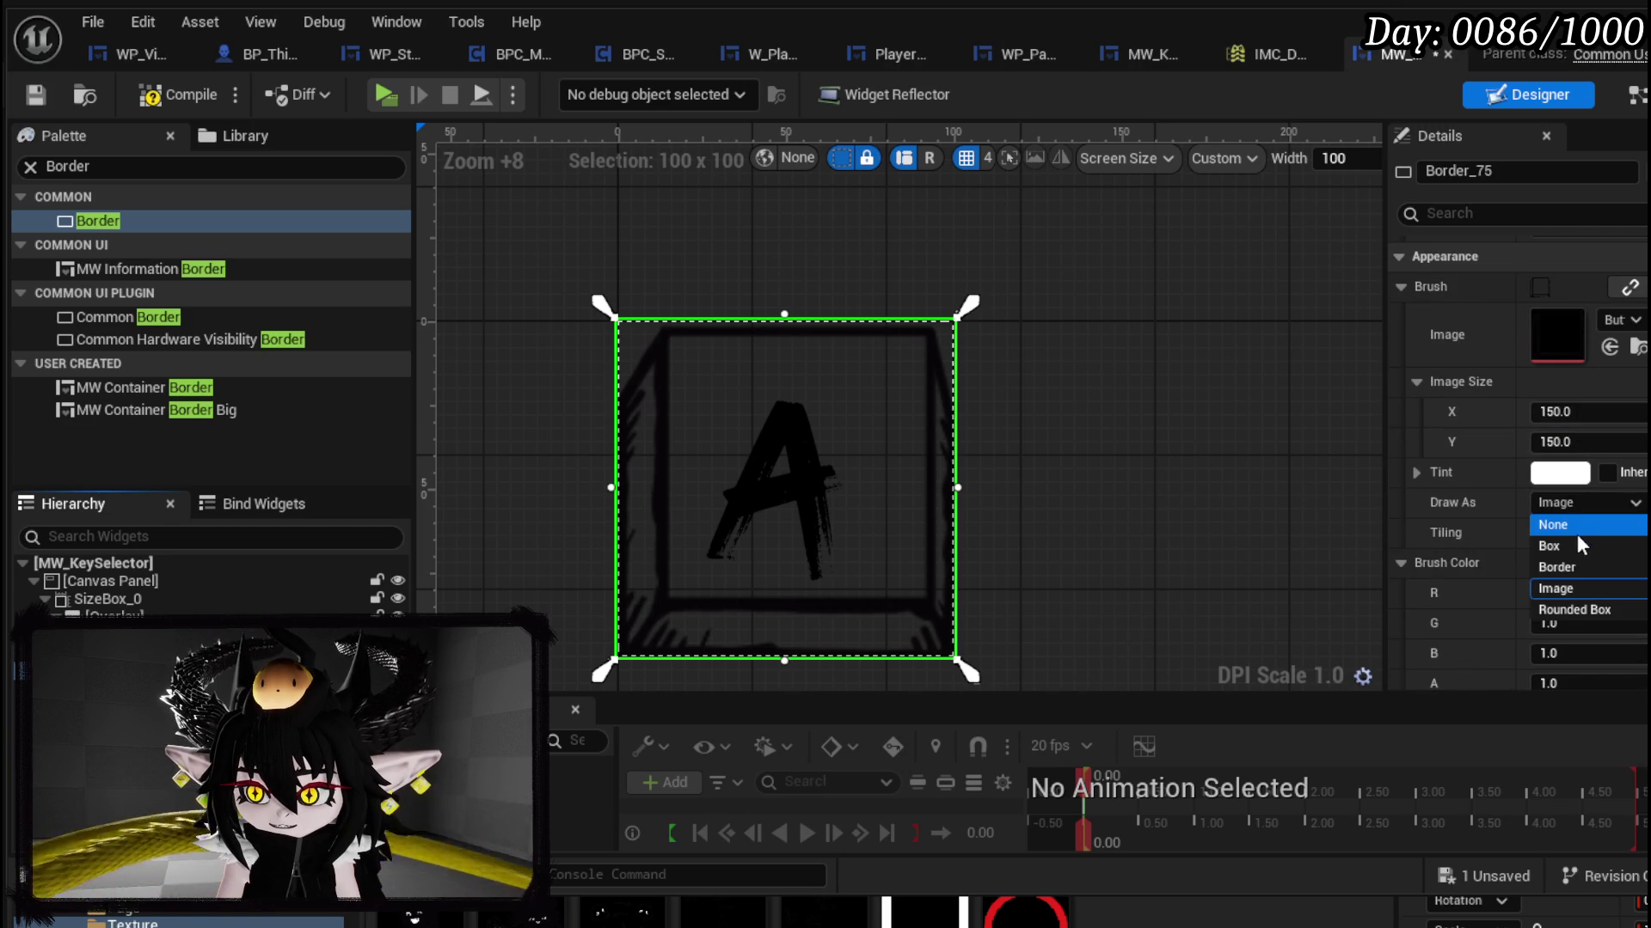
{"action": "left_click", "coordinate": [1566, 539]}
{"action": "scroll", "coordinate": [1420, 504], "scroll_direction": "down", "scroll_amount": 3}
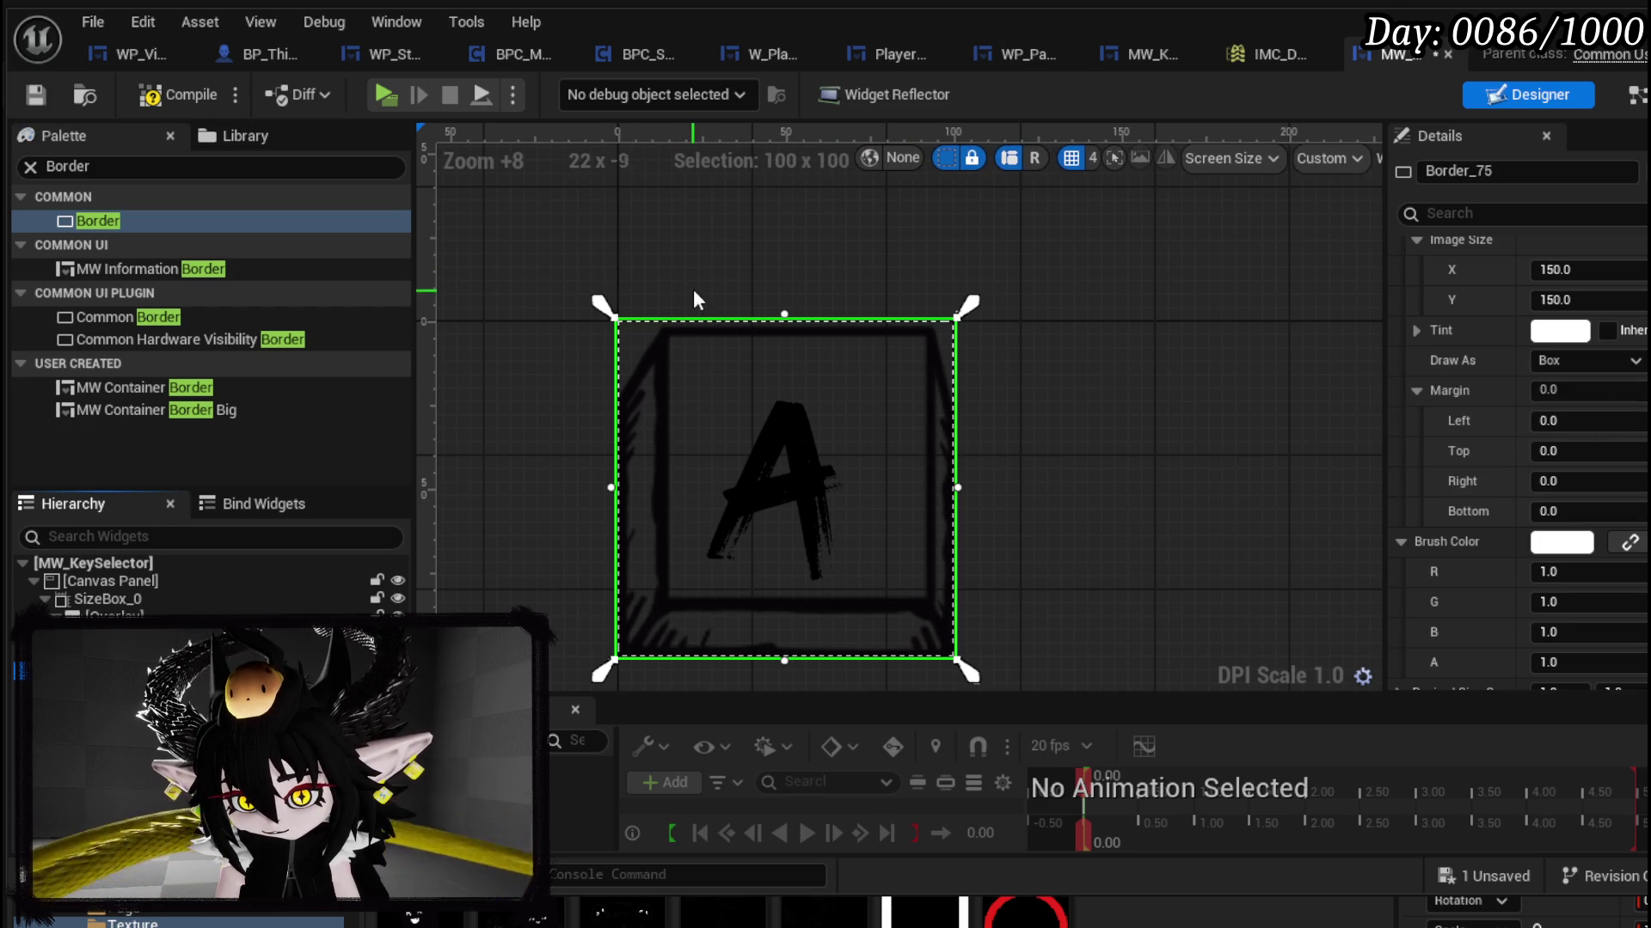
Step: Enter box margins Left 0.3, Top 0.1, Right 0.1, Bottom 0.3
{"action": "left_click", "coordinate": [1608, 426]}
{"action": "key", "text": "Return"}
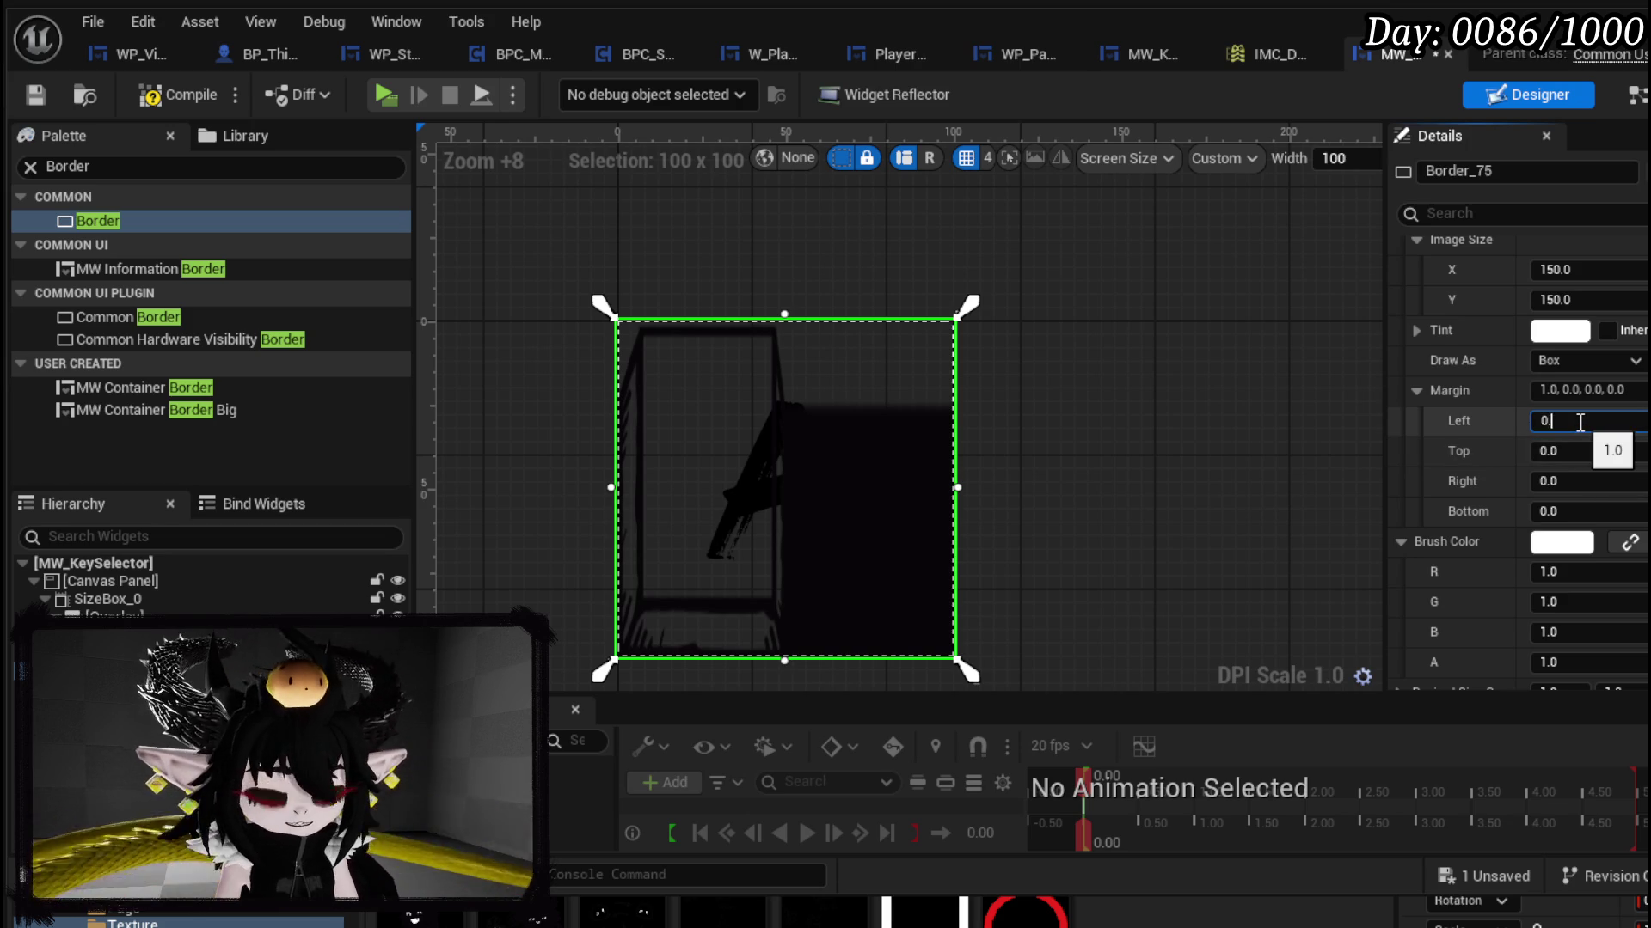
{"action": "type", "text": ".3"}
{"action": "key", "text": "Return"}
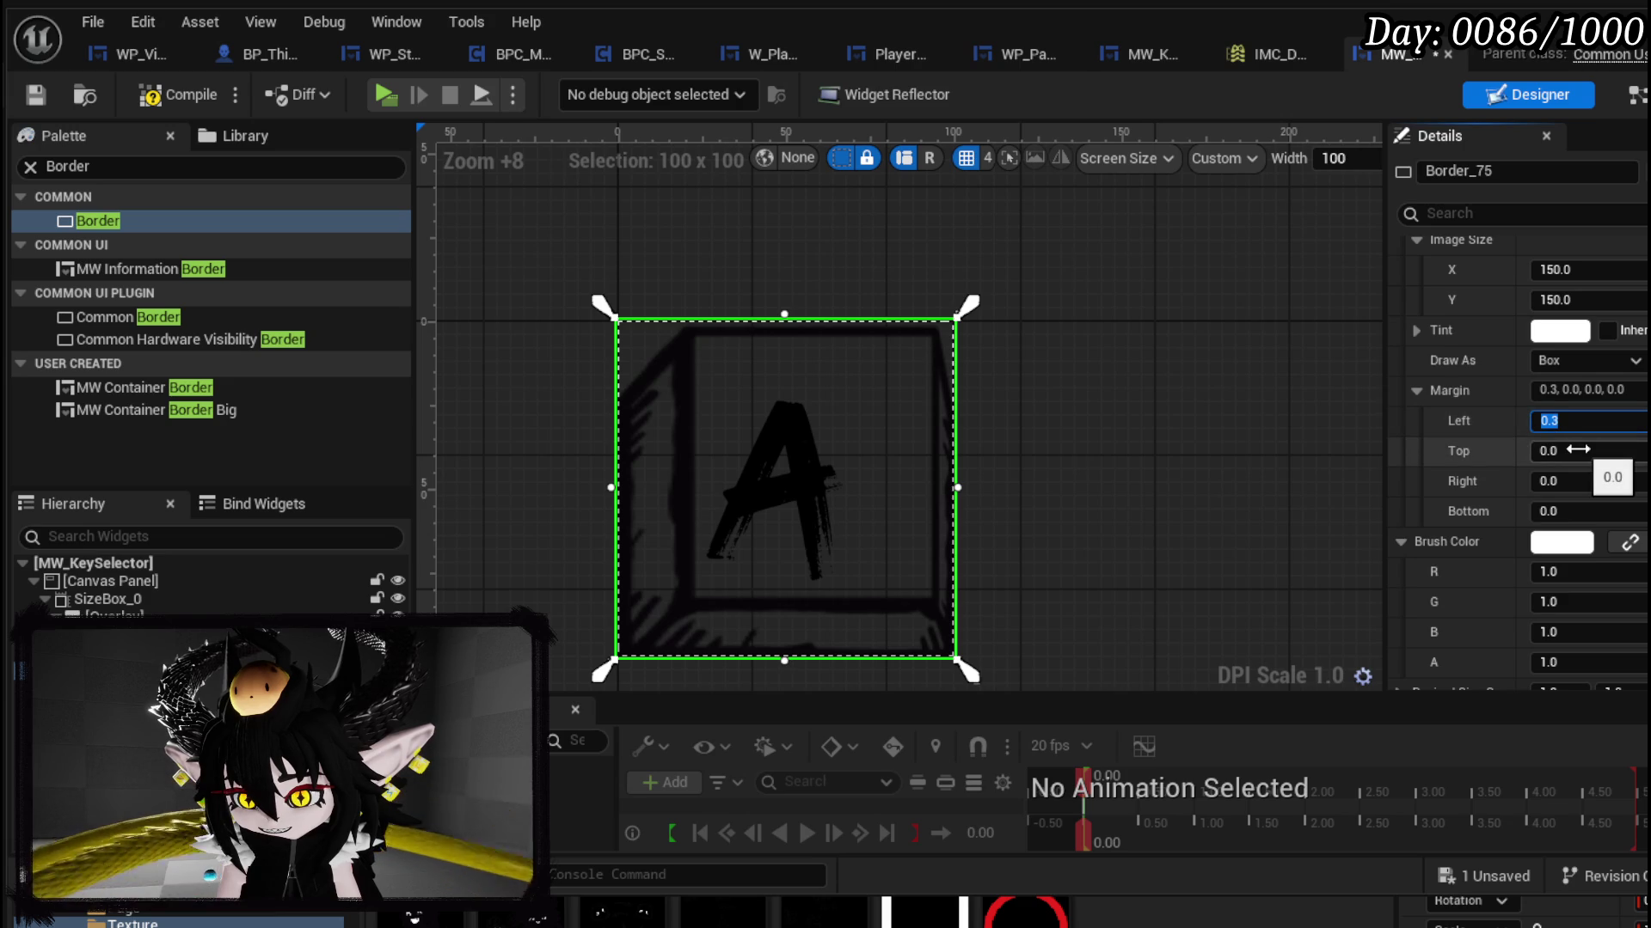
{"action": "left_click", "coordinate": [1575, 449]}
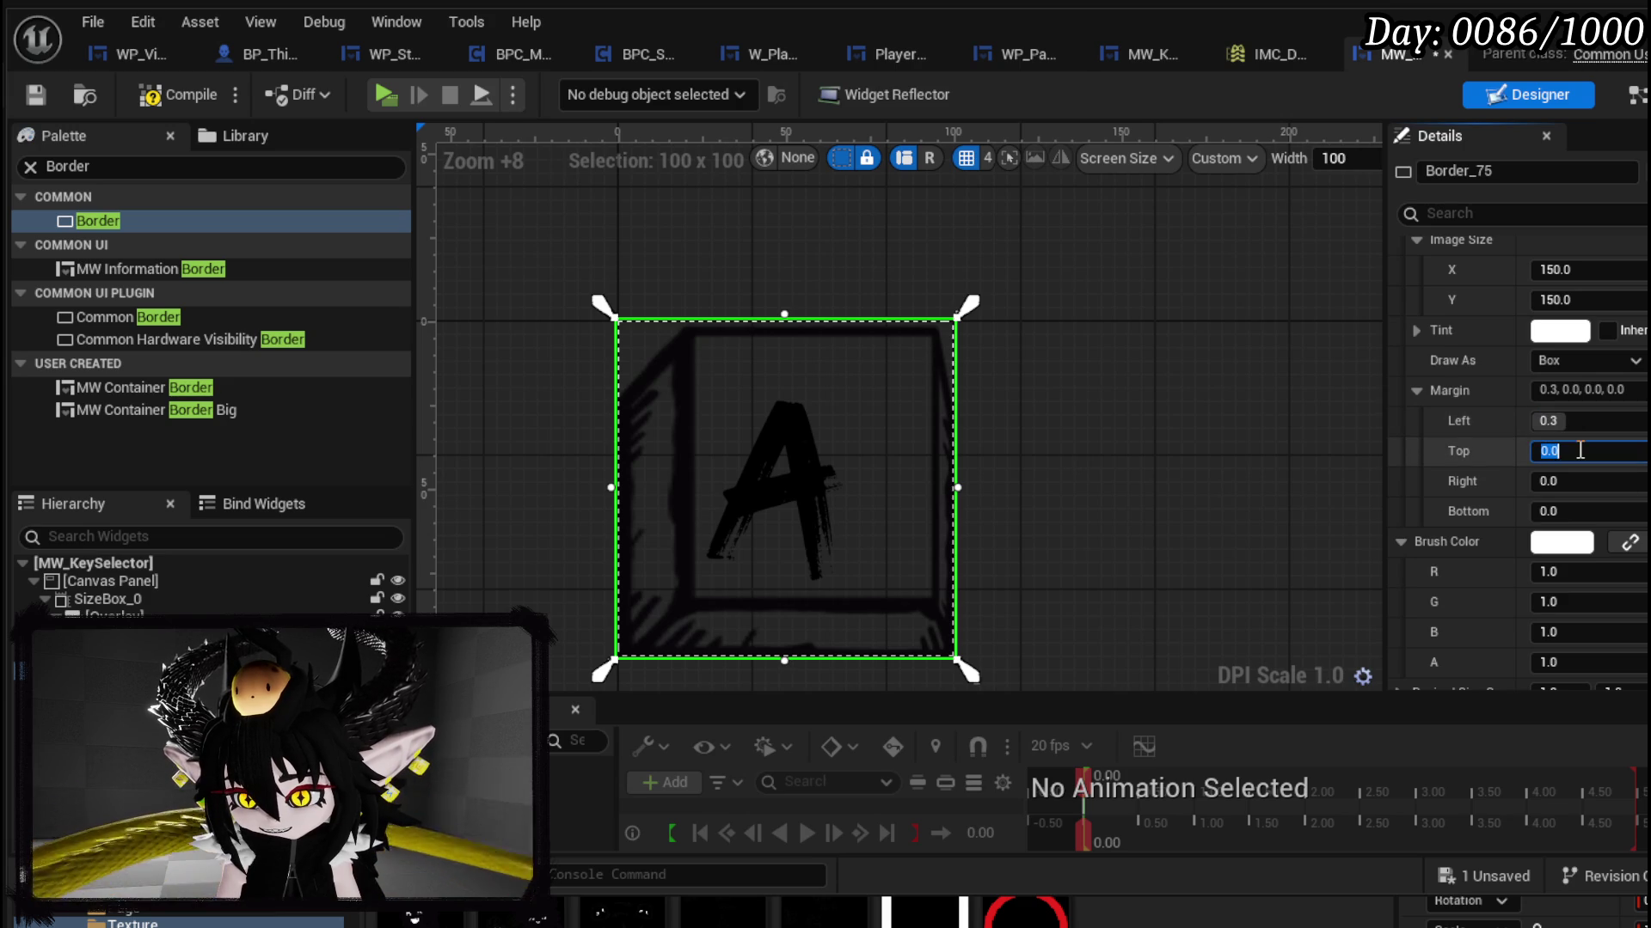
{"action": "type", "text": "0.1"}
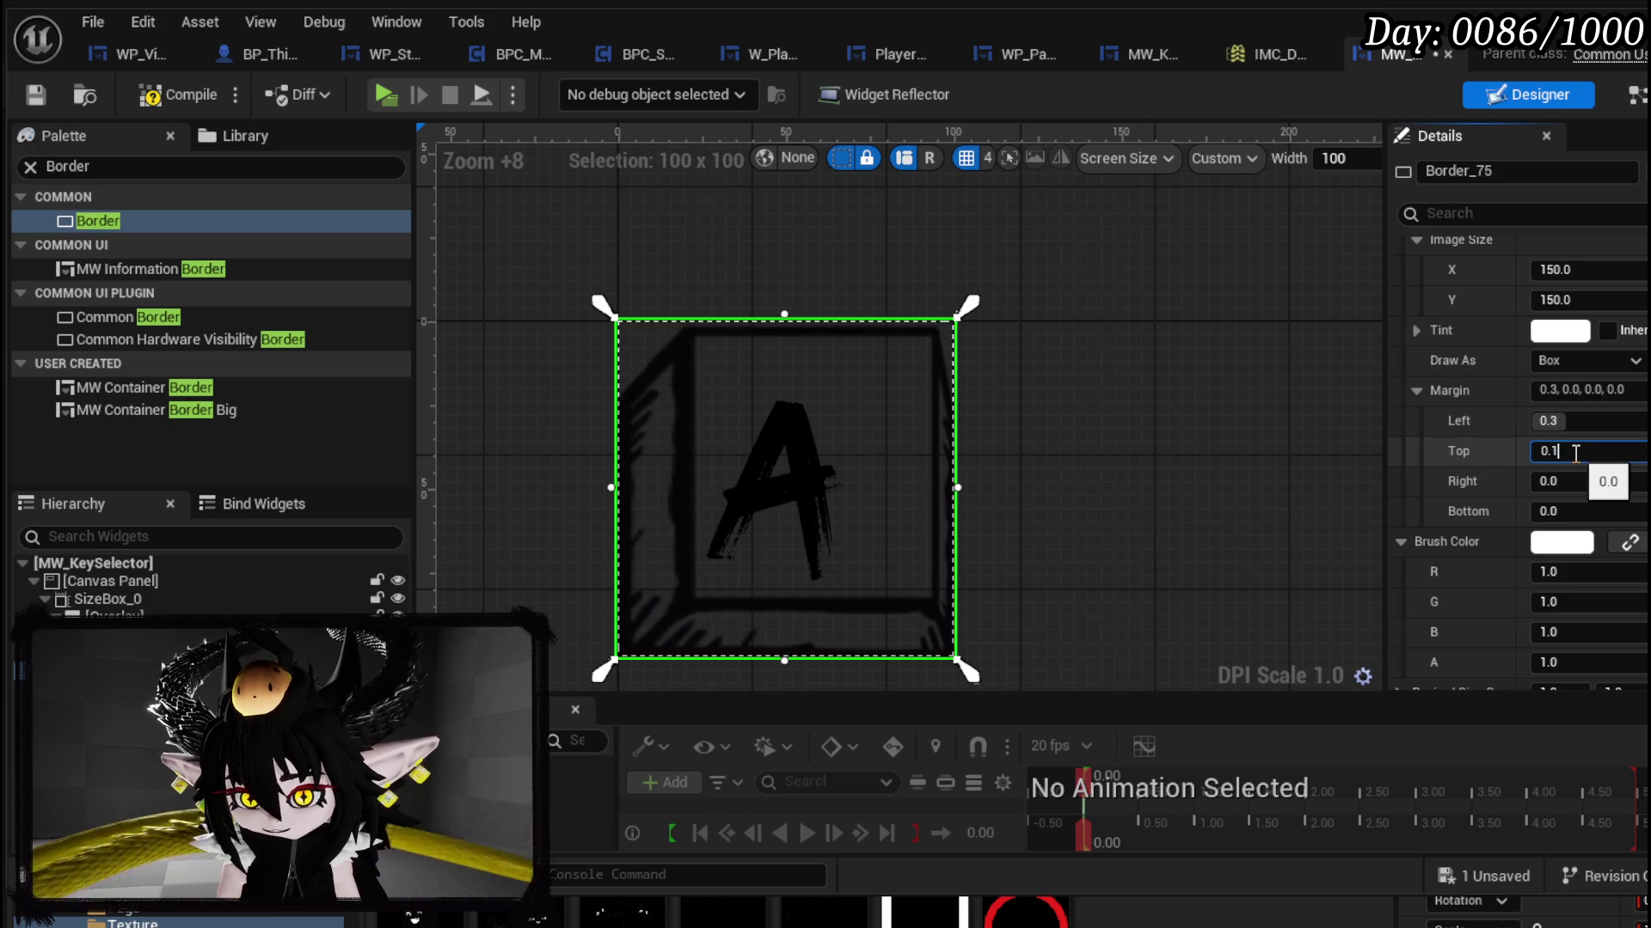
{"action": "key", "text": "Return"}
{"action": "left_click", "coordinate": [1560, 480]}
{"action": "type", "text": "0.1"}
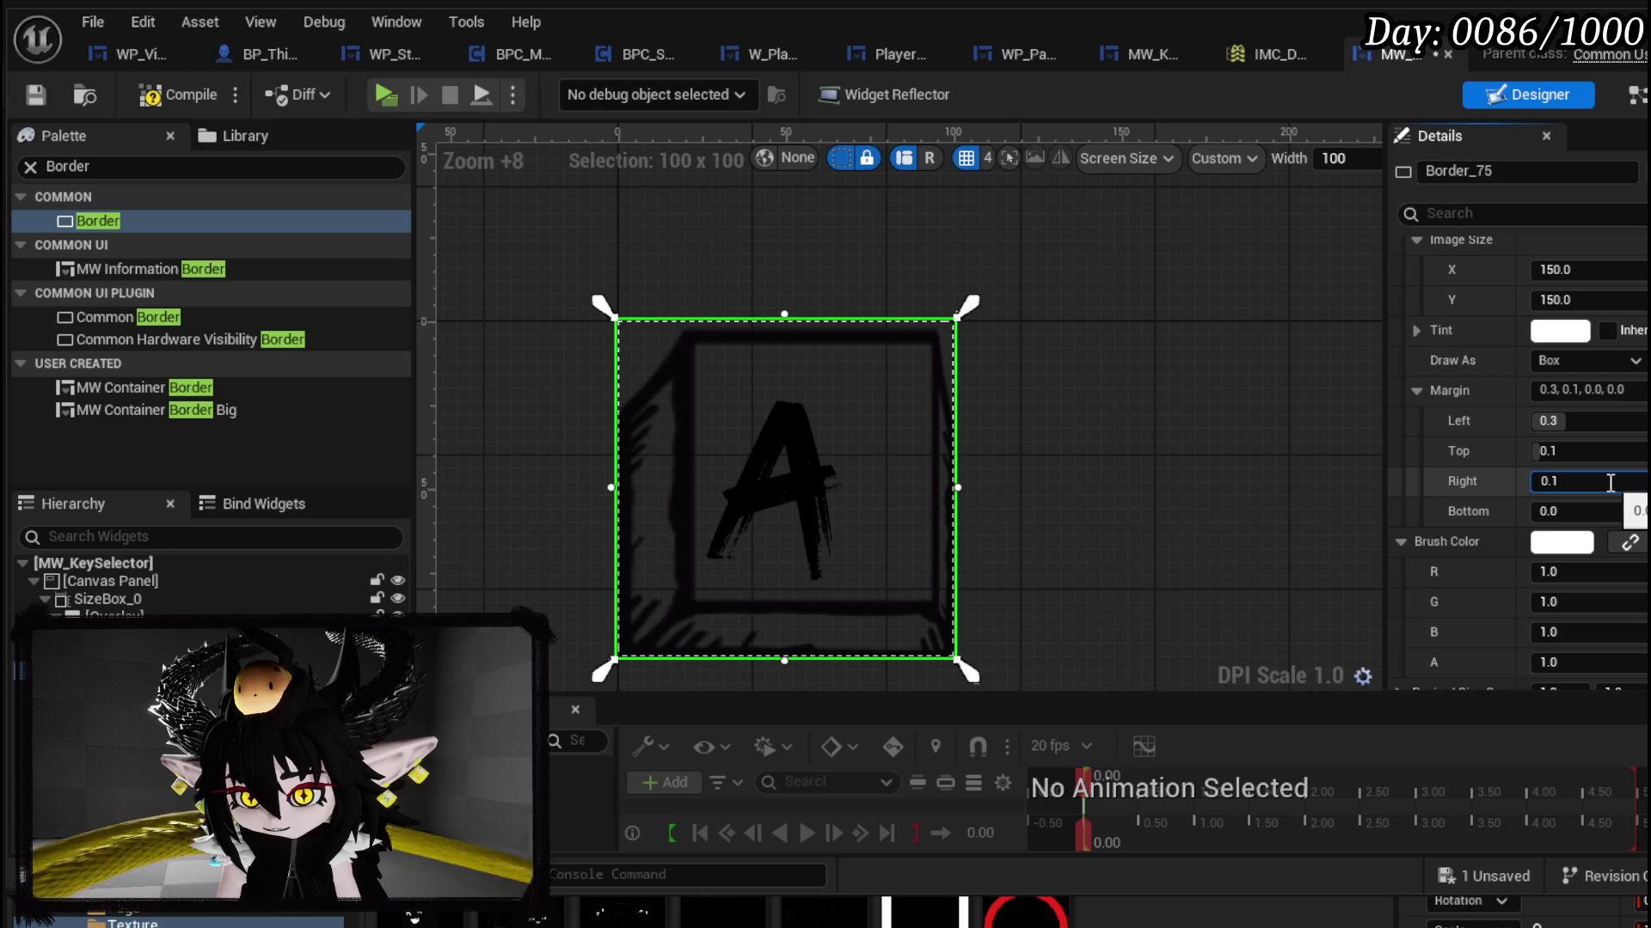
{"action": "key", "text": "Return"}
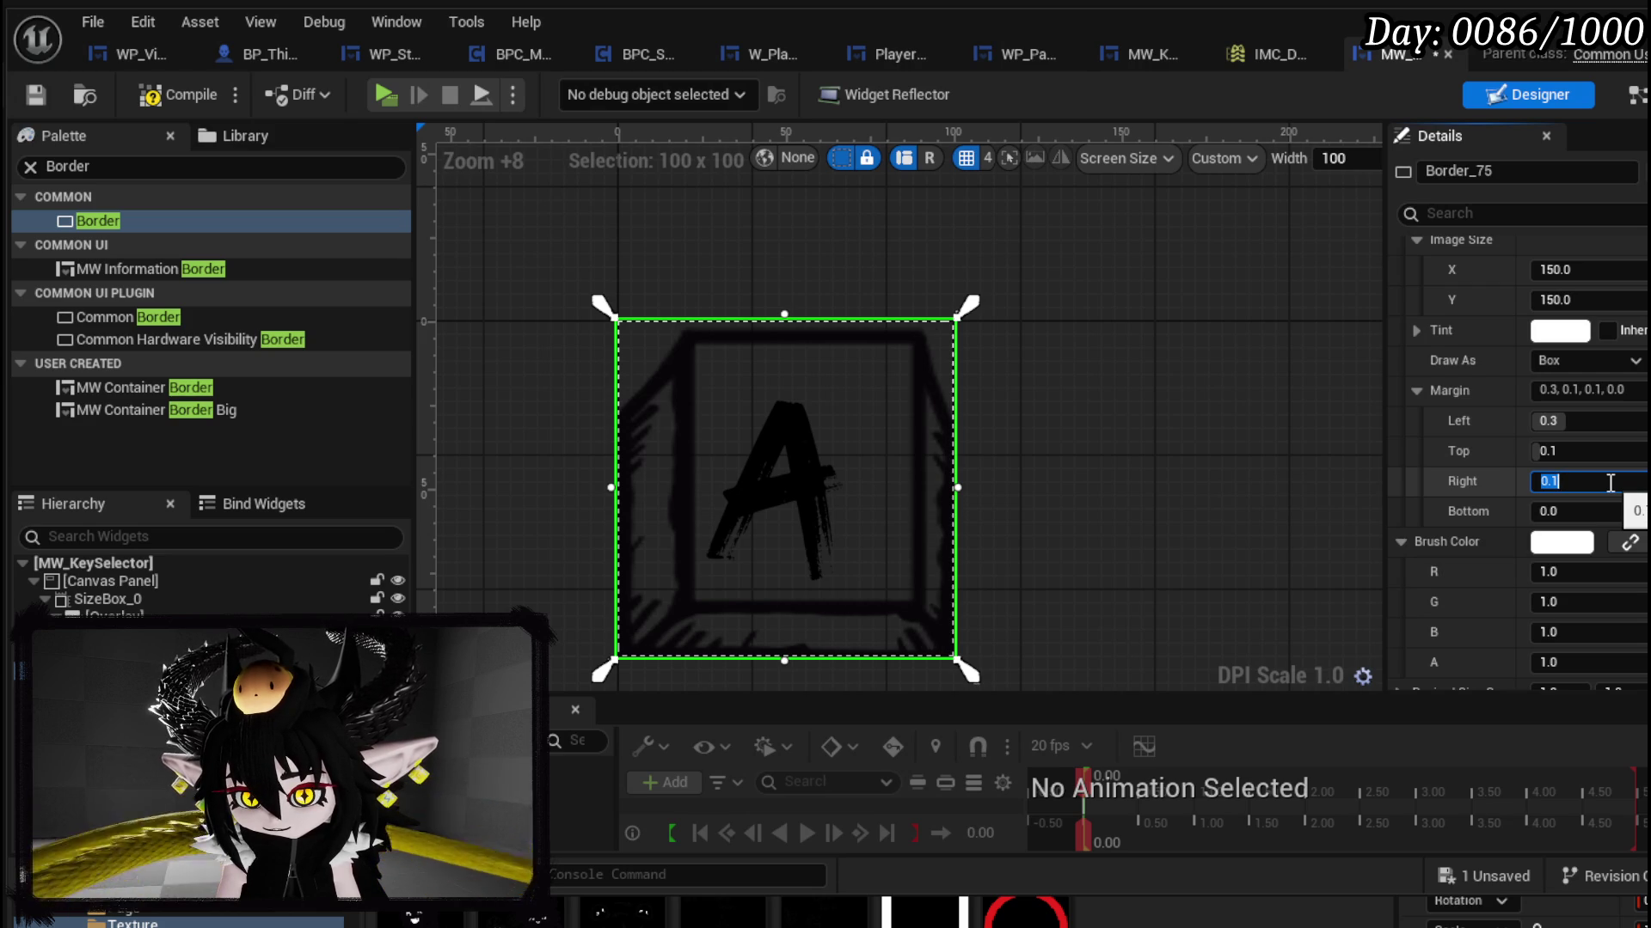
{"action": "left_click", "coordinate": [1559, 512]}
{"action": "type", "text": "0.3"}
{"action": "key", "text": "Return"}
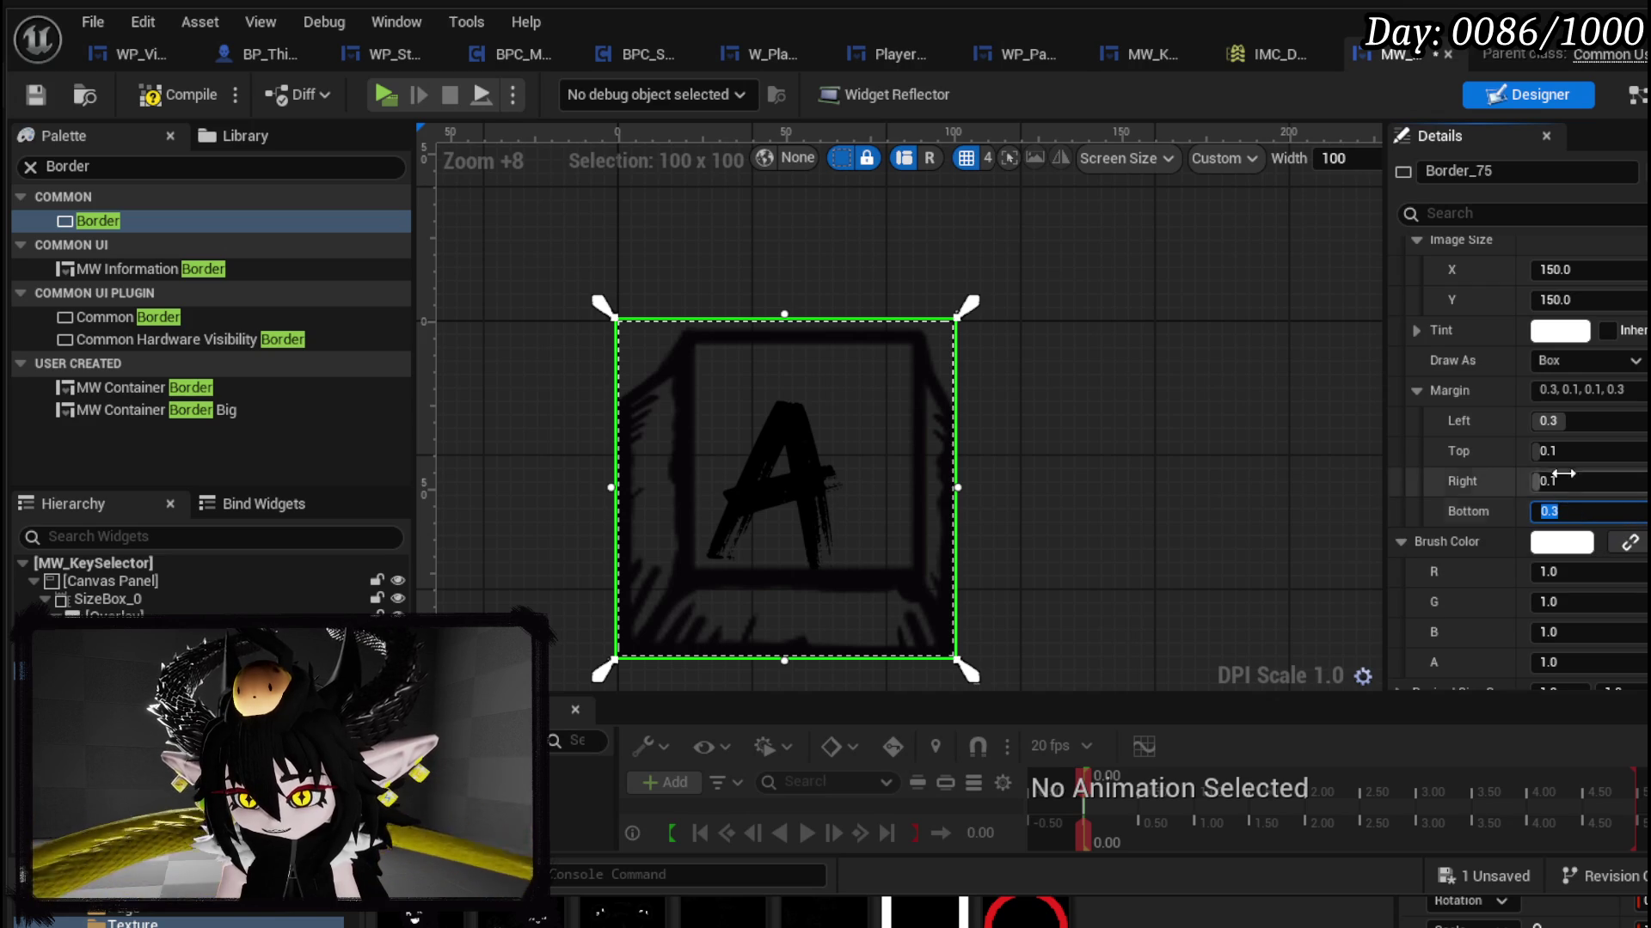
Step: Change the left margin to 0.5, then start setting it back to 0.3
{"action": "left_click", "coordinate": [1559, 421]}
{"action": "type", "text": "0.5"}
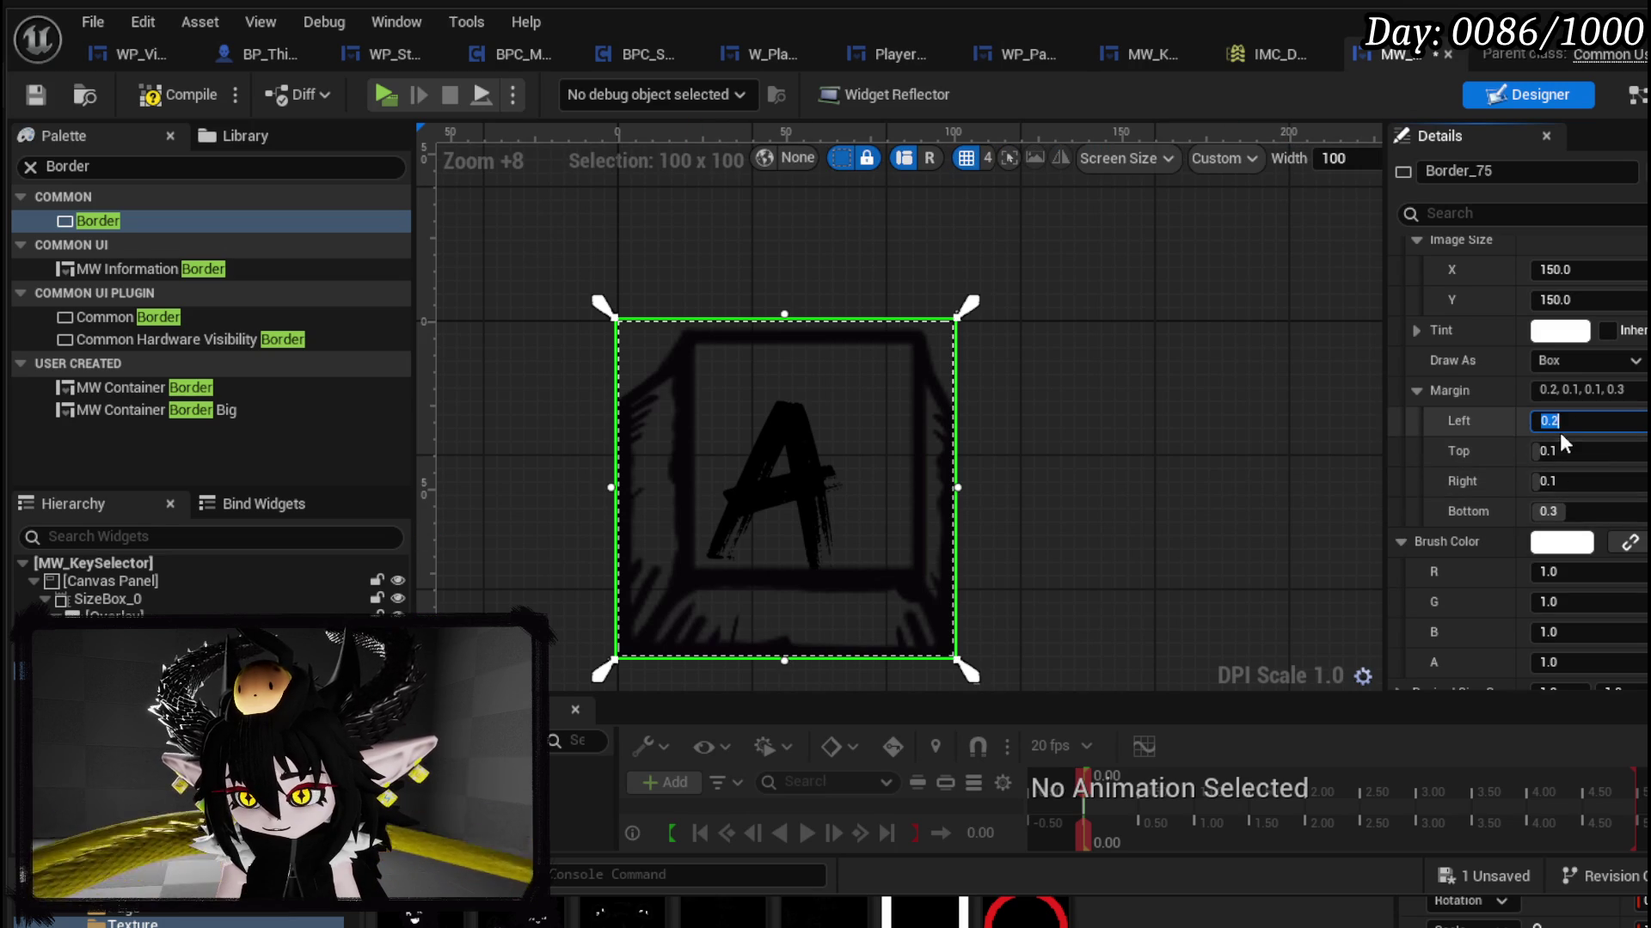
{"action": "type", "text": "0.3"}
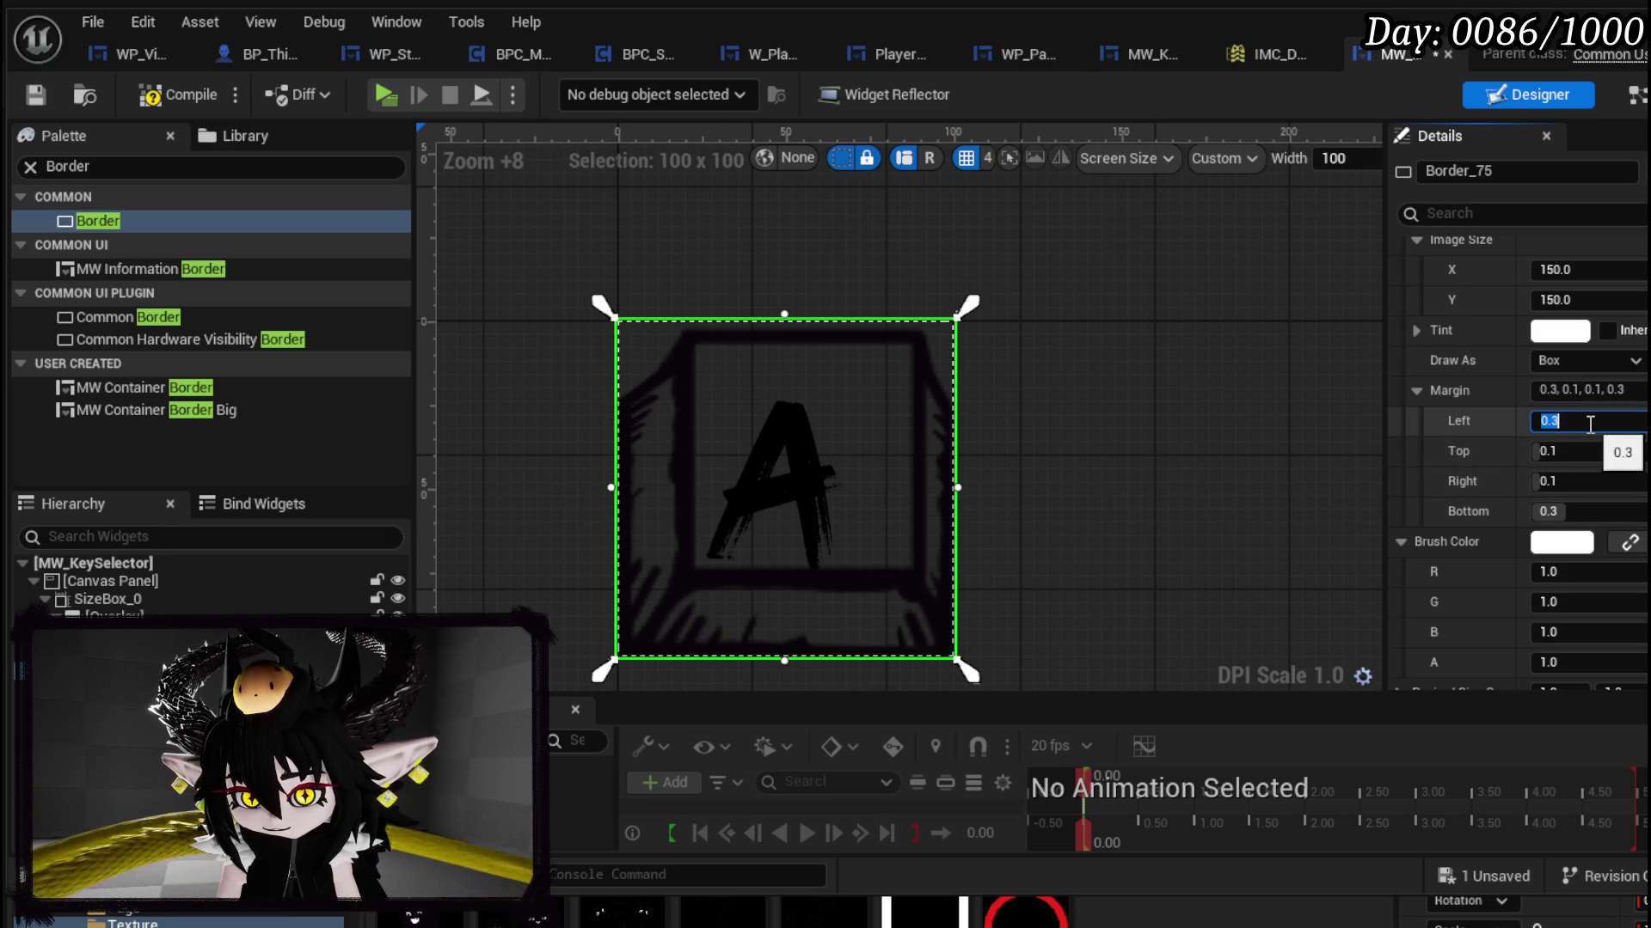
{"action": "type", "text": "0.5"}
{"action": "key", "text": "Return"}
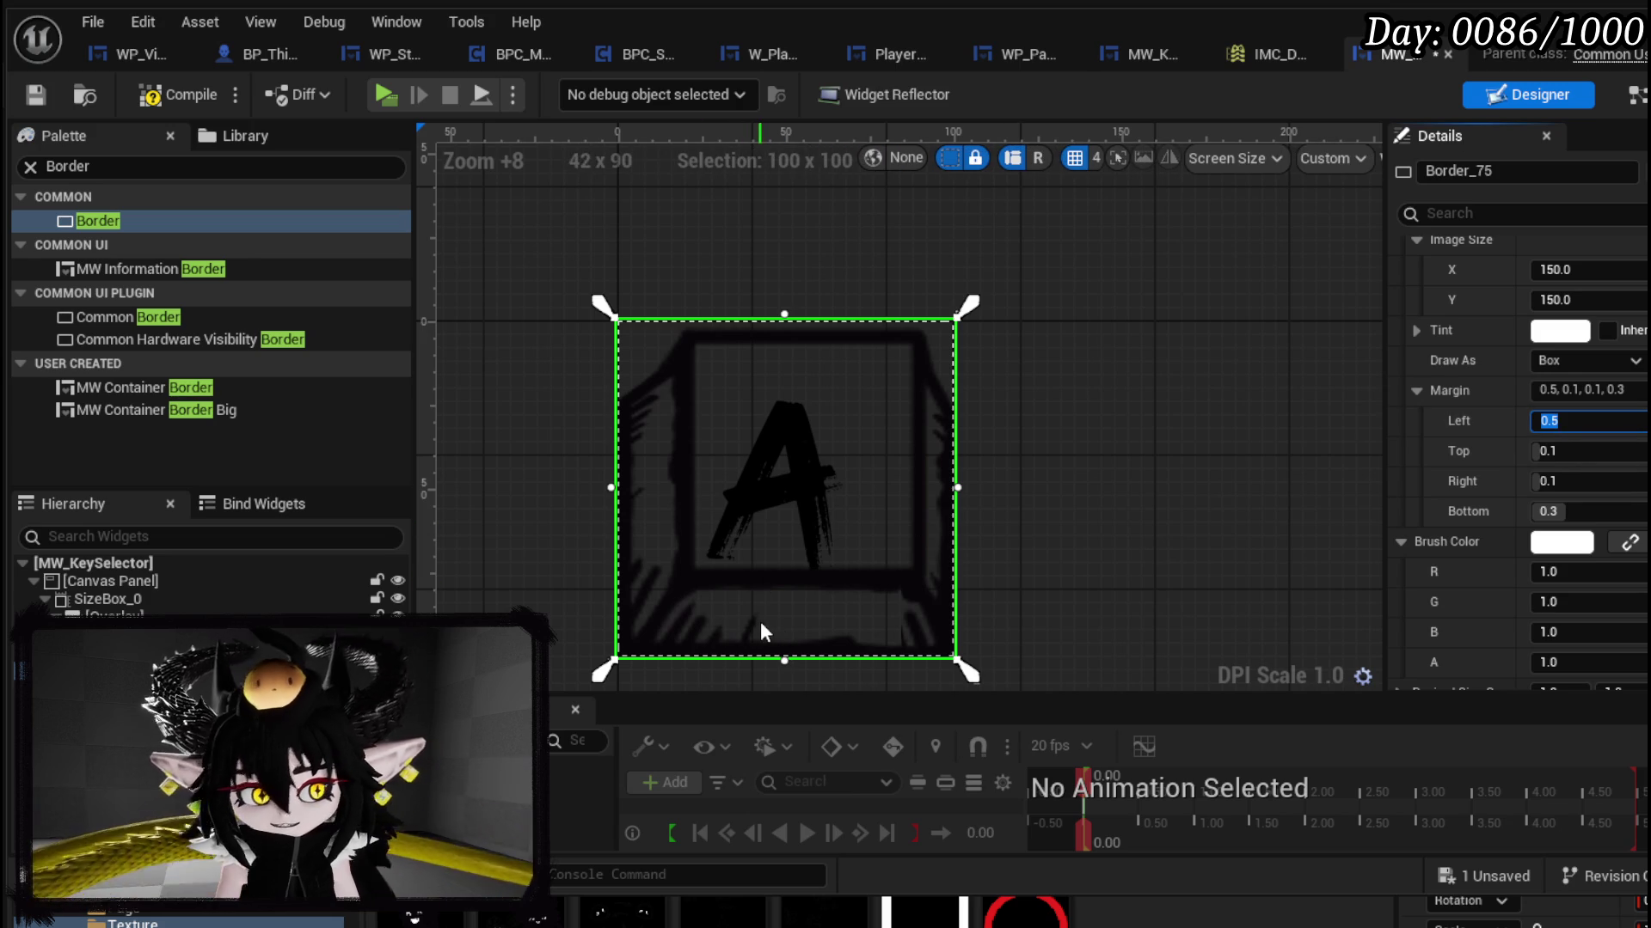
{"action": "left_click", "coordinate": [1589, 422]}
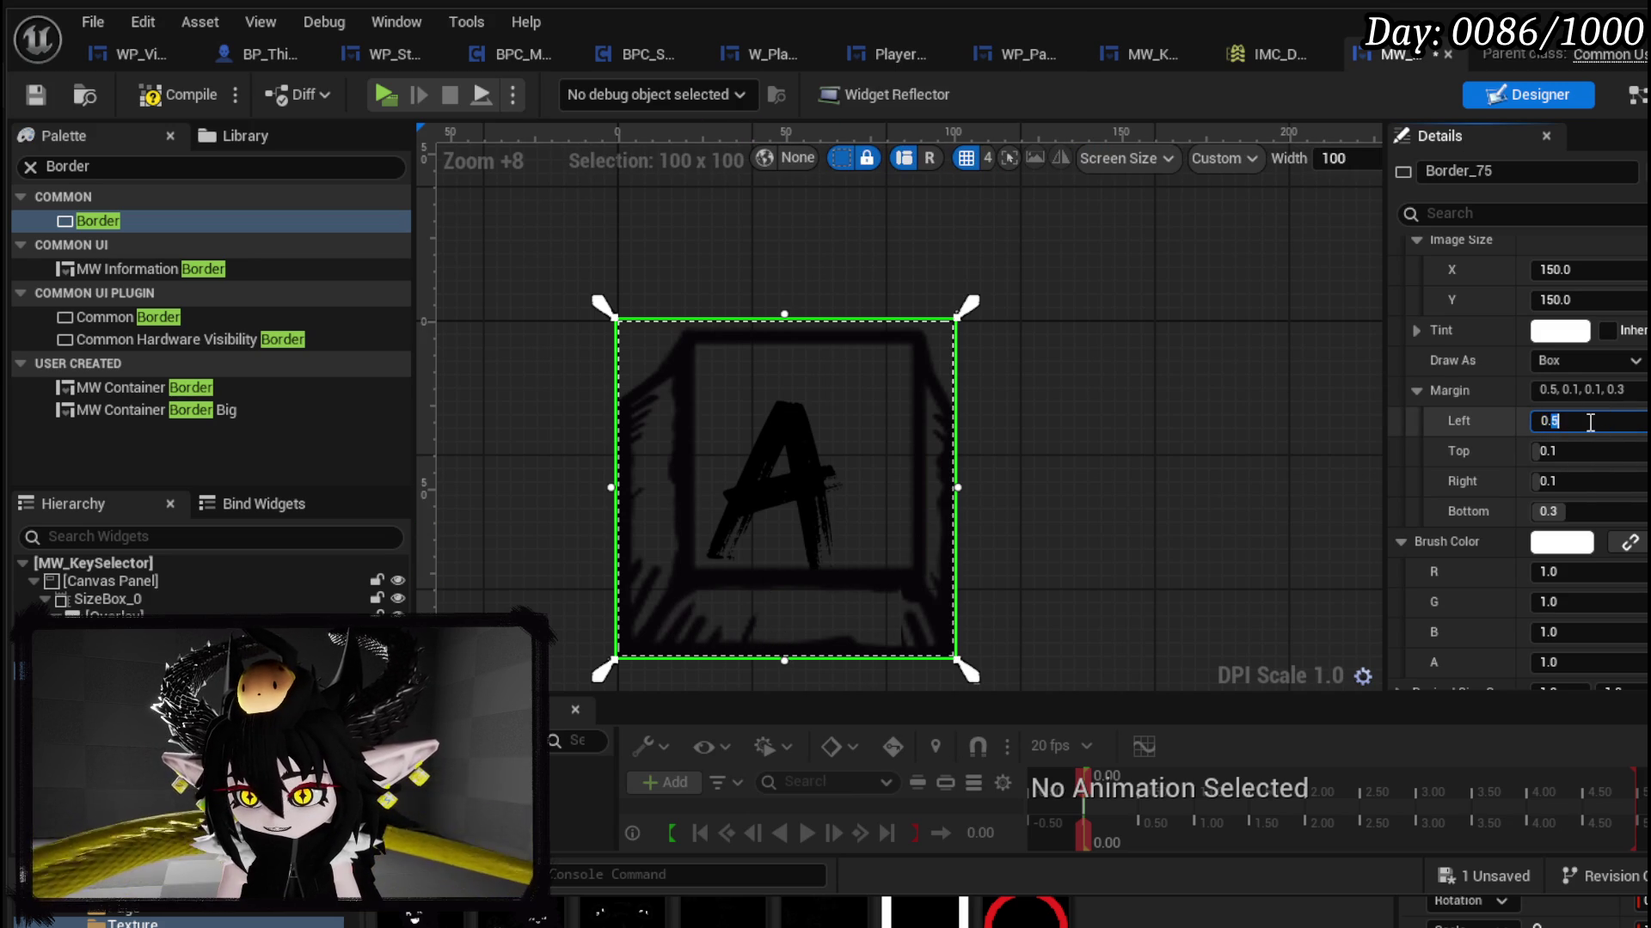
{"action": "key", "text": "BackSpace"}
{"action": "type", "text": "3"}
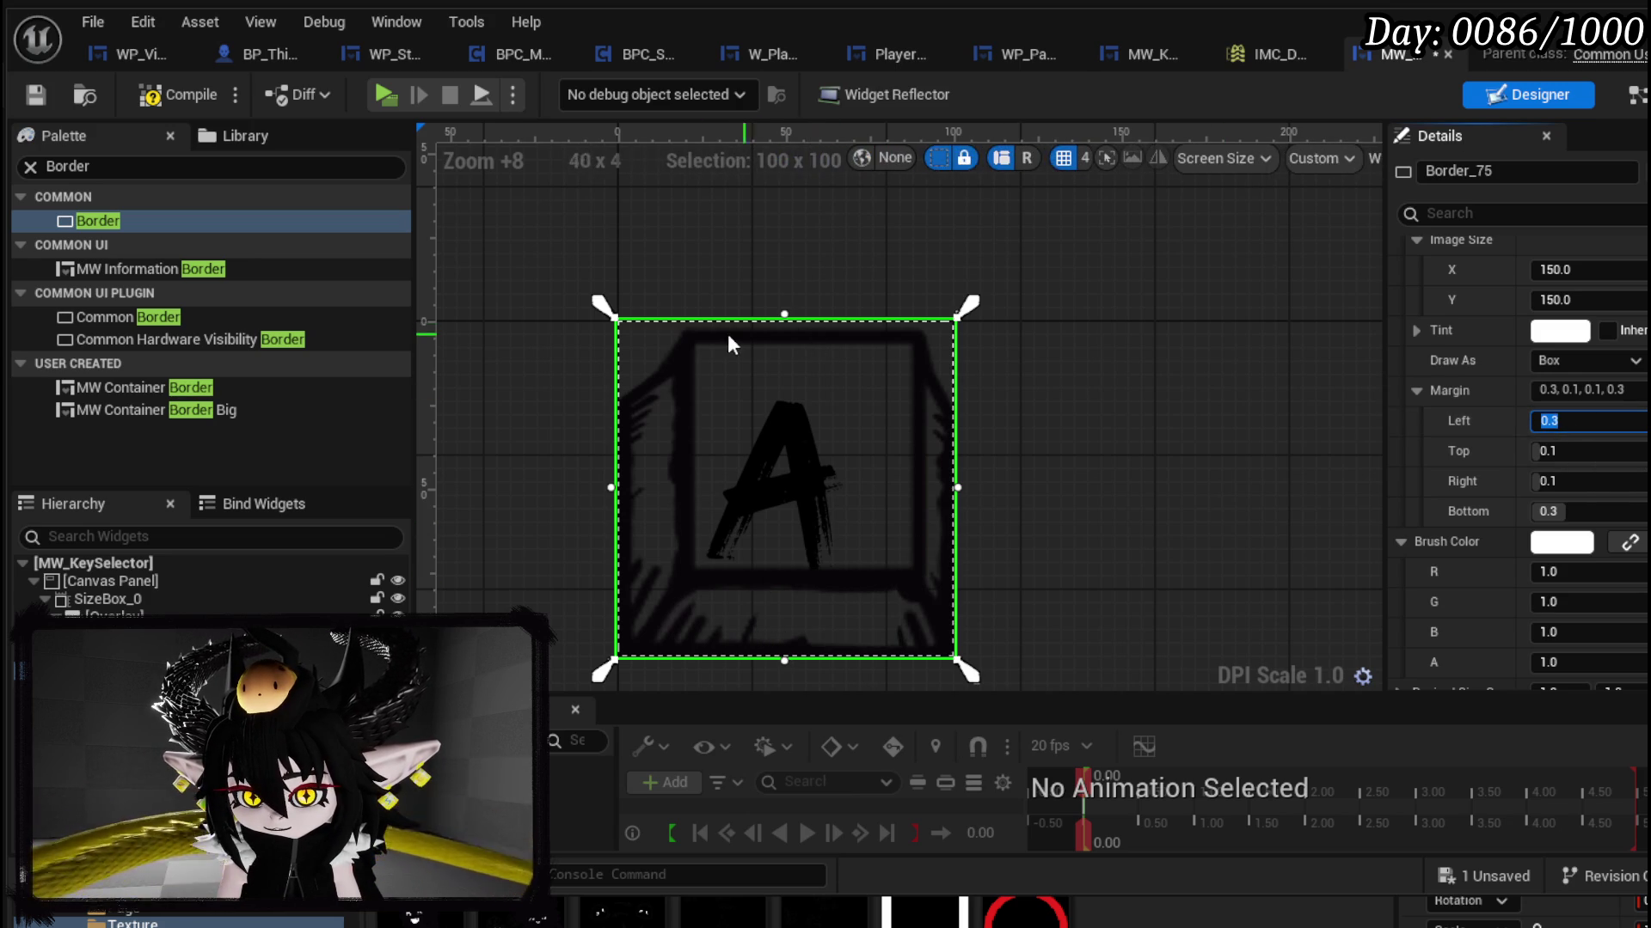
Step: Compile and save, then drag the border's right edge wider like a long key
{"action": "left_click", "coordinate": [176, 96]}
{"action": "left_click", "coordinate": [35, 97]}
{"action": "scroll", "coordinate": [957, 411], "scroll_direction": "down", "scroll_amount": 3}
{"action": "scroll", "coordinate": [871, 447], "scroll_direction": "down", "scroll_amount": 2}
{"action": "mouse_move", "coordinate": [870, 440]}
{"action": "left_mouse_down"}
{"action": "mouse_move", "coordinate": [1384, 432]}
{"action": "mouse_move", "coordinate": [914, 432]}
{"action": "mouse_move", "coordinate": [984, 416]}
{"action": "mouse_move", "coordinate": [1304, 439]}
{"action": "left_mouse_up"}
Step: Set the top margin to 0.0 and try right margins of 0.0 and 0.1, saving
{"action": "left_click", "coordinate": [1599, 458]}
{"action": "type", "text": "0"}
{"action": "key", "text": "Return"}
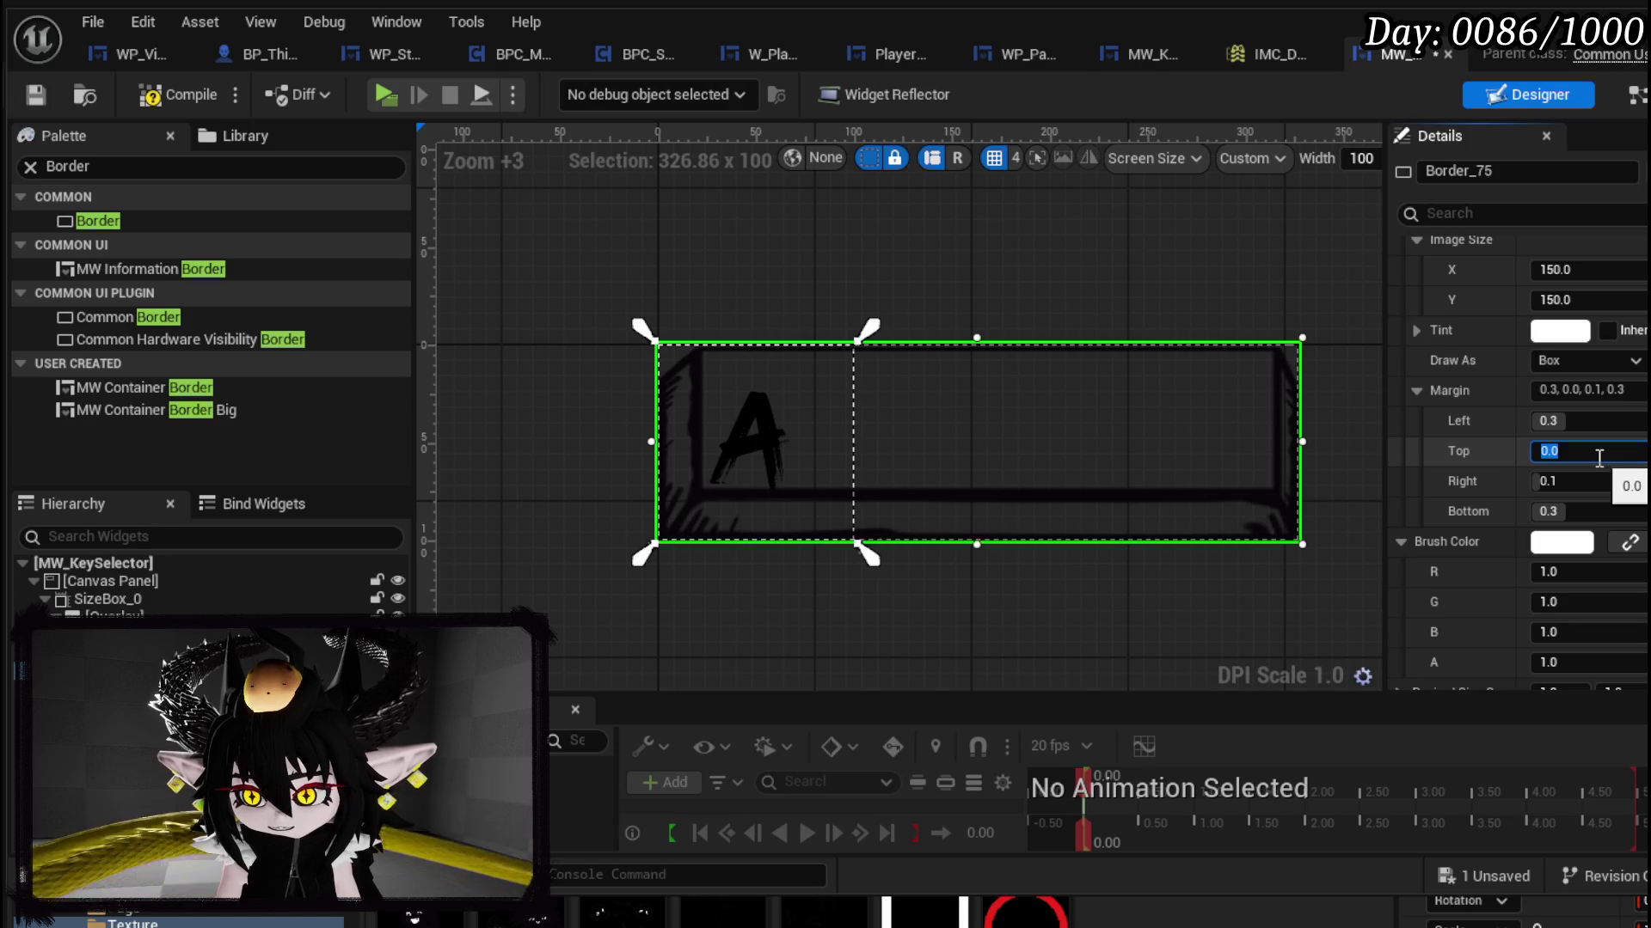
{"action": "left_click", "coordinate": [39, 89]}
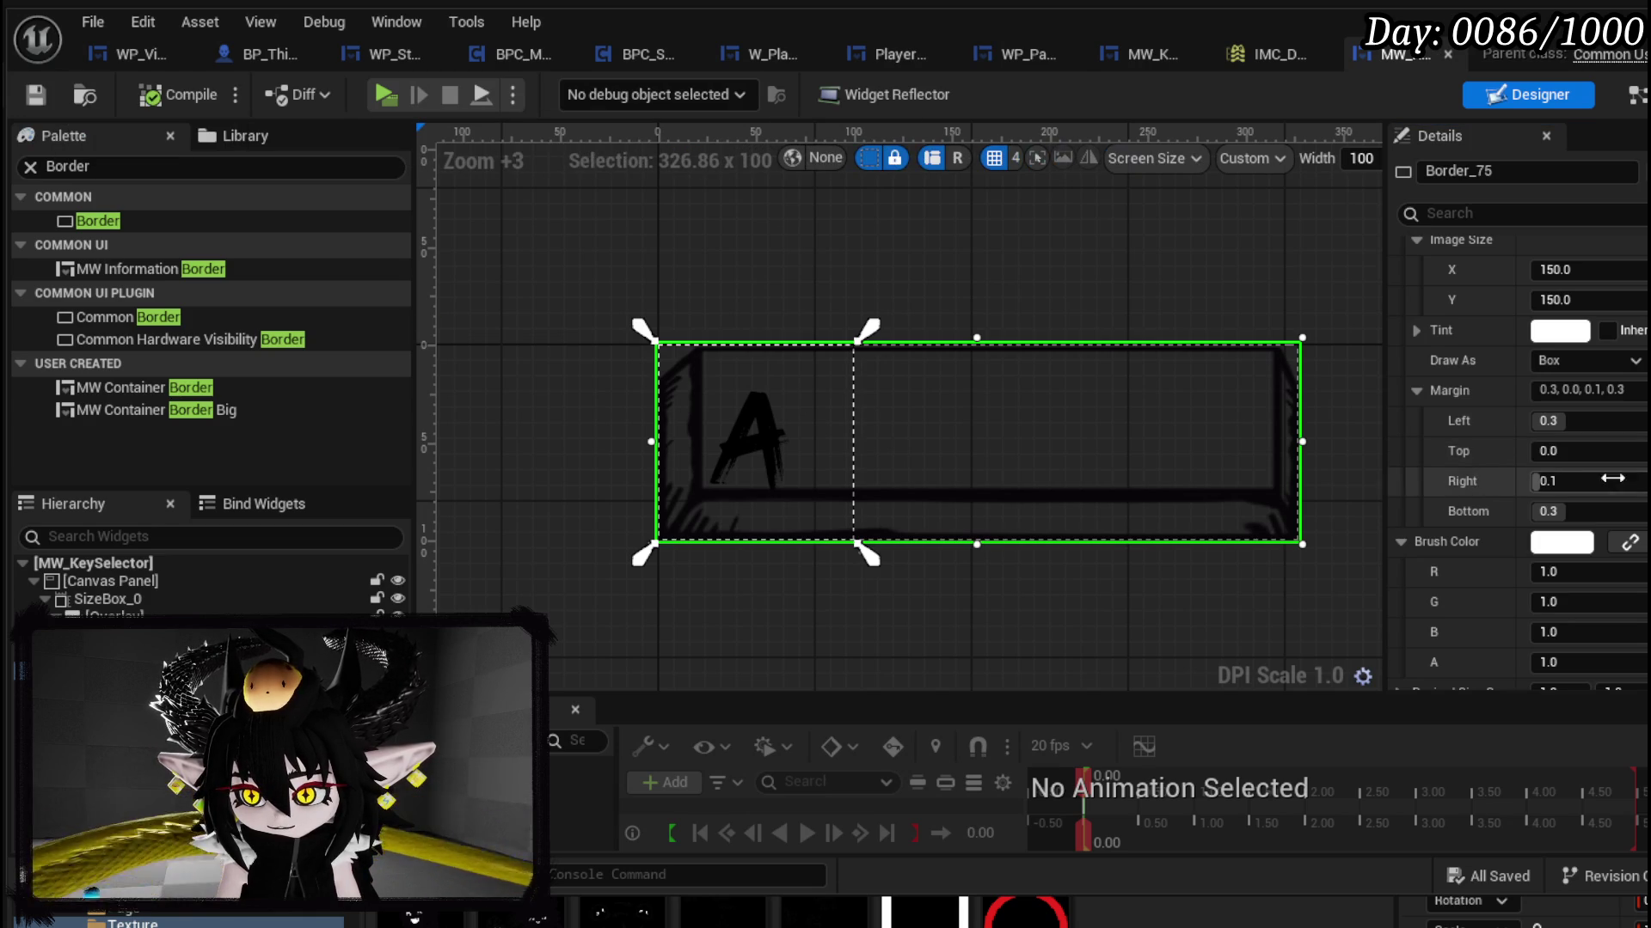
{"action": "left_click", "coordinate": [1586, 481]}
{"action": "type", "text": "0"}
{"action": "key", "text": "Return"}
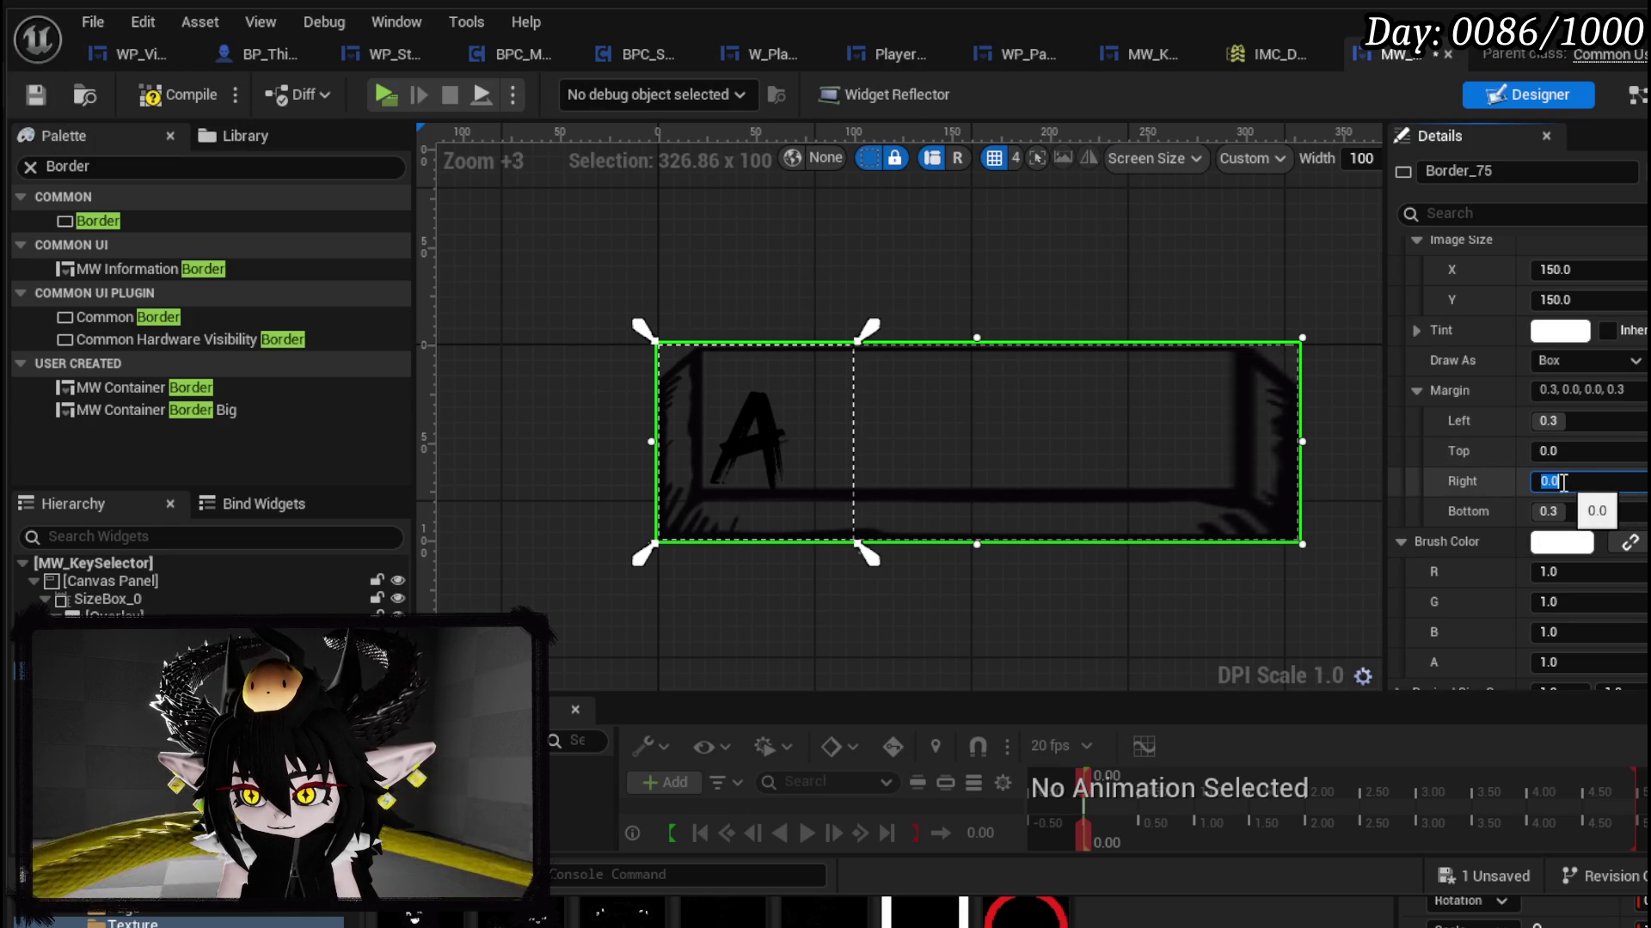
{"action": "left_click", "coordinate": [1572, 479]}
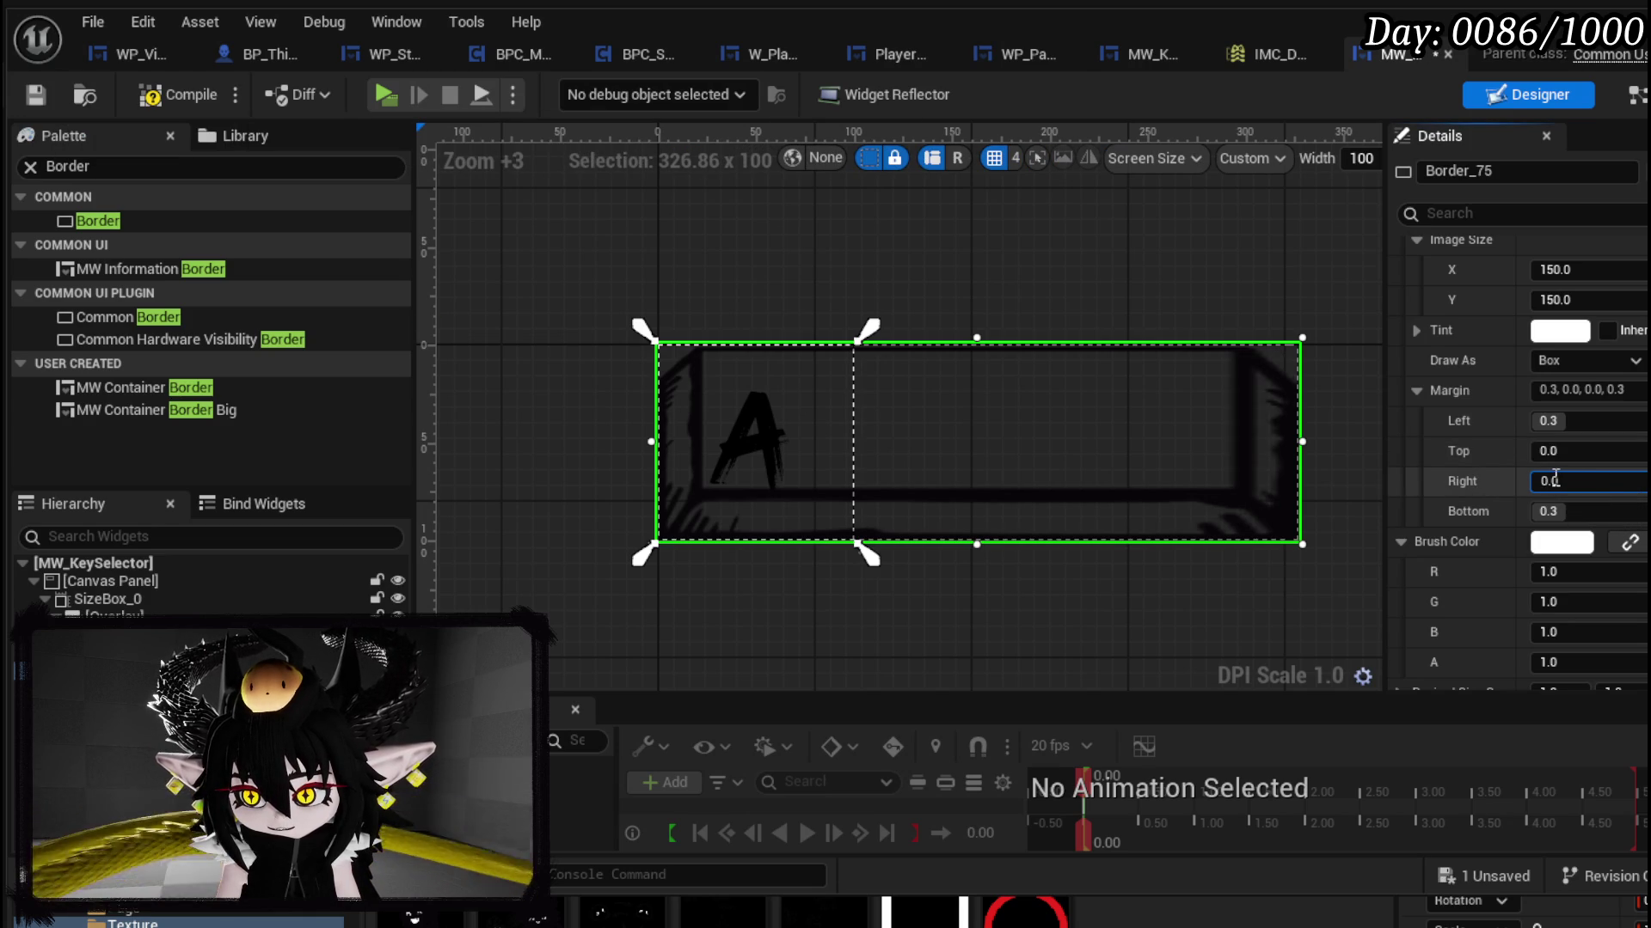
{"action": "key", "text": "BackSpace"}
{"action": "type", "text": "1"}
{"action": "key", "text": "Return"}
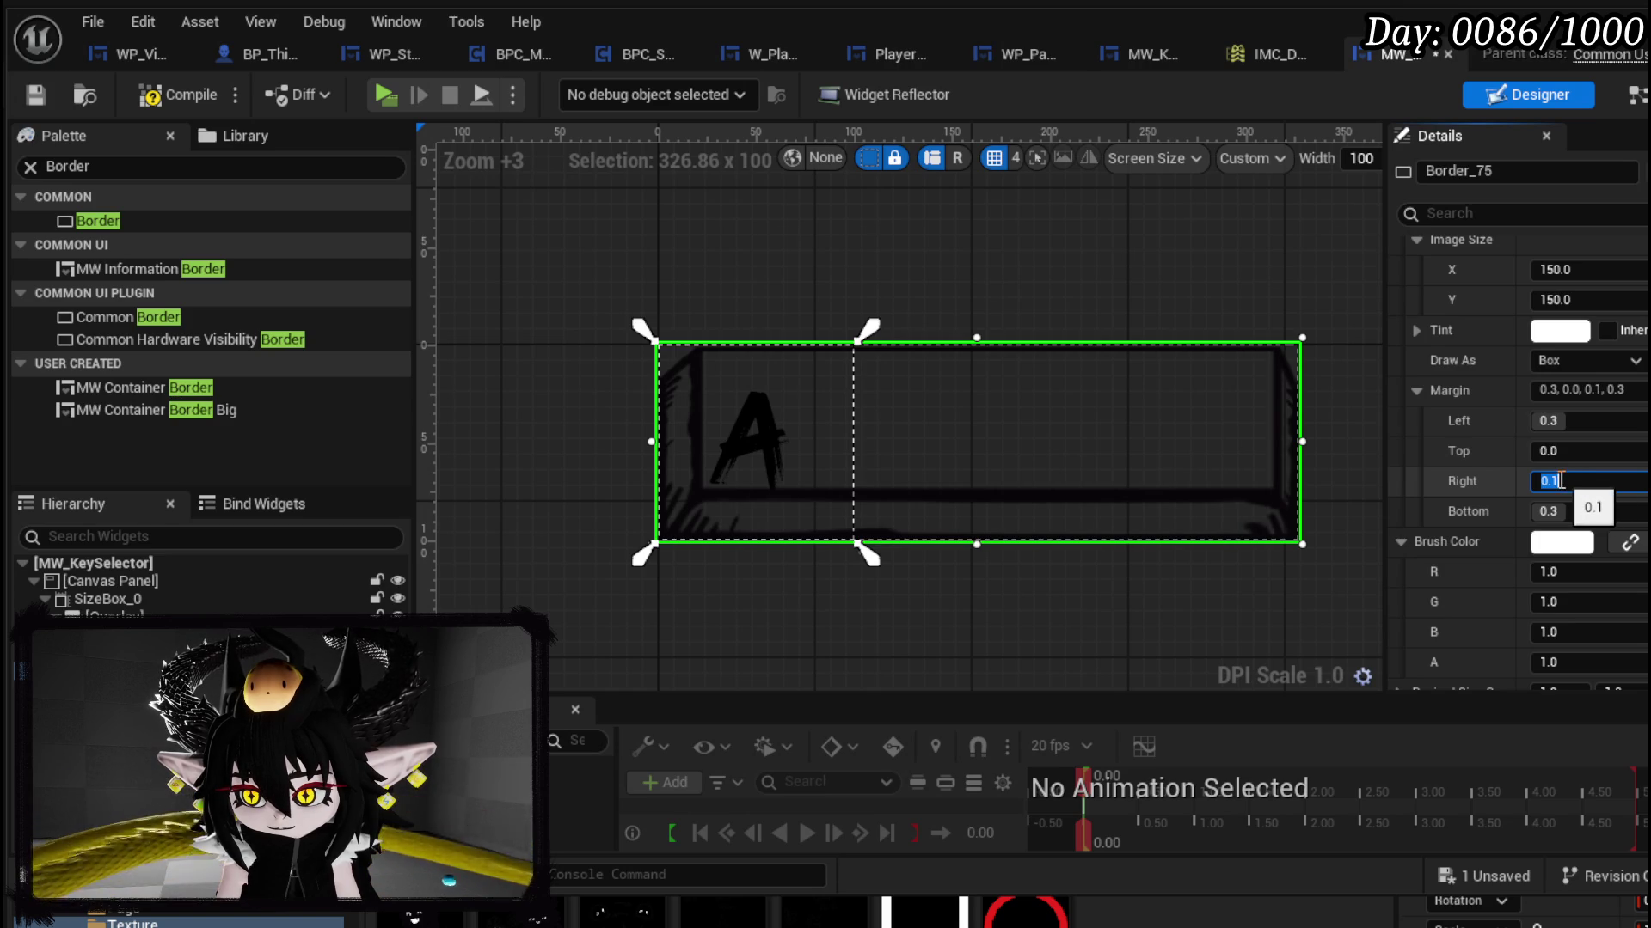
{"action": "type", "text": "0.2"}
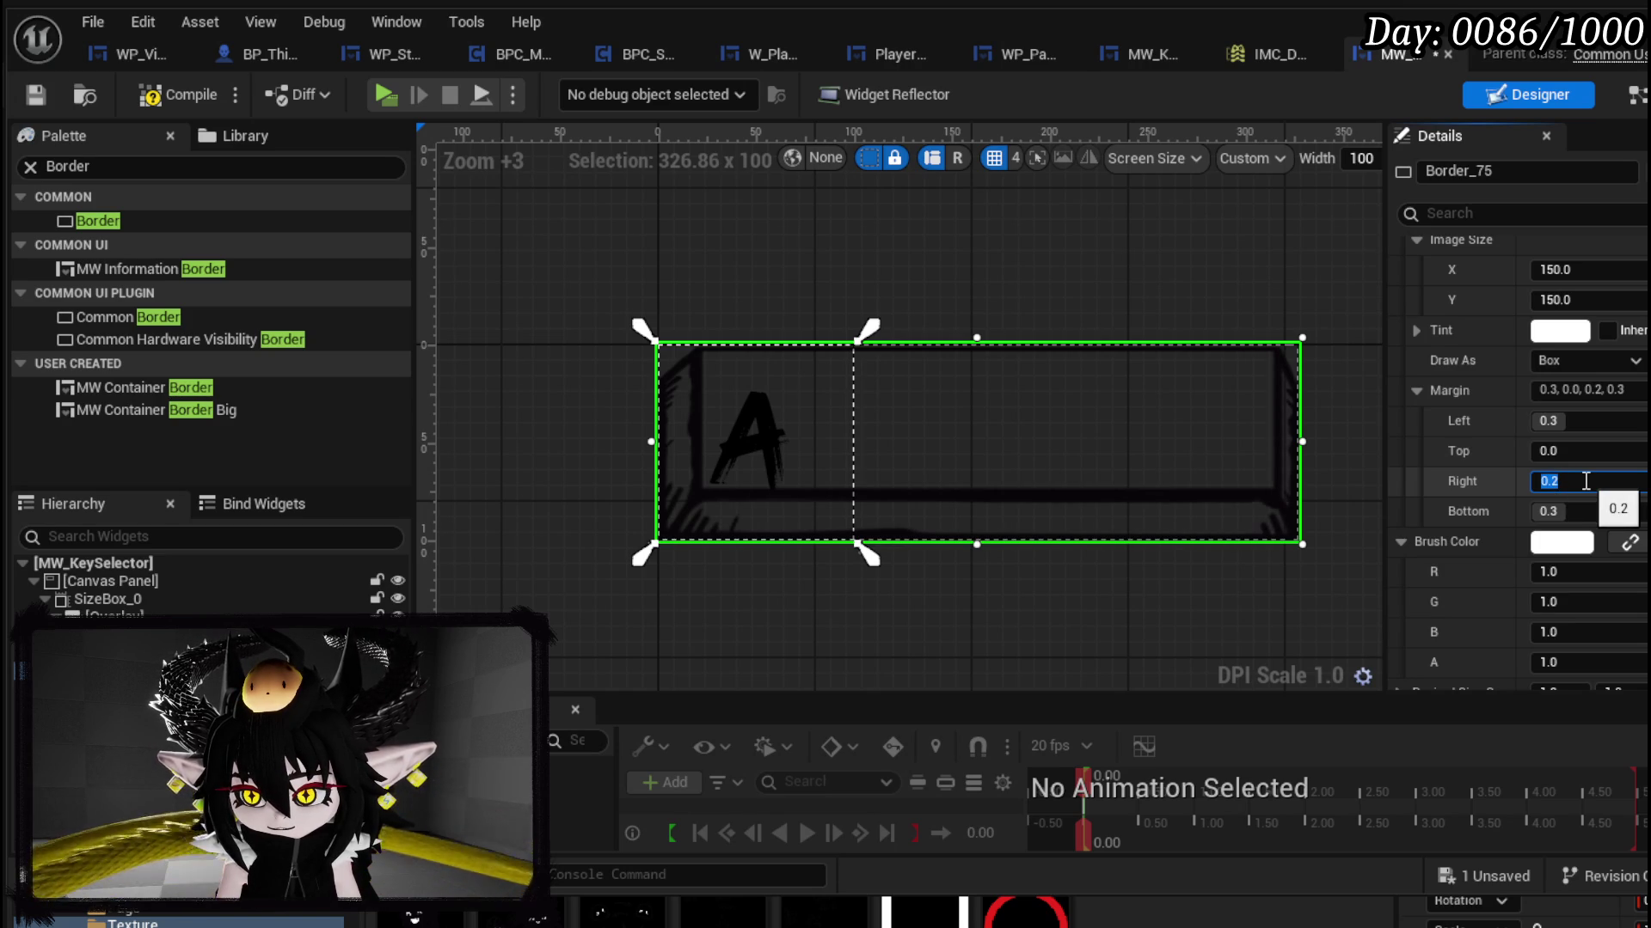
Step: Set left and right margins to 0.5, compile and save, and make the key selector fill the border
{"action": "left_click", "coordinate": [1561, 421]}
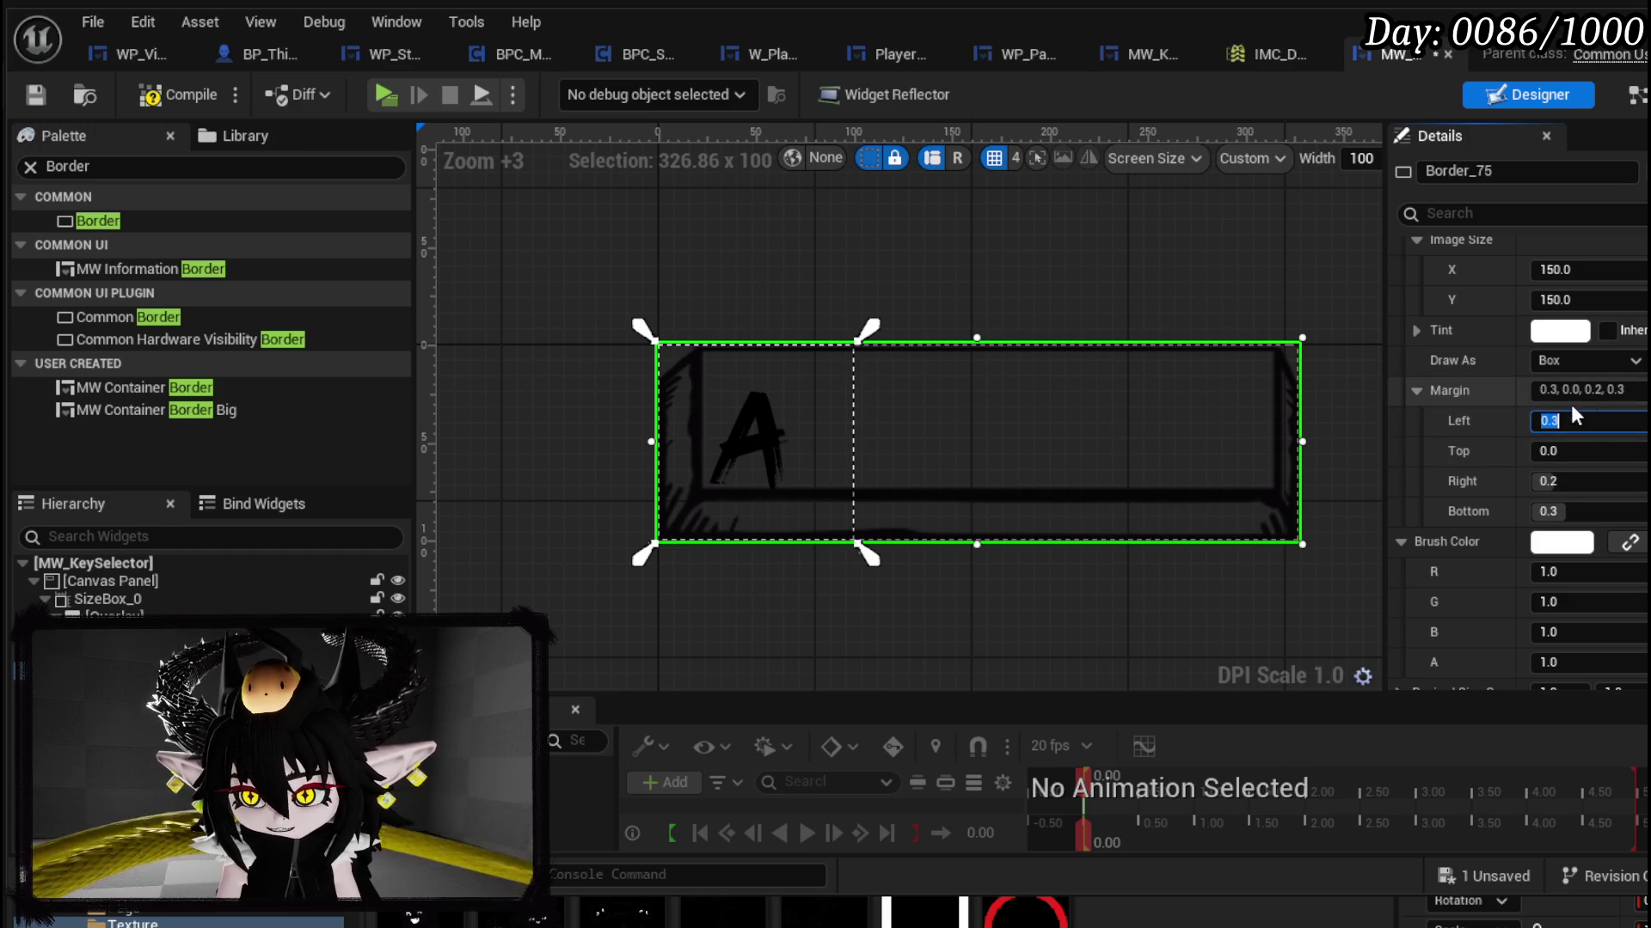
{"action": "type", "text": "0.5"}
{"action": "key", "text": "Return"}
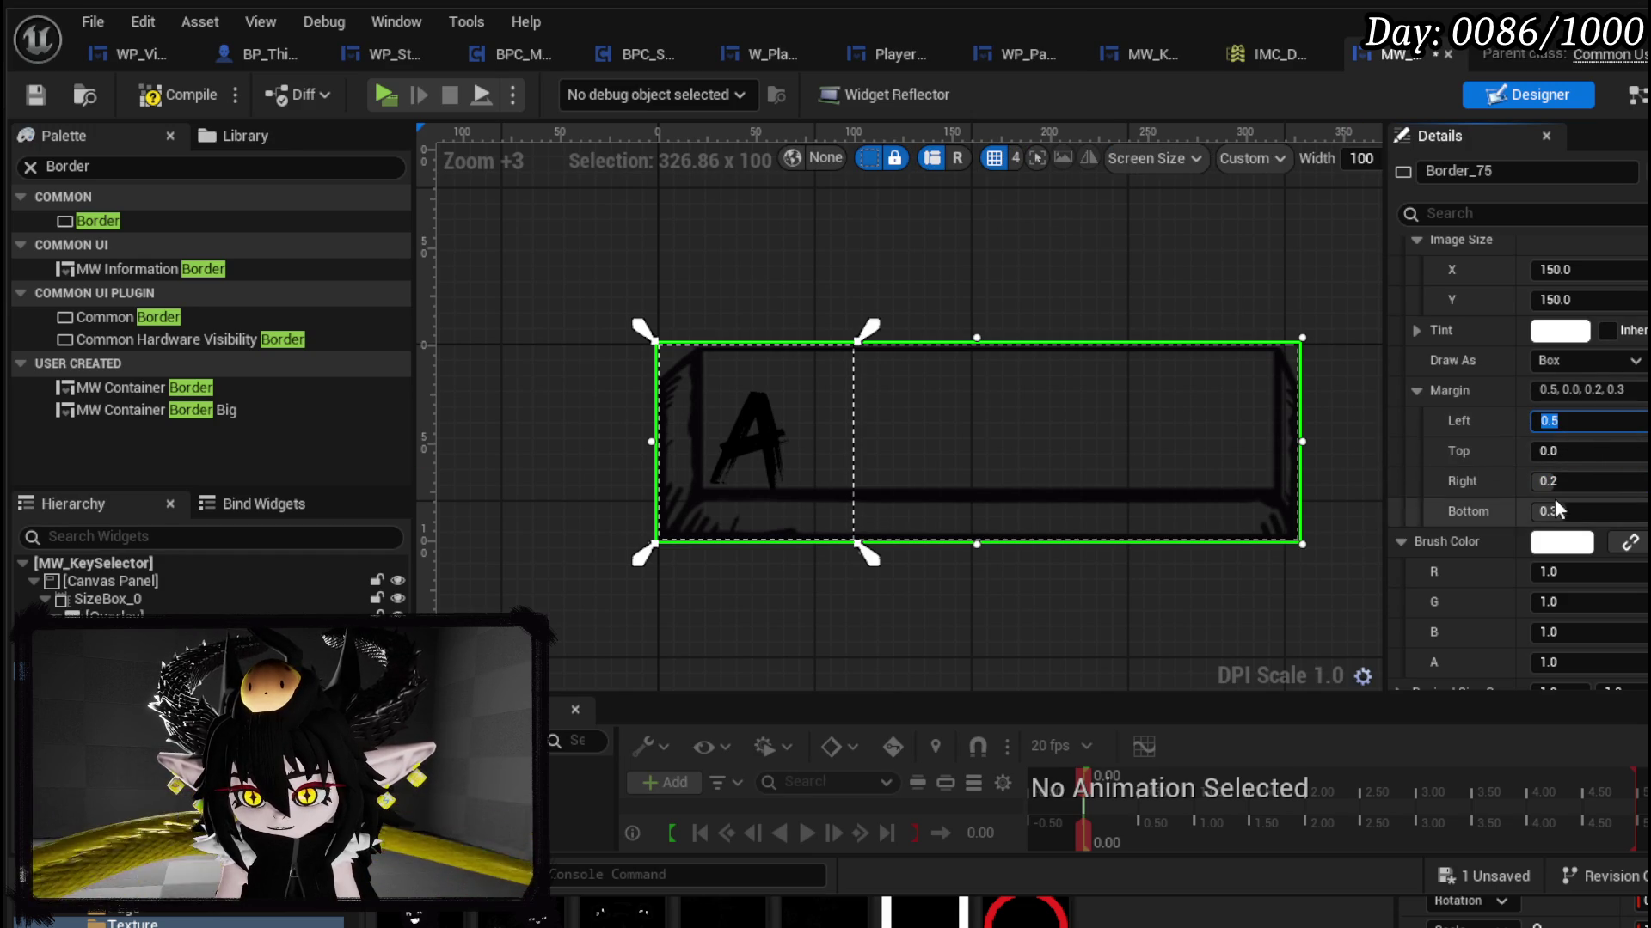
{"action": "left_click", "coordinate": [1559, 482]}
{"action": "type", "text": "0.5"}
{"action": "key", "text": "Return"}
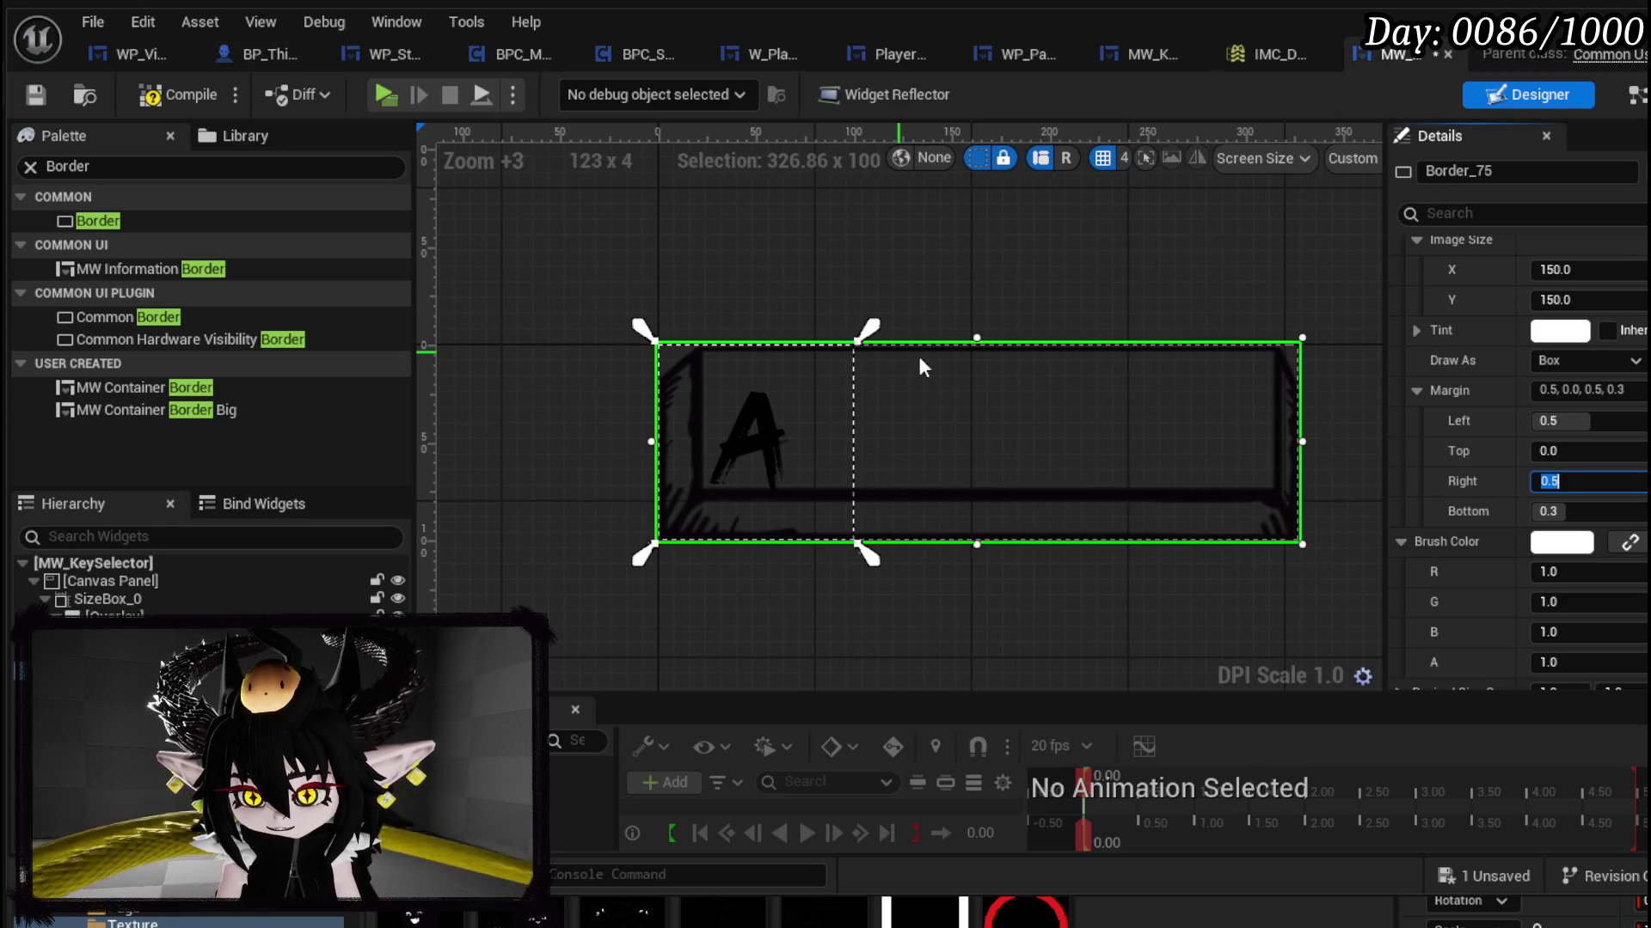
{"action": "left_click", "coordinate": [29, 94]}
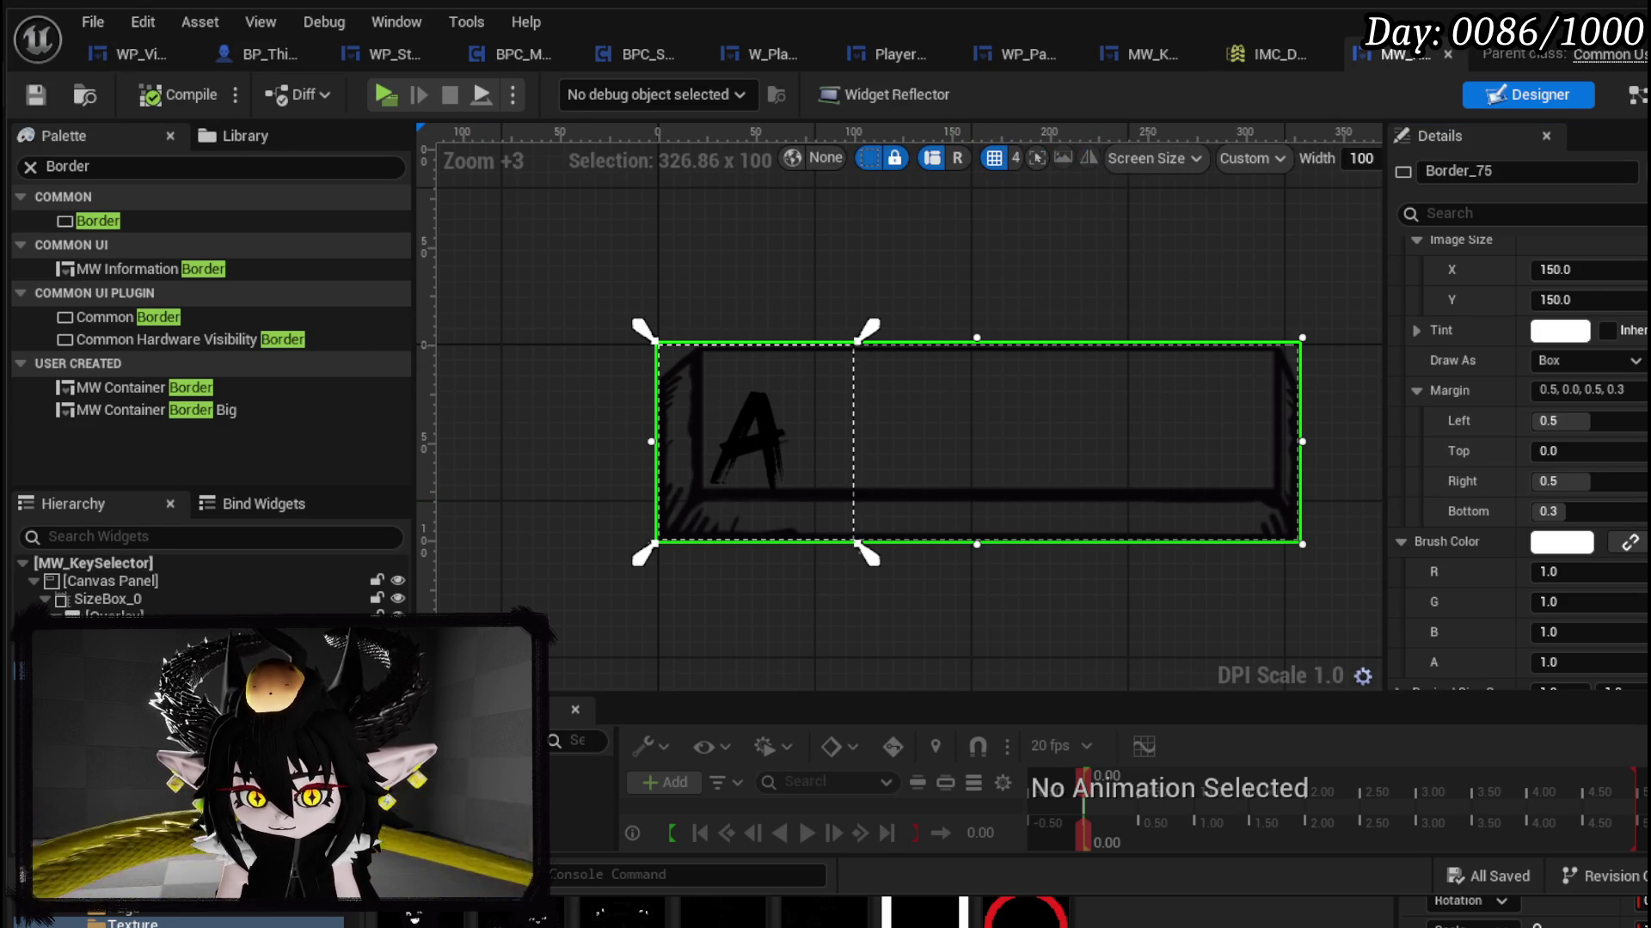
{"action": "left_click", "coordinate": [866, 553]}
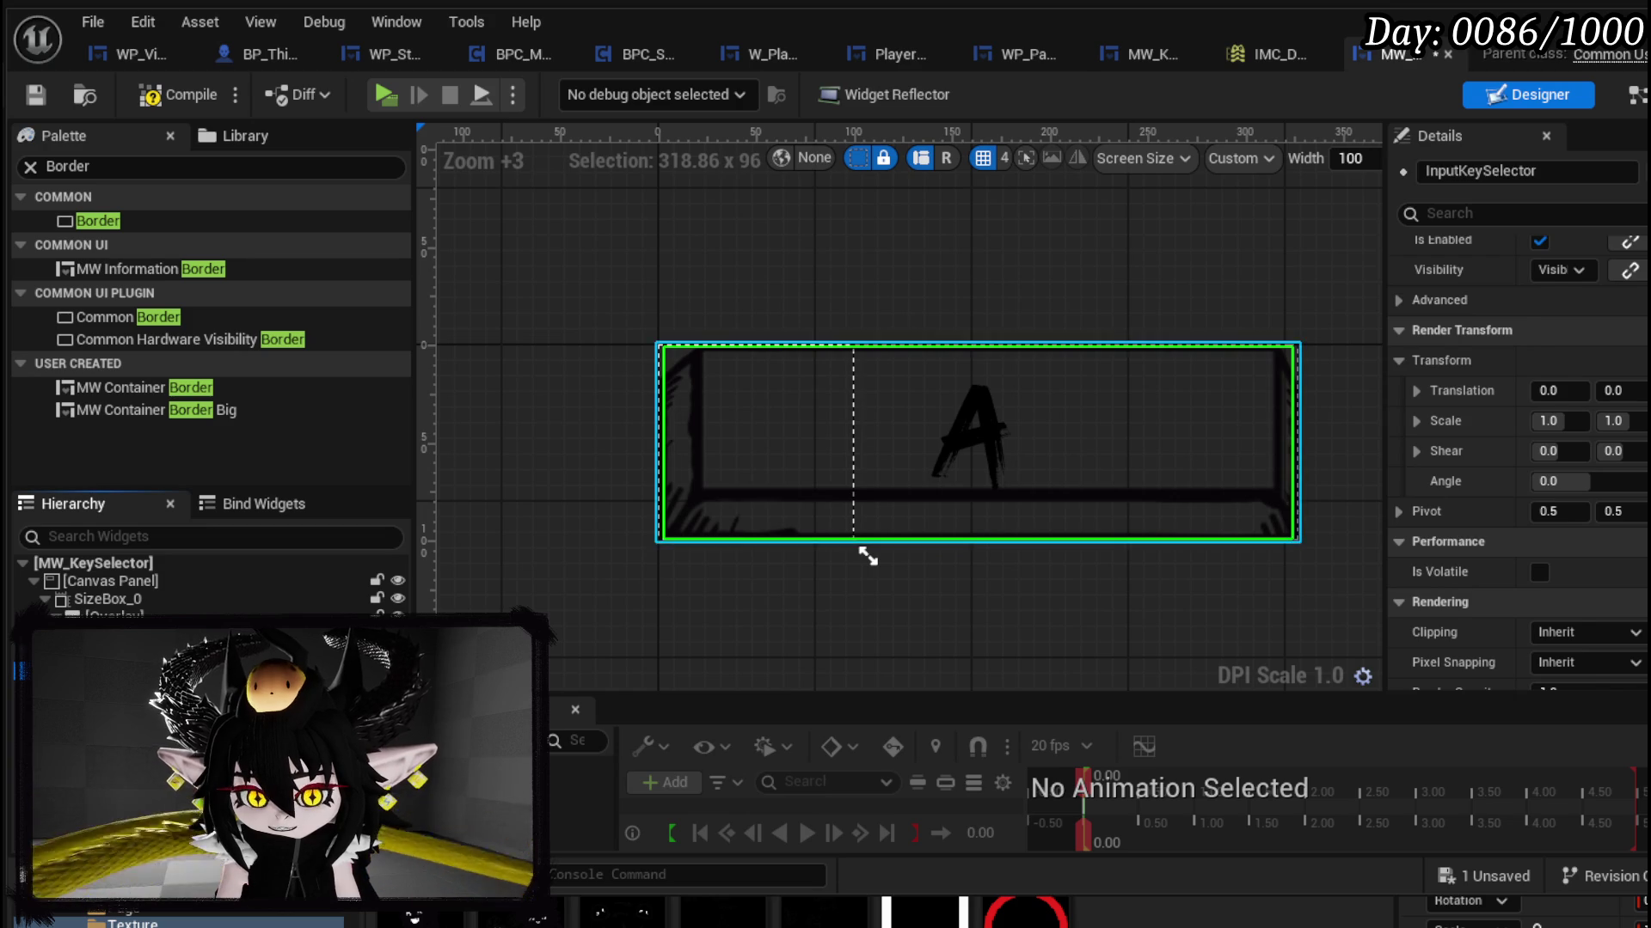
Step: Make Border_75 size to content and drag its right edge back to about 100 wide
{"action": "left_click", "coordinate": [859, 542]}
{"action": "scroll", "coordinate": [1512, 348], "scroll_direction": "up", "scroll_amount": 3}
{"action": "scroll", "coordinate": [1602, 437], "scroll_direction": "up", "scroll_amount": 5}
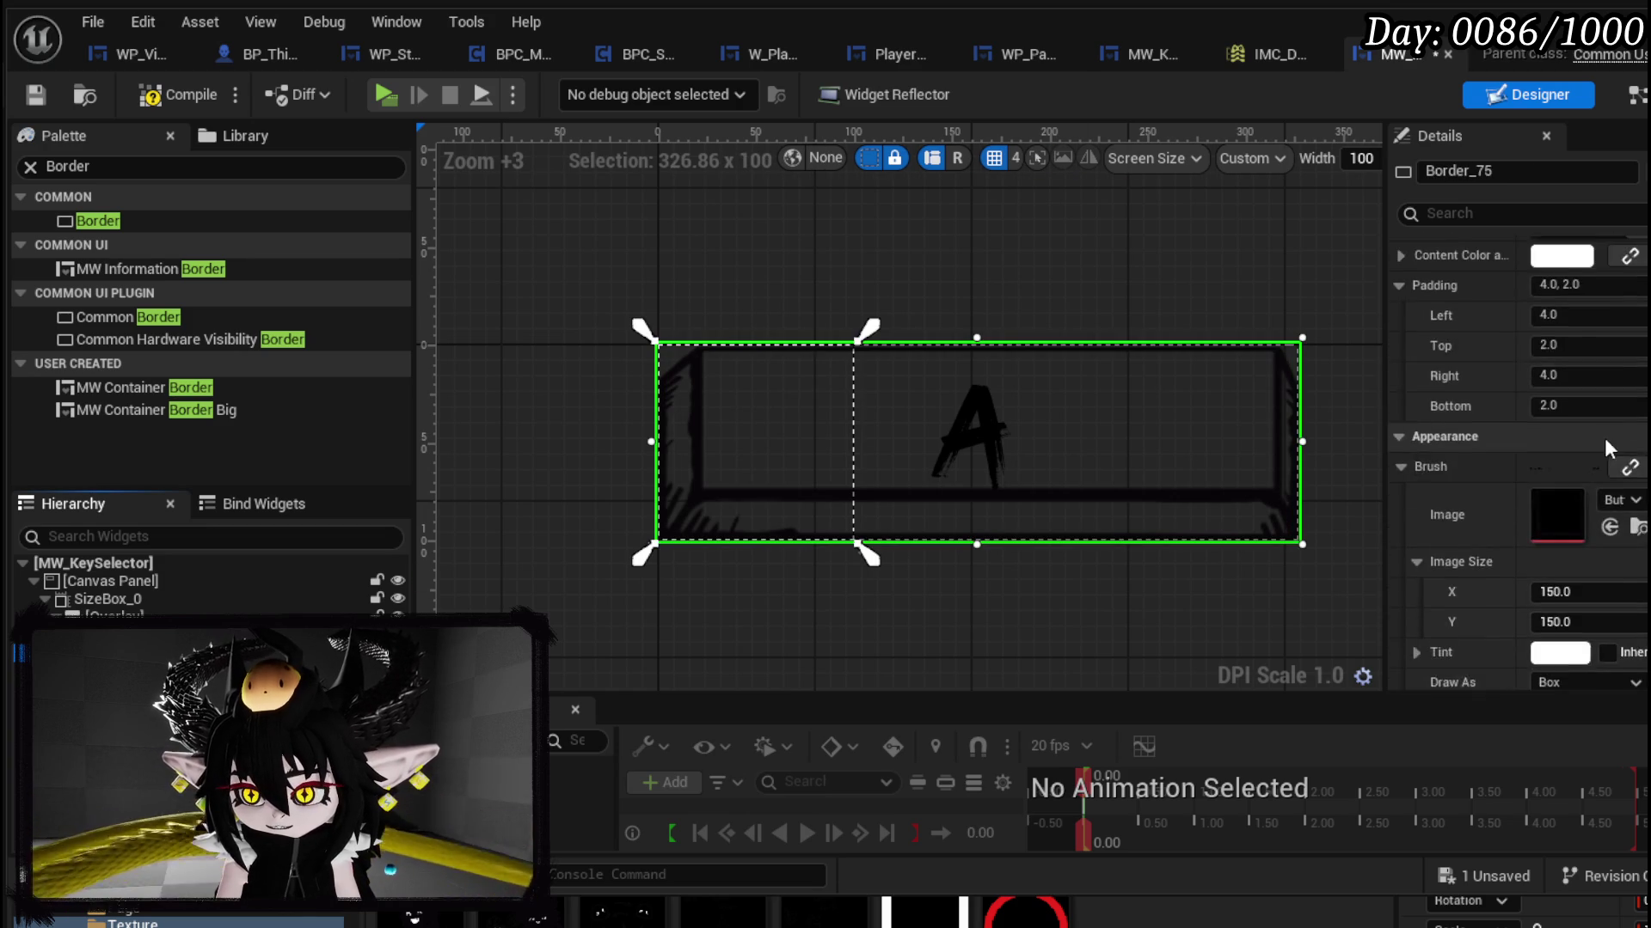
{"action": "left_click", "coordinate": [1540, 391]}
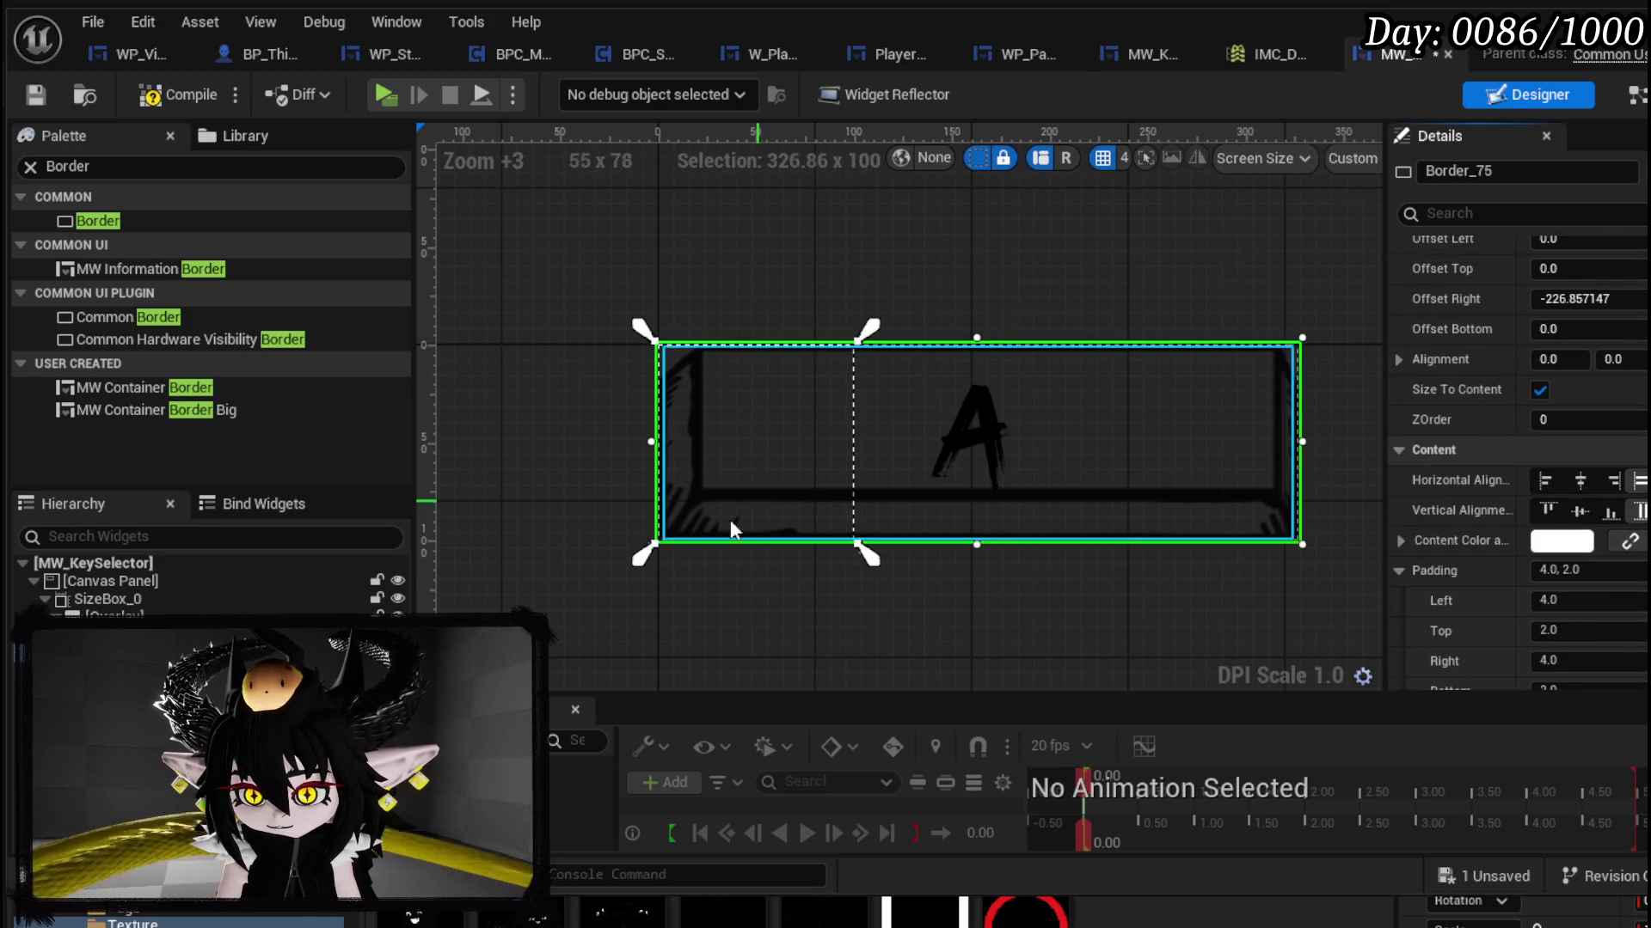
{"action": "scroll", "coordinate": [1559, 391], "scroll_direction": "up", "scroll_amount": 2}
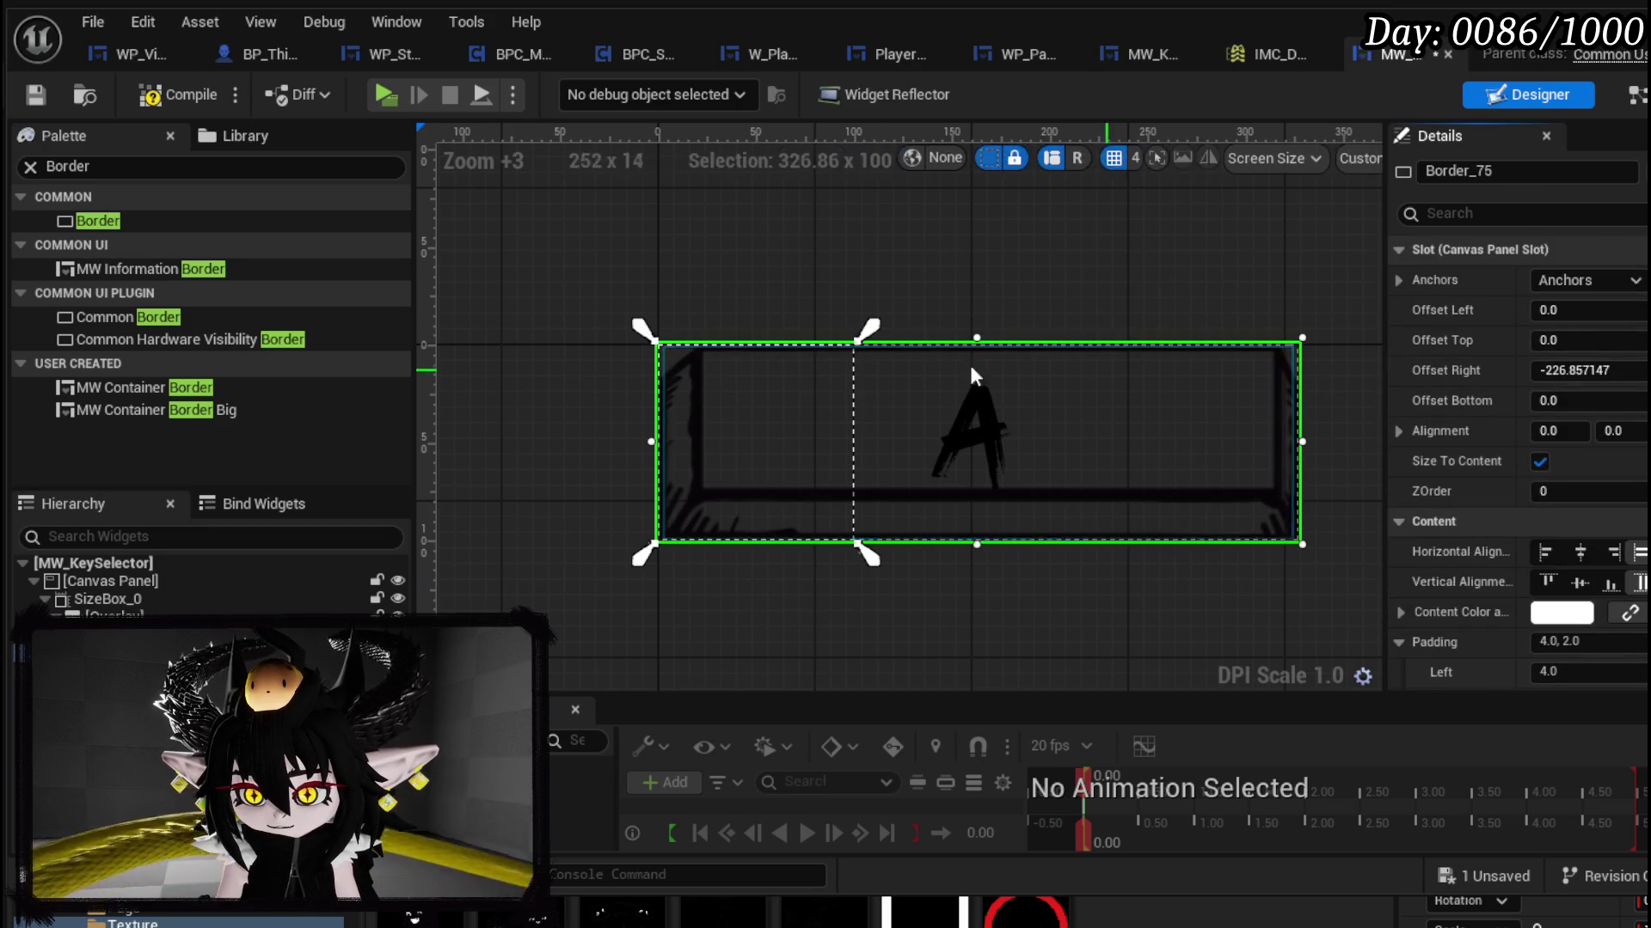
{"action": "scroll", "coordinate": [1556, 310], "scroll_direction": "down", "scroll_amount": 5}
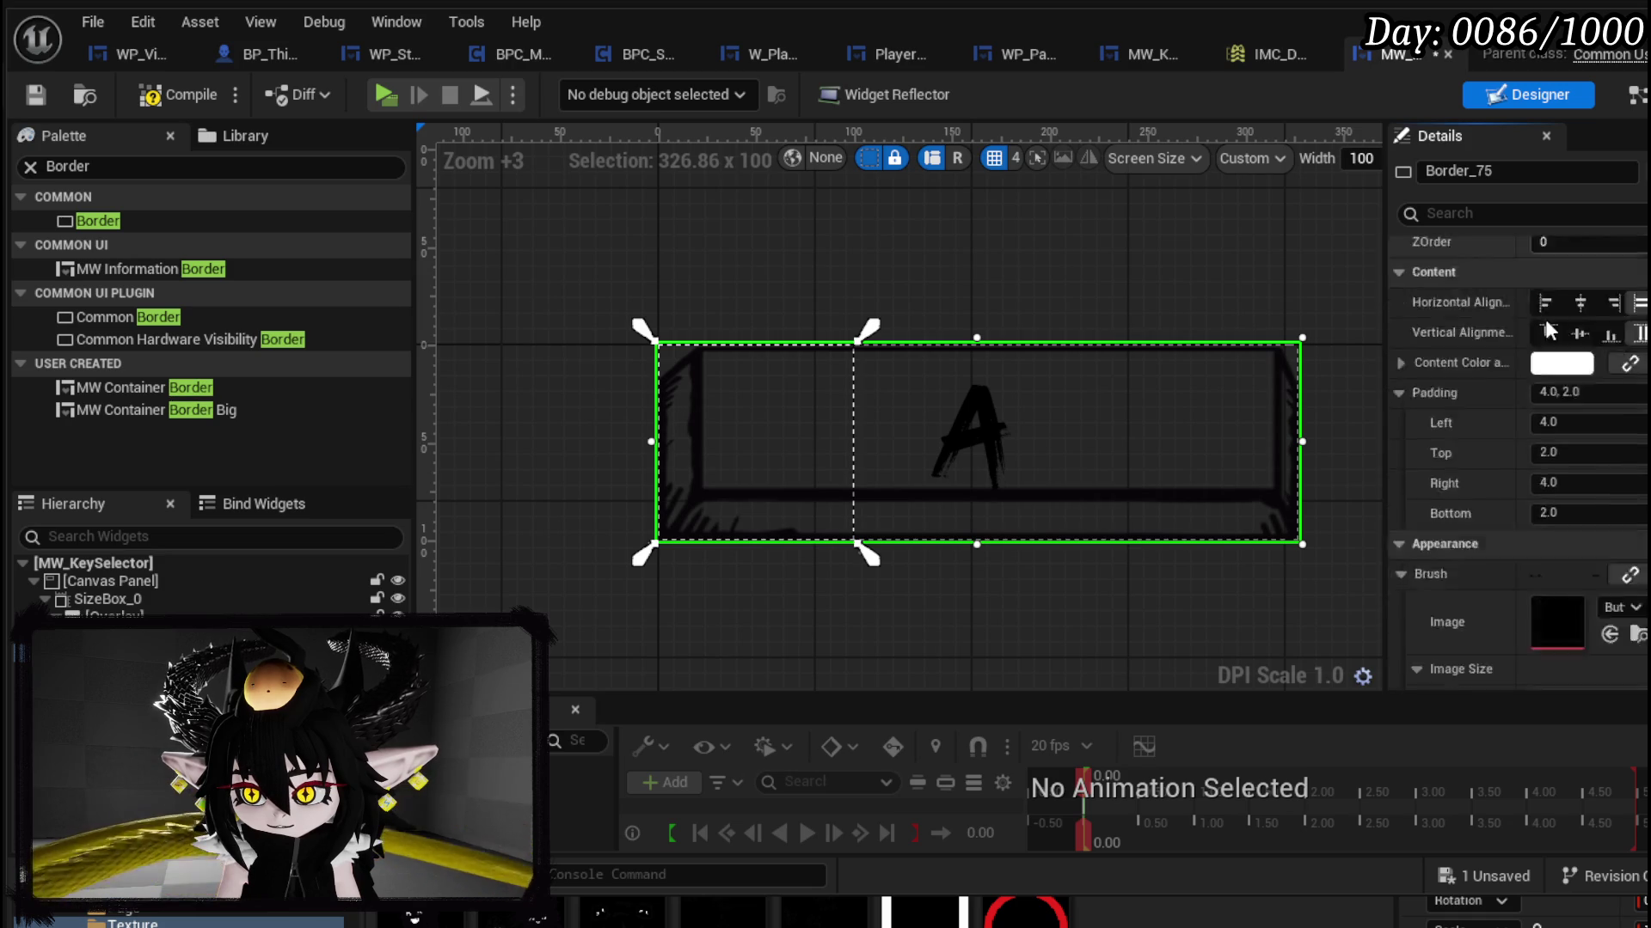
{"action": "scroll", "coordinate": [1545, 323], "scroll_direction": "up", "scroll_amount": 4}
{"action": "scroll", "coordinate": [1545, 324], "scroll_direction": "down", "scroll_amount": 10}
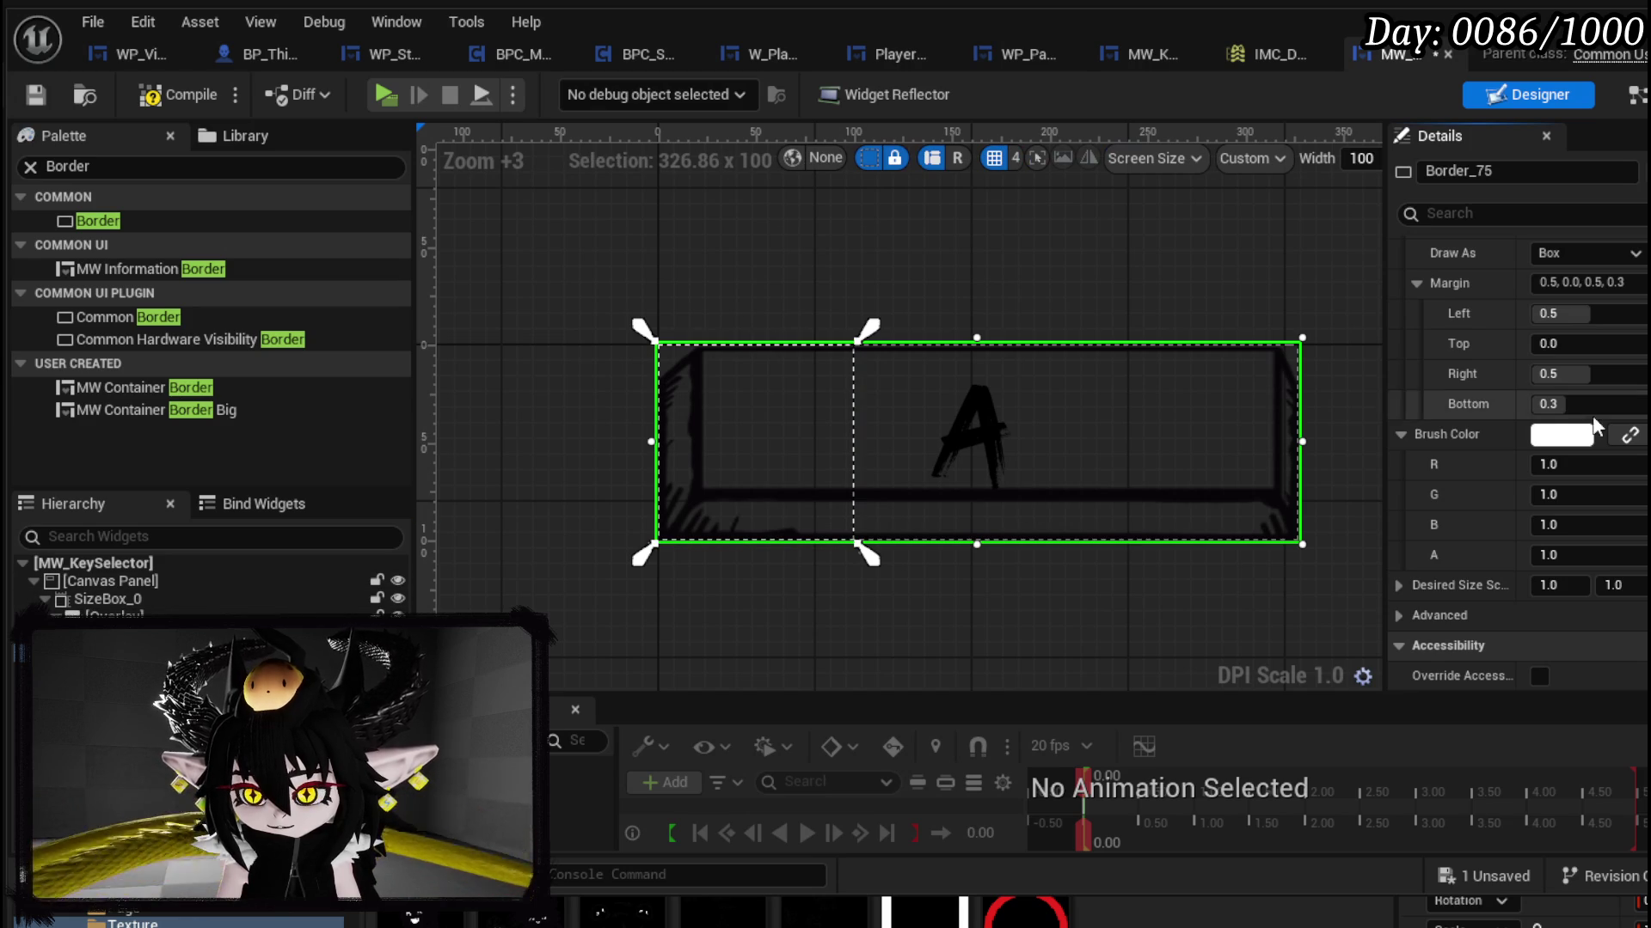
{"action": "scroll", "coordinate": [1591, 413], "scroll_direction": "down", "scroll_amount": 3}
{"action": "scroll", "coordinate": [1590, 413], "scroll_direction": "up", "scroll_amount": 3}
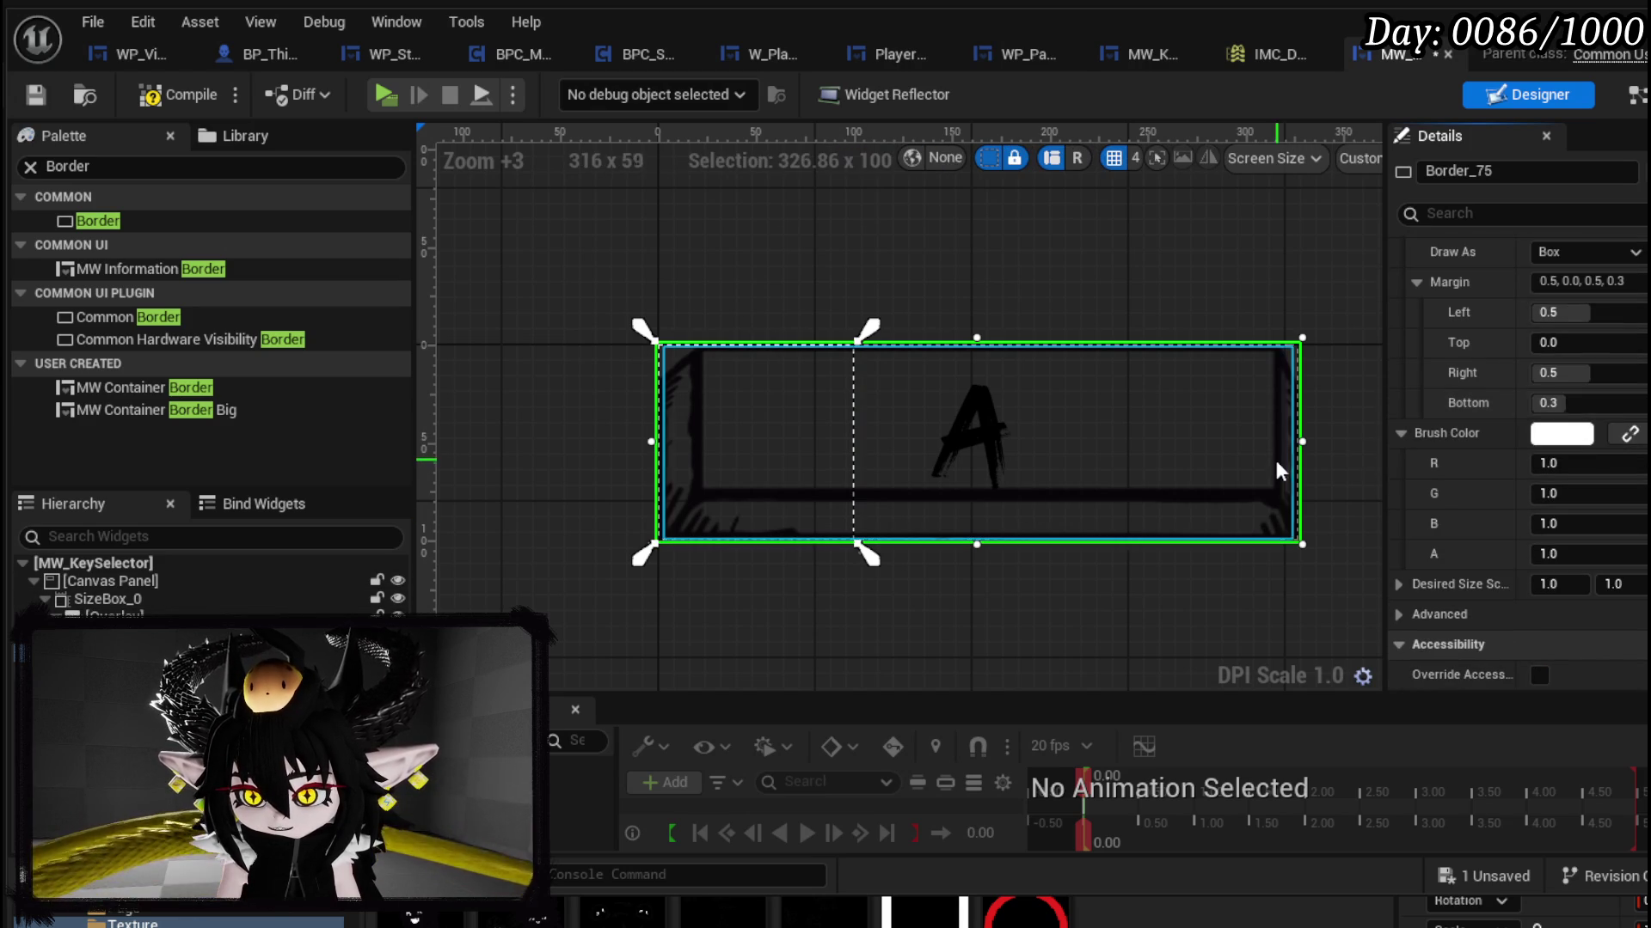
{"action": "mouse_move", "coordinate": [1299, 442]}
{"action": "left_mouse_down"}
{"action": "mouse_move", "coordinate": [840, 447]}
{"action": "mouse_move", "coordinate": [856, 448]}
{"action": "left_mouse_up"}
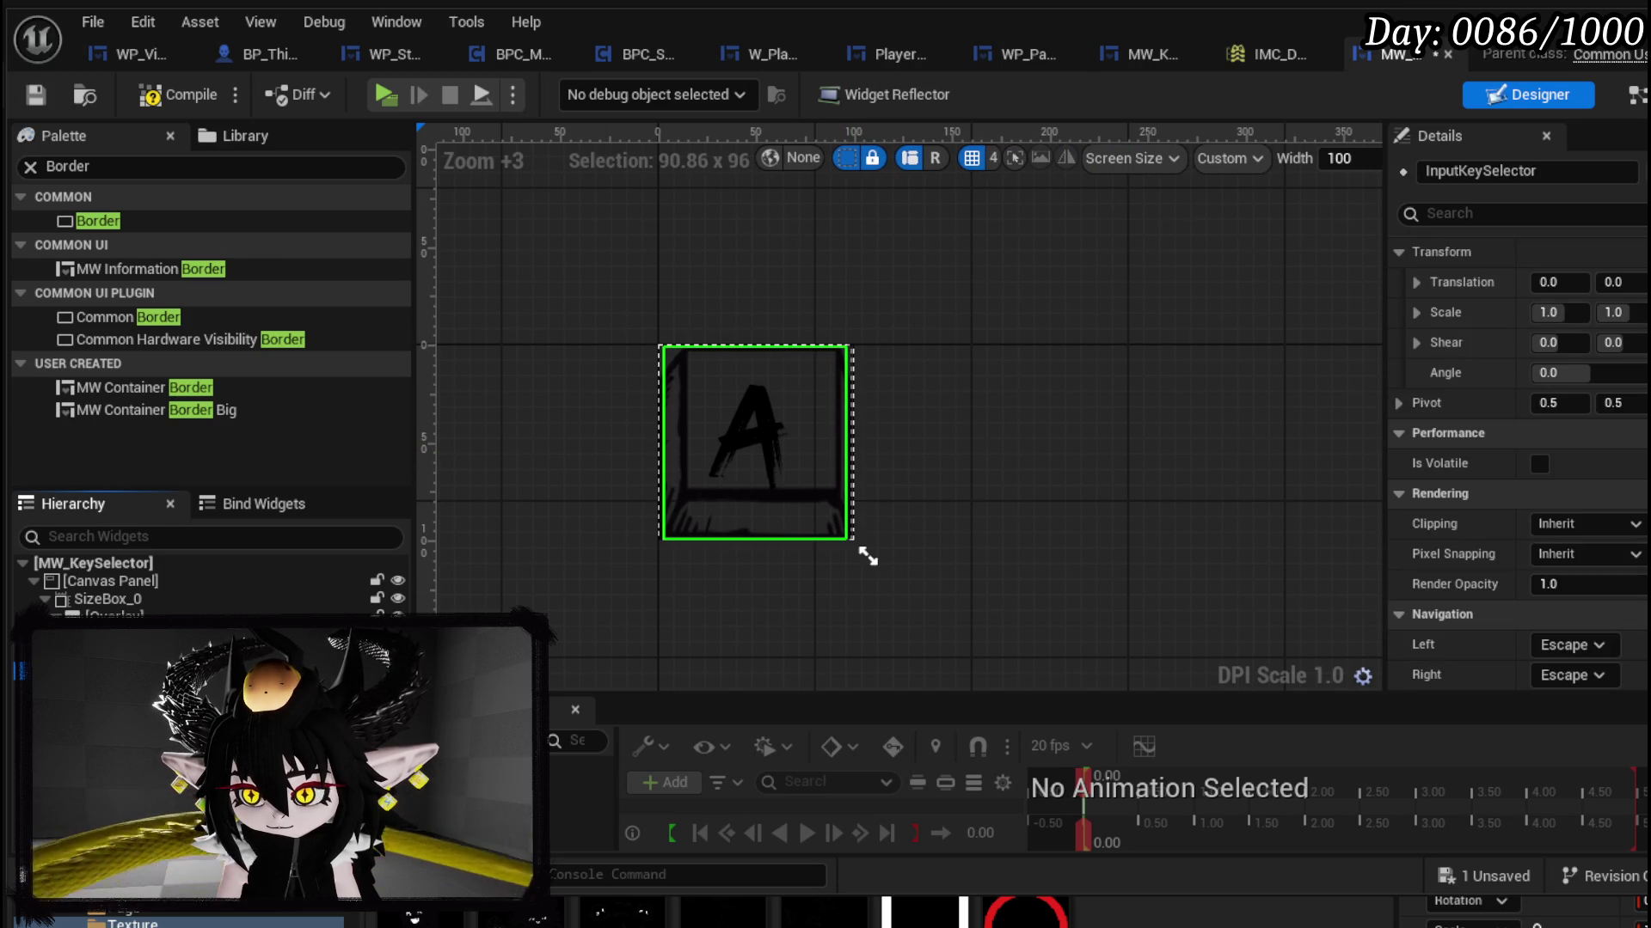
Step: Click through the nested widgets down to SizeBox_0 wrapping the key image
{"action": "scroll", "coordinate": [1493, 514], "scroll_direction": "up", "scroll_amount": 5}
{"action": "scroll", "coordinate": [1491, 506], "scroll_direction": "up", "scroll_amount": 8}
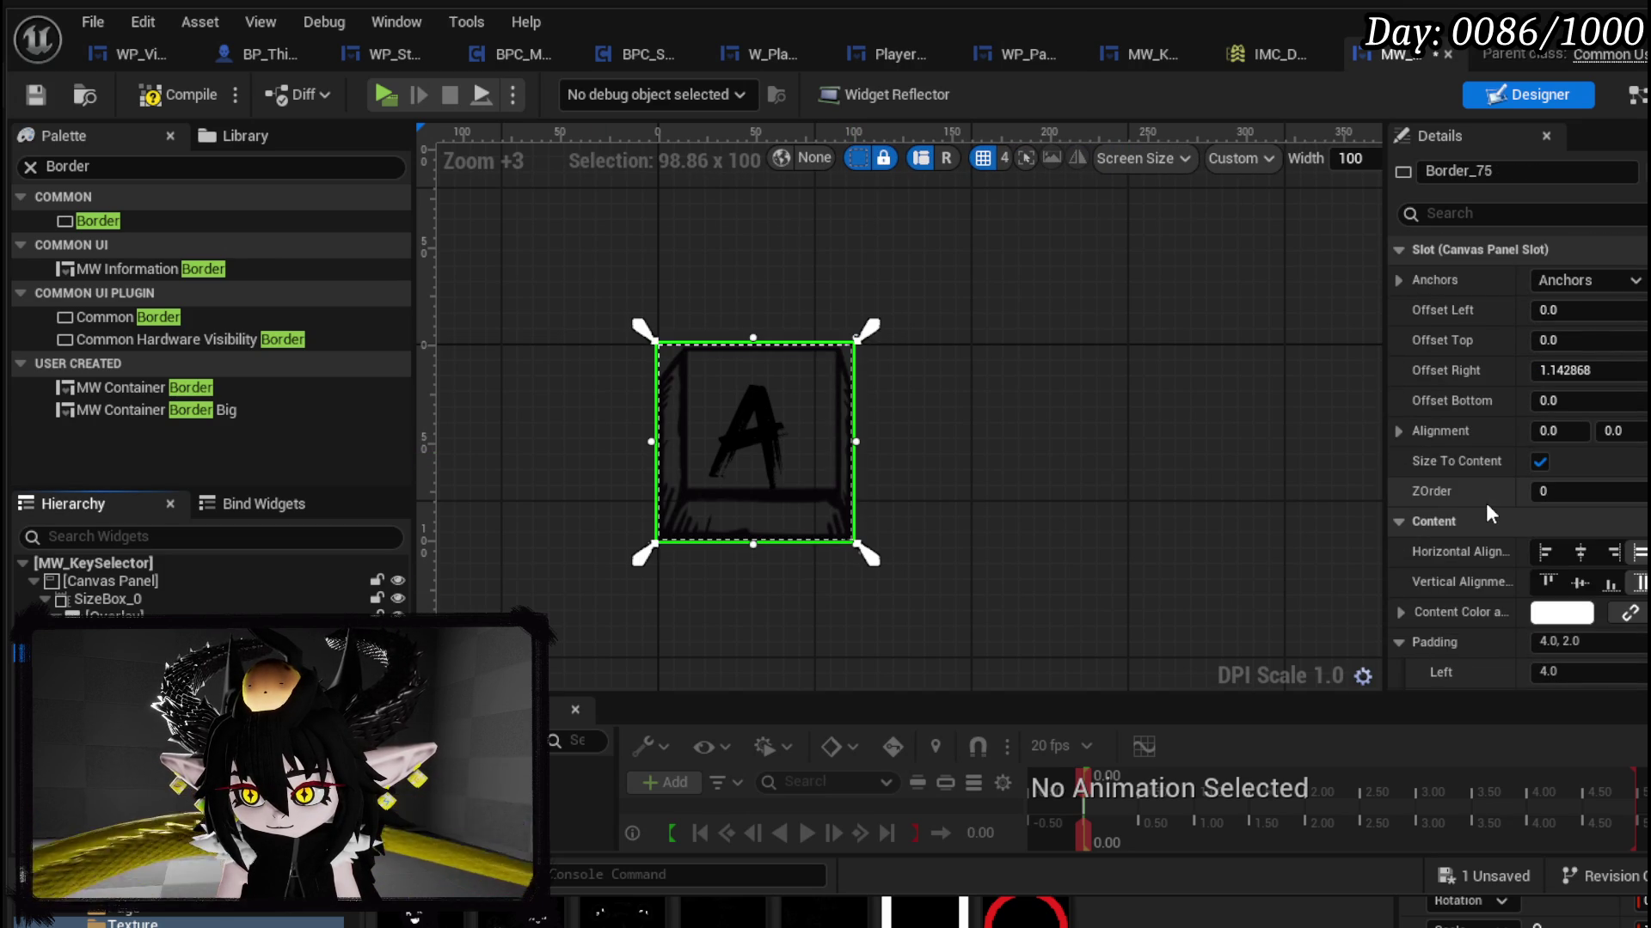
{"action": "left_click", "coordinate": [867, 555]}
{"action": "left_click", "coordinate": [867, 554]}
{"action": "left_click", "coordinate": [868, 556]}
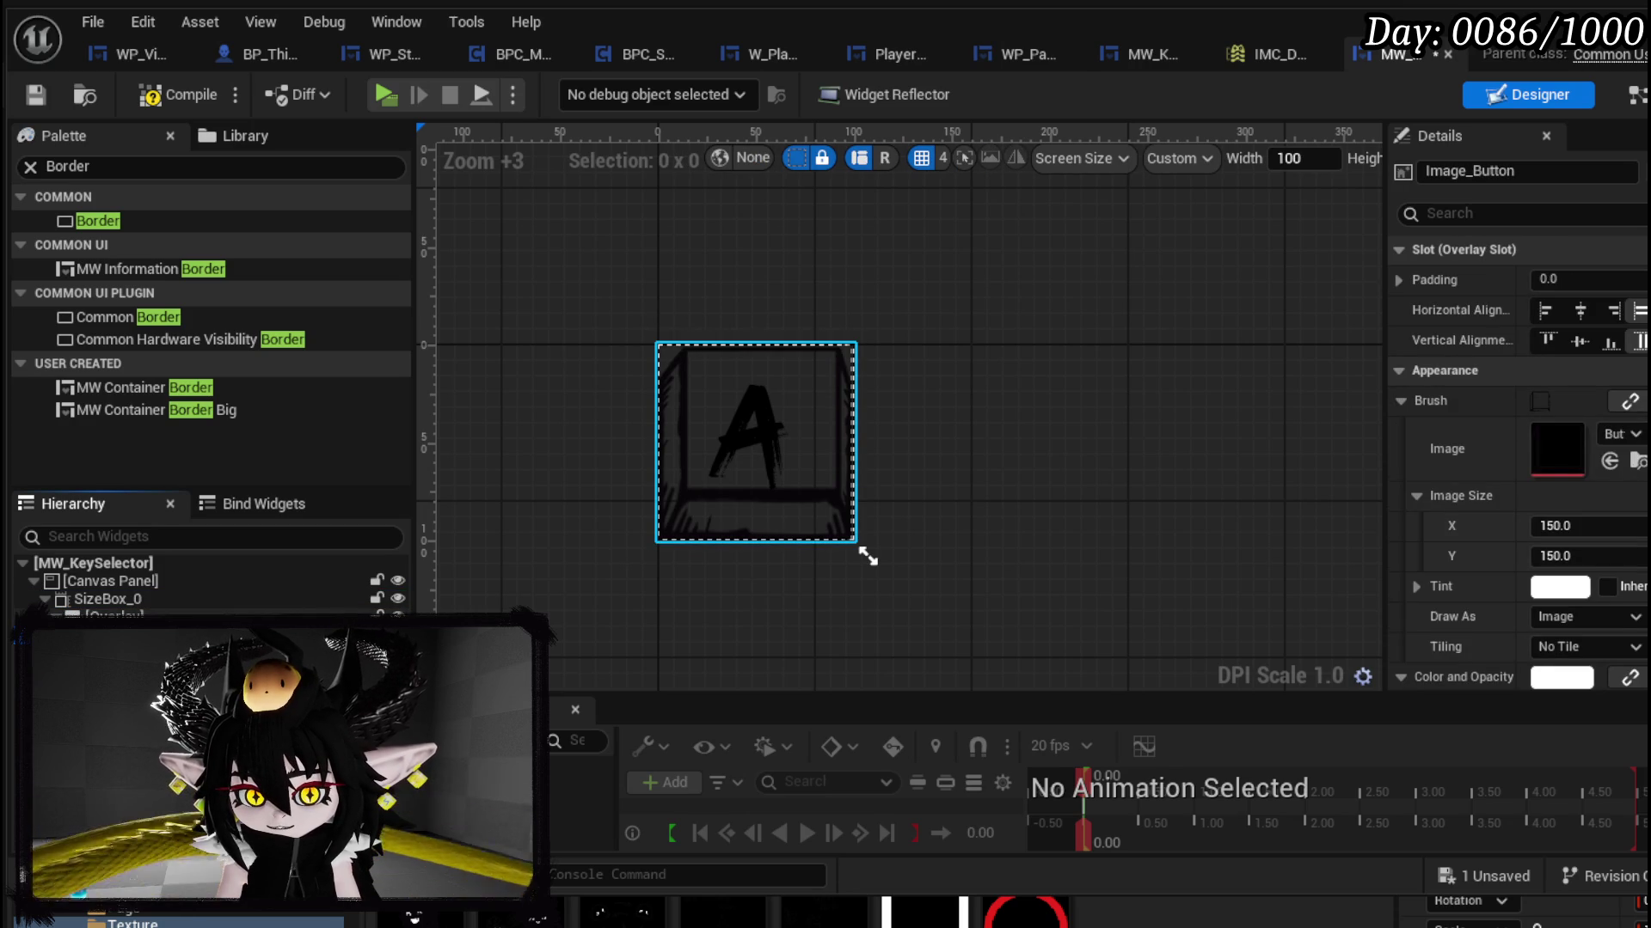
{"action": "left_click", "coordinate": [867, 557]}
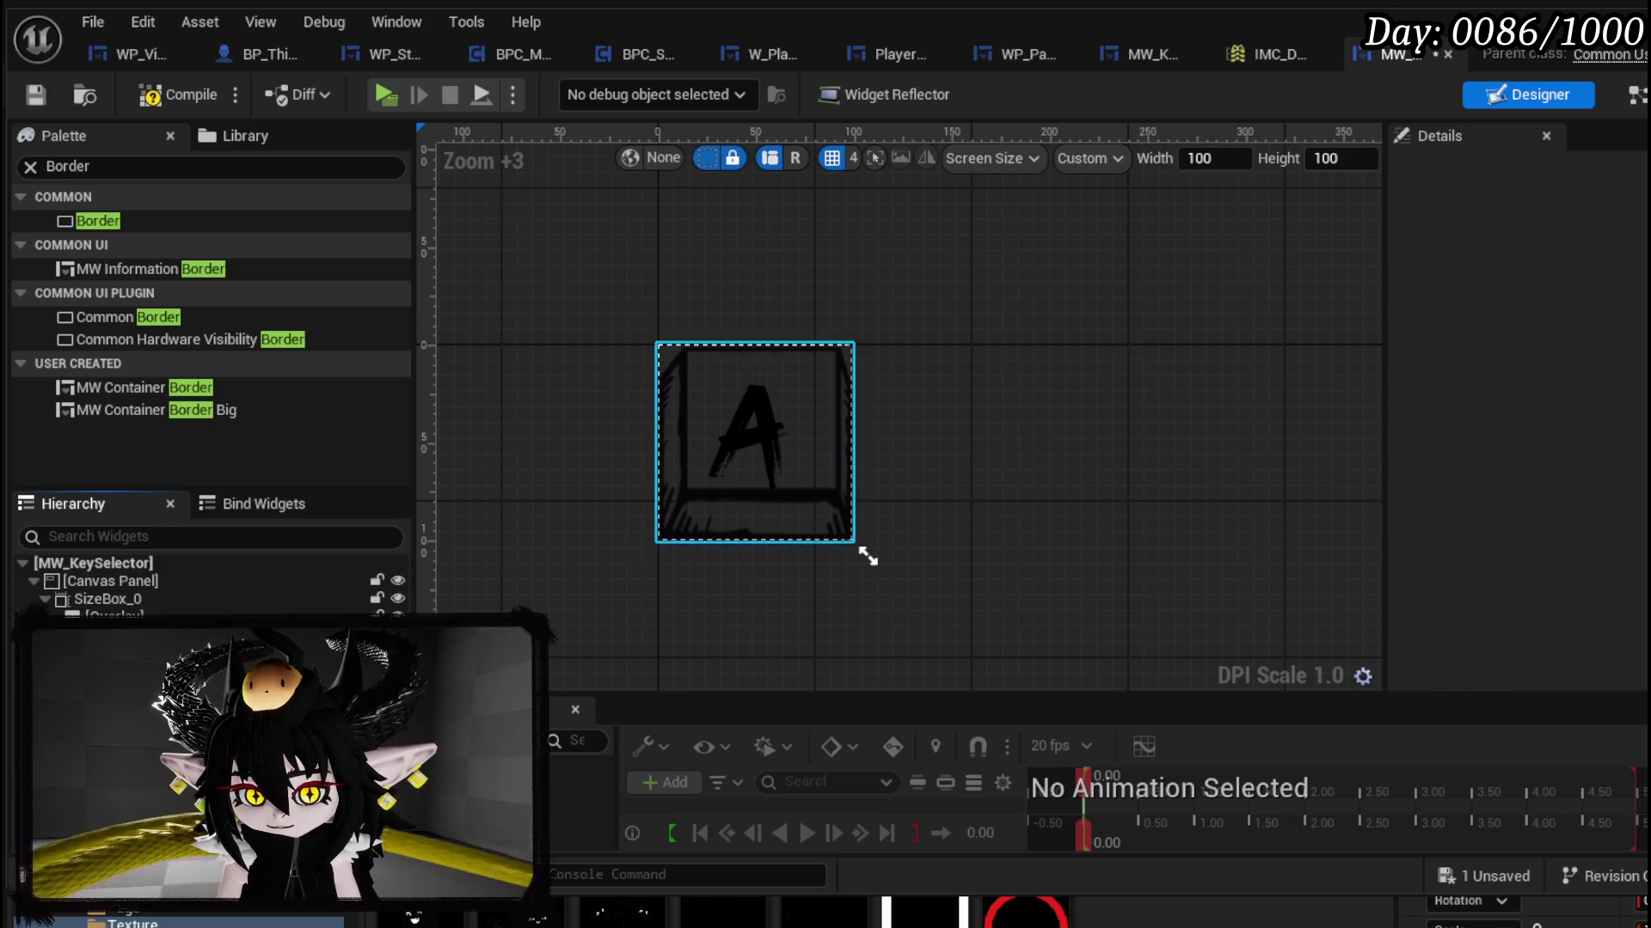
Step: Delete SizeBox_0 from MW_KeySelector, then compile and save the widget blueprint
{"action": "key", "text": "ctrl+z"}
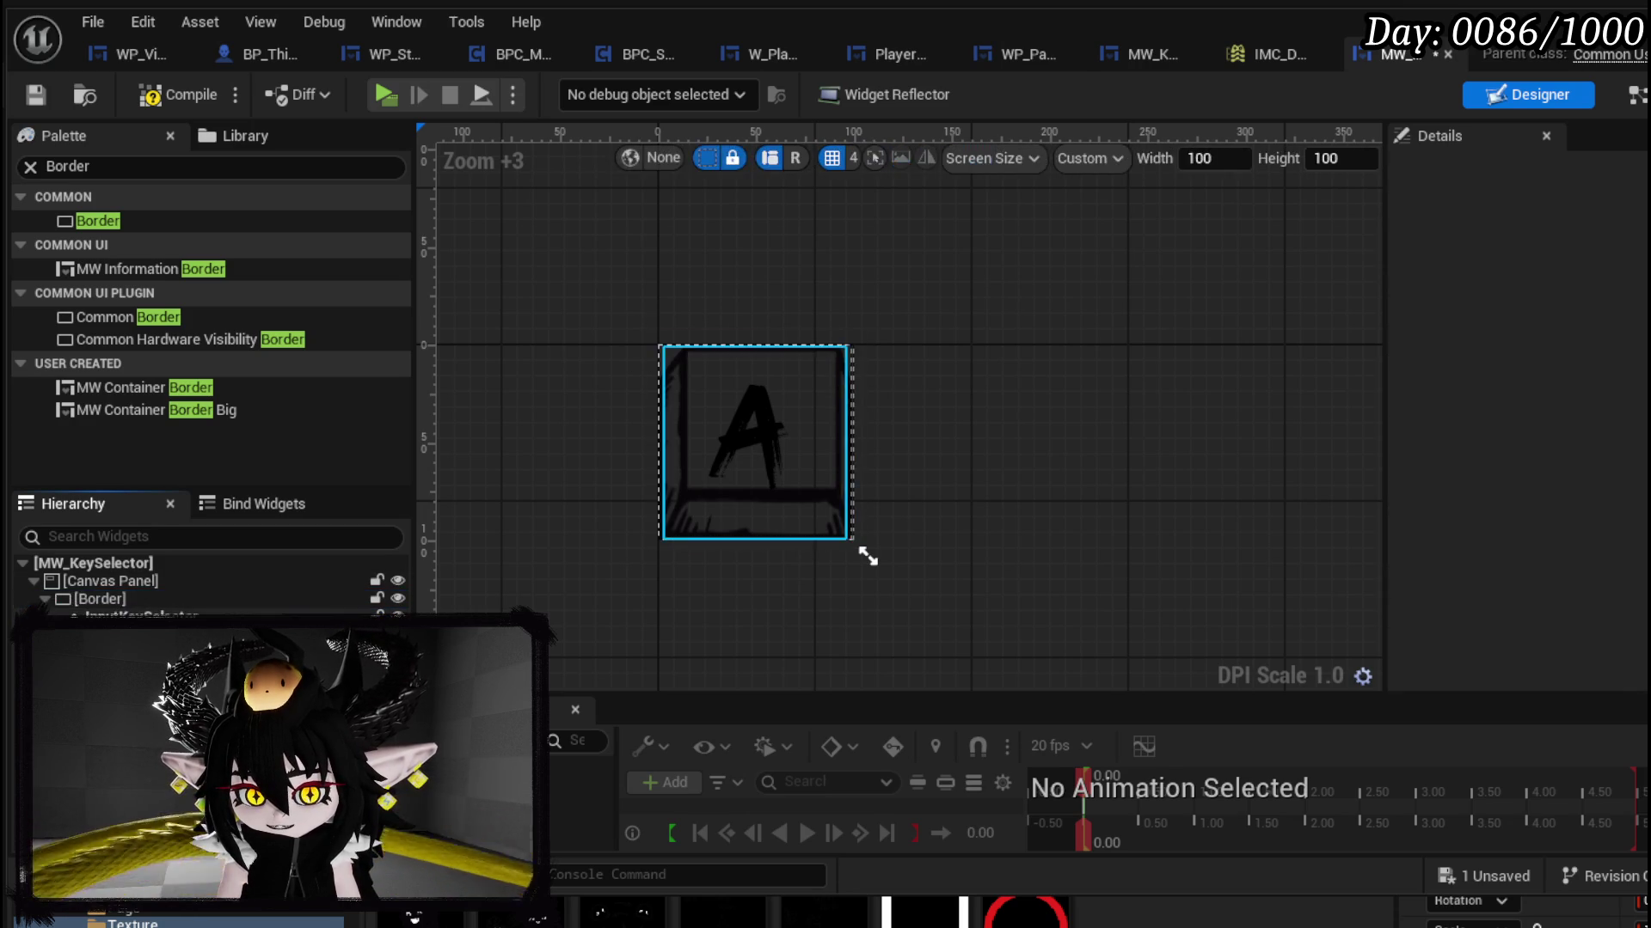
{"action": "left_click", "coordinate": [121, 583]}
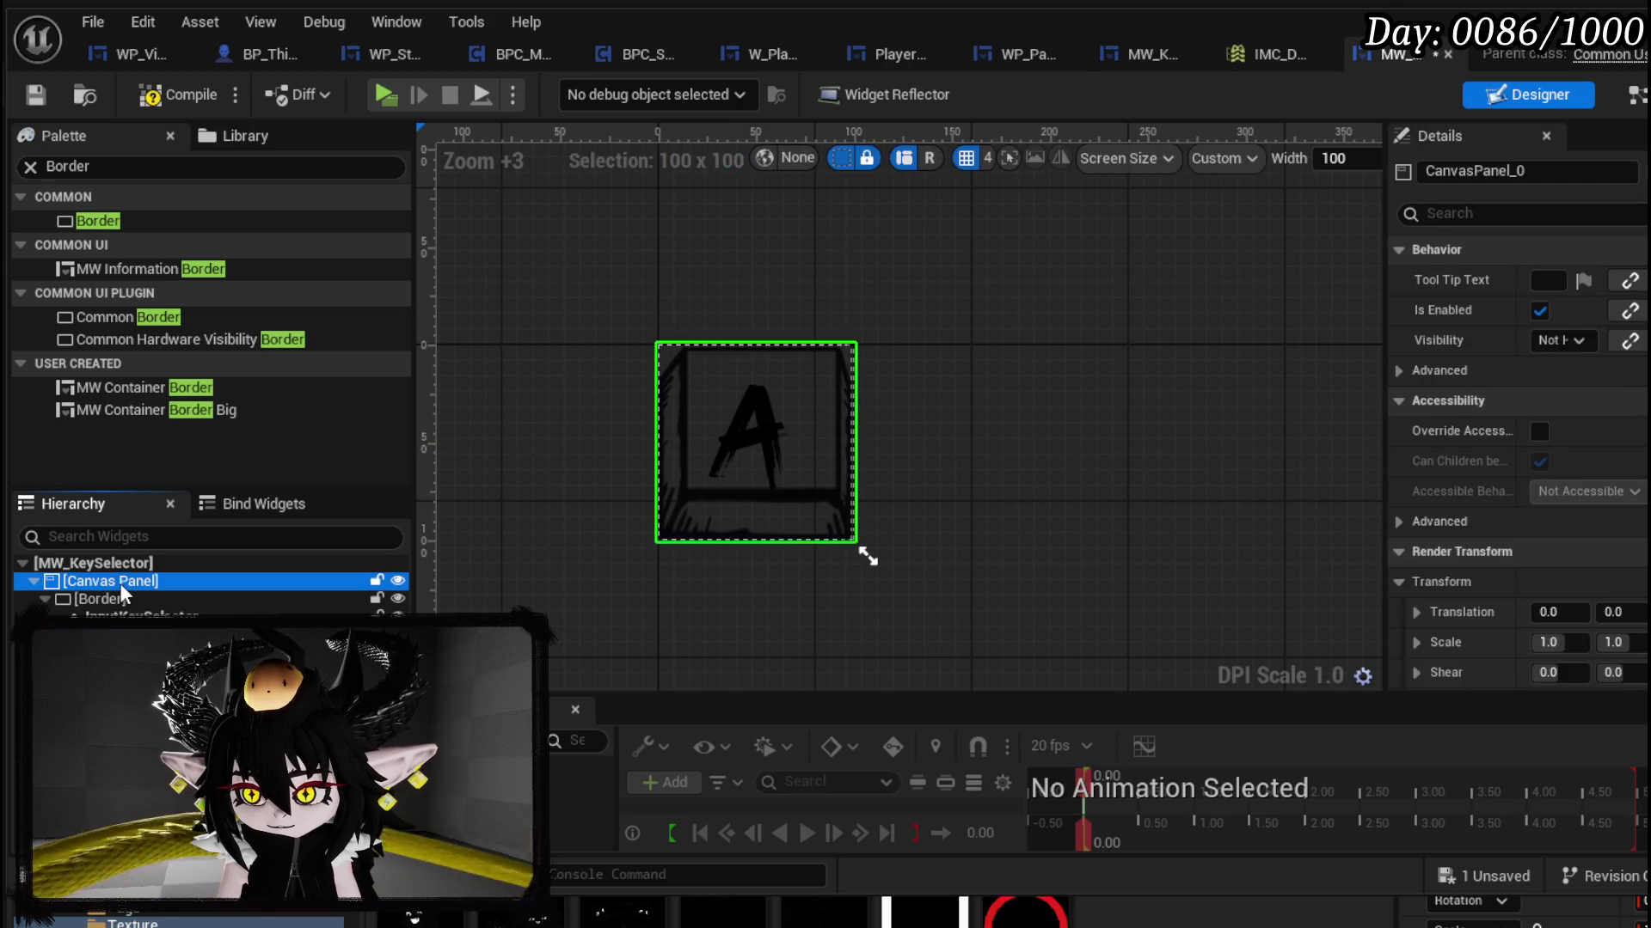
{"action": "left_click", "coordinate": [117, 596]}
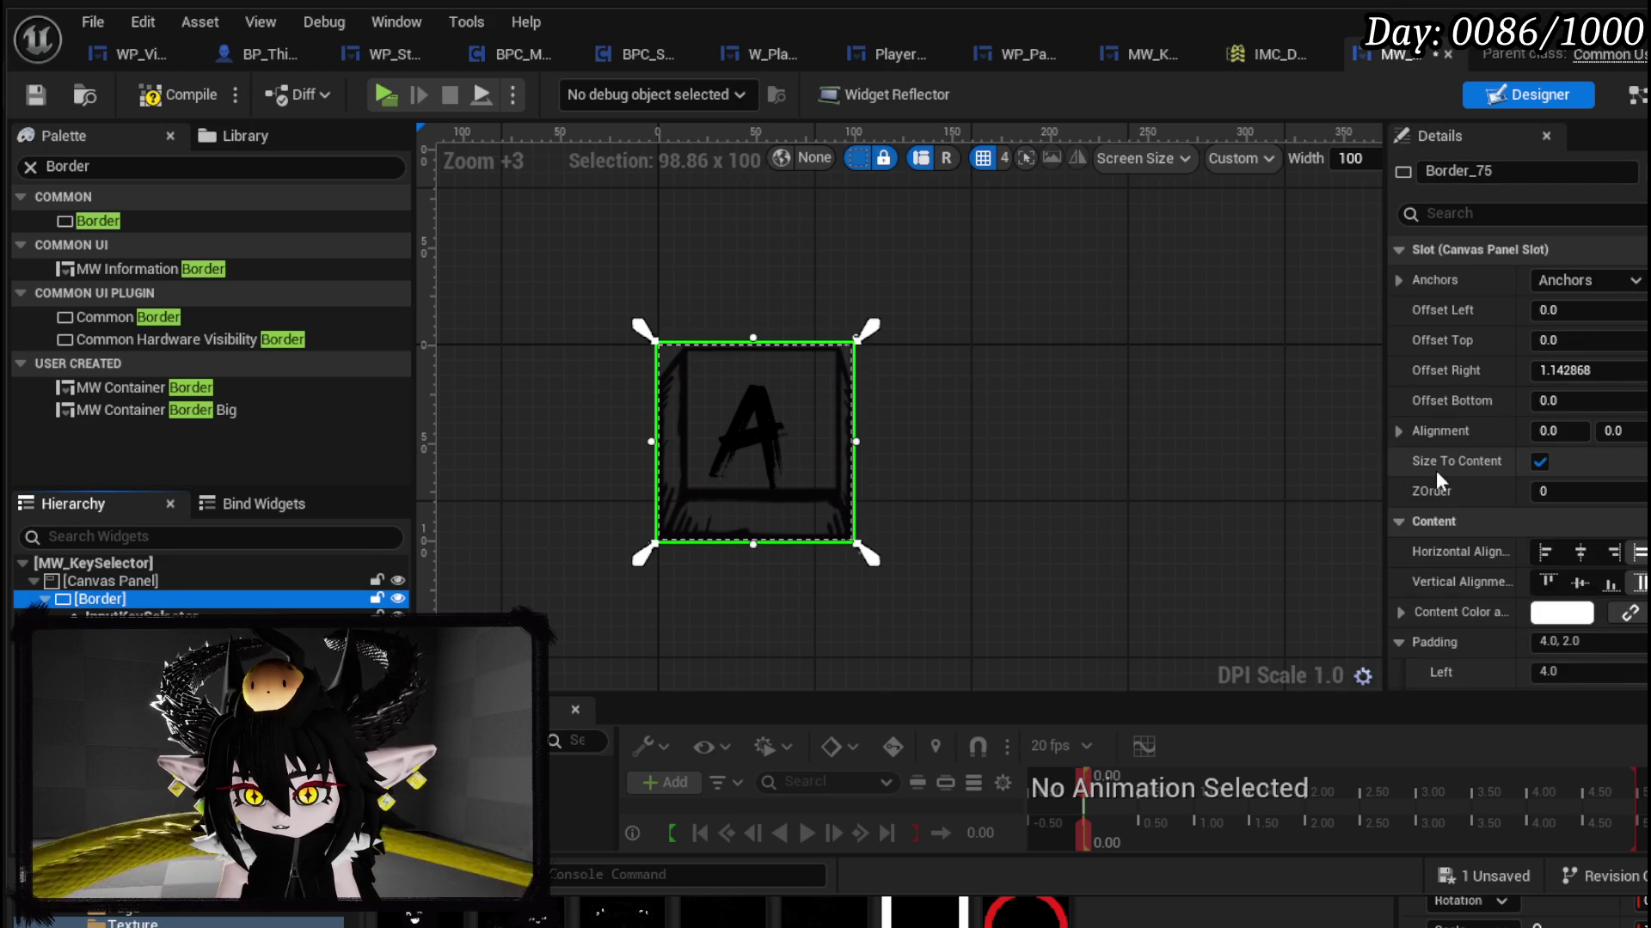
{"action": "left_click", "coordinate": [176, 95]}
{"action": "left_click", "coordinate": [38, 100]}
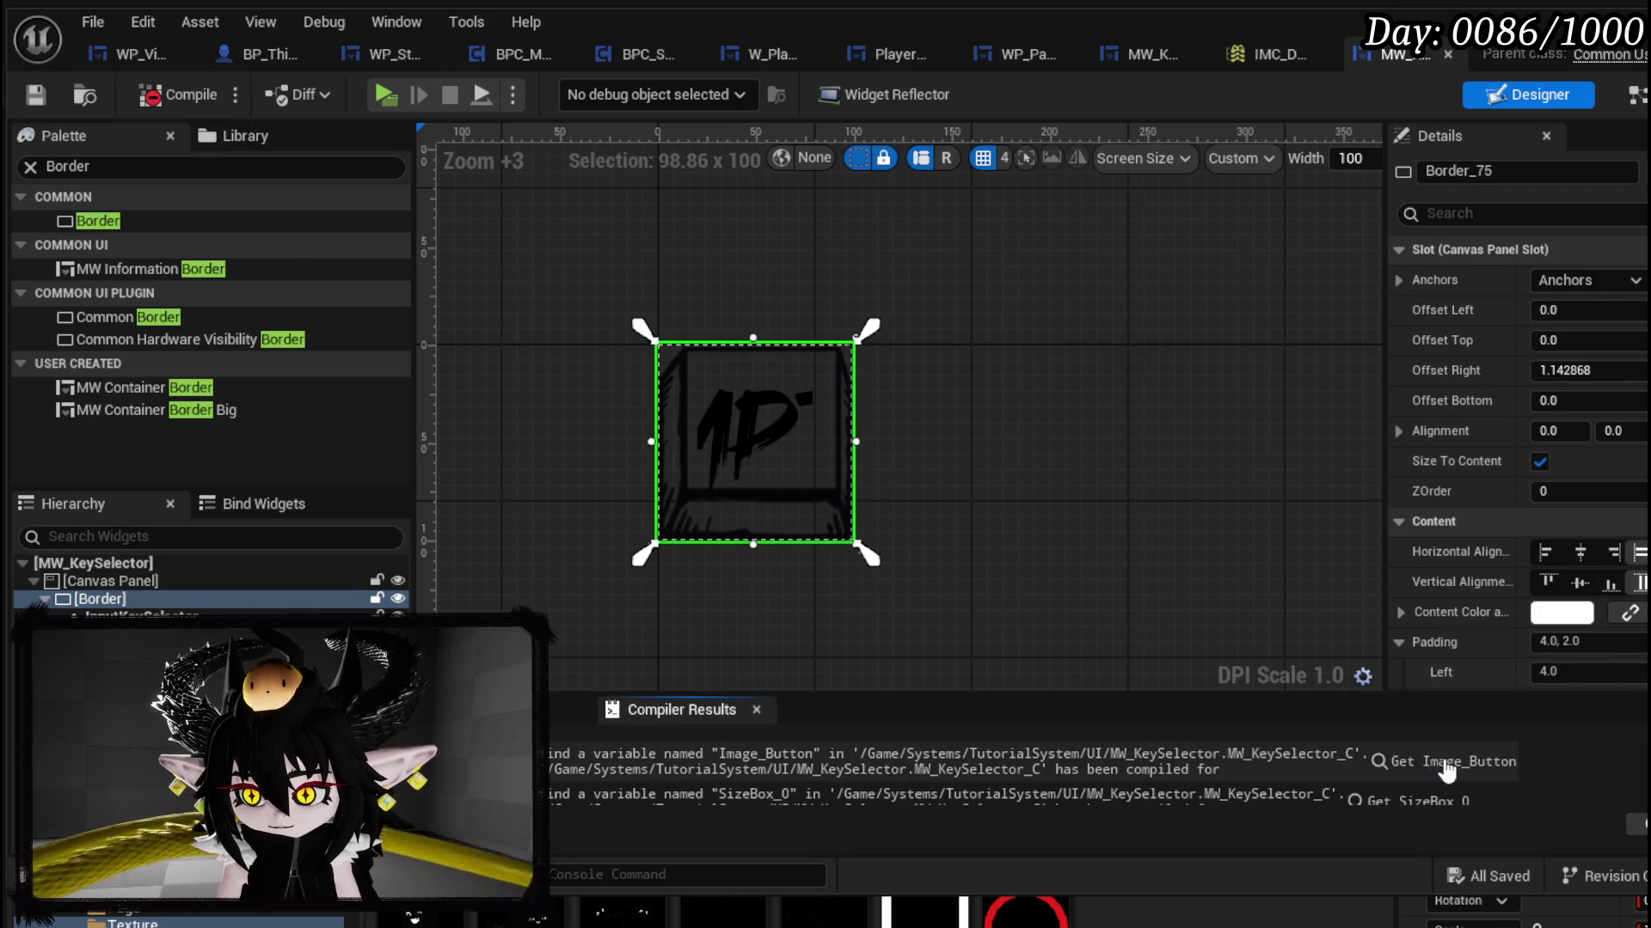
Step: Inspect the Get Image_Button error in SetButtonLayout, then undo back to the Designer layout
{"action": "left_click", "coordinate": [1461, 762]}
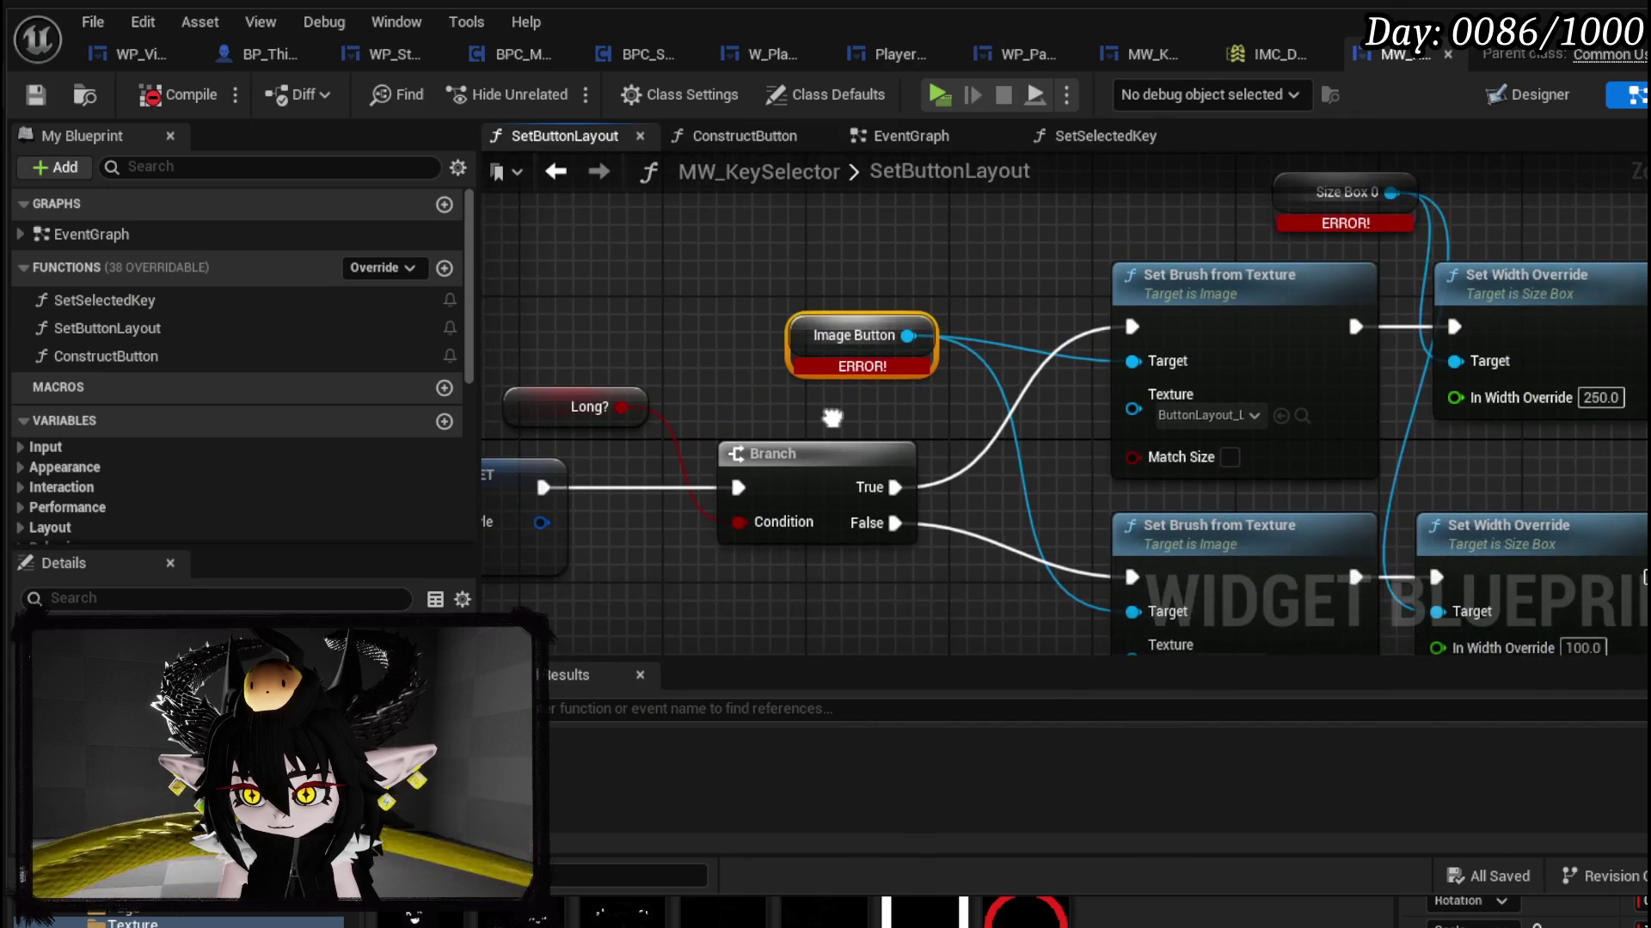
{"action": "scroll", "coordinate": [1039, 445], "scroll_direction": "down", "scroll_amount": 5}
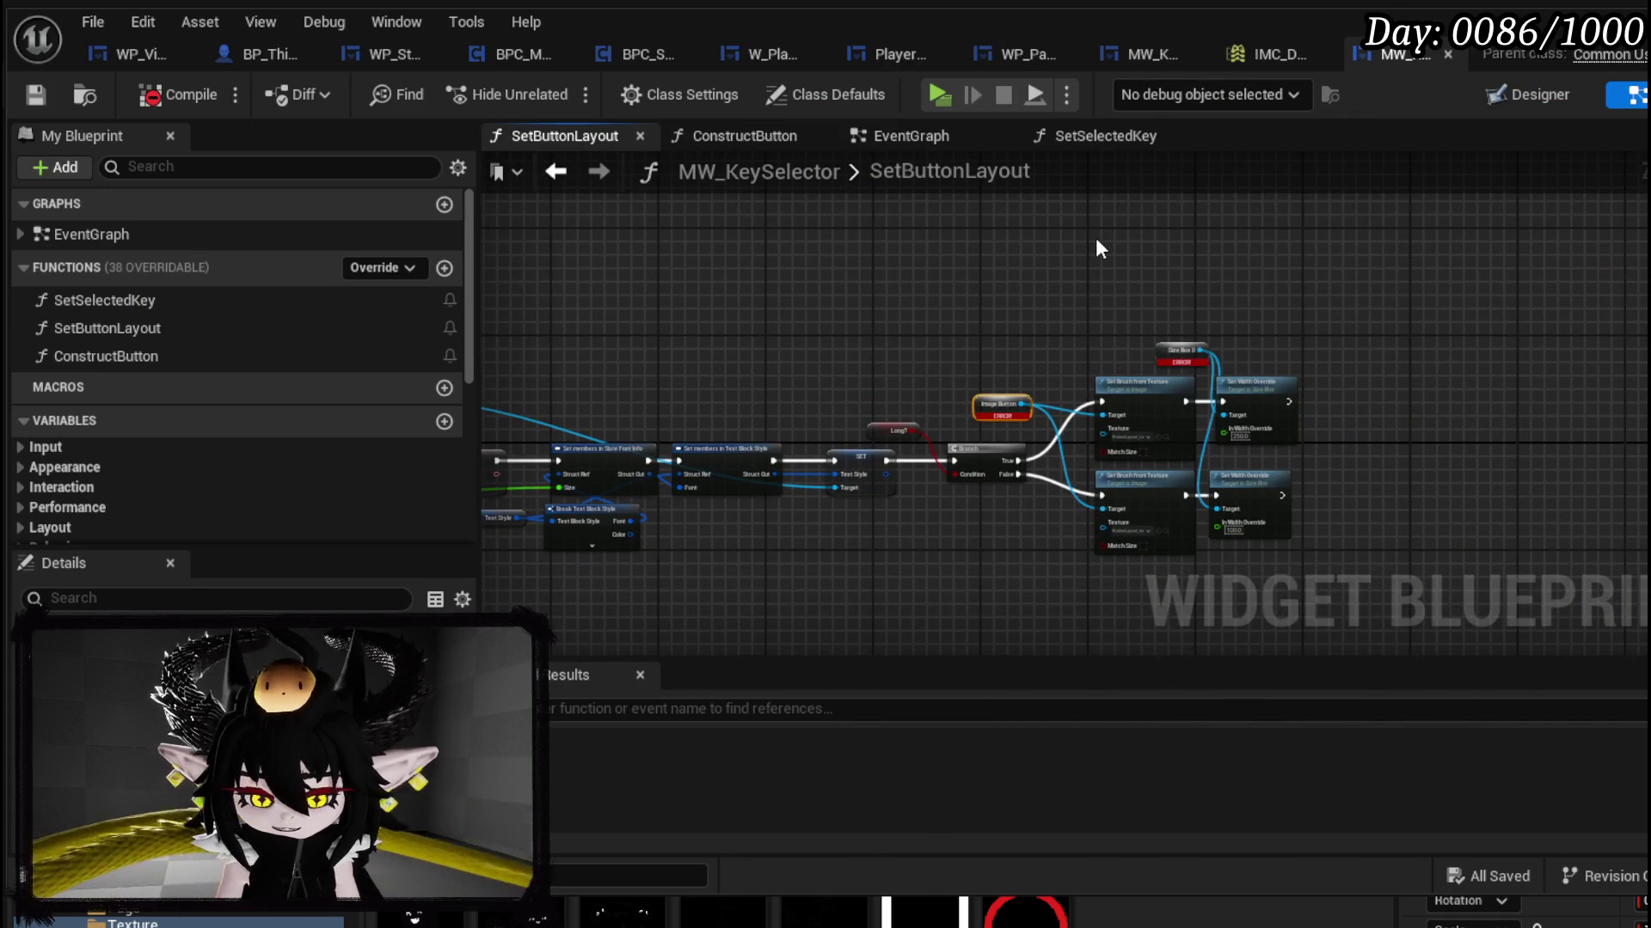
{"action": "left_click", "coordinate": [1097, 247]}
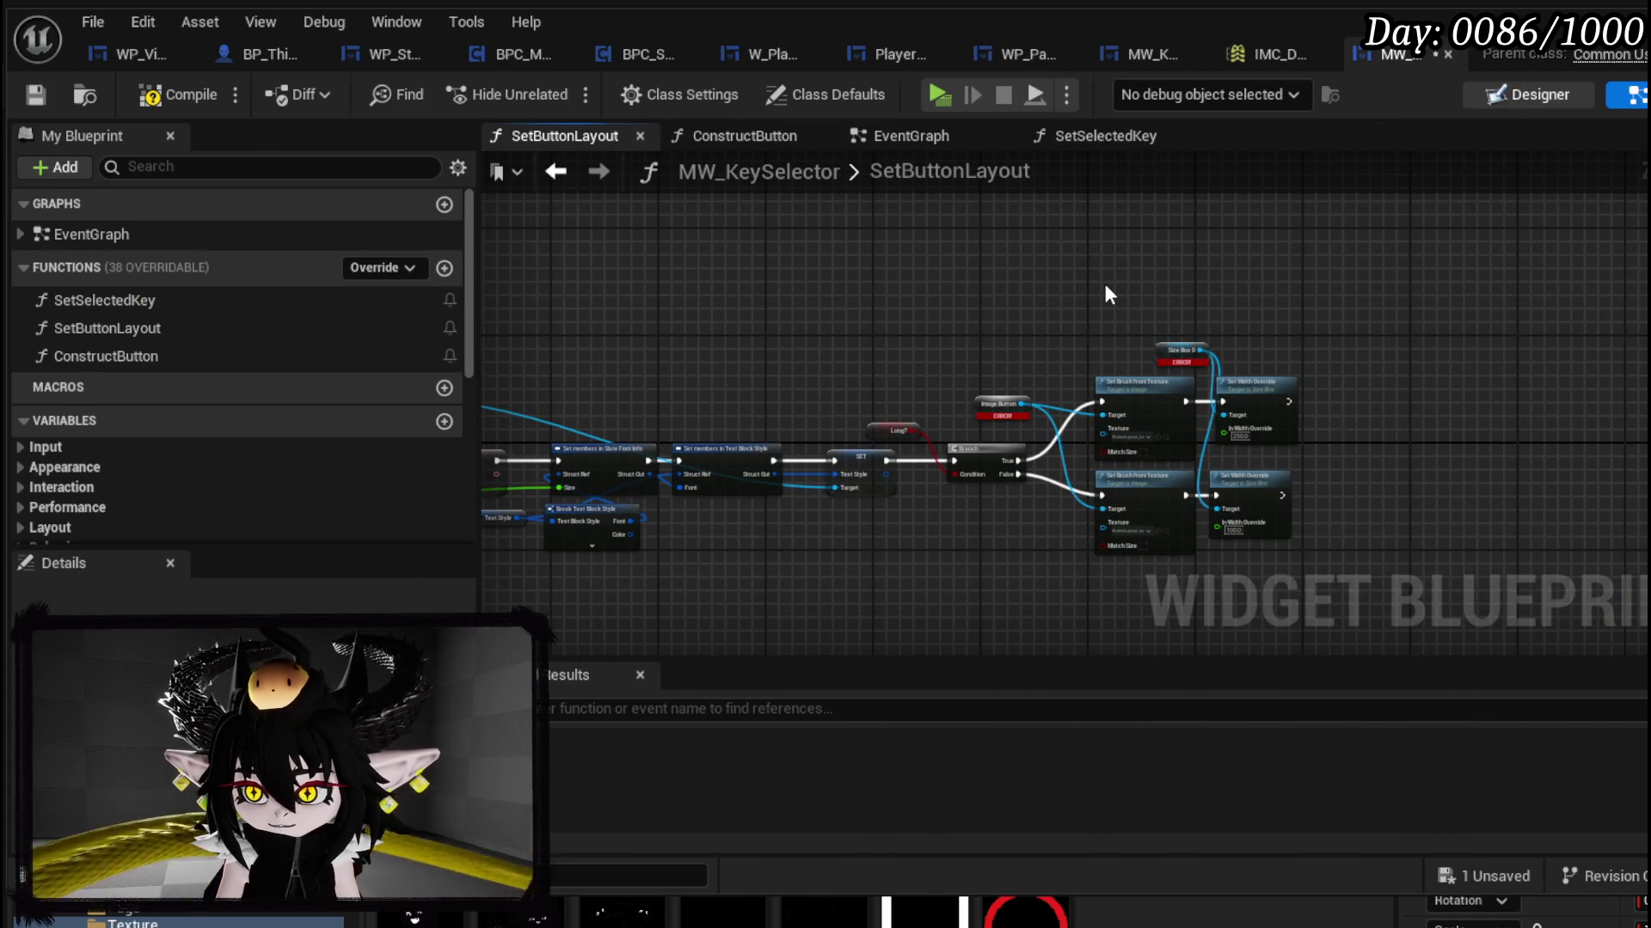
{"action": "key", "text": "shift+alt+d"}
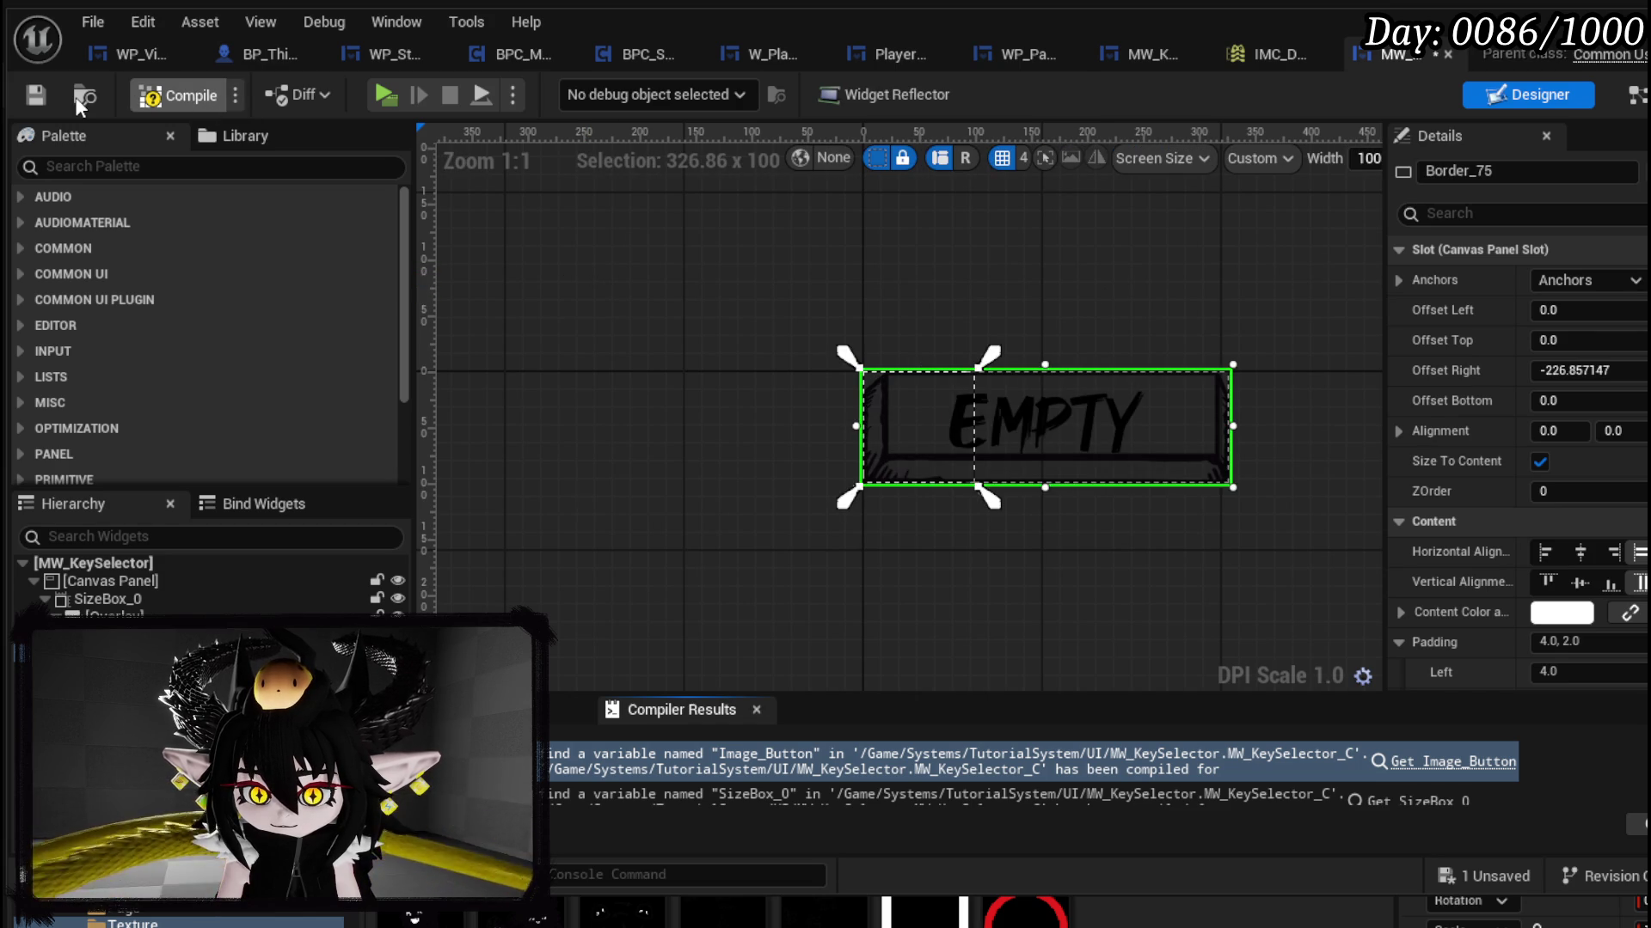
Step: Save, narrow Border_75 to about 100 wide for a square key, and start Play-In-Editor
{"action": "key", "text": "ctrl+s"}
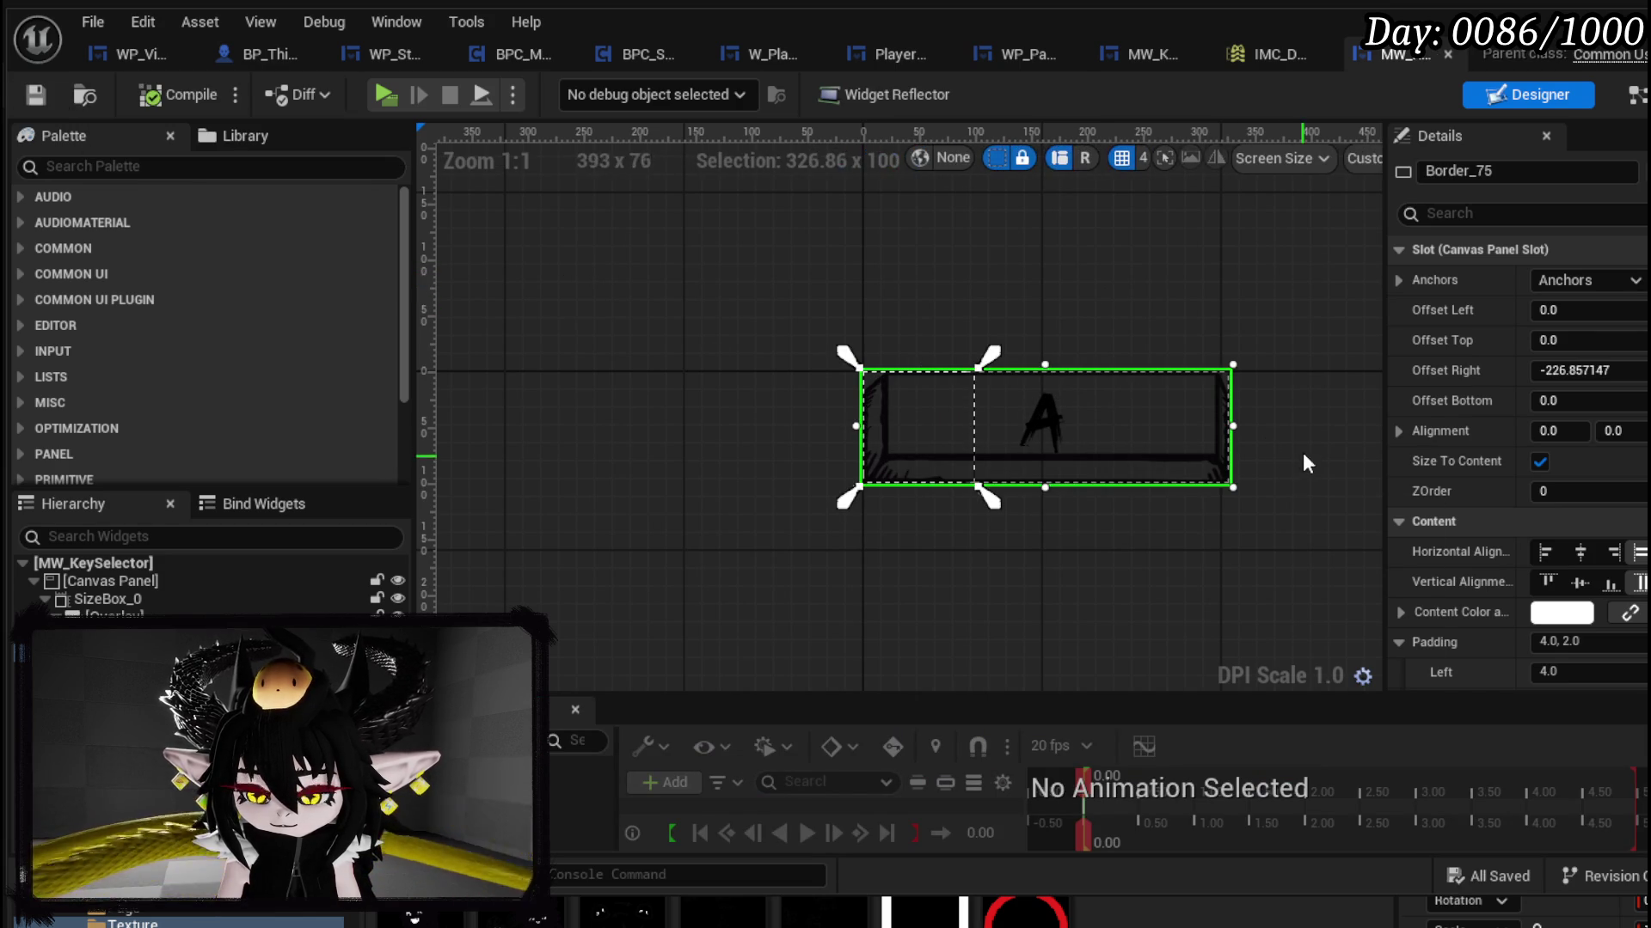
{"action": "left_click_drag", "start_coordinate": [1231, 430], "coordinate": [978, 420]}
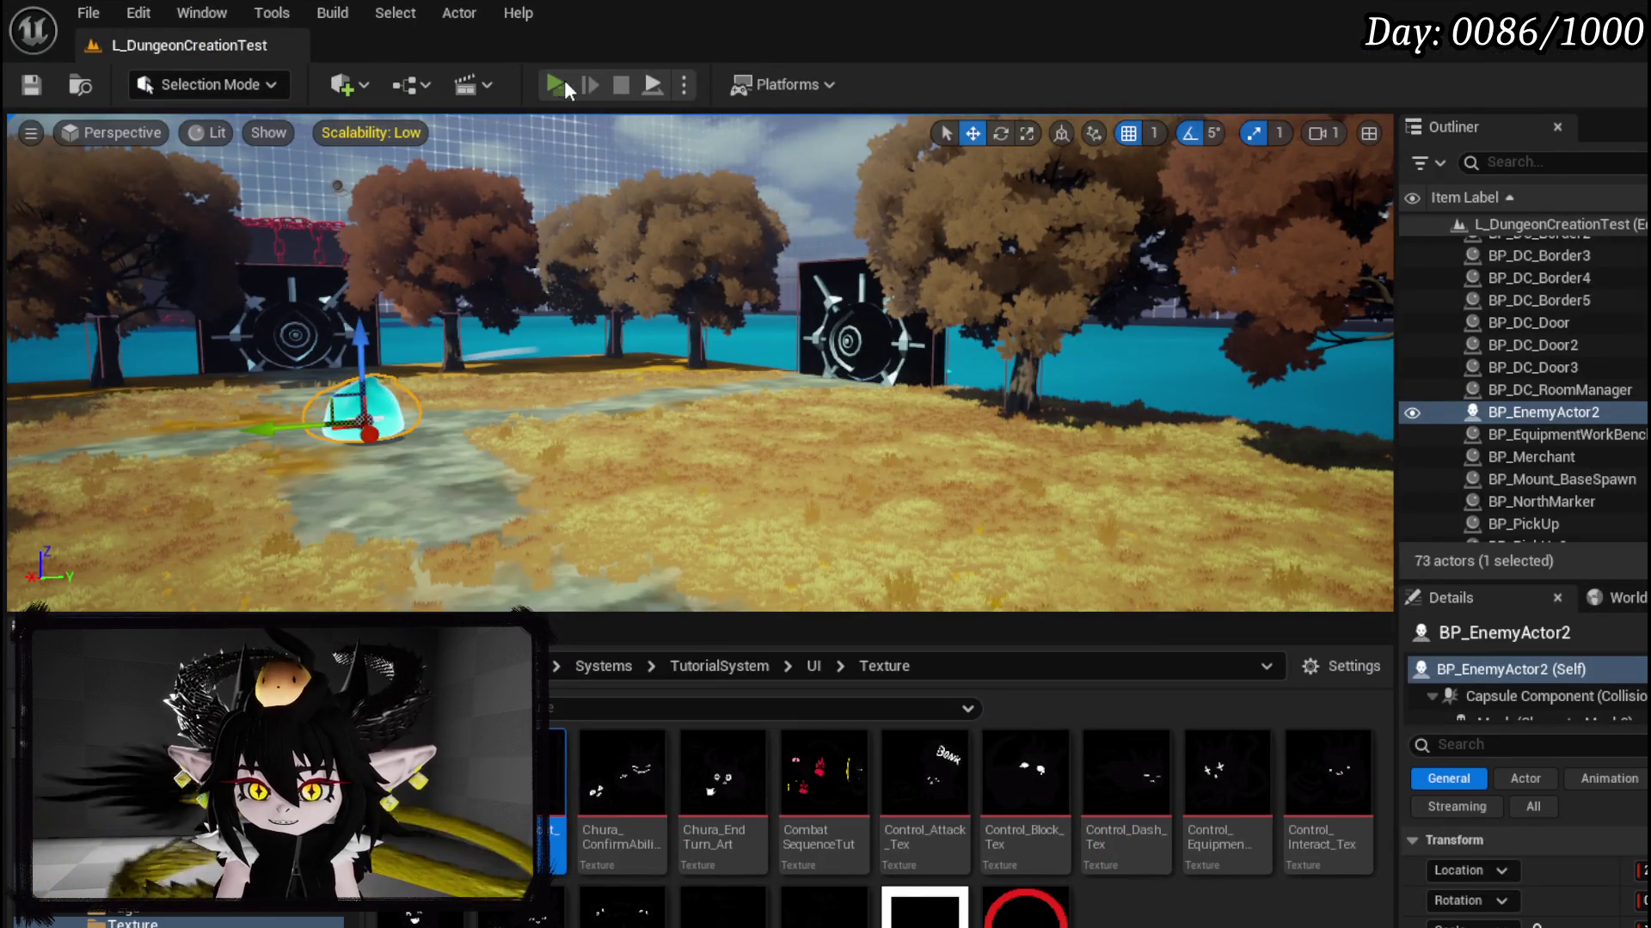
{"action": "left_click", "coordinate": [559, 84]}
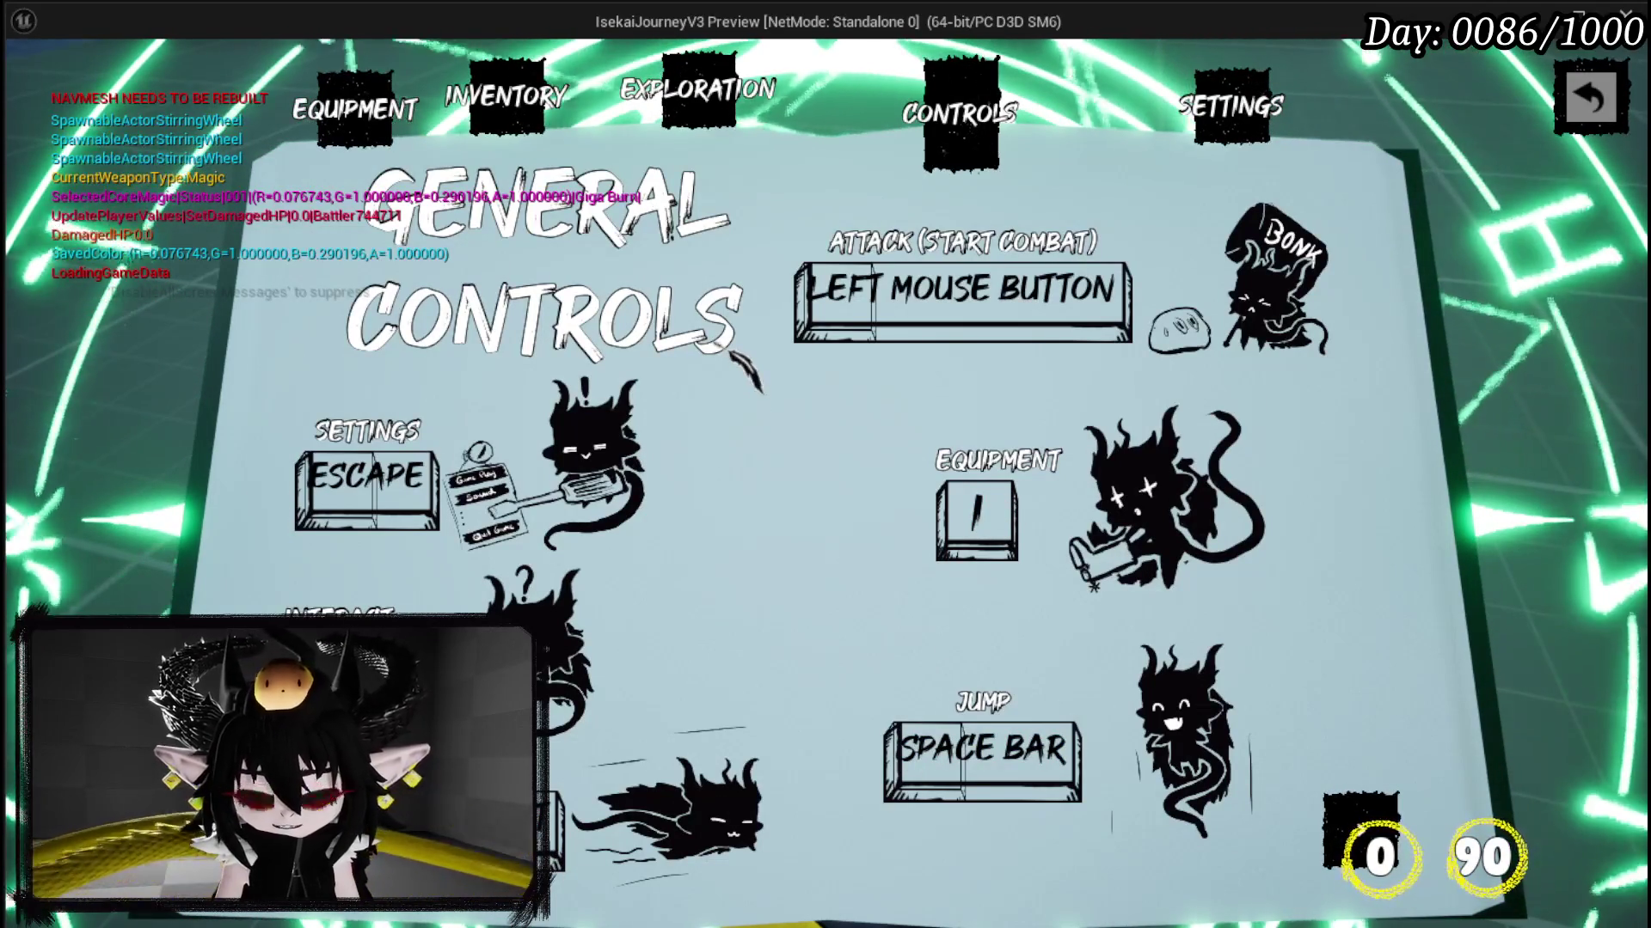
Step: End the Play-In-Editor session and Save All
{"action": "key", "text": "Escape"}
{"action": "left_click", "coordinate": [29, 86]}
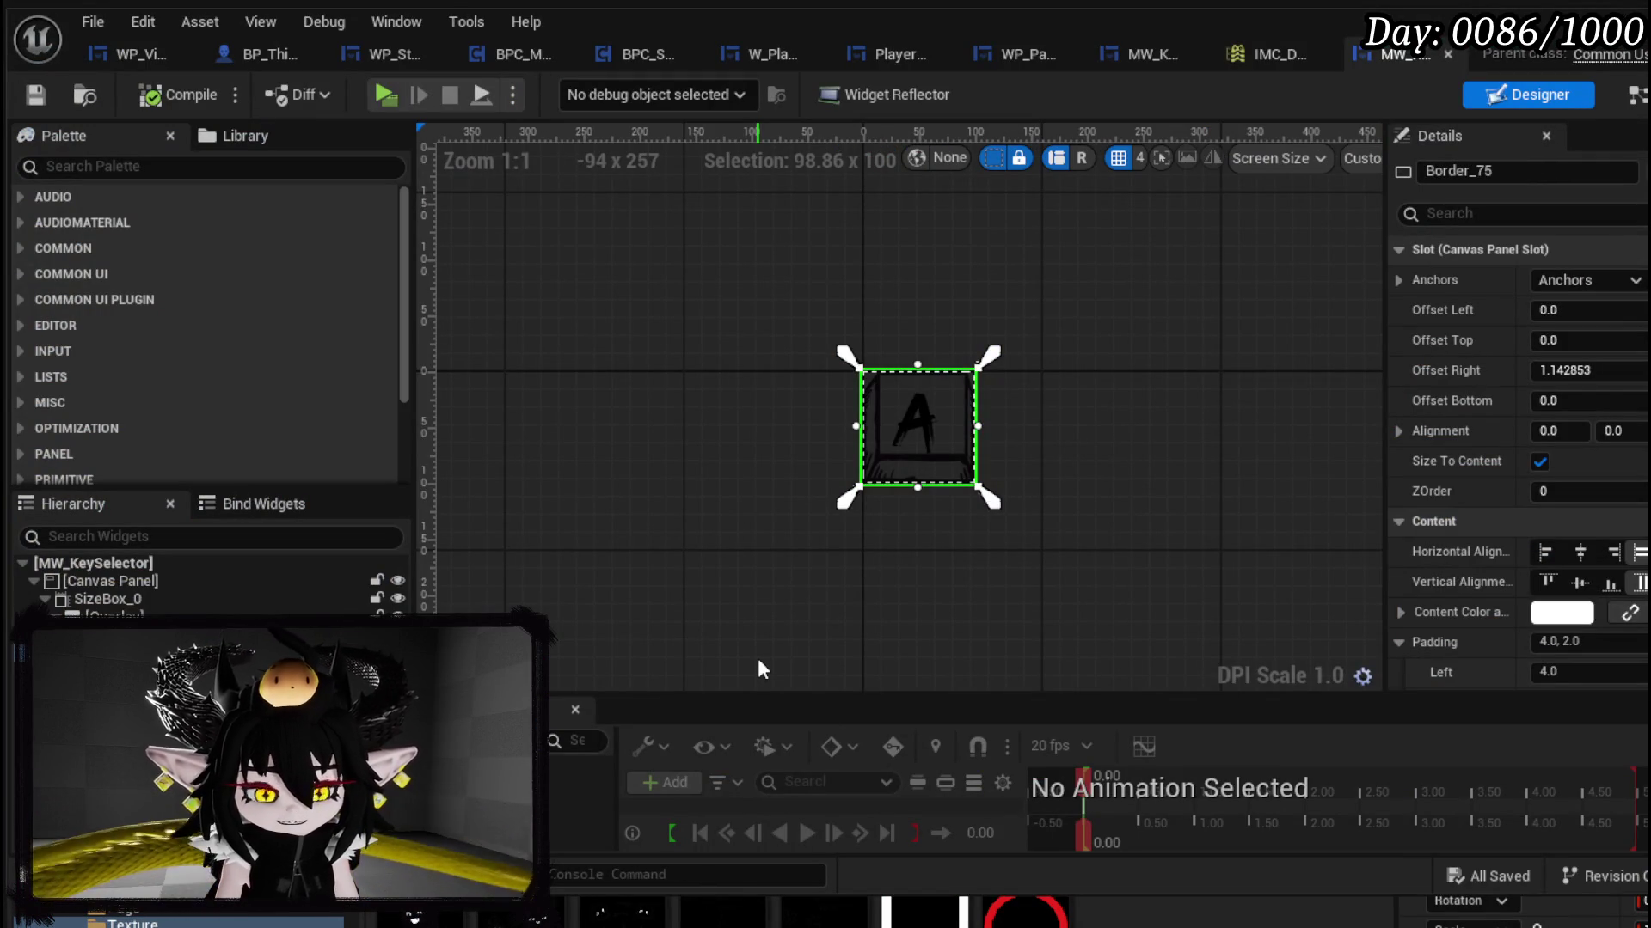
Step: Remove SizeBox_0 and delete the Branch, Set Brush and Set Width nodes in SetButtonLayout
{"action": "key", "text": "ctrl+z"}
{"action": "key", "text": "ctrl+z"}
{"action": "key", "text": "ctrl+z"}
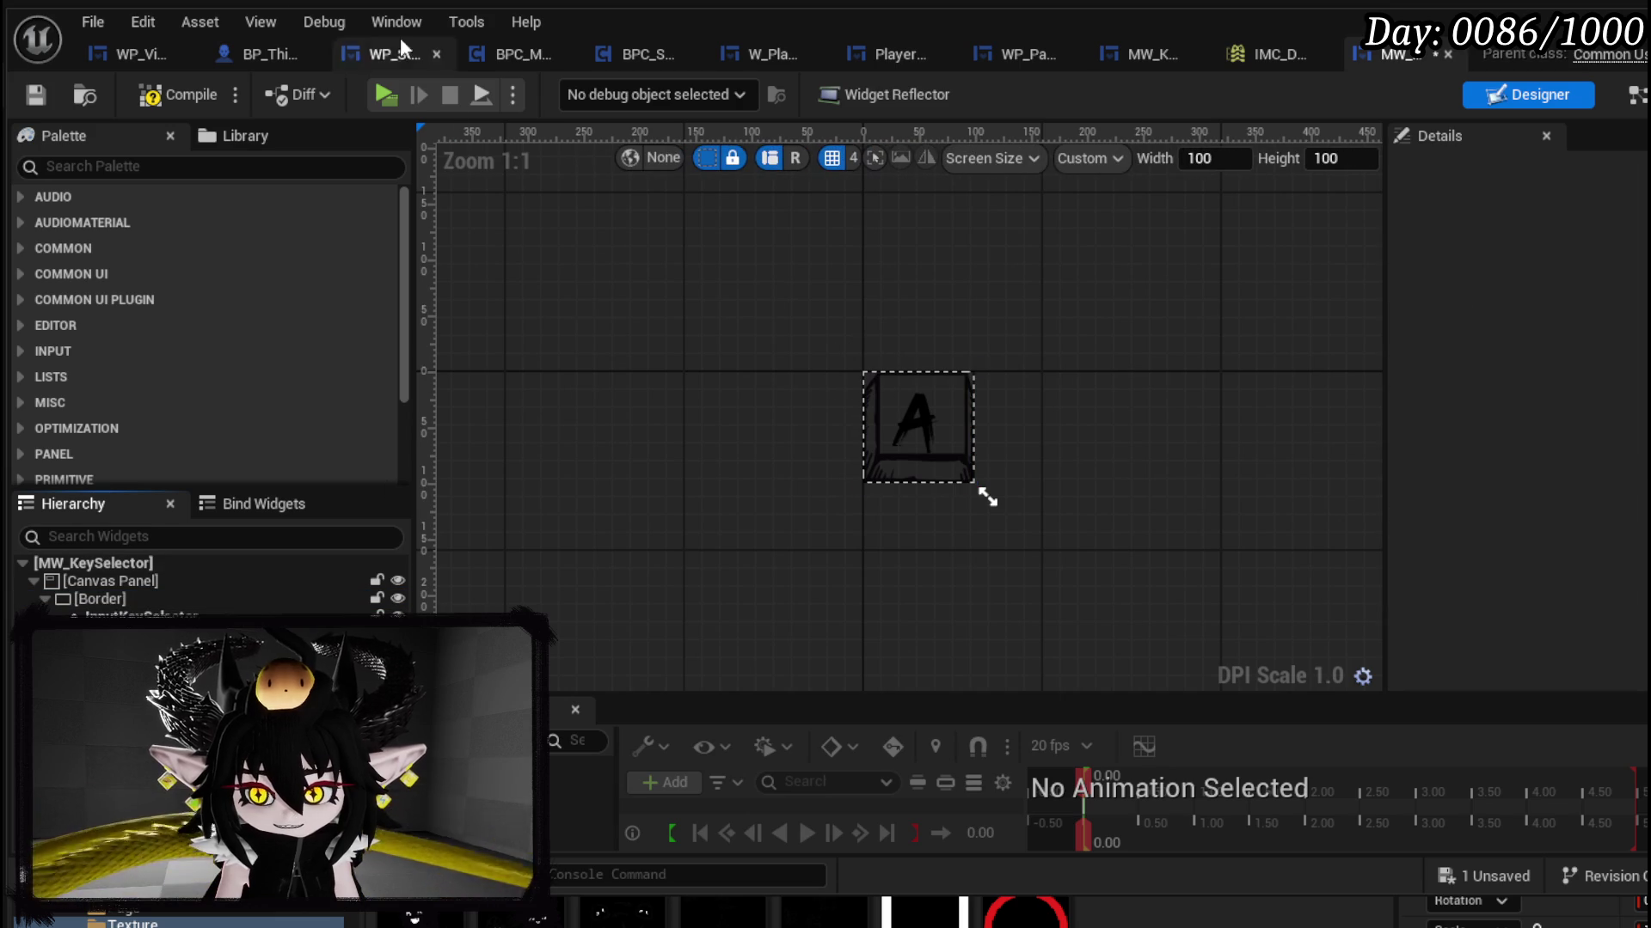
{"action": "left_click", "coordinate": [37, 95]}
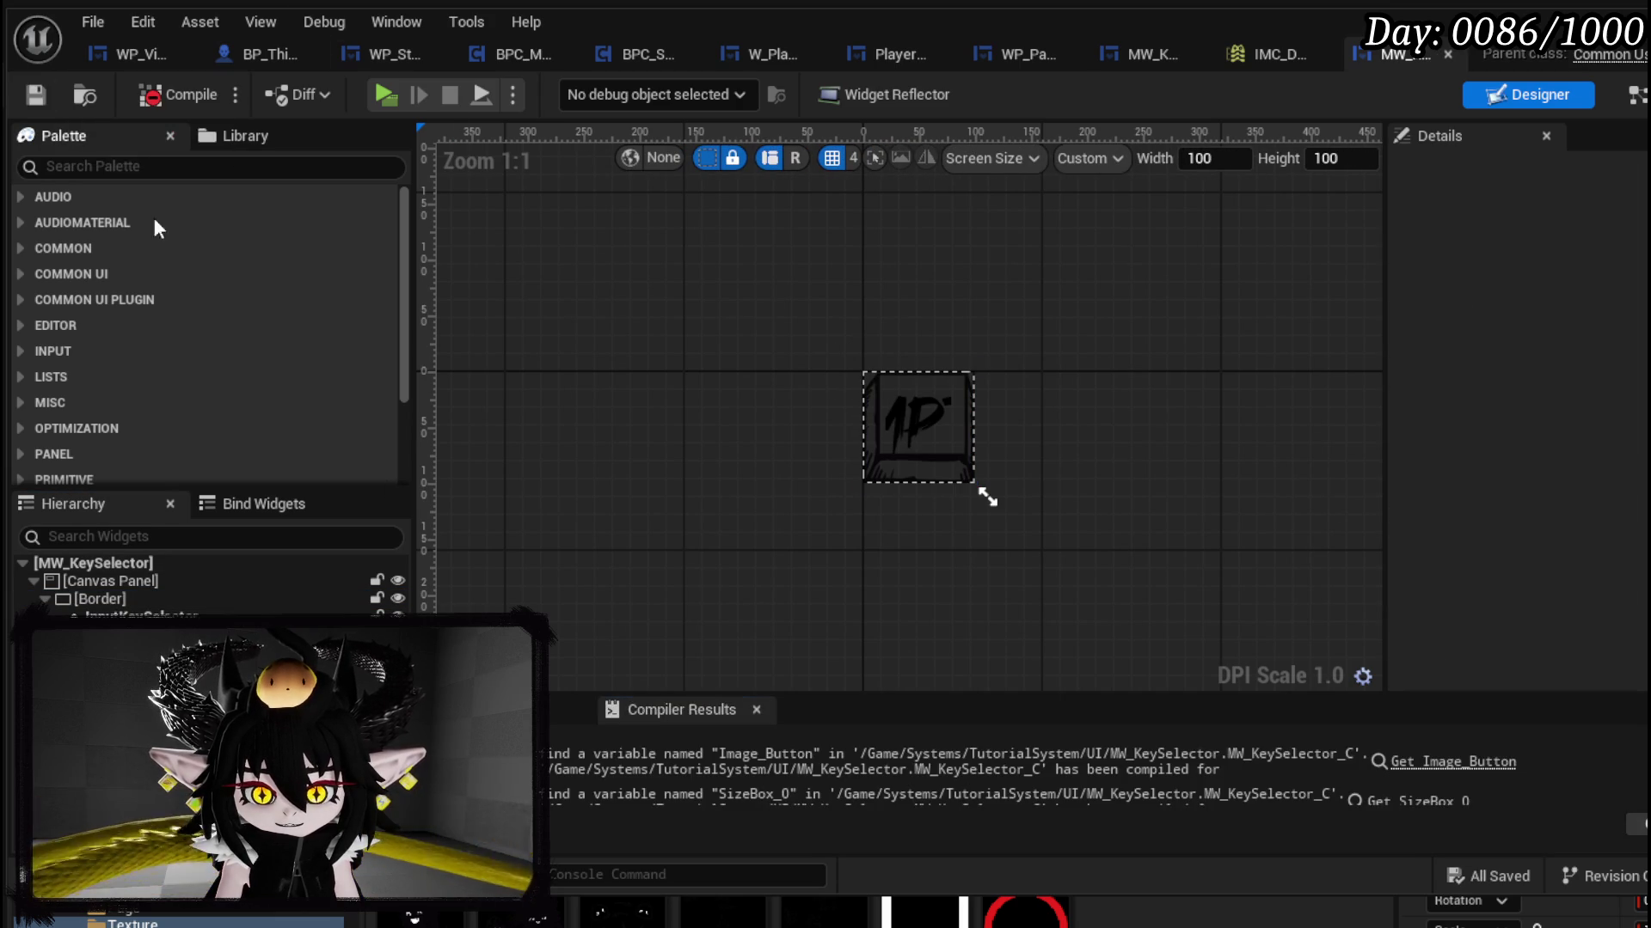
{"action": "left_click", "coordinate": [1462, 762]}
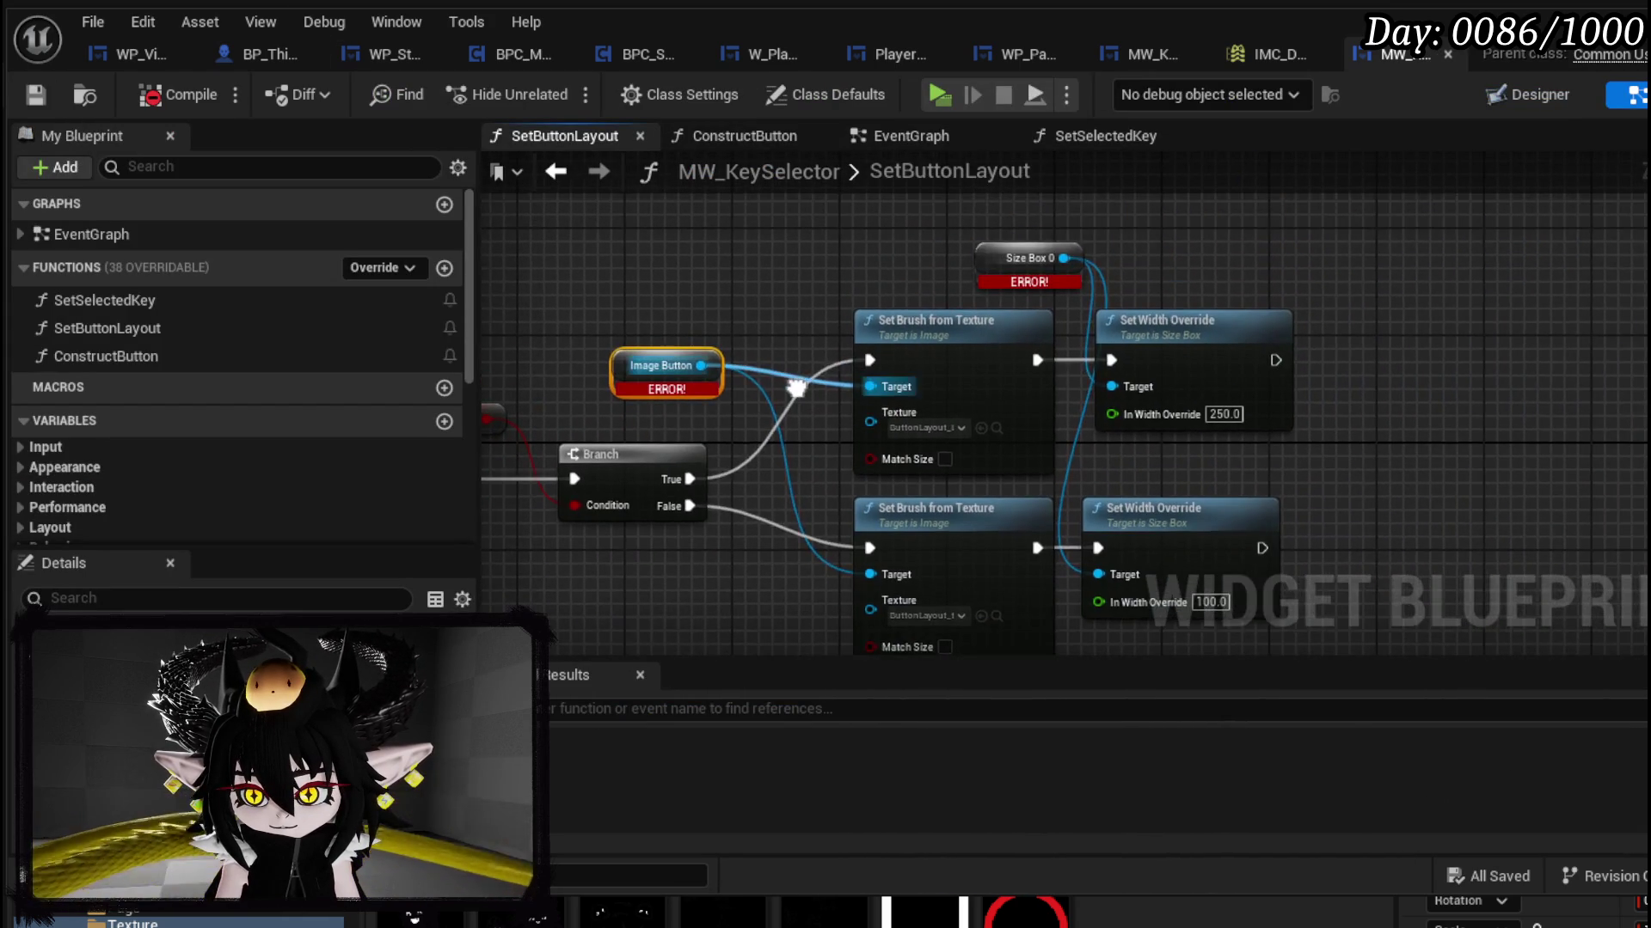
{"action": "scroll", "coordinate": [908, 255], "scroll_direction": "down", "scroll_amount": 2}
{"action": "left_click_drag", "start_coordinate": [901, 318], "coordinate": [953, 340]}
{"action": "mouse_move", "coordinate": [657, 229]}
{"action": "left_mouse_down"}
{"action": "mouse_move", "coordinate": [869, 369]}
{"action": "mouse_move", "coordinate": [1216, 538]}
{"action": "left_mouse_up"}
{"action": "key", "text": "Delete"}
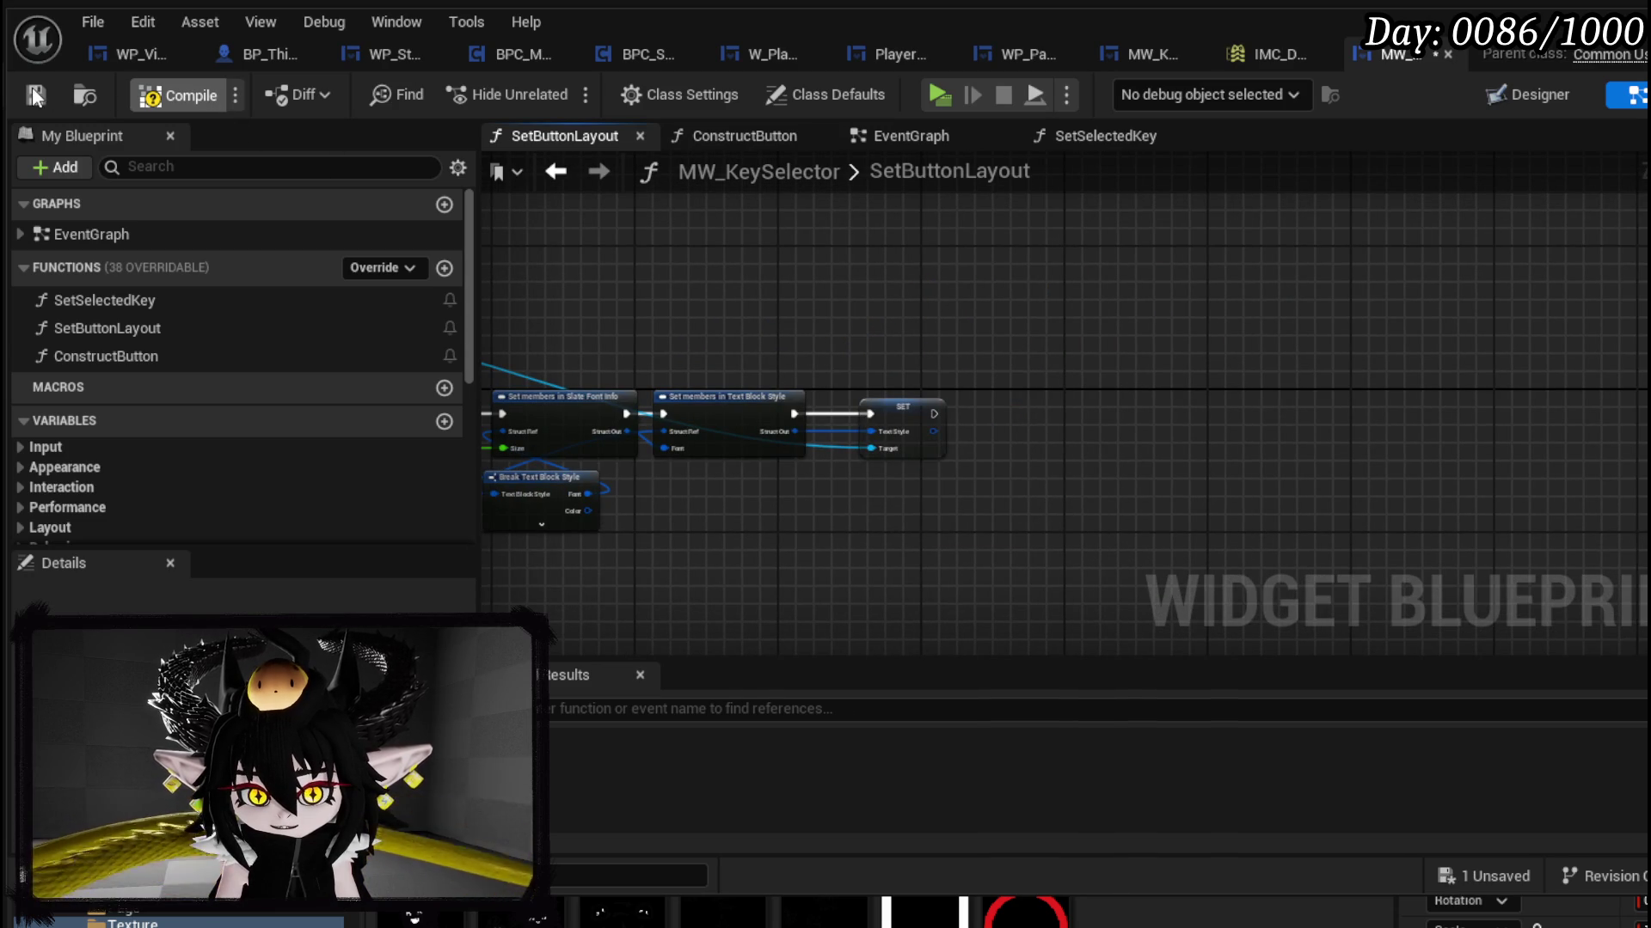
Step: Delete the Long? variable, compile and save, then launch a play test
{"action": "left_click", "coordinate": [34, 96]}
{"action": "key", "text": "Home"}
{"action": "scroll", "coordinate": [196, 397], "scroll_direction": "down", "scroll_amount": 5}
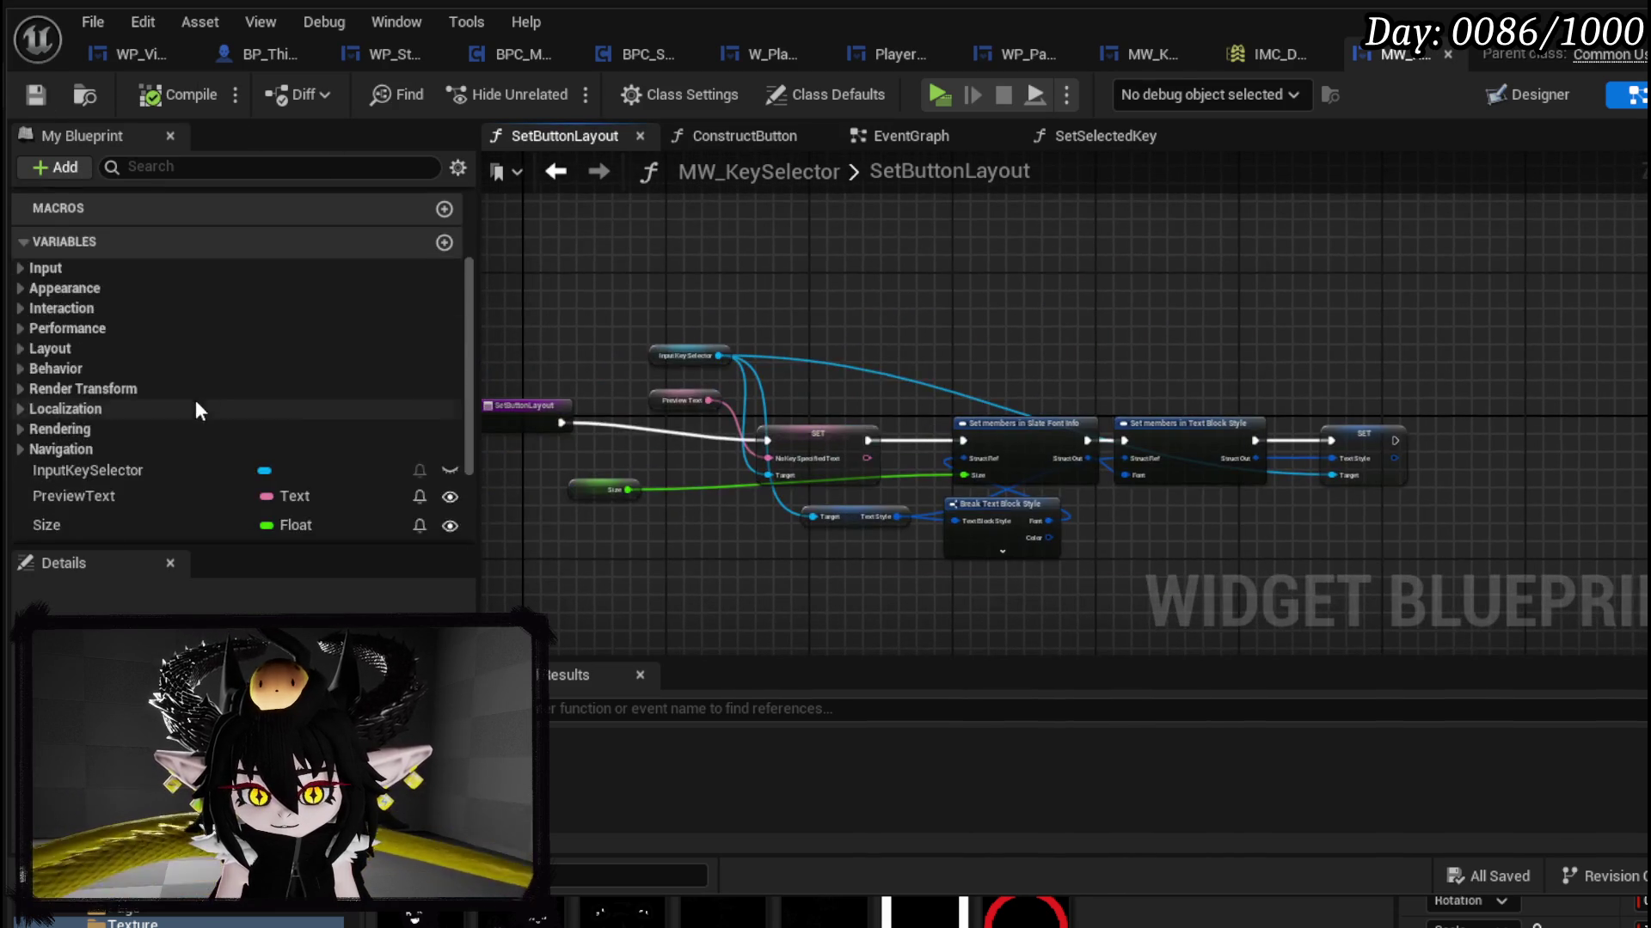
{"action": "left_click", "coordinate": [122, 400]}
{"action": "key", "text": "Delete"}
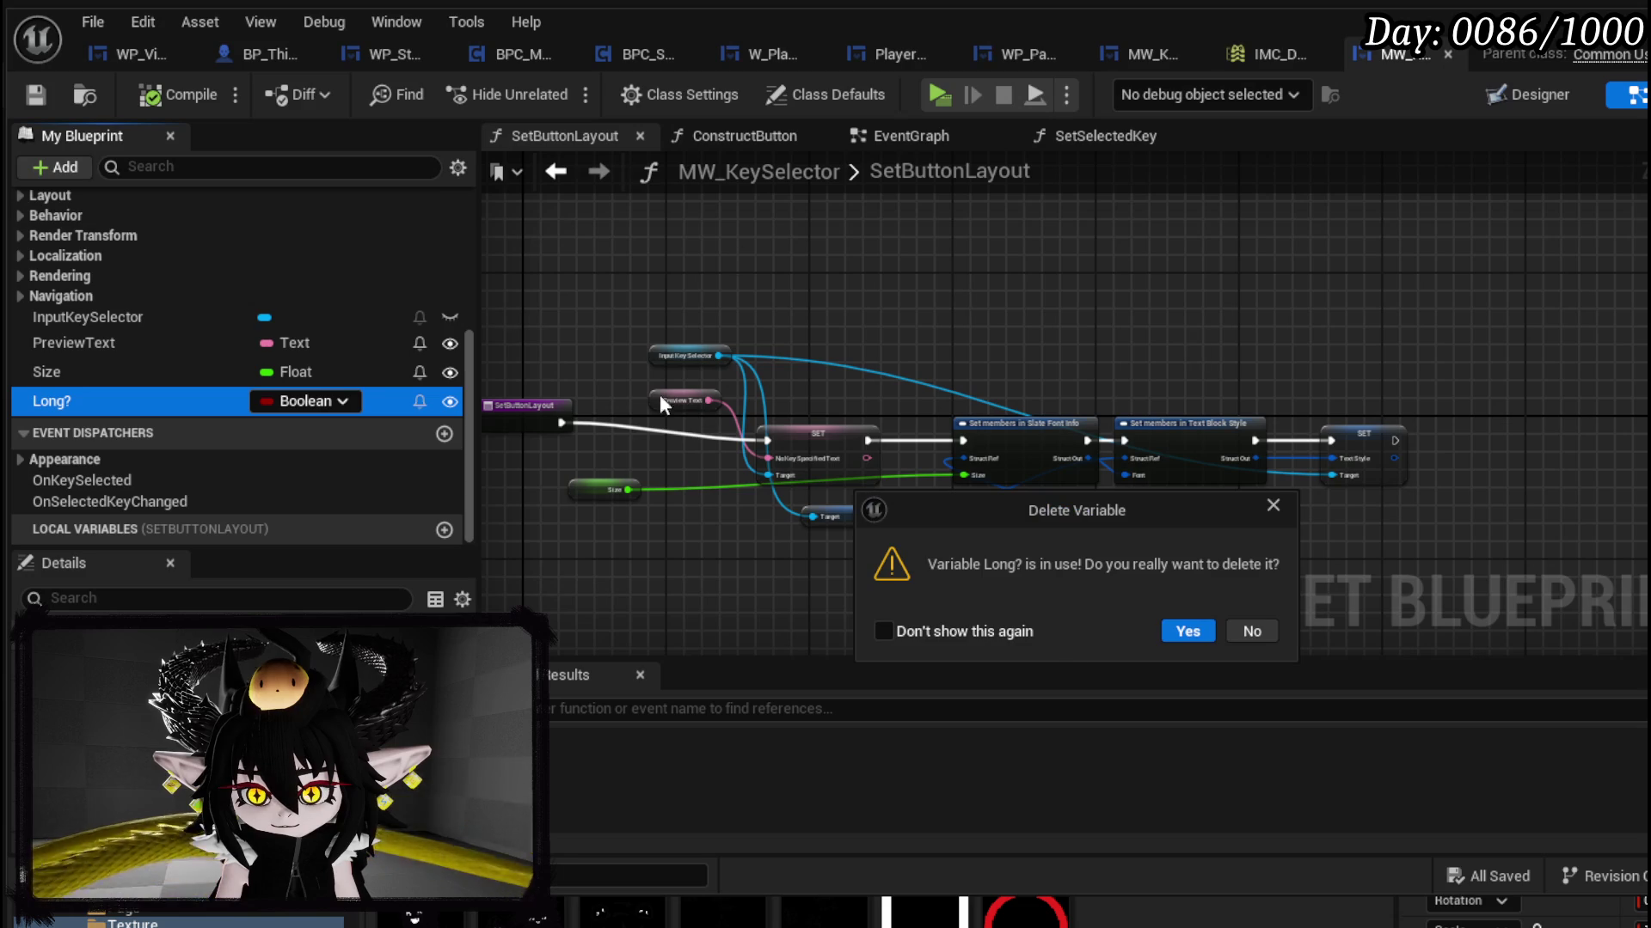
{"action": "left_click", "coordinate": [1186, 633]}
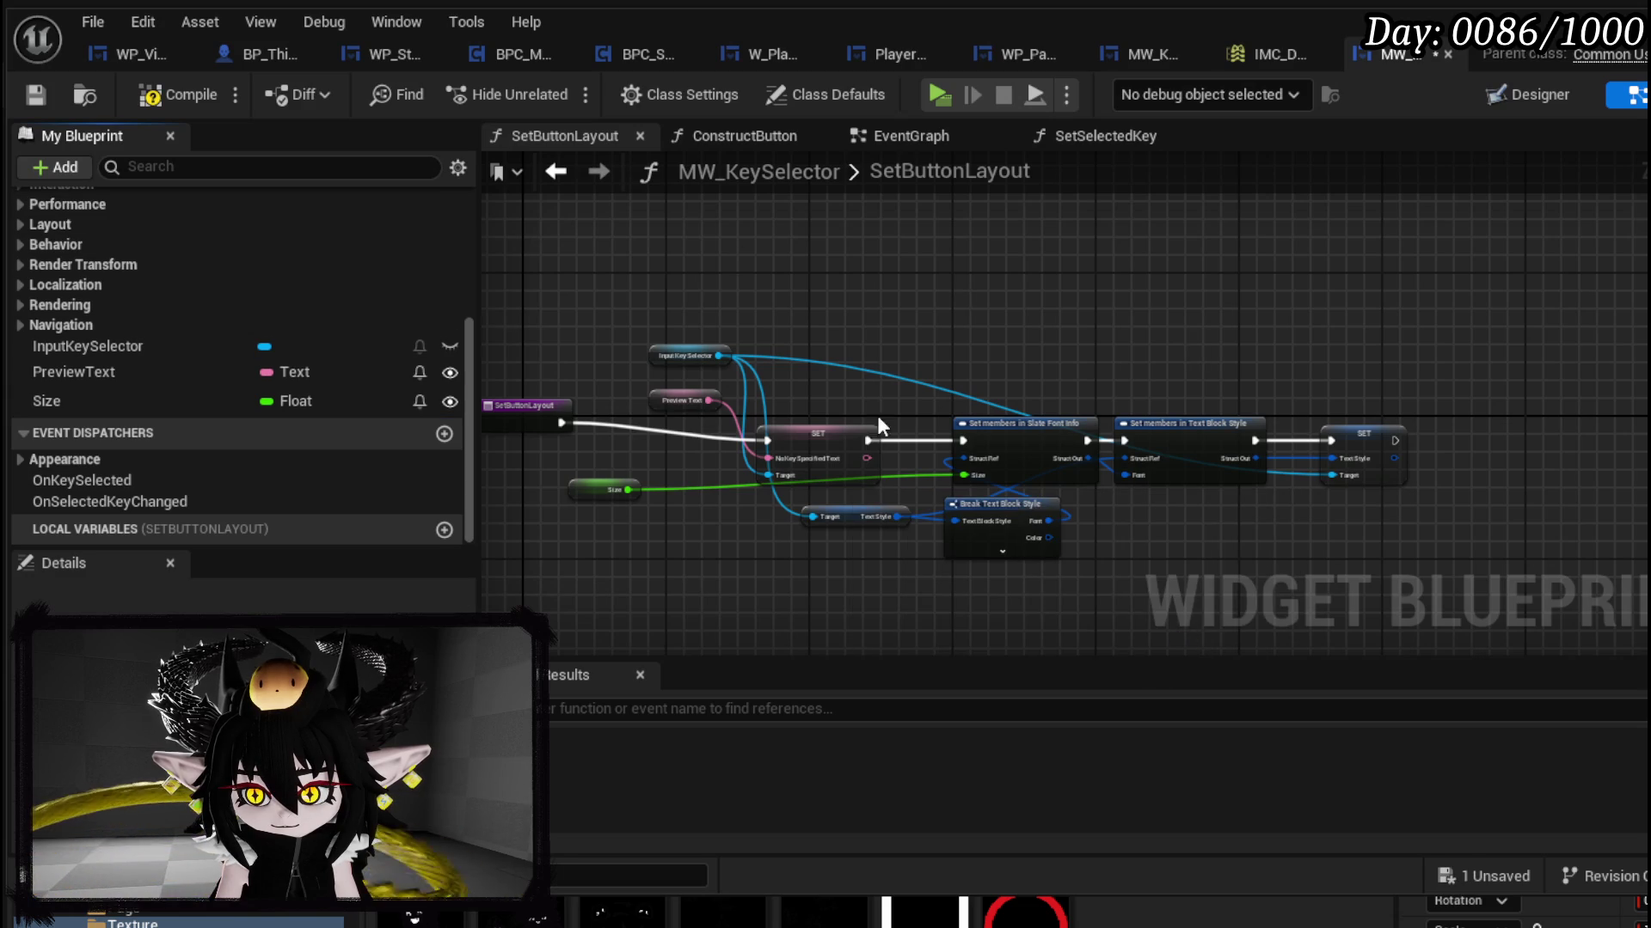
{"action": "left_click", "coordinate": [35, 96]}
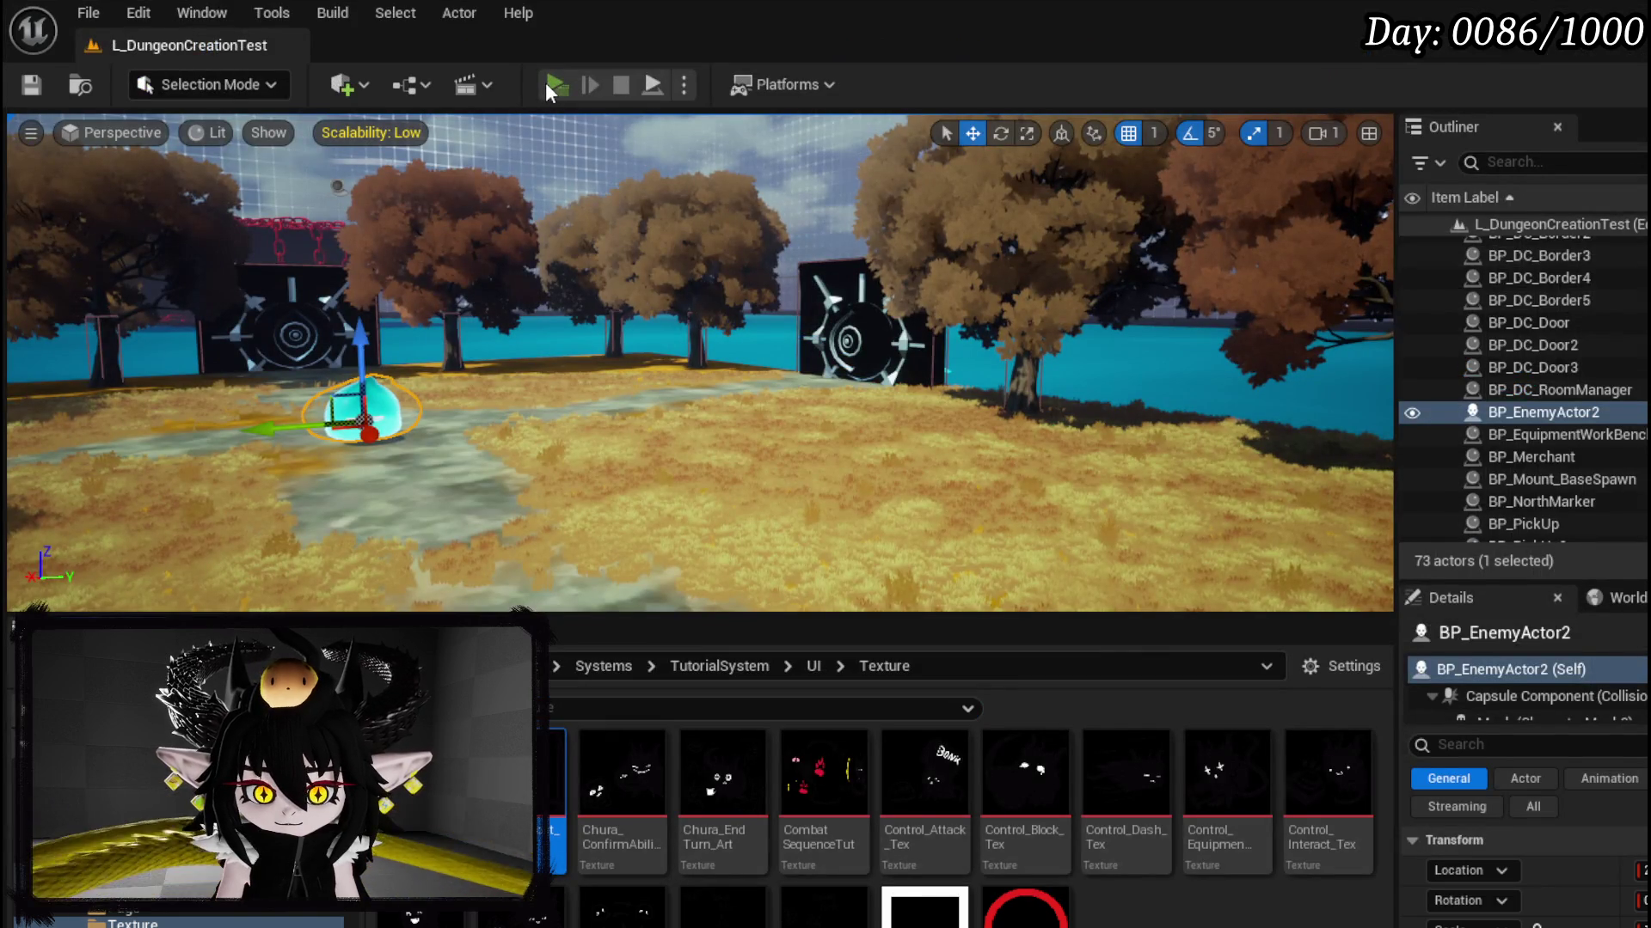
{"action": "left_click", "coordinate": [547, 83]}
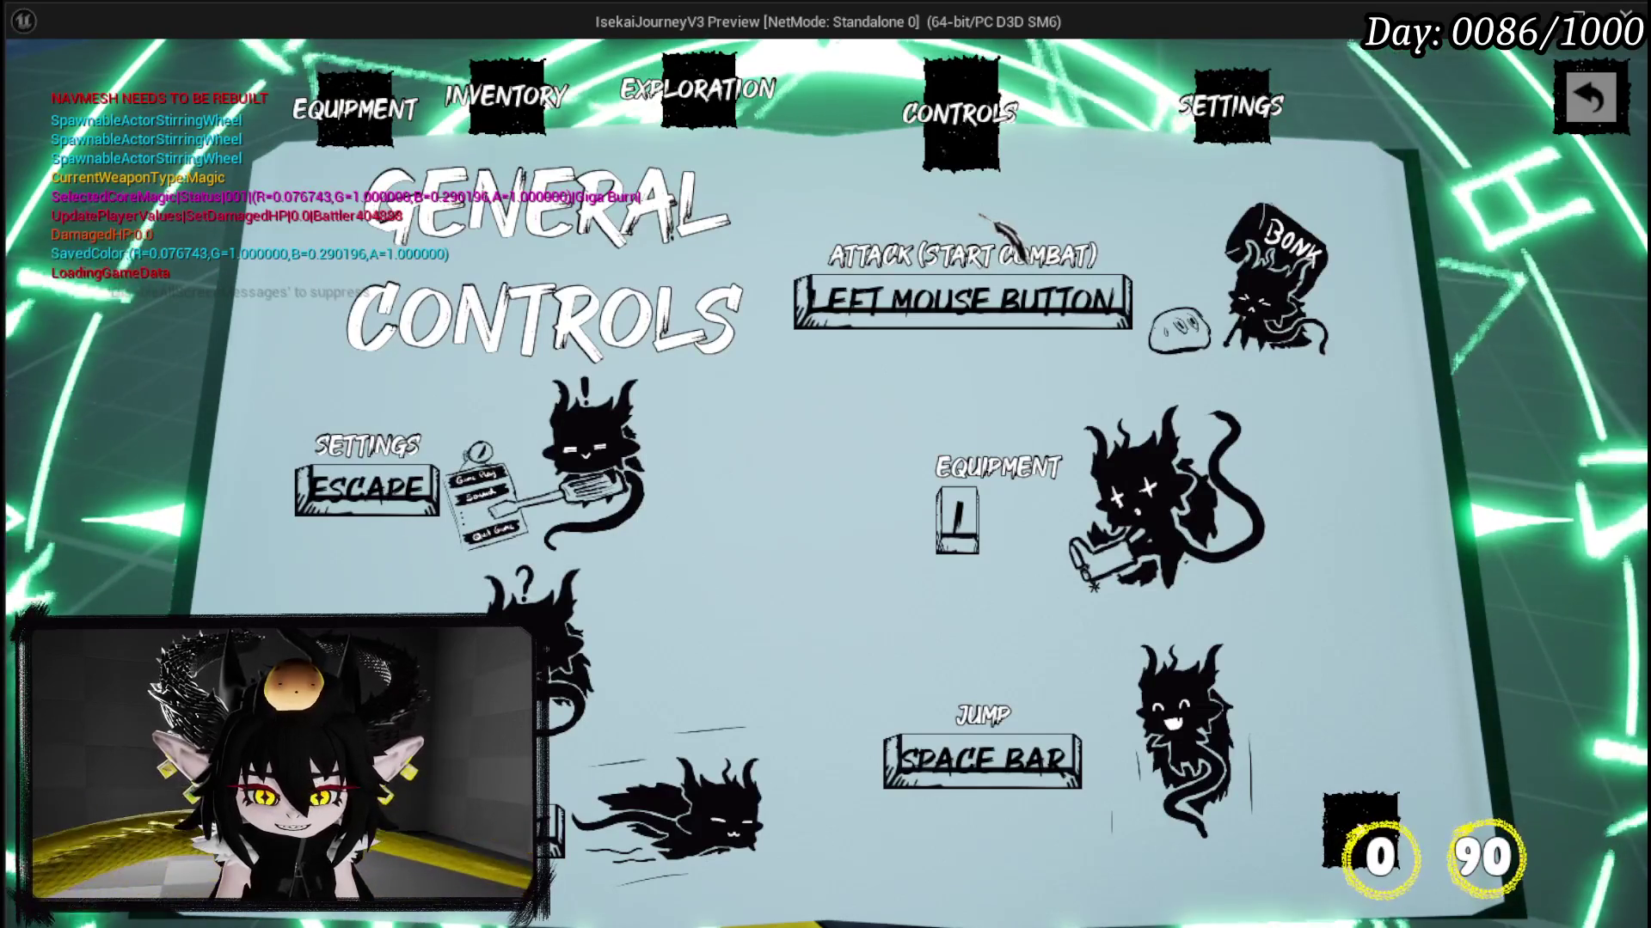
Step: Stop the game preview, save MW_KeySelector, and return to the Designer view
{"action": "key", "text": "Escape"}
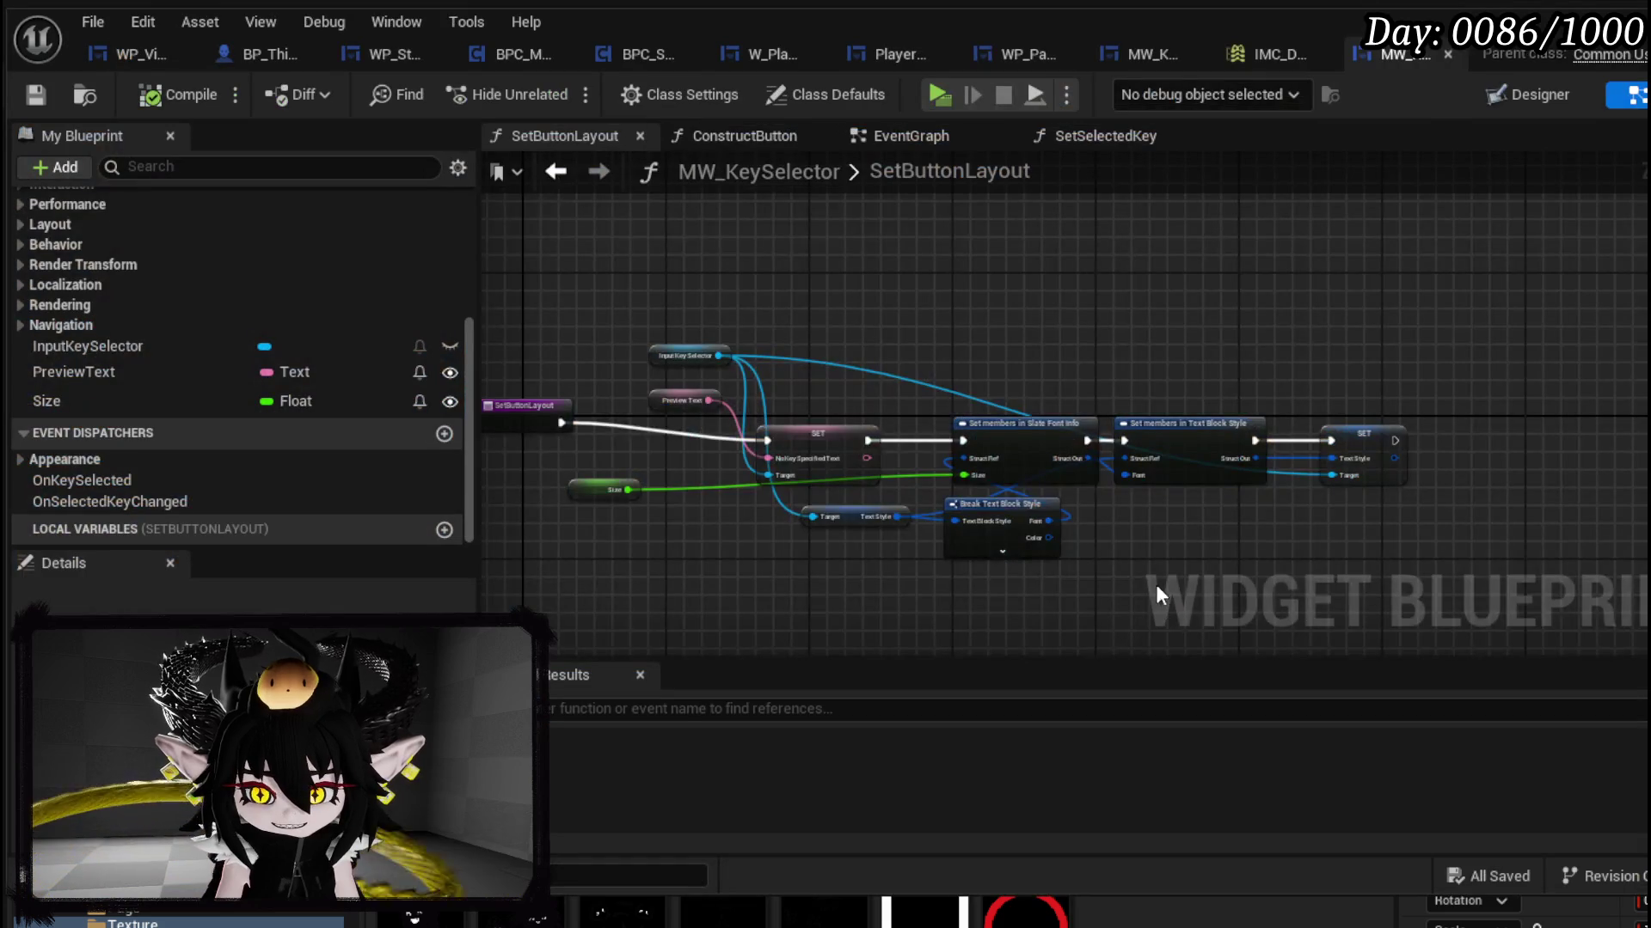
{"action": "left_click_drag", "start_coordinate": [1158, 587], "coordinate": [1347, 497]}
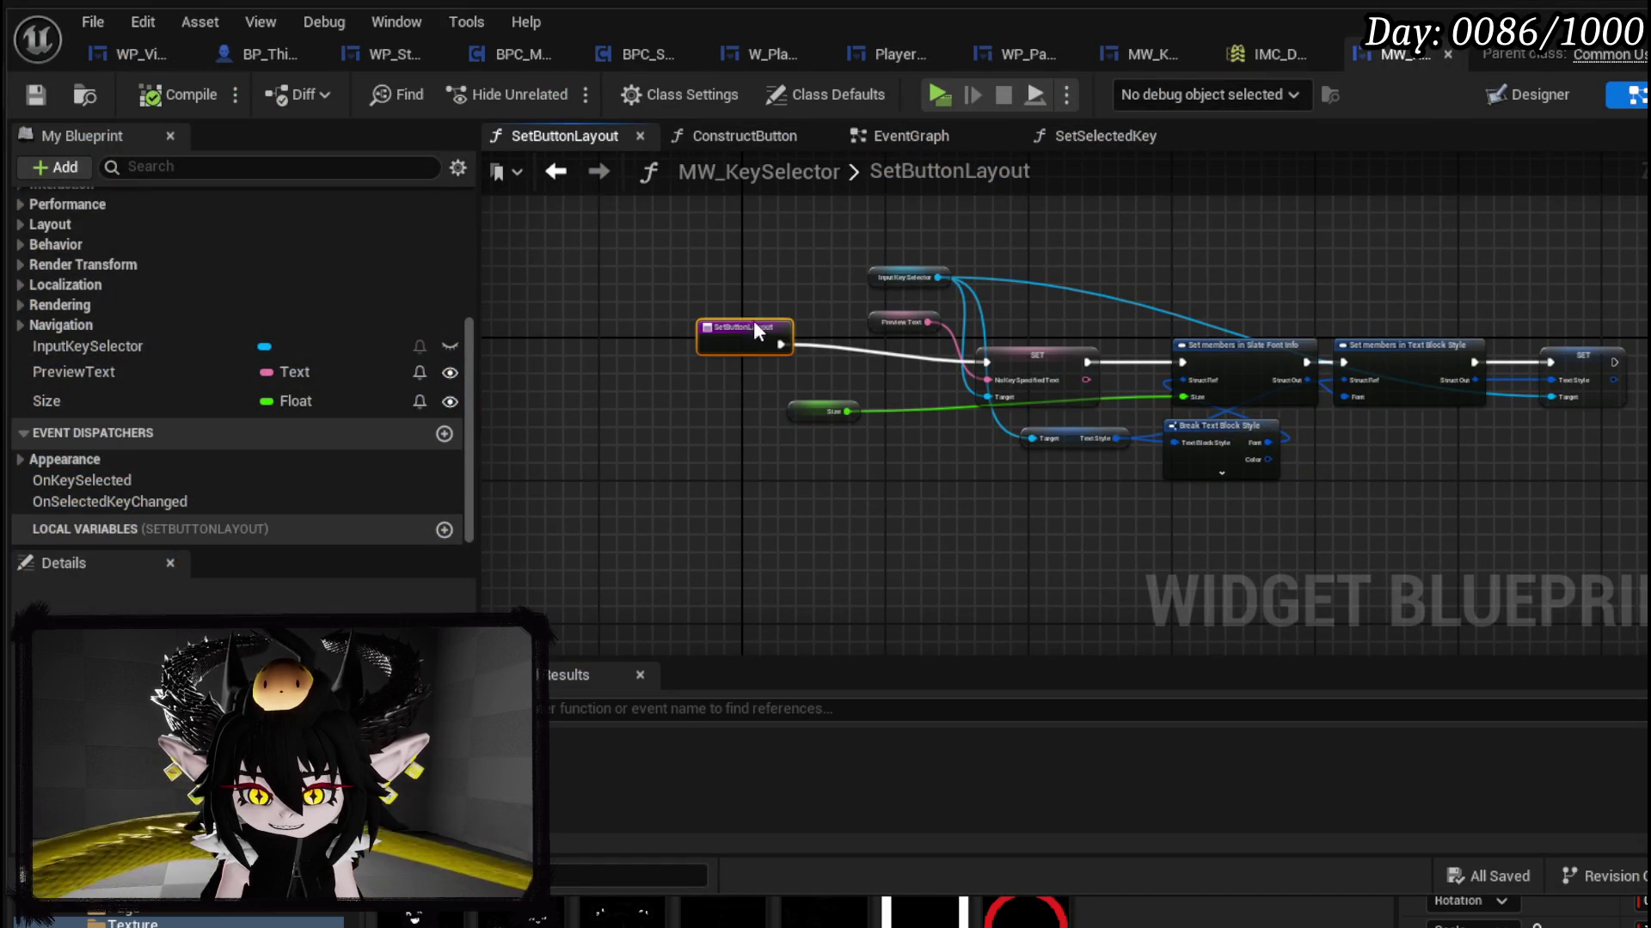
{"action": "key", "text": "ctrl+s"}
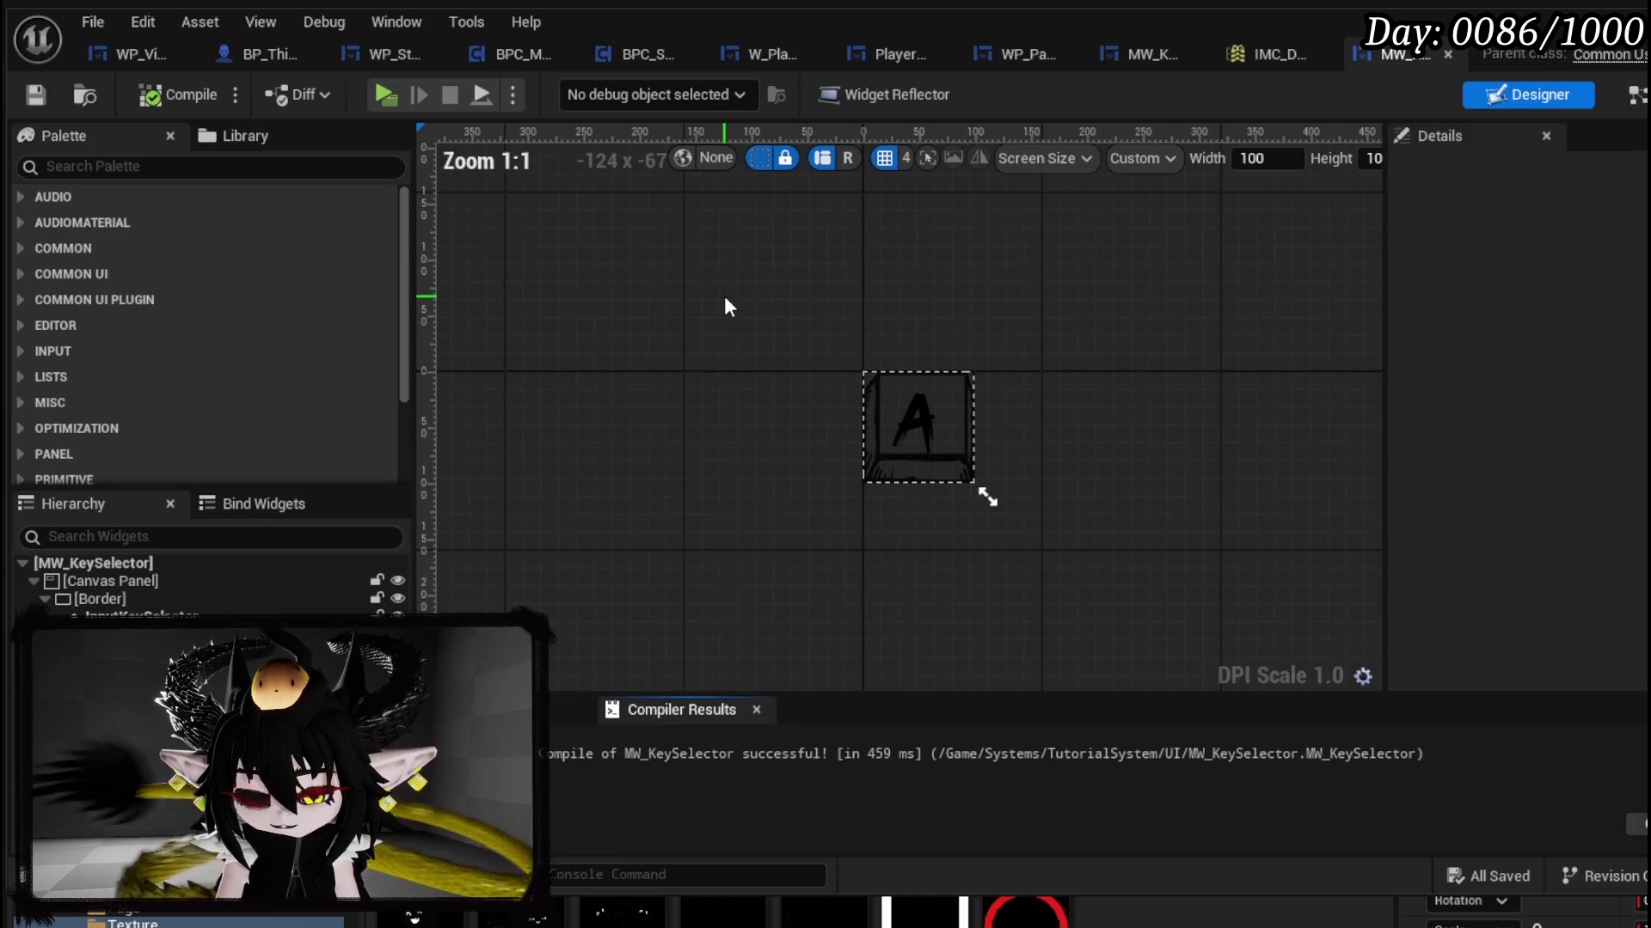
{"action": "left_click", "coordinate": [1520, 90]}
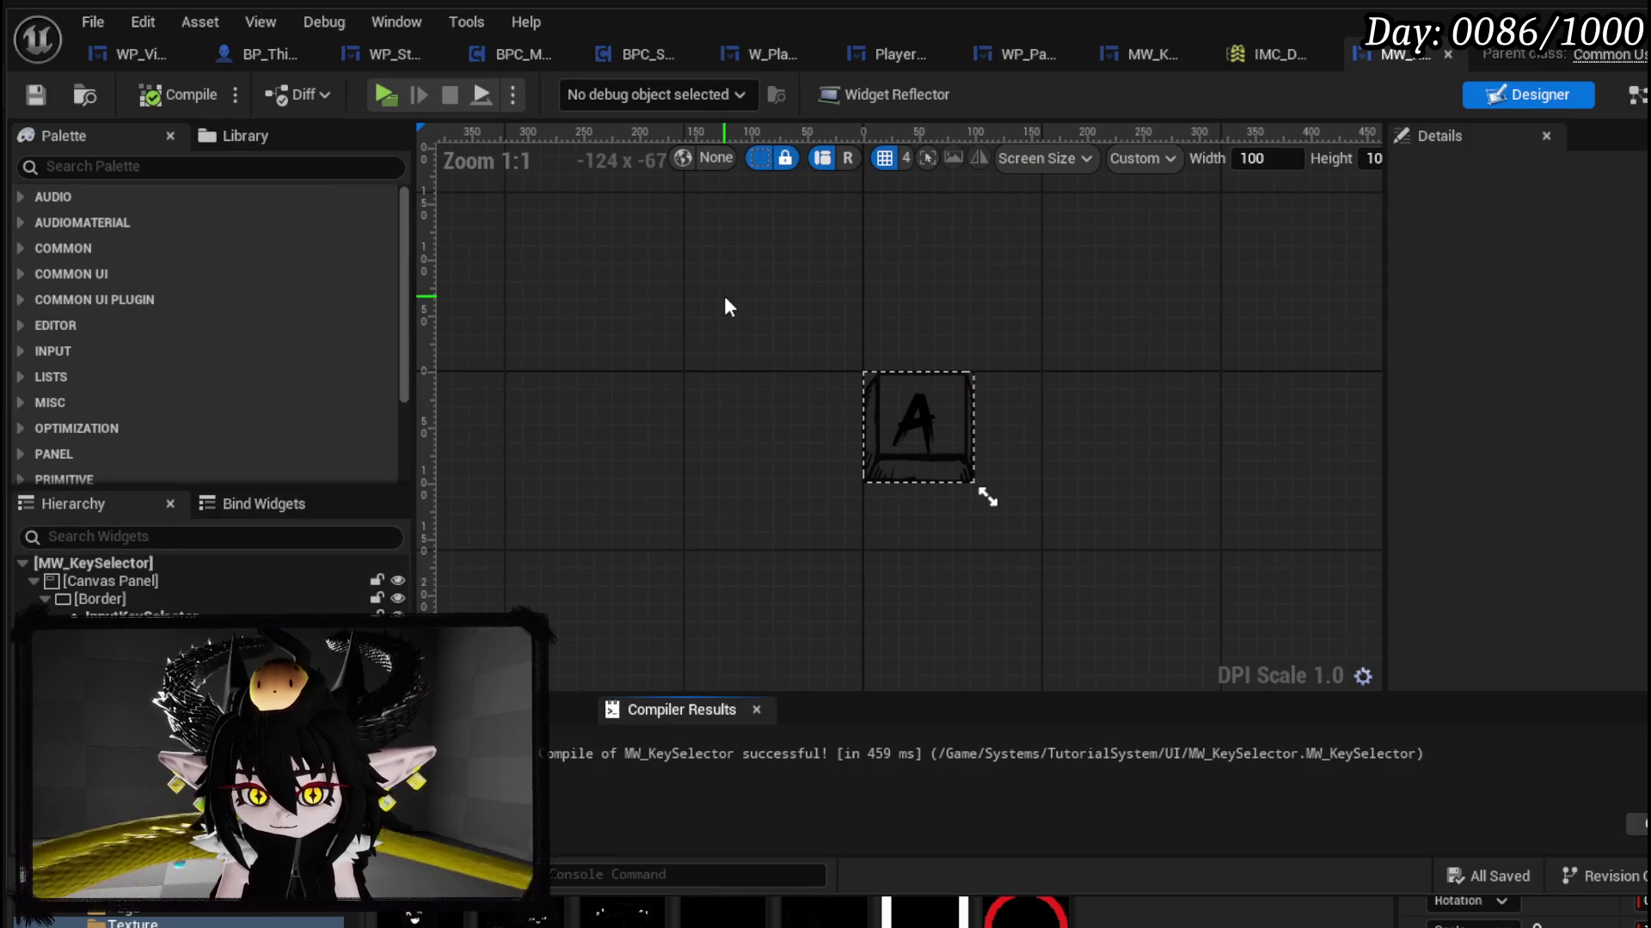
Step: Select Border_75 and scroll its Details to the brush margin settings
{"action": "left_click", "coordinate": [149, 605]}
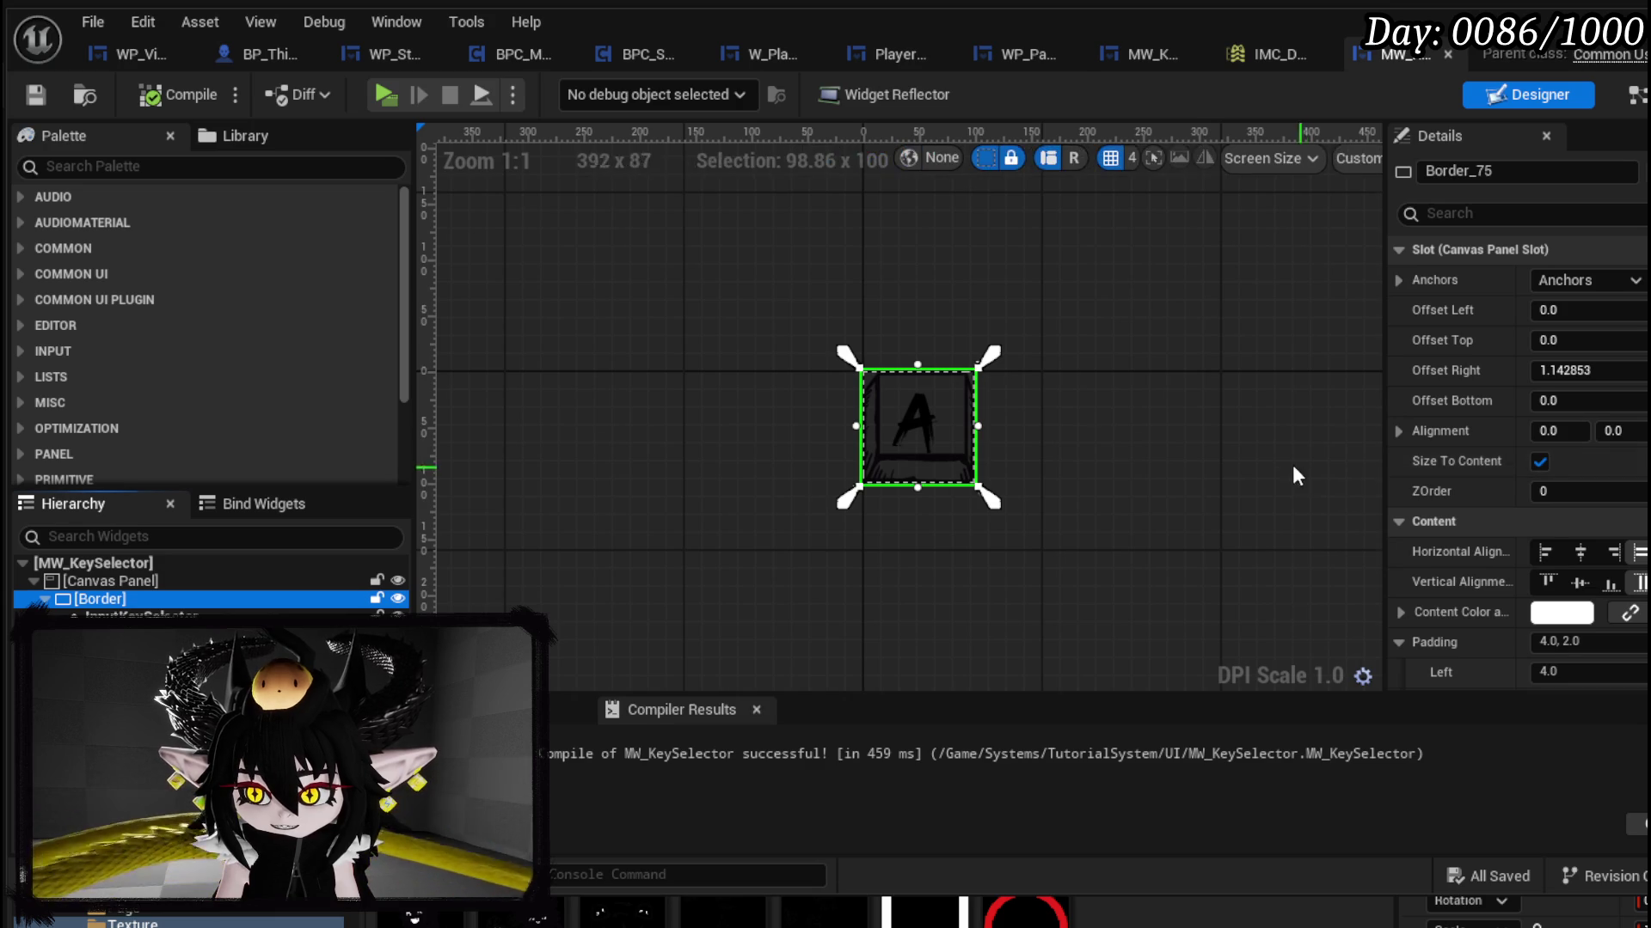
{"action": "left_click_drag", "start_coordinate": [1302, 467], "coordinate": [1190, 405]}
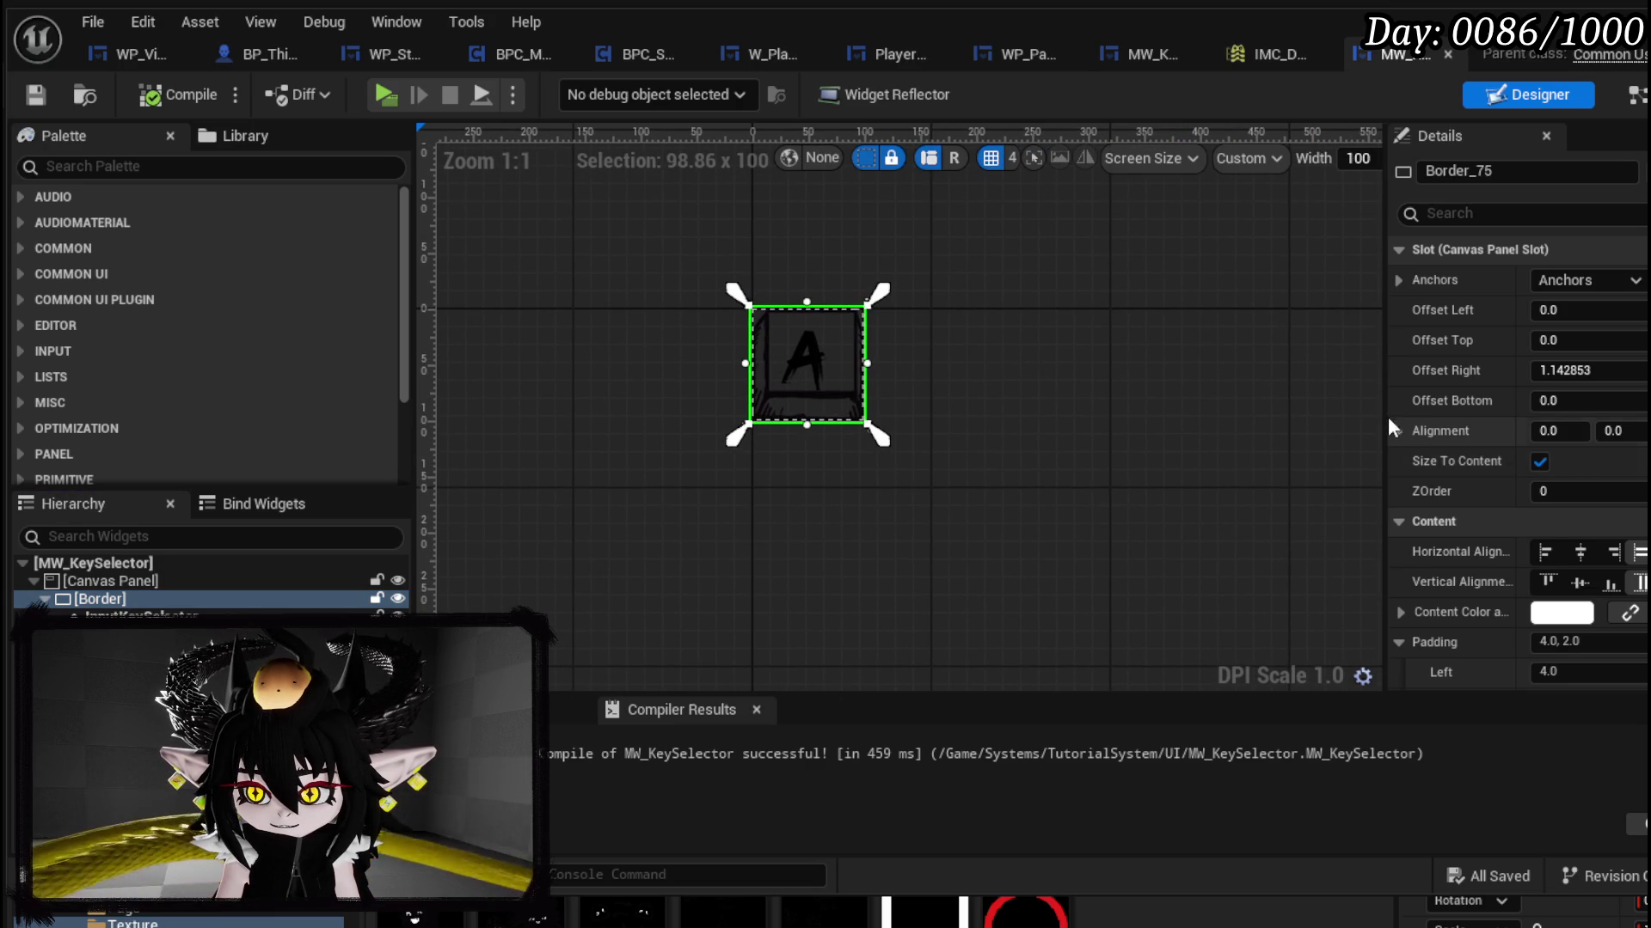
{"action": "left_click_drag", "start_coordinate": [1388, 416], "coordinate": [1231, 413]}
{"action": "scroll", "coordinate": [708, 417], "scroll_direction": "up", "scroll_amount": 5}
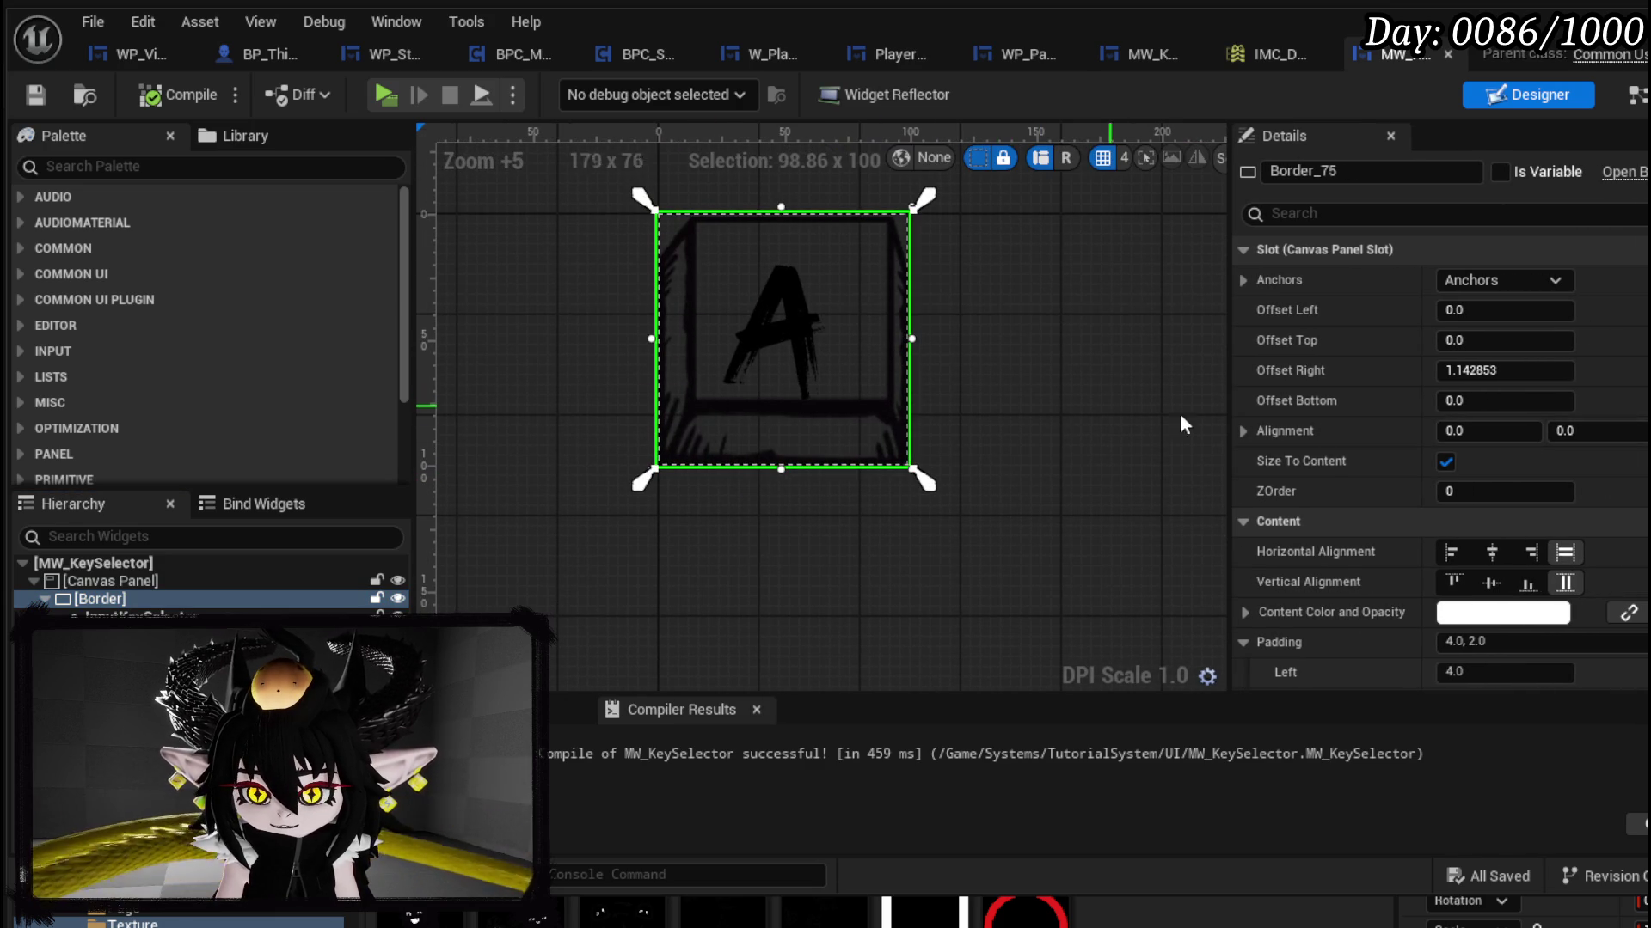
{"action": "scroll", "coordinate": [1473, 427], "scroll_direction": "down", "scroll_amount": 10}
{"action": "scroll", "coordinate": [1475, 427], "scroll_direction": "down", "scroll_amount": 15}
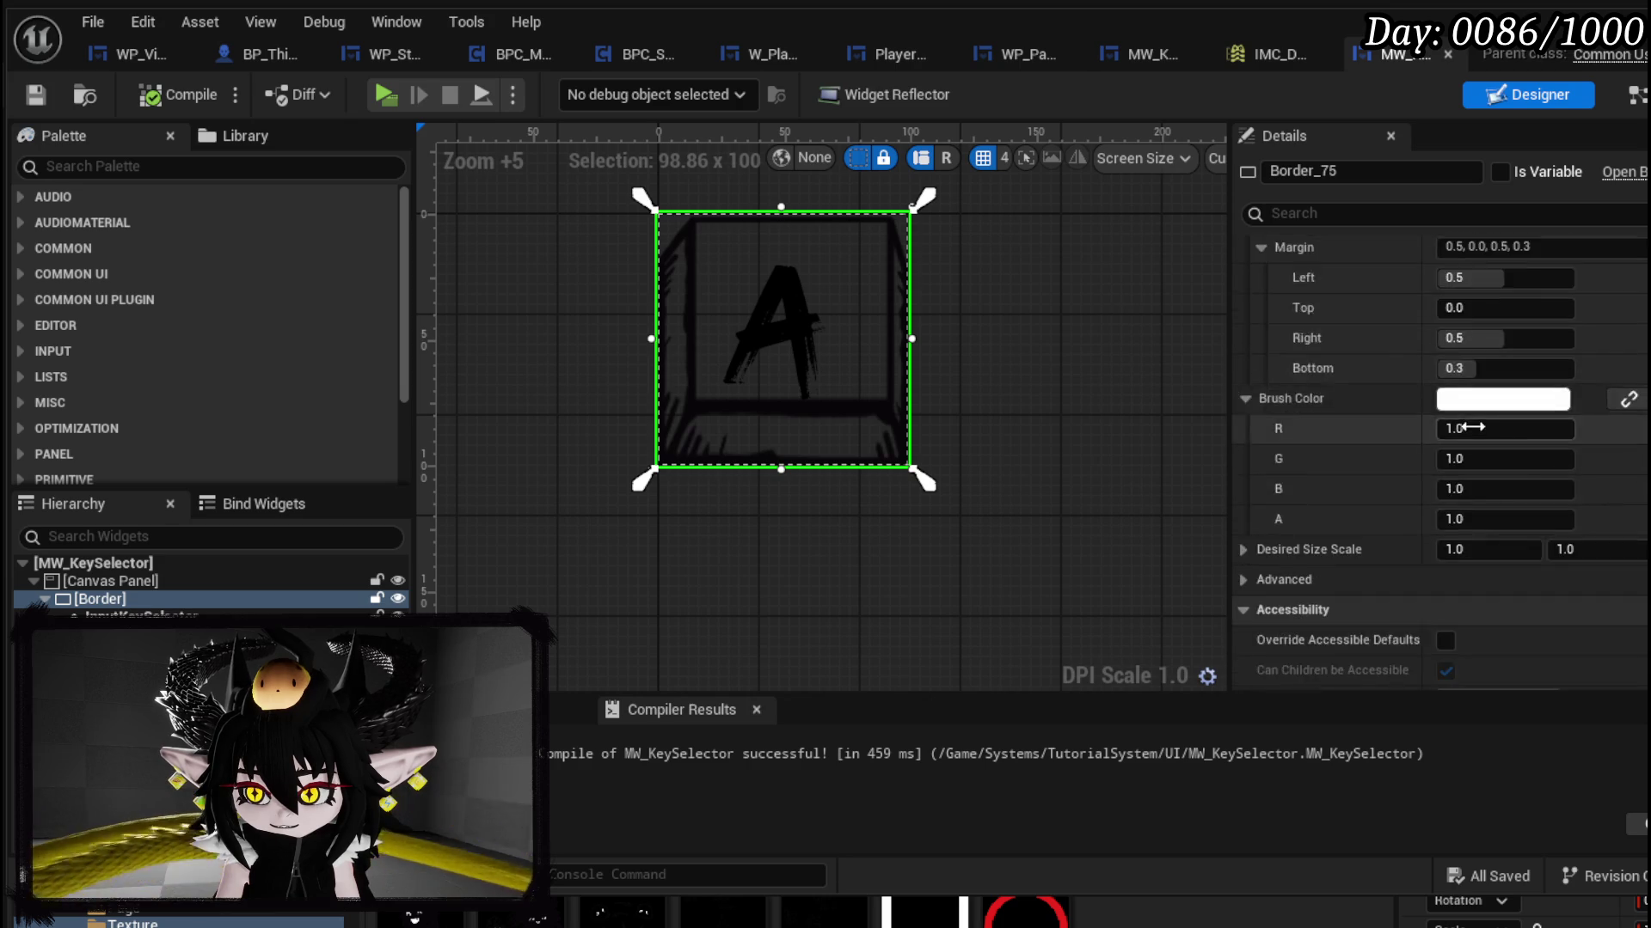
{"action": "scroll", "coordinate": [1473, 425], "scroll_direction": "down", "scroll_amount": 5}
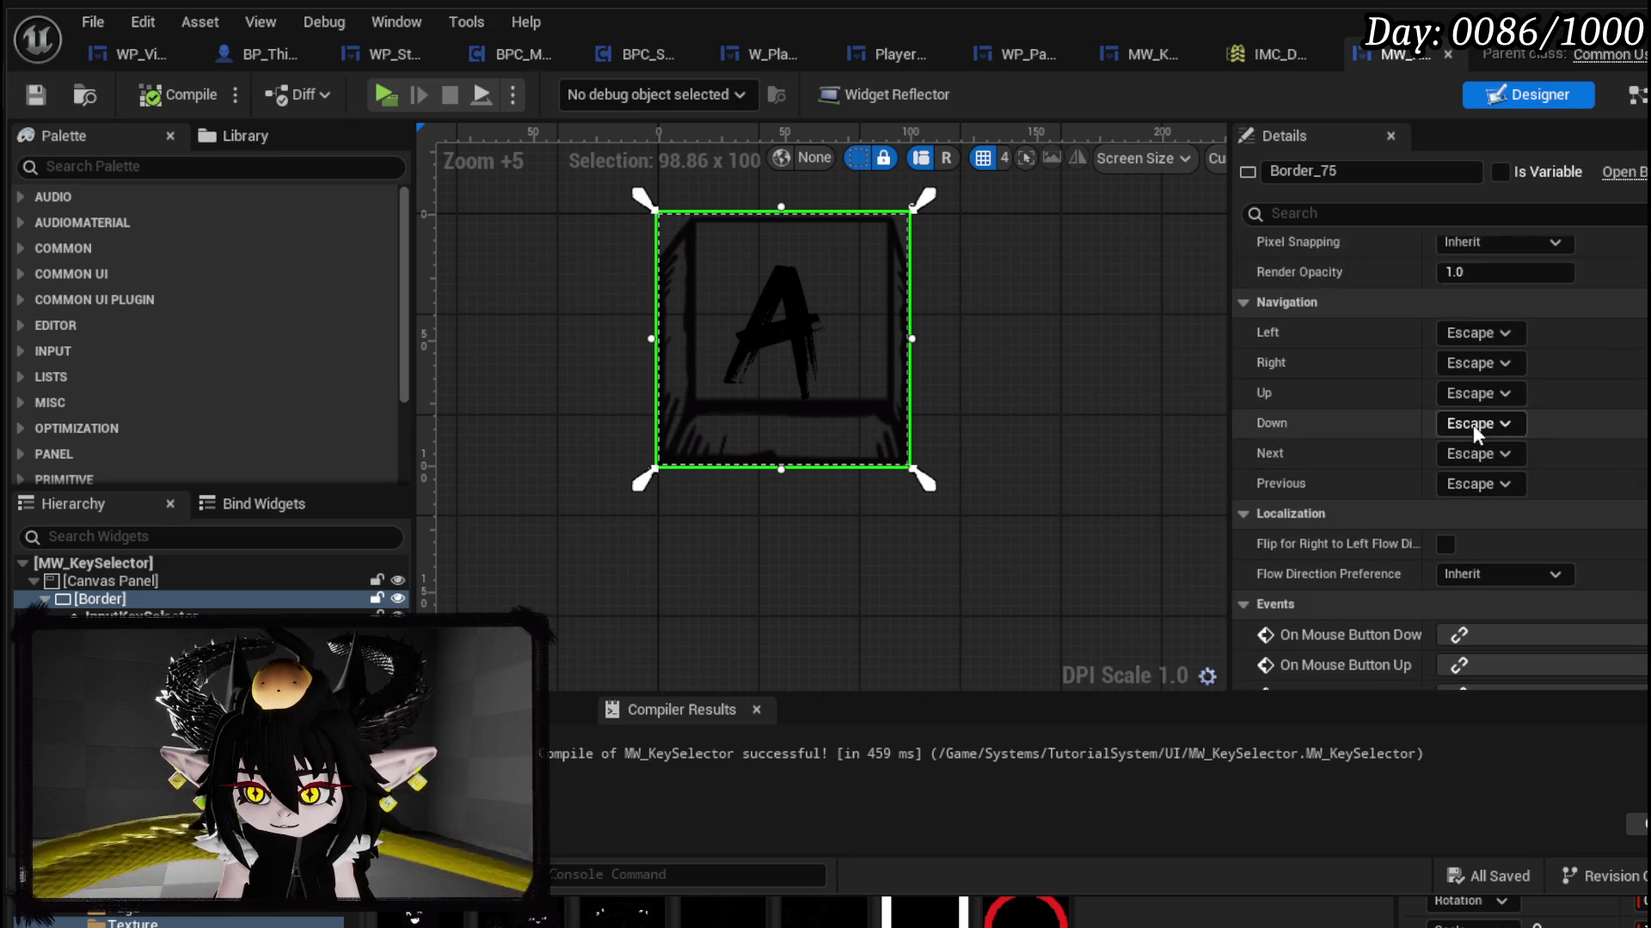
{"action": "scroll", "coordinate": [1472, 424], "scroll_direction": "up", "scroll_amount": 10}
{"action": "scroll", "coordinate": [1473, 421], "scroll_direction": "up", "scroll_amount": 5}
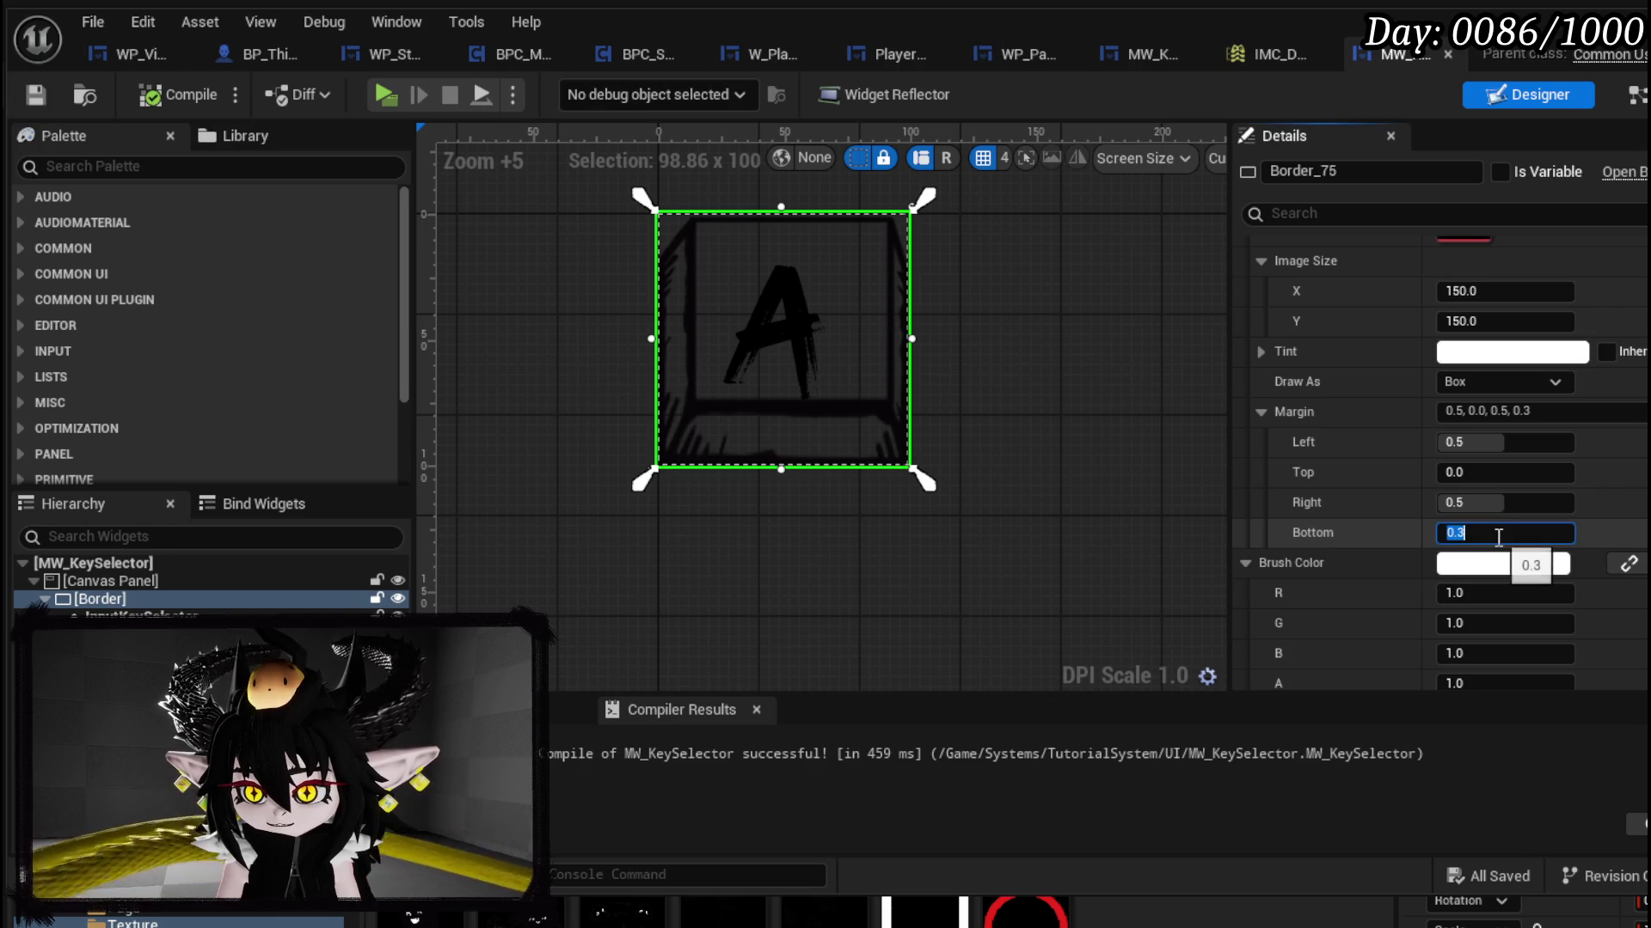
Step: Set the border brush's bottom margin to 0.0 (0.5, 0.0, 0.5, 0.0) and compile
{"action": "type", "text": "1"}
{"action": "key", "text": "Return"}
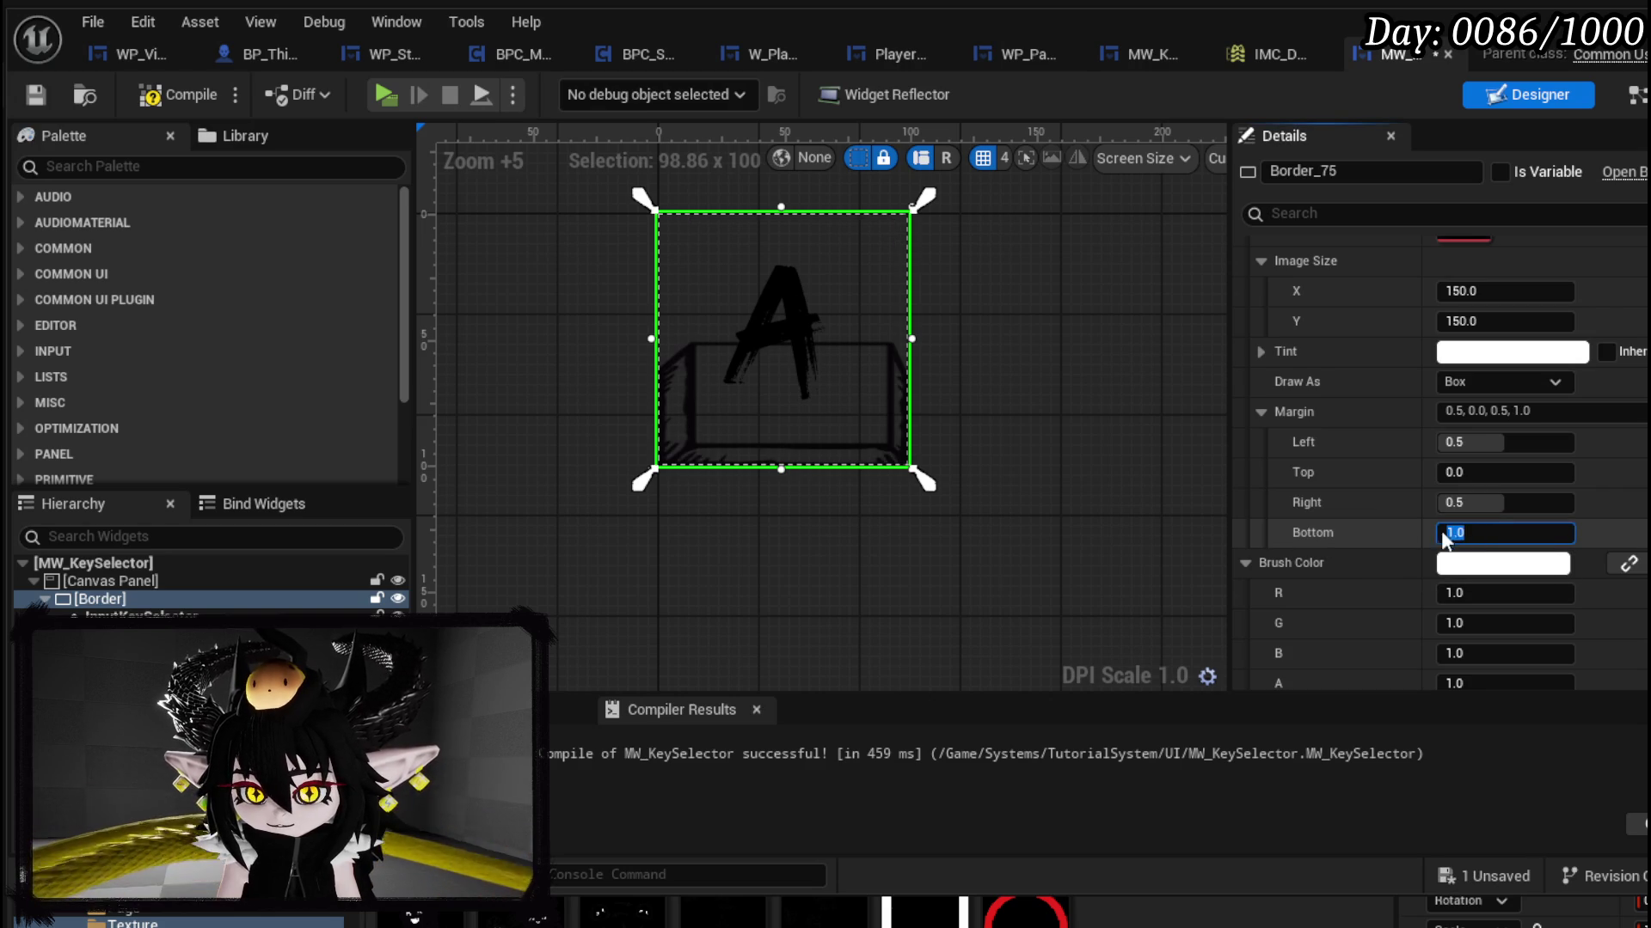
{"action": "type", "text": "0"}
{"action": "key", "text": "Return"}
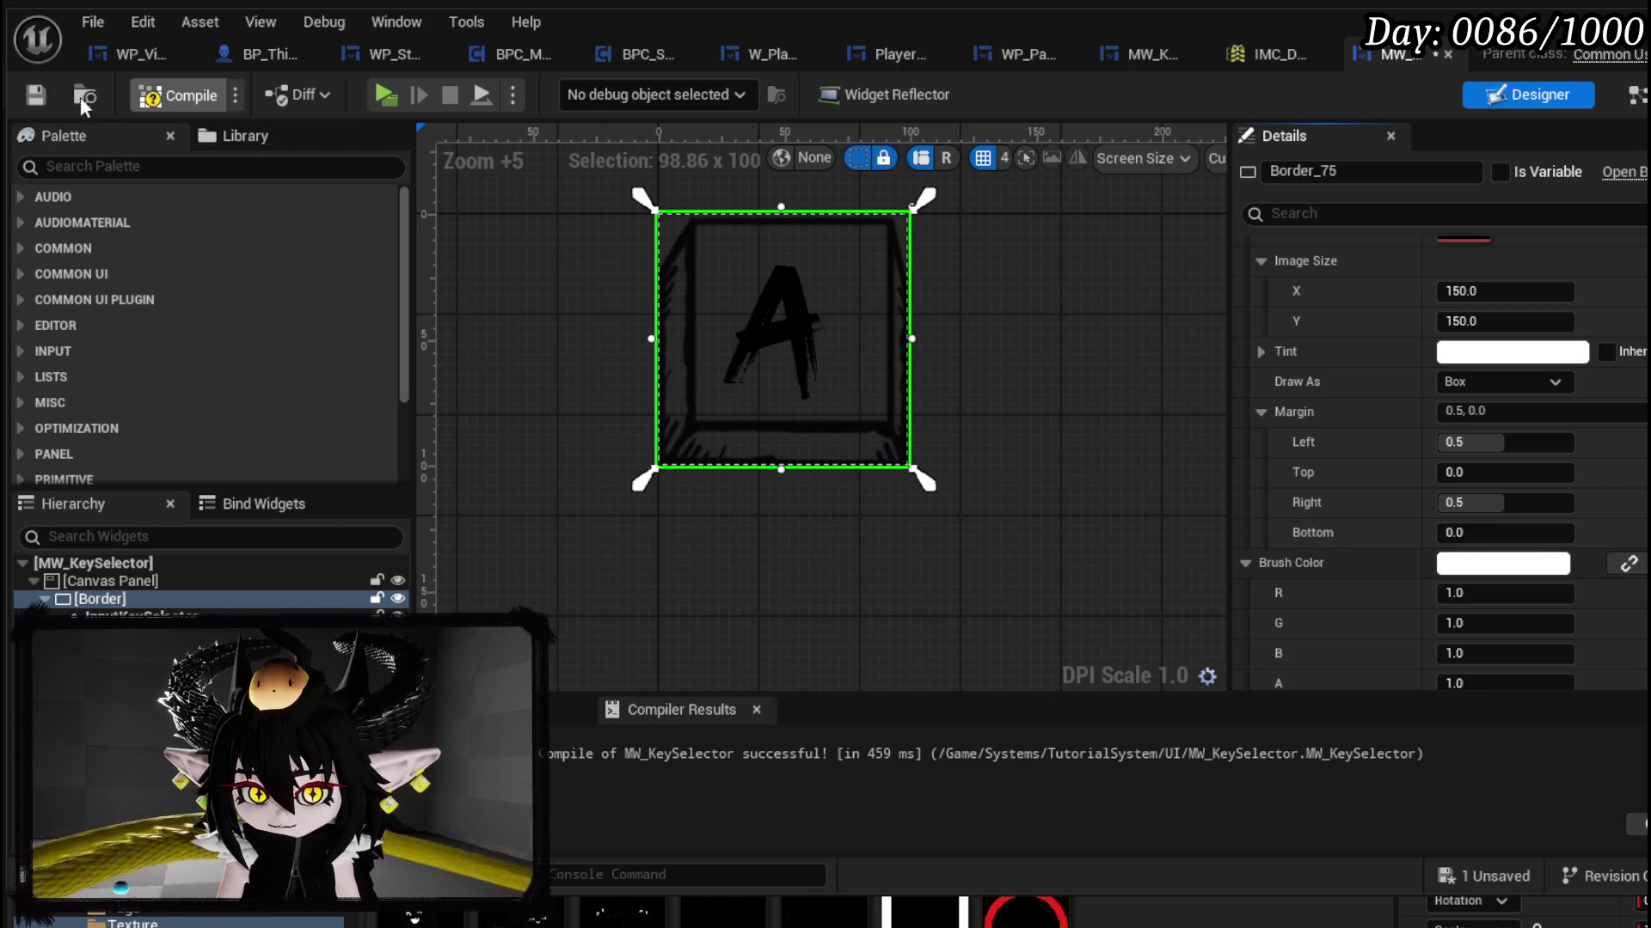
{"action": "left_click", "coordinate": [33, 96]}
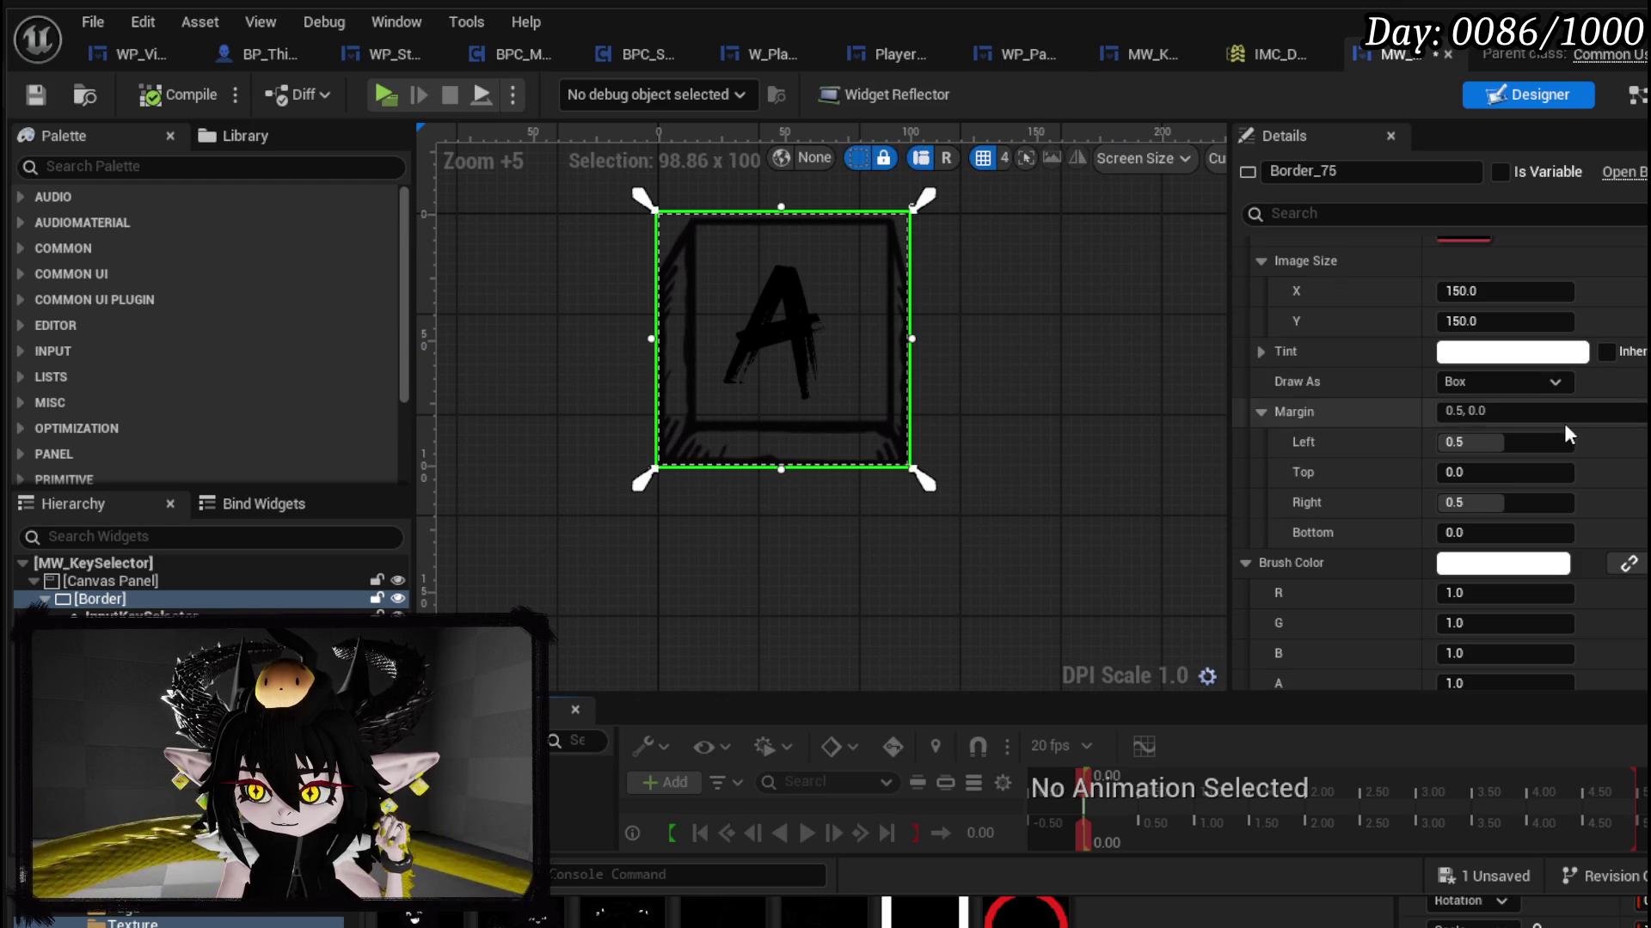
{"action": "scroll", "coordinate": [1564, 427], "scroll_direction": "up", "scroll_amount": 5}
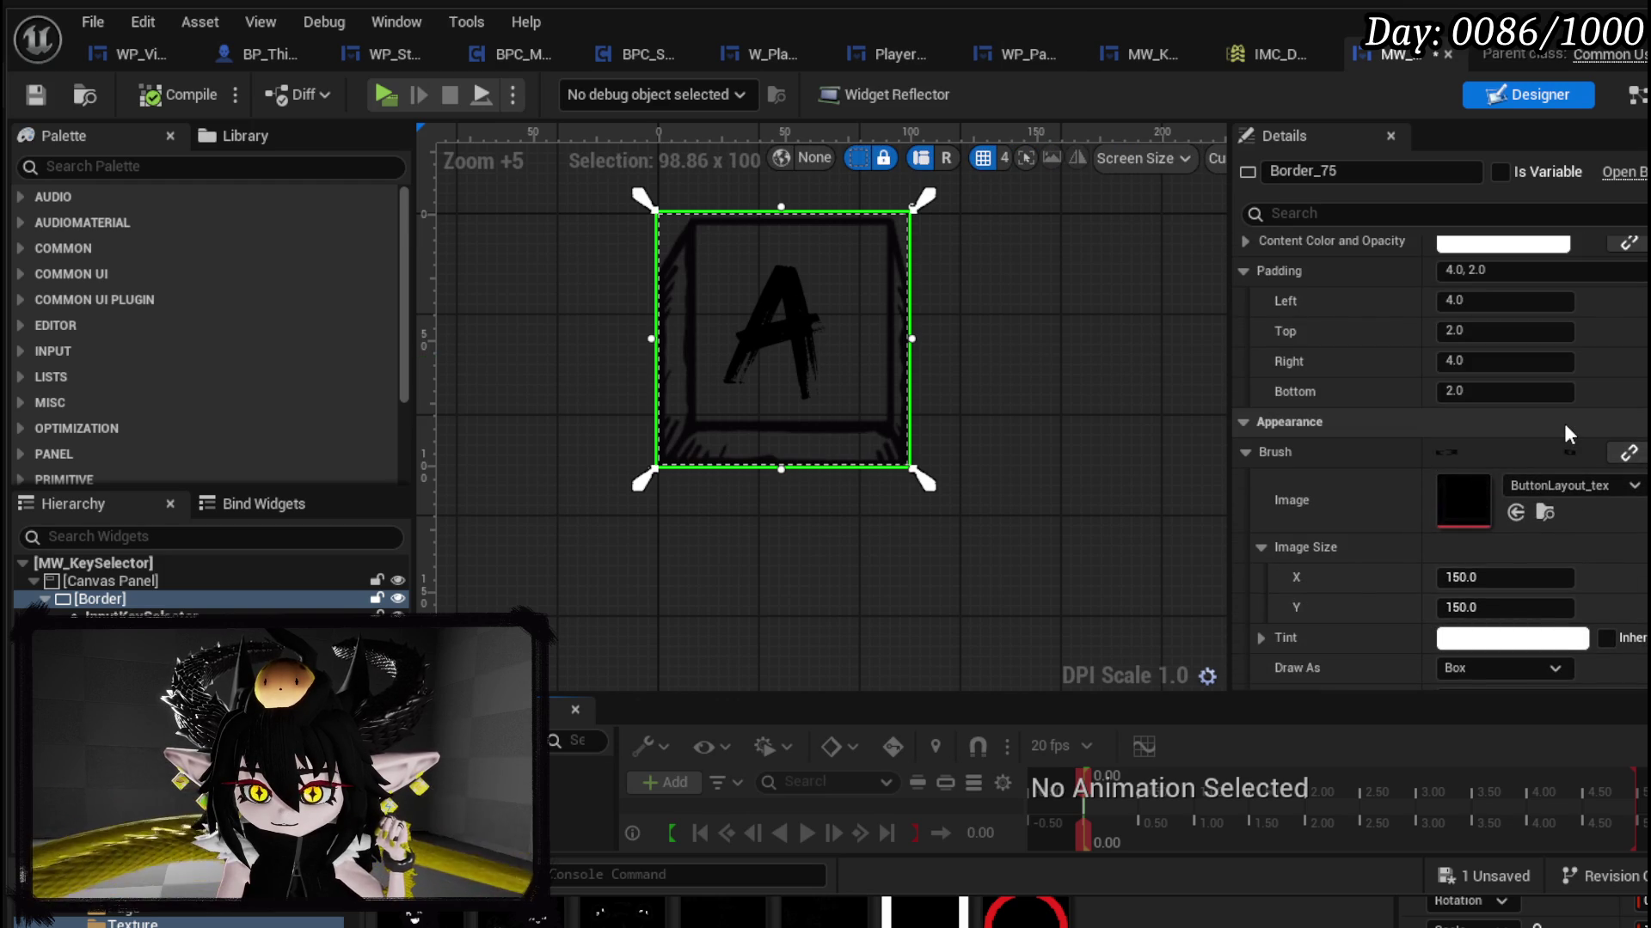
Step: Clear the border padding and center the key label horizontally and vertically, then compile
{"action": "scroll", "coordinate": [1565, 427], "scroll_direction": "up", "scroll_amount": 3}
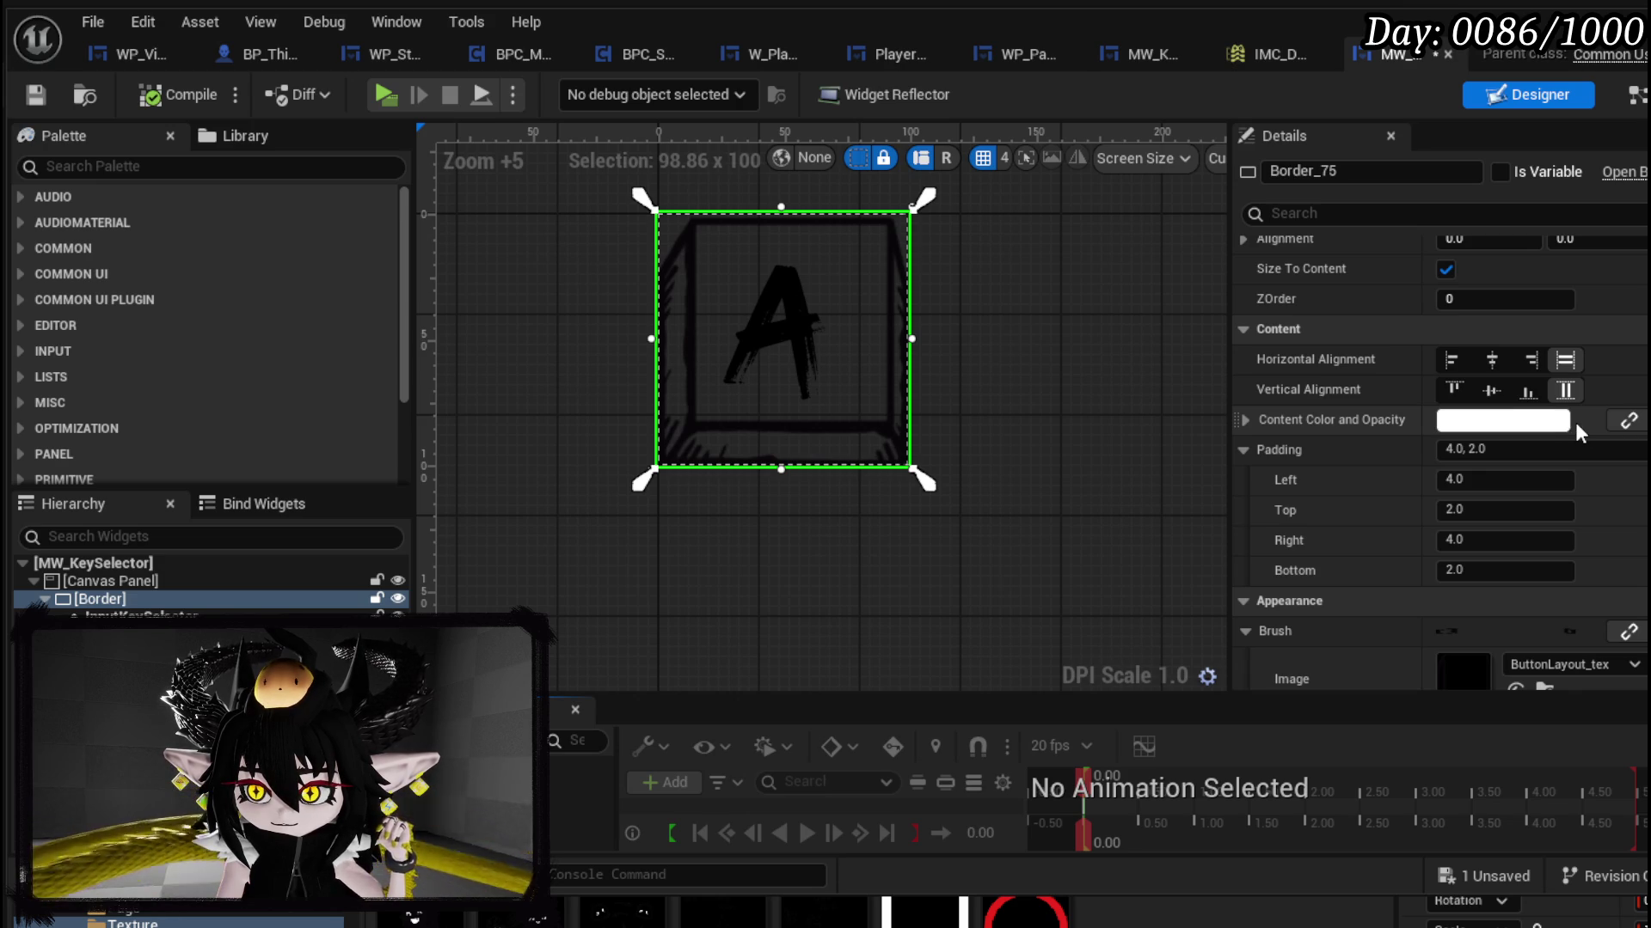
{"action": "left_click", "coordinate": [1517, 450]}
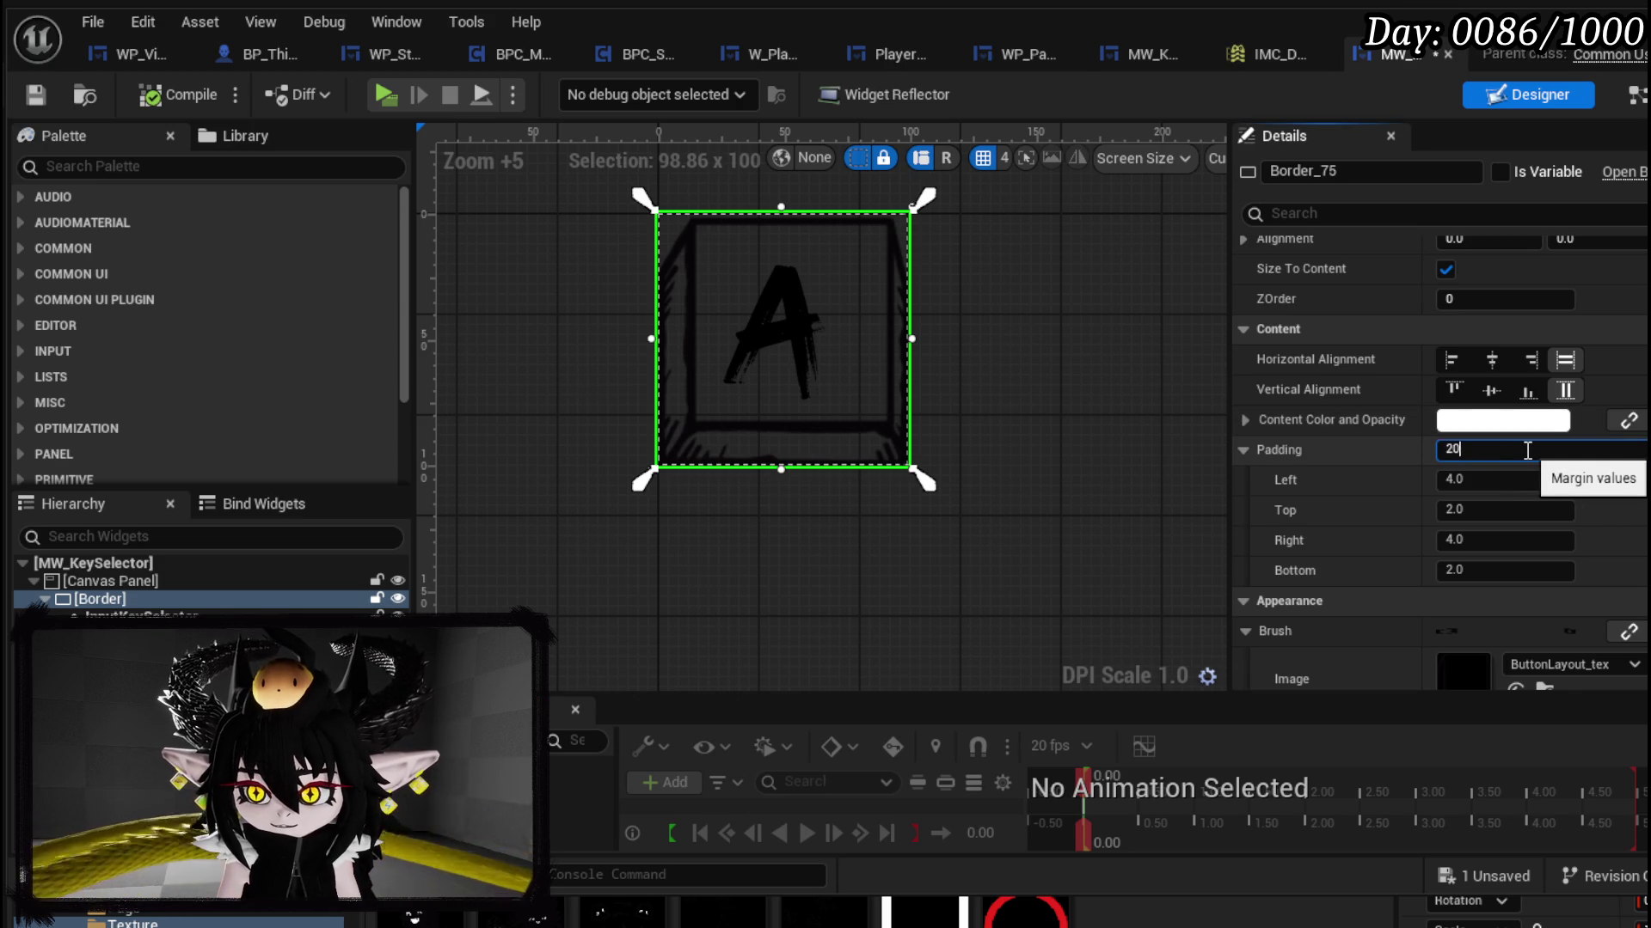
{"action": "type", "text": ".0"}
{"action": "key", "text": "Return"}
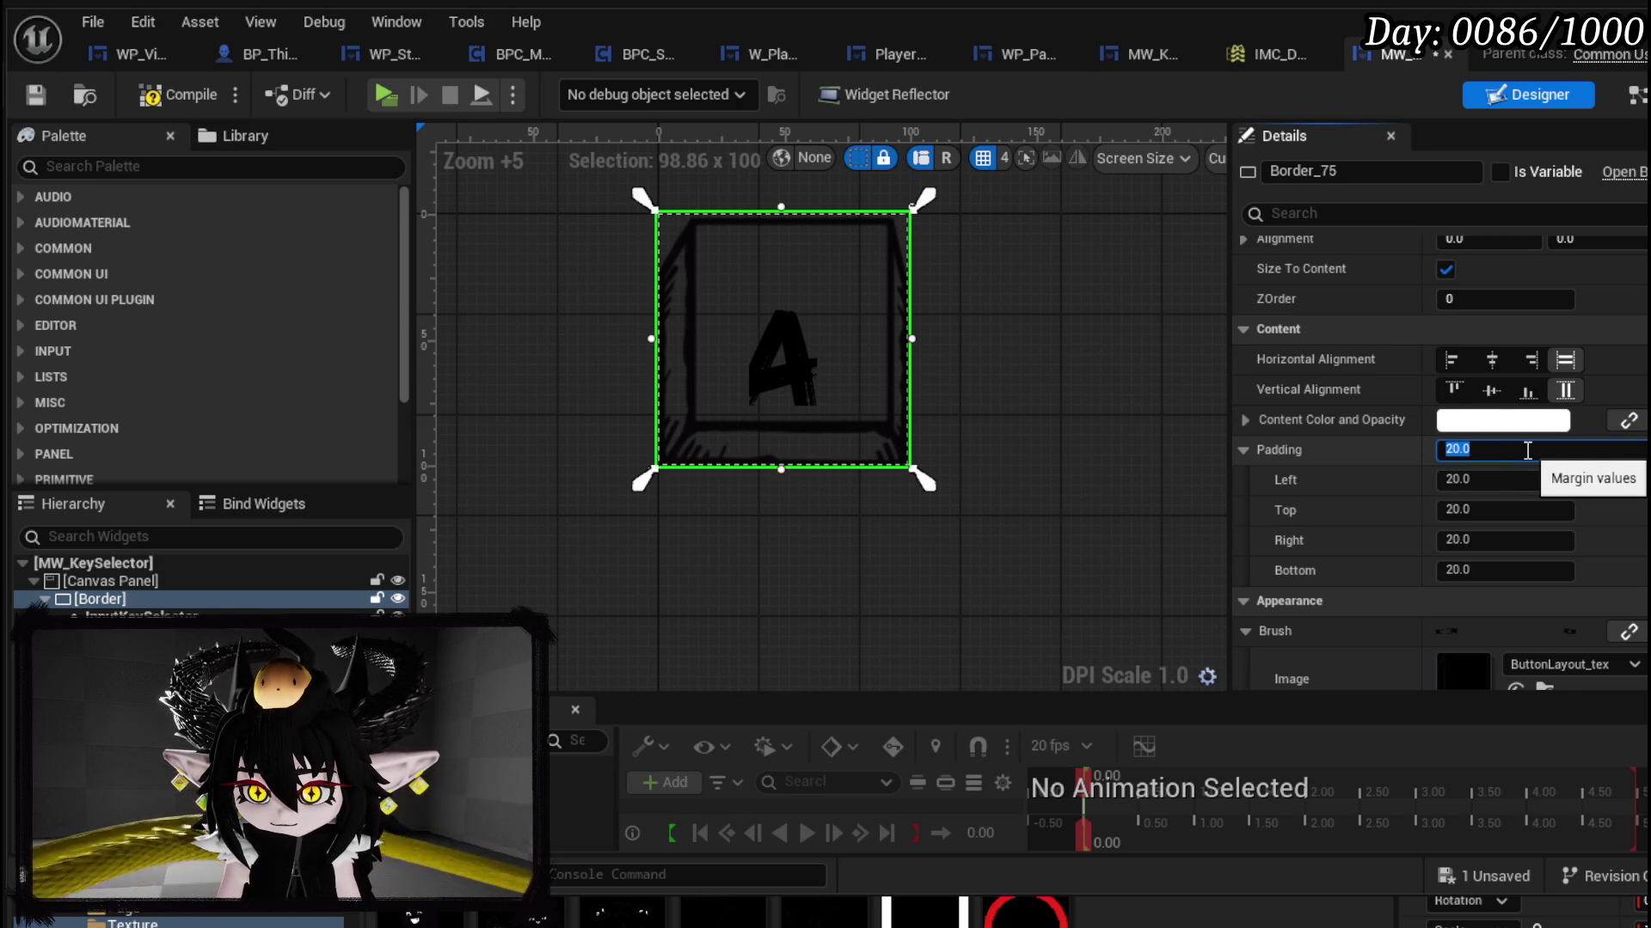
{"action": "type", "text": "0"}
{"action": "key", "text": "Return"}
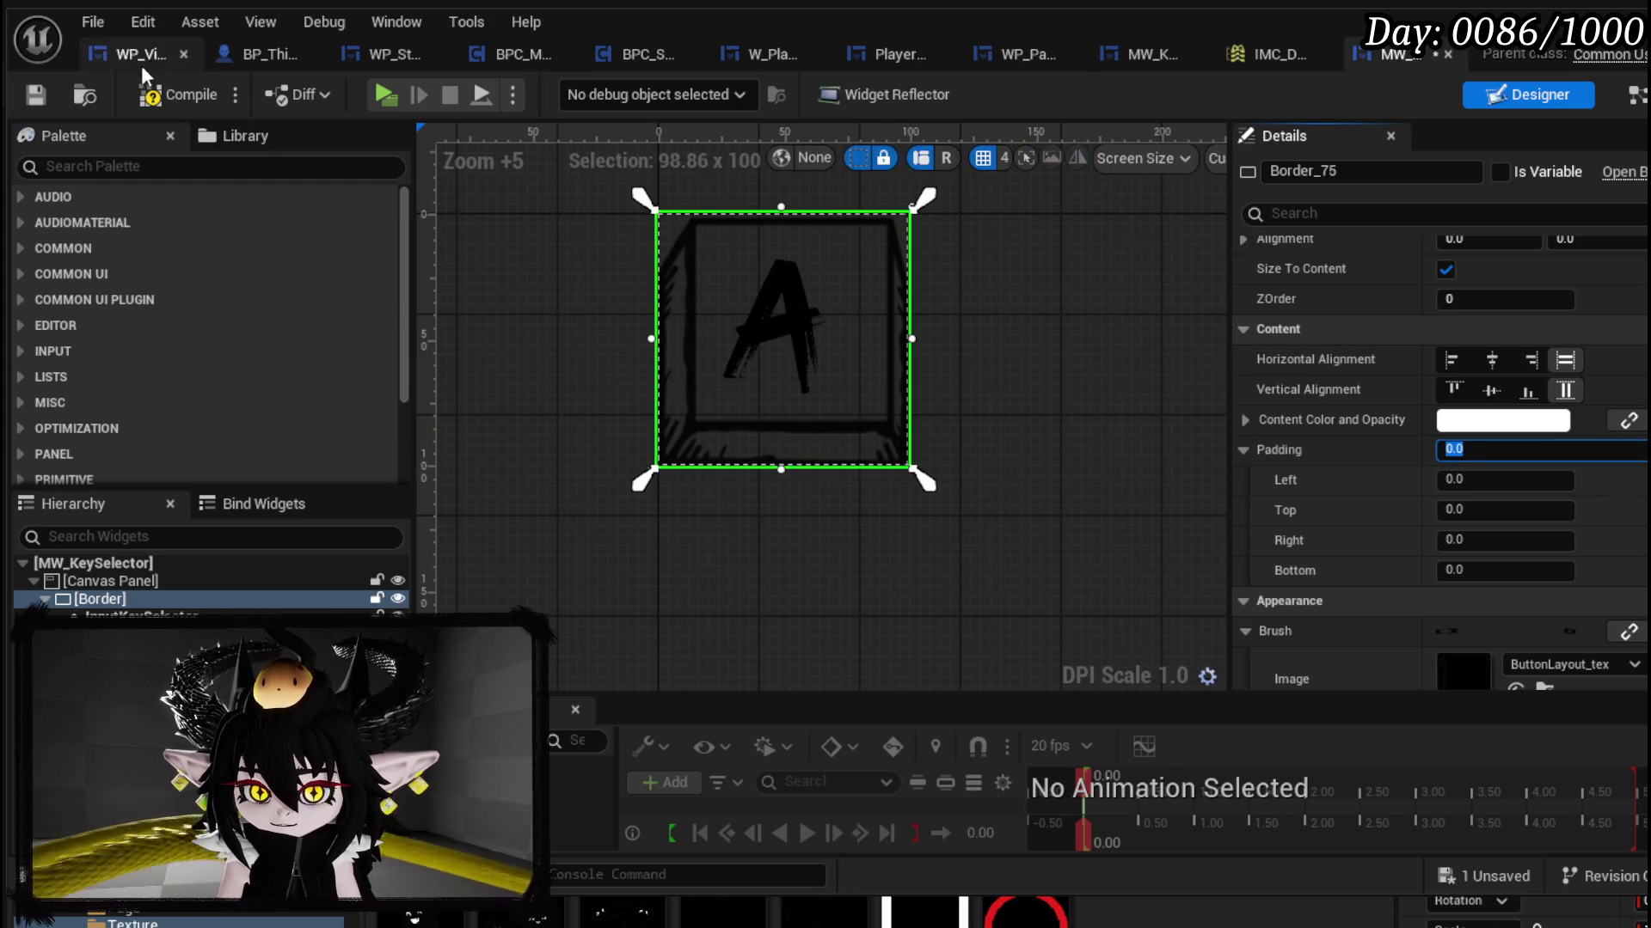
{"action": "left_click", "coordinate": [1493, 363]}
{"action": "left_click", "coordinate": [1494, 393]}
{"action": "left_click", "coordinate": [167, 101]}
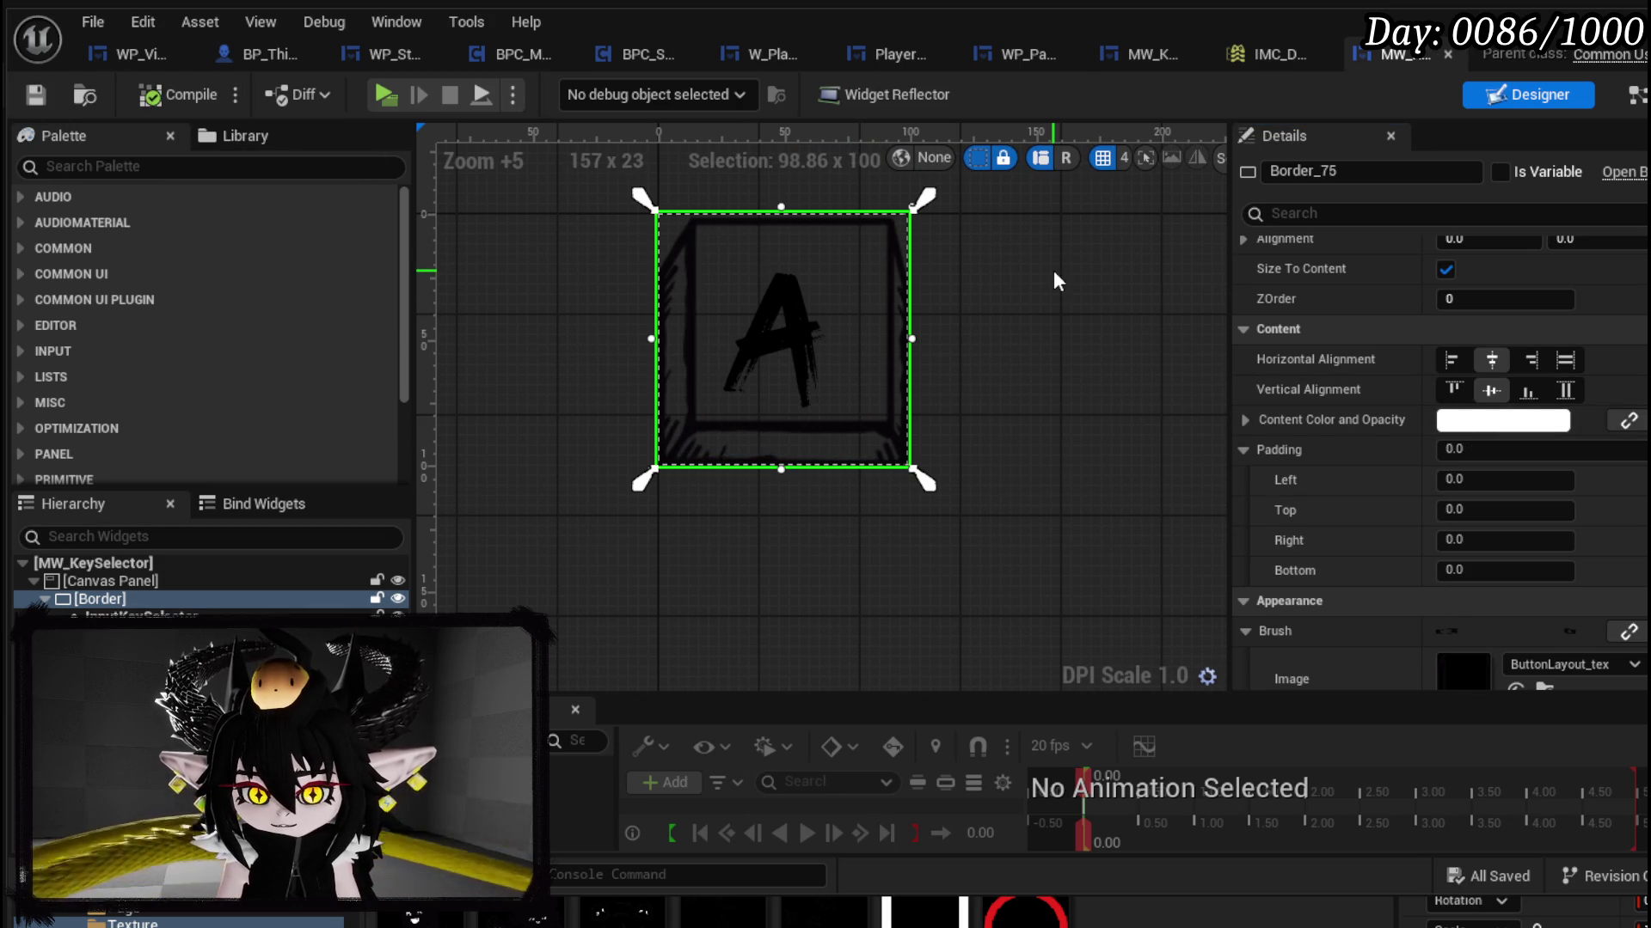
{"action": "scroll", "coordinate": [1585, 295], "scroll_direction": "up", "scroll_amount": 3}
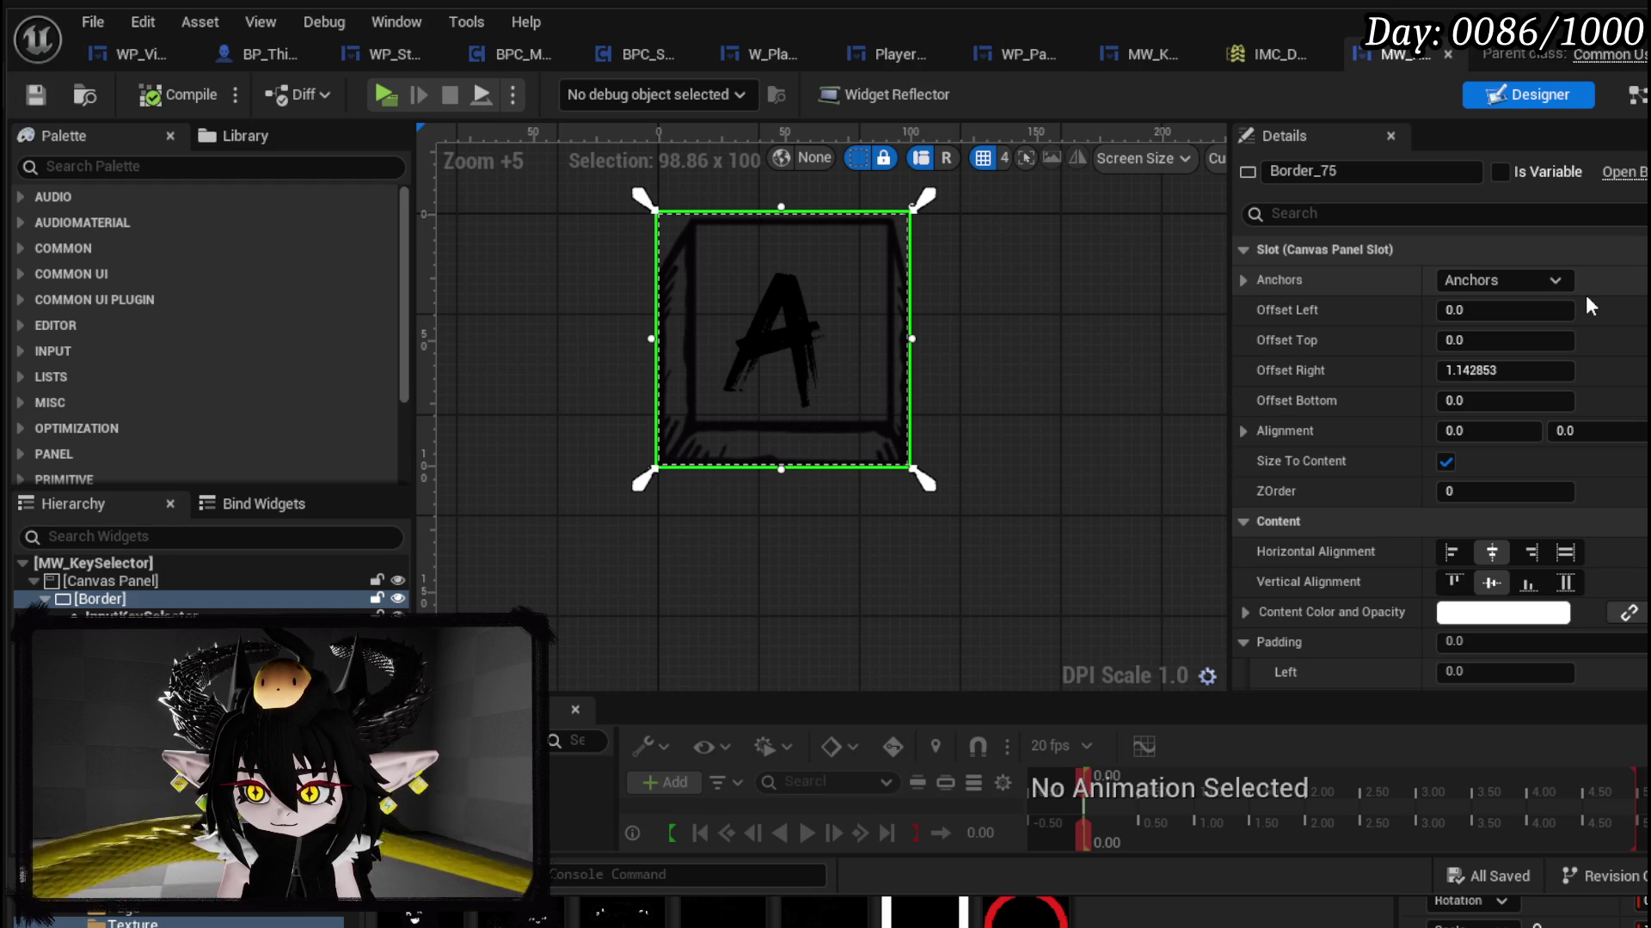
{"action": "left_click", "coordinate": [1612, 13]}
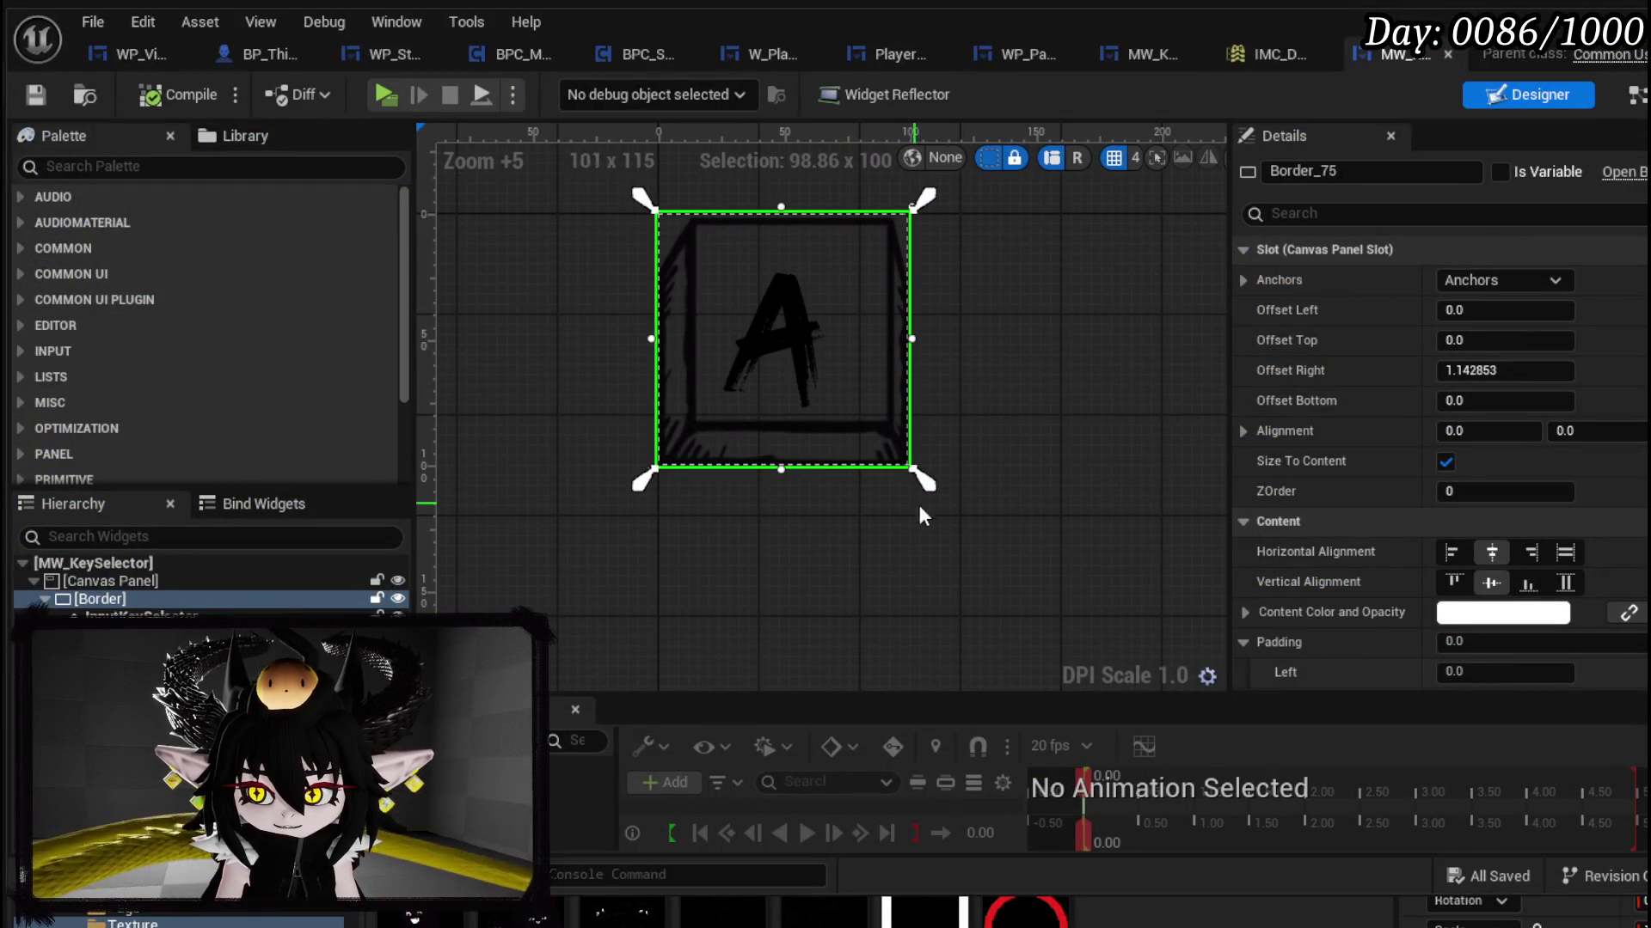
Step: Try right, bottom and left padding values, keeping bottom padding at 0
{"action": "scroll", "coordinate": [1298, 544], "scroll_direction": "down", "scroll_amount": 2}
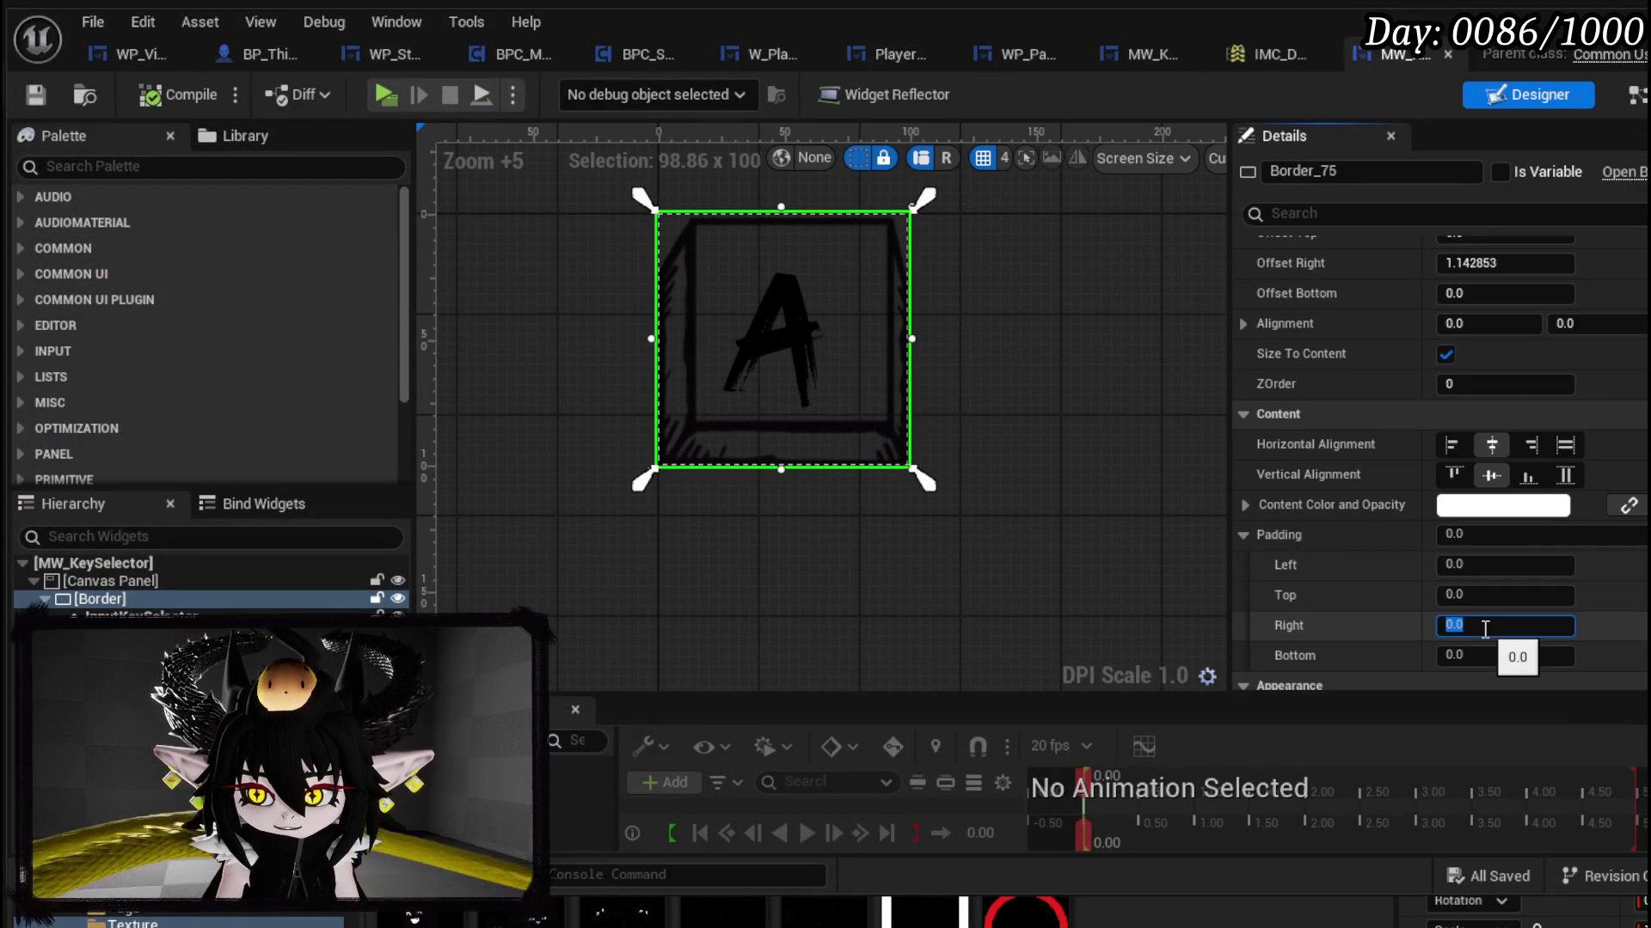
{"action": "key", "text": "Return"}
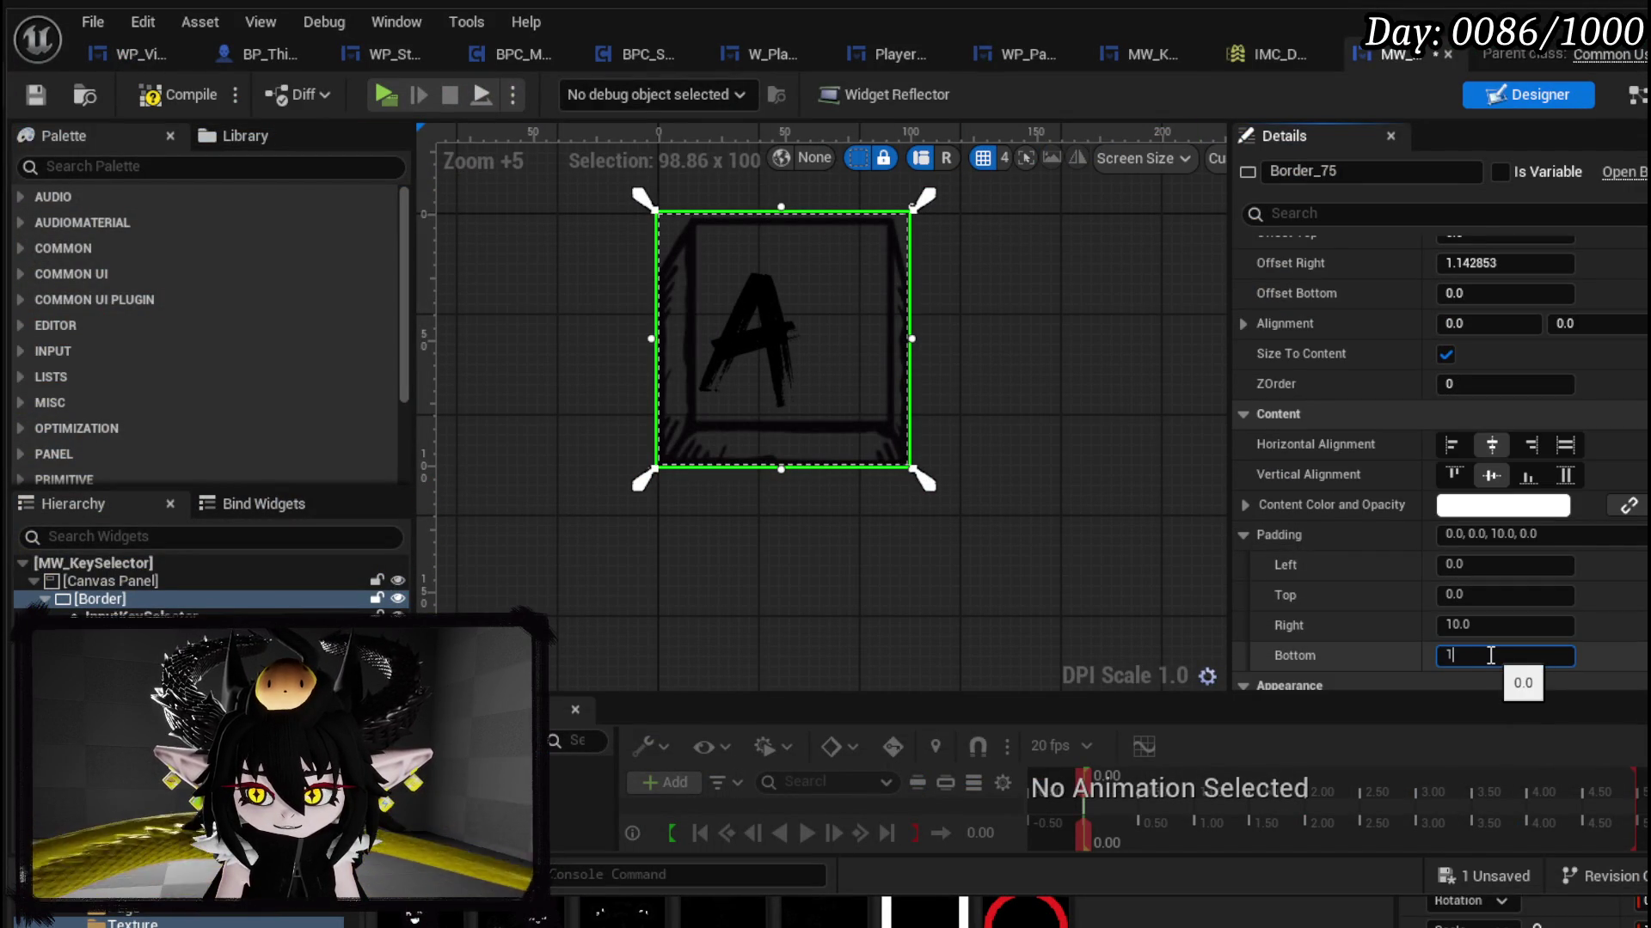
{"action": "type", "text": "10"}
{"action": "key", "text": "Return"}
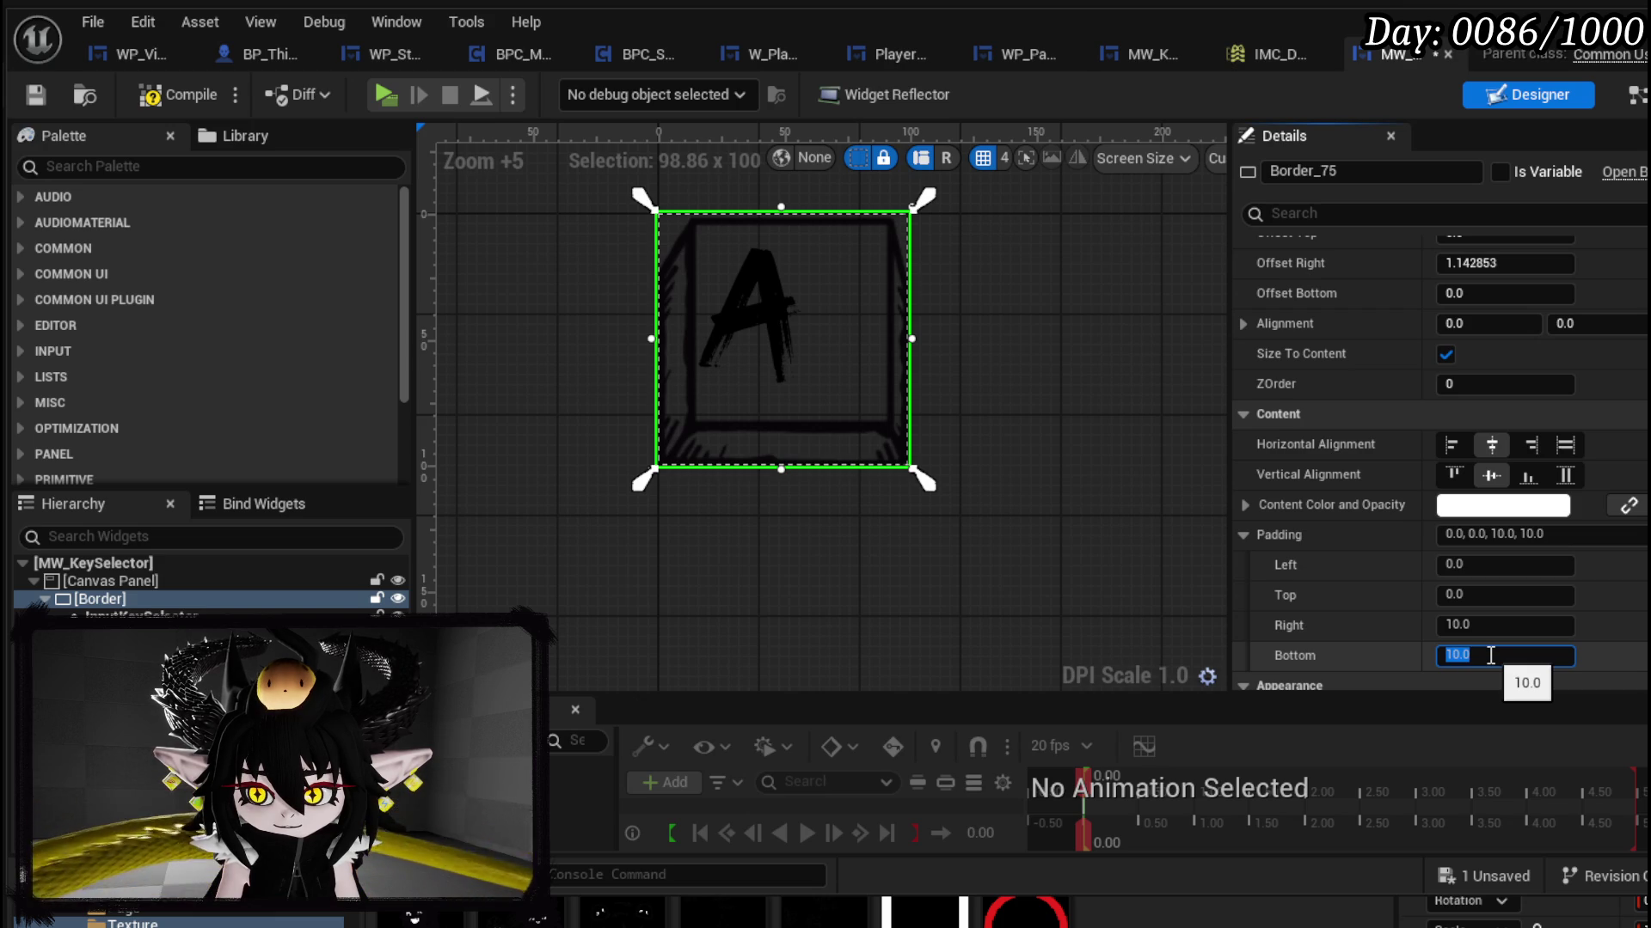
{"action": "type", "text": "0"}
{"action": "key", "text": "Return"}
{"action": "left_click", "coordinate": [1496, 565]}
{"action": "type", "text": "10"}
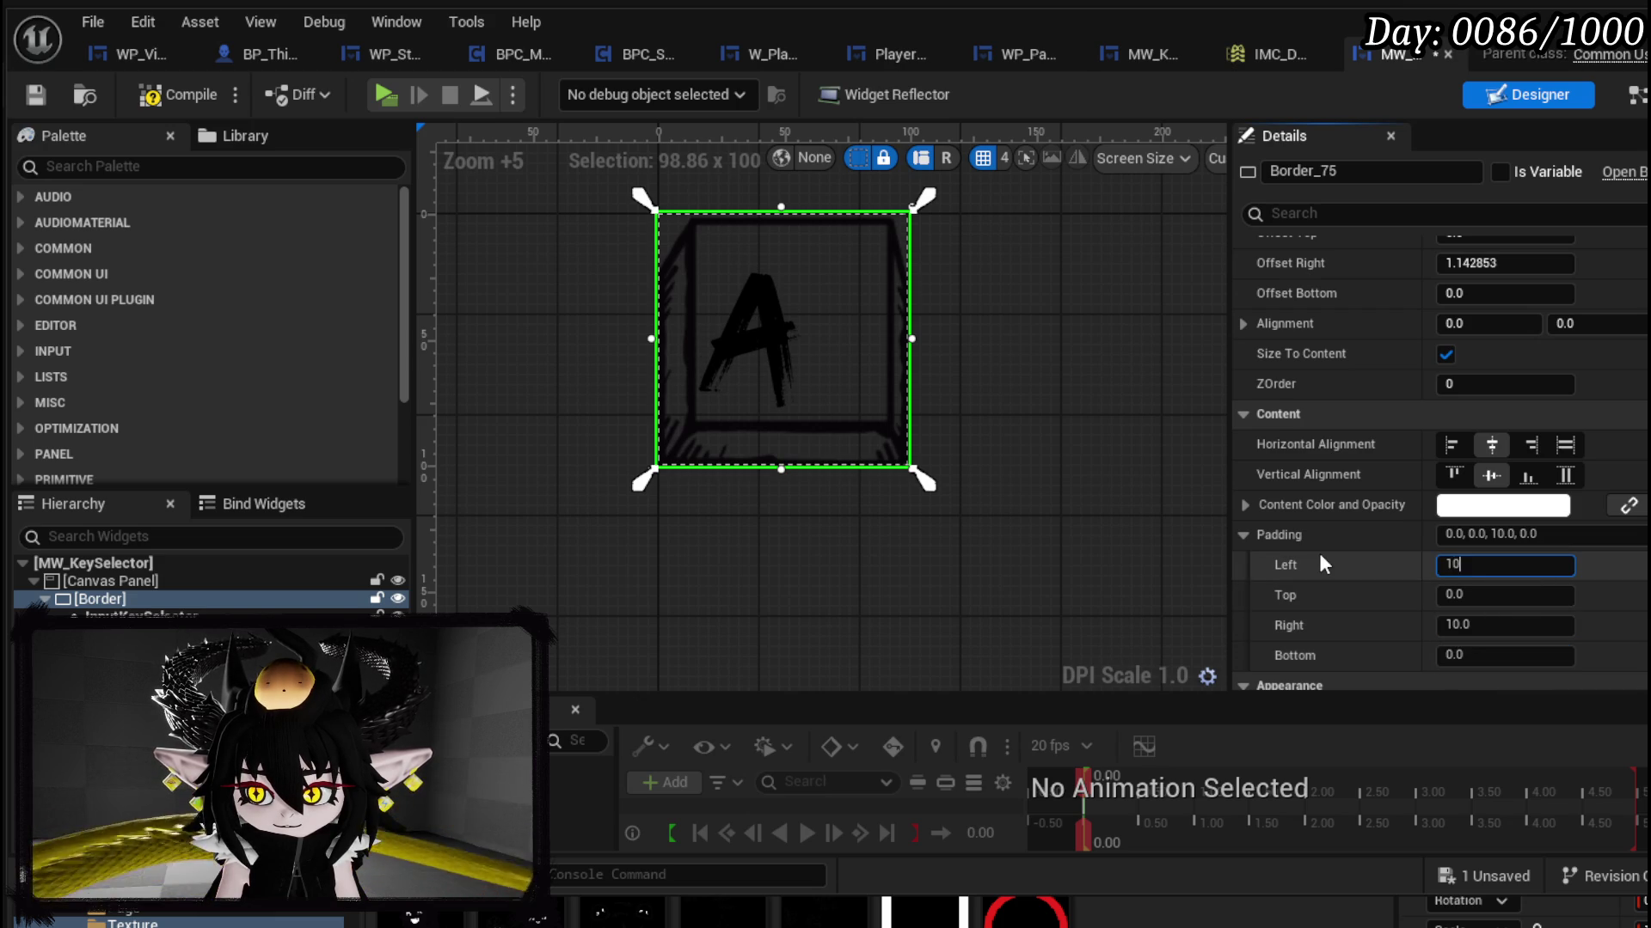
{"action": "key", "text": "Return"}
{"action": "type", "text": "20"}
{"action": "key", "text": "Return"}
Step: Set both left and right padding to 10 (10, 0, 10, 0) and compile
{"action": "left_click", "coordinate": [1494, 625]}
{"action": "key", "text": "Return"}
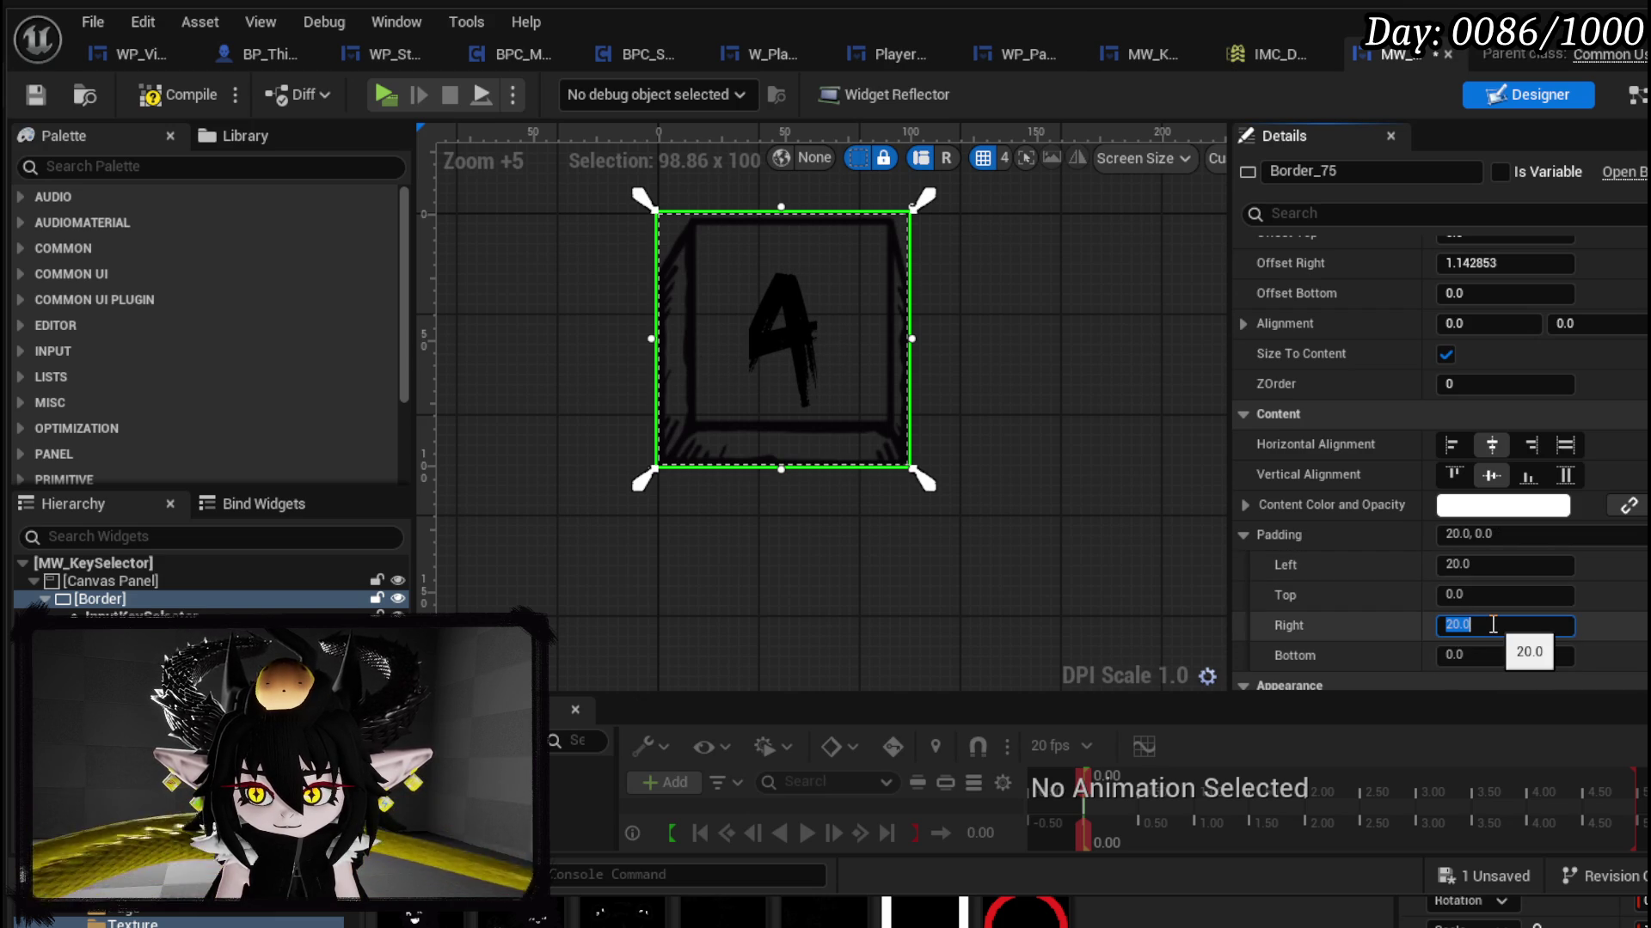
{"action": "type", "text": "10"}
{"action": "key", "text": "Return"}
{"action": "left_click", "coordinate": [1486, 566]}
{"action": "type", "text": "10"}
{"action": "key", "text": "Return"}
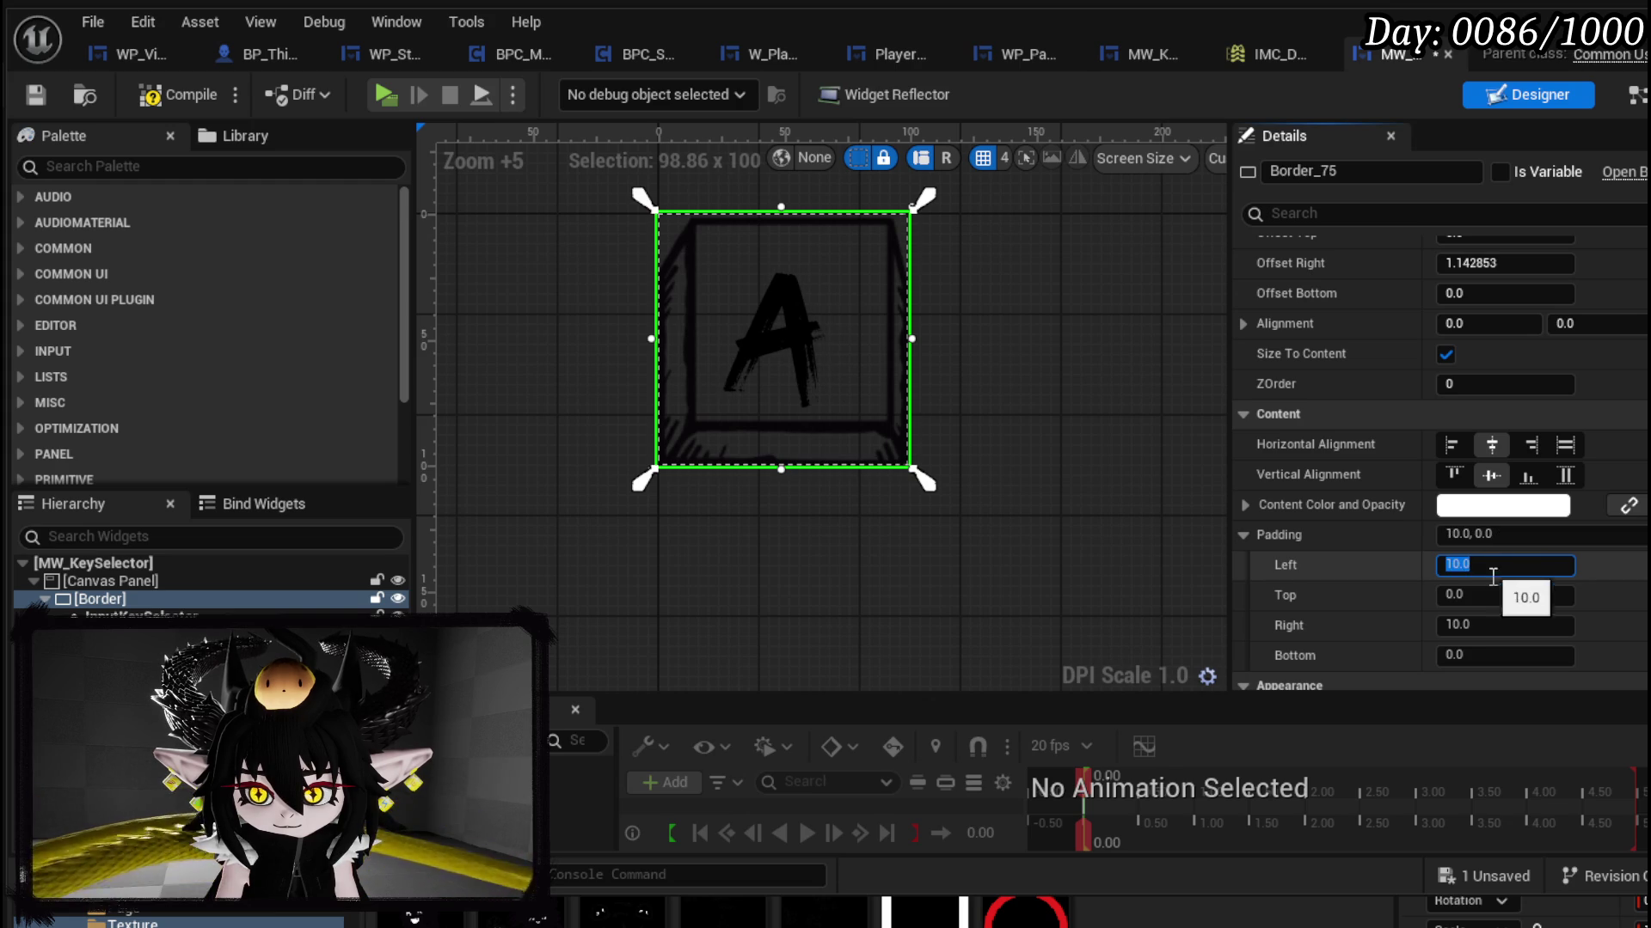
{"action": "left_click", "coordinate": [176, 94]}
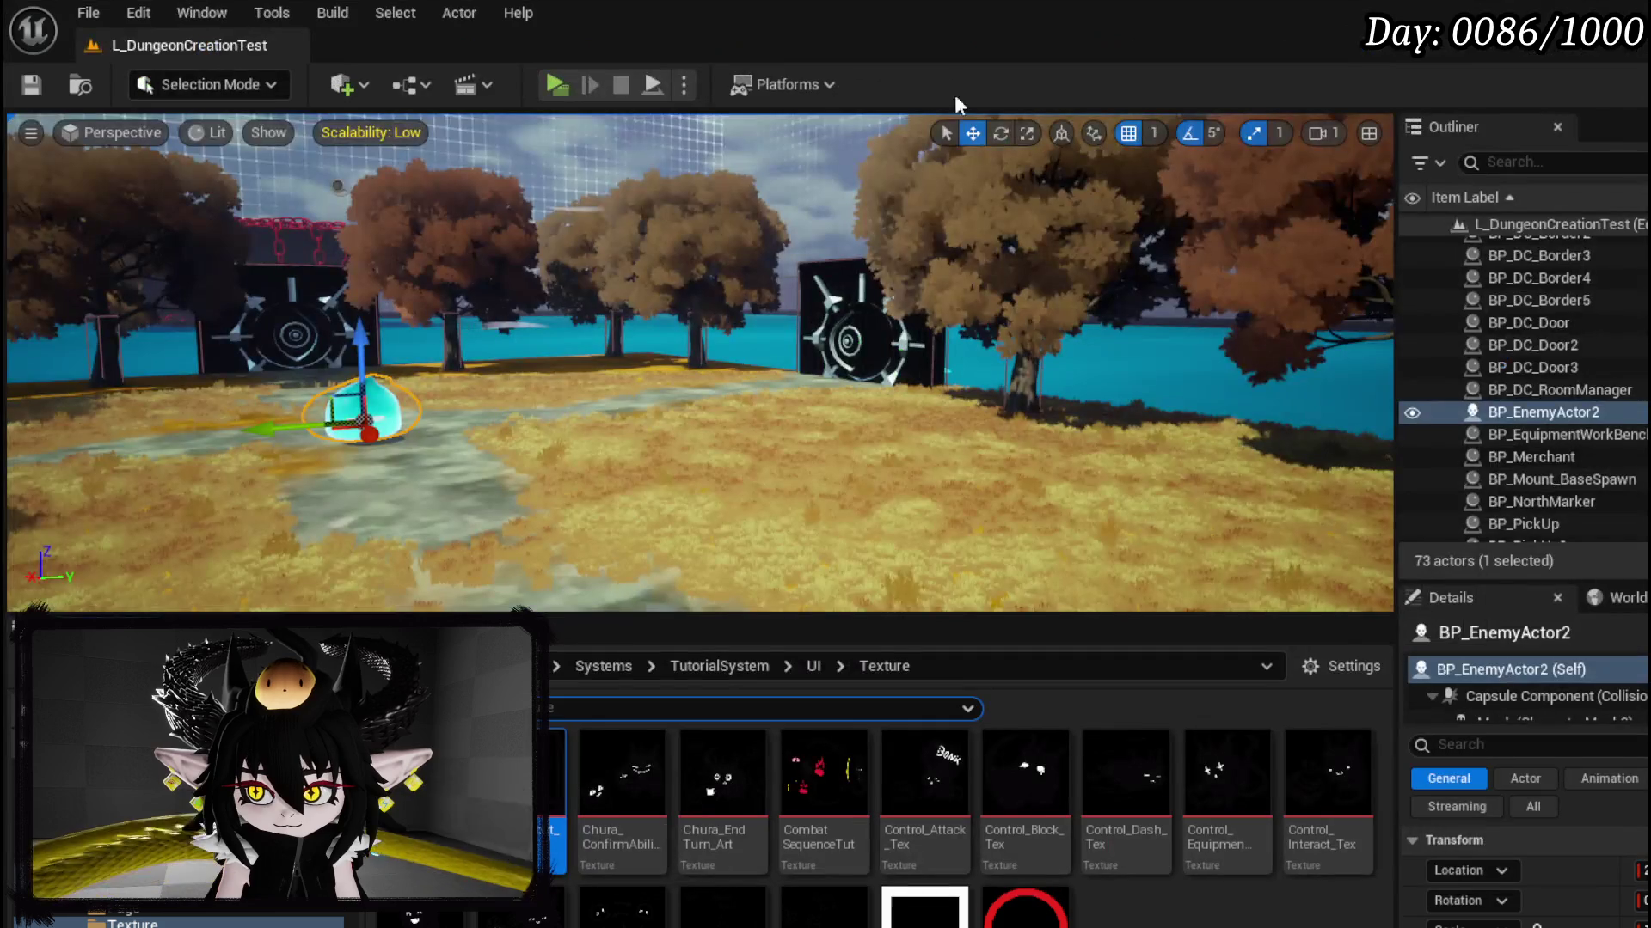
Step: In the running game, rebind Attack to P, then back to Left Mouse Button, and open Combat Controls
{"action": "key", "text": "alt+p"}
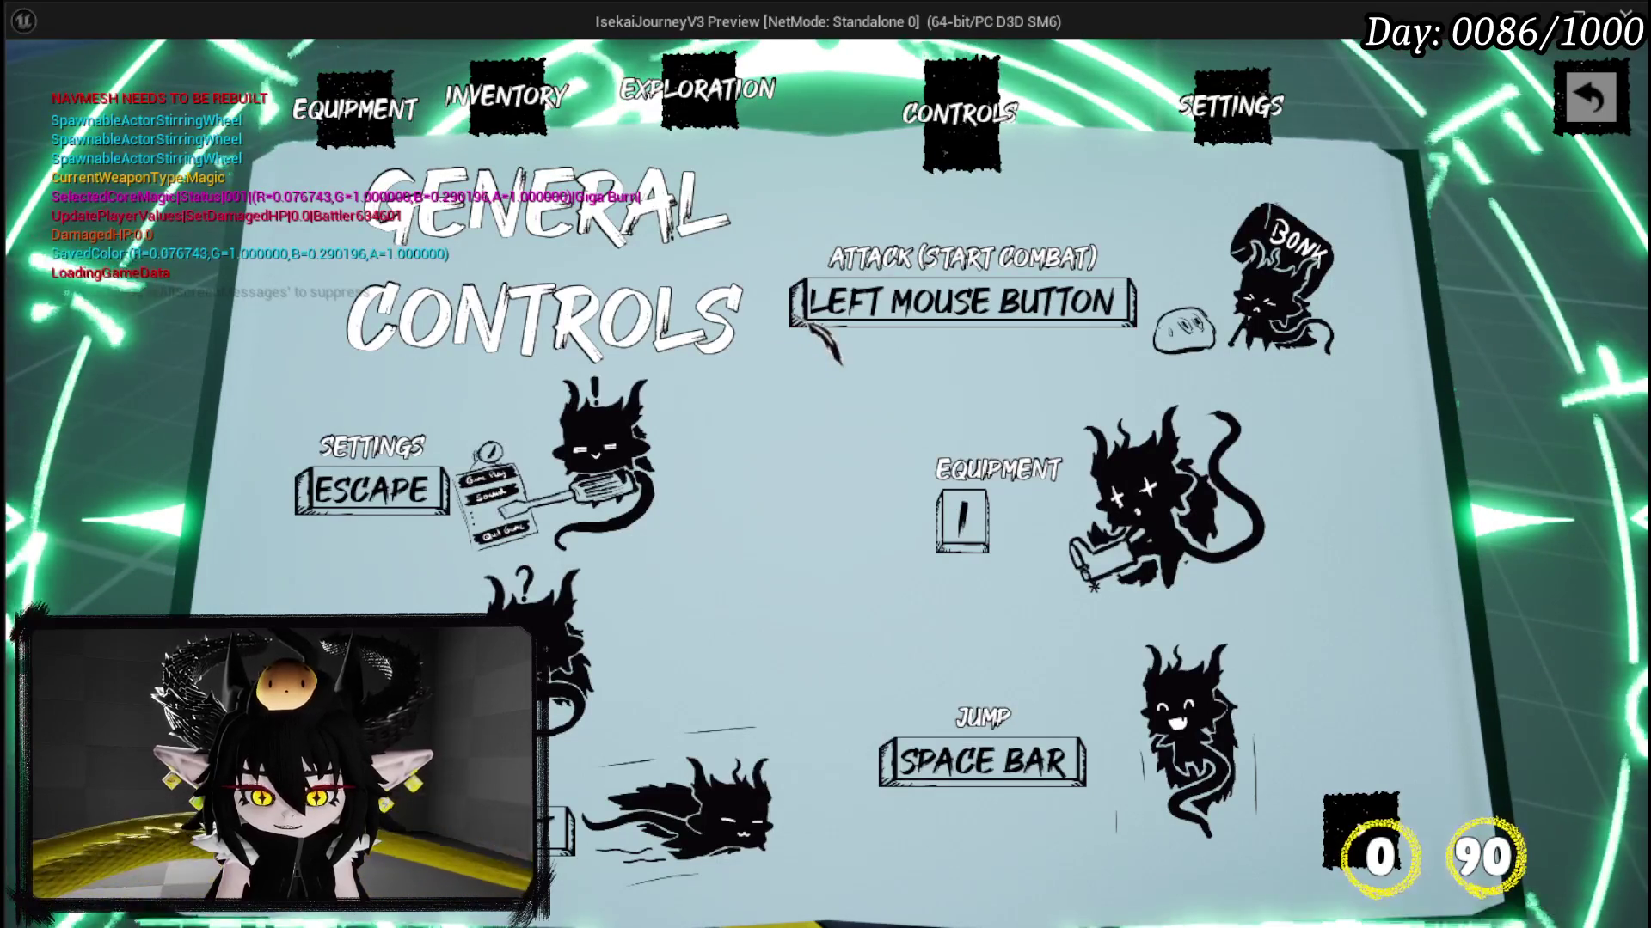
{"action": "key", "text": "Escape"}
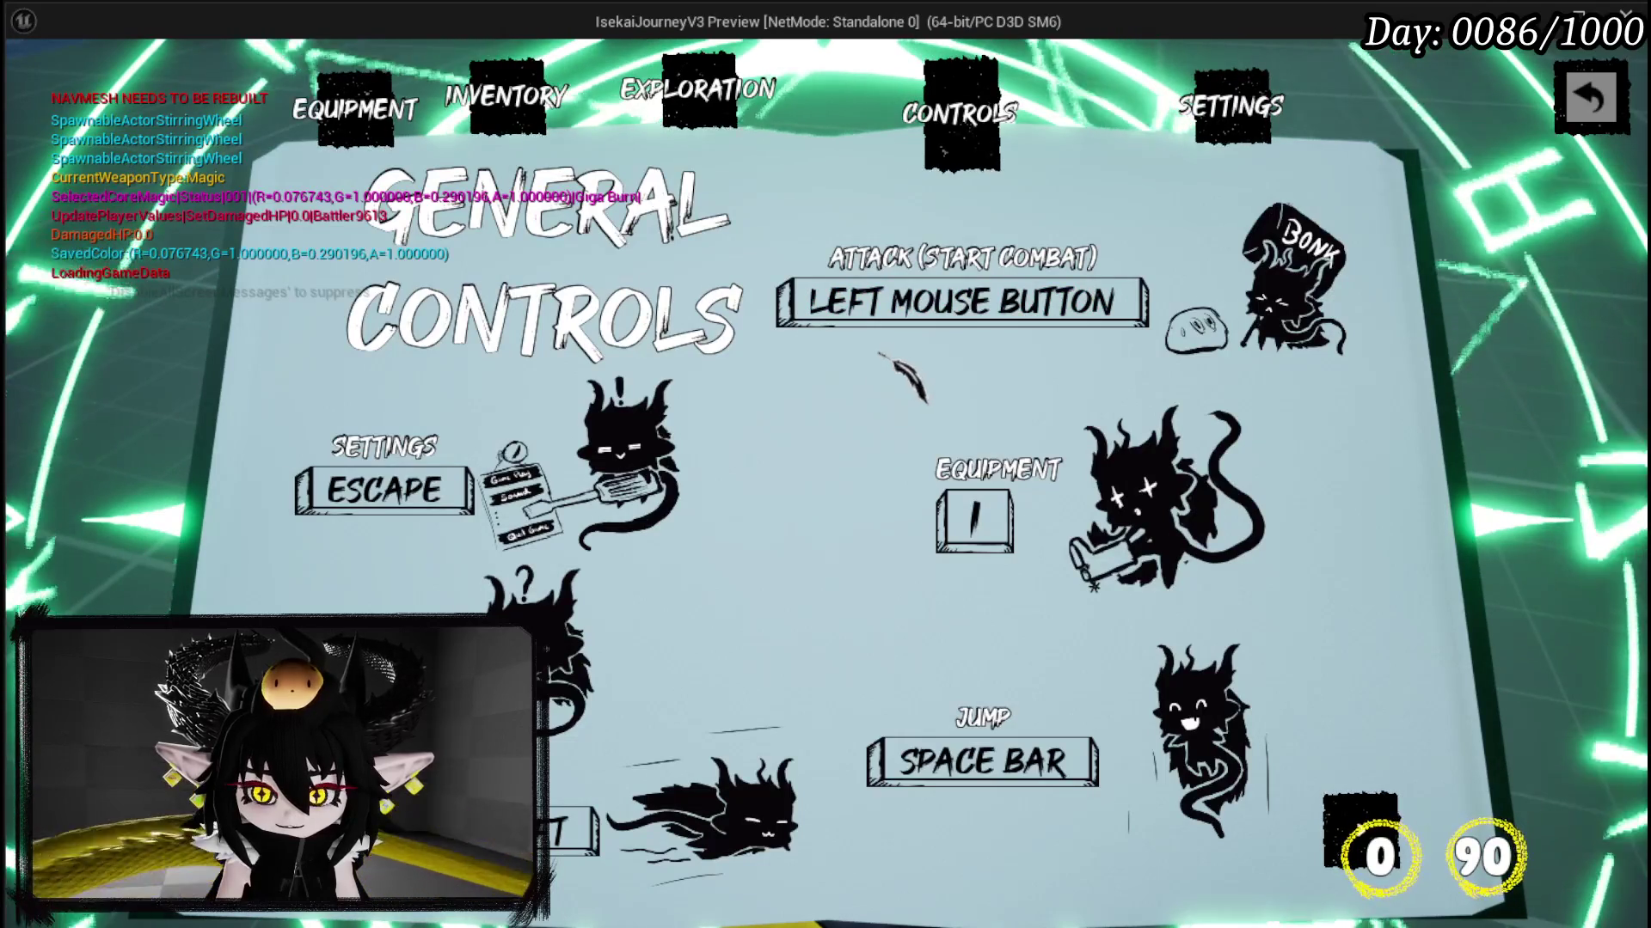
{"action": "left_click", "coordinate": [879, 323]}
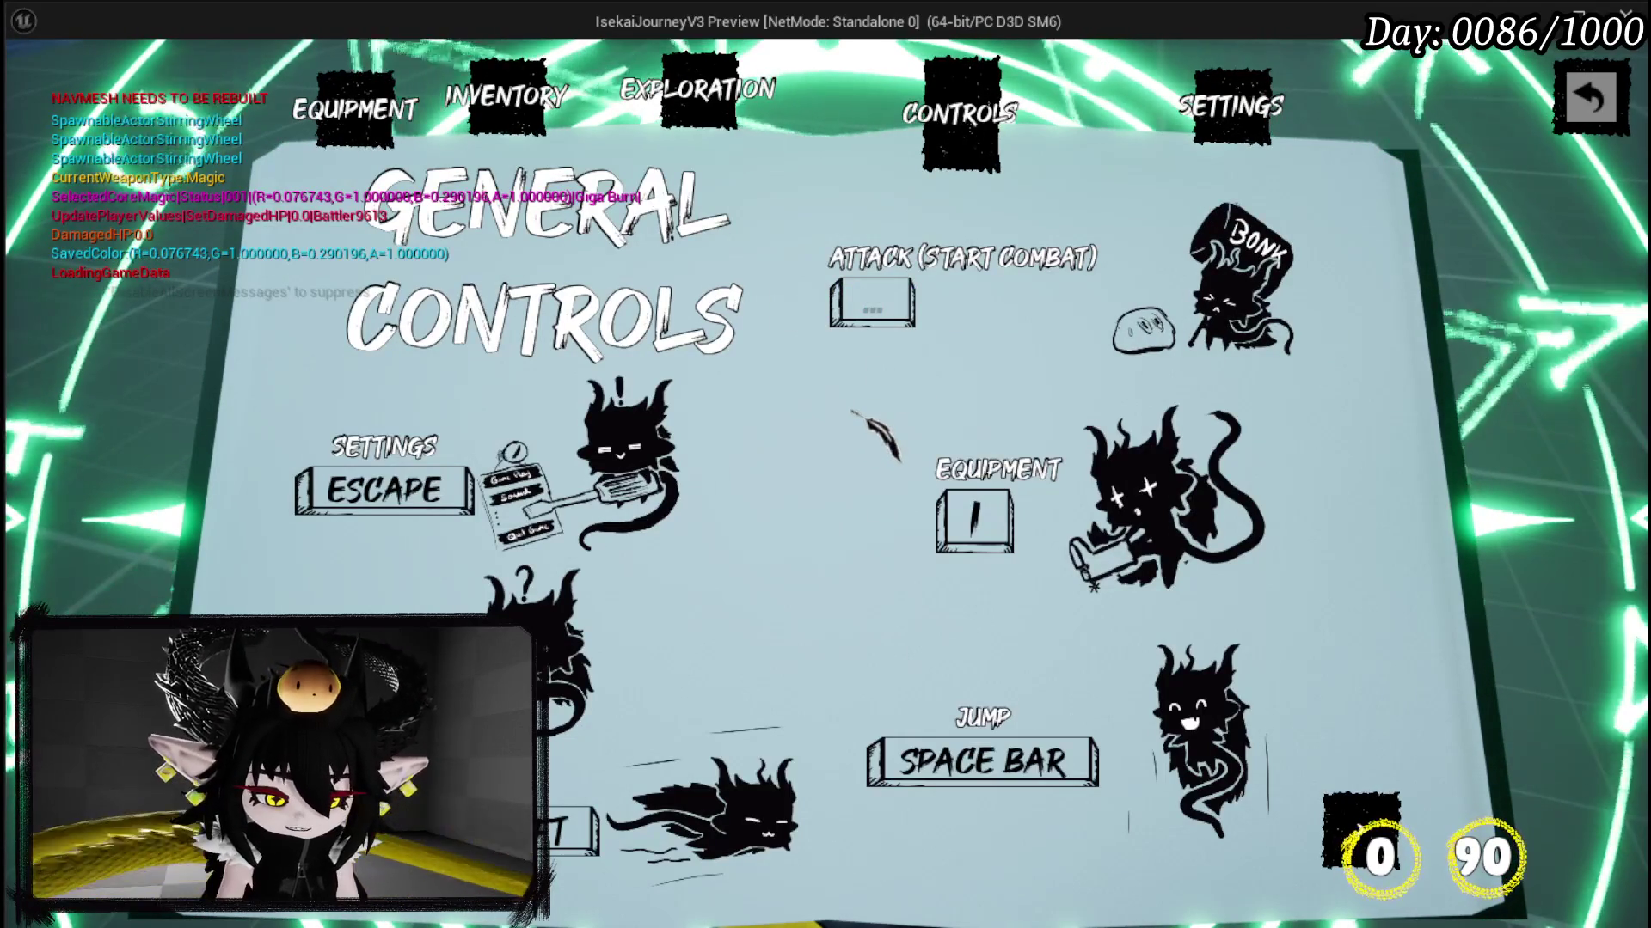
{"action": "key", "text": "p"}
{"action": "left_click", "coordinate": [873, 306]}
{"action": "left_click", "coordinate": [887, 322]}
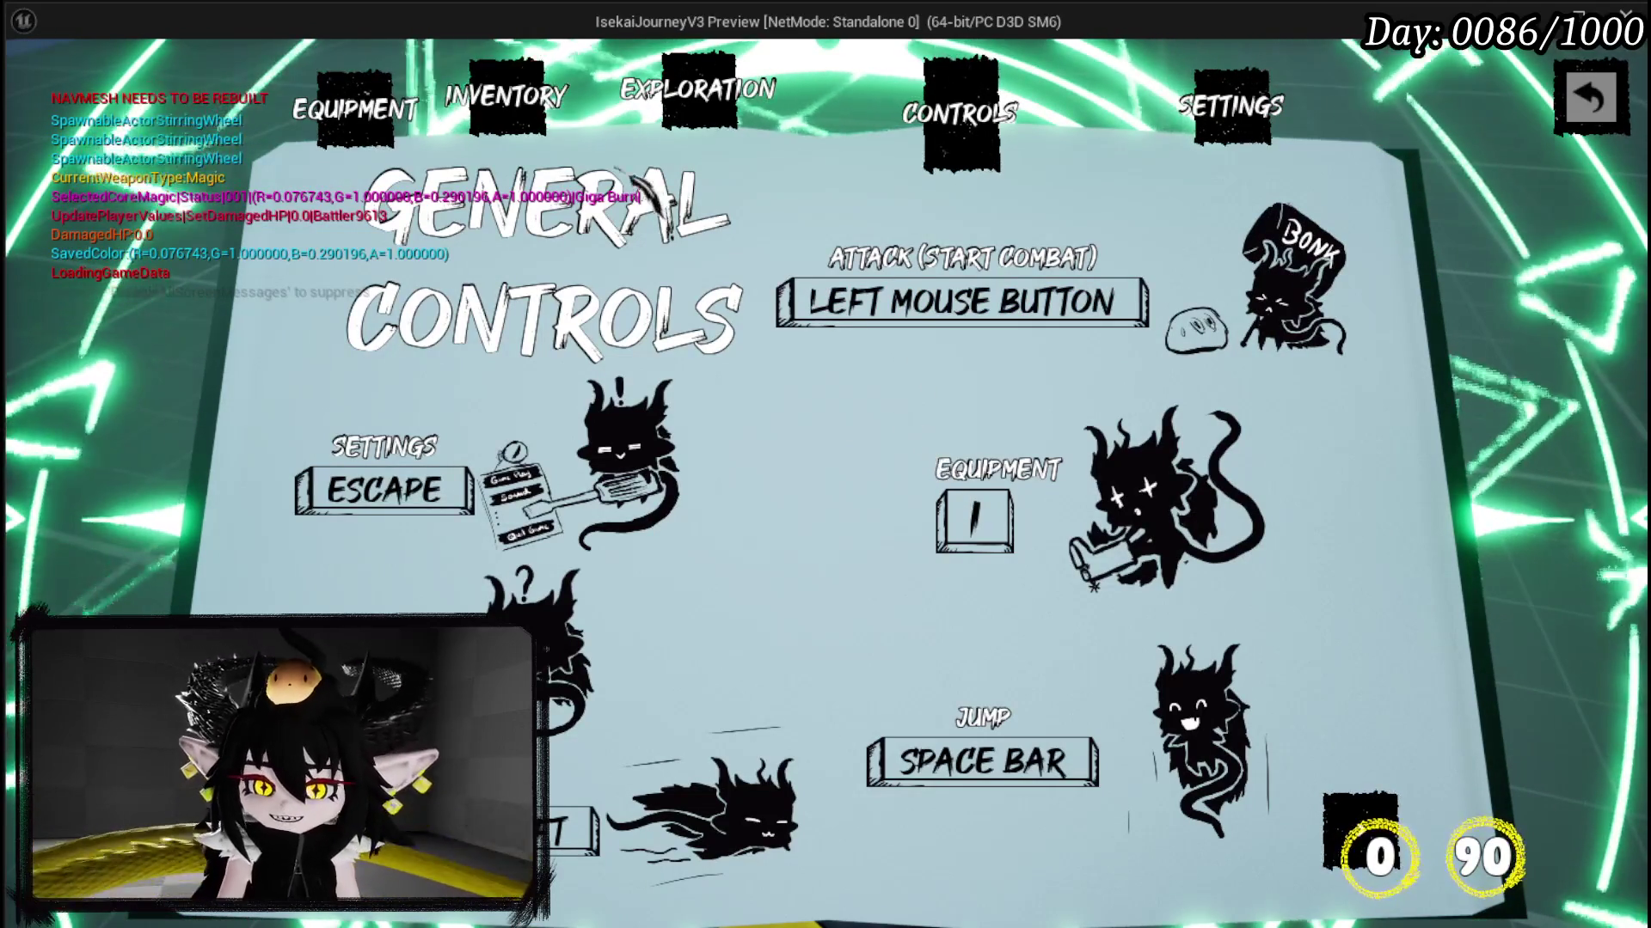
{"action": "left_click", "coordinate": [1466, 404]}
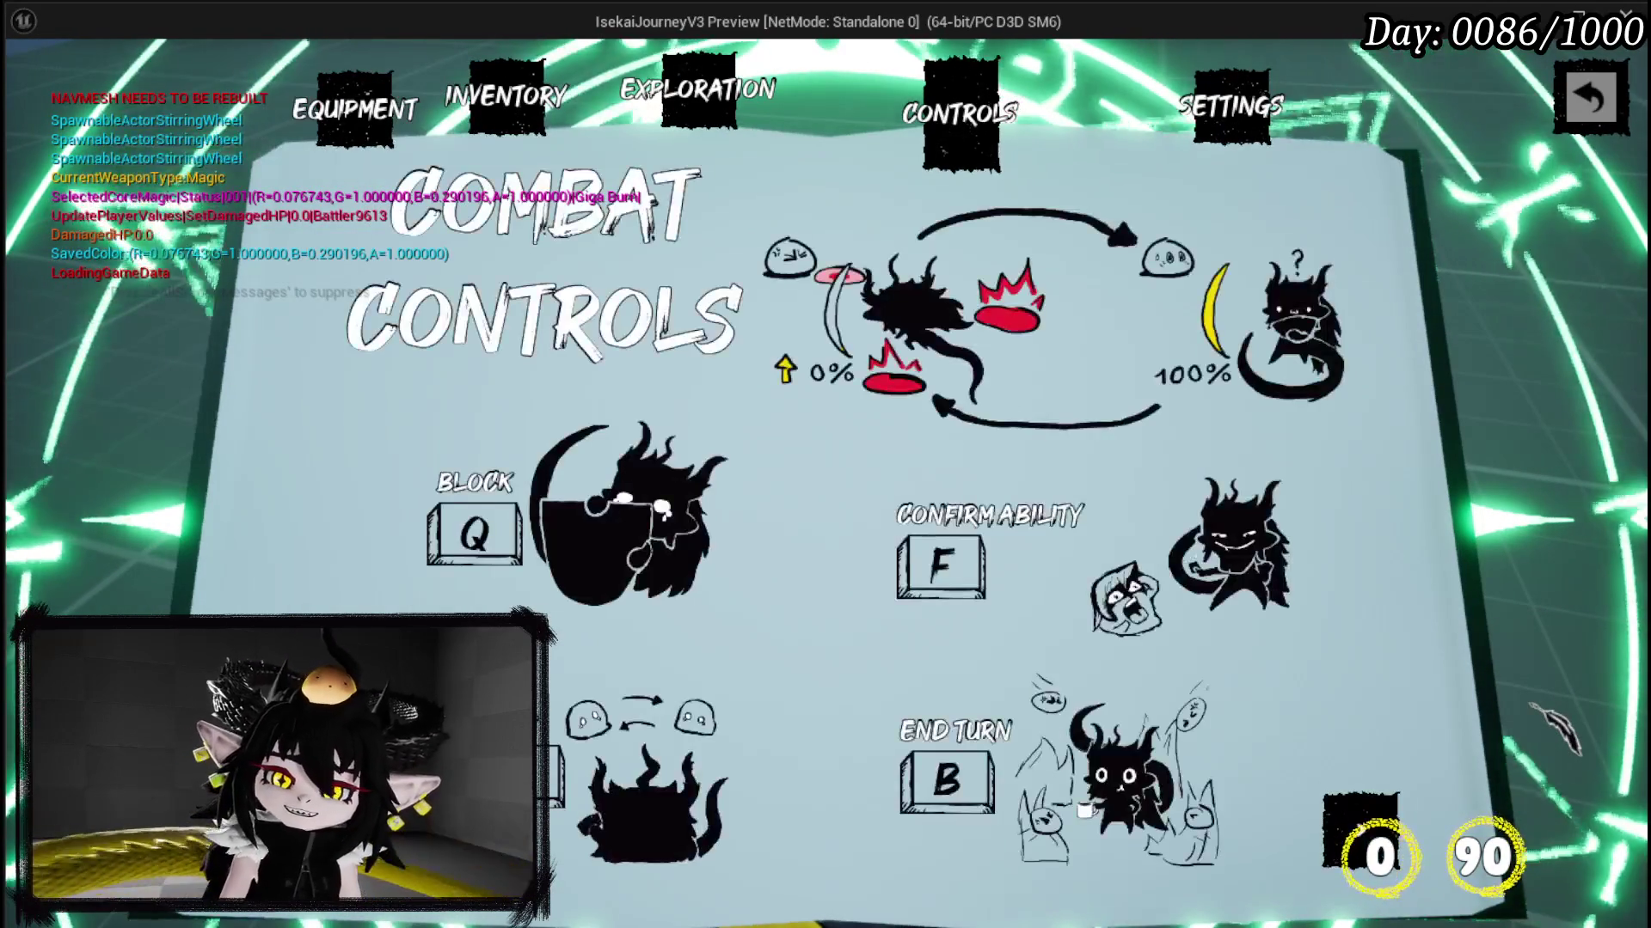
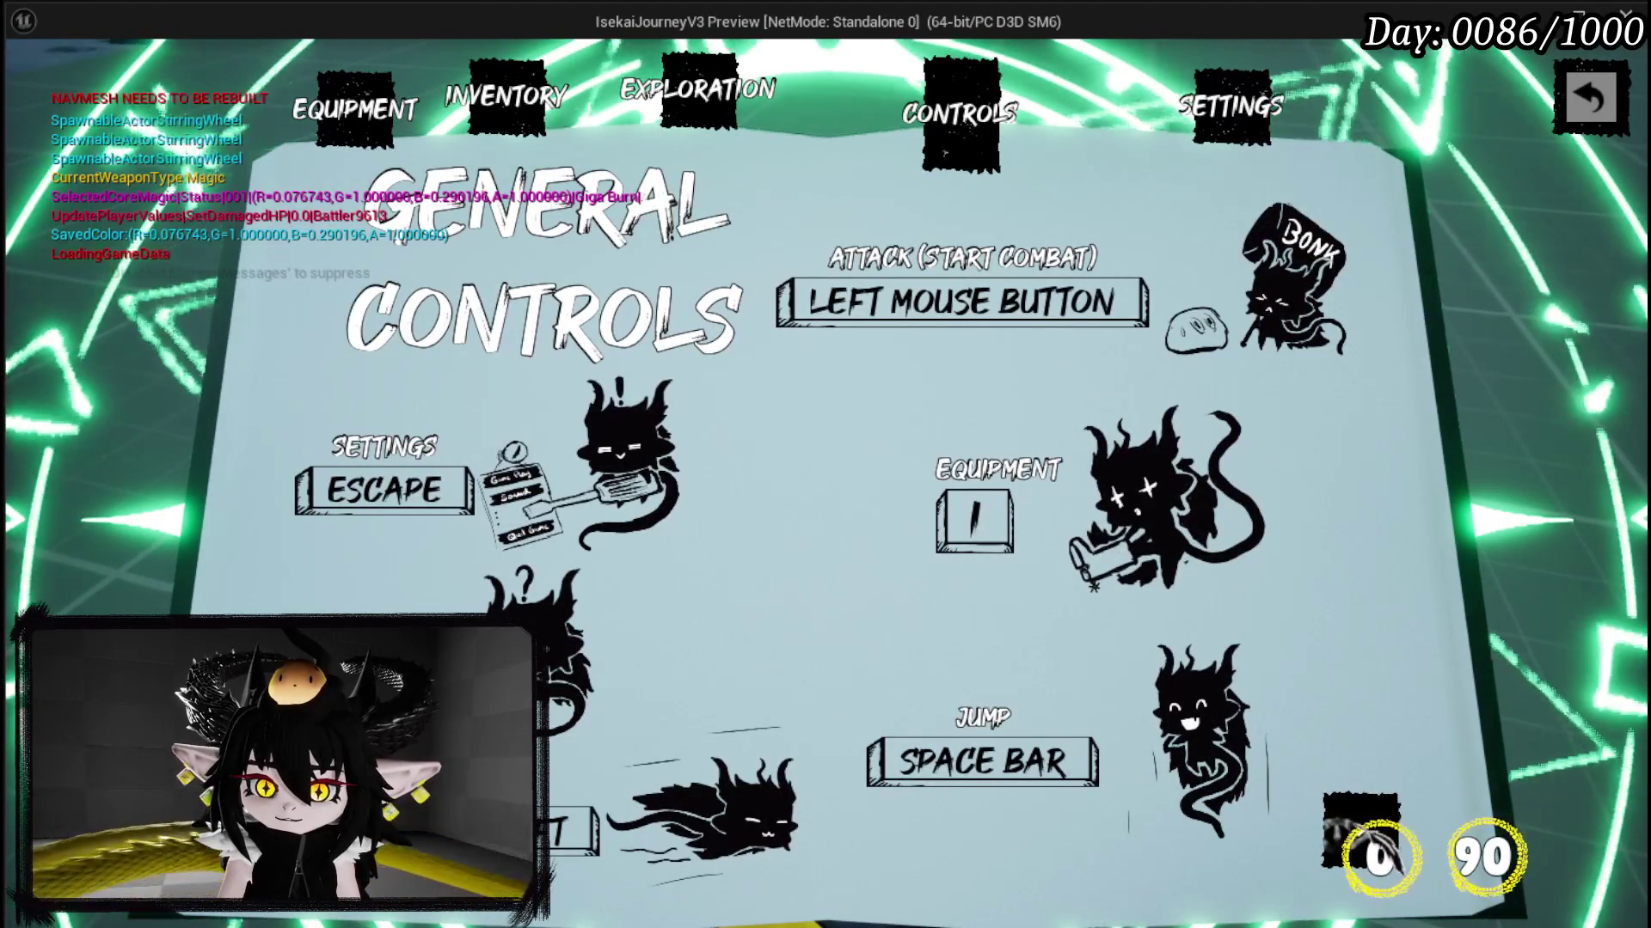
Step: Close the General Controls page and end the play preview
{"action": "key", "text": "Escape"}
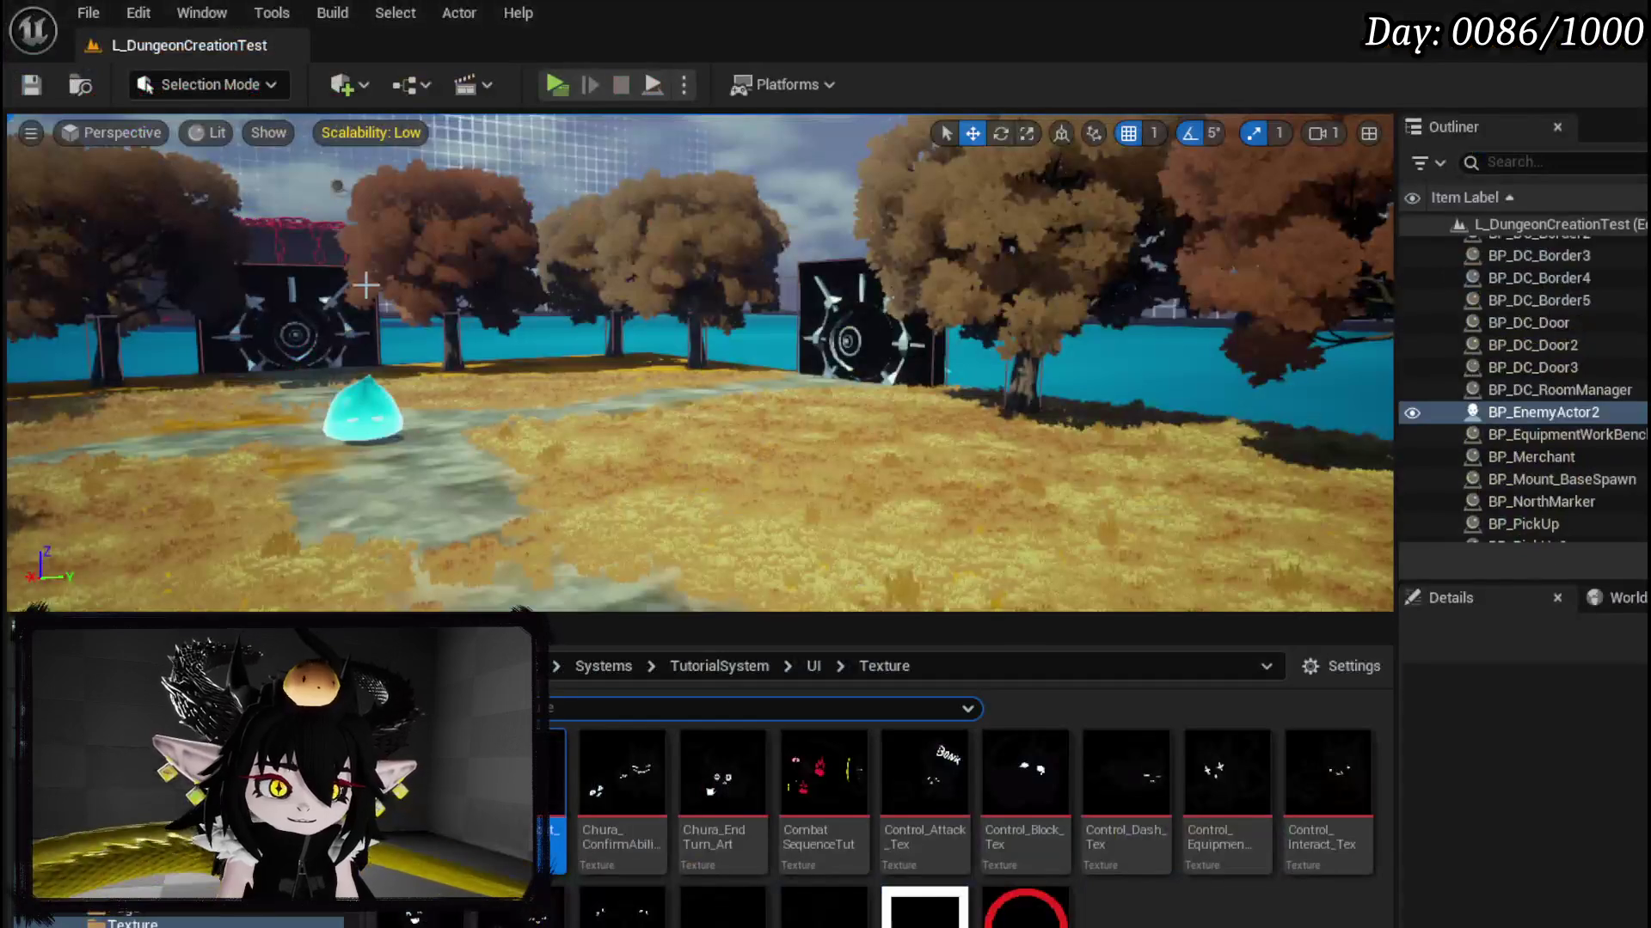
Step: Save the level, give MW_KeySelector's border 20.0 left and right padding, compile and save it
{"action": "left_click", "coordinate": [40, 89]}
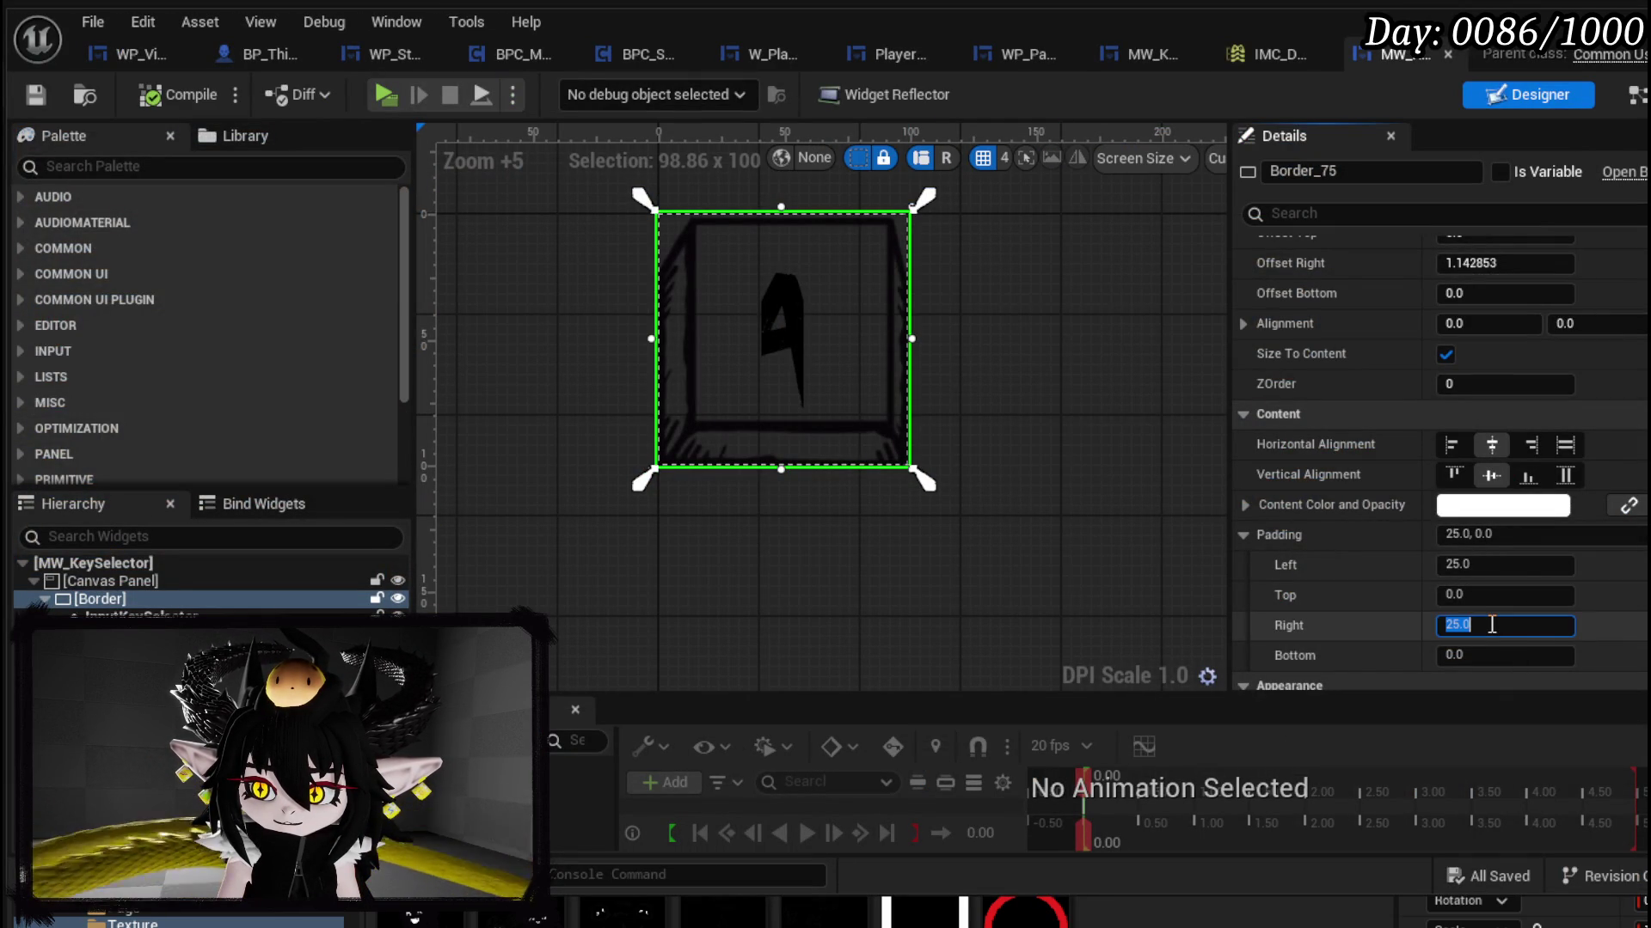
{"action": "type", "text": "20"}
{"action": "key", "text": "Return"}
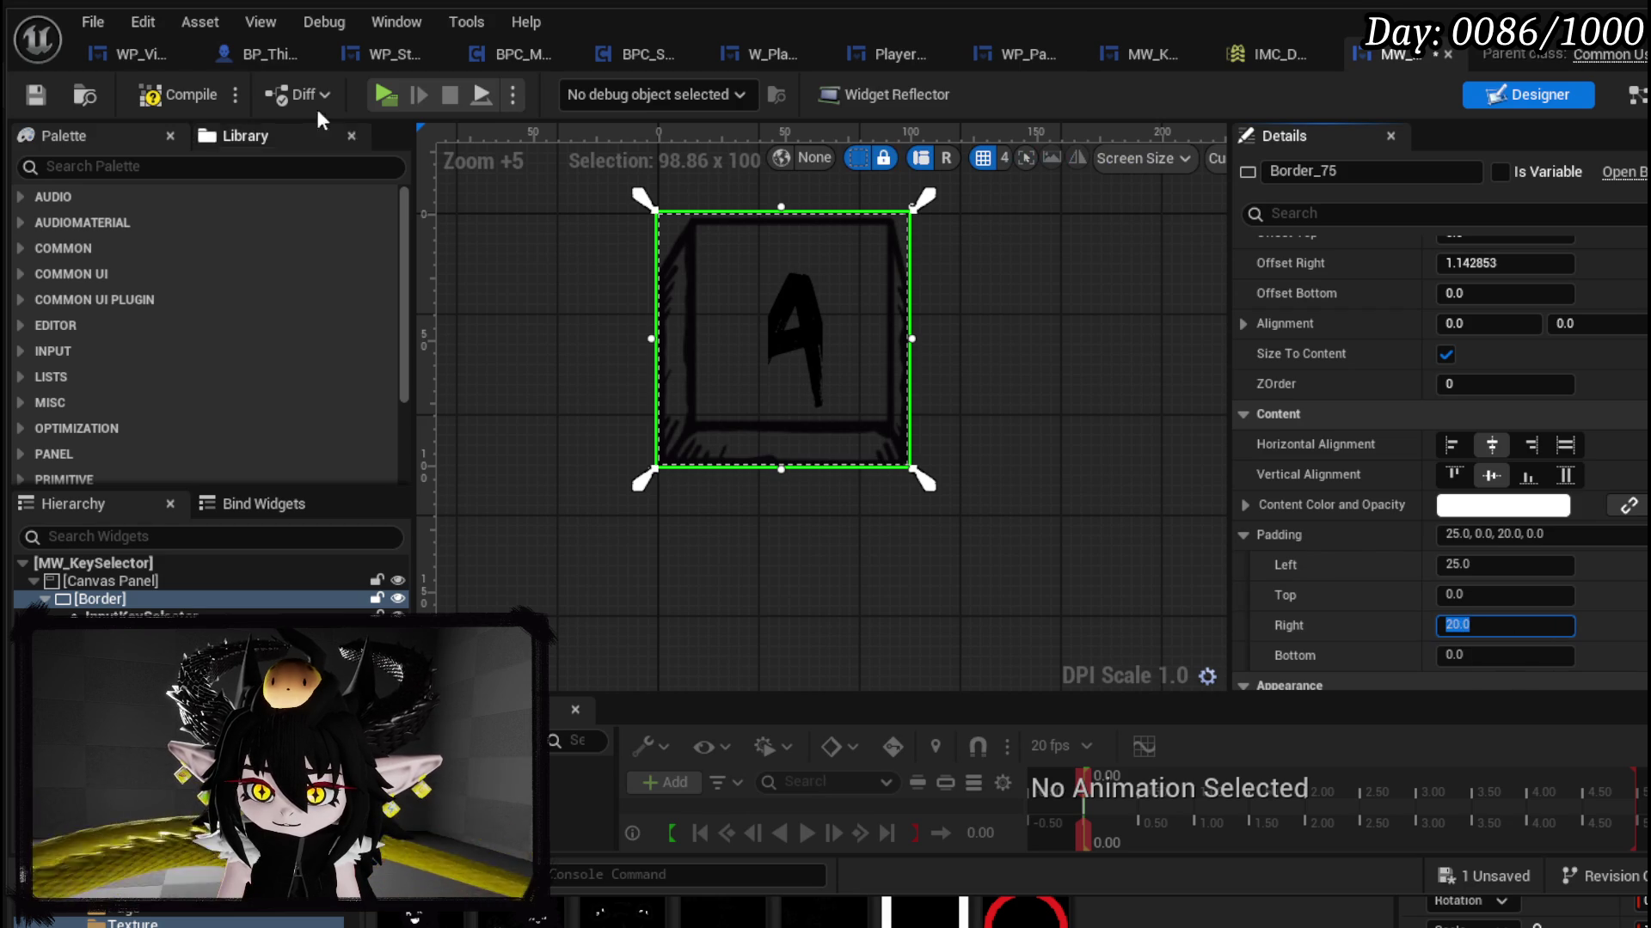
{"action": "left_click", "coordinate": [35, 96]}
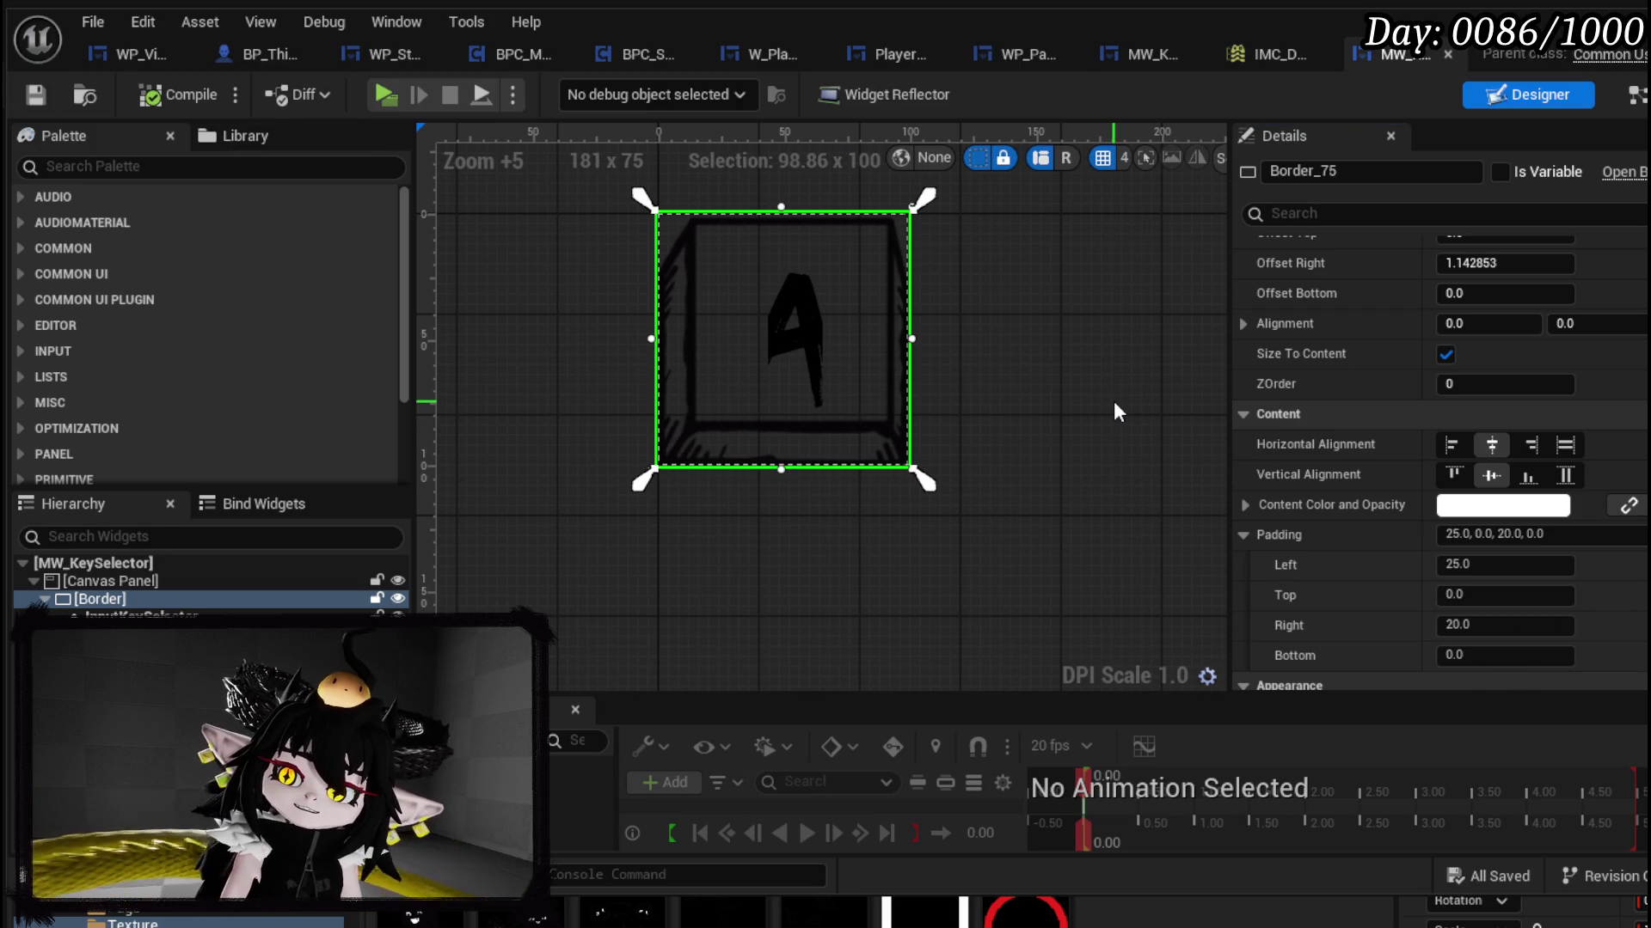
{"action": "left_click", "coordinate": [1490, 569]}
{"action": "type", "text": "20"}
{"action": "key", "text": "Return"}
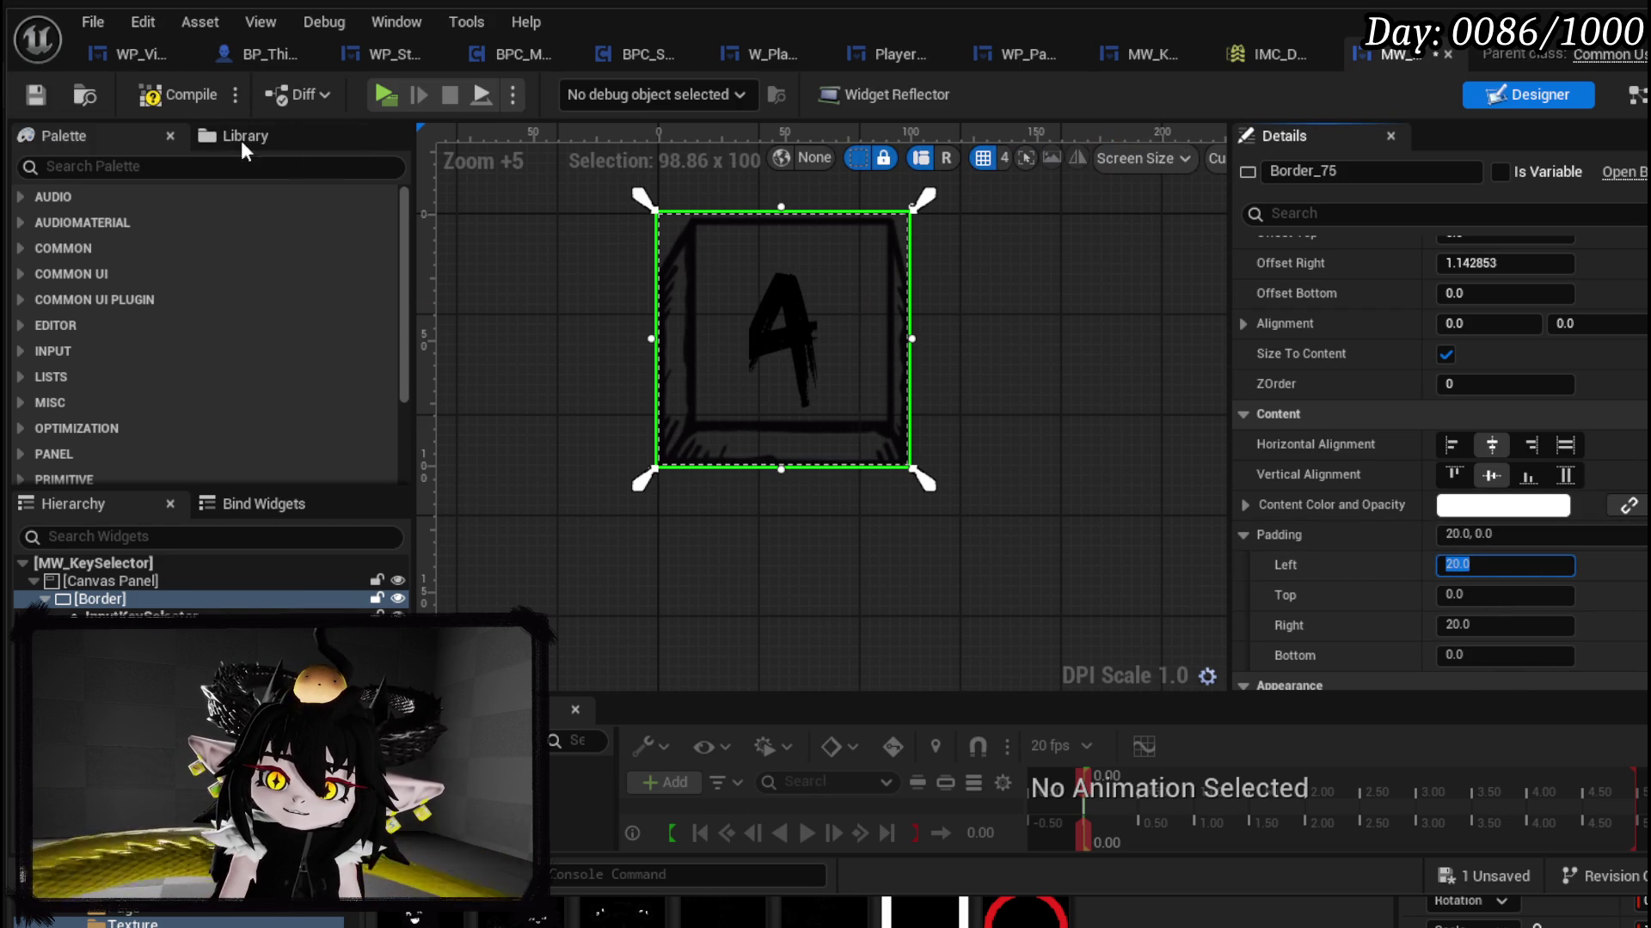
{"action": "left_click", "coordinate": [39, 94]}
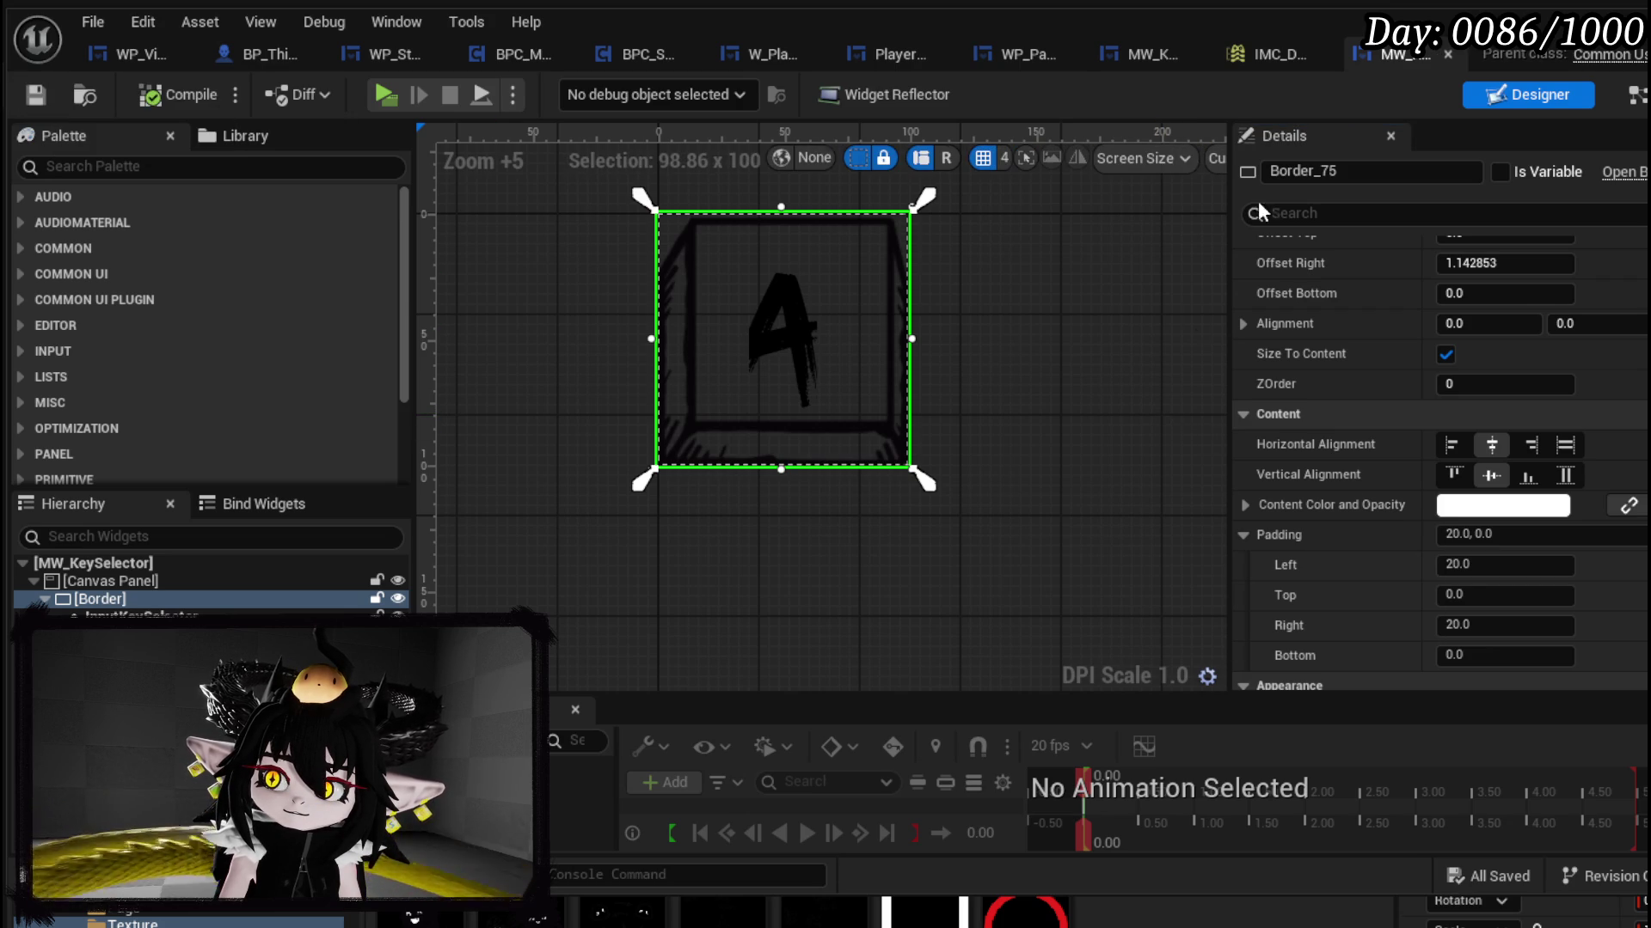
{"action": "left_click", "coordinate": [1448, 53]}
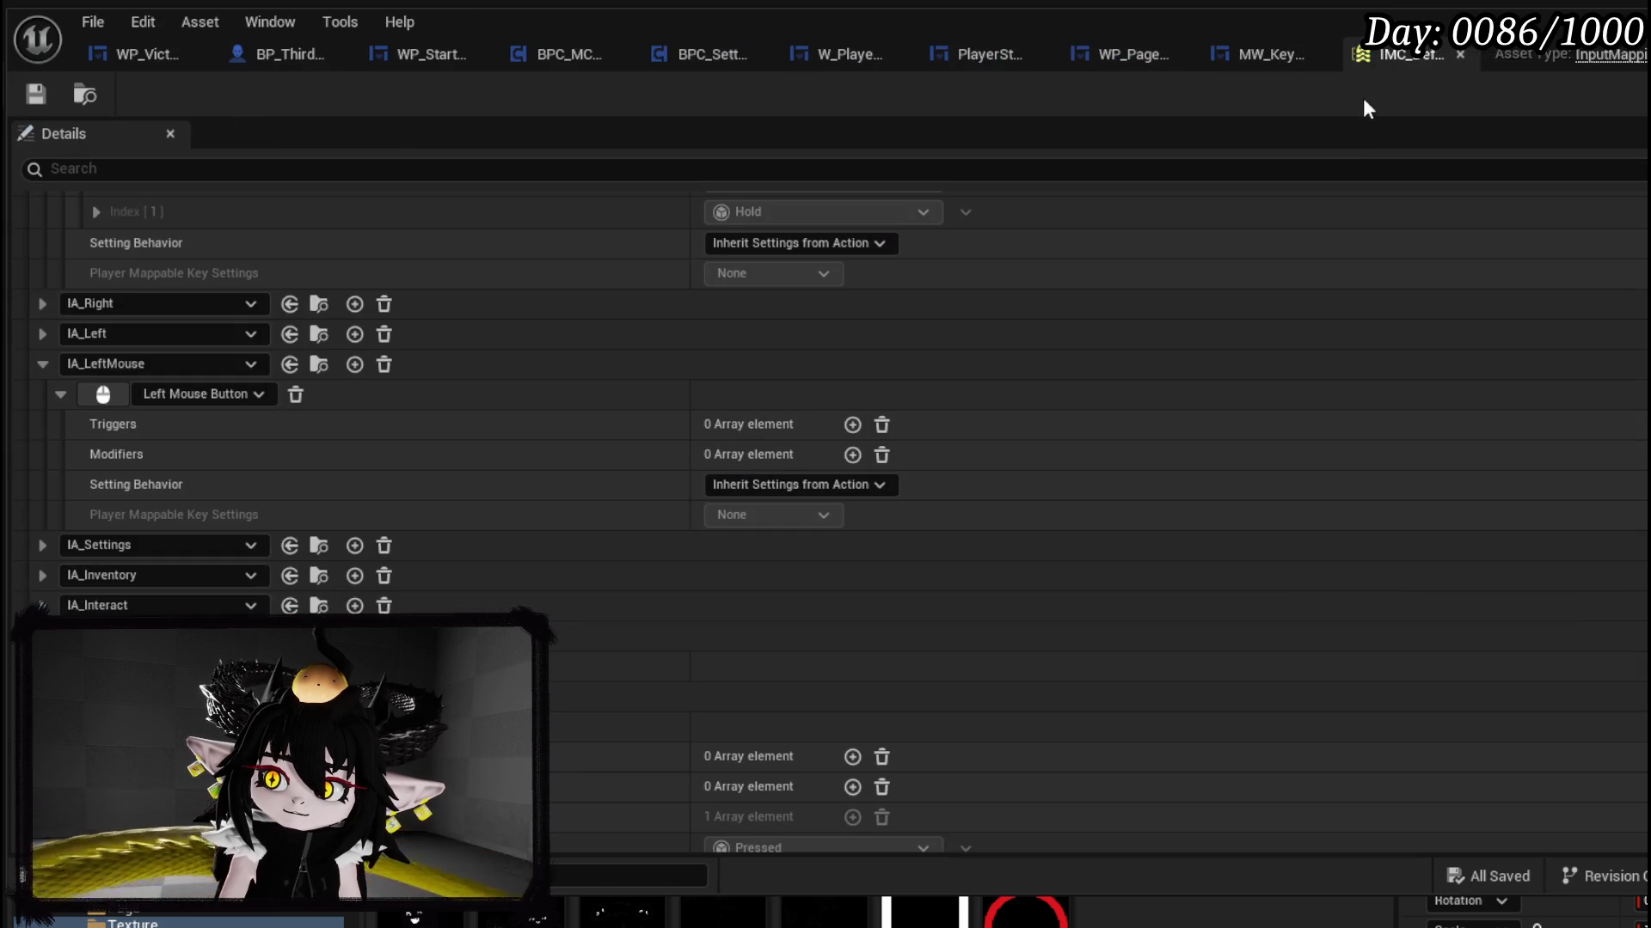
Step: Close the IMC and MW_KeySelectionPart tabs, then review W_PlayerHUD's event graph
{"action": "left_click", "coordinate": [1460, 54]}
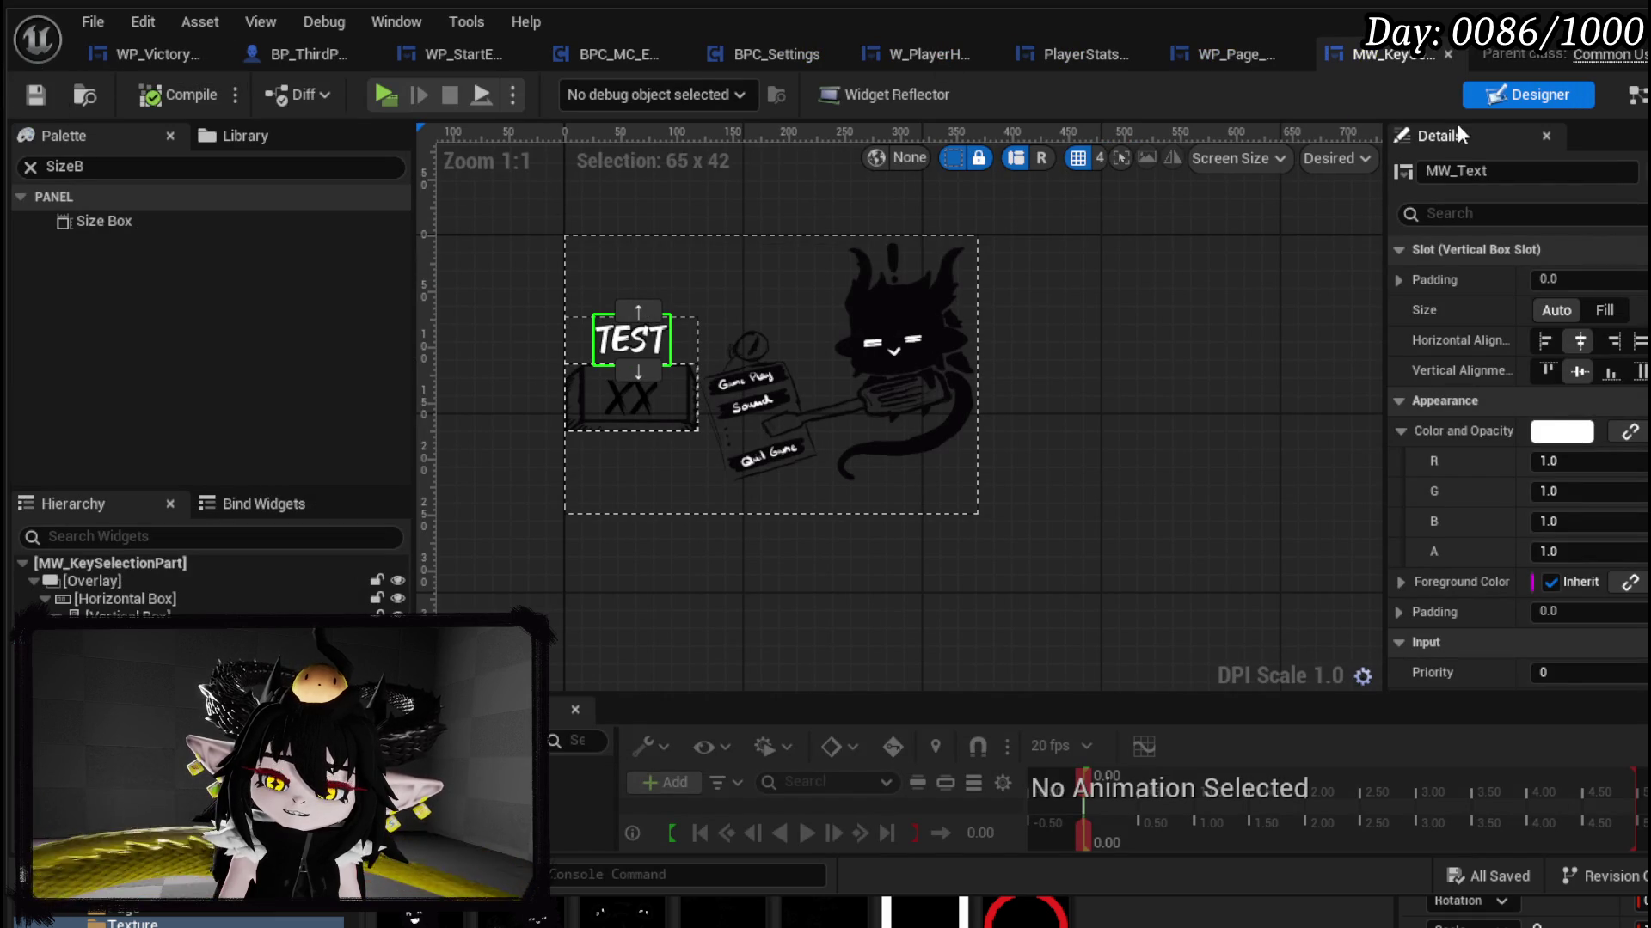
{"action": "left_click", "coordinate": [1447, 55]}
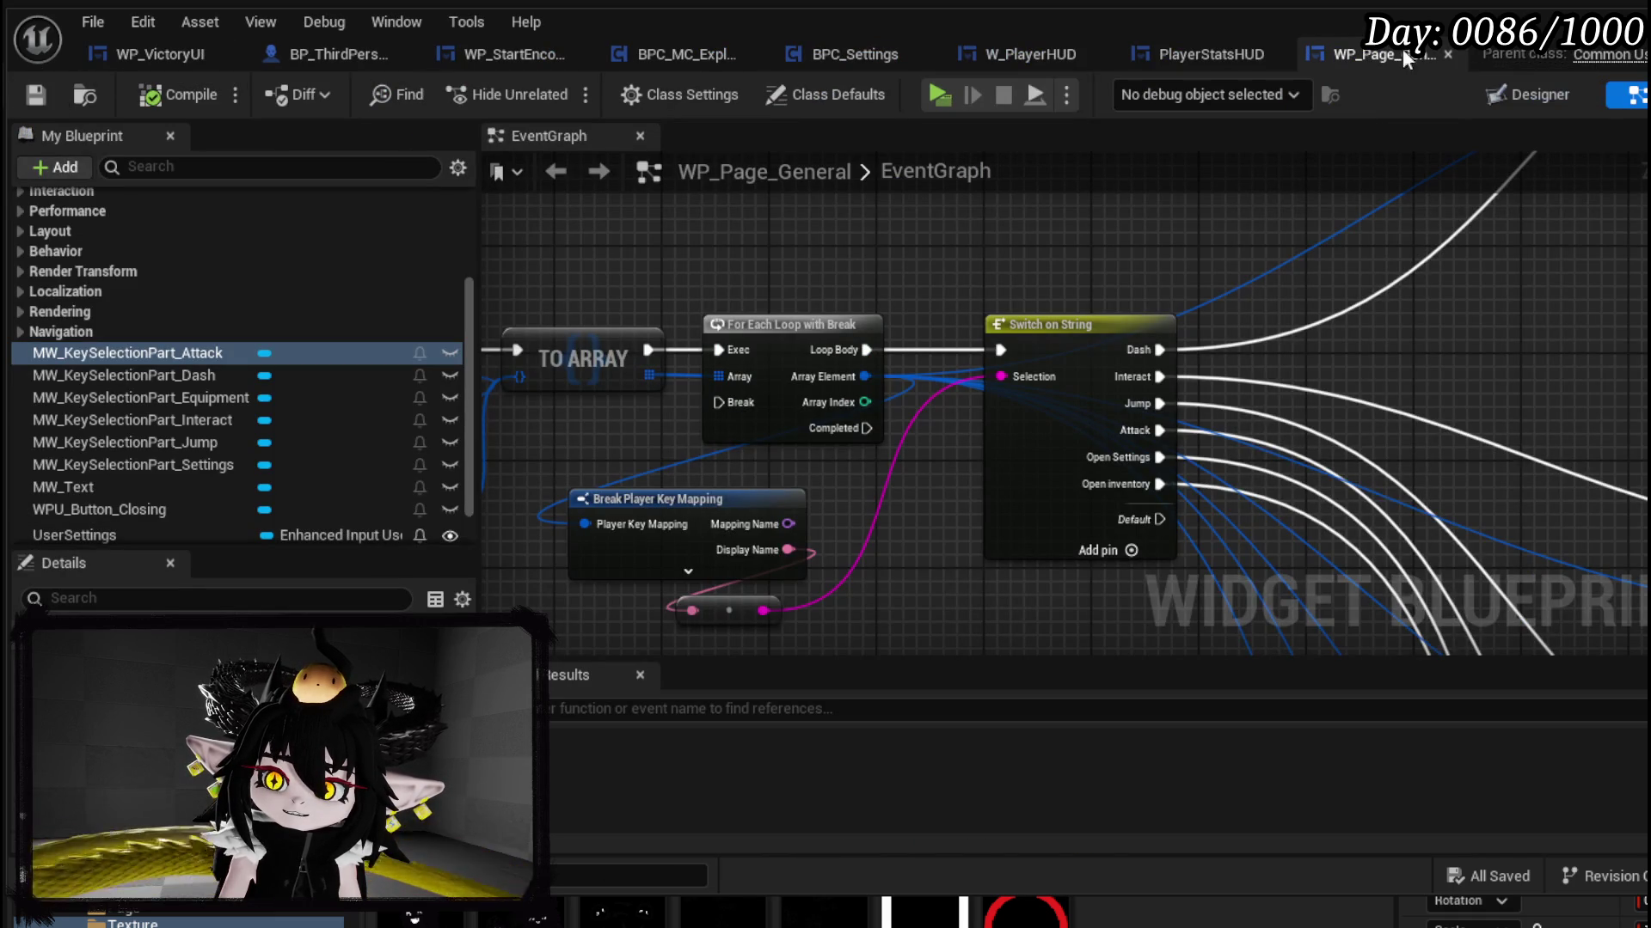
{"action": "left_click", "coordinate": [1188, 63]}
{"action": "left_click", "coordinate": [973, 56]}
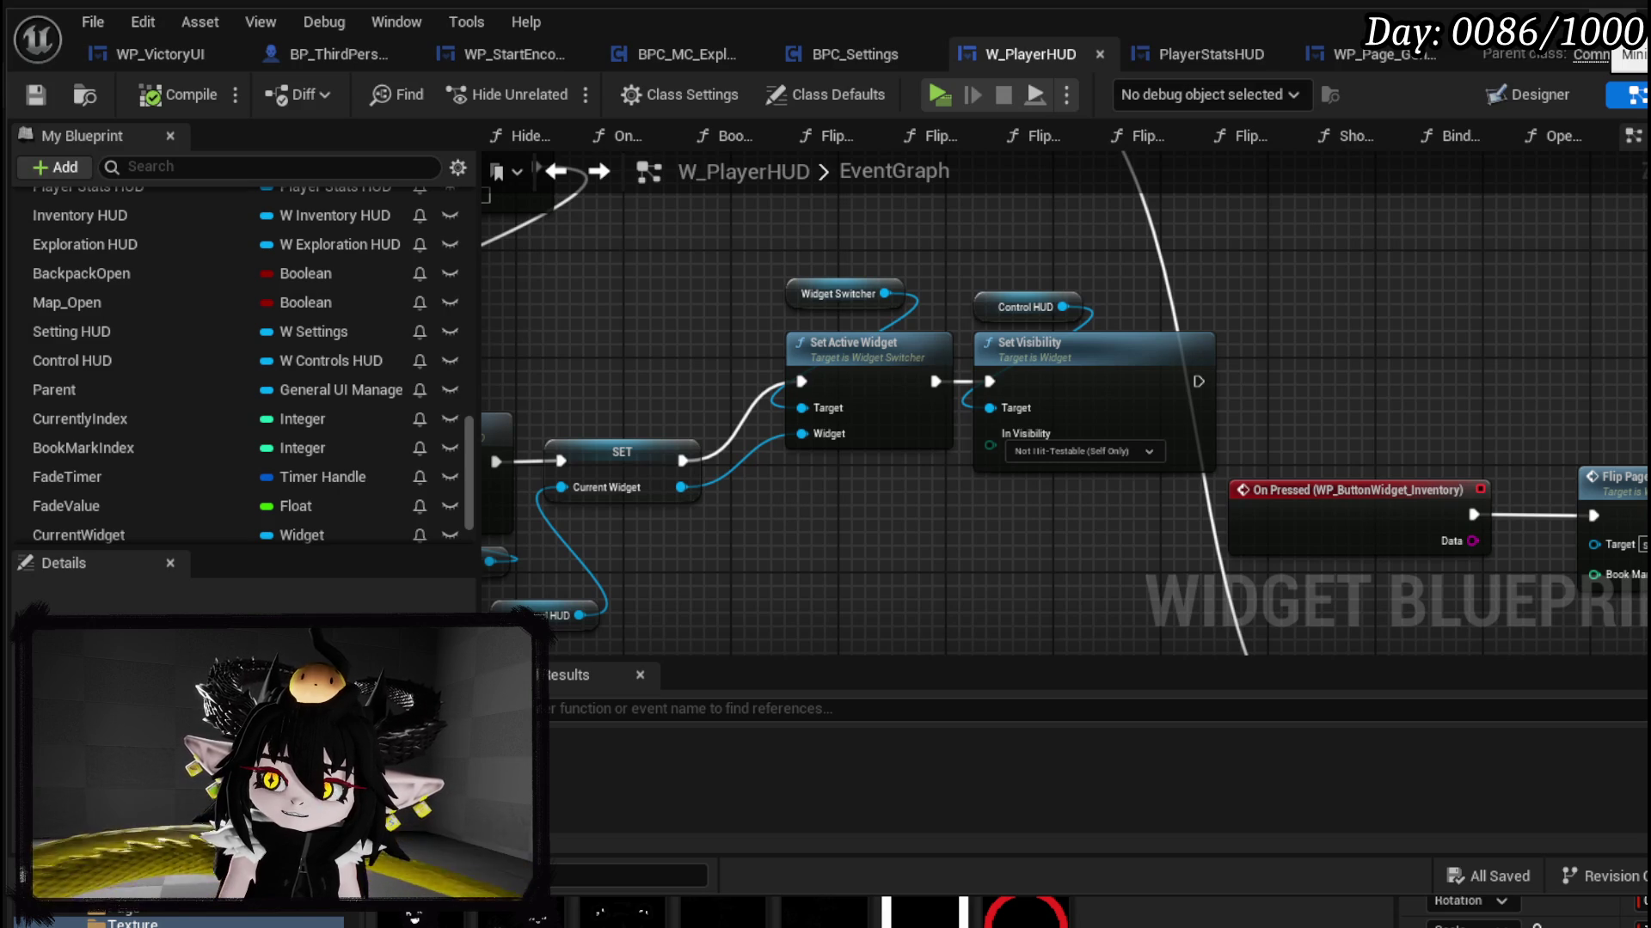
{"action": "left_click", "coordinate": [854, 52]}
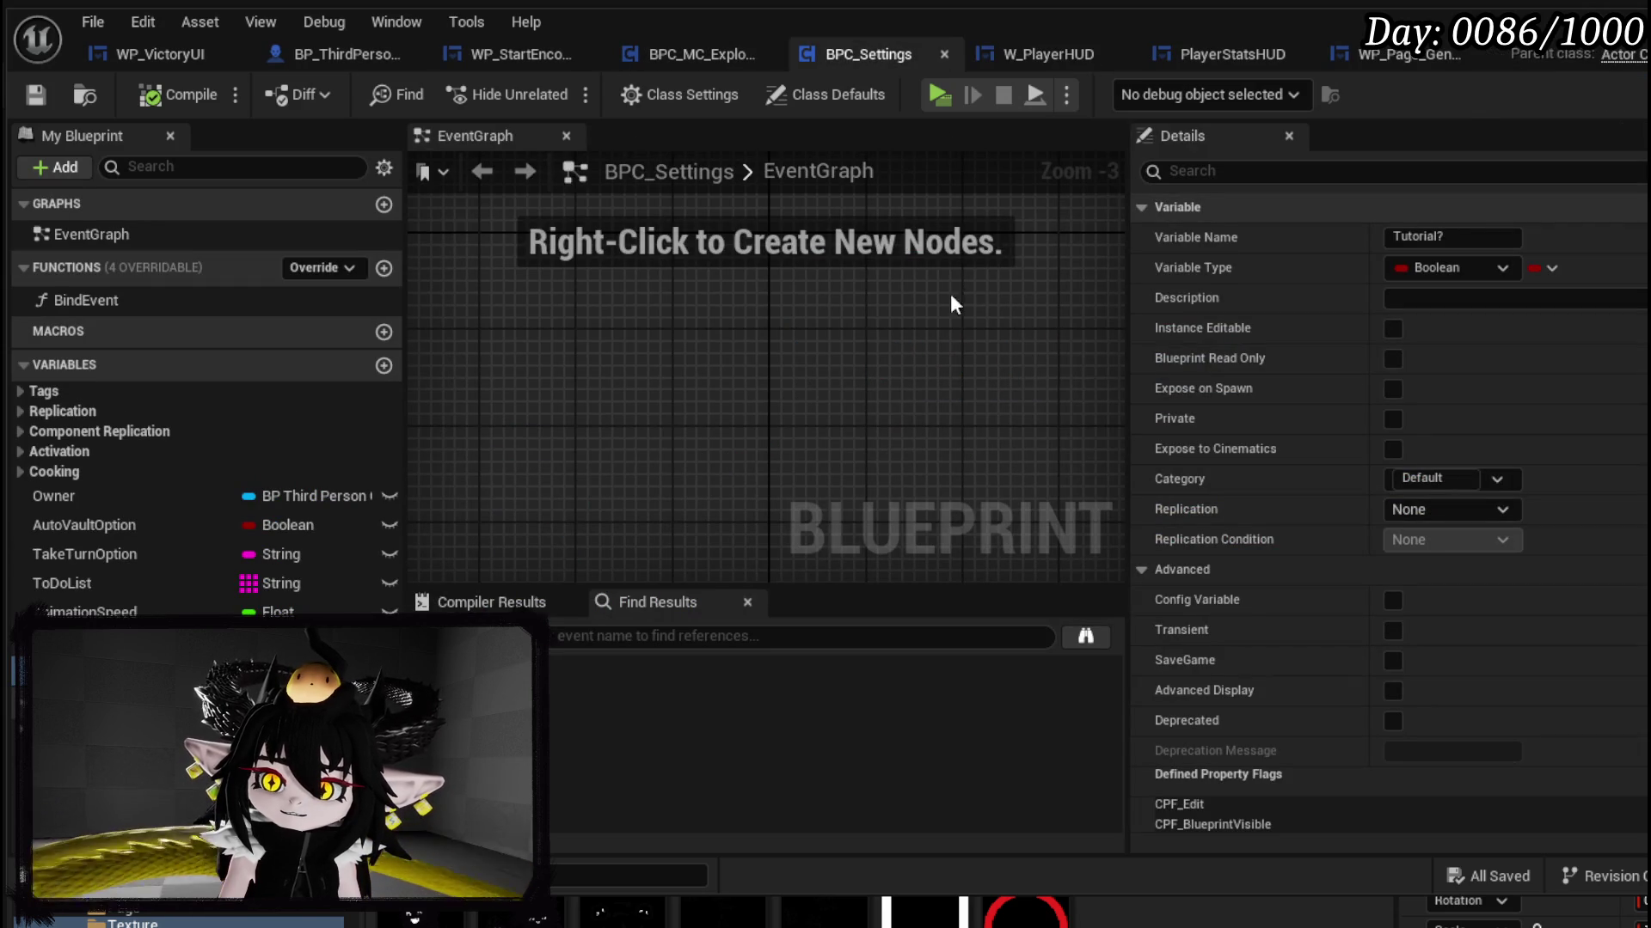
Step: Uncheck the Tutorial? default value in BPC_Settings and save
{"action": "scroll", "coordinate": [1147, 569], "scroll_direction": "down", "scroll_amount": 4}
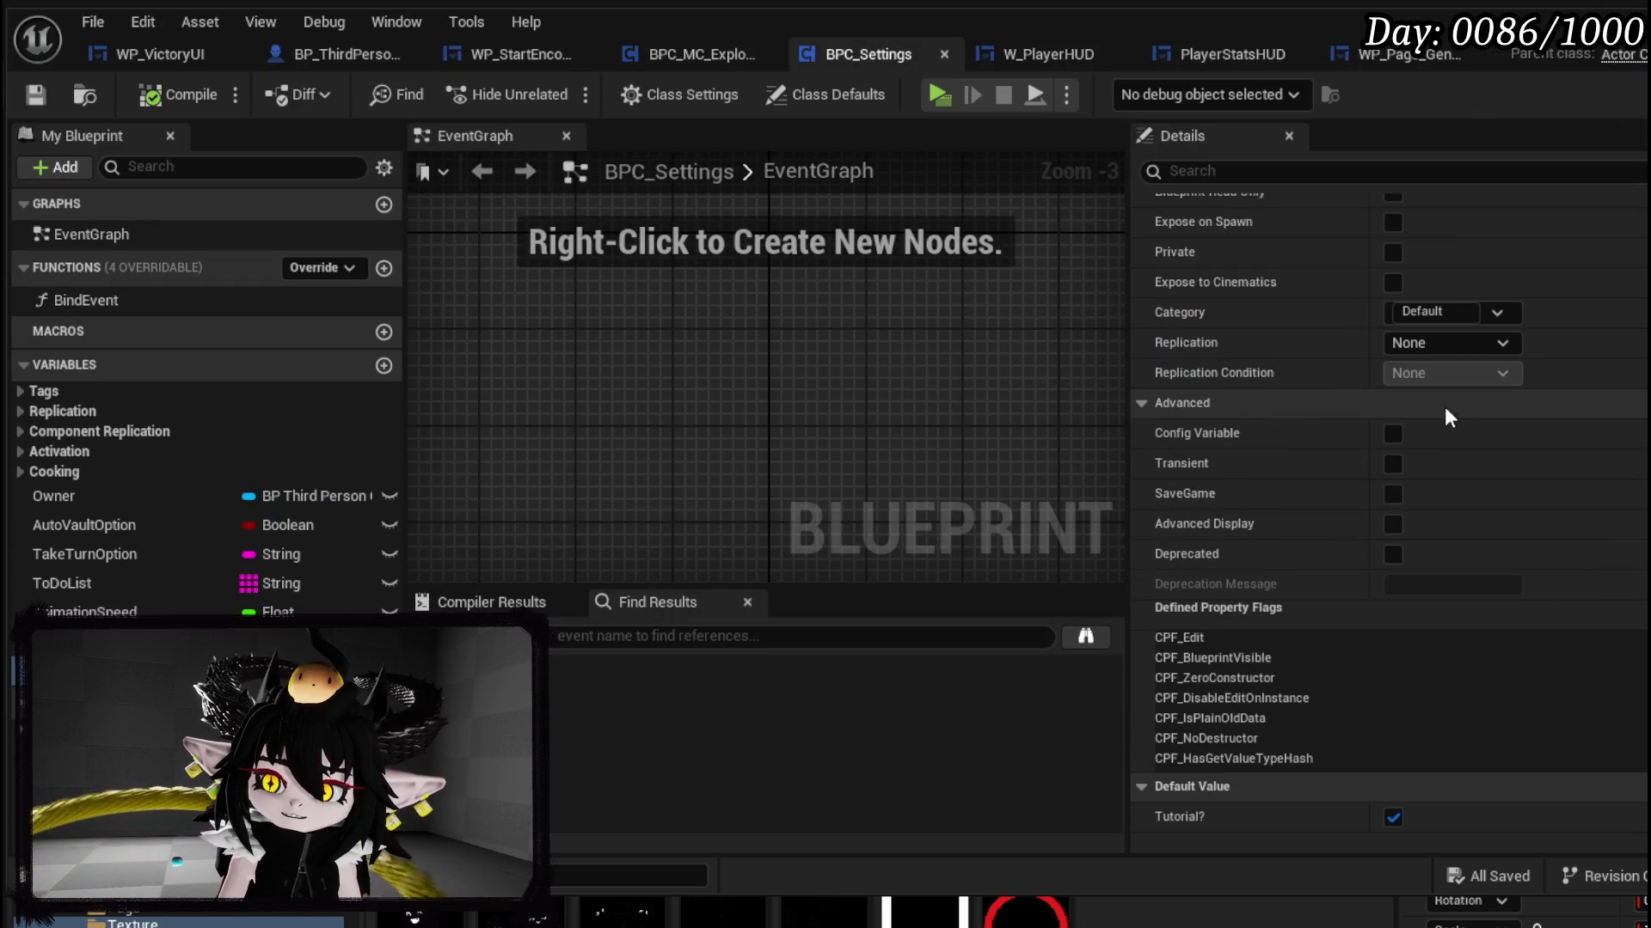
{"action": "left_click", "coordinate": [1392, 817]}
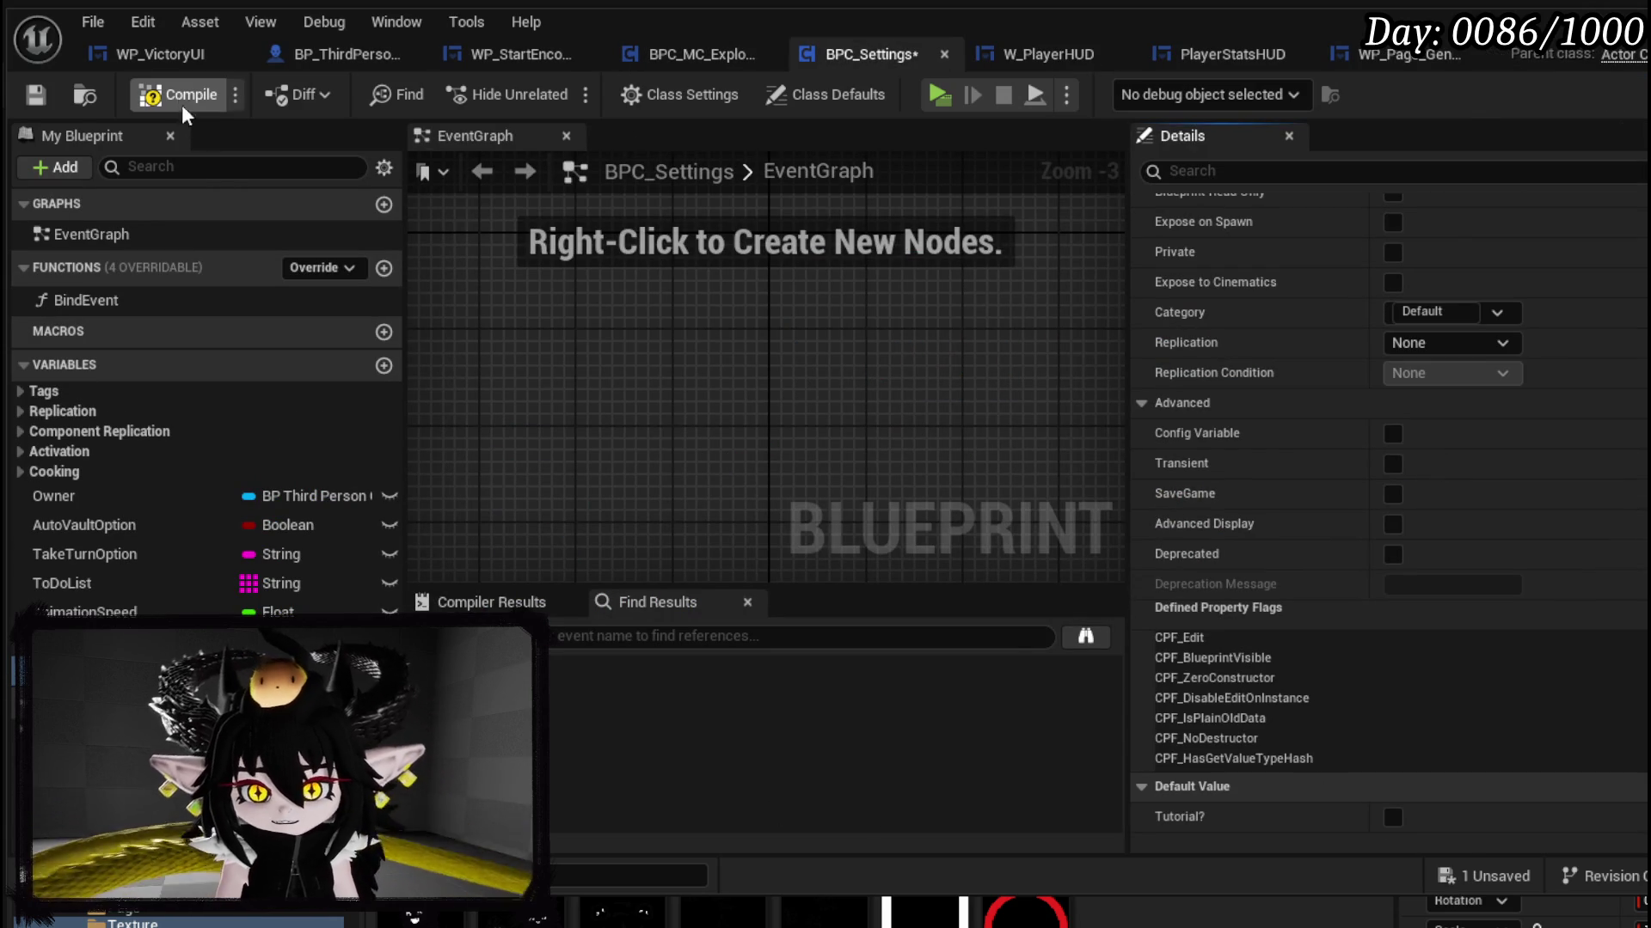
{"action": "left_click", "coordinate": [40, 100]}
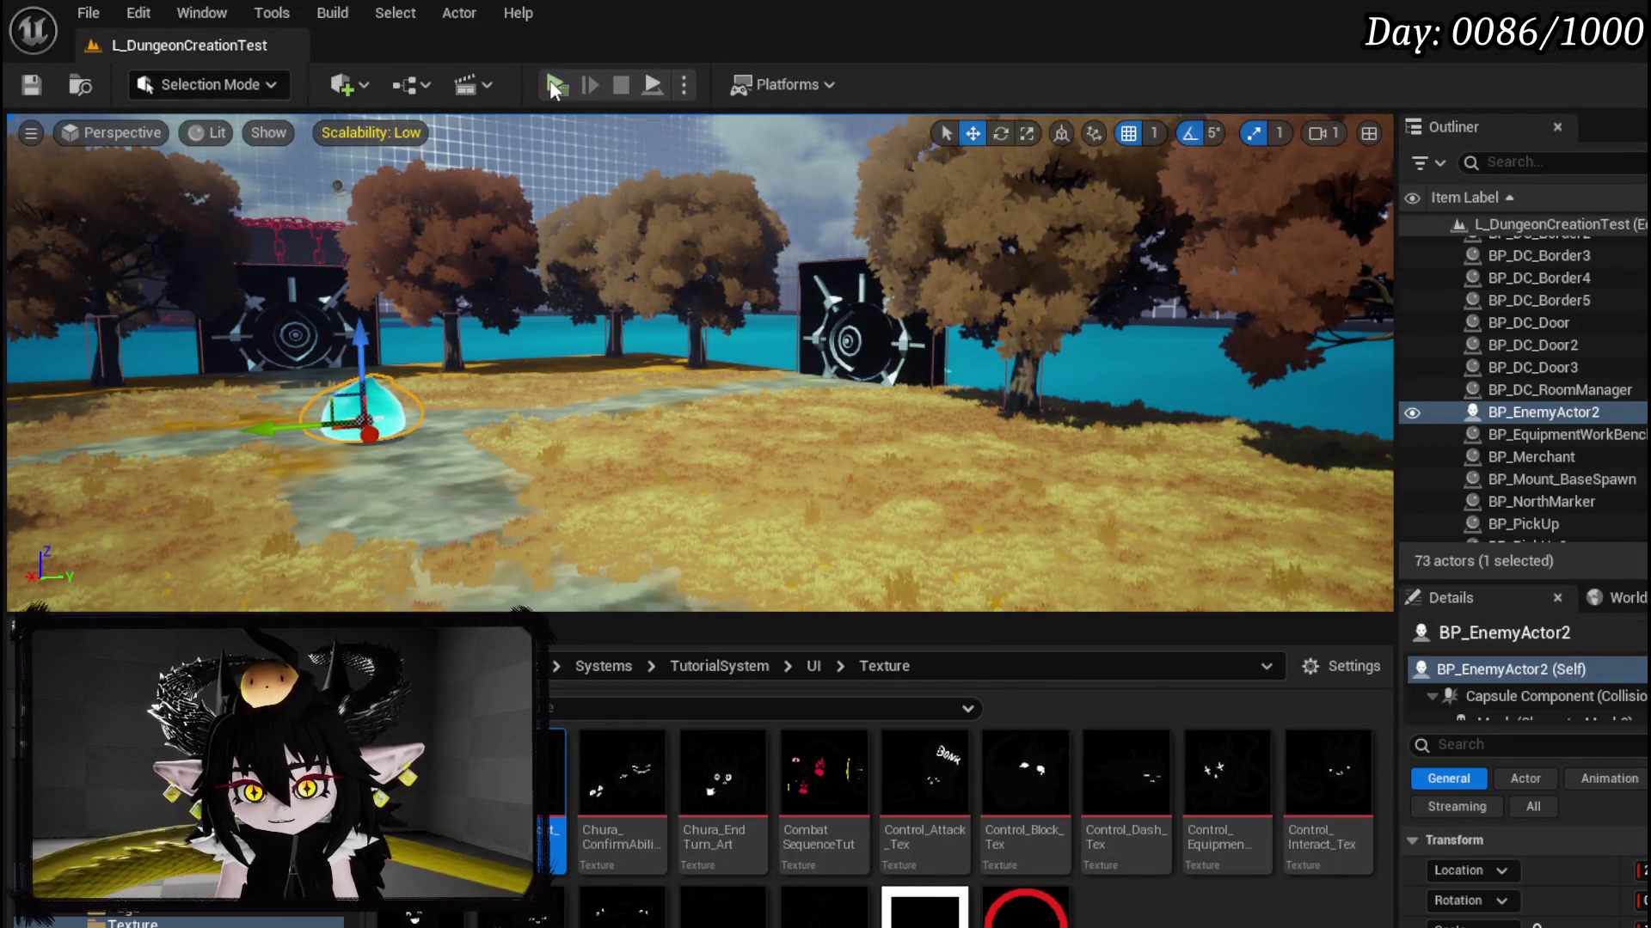
Step: Playtest the level, cast Fire Meteor at the slime, dismiss GOT IT?, and stop
{"action": "key", "text": "alt+p"}
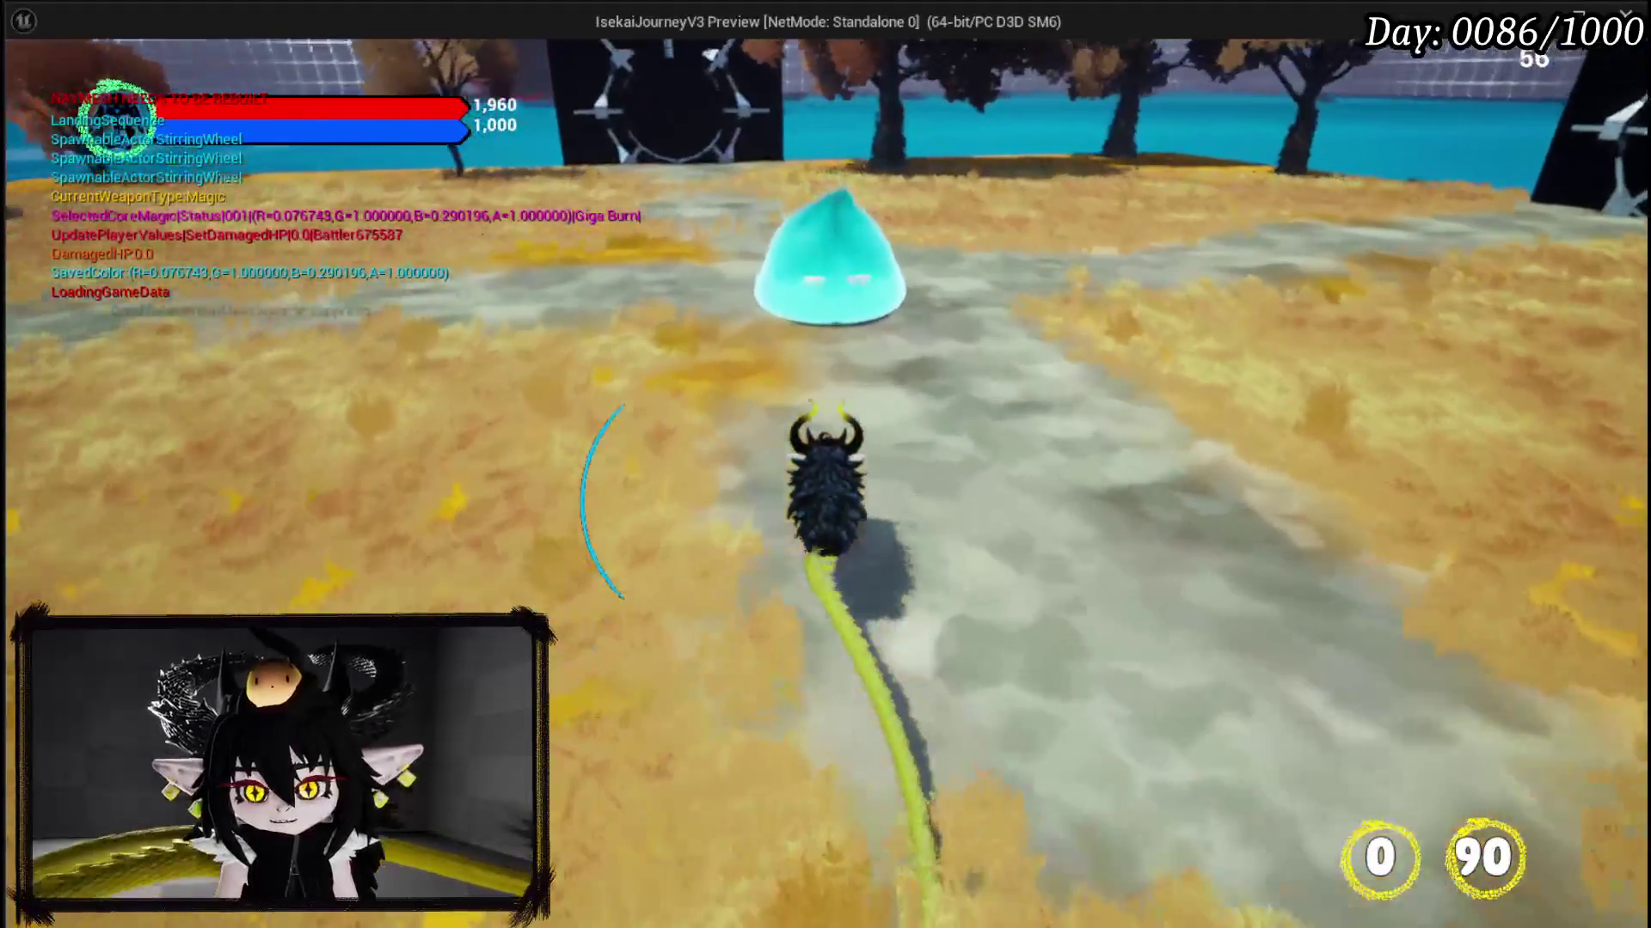
{"action": "key", "text": "1"}
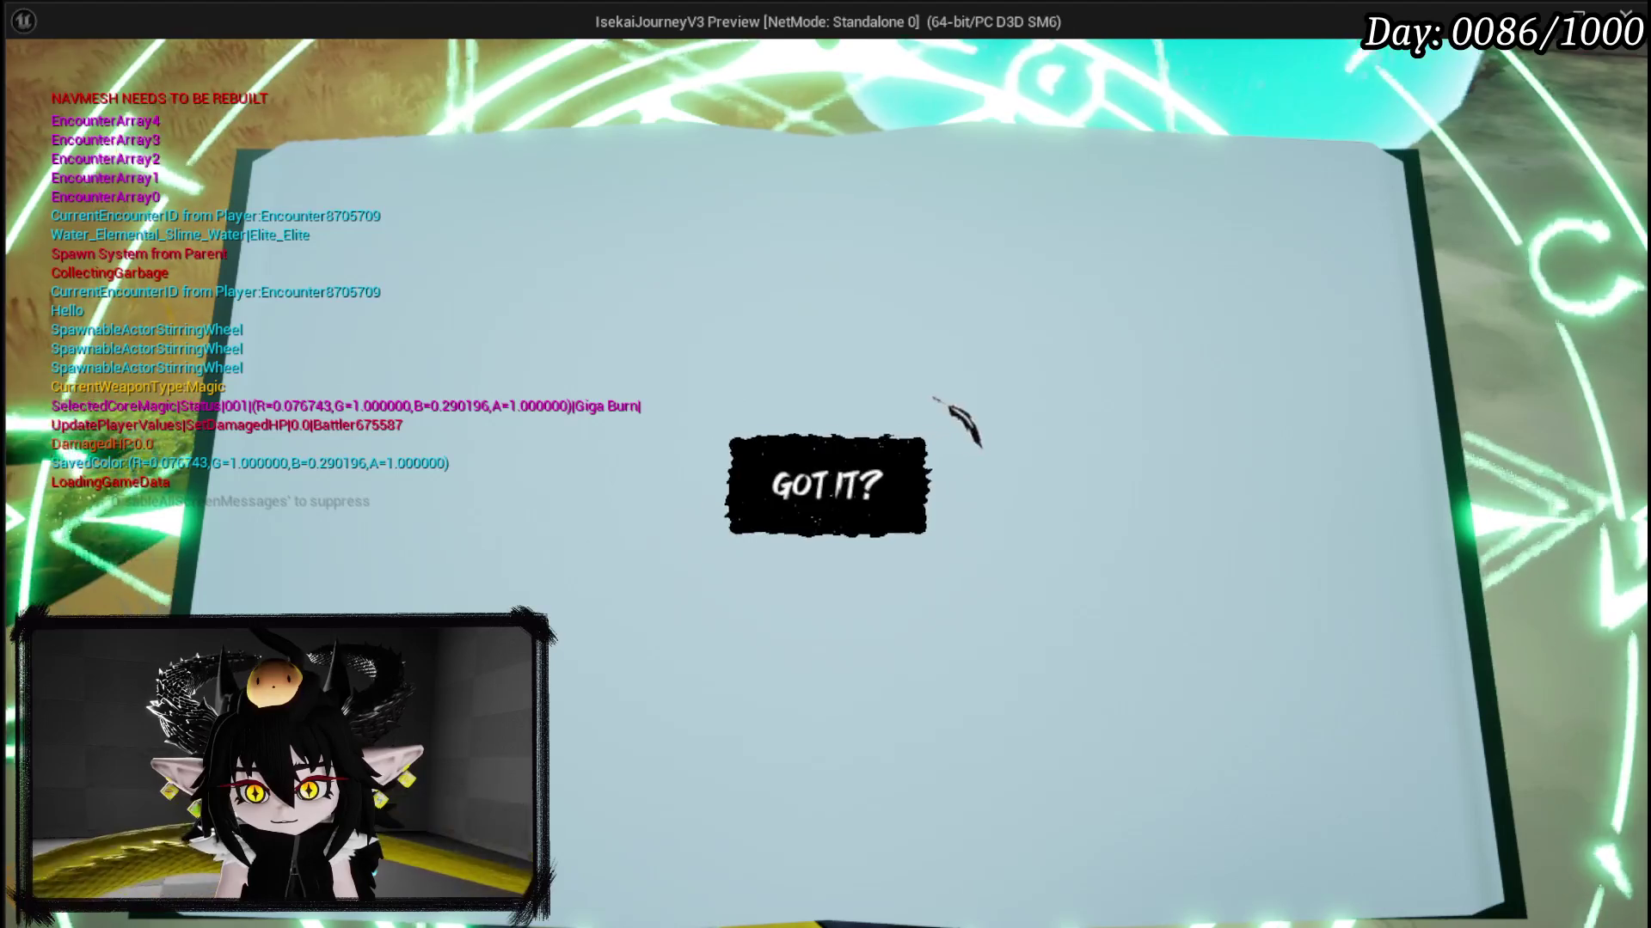
{"action": "left_click", "coordinate": [828, 486]}
{"action": "key", "text": "Escape"}
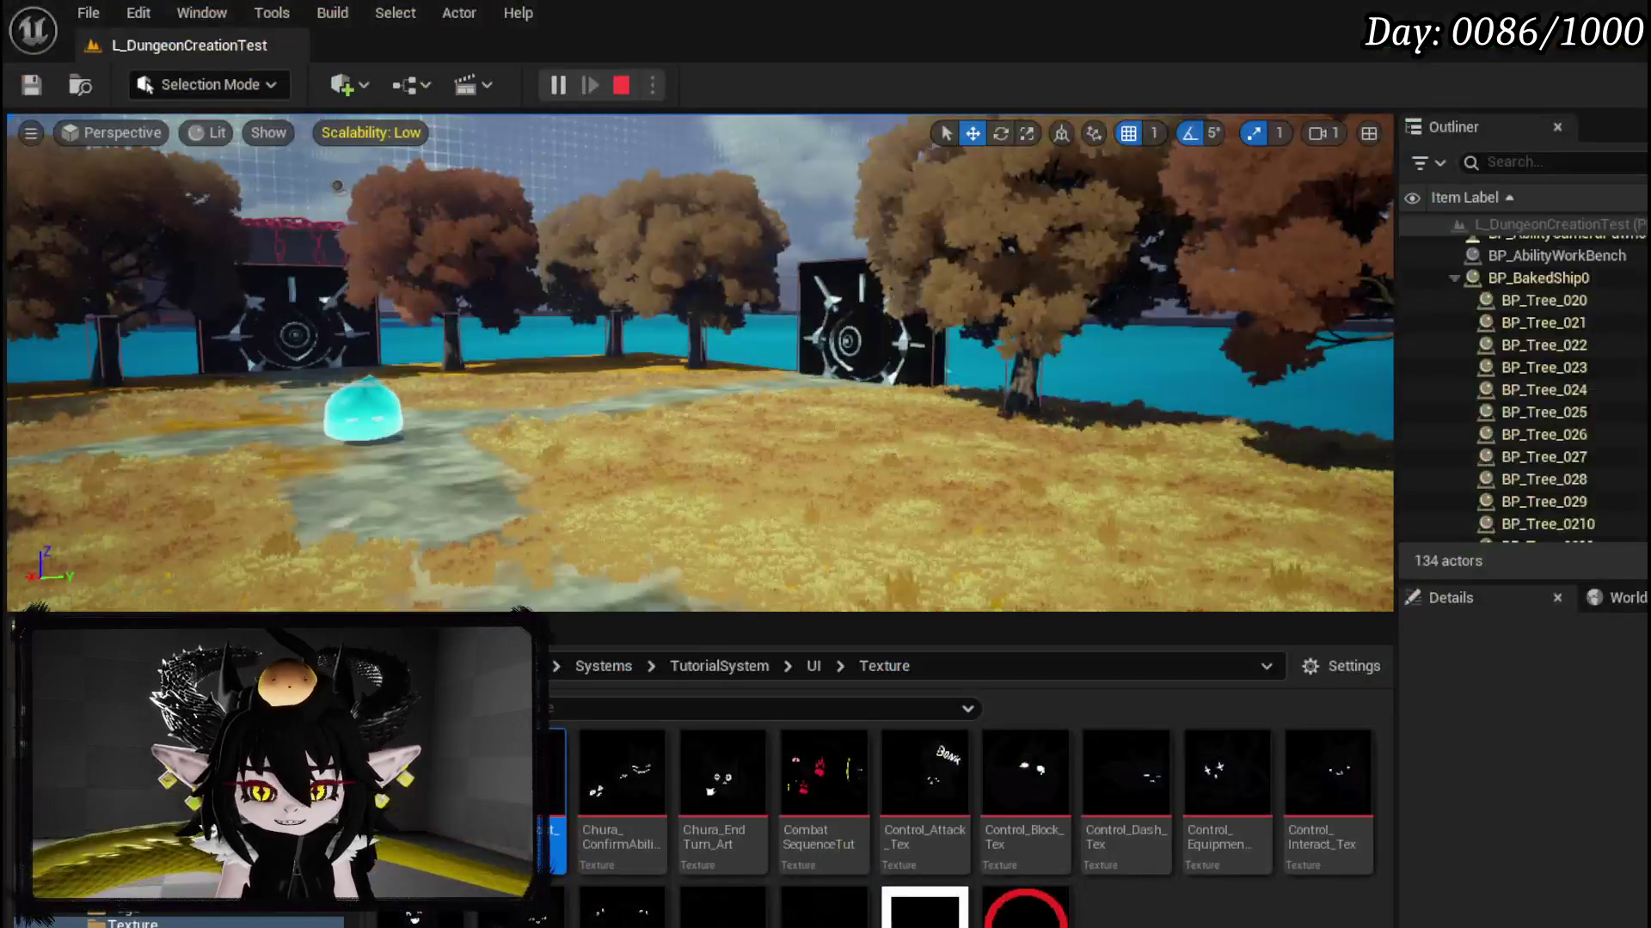
{"action": "key", "text": "ctrl+s"}
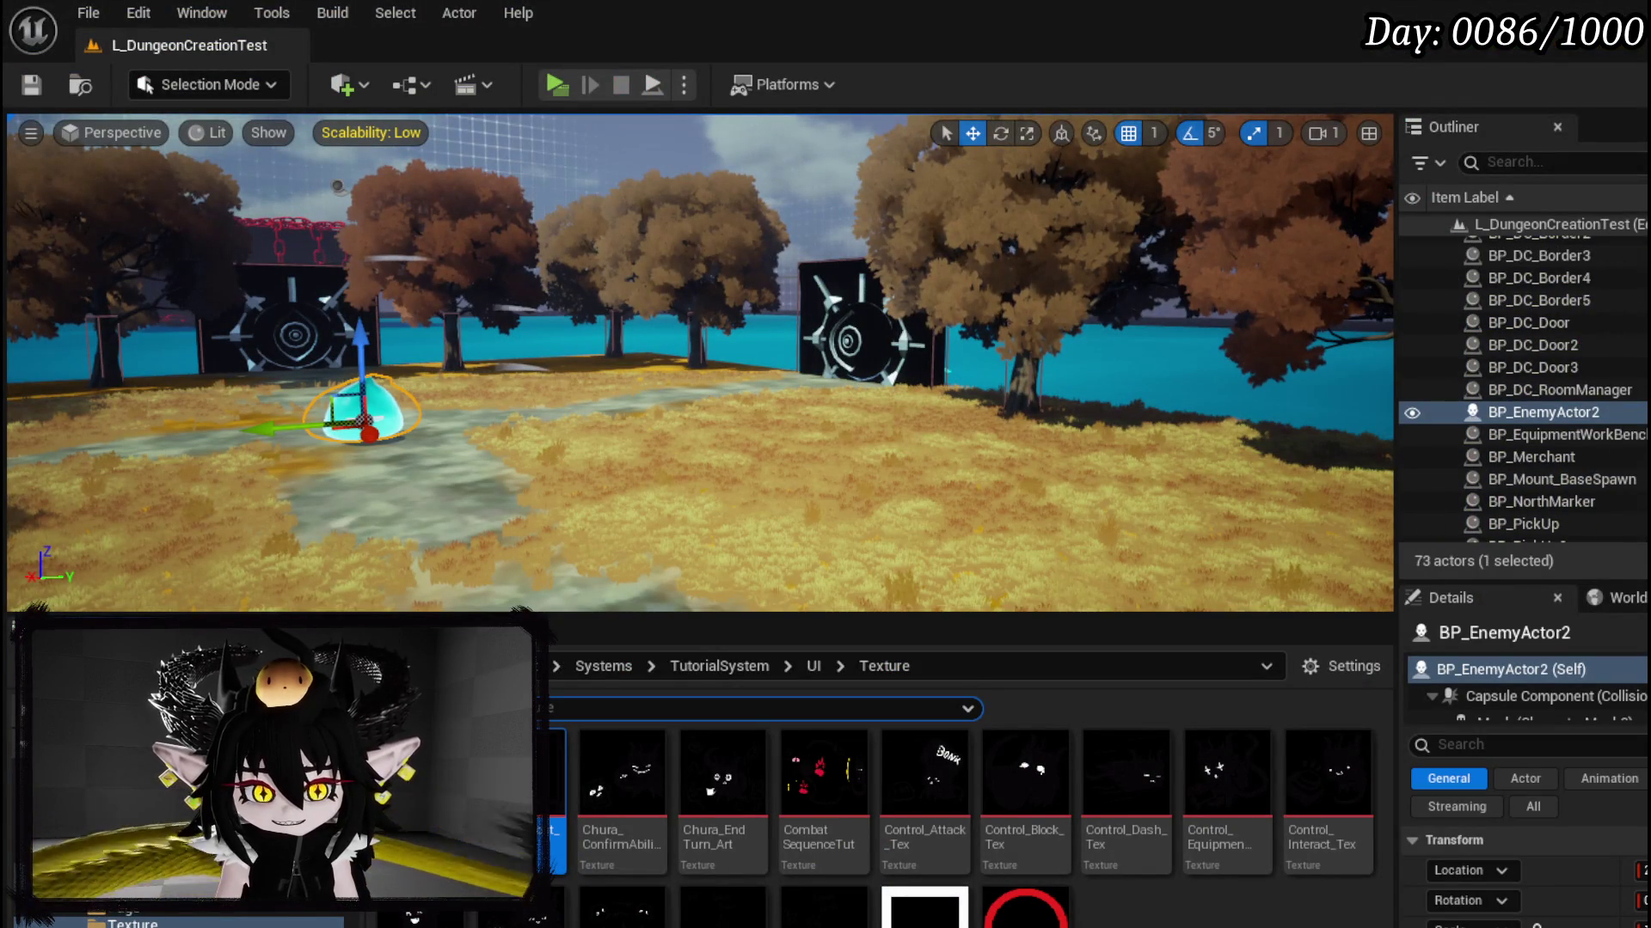
{"action": "key", "text": "alt+Tab"}
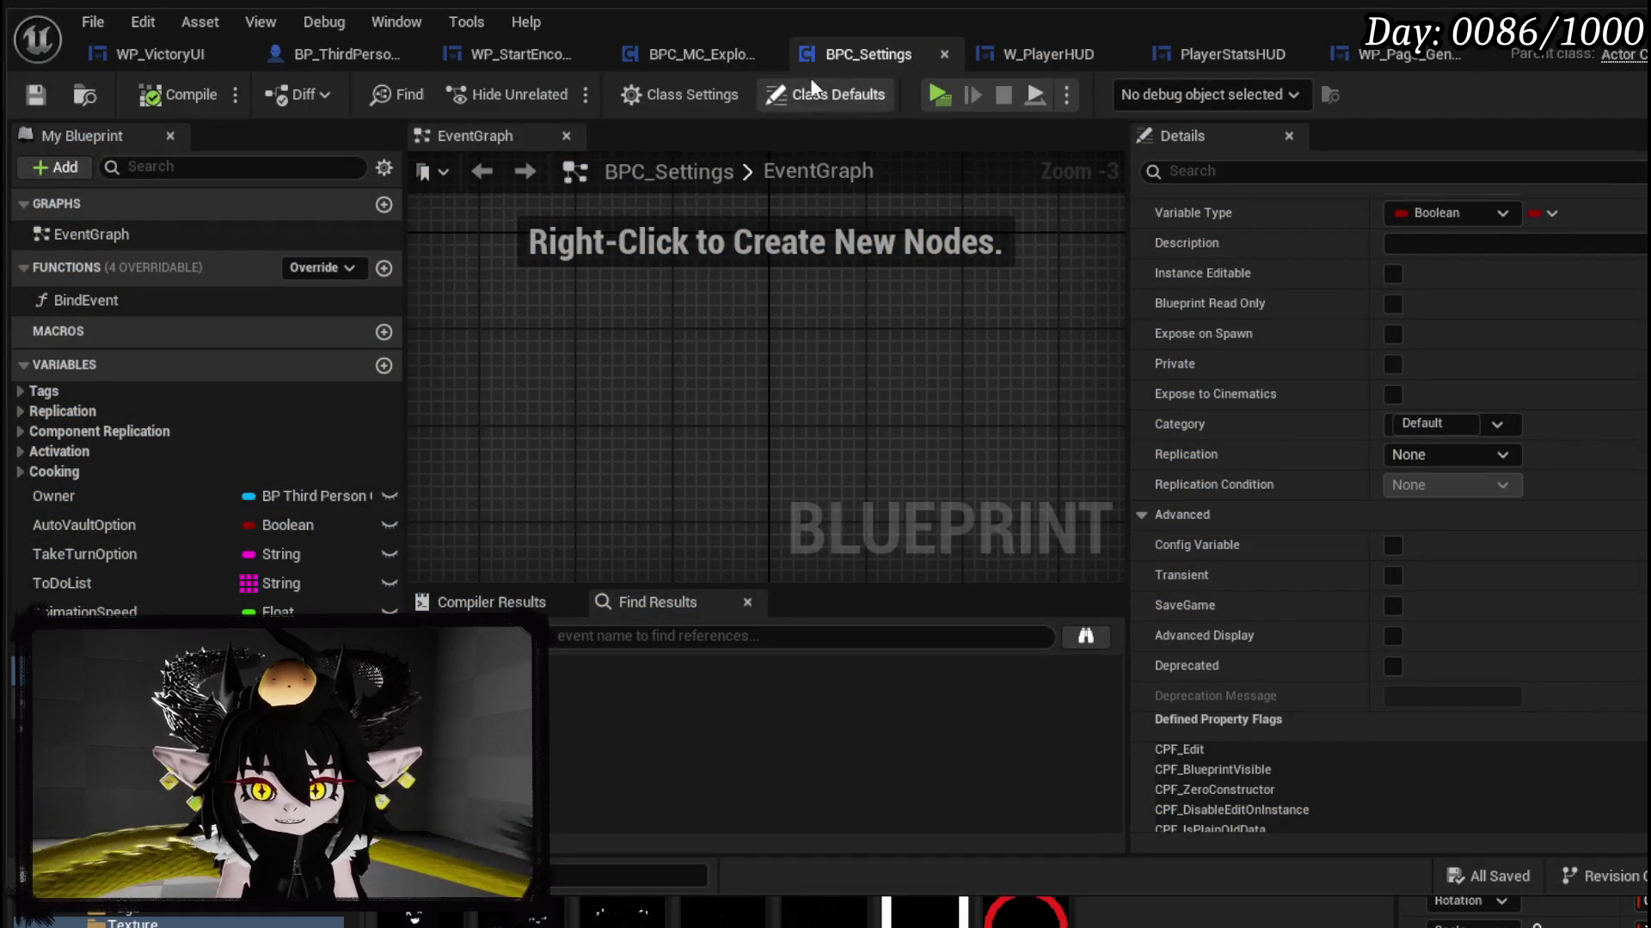
Step: In BP_ThirdPersonCharacter's graph, locate Open Book and move it up with Add to Viewport
{"action": "left_click", "coordinate": [332, 56]}
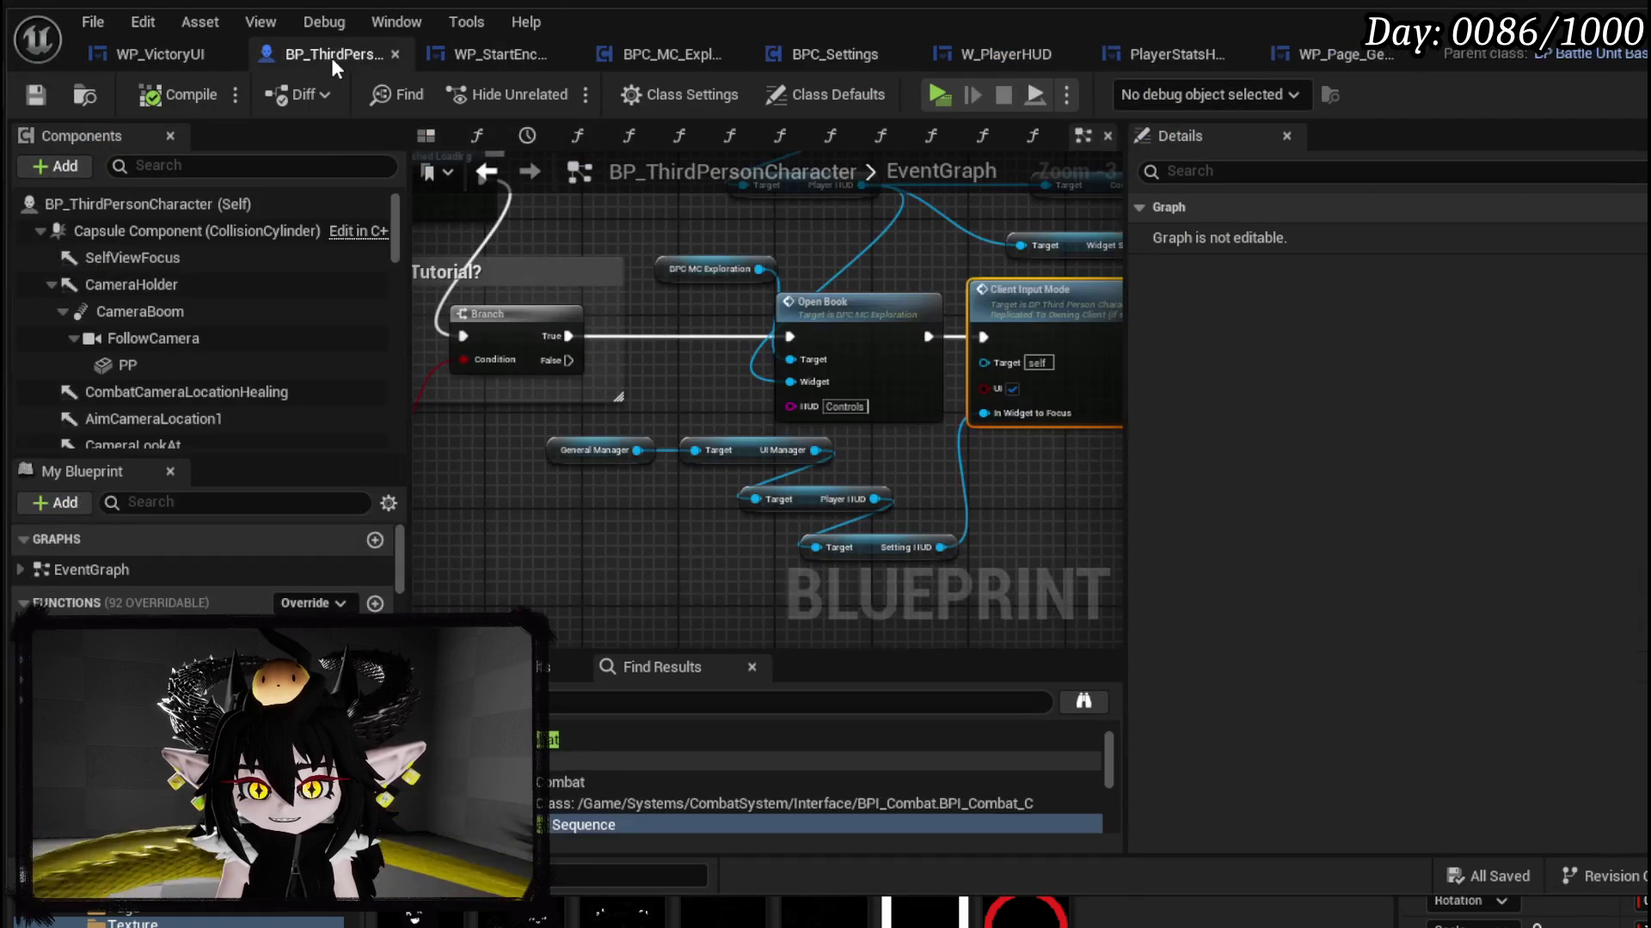
{"action": "scroll", "coordinate": [756, 384], "scroll_direction": "down", "scroll_amount": 5}
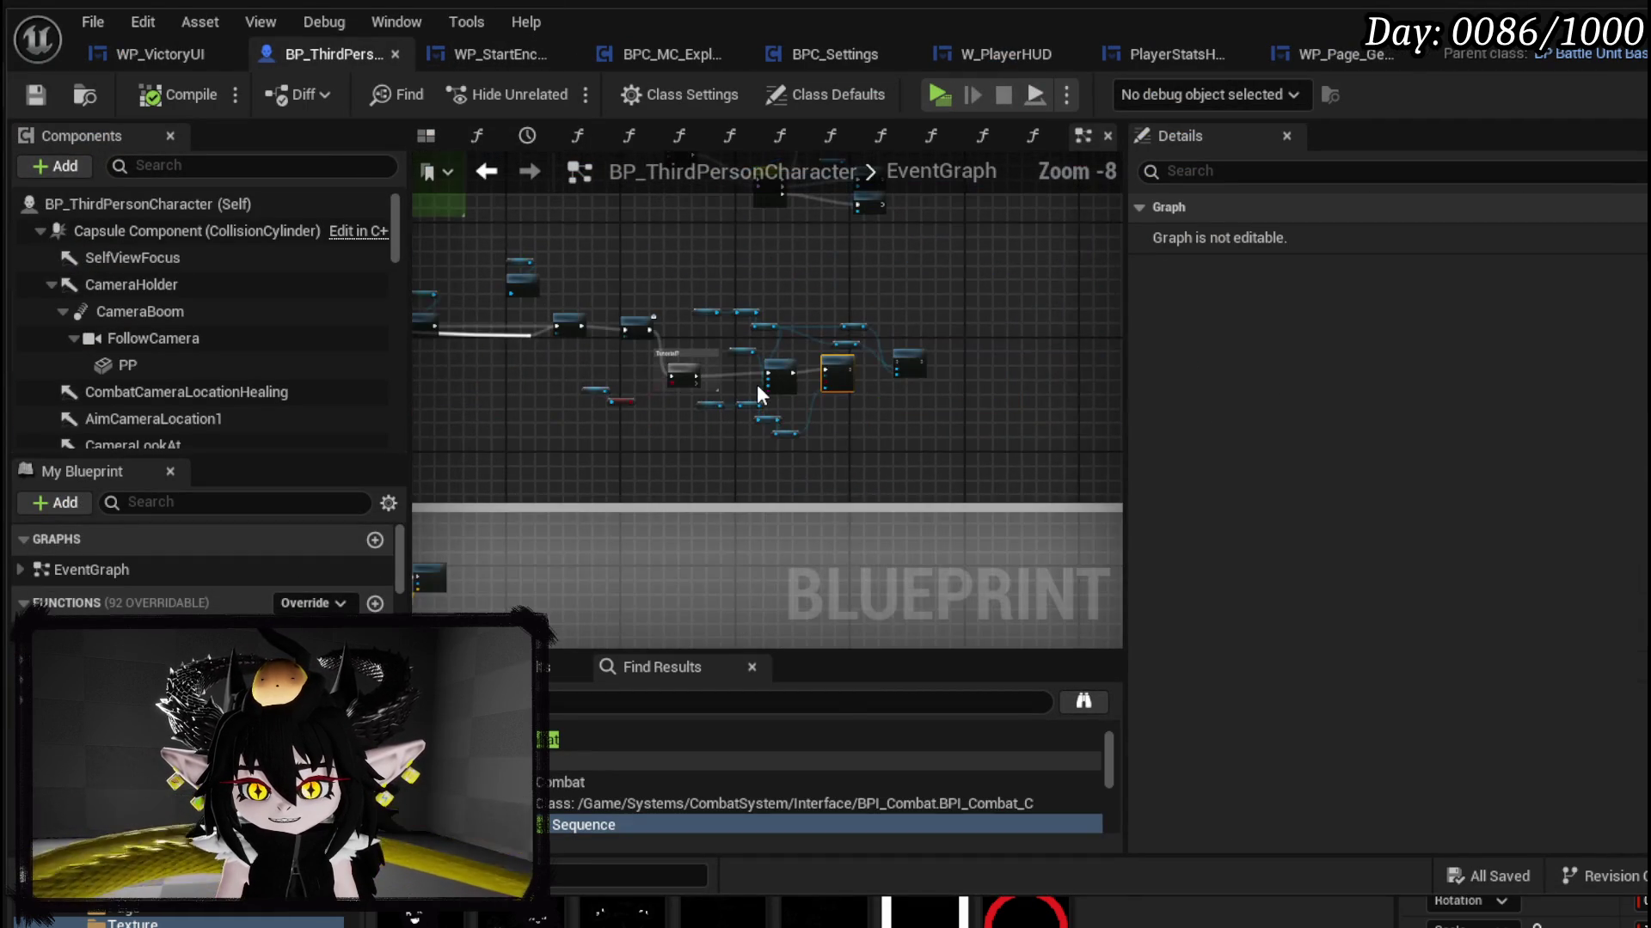
{"action": "scroll", "coordinate": [750, 384], "scroll_direction": "down", "scroll_amount": 4}
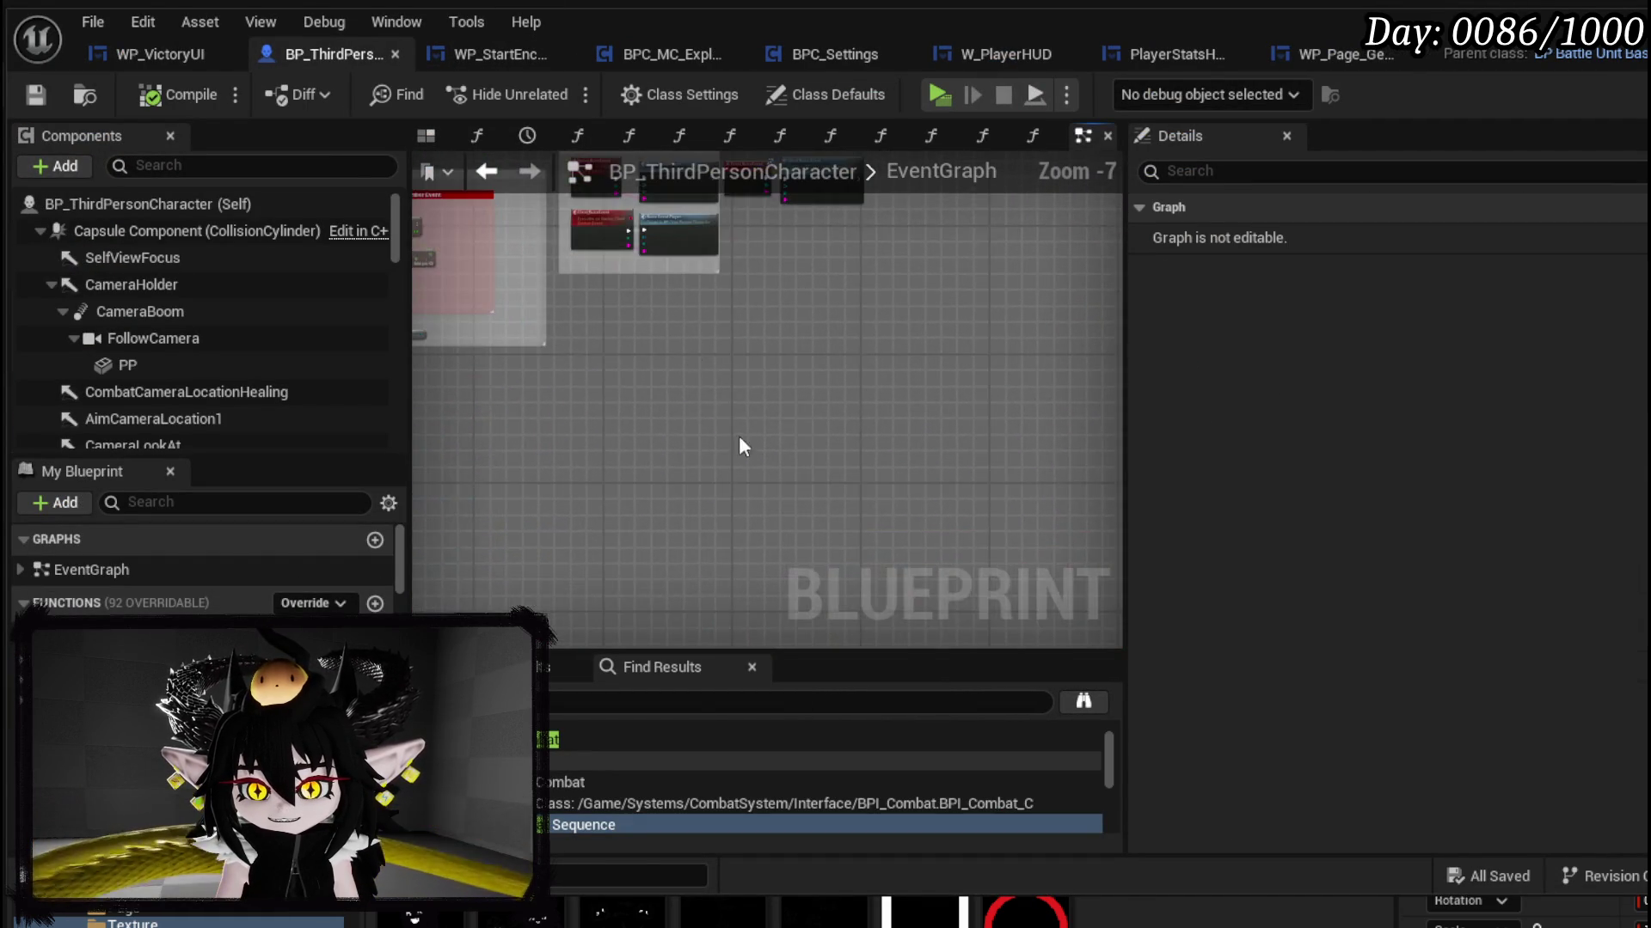
{"action": "scroll", "coordinate": [773, 387], "scroll_direction": "up", "scroll_amount": 10}
{"action": "left_click_drag", "start_coordinate": [838, 444], "coordinate": [528, 444]}
{"action": "left_click_drag", "start_coordinate": [735, 232], "coordinate": [540, 265]}
{"action": "left_click", "coordinate": [641, 323]}
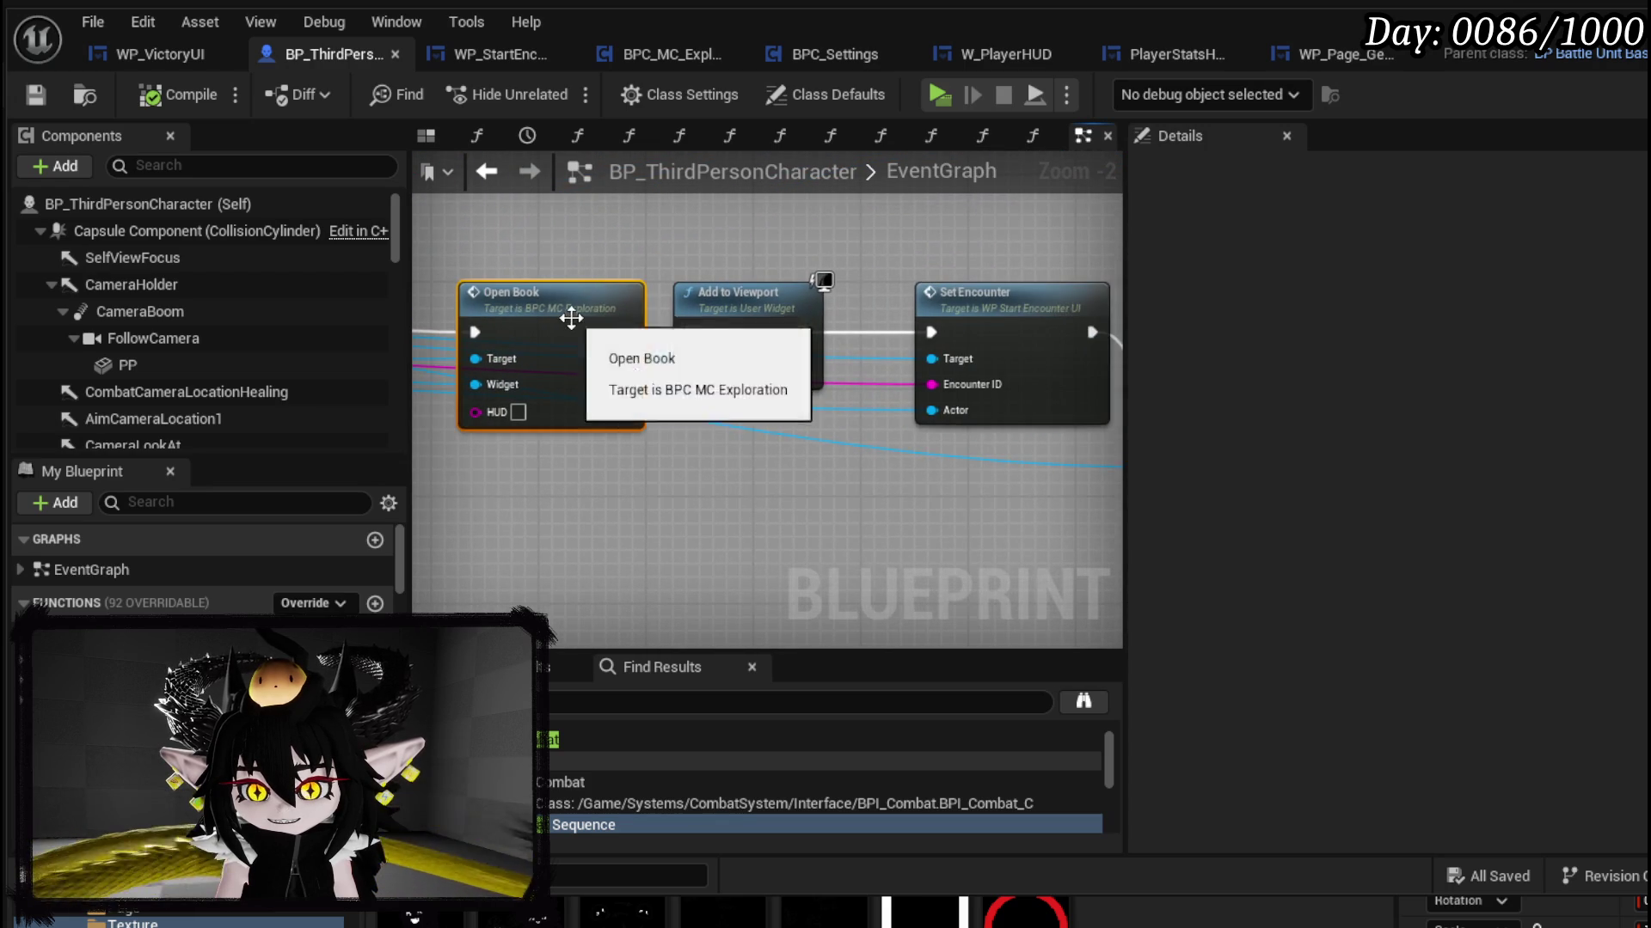
{"action": "scroll", "coordinate": [578, 271], "scroll_direction": "down", "scroll_amount": 1}
{"action": "mouse_move", "coordinate": [778, 376]}
{"action": "left_mouse_down"}
{"action": "mouse_move", "coordinate": [784, 338]}
{"action": "mouse_move", "coordinate": [617, 341]}
{"action": "mouse_move", "coordinate": [501, 294]}
{"action": "mouse_move", "coordinate": [1063, 343]}
{"action": "left_mouse_up"}
Step: Review the Create WP Start Encounter UI Widget, Set Encounter and Server Input Mode nodes
{"action": "mouse_move", "coordinate": [678, 497]}
{"action": "left_mouse_down"}
{"action": "mouse_move", "coordinate": [911, 431]}
{"action": "mouse_move", "coordinate": [991, 437]}
{"action": "left_mouse_up"}
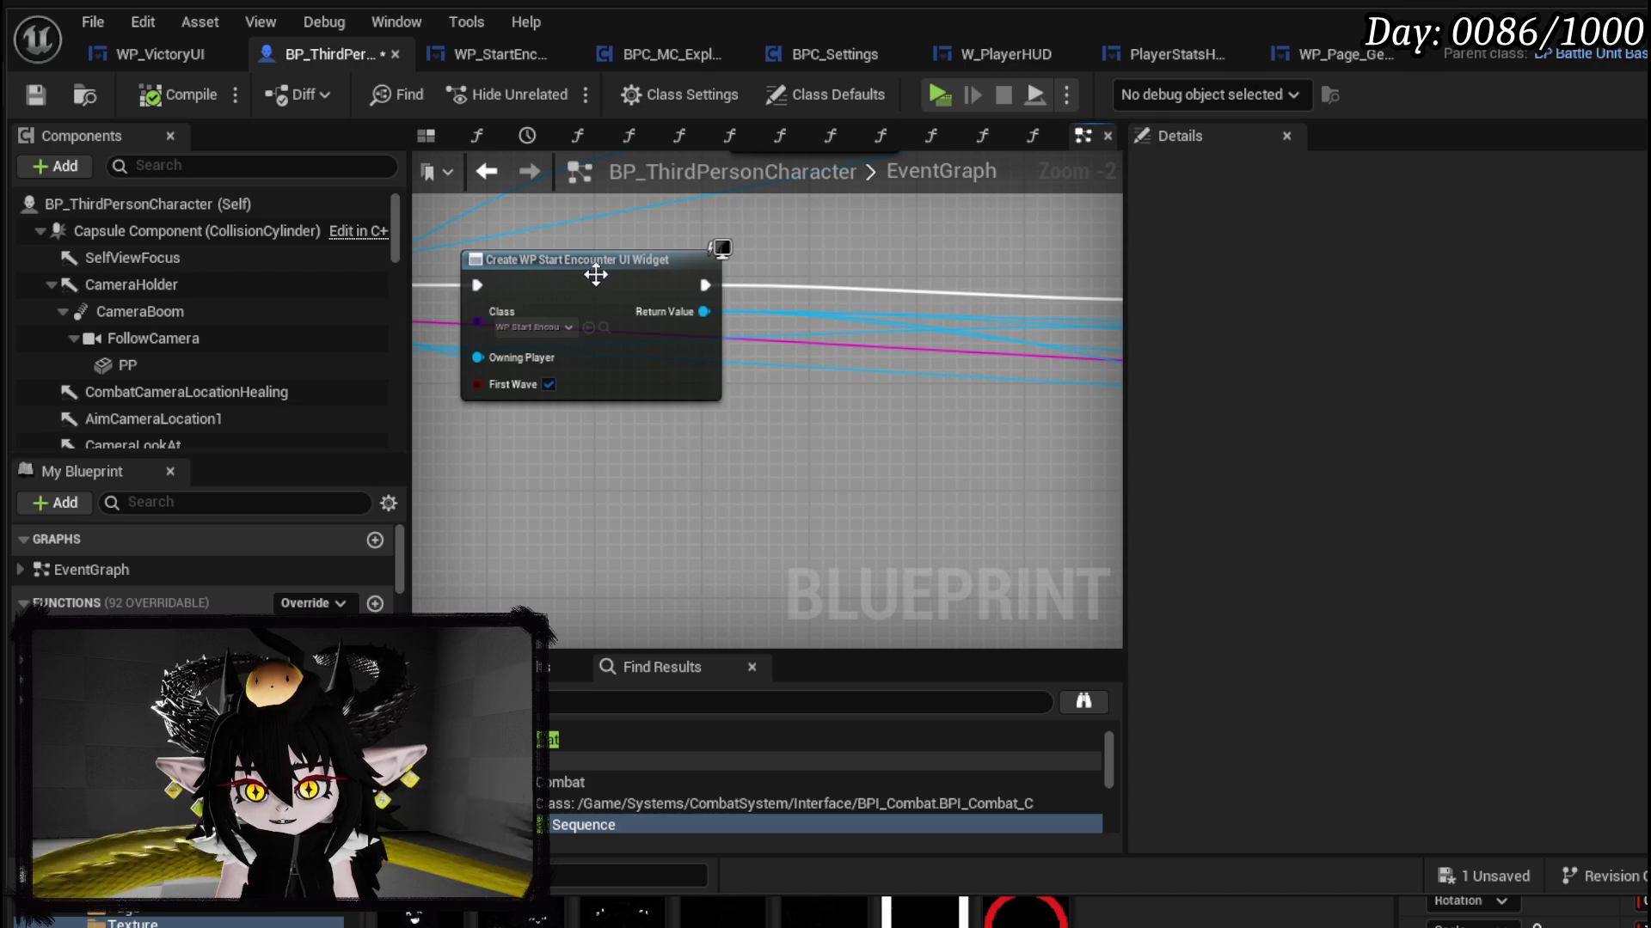
{"action": "left_click_drag", "start_coordinate": [596, 275], "coordinate": [602, 287]}
{"action": "left_click_drag", "start_coordinate": [931, 420], "coordinate": [543, 424]}
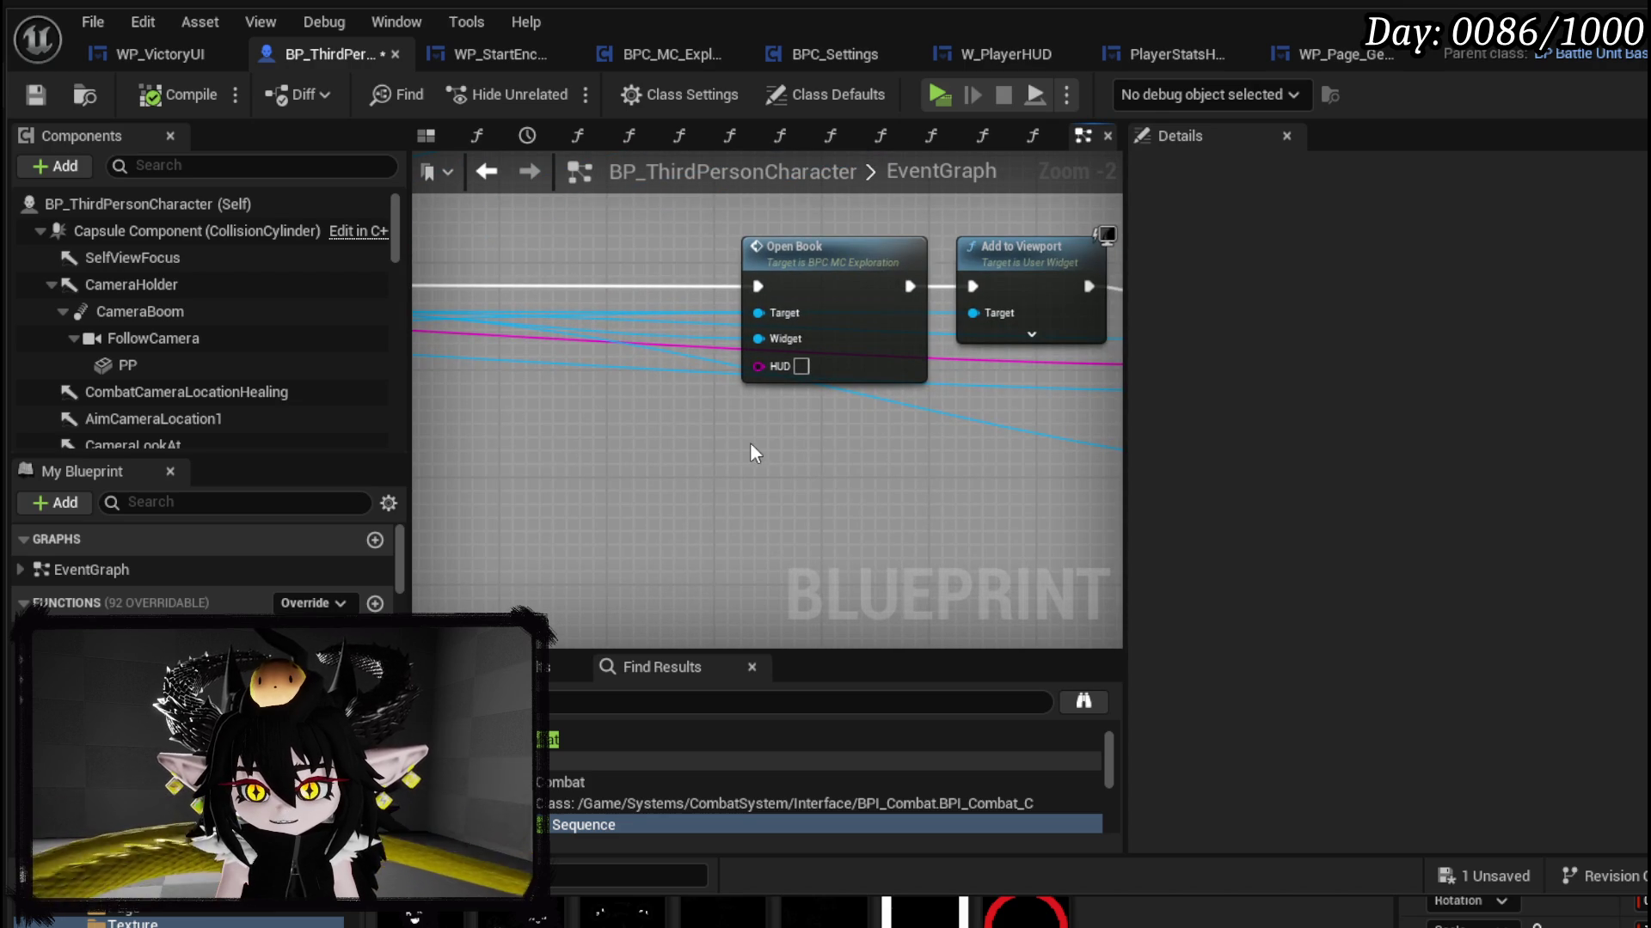
{"action": "mouse_move", "coordinate": [750, 453]}
{"action": "left_mouse_down"}
{"action": "mouse_move", "coordinate": [434, 477]}
{"action": "mouse_move", "coordinate": [986, 490]}
{"action": "left_mouse_up"}
{"action": "mouse_move", "coordinate": [590, 454]}
{"action": "left_mouse_down"}
{"action": "mouse_move", "coordinate": [1047, 484]}
{"action": "mouse_move", "coordinate": [817, 508]}
{"action": "left_mouse_up"}
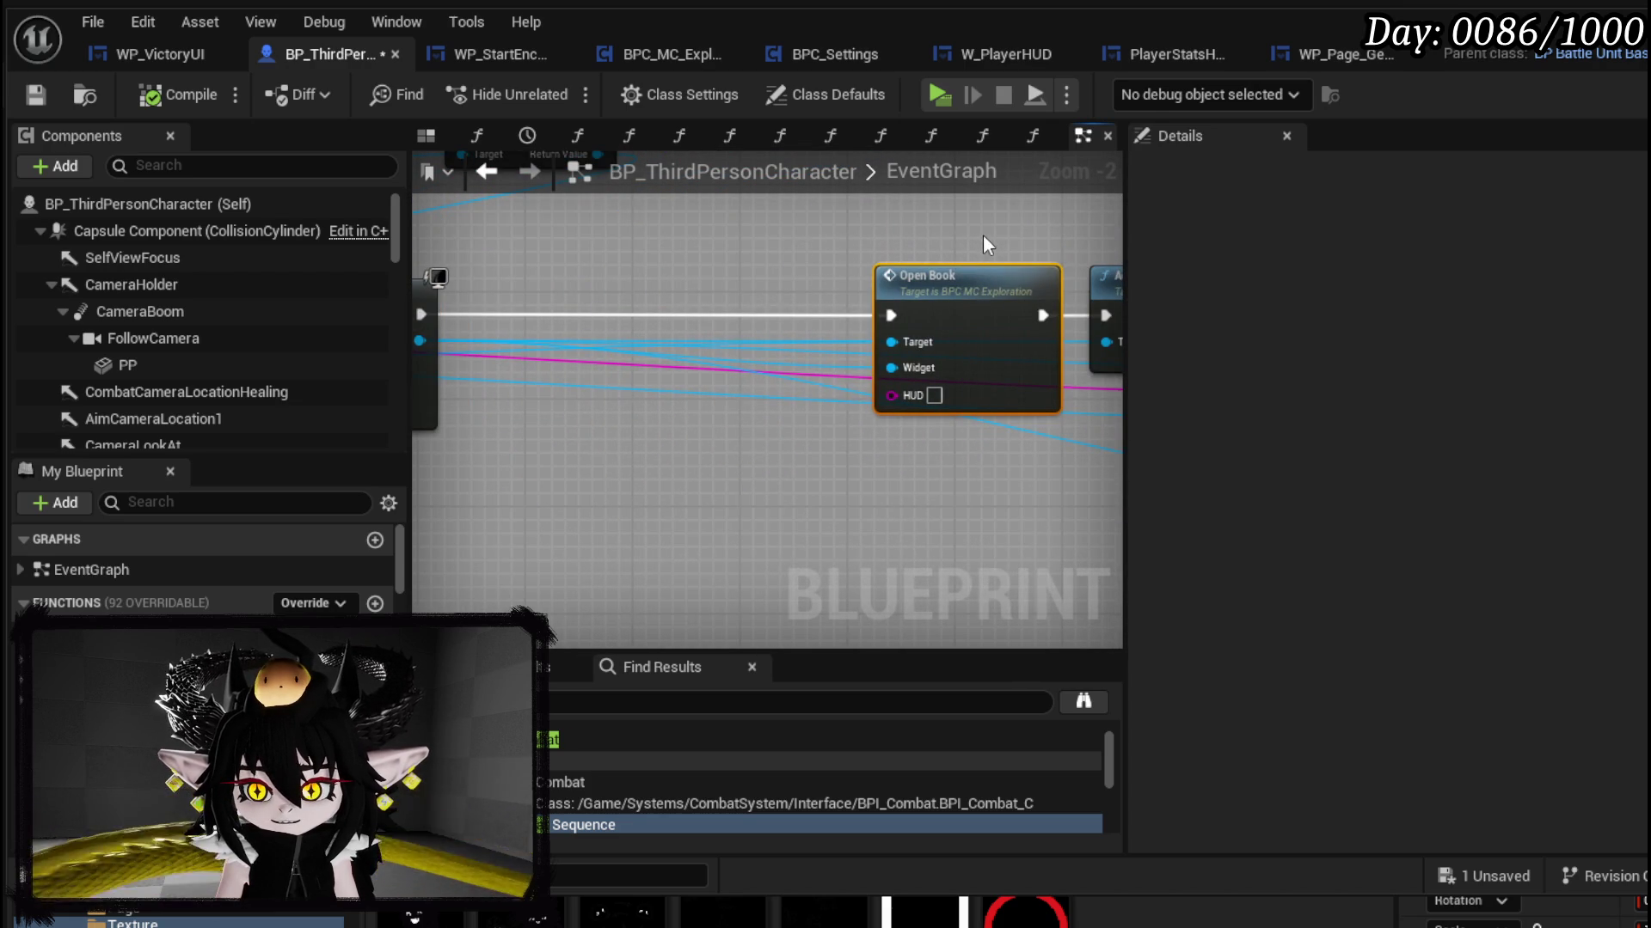
{"action": "scroll", "coordinate": [745, 241], "scroll_direction": "down", "scroll_amount": 1}
Step: Wire execution straight to Add to Viewport, bypassing Open Book, then compile and save
{"action": "left_click_drag", "start_coordinate": [453, 307], "coordinate": [1063, 308]}
{"action": "left_click_drag", "start_coordinate": [930, 269], "coordinate": [785, 414]}
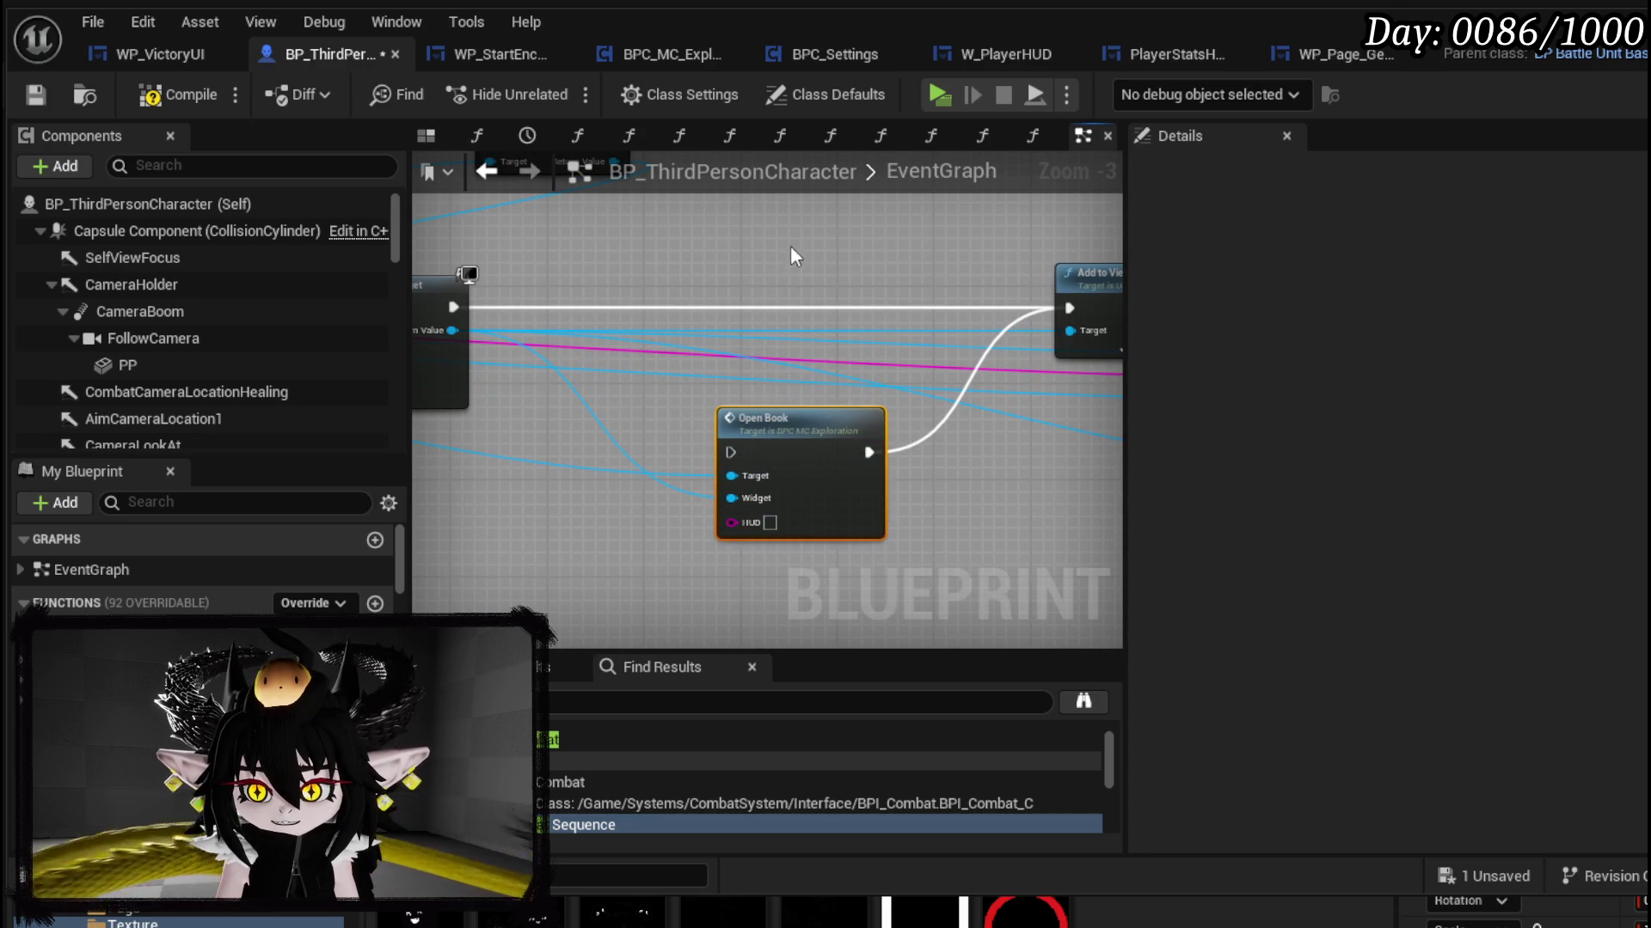
{"action": "left_click", "coordinate": [178, 94]}
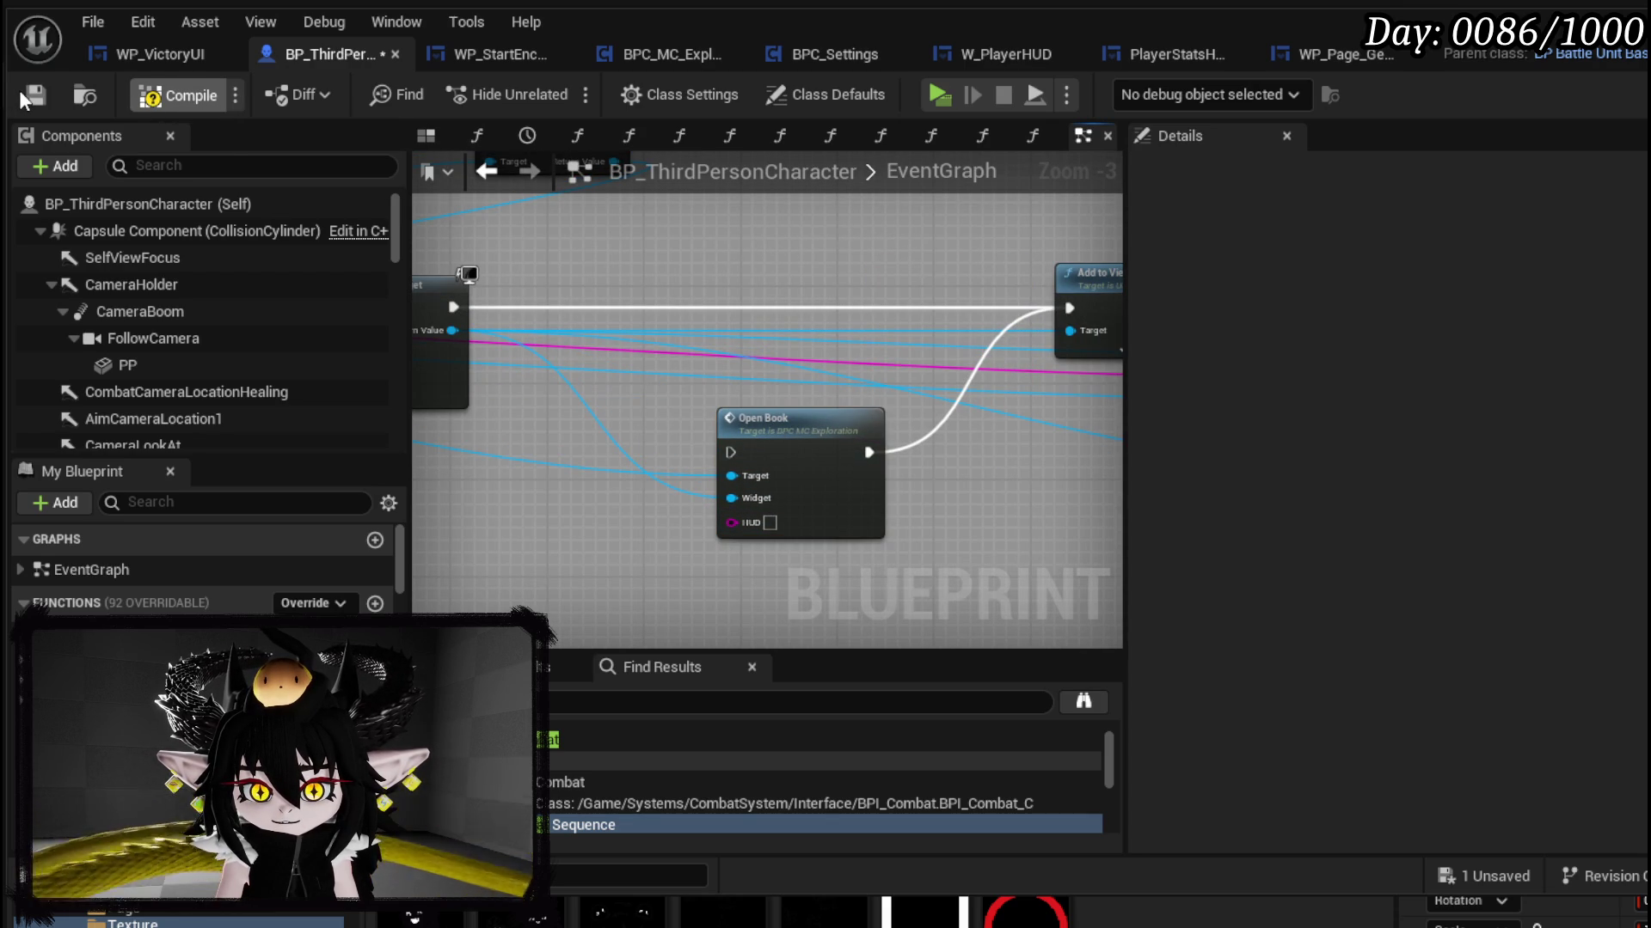
{"action": "left_click", "coordinate": [37, 93]}
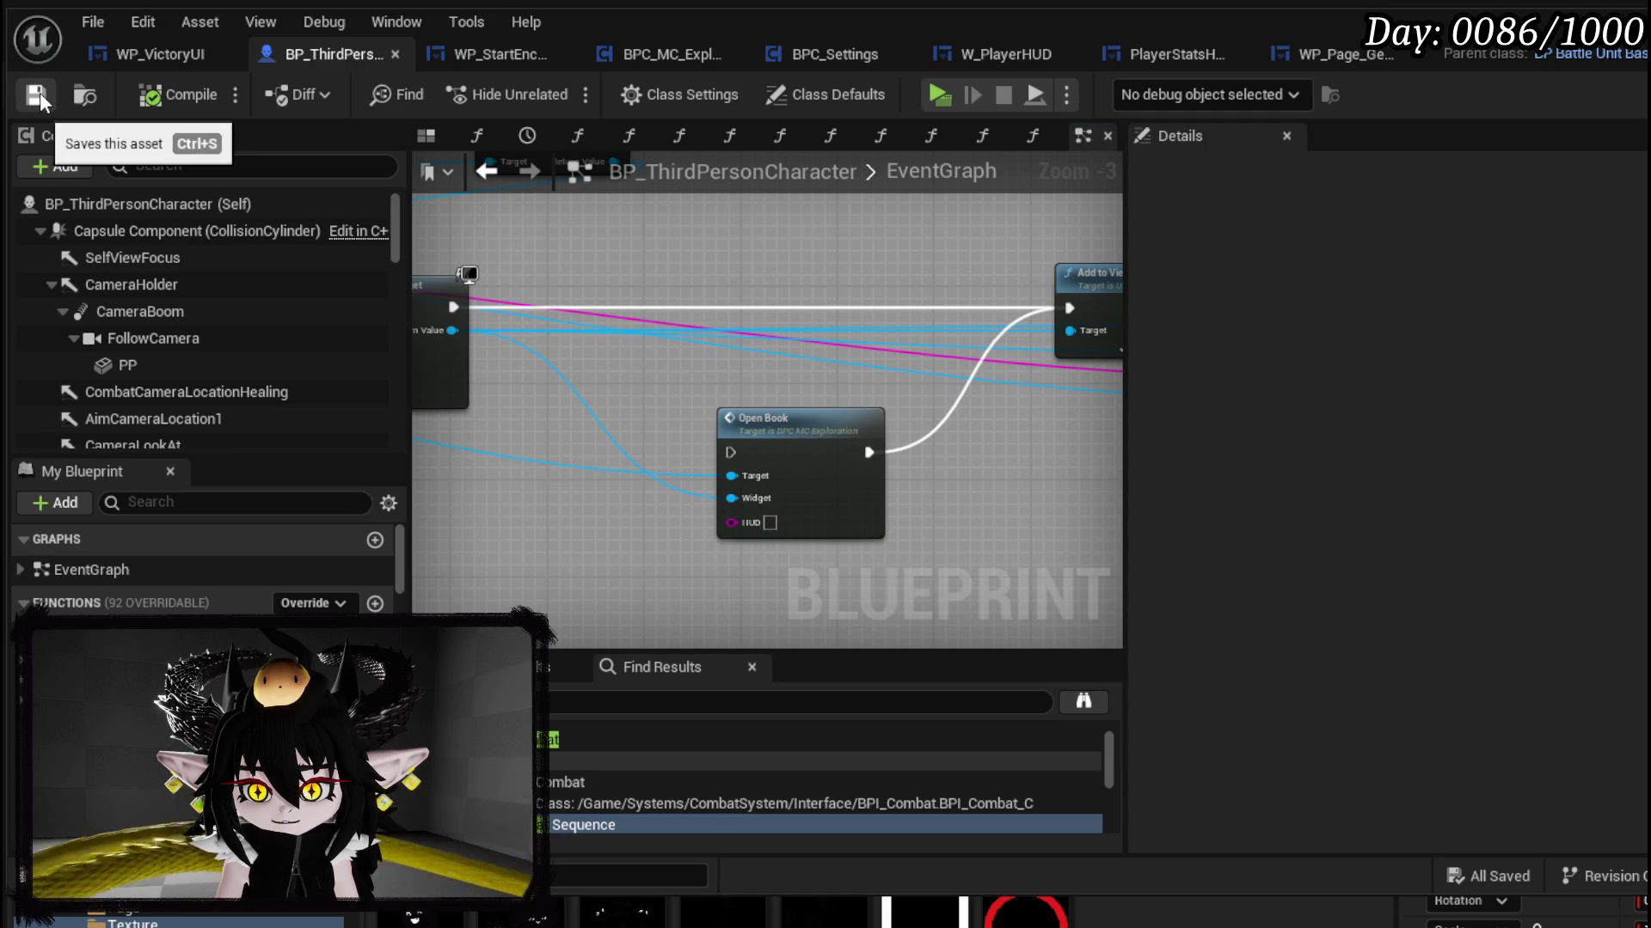
{"action": "scroll", "coordinate": [654, 361], "scroll_direction": "down", "scroll_amount": 2}
{"action": "mouse_move", "coordinate": [417, 198]}
{"action": "left_mouse_down"}
{"action": "mouse_move", "coordinate": [1088, 518]}
{"action": "mouse_move", "coordinate": [1036, 516]}
{"action": "mouse_move", "coordinate": [857, 232]}
{"action": "left_mouse_up"}
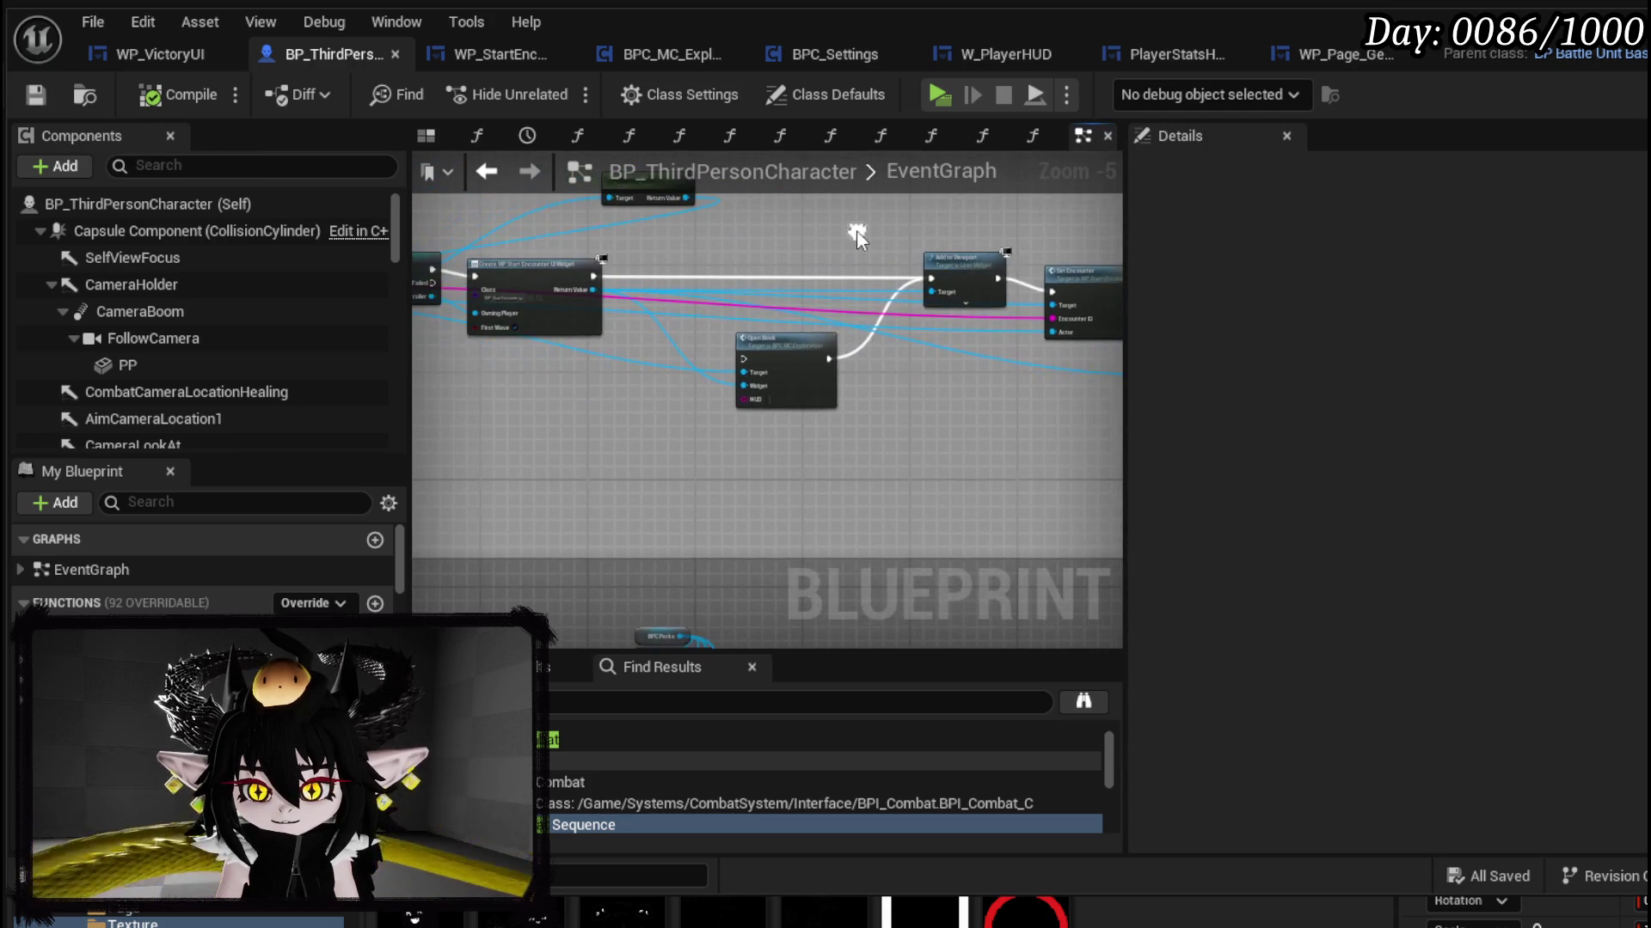
{"action": "left_click", "coordinate": [503, 53]}
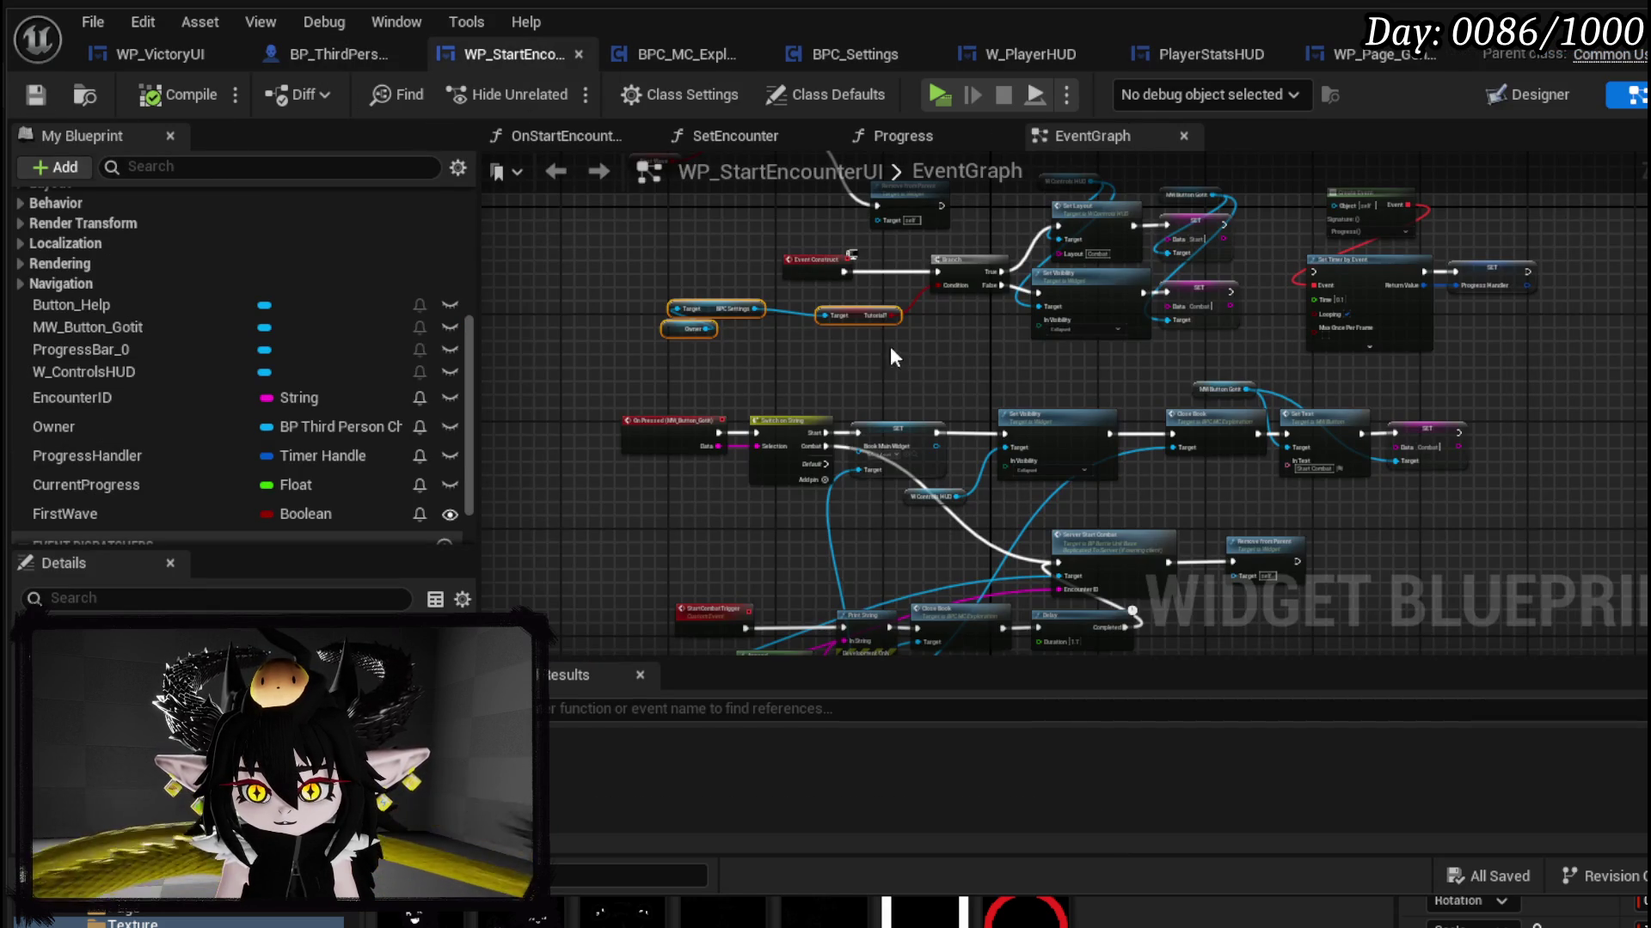
Step: Rearrange the Event Construct branch logic, moving Remove from Parent out of the way
{"action": "scroll", "coordinate": [860, 301], "scroll_direction": "up", "scroll_amount": 4}
{"action": "left_click_drag", "start_coordinate": [791, 274], "coordinate": [1019, 297]}
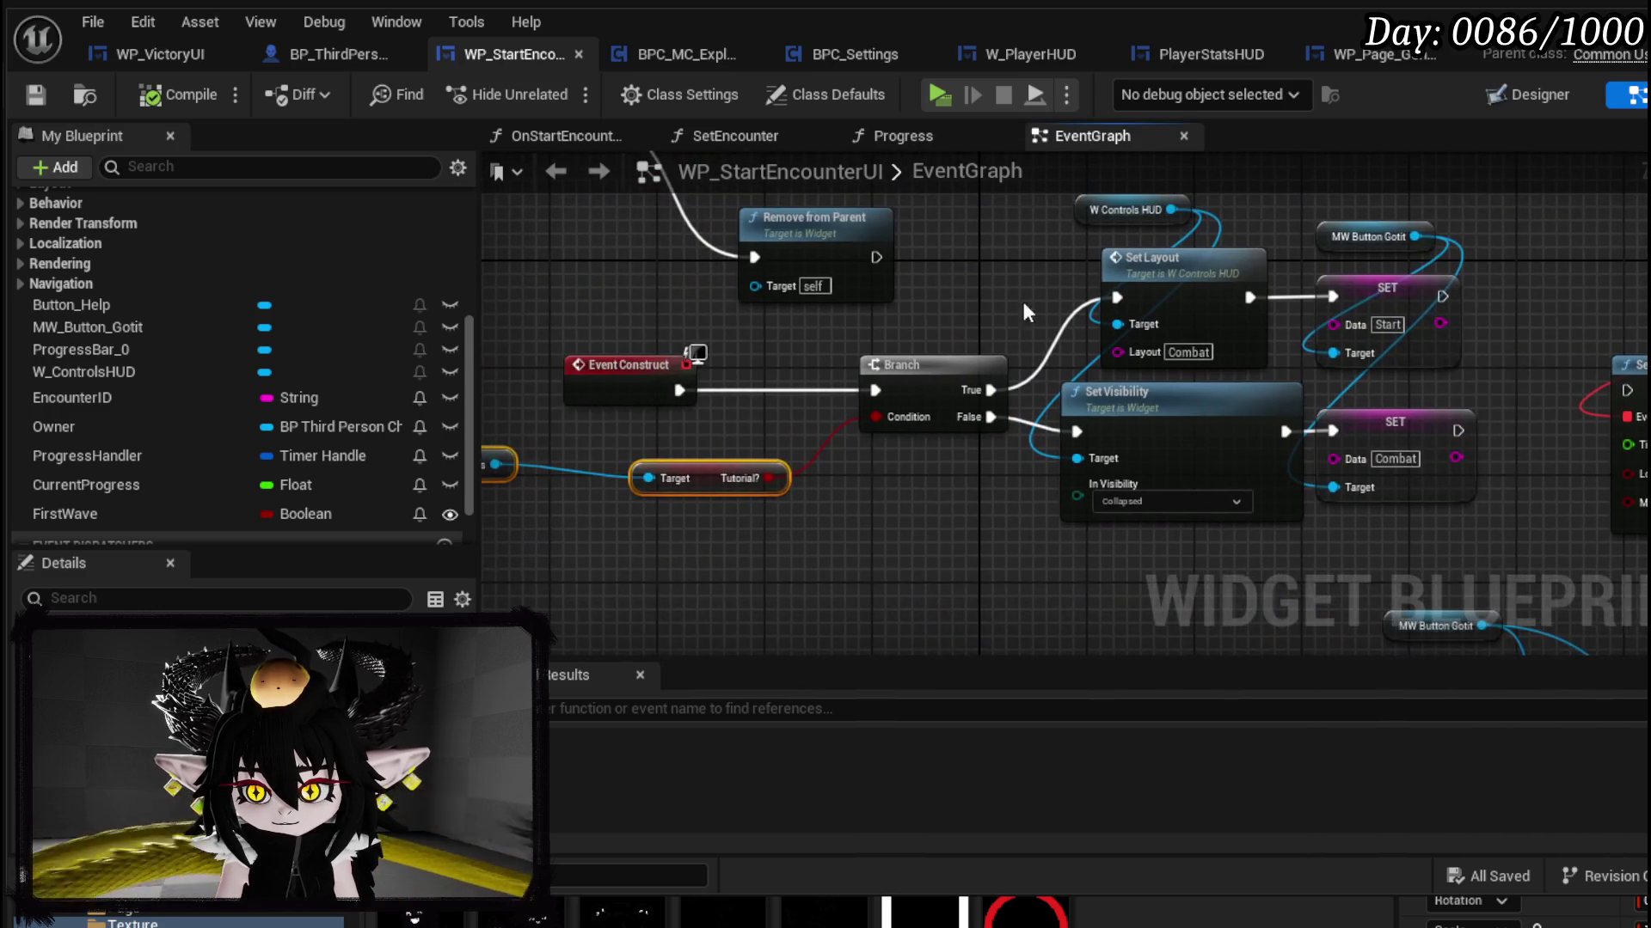
{"action": "left_click_drag", "start_coordinate": [898, 320], "coordinate": [907, 378]}
{"action": "left_click_drag", "start_coordinate": [826, 331], "coordinate": [708, 271]}
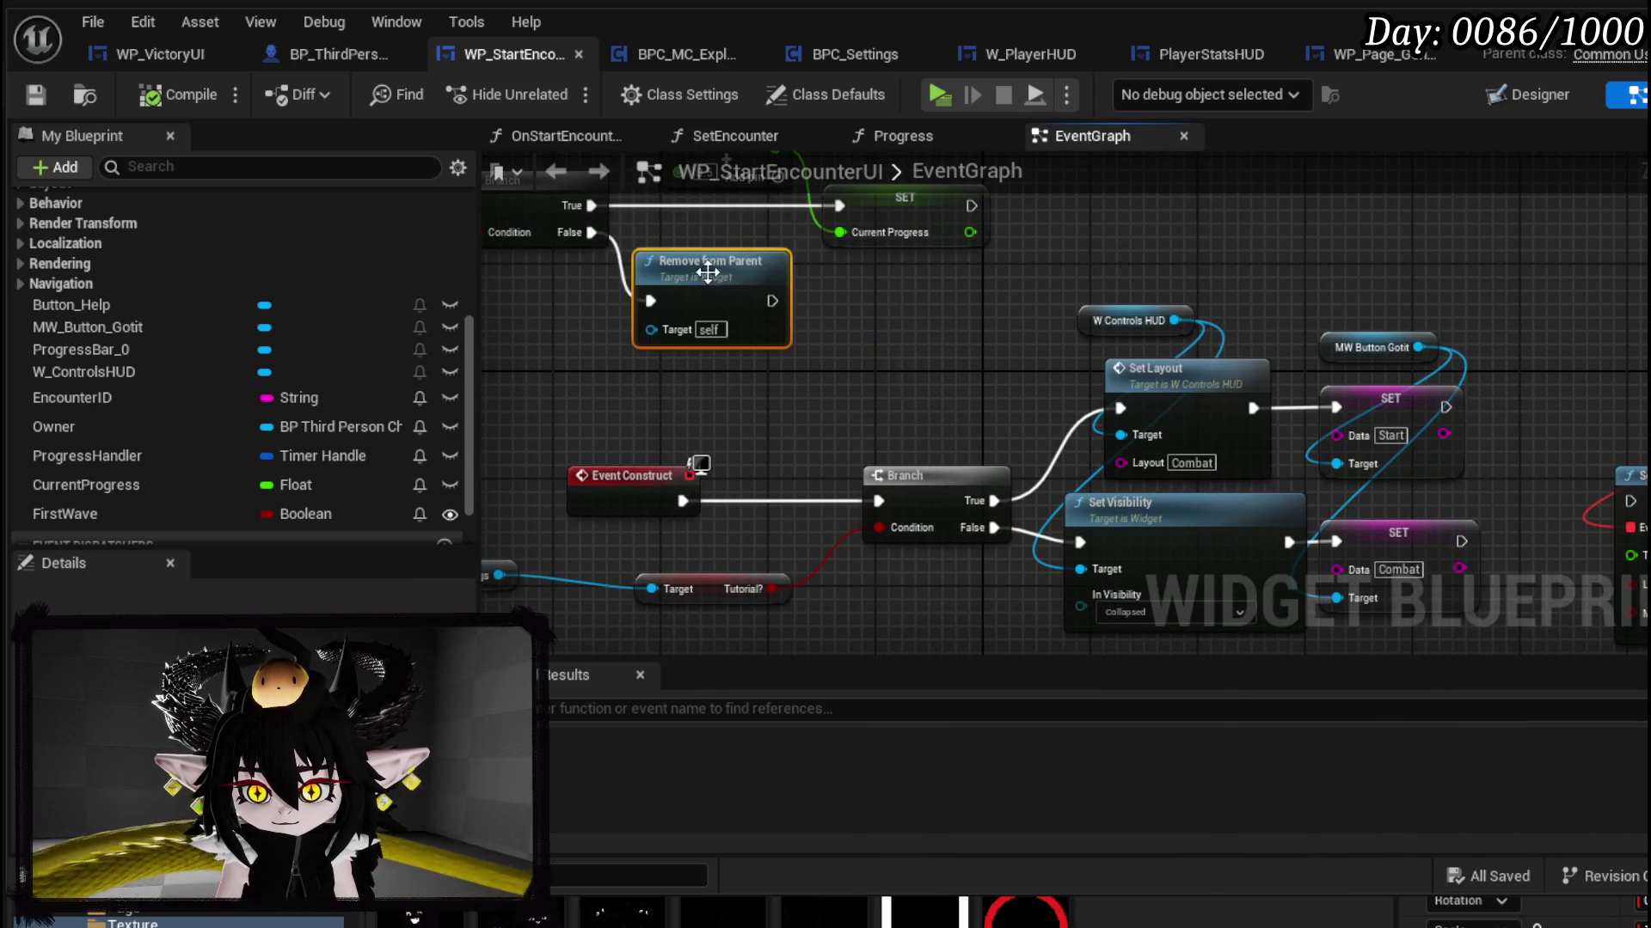
{"action": "left_click_drag", "start_coordinate": [819, 465], "coordinate": [957, 344]}
{"action": "mouse_move", "coordinate": [609, 516]}
{"action": "left_mouse_down"}
{"action": "mouse_move", "coordinate": [1199, 324]}
{"action": "mouse_move", "coordinate": [743, 341]}
{"action": "left_mouse_up"}
Step: Paste an Open Book node wired from Branch True into Set Layout
{"action": "left_click", "coordinate": [963, 288]}
{"action": "key", "text": "ctrl+v"}
{"action": "mouse_move", "coordinate": [1072, 286]}
{"action": "left_mouse_down"}
{"action": "mouse_move", "coordinate": [1154, 225]}
{"action": "mouse_move", "coordinate": [1209, 211]}
{"action": "left_mouse_up"}
{"action": "mouse_move", "coordinate": [1319, 251]}
{"action": "left_mouse_down"}
{"action": "mouse_move", "coordinate": [879, 416]}
{"action": "mouse_move", "coordinate": [1009, 420]}
{"action": "left_mouse_up"}
{"action": "left_click_drag", "start_coordinate": [1029, 261], "coordinate": [1345, 482]}
{"action": "mouse_move", "coordinate": [1289, 411]}
{"action": "left_mouse_down"}
{"action": "mouse_move", "coordinate": [1316, 384]}
{"action": "mouse_move", "coordinate": [1650, 328]}
{"action": "left_mouse_up"}
{"action": "mouse_move", "coordinate": [737, 457]}
{"action": "left_mouse_down"}
{"action": "mouse_move", "coordinate": [926, 368]}
{"action": "mouse_move", "coordinate": [1023, 352]}
{"action": "left_mouse_up"}
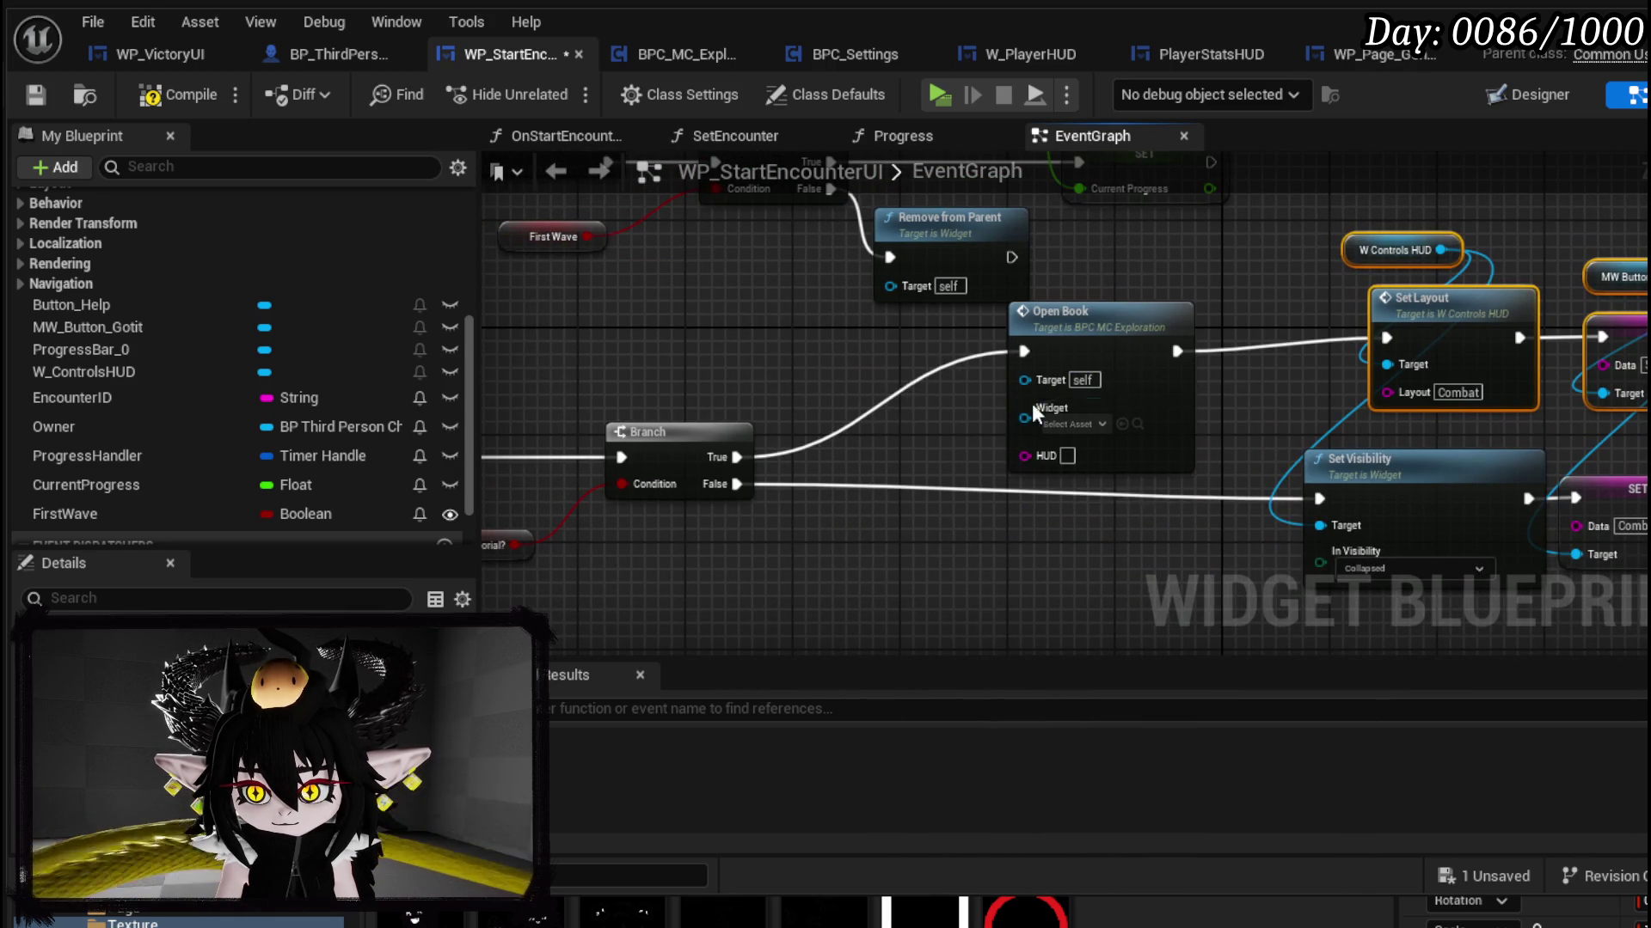
Step: Set Open Book's HUD to Controls, Widget to Self, and Target to Owner's BPC MC Exploration
{"action": "type", "text": "Controls"}
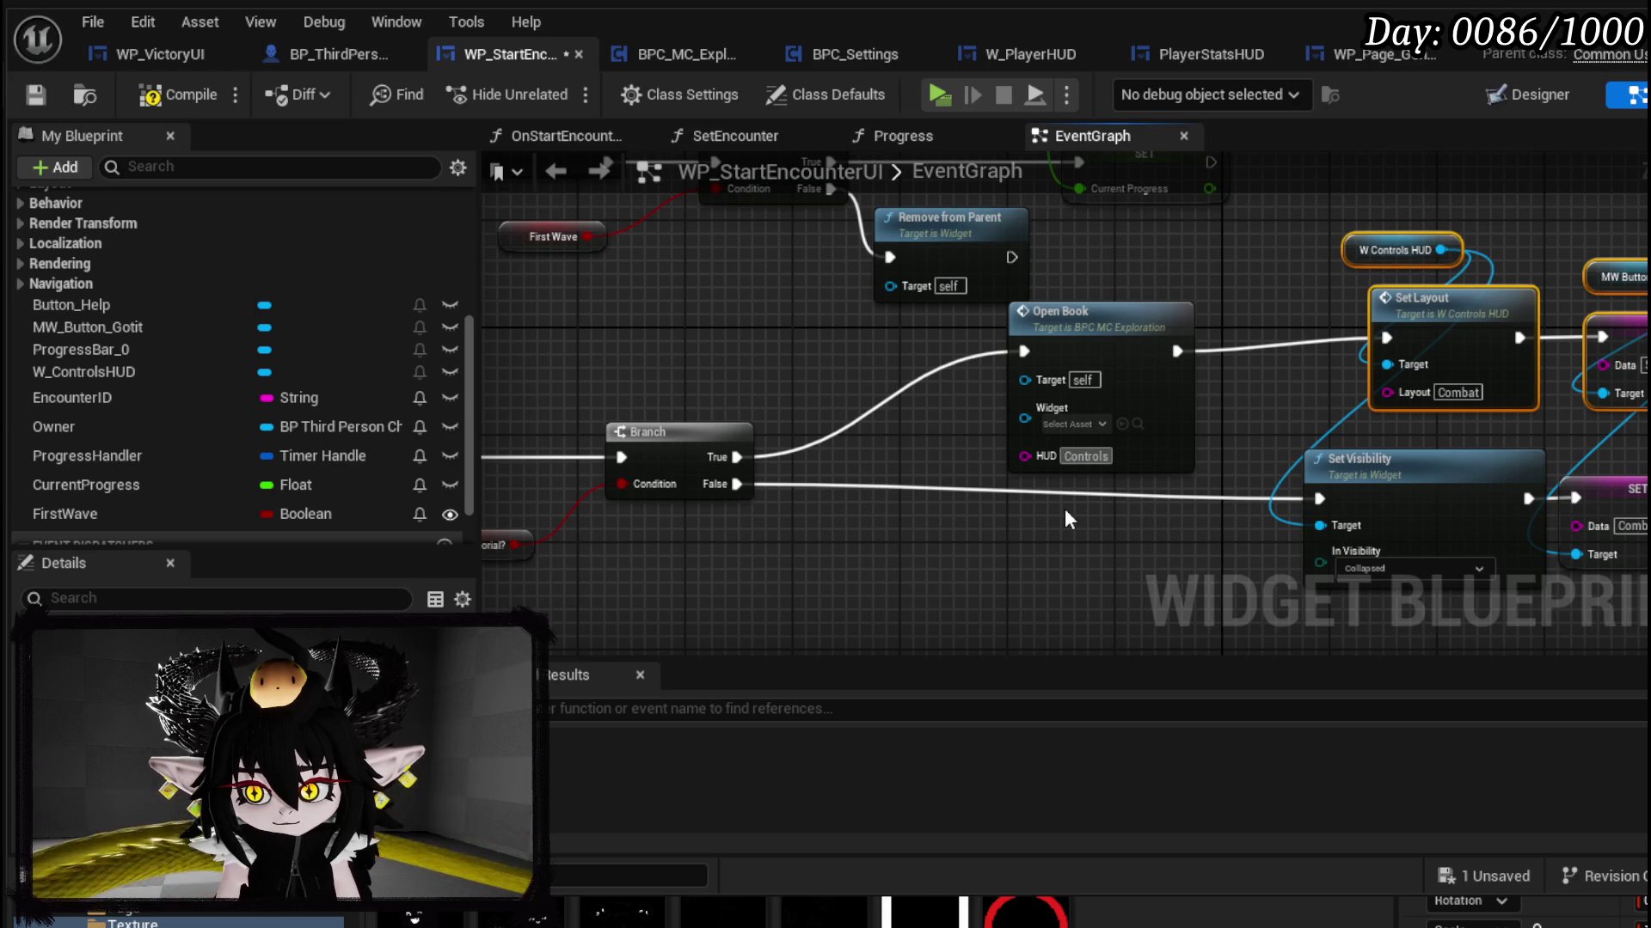
{"action": "key", "text": "Return"}
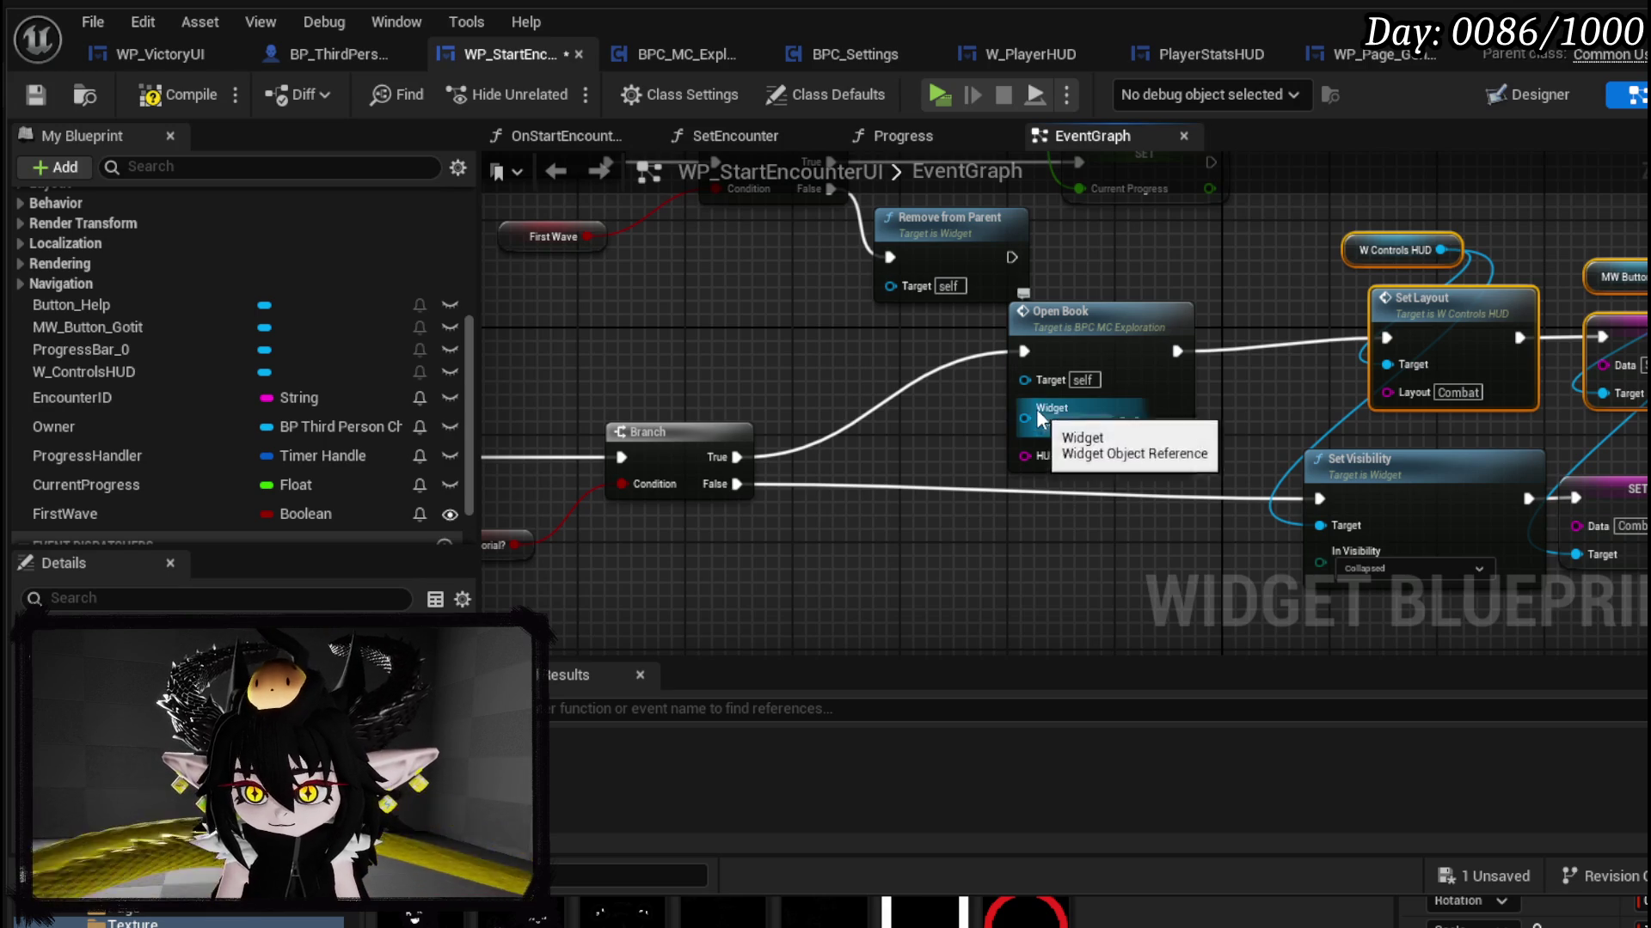
{"action": "left_click_drag", "start_coordinate": [1038, 419], "coordinate": [864, 410]}
{"action": "type", "text": "self"}
{"action": "key", "text": "Return"}
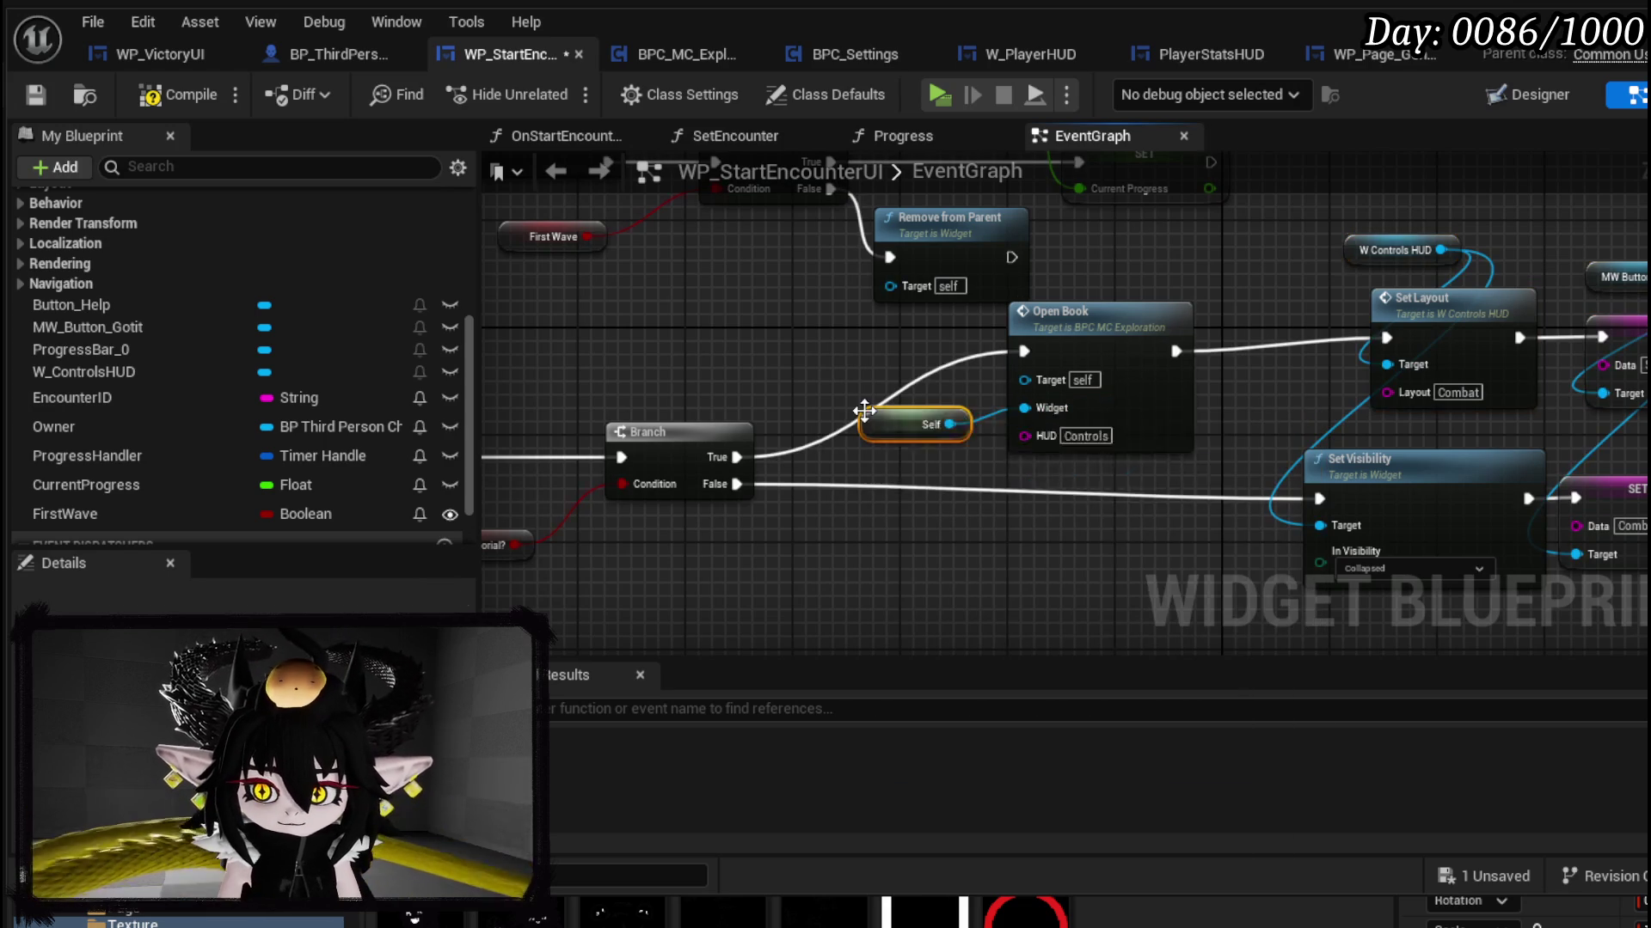
{"action": "mouse_move", "coordinate": [831, 519]}
{"action": "left_mouse_down"}
{"action": "mouse_move", "coordinate": [702, 519]}
{"action": "mouse_move", "coordinate": [1096, 301]}
{"action": "mouse_move", "coordinate": [791, 413]}
{"action": "mouse_move", "coordinate": [661, 420]}
{"action": "mouse_move", "coordinate": [782, 435]}
{"action": "left_mouse_up"}
{"action": "type", "text": "explo"}
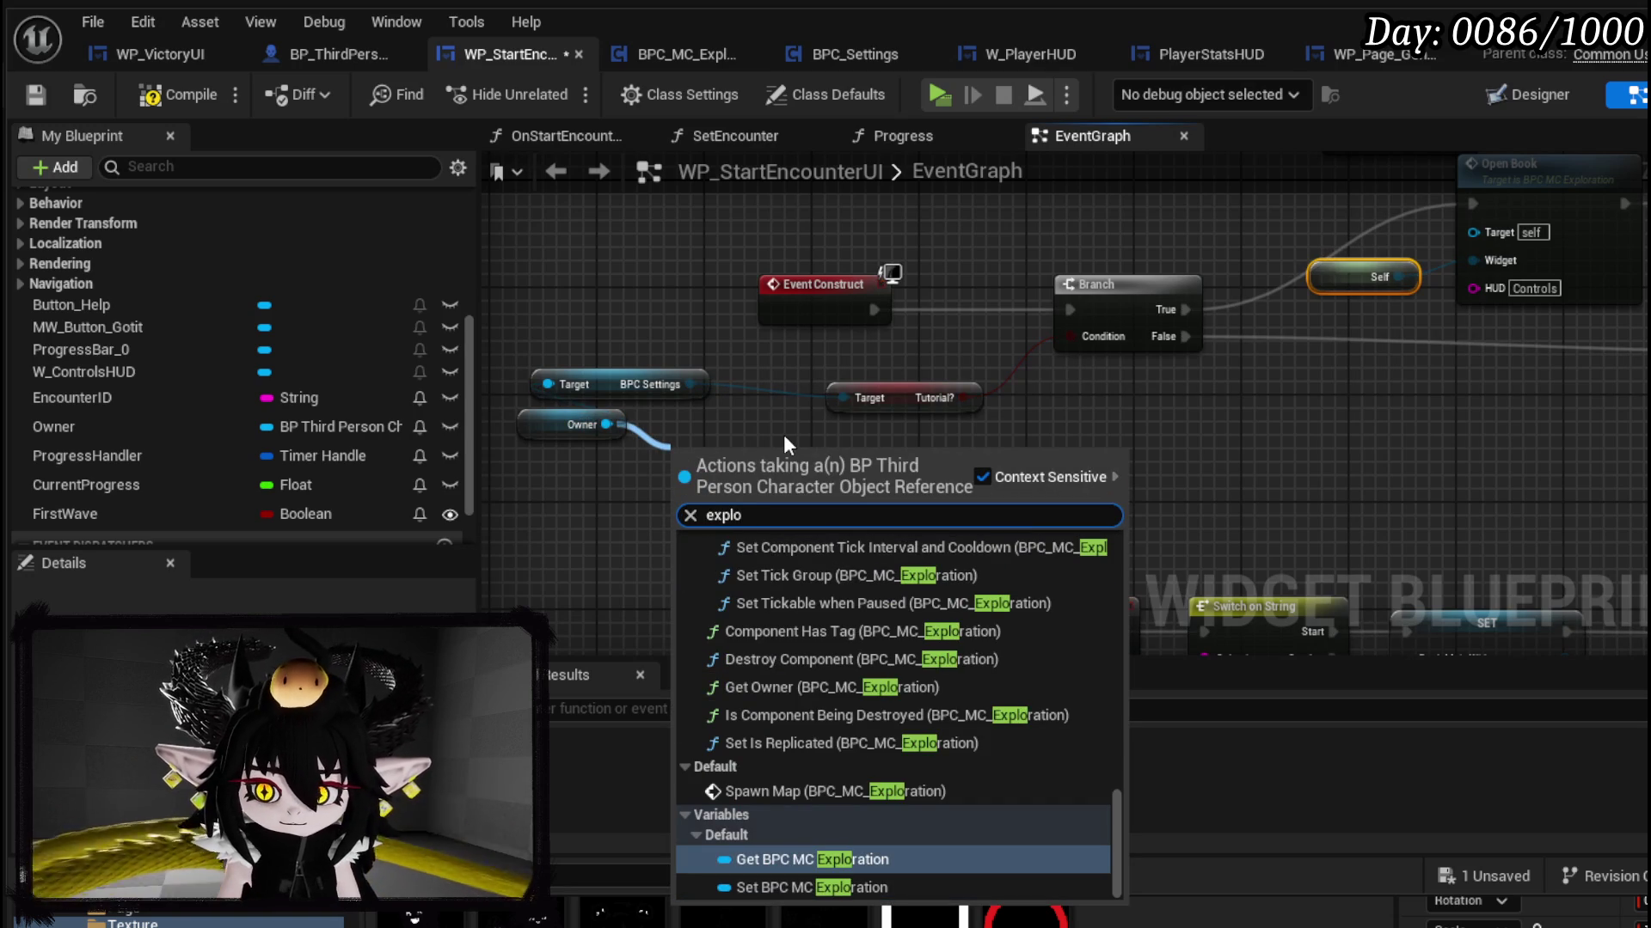
{"action": "left_click", "coordinate": [887, 859]}
{"action": "mouse_move", "coordinate": [855, 452]}
{"action": "left_mouse_down"}
{"action": "mouse_move", "coordinate": [1363, 425]}
{"action": "mouse_move", "coordinate": [1377, 344]}
{"action": "mouse_move", "coordinate": [1067, 230]}
{"action": "left_mouse_up"}
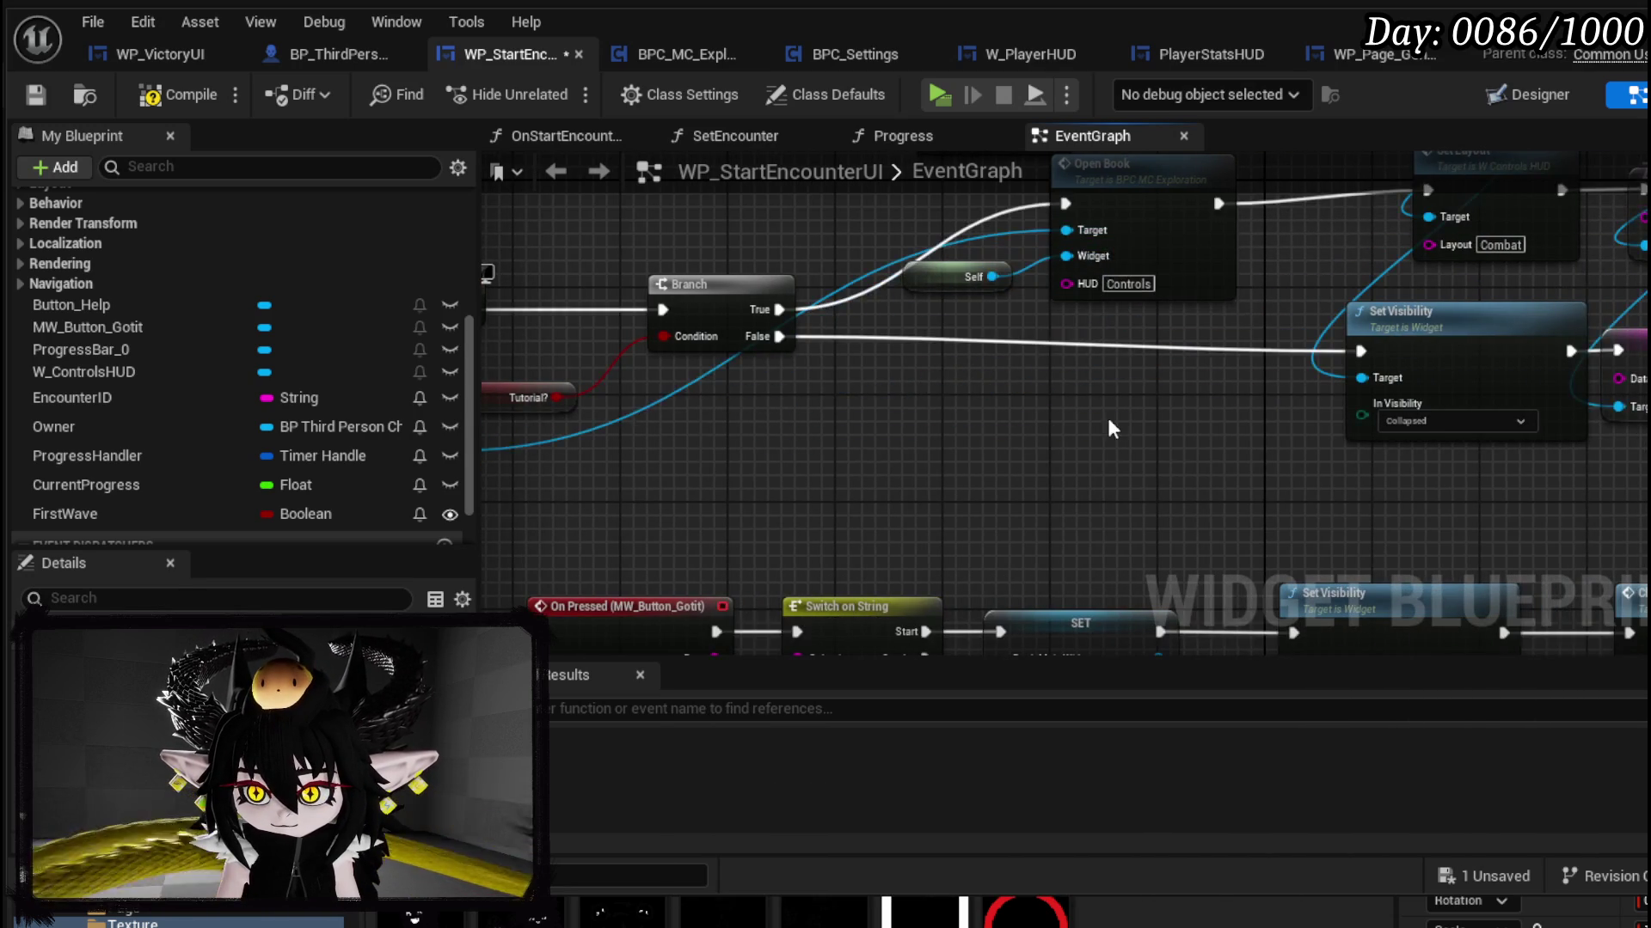
Step: Tidy the Open Book node and compile and save the widget blueprint
{"action": "mouse_move", "coordinate": [949, 384]}
{"action": "left_mouse_down"}
{"action": "mouse_move", "coordinate": [1003, 389]}
{"action": "mouse_move", "coordinate": [999, 371]}
{"action": "left_mouse_up"}
{"action": "left_click", "coordinate": [997, 311]}
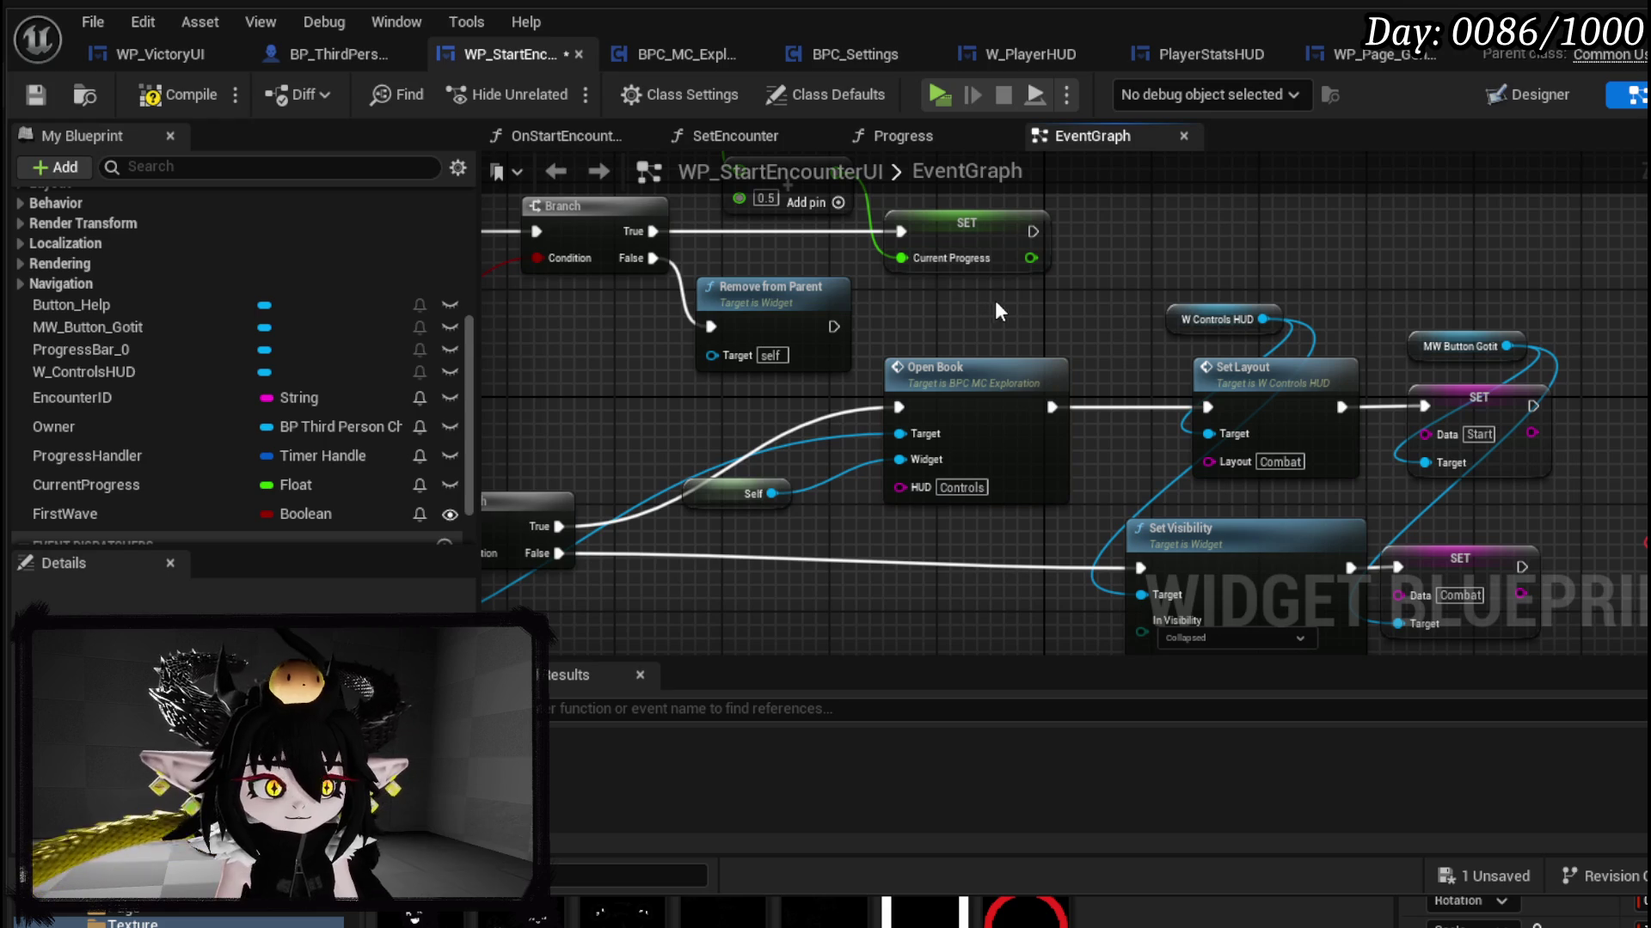
{"action": "left_click", "coordinate": [43, 93]}
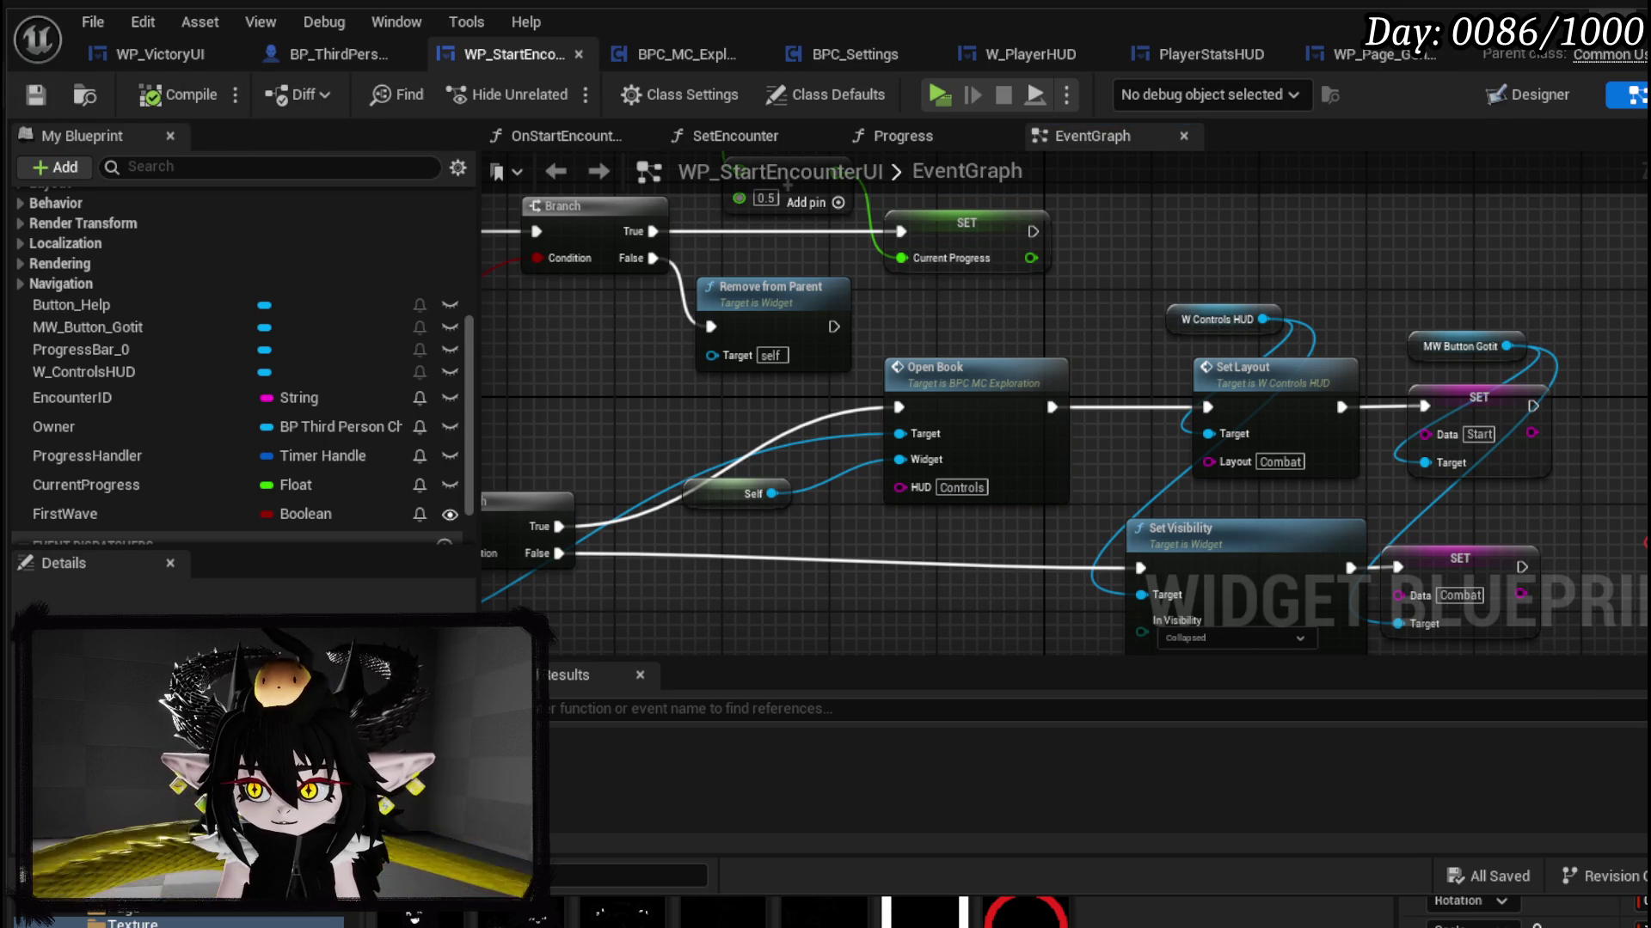
{"action": "key", "text": "alt+Tab"}
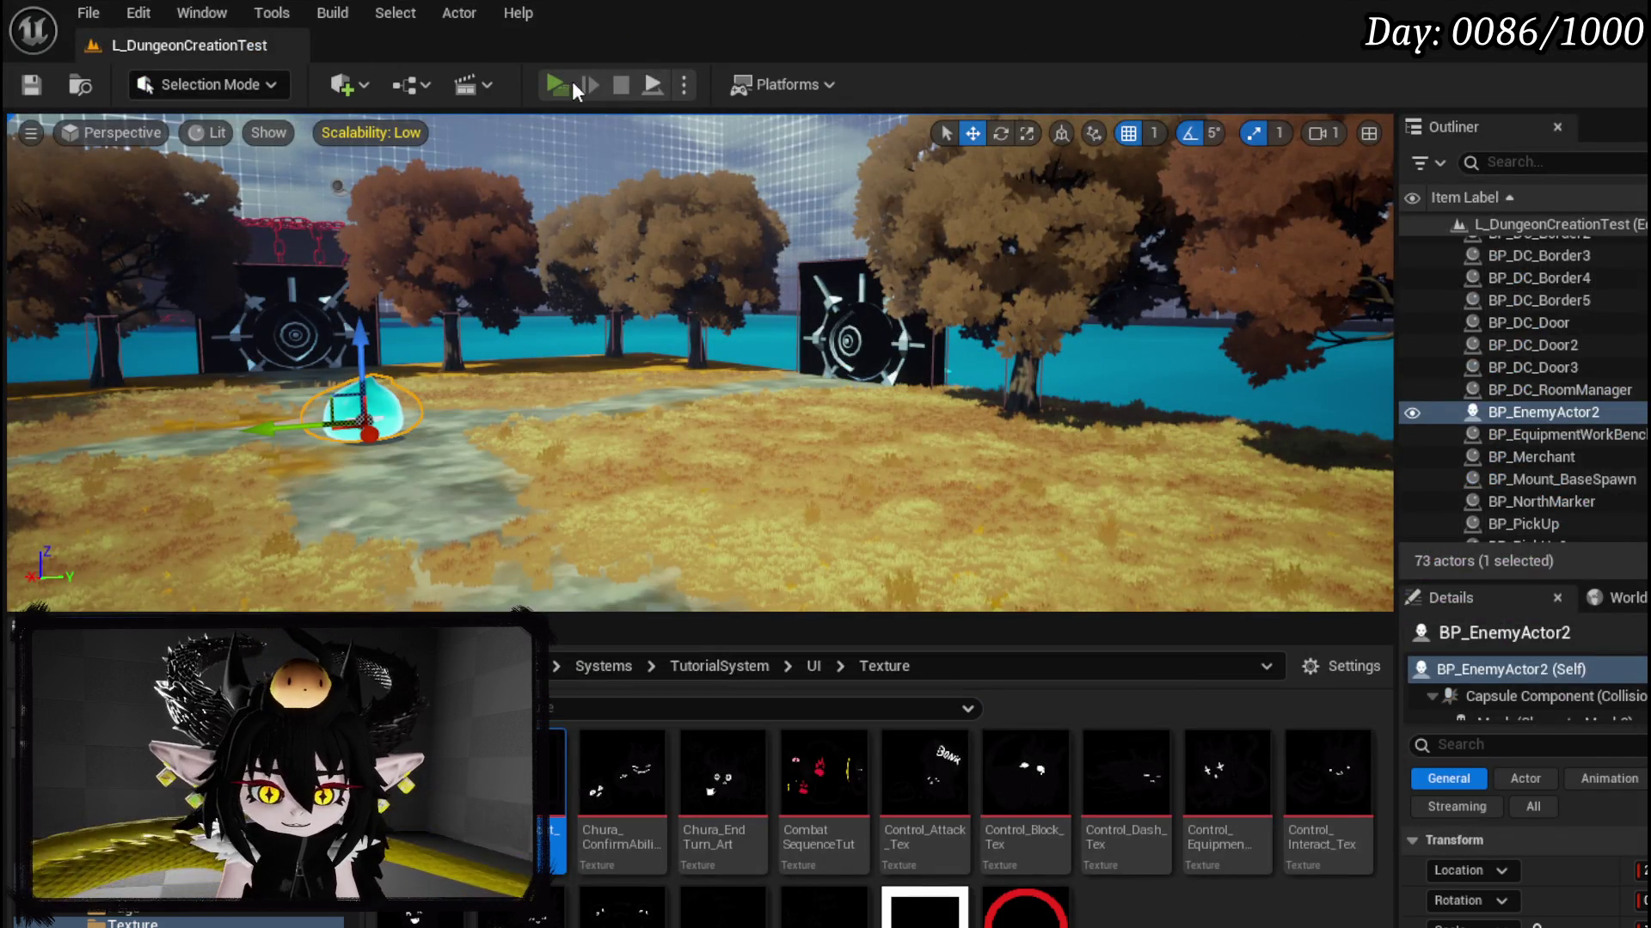
Step: Playtest again, cast the fire meteor at the slime, and stop the session
{"action": "left_click", "coordinate": [573, 88]}
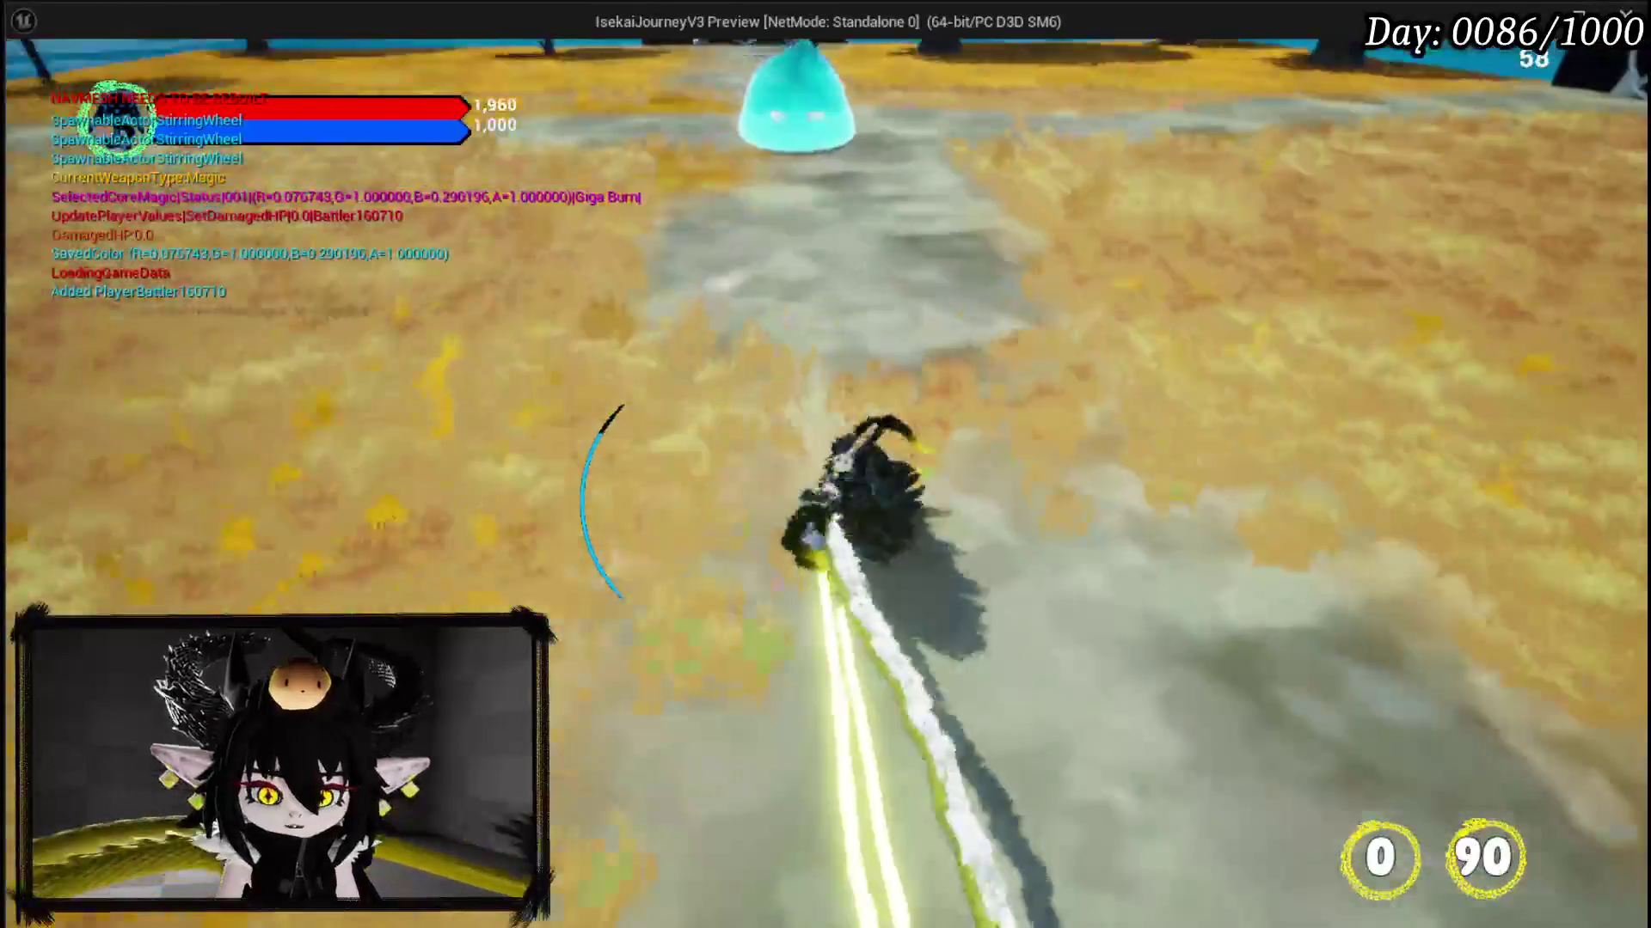
{"action": "key", "text": "1"}
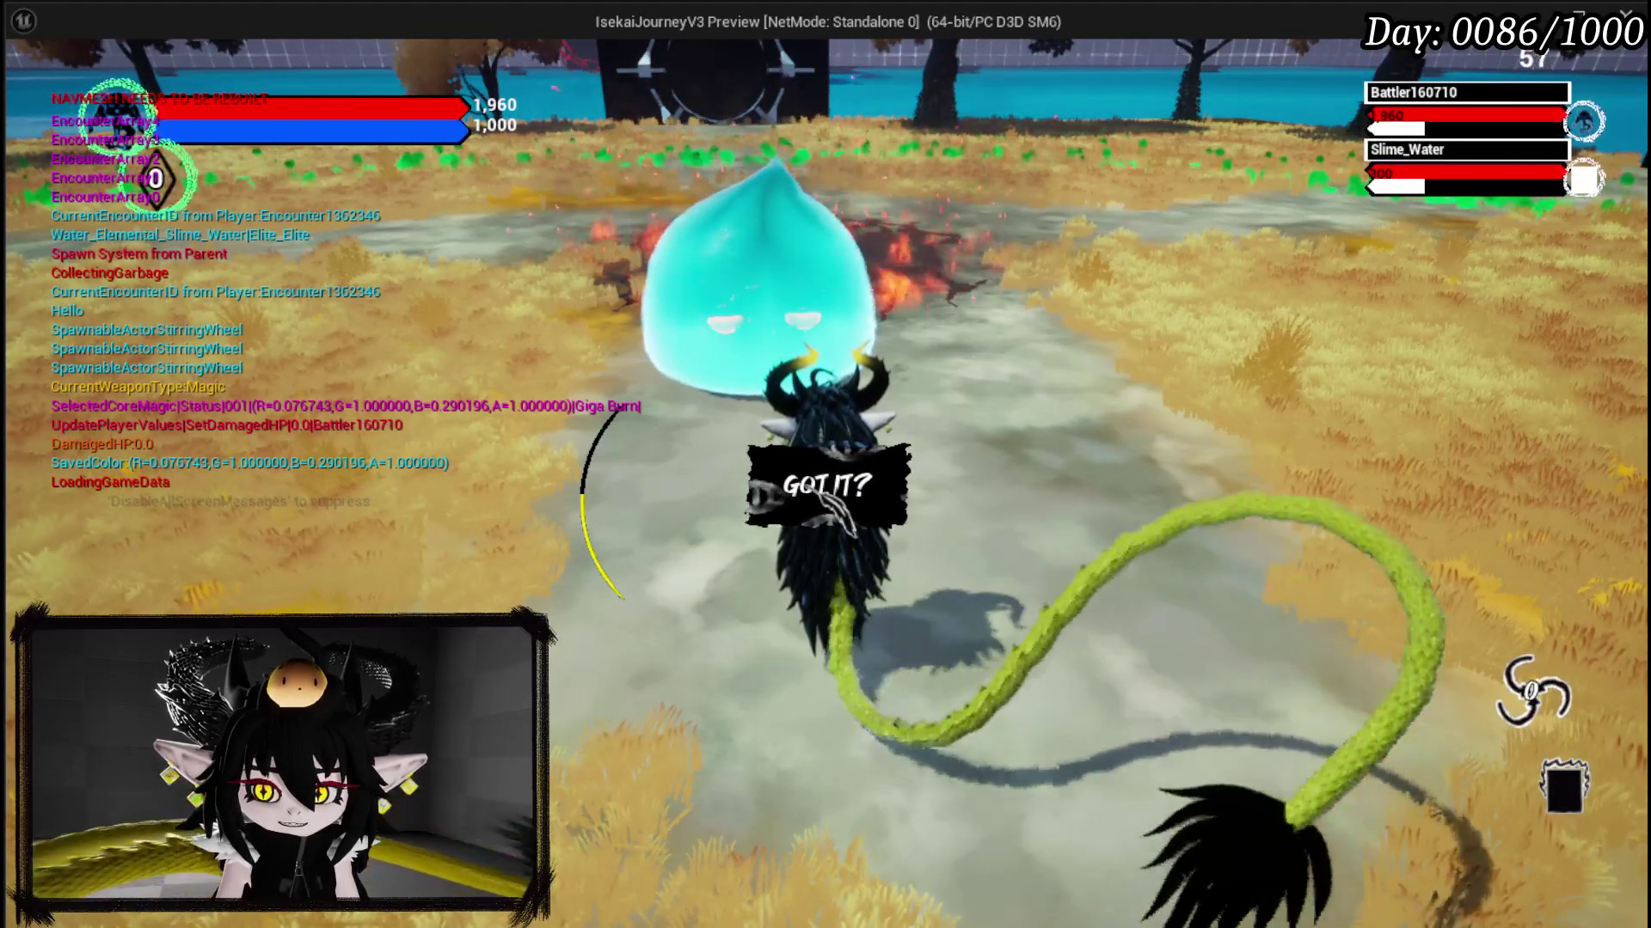
{"action": "key", "text": "alt+Tab"}
{"action": "key", "text": "Escape"}
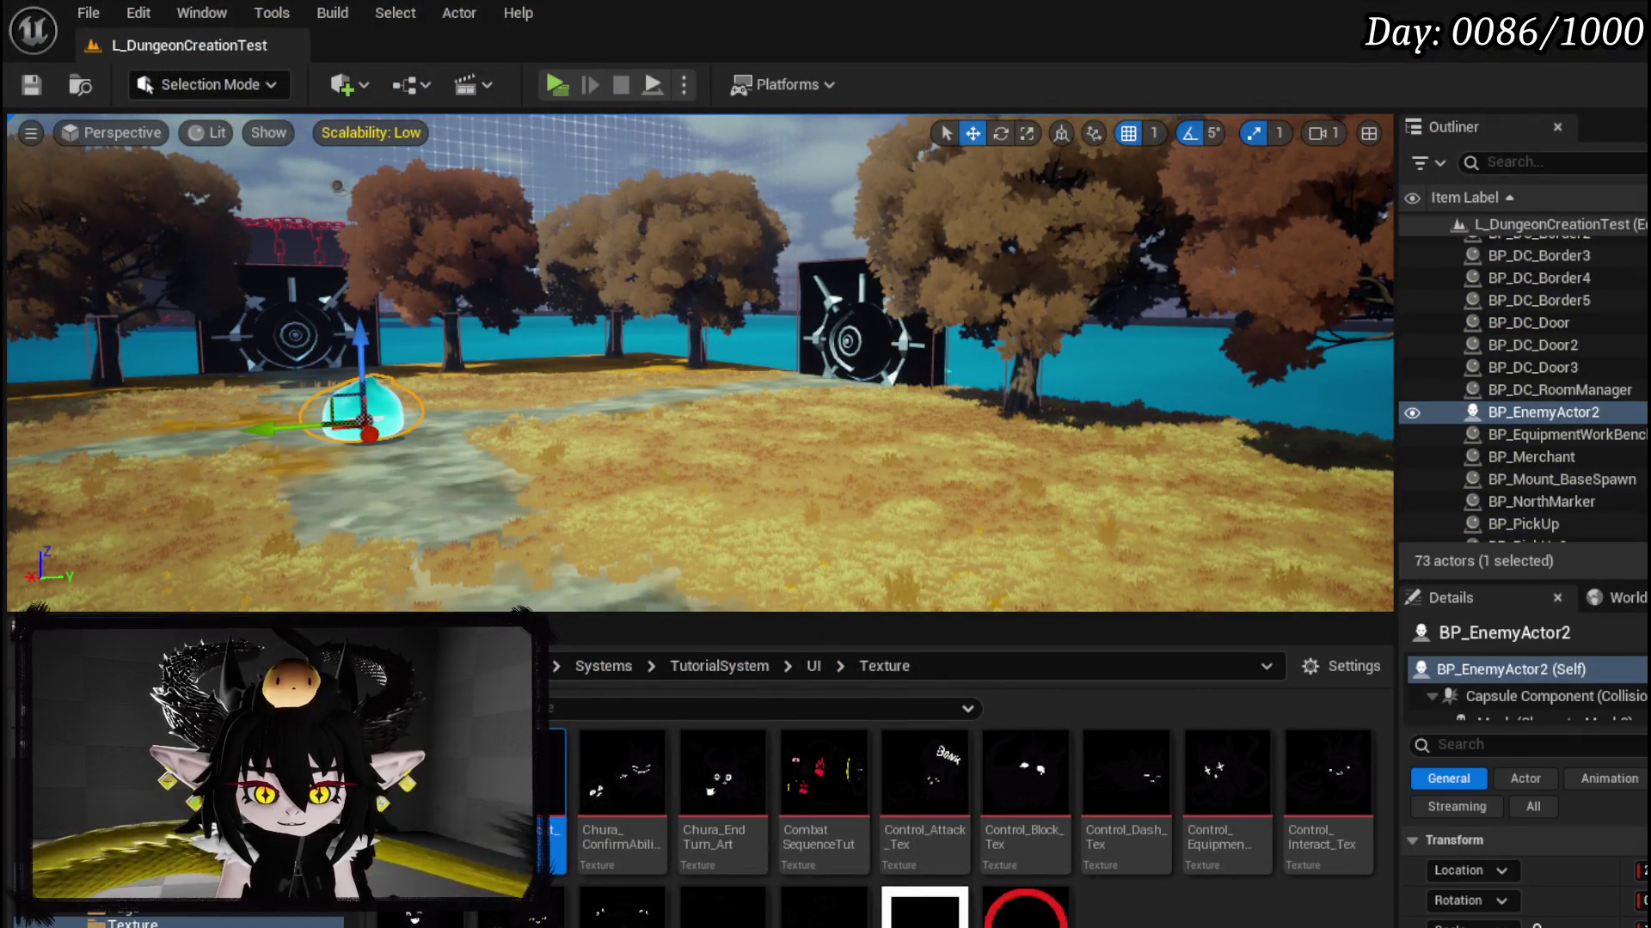
{"action": "key", "text": "alt+Tab"}
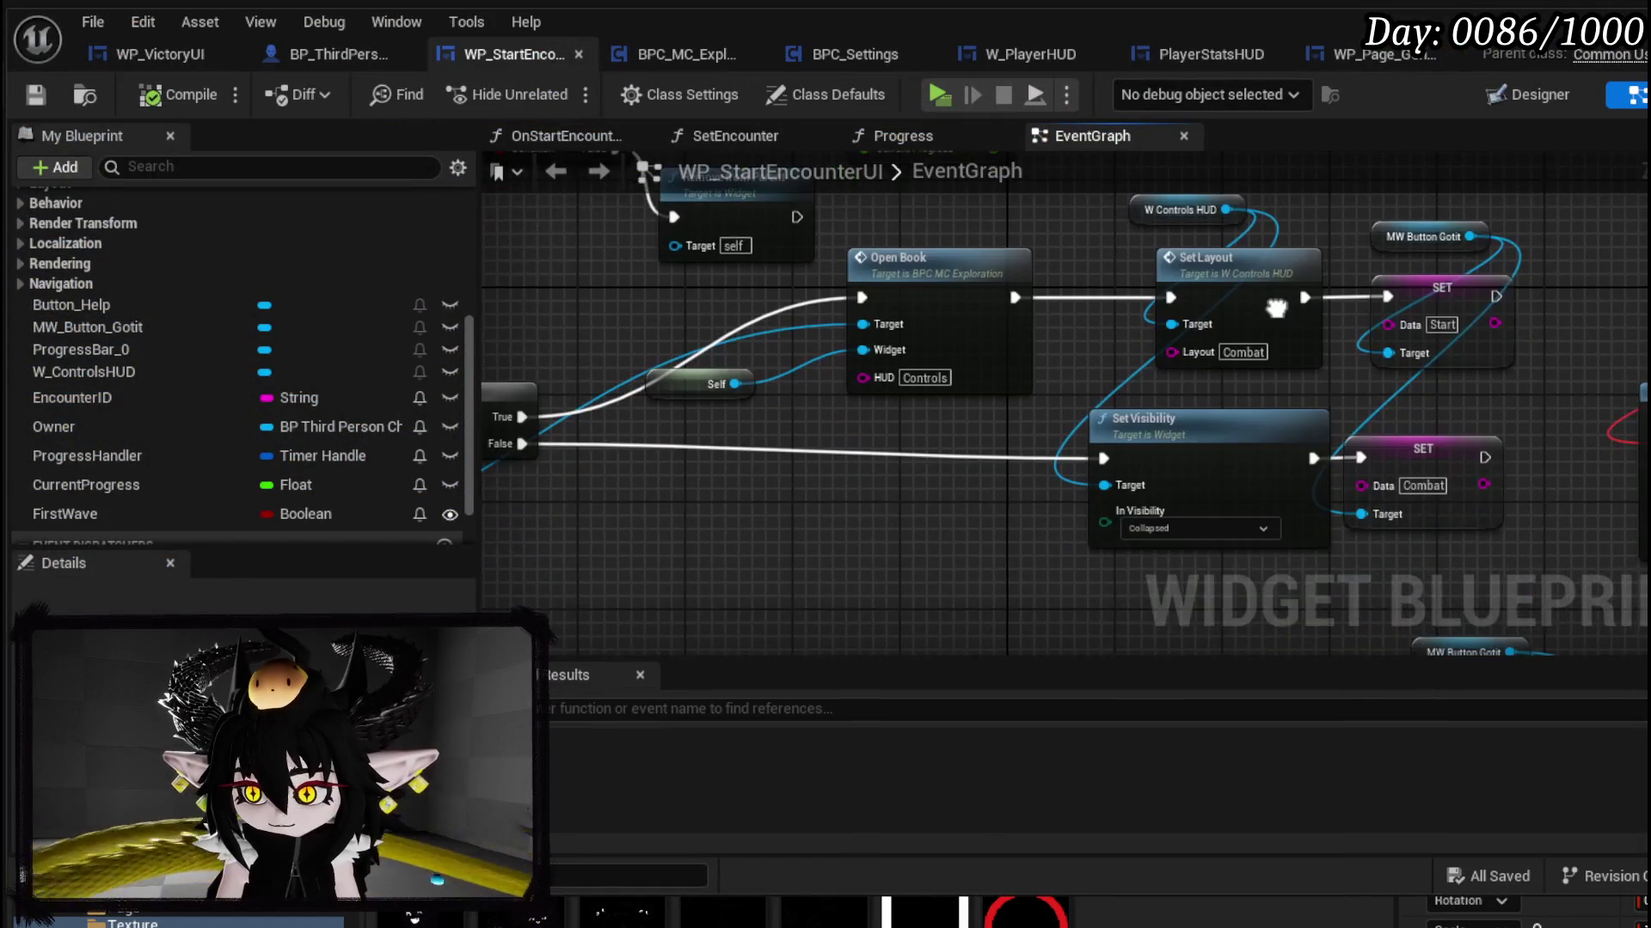
Step: Add a Set Text node for MW Button Gotit between Branch False and Set Visibility
{"action": "left_click_drag", "start_coordinate": [1365, 281], "coordinate": [1435, 269]}
{"action": "type", "text": "Set"}
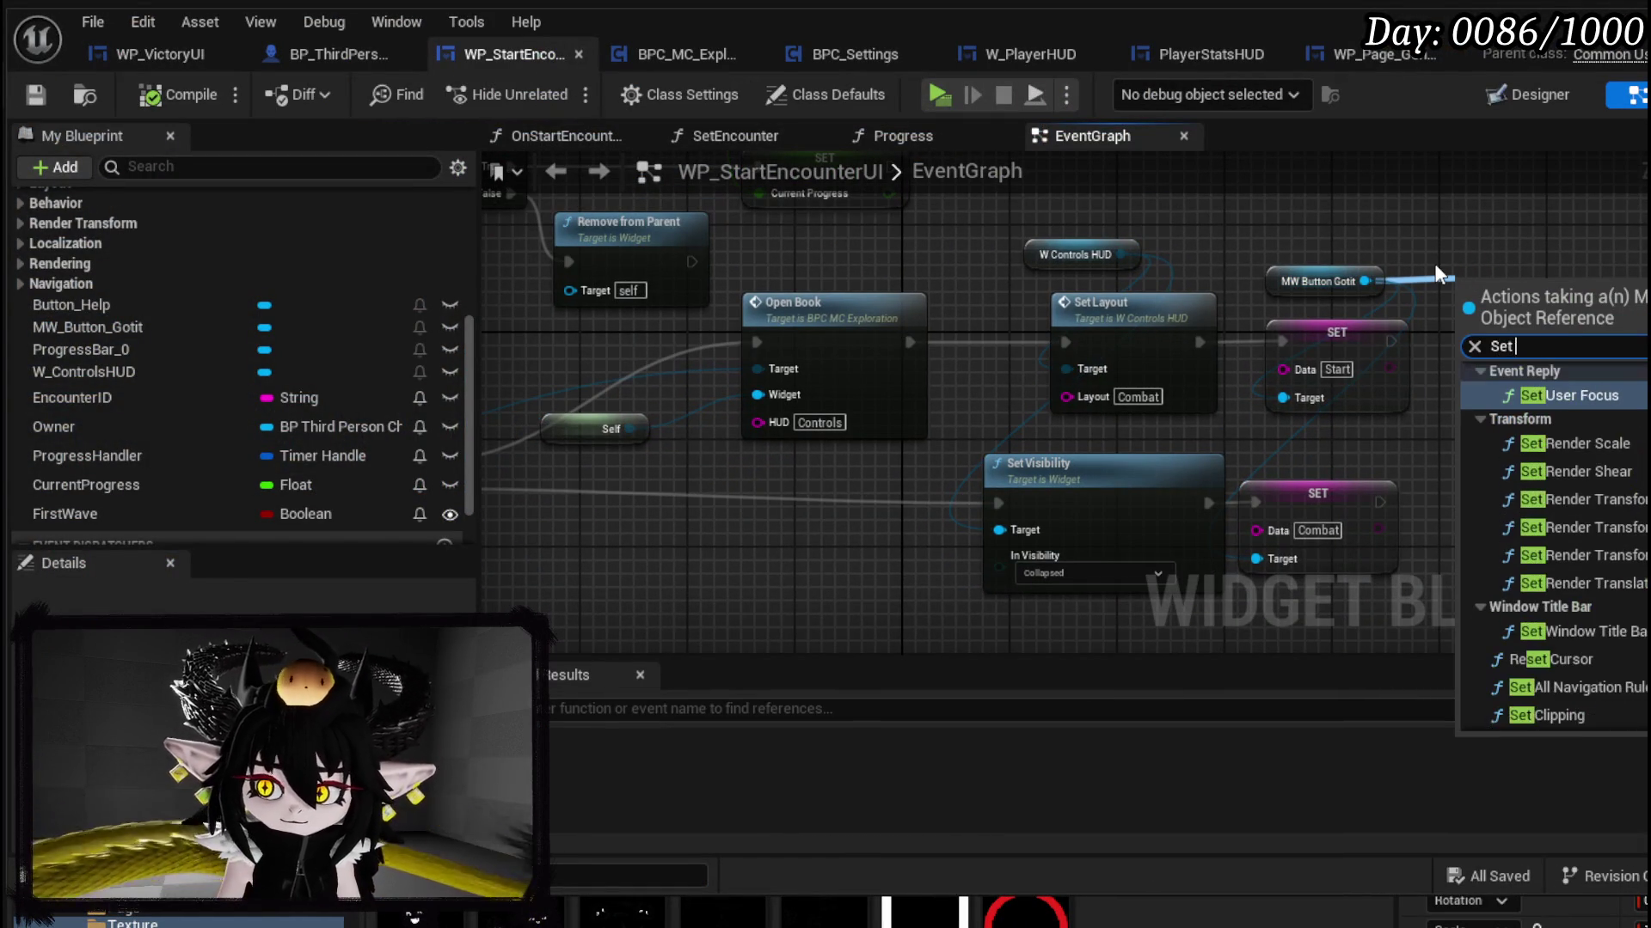
{"action": "type", "text": " Text"}
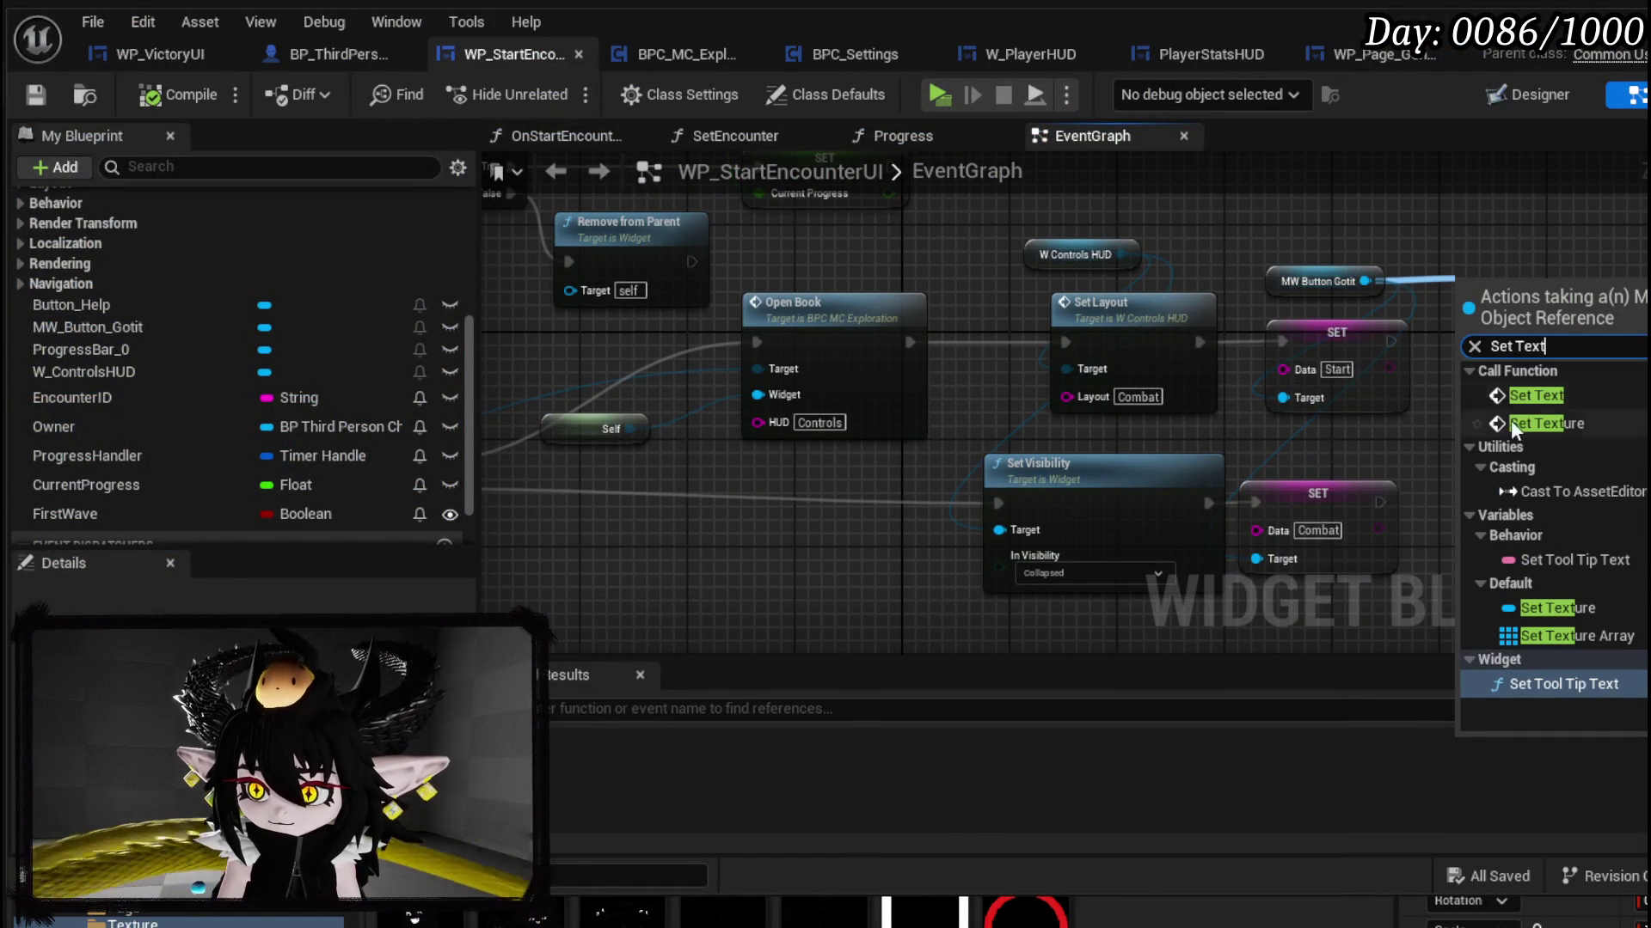
{"action": "left_click", "coordinate": [1539, 400]}
{"action": "mouse_move", "coordinate": [1532, 287]}
{"action": "left_mouse_down"}
{"action": "mouse_move", "coordinate": [735, 533]}
{"action": "mouse_move", "coordinate": [875, 483]}
{"action": "mouse_move", "coordinate": [1221, 465]}
{"action": "left_mouse_up"}
{"action": "mouse_move", "coordinate": [763, 472]}
{"action": "left_mouse_down"}
{"action": "mouse_move", "coordinate": [1095, 508]}
{"action": "mouse_move", "coordinate": [1157, 481]}
{"action": "left_mouse_up"}
{"action": "key", "text": "Escape"}
{"action": "mouse_move", "coordinate": [599, 421]}
{"action": "left_mouse_down"}
{"action": "mouse_move", "coordinate": [988, 464]}
{"action": "mouse_move", "coordinate": [993, 450]}
{"action": "left_mouse_up"}
{"action": "left_click_drag", "start_coordinate": [1111, 448], "coordinate": [1179, 436]}
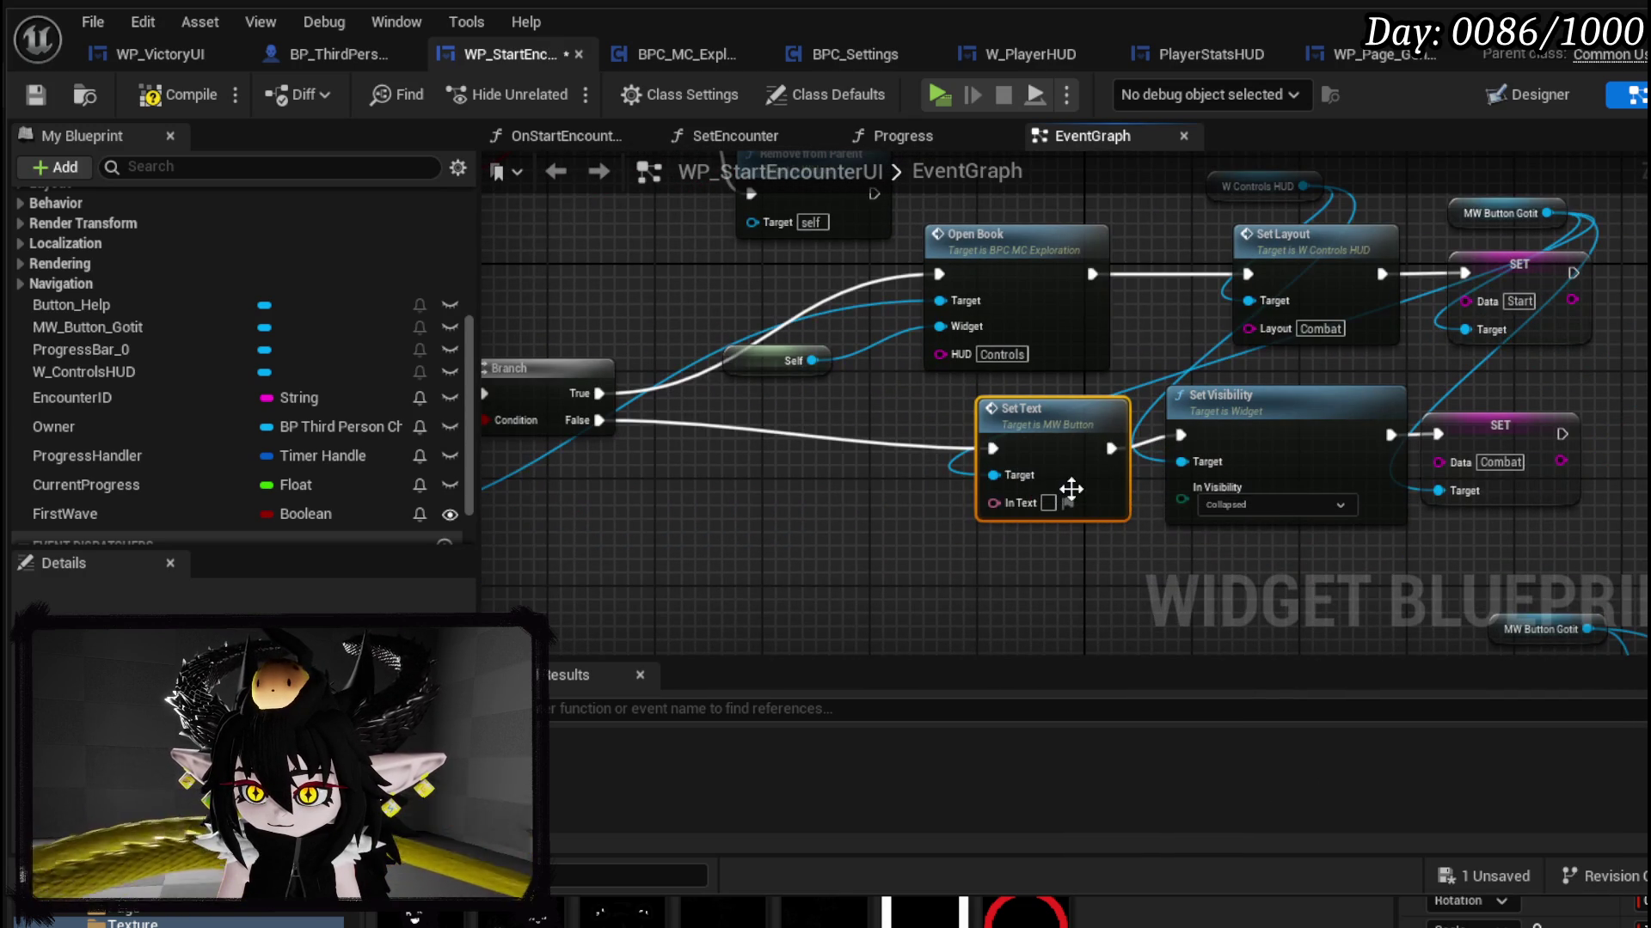
Step: Enter 'Start Combat' as the button text and save and compile the blueprint
{"action": "type", "text": "Start"}
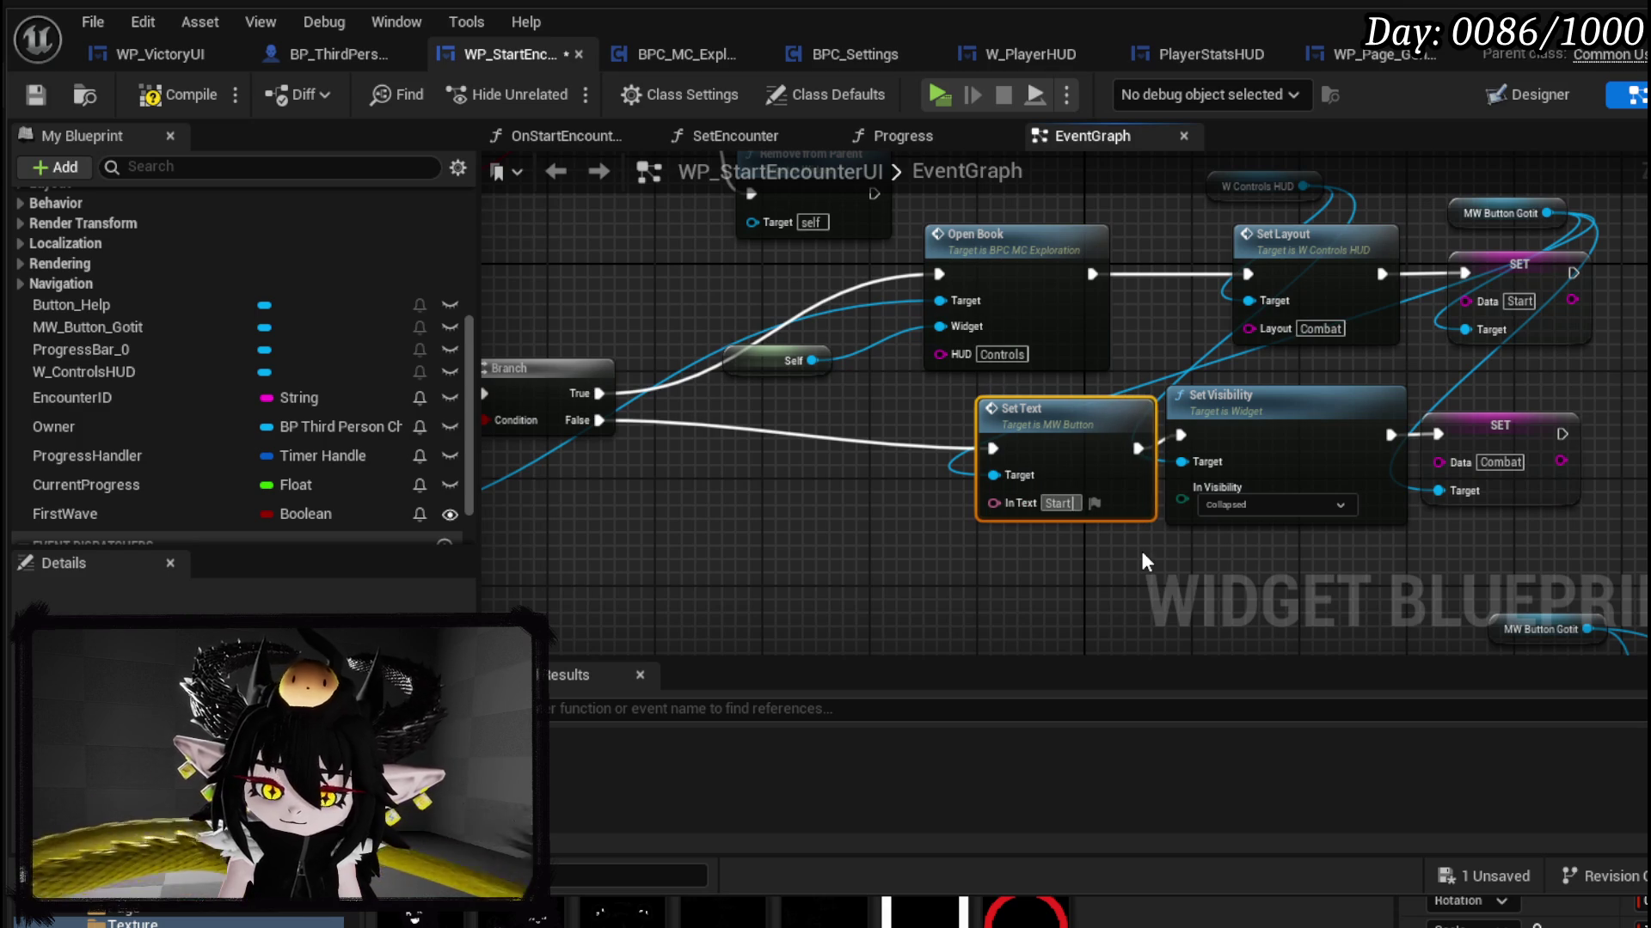
{"action": "type", "text": " Combat"}
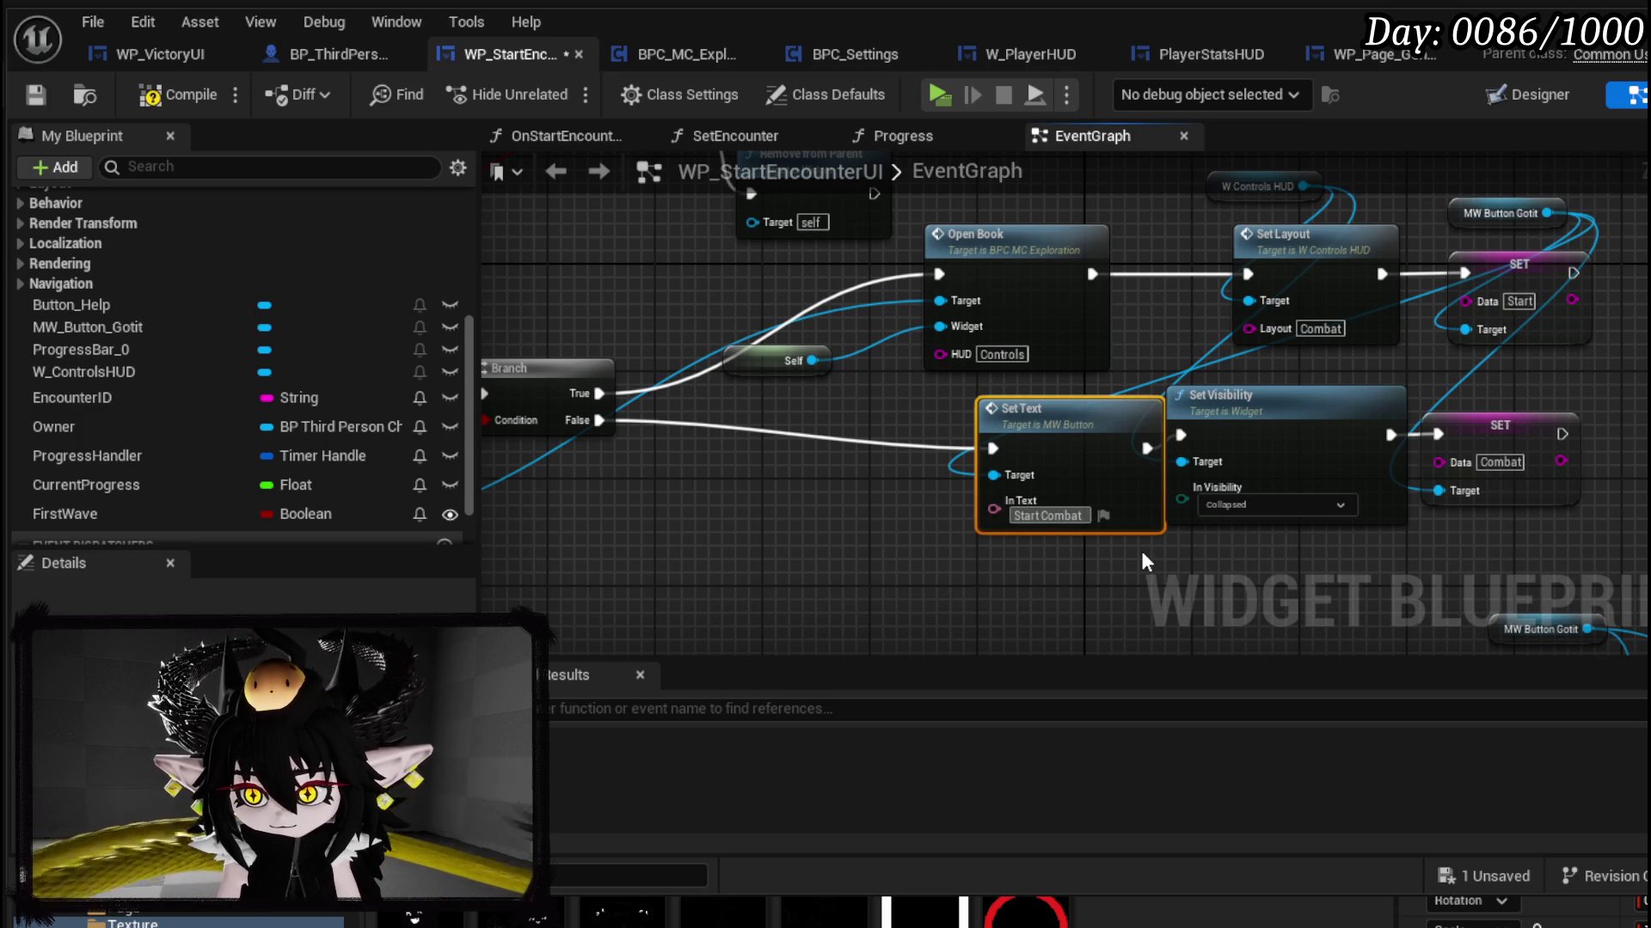
{"action": "left_click_drag", "start_coordinate": [1051, 523], "coordinate": [1025, 511]}
{"action": "left_click", "coordinate": [1025, 570]}
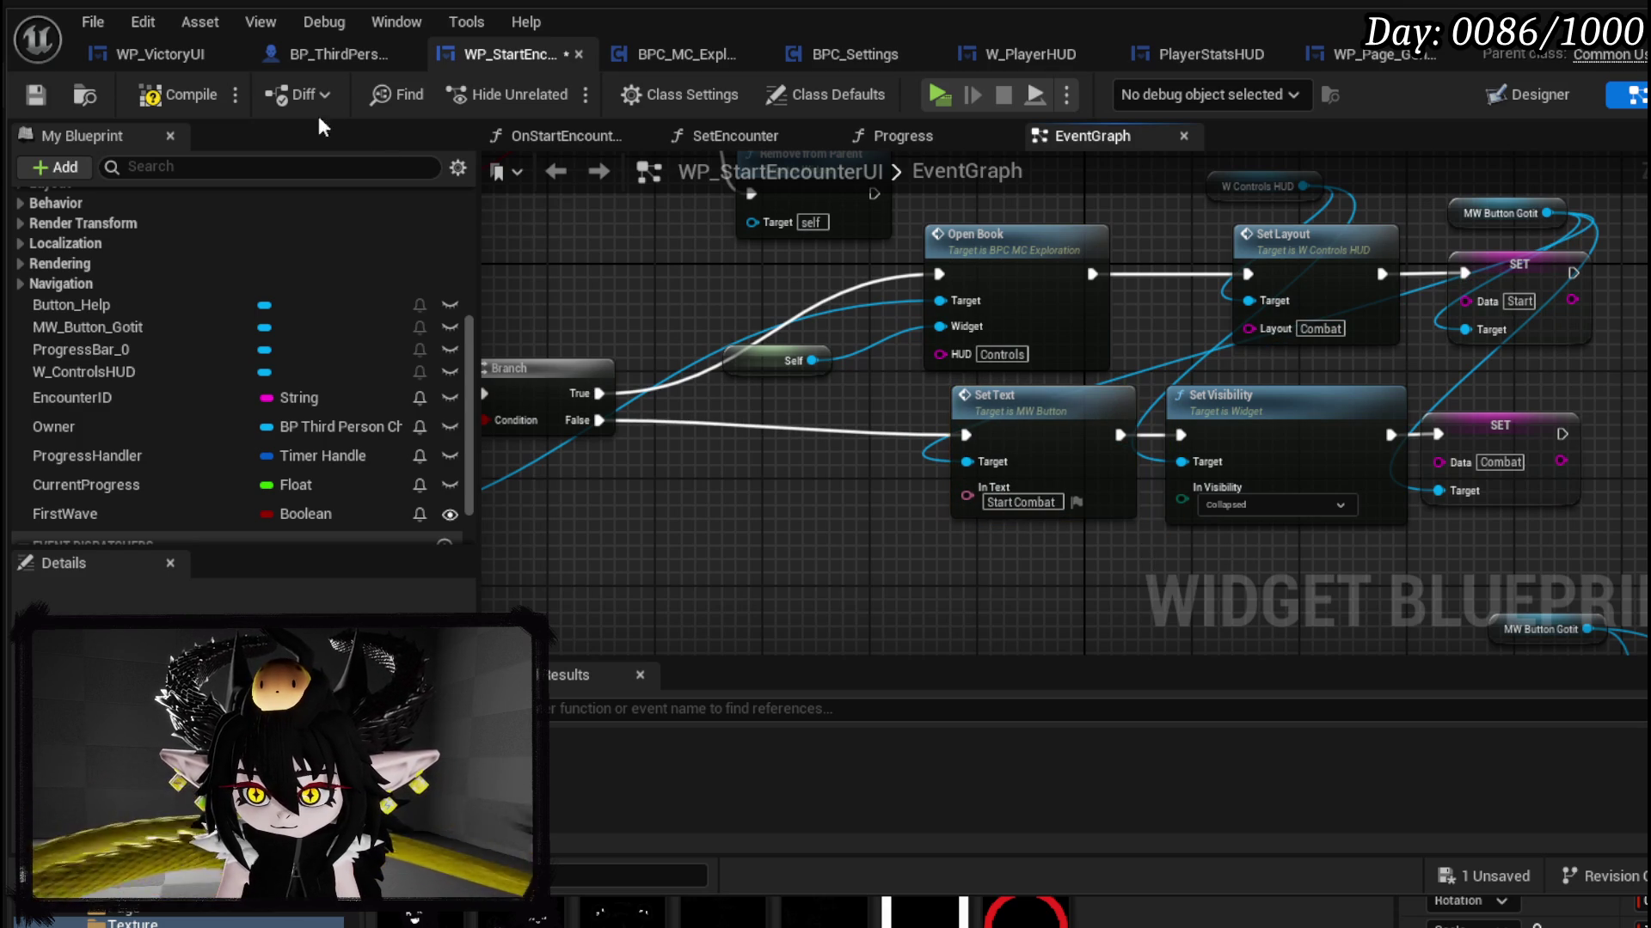
{"action": "left_click", "coordinate": [40, 98]}
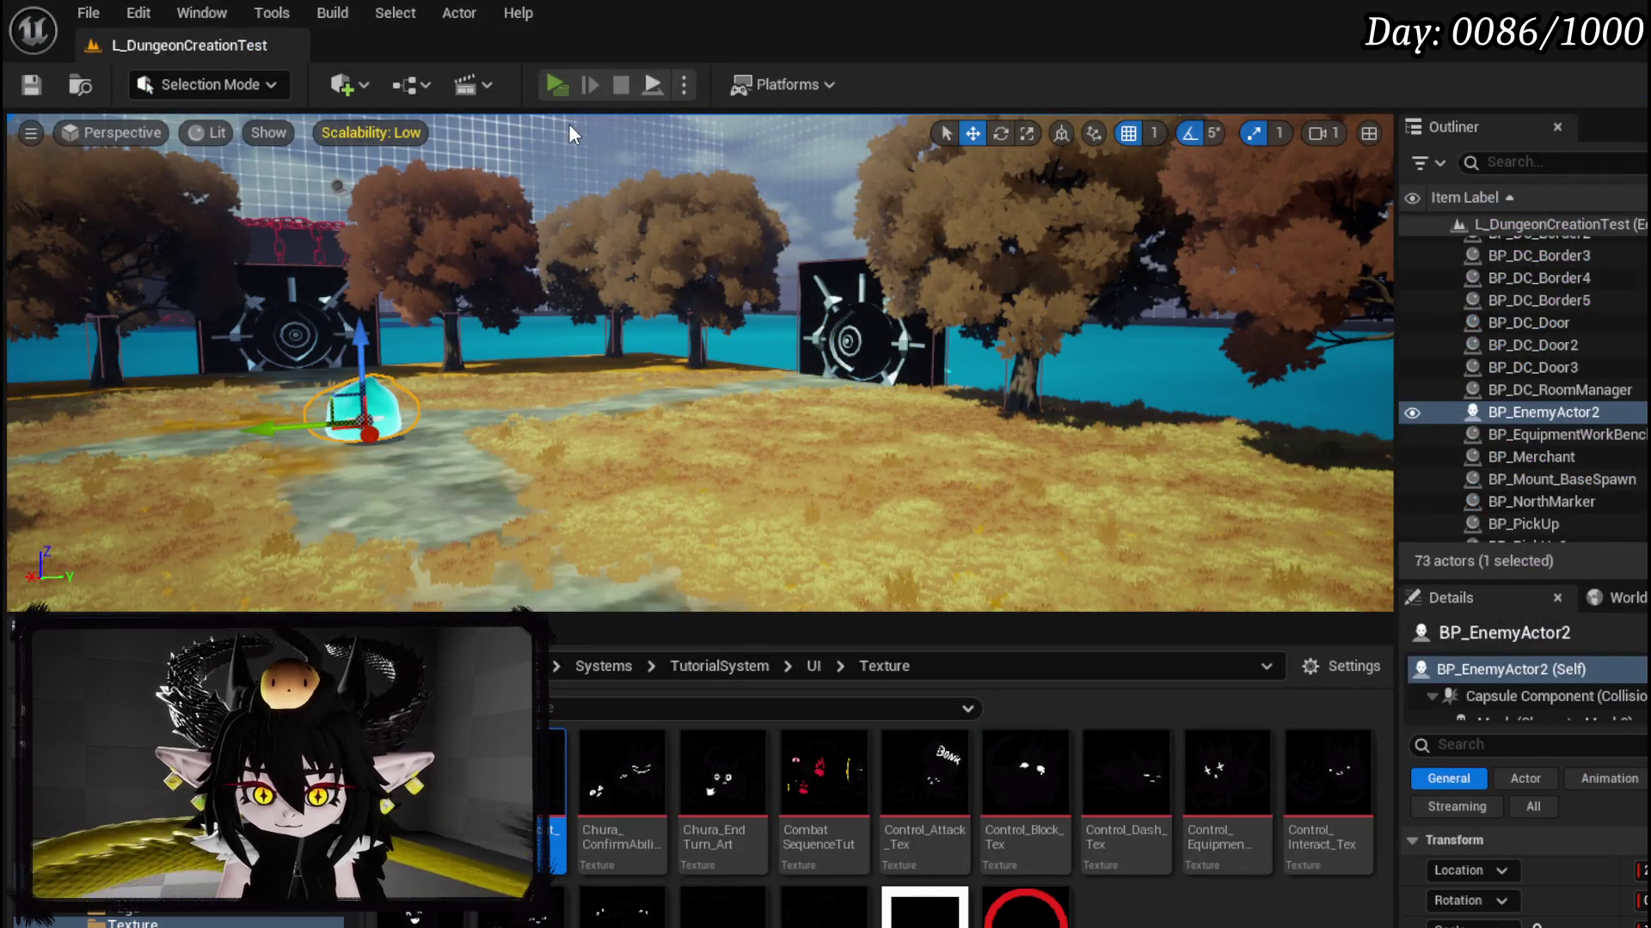
Step: Run another playtest casting the fire meteor, then stop it
{"action": "key", "text": "w"}
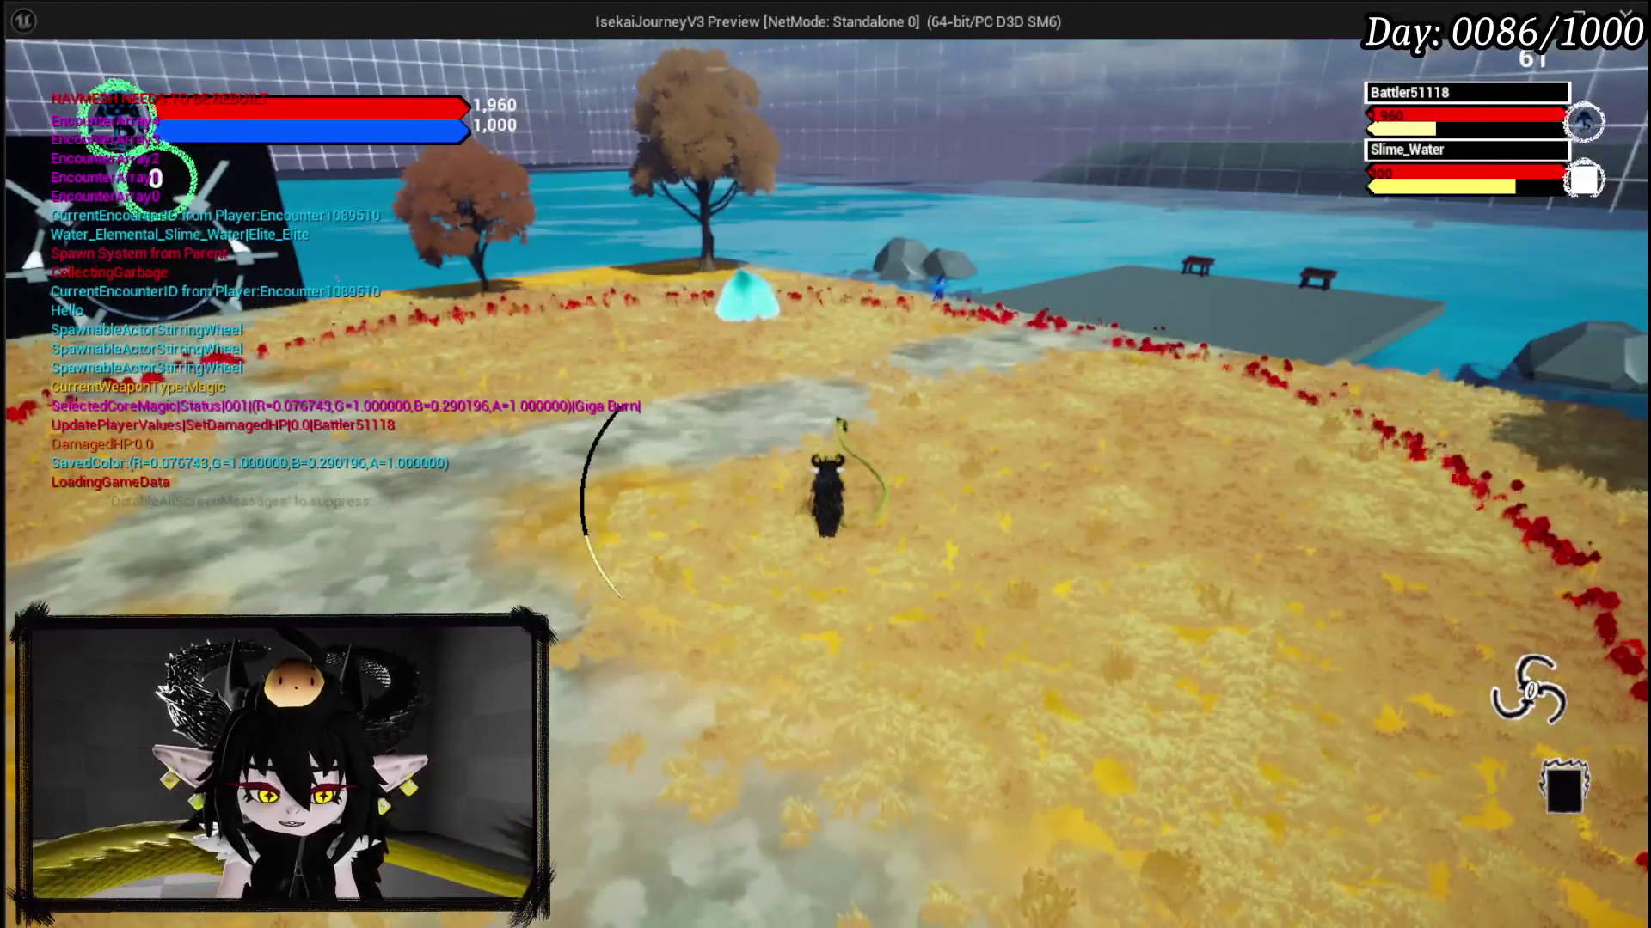
{"action": "key", "text": "Escape"}
{"action": "key", "text": "ctrl+s"}
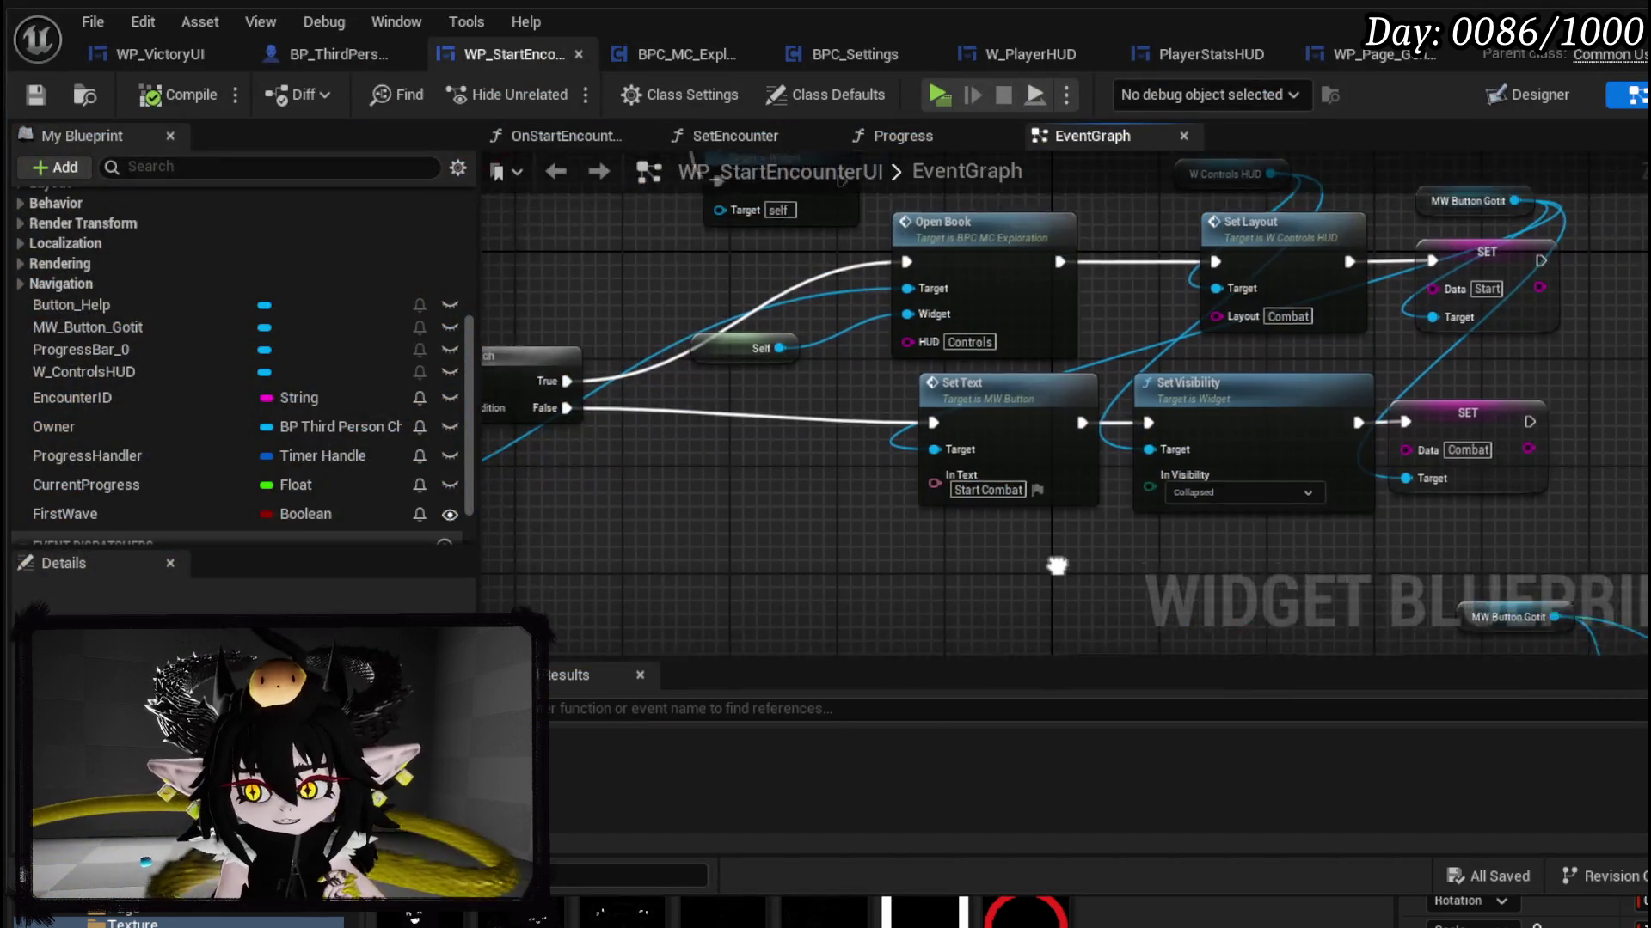
Step: Shift the Set Text and Set Visibility row down slightly
{"action": "mouse_move", "coordinate": [1057, 564]}
{"action": "left_mouse_down"}
{"action": "mouse_move", "coordinate": [757, 521]}
{"action": "mouse_move", "coordinate": [699, 550]}
{"action": "mouse_move", "coordinate": [844, 588]}
{"action": "left_mouse_up"}
{"action": "left_click_drag", "start_coordinate": [1091, 497], "coordinate": [705, 404]}
{"action": "left_click_drag", "start_coordinate": [1255, 455], "coordinate": [1255, 469]}
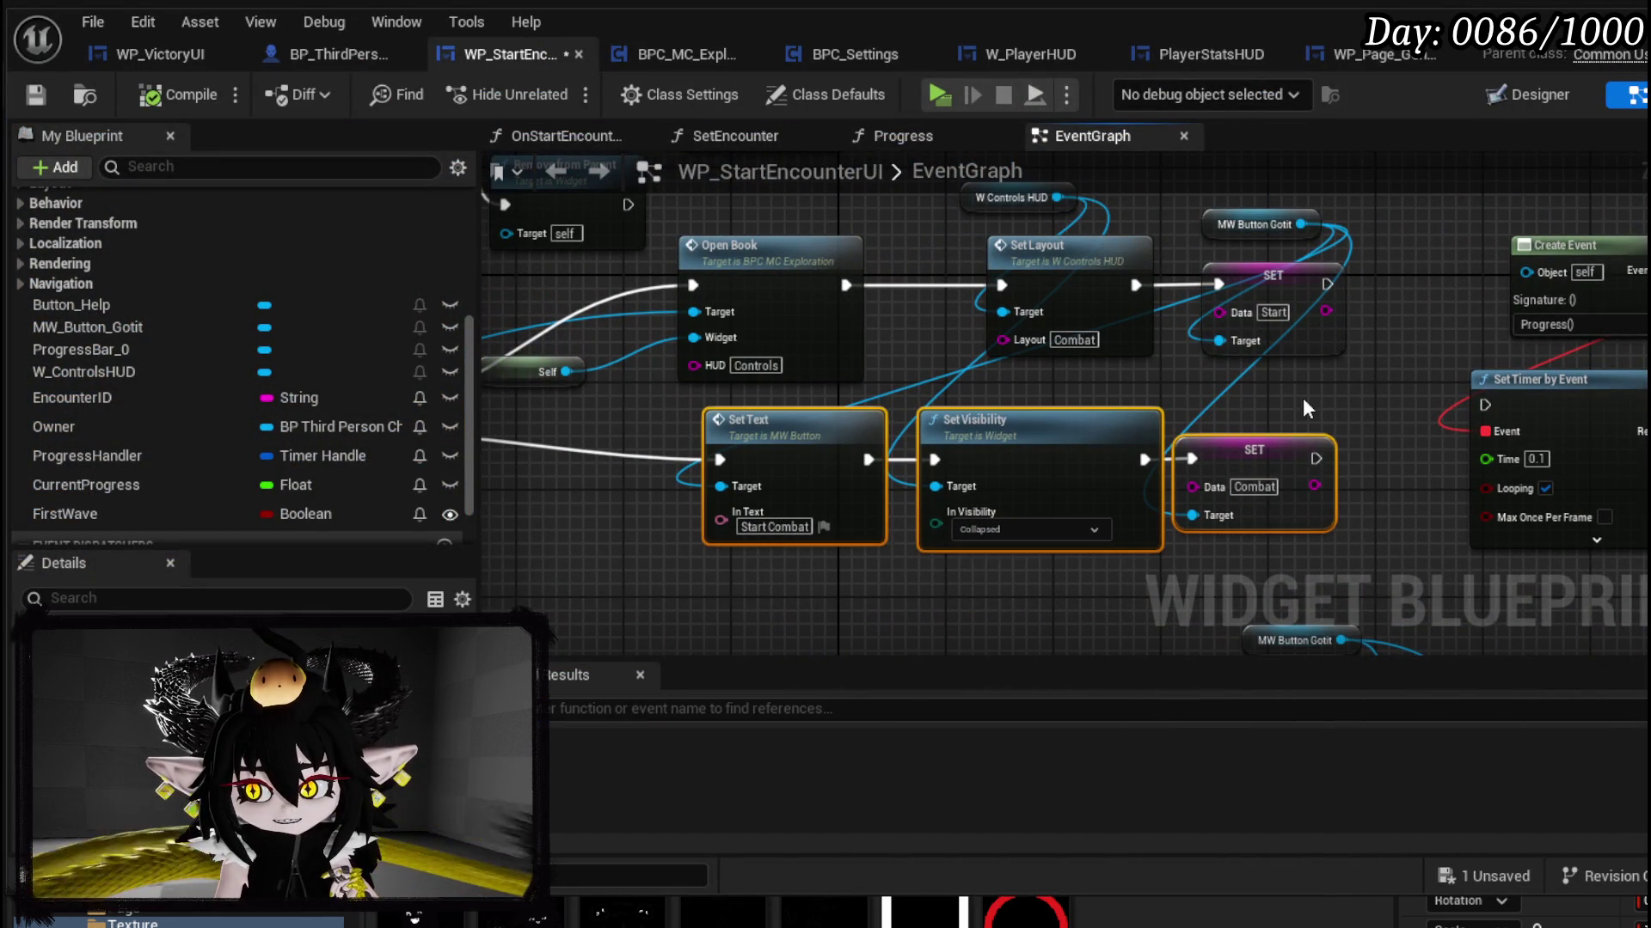
Step: Save the widget blueprint, then make Tutorial? default to checked in BPC_Settings and save it
{"action": "left_click", "coordinate": [1247, 585]}
{"action": "left_click", "coordinate": [50, 97]}
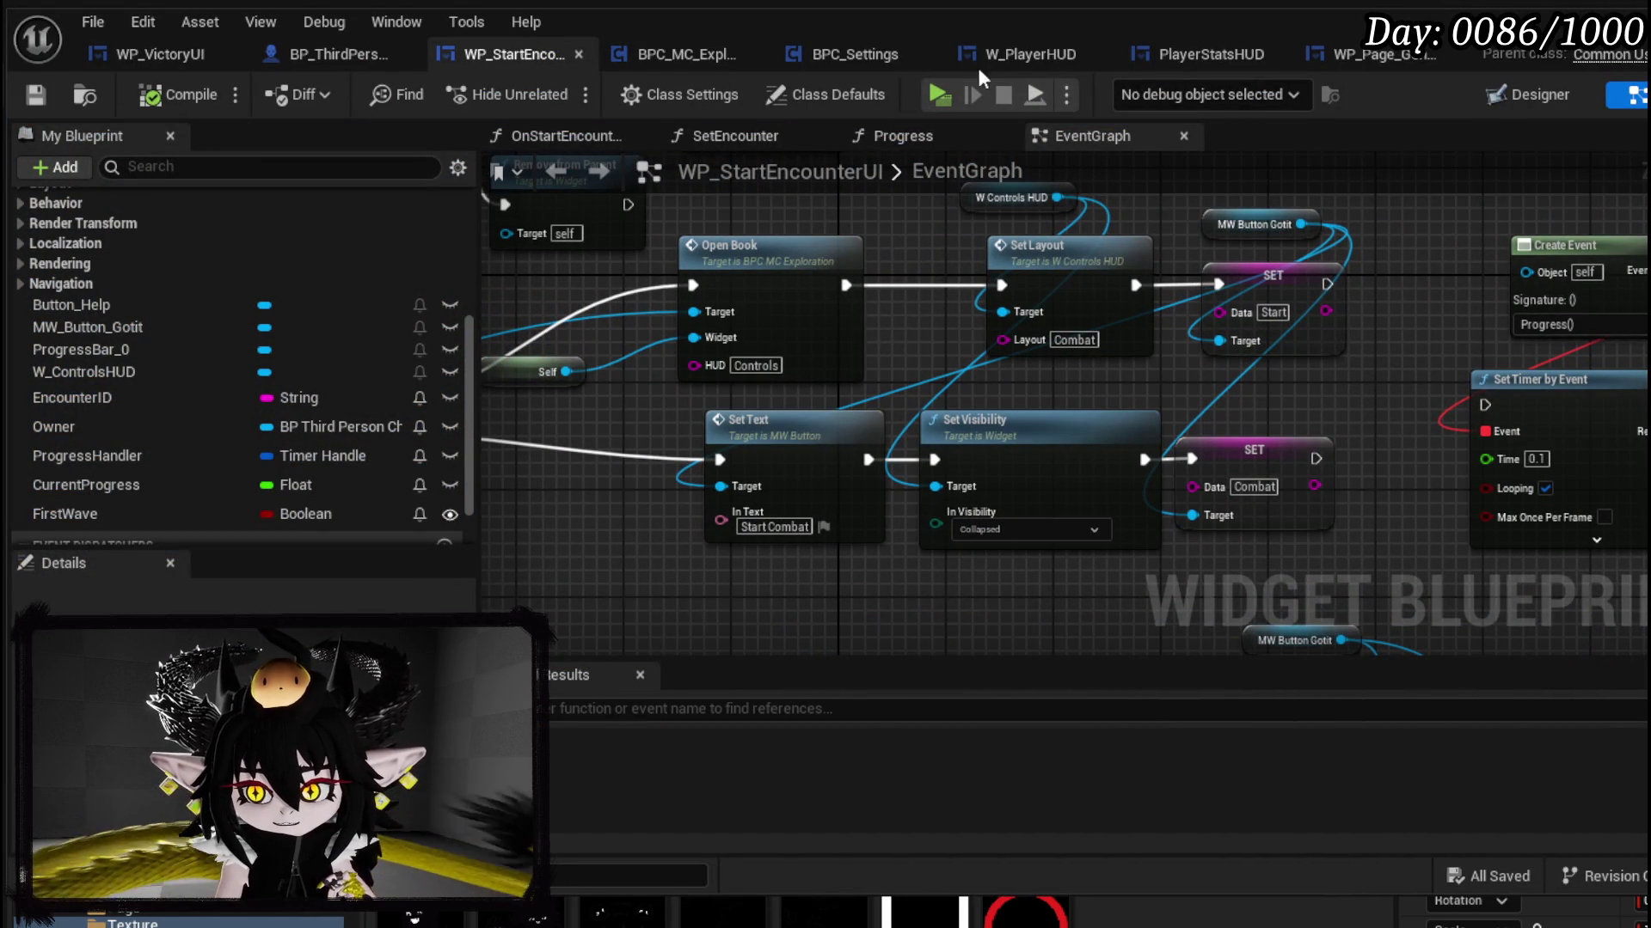
{"action": "left_click", "coordinate": [851, 59]}
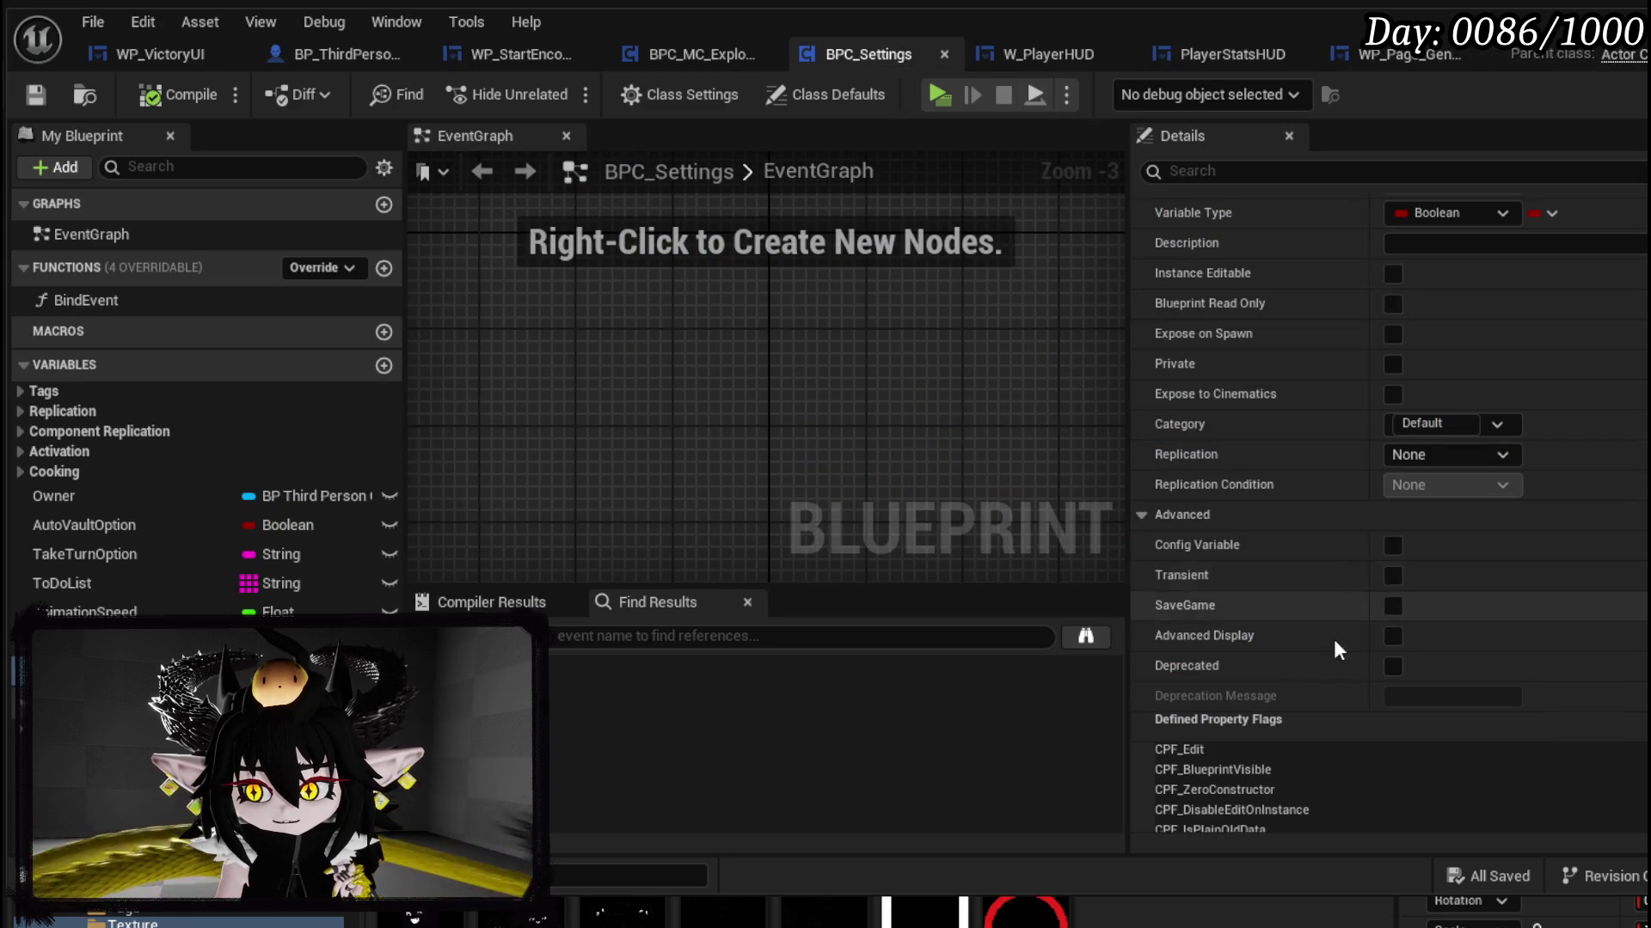
{"action": "scroll", "coordinate": [1341, 653], "scroll_direction": "down", "scroll_amount": 2}
{"action": "left_click", "coordinate": [1393, 819]}
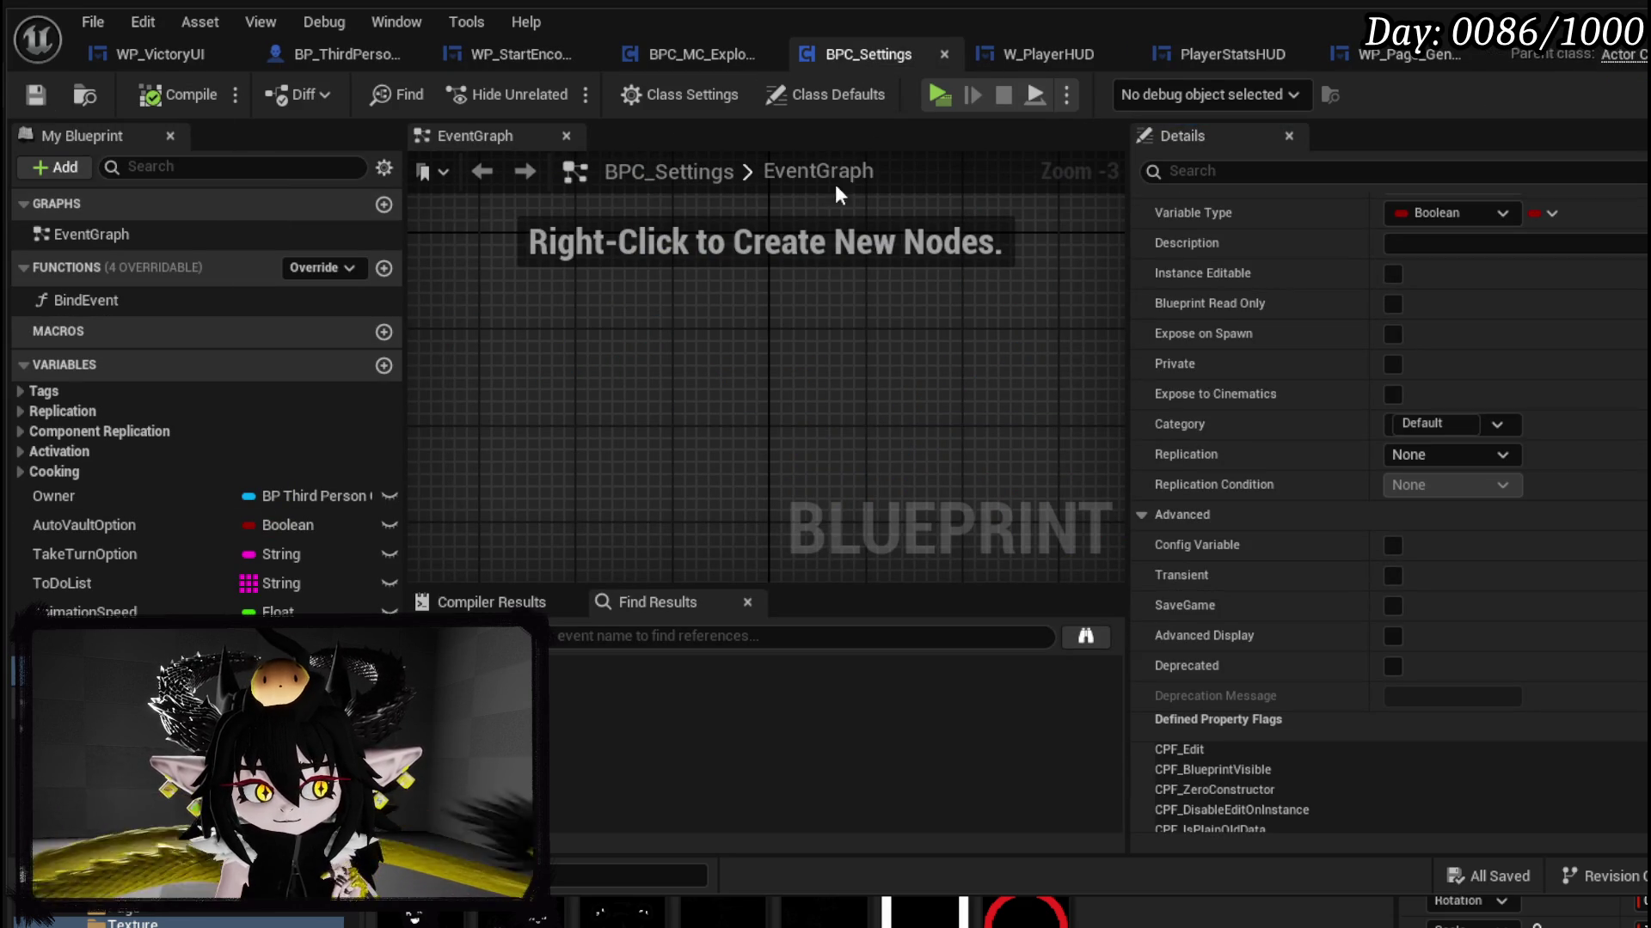
{"action": "left_click", "coordinate": [35, 95]}
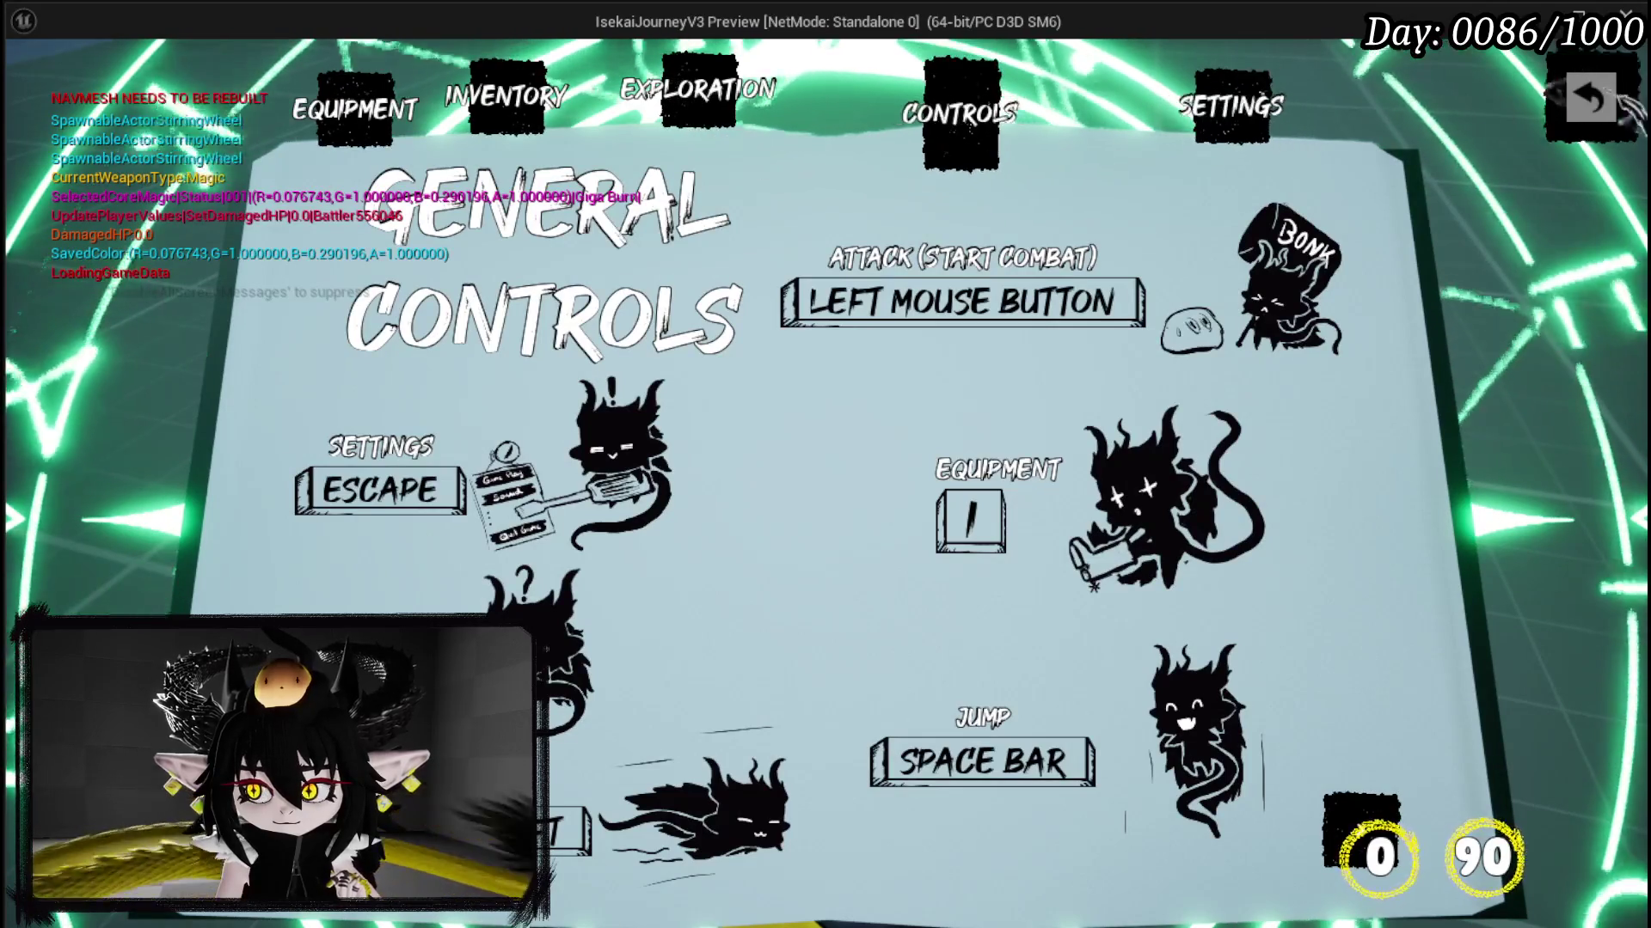
Step: Close the Controls page, run into the slime until START COMBAT appears, then stop and save the level
{"action": "left_click", "coordinate": [1565, 107]}
{"action": "key", "text": "w"}
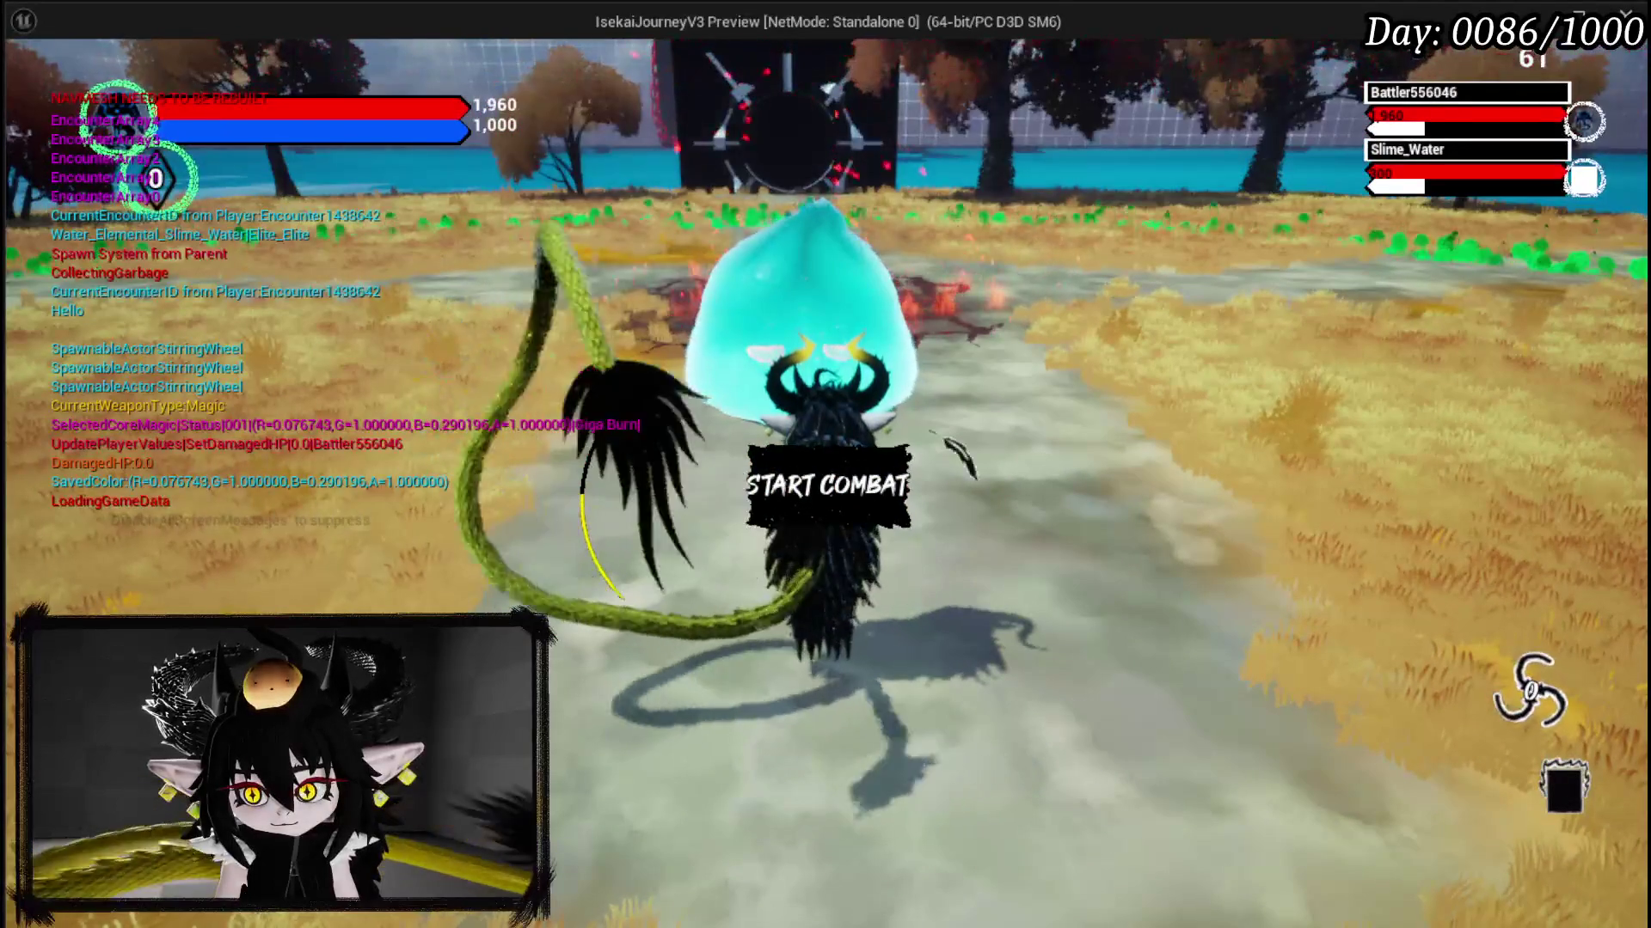
{"action": "key", "text": "Escape"}
{"action": "left_click", "coordinate": [31, 85]}
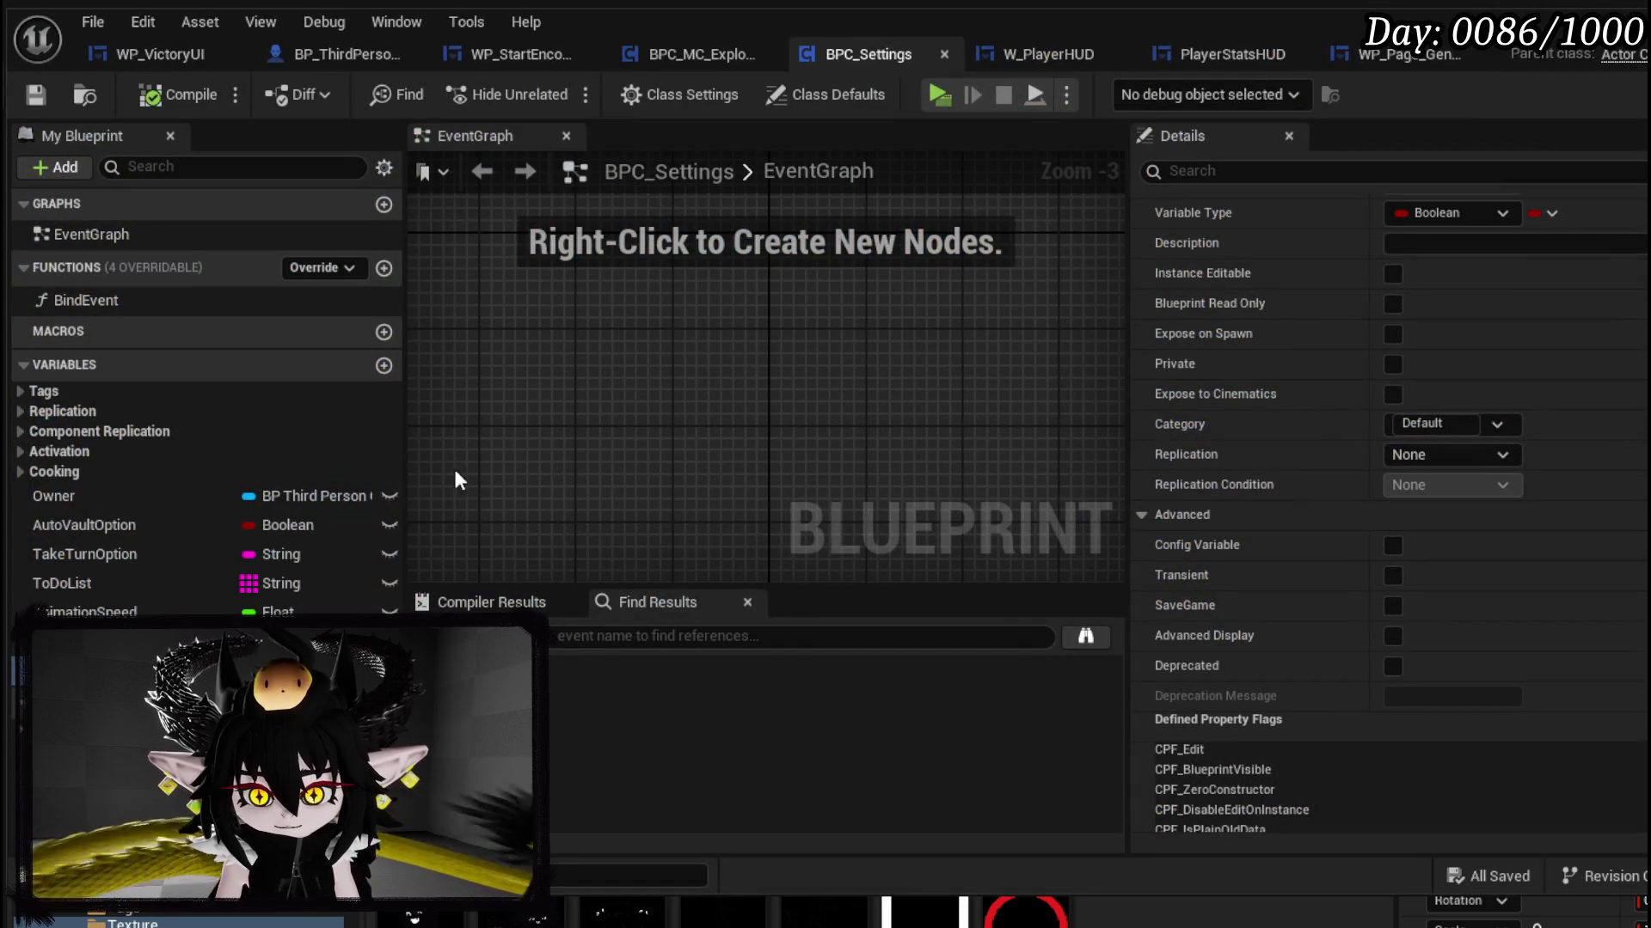
{"action": "scroll", "coordinate": [1326, 505], "scroll_direction": "down", "scroll_amount": 3}
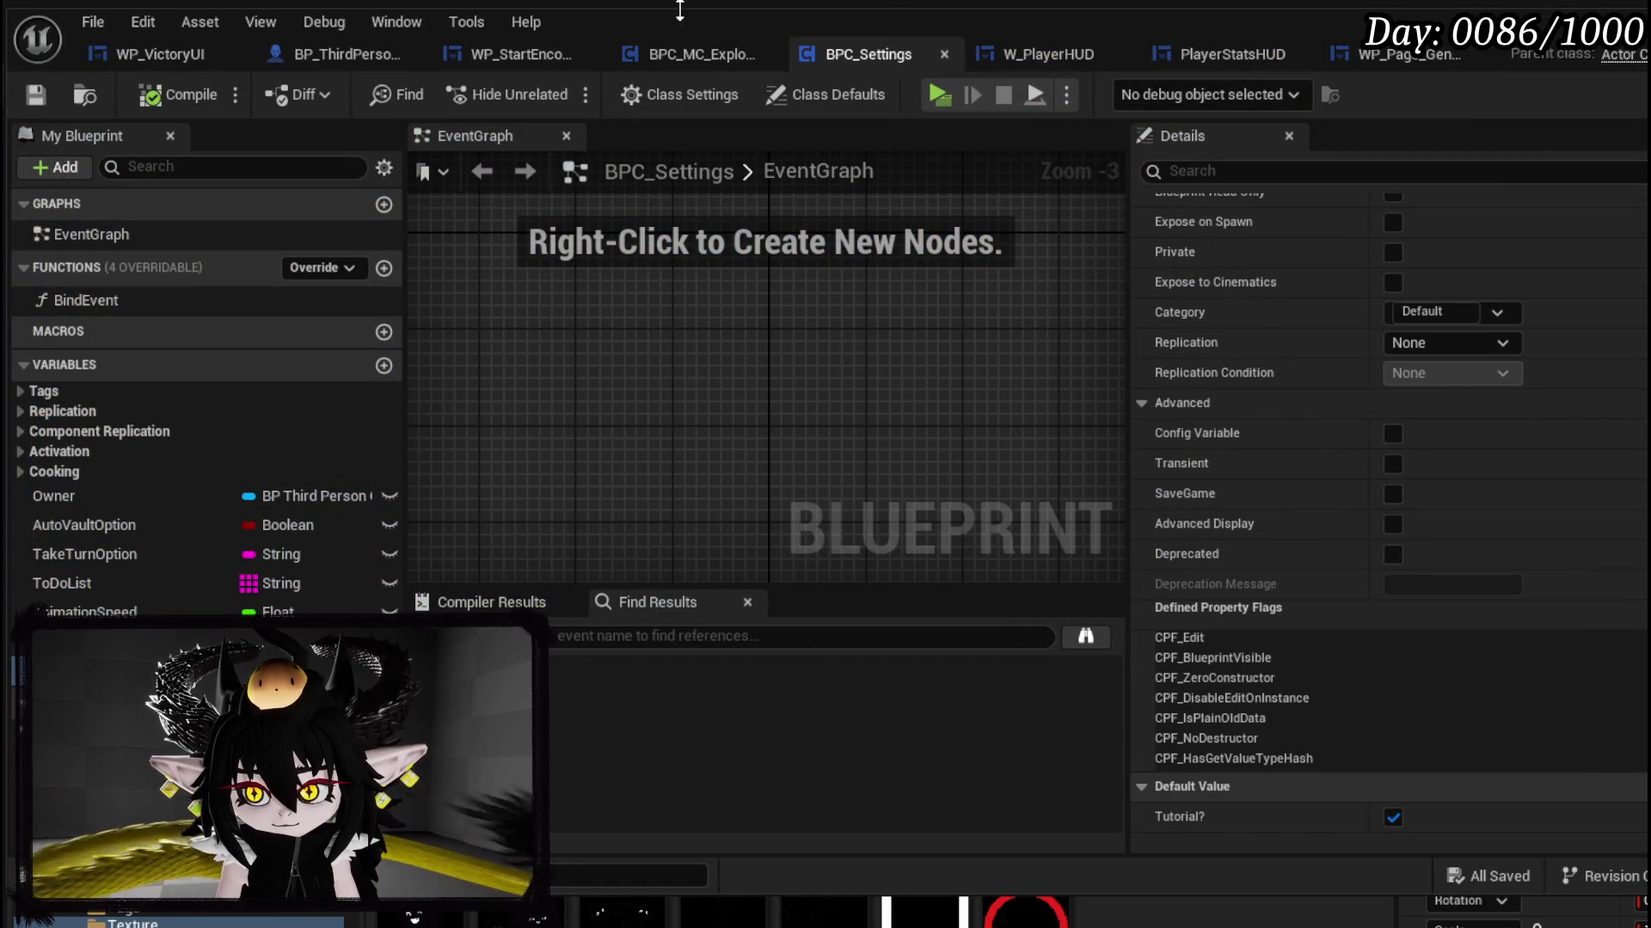
Step: Add a breakpoint on the Open Book node in WP_StartEncounterUI's event graph
{"action": "left_click", "coordinate": [670, 54]}
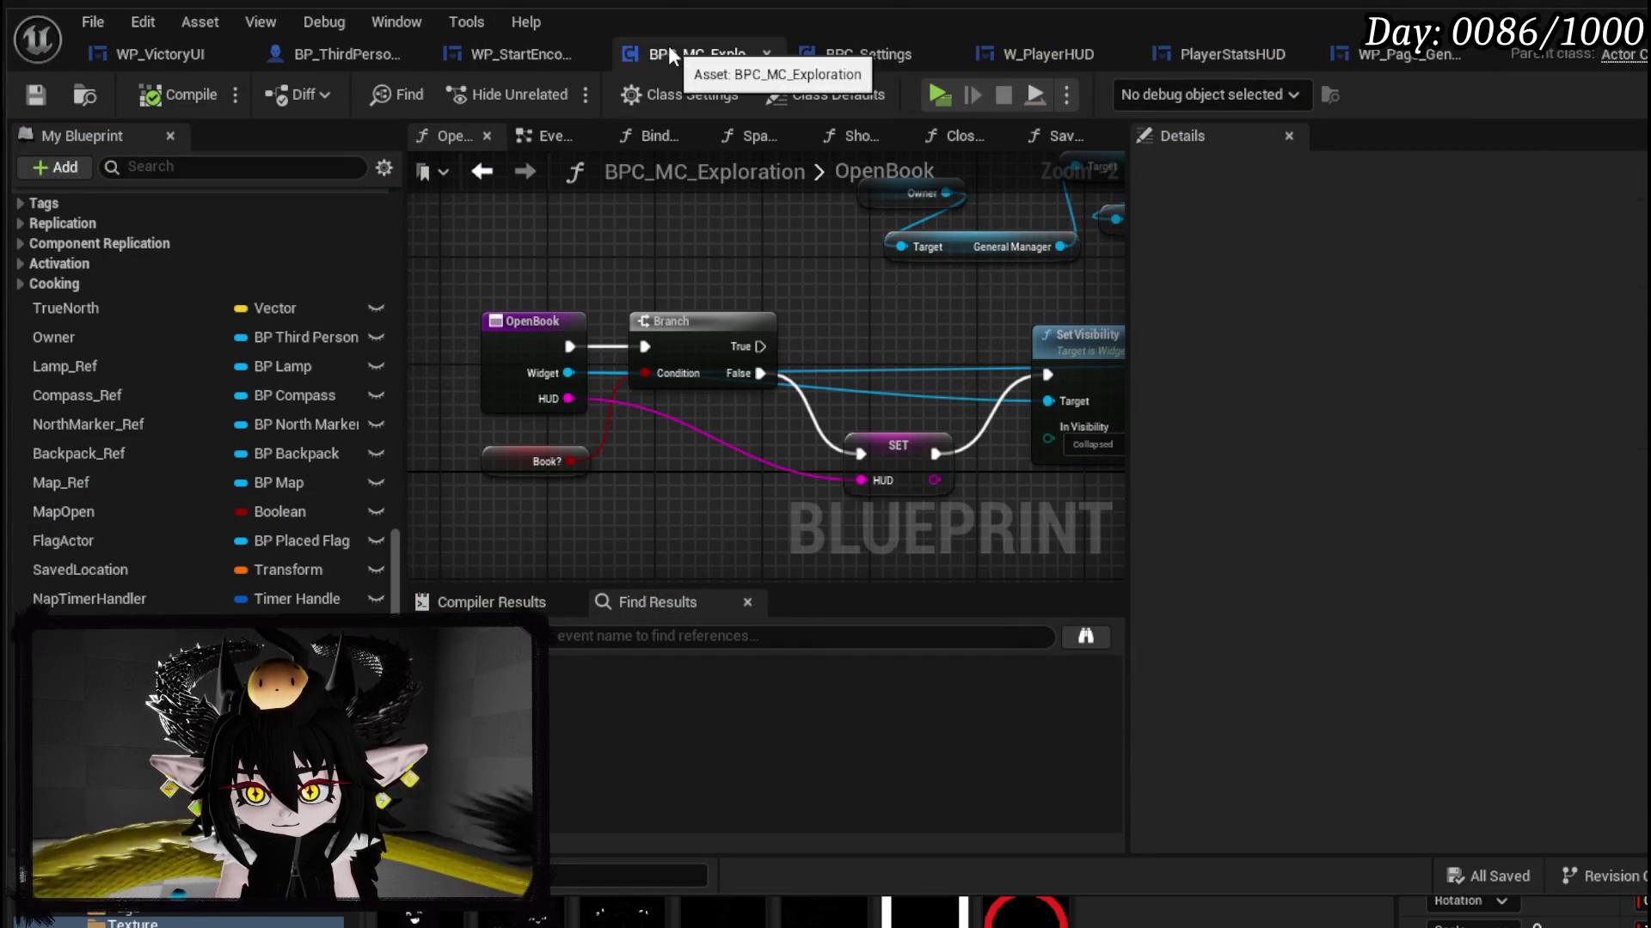
{"action": "left_click", "coordinate": [508, 53]}
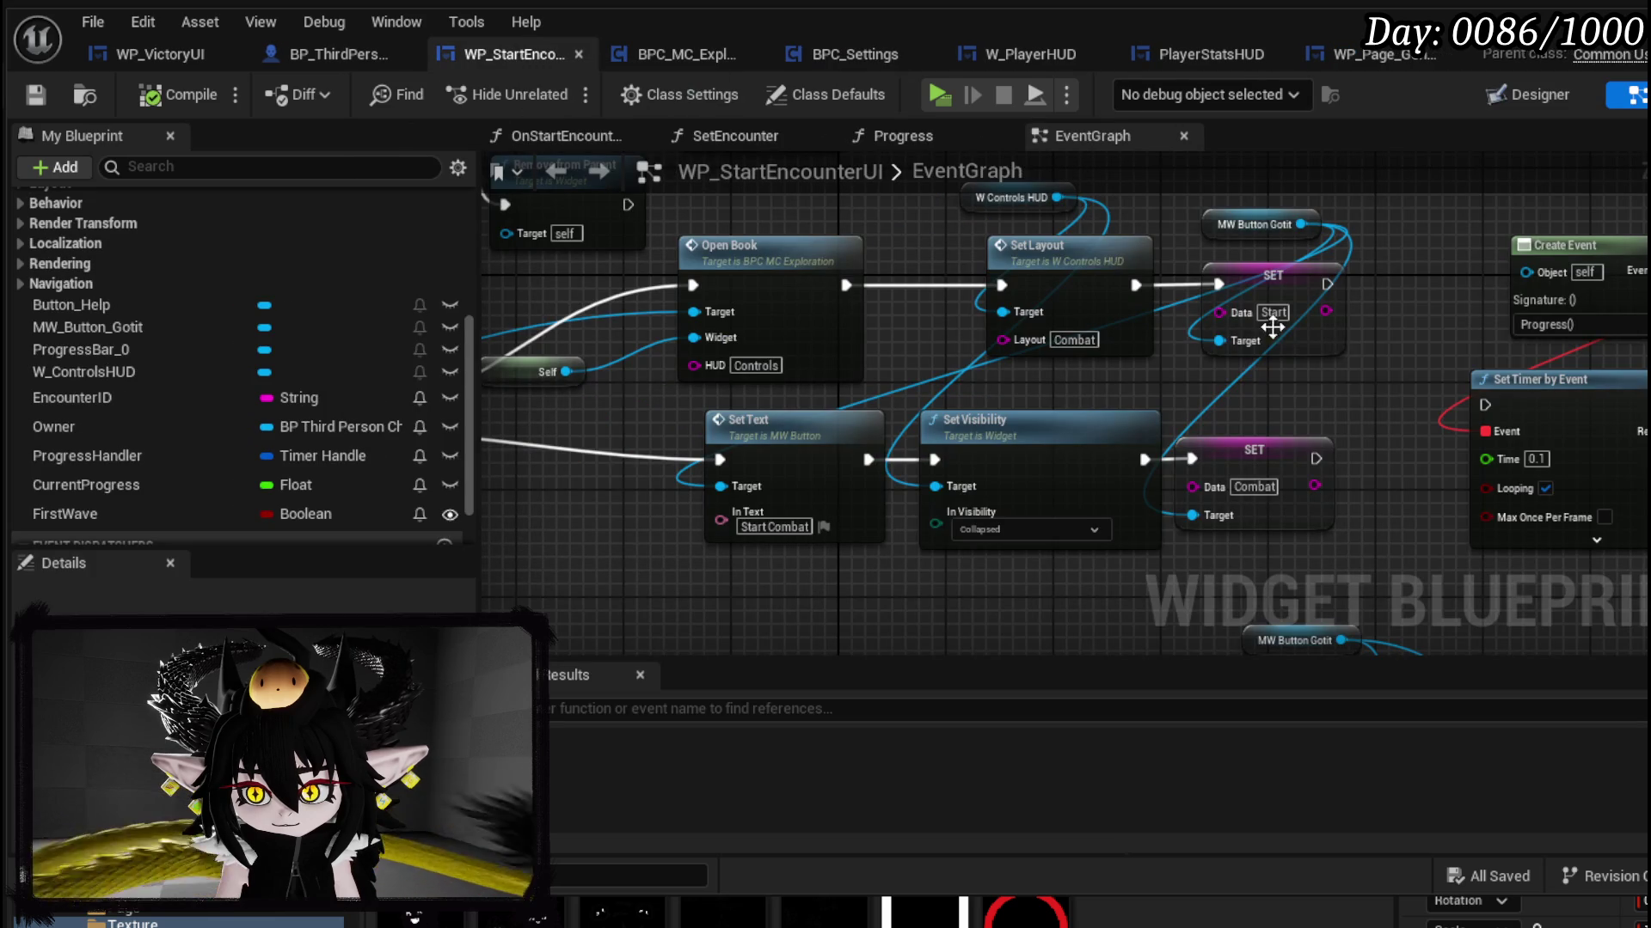
{"action": "left_click_drag", "start_coordinate": [942, 378], "coordinate": [1518, 375]}
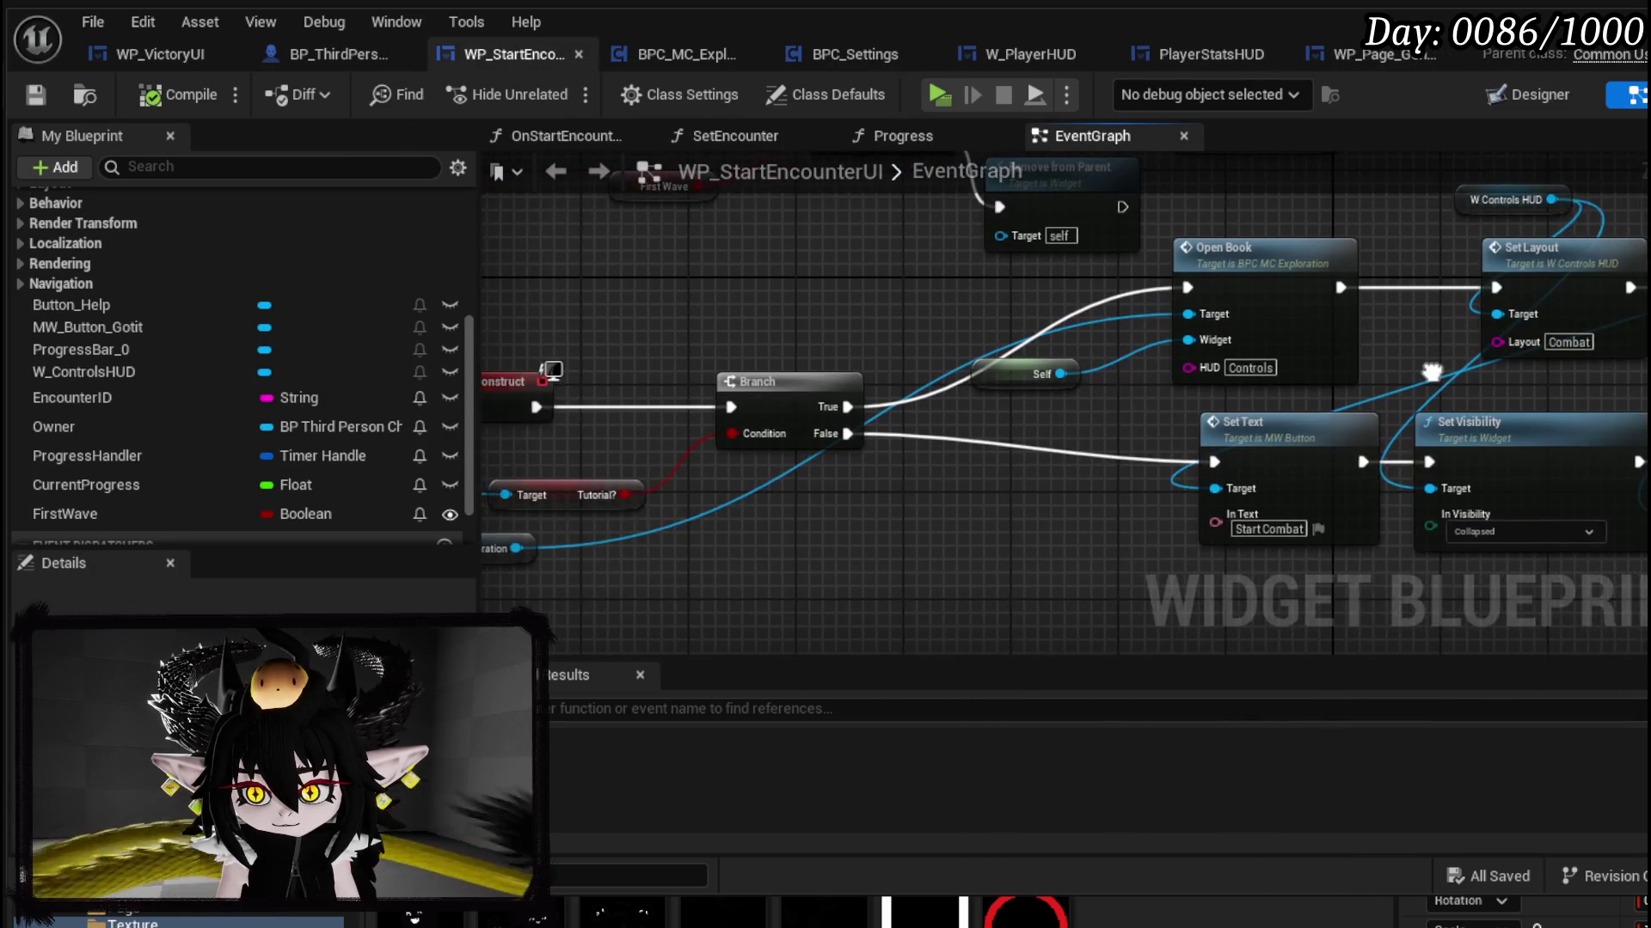
{"action": "right_click", "coordinate": [1371, 268]}
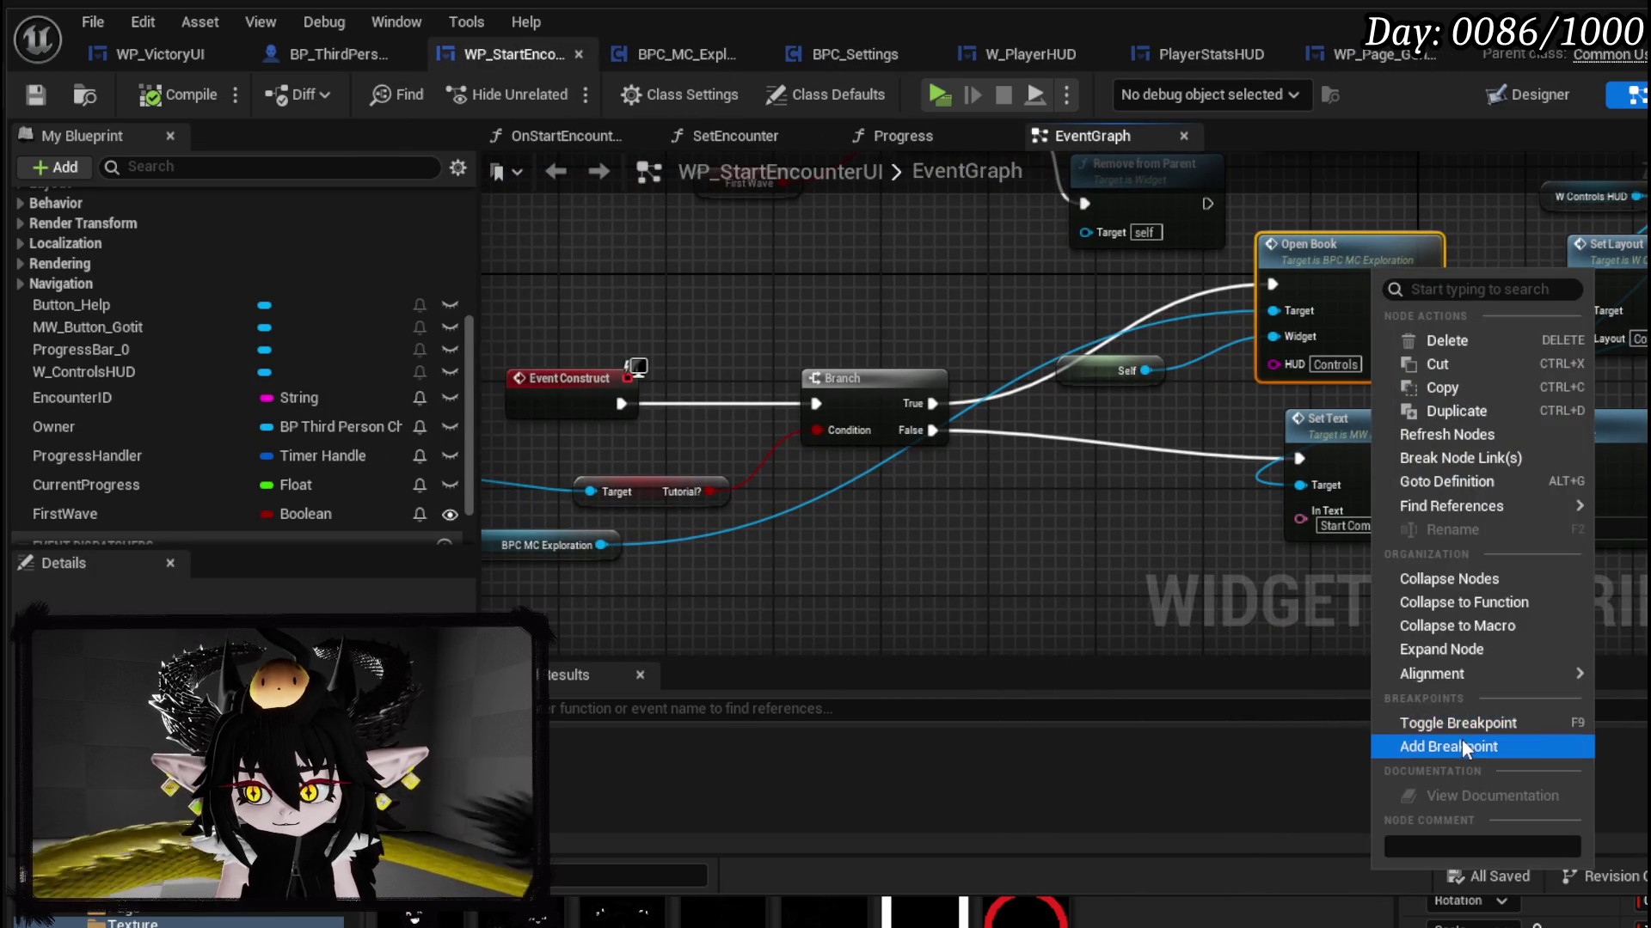
{"action": "left_click", "coordinate": [1462, 737]}
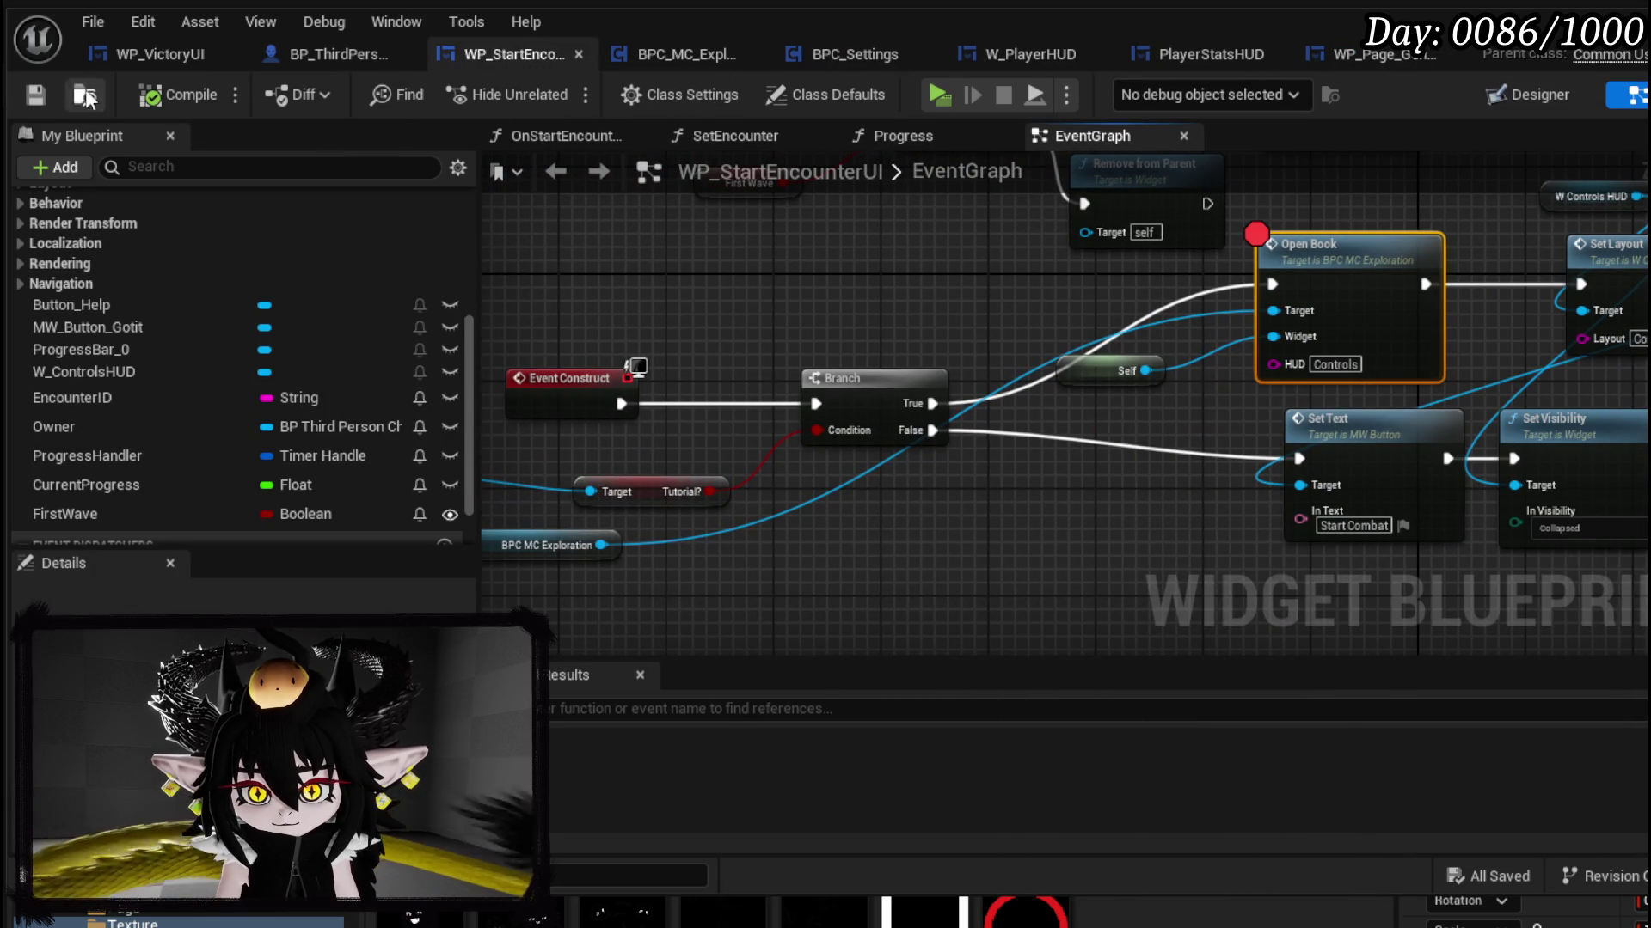
Step: Open the OpenBook function definition in BPC_MC_Exploration from the Open Book node
{"action": "left_click", "coordinate": [1331, 364]}
{"action": "left_click_drag", "start_coordinate": [1215, 427], "coordinate": [1011, 443]}
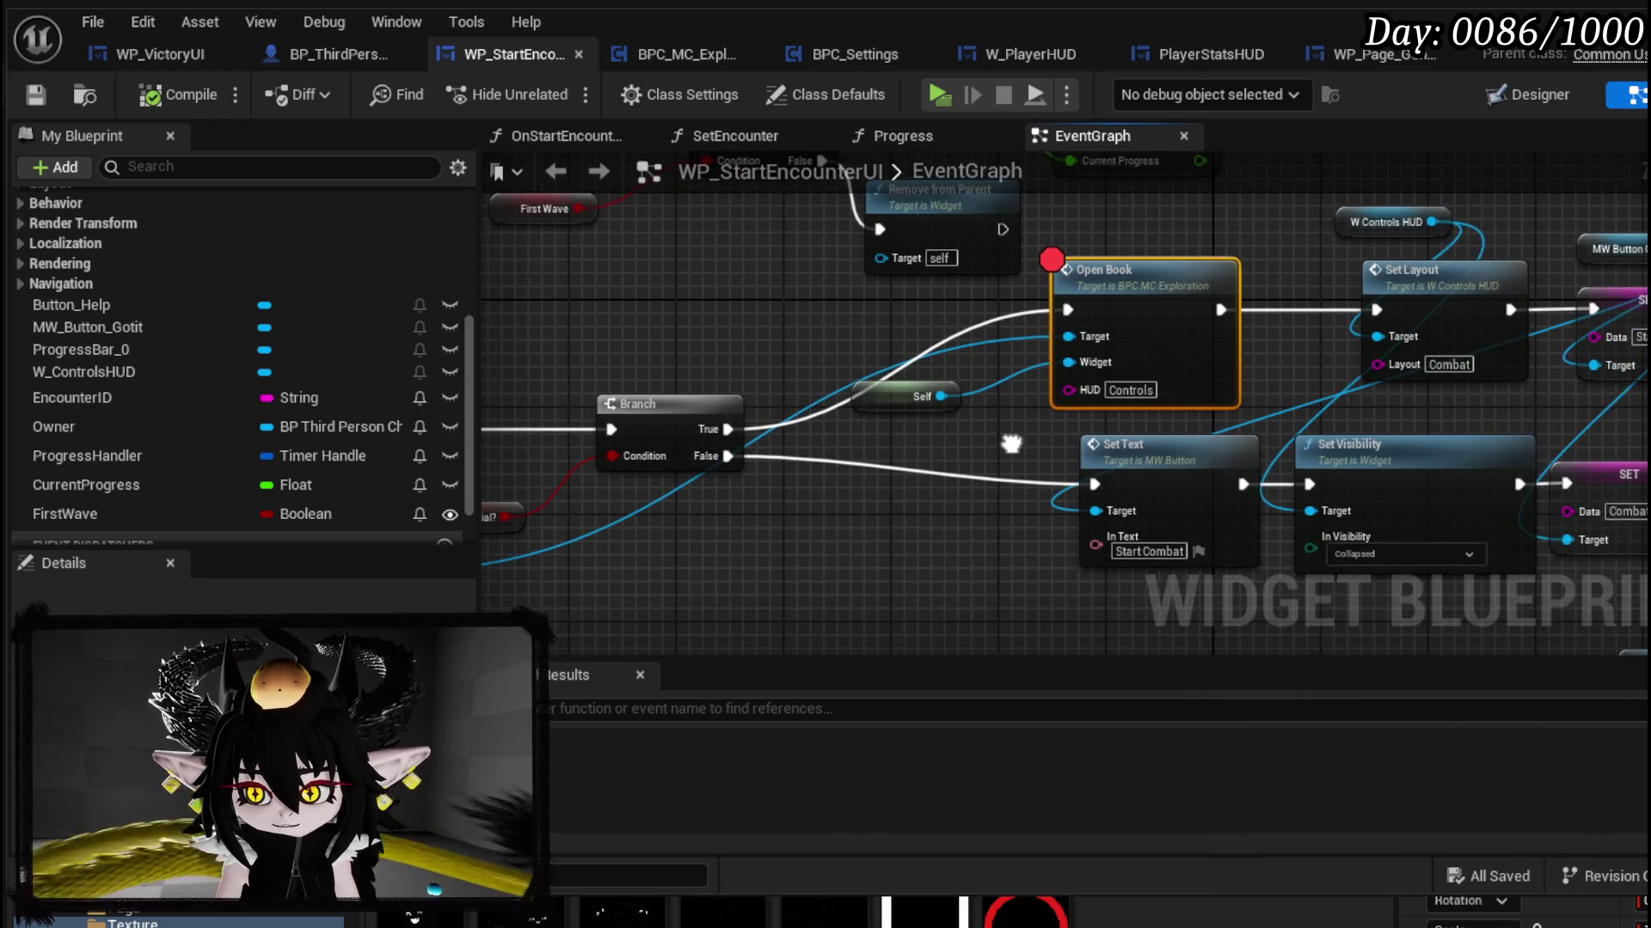
{"action": "double_click", "coordinate": [1129, 336]}
{"action": "mouse_move", "coordinate": [846, 378]}
{"action": "left_mouse_down"}
{"action": "mouse_move", "coordinate": [757, 310]}
{"action": "mouse_move", "coordinate": [884, 371]}
{"action": "left_mouse_up"}
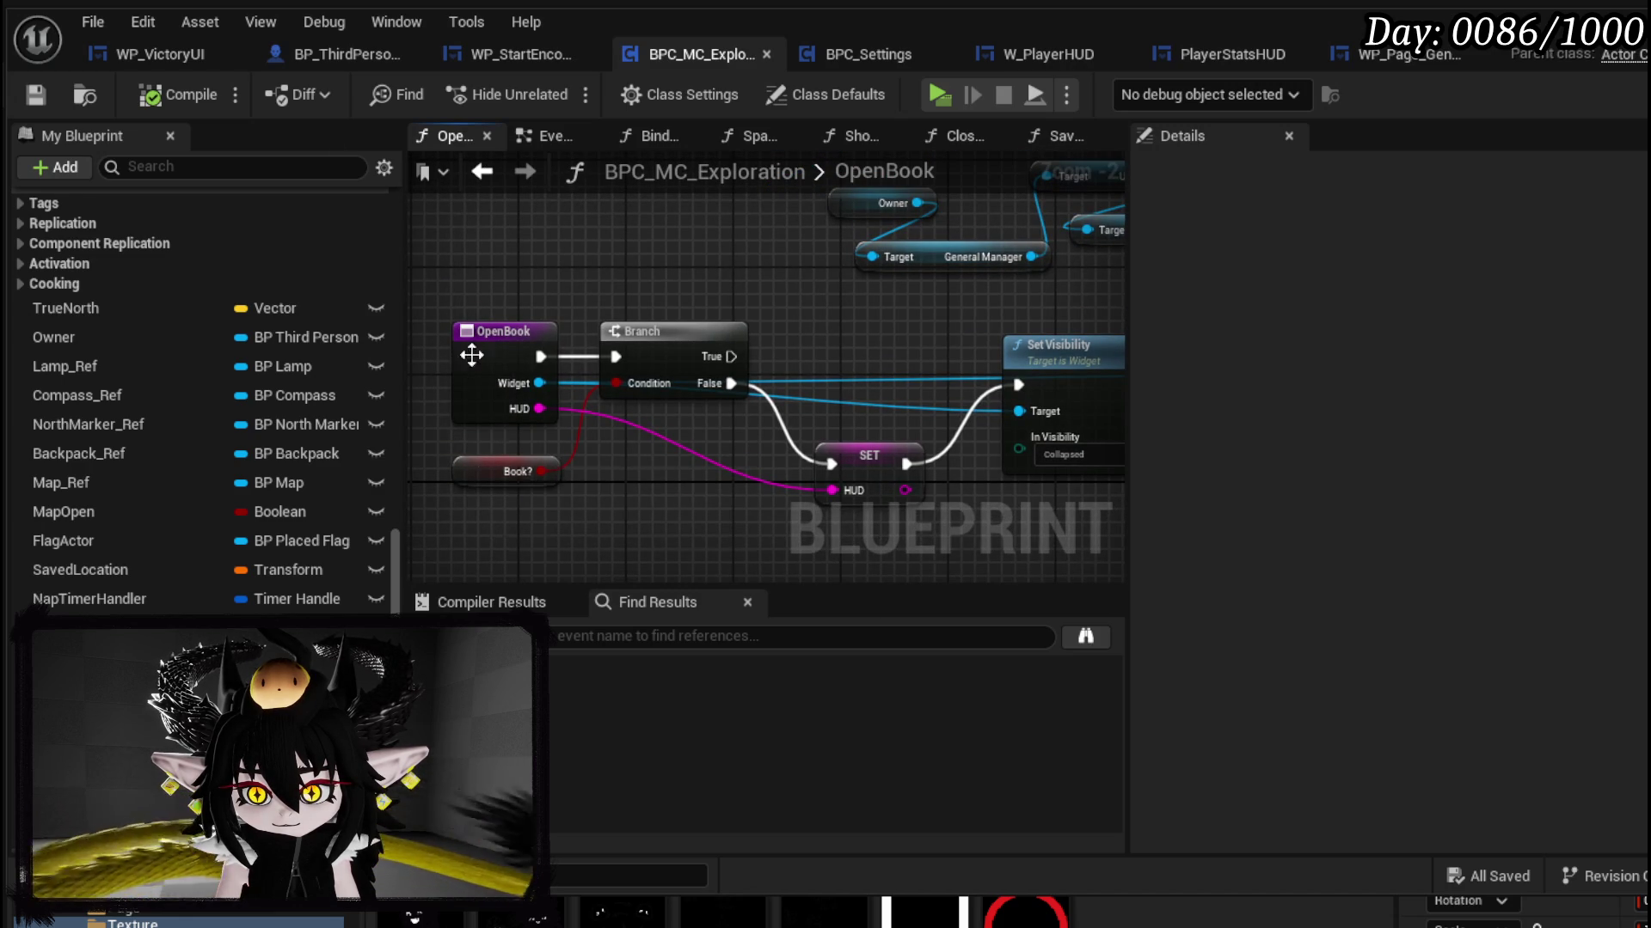
Step: Save, then check the Open Book call in BP_ThirdPersonCharacter and save that blueprint
{"action": "left_click", "coordinate": [35, 95]}
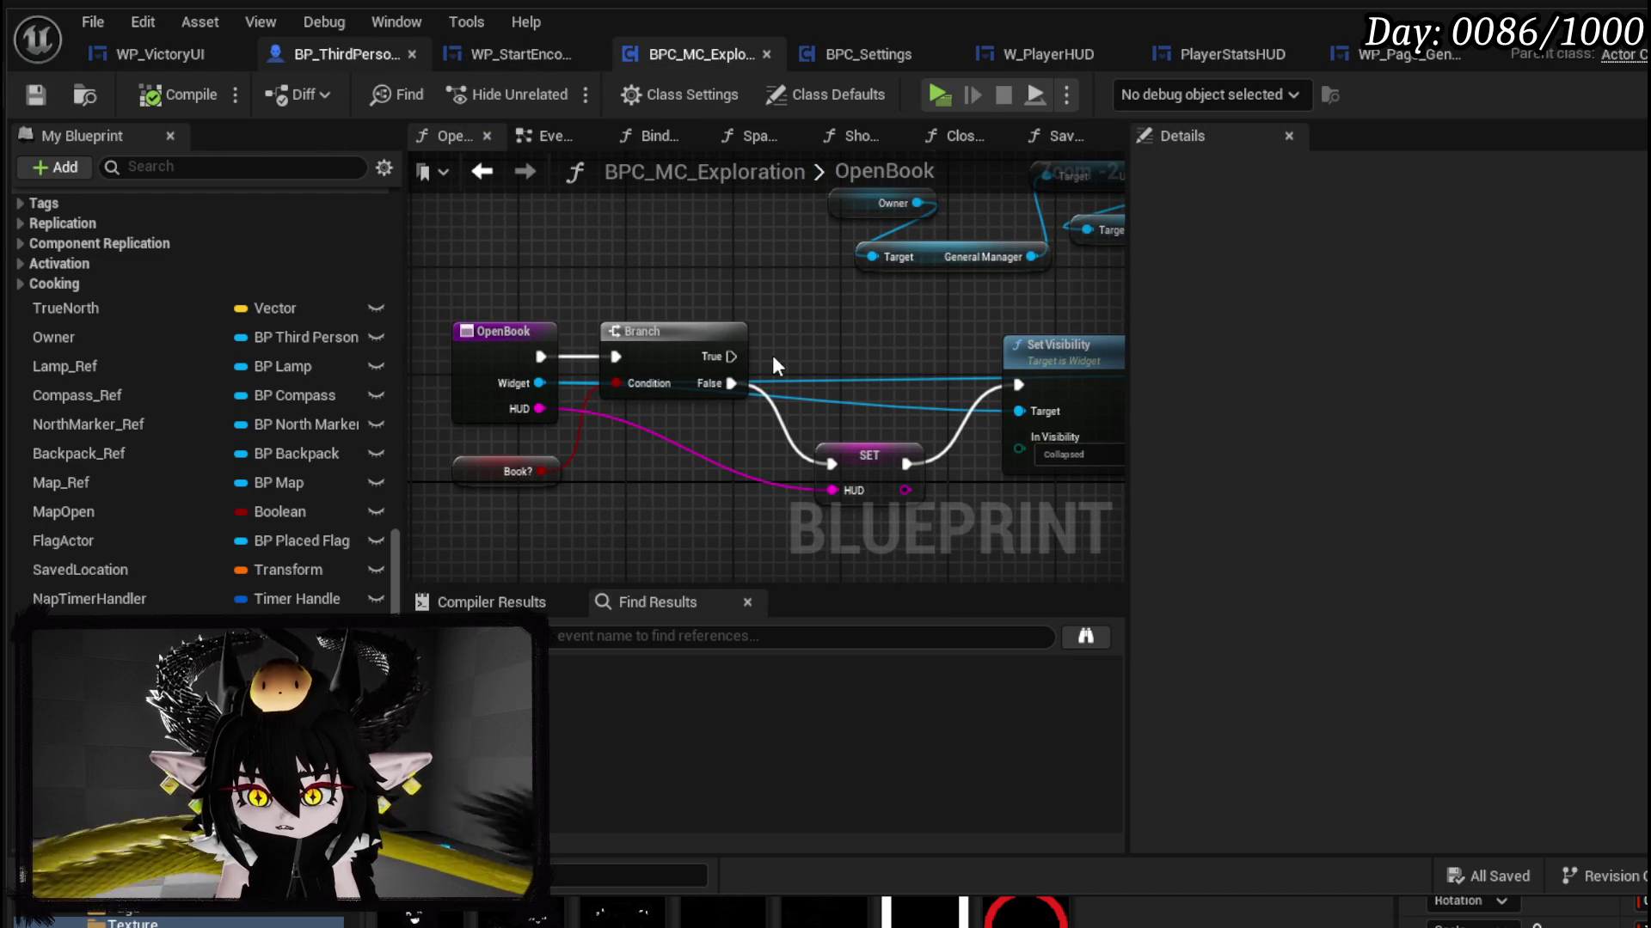
{"action": "key", "text": "ctrl+Tab"}
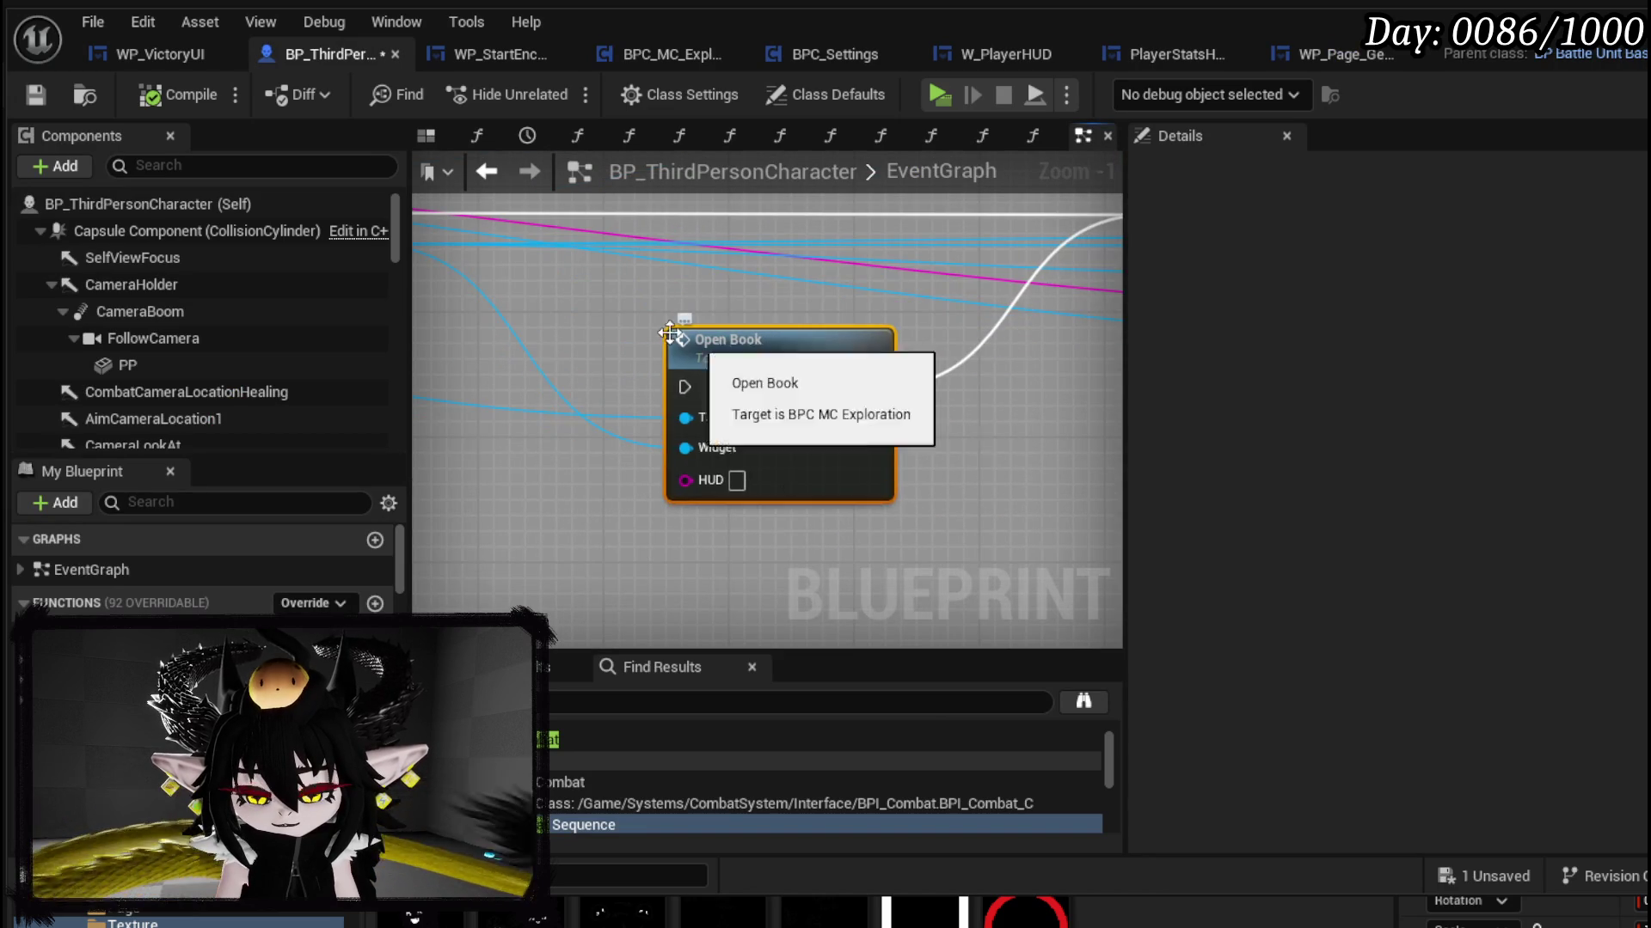
{"action": "scroll", "coordinate": [801, 409], "scroll_direction": "down", "scroll_amount": 3}
{"action": "mouse_move", "coordinate": [778, 387]}
{"action": "left_mouse_down"}
{"action": "mouse_move", "coordinate": [415, 400]}
{"action": "mouse_move", "coordinate": [409, 415]}
{"action": "left_mouse_up"}
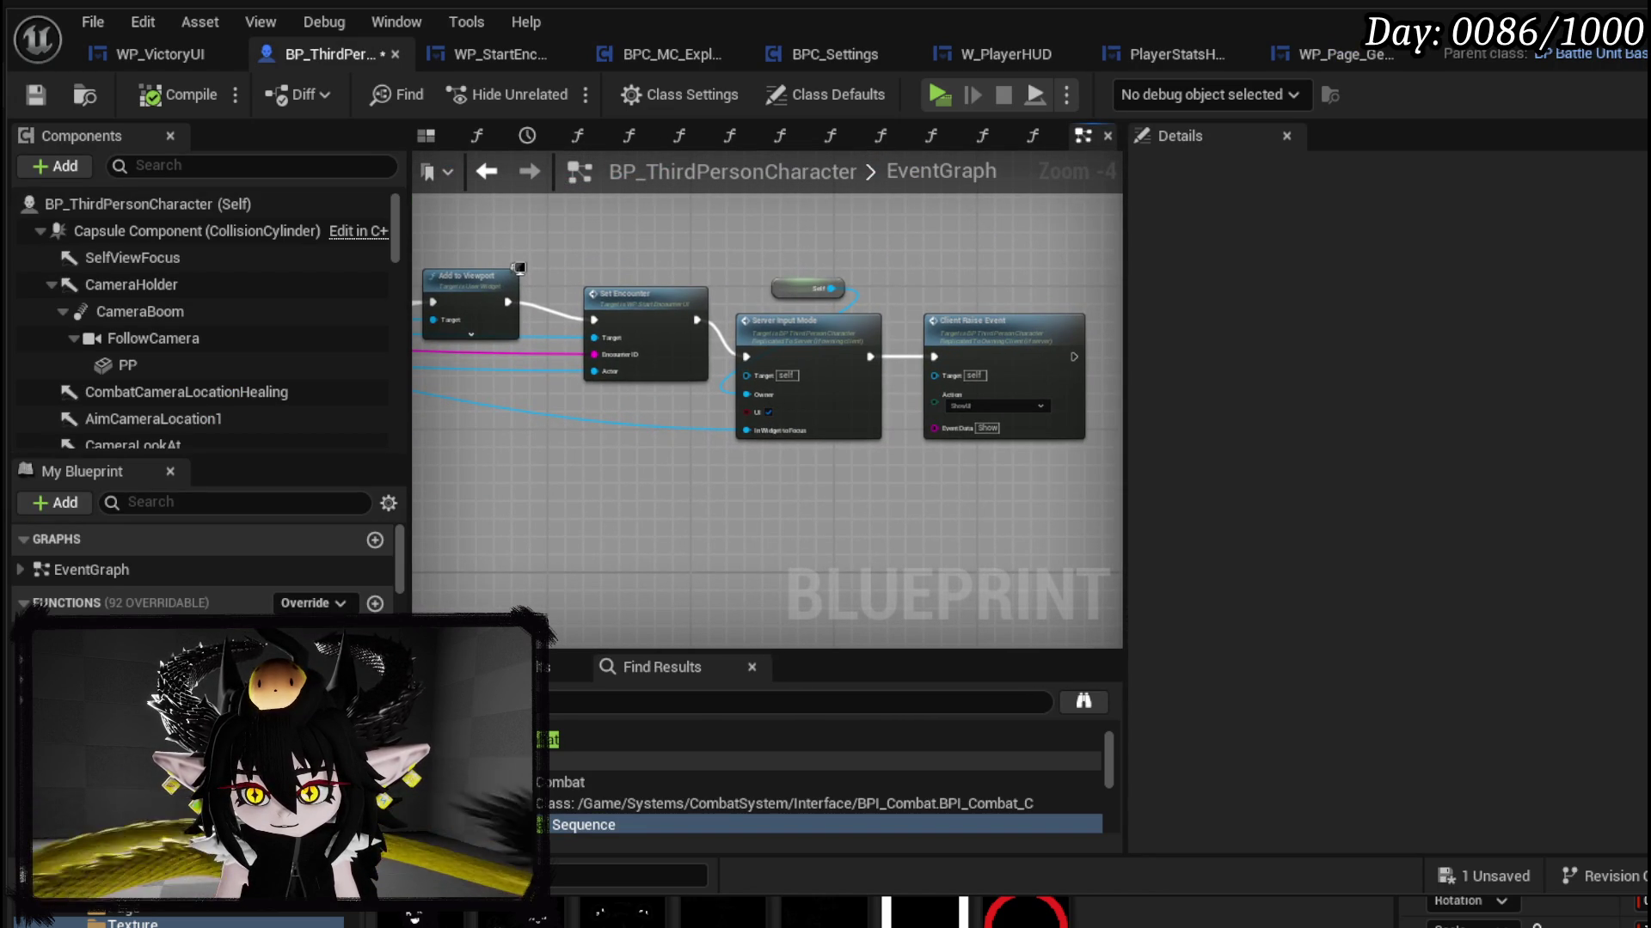
{"action": "key", "text": "f"}
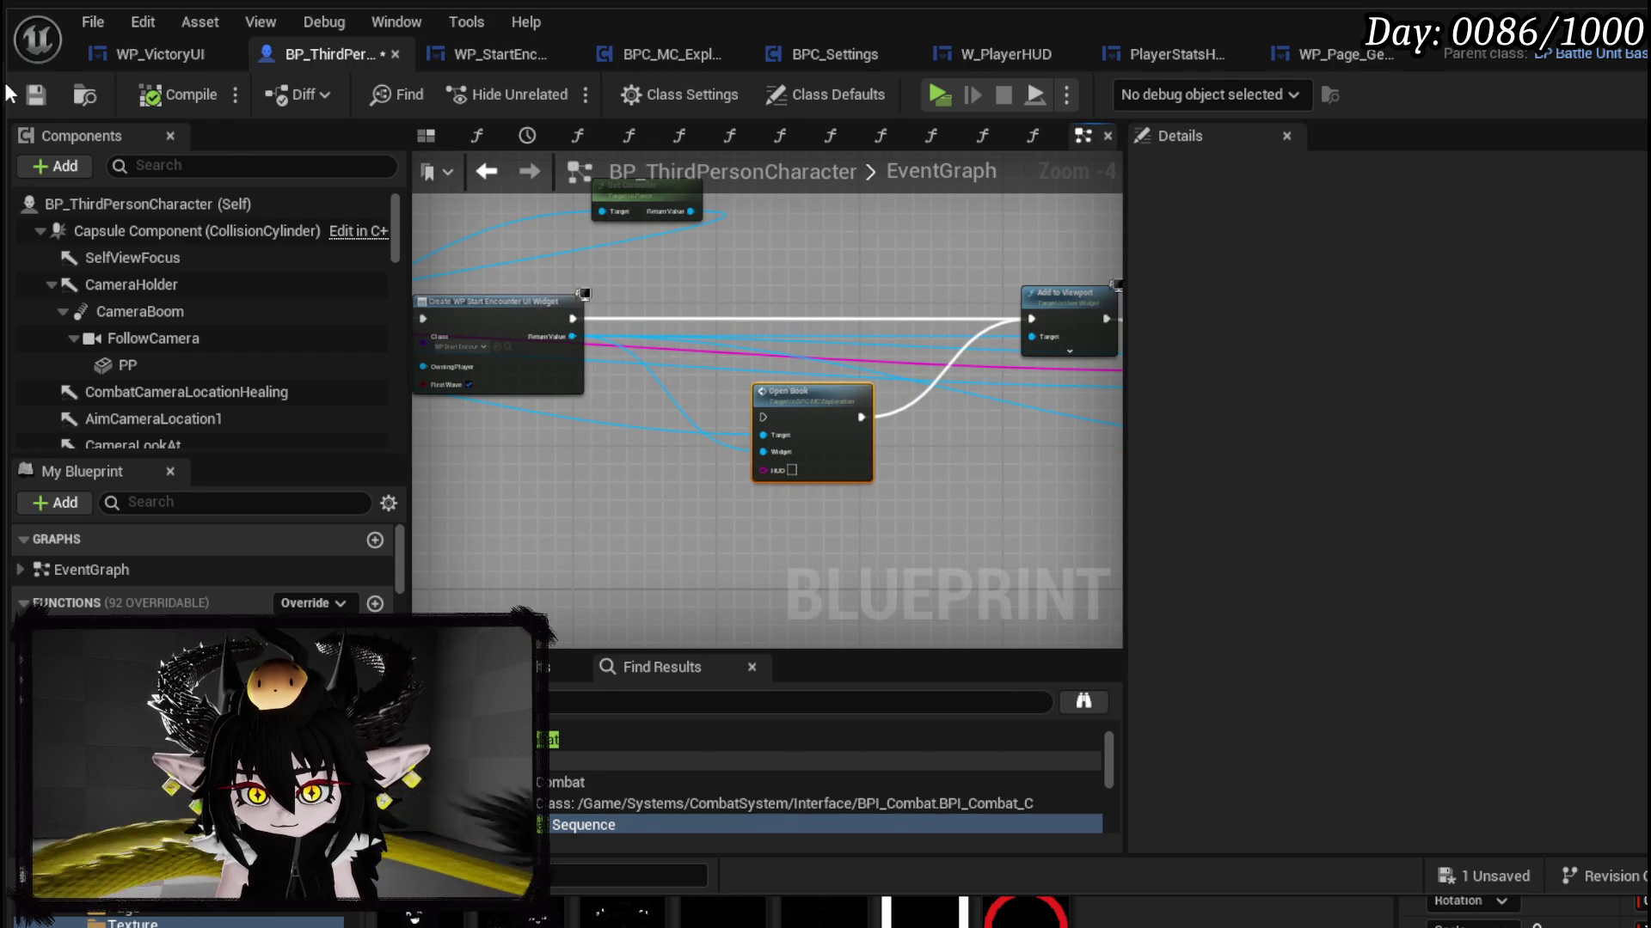
{"action": "left_click", "coordinate": [35, 95]}
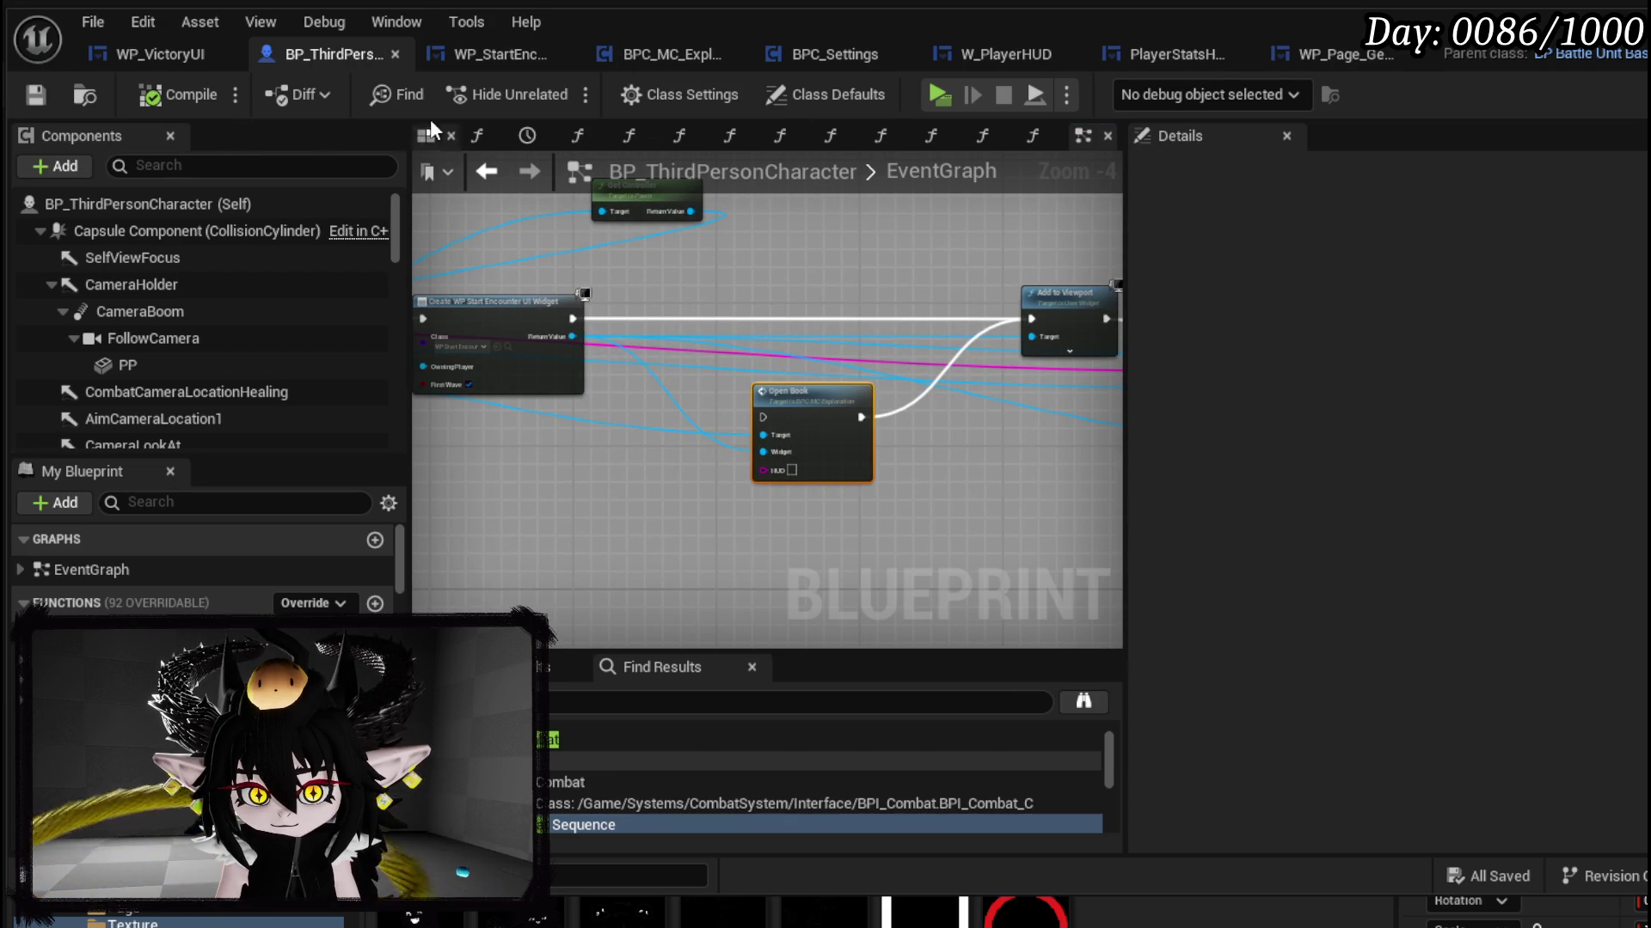
Step: Delete 'Controls' from the Open Book node's HUD input in WP_StartEncounterUI
{"action": "left_click", "coordinate": [492, 54]}
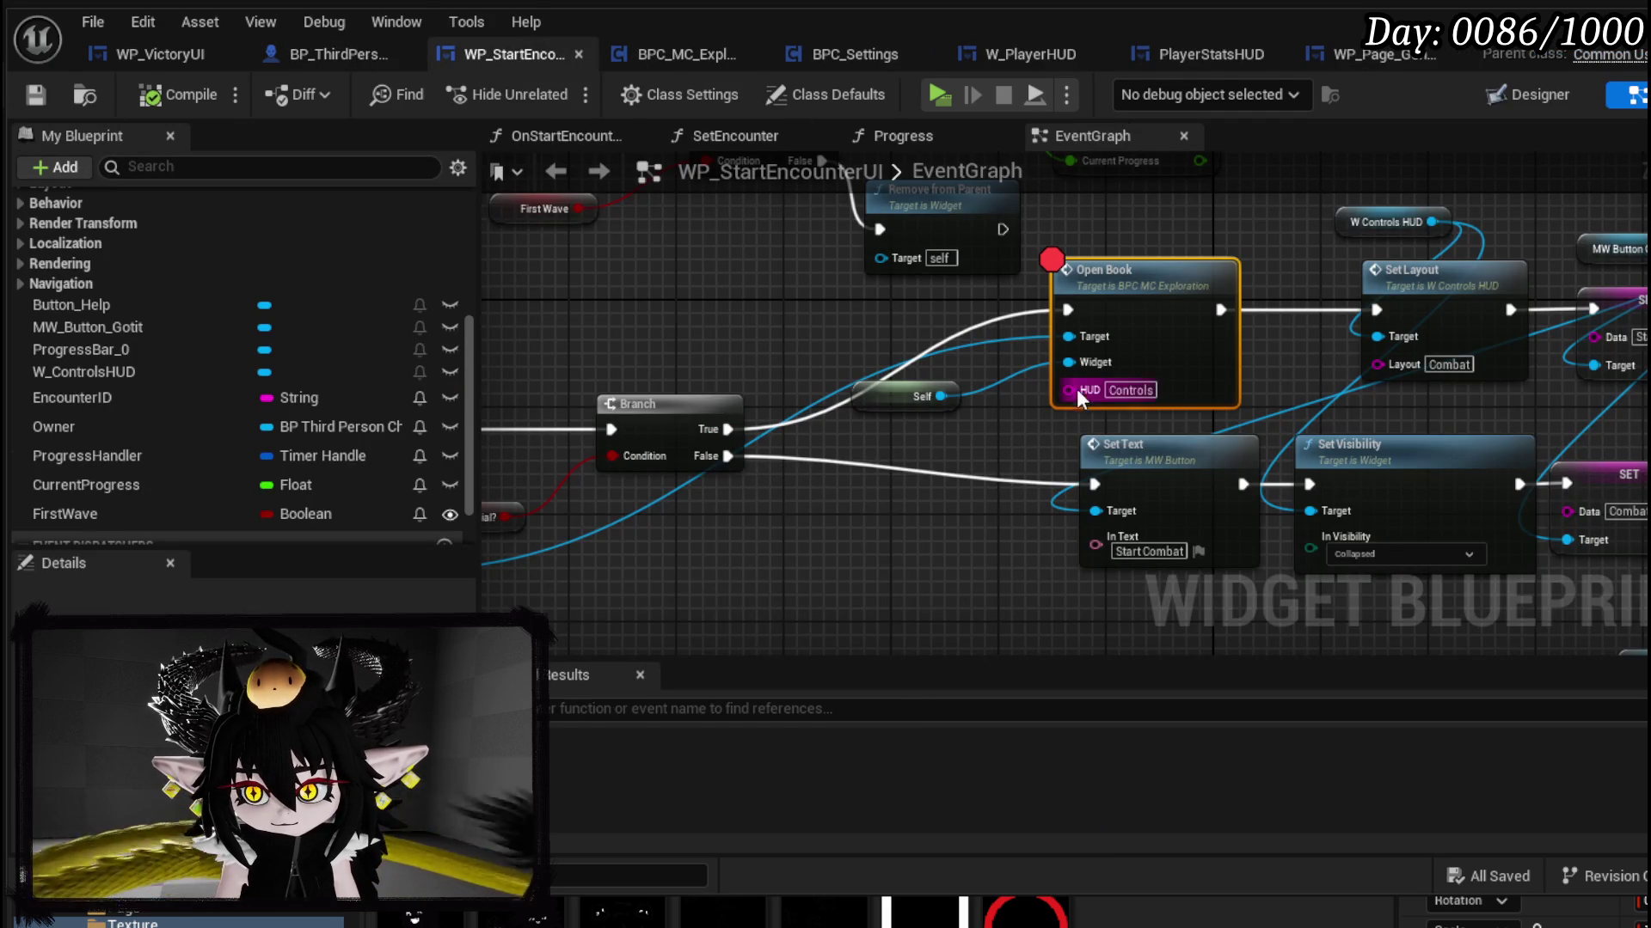
{"action": "key", "text": "BackSpace"}
{"action": "left_click", "coordinate": [834, 497]}
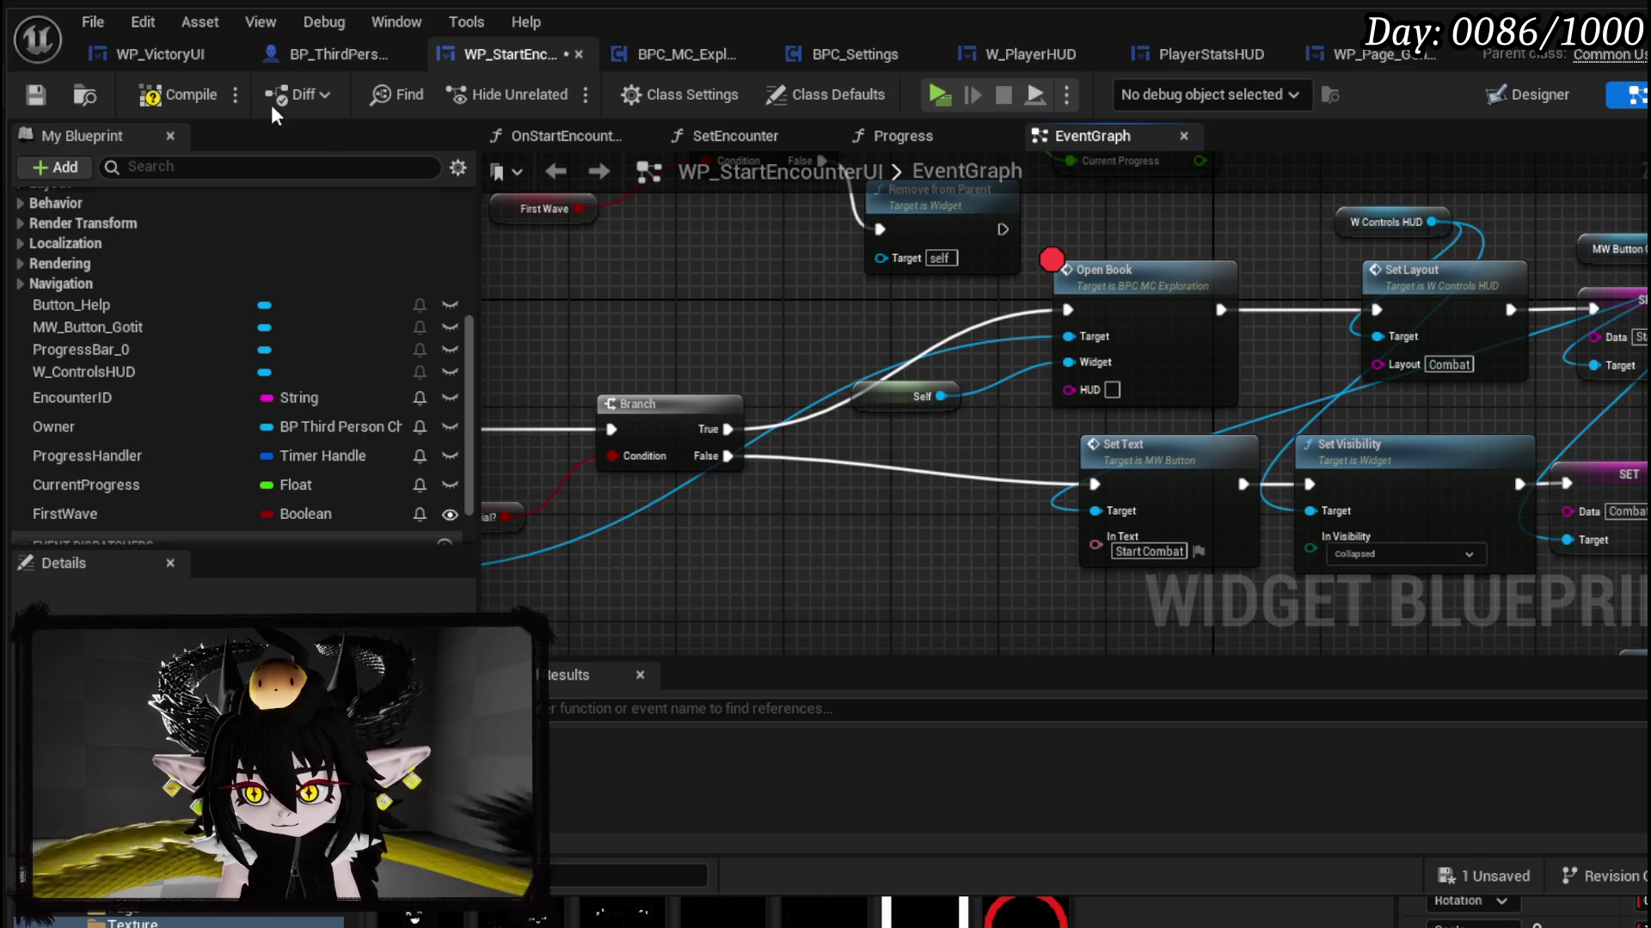
Step: Compile WP_StartEncounterUI, then run to the slime in play until START COMBAT shows. Stop play and save the level
{"action": "left_click", "coordinate": [43, 102]}
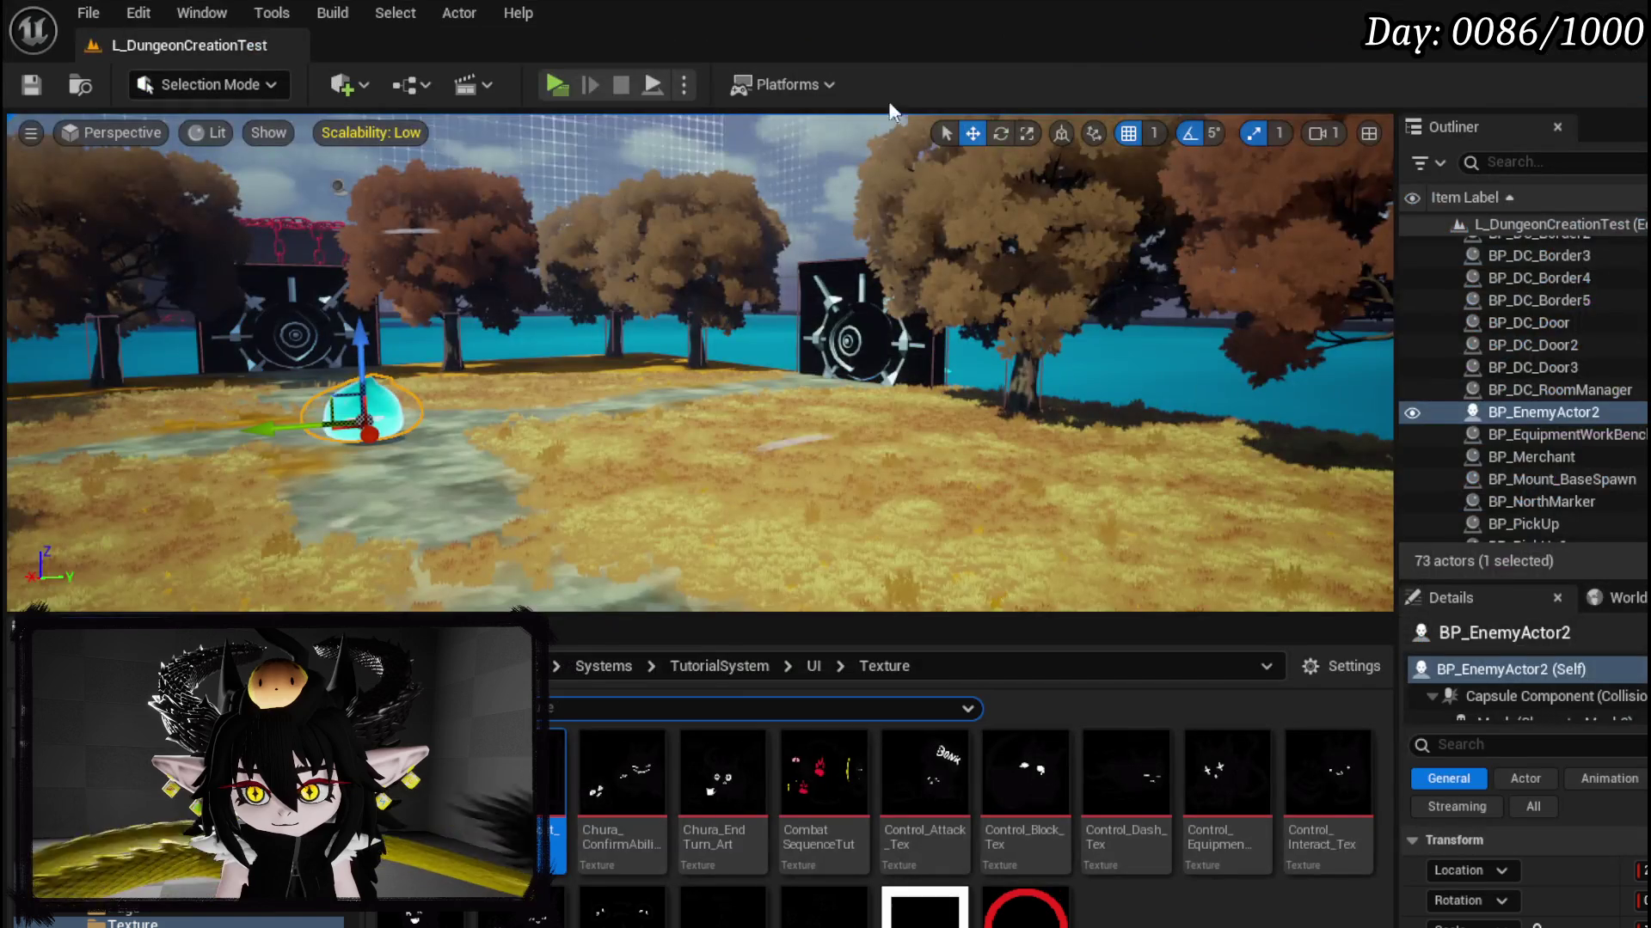
{"action": "left_click", "coordinate": [571, 91]}
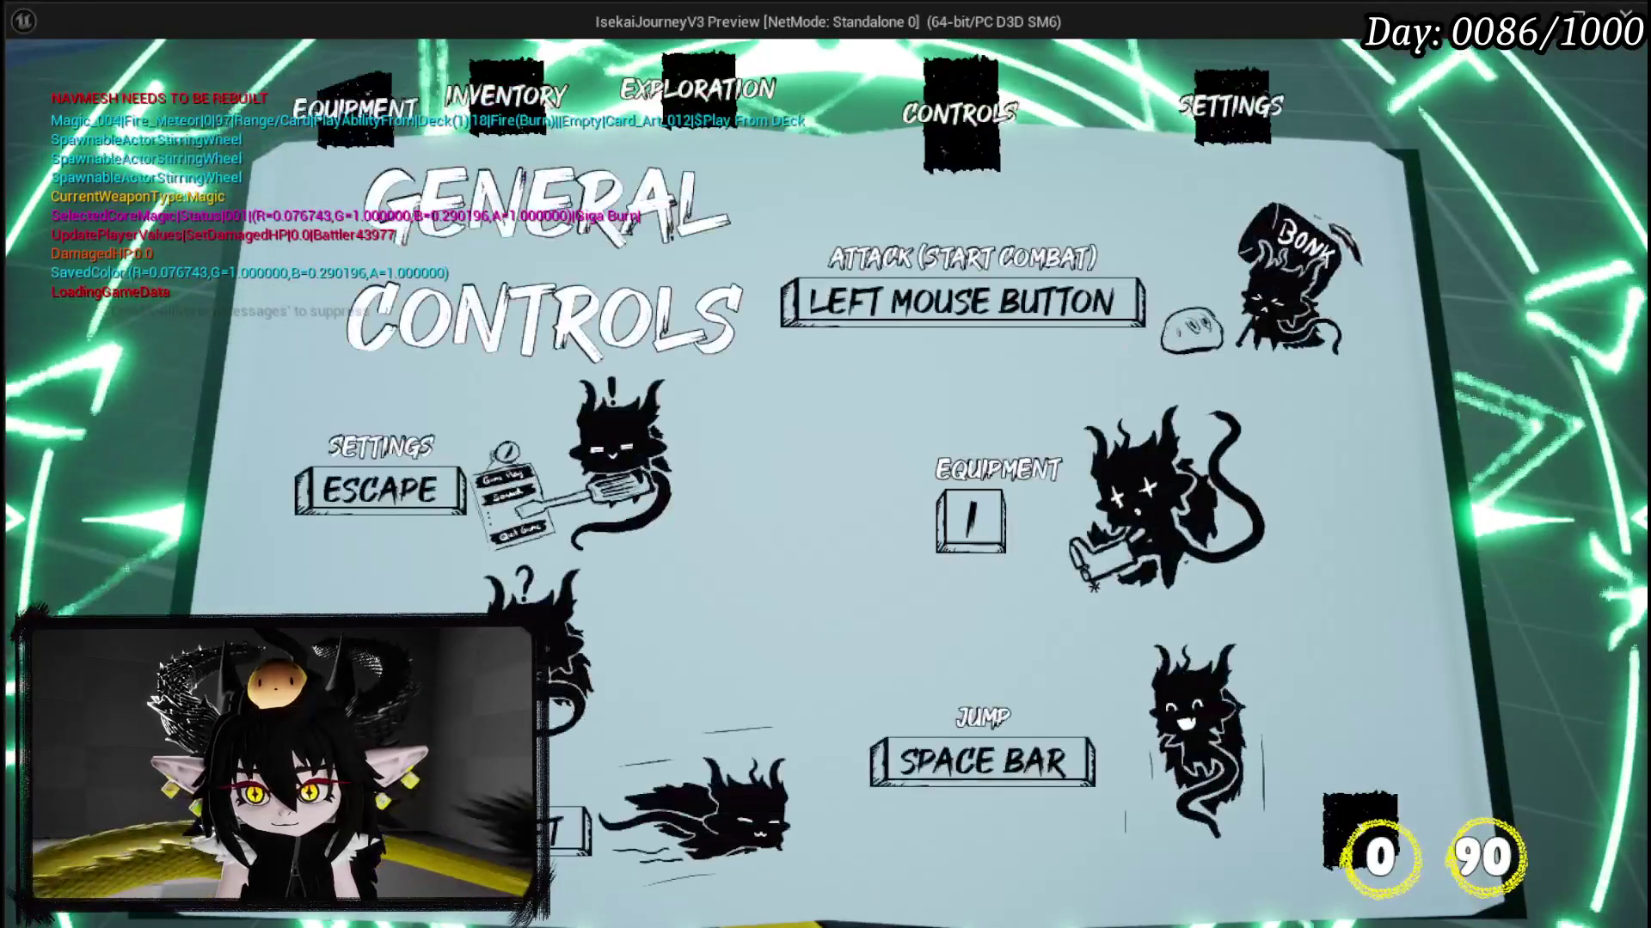
{"action": "key", "text": "w"}
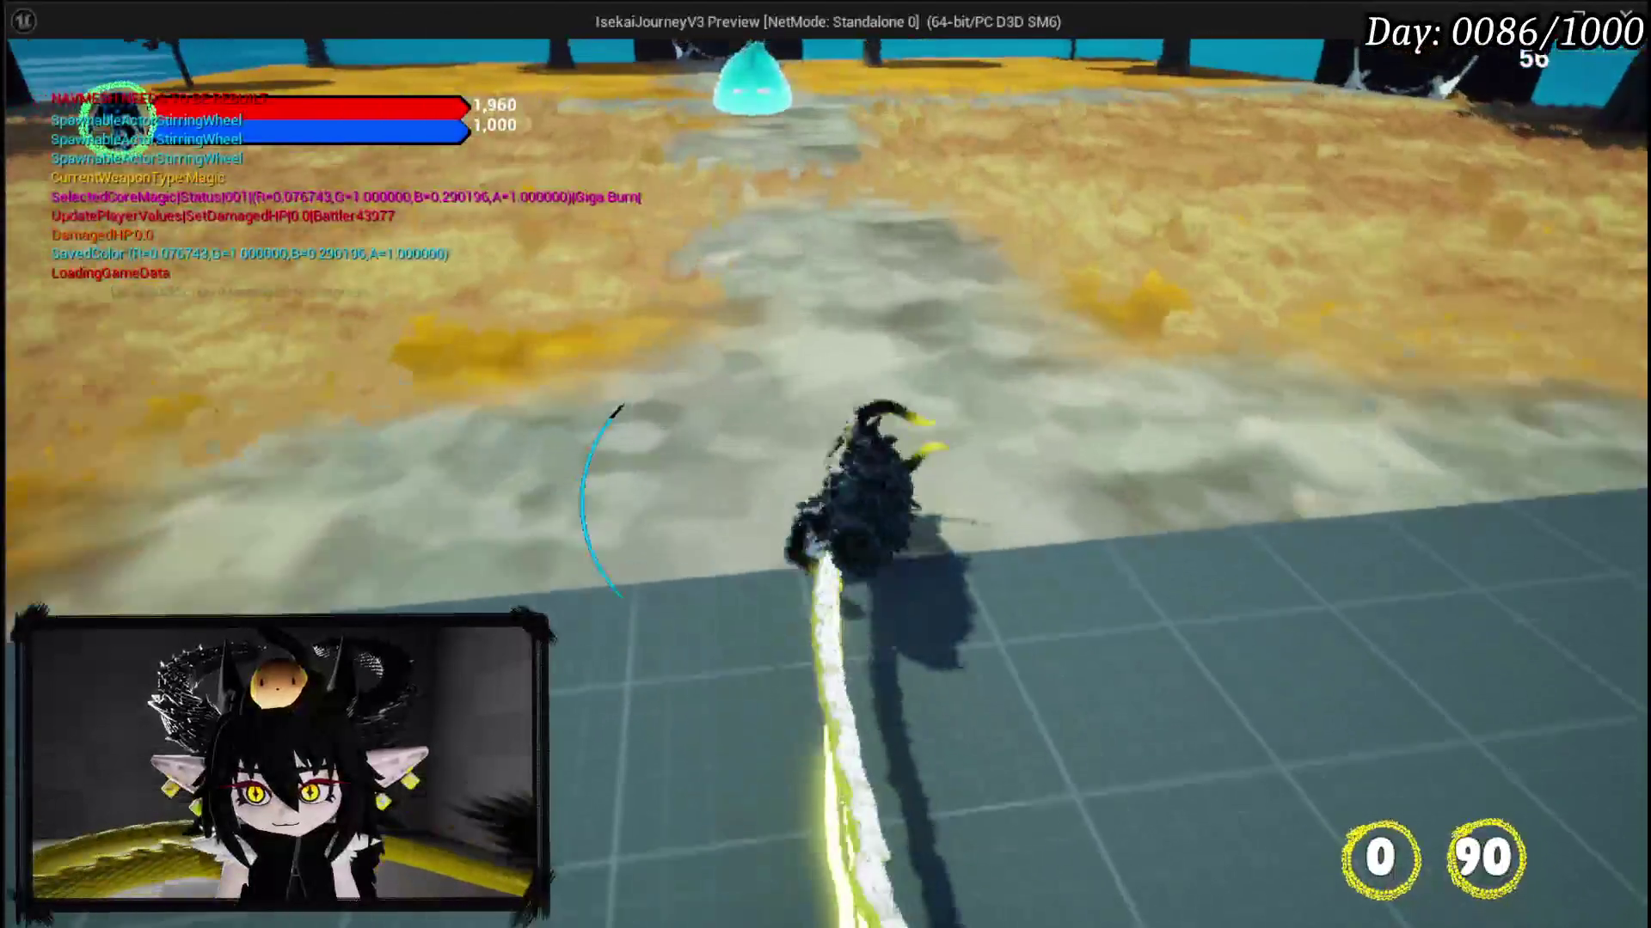
{"action": "key", "text": "w"}
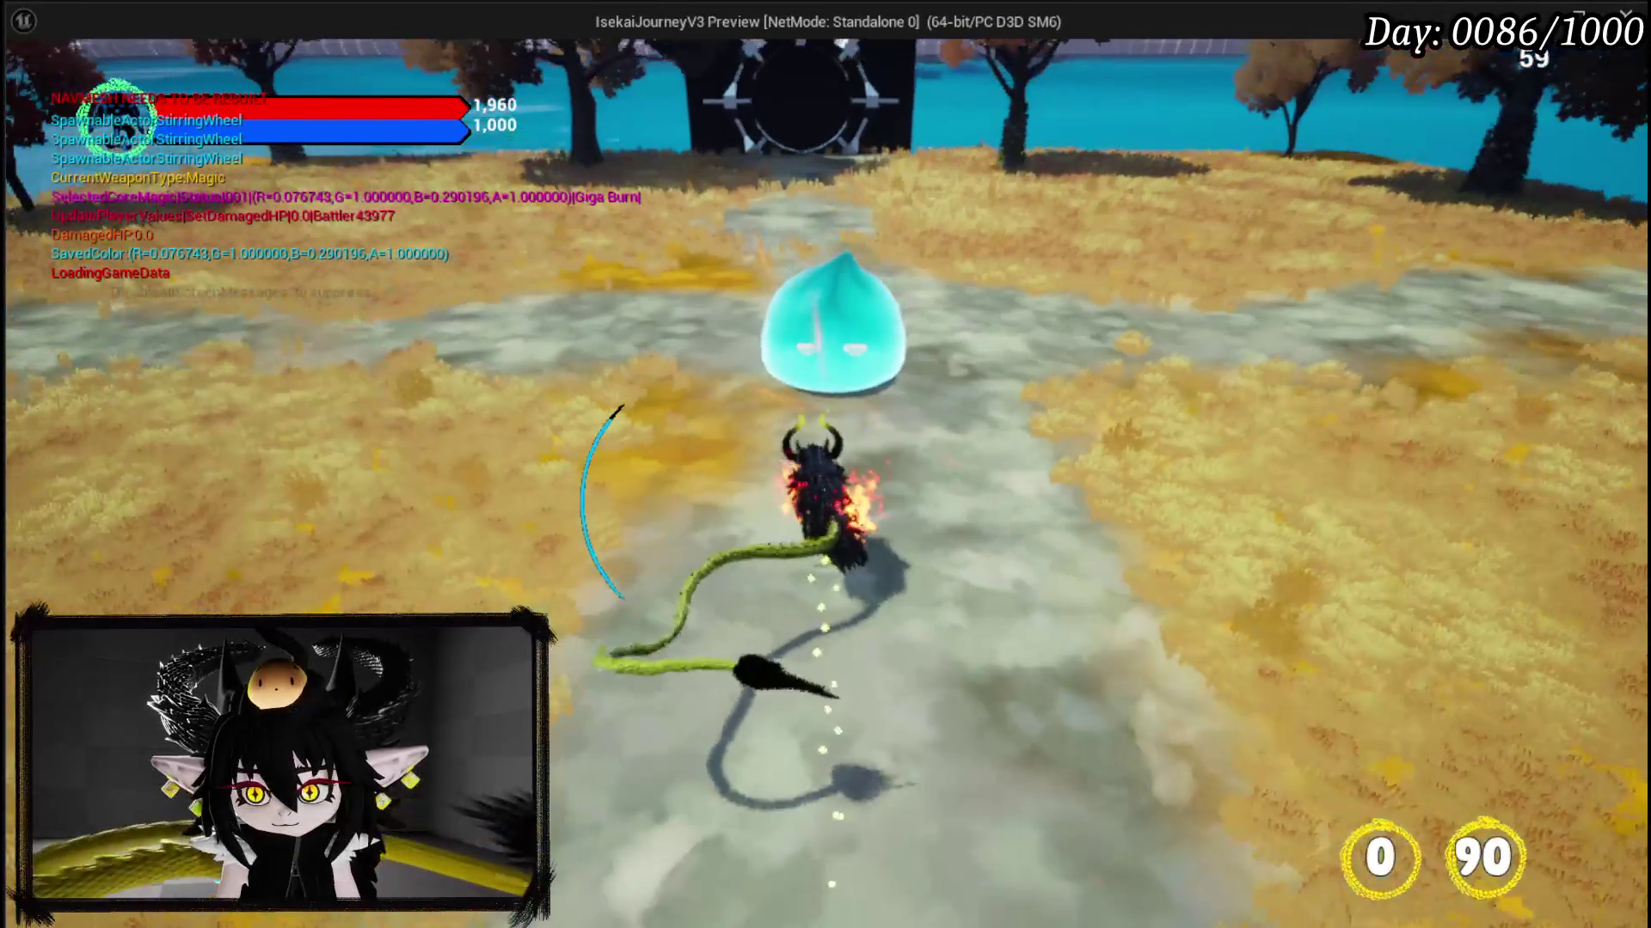
{"action": "key", "text": "w"}
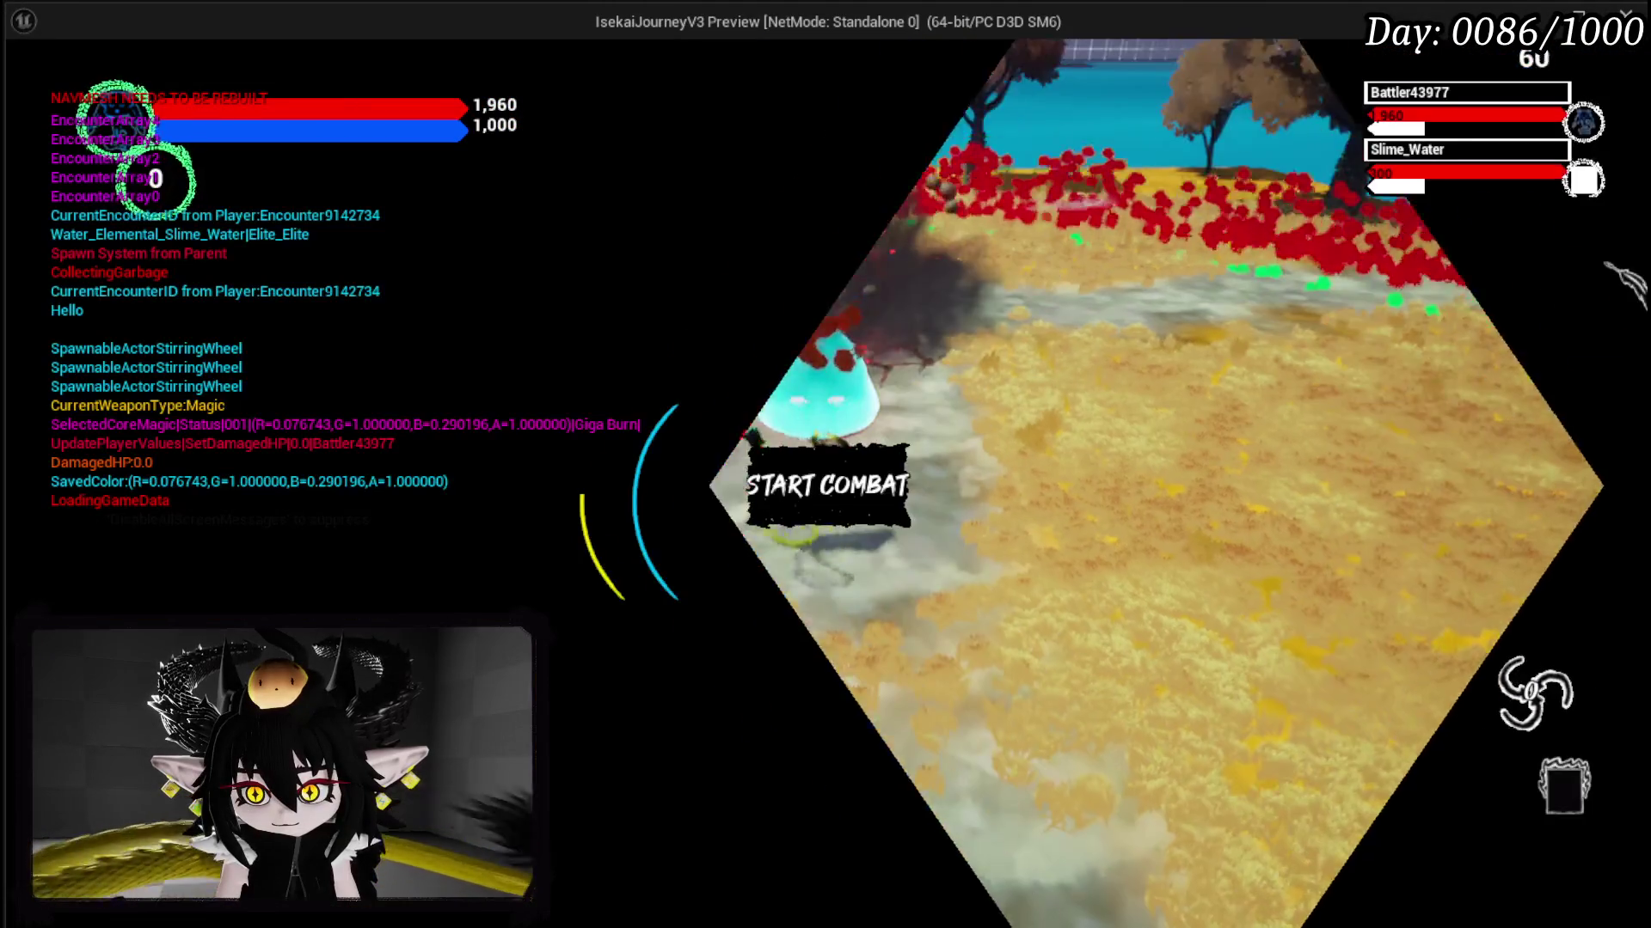
{"action": "key", "text": "Escape"}
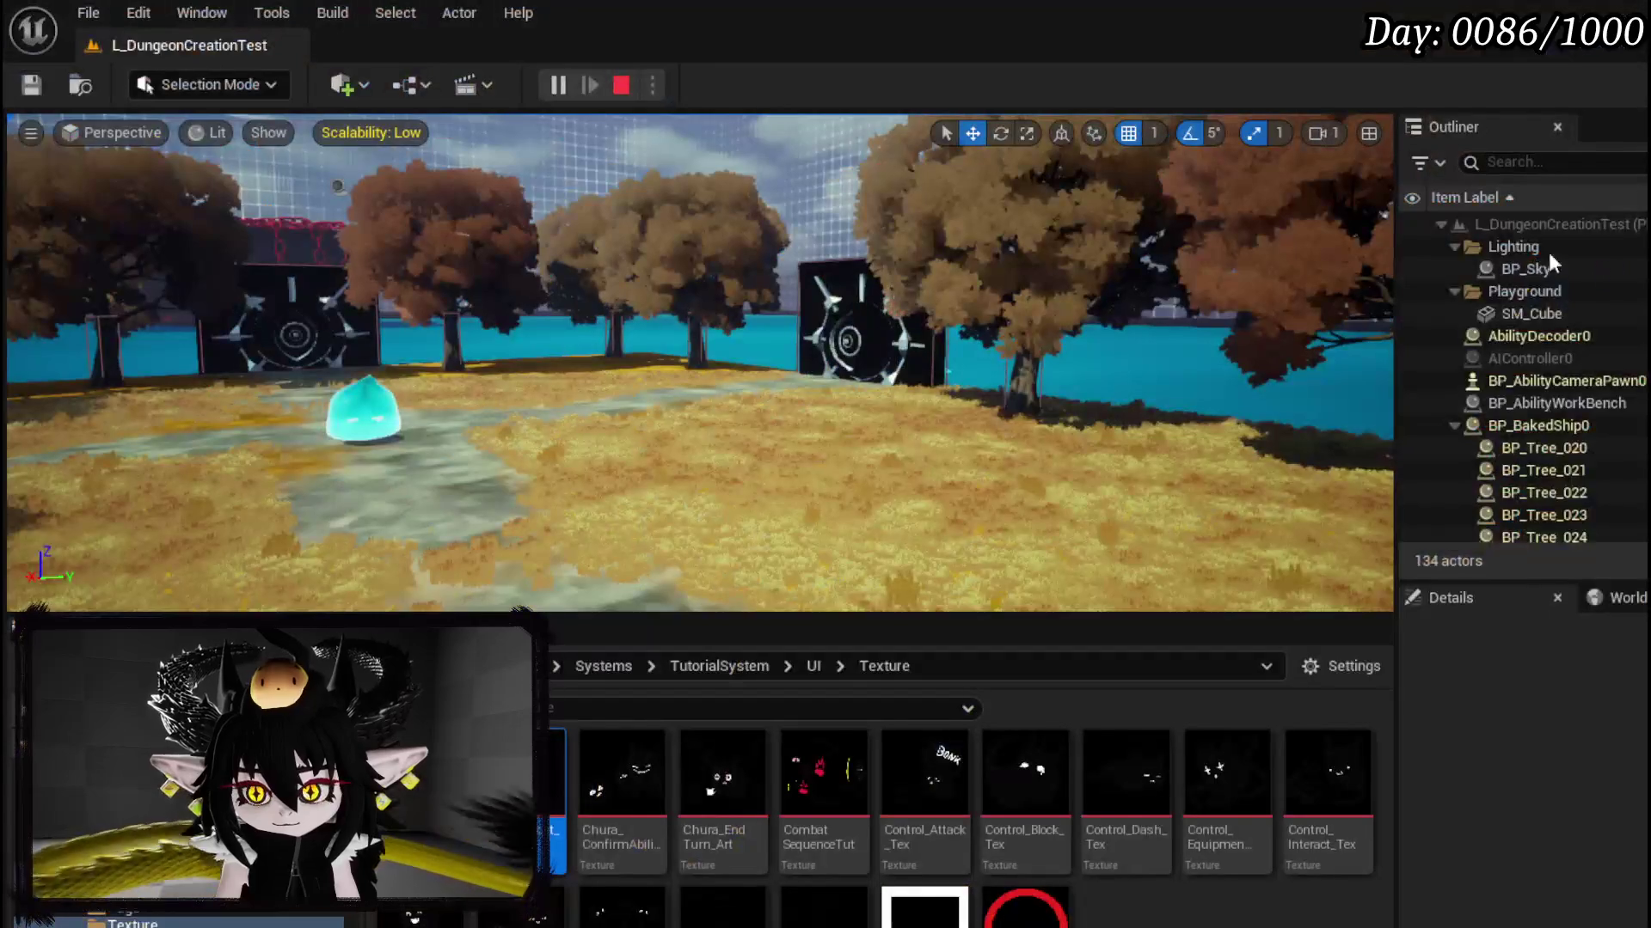
{"action": "left_click", "coordinate": [40, 81]}
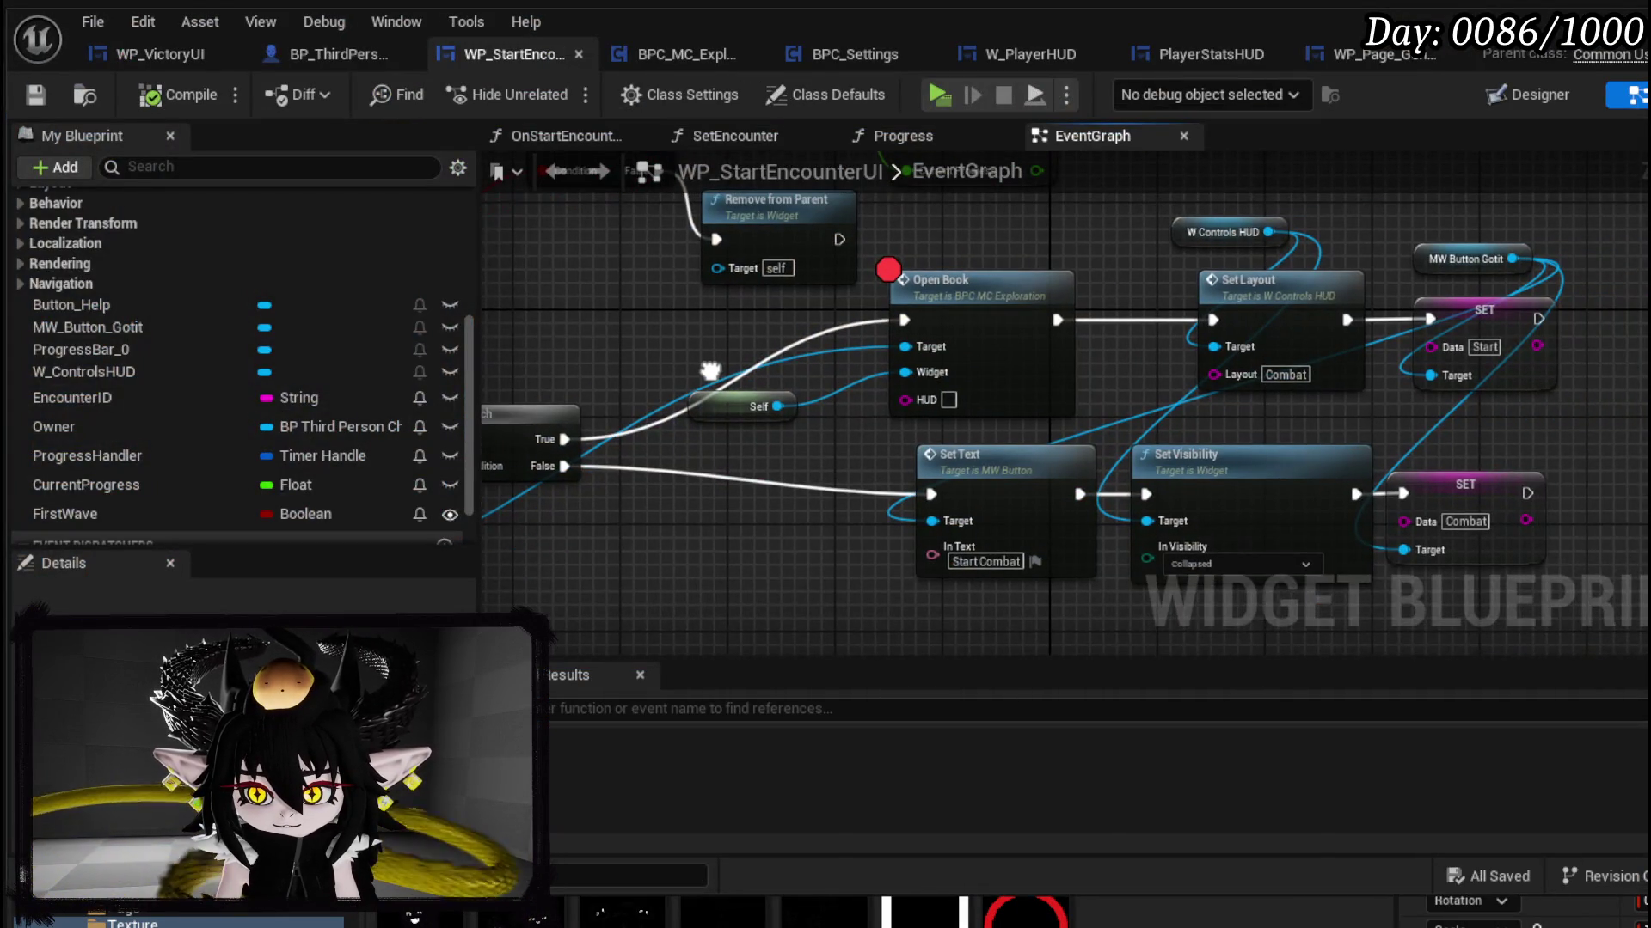
Step: Wire the Branch's True output straight to Set Layout, compile, and delete the Self and Open Book nodes
{"action": "mouse_move", "coordinate": [710, 370]}
{"action": "left_mouse_down"}
{"action": "mouse_move", "coordinate": [711, 433]}
{"action": "mouse_move", "coordinate": [1339, 329]}
{"action": "mouse_move", "coordinate": [1307, 345]}
{"action": "left_mouse_up"}
{"action": "left_click_drag", "start_coordinate": [819, 456], "coordinate": [1068, 337]}
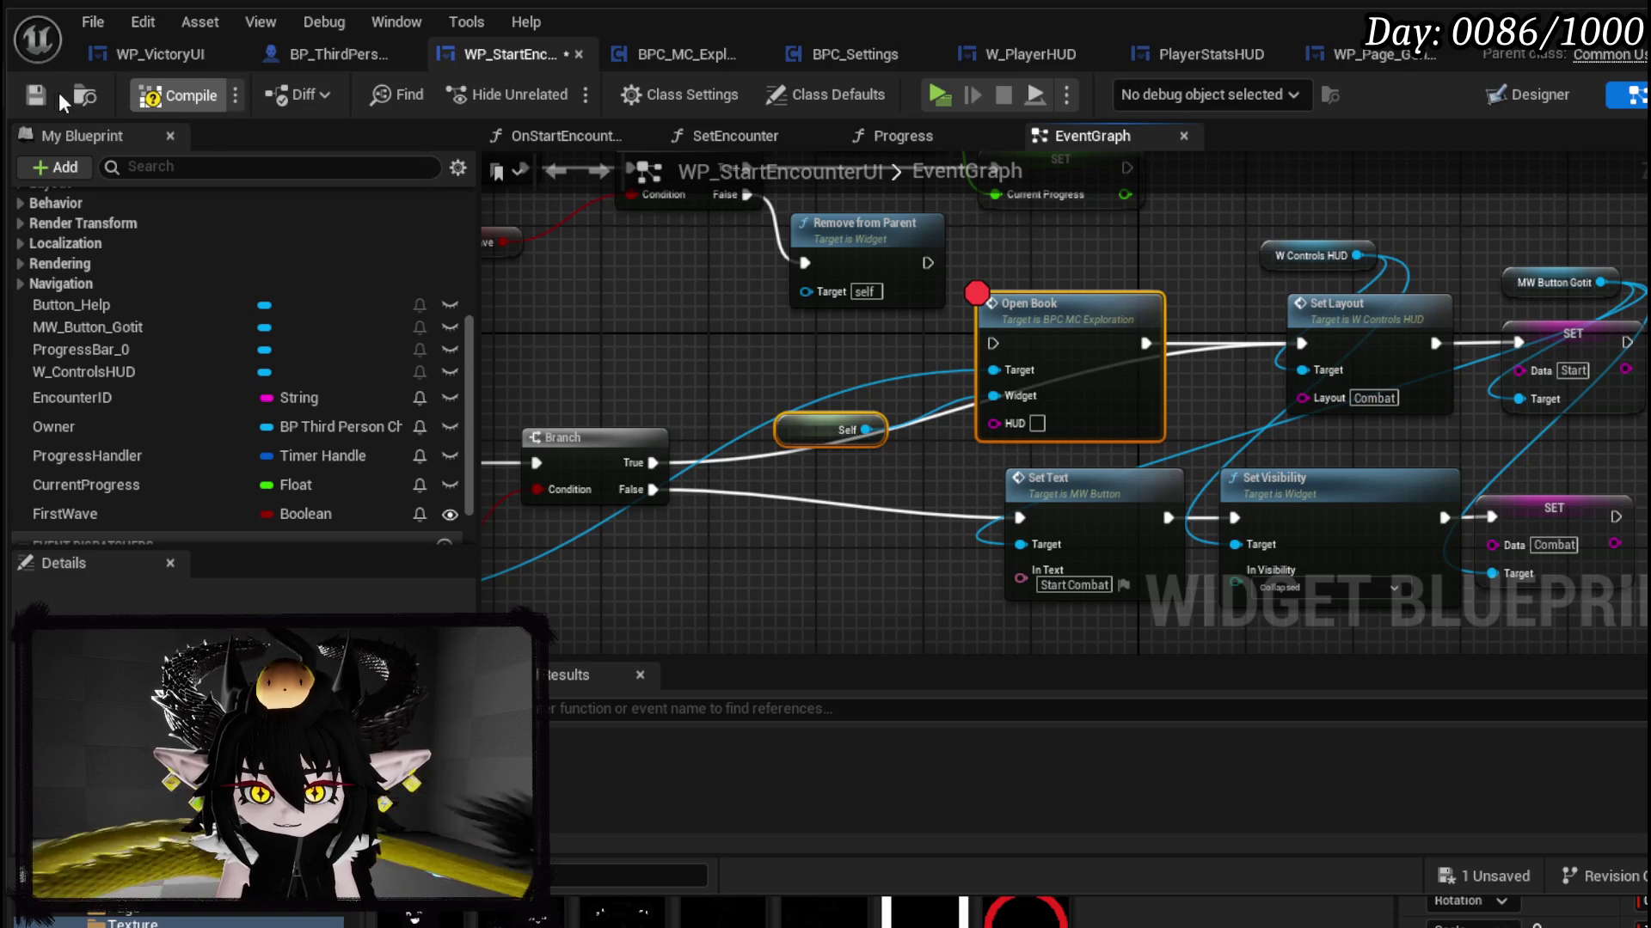
{"action": "left_click", "coordinate": [31, 96]}
{"action": "left_click_drag", "start_coordinate": [841, 464], "coordinate": [998, 369]}
{"action": "key", "text": "Delete"}
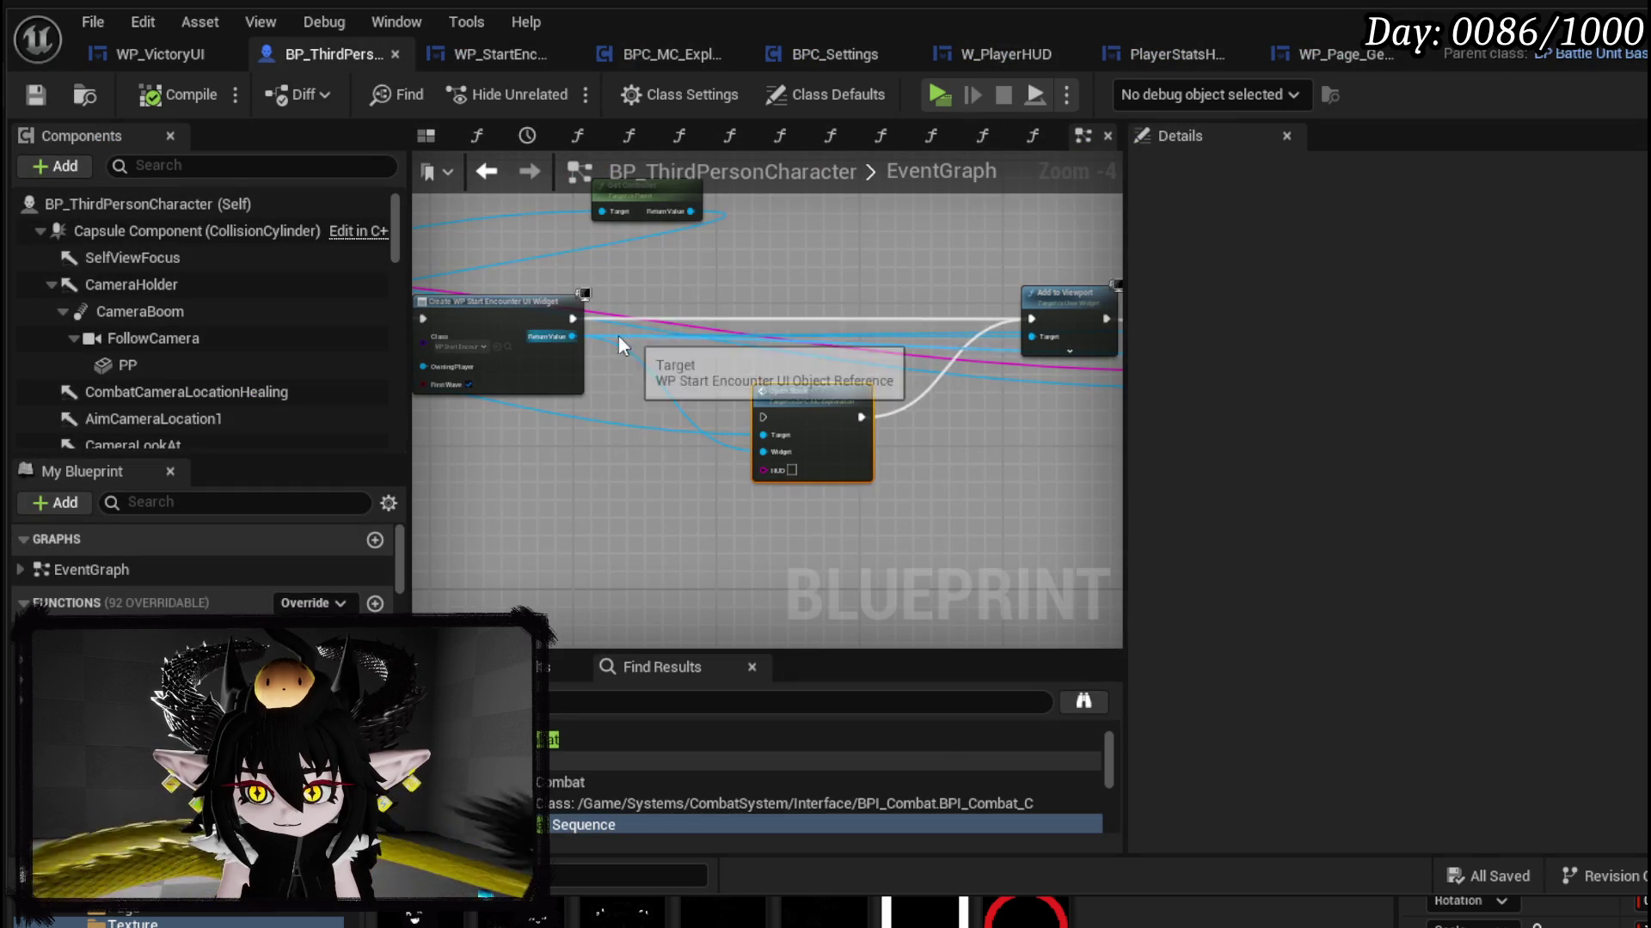
Step: Wire Create WP_StartEncounterUI Widget into Open Book and place BPC_MC_Exploration beside it. Compile, then play
{"action": "mouse_move", "coordinate": [572, 318]}
{"action": "left_mouse_down"}
{"action": "mouse_move", "coordinate": [763, 418]}
{"action": "mouse_move", "coordinate": [1062, 381]}
{"action": "left_mouse_up"}
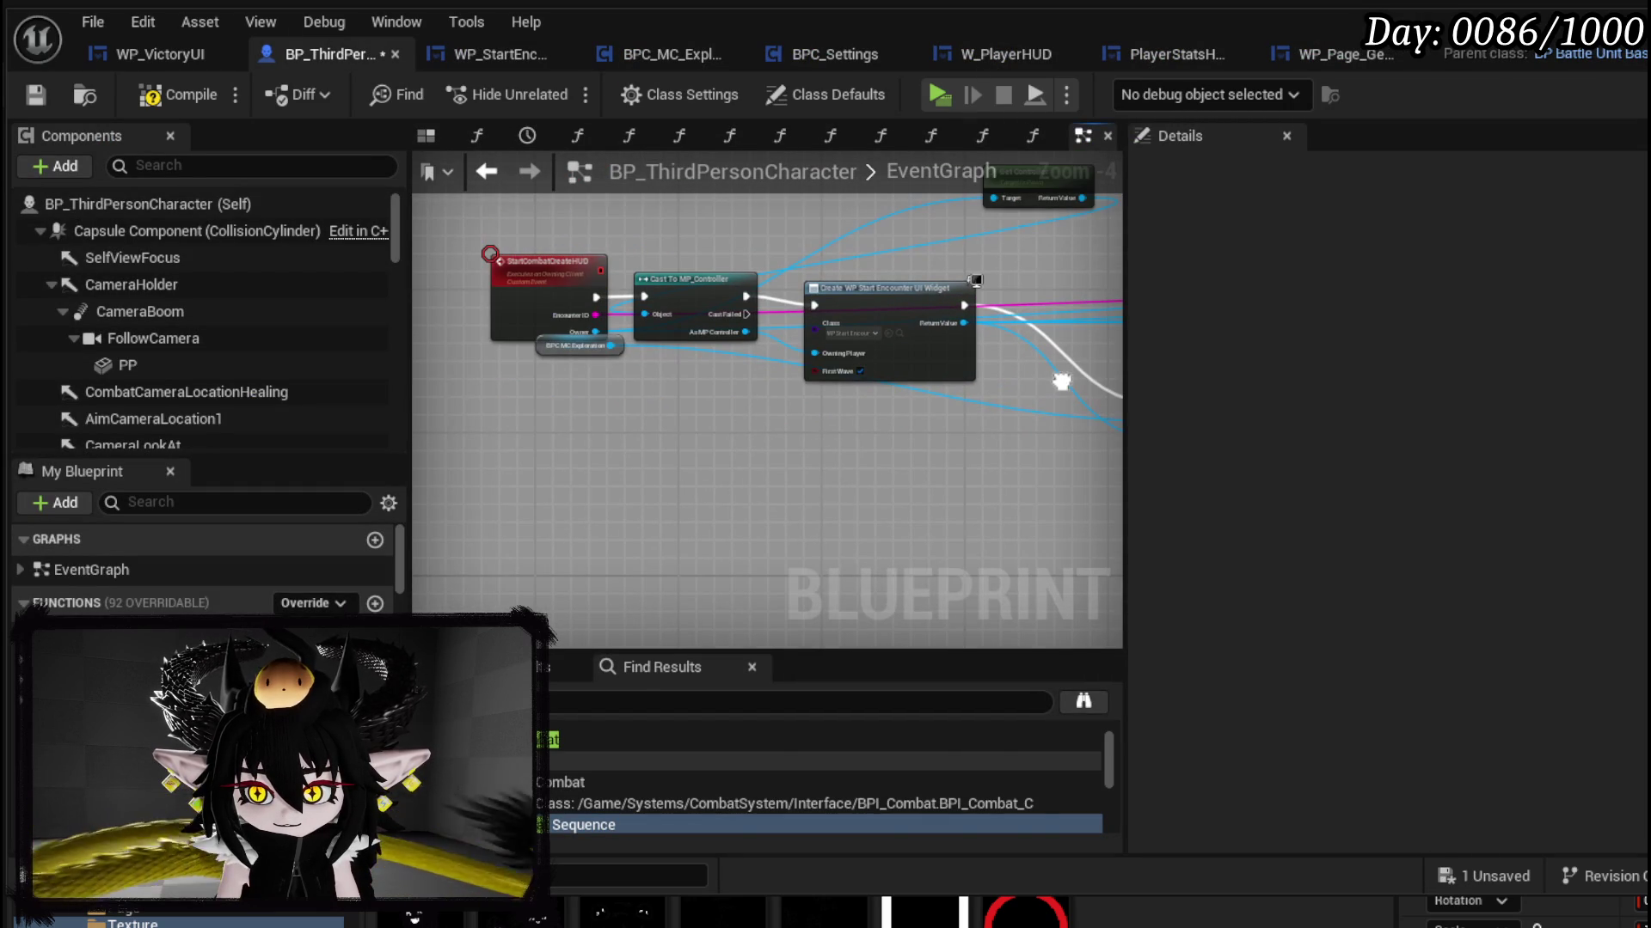
{"action": "left_click_drag", "start_coordinate": [575, 355], "coordinate": [616, 456]}
{"action": "mouse_move", "coordinate": [812, 415]}
{"action": "left_mouse_down"}
{"action": "mouse_move", "coordinate": [972, 422]}
{"action": "mouse_move", "coordinate": [689, 421]}
{"action": "left_mouse_up"}
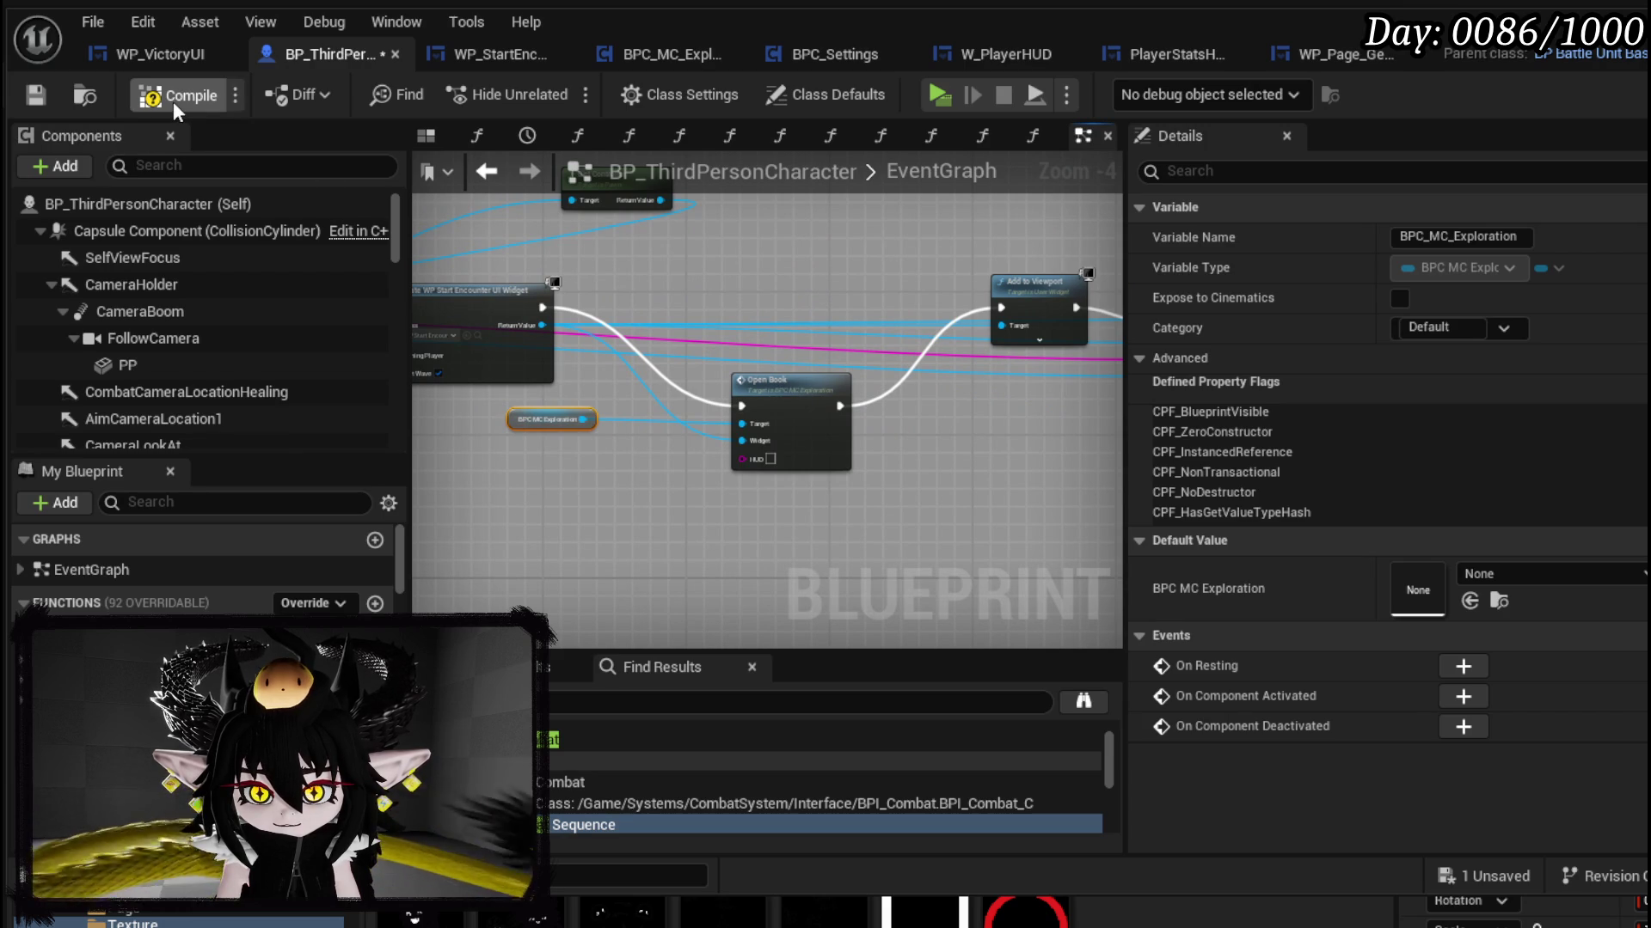
{"action": "left_click", "coordinate": [43, 92]}
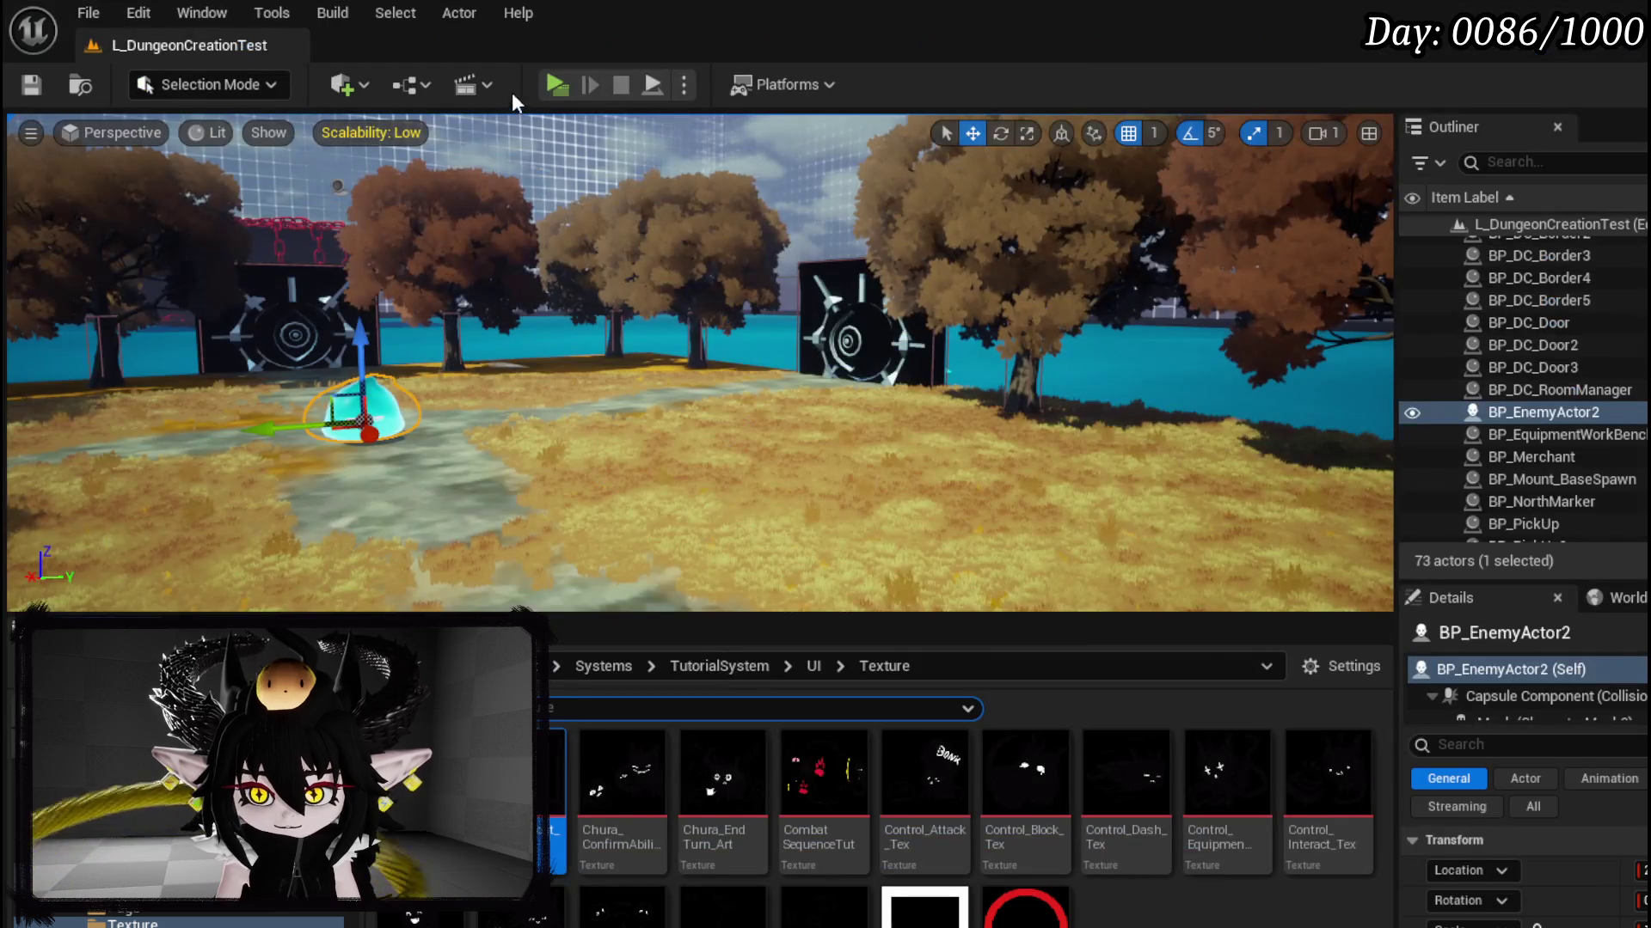
{"action": "left_click", "coordinate": [553, 83]}
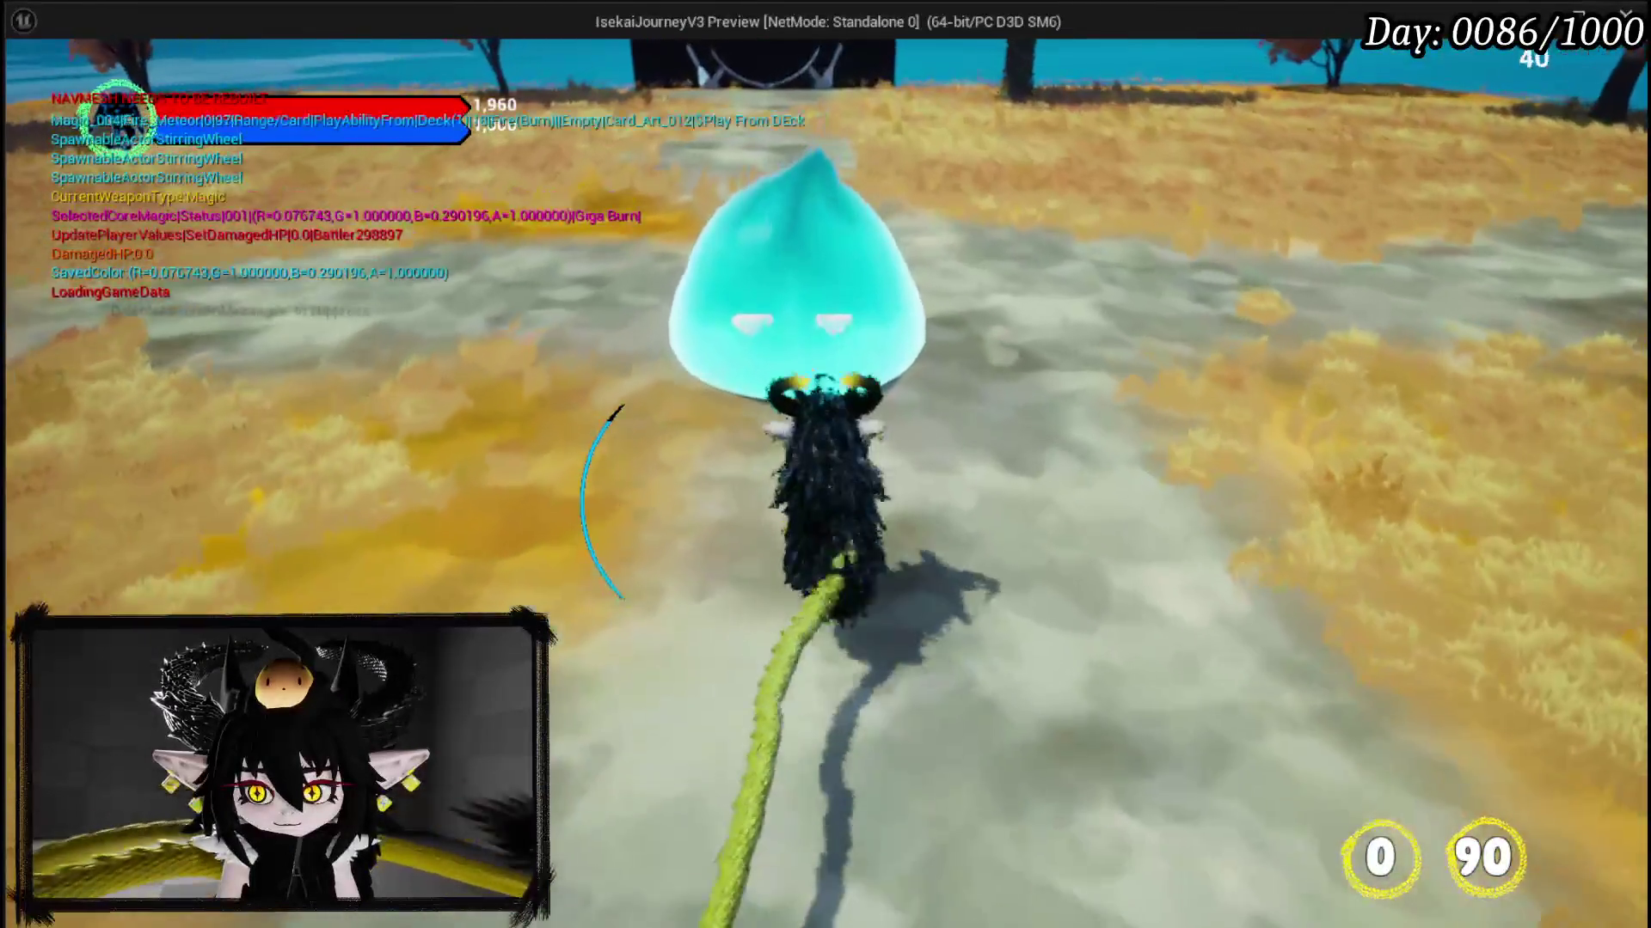
Step: Cast a Fire Meteor at the slime with E, then press Esc to end the play preview
{"action": "key", "text": "e"}
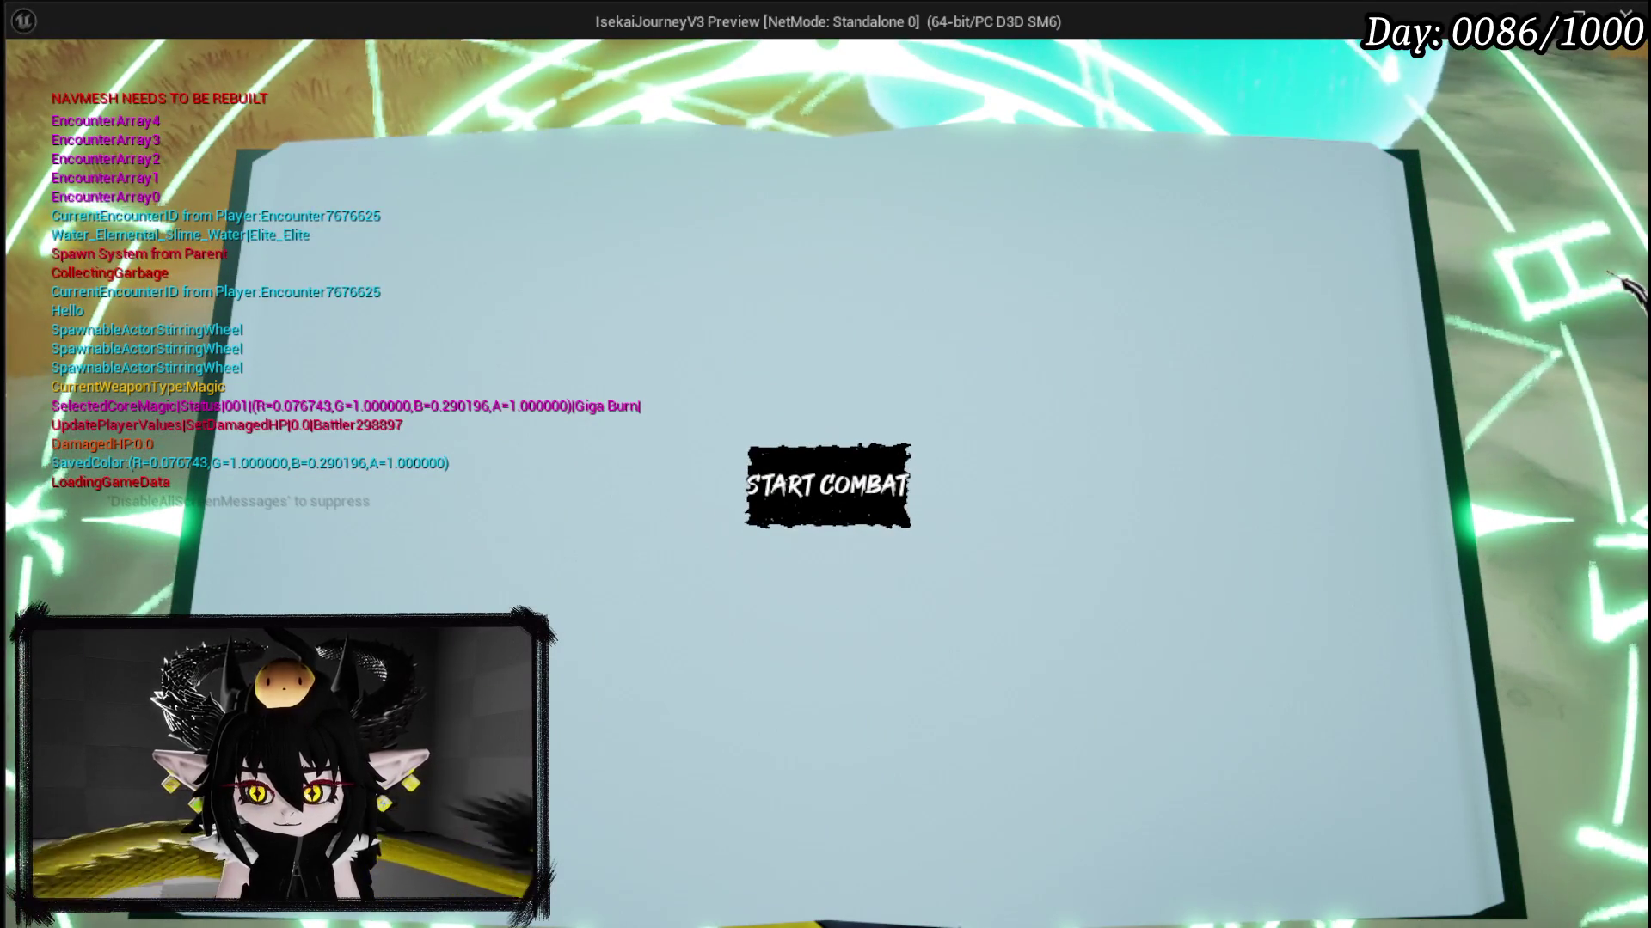
{"action": "key", "text": "Escape"}
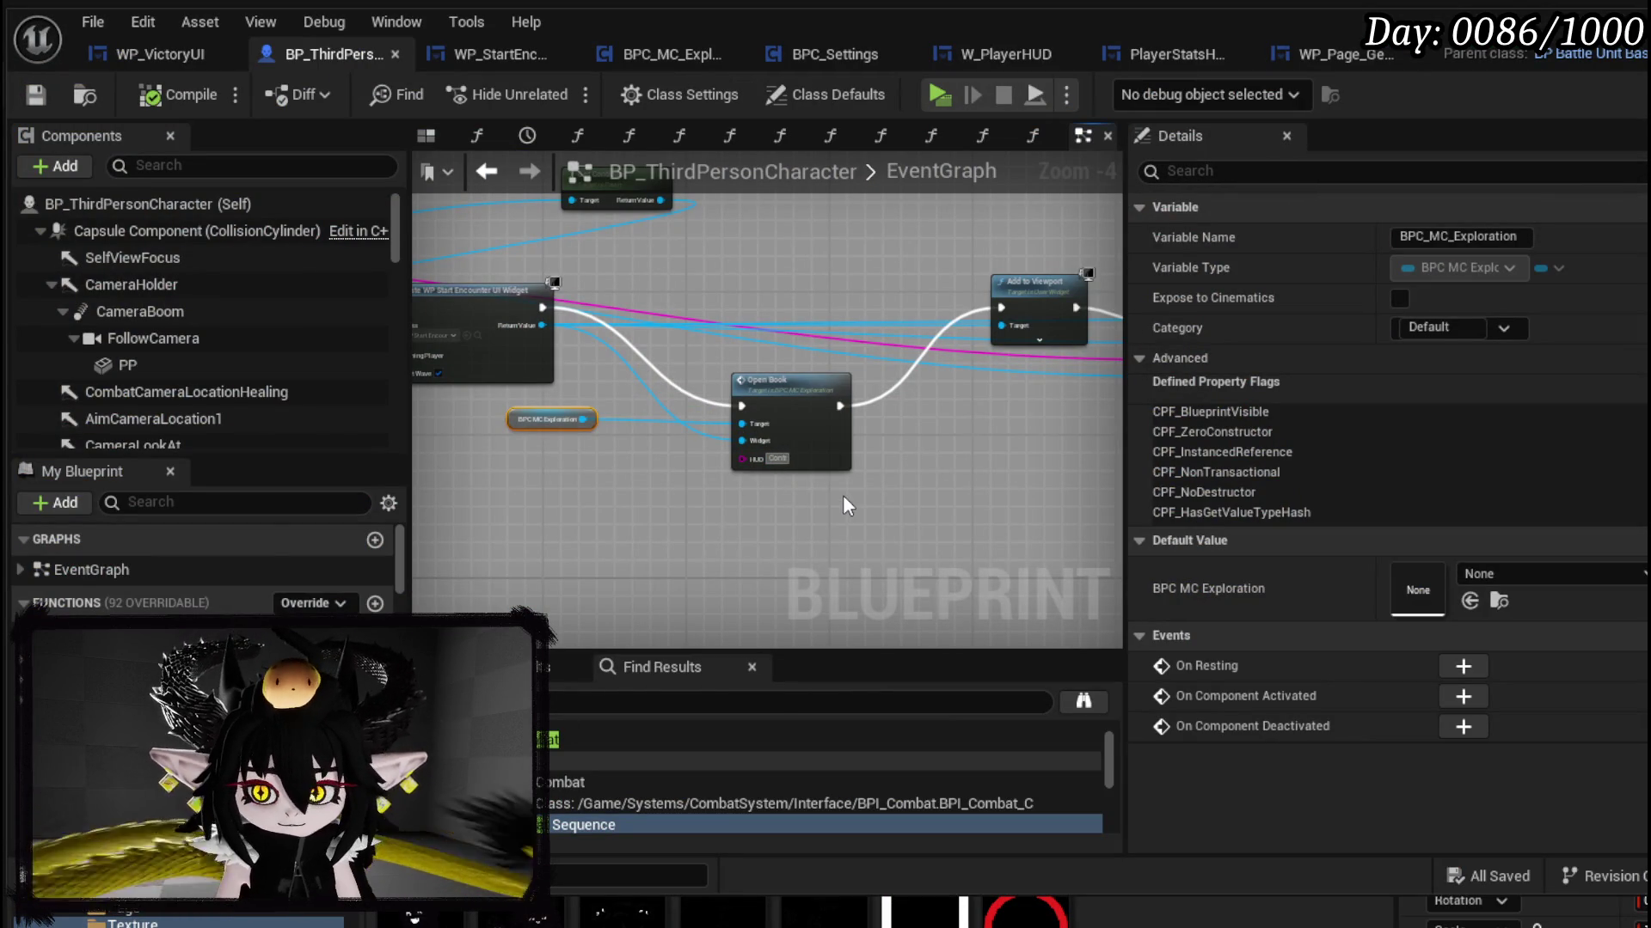
Step: Set Open Book's HUD input to Controls, save the character blueprint, and retest attacking the slime
{"action": "type", "text": "ols"}
{"action": "key", "text": "Return"}
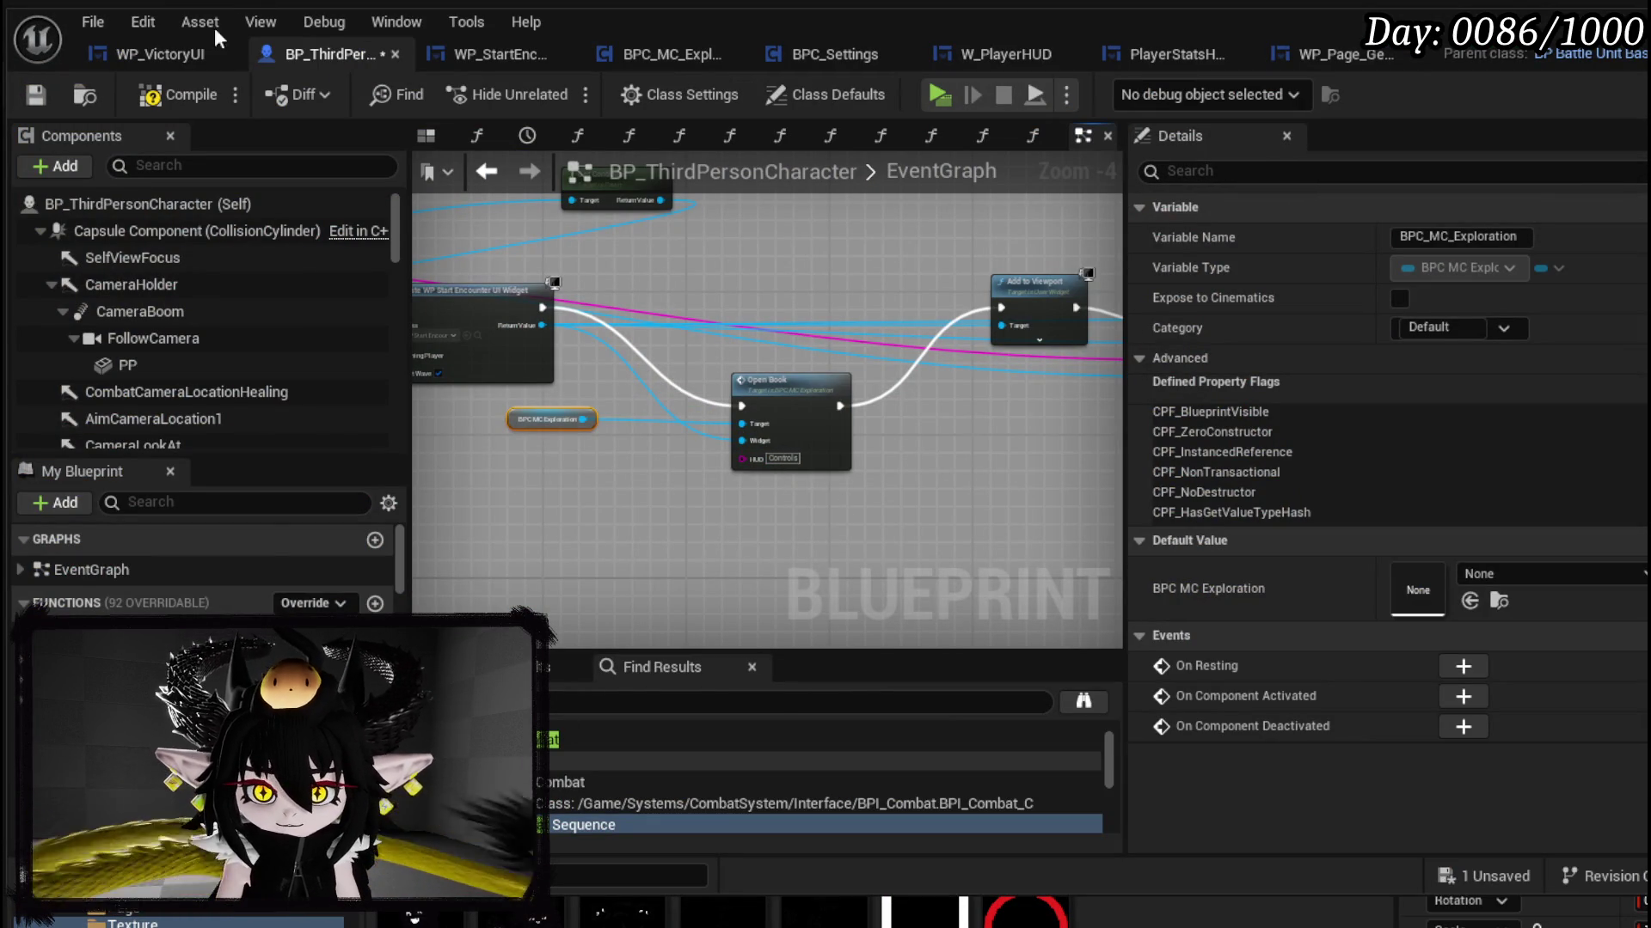
{"action": "left_click", "coordinate": [29, 95]}
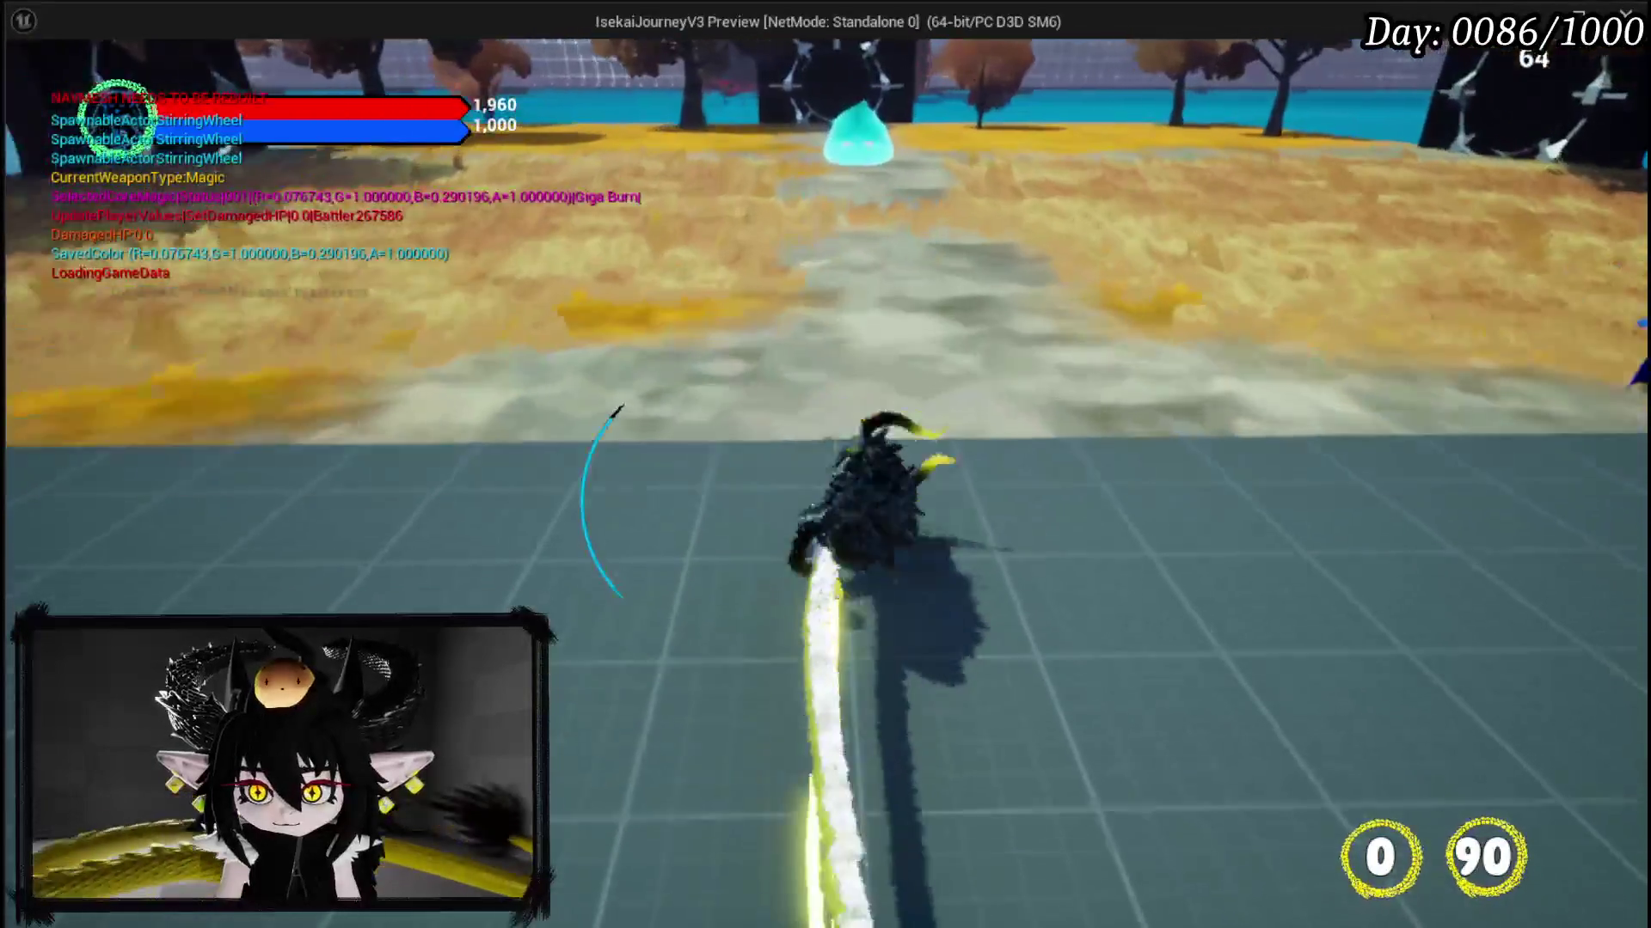
{"action": "key", "text": "1"}
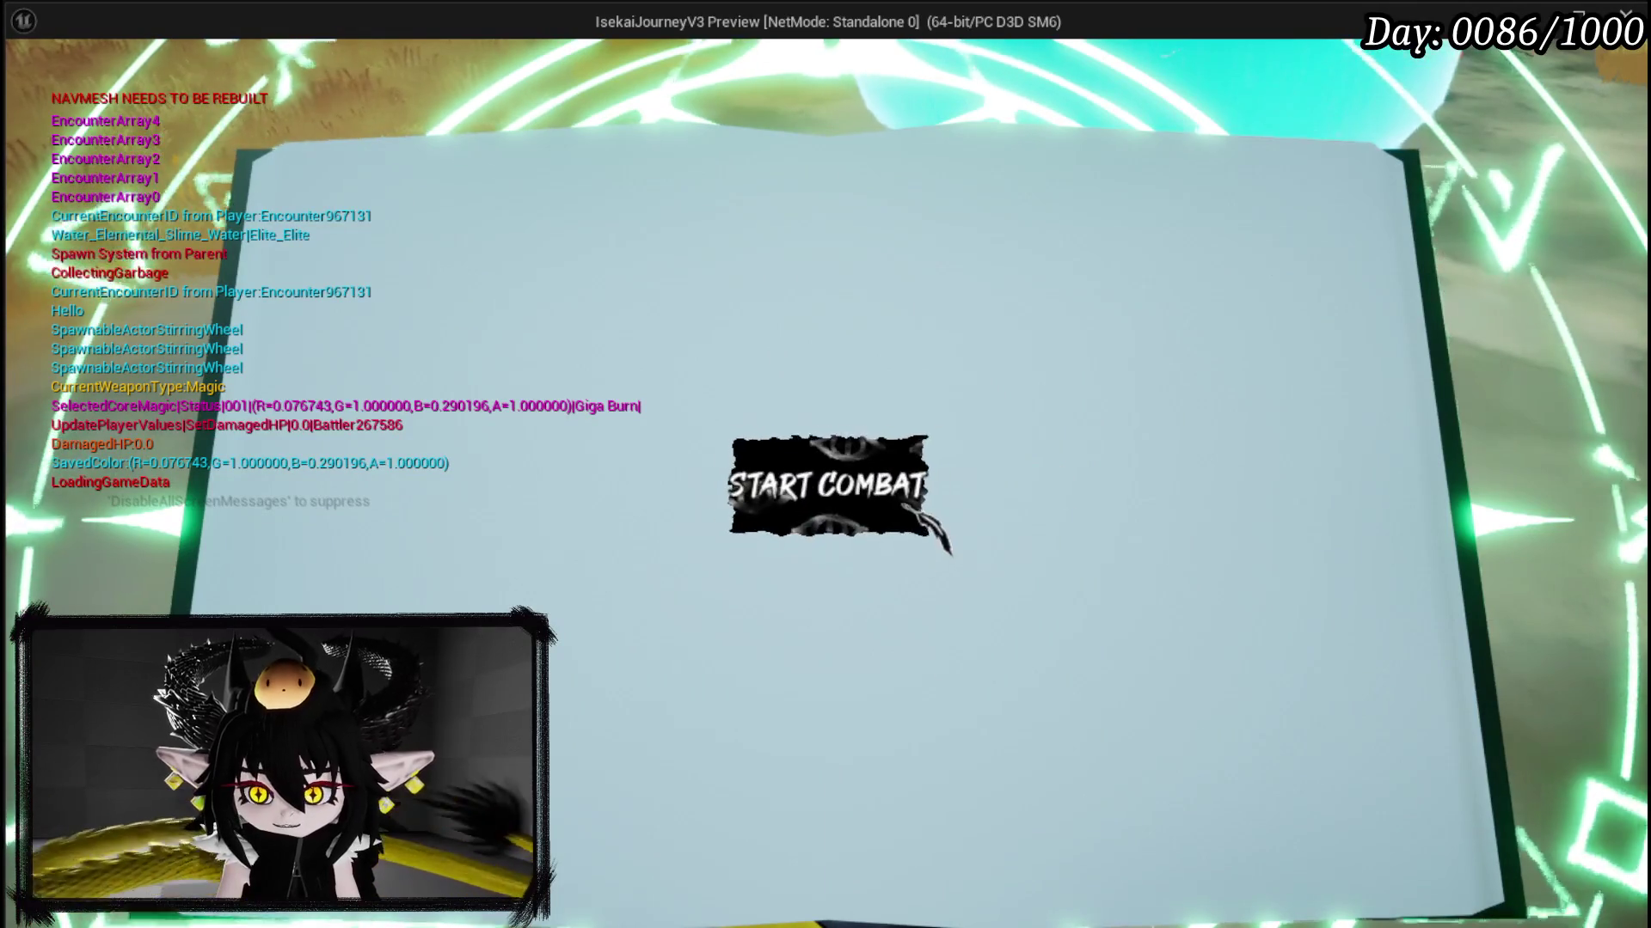
{"action": "key", "text": "Escape"}
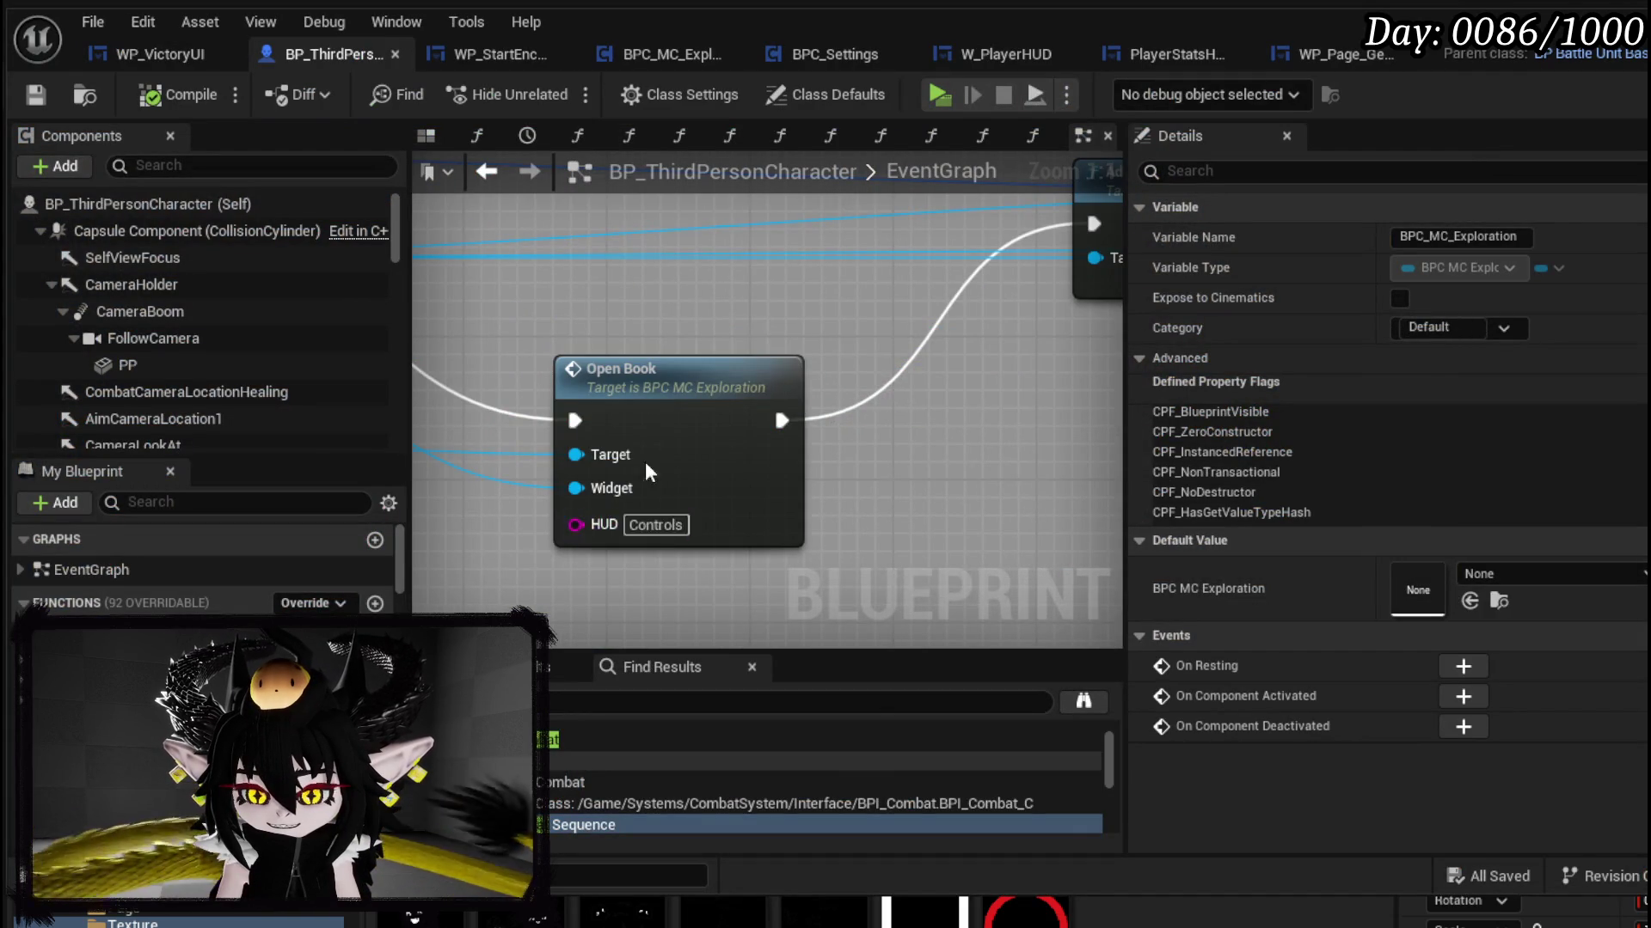
Step: Zoom and pan around BP_ThirdPersonCharacter's Open Book node, then select the start-encounter widget creation node
{"action": "scroll", "coordinate": [671, 323], "scroll_direction": "down", "scroll_amount": 10}
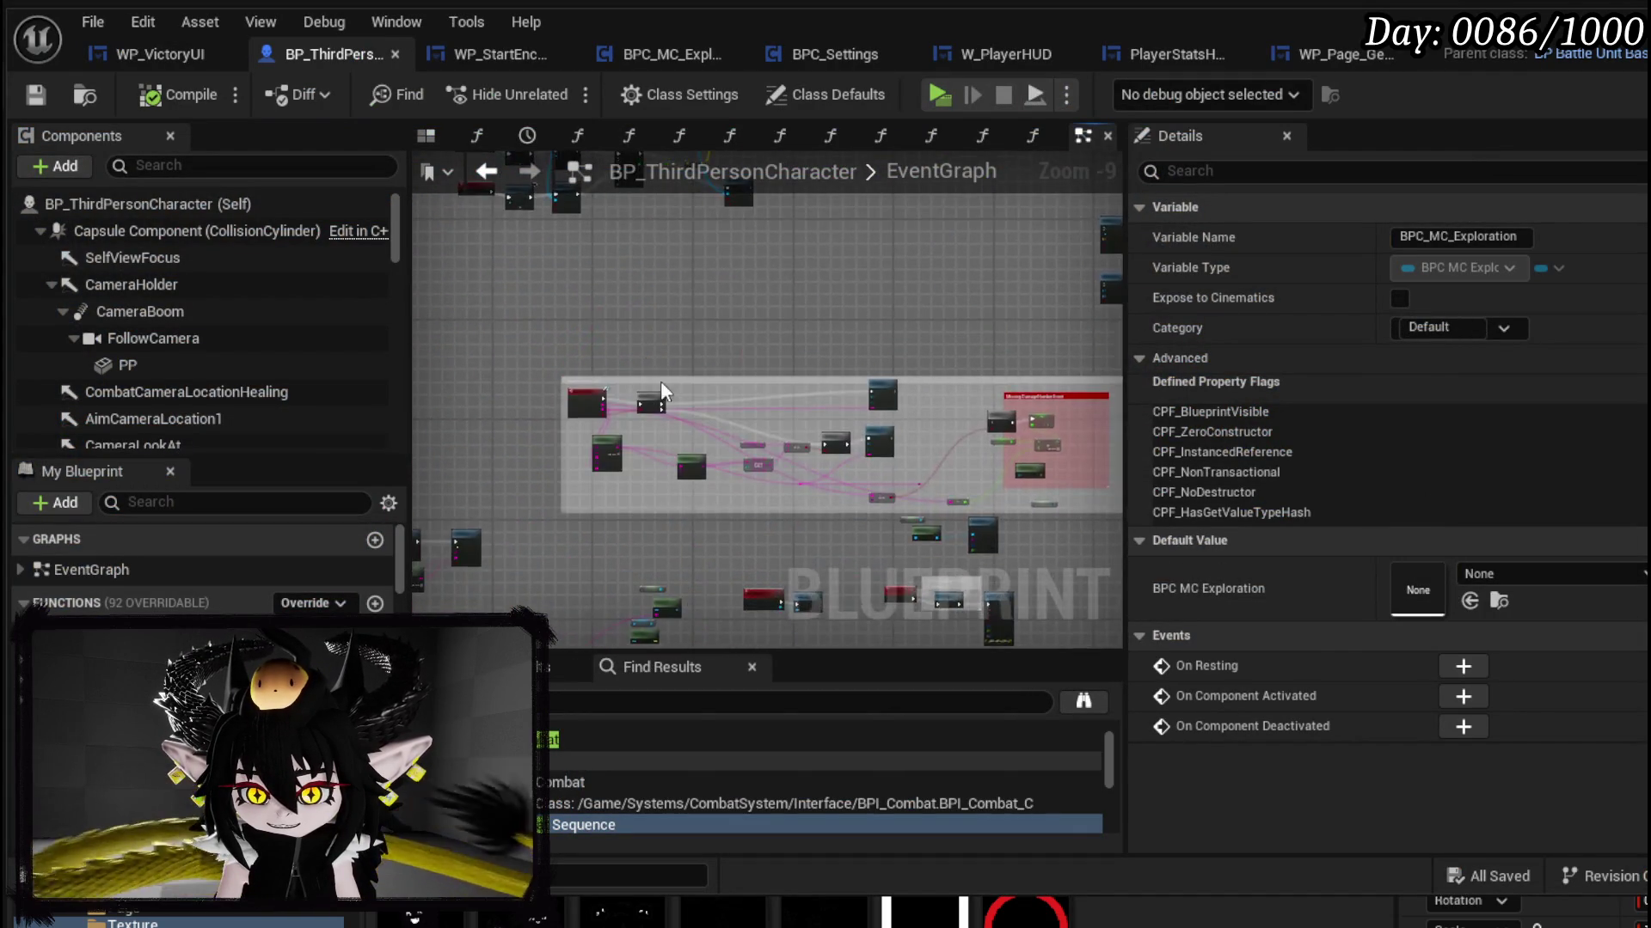
{"action": "scroll", "coordinate": [642, 310], "scroll_direction": "down", "scroll_amount": 3}
{"action": "scroll", "coordinate": [791, 366], "scroll_direction": "up", "scroll_amount": 8}
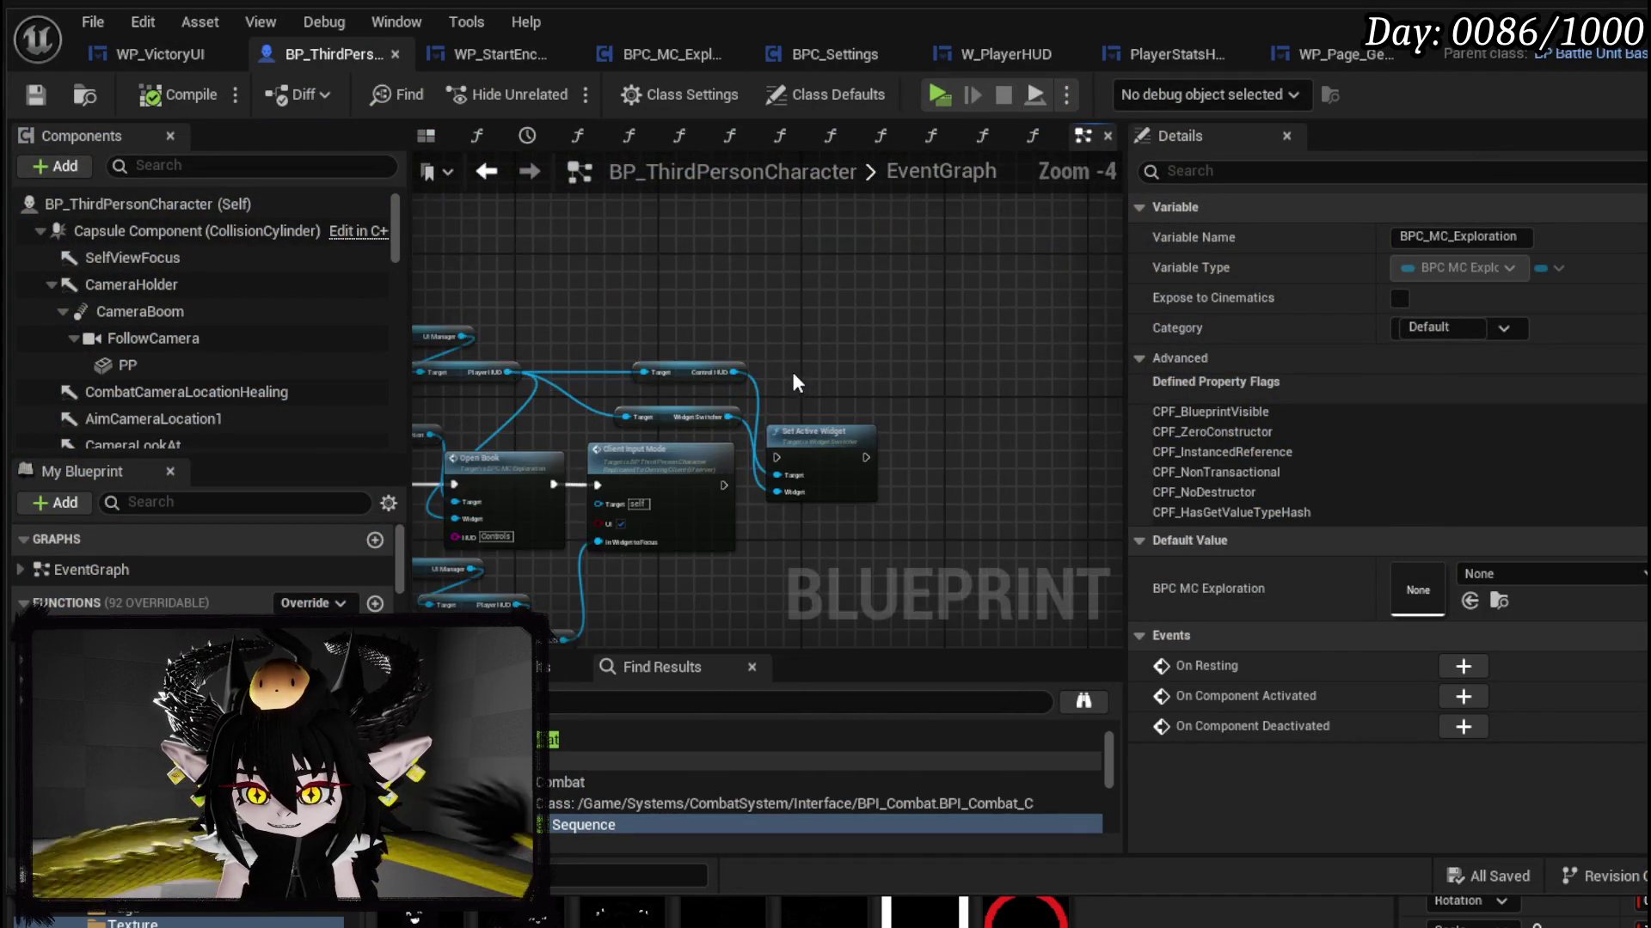
{"action": "scroll", "coordinate": [794, 384], "scroll_direction": "up", "scroll_amount": 5}
{"action": "mouse_move", "coordinate": [831, 426]}
{"action": "left_mouse_down"}
{"action": "mouse_move", "coordinate": [598, 406]}
{"action": "mouse_move", "coordinate": [903, 410]}
{"action": "left_mouse_up"}
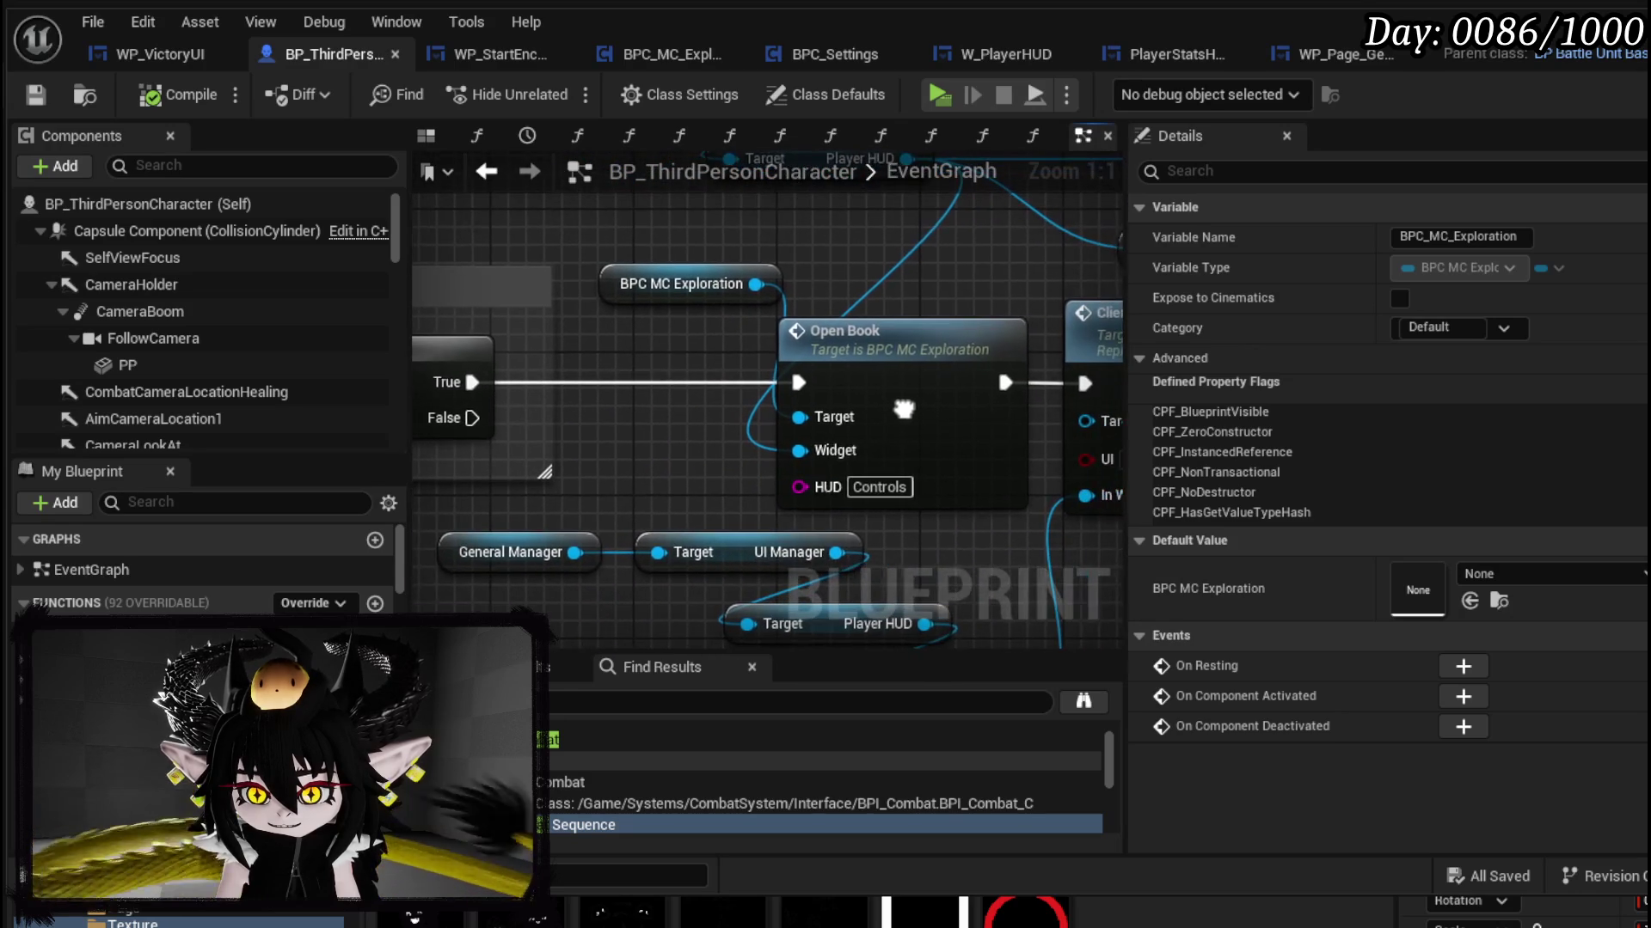
{"action": "mouse_move", "coordinate": [875, 469]}
{"action": "left_mouse_down"}
{"action": "mouse_move", "coordinate": [727, 668]}
{"action": "mouse_move", "coordinate": [788, 496]}
{"action": "left_mouse_up"}
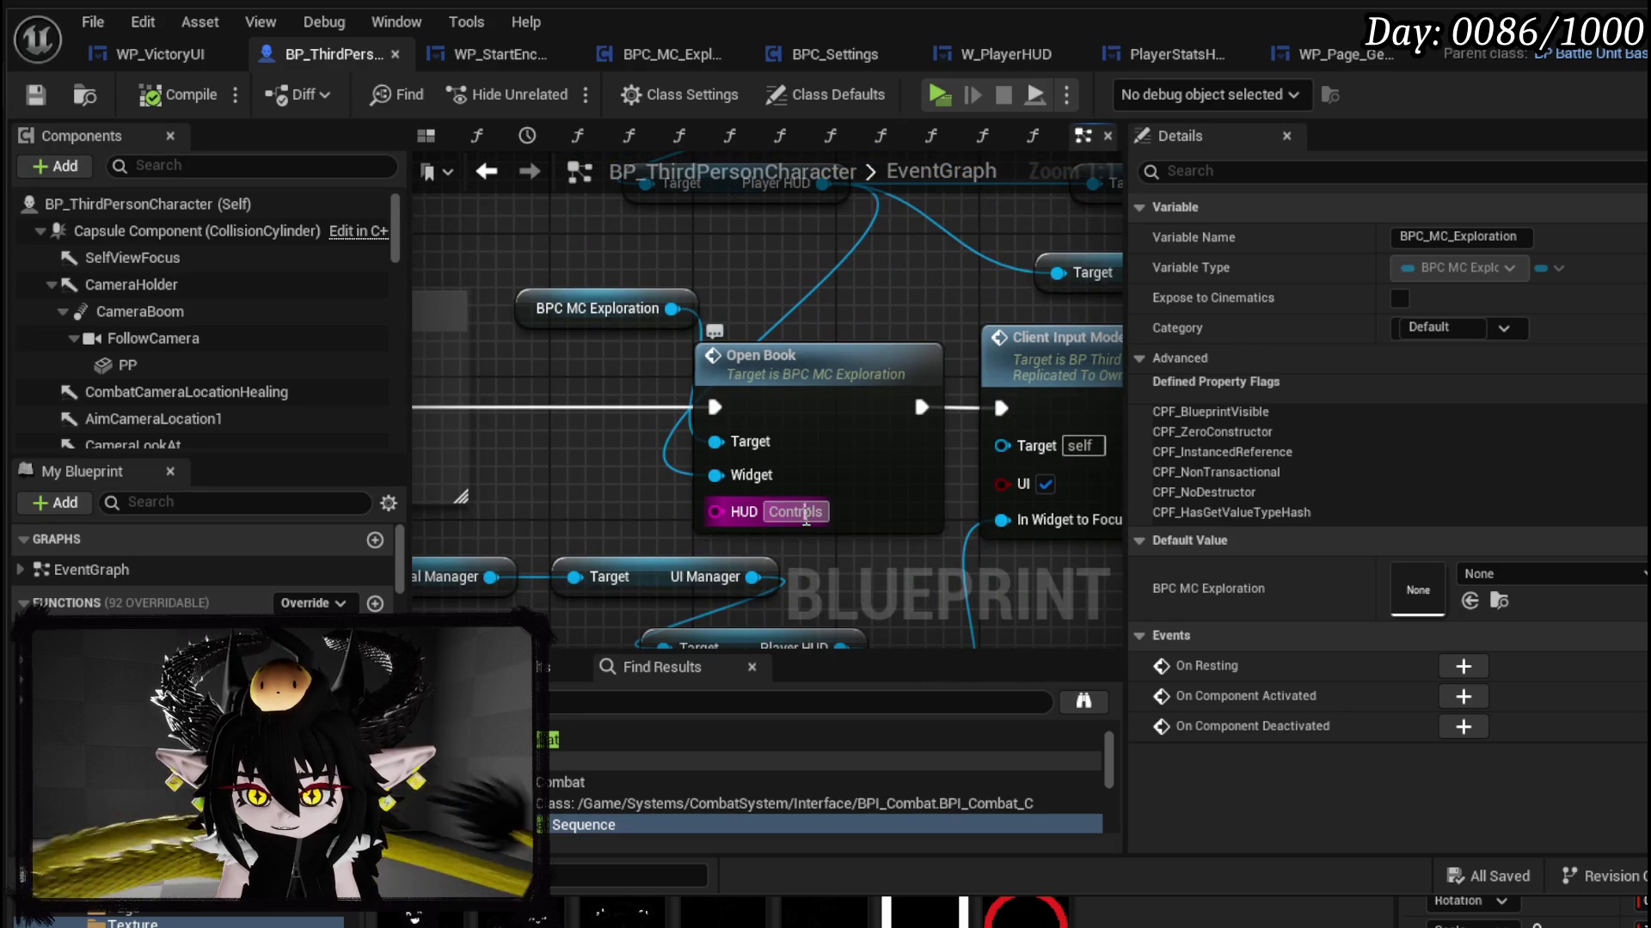
{"action": "scroll", "coordinate": [632, 525], "scroll_direction": "down", "scroll_amount": 2}
{"action": "mouse_move", "coordinate": [596, 488]}
{"action": "left_mouse_down"}
{"action": "mouse_move", "coordinate": [553, 439]}
{"action": "mouse_move", "coordinate": [542, 520]}
{"action": "mouse_move", "coordinate": [777, 479]}
{"action": "mouse_move", "coordinate": [747, 470]}
{"action": "mouse_move", "coordinate": [680, 340]}
{"action": "mouse_move", "coordinate": [662, 383]}
{"action": "mouse_move", "coordinate": [593, 430]}
{"action": "mouse_move", "coordinate": [589, 490]}
{"action": "mouse_move", "coordinate": [652, 366]}
{"action": "mouse_move", "coordinate": [671, 455]}
{"action": "left_mouse_up"}
{"action": "scroll", "coordinate": [693, 369], "scroll_direction": "down", "scroll_amount": 2}
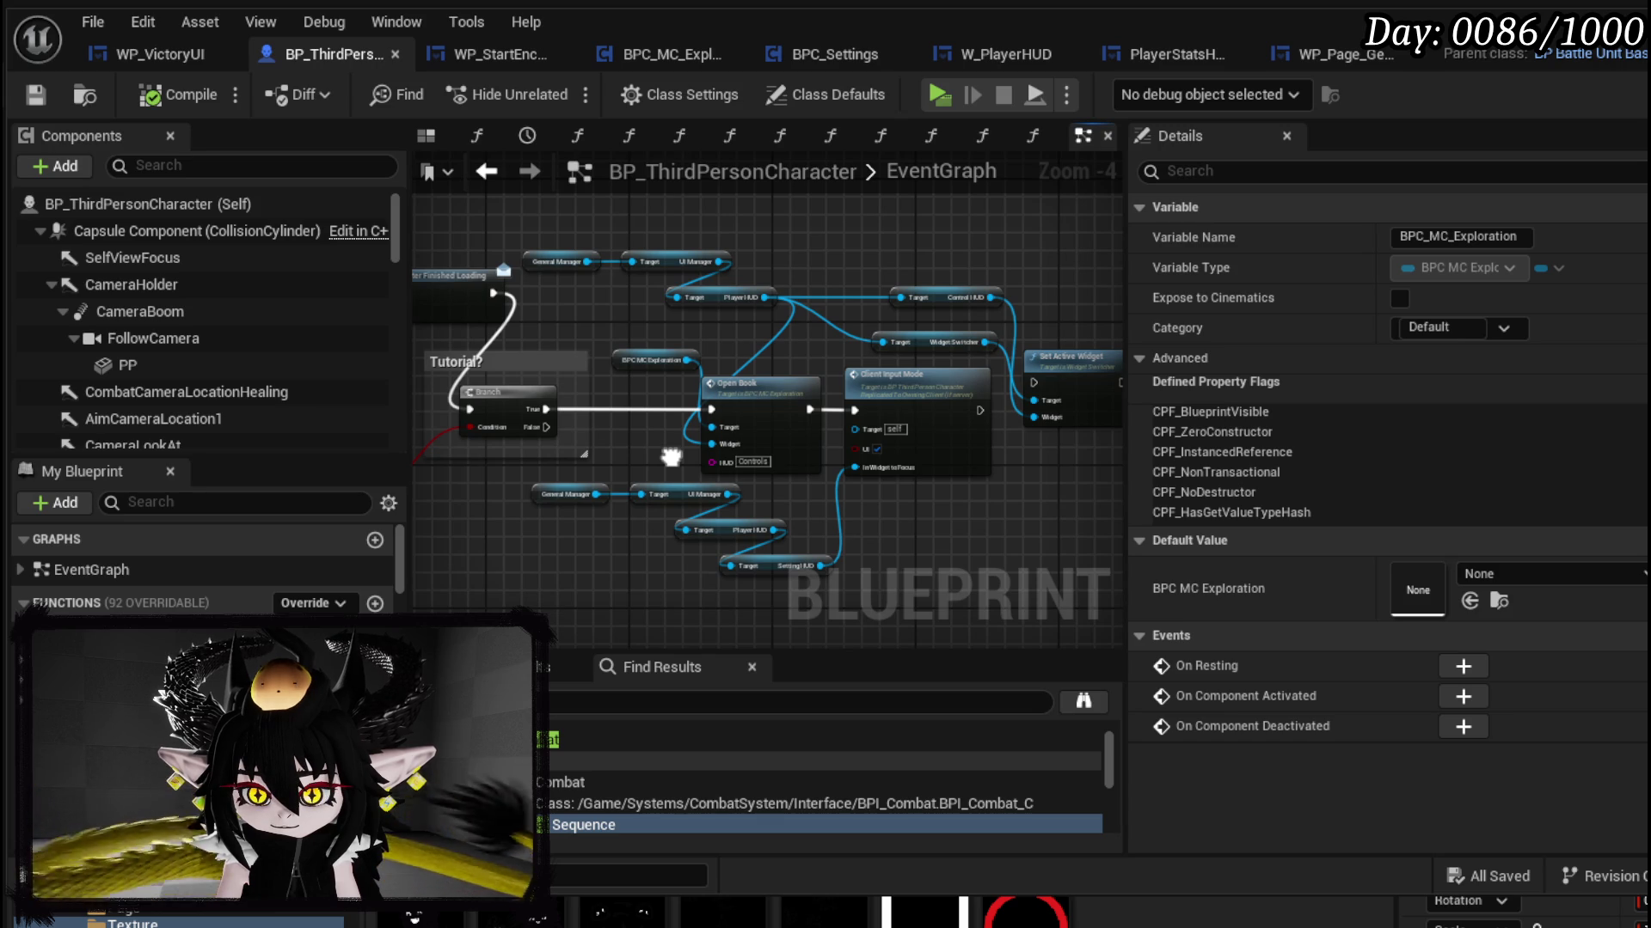
{"action": "scroll", "coordinate": [671, 456], "scroll_direction": "down", "scroll_amount": 8}
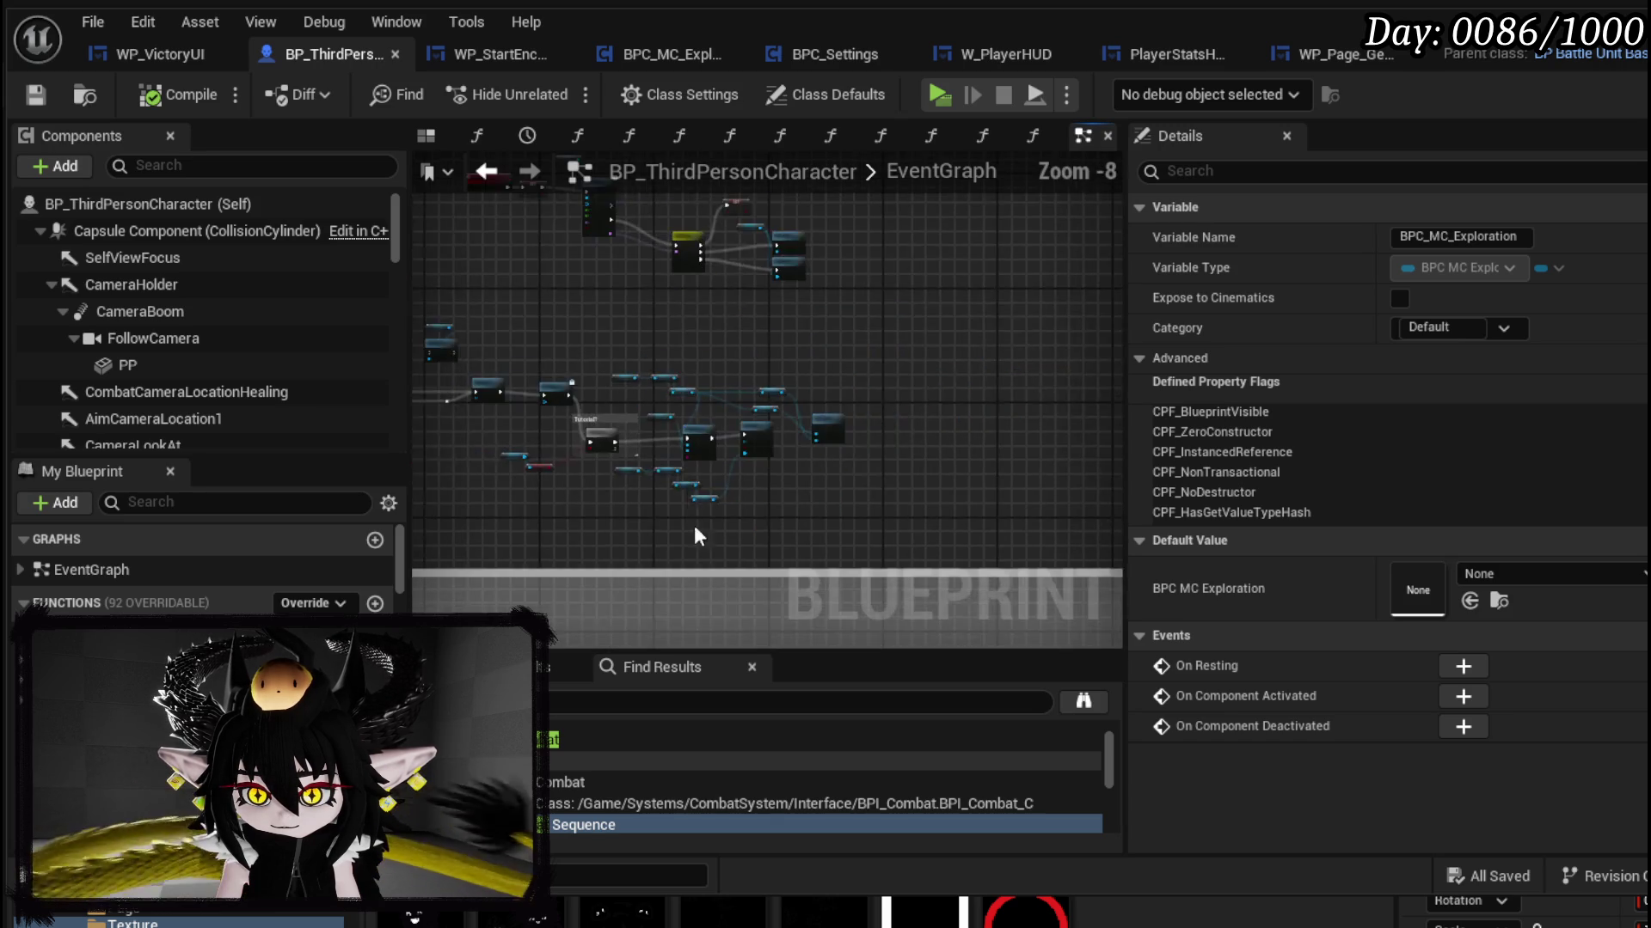
{"action": "scroll", "coordinate": [726, 421], "scroll_direction": "up", "scroll_amount": 11}
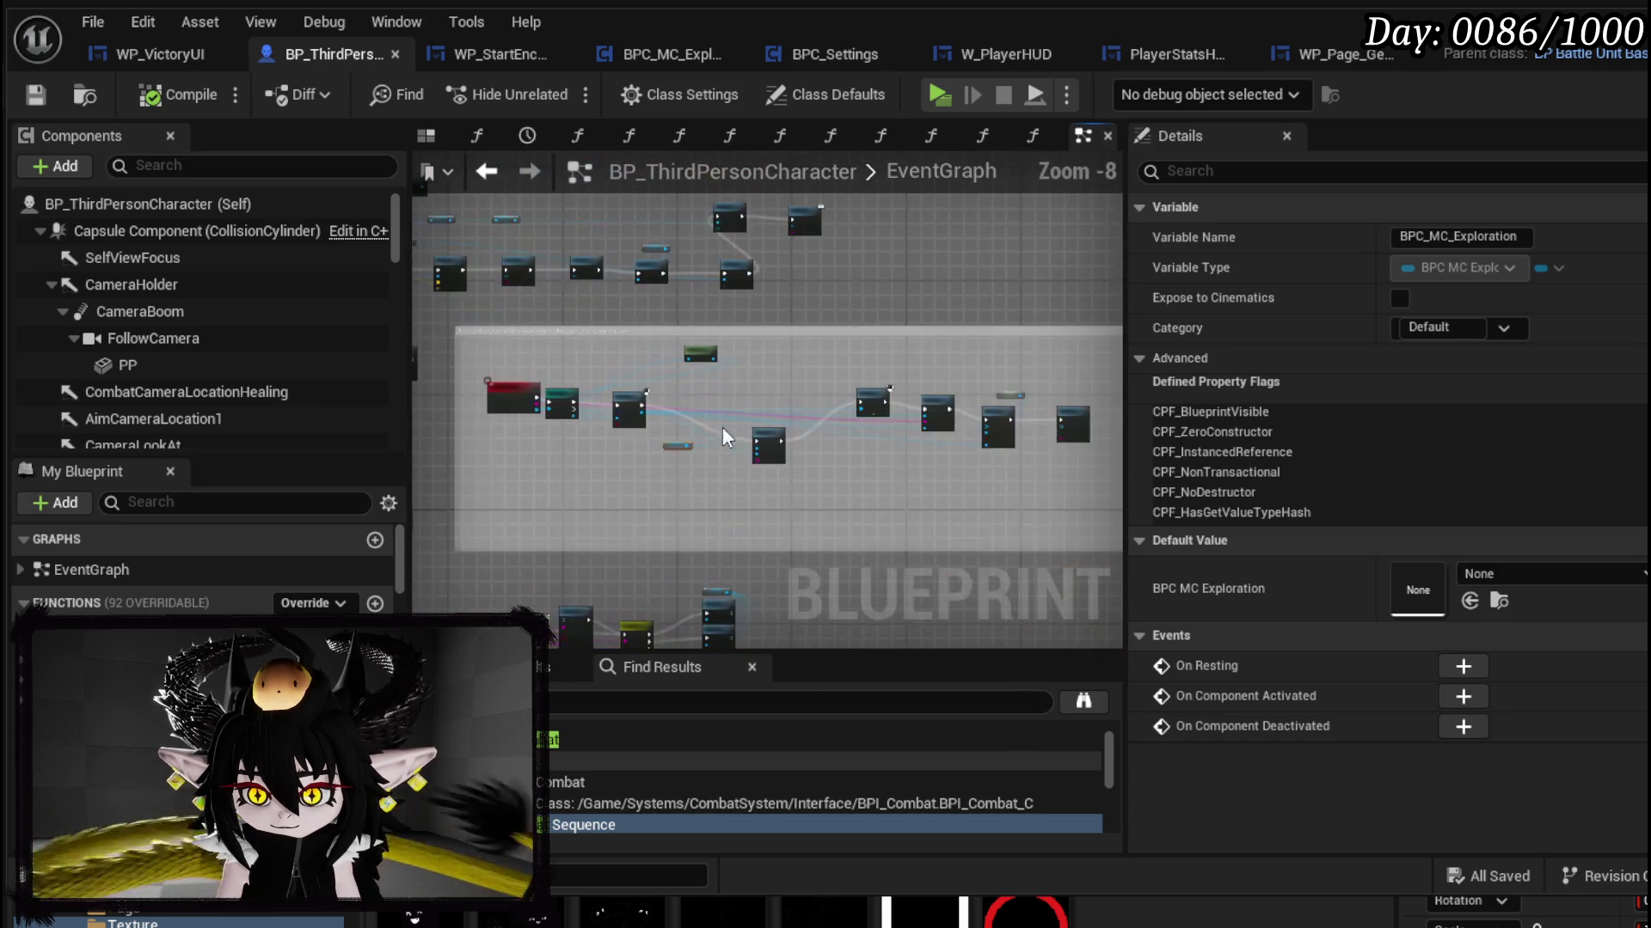
{"action": "mouse_move", "coordinate": [615, 452]}
{"action": "left_mouse_down"}
{"action": "mouse_move", "coordinate": [777, 476]}
{"action": "mouse_move", "coordinate": [586, 472]}
{"action": "mouse_move", "coordinate": [608, 482]}
{"action": "mouse_move", "coordinate": [751, 302]}
{"action": "mouse_move", "coordinate": [824, 320]}
{"action": "left_mouse_up"}
{"action": "scroll", "coordinate": [777, 476], "scroll_direction": "down", "scroll_amount": 1}
{"action": "left_click", "coordinate": [809, 313]}
Step: Open the Open Book function in BPC_MC_Exploration and follow its chain to Play Anim Montage
{"action": "left_click_drag", "start_coordinate": [911, 429], "coordinate": [657, 483]}
{"action": "left_click_drag", "start_coordinate": [924, 380], "coordinate": [883, 245]}
{"action": "double_click", "coordinate": [917, 383]}
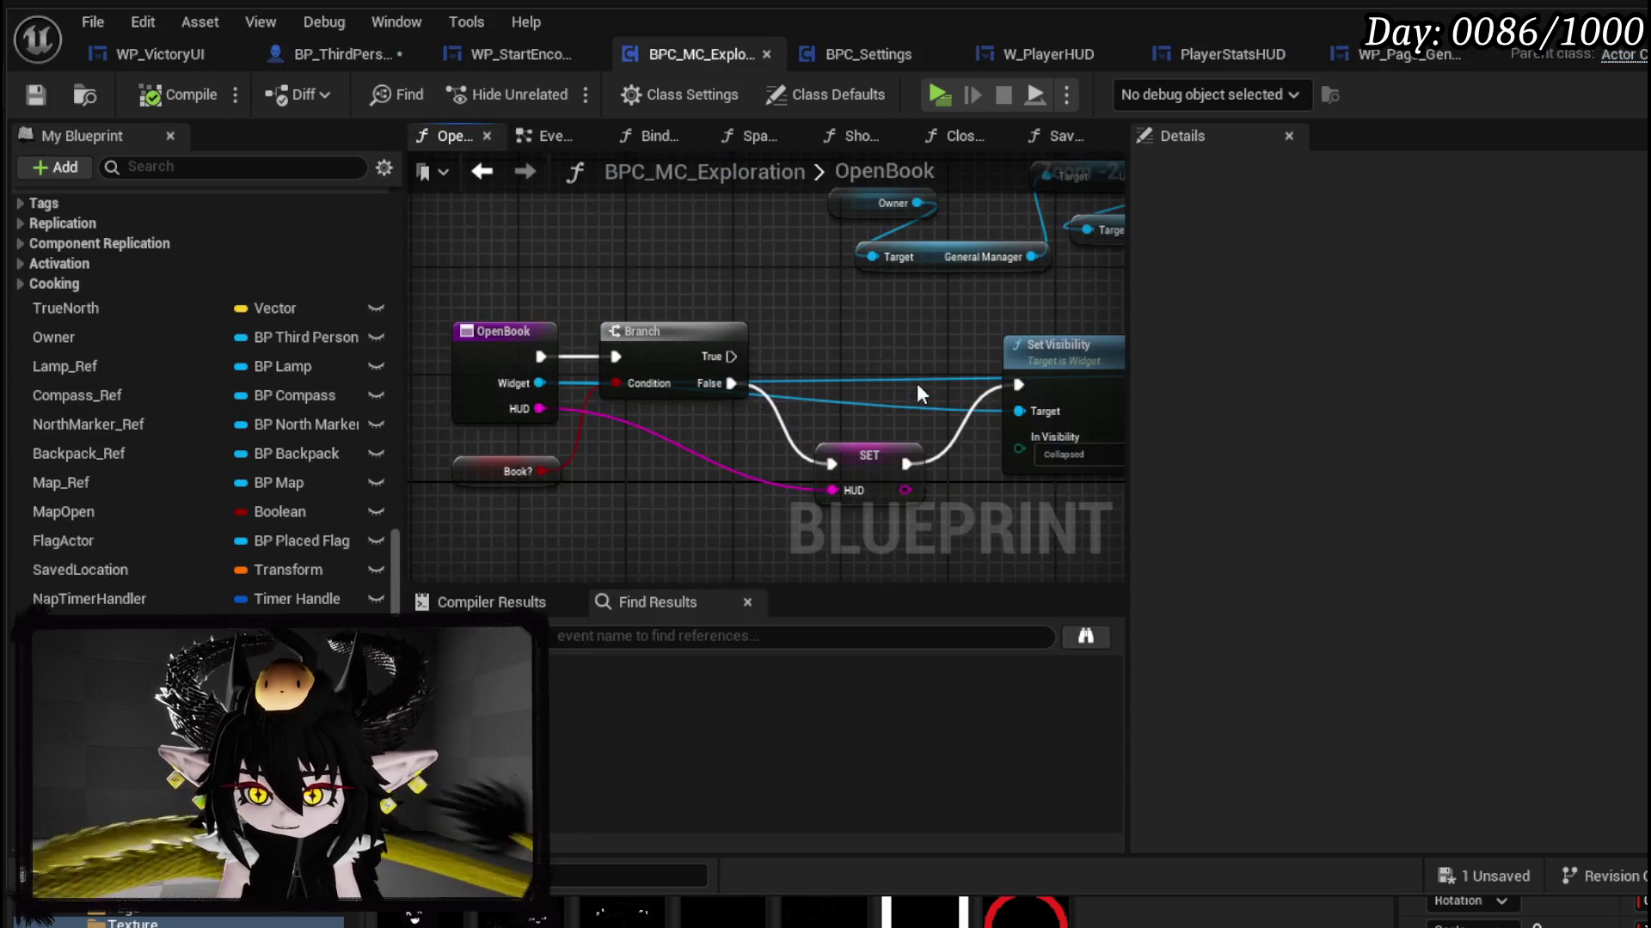
{"action": "left_click_drag", "start_coordinate": [901, 385], "coordinate": [602, 343]}
{"action": "scroll", "coordinate": [895, 444], "scroll_direction": "down", "scroll_amount": 2}
{"action": "mouse_move", "coordinate": [895, 445]}
{"action": "left_mouse_down"}
{"action": "mouse_move", "coordinate": [579, 436]}
{"action": "mouse_move", "coordinate": [862, 413]}
{"action": "left_mouse_up"}
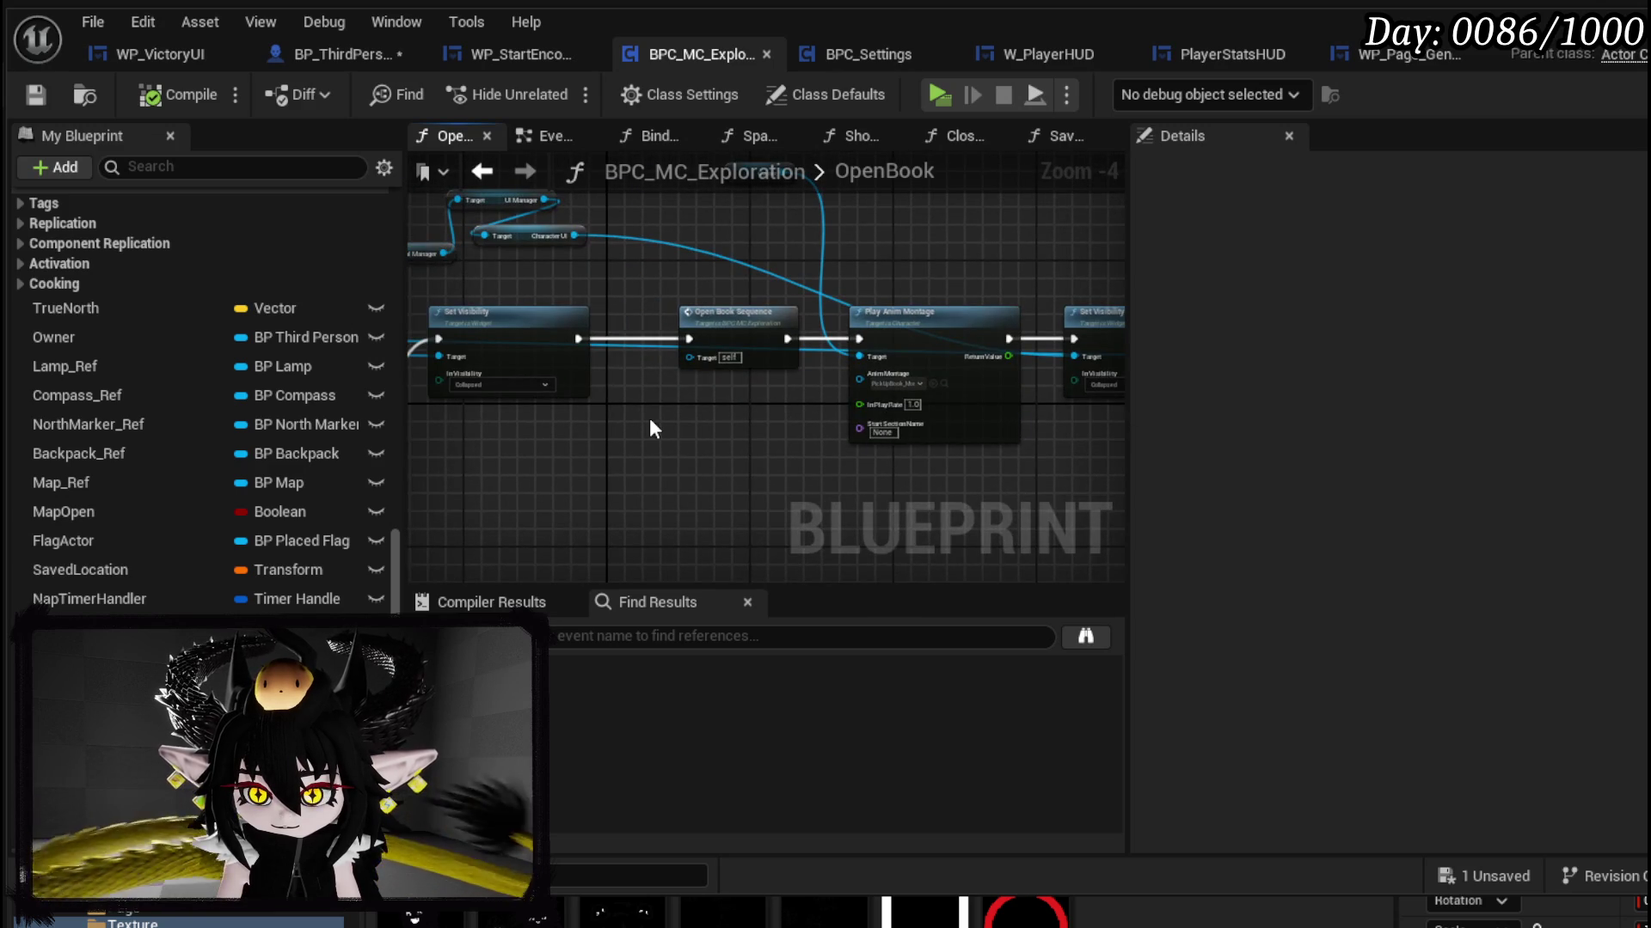
{"action": "mouse_move", "coordinate": [1026, 411]}
{"action": "left_mouse_down"}
{"action": "mouse_move", "coordinate": [383, 421]}
{"action": "mouse_move", "coordinate": [897, 423]}
{"action": "left_mouse_up"}
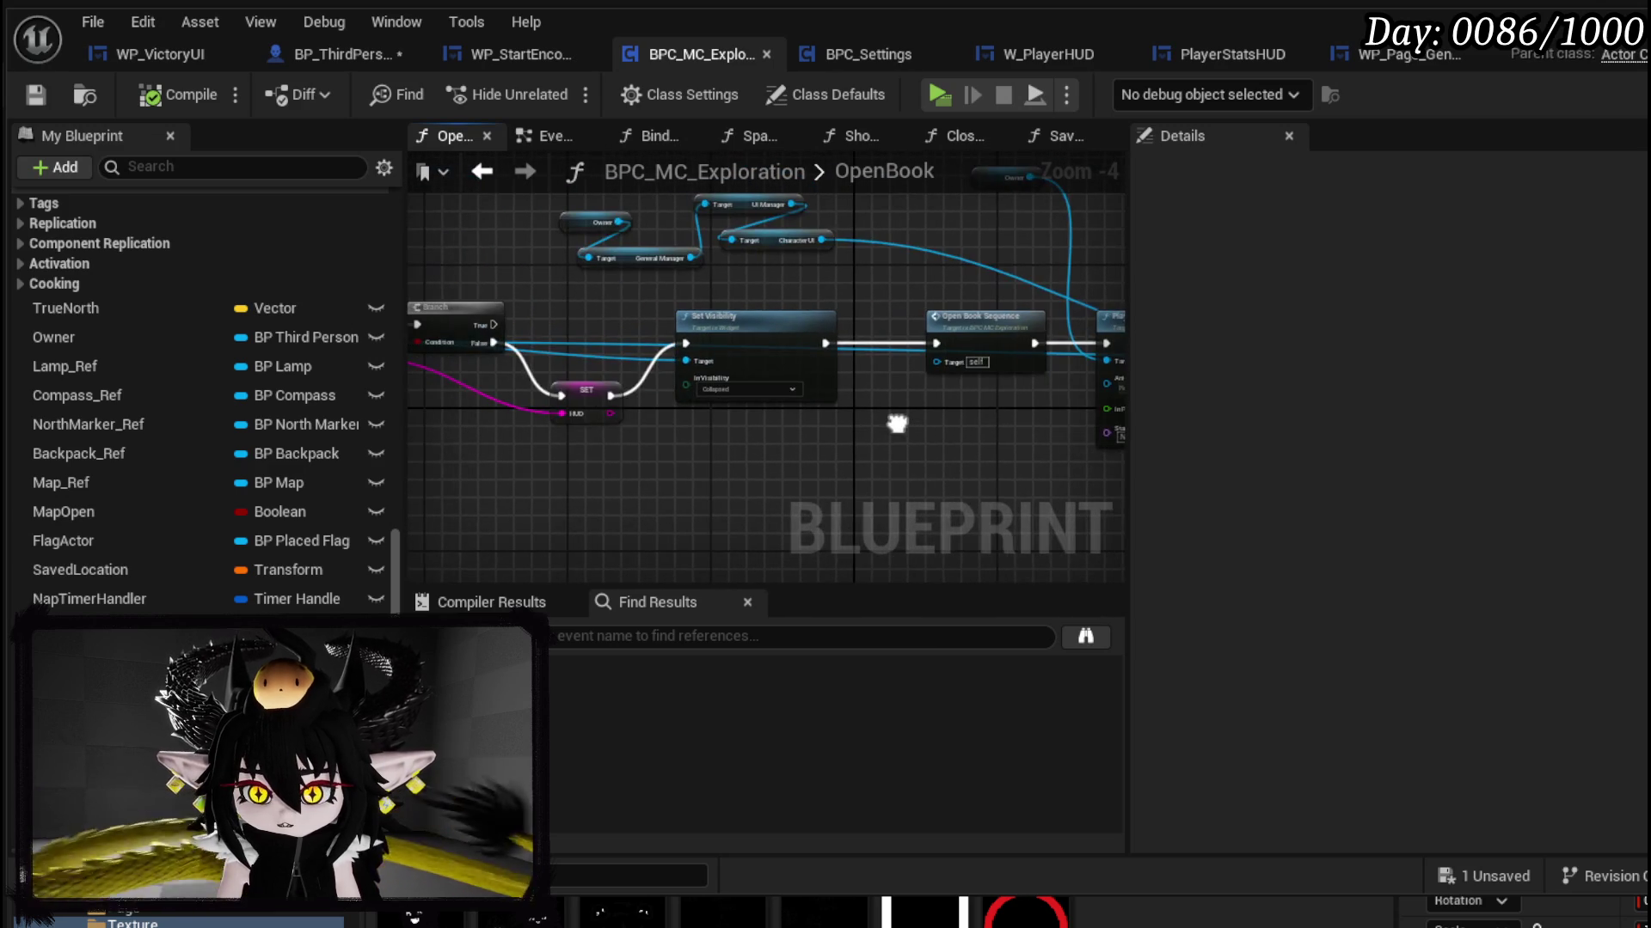
{"action": "scroll", "coordinate": [646, 408], "scroll_direction": "up", "scroll_amount": 2}
{"action": "scroll", "coordinate": [750, 462], "scroll_direction": "down", "scroll_amount": 2}
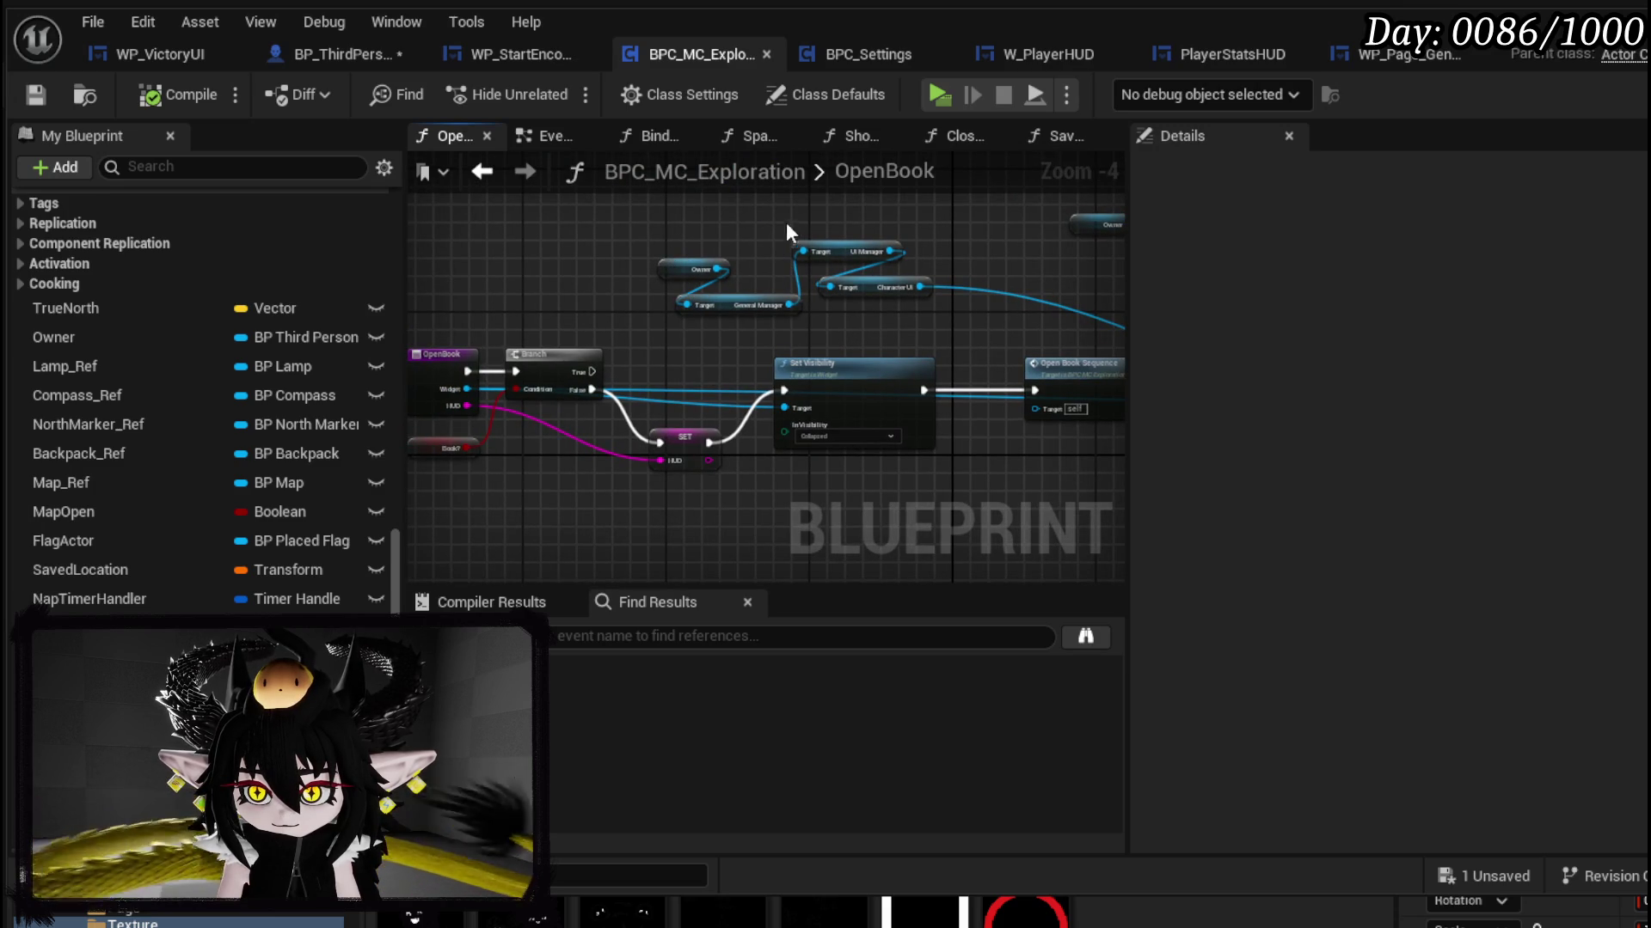
Step: Jump to the OpenBookSequence event to view its Delay and Set Visibility nodes
{"action": "double_click", "coordinate": [1075, 366]}
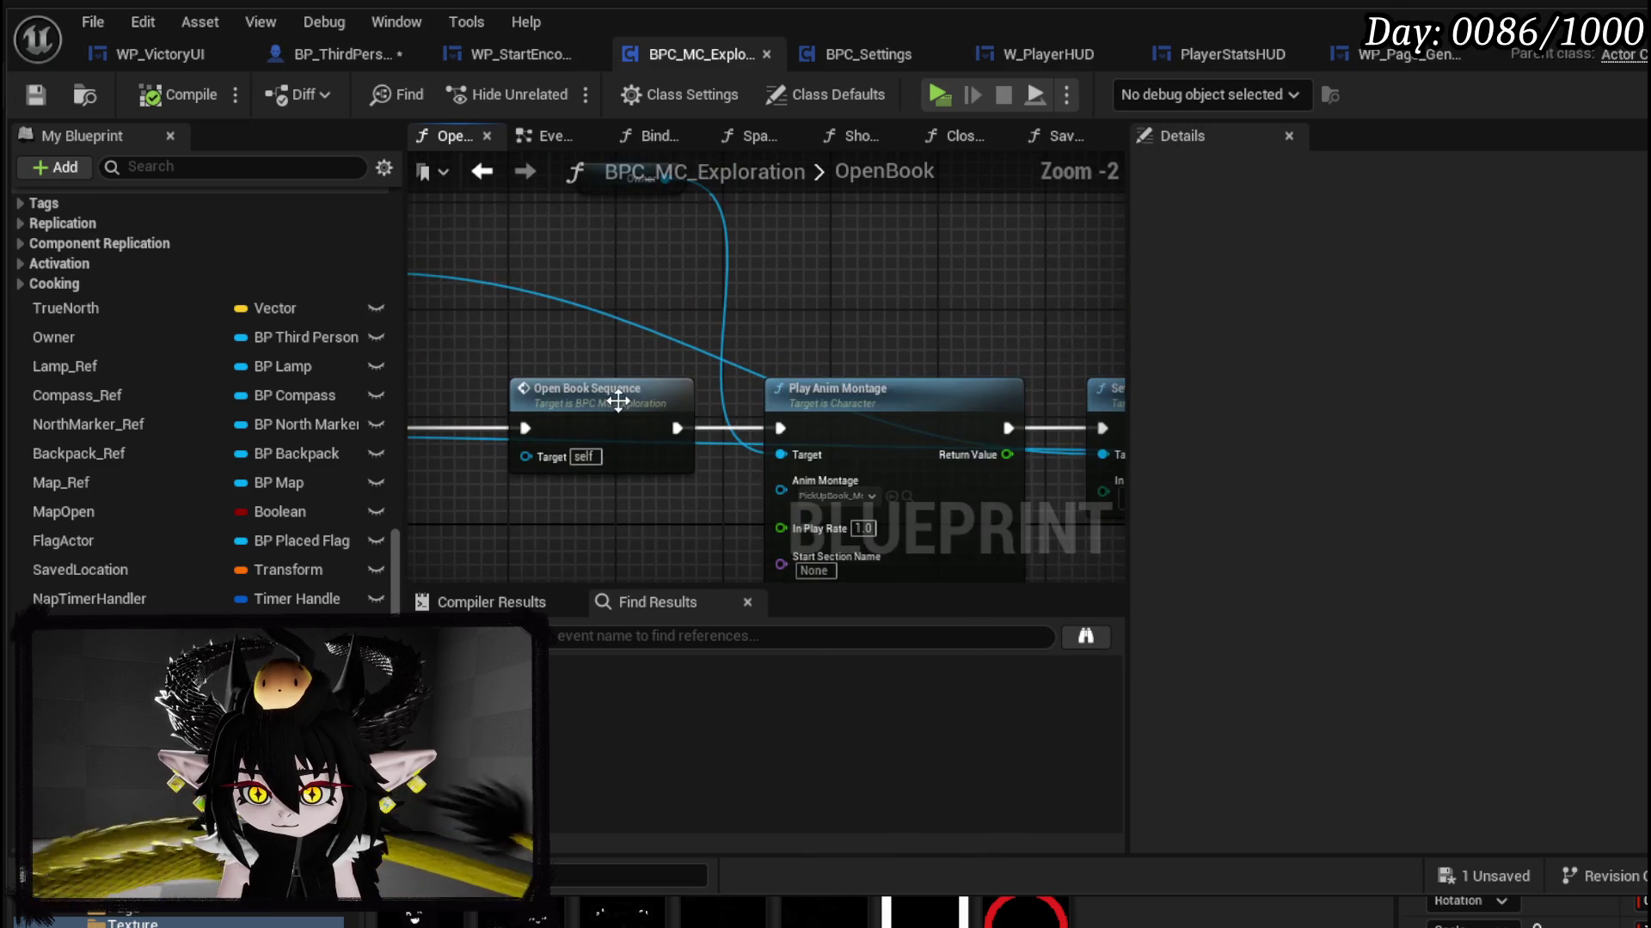
{"action": "scroll", "coordinate": [885, 330], "scroll_direction": "down", "scroll_amount": 4}
{"action": "scroll", "coordinate": [906, 307], "scroll_direction": "up", "scroll_amount": 3}
{"action": "mouse_move", "coordinate": [906, 306]}
{"action": "left_mouse_down"}
{"action": "mouse_move", "coordinate": [559, 267]}
{"action": "mouse_move", "coordinate": [894, 272]}
{"action": "mouse_move", "coordinate": [605, 272]}
{"action": "mouse_move", "coordinate": [891, 306]}
{"action": "left_mouse_up"}
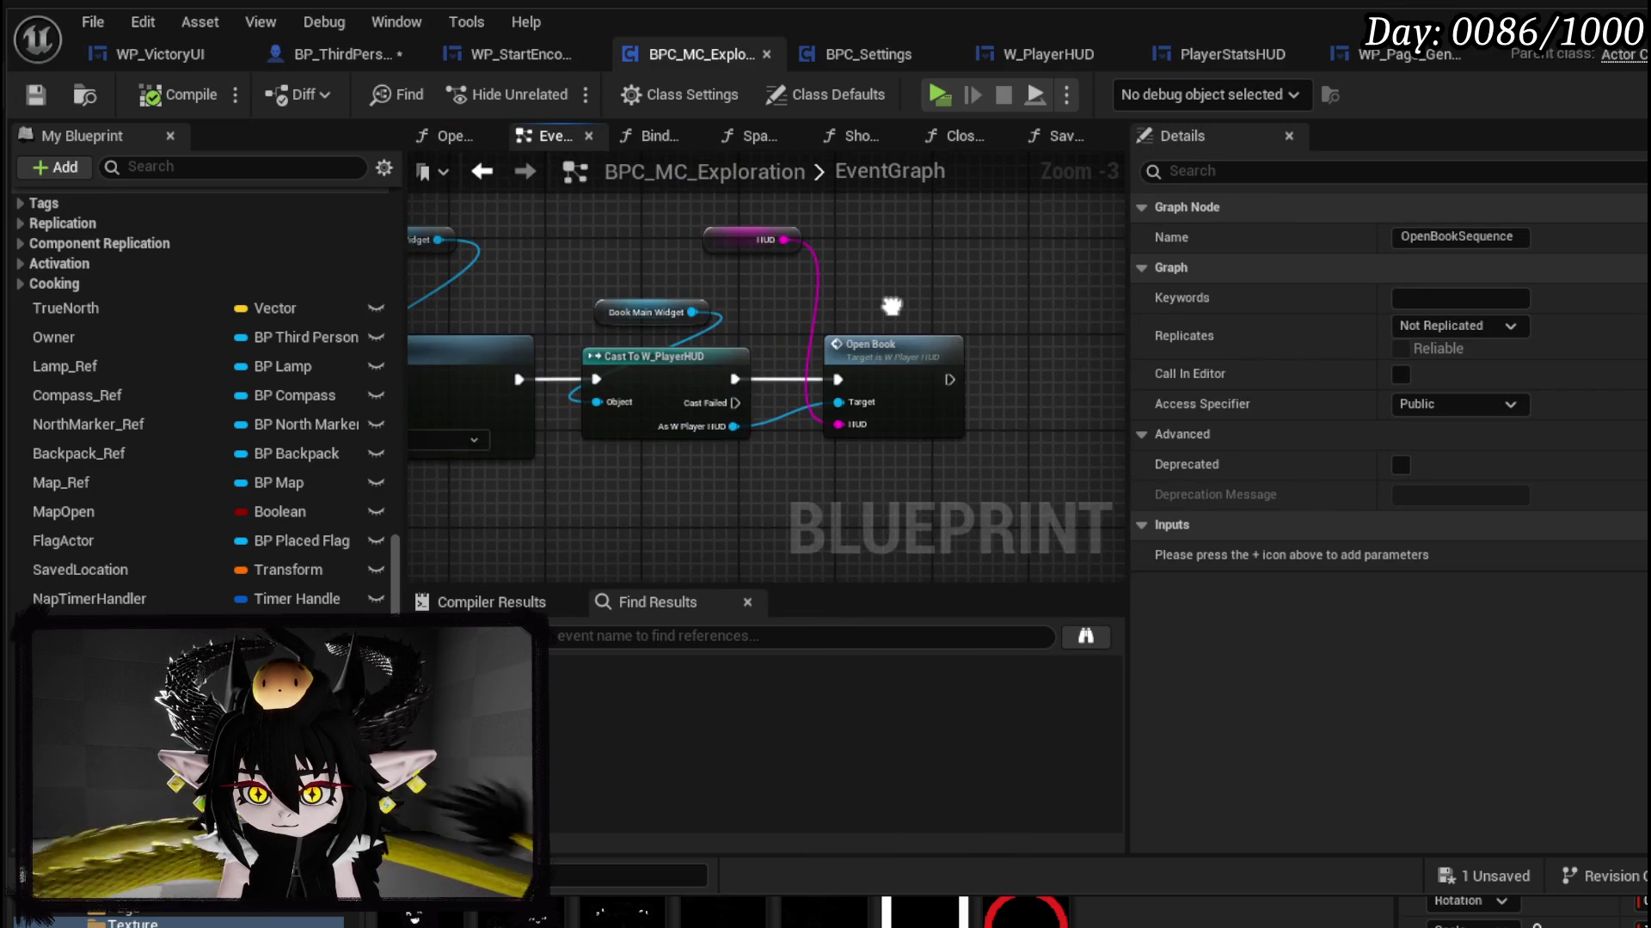
Step: Move the Cast To W_PlayerHUD group right and the Book Main Widget node lower
{"action": "left_click_drag", "start_coordinate": [672, 230], "coordinate": [601, 404]}
{"action": "left_click_drag", "start_coordinate": [653, 355], "coordinate": [1102, 380]}
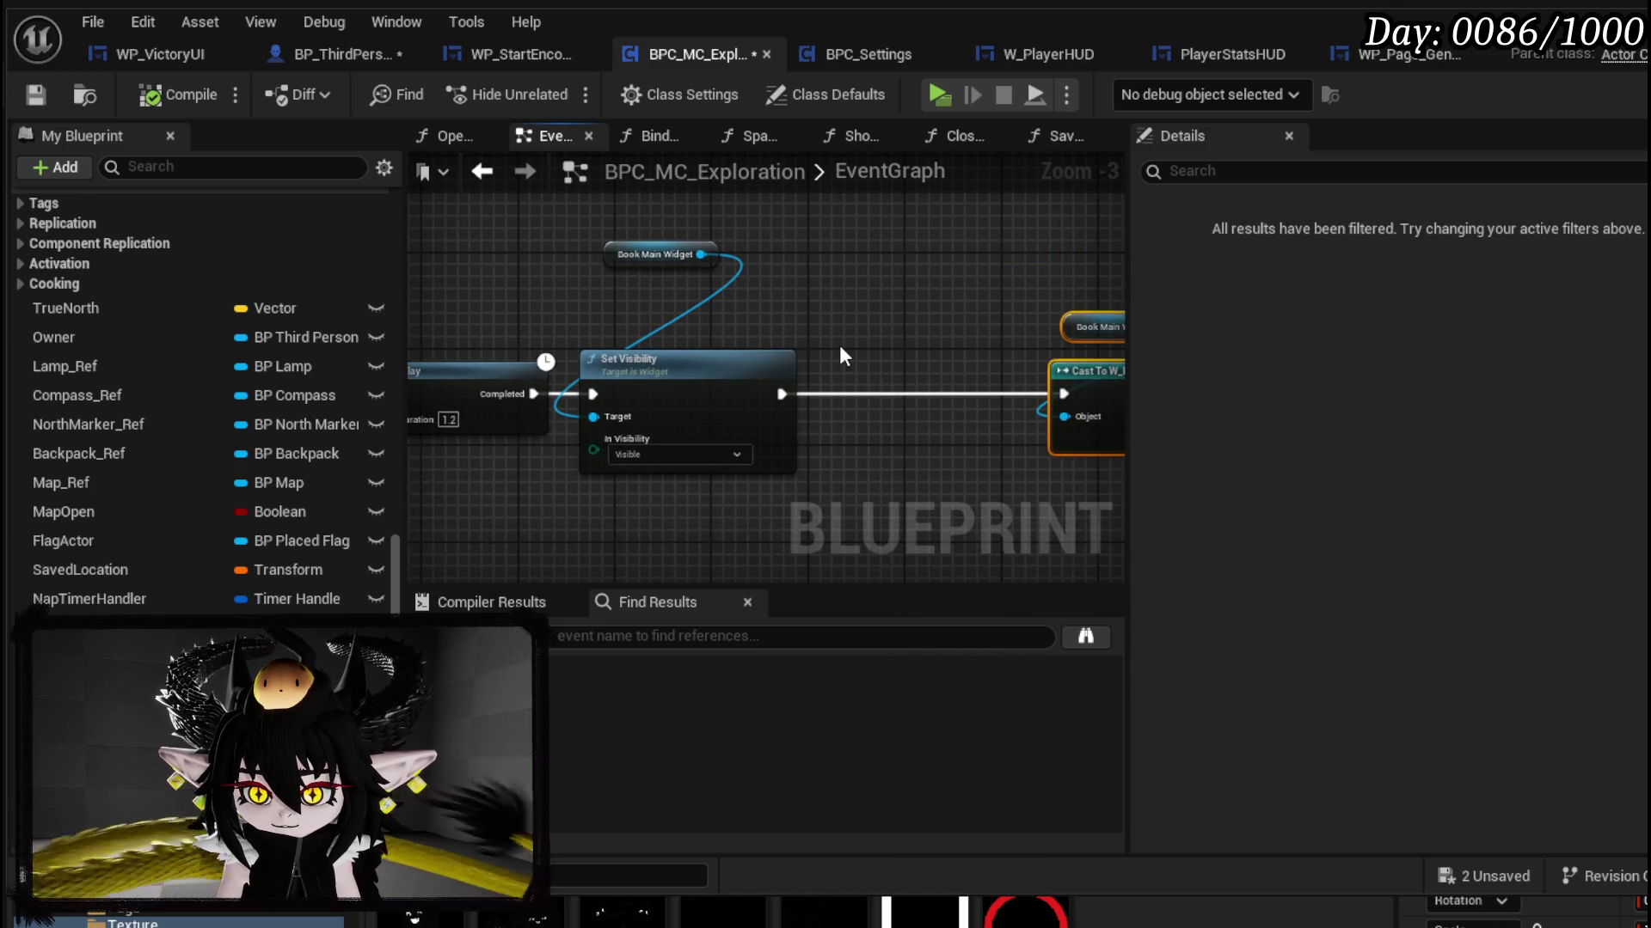
{"action": "scroll", "coordinate": [842, 355], "scroll_direction": "down", "scroll_amount": 2}
{"action": "scroll", "coordinate": [722, 361], "scroll_direction": "up", "scroll_amount": 2}
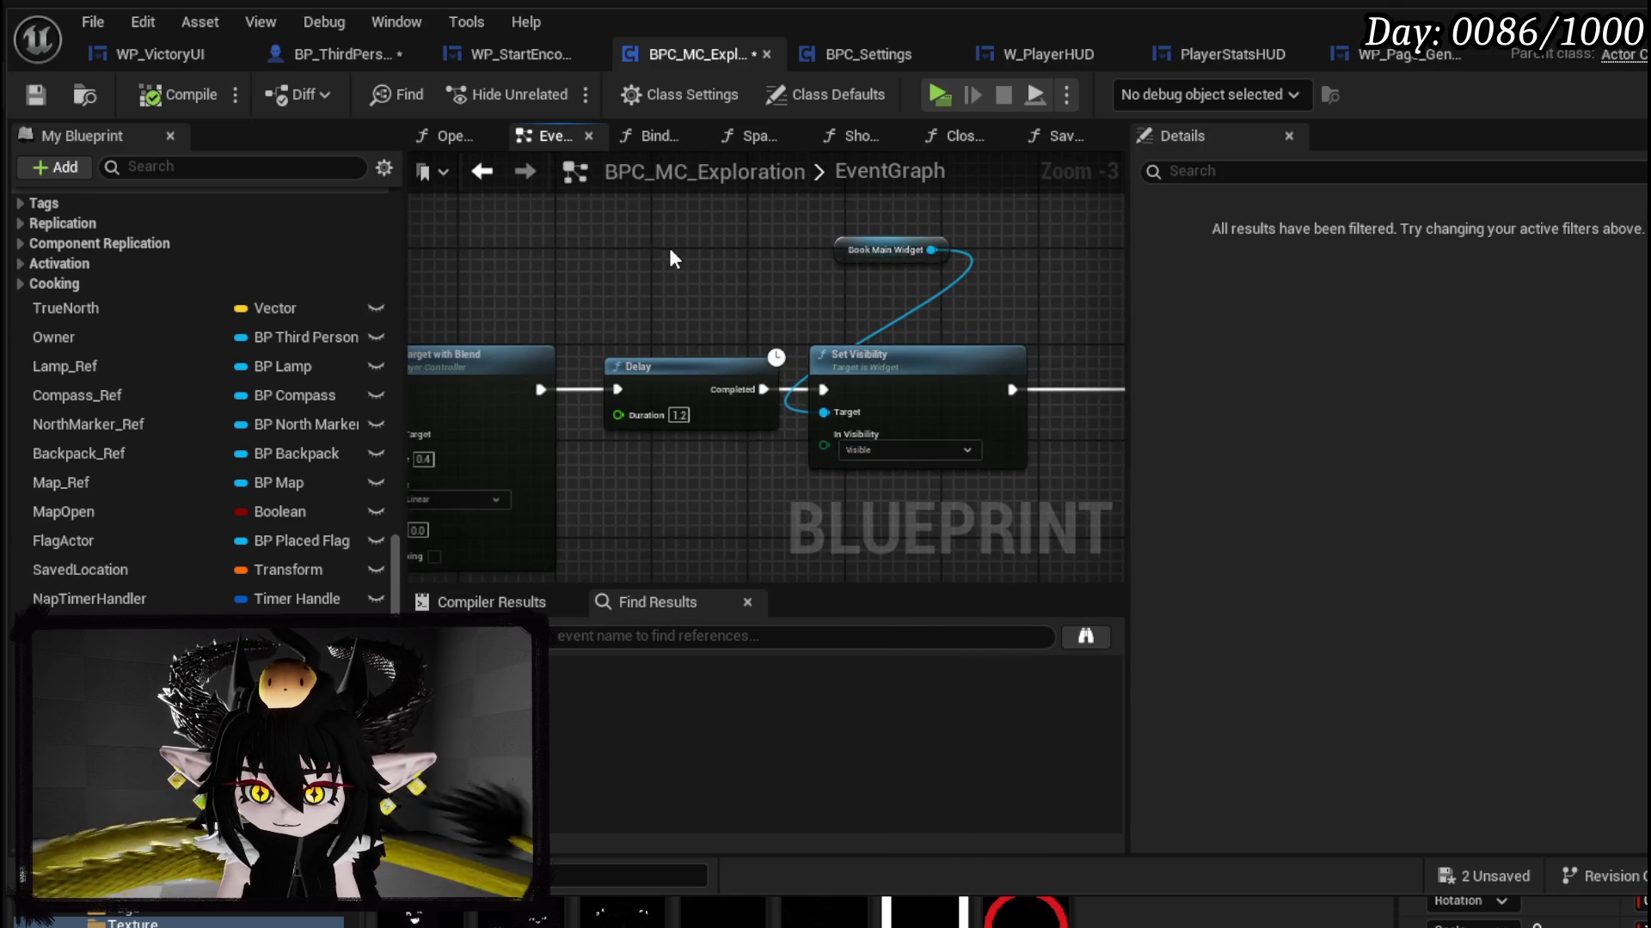
{"action": "left_click_drag", "start_coordinate": [669, 250], "coordinate": [803, 246]}
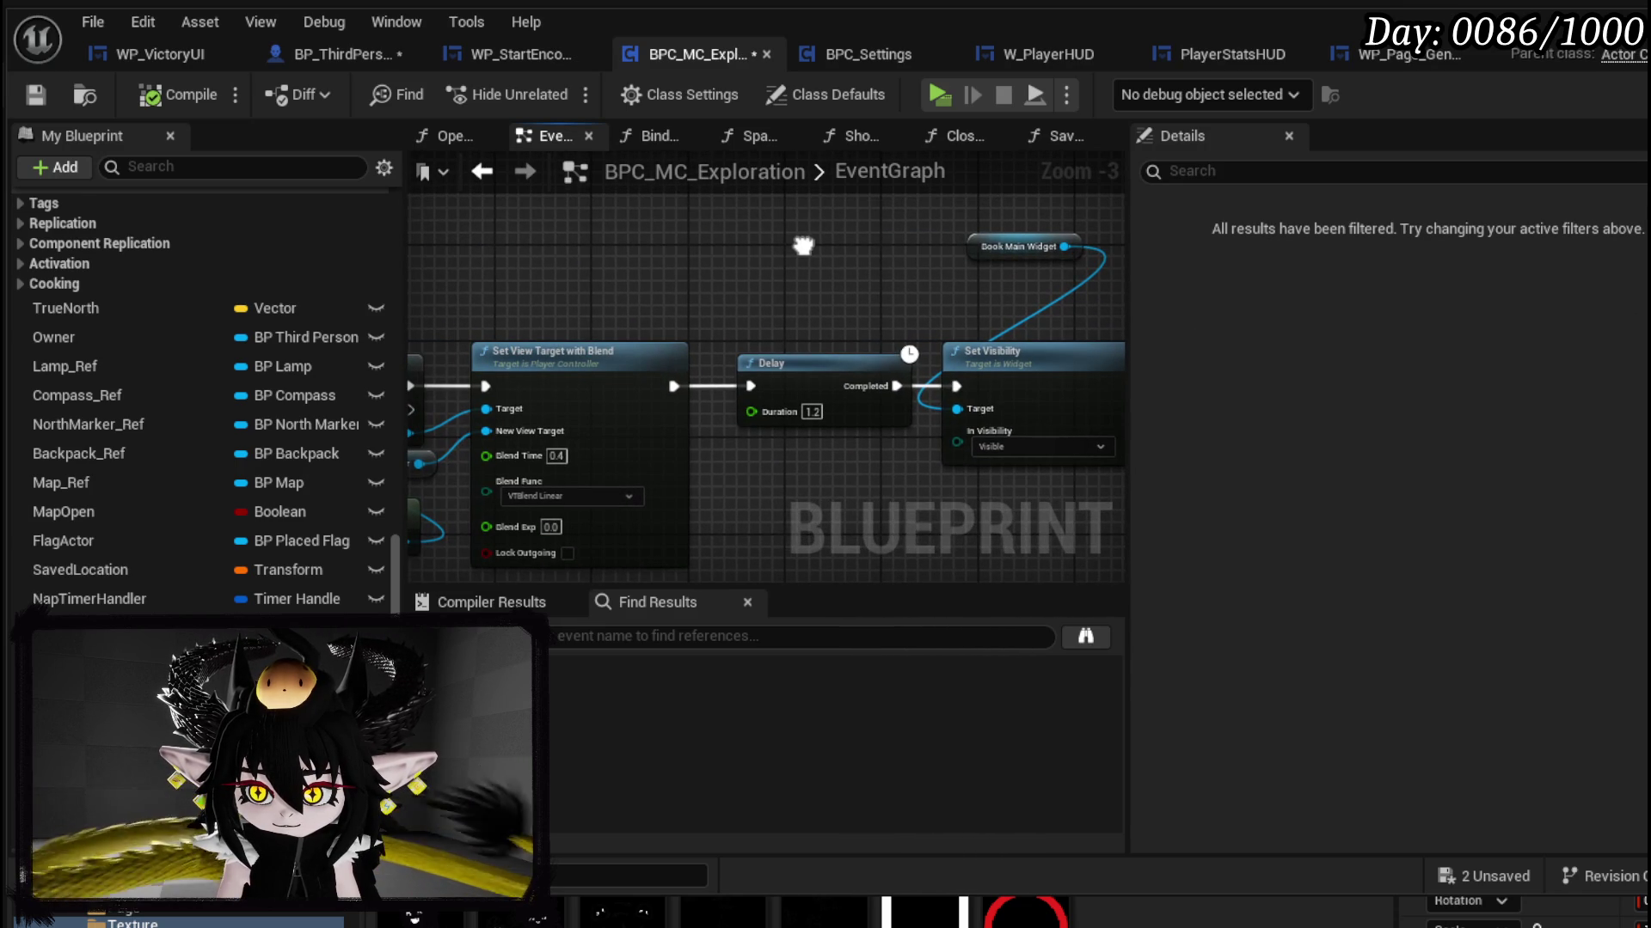
{"action": "left_click_drag", "start_coordinate": [991, 258], "coordinate": [982, 303]}
{"action": "left_click", "coordinate": [838, 270]}
{"action": "left_click_drag", "start_coordinate": [623, 258], "coordinate": [1071, 256]}
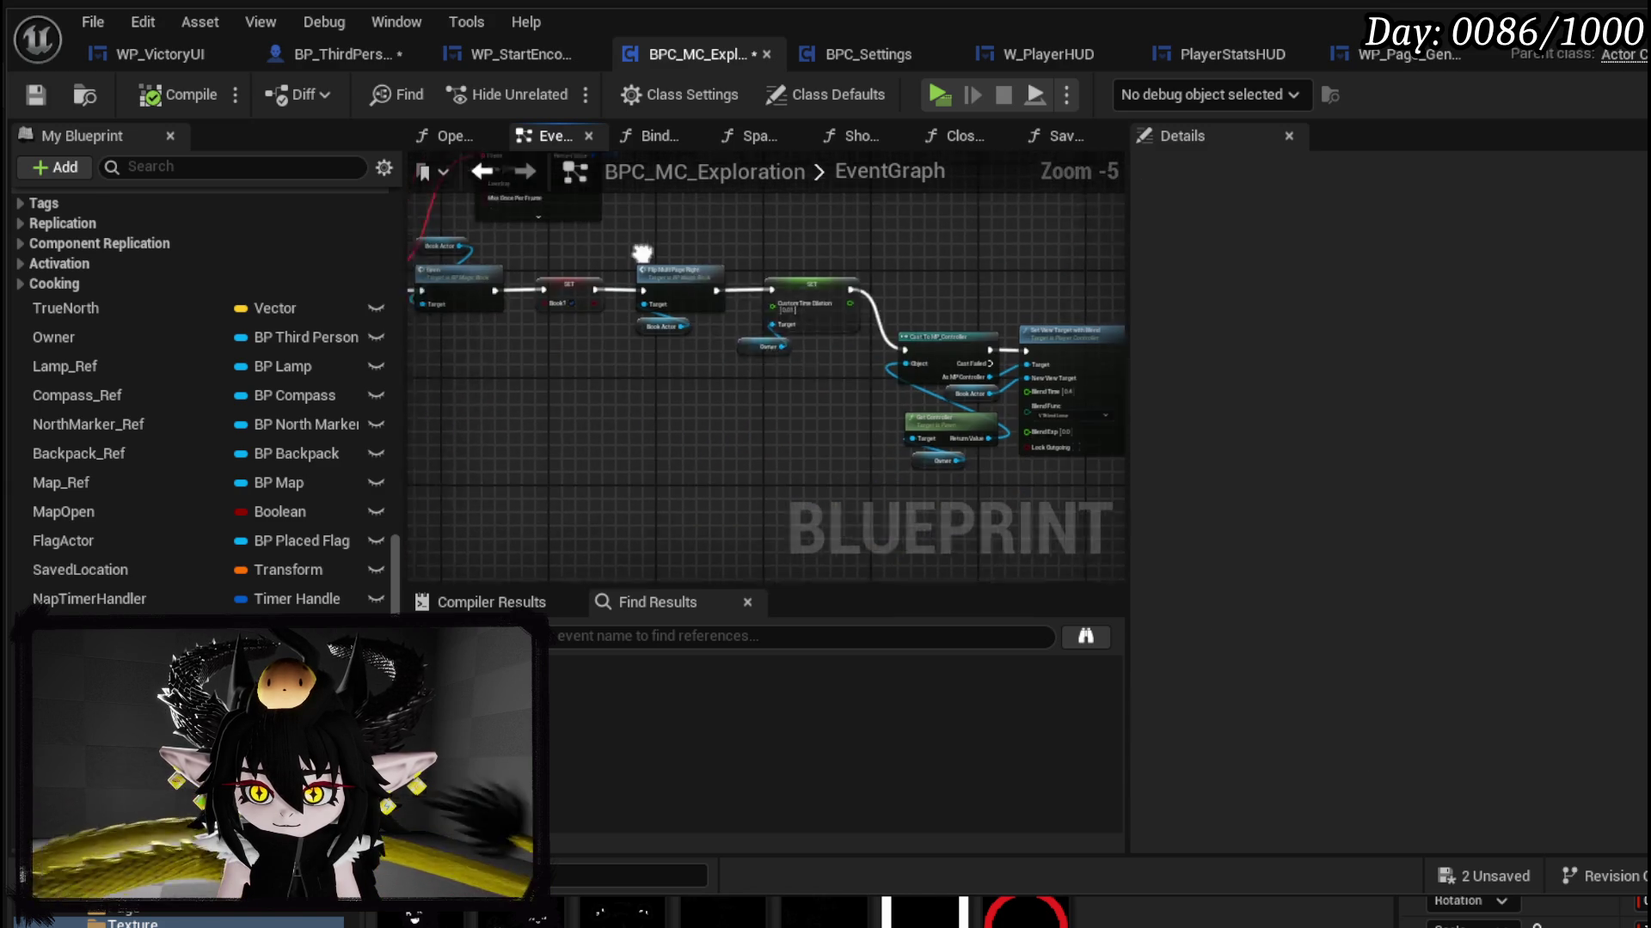
Step: Pan through BP_ThirdPersonCharacter's book-opening nodes and clear the Controls text in the HUD input
{"action": "left_click_drag", "start_coordinate": [449, 288], "coordinate": [677, 309]}
{"action": "left_click", "coordinate": [311, 60]}
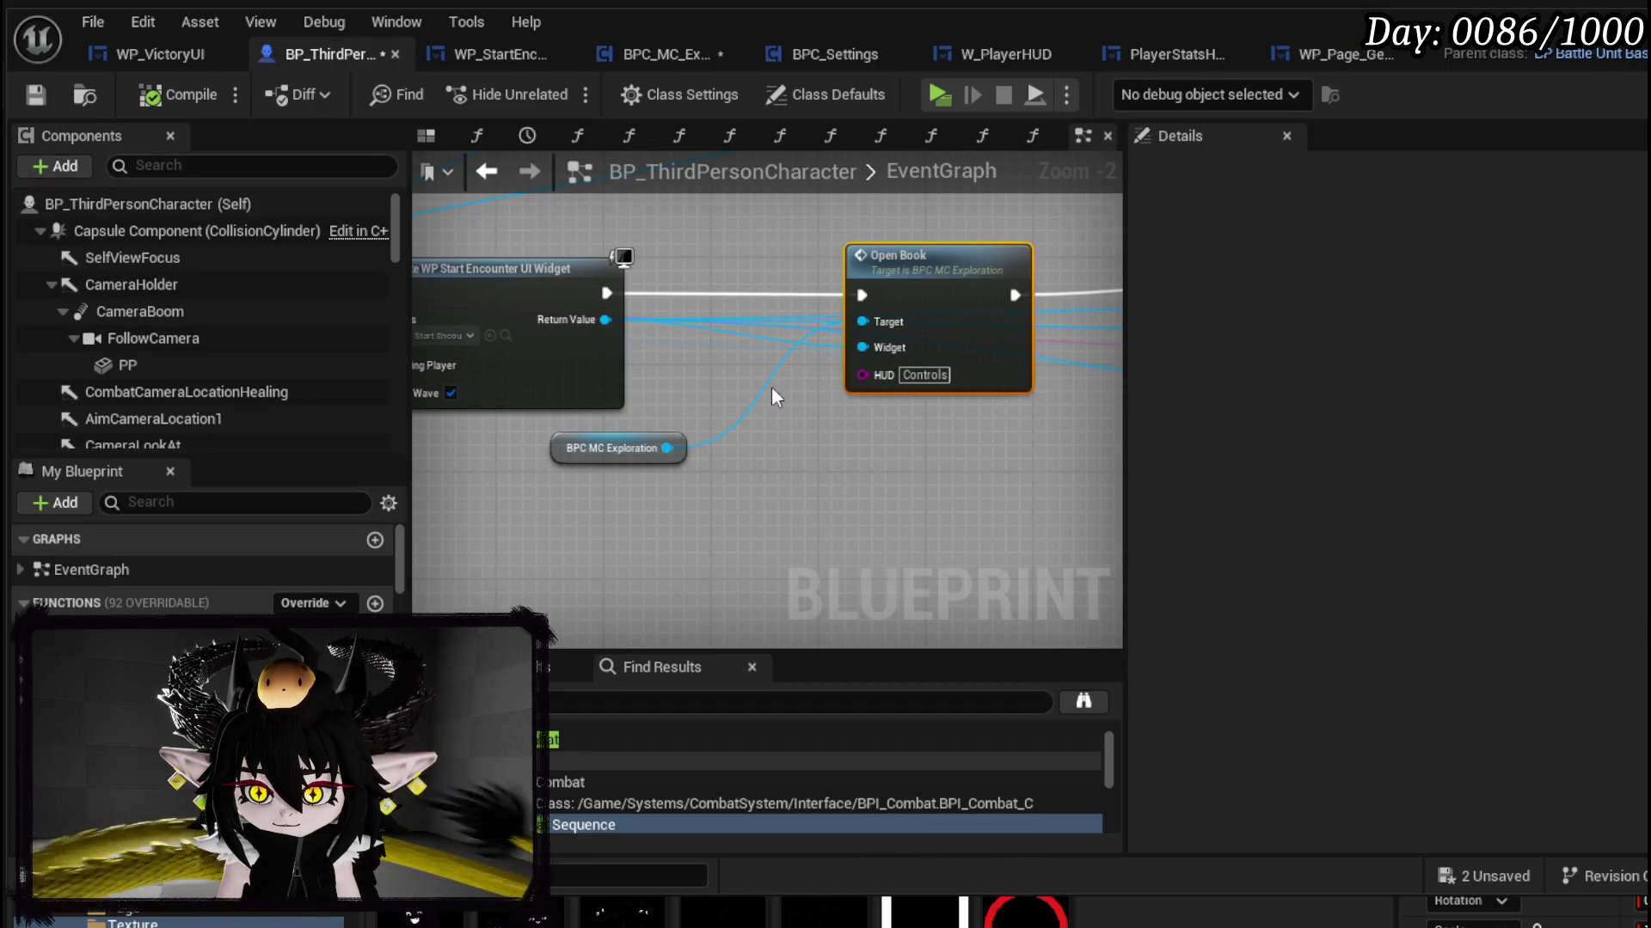
{"action": "key", "text": "BackSpace"}
{"action": "left_click", "coordinate": [944, 448]}
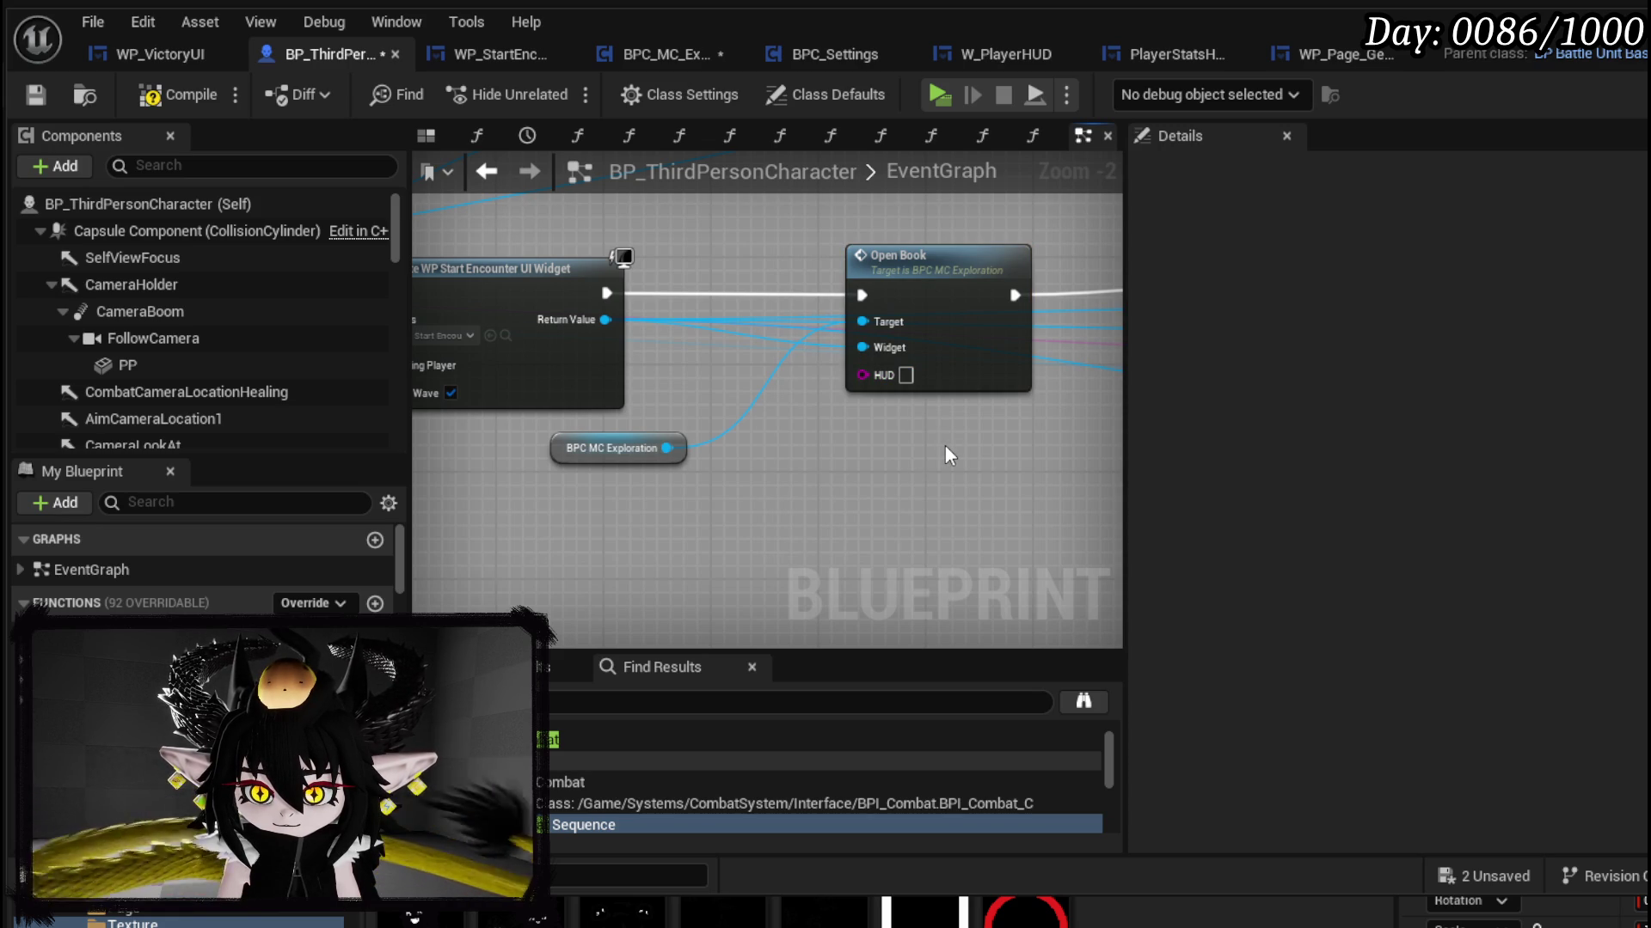
{"action": "left_click_drag", "start_coordinate": [945, 456], "coordinate": [667, 482]}
{"action": "scroll", "coordinate": [667, 481], "scroll_direction": "down", "scroll_amount": 2}
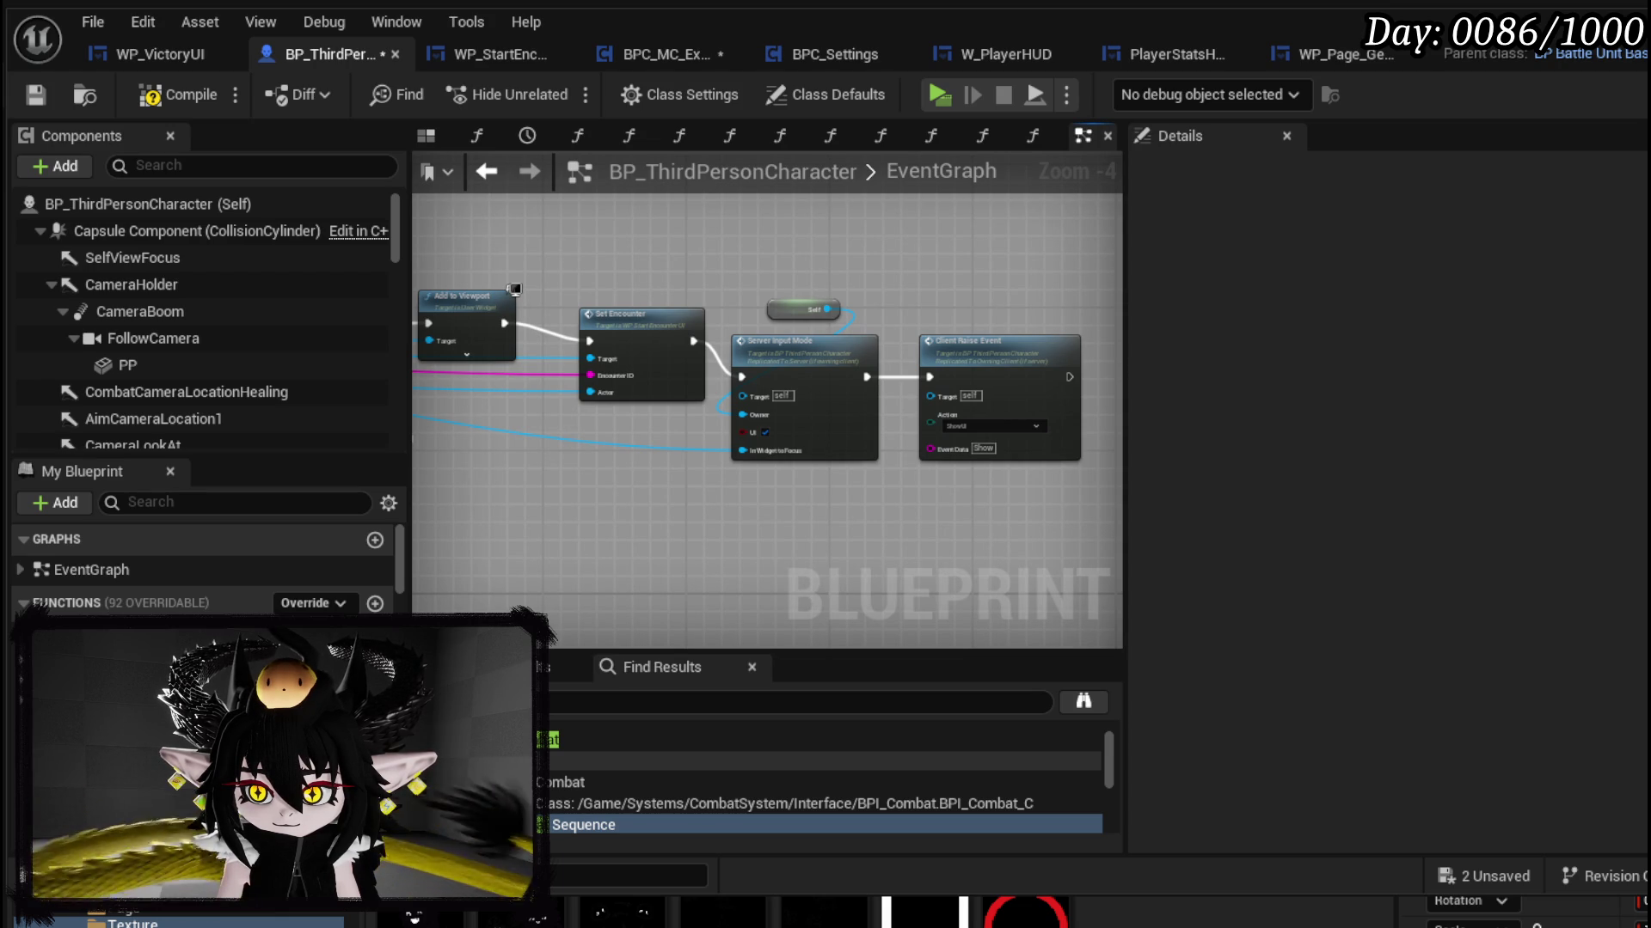
{"action": "left_click_drag", "start_coordinate": [667, 481], "coordinate": [954, 456]}
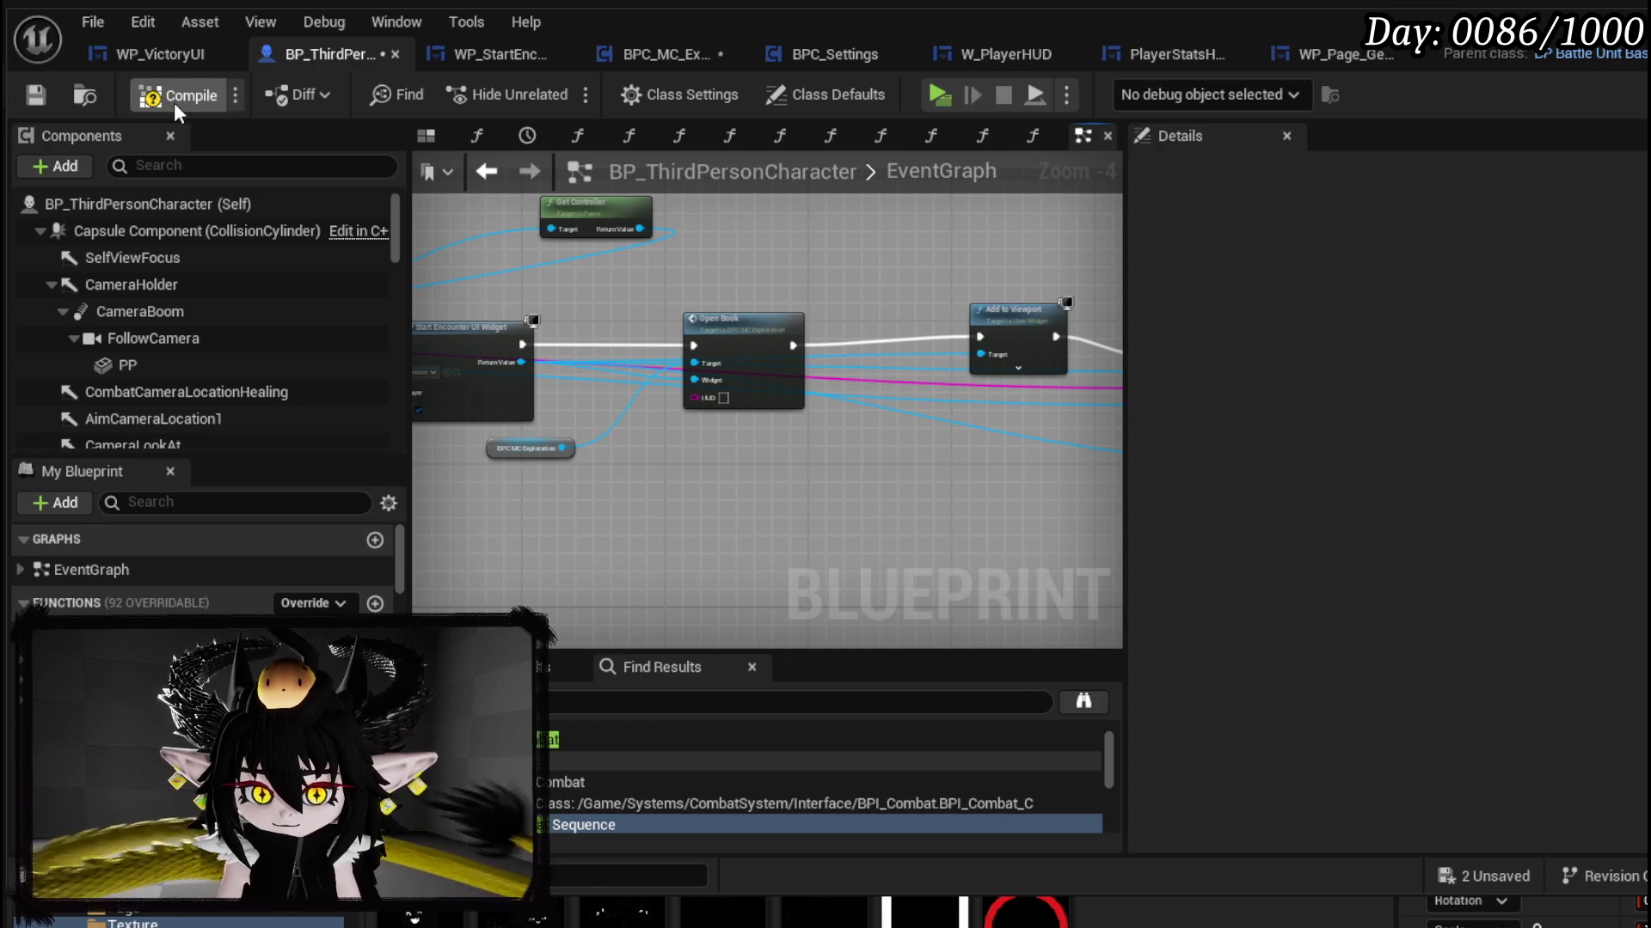
Step: Save BP_ThirdPersonCharacter and then BPC_MC_Exploration
{"action": "left_click", "coordinate": [33, 96]}
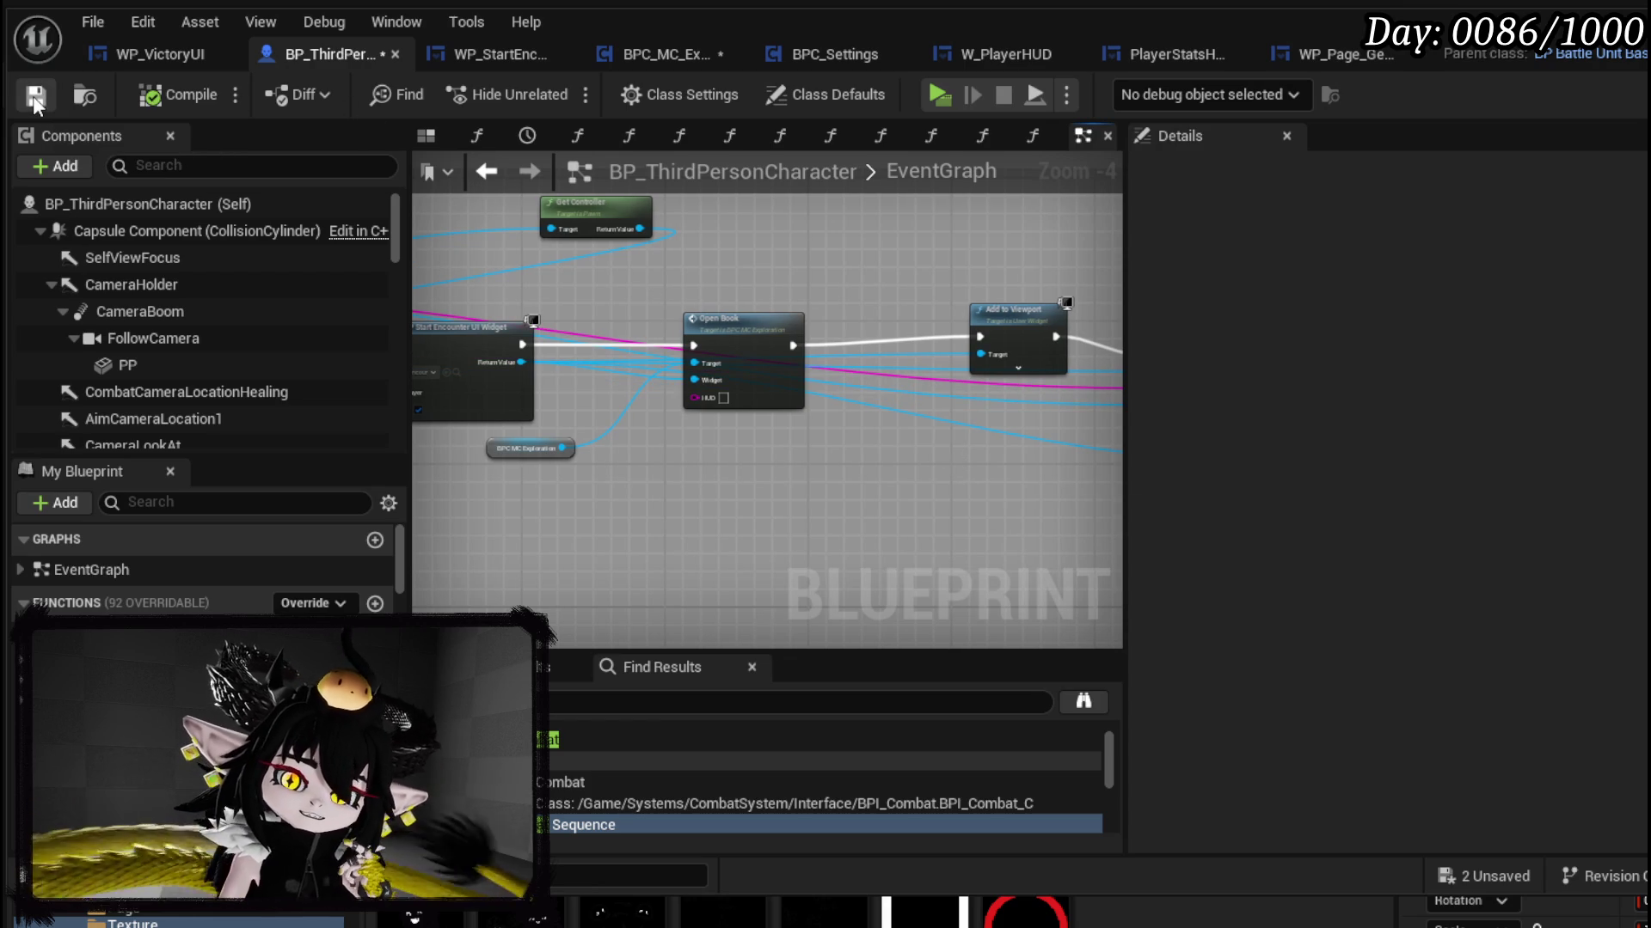
{"action": "left_click", "coordinate": [609, 55]}
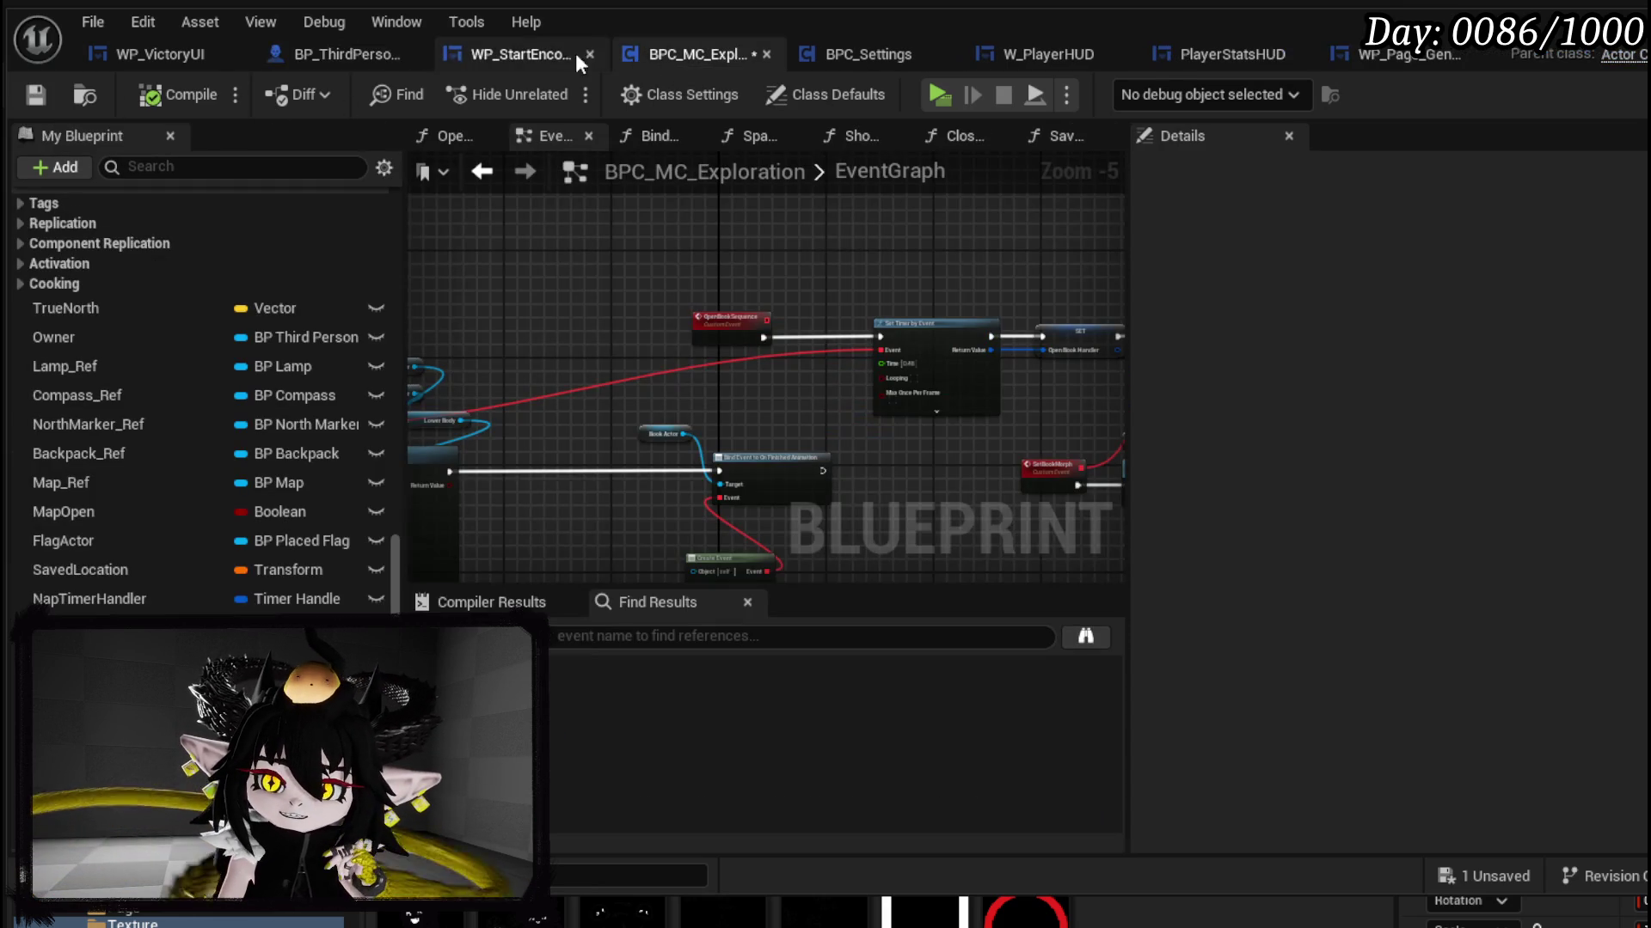
{"action": "left_click", "coordinate": [35, 95]}
{"action": "left_click", "coordinate": [132, 62]}
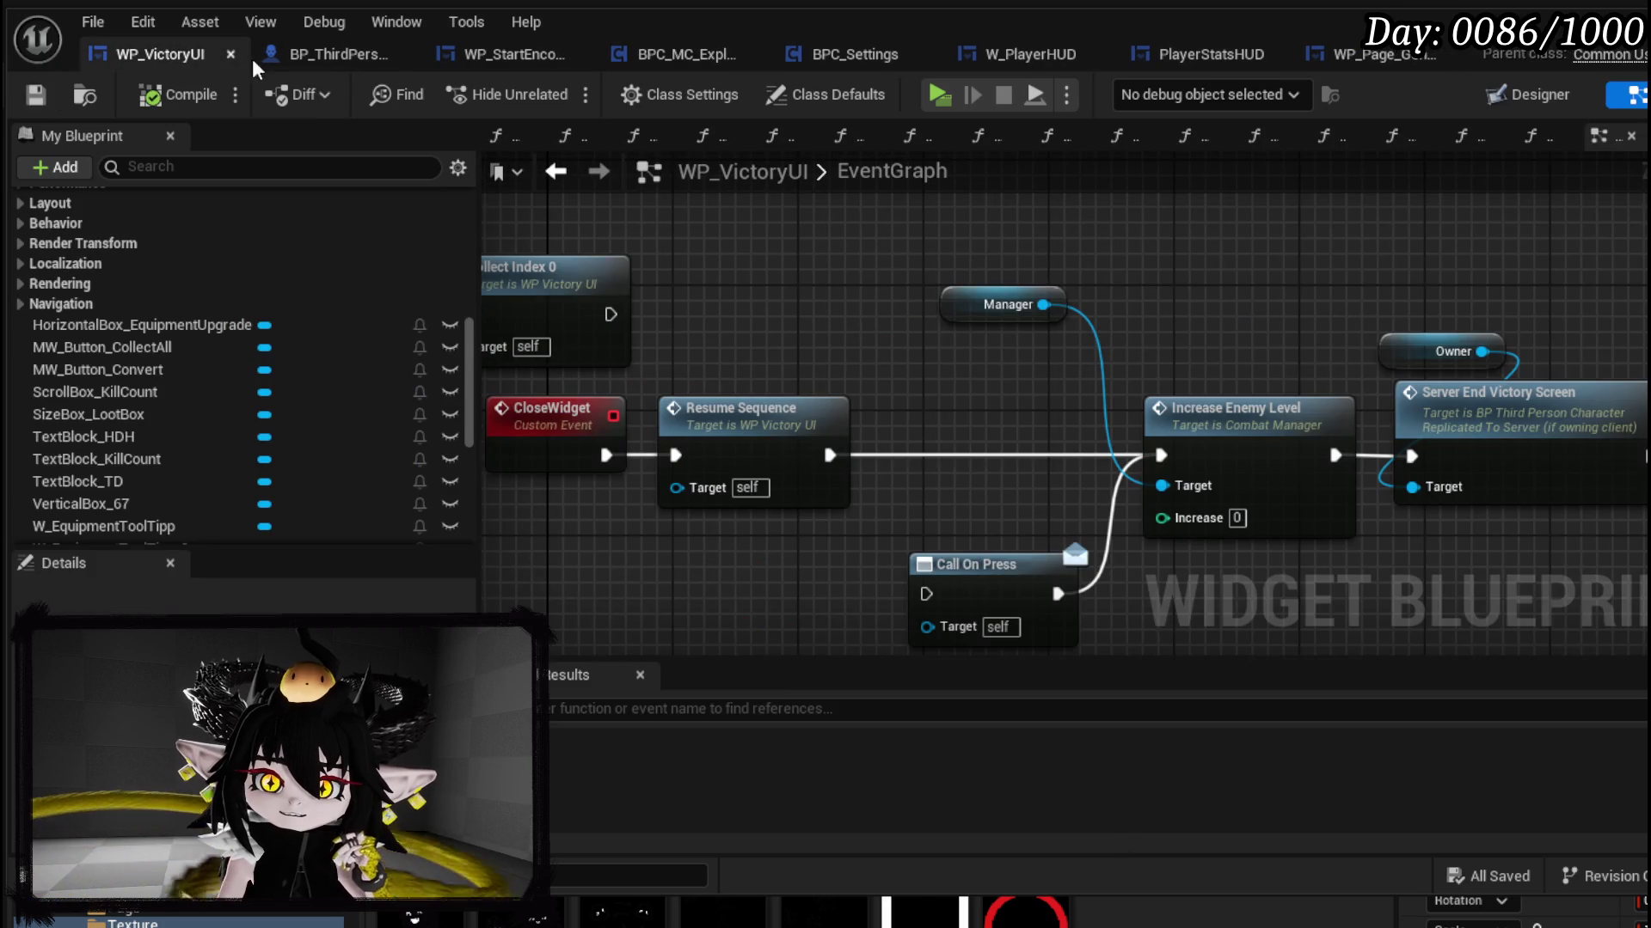
Step: Check BP_ThirdPersonCharacter's widget-opening nodes, then return to BPC_MC_Exploration's event graph
{"action": "left_click", "coordinate": [296, 59]}
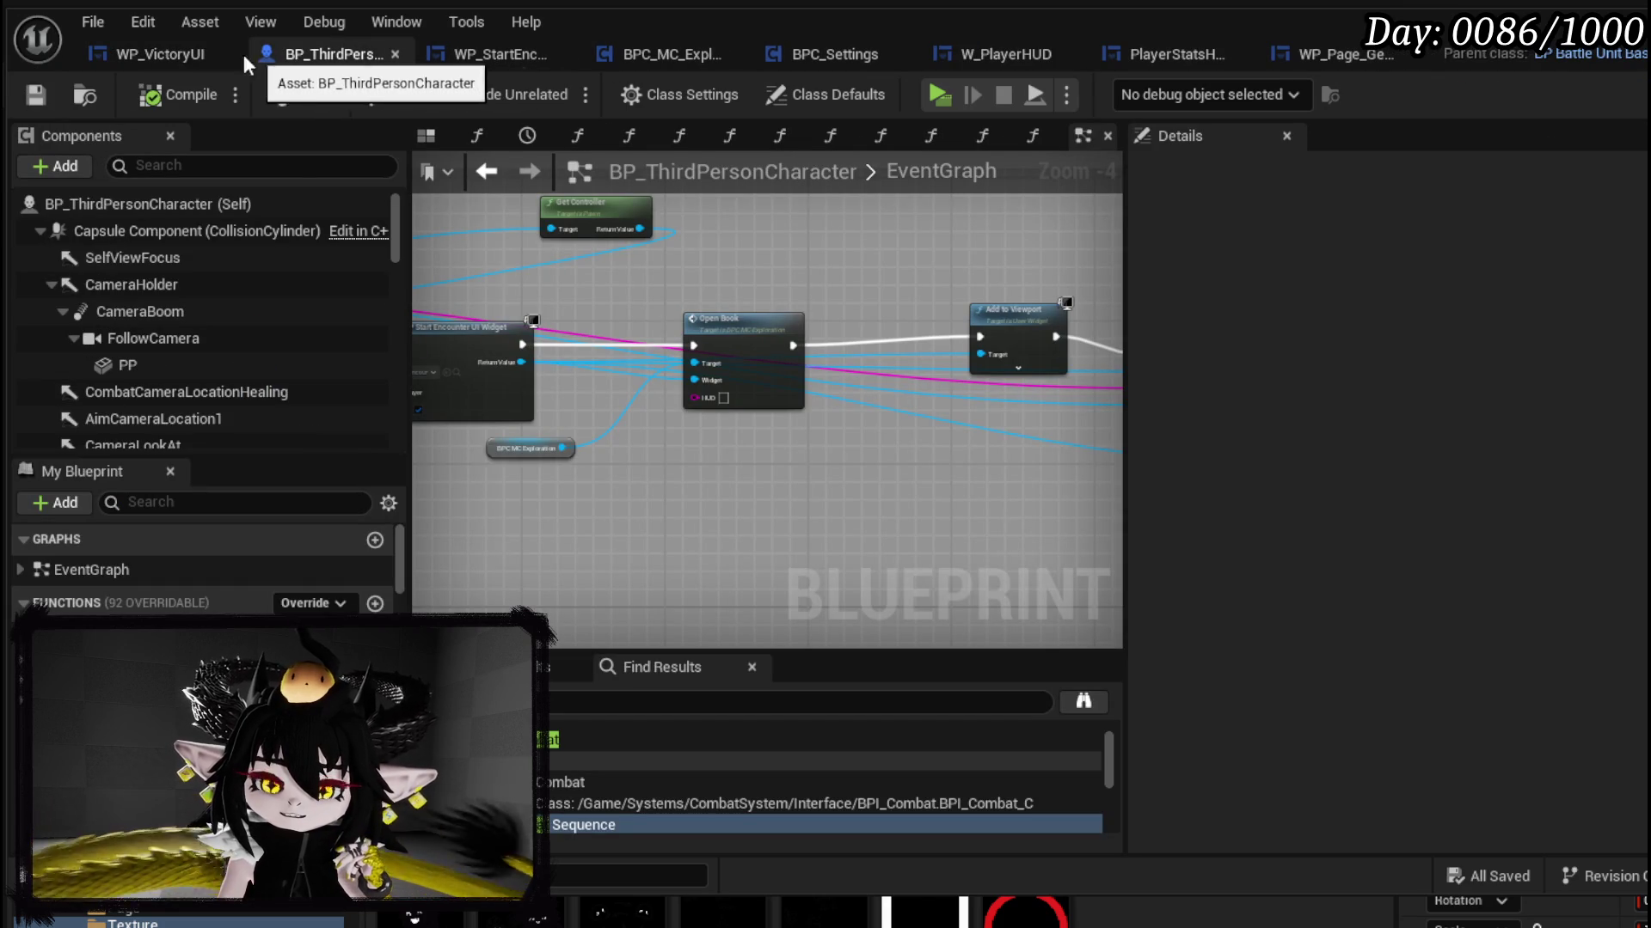
{"action": "mouse_move", "coordinate": [784, 259]}
{"action": "left_mouse_down"}
{"action": "mouse_move", "coordinate": [998, 256]}
{"action": "mouse_move", "coordinate": [861, 265]}
{"action": "left_mouse_up"}
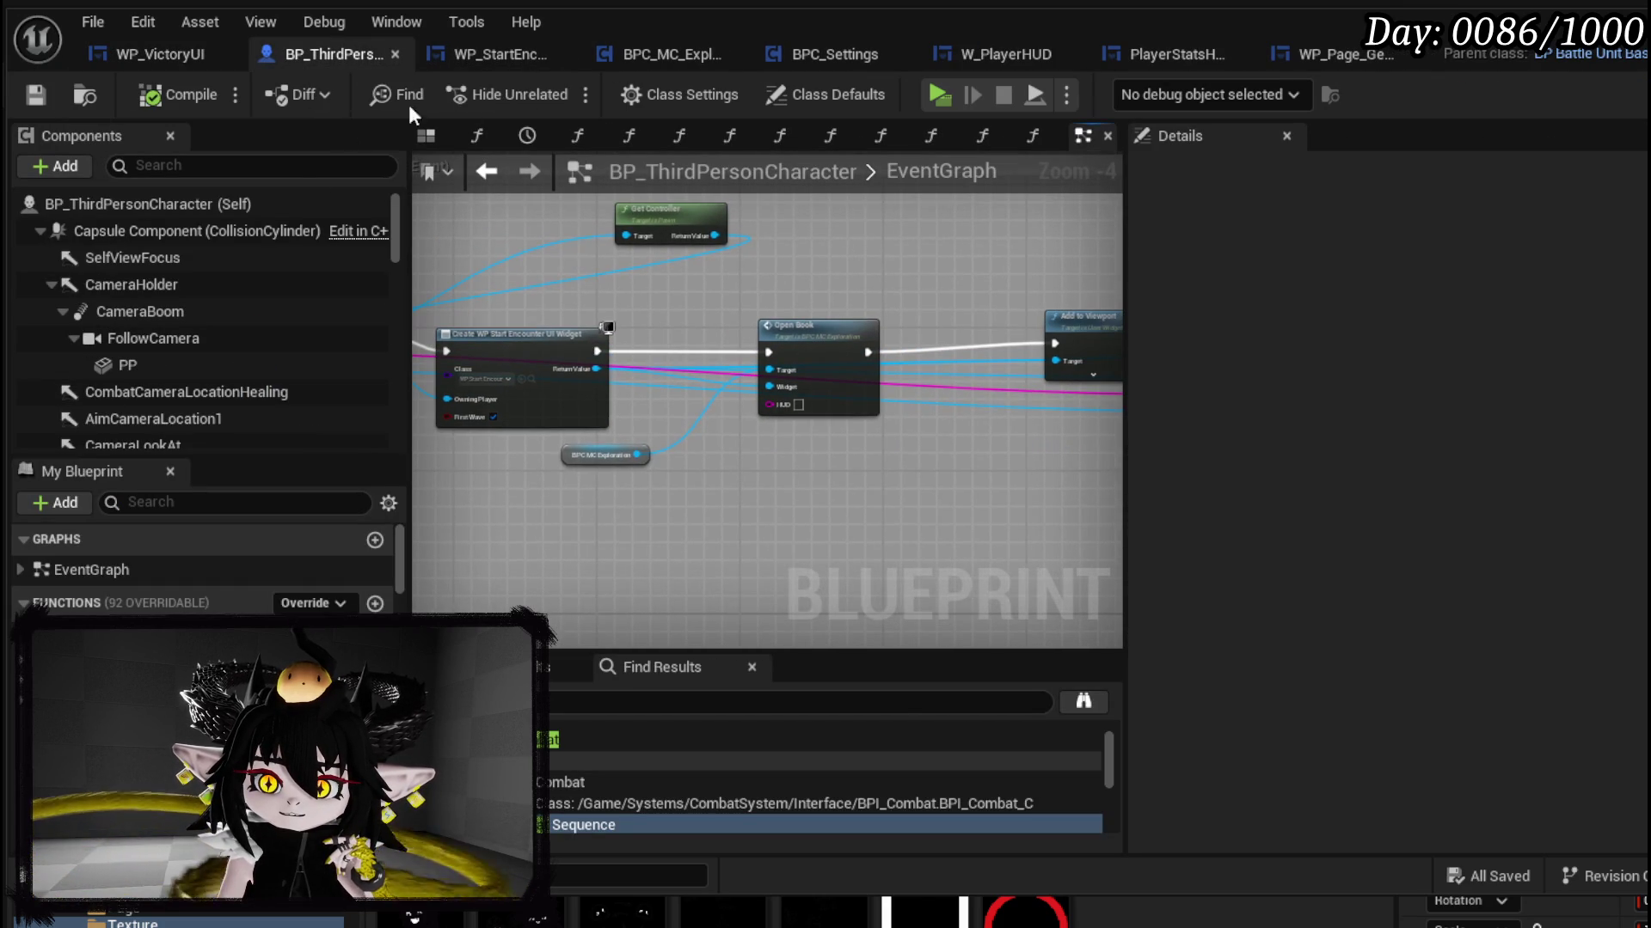
{"action": "left_click", "coordinate": [674, 59]}
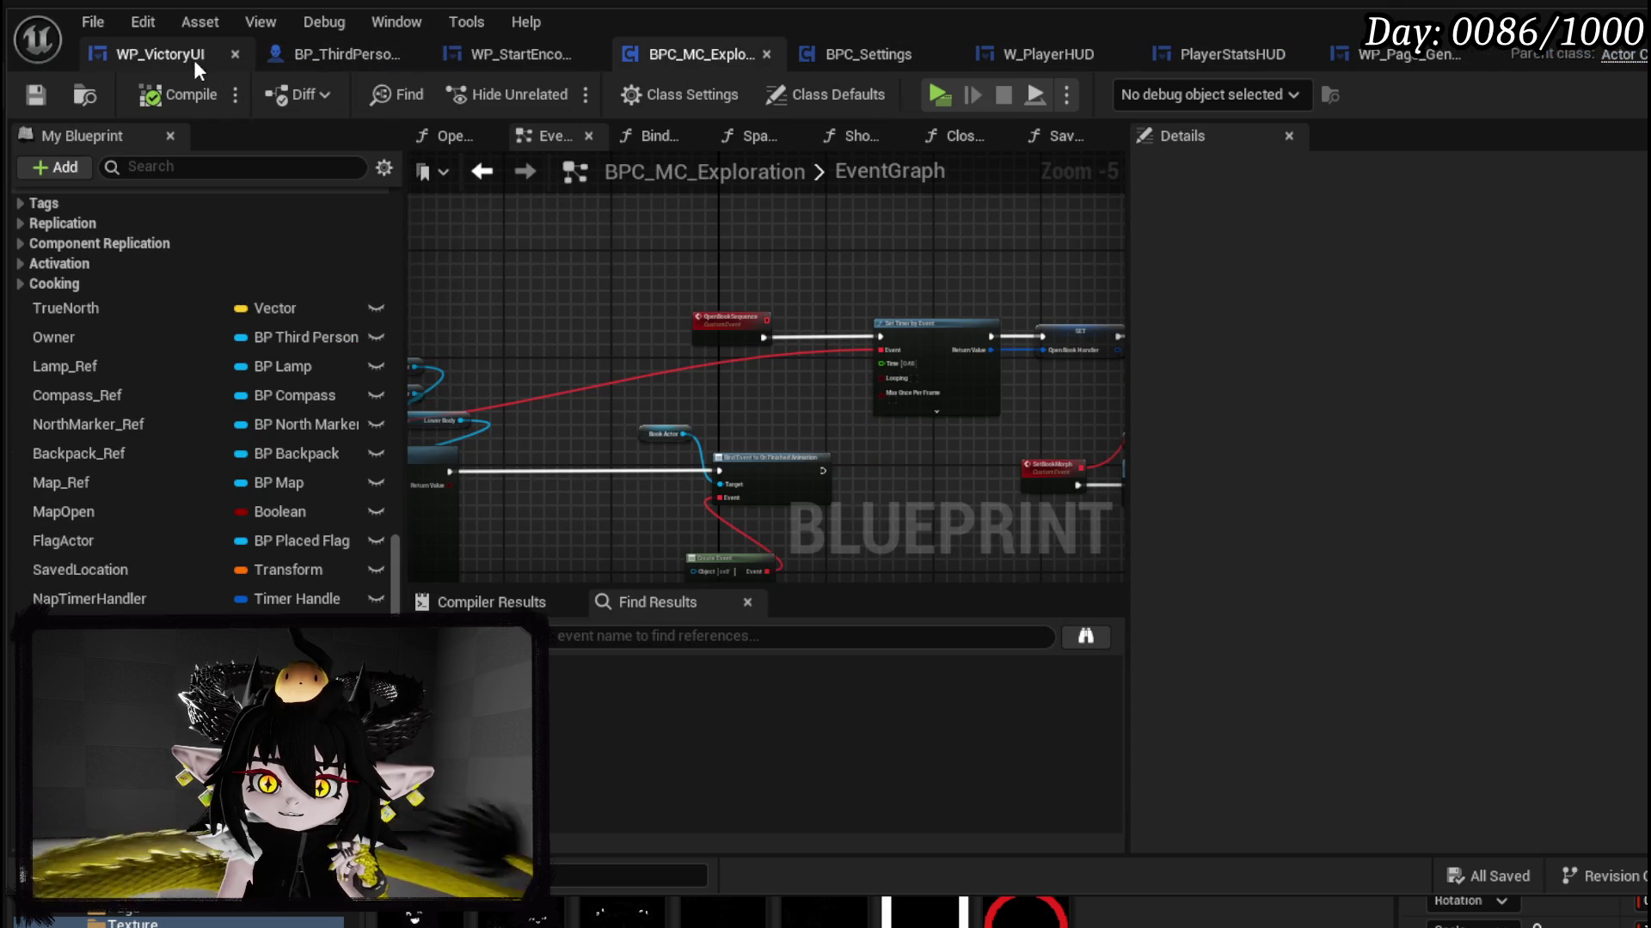
Step: In WP_StartEncounterUI's event graph, move the HUD nodes aside to center Event Construct and Branch
{"action": "left_click", "coordinate": [508, 54]}
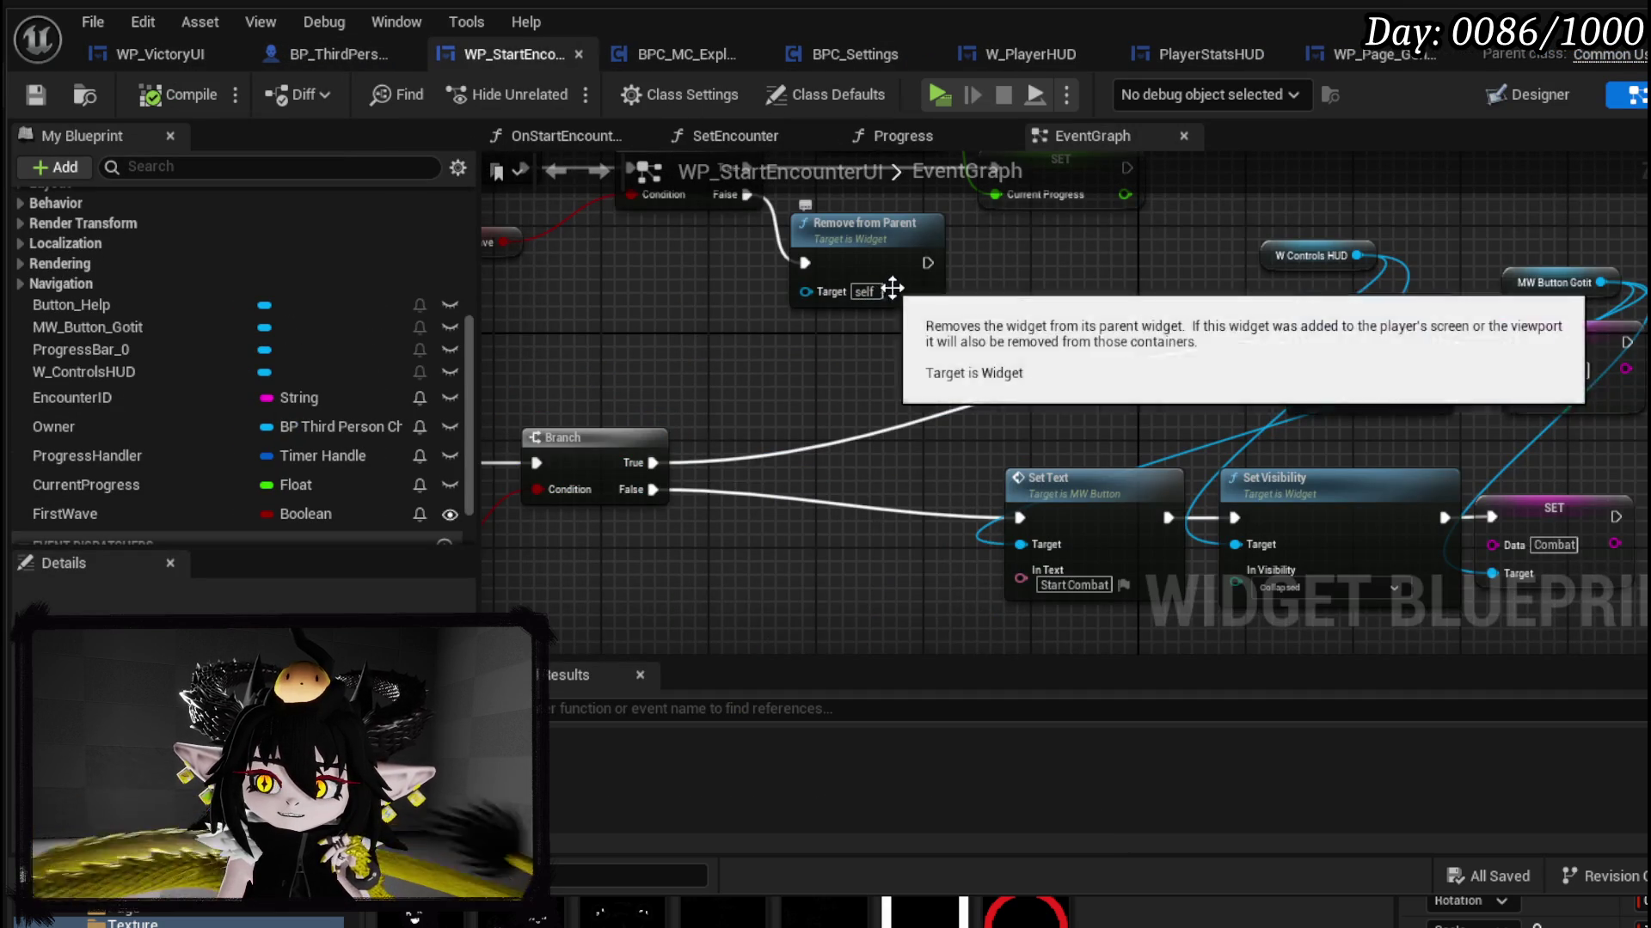
{"action": "mouse_move", "coordinate": [988, 194]}
{"action": "left_mouse_down"}
{"action": "mouse_move", "coordinate": [1362, 327]}
{"action": "mouse_move", "coordinate": [1095, 344]}
{"action": "left_mouse_up"}
{"action": "mouse_move", "coordinate": [671, 411]}
{"action": "left_mouse_down"}
{"action": "mouse_move", "coordinate": [688, 391]}
{"action": "mouse_move", "coordinate": [828, 371]}
{"action": "mouse_move", "coordinate": [1306, 360]}
{"action": "left_mouse_up"}
{"action": "mouse_move", "coordinate": [913, 335]}
{"action": "left_mouse_down"}
{"action": "mouse_move", "coordinate": [980, 295]}
{"action": "mouse_move", "coordinate": [939, 336]}
{"action": "mouse_move", "coordinate": [1057, 361]}
{"action": "left_mouse_up"}
Step: Toggle a breakpoint on the Branch node, then launch Play and run toward the slime
{"action": "right_click", "coordinate": [1057, 361]}
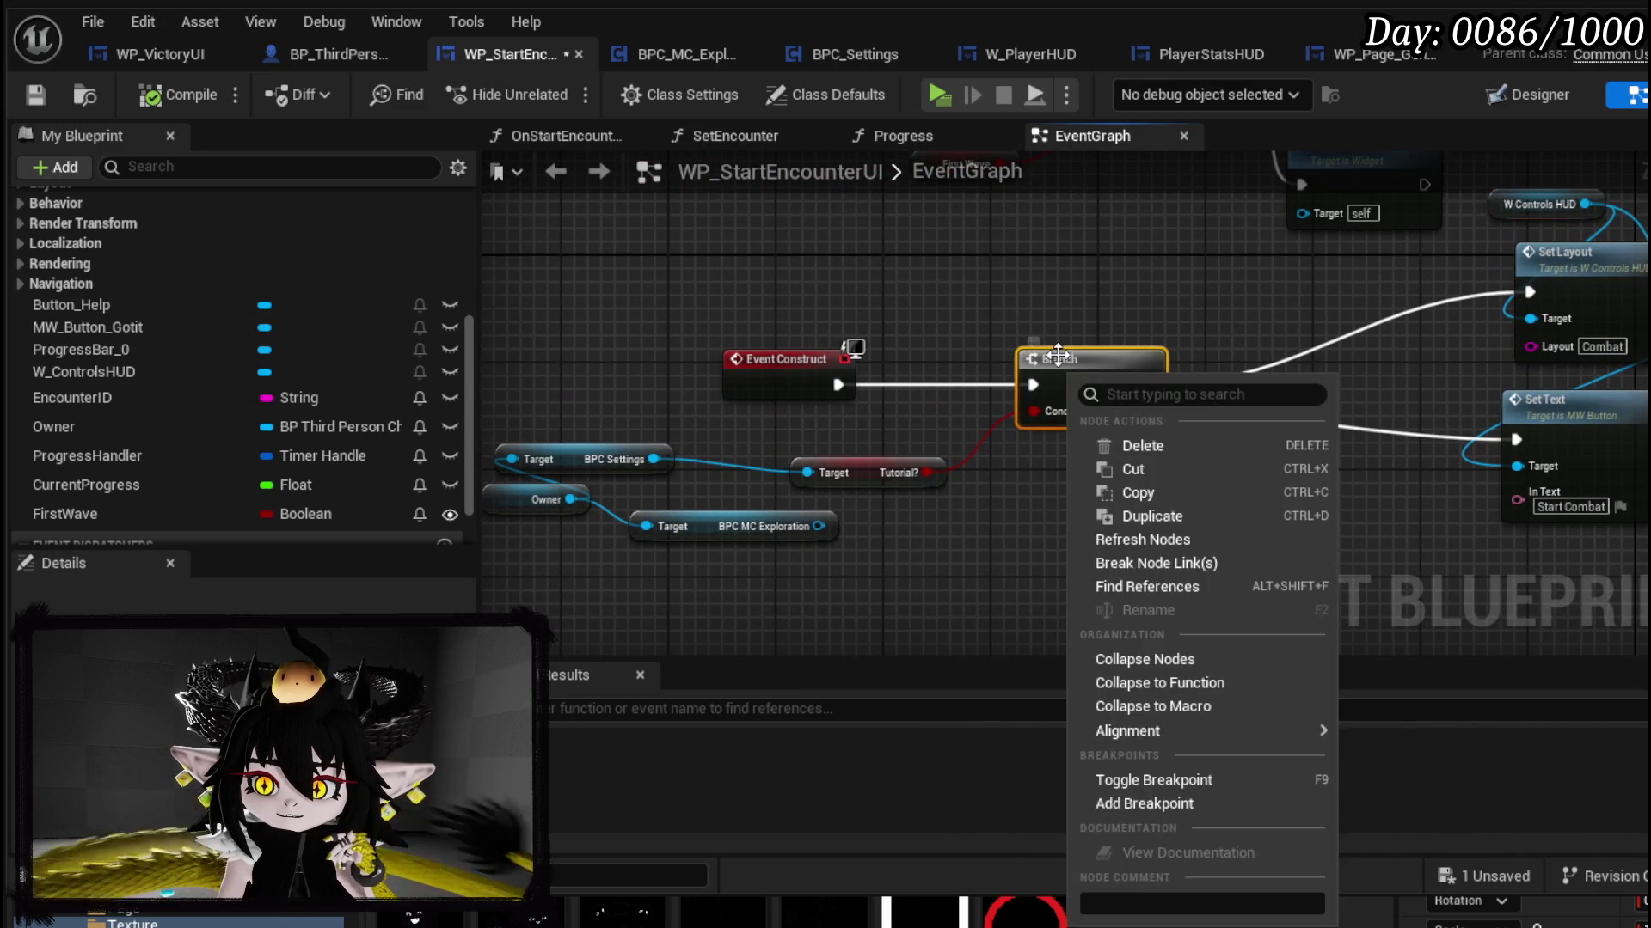
{"action": "left_click", "coordinate": [1109, 778]}
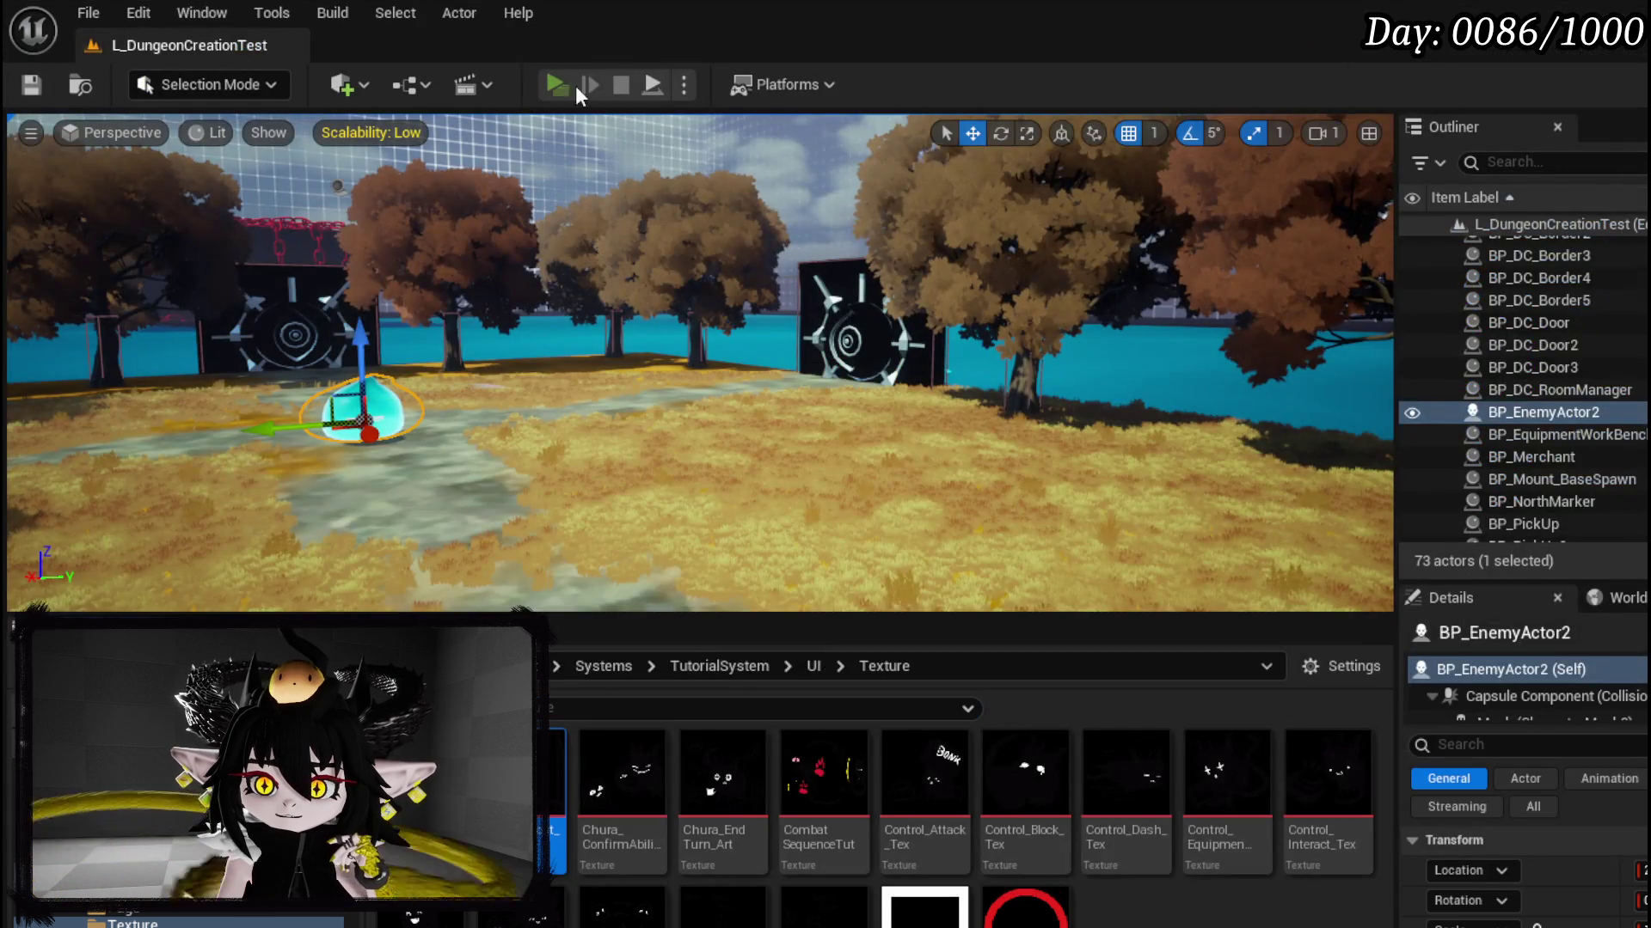
{"action": "left_click", "coordinate": [575, 85]}
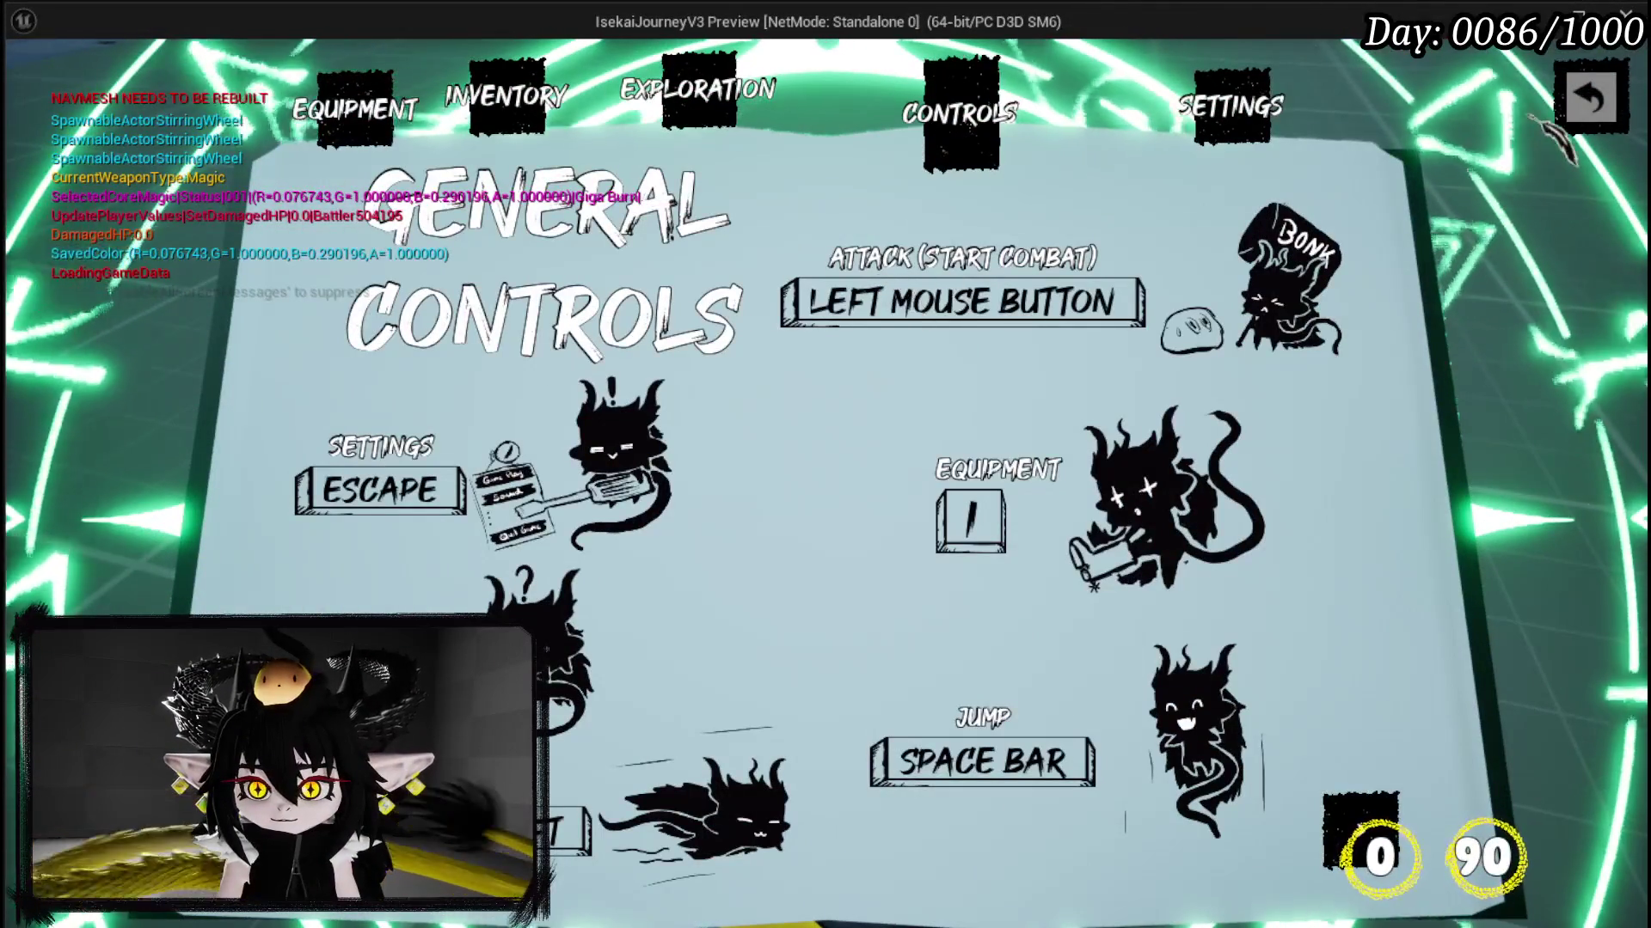
{"action": "key", "text": "w"}
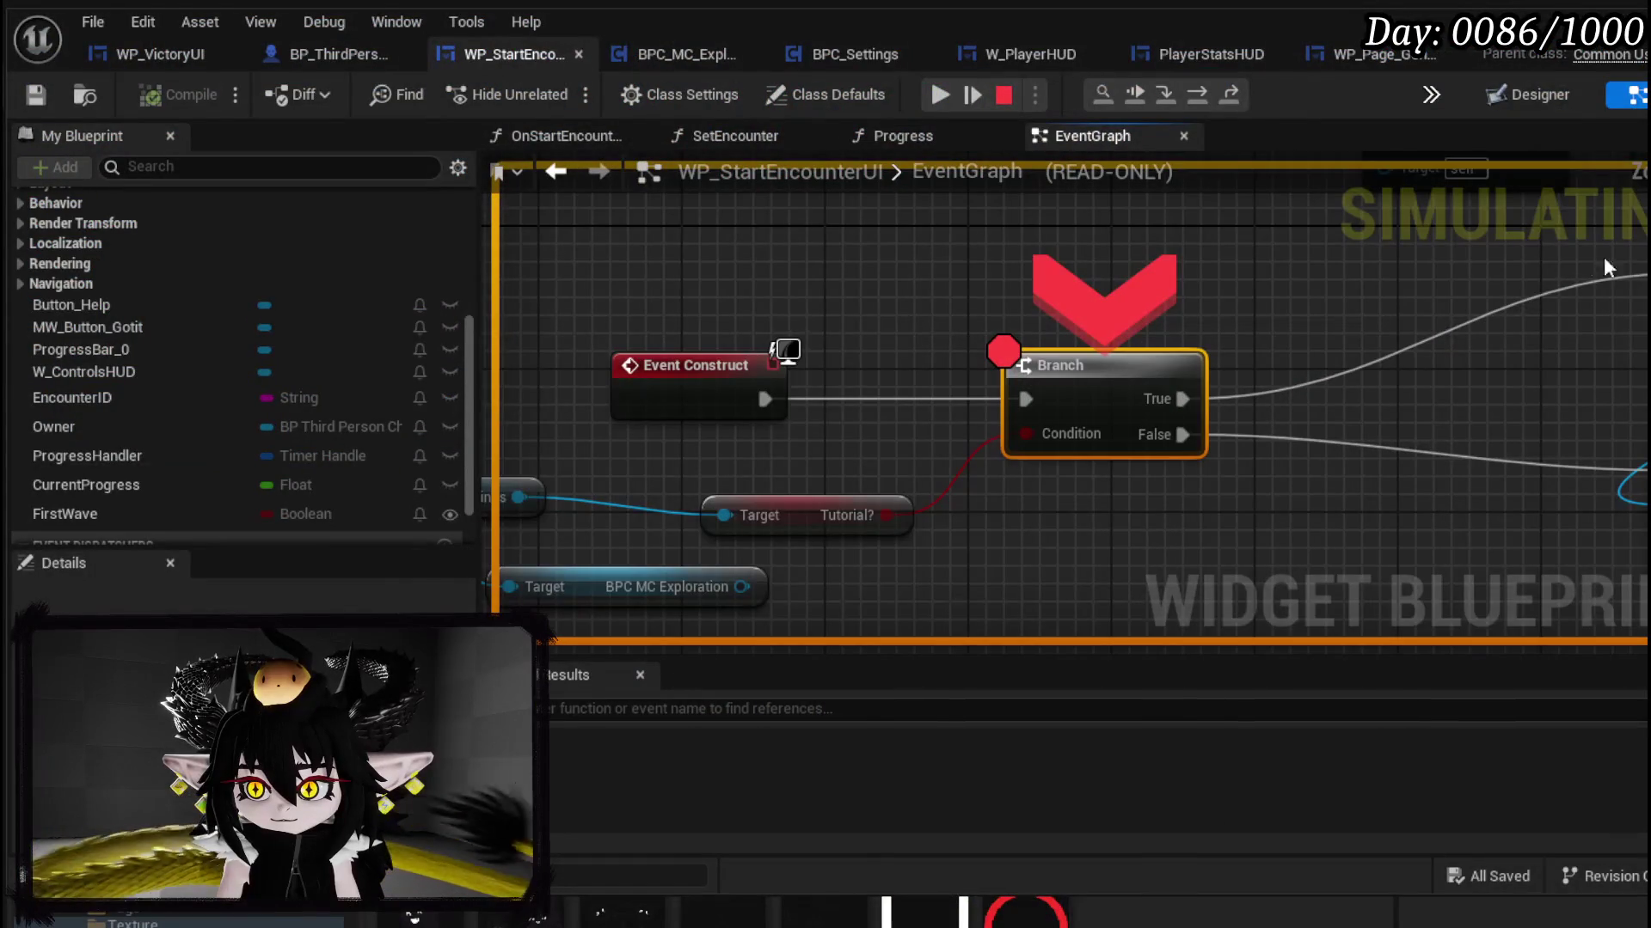
Step: Step over the Branch breakpoint, inspect the BPC Settings and Tutorial? condition nodes, and stop play
{"action": "left_click", "coordinate": [1204, 98]}
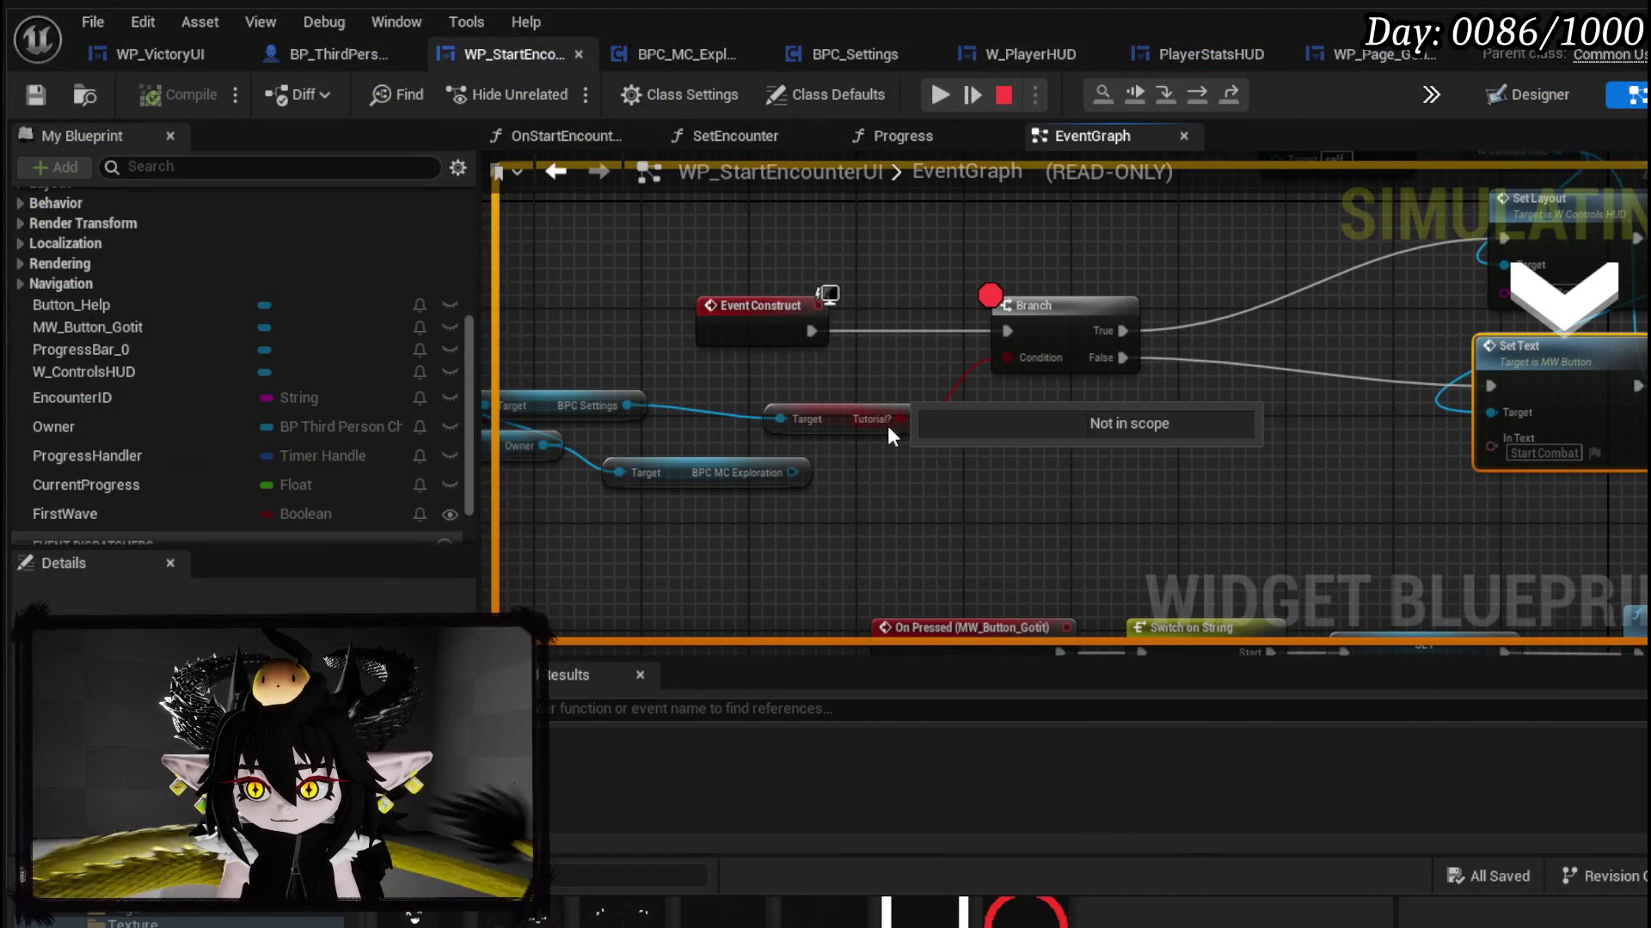
{"action": "left_click_drag", "start_coordinate": [1043, 473], "coordinate": [1160, 460]}
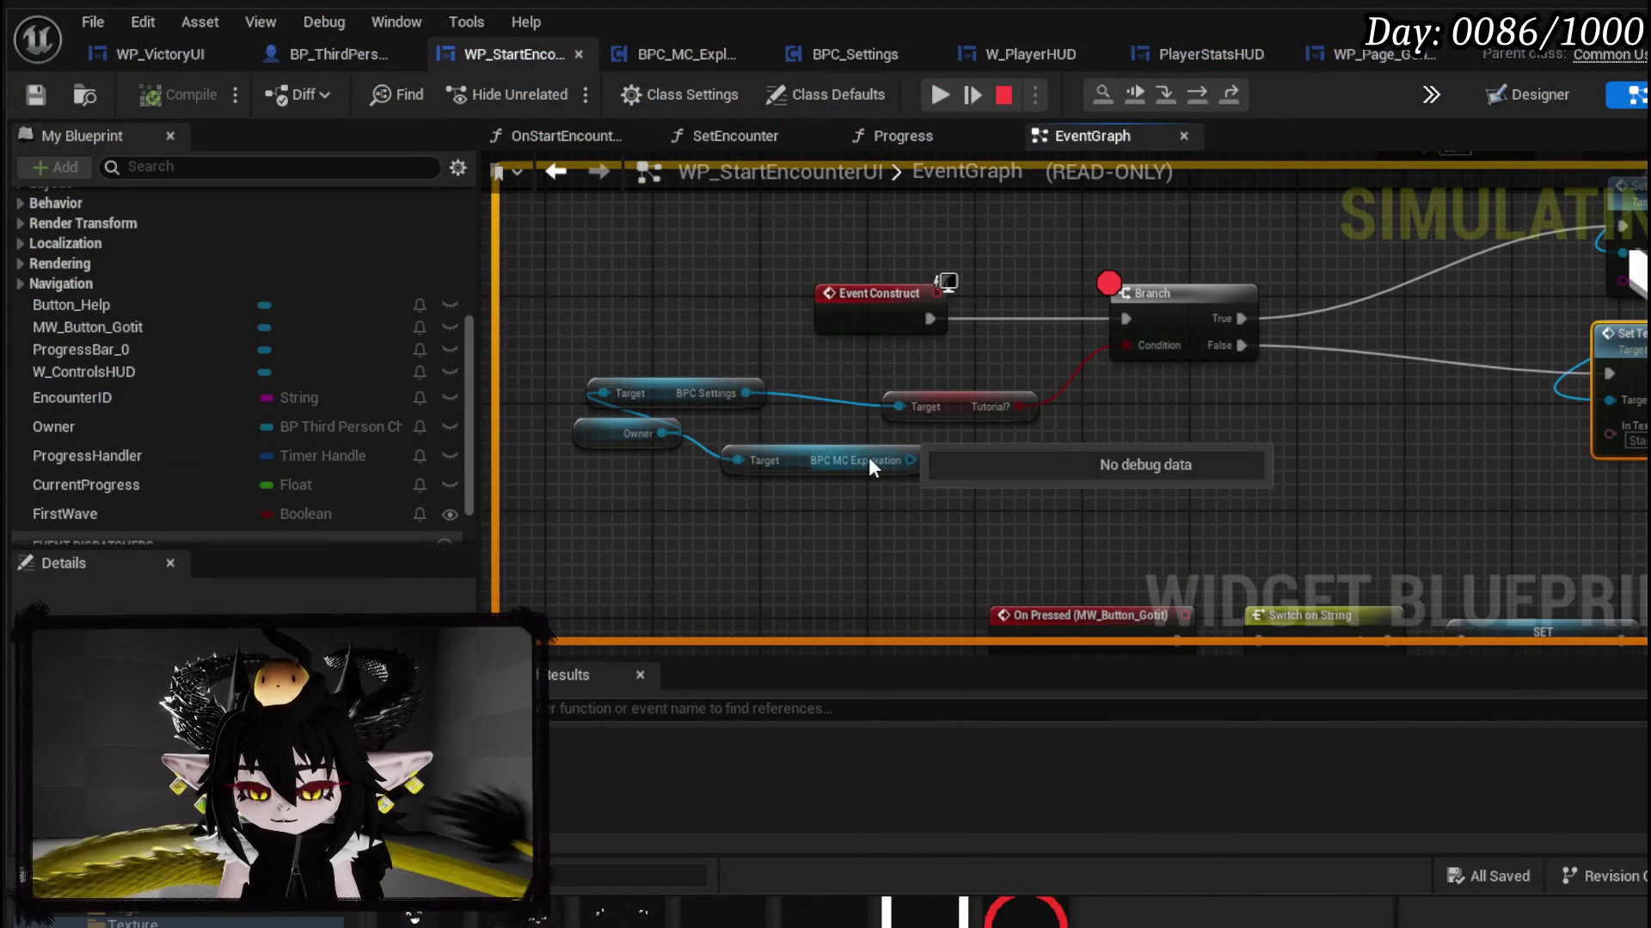
{"action": "left_click_drag", "start_coordinate": [745, 410], "coordinate": [902, 388]}
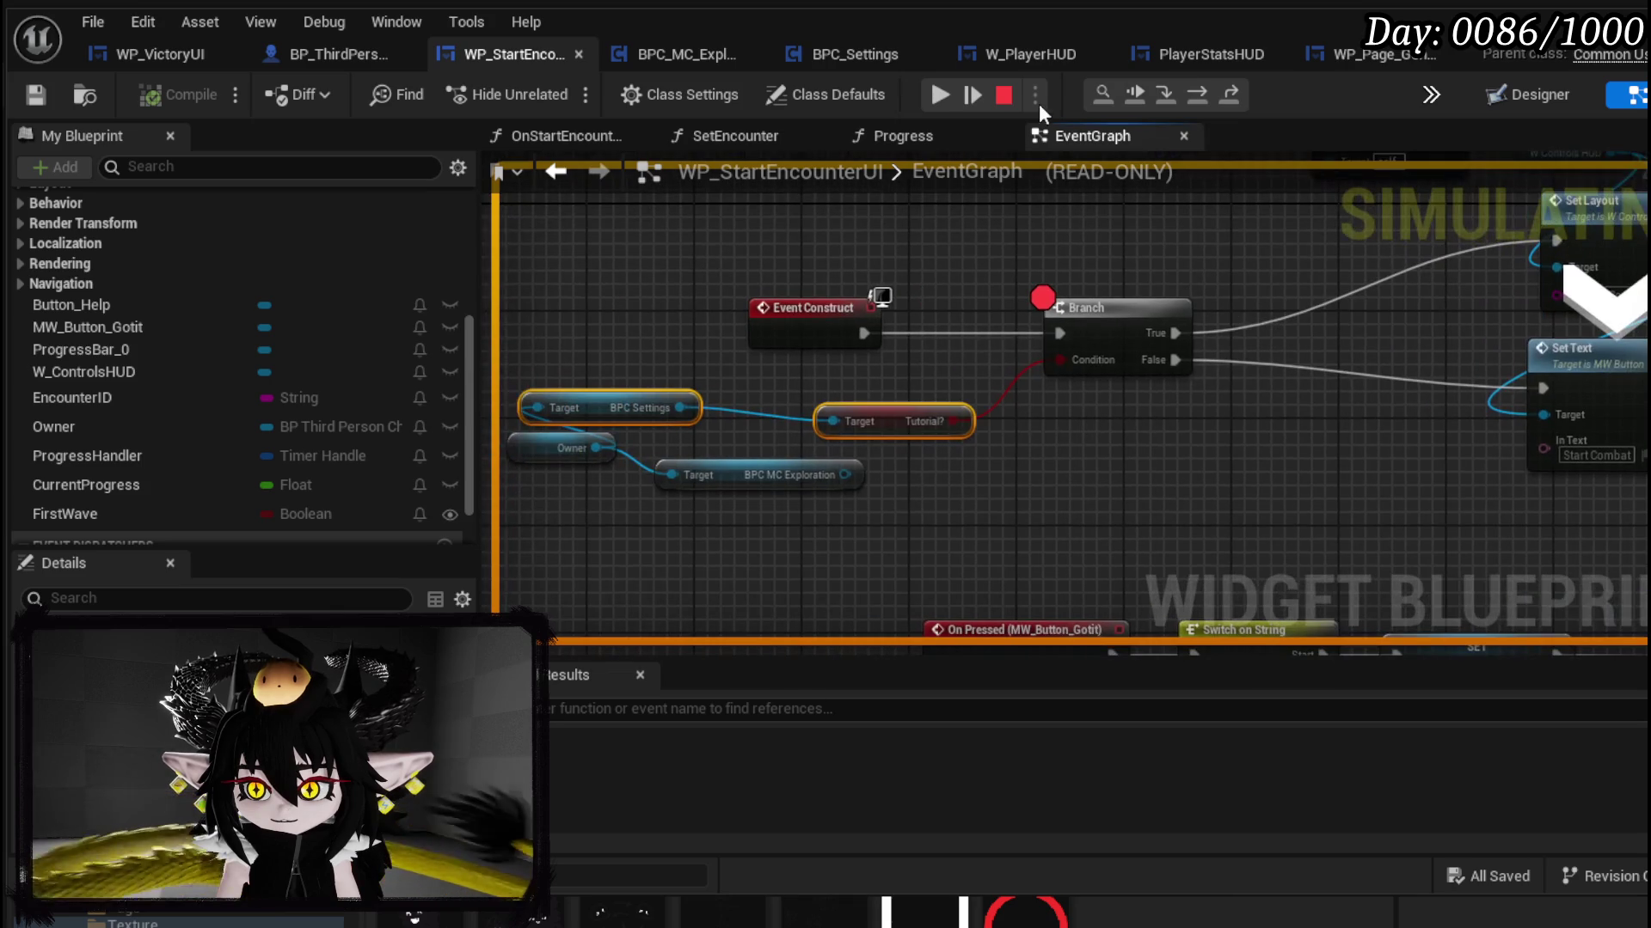
{"action": "left_click", "coordinate": [1009, 97]}
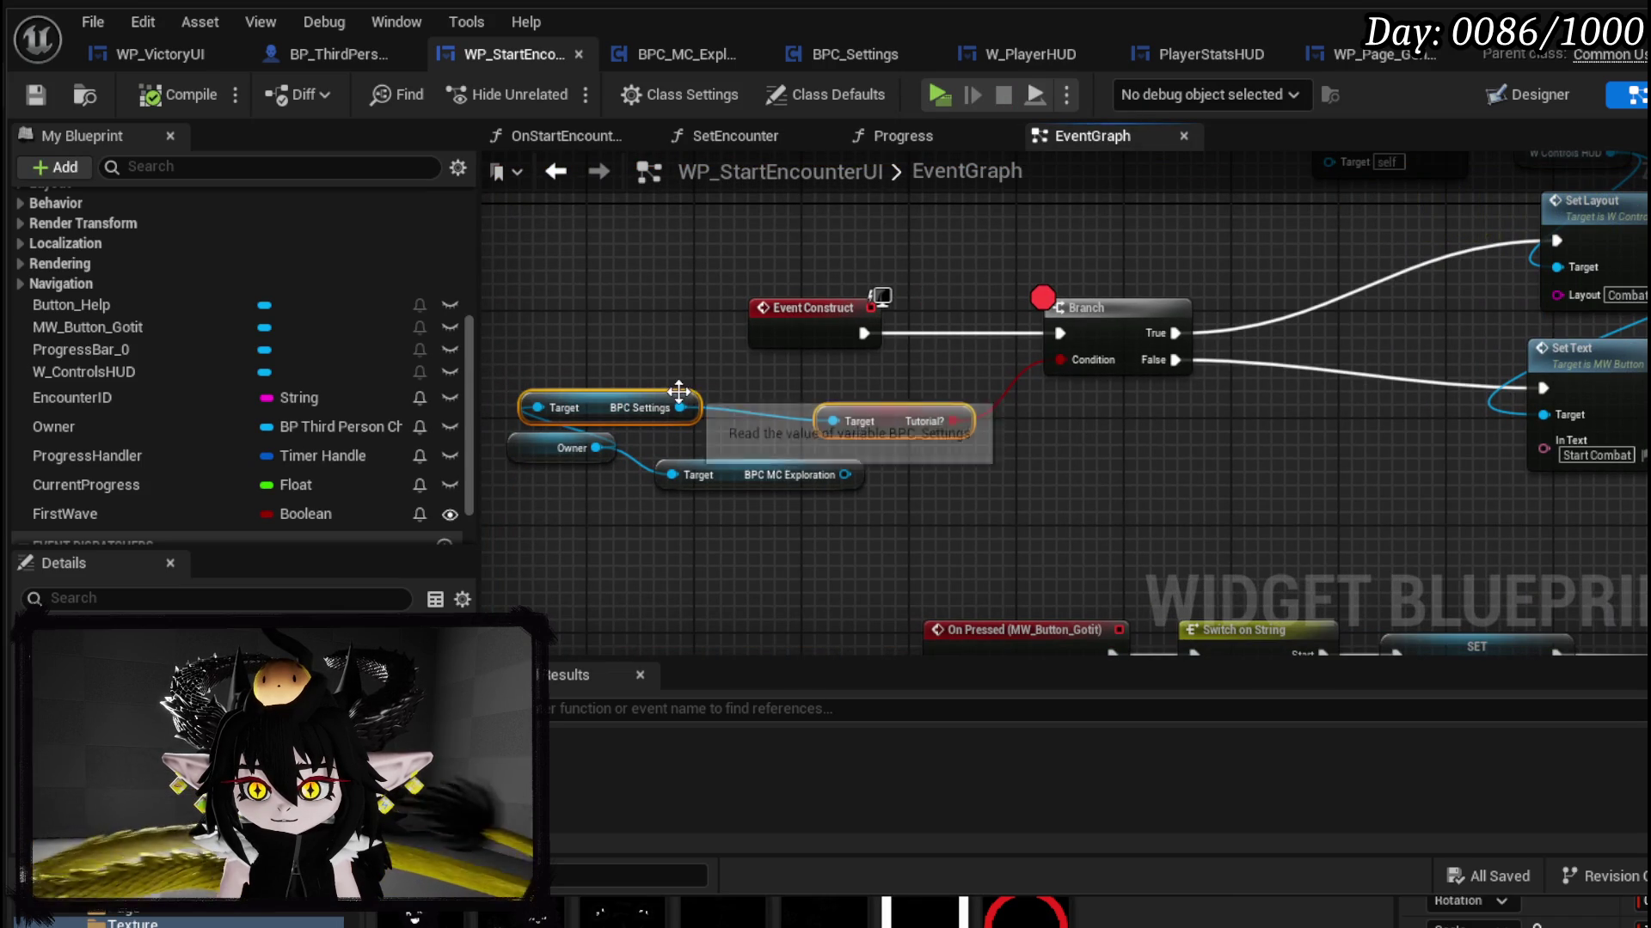
{"action": "left_click_drag", "start_coordinate": [957, 423], "coordinate": [912, 429]}
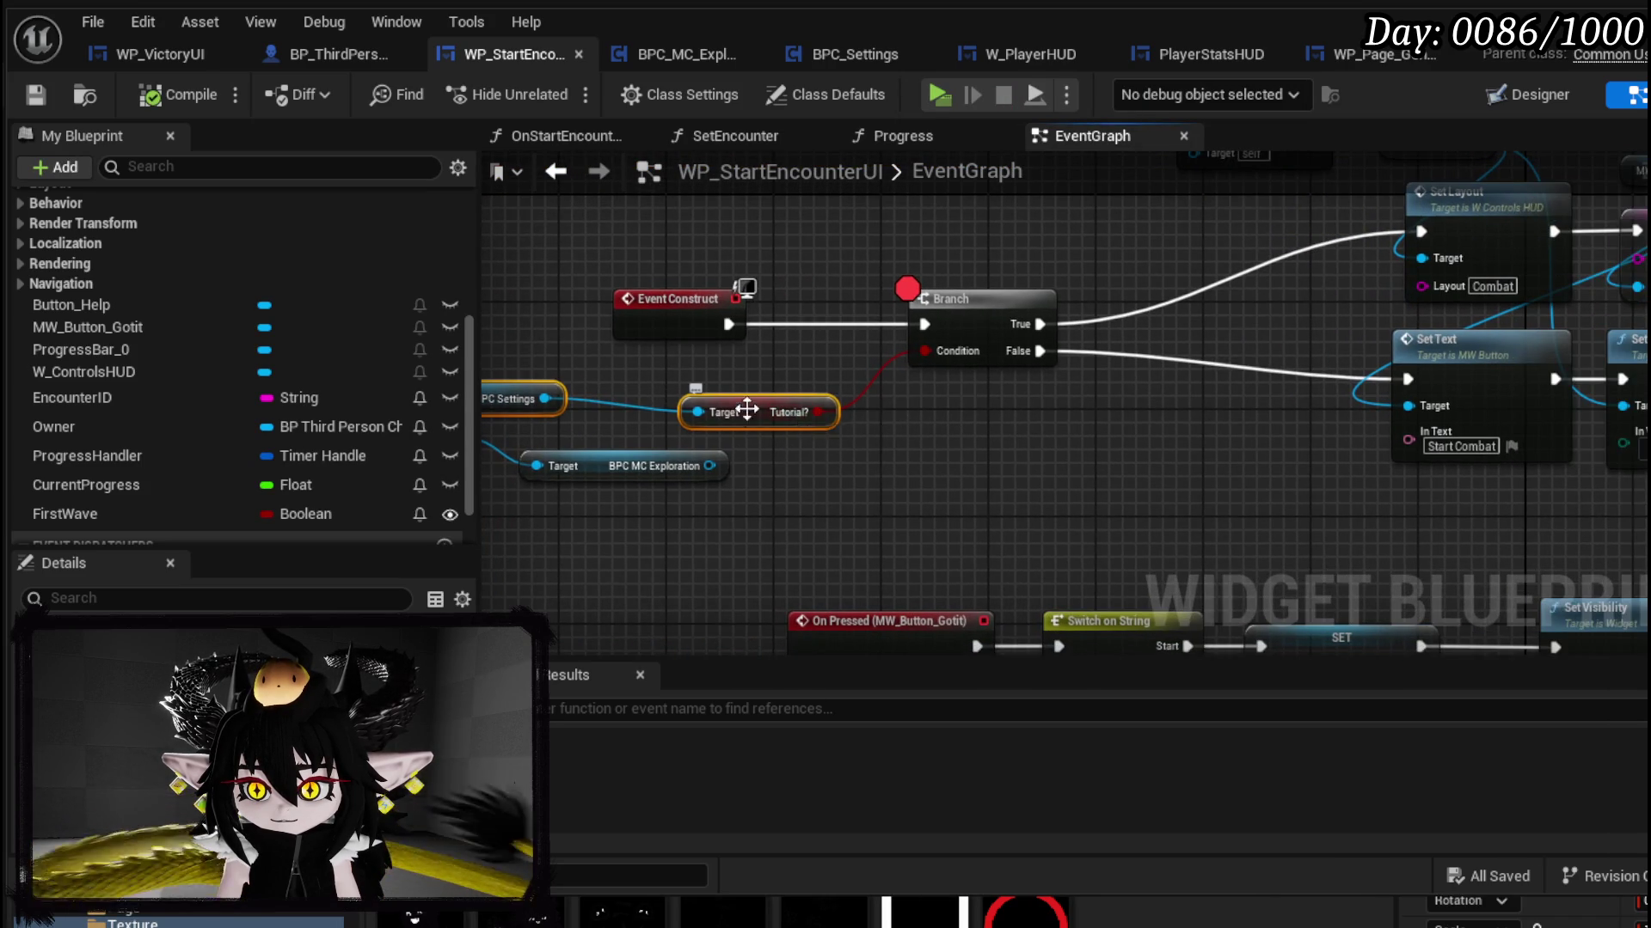
{"action": "left_click_drag", "start_coordinate": [767, 411], "coordinate": [1023, 415]}
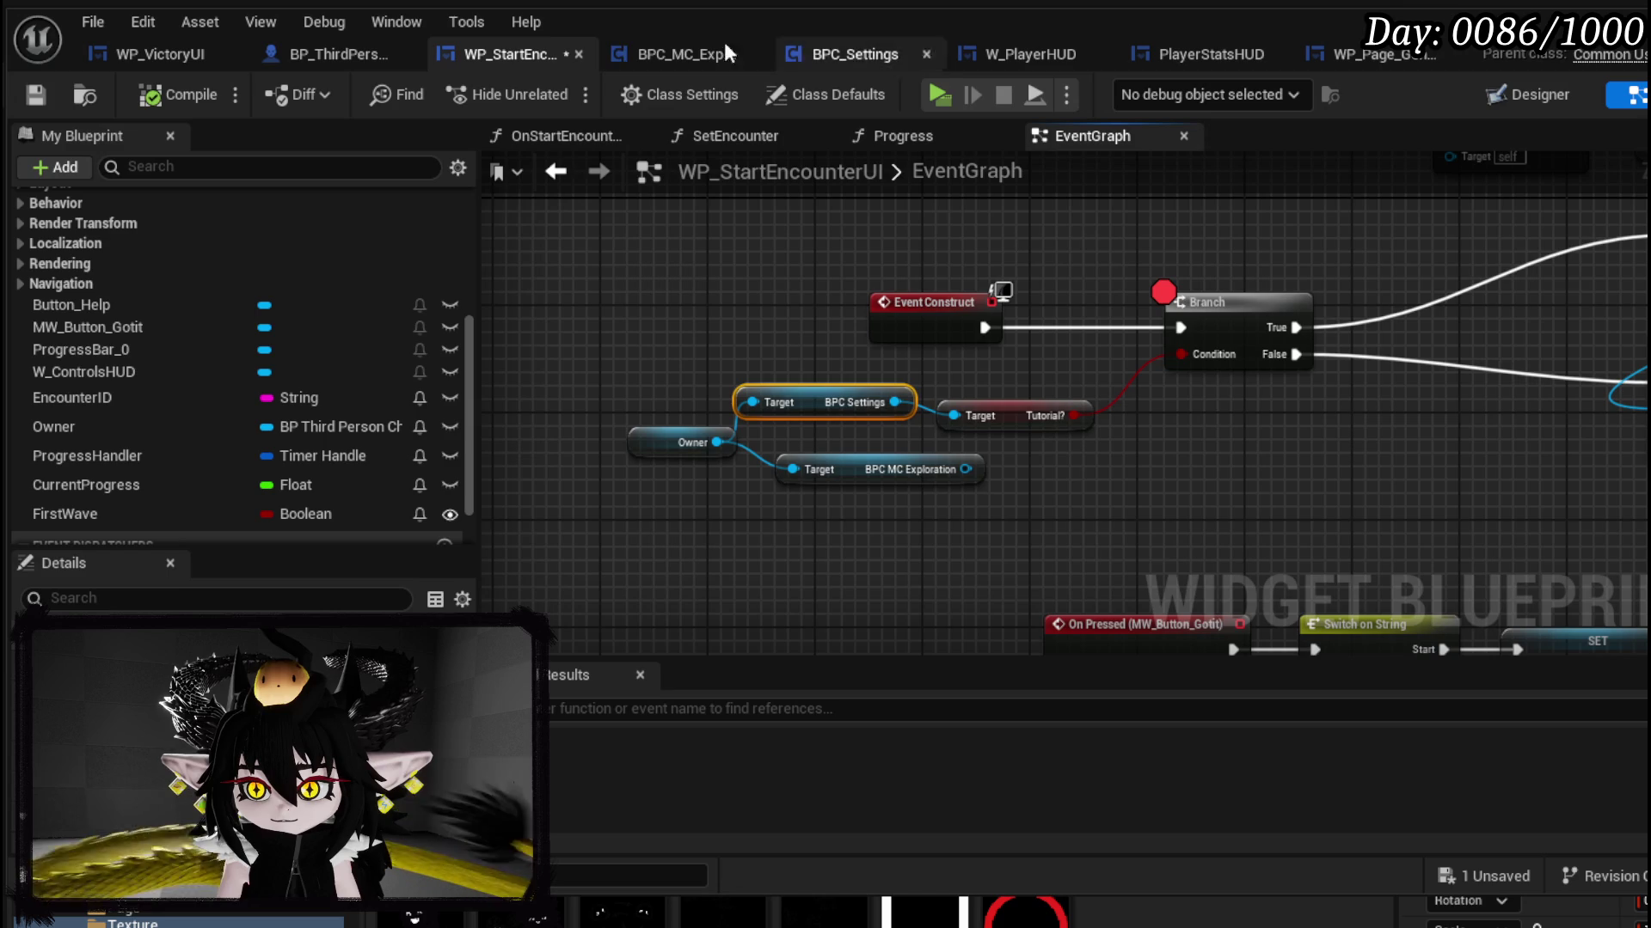
{"action": "scroll", "coordinate": [761, 251], "scroll_direction": "down", "scroll_amount": 1}
Step: Locate Set Encounter and Open Book in BP_ThirdPersonCharacter's event graph and move Set Encounter below Add to Viewport
{"action": "scroll", "coordinate": [148, 354], "scroll_direction": "up", "scroll_amount": 5}
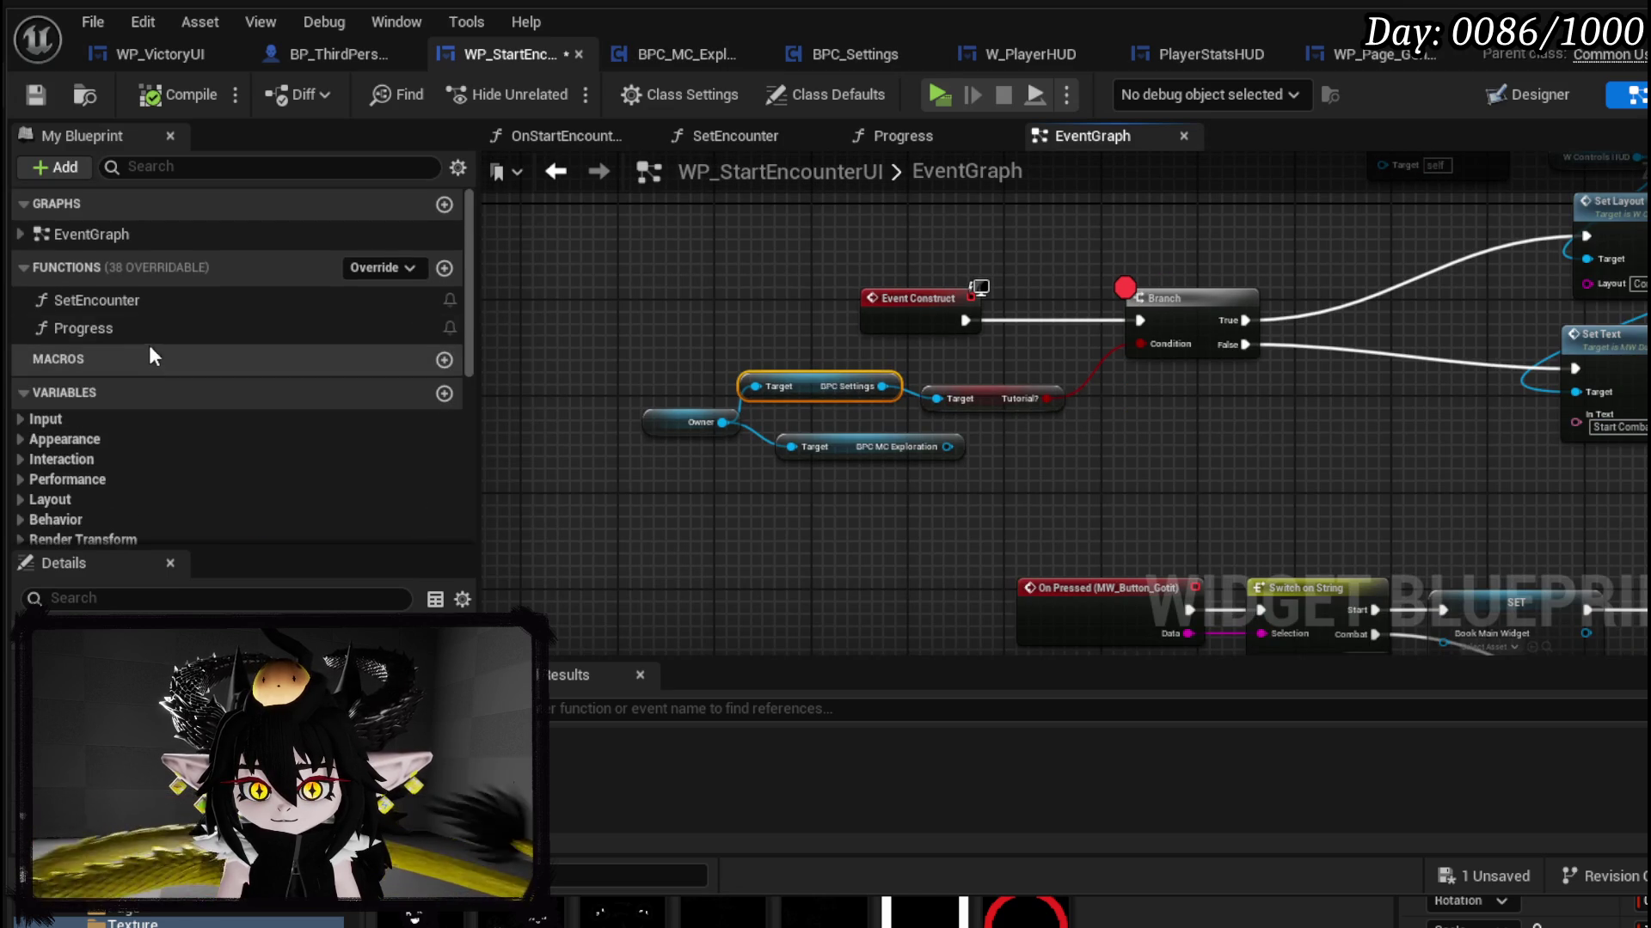
{"action": "double_click", "coordinate": [126, 304]}
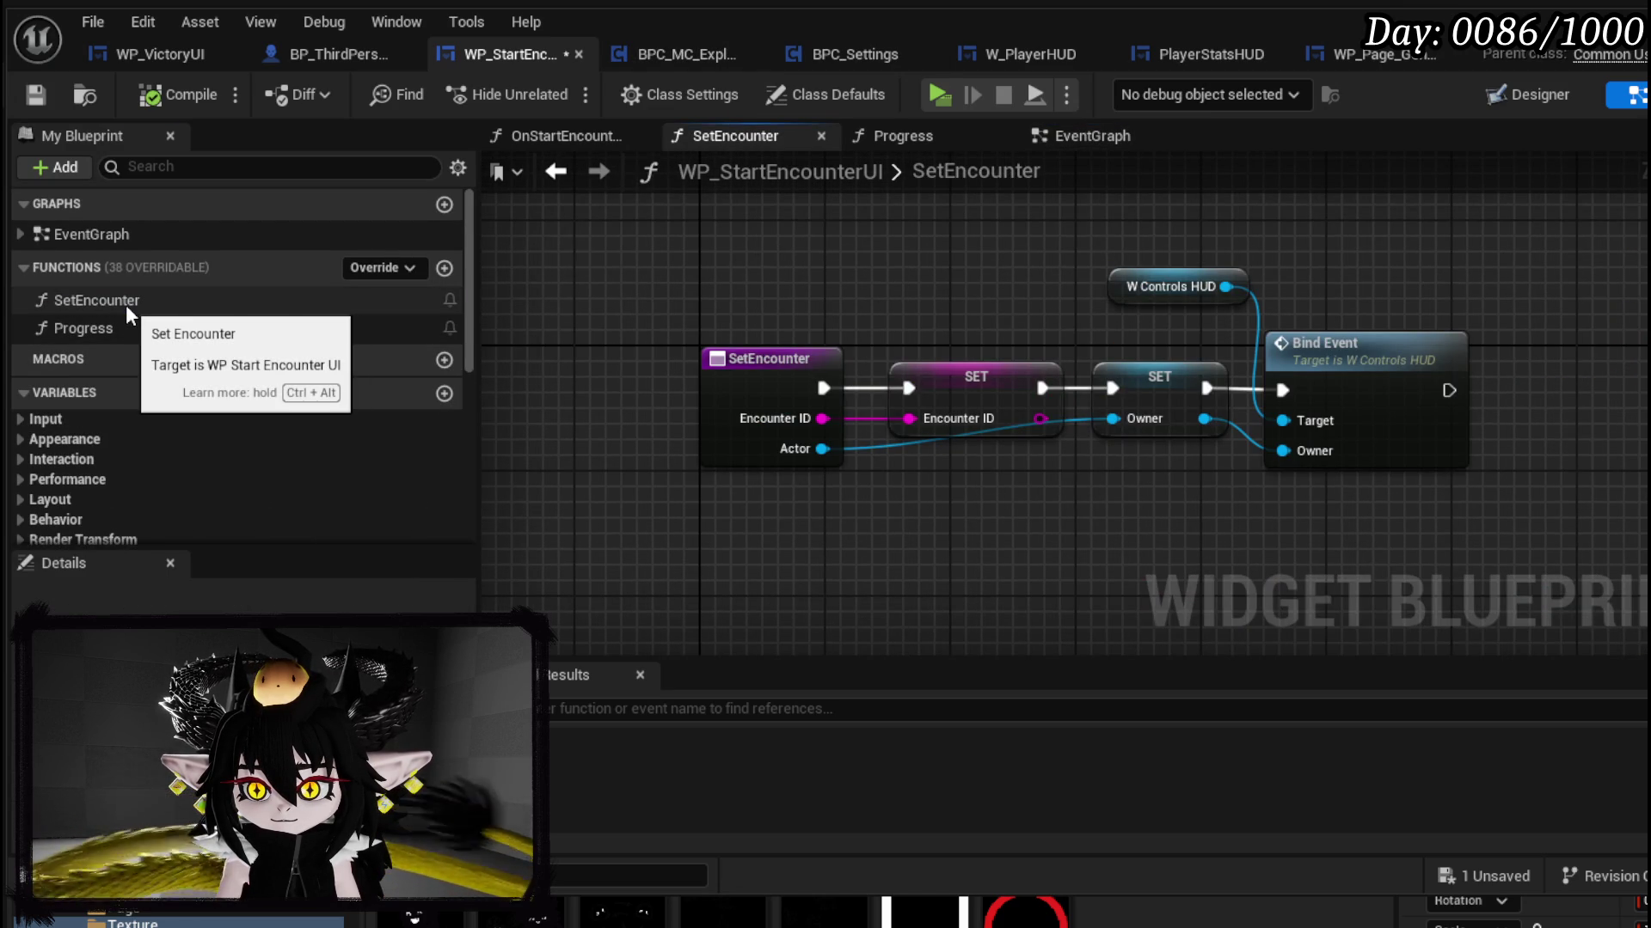
{"action": "left_click", "coordinate": [327, 58]}
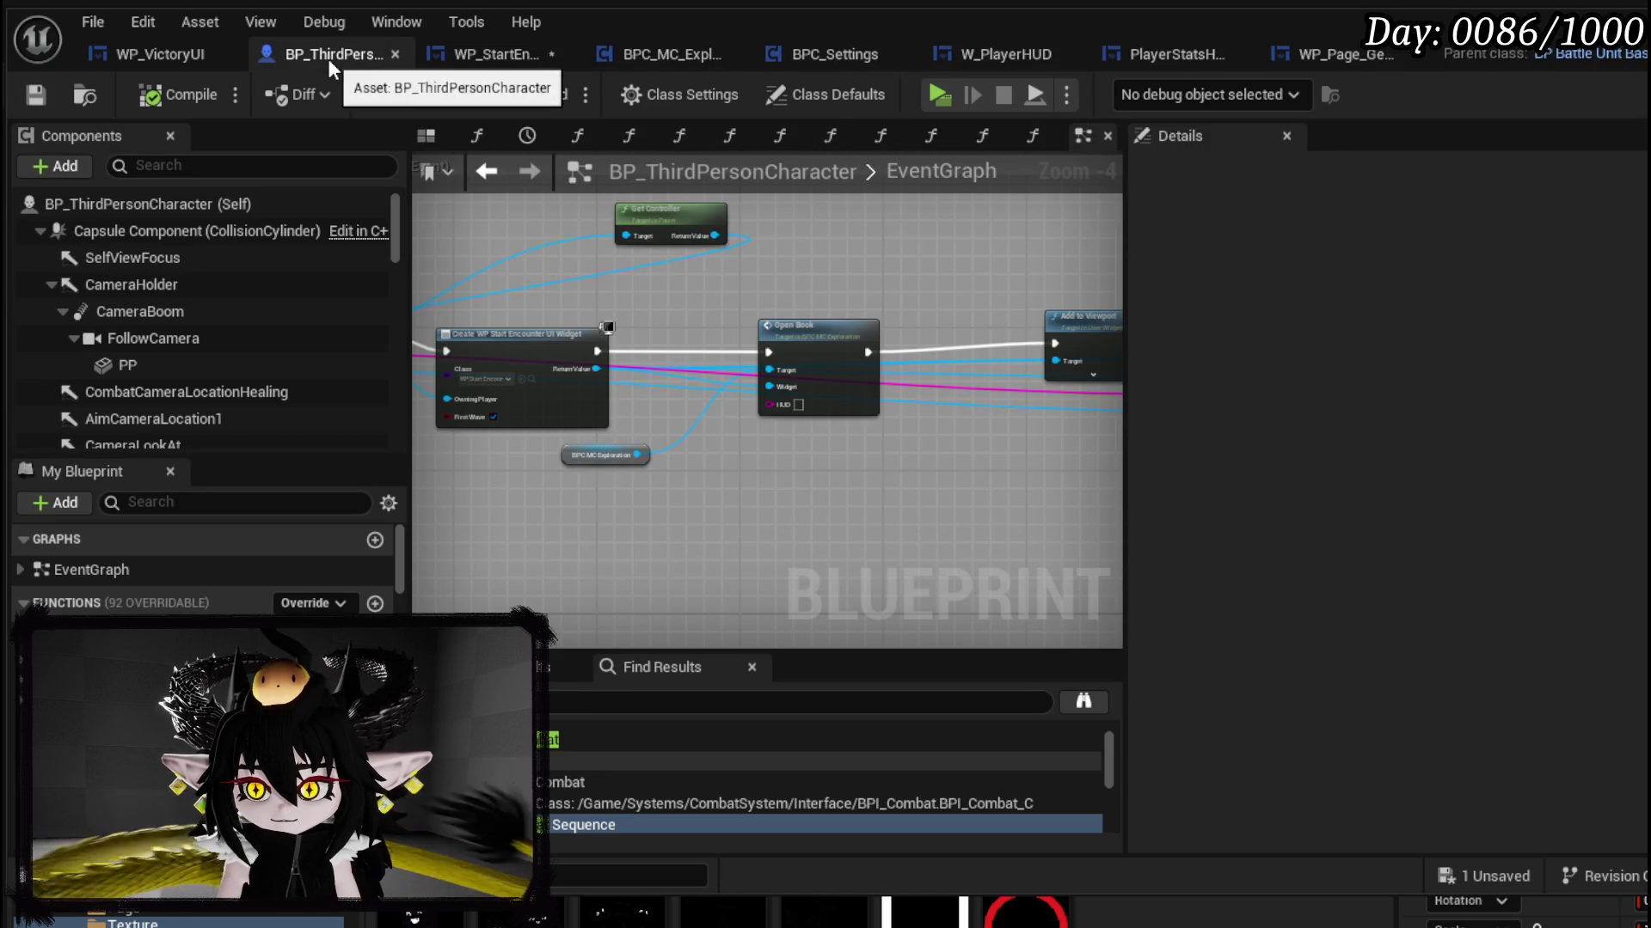
{"action": "left_click_drag", "start_coordinate": [883, 265], "coordinate": [448, 225]}
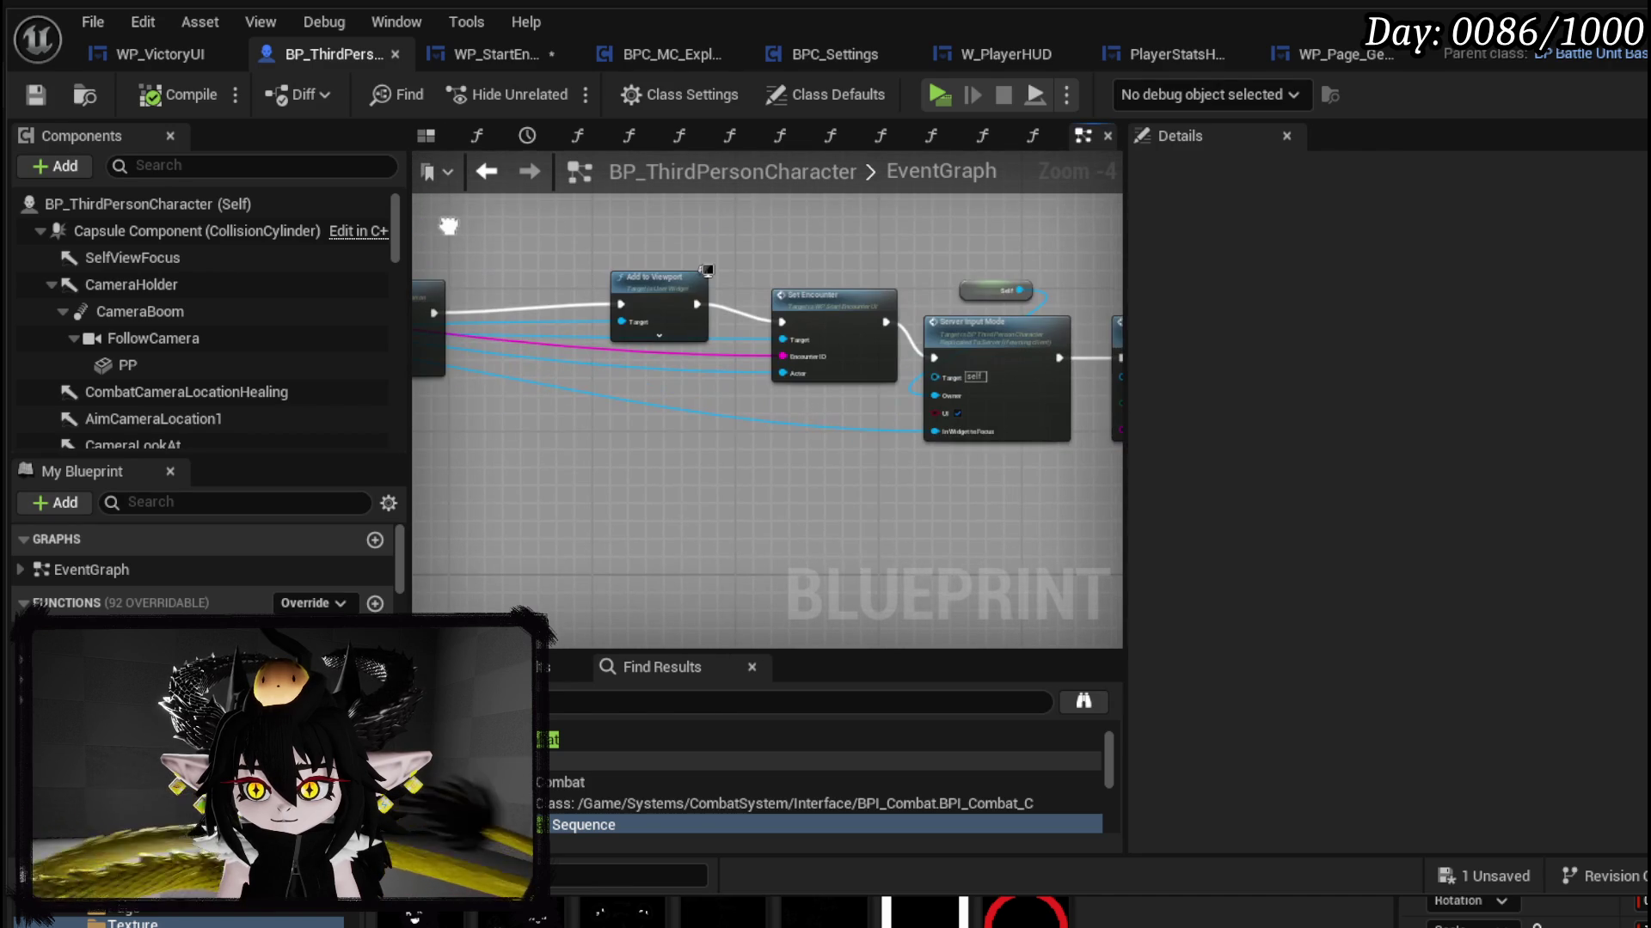
{"action": "left_click_drag", "start_coordinate": [791, 419], "coordinate": [928, 395]}
{"action": "mouse_move", "coordinate": [1009, 296]}
{"action": "left_mouse_down"}
{"action": "mouse_move", "coordinate": [822, 420]}
{"action": "mouse_move", "coordinate": [746, 404]}
{"action": "left_mouse_up"}
{"action": "left_click_drag", "start_coordinate": [451, 270], "coordinate": [641, 277]}
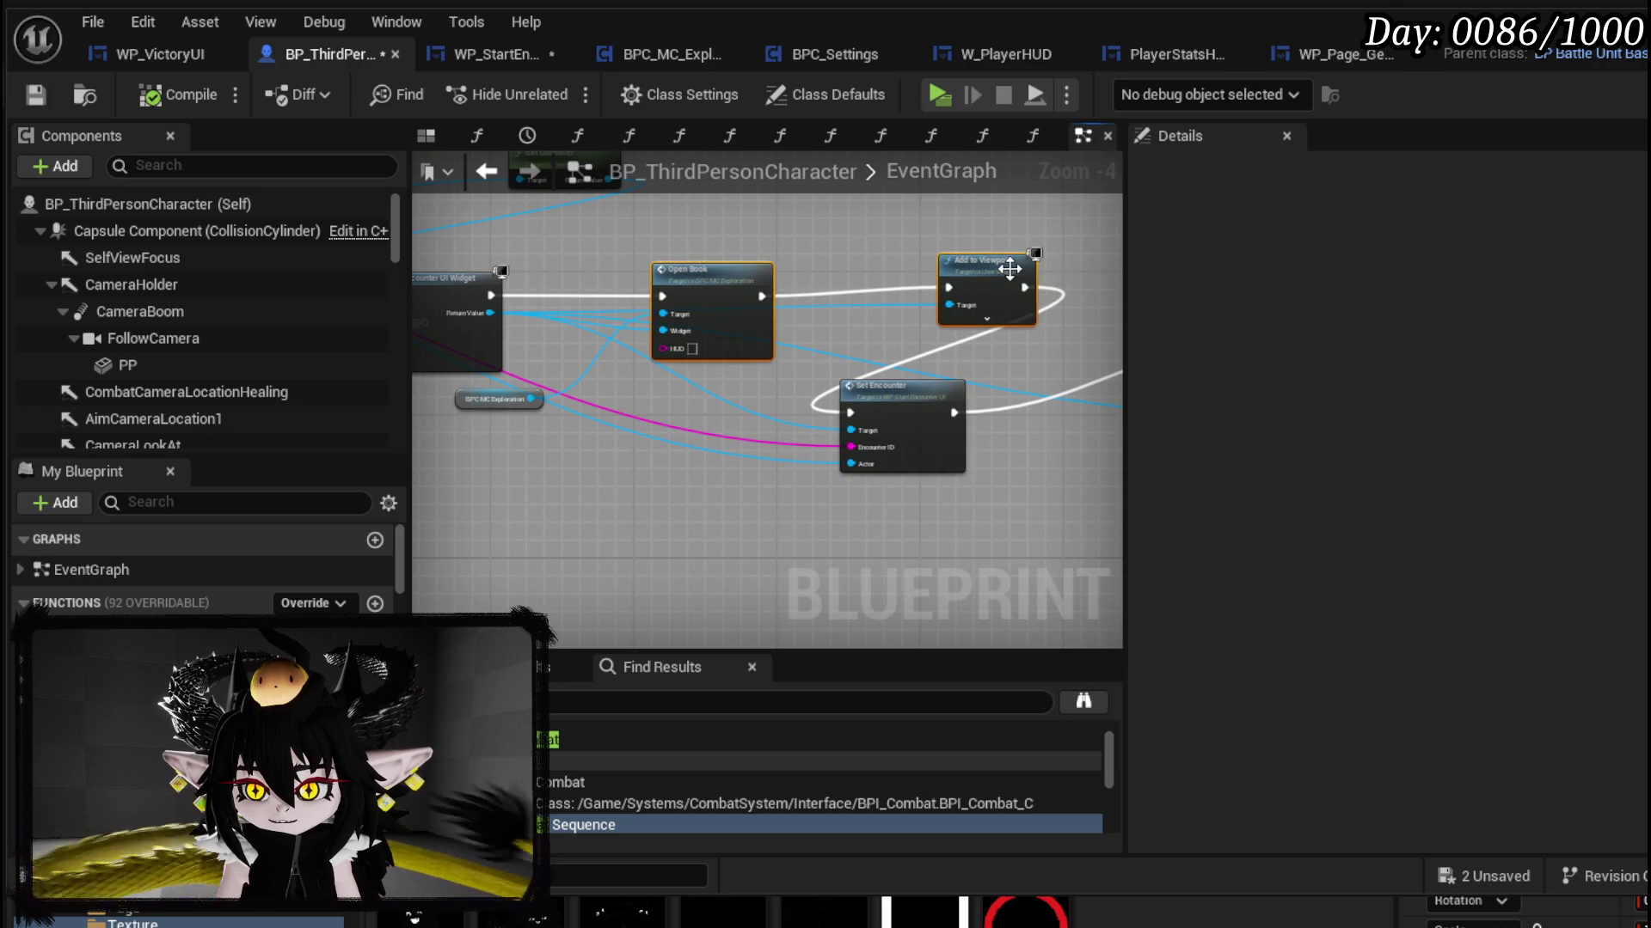
Step: Place Set Encounter before Open Book, rewire the exec pins through Add to Viewport, and compile and save
{"action": "left_click_drag", "start_coordinate": [1011, 269], "coordinate": [1088, 270]}
{"action": "mouse_move", "coordinate": [919, 394]}
{"action": "left_mouse_down"}
{"action": "mouse_move", "coordinate": [631, 297]}
{"action": "mouse_move", "coordinate": [623, 278]}
{"action": "left_mouse_up"}
{"action": "left_click", "coordinate": [473, 289]}
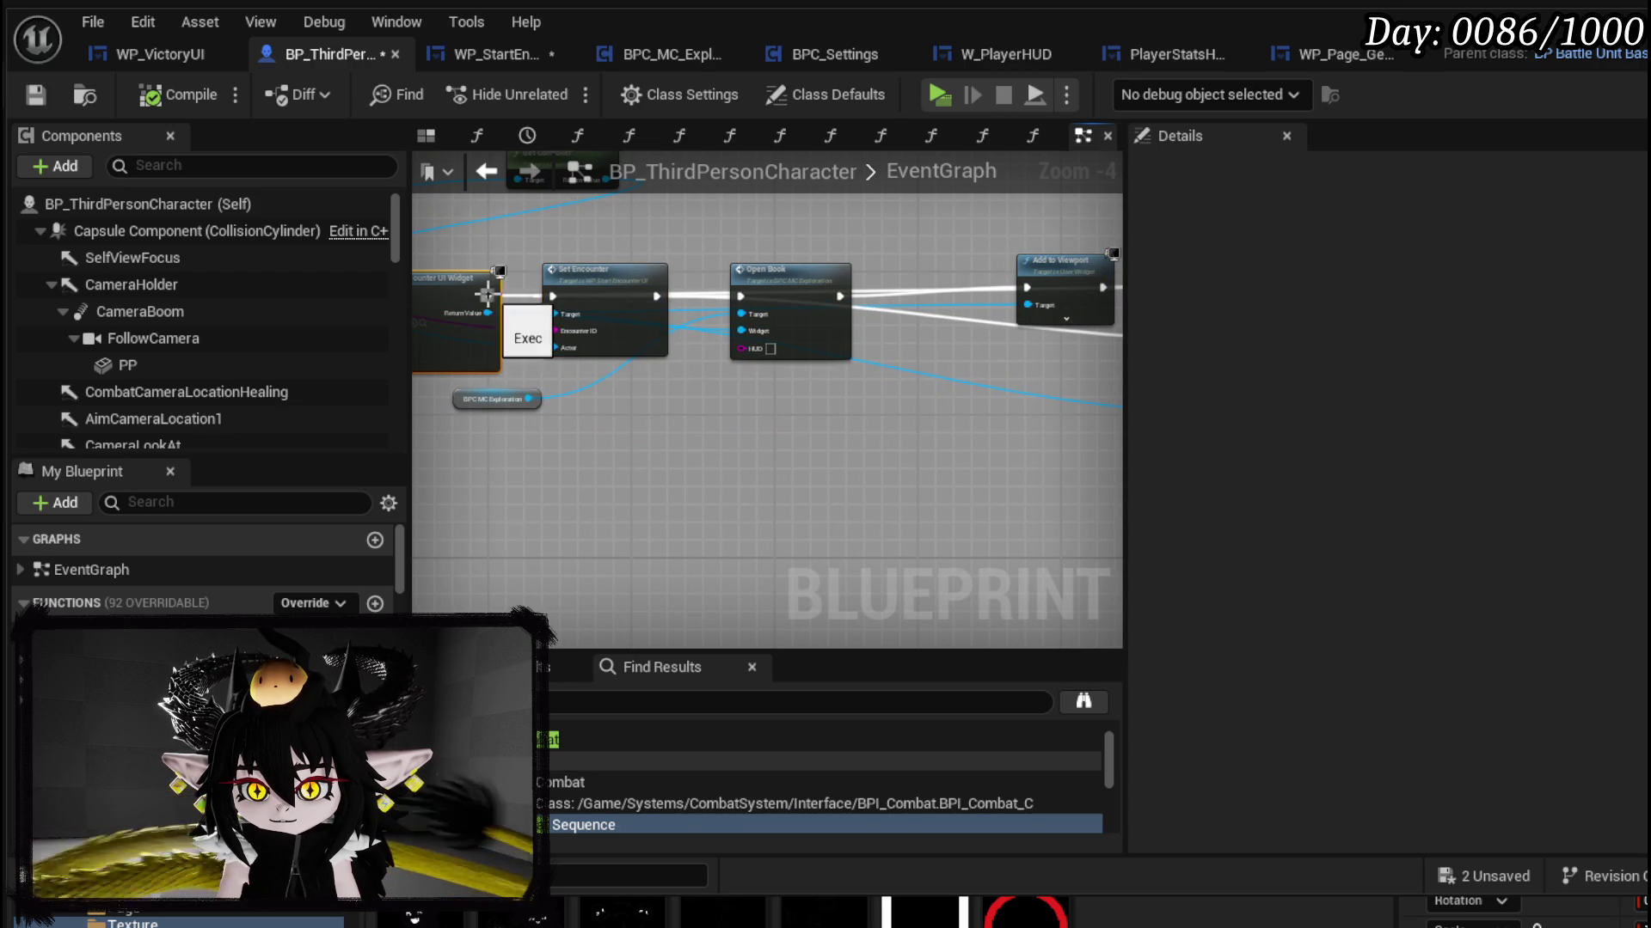
{"action": "left_click_drag", "start_coordinate": [651, 296], "coordinate": [741, 297]}
{"action": "left_click_drag", "start_coordinate": [848, 306], "coordinate": [695, 307]}
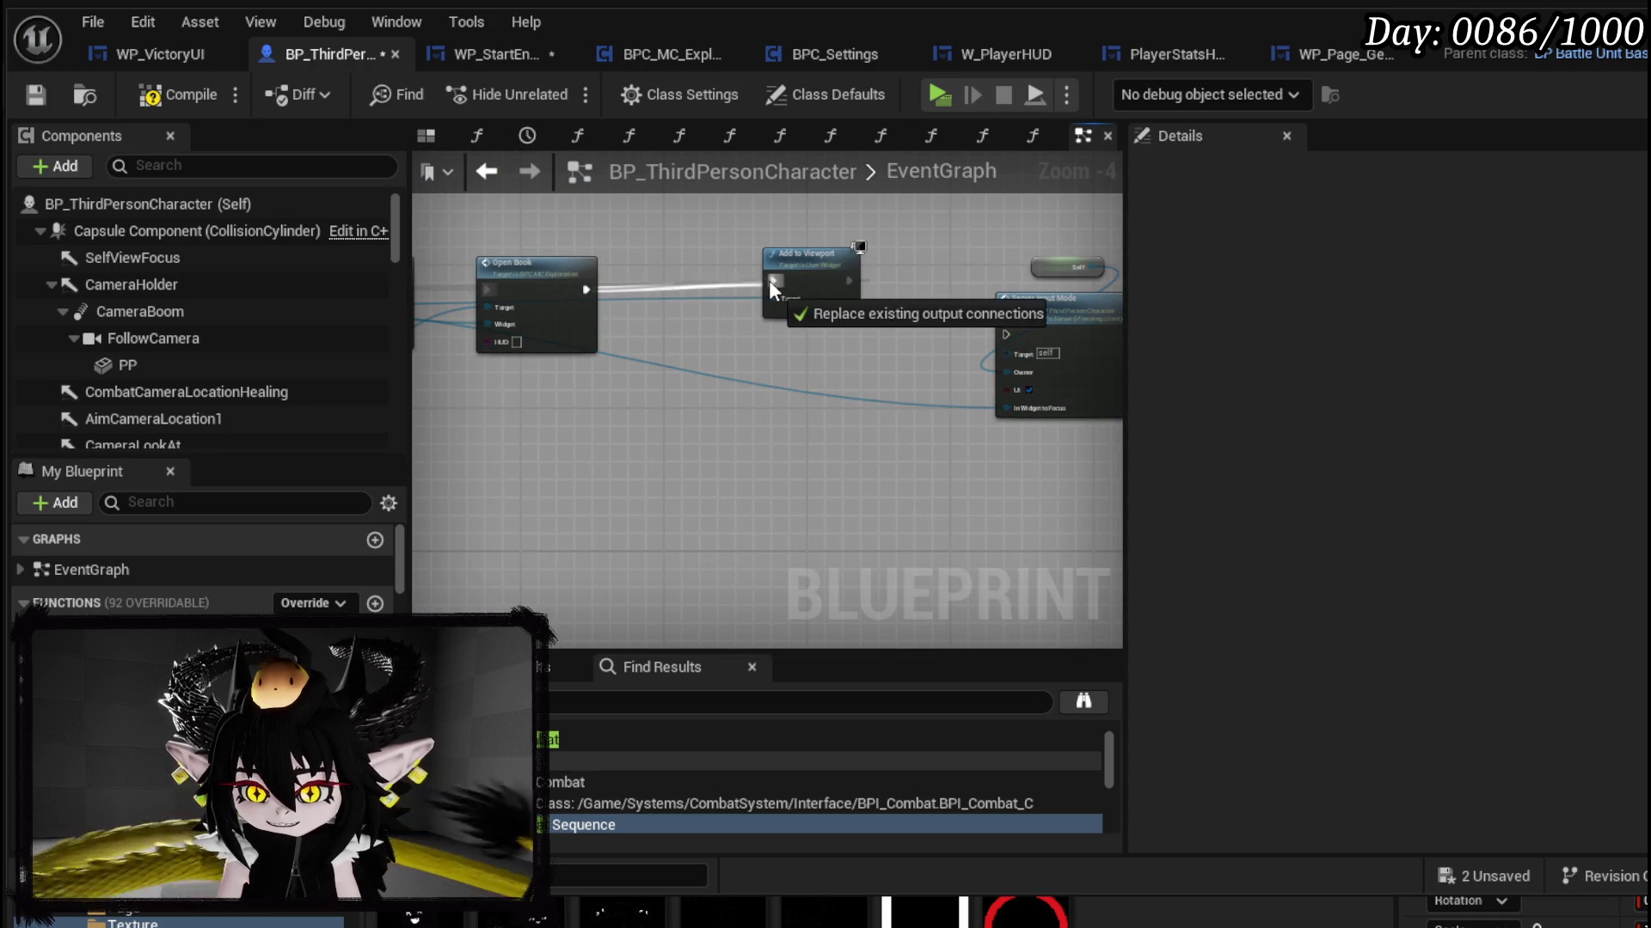
{"action": "mouse_move", "coordinate": [853, 284]}
{"action": "left_mouse_down"}
{"action": "mouse_move", "coordinate": [1013, 350]}
{"action": "mouse_move", "coordinate": [1006, 334]}
{"action": "left_mouse_up"}
{"action": "mouse_move", "coordinate": [563, 403]}
{"action": "left_mouse_down"}
{"action": "mouse_move", "coordinate": [791, 419]}
{"action": "mouse_move", "coordinate": [760, 419]}
{"action": "left_mouse_up"}
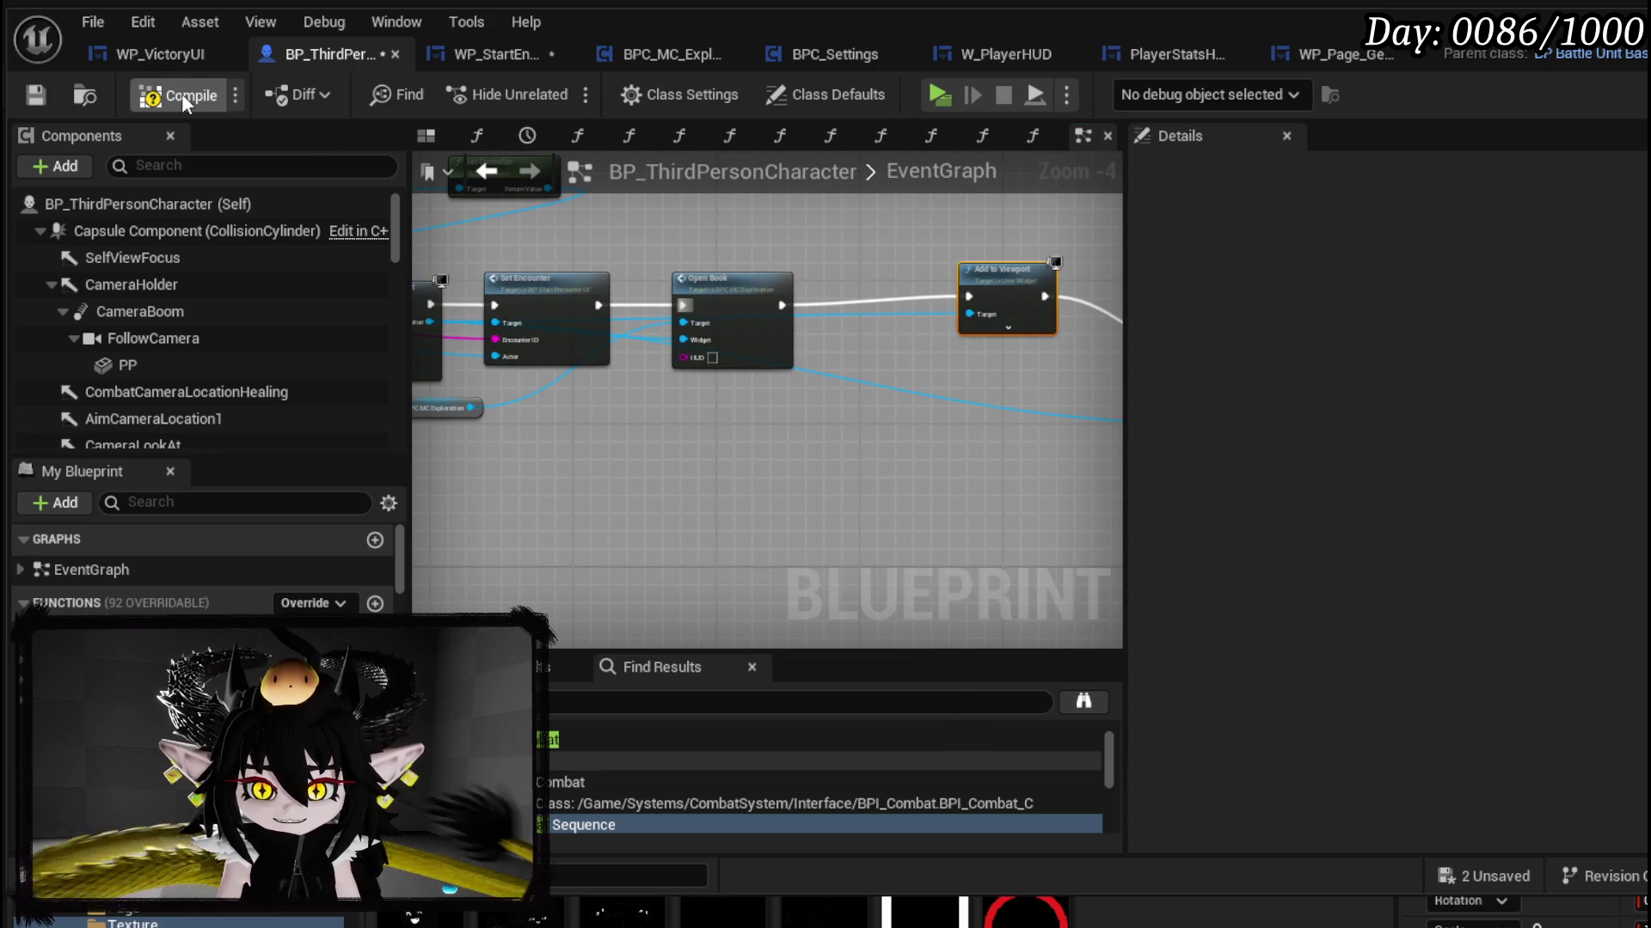
{"action": "left_click", "coordinate": [34, 95]}
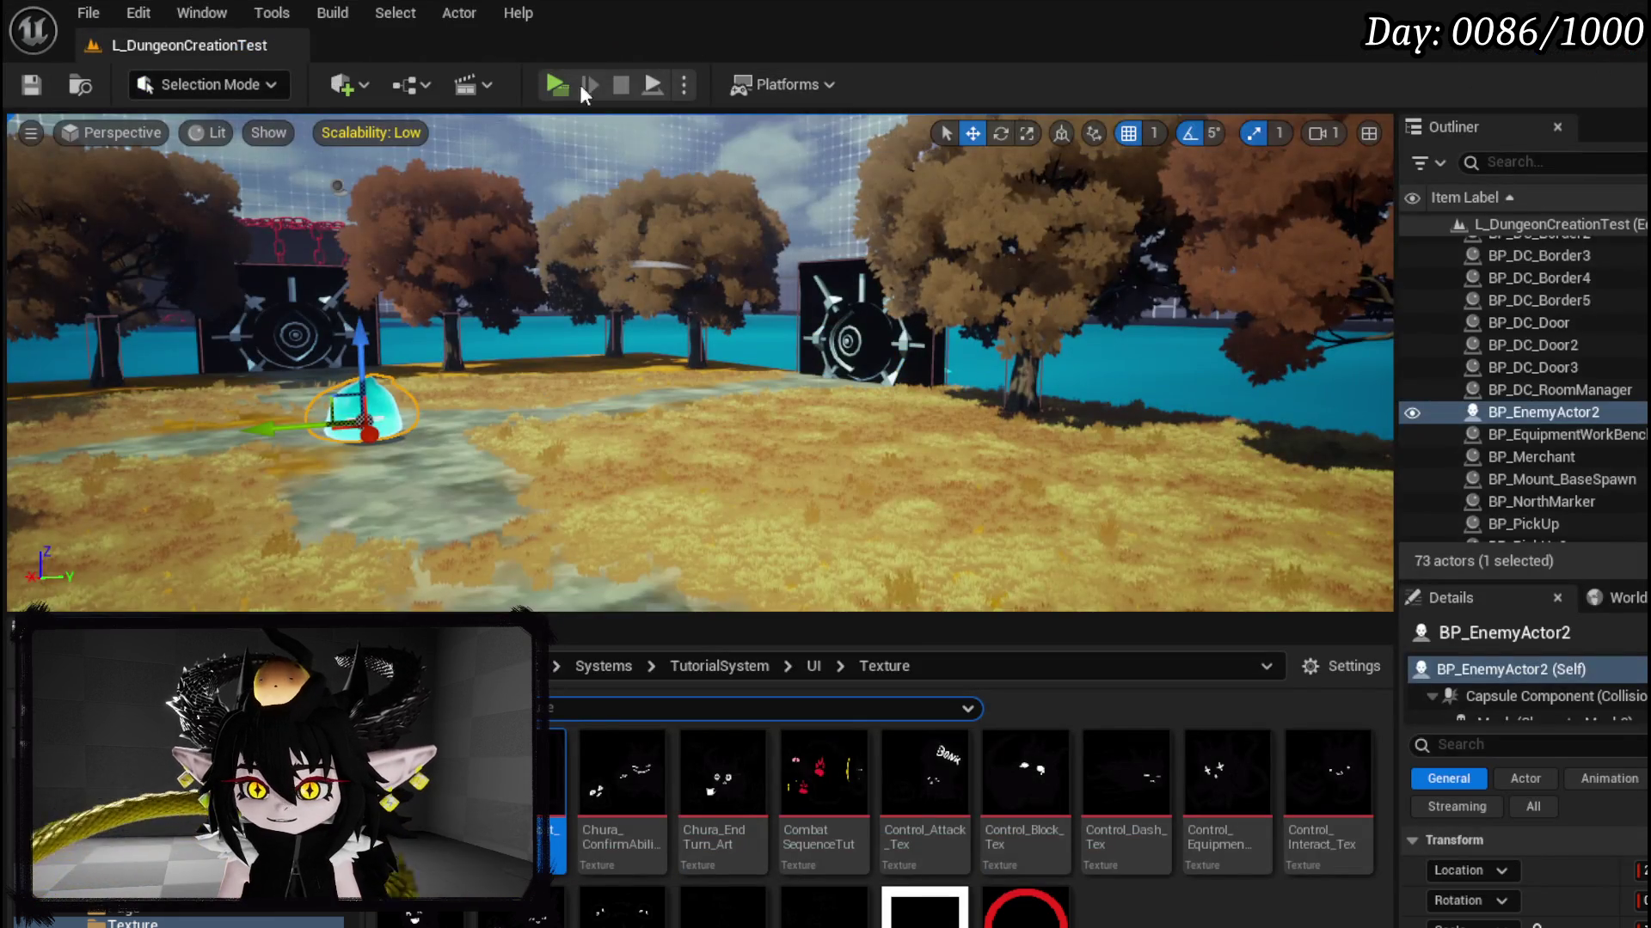
Step: Play again, close the controls book, and attack the slime to reach the breakpoint, stepping once
{"action": "left_click", "coordinate": [580, 86]}
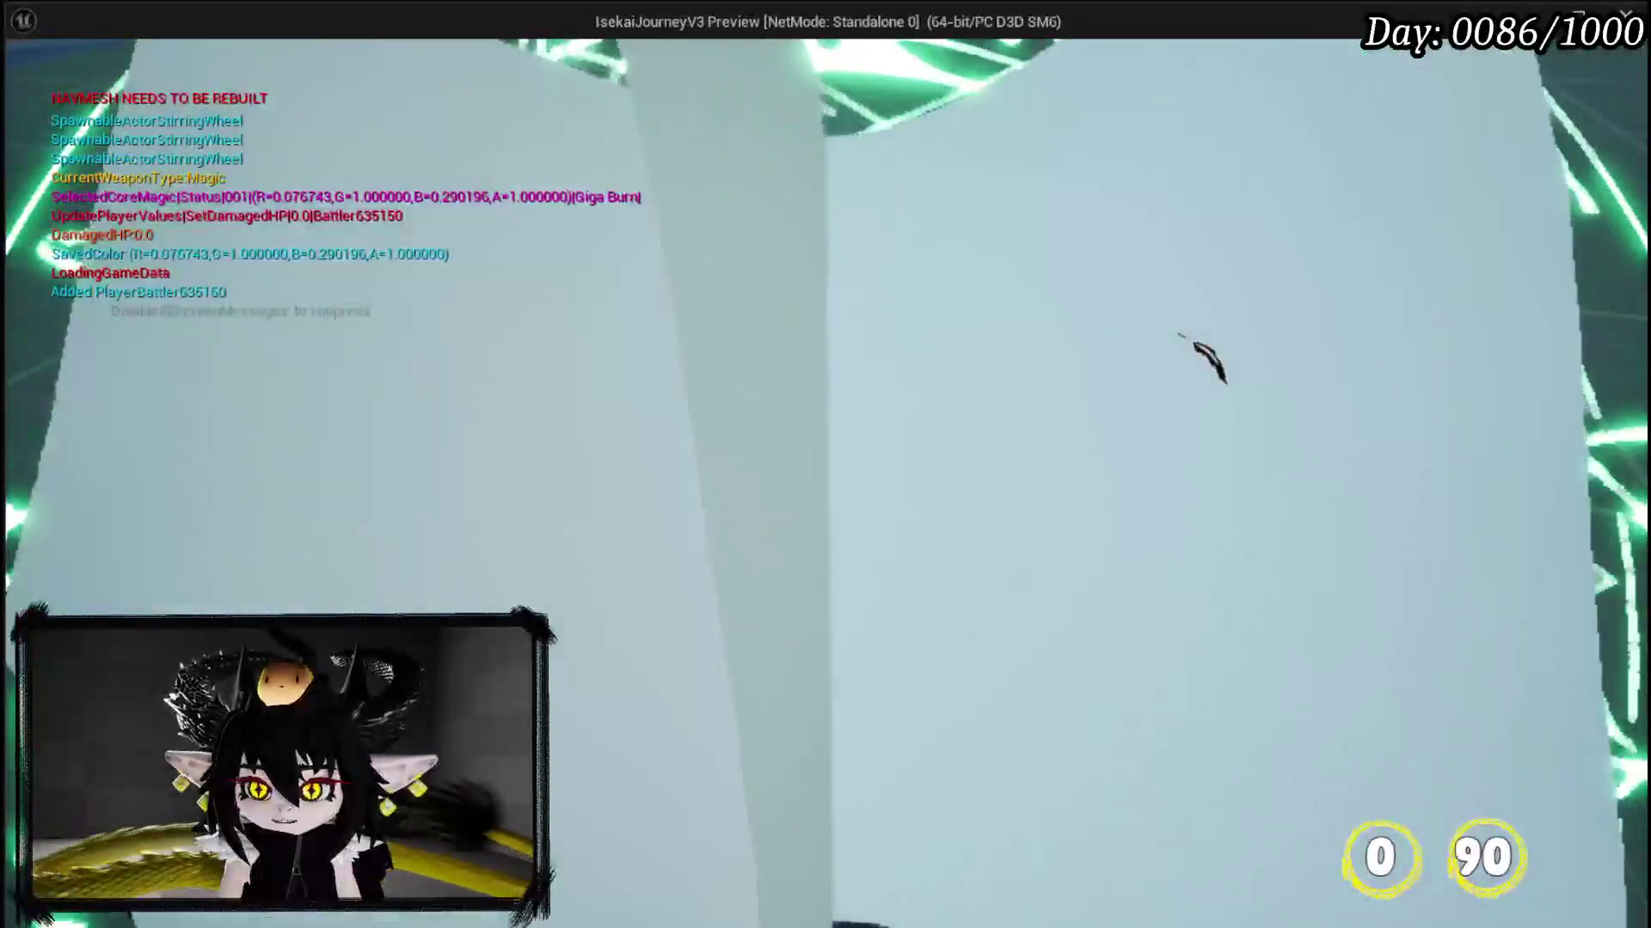
{"action": "key", "text": "Escape"}
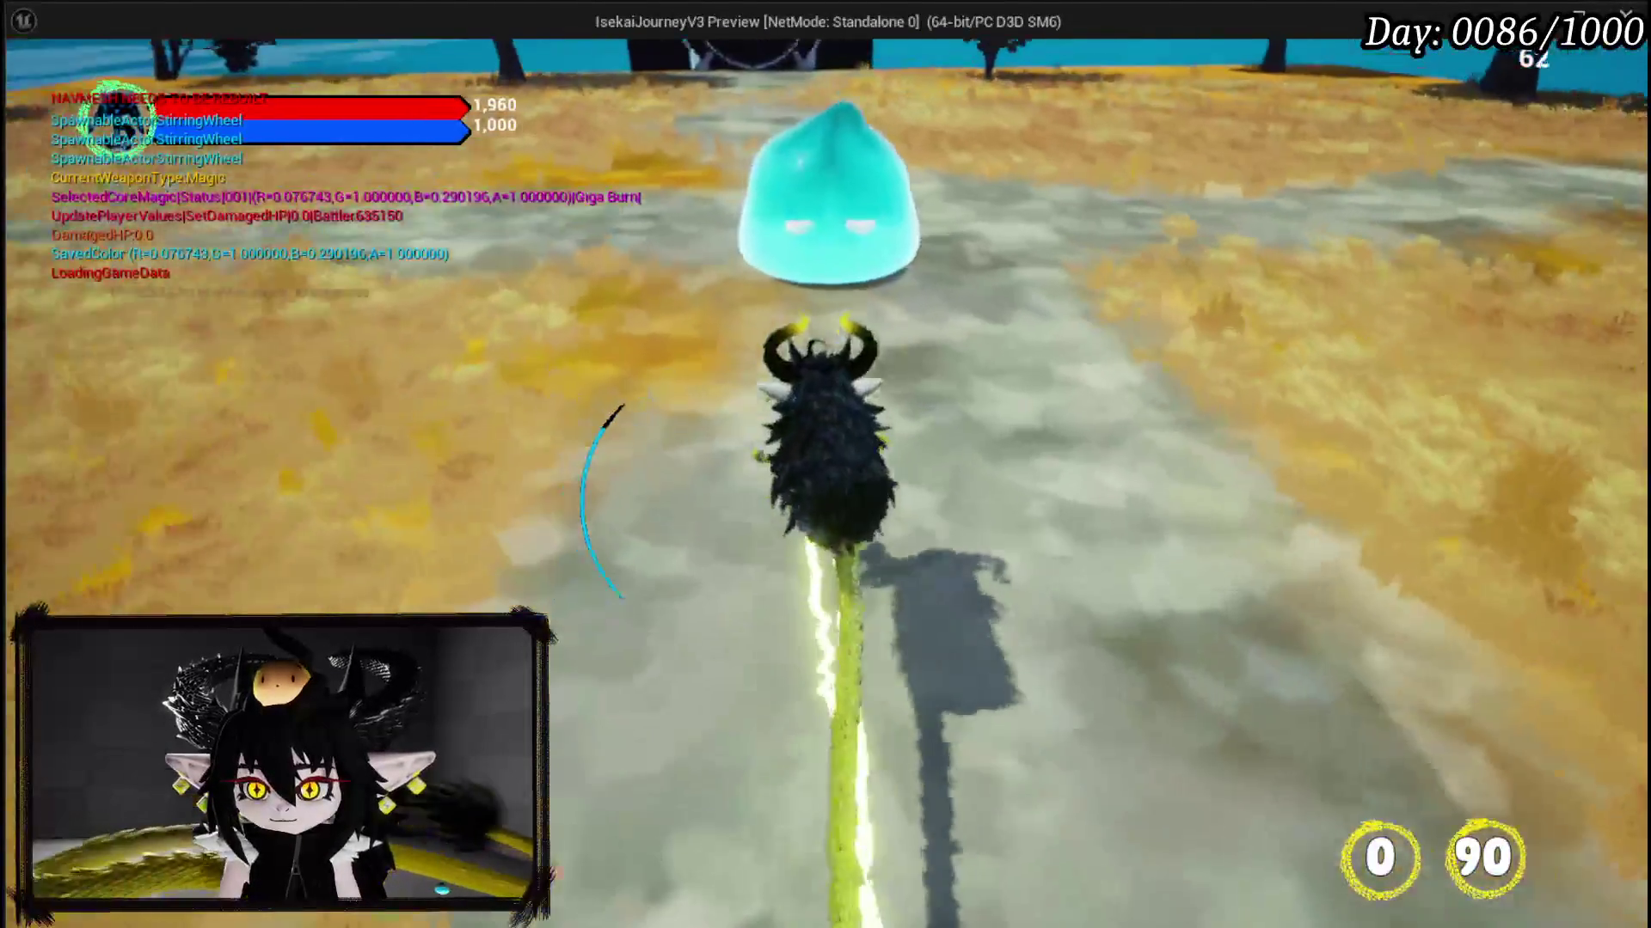
{"action": "key", "text": "1"}
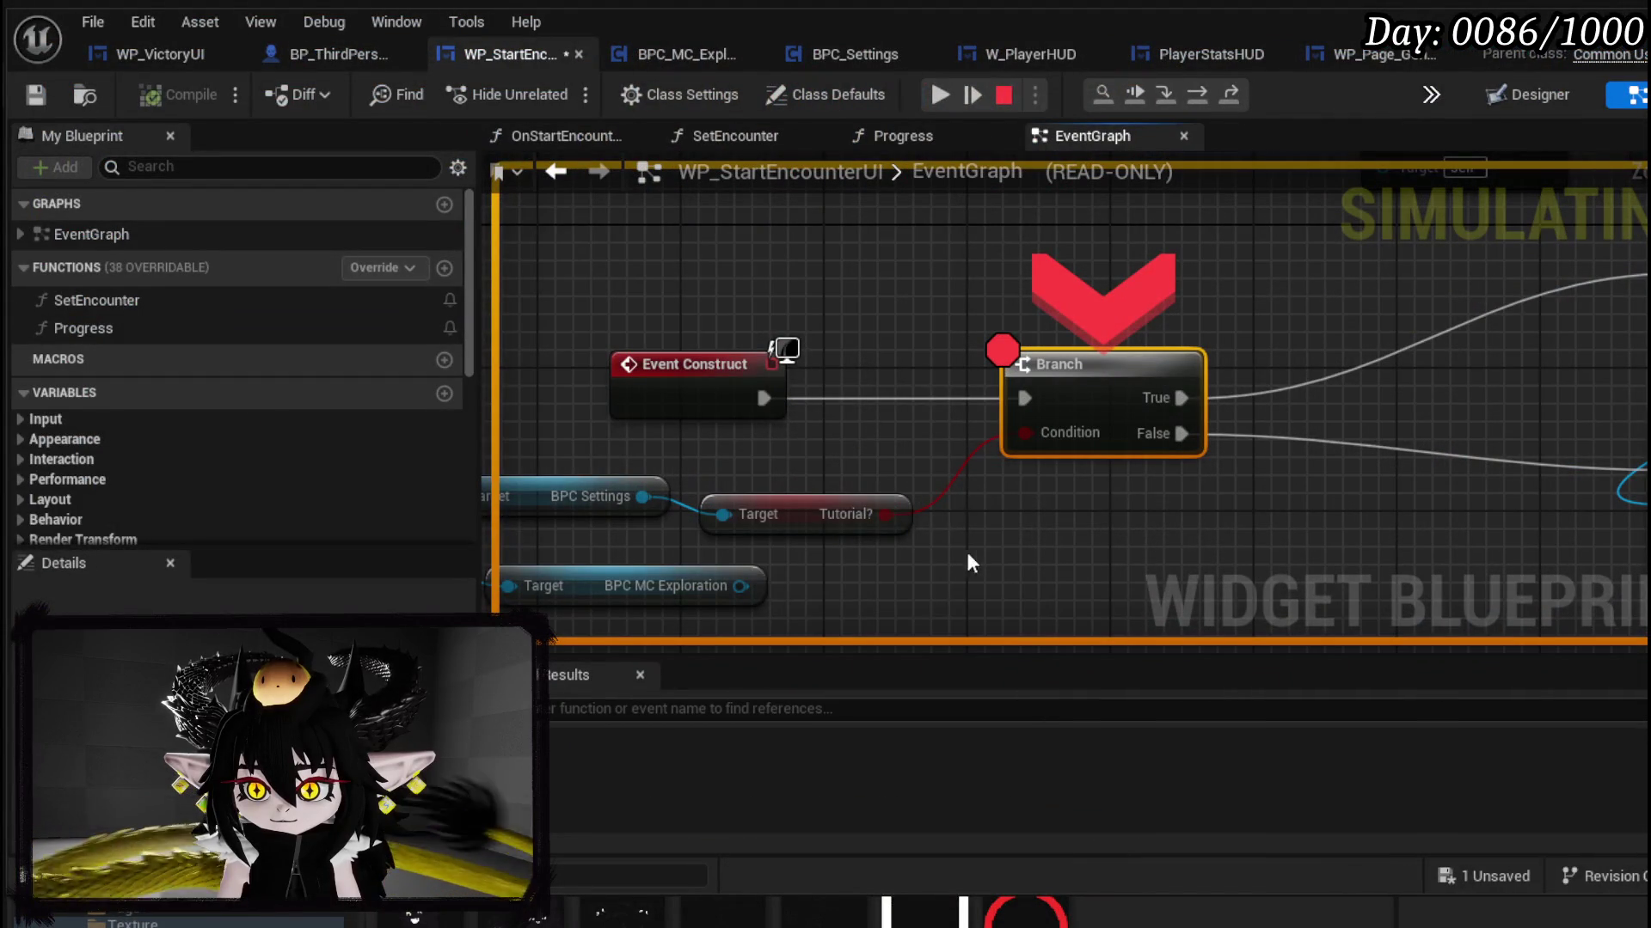
{"action": "mouse_move", "coordinate": [890, 511]}
{"action": "left_click", "coordinate": [1194, 100]}
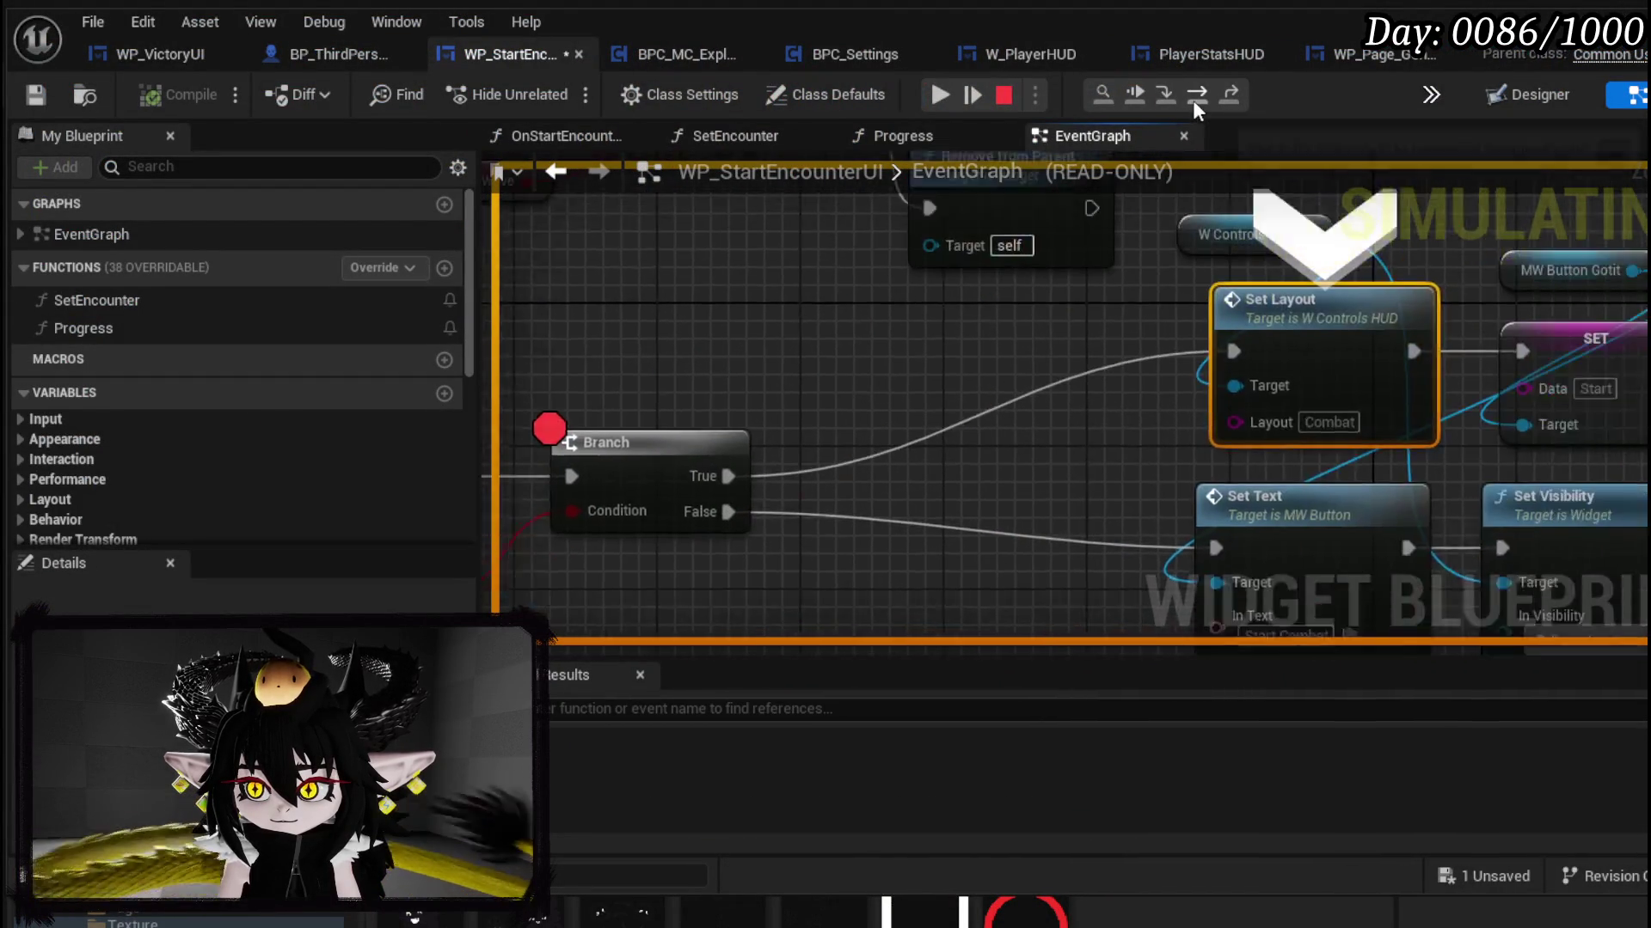
Step: Remove the Branch breakpoint, resume, dismiss the combat tutorial with GOT IT?, and stop play
{"action": "left_click", "coordinate": [973, 95]}
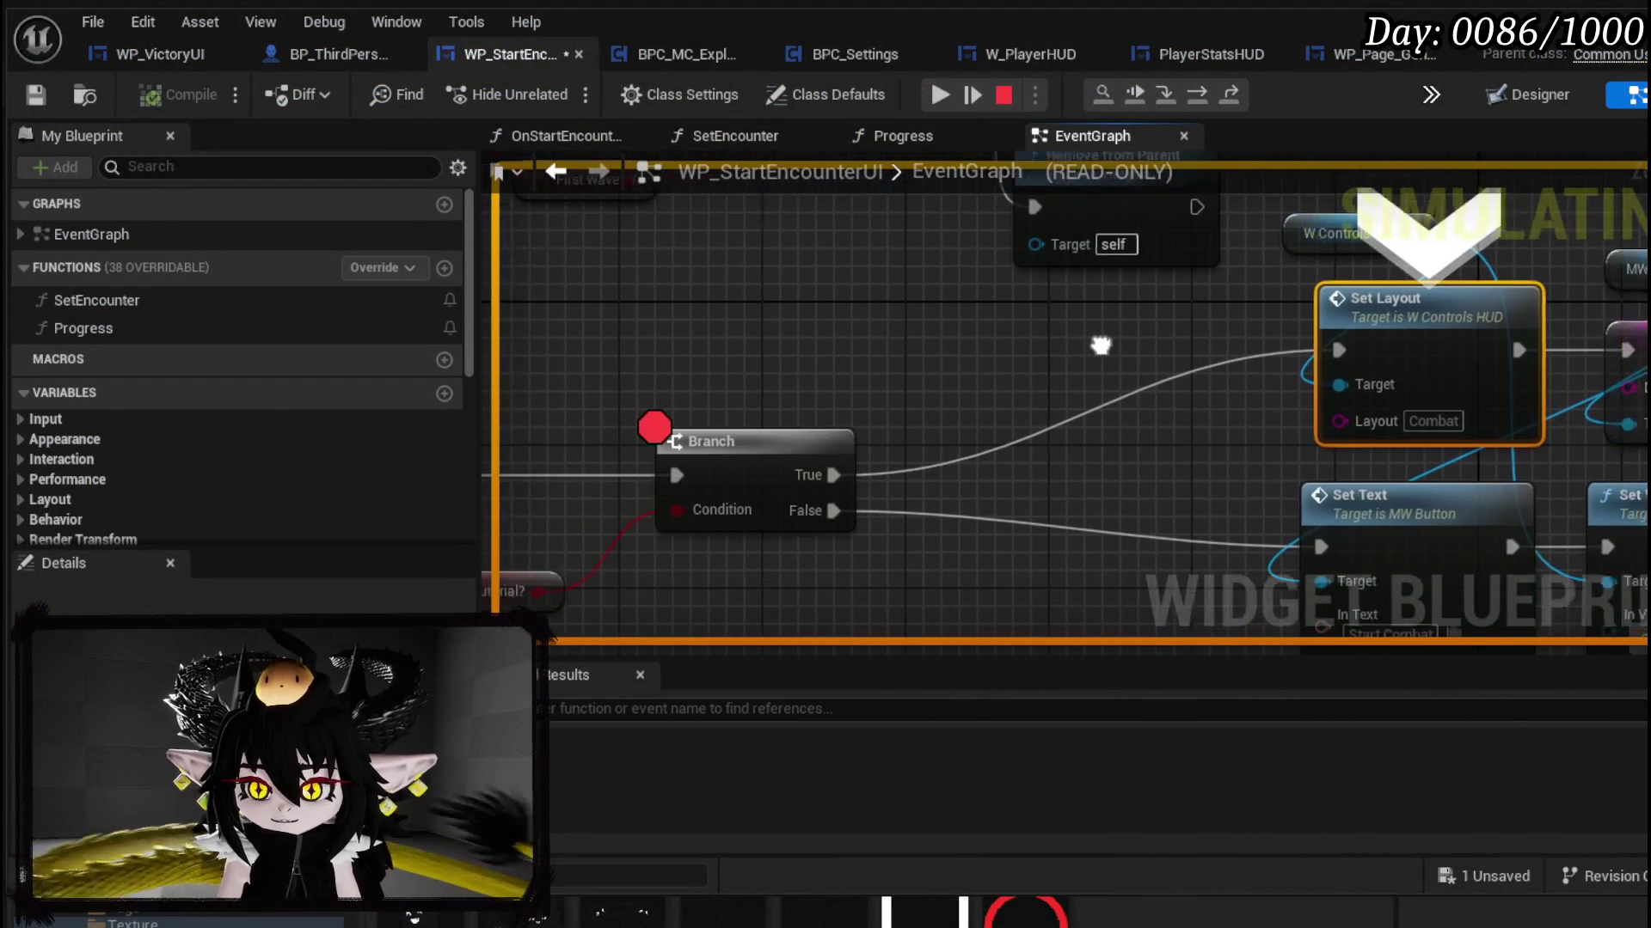
{"action": "right_click", "coordinate": [751, 441]}
{"action": "left_click", "coordinate": [856, 568]}
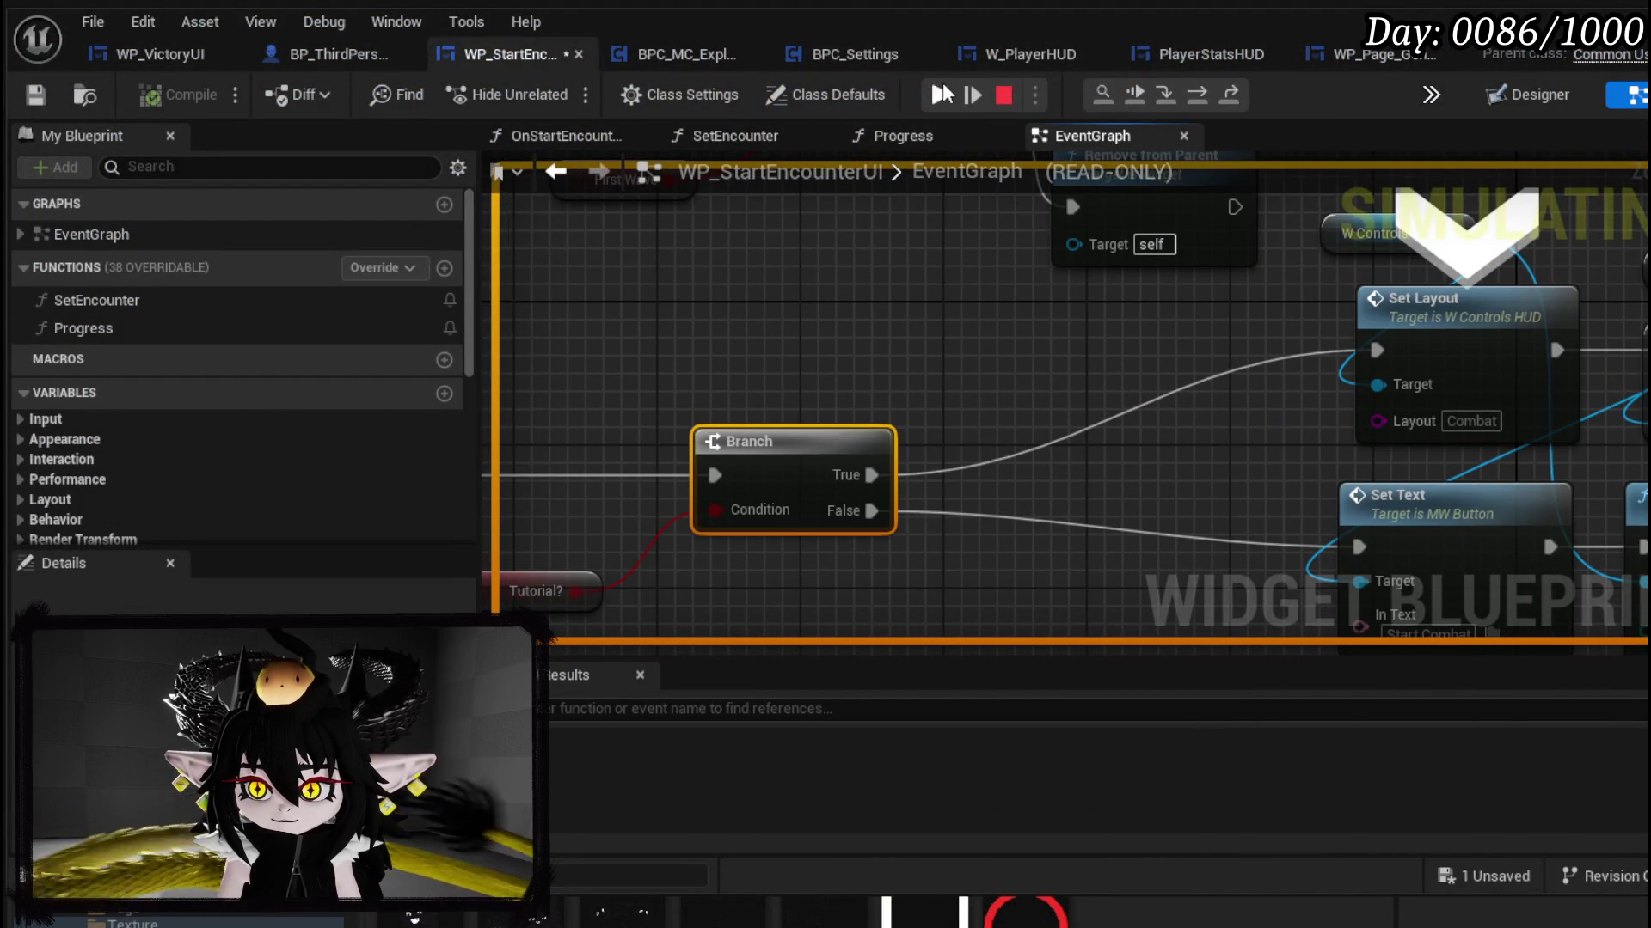
{"action": "left_click", "coordinate": [940, 93]}
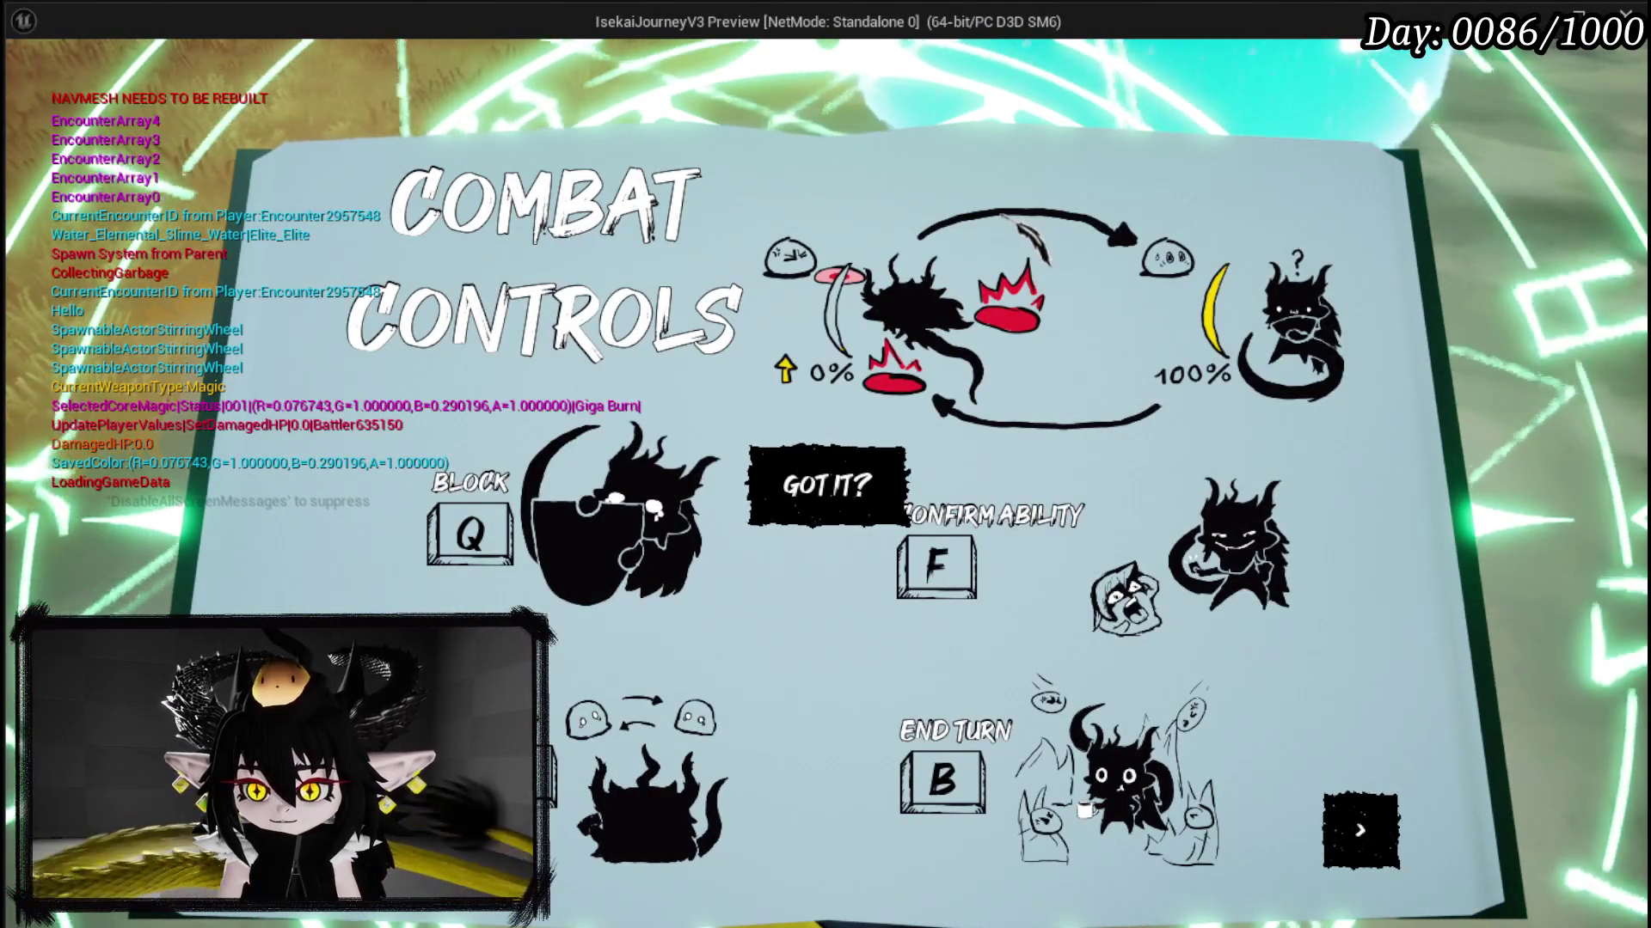
{"action": "left_click", "coordinate": [828, 486]}
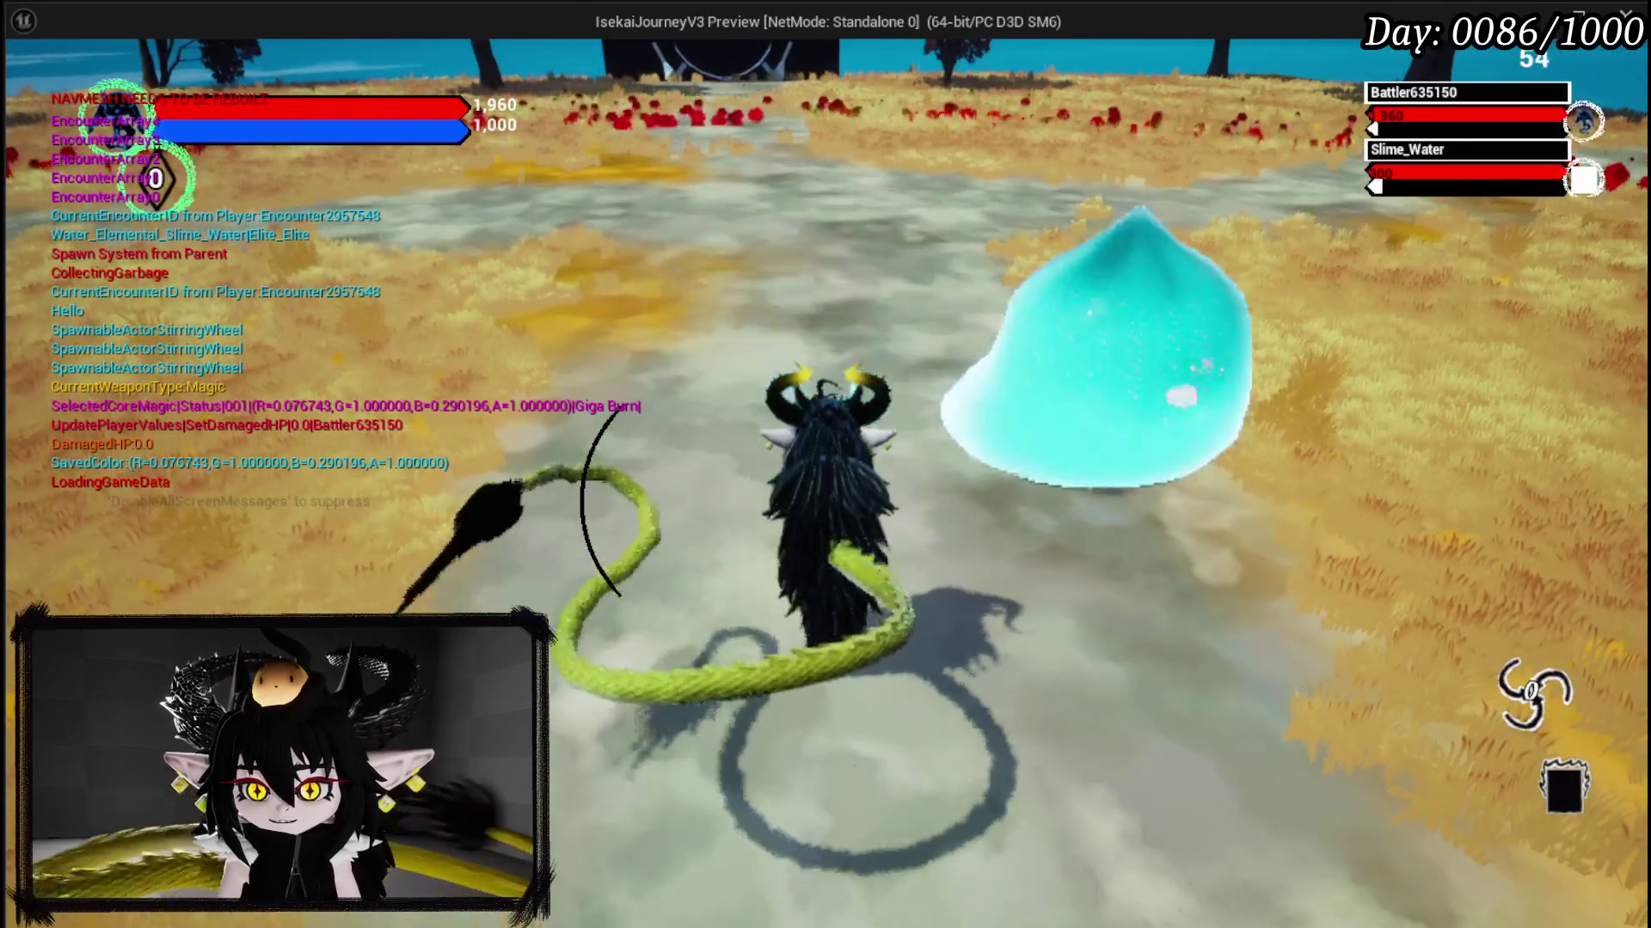
{"action": "key", "text": "Escape"}
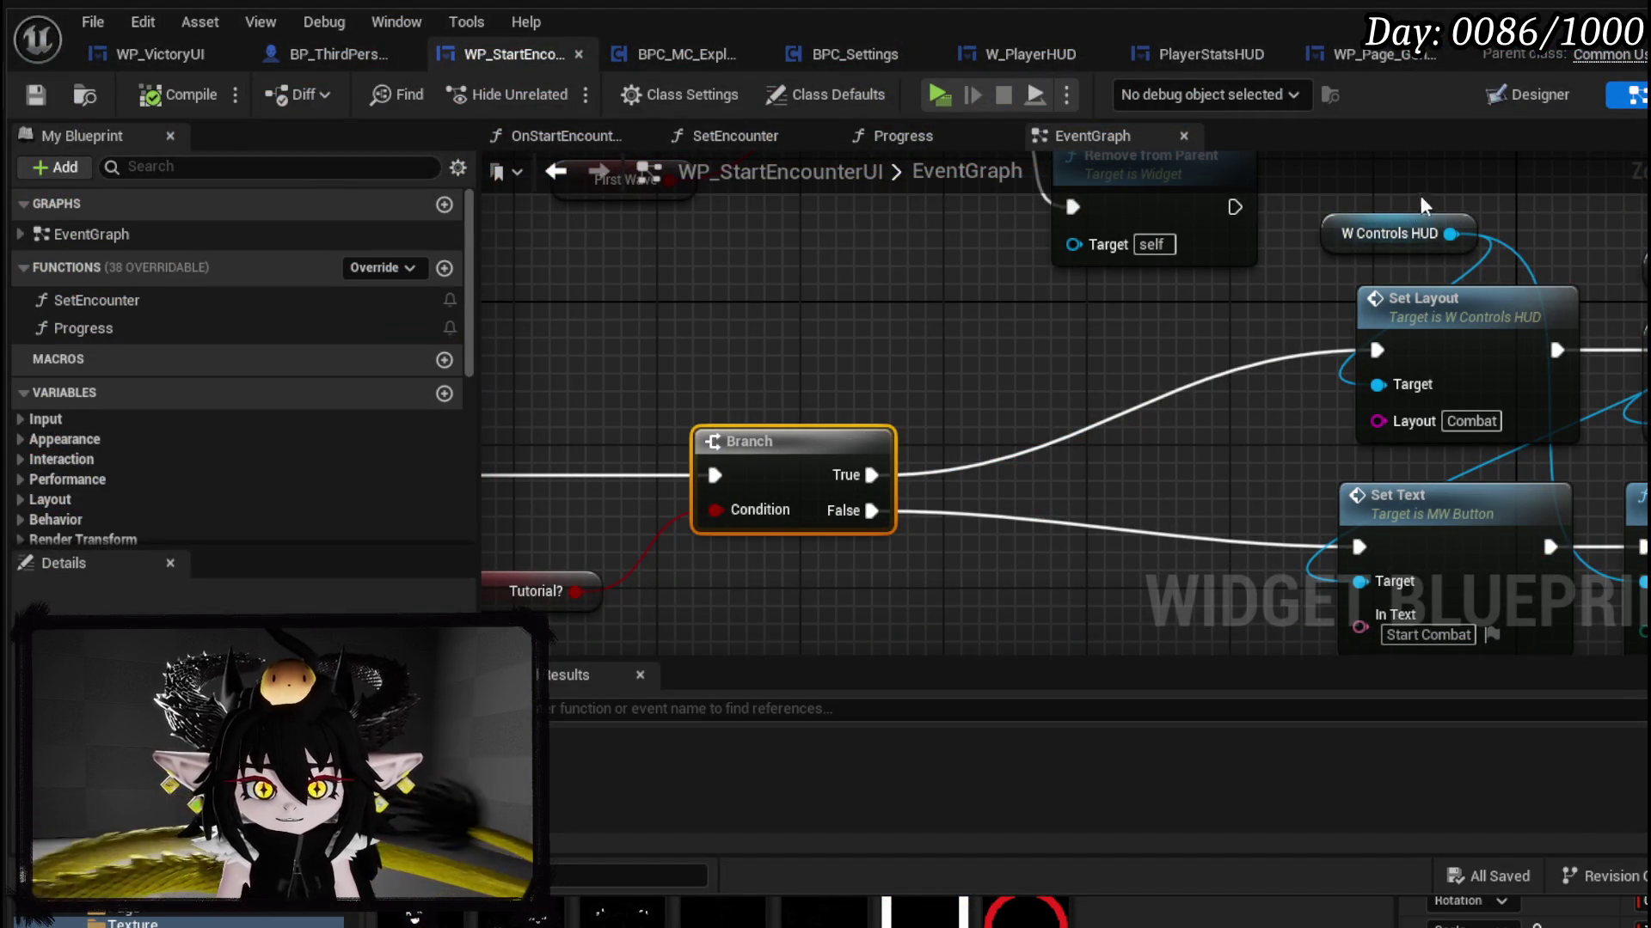
Step: Set MW_Button_Gotit Size Y to 100, Position Y to 114.846298, and compile and save the widget
{"action": "left_click", "coordinate": [1528, 95]}
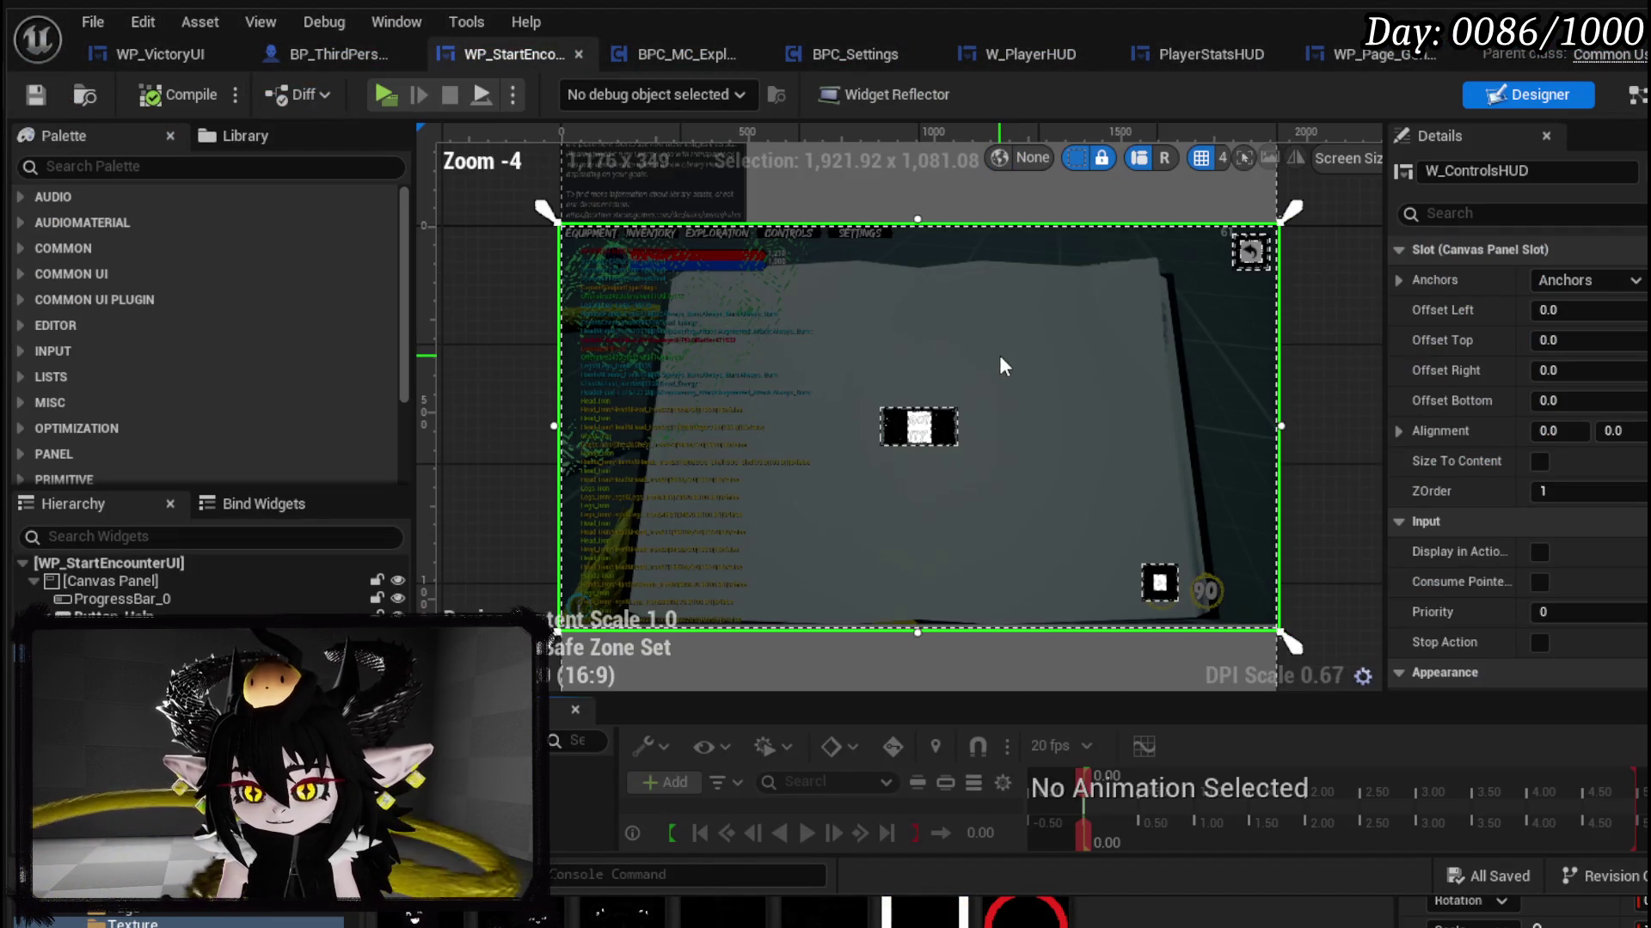
{"action": "left_click", "coordinate": [903, 435]}
{"action": "scroll", "coordinate": [938, 451], "scroll_direction": "up", "scroll_amount": 3}
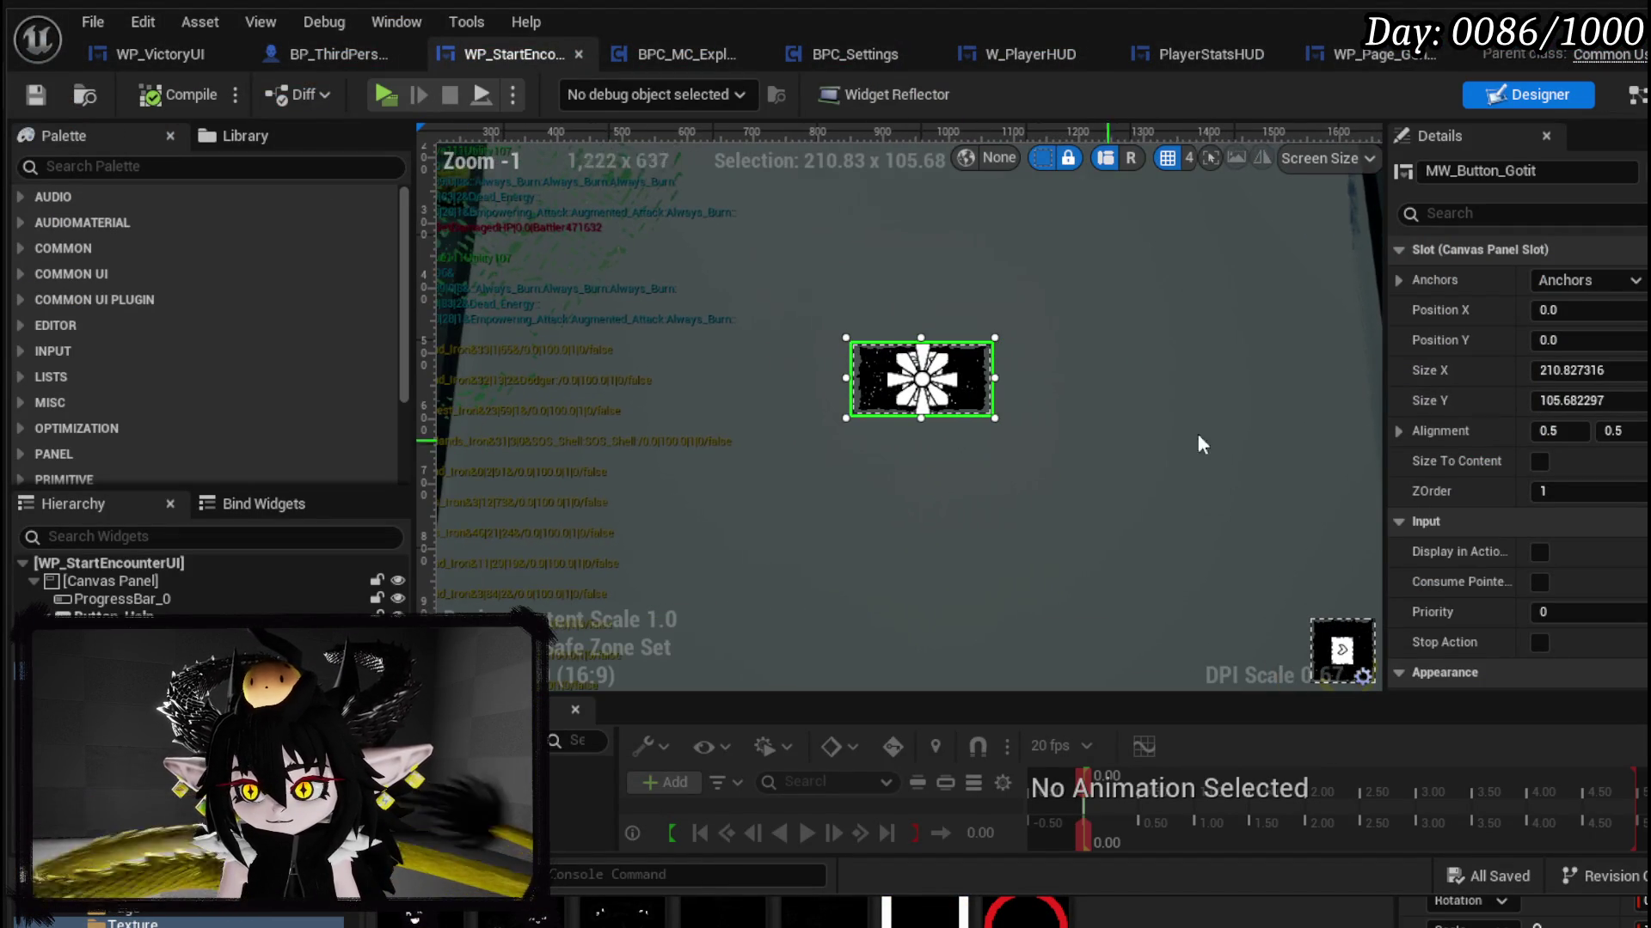
{"action": "left_click_drag", "start_coordinate": [1609, 401], "coordinate": [1630, 401]}
{"action": "key", "text": "Return"}
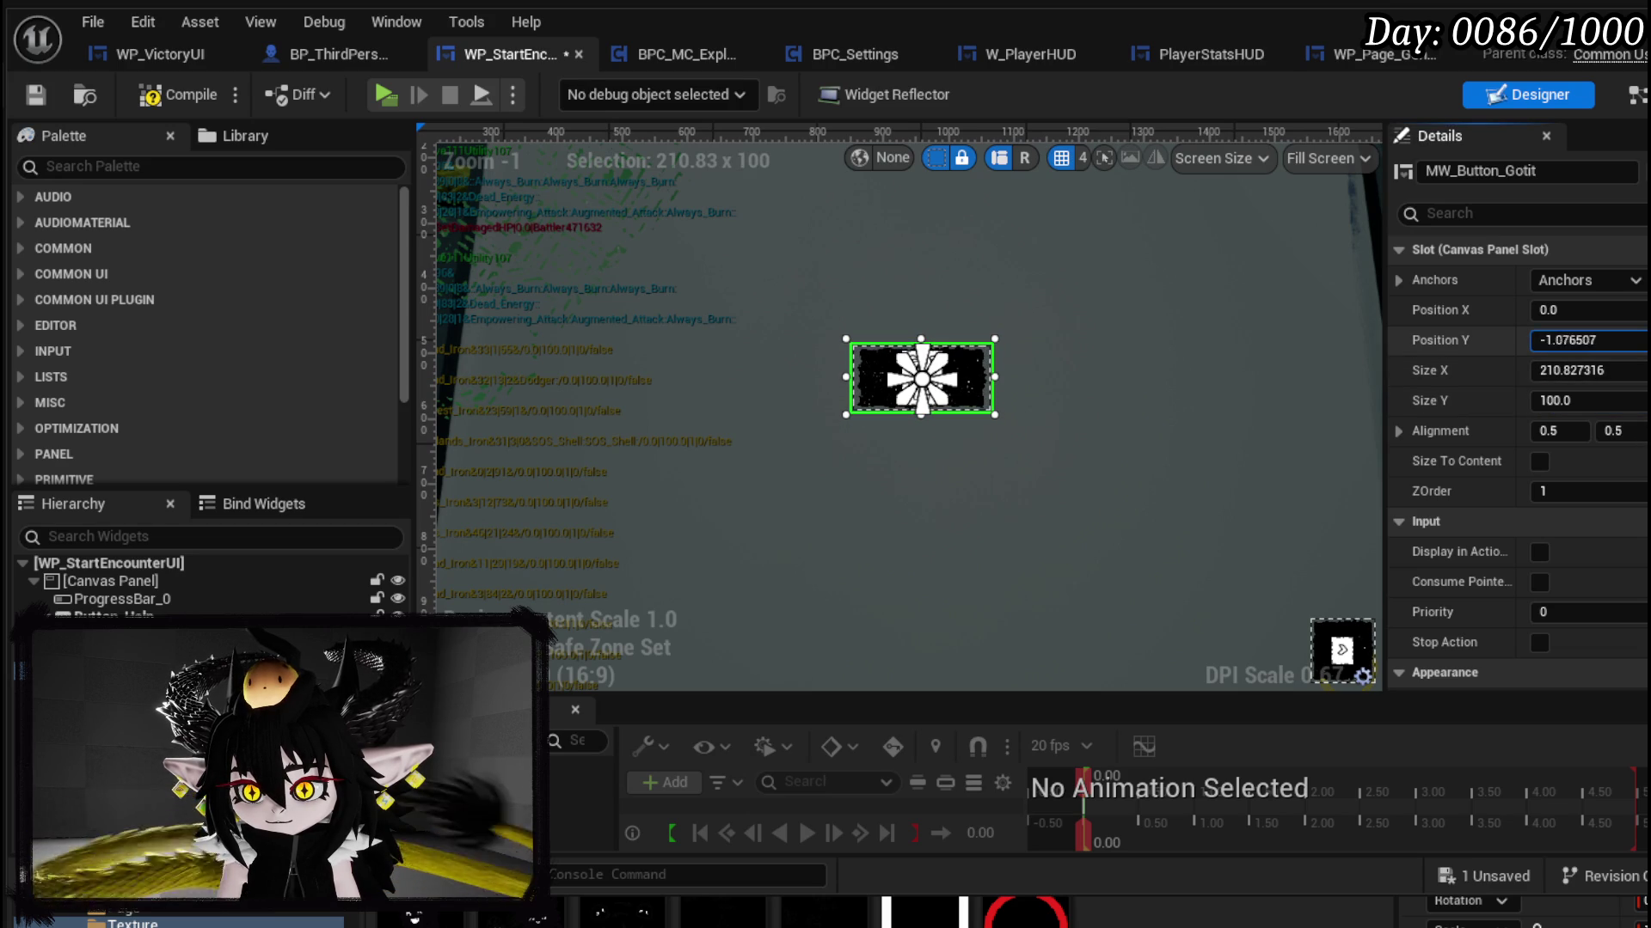
{"action": "left_click_drag", "start_coordinate": [1590, 340], "coordinate": [1633, 340]}
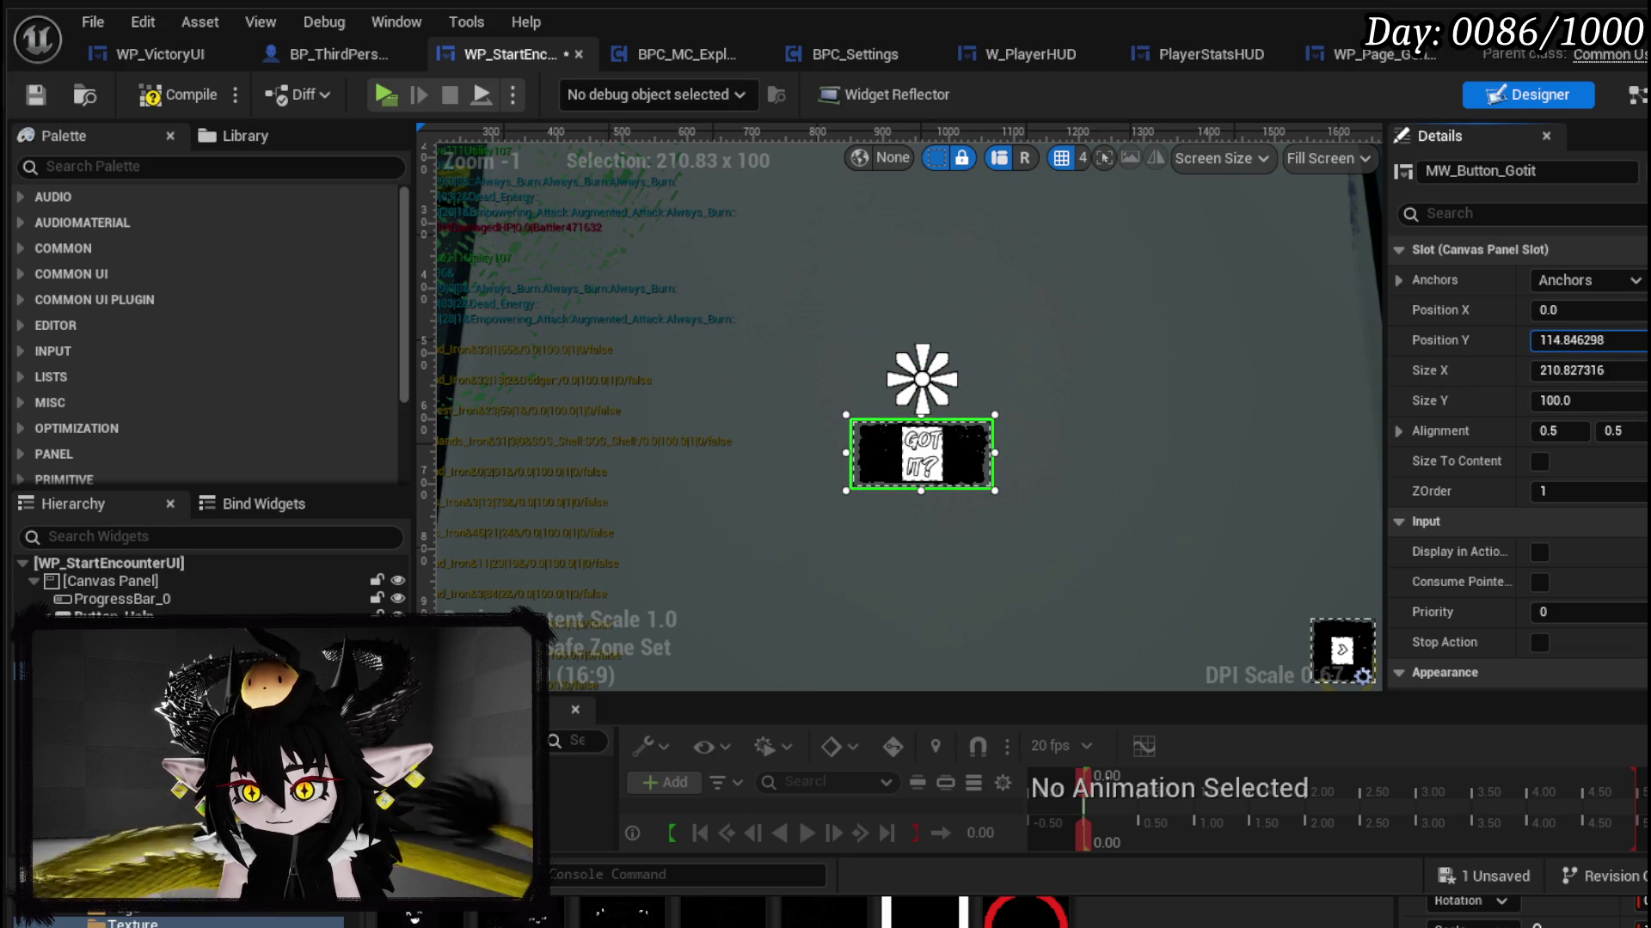
{"action": "left_click", "coordinate": [35, 94]}
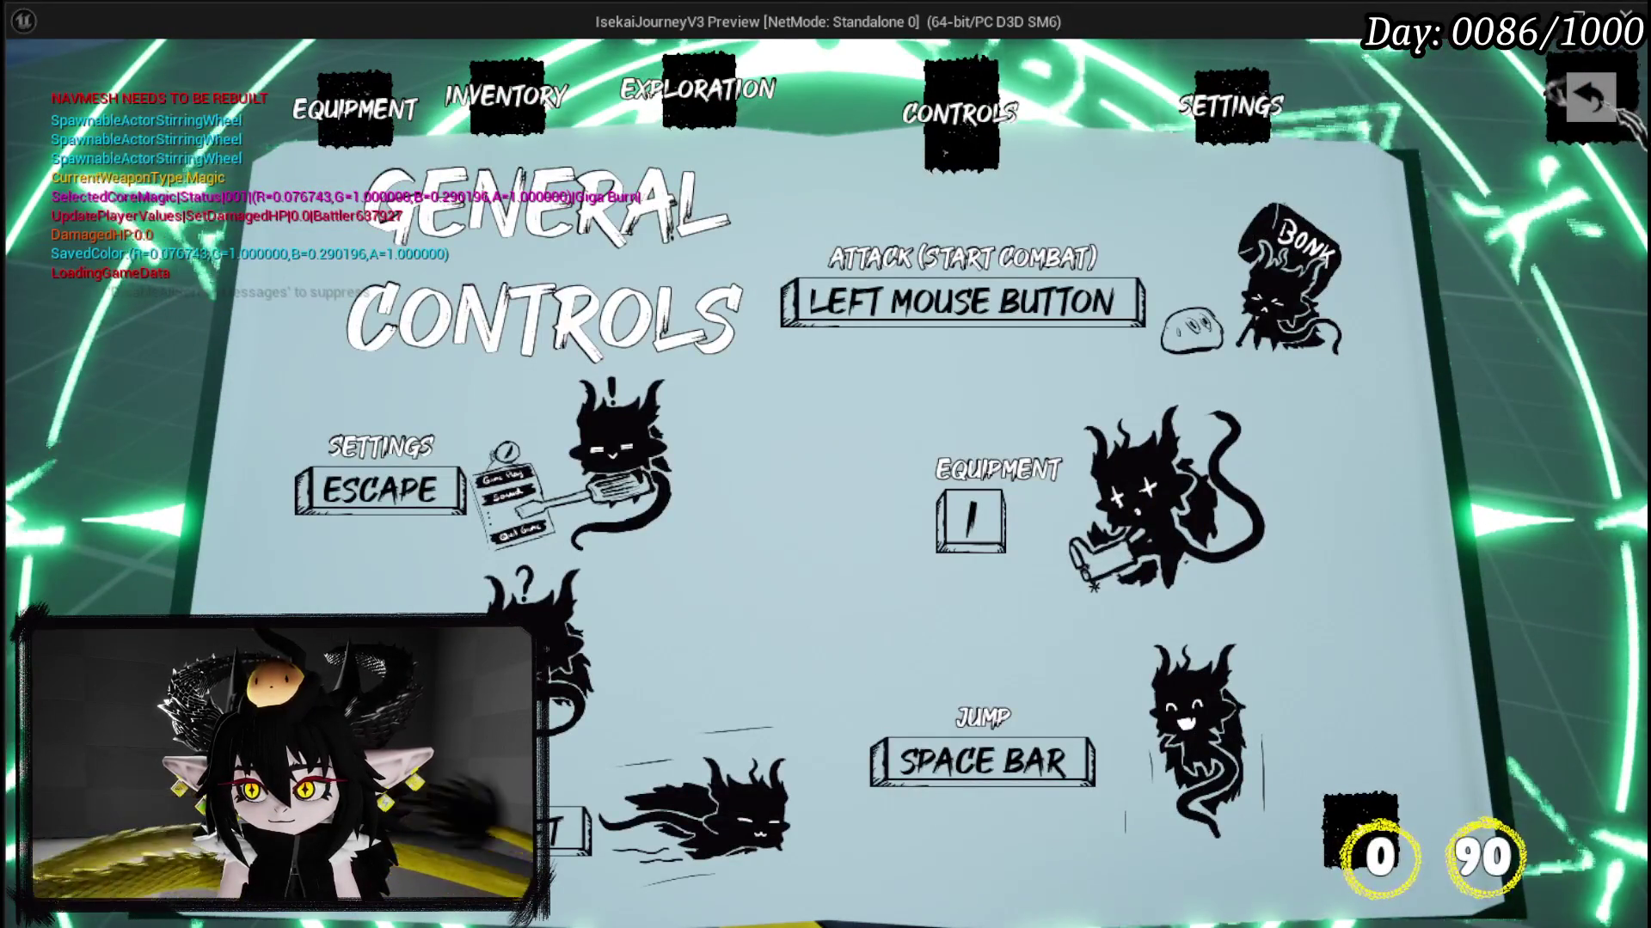
Step: Run to the slime and attack to view the taller GOT IT? button, then stop and return to the widget editor
{"action": "key", "text": "w"}
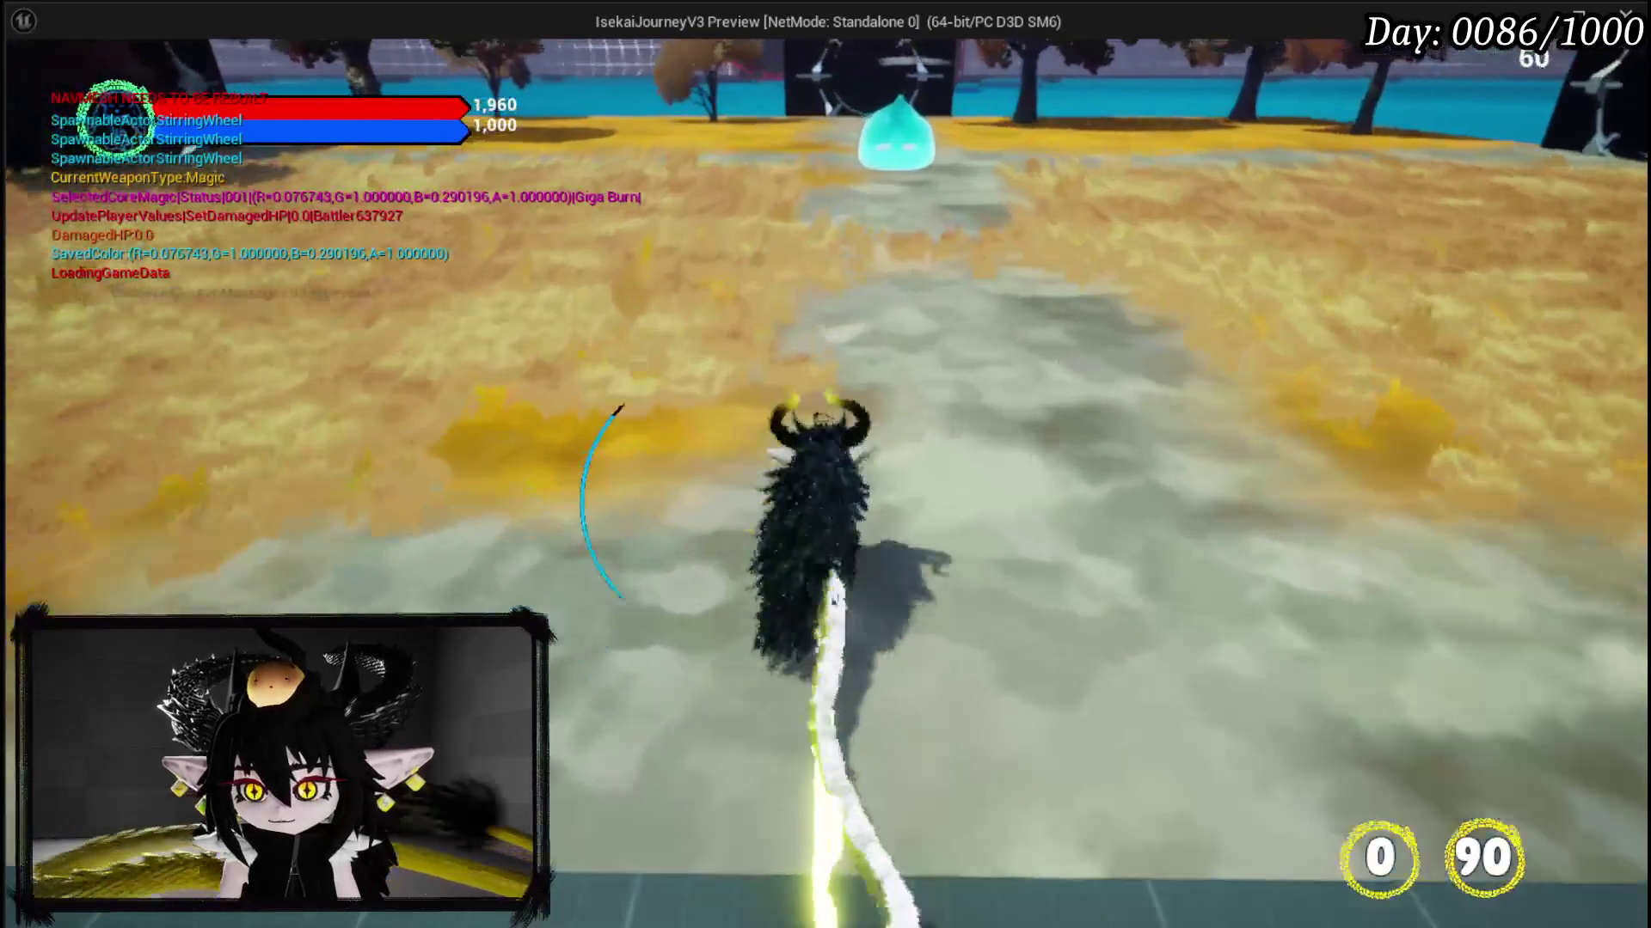
{"action": "key", "text": "e"}
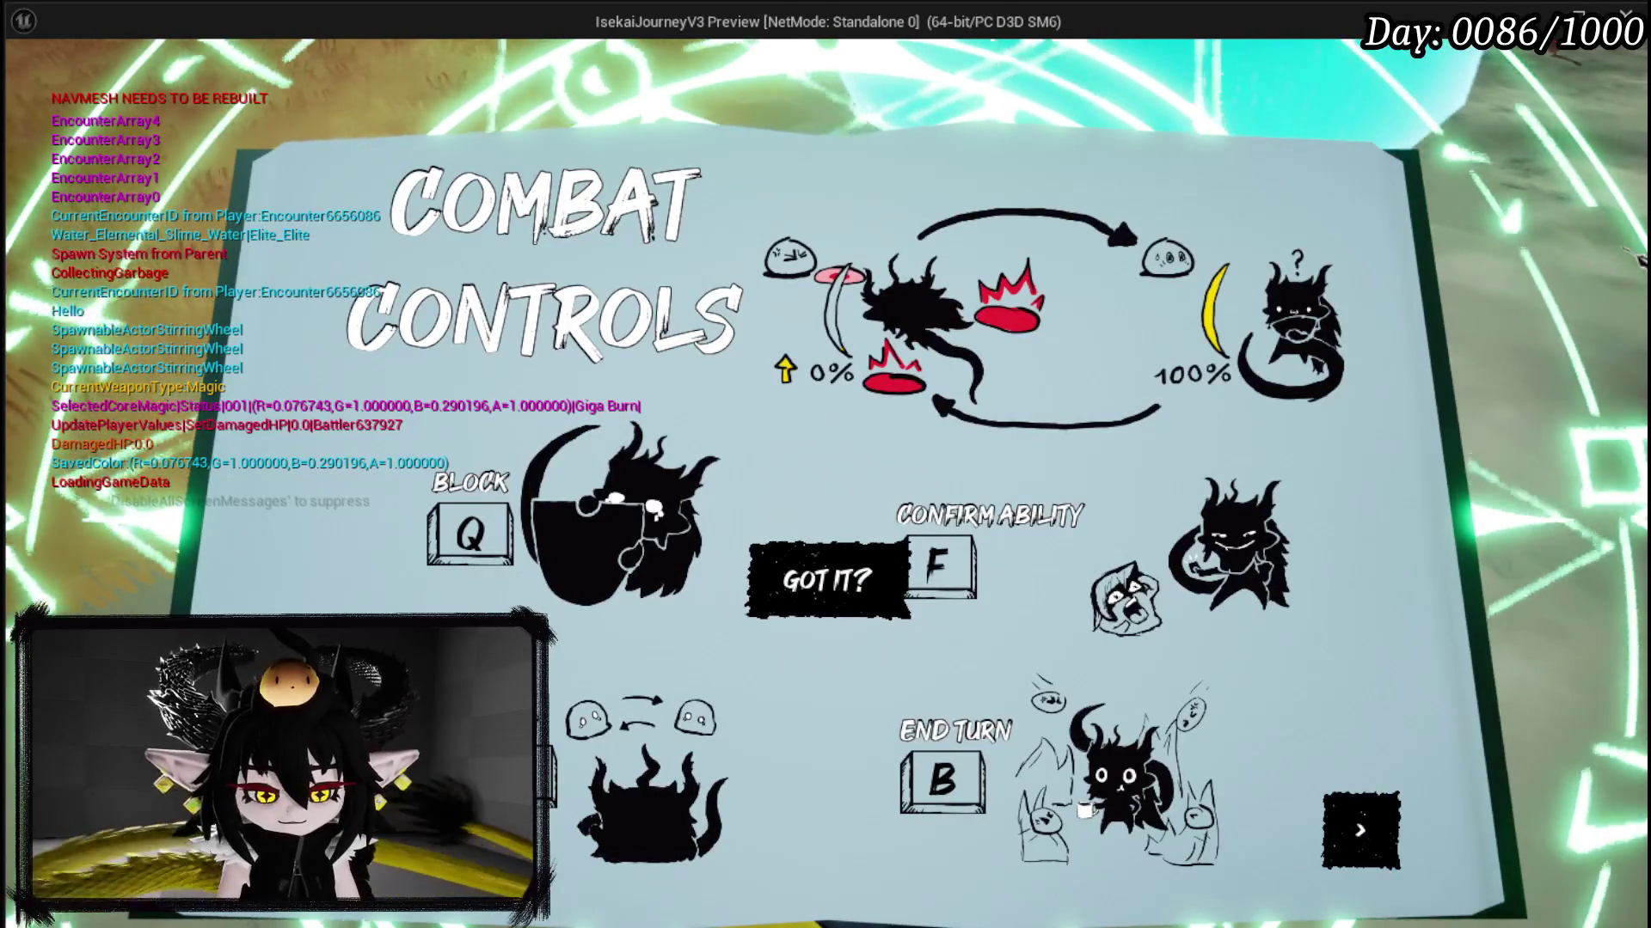
{"action": "key", "text": "Escape"}
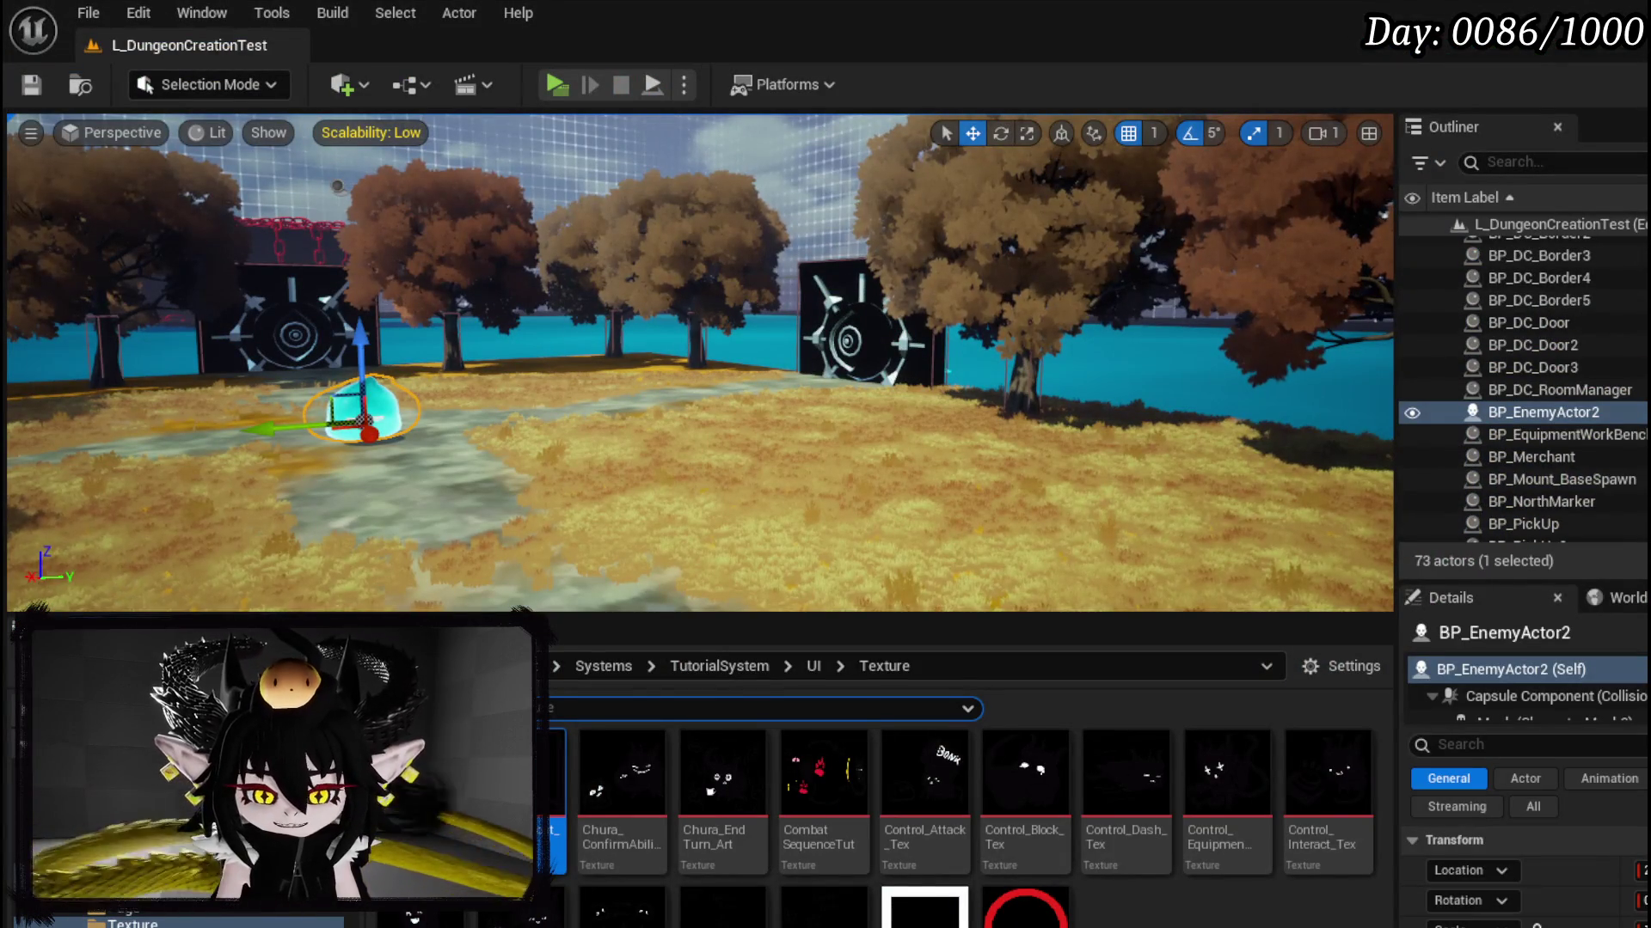
{"action": "key", "text": "alt+Tab"}
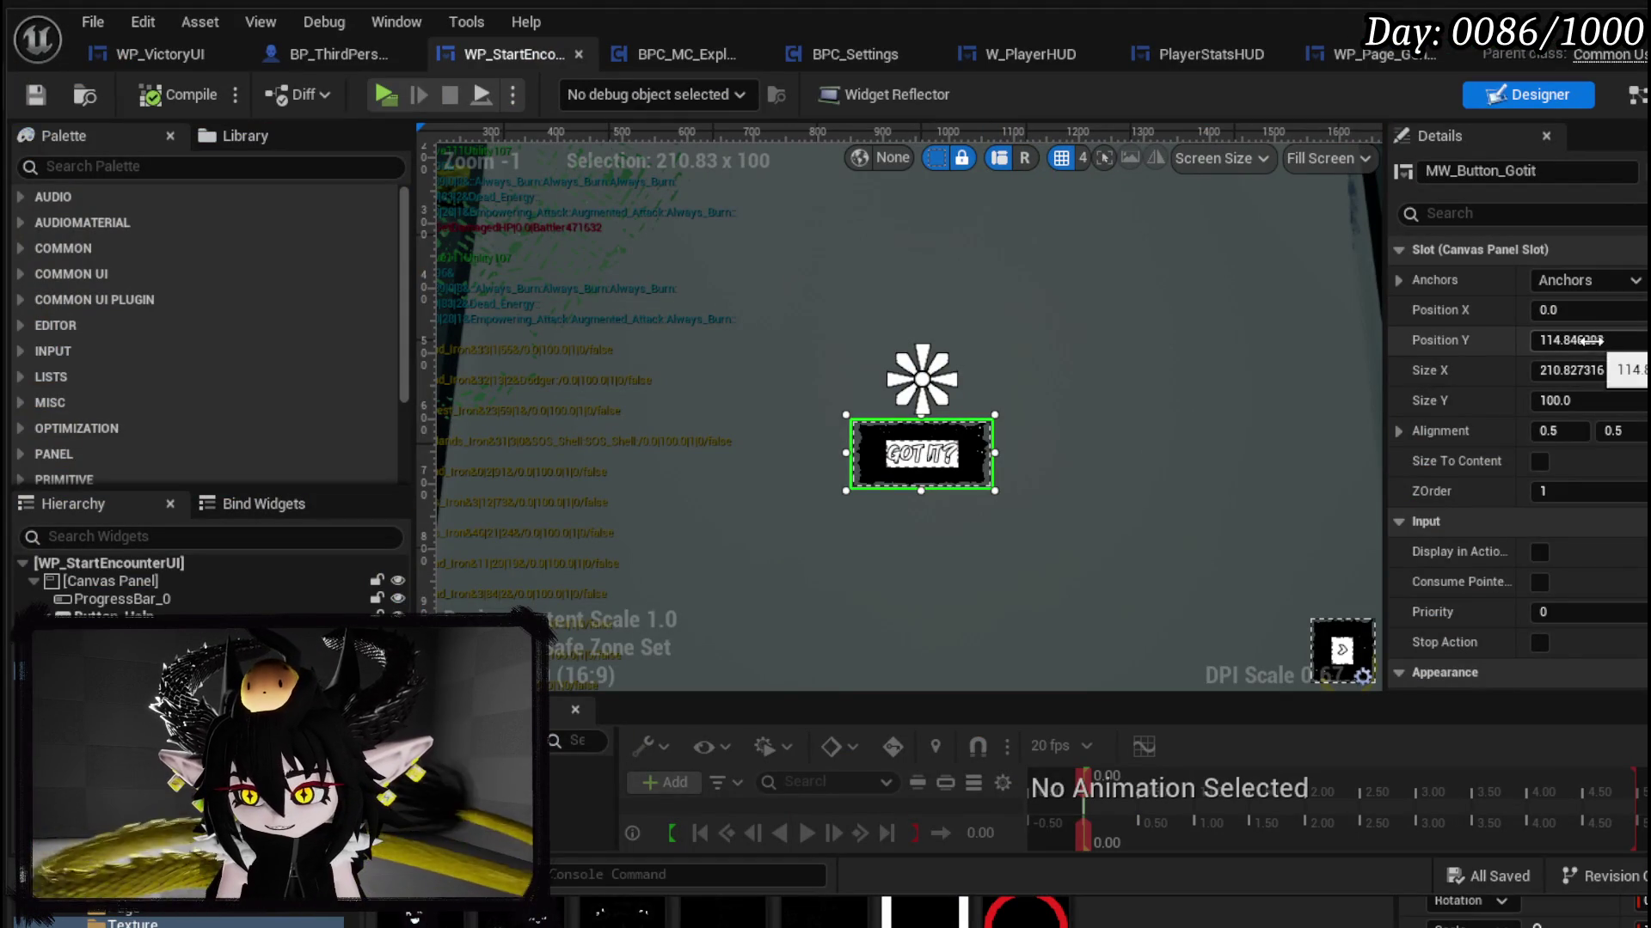
Step: Set MW_Button_Gotit Position Y to 200, compile and save, and start a play session
{"action": "left_click_drag", "start_coordinate": [1594, 331], "coordinate": [1632, 331]}
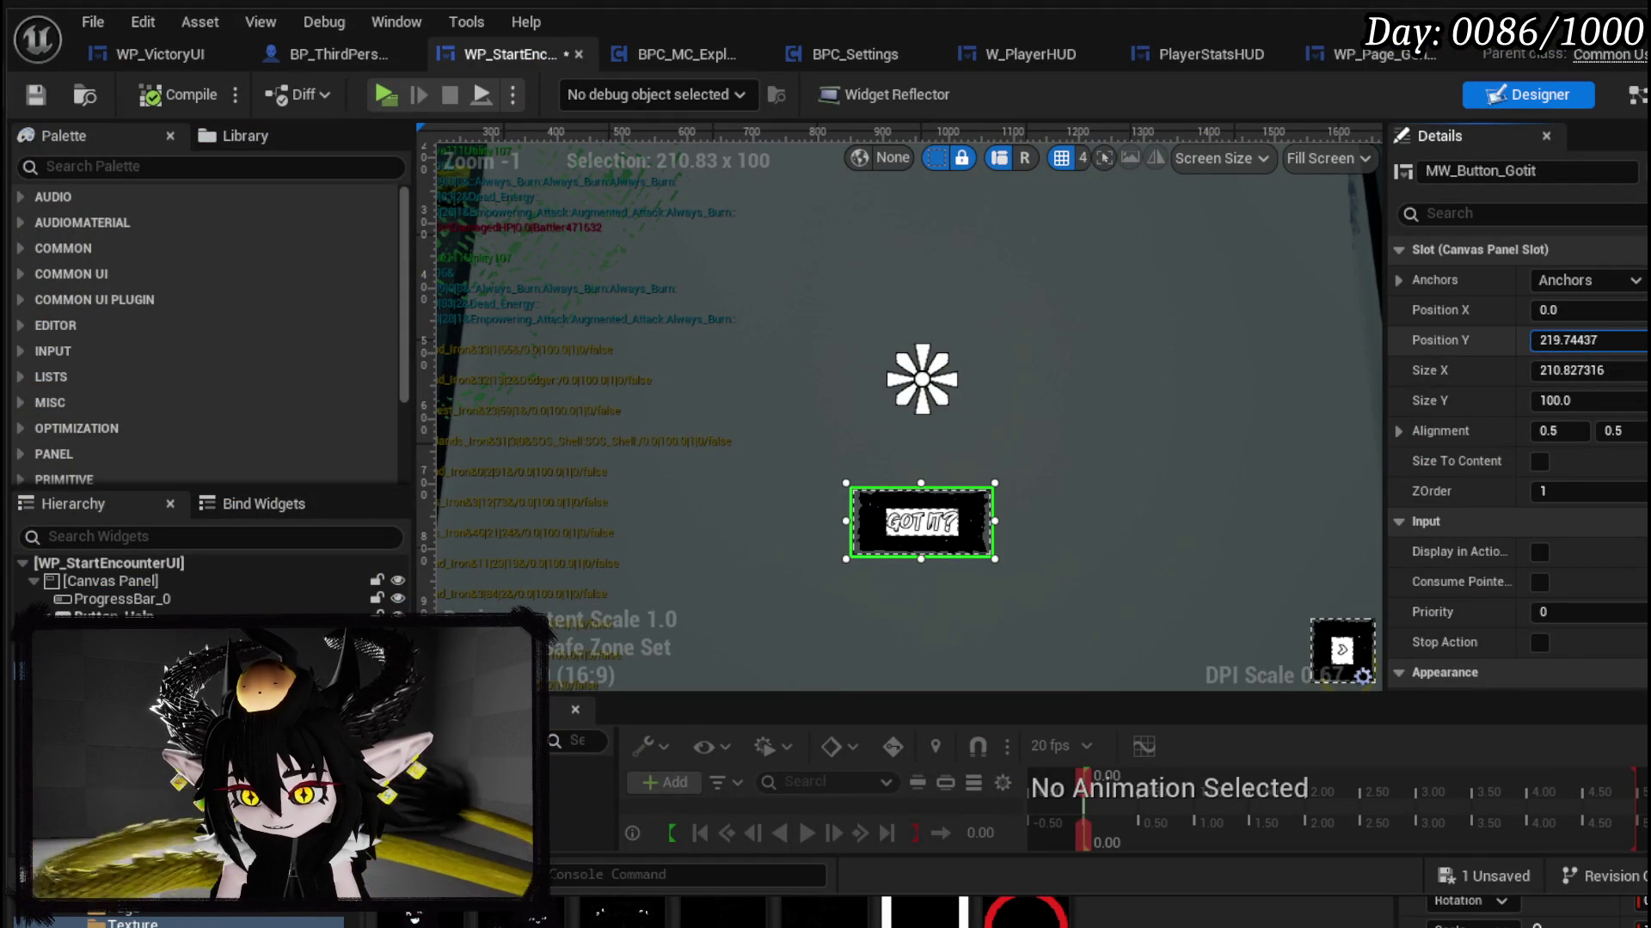
{"action": "type", "text": "200"}
{"action": "key", "text": "Return"}
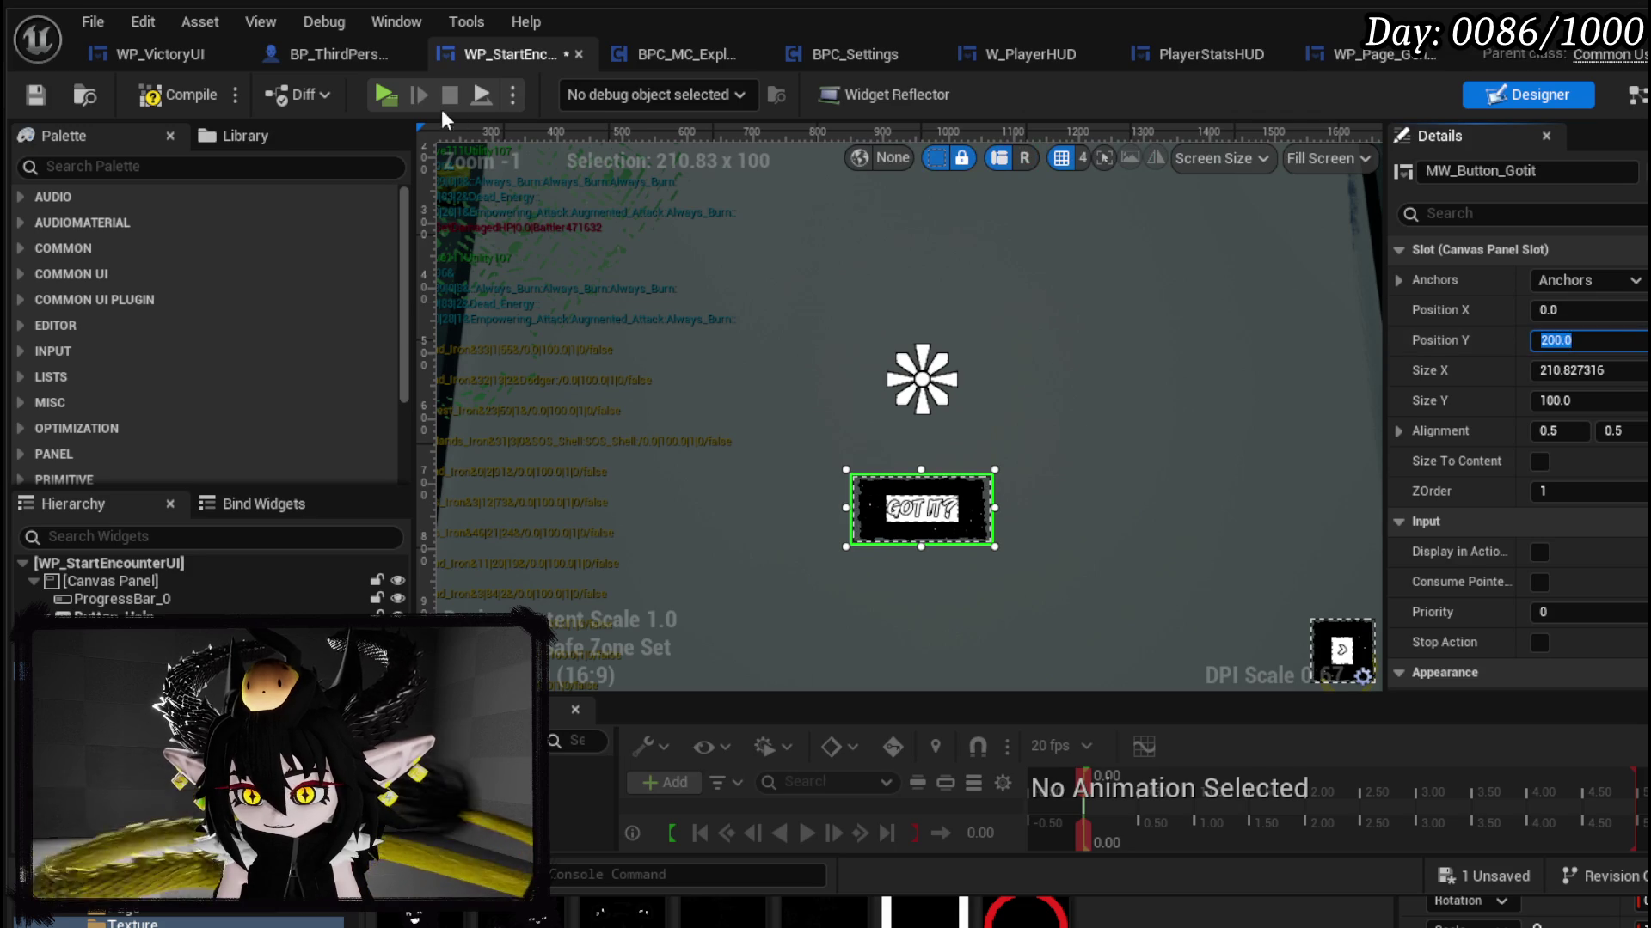
{"action": "left_click", "coordinate": [37, 97]}
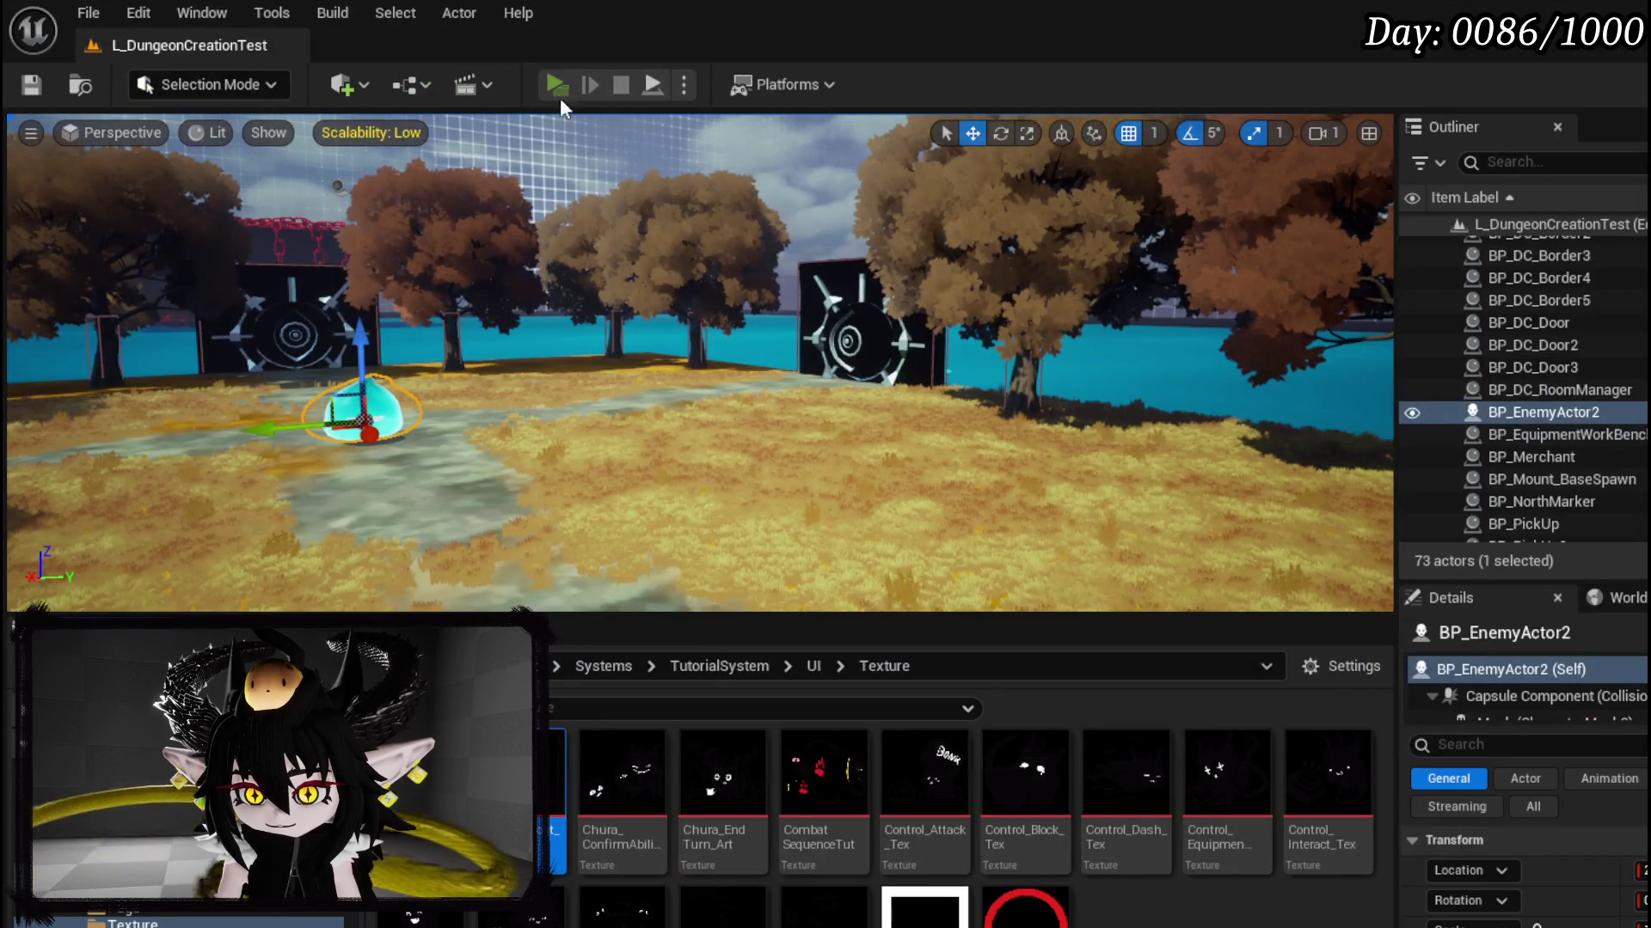
{"action": "left_click", "coordinate": [557, 87]}
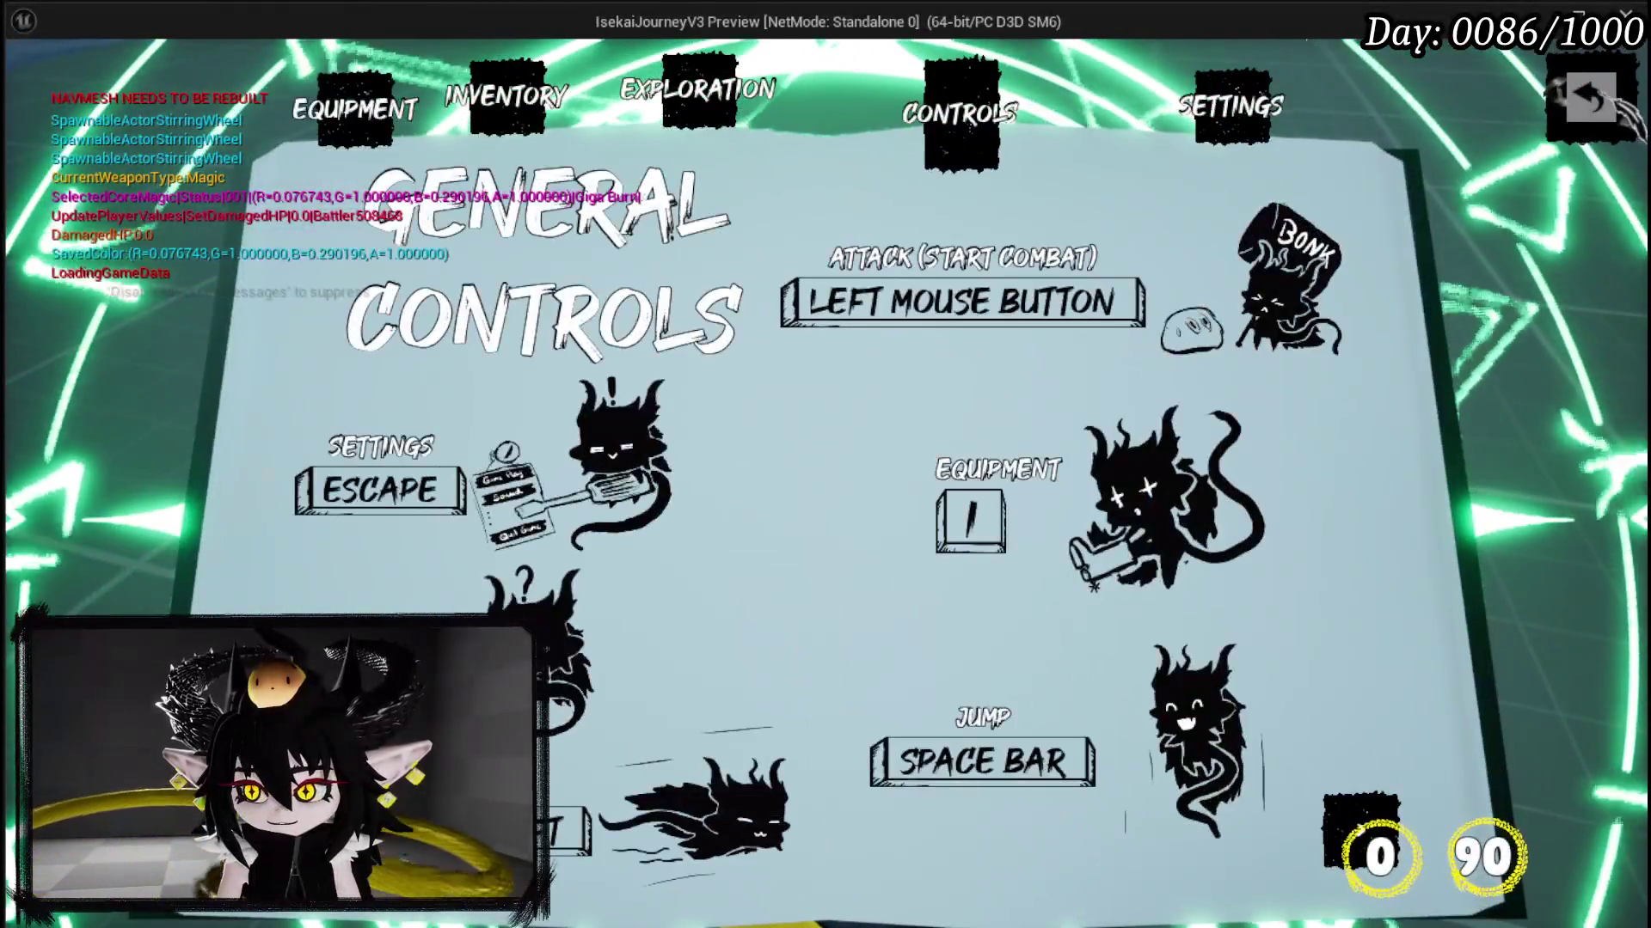
Step: Close the controls page, attack the slime with Fire Meteor, dismiss the tutorial, open Settings, then stop play
{"action": "left_click", "coordinate": [1589, 96]}
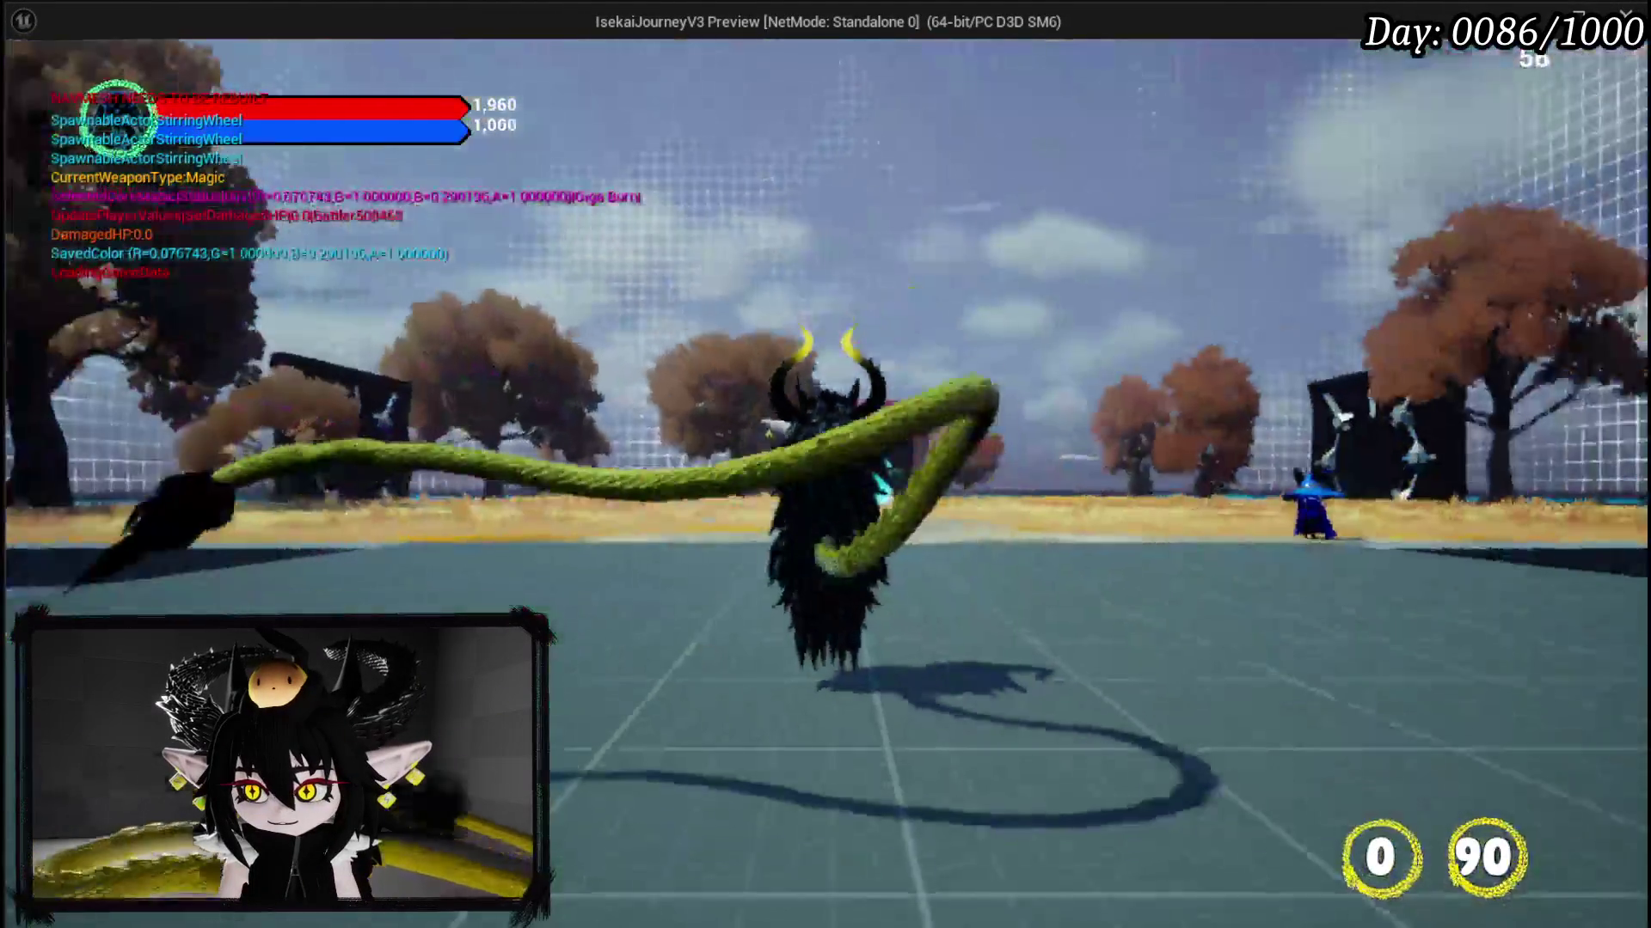
{"action": "key", "text": "w"}
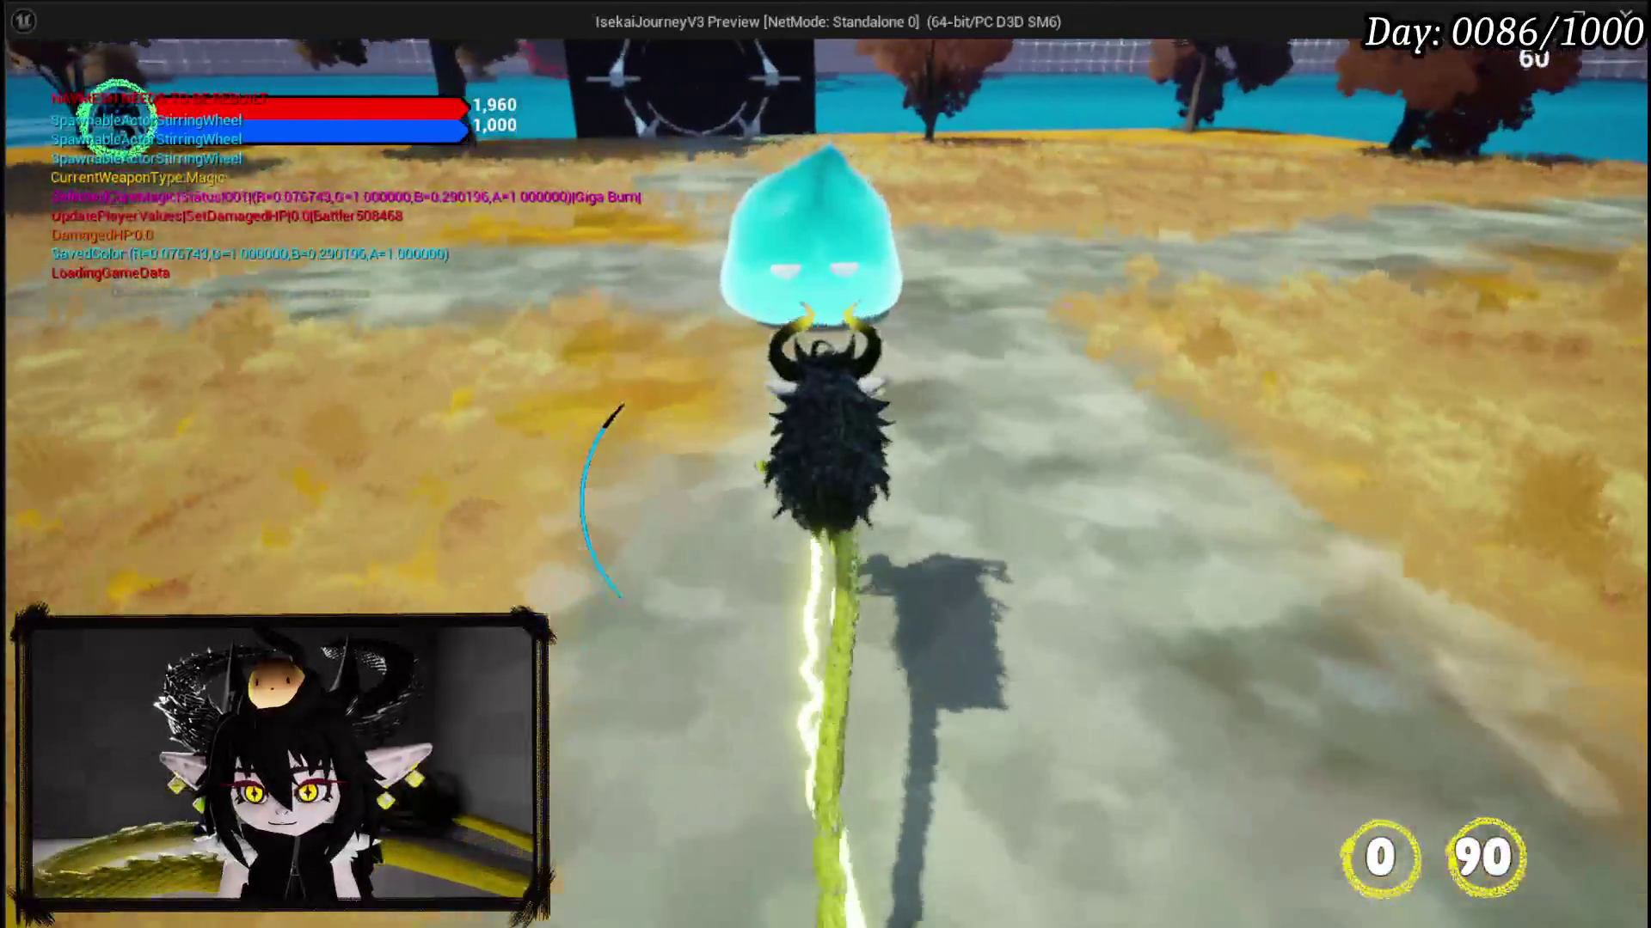
{"action": "key", "text": "1"}
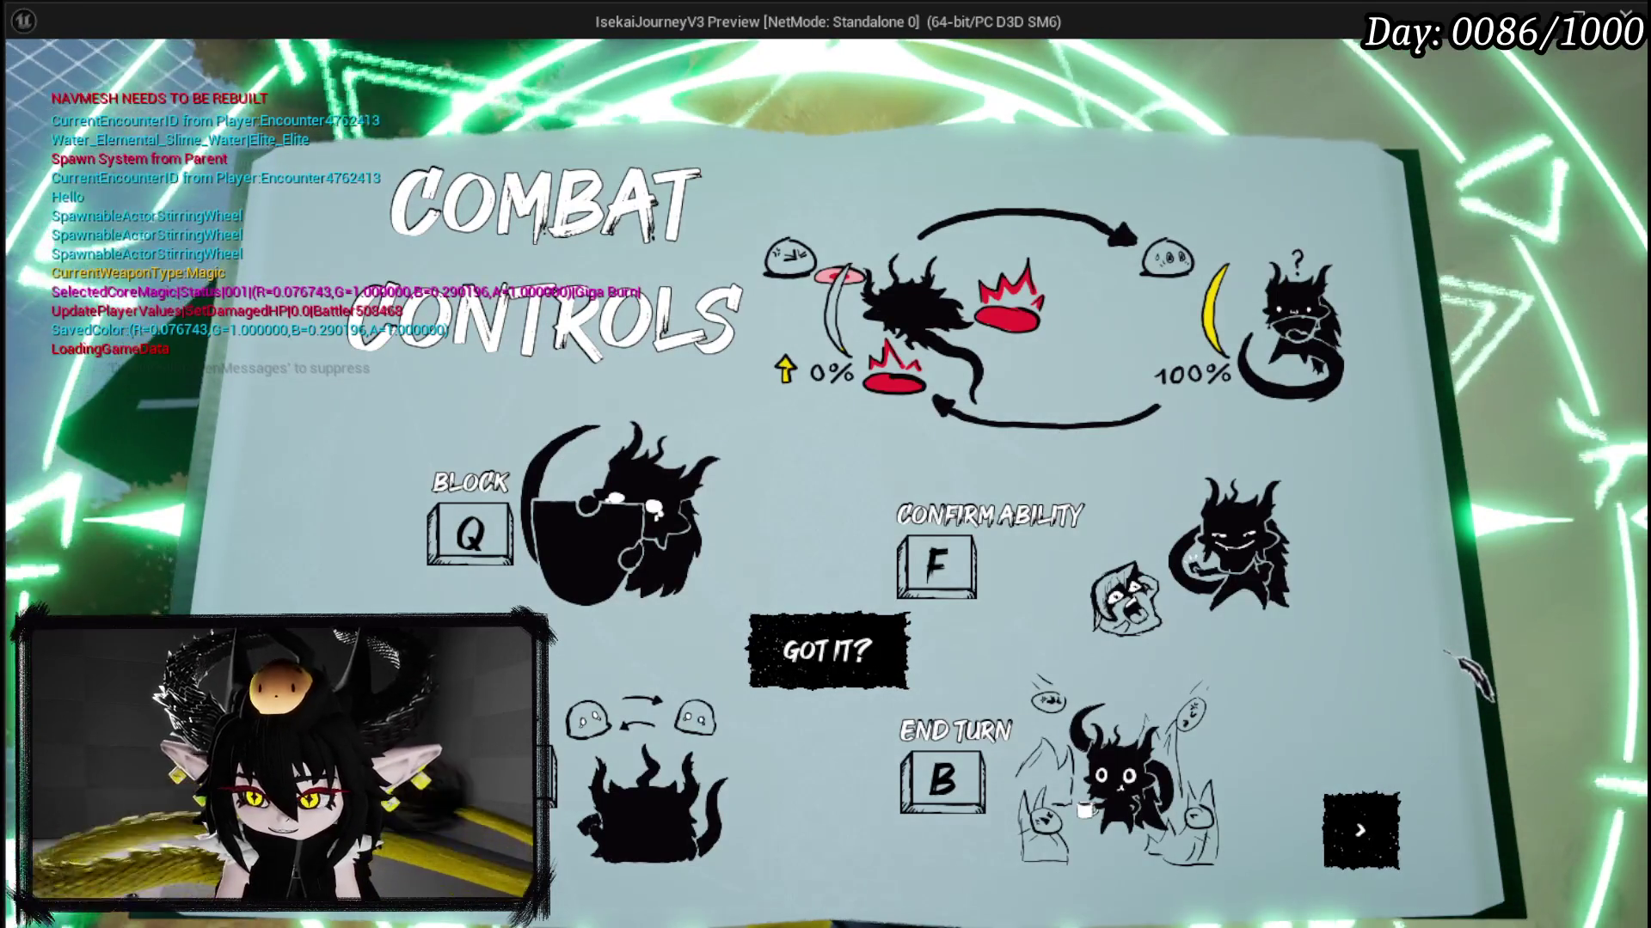
{"action": "key", "text": "Return"}
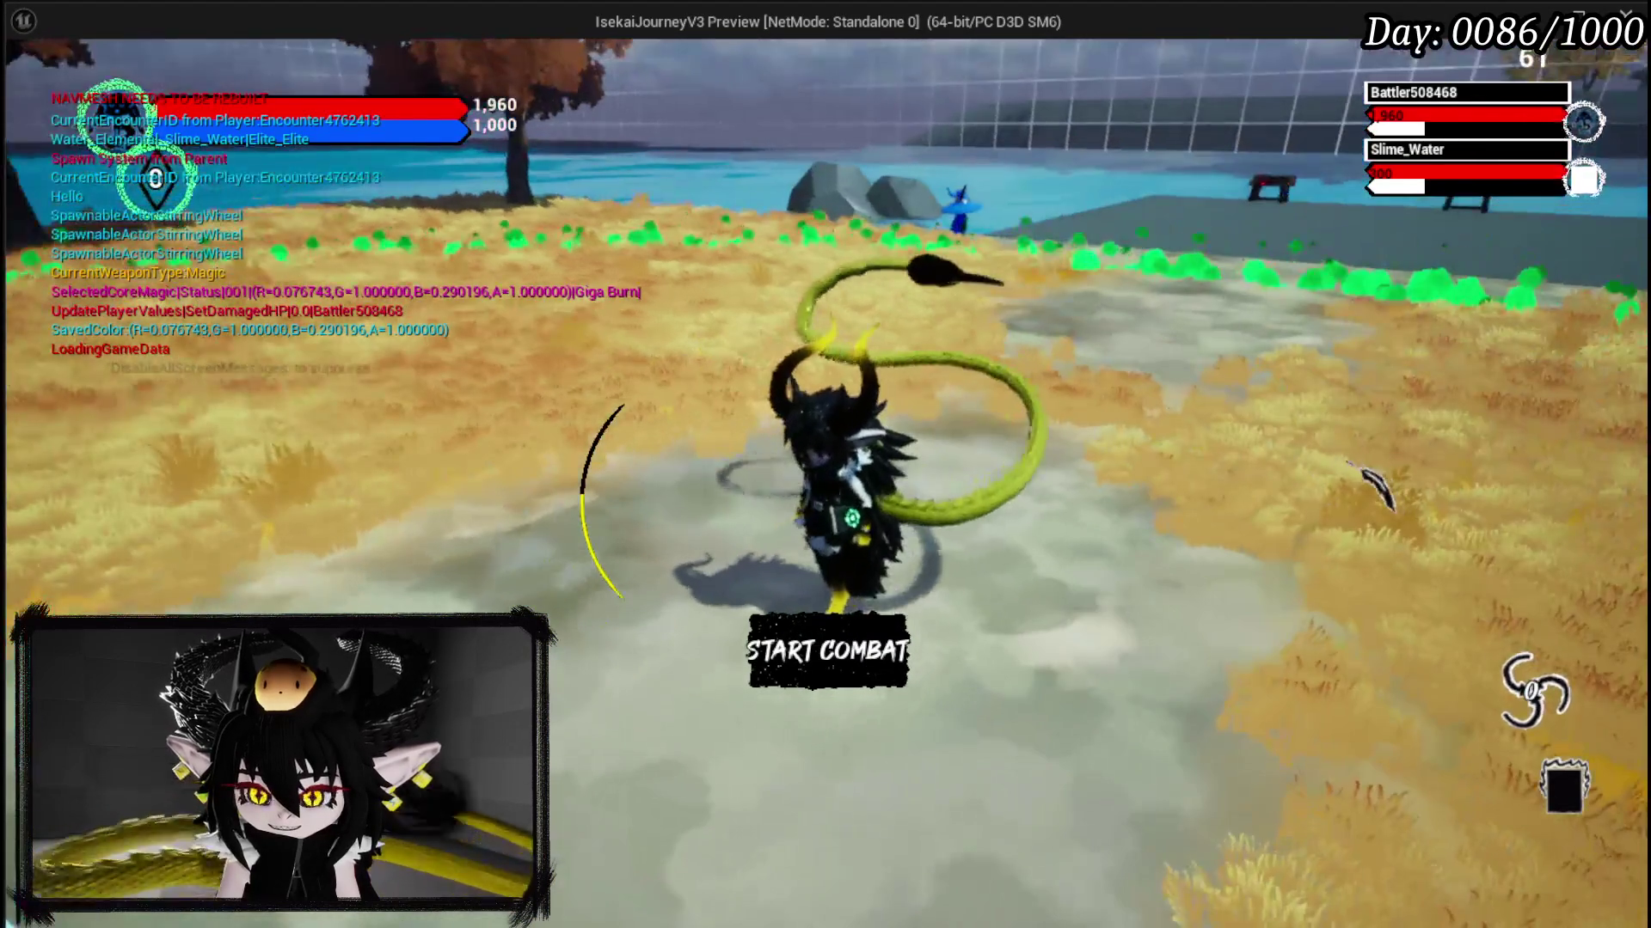
{"action": "key", "text": "Escape"}
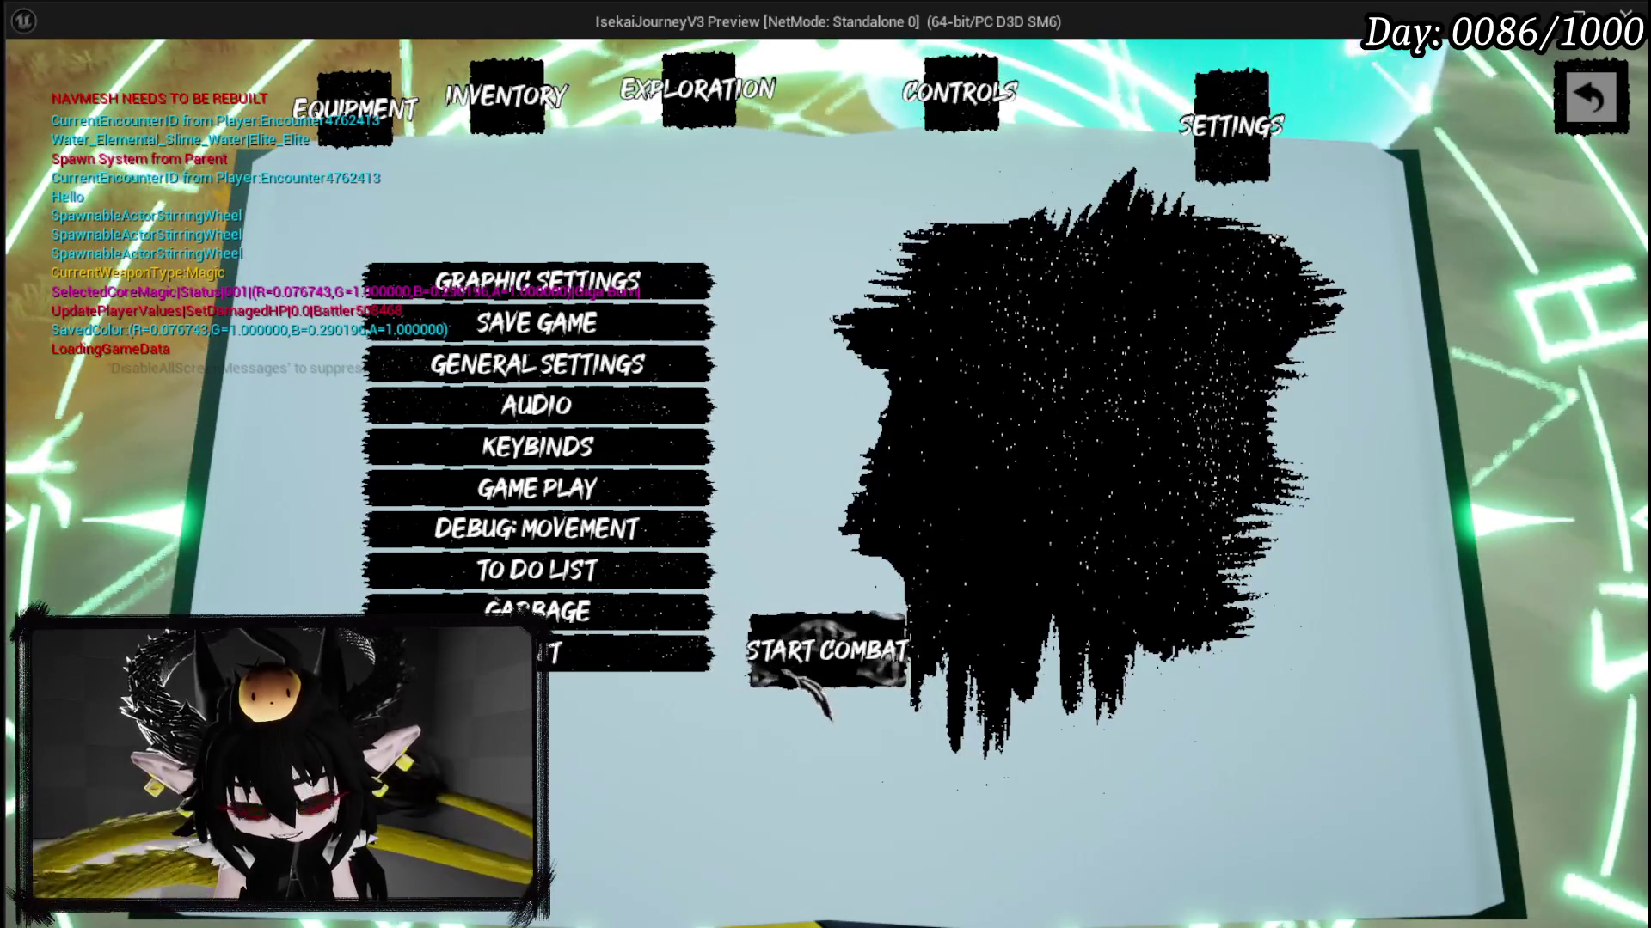
{"action": "key", "text": "Escape"}
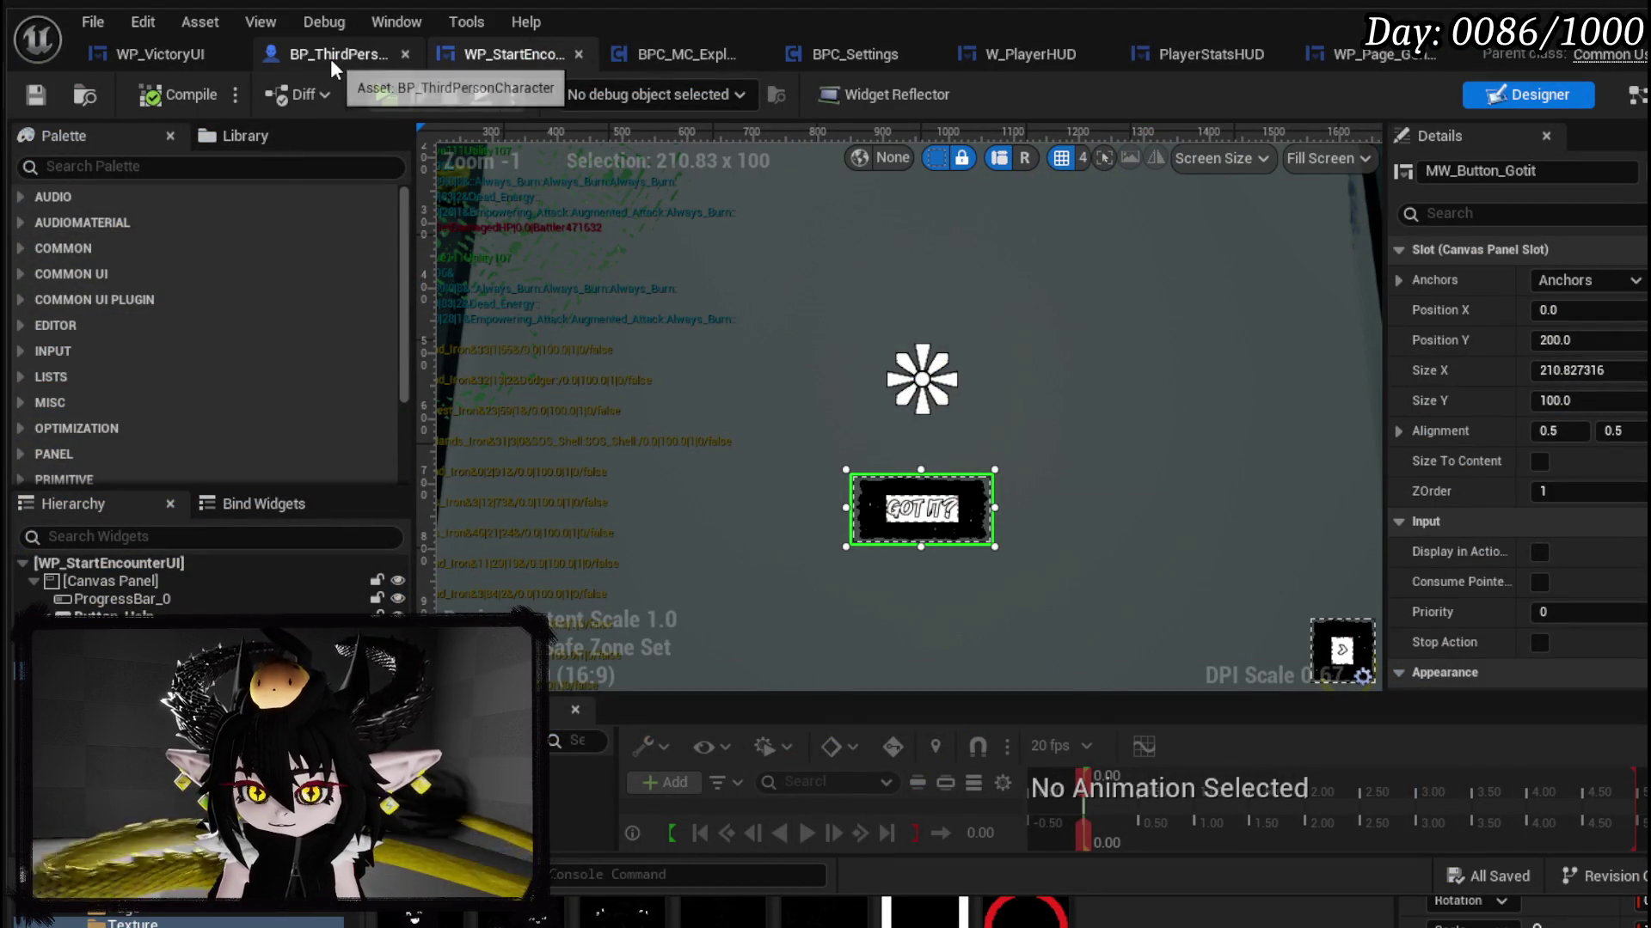
Step: Locate and inspect the IA_Settings Branch in BP_ThirdPersonCharacter's event graph
{"action": "scroll", "coordinate": [775, 203], "scroll_direction": "down", "scroll_amount": 10}
{"action": "scroll", "coordinate": [811, 478], "scroll_direction": "up", "scroll_amount": 4}
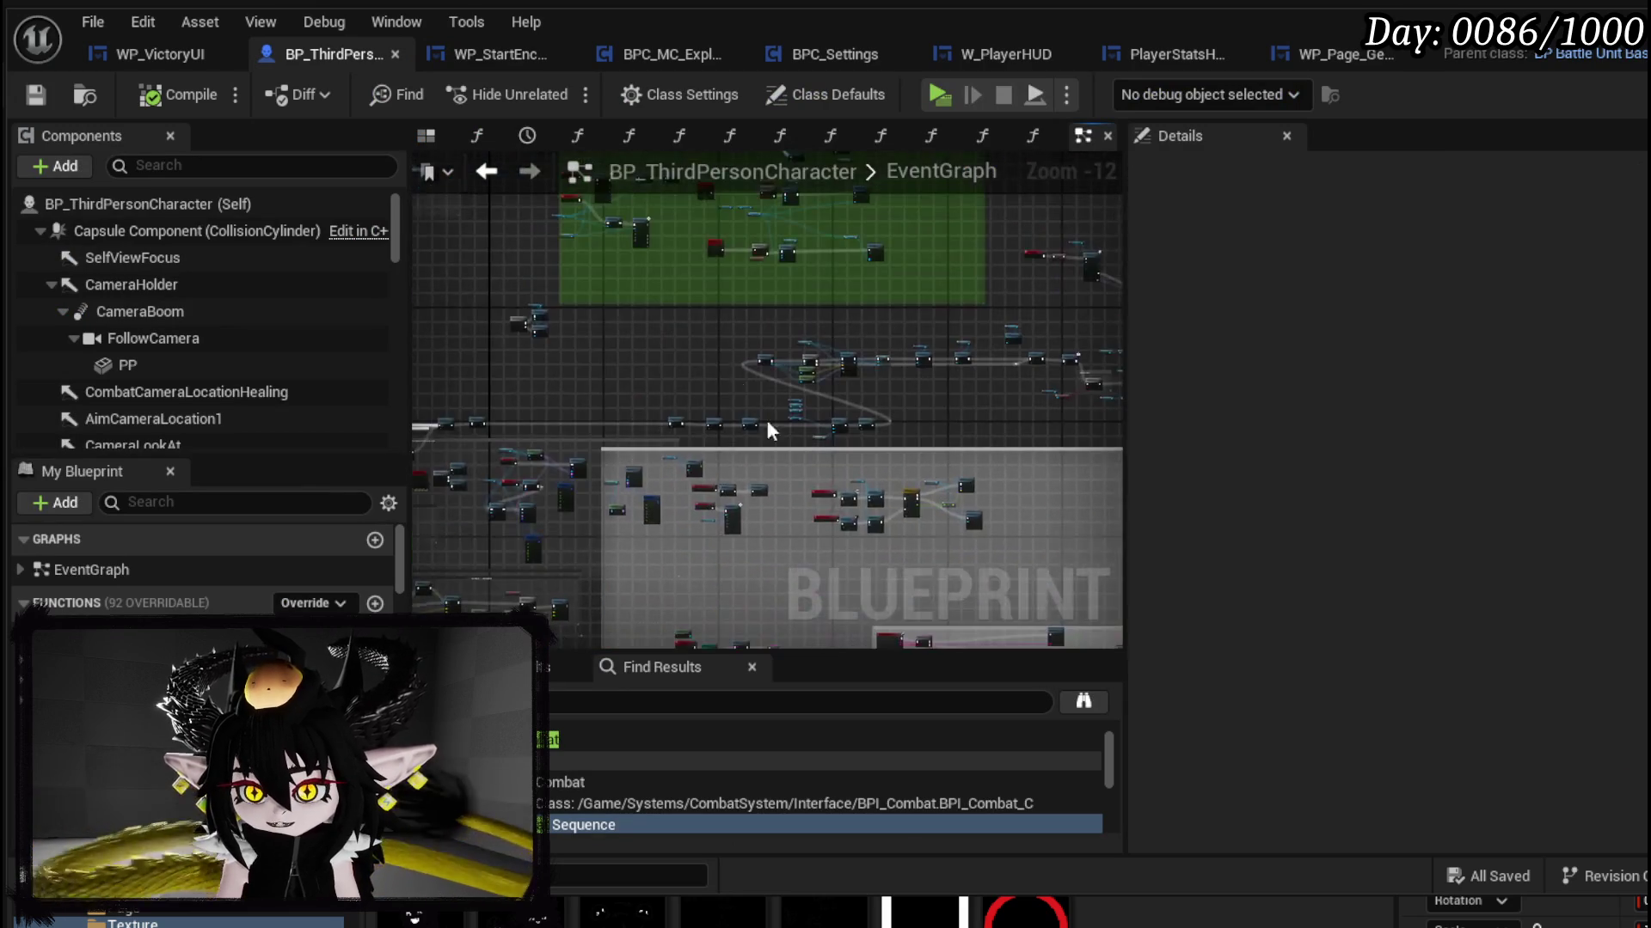
{"action": "scroll", "coordinate": [750, 370], "scroll_direction": "up", "scroll_amount": 6}
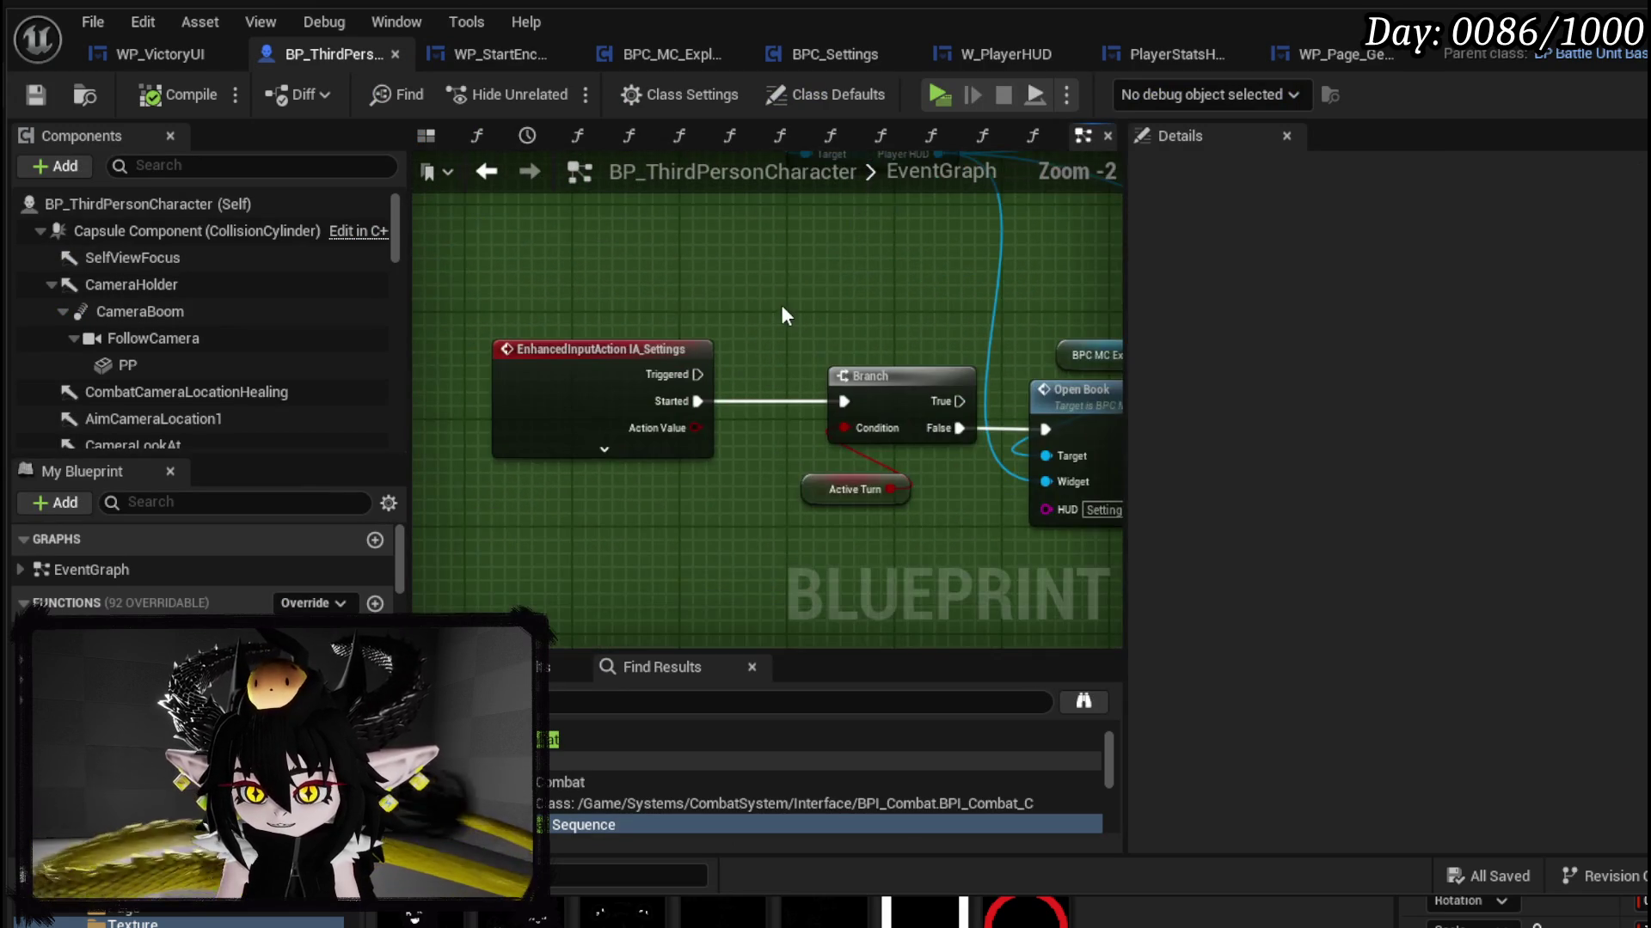
{"action": "mouse_move", "coordinate": [780, 305]}
{"action": "left_mouse_down"}
{"action": "mouse_move", "coordinate": [421, 327]}
{"action": "mouse_move", "coordinate": [705, 419]}
{"action": "mouse_move", "coordinate": [737, 447]}
{"action": "mouse_move", "coordinate": [686, 245]}
{"action": "left_mouse_up"}
{"action": "scroll", "coordinate": [737, 447], "scroll_direction": "down", "scroll_amount": 3}
{"action": "scroll", "coordinate": [683, 409], "scroll_direction": "up", "scroll_amount": 4}
{"action": "left_click", "coordinate": [741, 306]}
{"action": "left_click", "coordinate": [713, 231]}
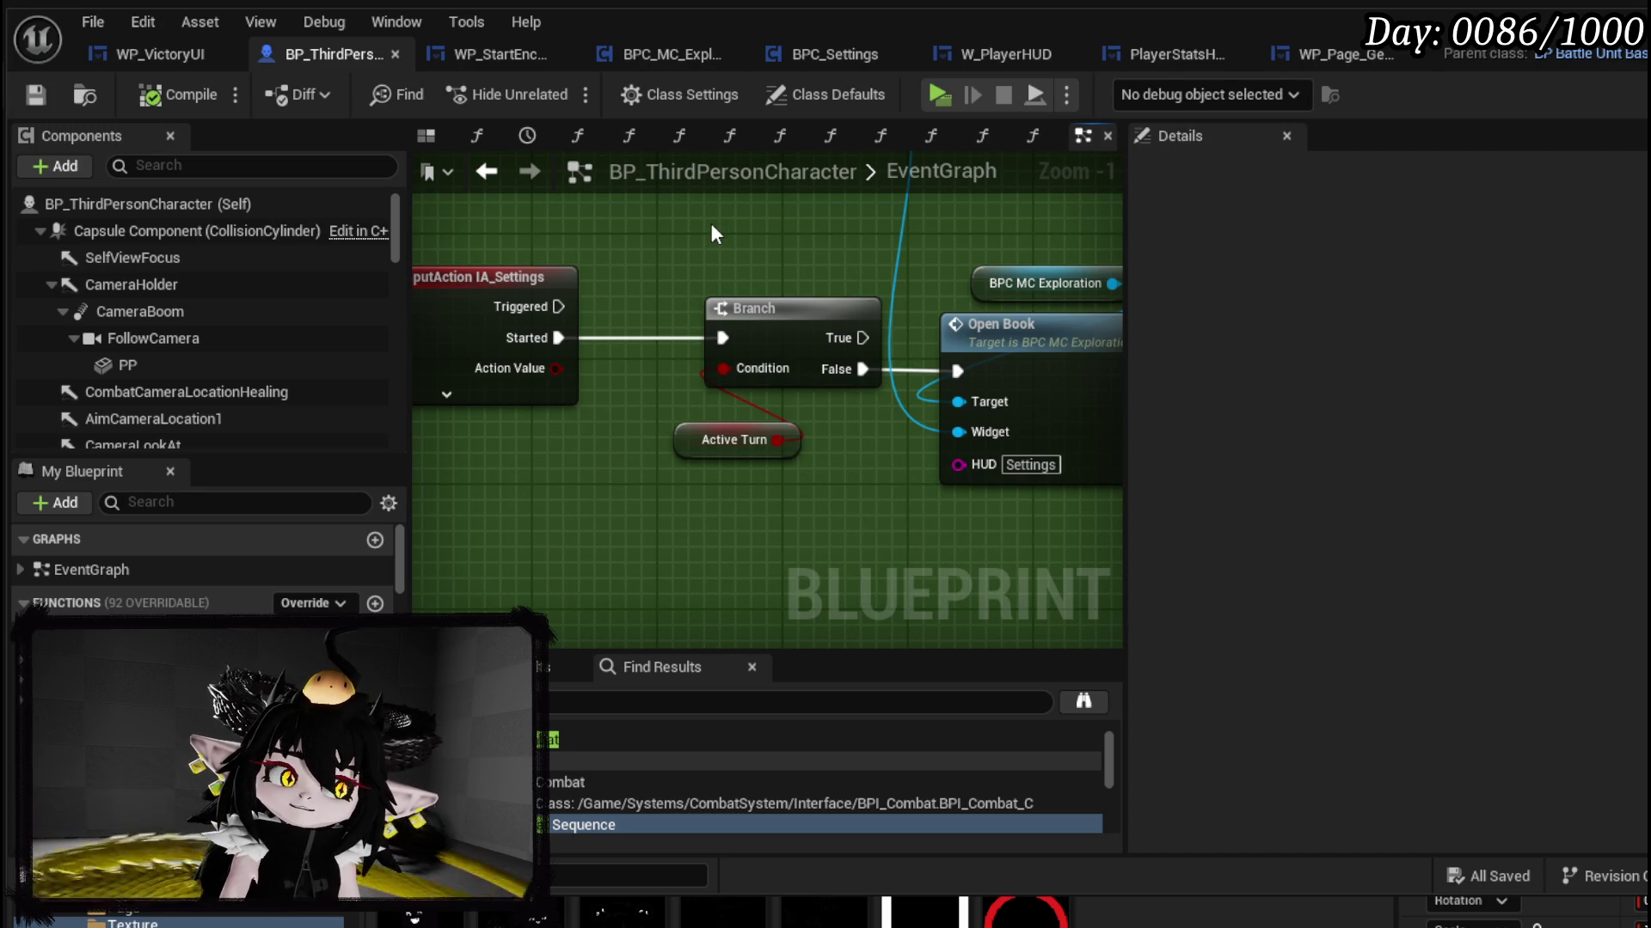
{"action": "scroll", "coordinate": [710, 223], "scroll_direction": "down", "scroll_amount": 2}
{"action": "mouse_move", "coordinate": [710, 224]}
{"action": "left_mouse_down"}
{"action": "mouse_move", "coordinate": [490, 372]}
{"action": "mouse_move", "coordinate": [542, 608]}
{"action": "mouse_move", "coordinate": [656, 601]}
{"action": "mouse_move", "coordinate": [670, 406]}
{"action": "mouse_move", "coordinate": [644, 558]}
{"action": "mouse_move", "coordinate": [674, 453]}
{"action": "mouse_move", "coordinate": [655, 601]}
{"action": "mouse_move", "coordinate": [680, 261]}
{"action": "left_mouse_up"}
Step: Replace the Branch's Active Turn condition with a pasted In Combat getter wired into it
{"action": "left_click", "coordinate": [743, 249]}
{"action": "left_click", "coordinate": [734, 567]}
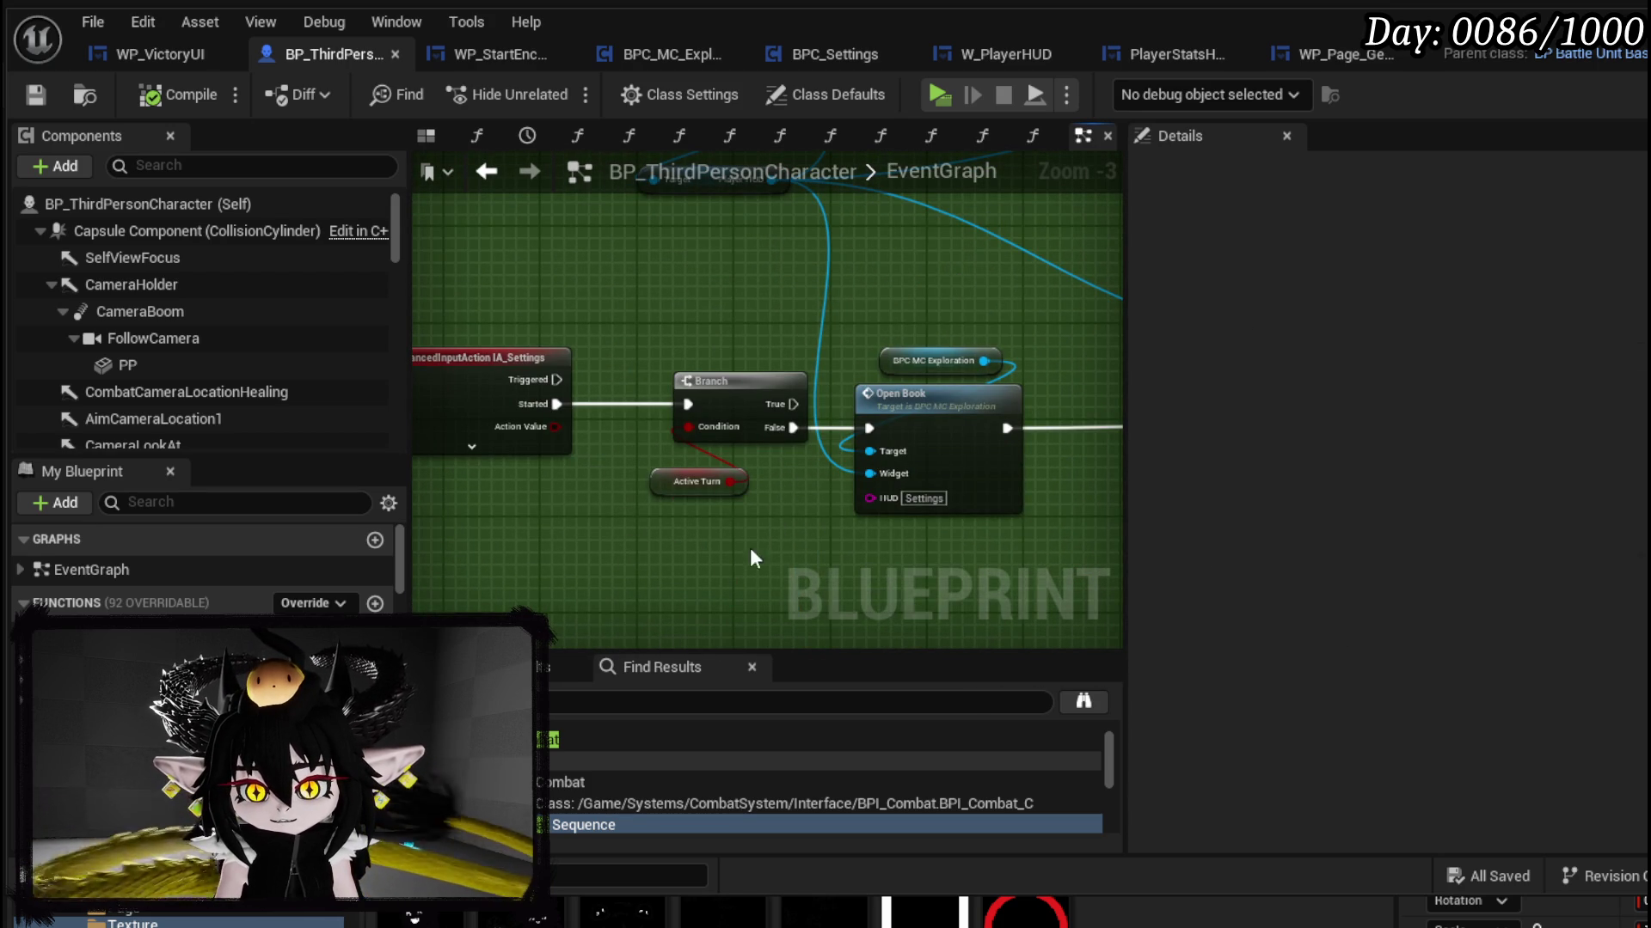
{"action": "key", "text": "ctrl+v"}
{"action": "left_click_drag", "start_coordinate": [702, 548], "coordinate": [705, 424]}
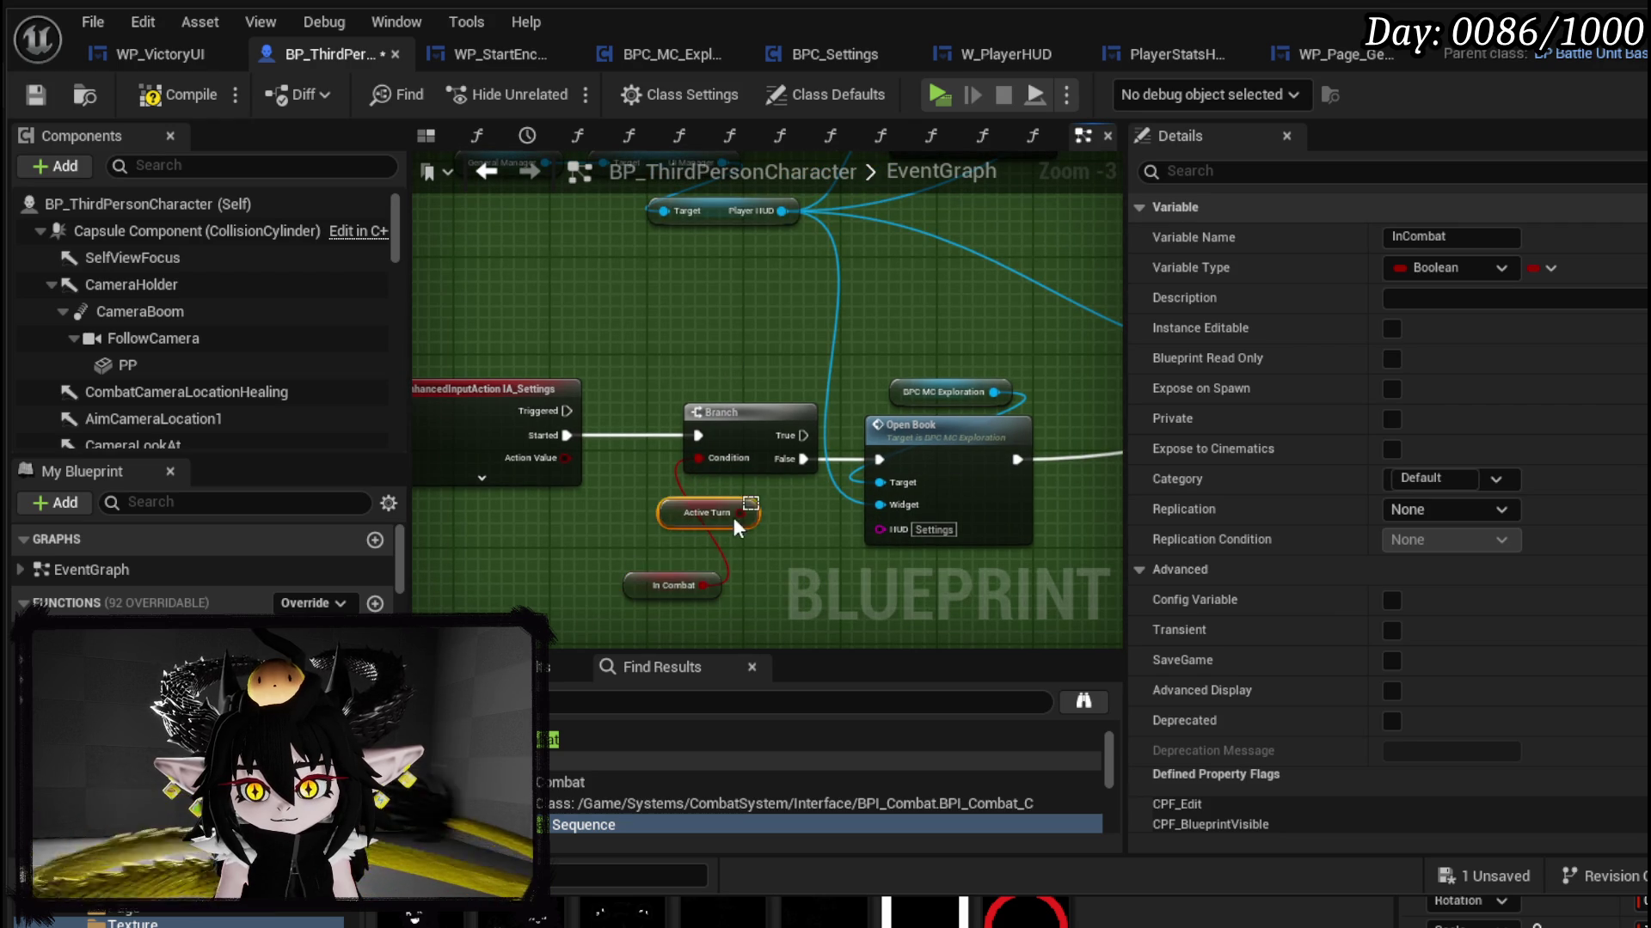
{"action": "key", "text": "Delete"}
{"action": "left_click", "coordinate": [673, 586]}
{"action": "left_click_drag", "start_coordinate": [673, 586], "coordinate": [710, 515]}
{"action": "scroll", "coordinate": [731, 310], "scroll_direction": "down", "scroll_amount": 2}
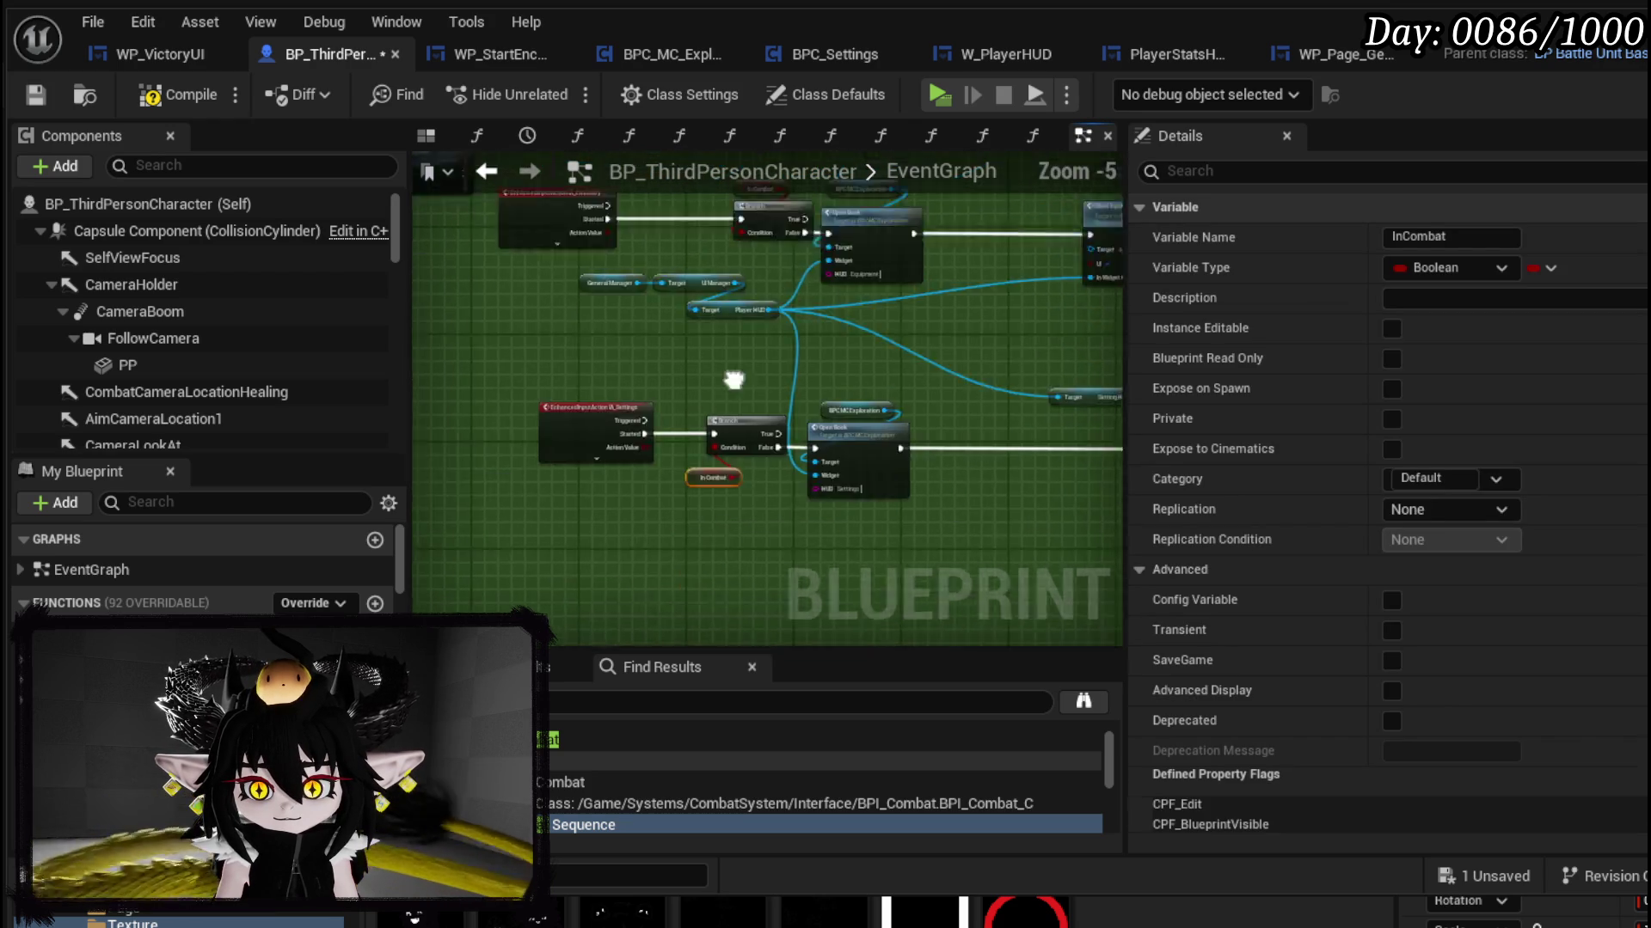
{"action": "left_click_drag", "start_coordinate": [731, 310], "coordinate": [756, 494]}
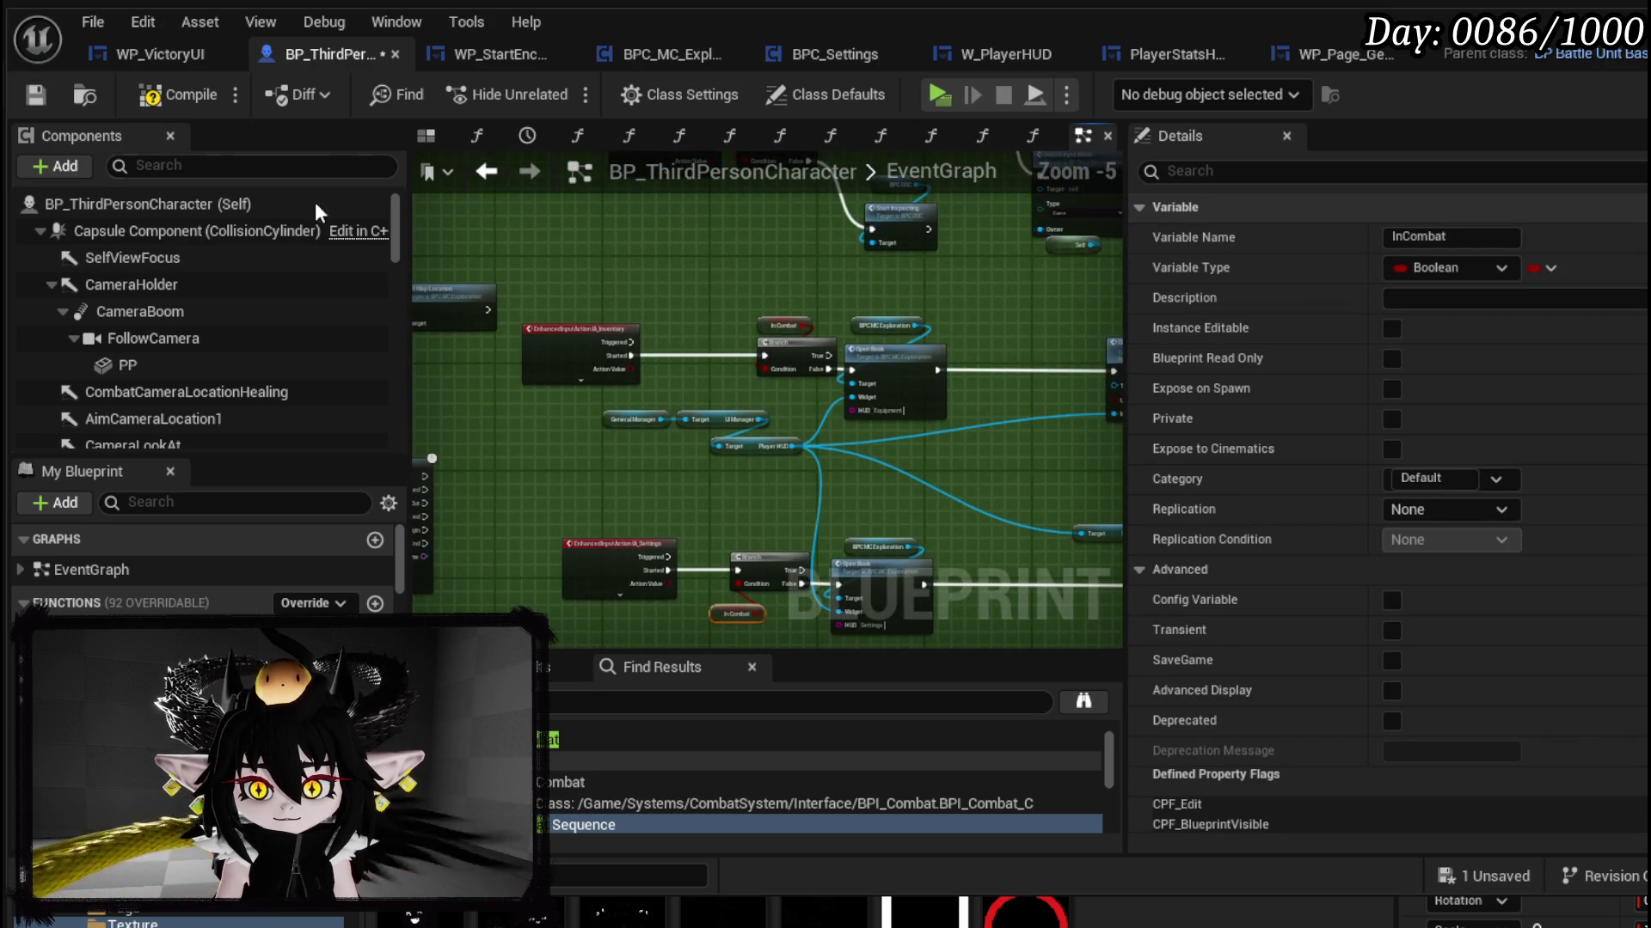
Step: Compile and save the character, then launch a standalone play test and cast Fire Meteor
{"action": "left_click", "coordinate": [43, 90]}
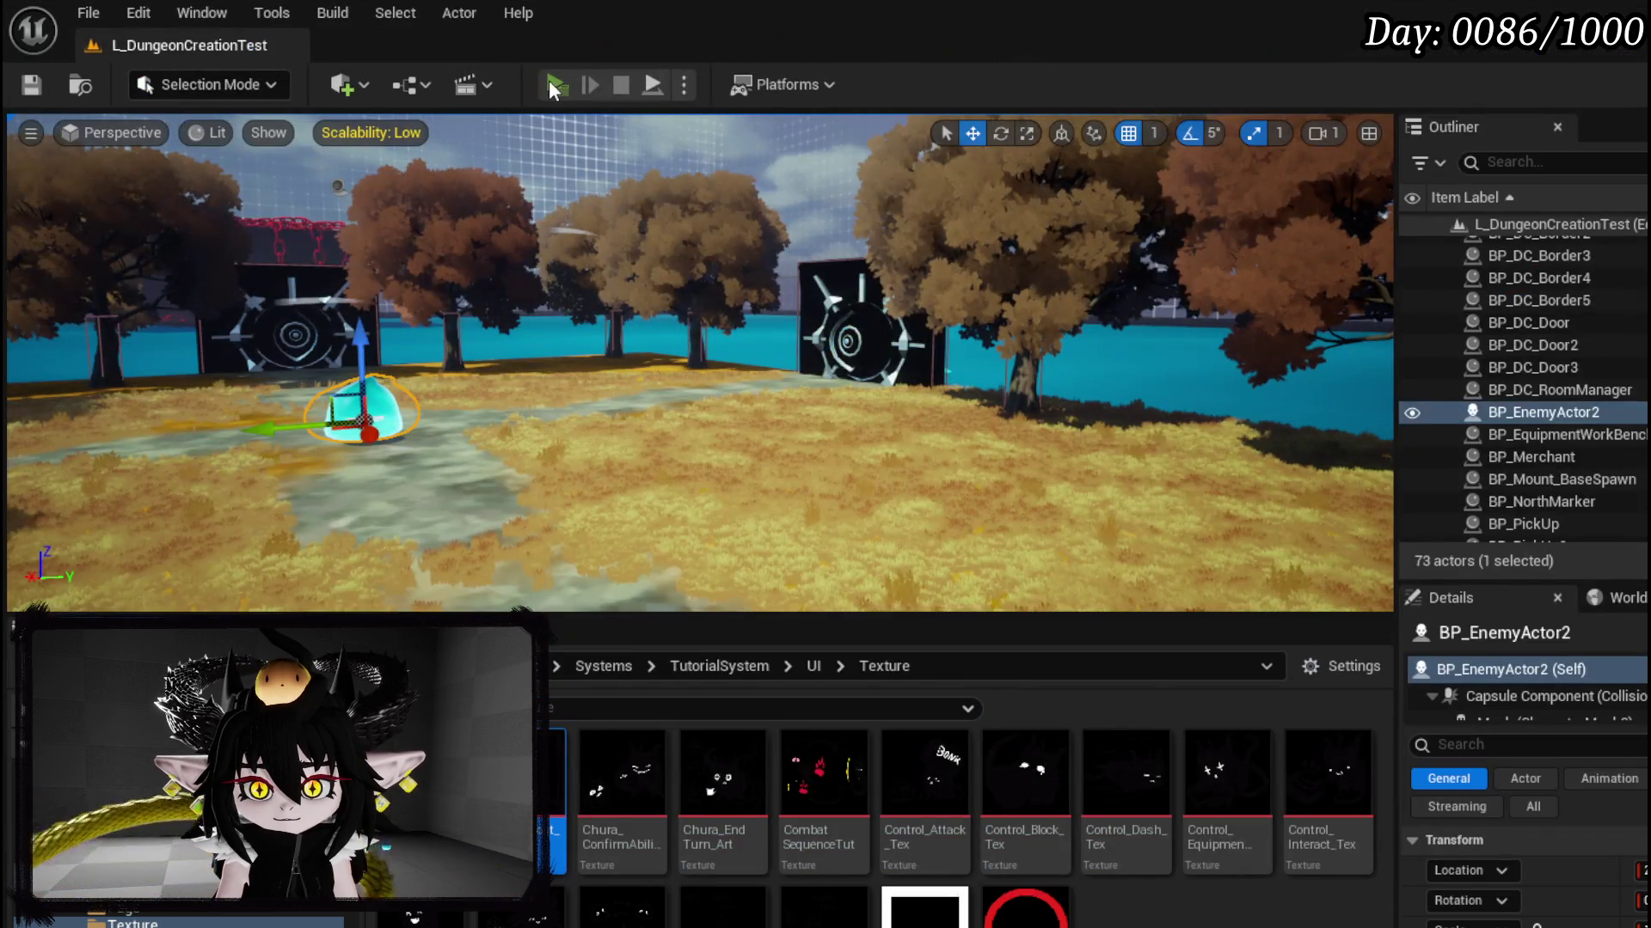
{"action": "left_click", "coordinate": [549, 79]}
{"action": "left_click", "coordinate": [617, 270]}
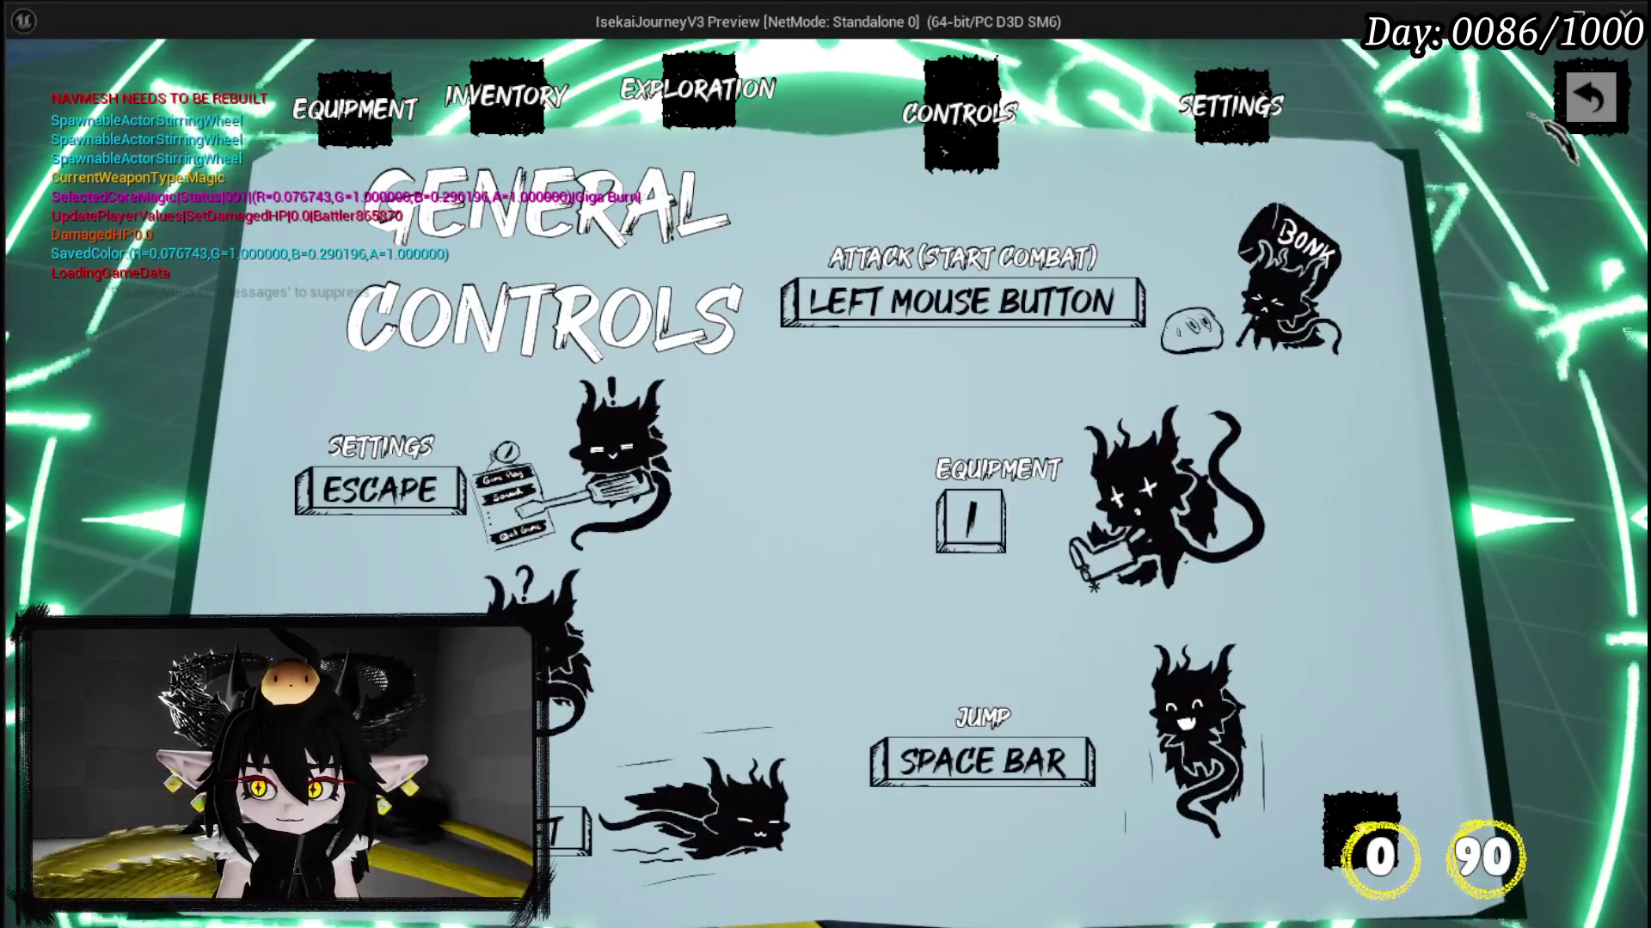
Step: Dismiss the General Controls book, run at the cyan slime, and page through the Combat Controls tutorial
{"action": "left_click", "coordinate": [1586, 98]}
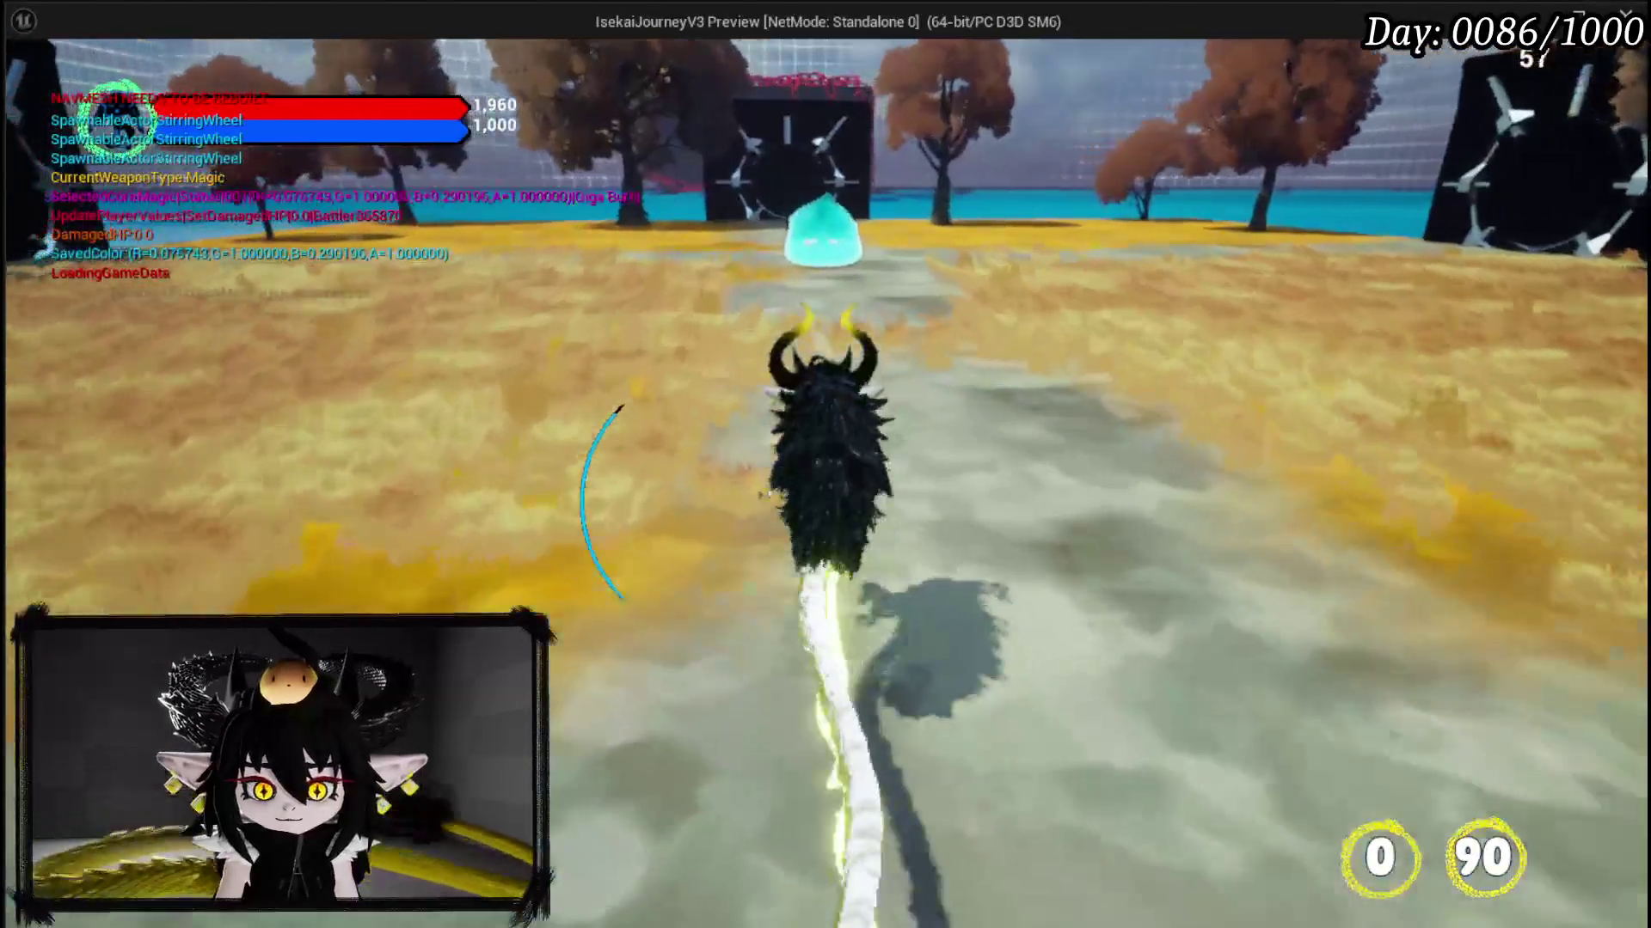
{"action": "key", "text": "w"}
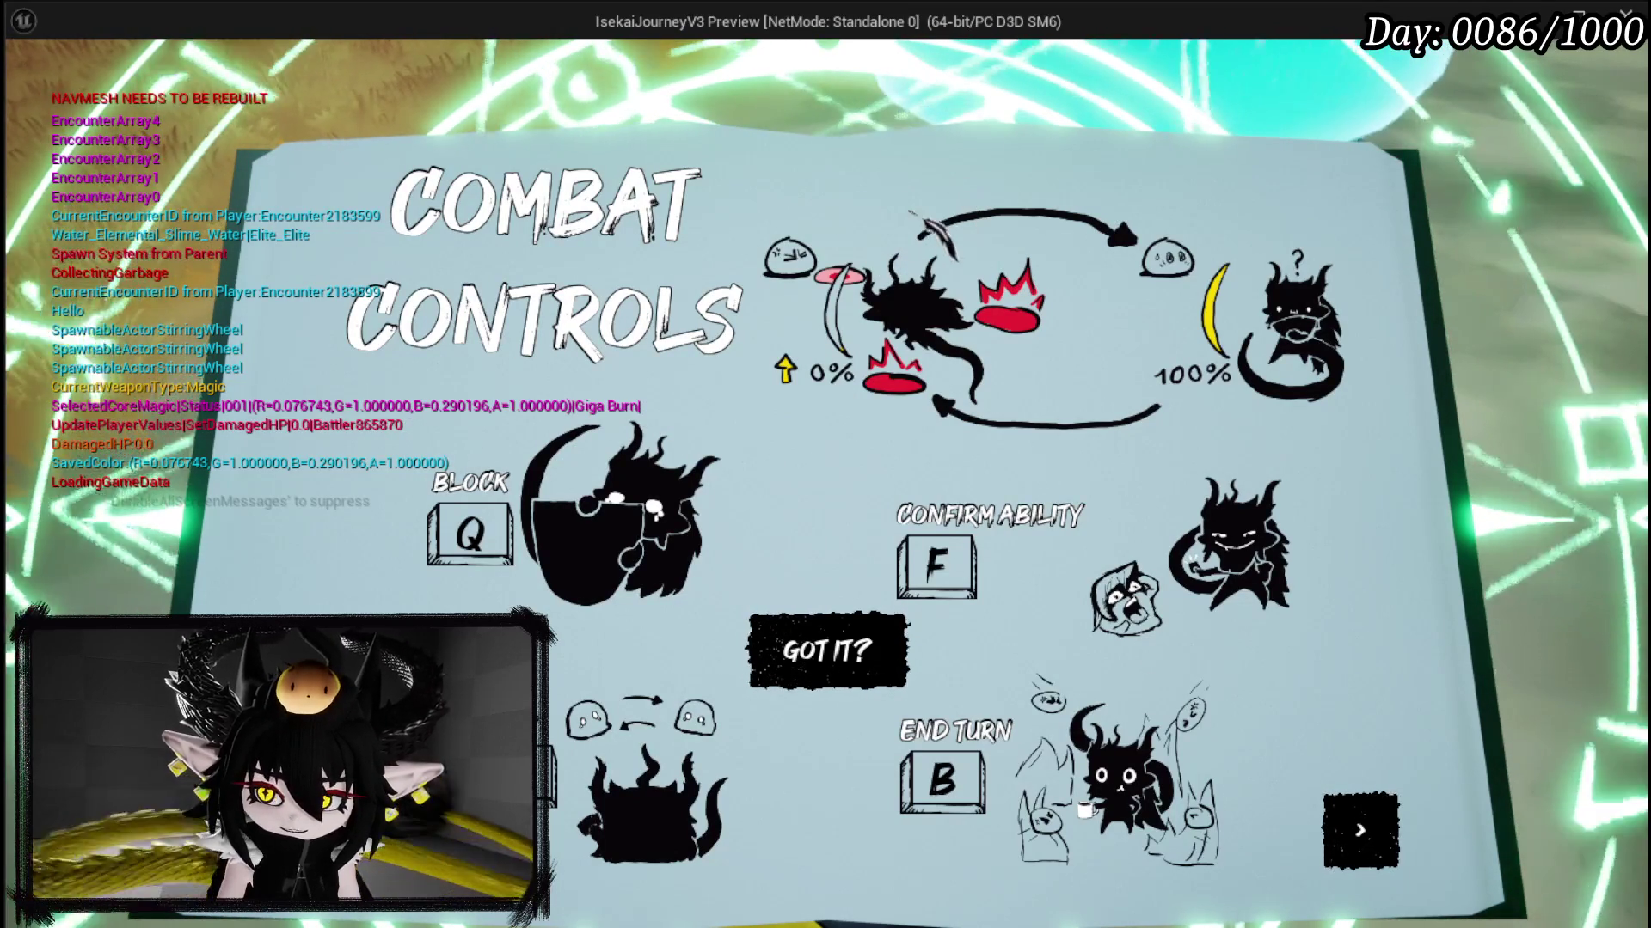
{"action": "left_click", "coordinate": [1354, 825]}
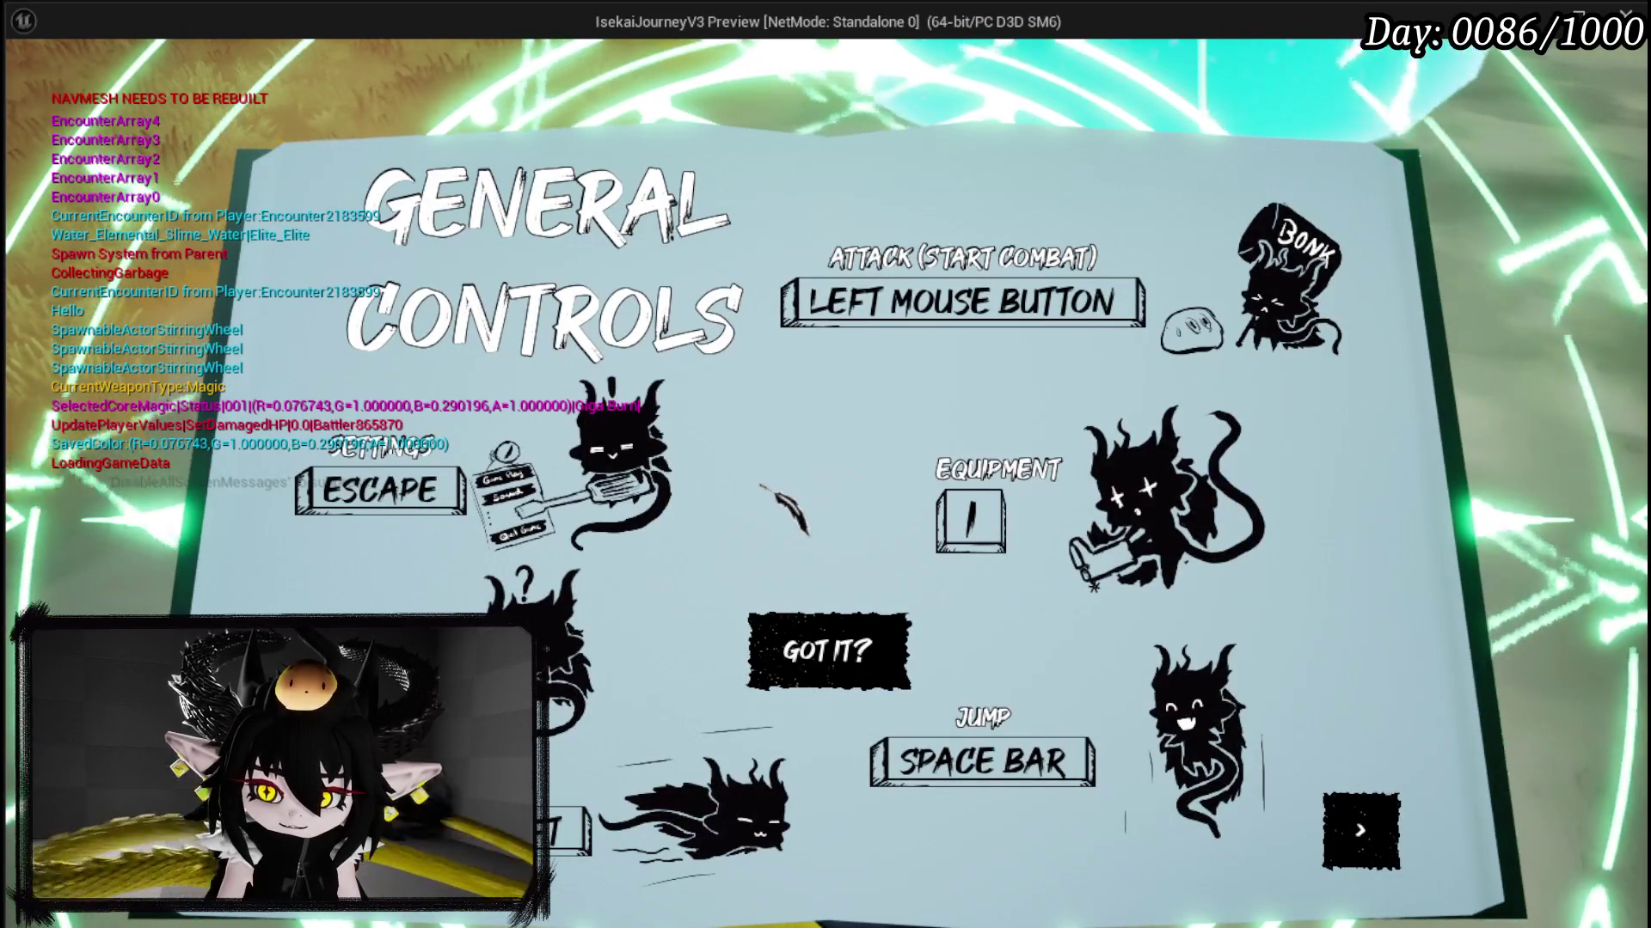
{"action": "left_click", "coordinate": [1376, 825]}
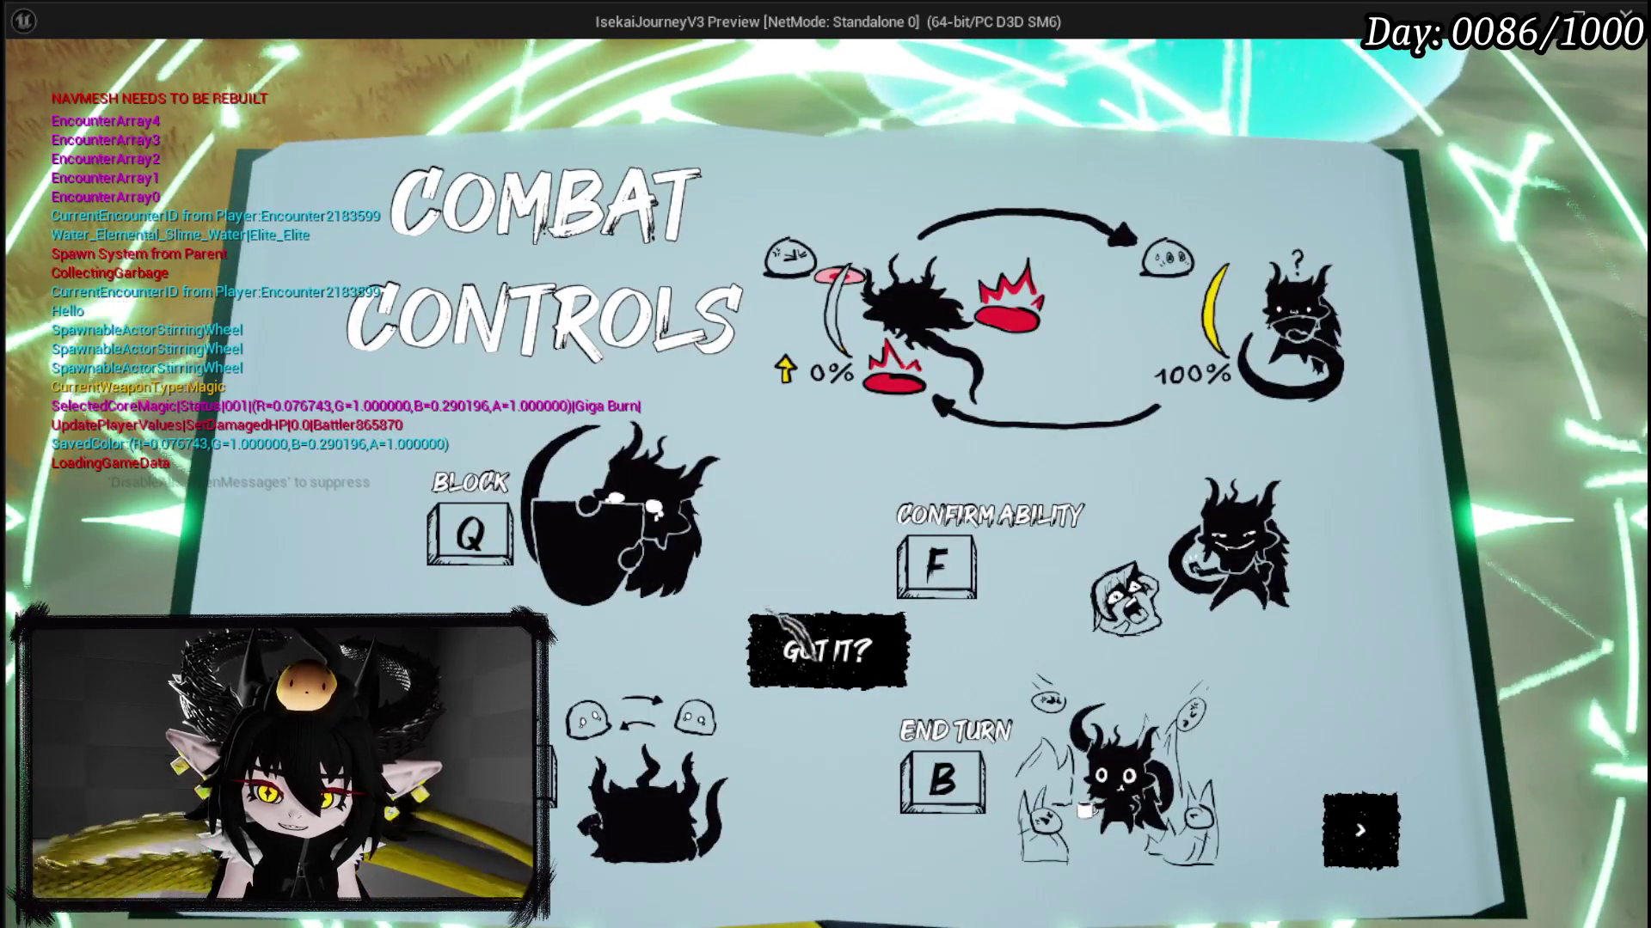
{"action": "left_click", "coordinate": [784, 626]}
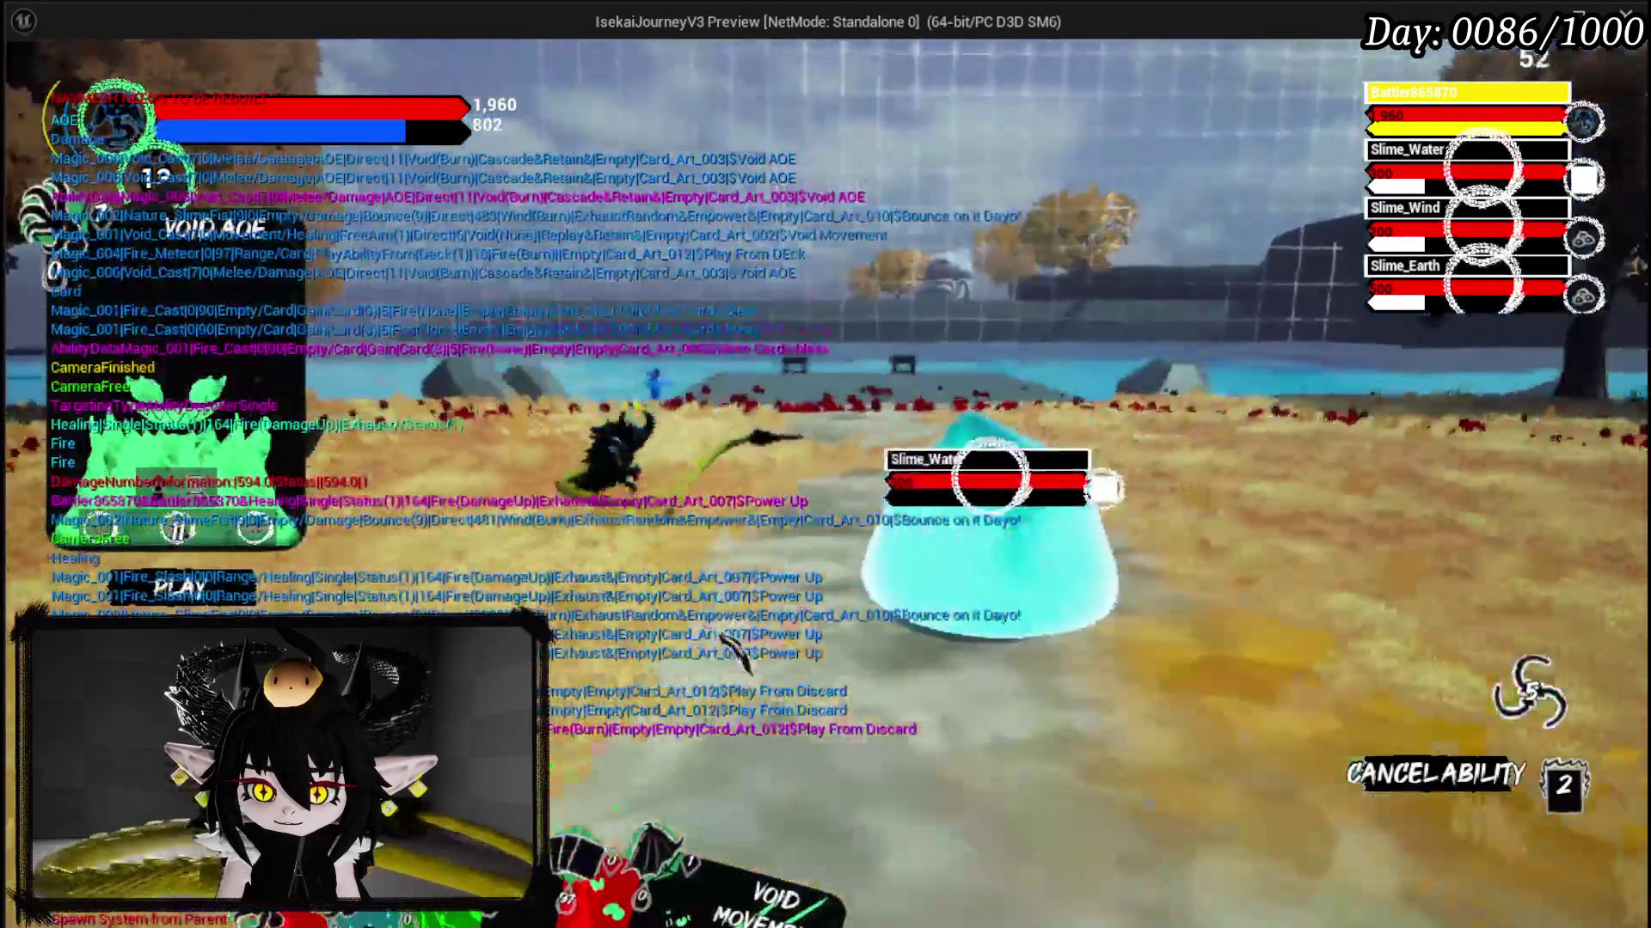
Step: Cast Void AOE on the slimes and fight on until the Set Actor Location breakpoint triggers
{"action": "left_click", "coordinate": [736, 661]}
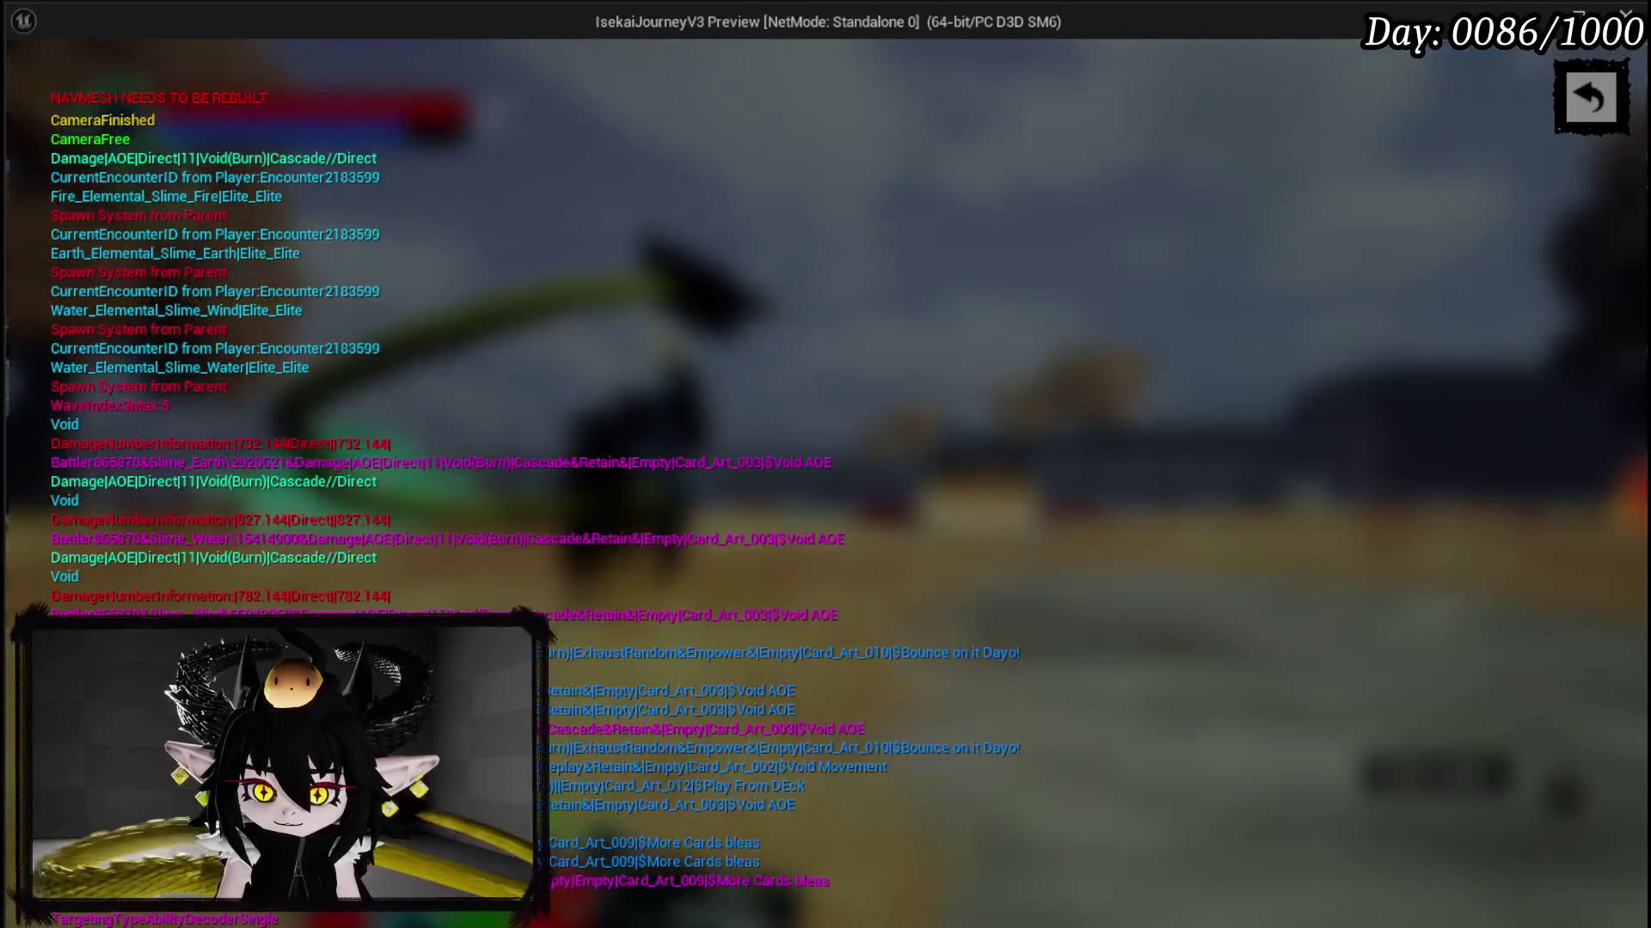
{"action": "left_click", "coordinate": [1589, 110]}
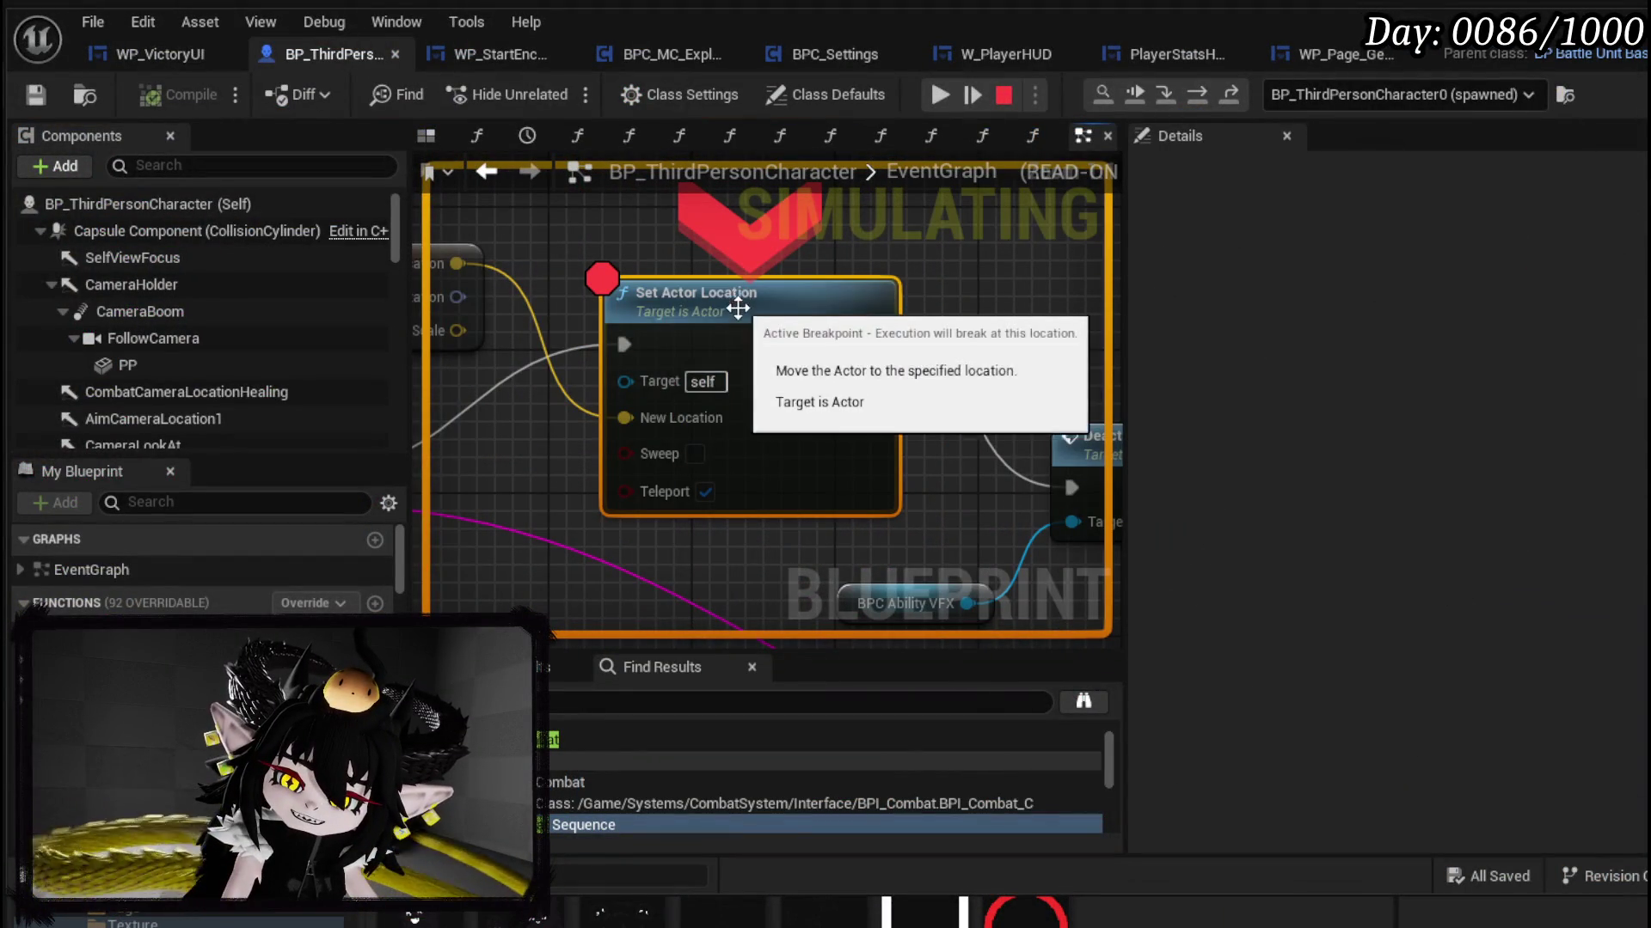
{"action": "mouse_move", "coordinate": [590, 307]}
{"action": "left_mouse_down"}
{"action": "mouse_move", "coordinate": [828, 317]}
{"action": "mouse_move", "coordinate": [789, 366]}
{"action": "left_mouse_up"}
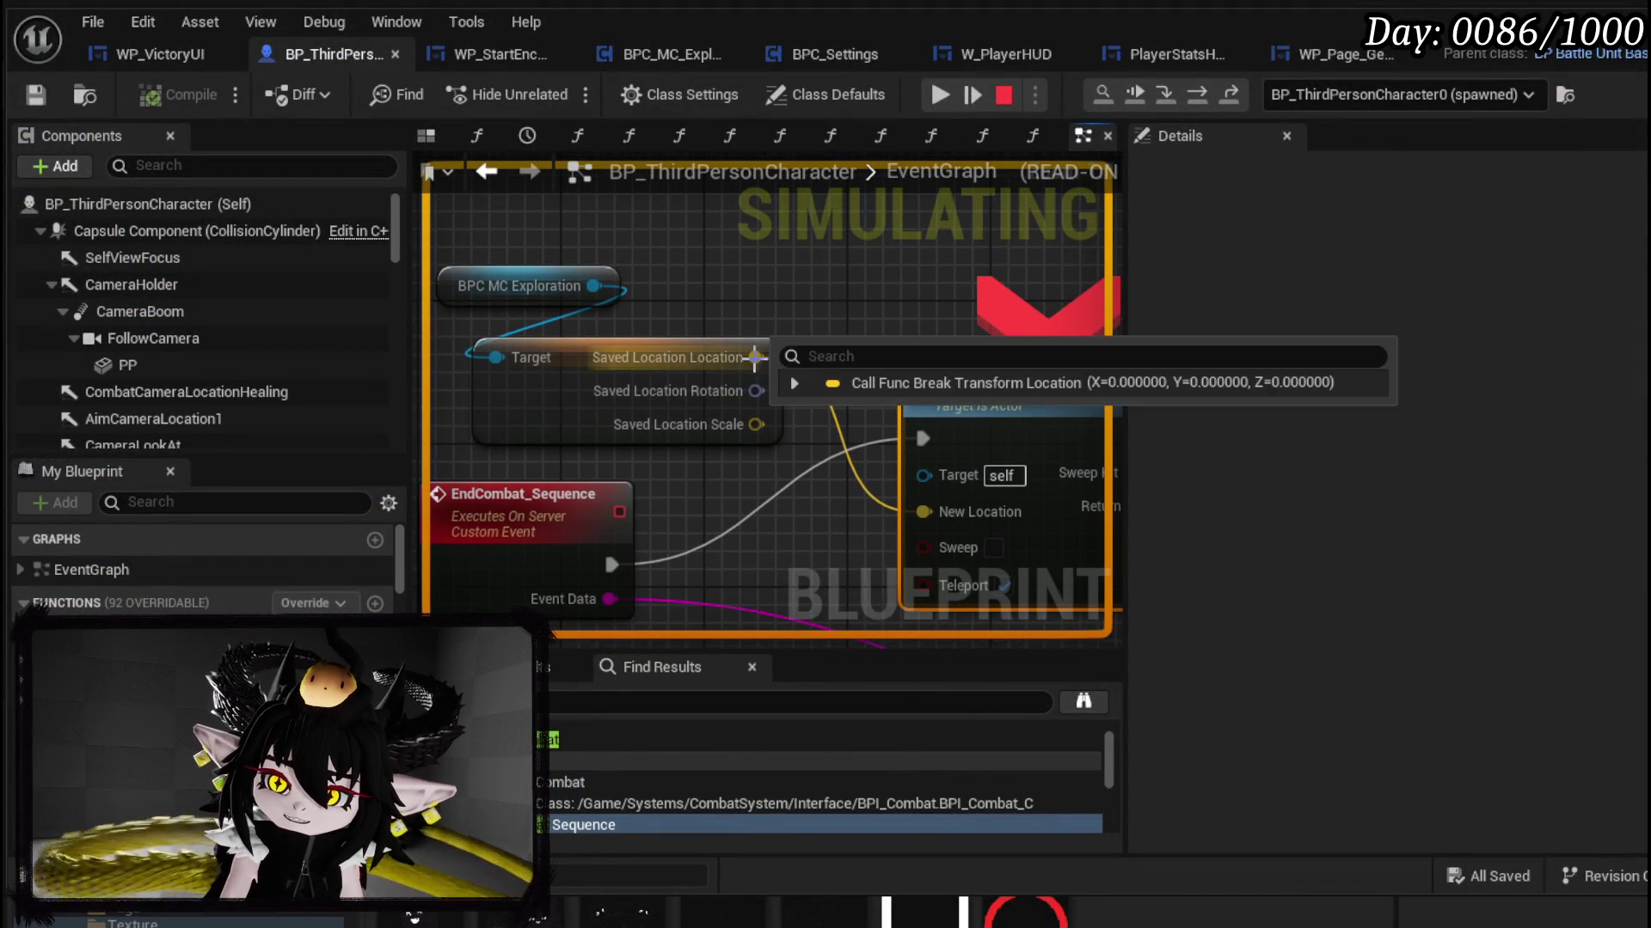
{"action": "left_click_drag", "start_coordinate": [562, 287], "coordinate": [646, 312]}
{"action": "mouse_move", "coordinate": [646, 312]}
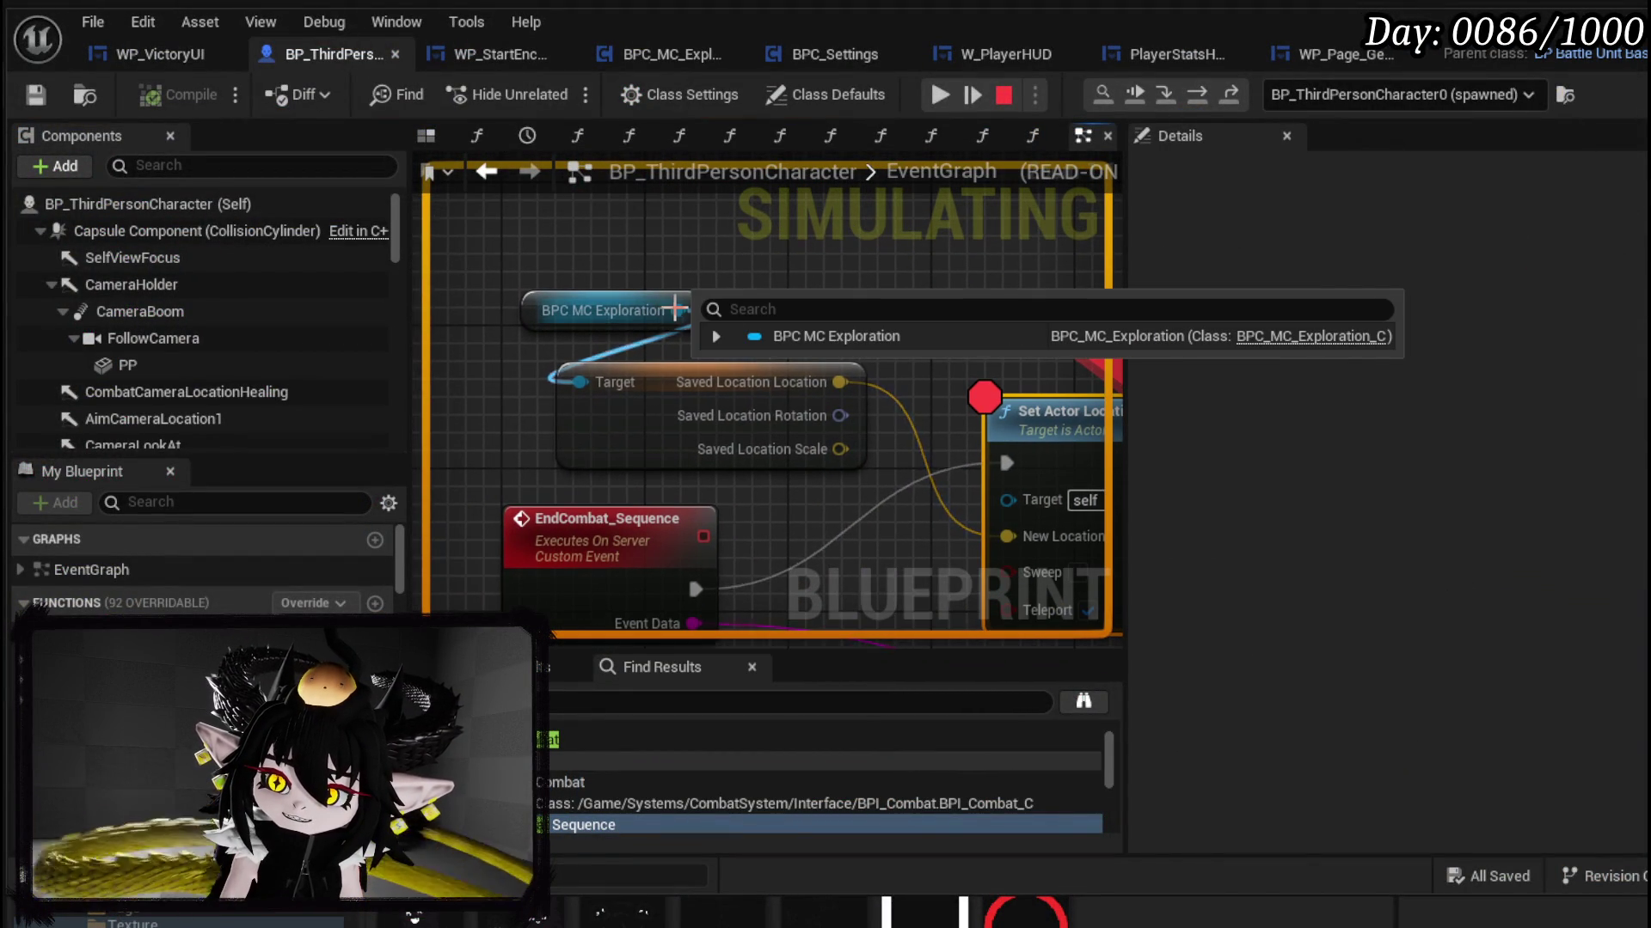
{"action": "left_click_drag", "start_coordinate": [798, 514], "coordinate": [627, 404]}
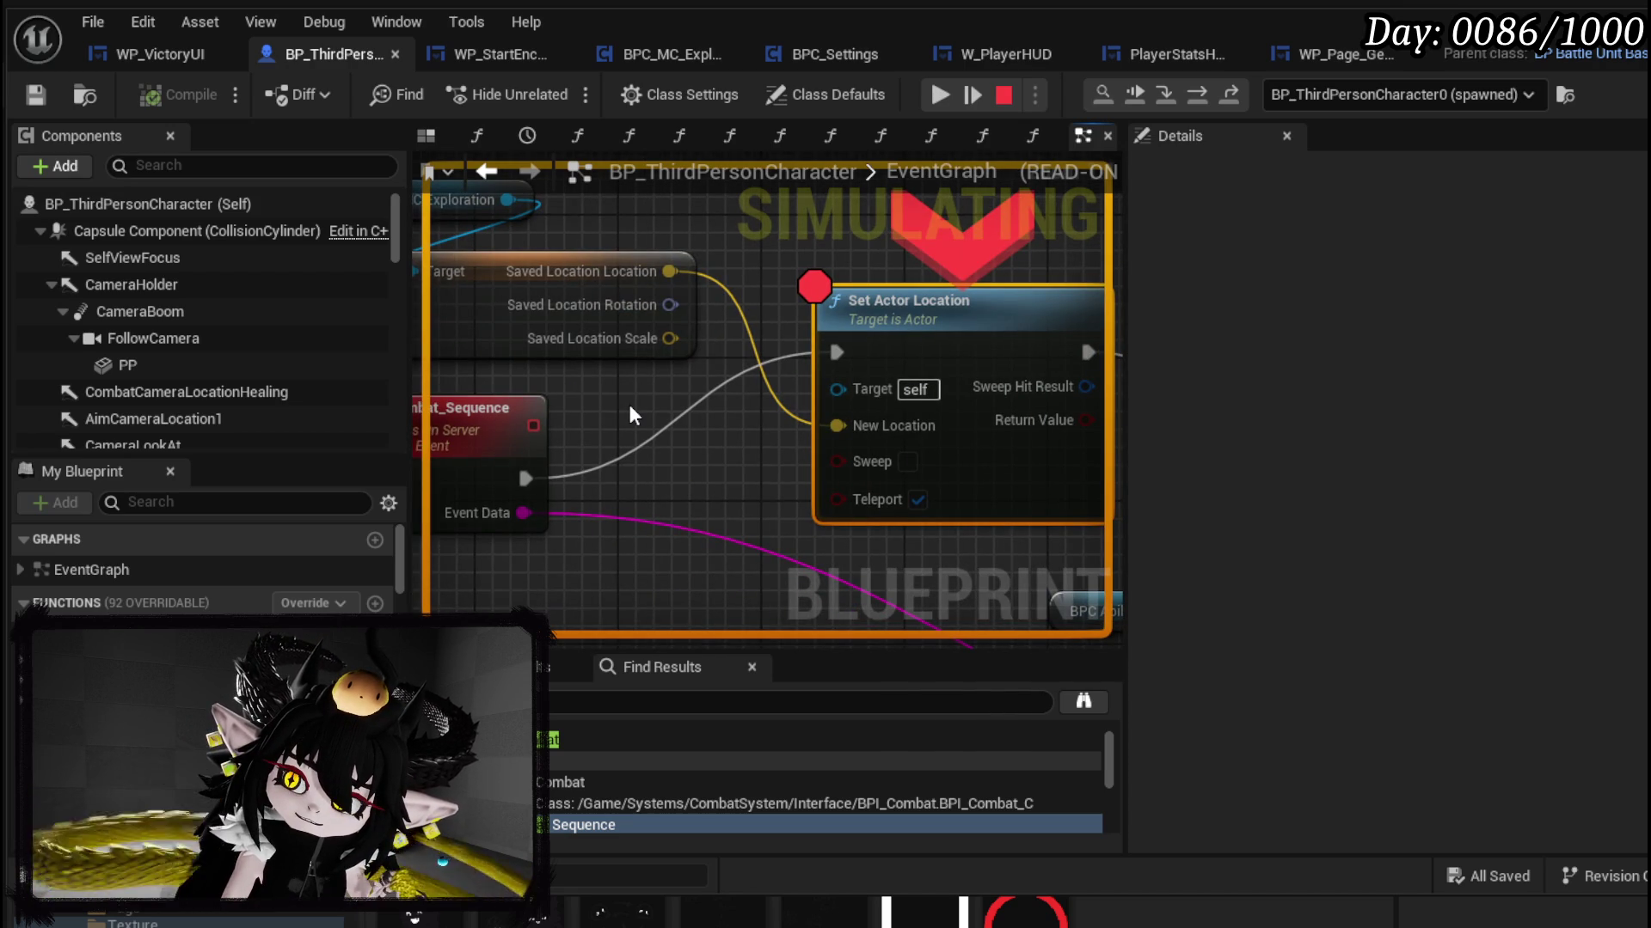
Step: Resume the game, convert all looted items to 8,270 essence, and close the inventory
{"action": "left_click", "coordinate": [940, 94]}
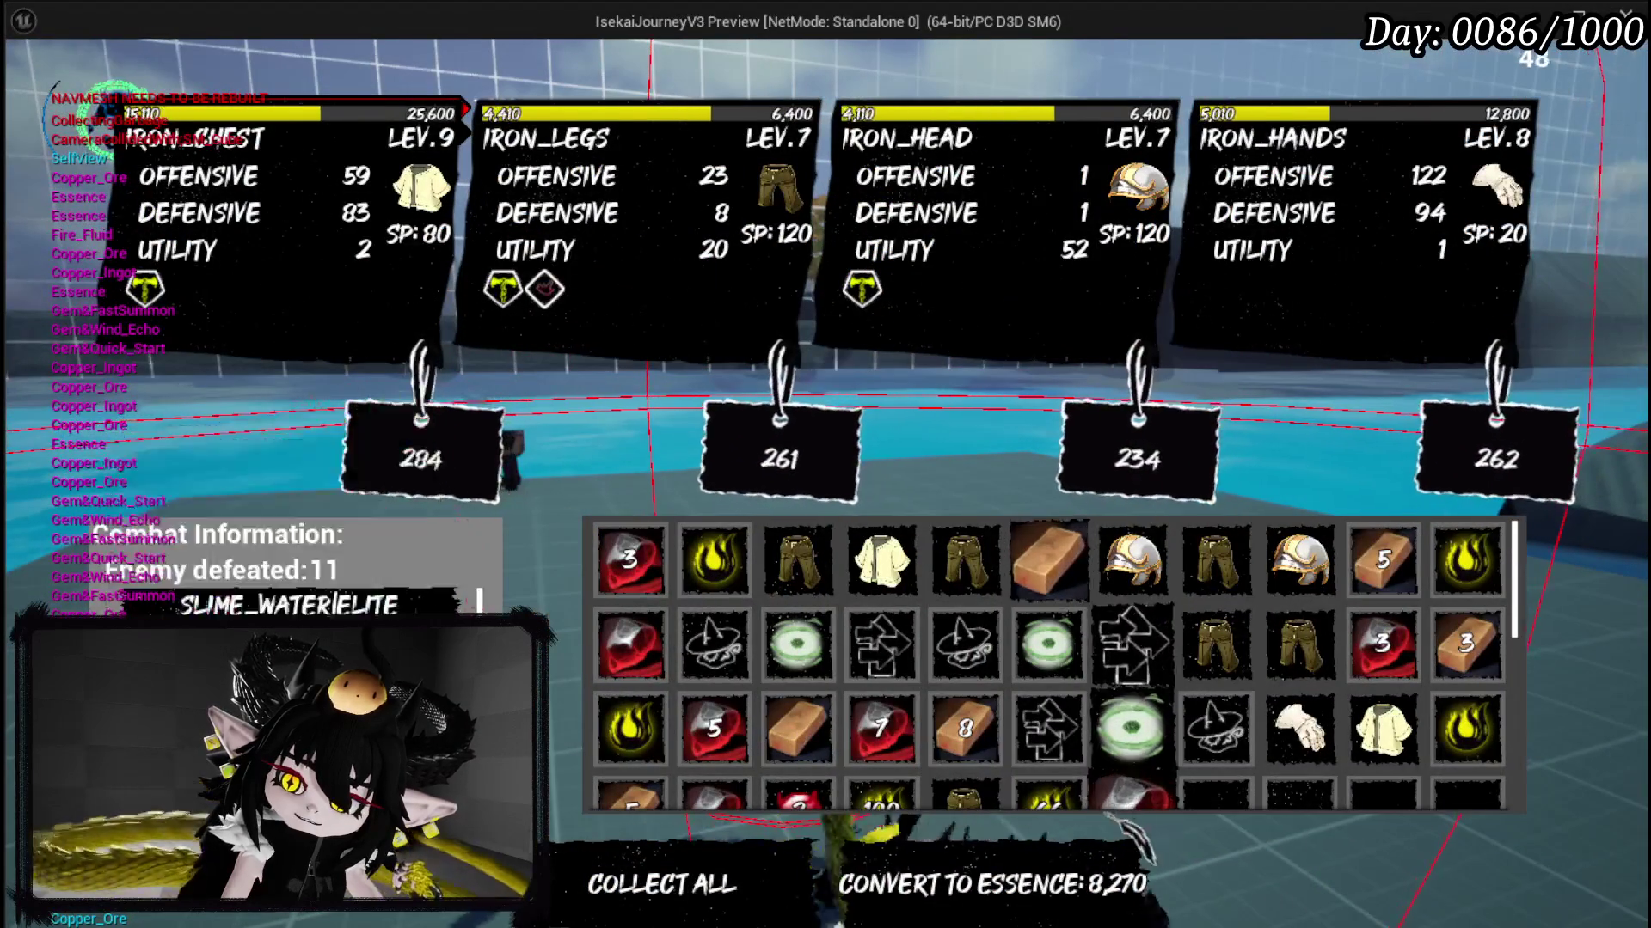
{"action": "left_click", "coordinate": [988, 884]}
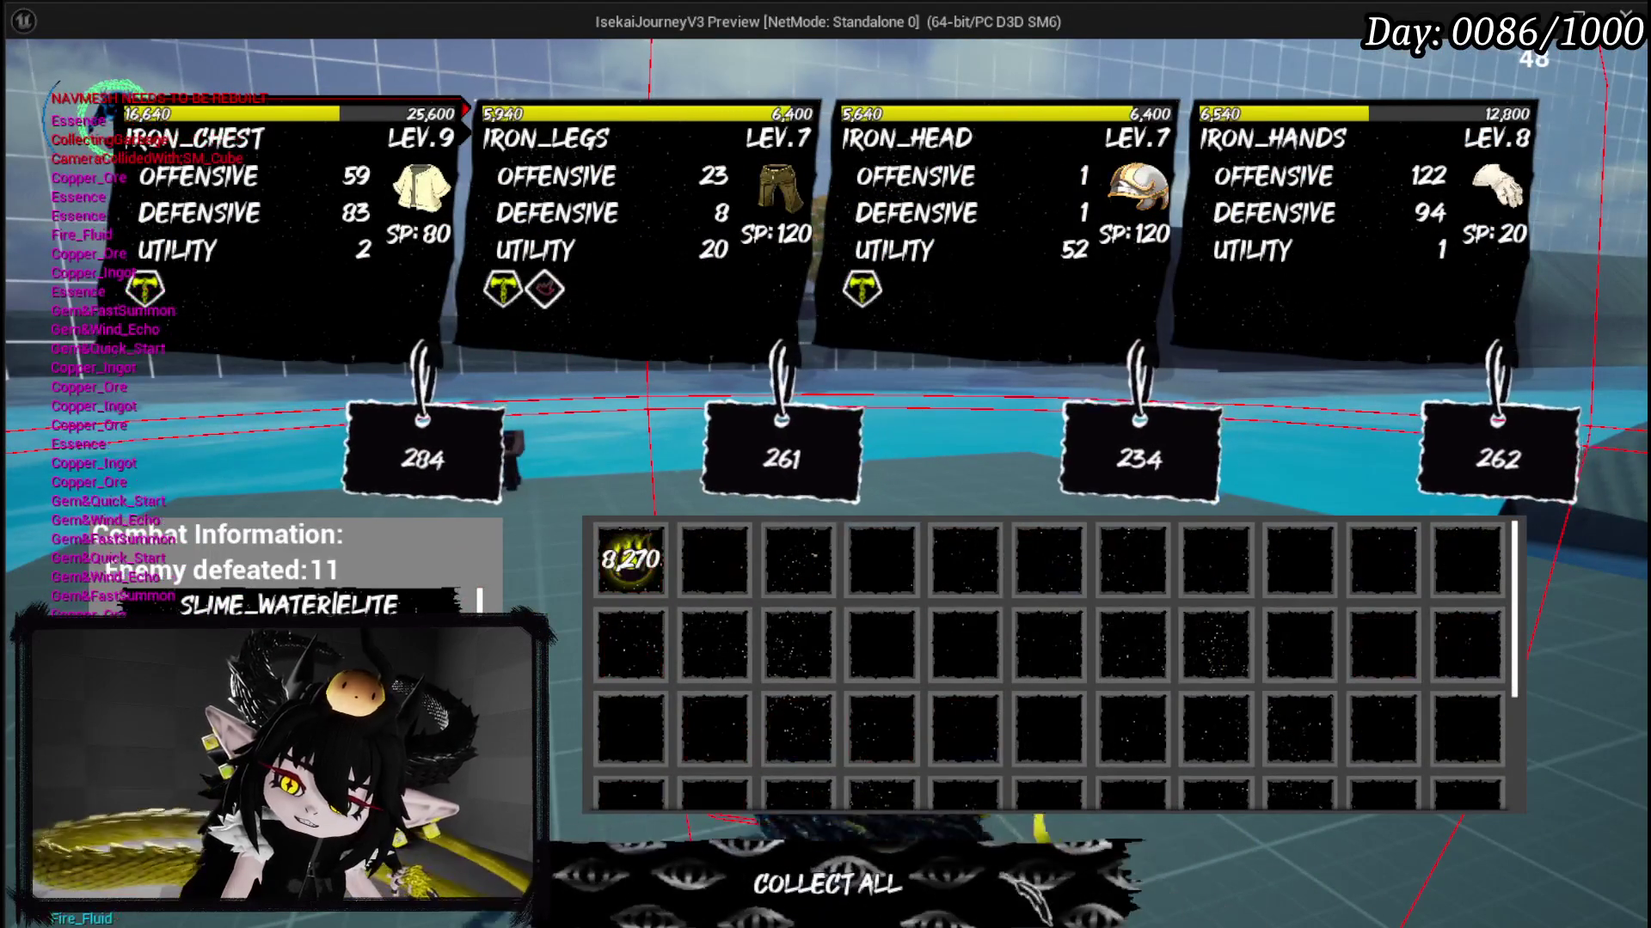
{"action": "key", "text": "Tab"}
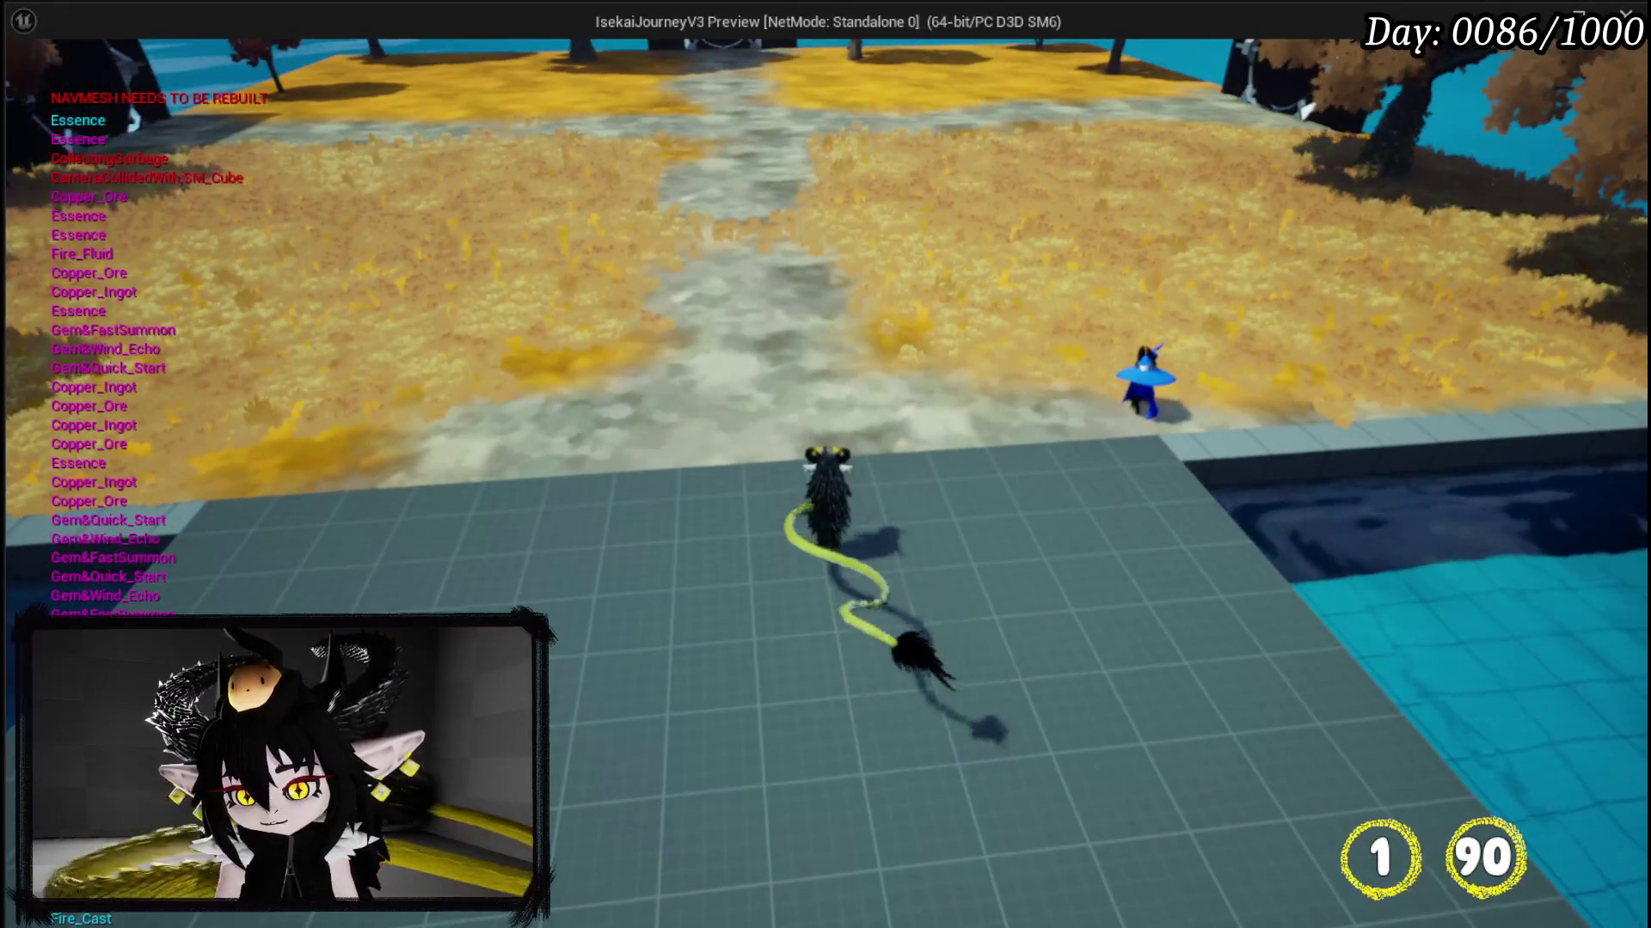
Step: Check the settings book's game play and graphics options, then stop the play session
{"action": "key", "text": "Escape"}
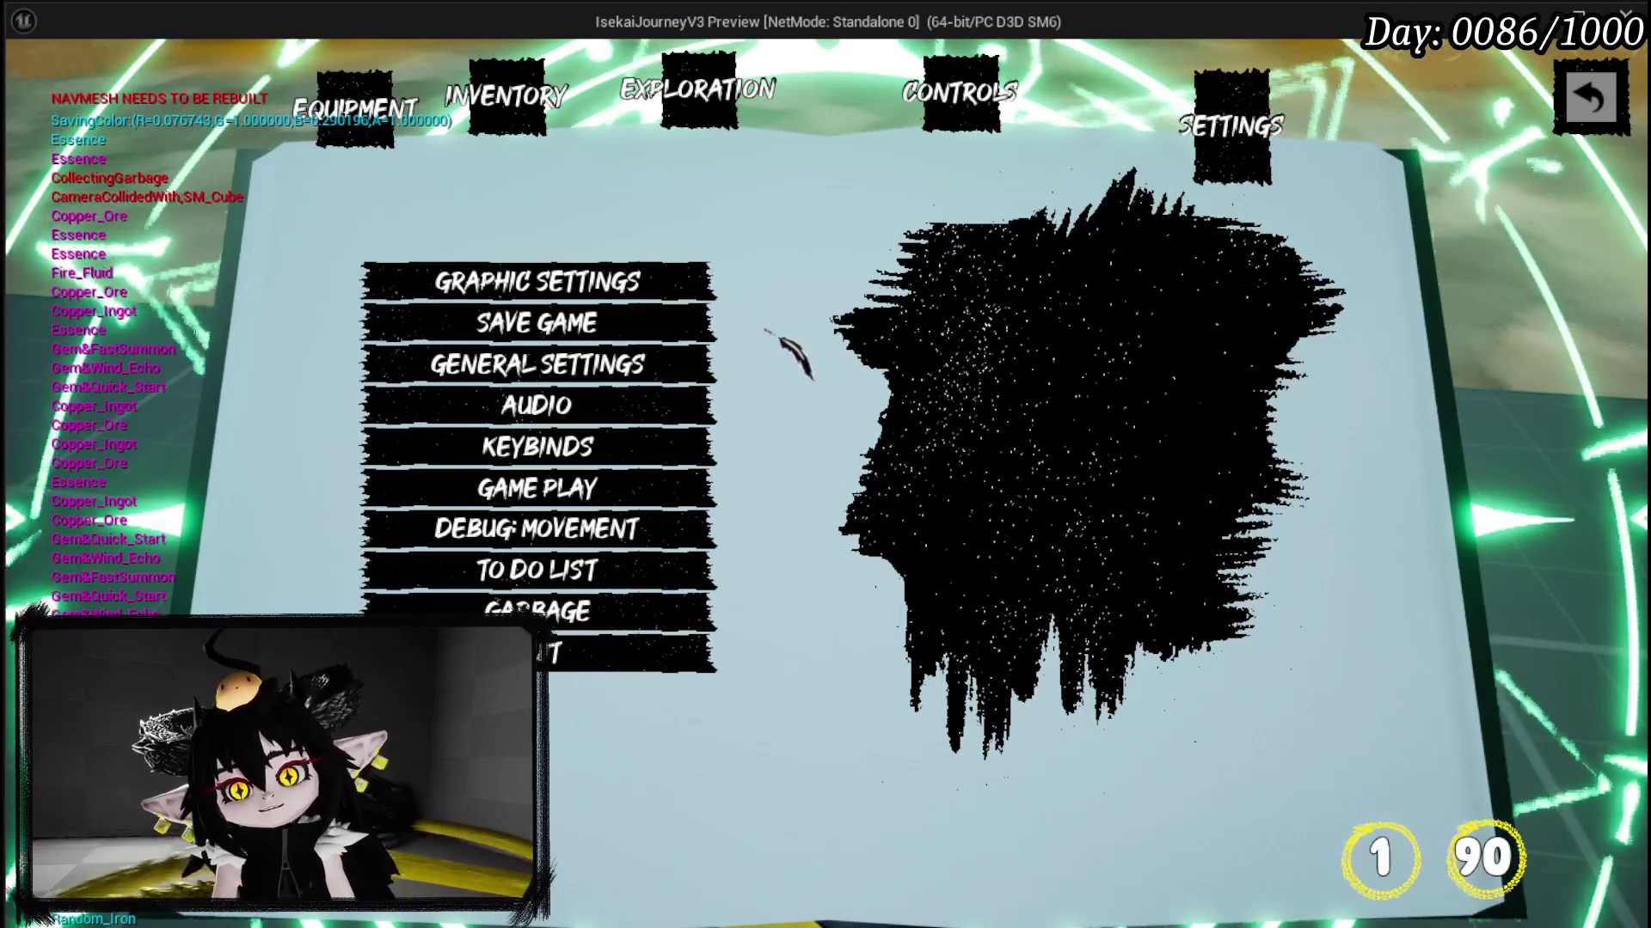
{"action": "left_click", "coordinate": [645, 366]}
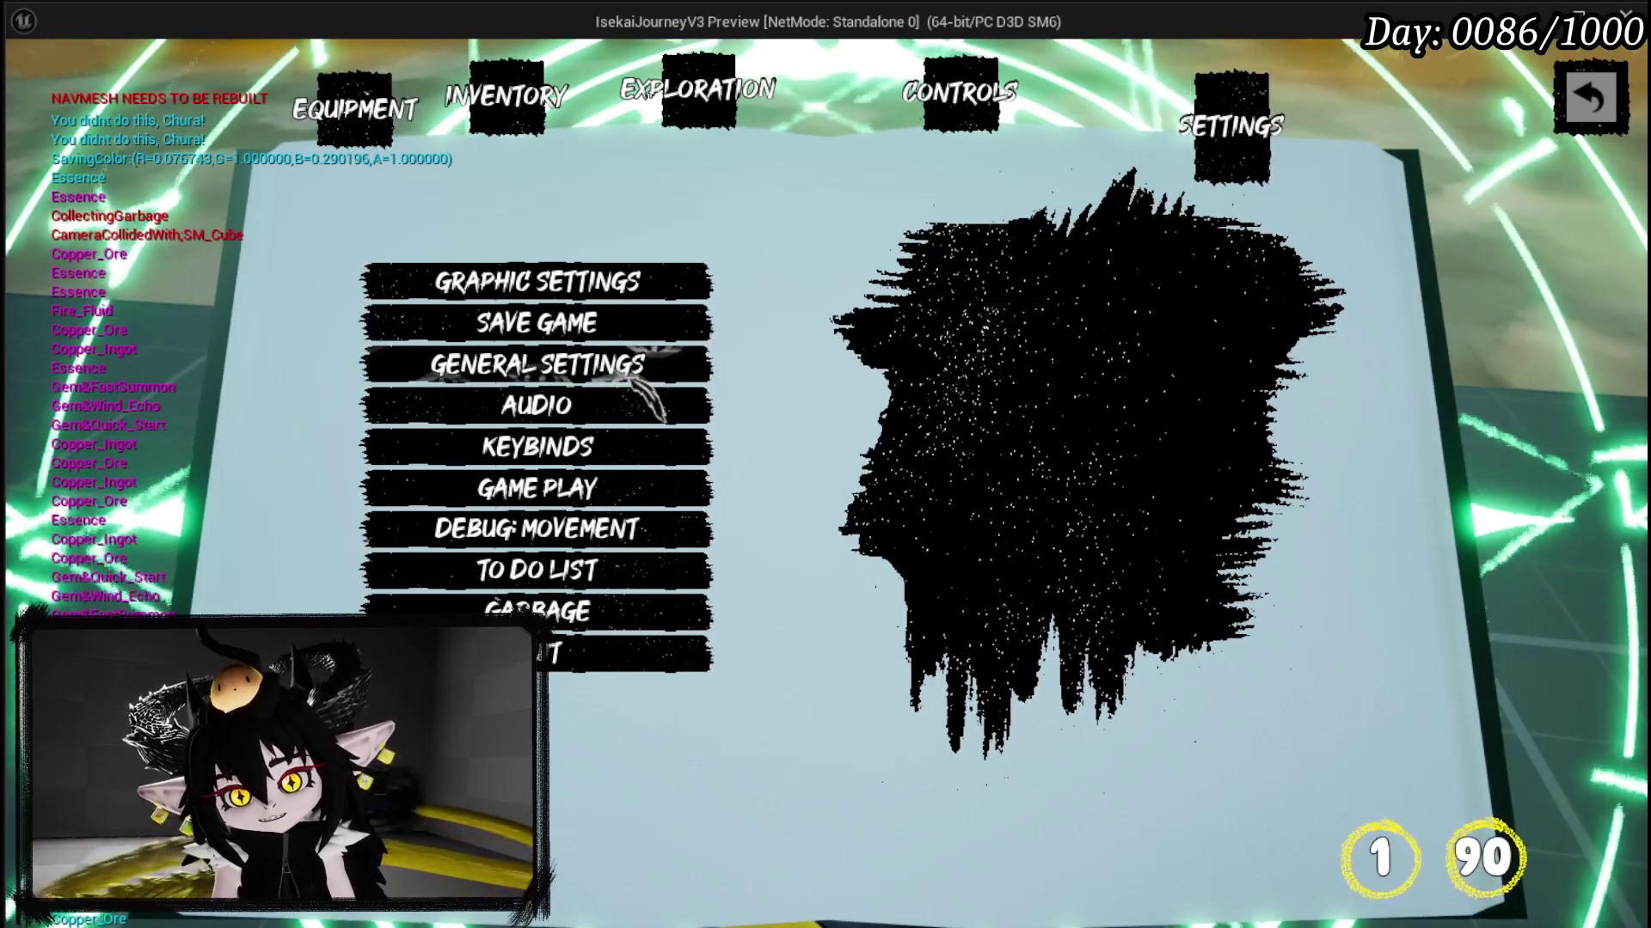
{"action": "left_click", "coordinate": [590, 488]}
{"action": "left_click", "coordinate": [507, 369]}
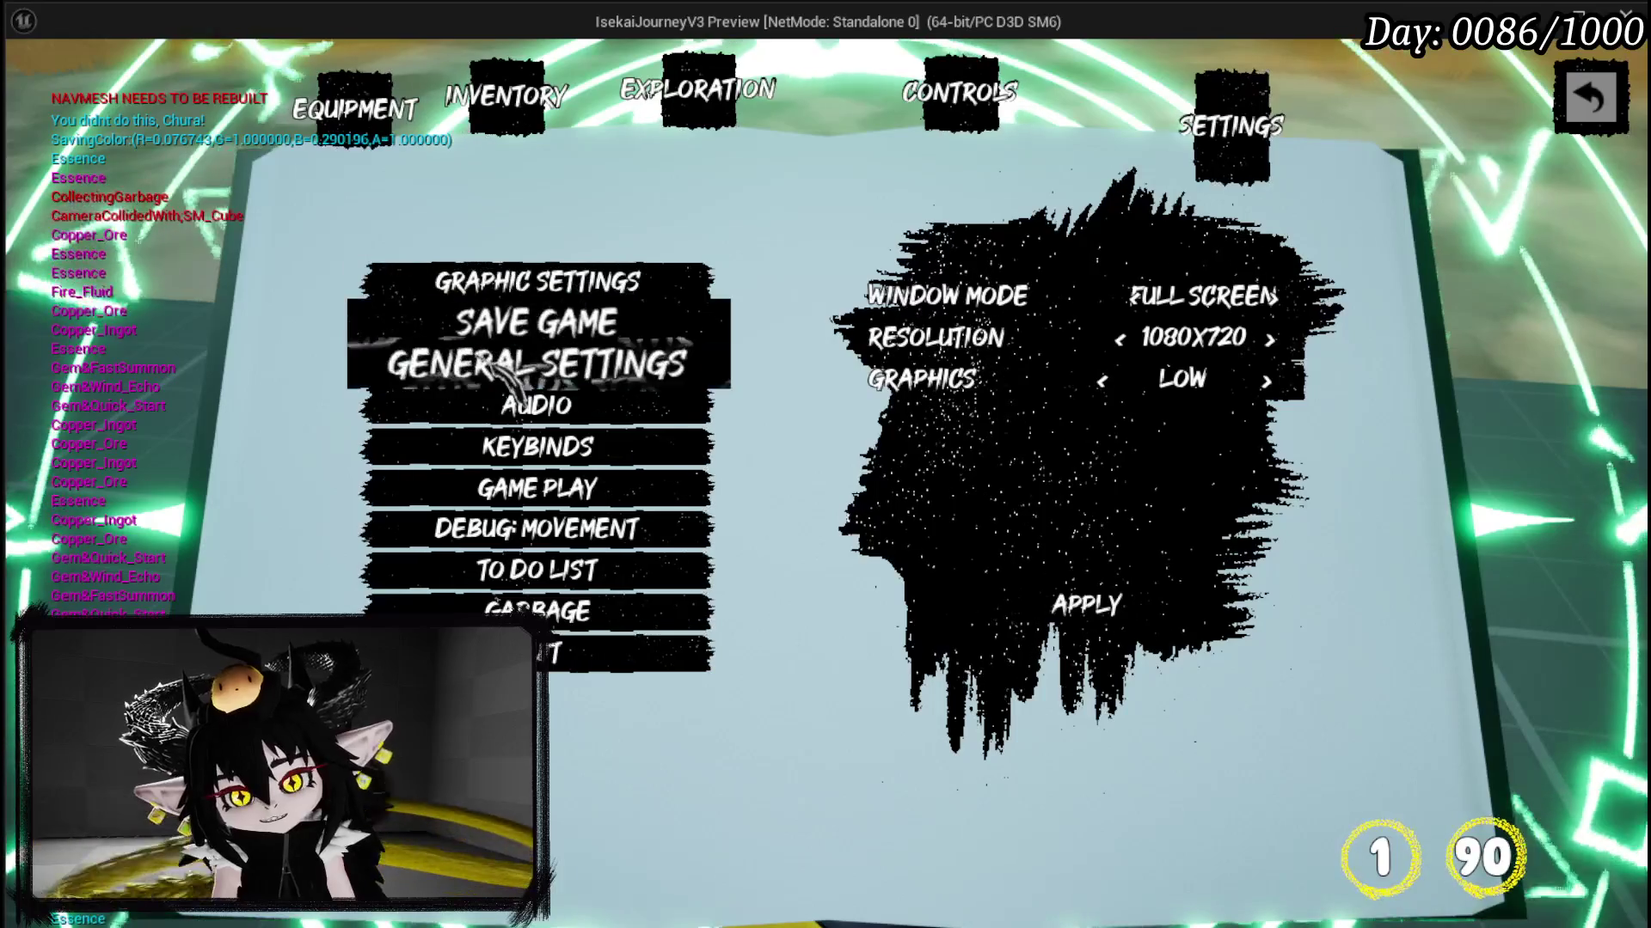
{"action": "key", "text": "Escape"}
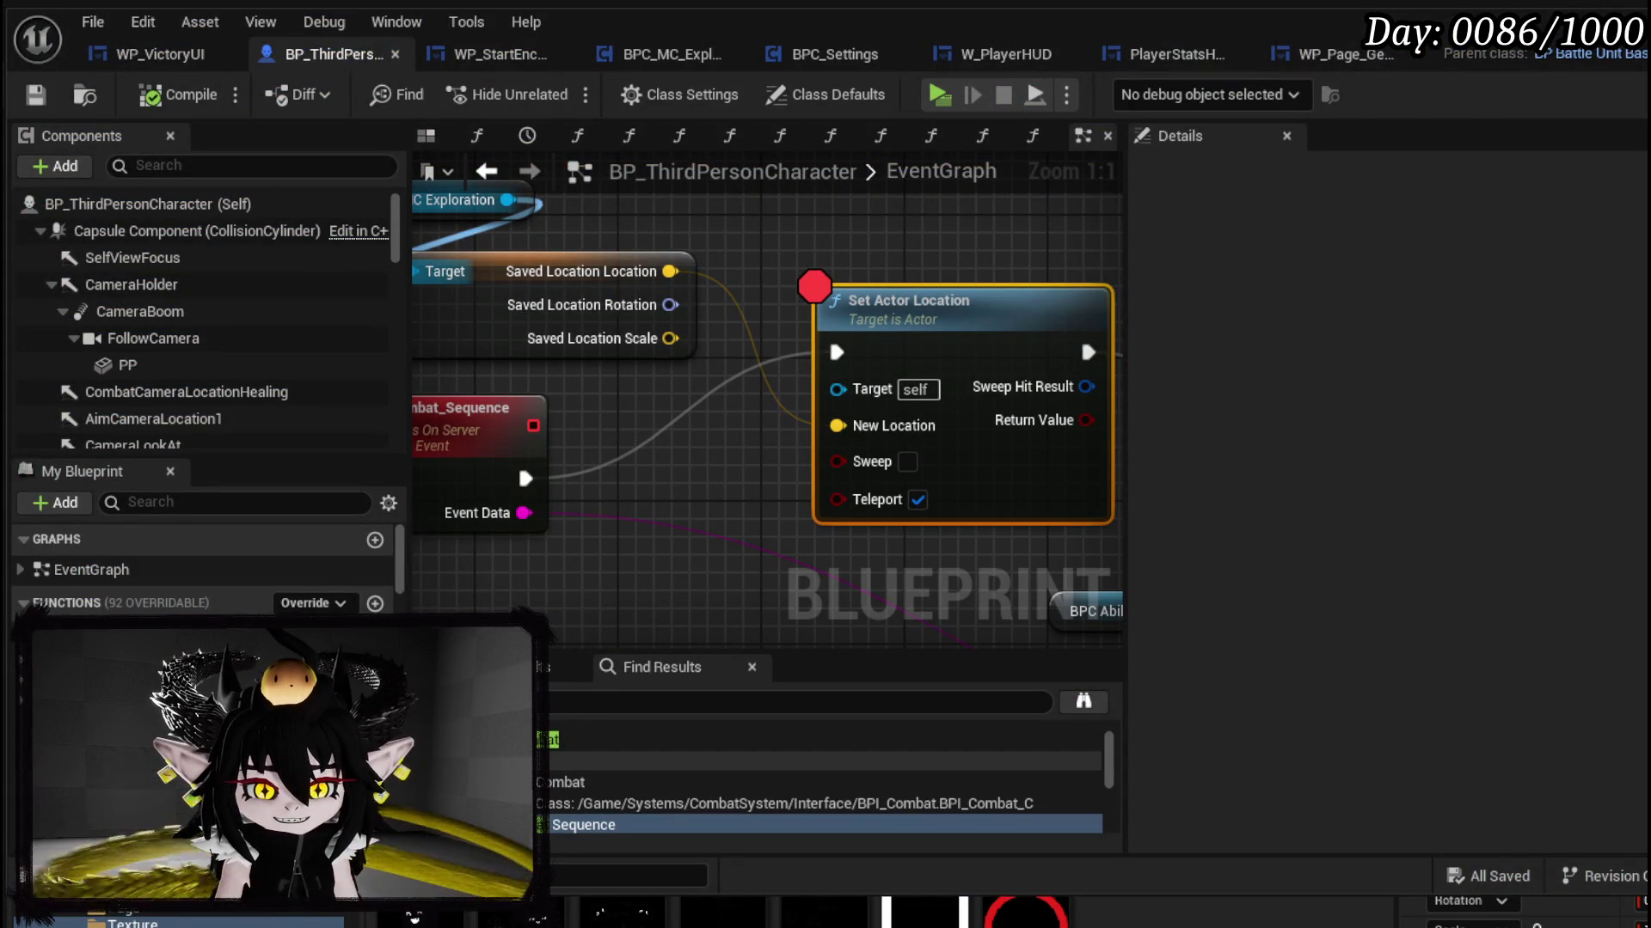
Step: Switch to BPC_Settings and go up to the TutorialSystem UI folder showing W_Controls HUD and W_Tutorial HUD
{"action": "left_click", "coordinate": [818, 59]}
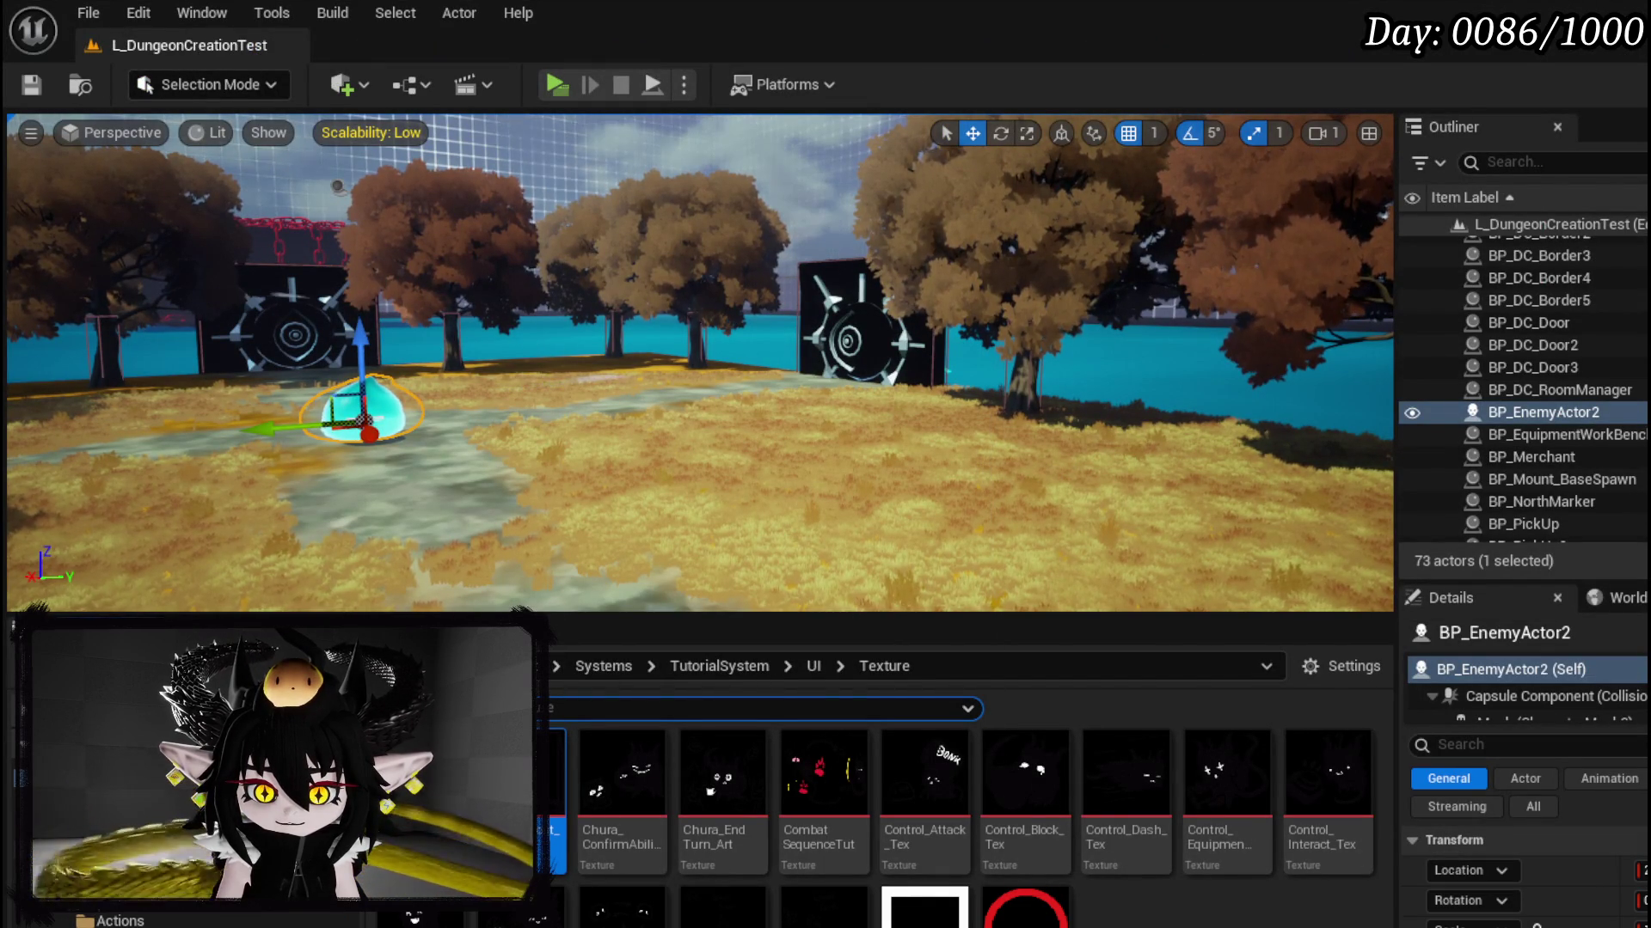
{"action": "scroll", "coordinate": [172, 860], "scroll_direction": "down", "scroll_amount": 2}
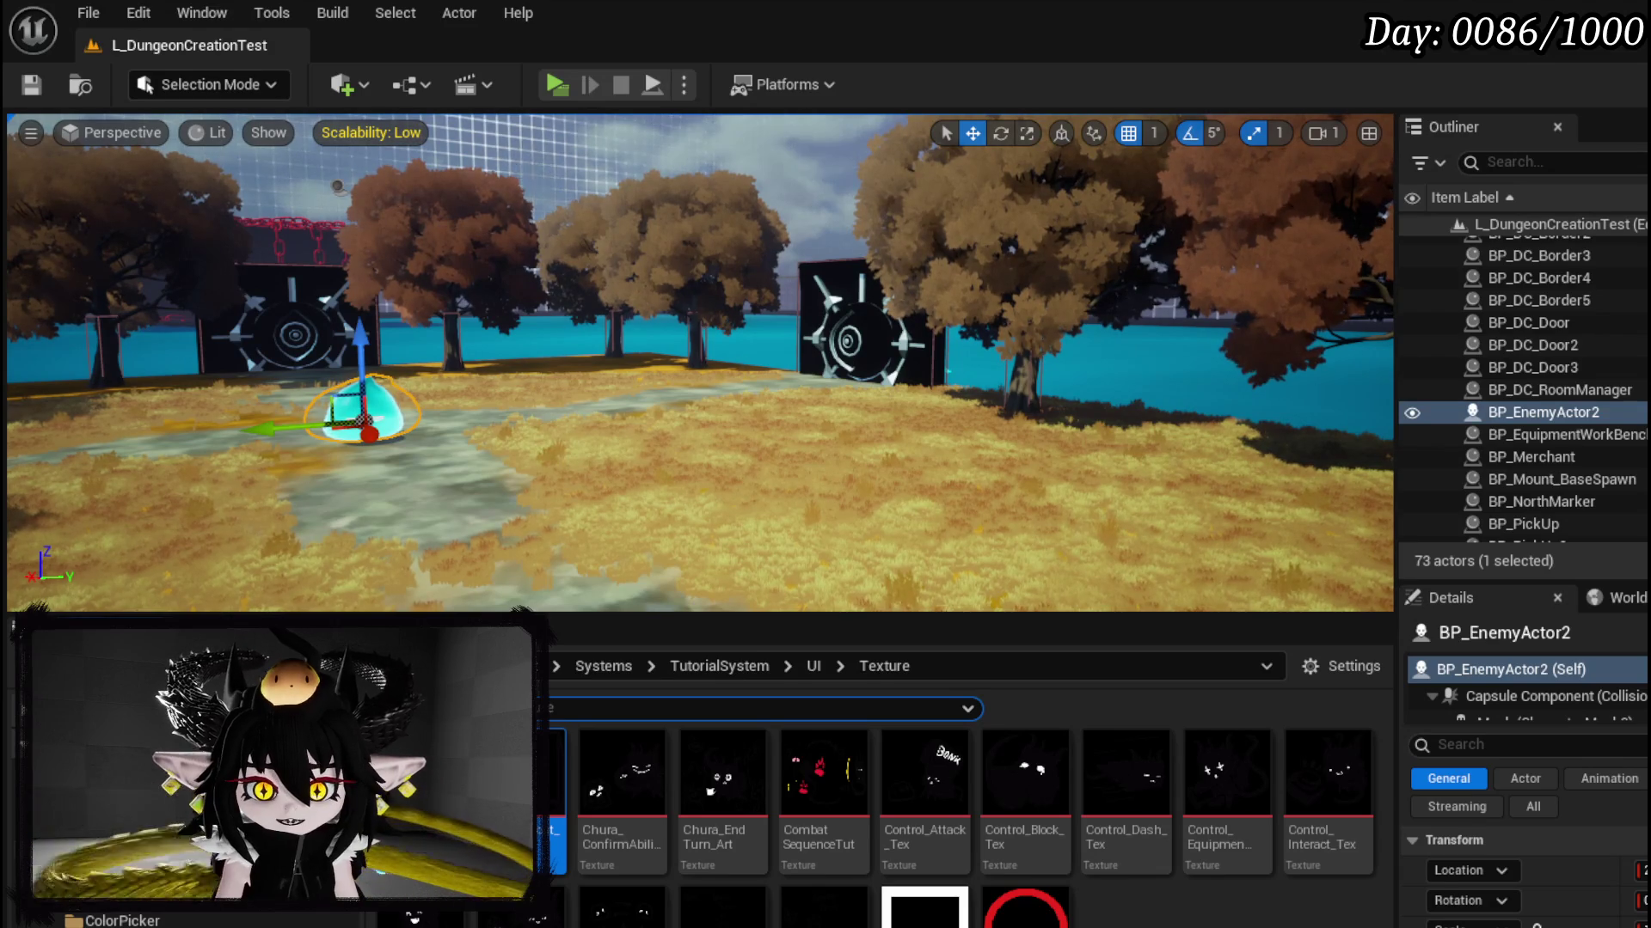
{"action": "scroll", "coordinate": [172, 859], "scroll_direction": "down", "scroll_amount": 1}
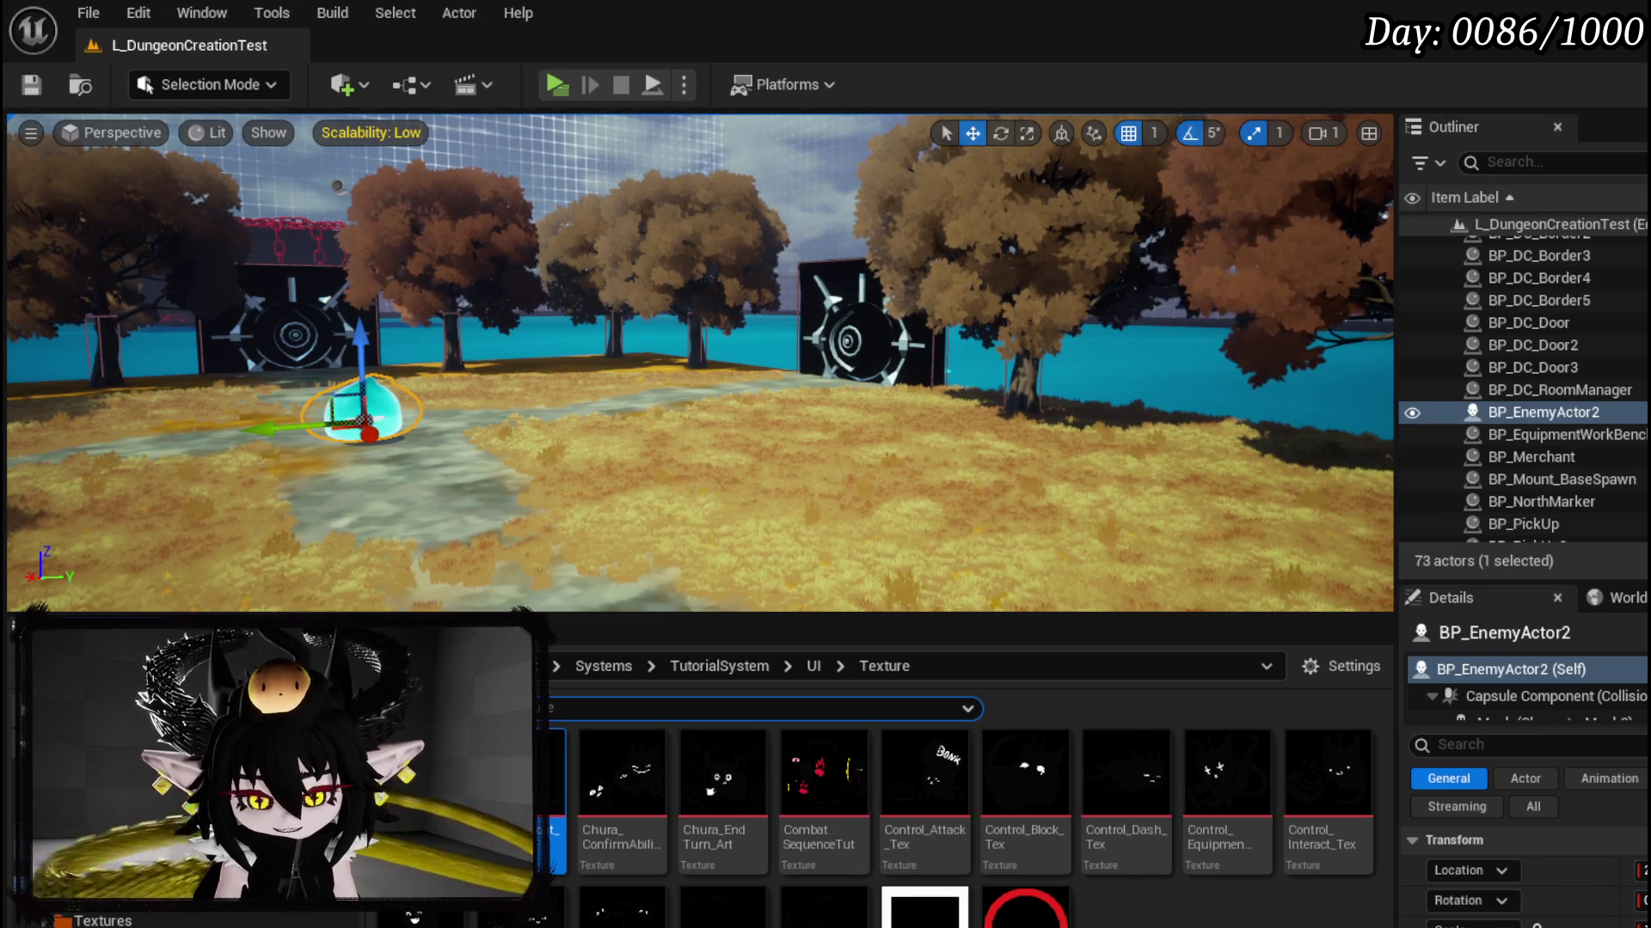
{"action": "key", "text": "alt+Left"}
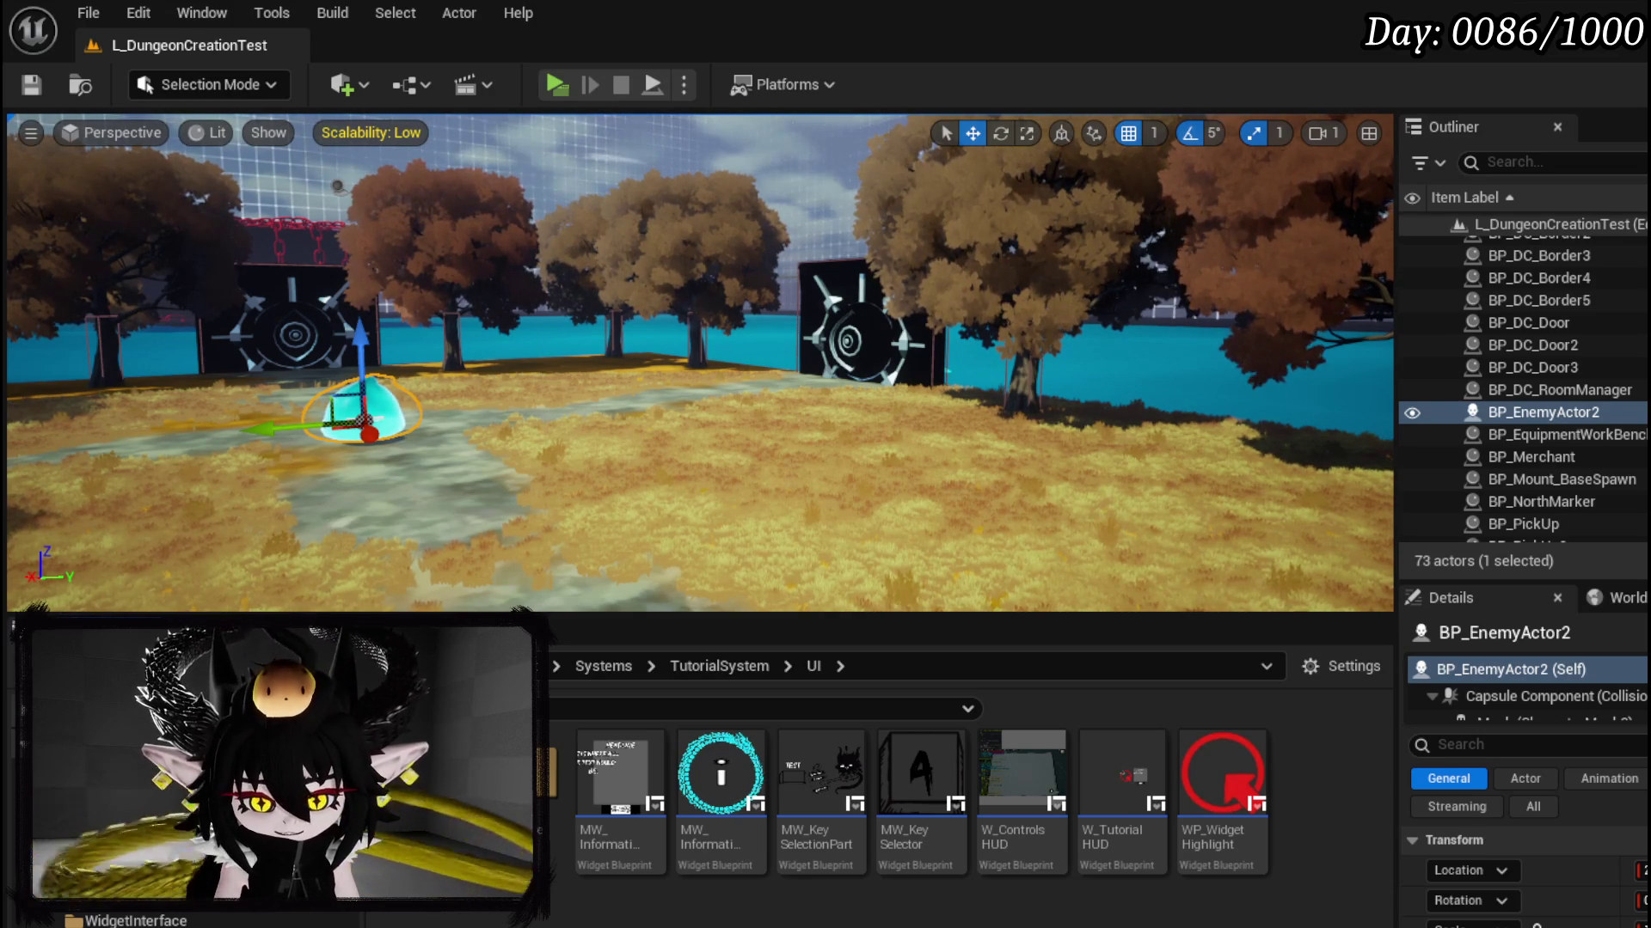
Step: Browse the Content Browser to Systems > Settings > Widget and open the W_Settings widget blueprint
{"action": "scroll", "coordinate": [129, 860], "scroll_direction": "up", "scroll_amount": 3}
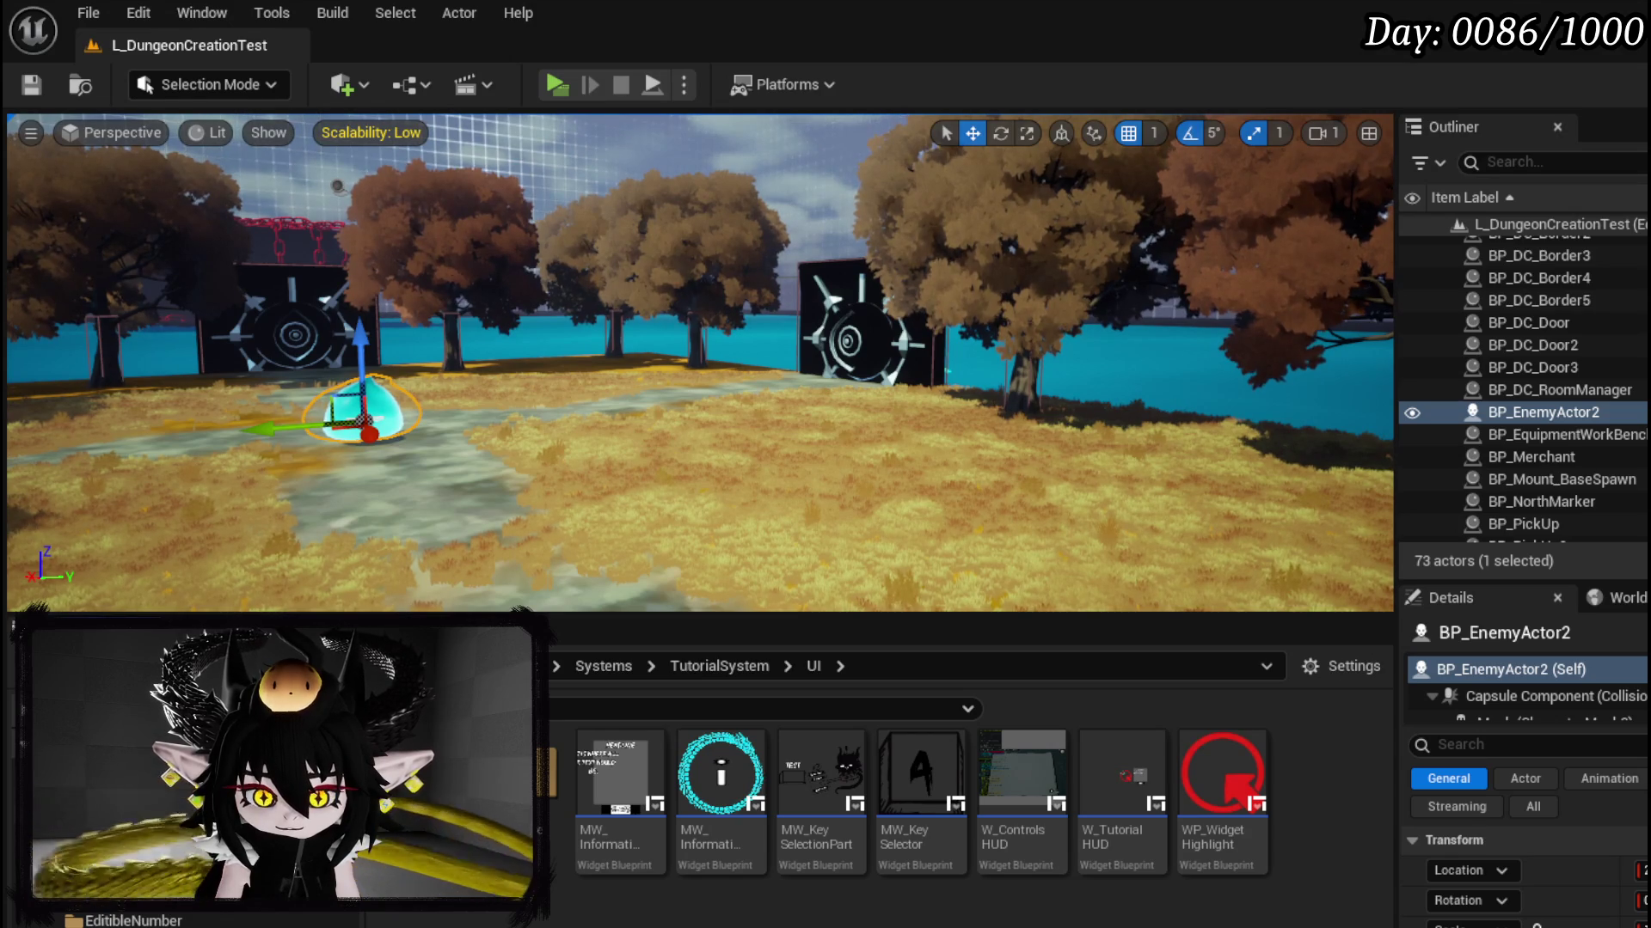
{"action": "scroll", "coordinate": [181, 817], "scroll_direction": "up", "scroll_amount": 3}
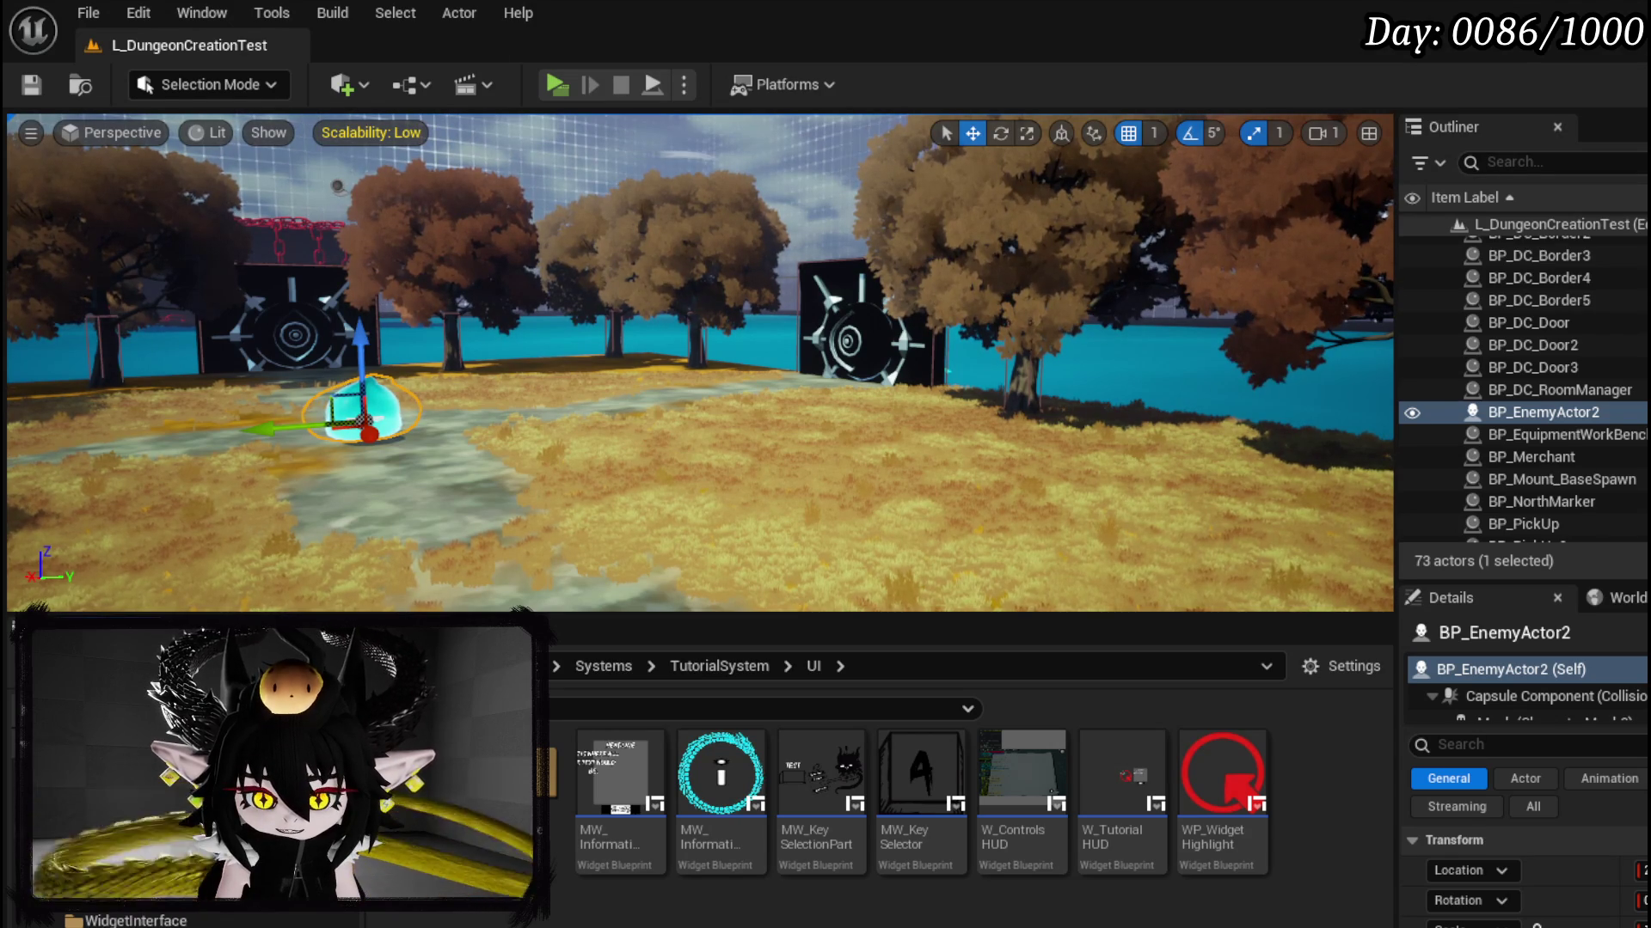
{"action": "scroll", "coordinate": [180, 816], "scroll_direction": "down", "scroll_amount": 3}
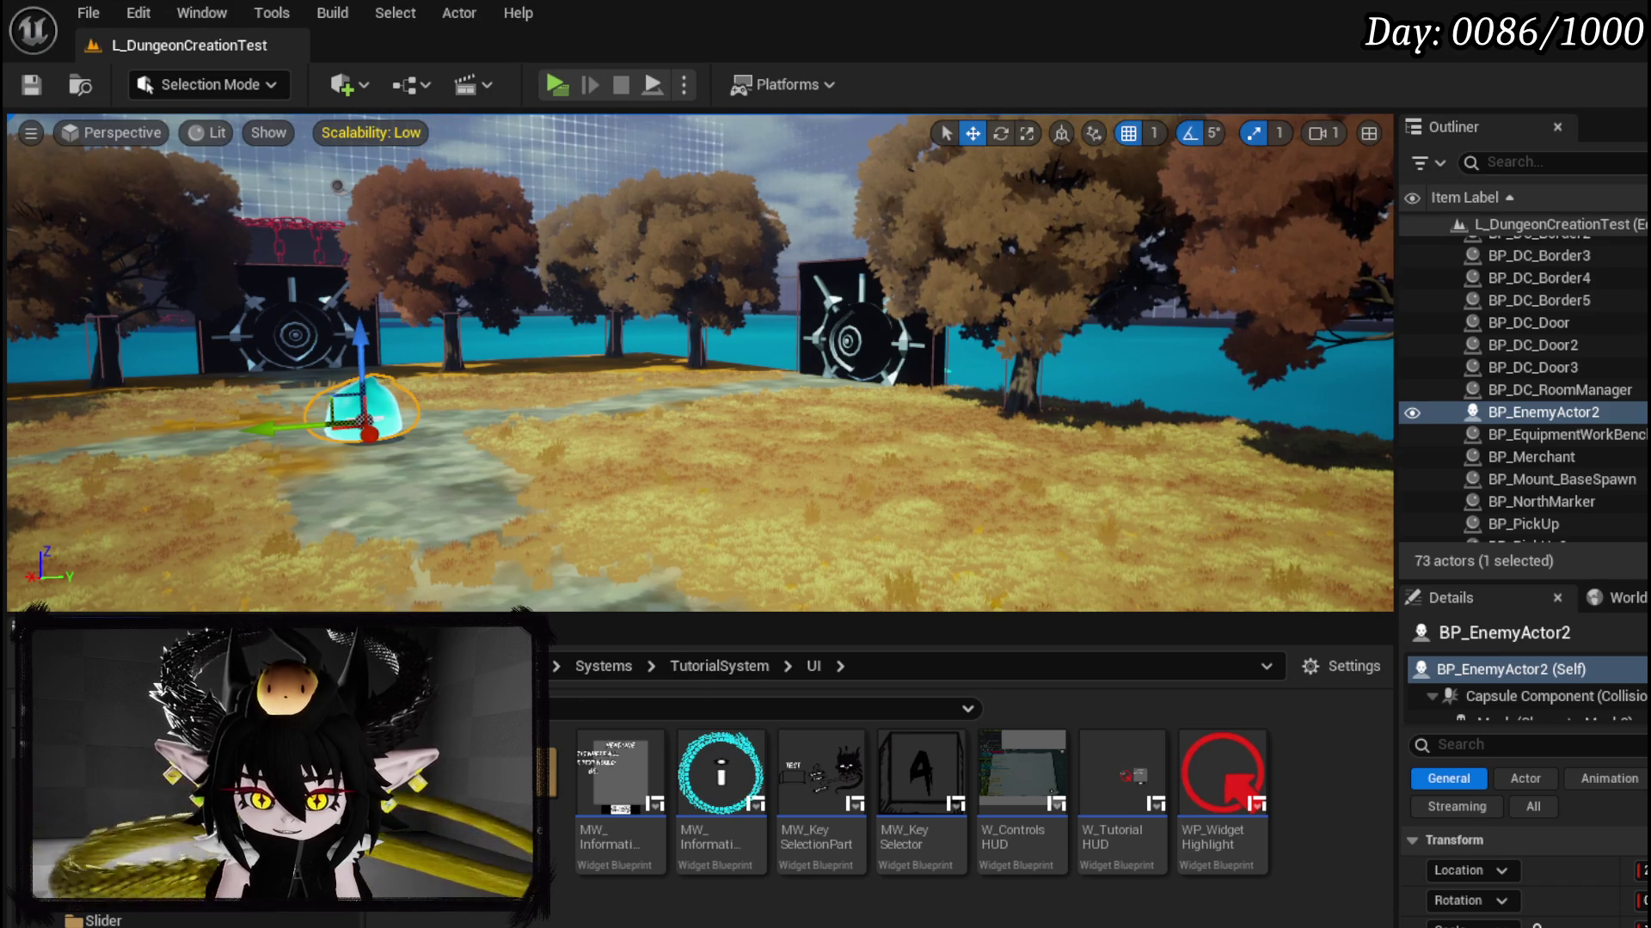
{"action": "left_click", "coordinate": [129, 860]}
{"action": "scroll", "coordinate": [129, 860], "scroll_direction": "up", "scroll_amount": 3}
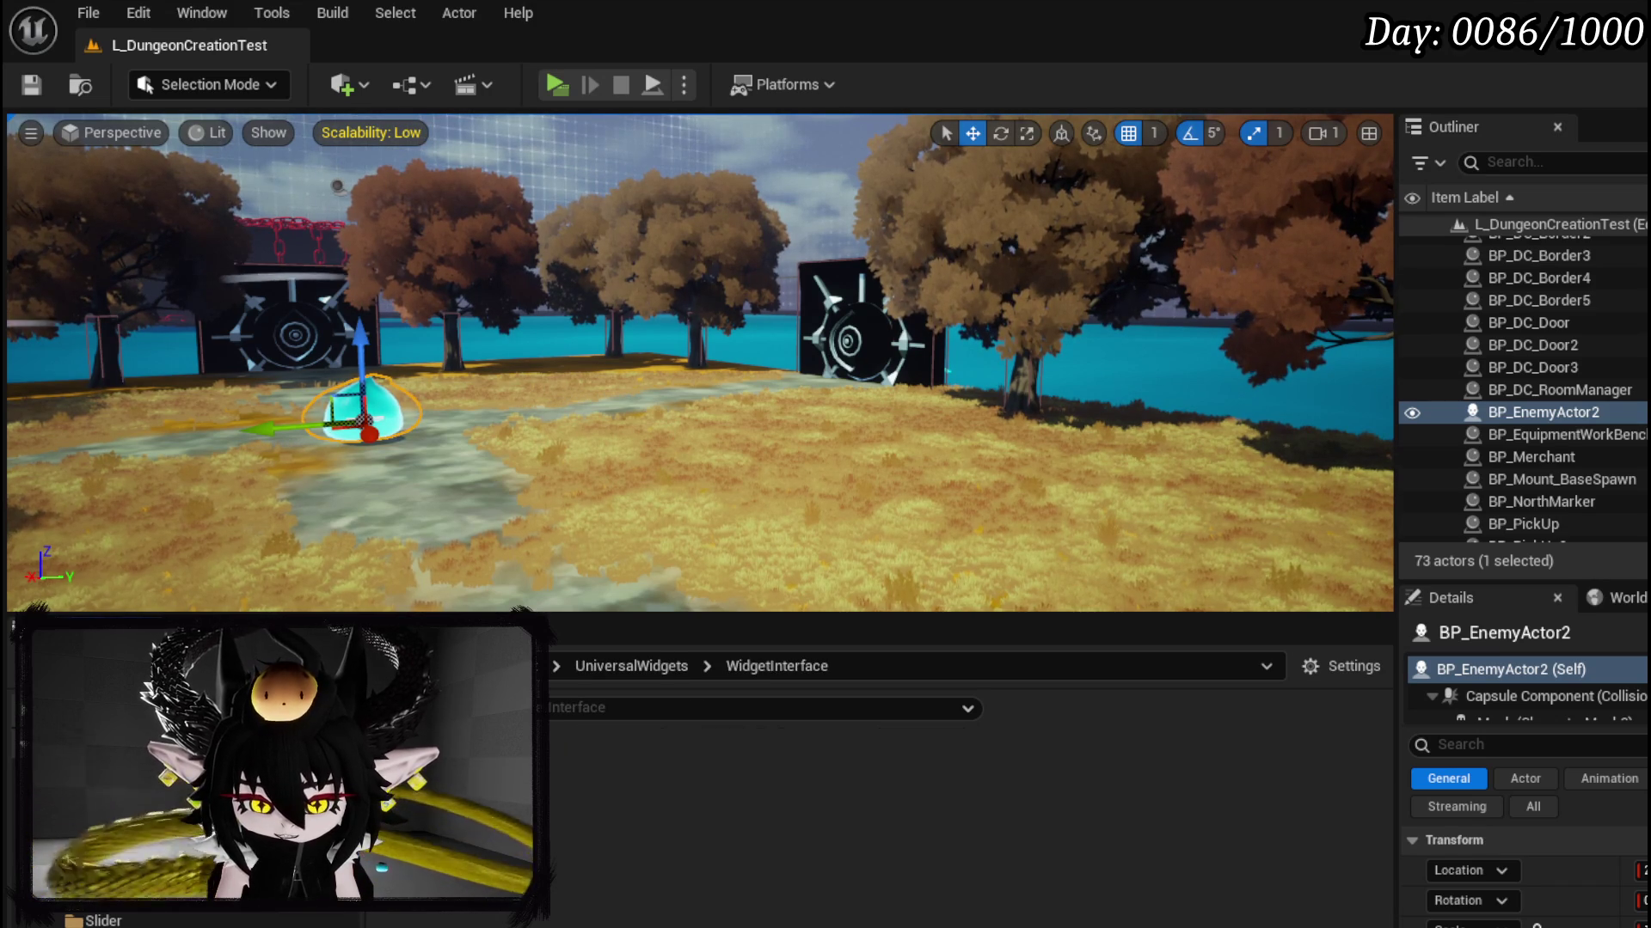
{"action": "scroll", "coordinate": [129, 860], "scroll_direction": "up", "scroll_amount": 5}
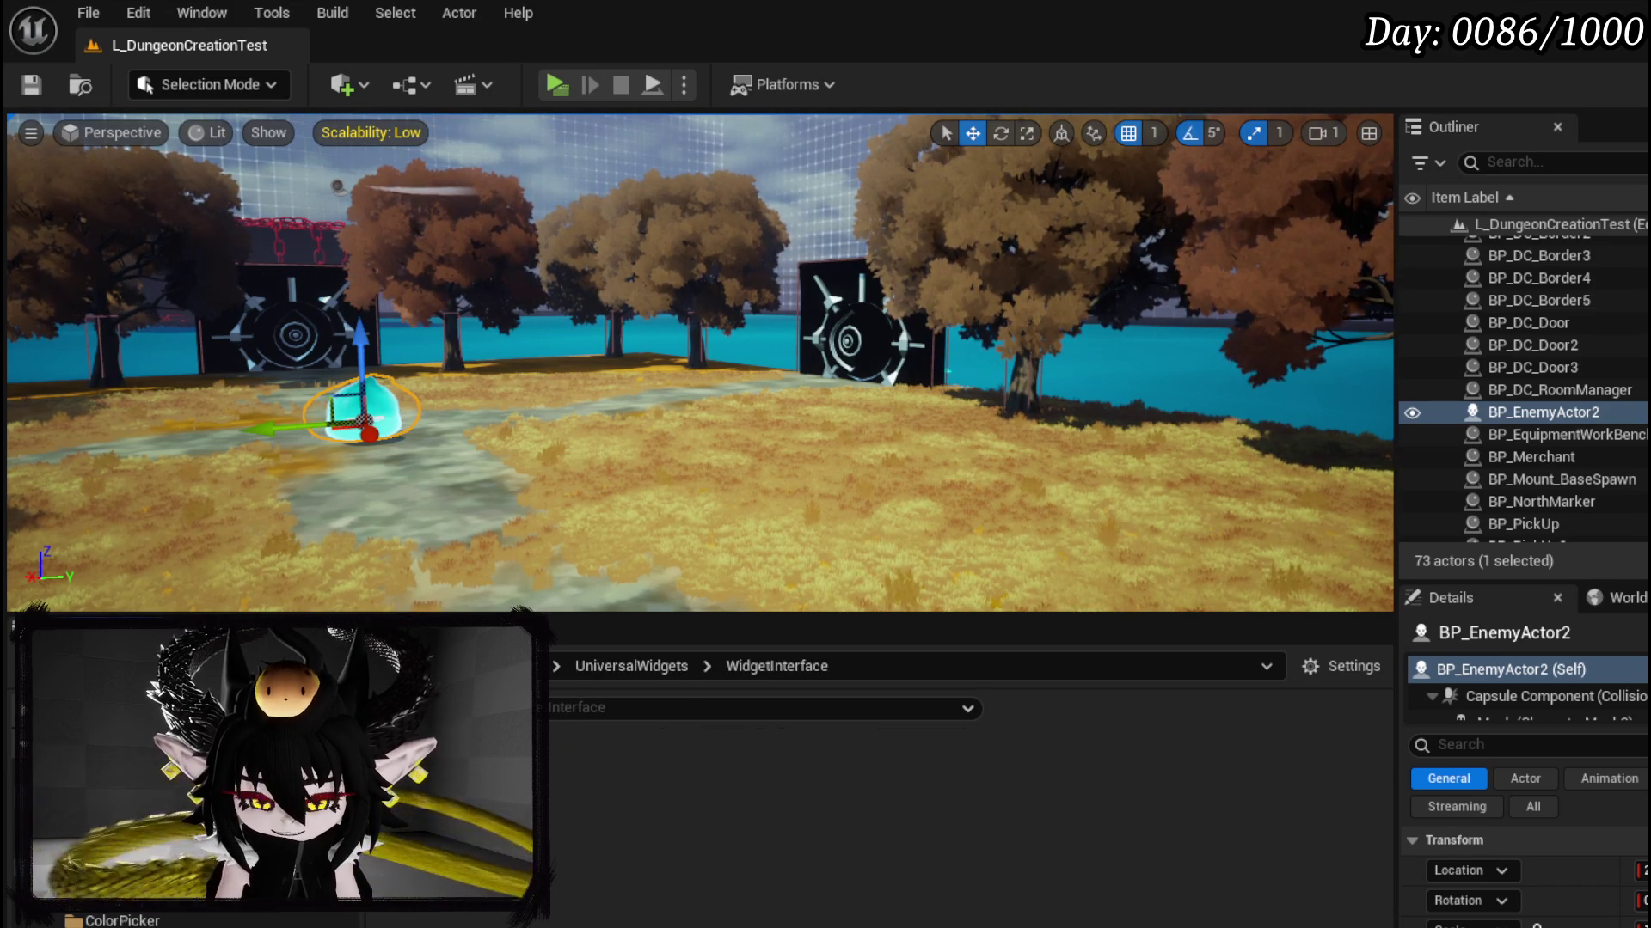
{"action": "scroll", "coordinate": [129, 860], "scroll_direction": "up", "scroll_amount": 2}
{"action": "left_click", "coordinate": [129, 867]}
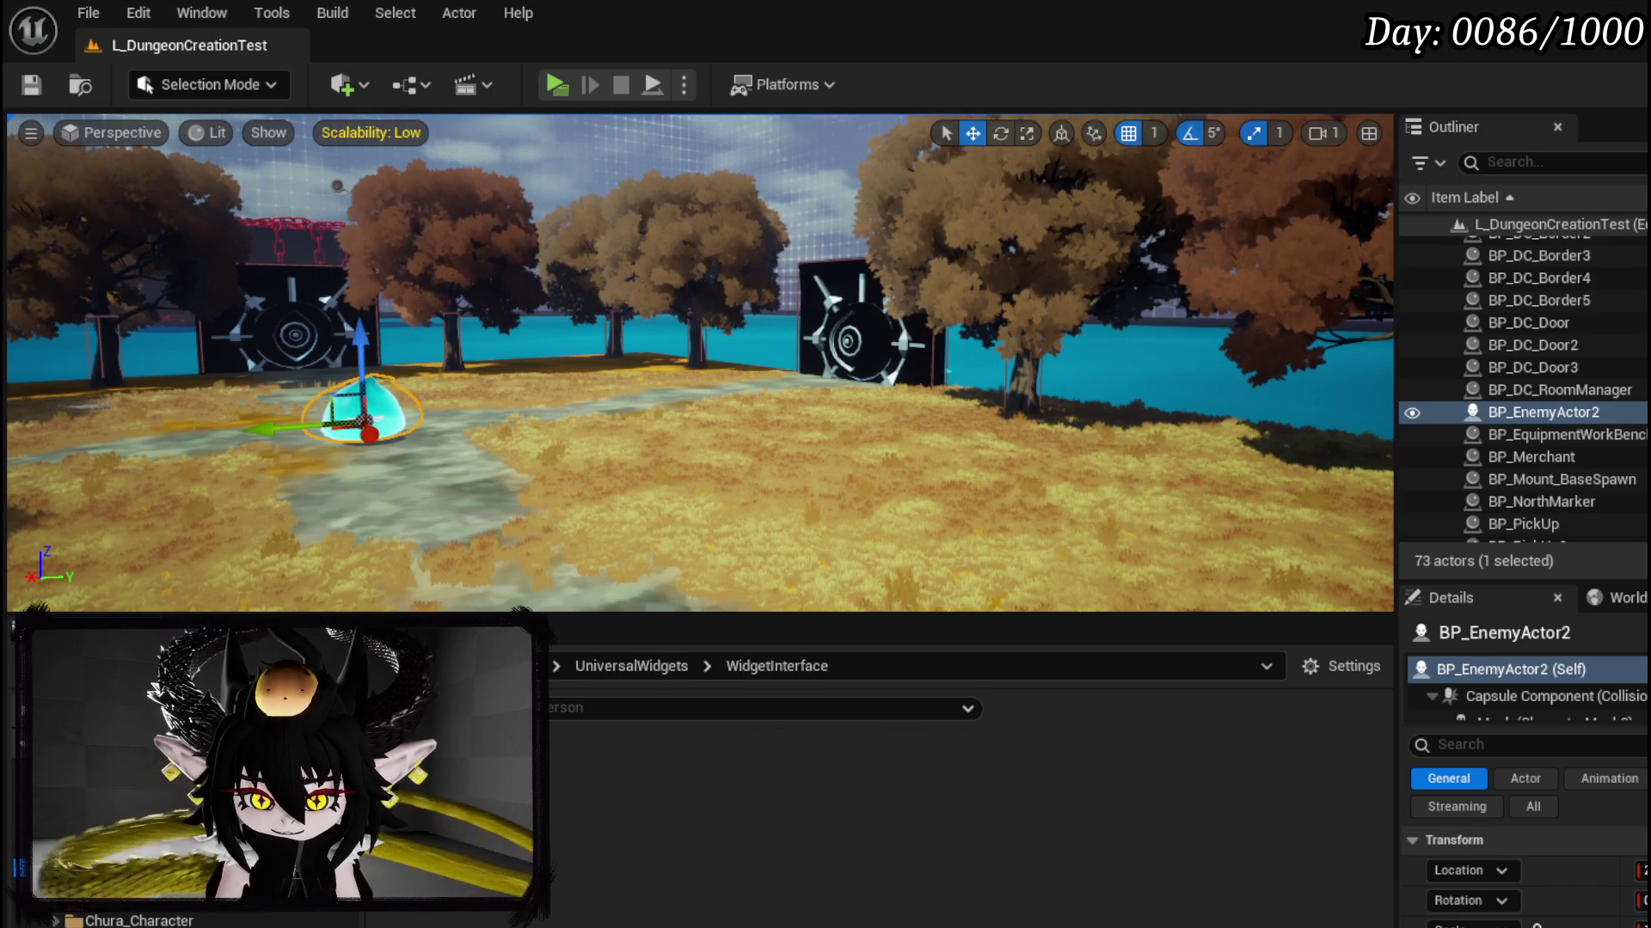
{"action": "double_click", "coordinate": [519, 769]}
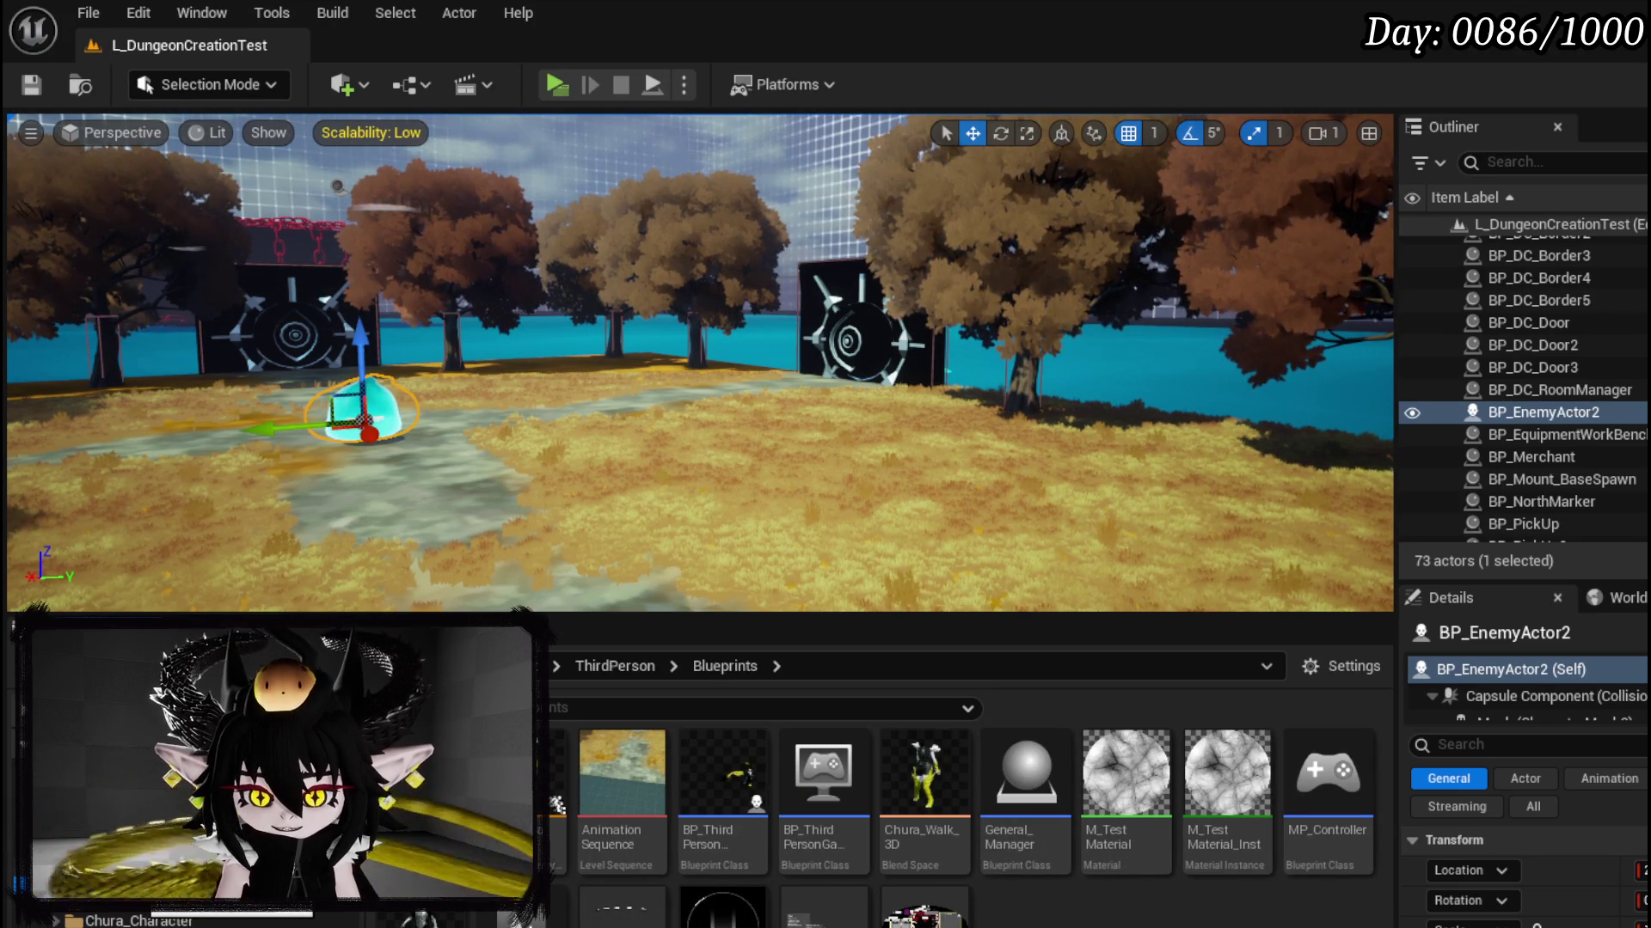
{"action": "scroll", "coordinate": [258, 817], "scroll_direction": "down", "scroll_amount": 3}
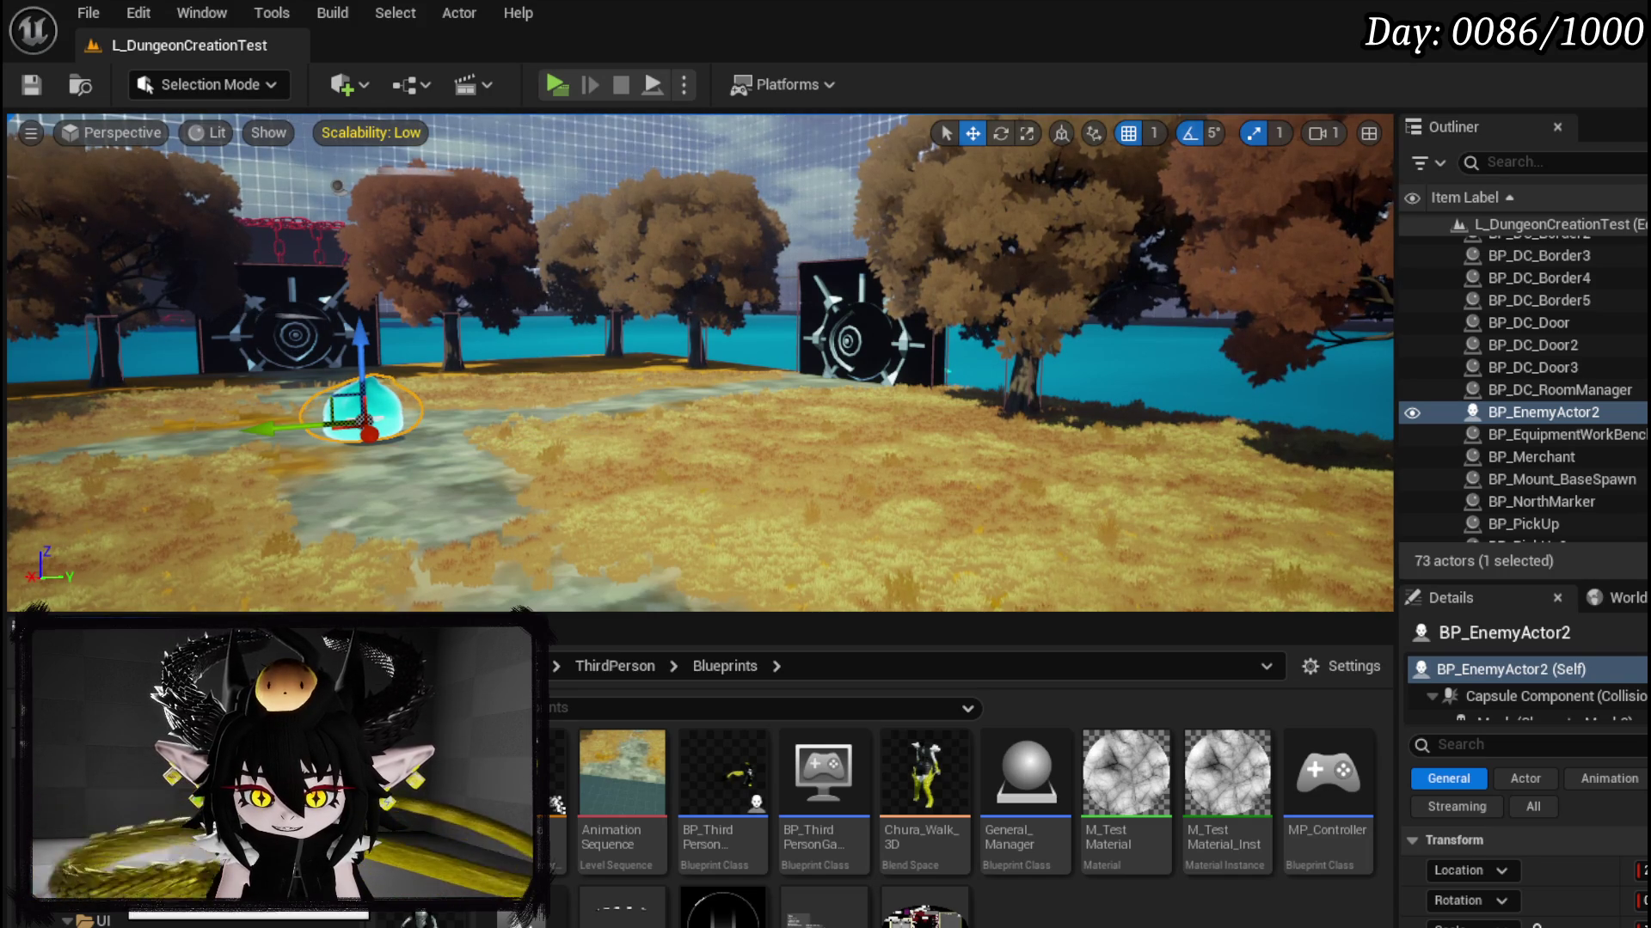
{"action": "left_click", "coordinate": [103, 863]}
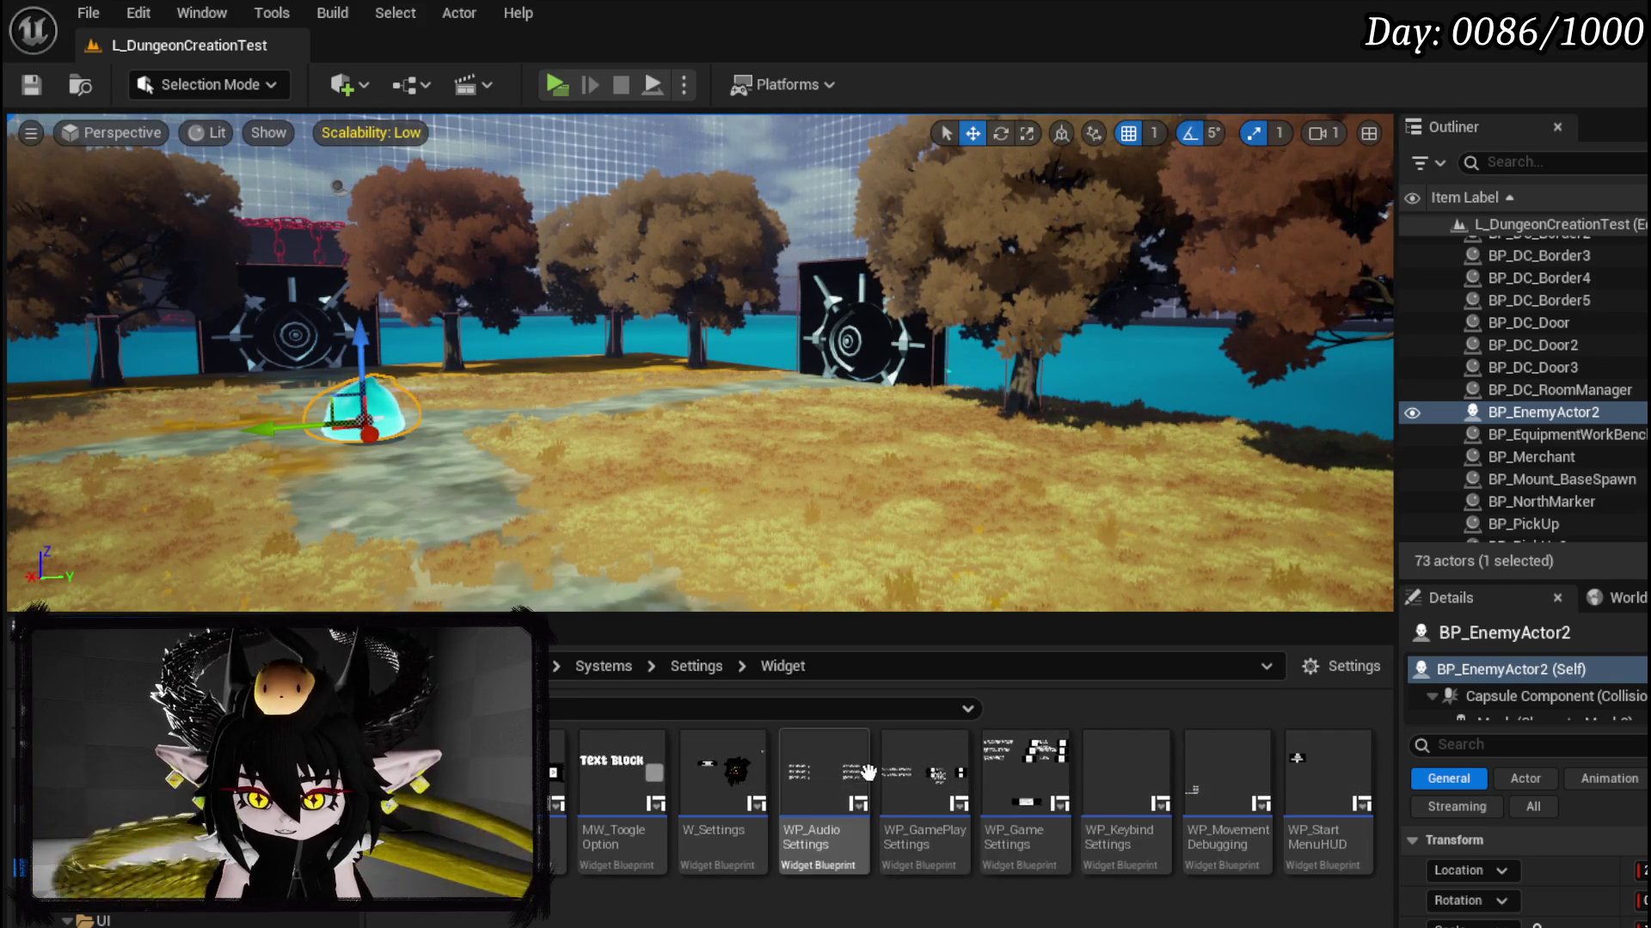
{"action": "double_click", "coordinate": [717, 798]}
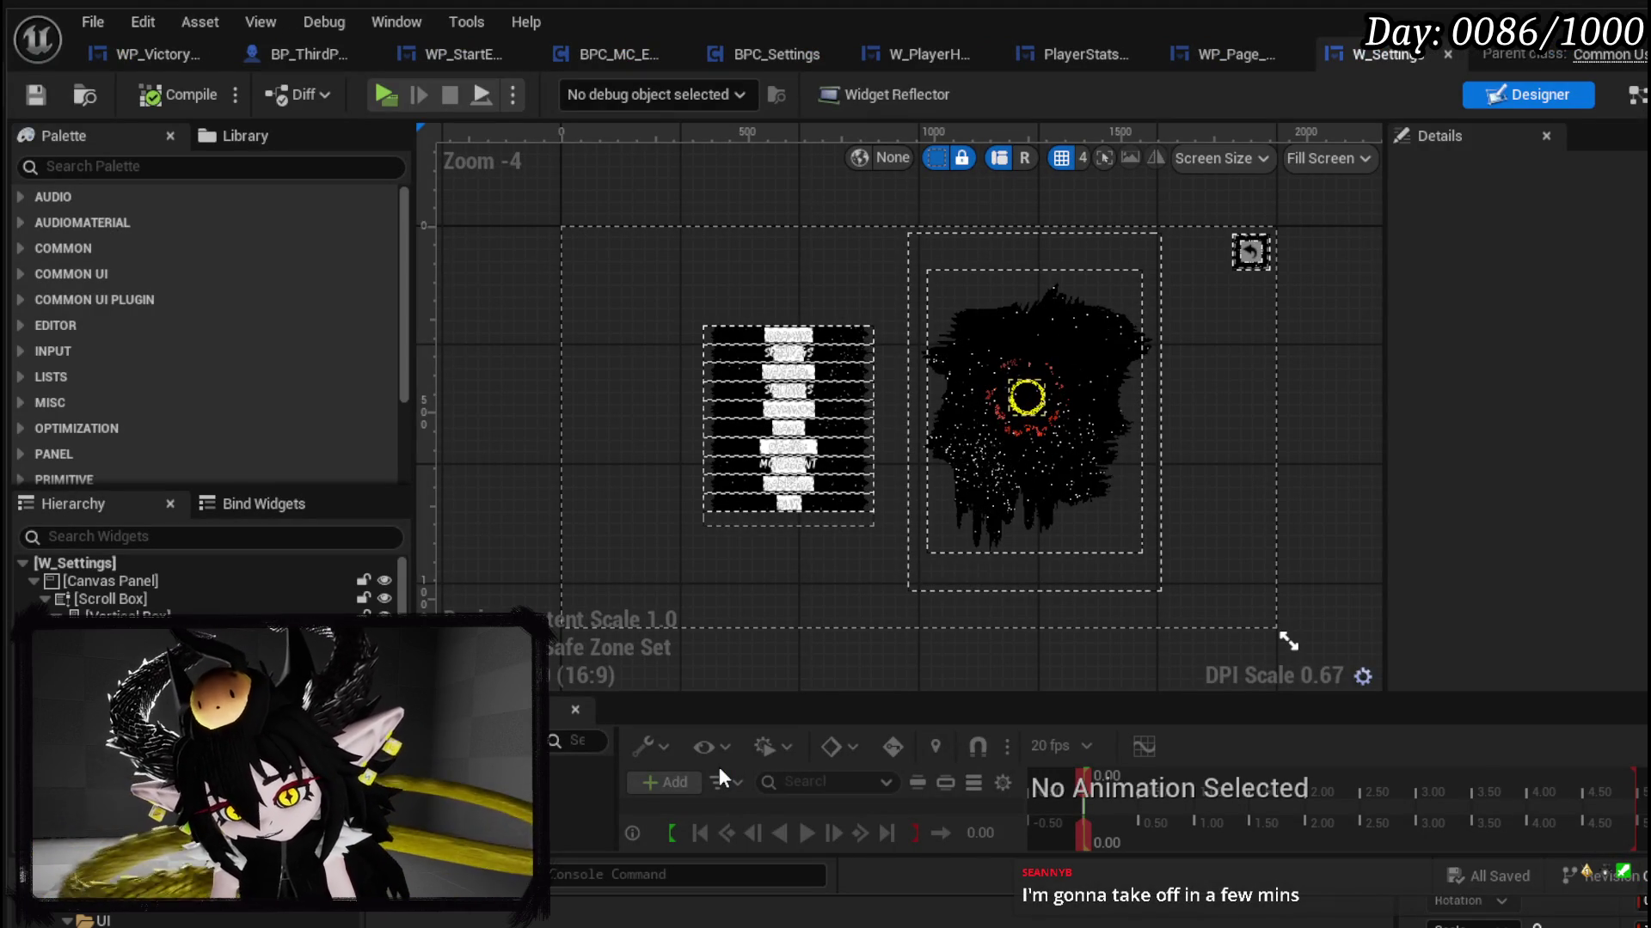
Step: Delete the GENERAL SETTINGS button from the W_Settings menu and compile
{"action": "scroll", "coordinate": [722, 369], "scroll_direction": "up", "scroll_amount": 5}
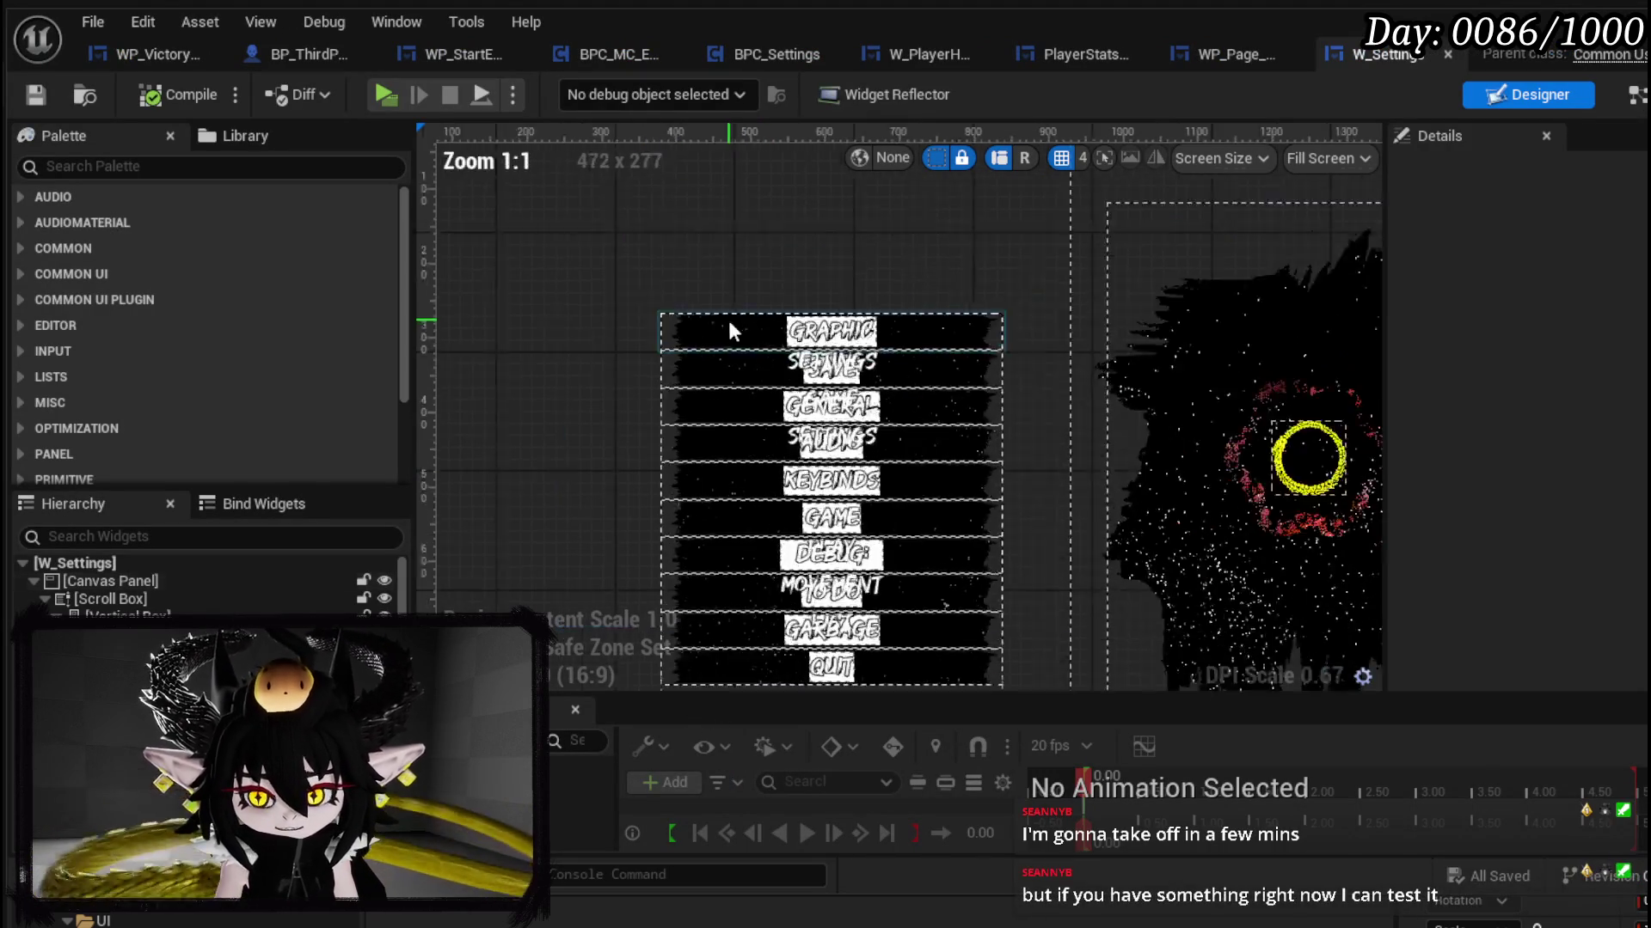
{"action": "left_click", "coordinate": [741, 413]}
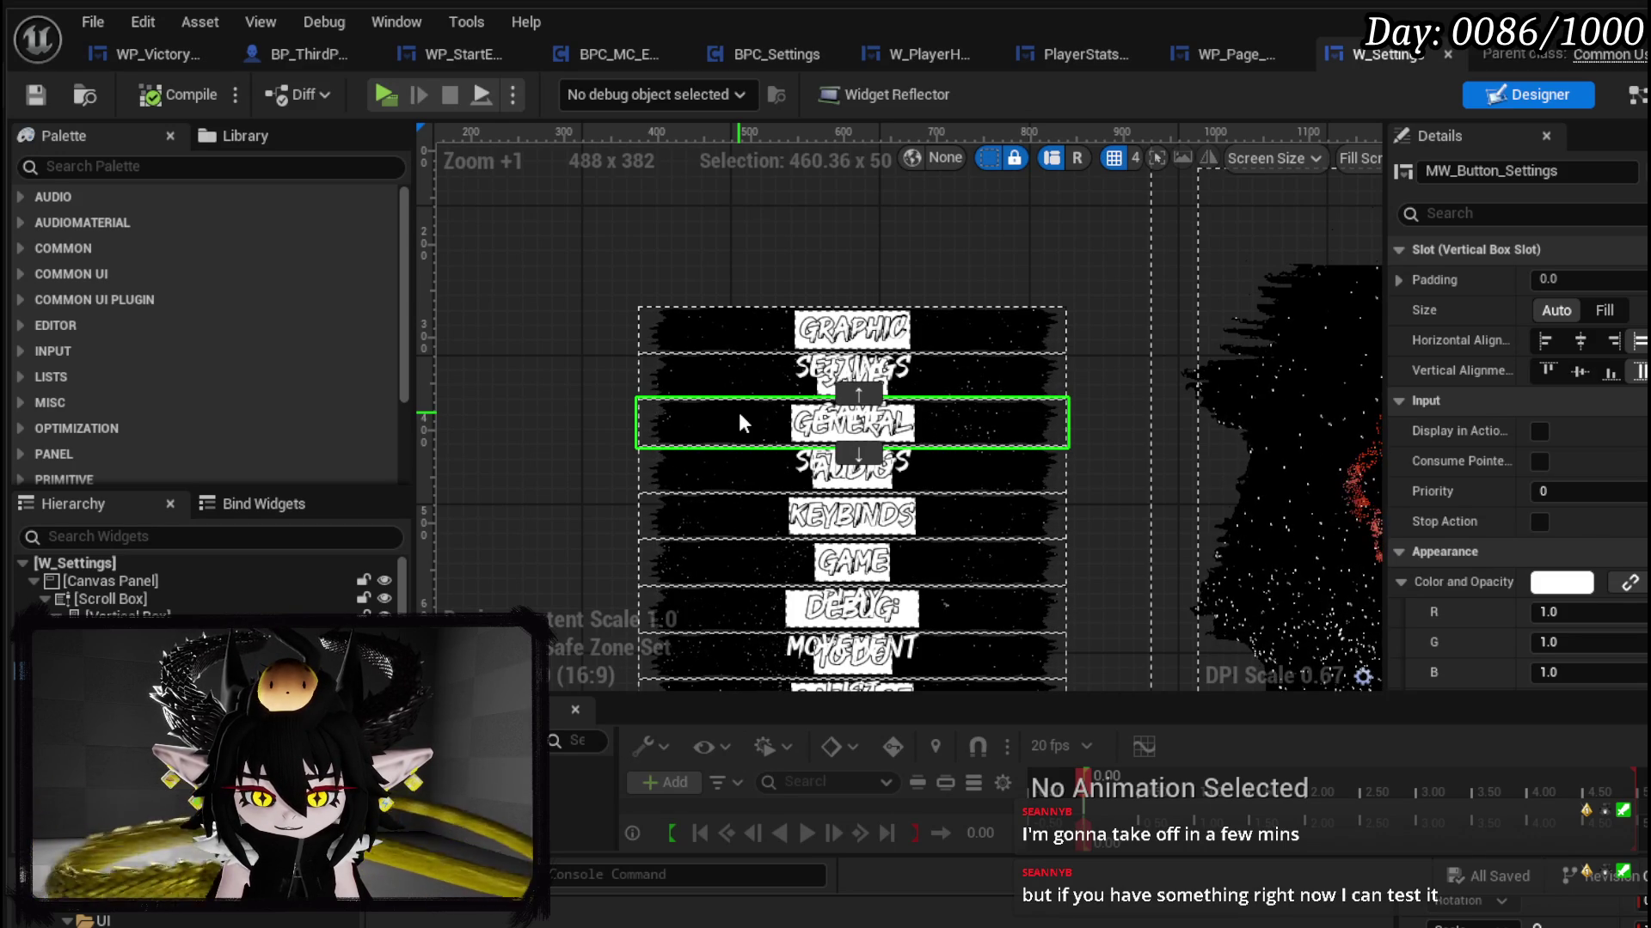
{"action": "key", "text": "Delete"}
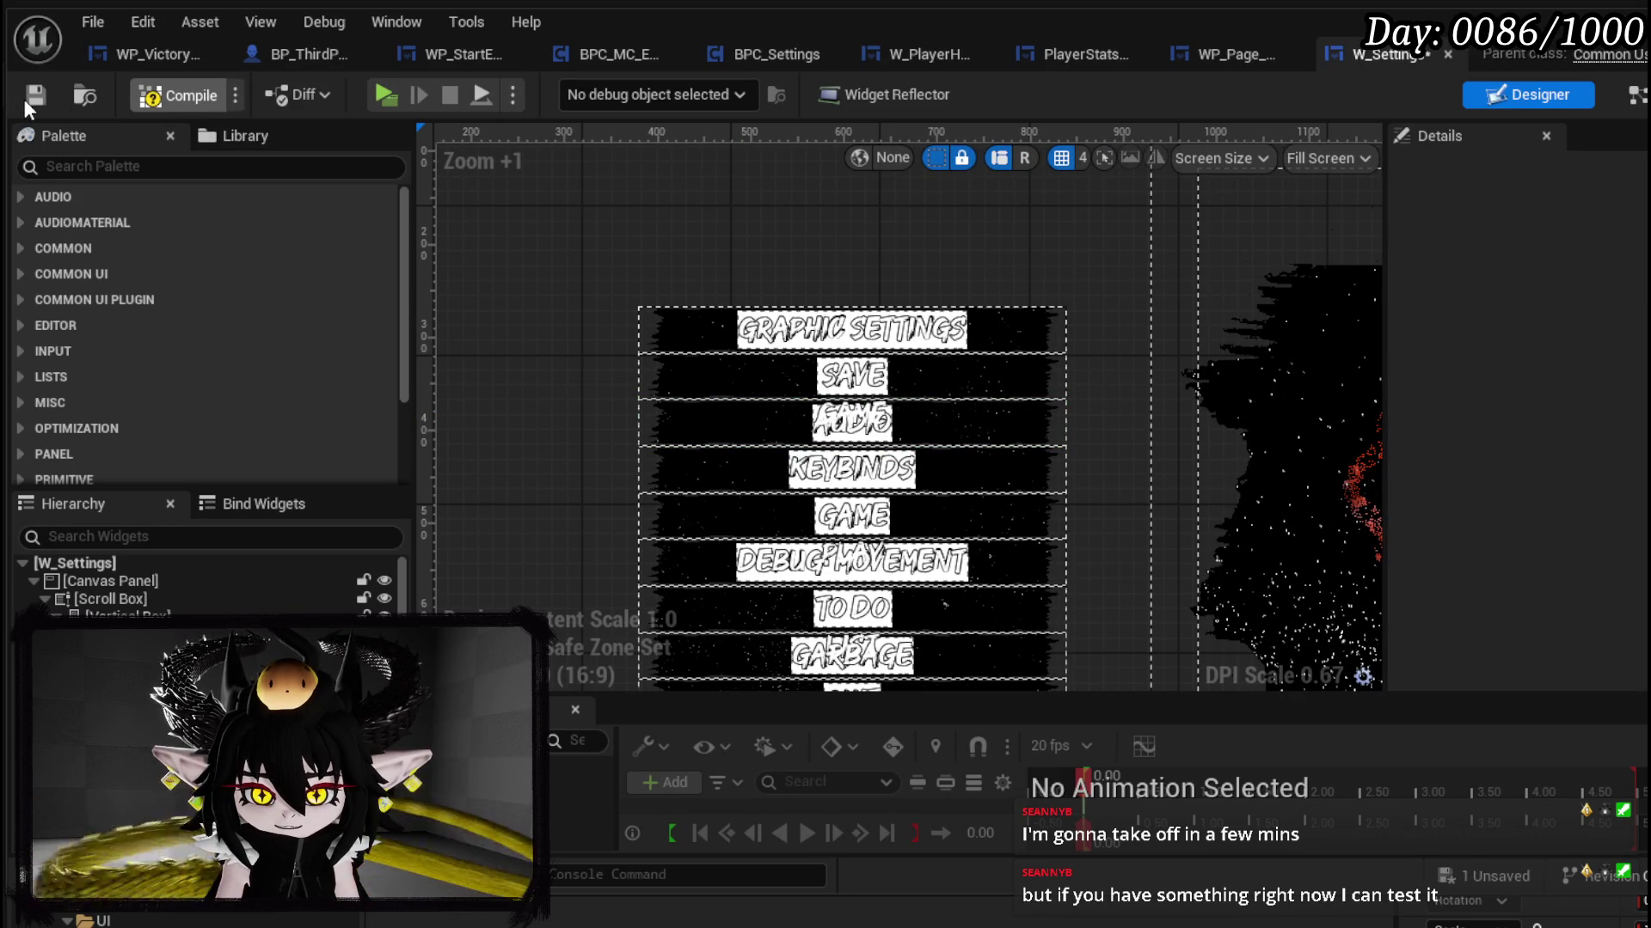
{"action": "left_click", "coordinate": [24, 100]}
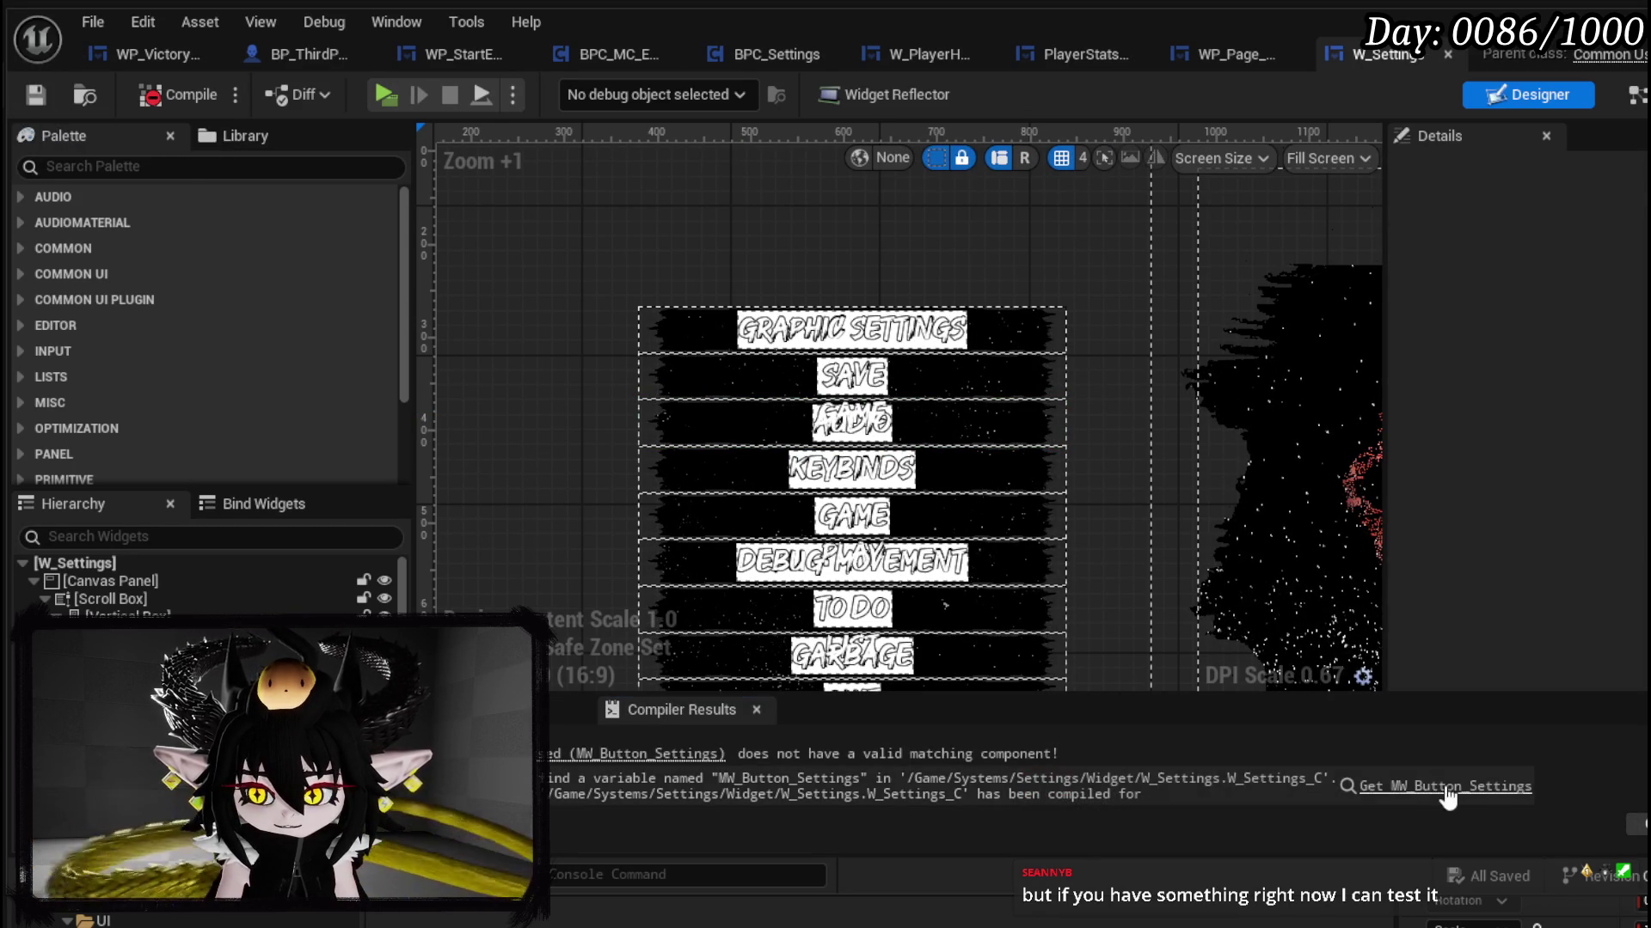
Step: Remove the broken MW Button Settings node and its empty Make Array pin, then recompile and save
{"action": "left_click", "coordinate": [1448, 789]}
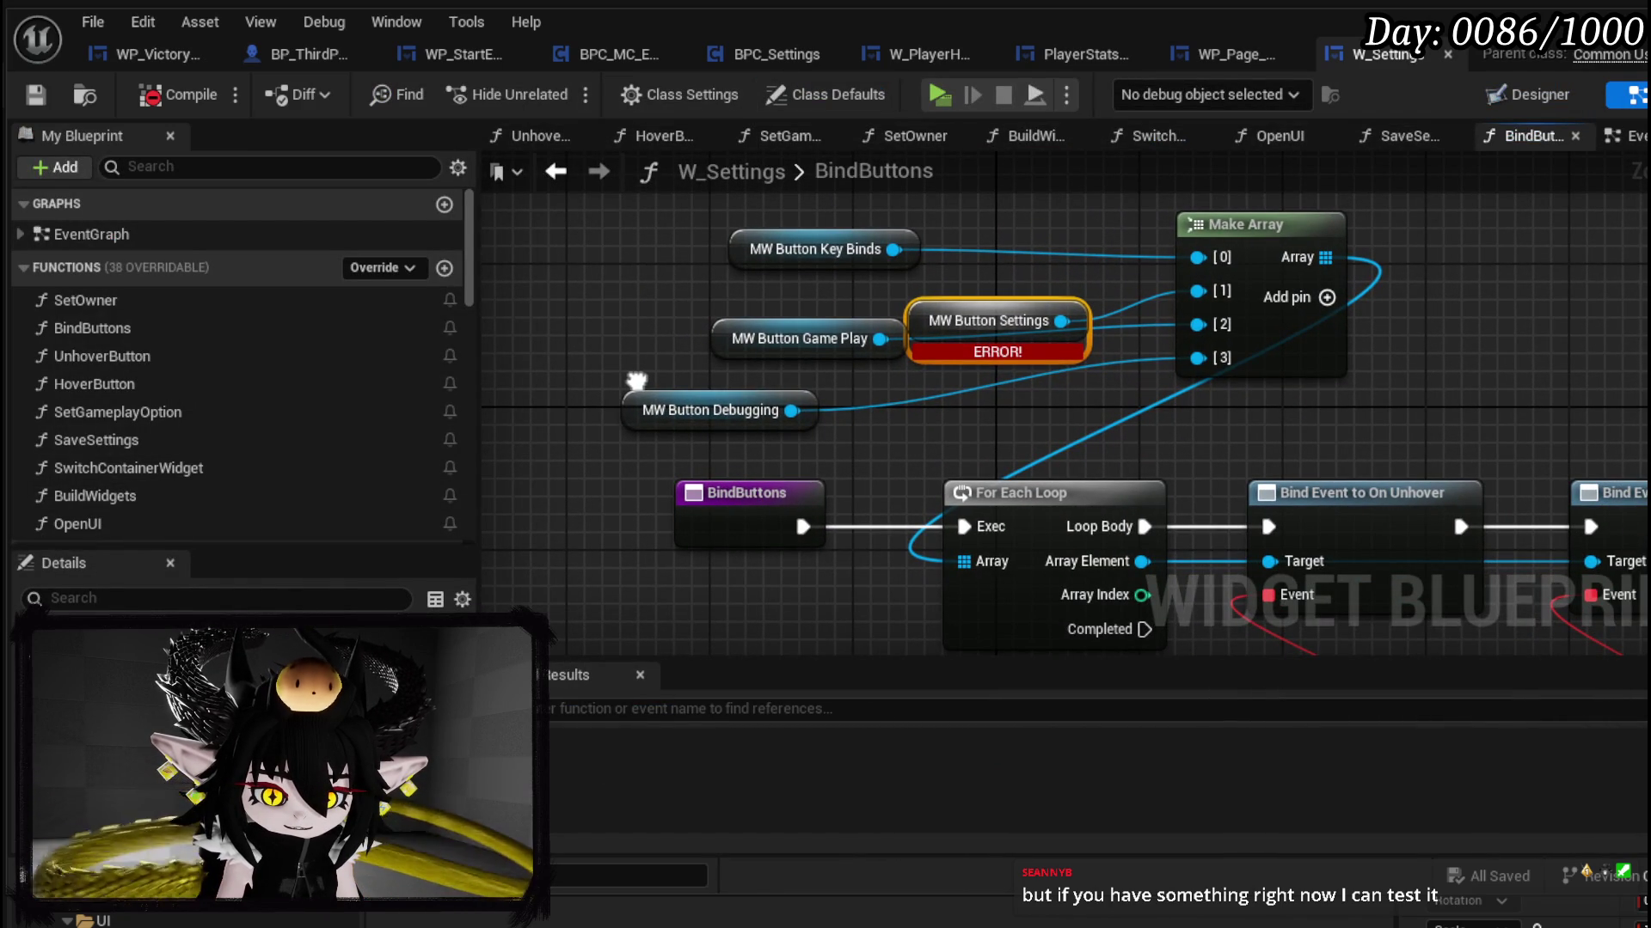
{"action": "left_click_drag", "start_coordinate": [636, 381], "coordinate": [496, 364]}
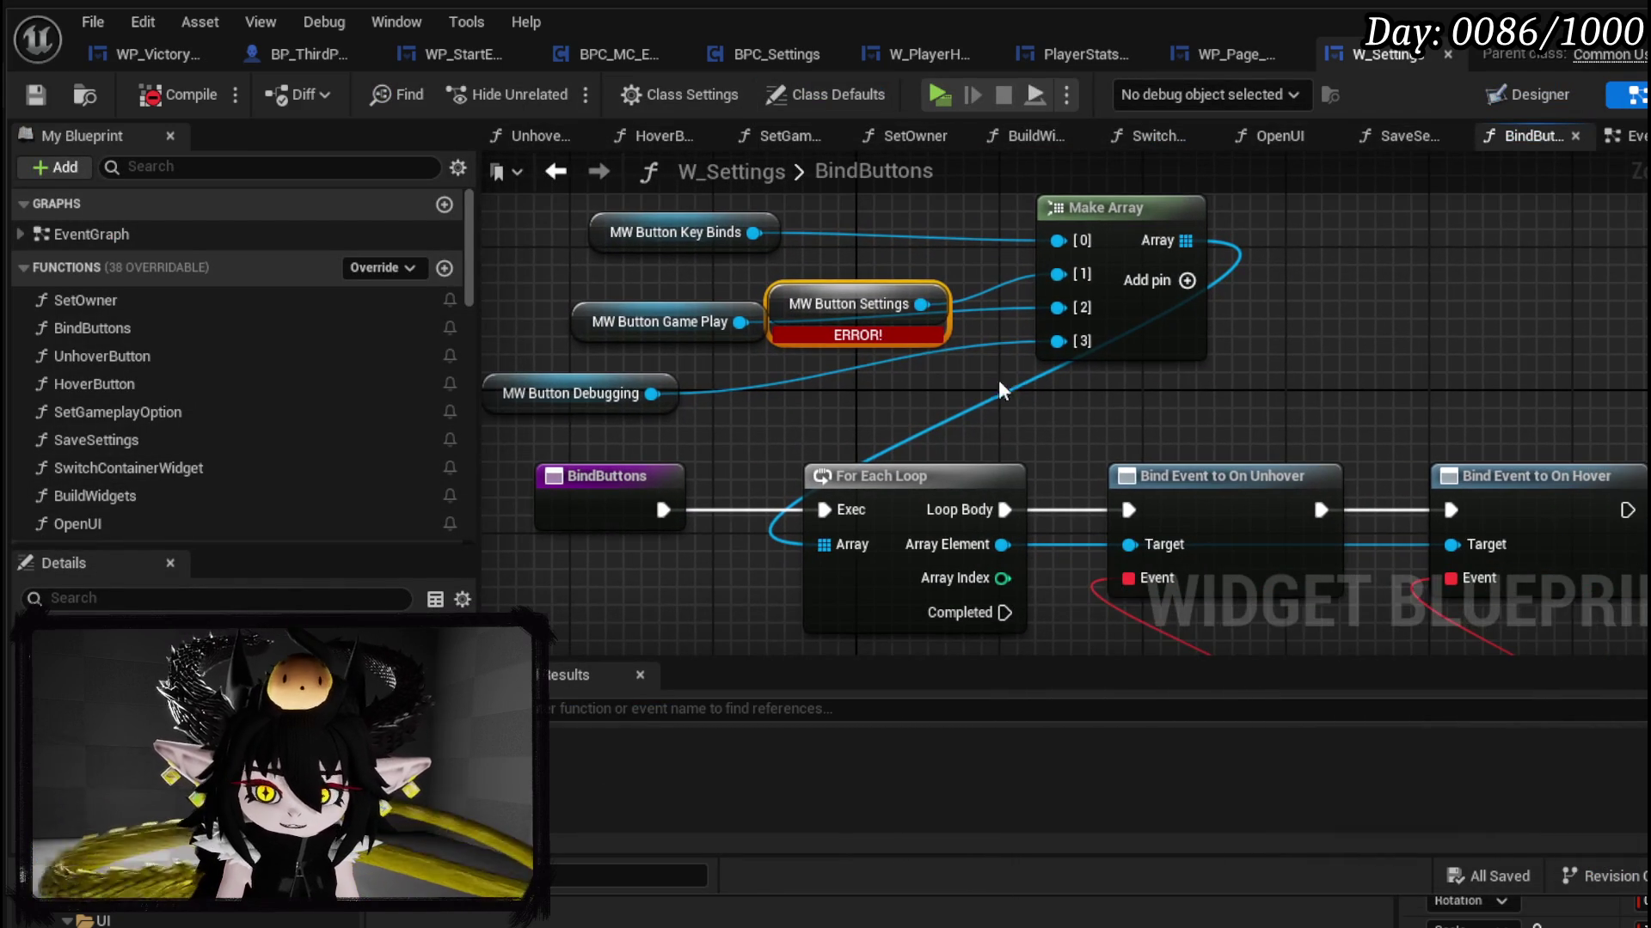
{"action": "key", "text": "Delete"}
{"action": "right_click", "coordinate": [1008, 380]}
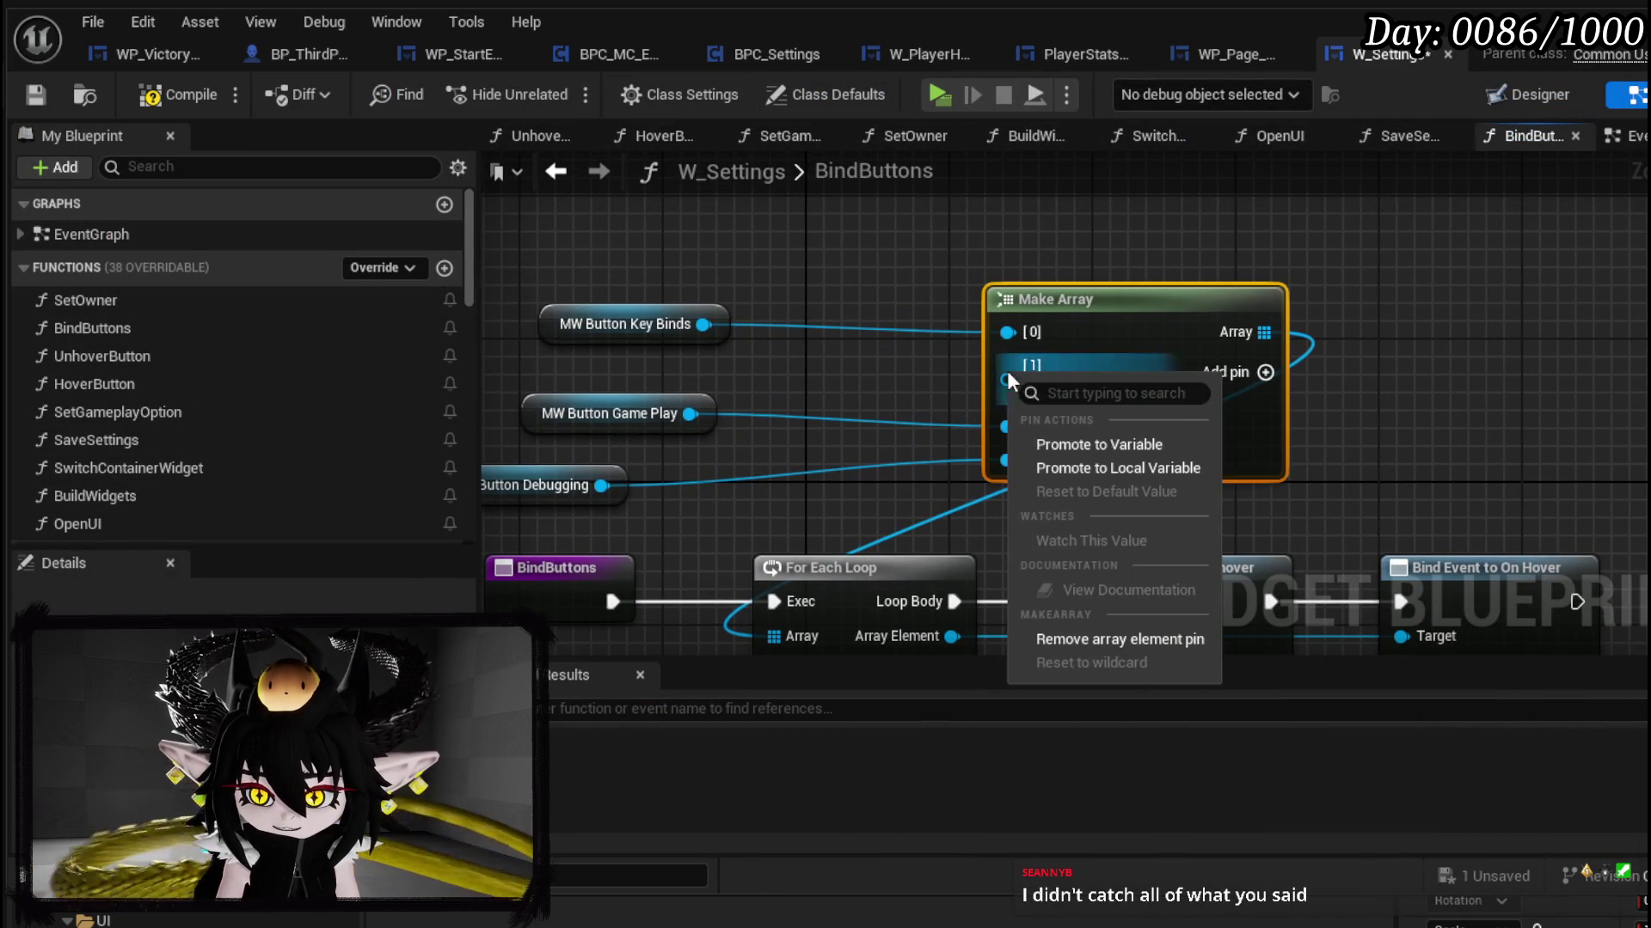
{"action": "left_click", "coordinate": [1096, 638]}
{"action": "left_click", "coordinate": [807, 297]}
{"action": "left_click", "coordinate": [178, 98]}
{"action": "left_click", "coordinate": [36, 95]}
Step: Delete the orphaned On Pressed and Print String nodes, then compile and save
{"action": "left_click", "coordinate": [662, 719]}
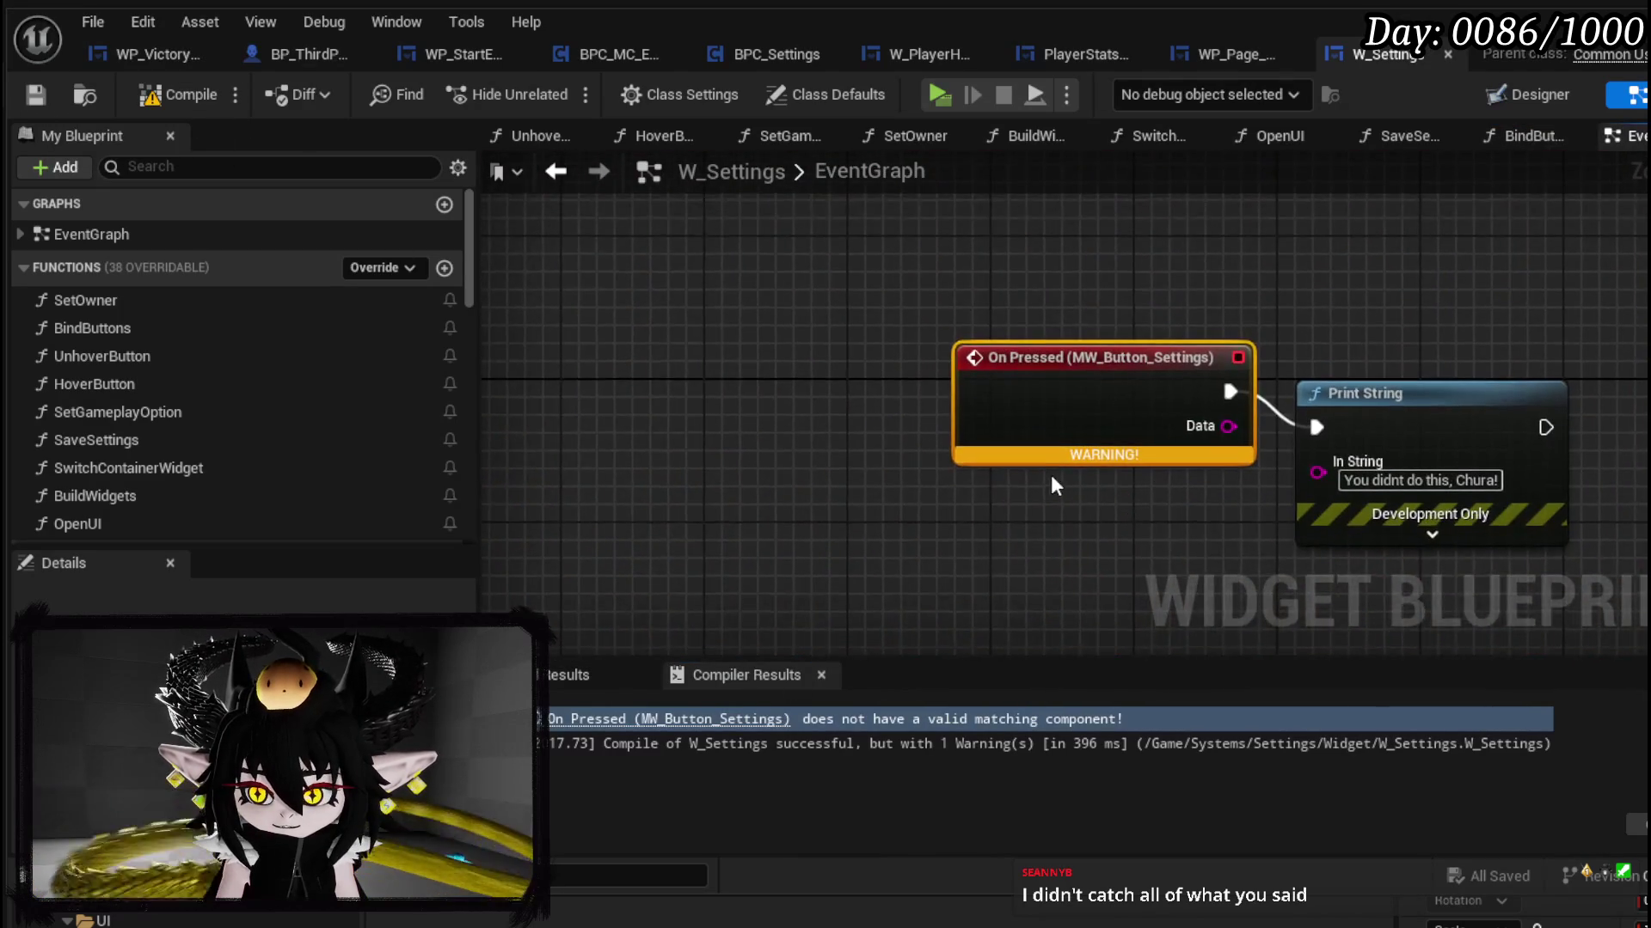
{"action": "key", "text": "ctrl+a"}
{"action": "key", "text": "Delete"}
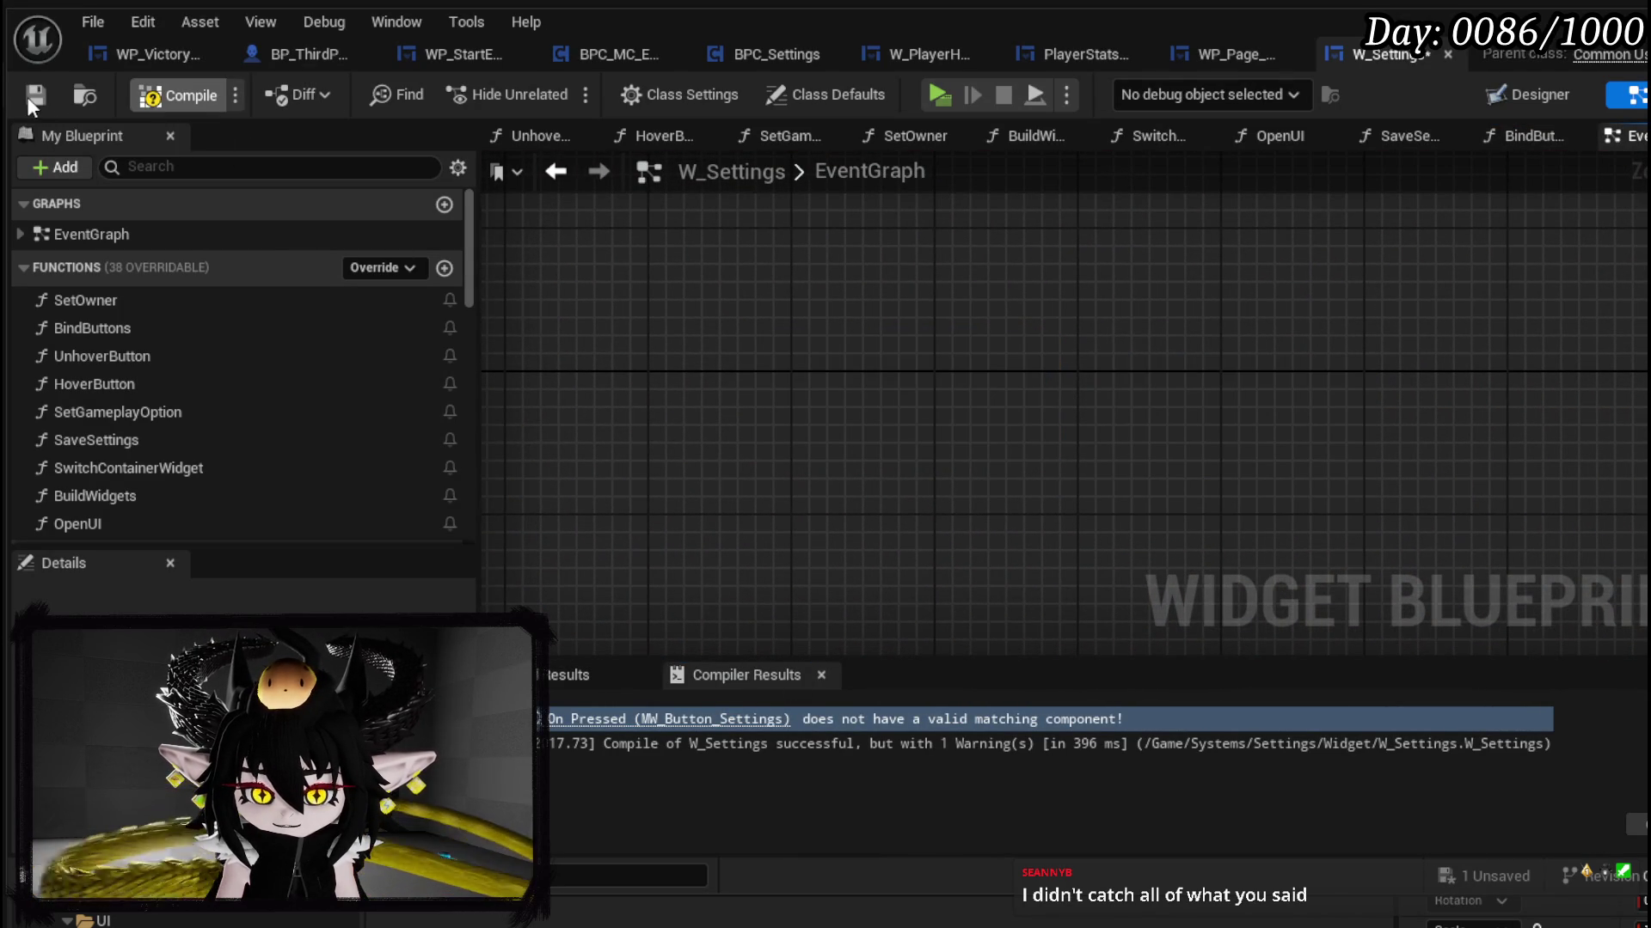
{"action": "left_click", "coordinate": [29, 96]}
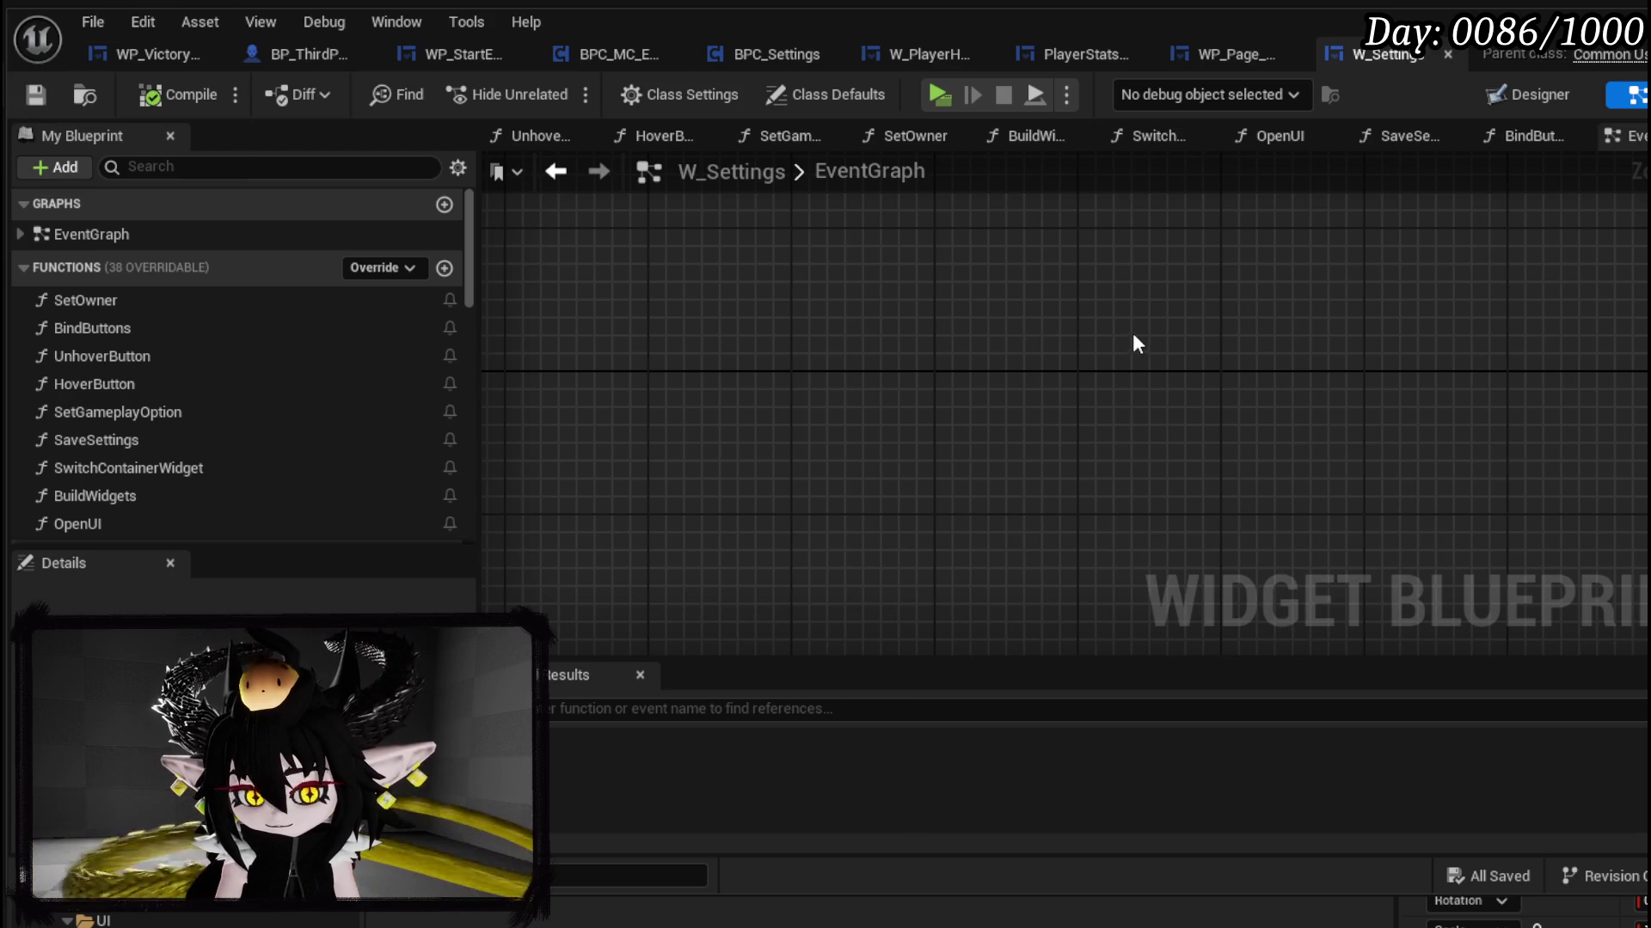
Step: In WP_Page_General, move the Set Data nodes up into a tight column
{"action": "left_click", "coordinate": [1195, 62]}
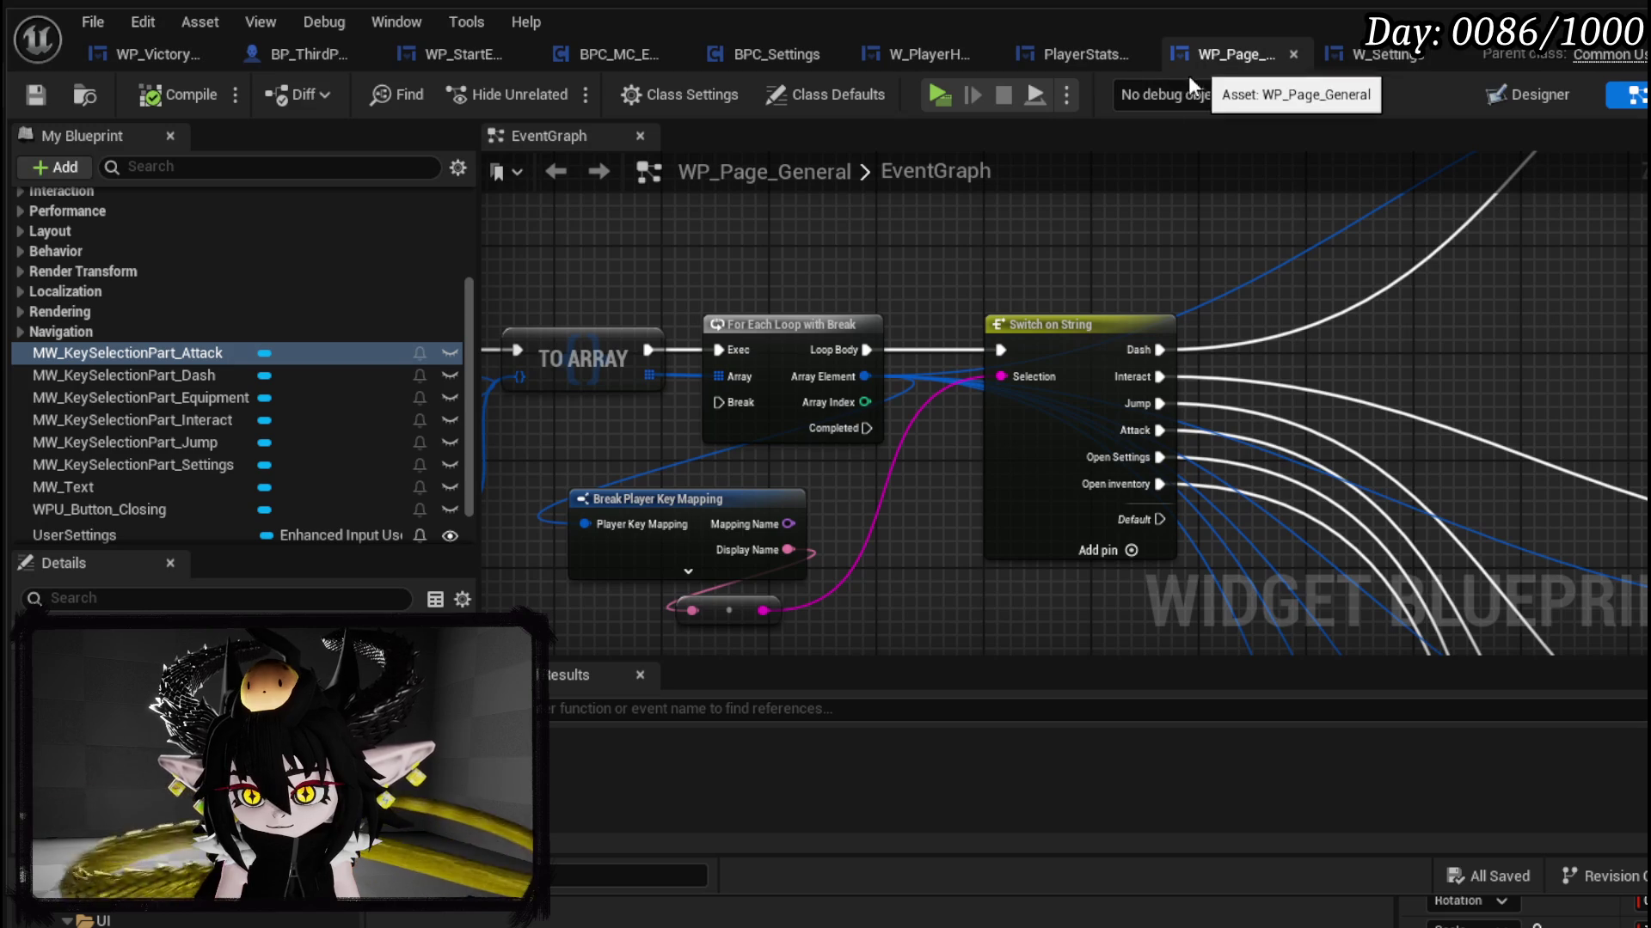
{"action": "scroll", "coordinate": [920, 251], "scroll_direction": "down", "scroll_amount": 1}
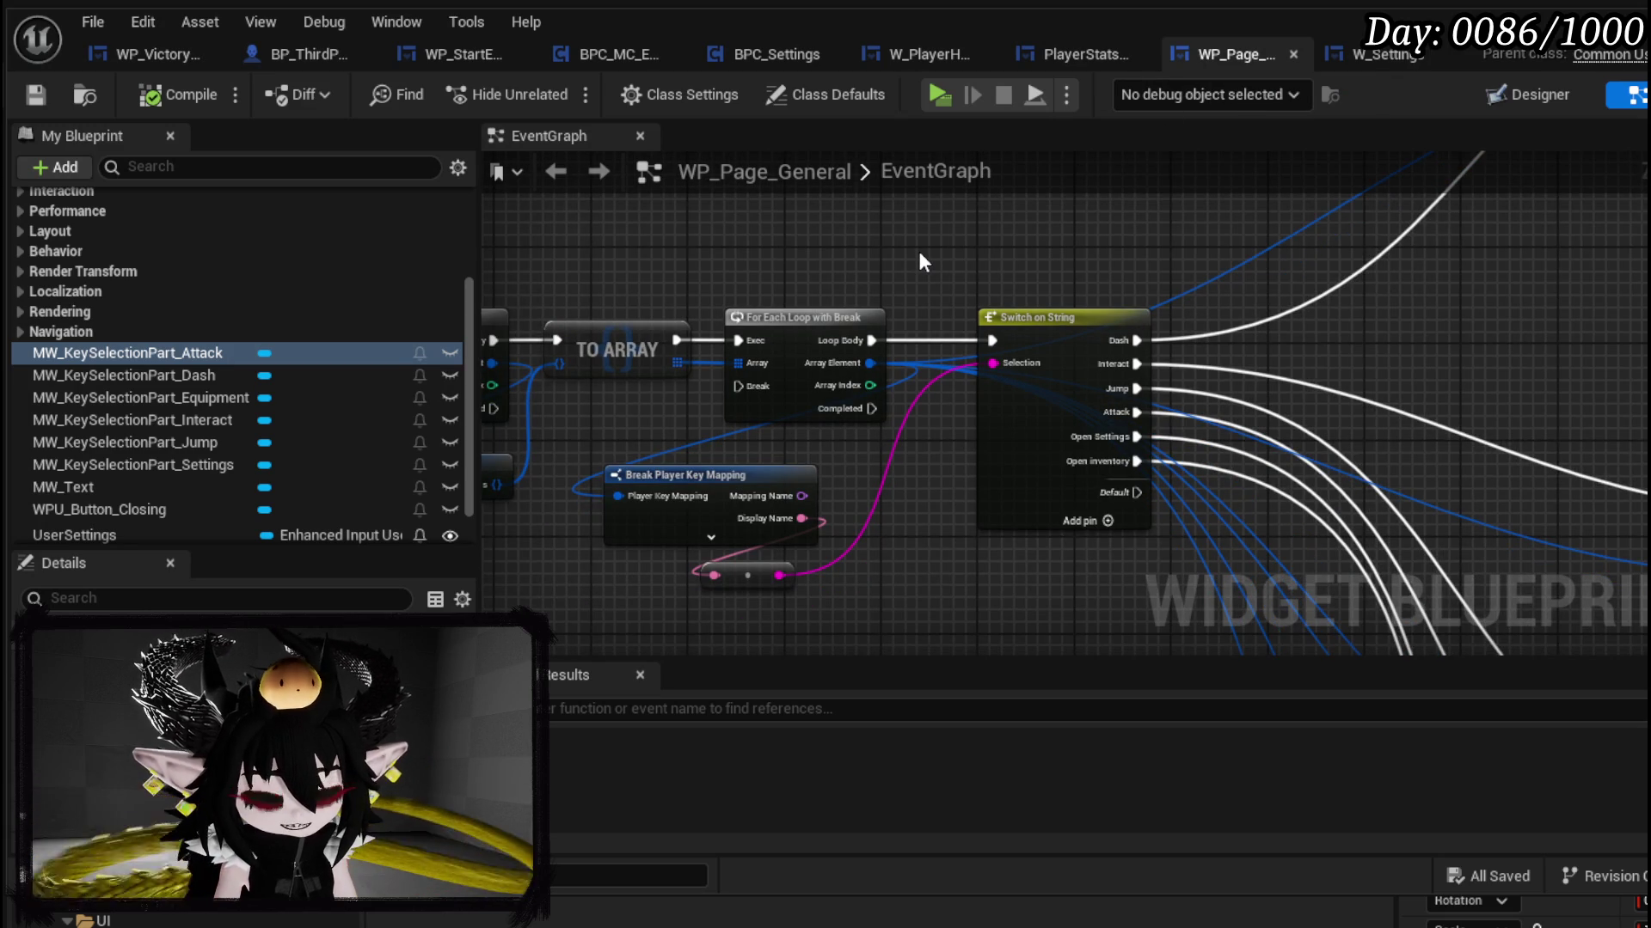
{"action": "scroll", "coordinate": [717, 275], "scroll_direction": "down", "scroll_amount": 4}
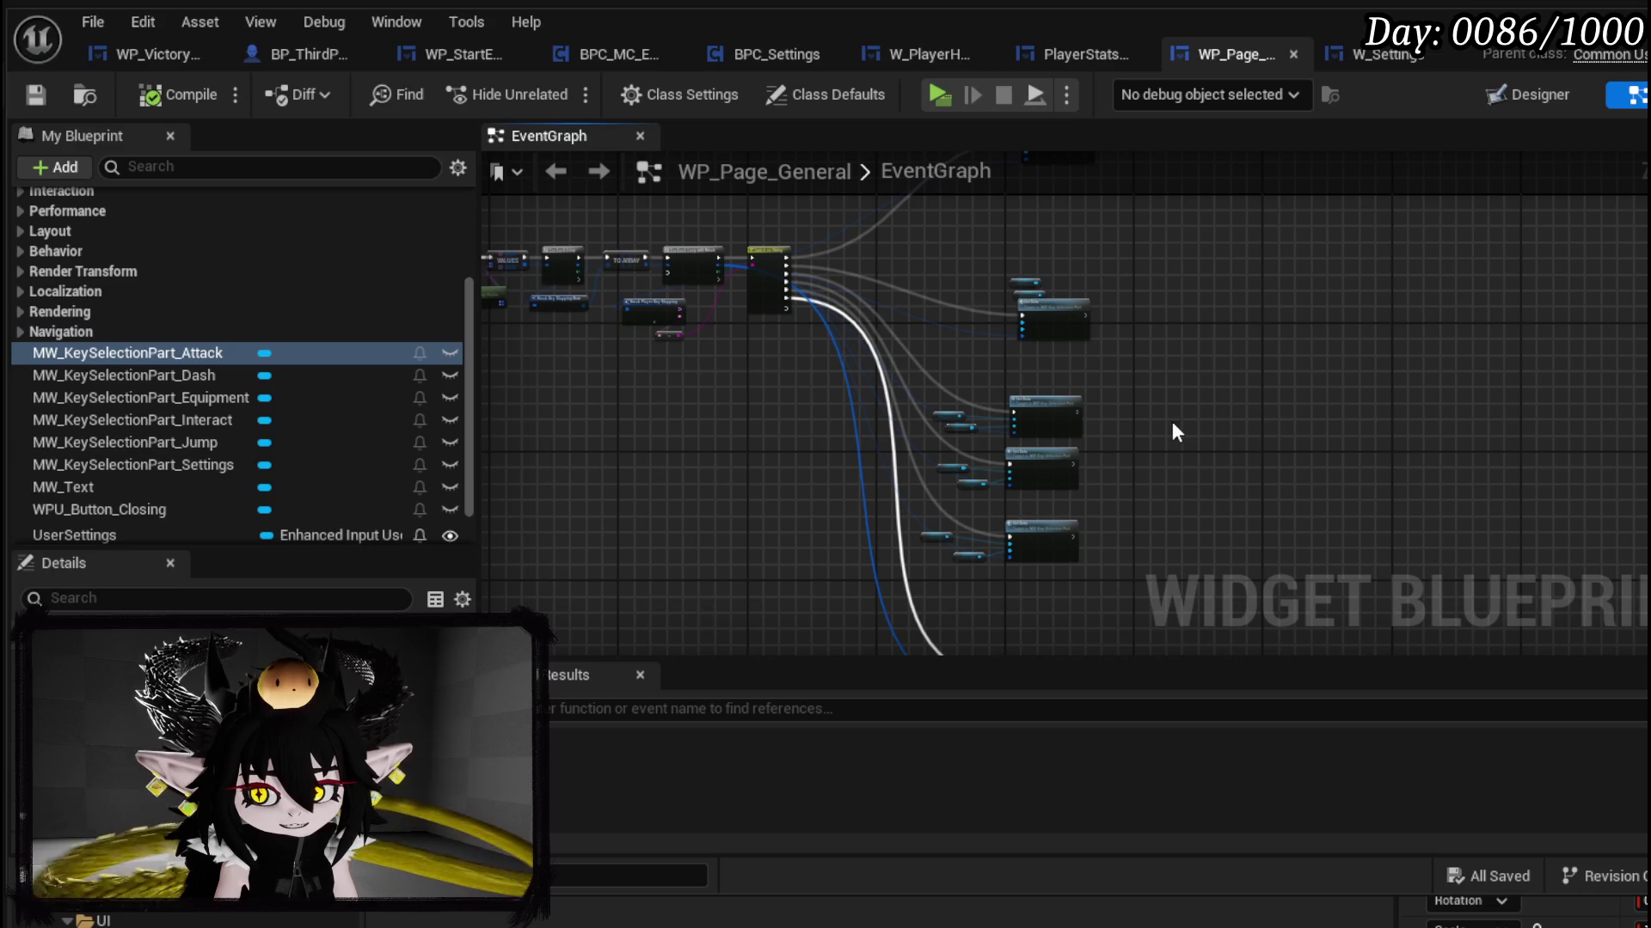
{"action": "left_click_drag", "start_coordinate": [989, 250], "coordinate": [1248, 564]}
{"action": "mouse_move", "coordinate": [1049, 415]}
{"action": "left_mouse_down"}
{"action": "mouse_move", "coordinate": [1045, 318]}
{"action": "mouse_move", "coordinate": [1061, 313]}
{"action": "mouse_move", "coordinate": [913, 378]}
{"action": "mouse_move", "coordinate": [911, 567]}
{"action": "mouse_move", "coordinate": [1050, 406]}
{"action": "mouse_move", "coordinate": [1075, 177]}
{"action": "left_mouse_up"}
{"action": "mouse_move", "coordinate": [884, 428]}
{"action": "left_mouse_down"}
{"action": "mouse_move", "coordinate": [1065, 555]}
{"action": "mouse_move", "coordinate": [1044, 307]}
{"action": "left_mouse_up"}
Step: Save the rearranged graph and review the Switch on String routing to the Dash, Interact and Jump Set Data nodes
{"action": "left_click_drag", "start_coordinate": [1162, 318], "coordinate": [1238, 404]}
{"action": "scroll", "coordinate": [1235, 398], "scroll_direction": "up", "scroll_amount": 2}
{"action": "scroll", "coordinate": [803, 418], "scroll_direction": "up", "scroll_amount": 1}
{"action": "left_click_drag", "start_coordinate": [803, 418], "coordinate": [913, 477]}
{"action": "left_click", "coordinate": [35, 95]}
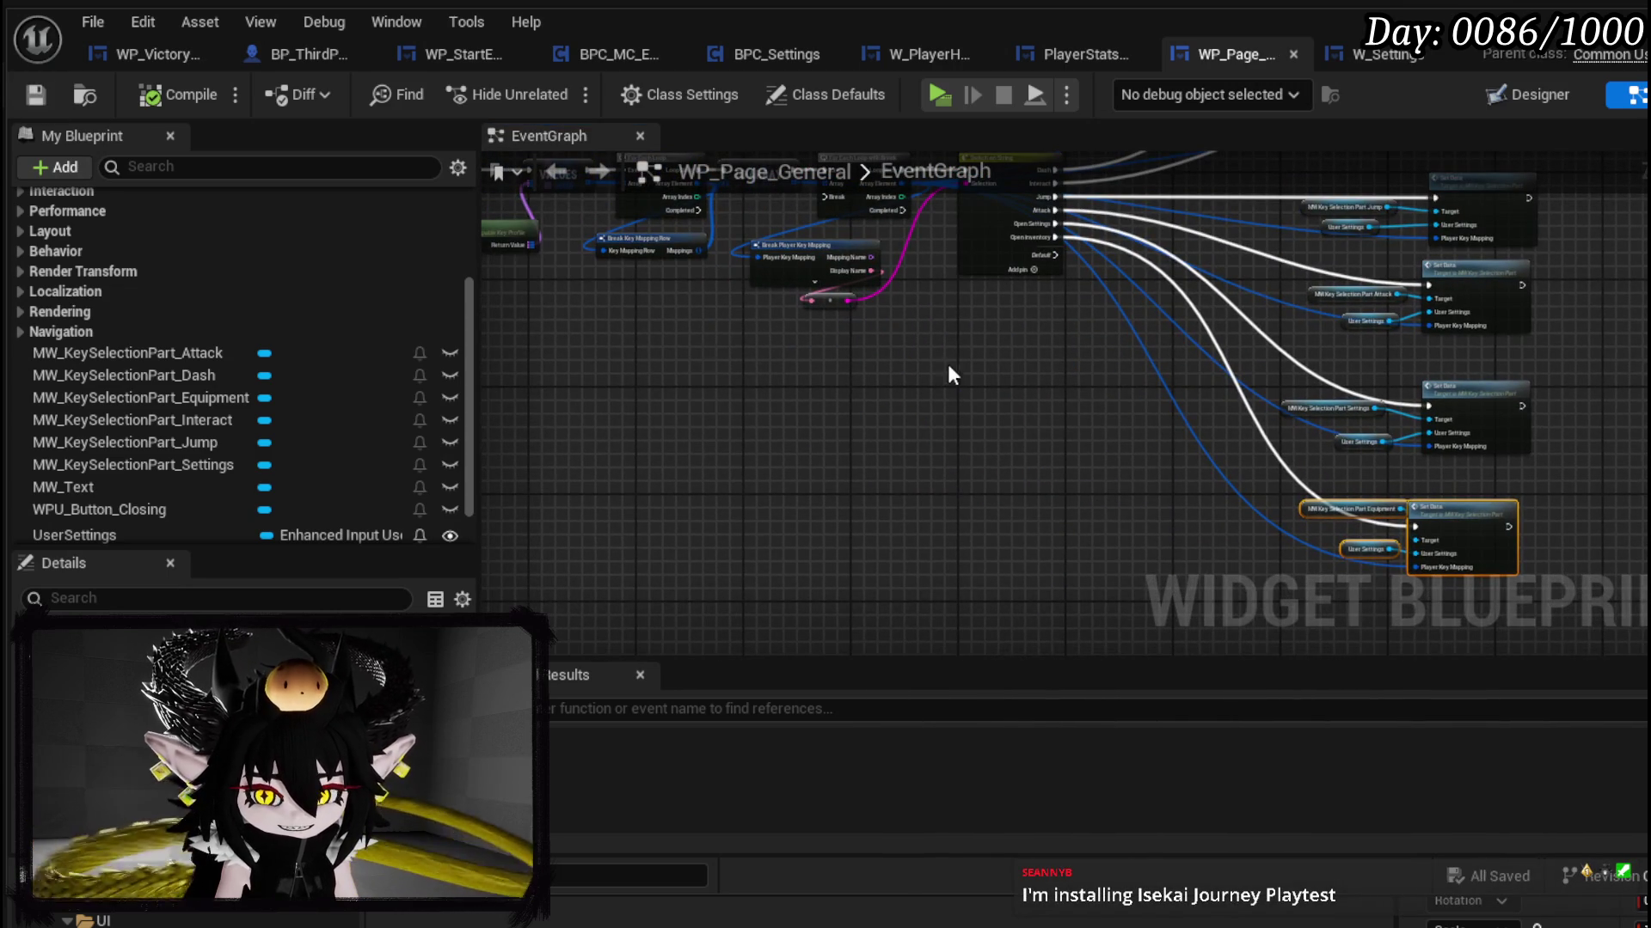
{"action": "scroll", "coordinate": [860, 343], "scroll_direction": "up", "scroll_amount": 3}
{"action": "left_click_drag", "start_coordinate": [858, 329], "coordinate": [698, 486]}
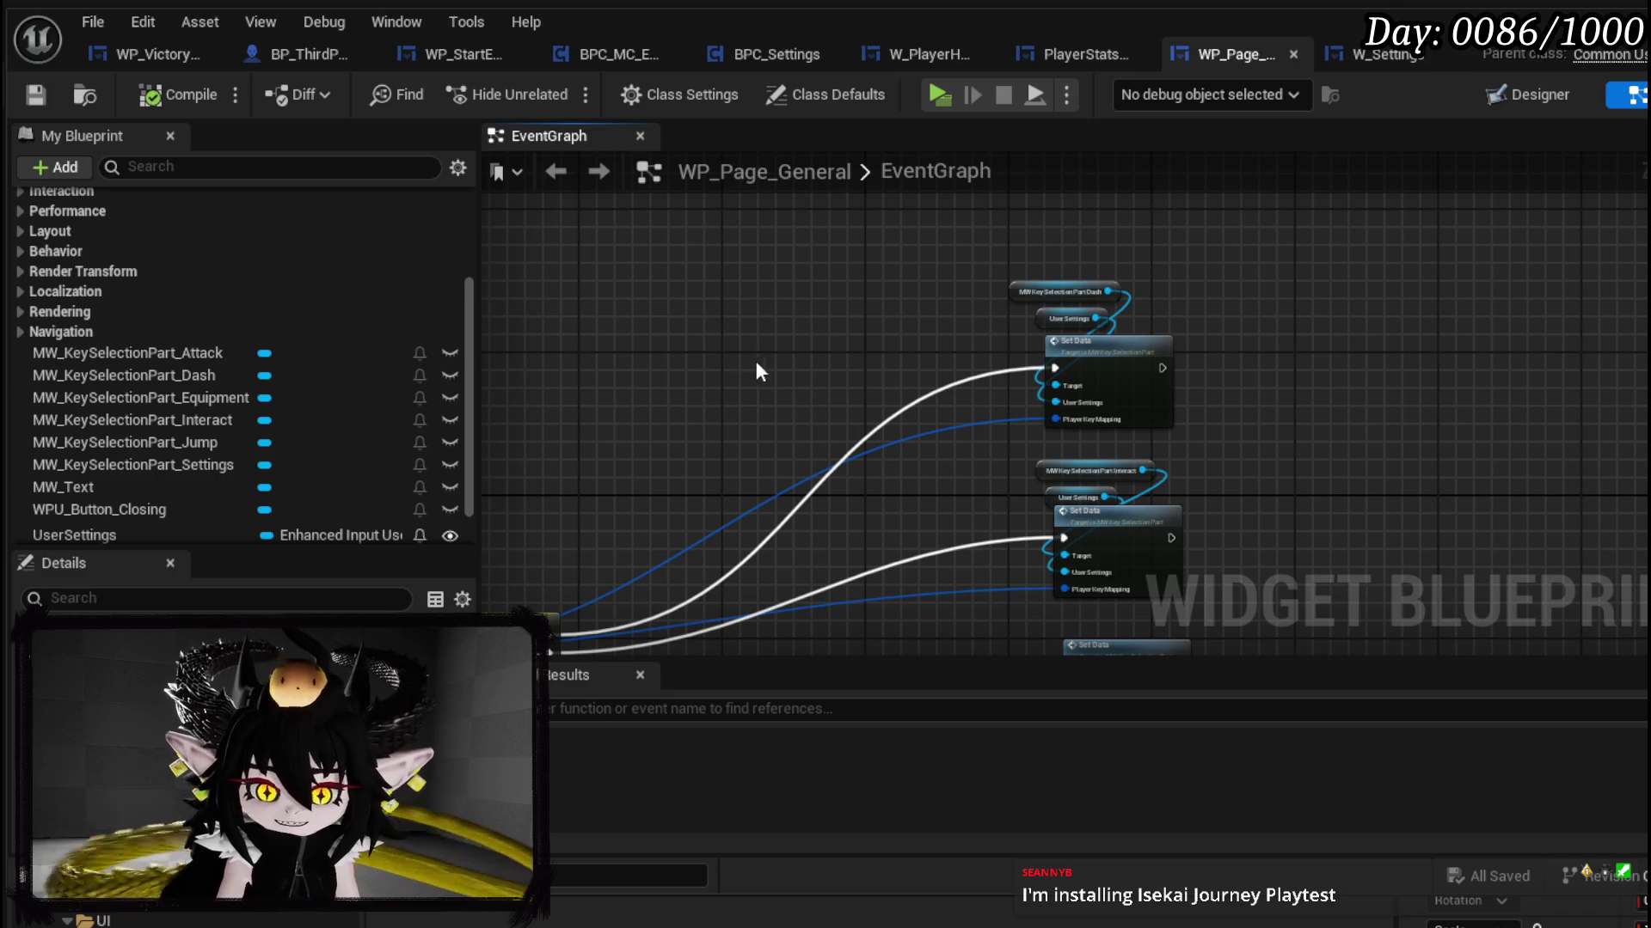
{"action": "mouse_move", "coordinate": [727, 356]}
{"action": "left_mouse_down"}
{"action": "mouse_move", "coordinate": [777, 302]}
{"action": "mouse_move", "coordinate": [854, 351]}
{"action": "mouse_move", "coordinate": [890, 236]}
{"action": "left_mouse_up"}
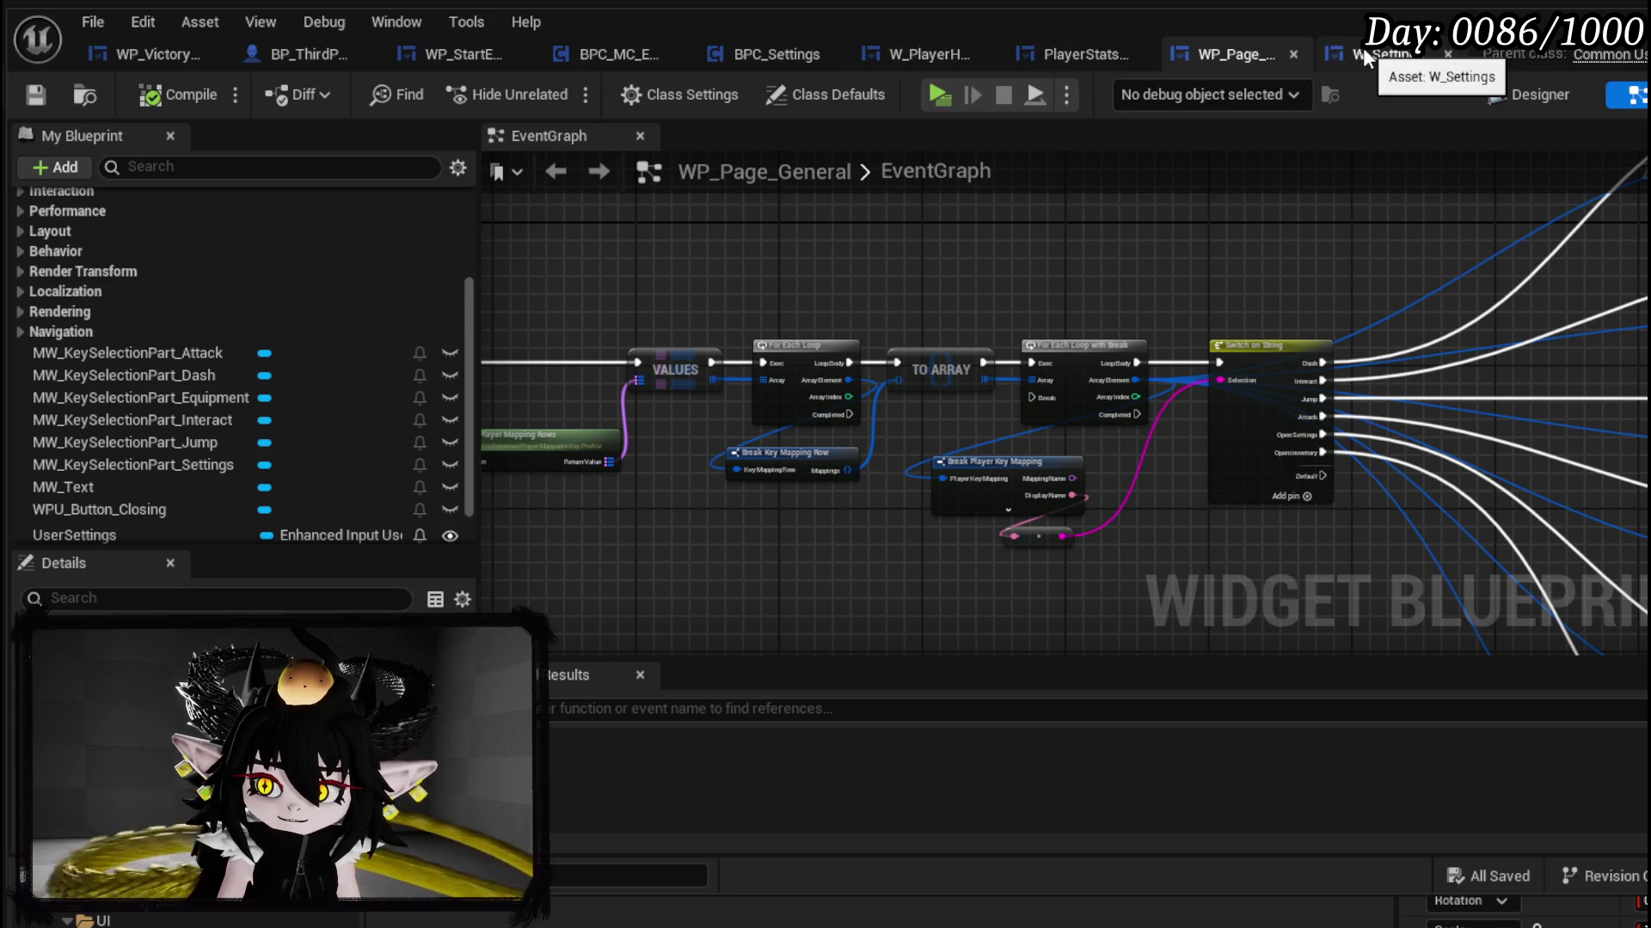
Step: Review PlayerStatsHUD's OpenUI chain: Canvas Panel Main, Set Visibility and Set Text nodes
{"action": "left_click", "coordinate": [1064, 54]}
{"action": "left_click_drag", "start_coordinate": [912, 333], "coordinate": [725, 347]}
{"action": "left_click_drag", "start_coordinate": [646, 425], "coordinate": [372, 483]}
{"action": "left_click_drag", "start_coordinate": [534, 370], "coordinate": [846, 229]}
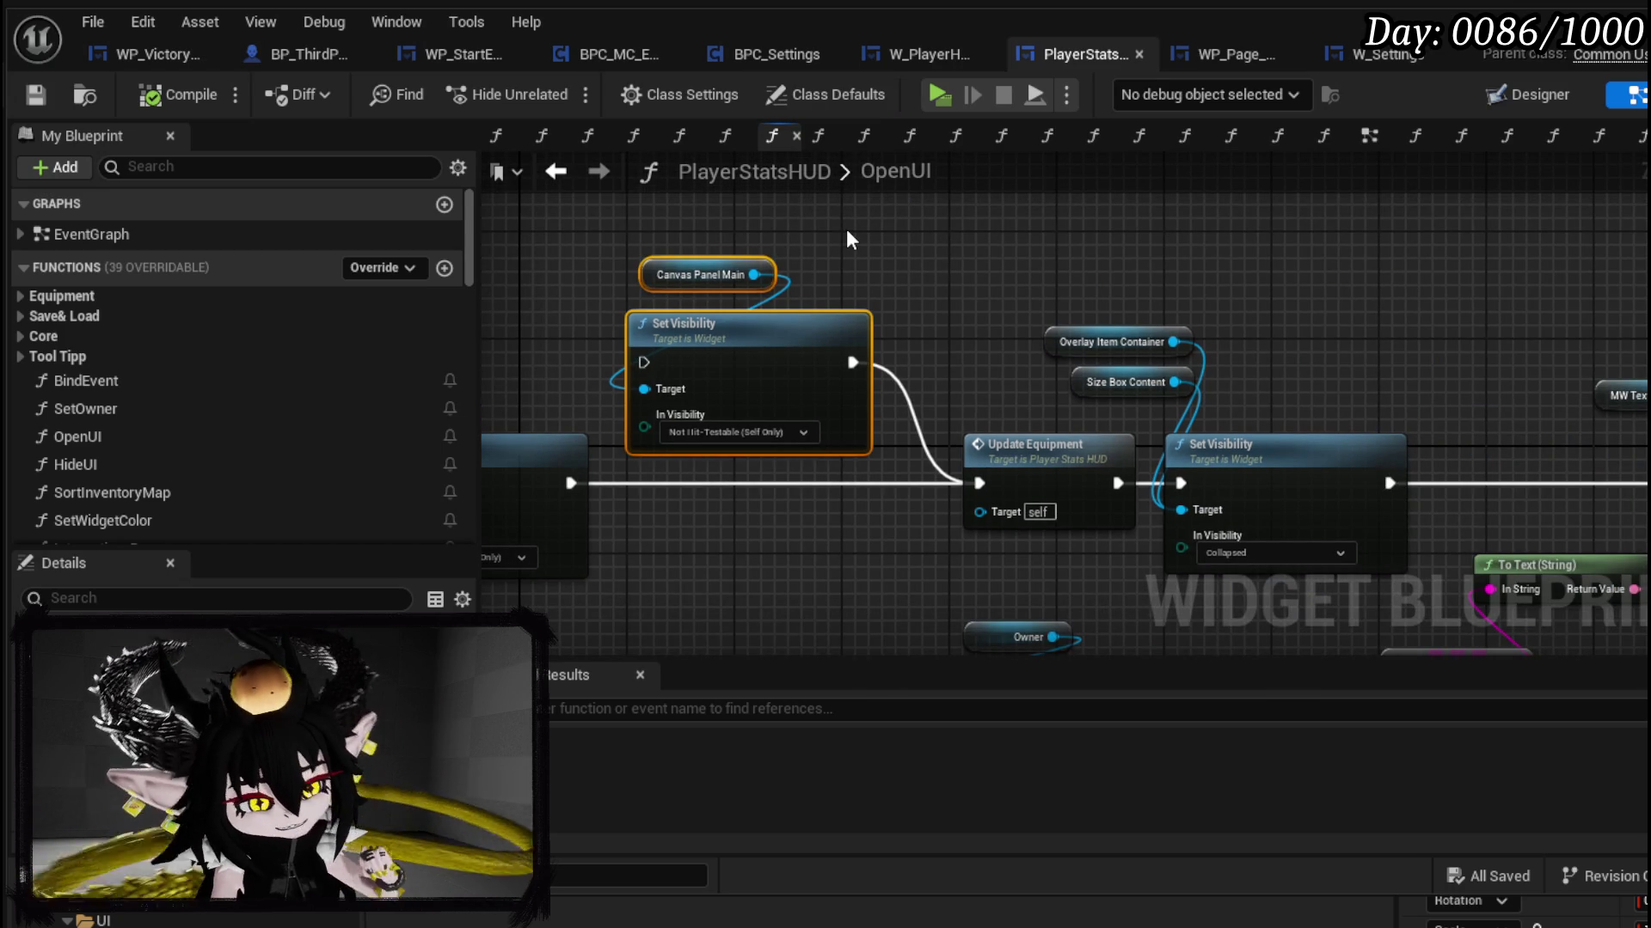
{"action": "mouse_move", "coordinate": [995, 289]}
{"action": "left_mouse_down"}
{"action": "mouse_move", "coordinate": [808, 242]}
{"action": "mouse_move", "coordinate": [1097, 258]}
{"action": "left_mouse_up"}
{"action": "left_click_drag", "start_coordinate": [655, 306], "coordinate": [830, 279]}
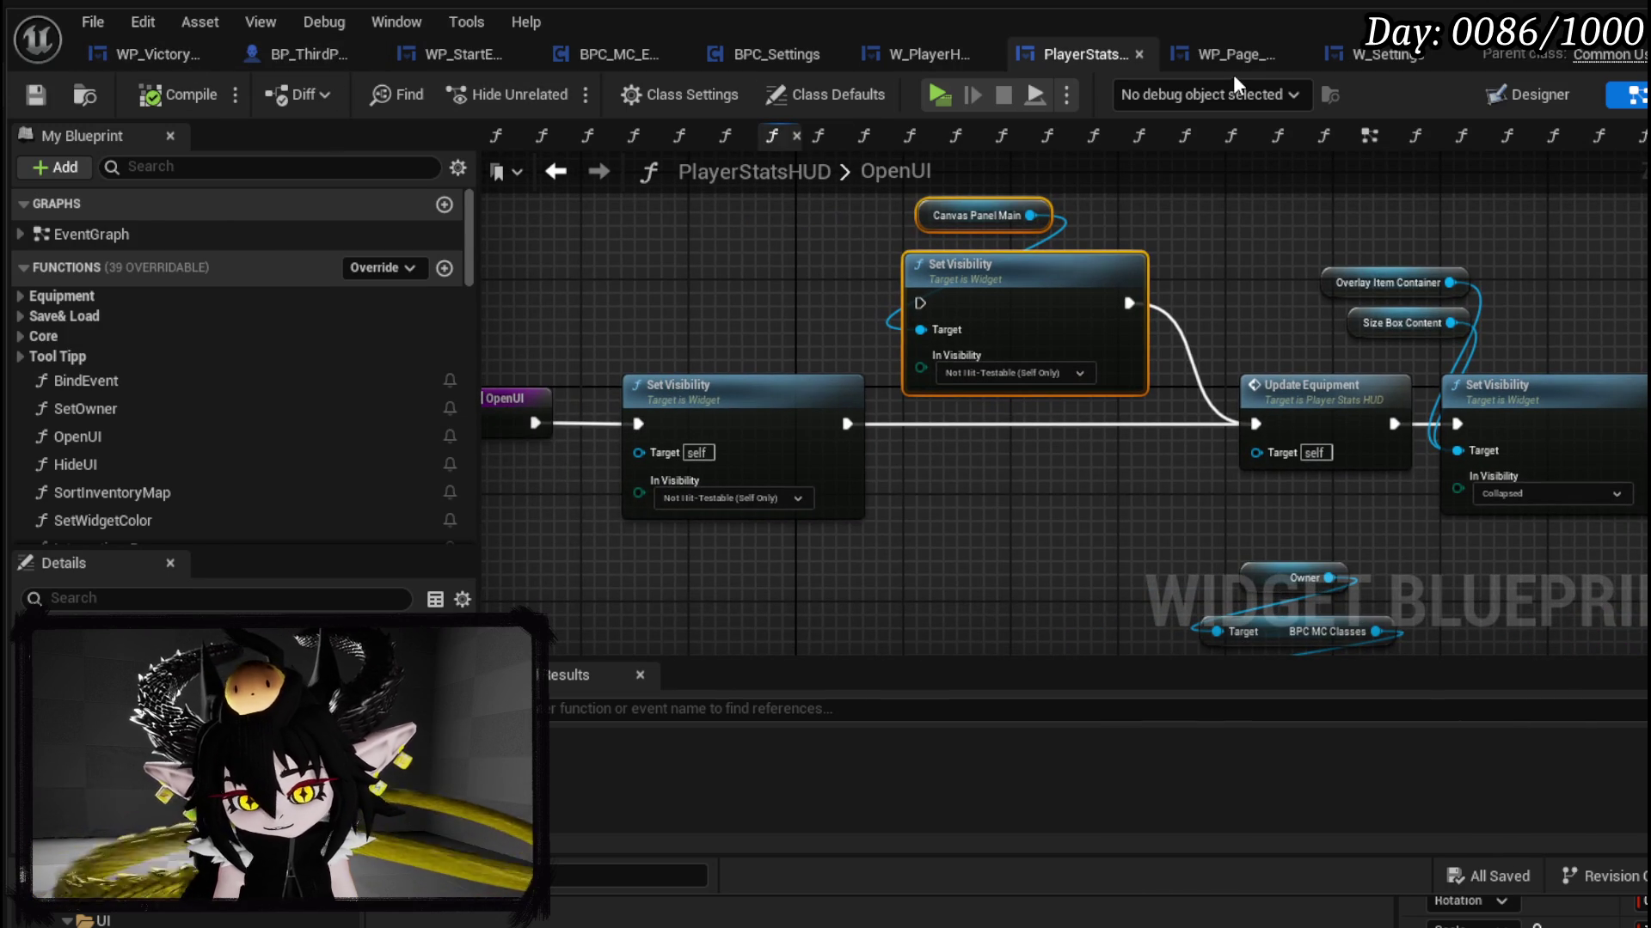
Step: Return to the W_Settings event graph with BindButtons, SaveSettings and OpenUI
{"action": "left_click", "coordinate": [1418, 54]}
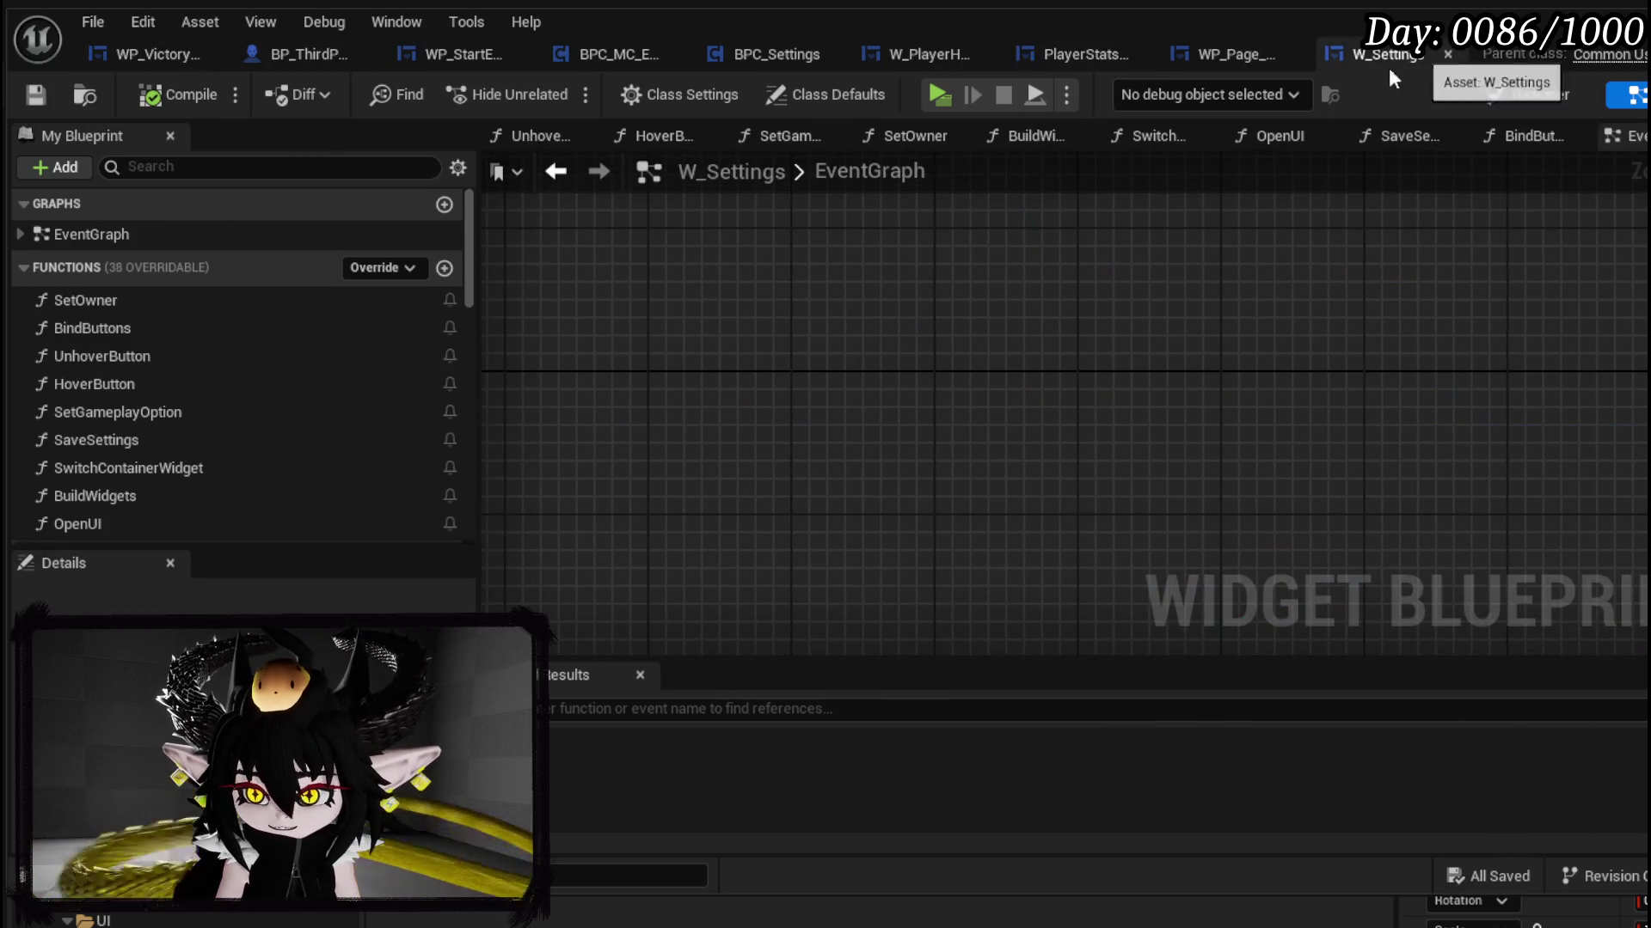
{"action": "scroll", "coordinate": [232, 343], "scroll_direction": "down", "scroll_amount": 3}
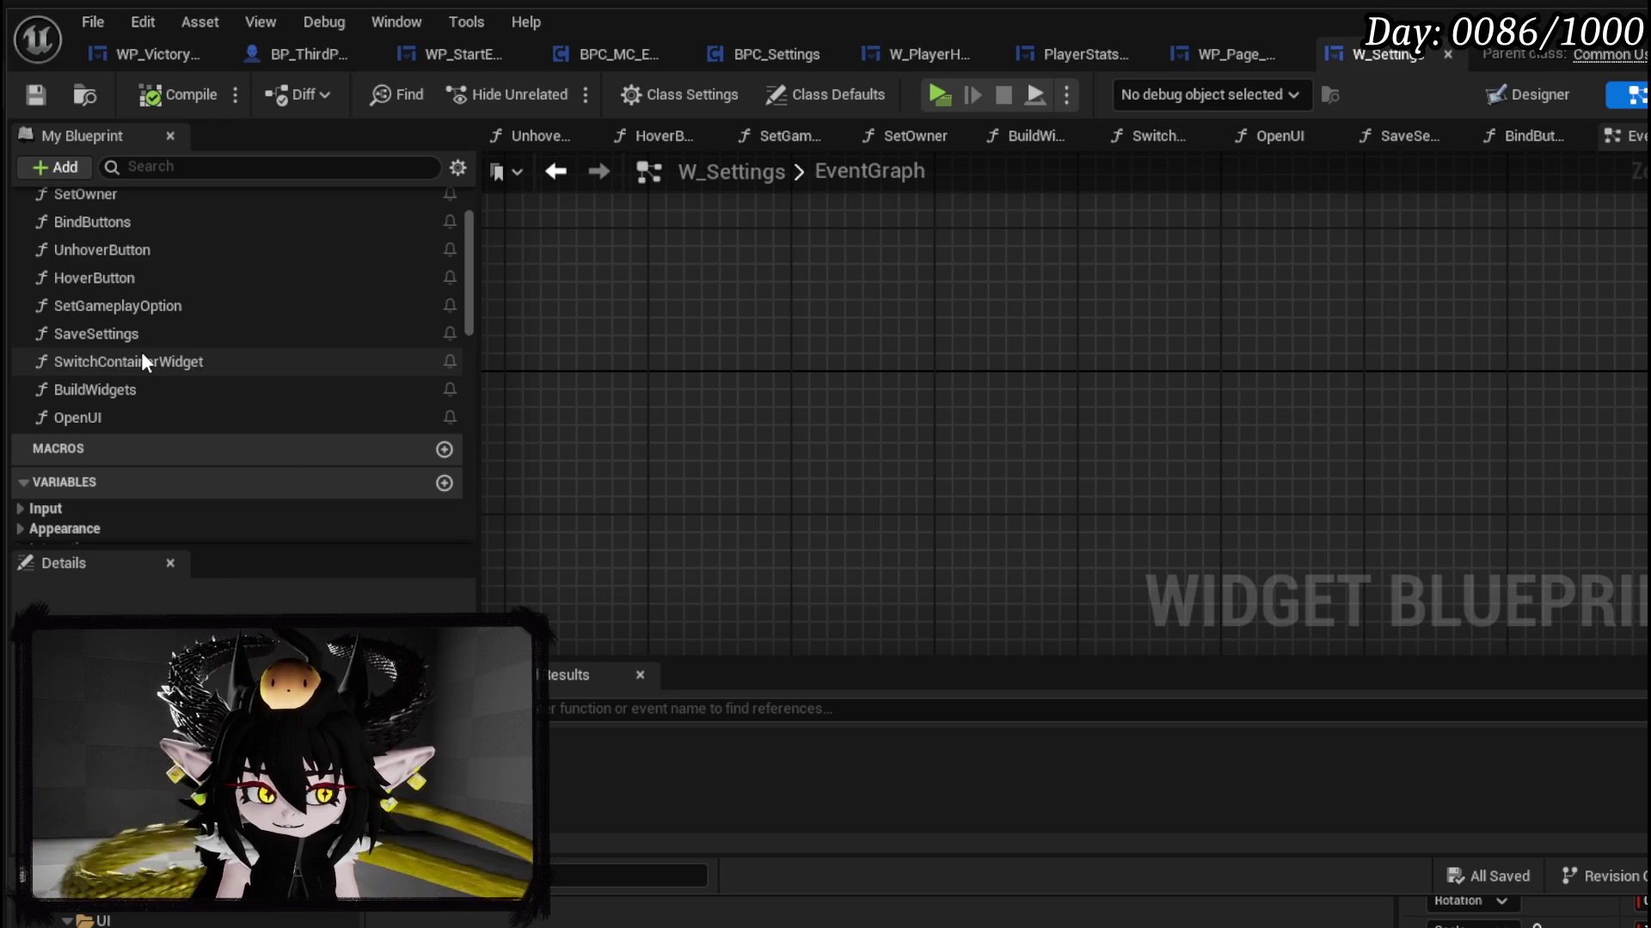
{"action": "scroll", "coordinate": [138, 318], "scroll_direction": "up", "scroll_amount": 1}
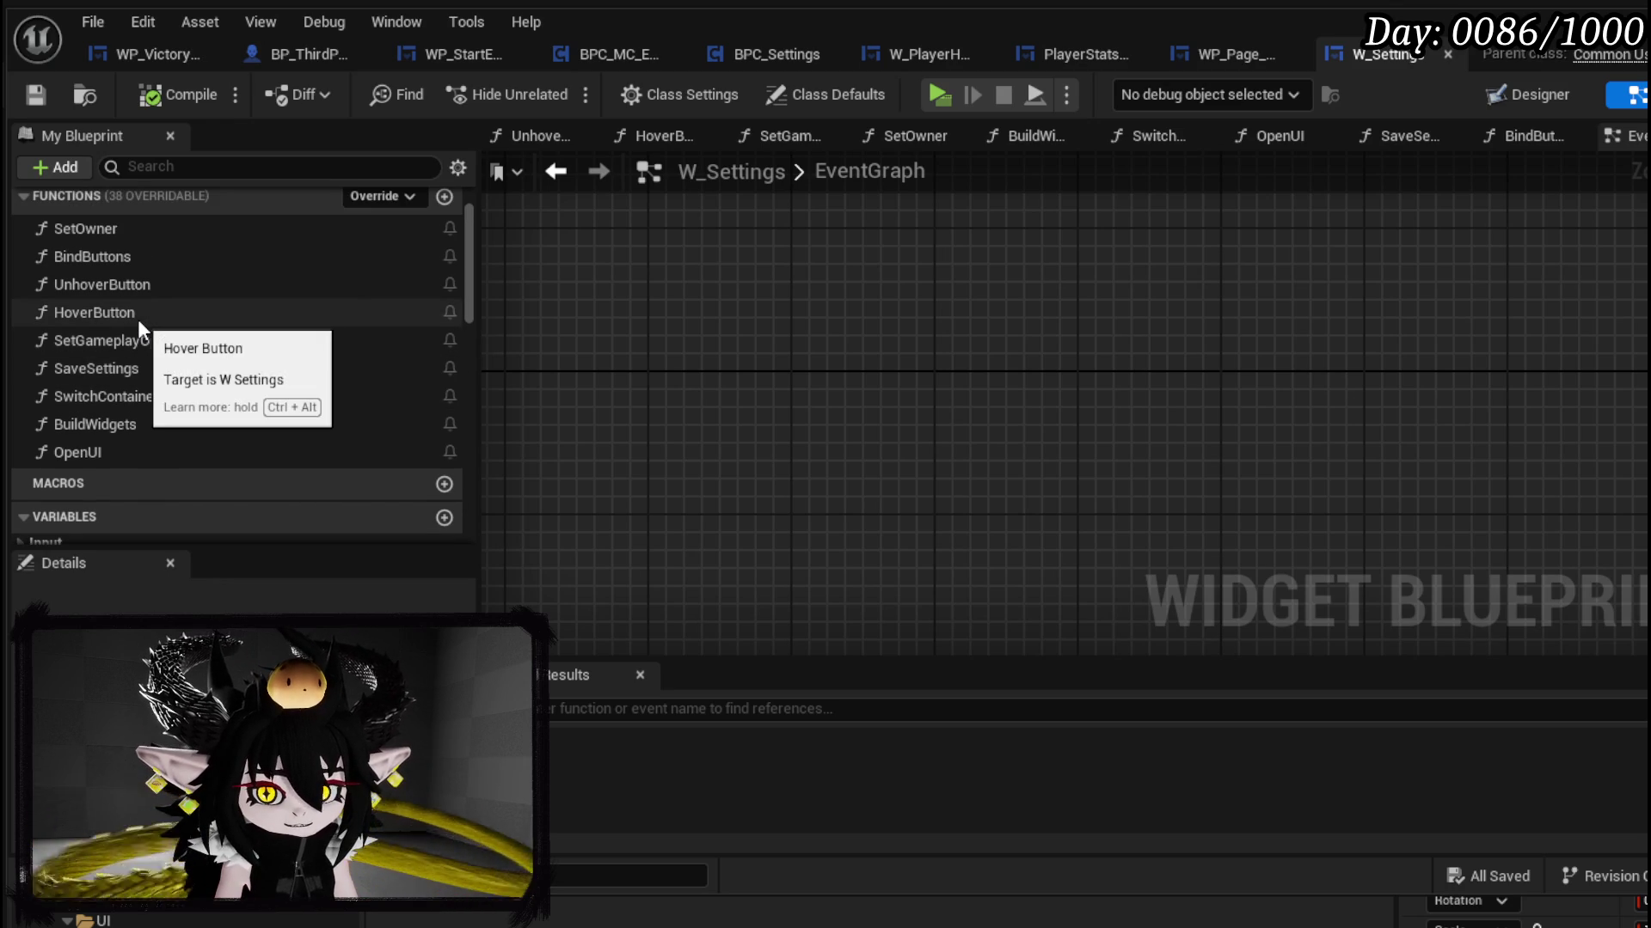
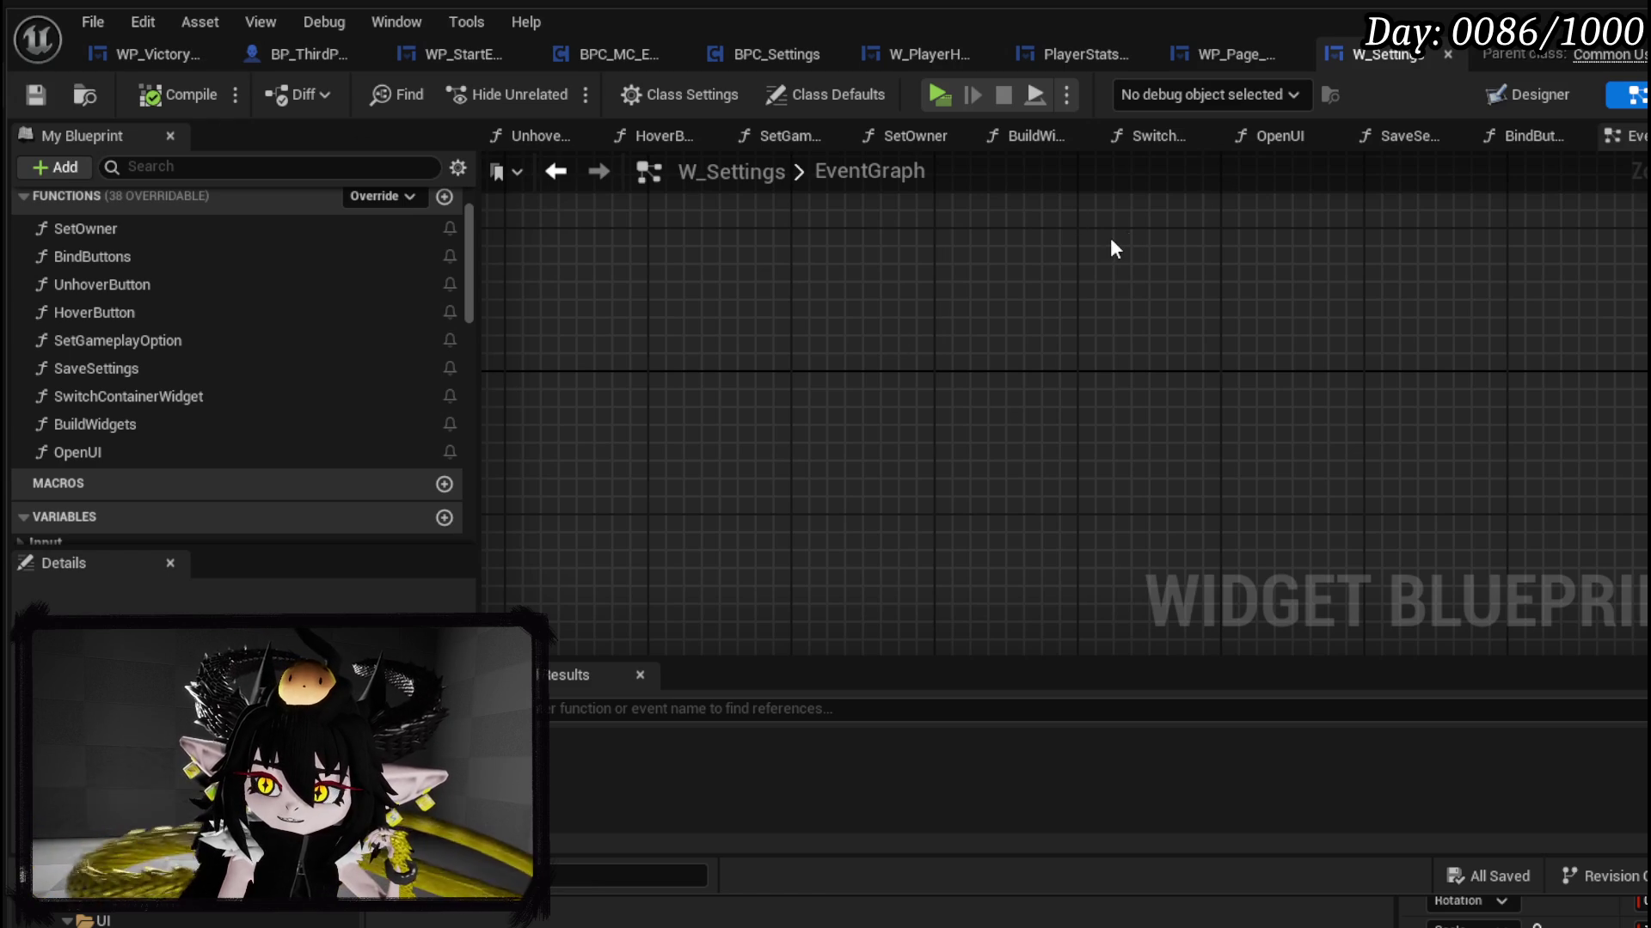
Step: Review the W_Settings menu layout in the Designer, select the GAME button, then close W_Settings
{"action": "left_click", "coordinate": [1539, 91]}
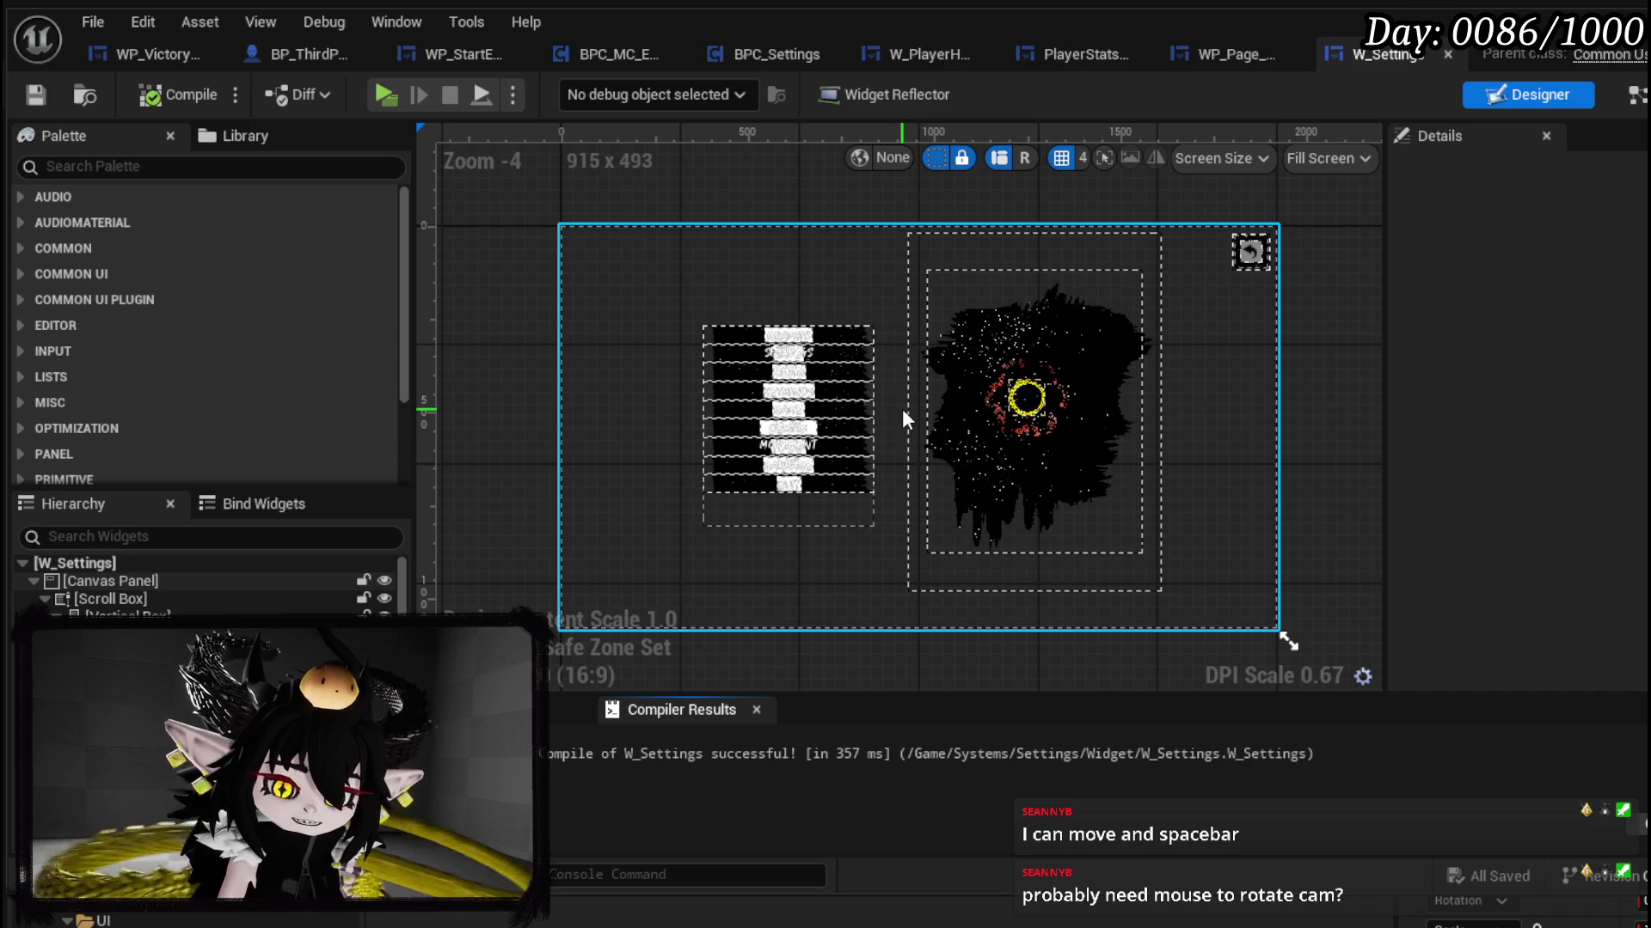
{"action": "scroll", "coordinate": [761, 368], "scroll_direction": "up", "scroll_amount": 5}
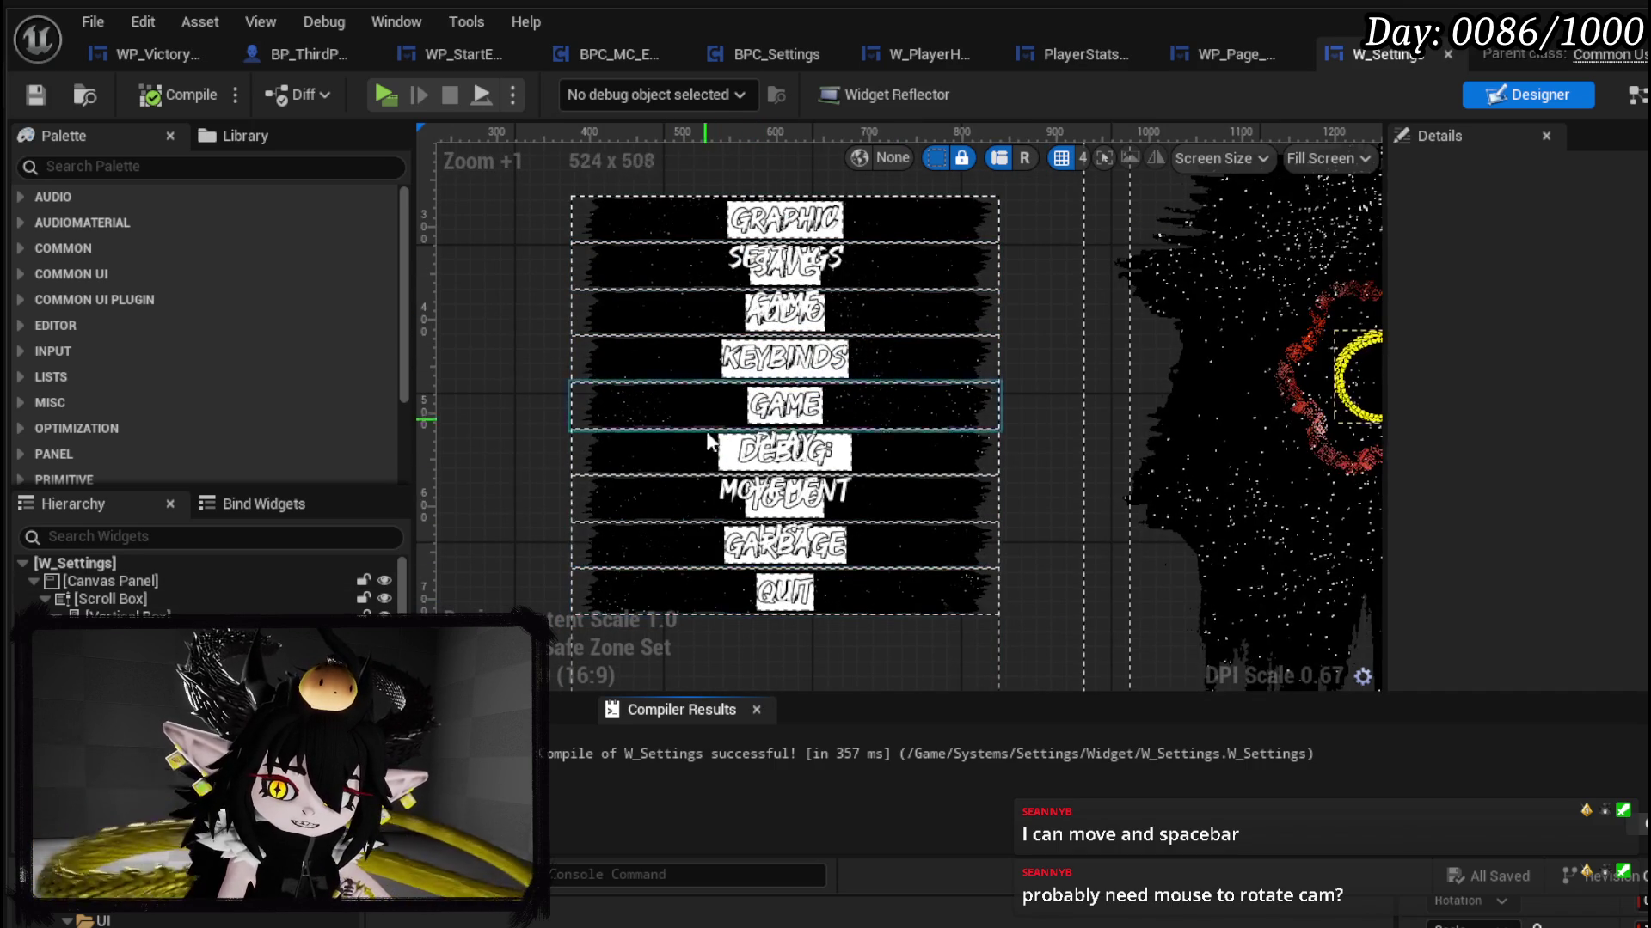
{"action": "left_click", "coordinate": [758, 416]}
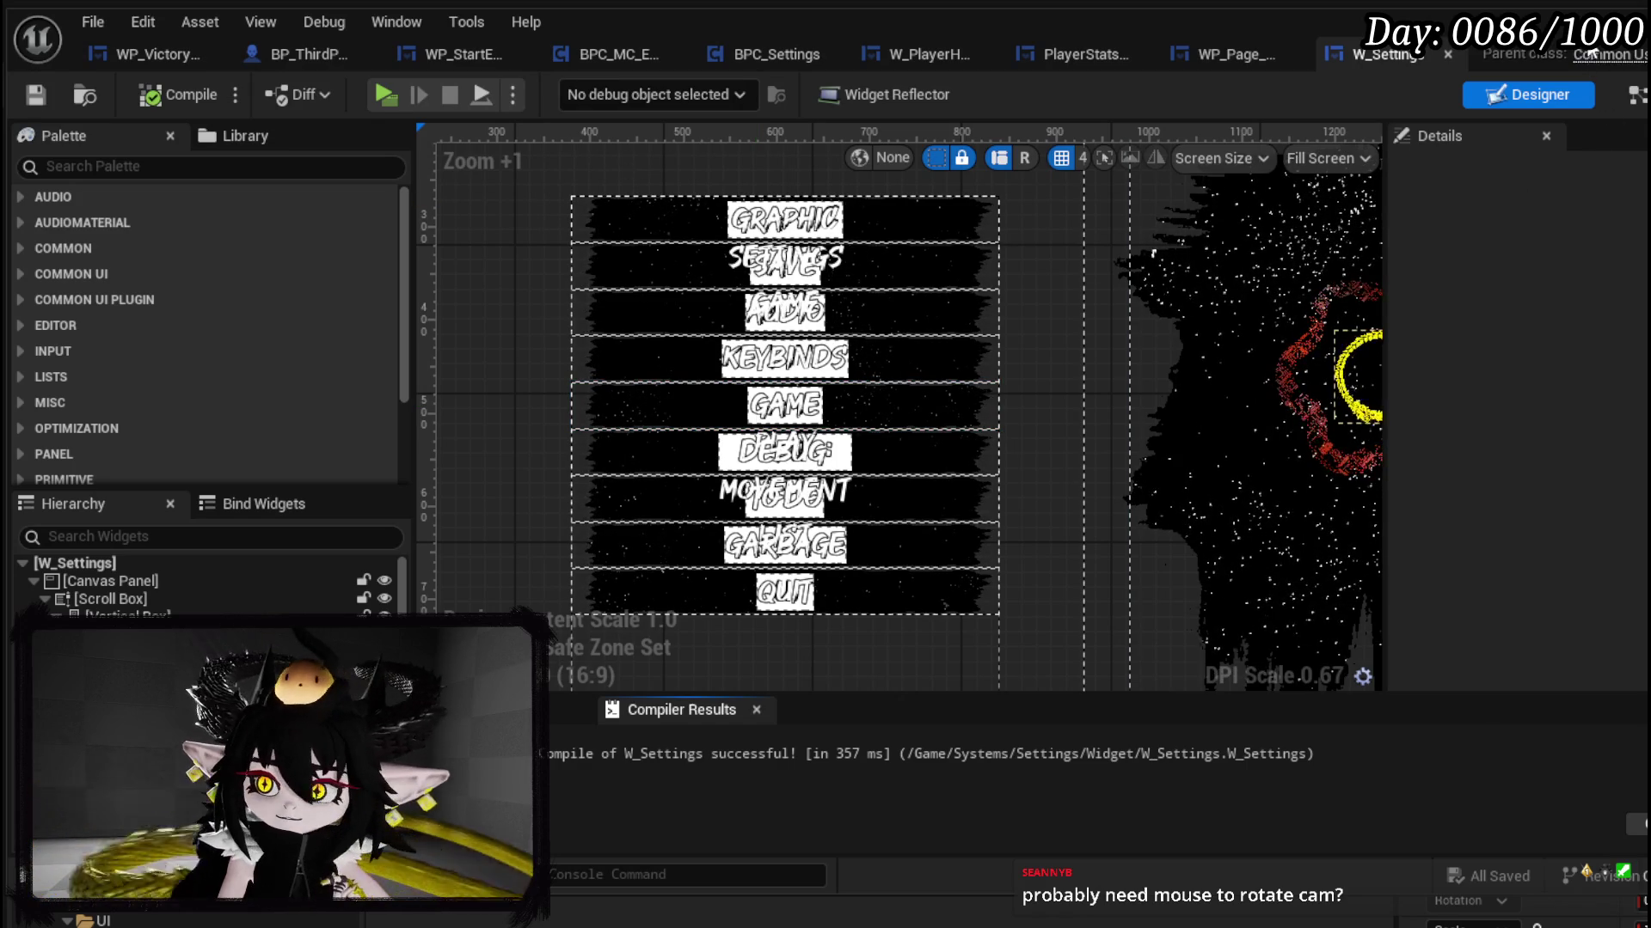
{"action": "left_click", "coordinate": [1603, 13]}
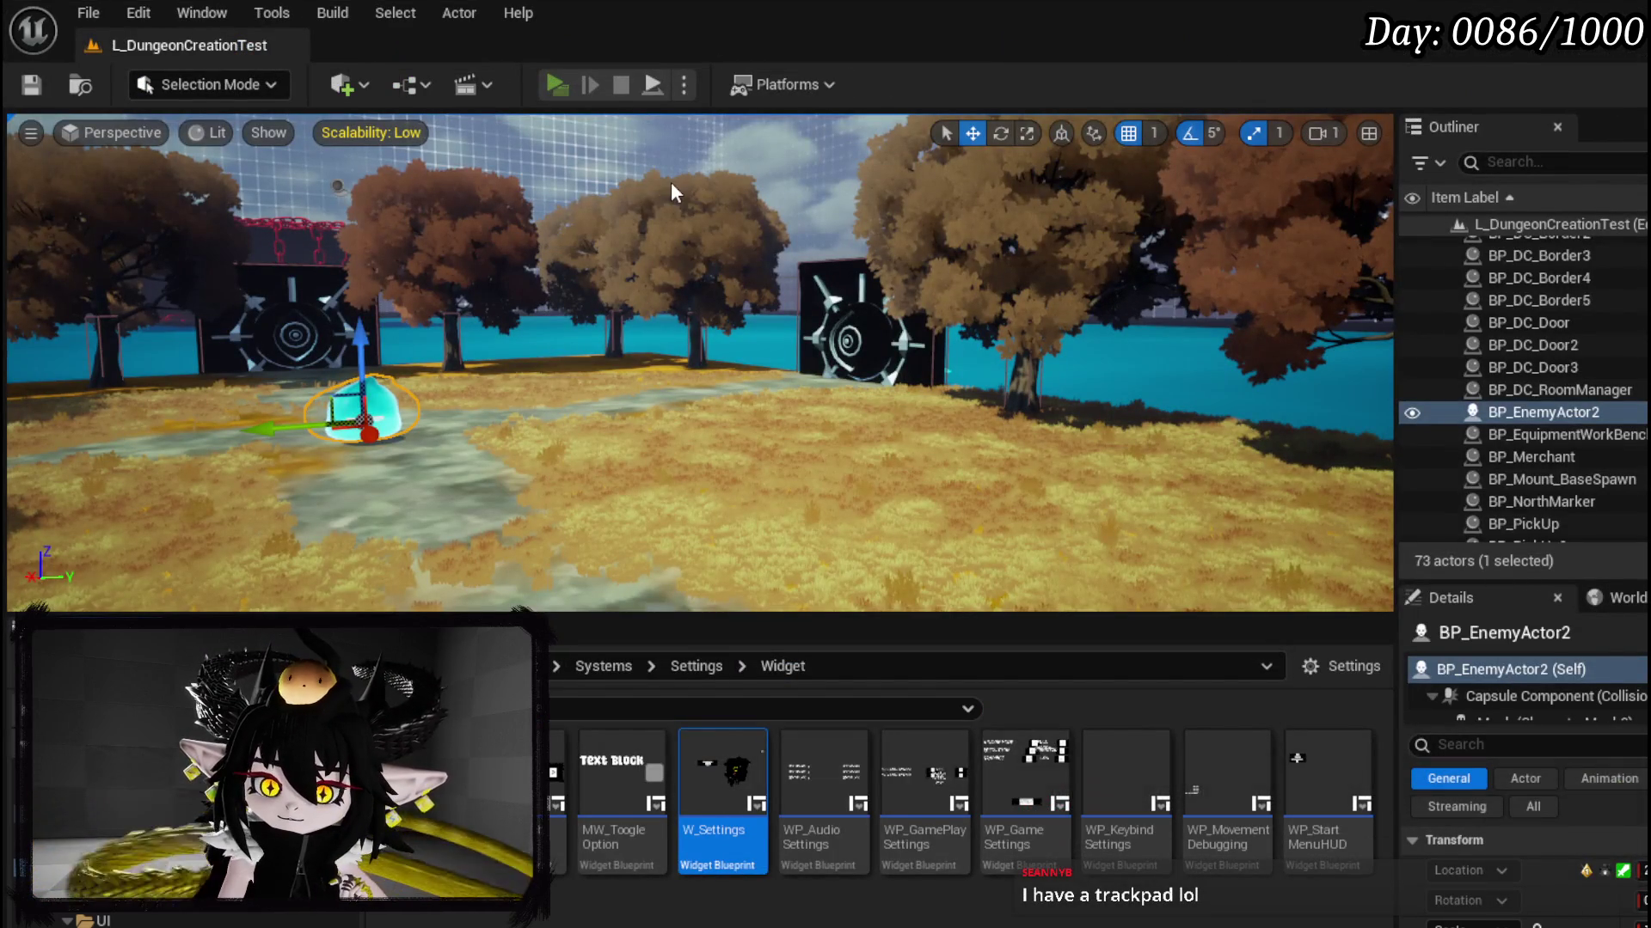
Step: Launch a standalone preview, dismiss the controls page, and run the character toward the water
{"action": "key", "text": "alt+p"}
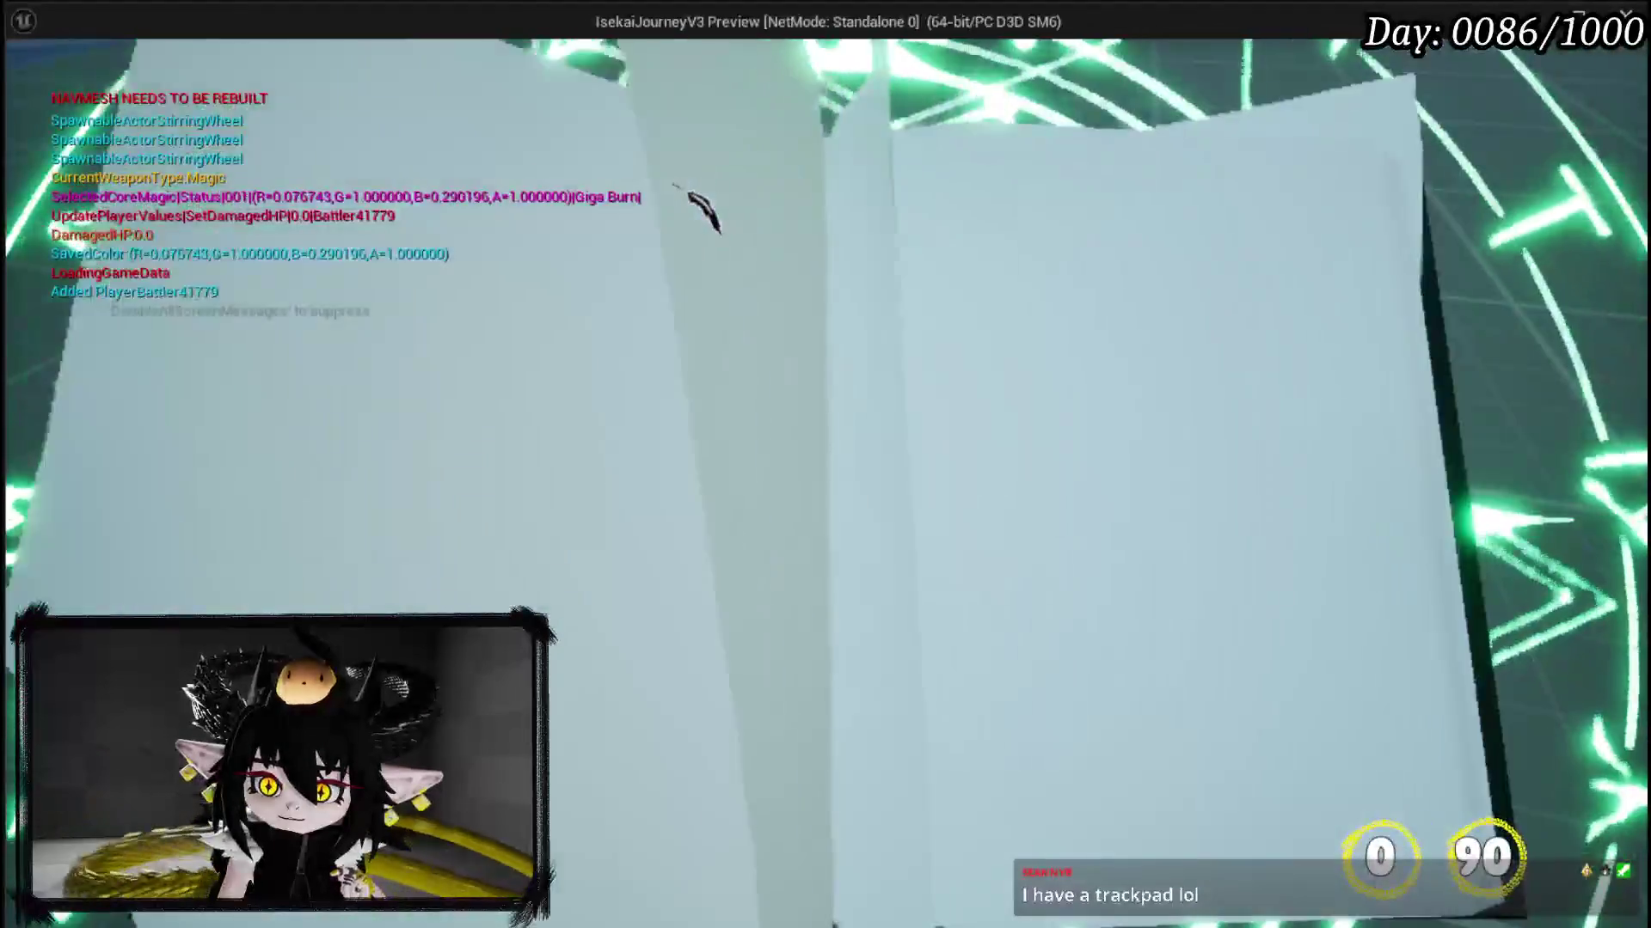
{"action": "key", "text": "Escape"}
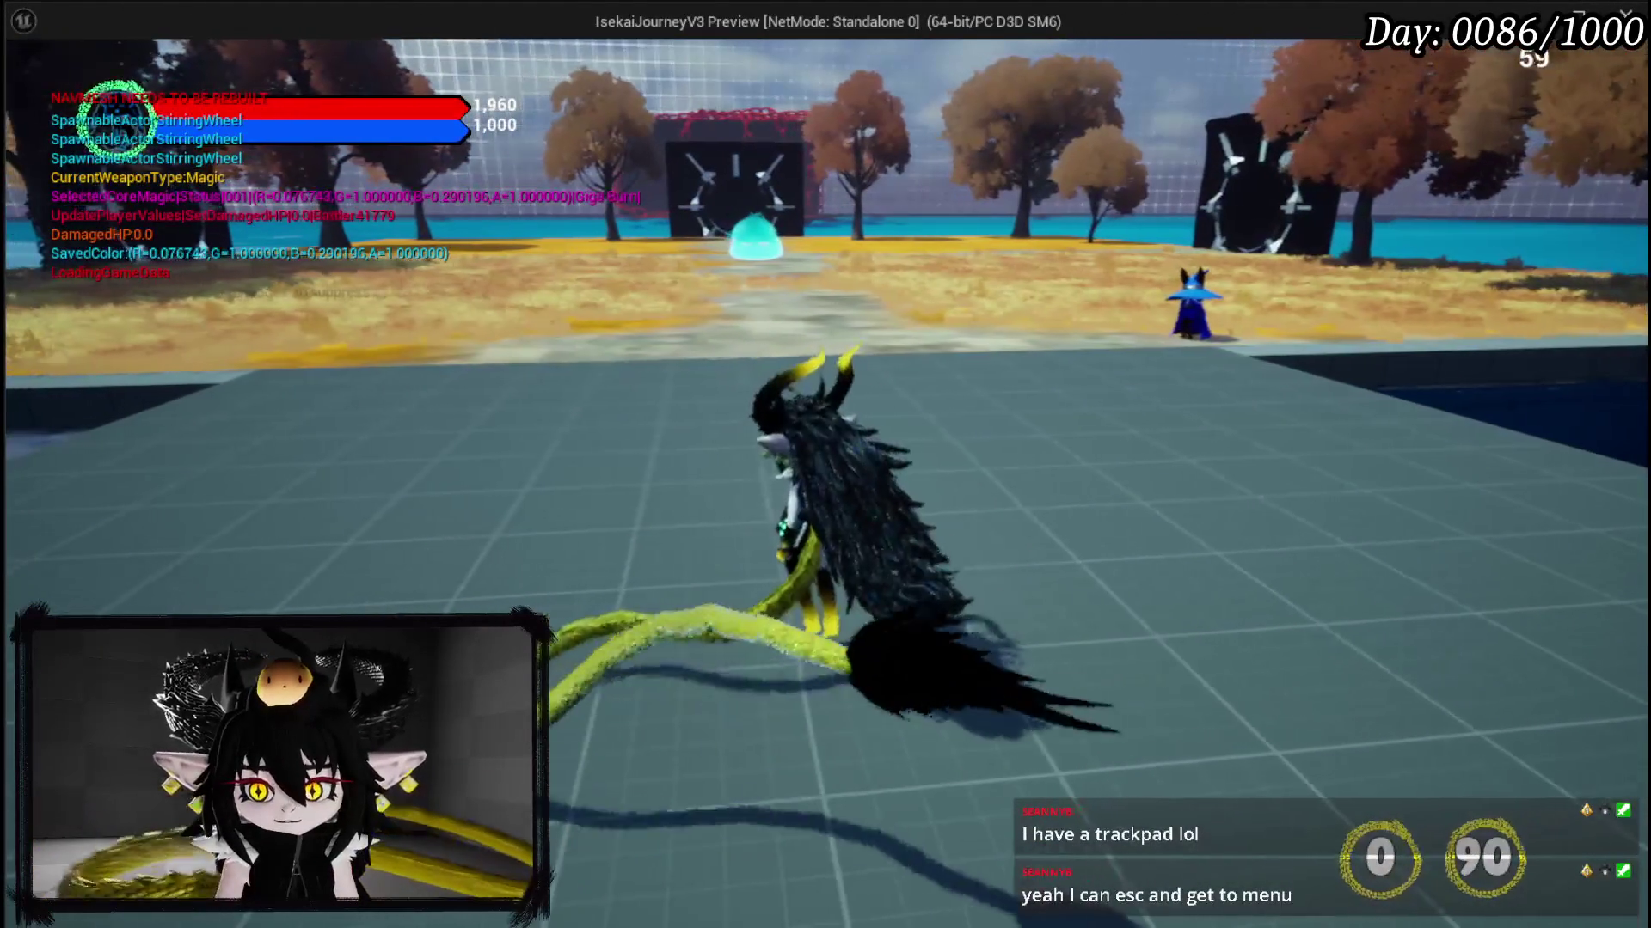
{"action": "key", "text": "d"}
{"action": "key", "text": "a"}
{"action": "key", "text": "a"}
{"action": "key", "text": "a"}
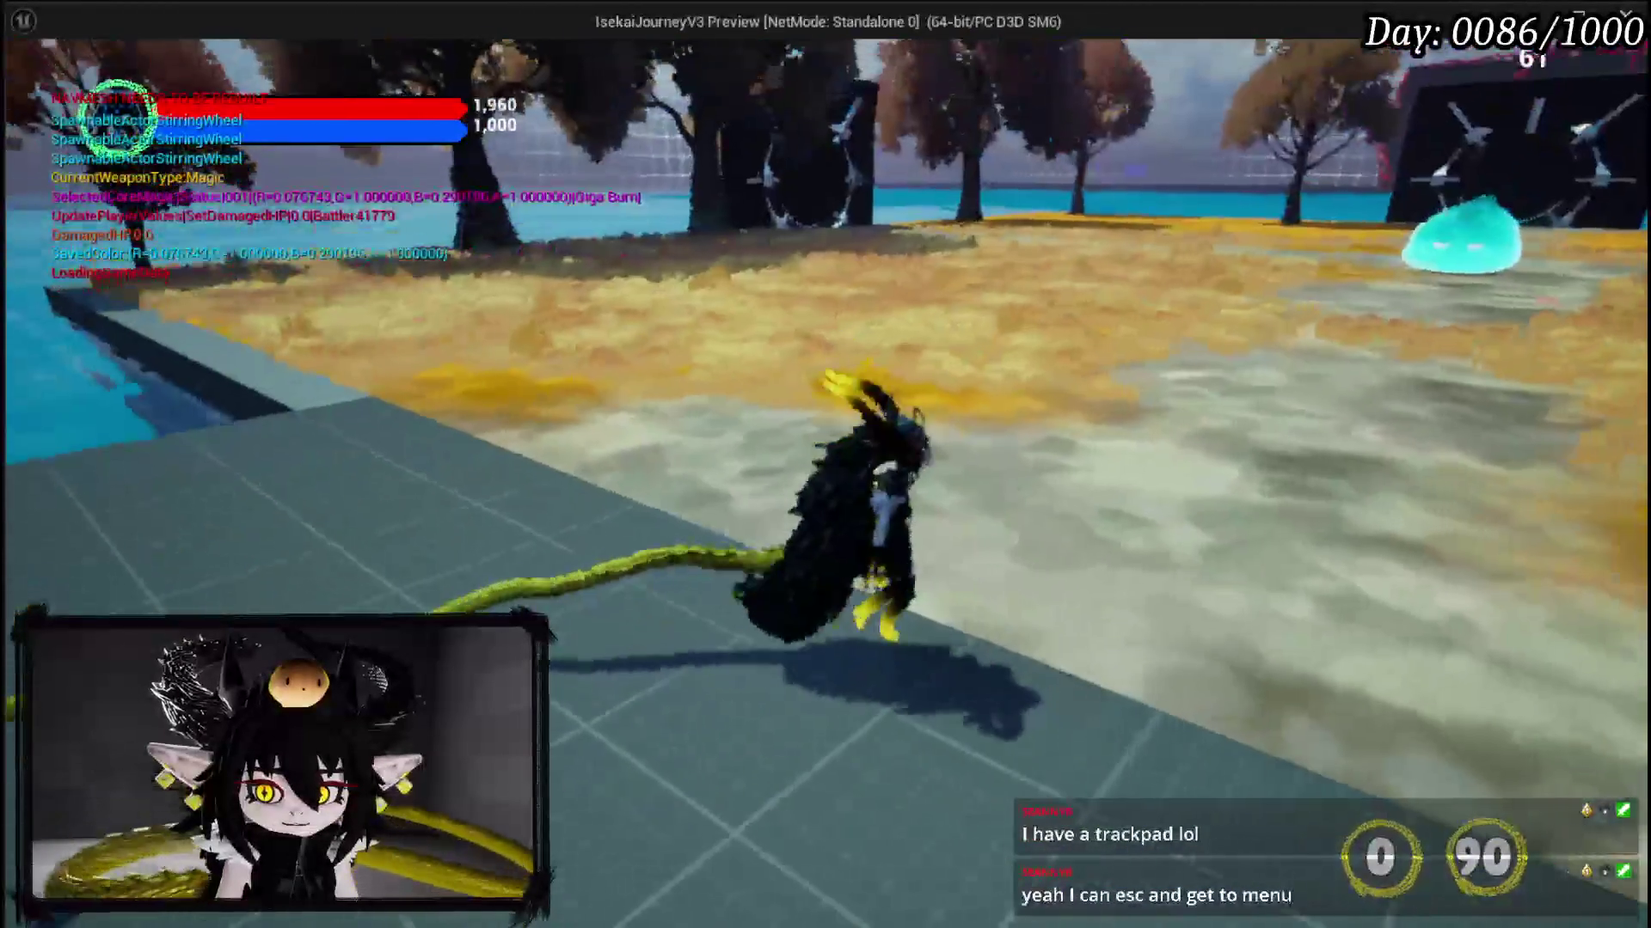
{"action": "key", "text": "w"}
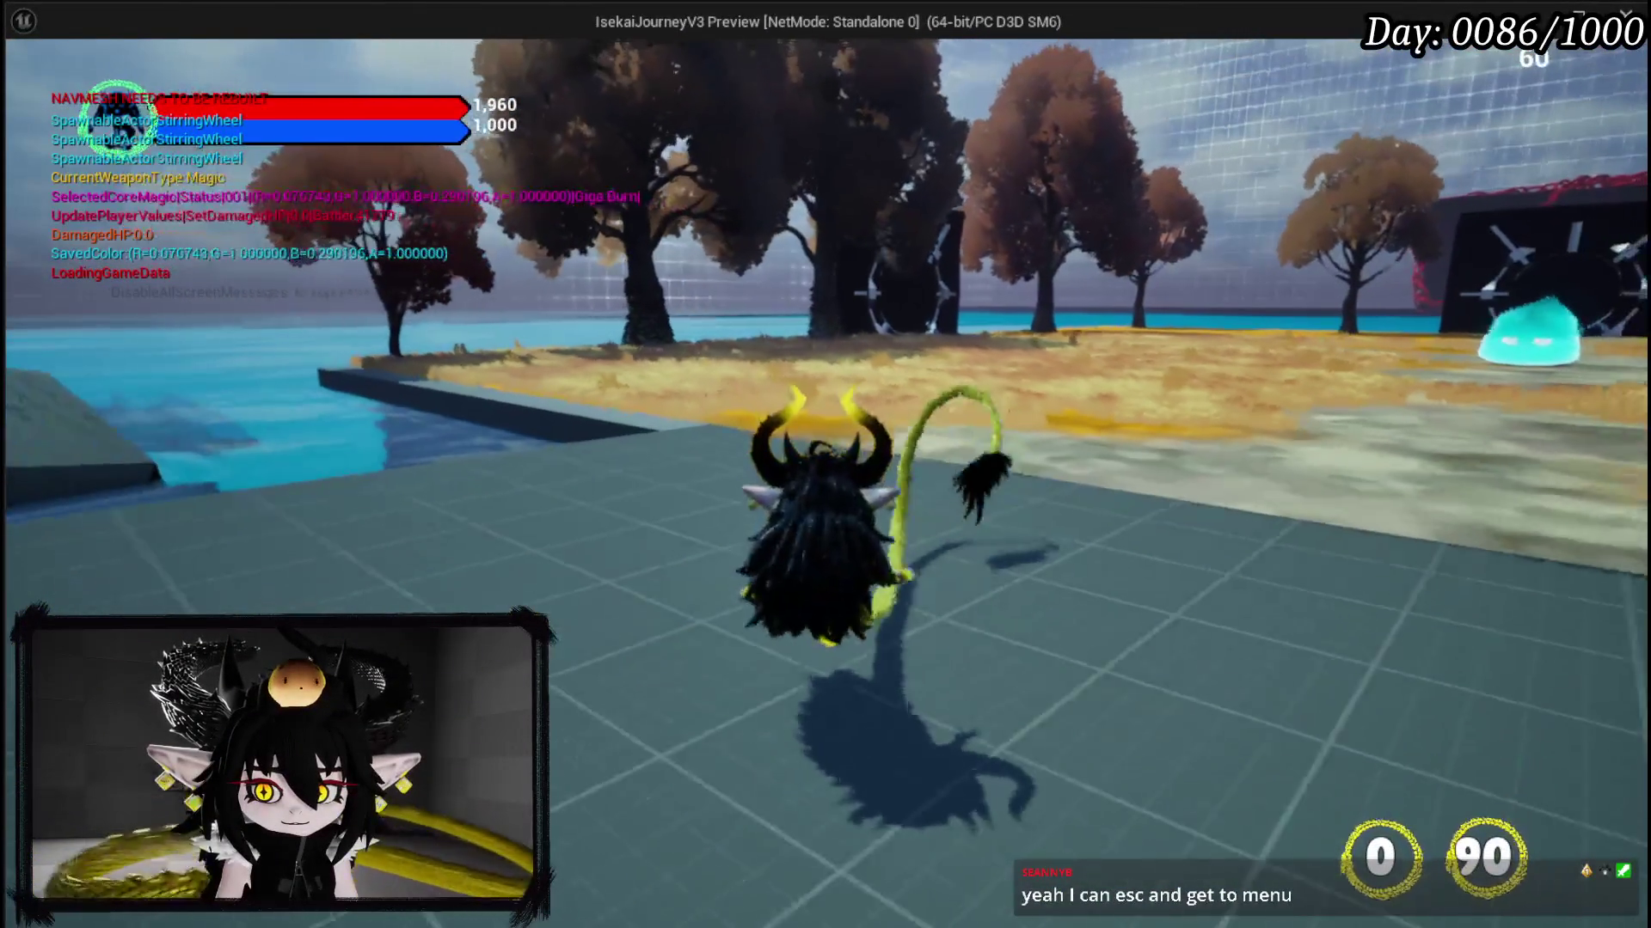
{"action": "key", "text": "a"}
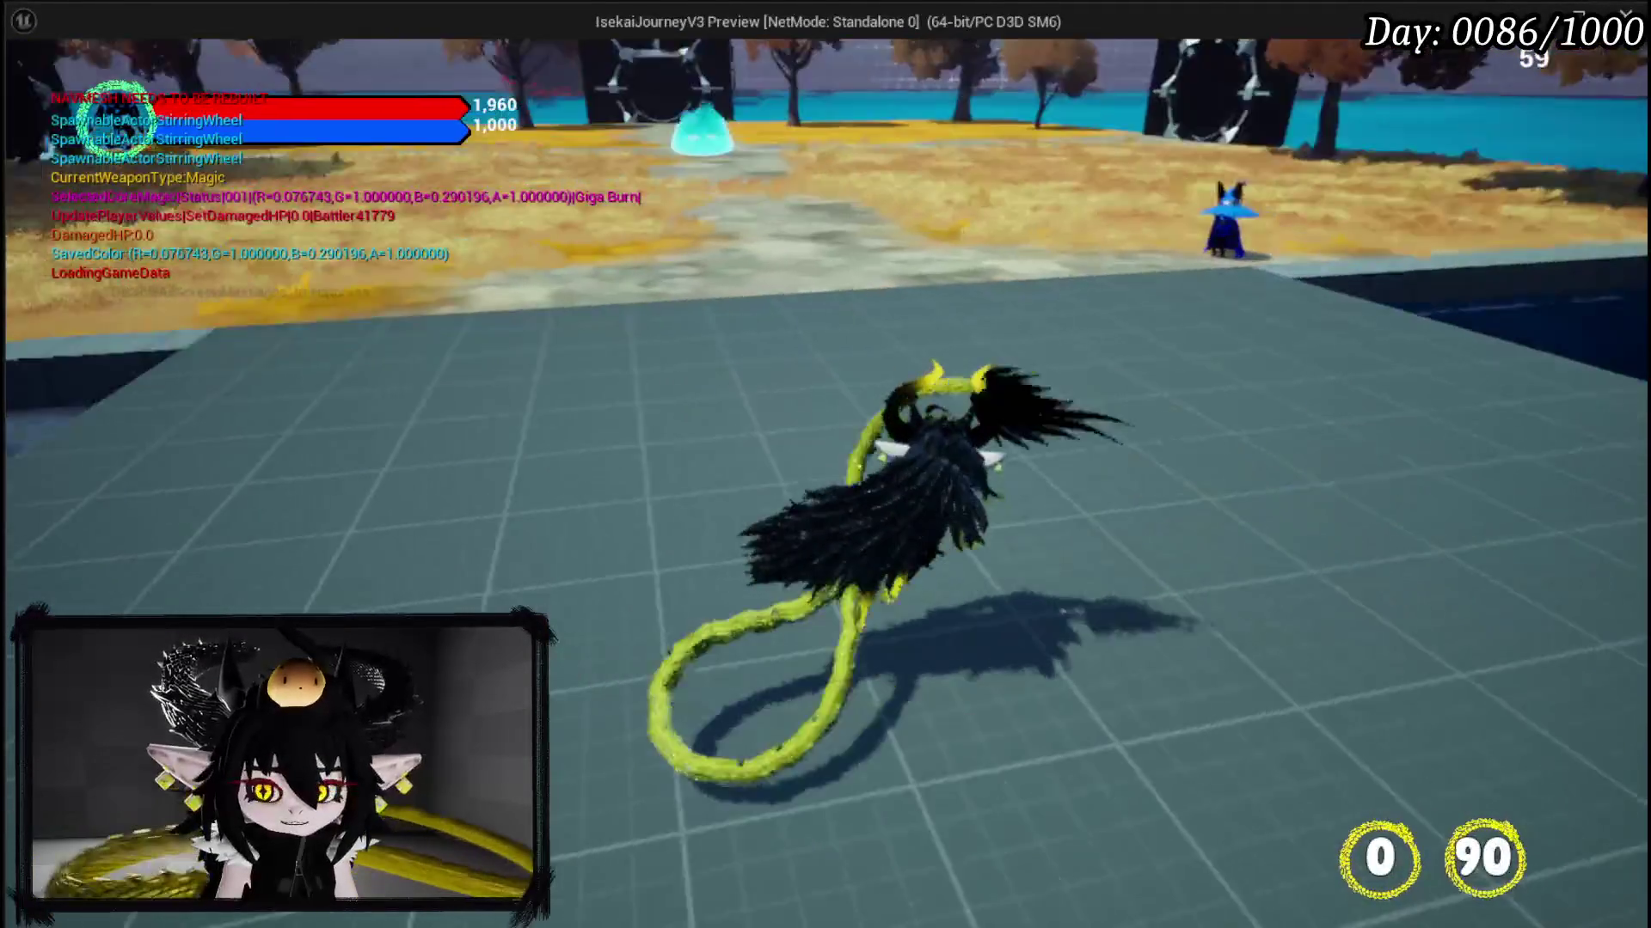
Step: Run the character toward the sand and slime, then bring up the in-game settings menu
{"action": "key", "text": "w"}
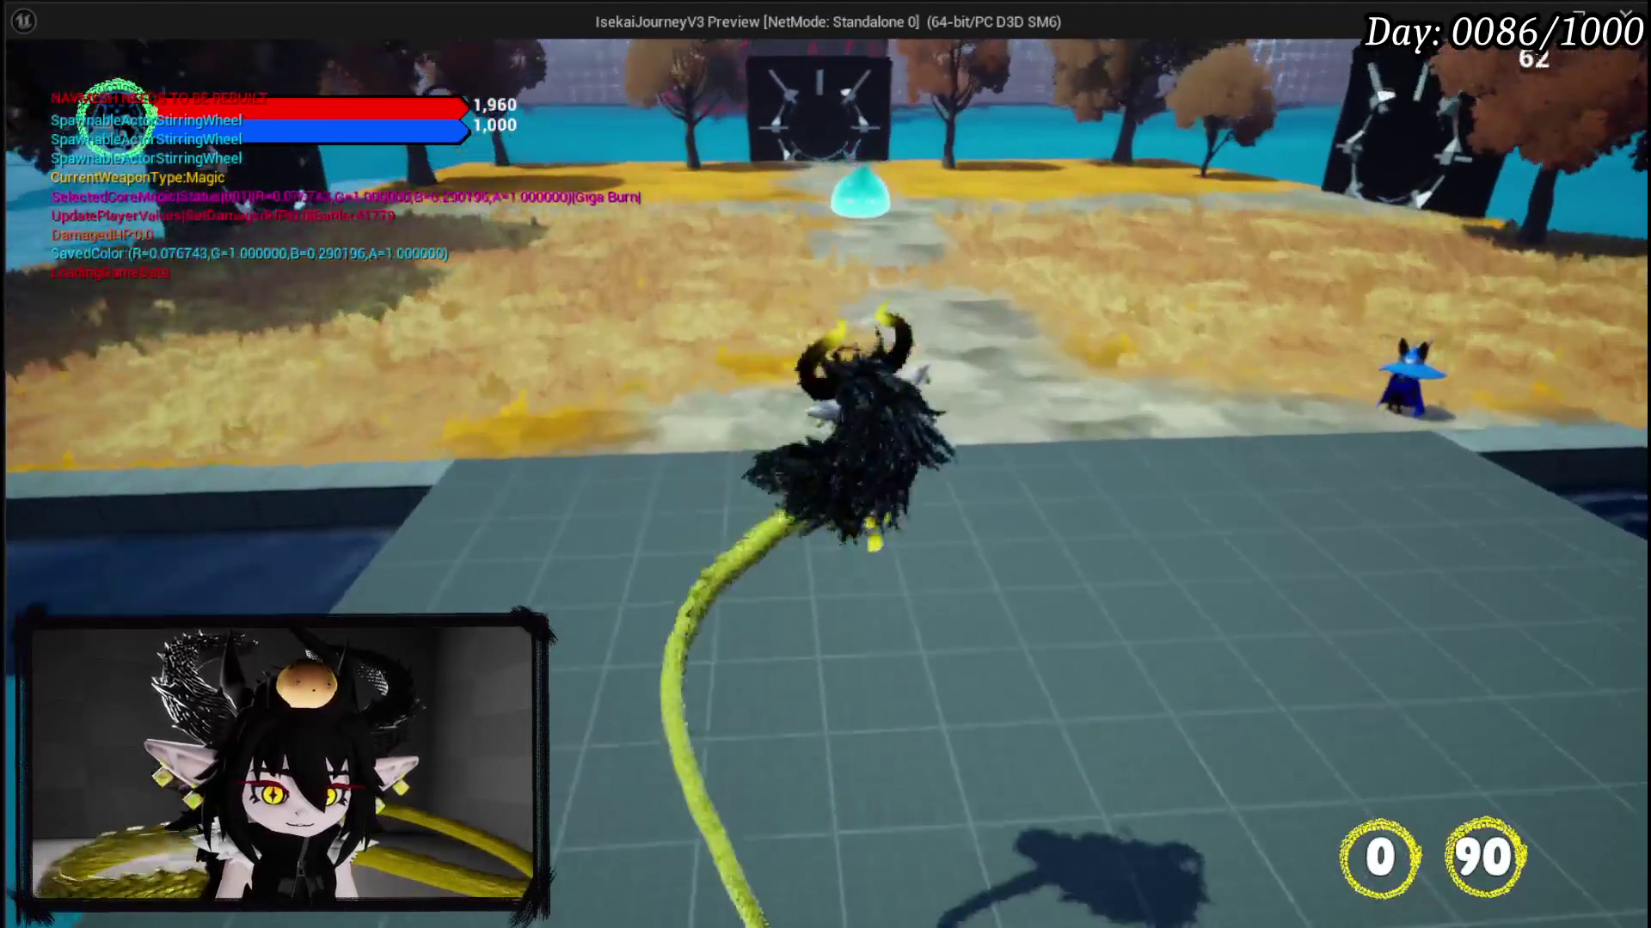
{"action": "key", "text": "w"}
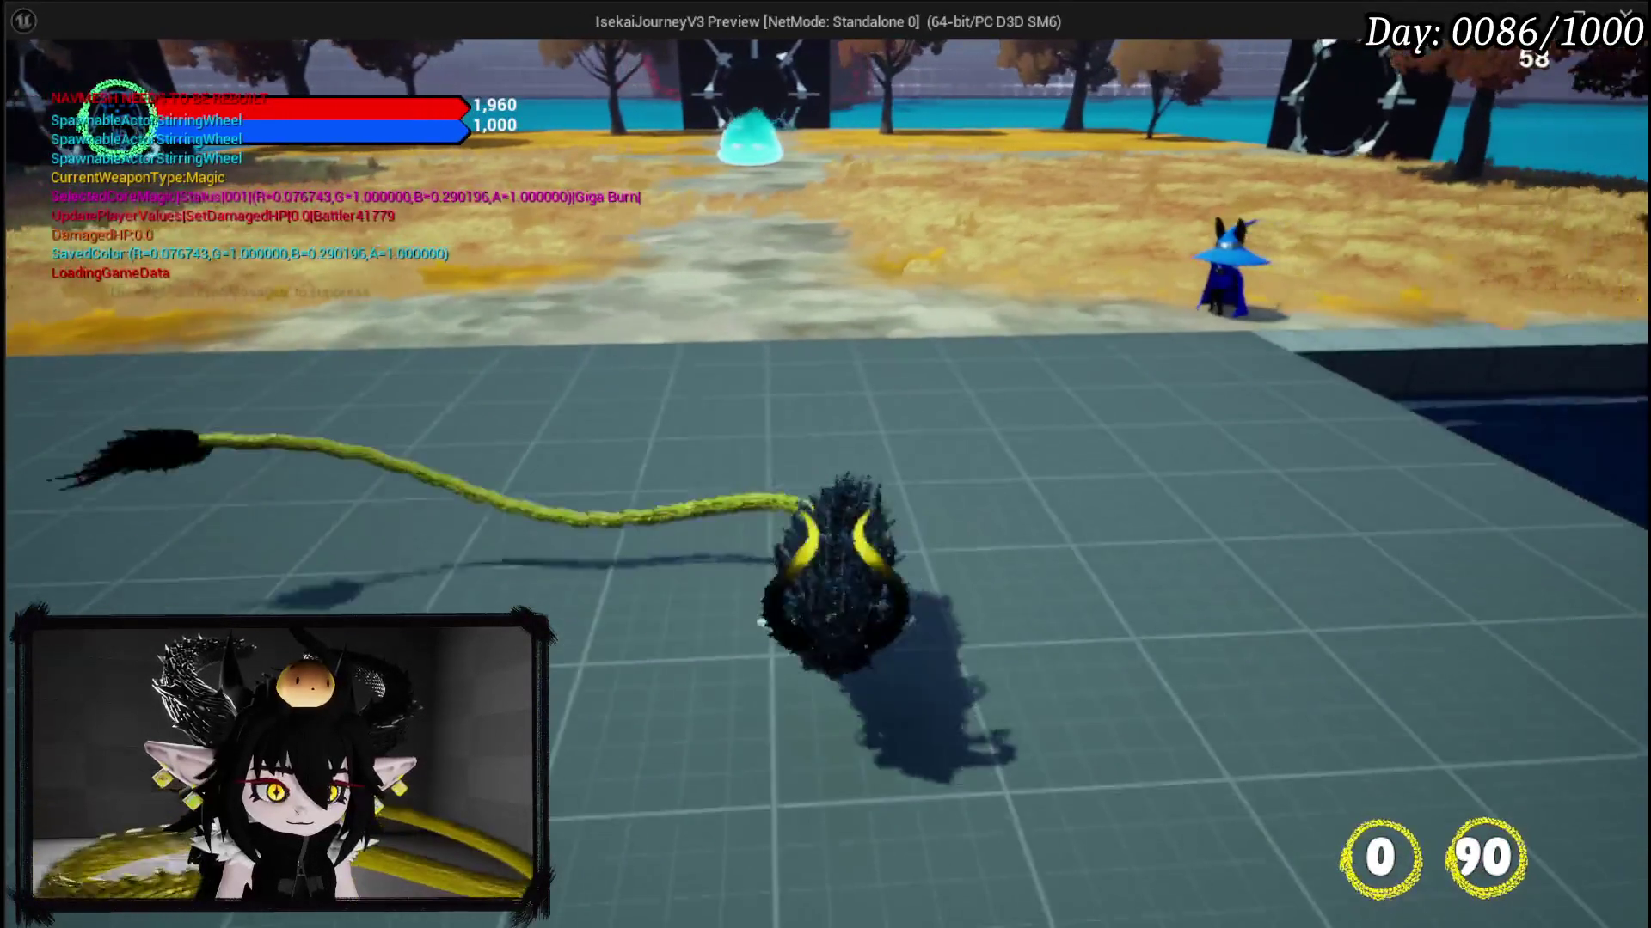
{"action": "key", "text": "w"}
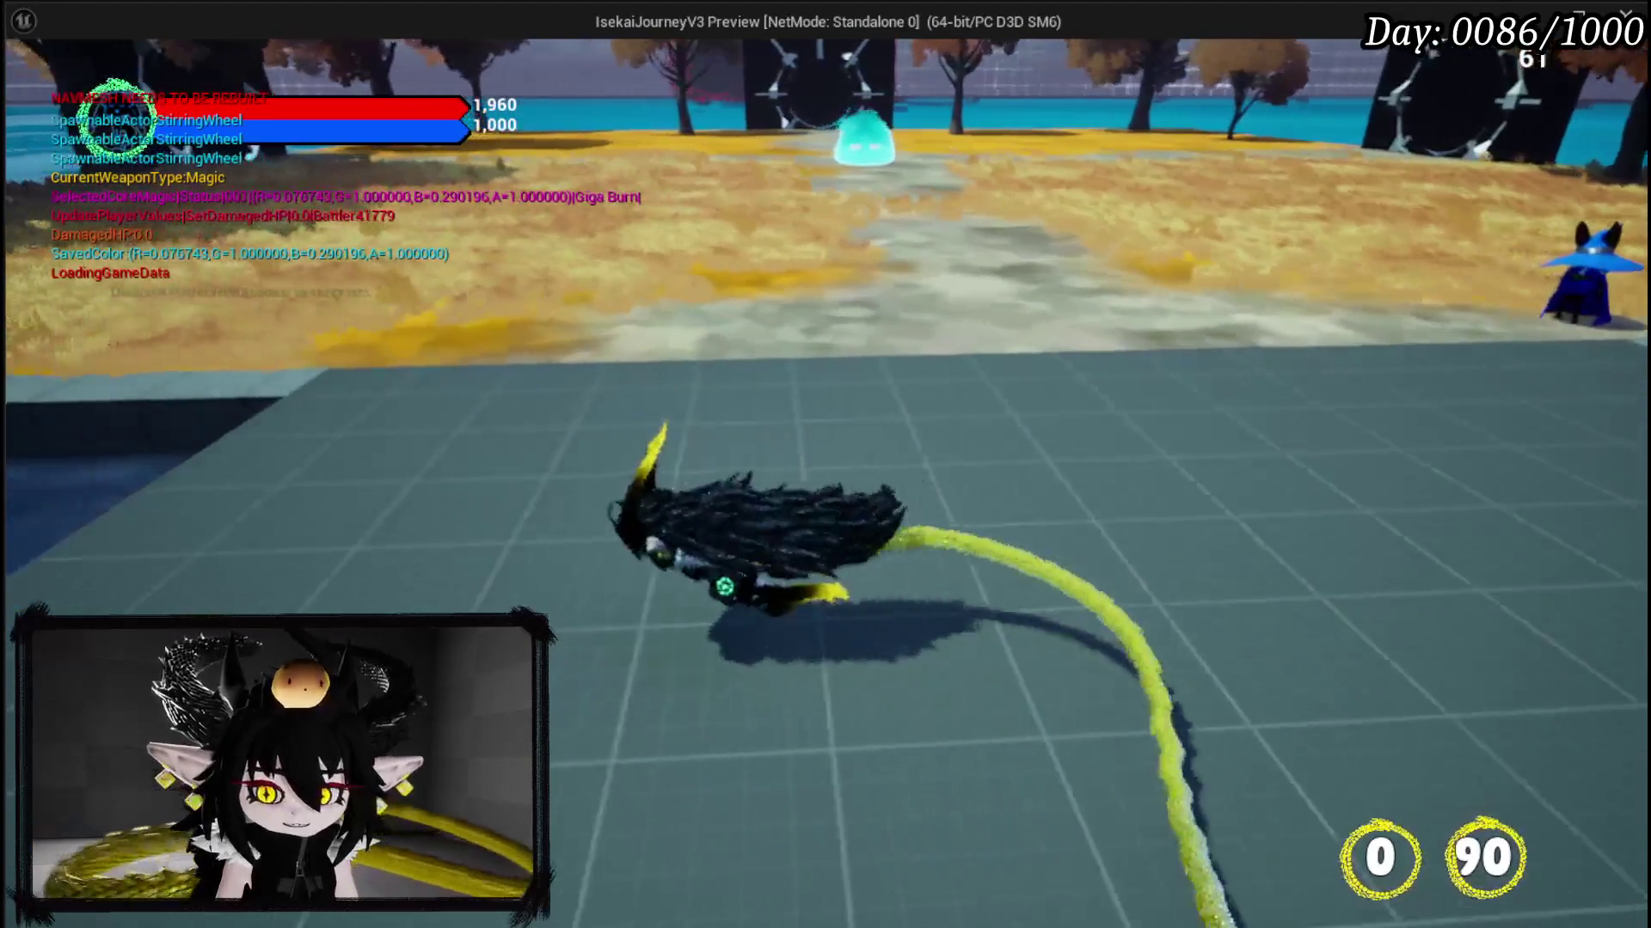
{"action": "key", "text": "w"}
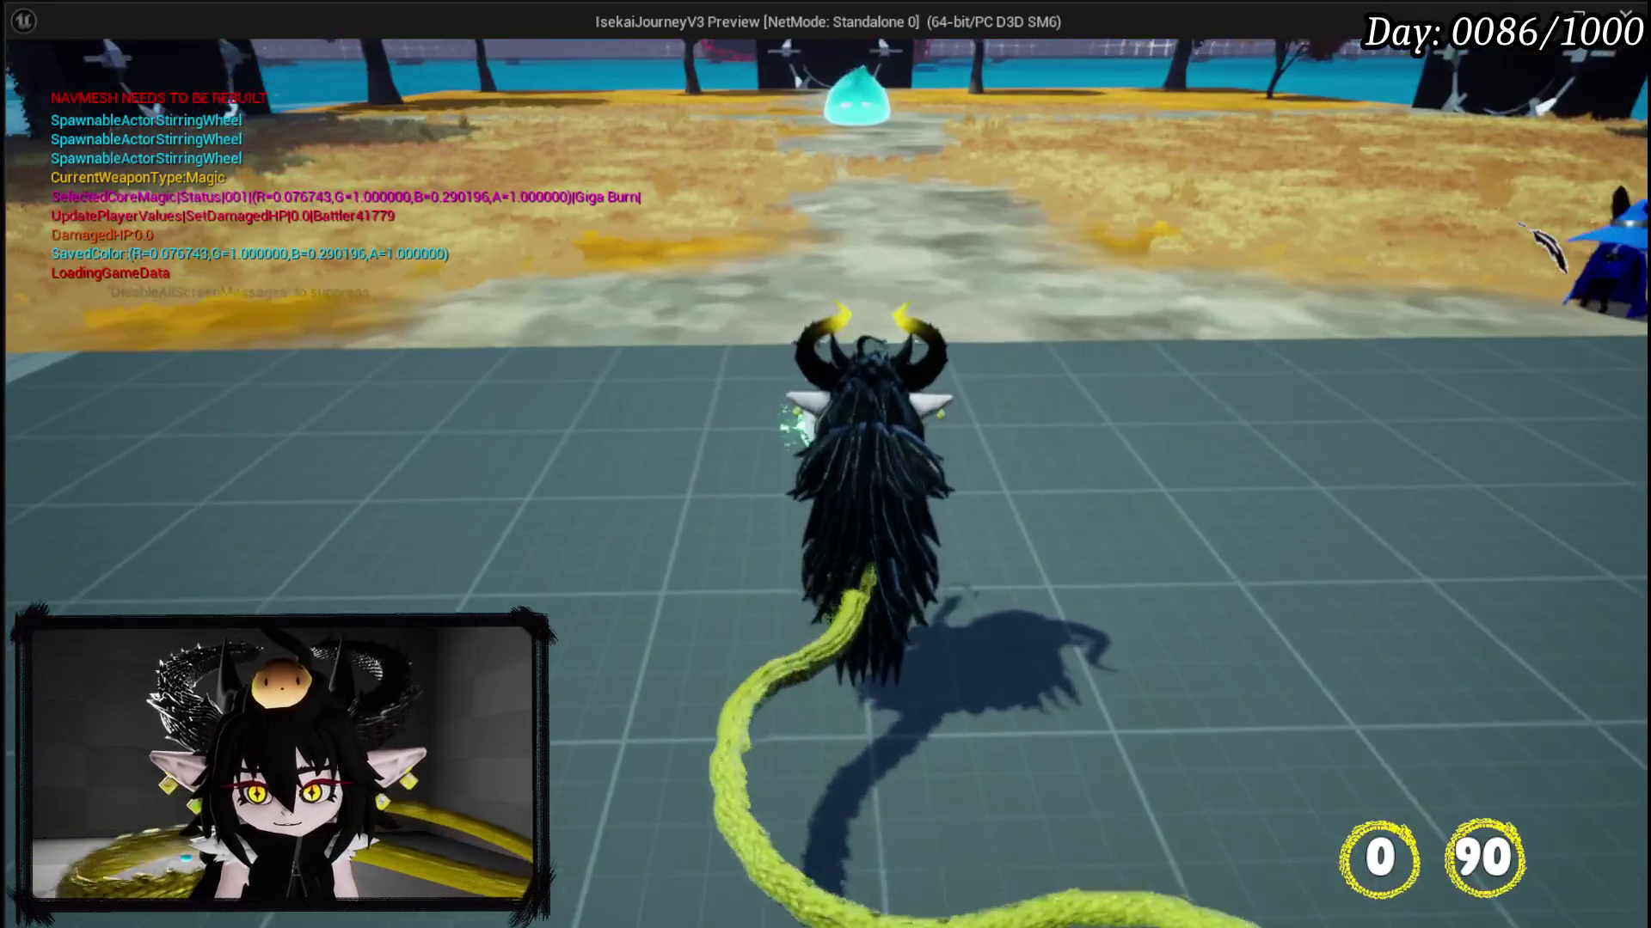
{"action": "key", "text": "Escape"}
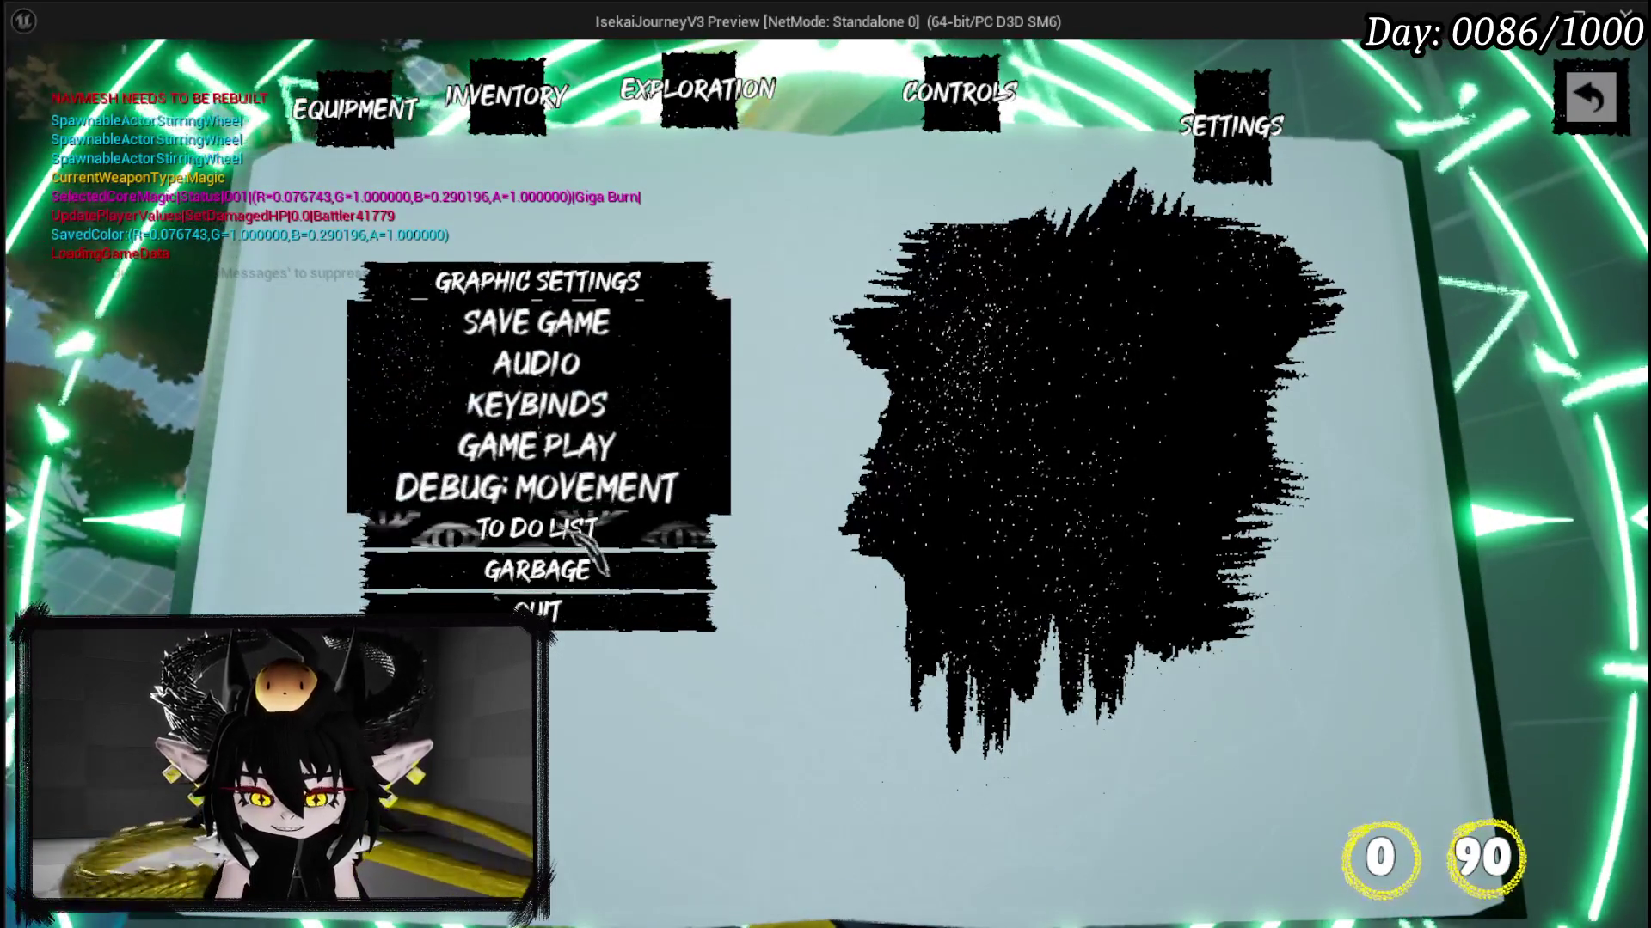
Step: Close the in-game menus, stop the standalone preview, and save L_DungeonCreationTest
{"action": "left_click", "coordinate": [572, 640]}
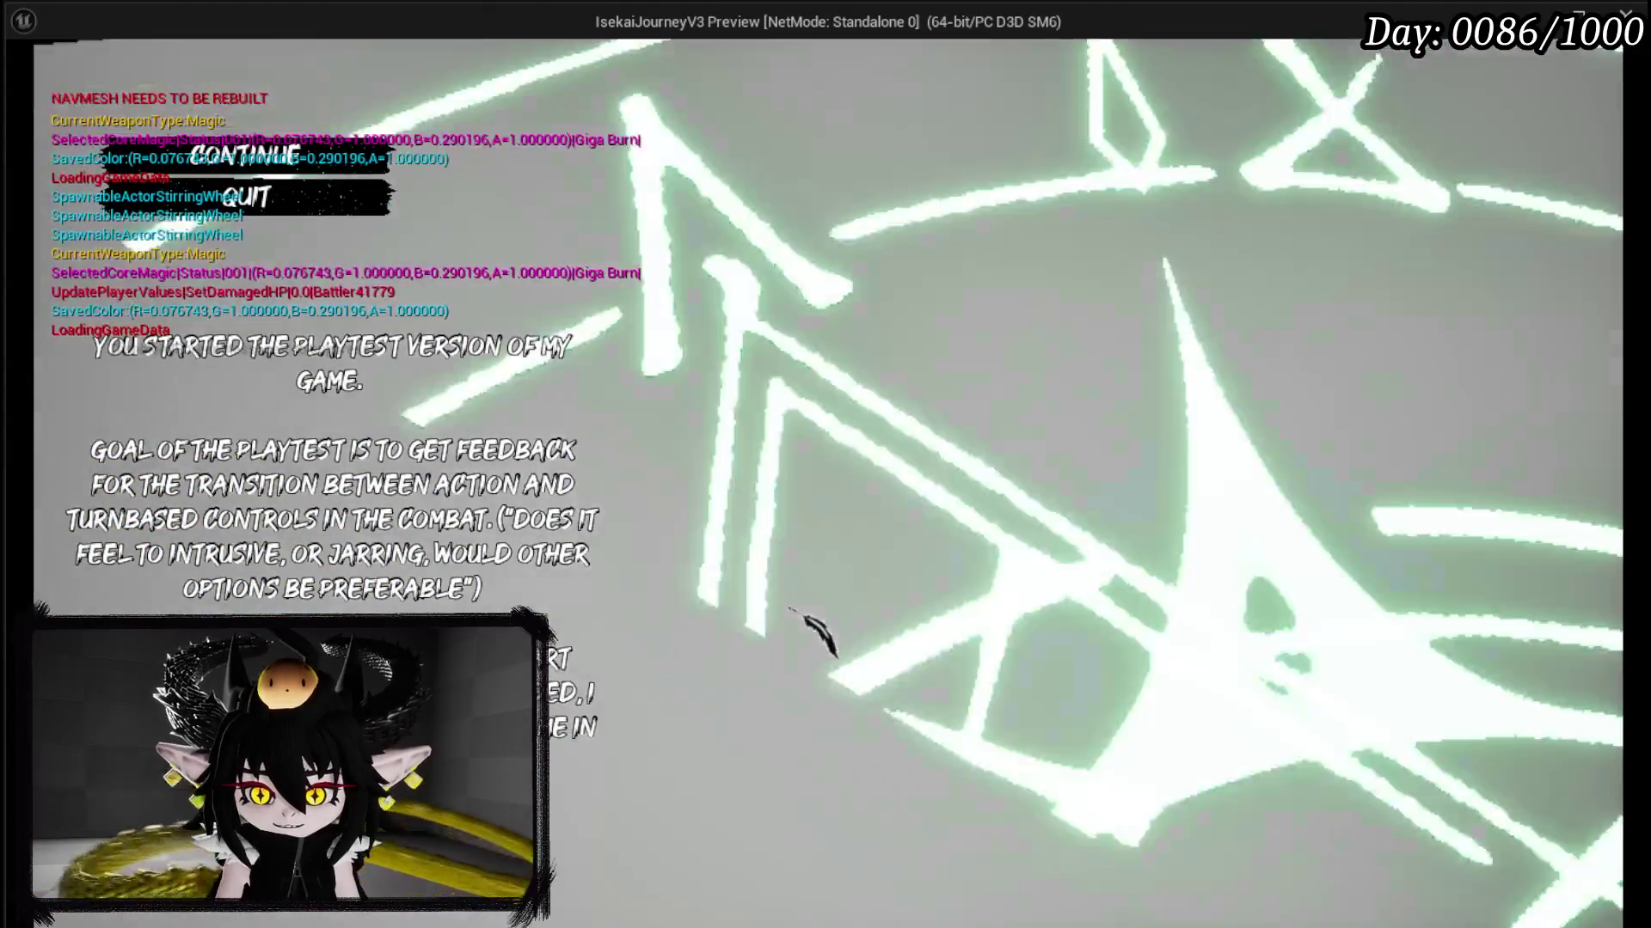
{"action": "key", "text": "Escape"}
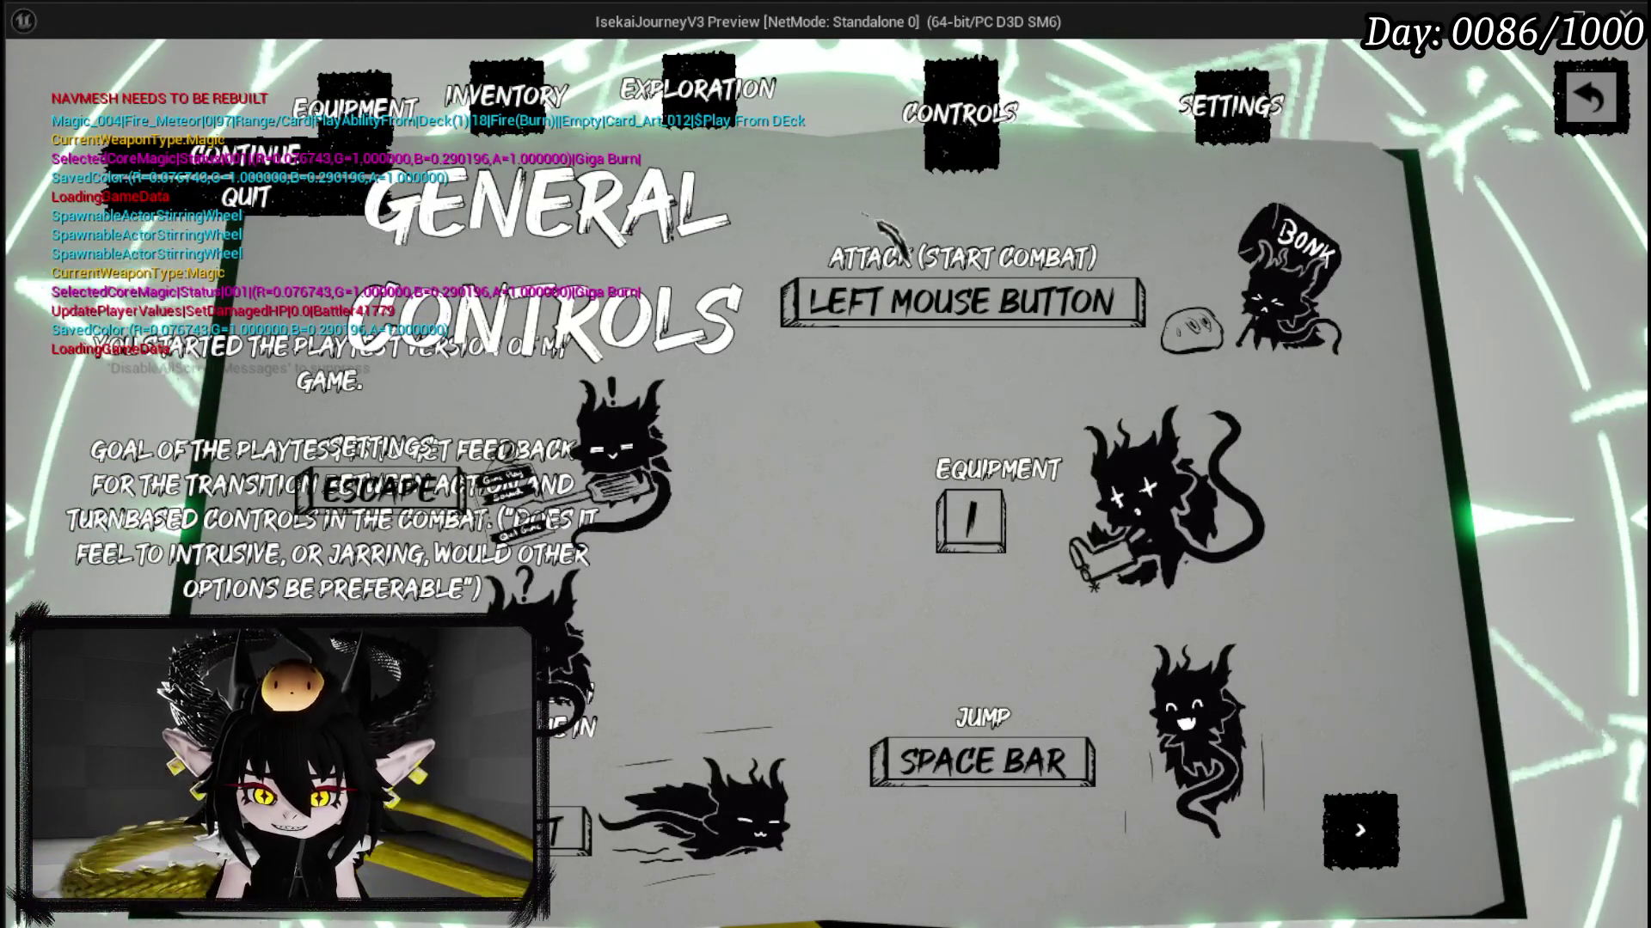
{"action": "key", "text": "Escape"}
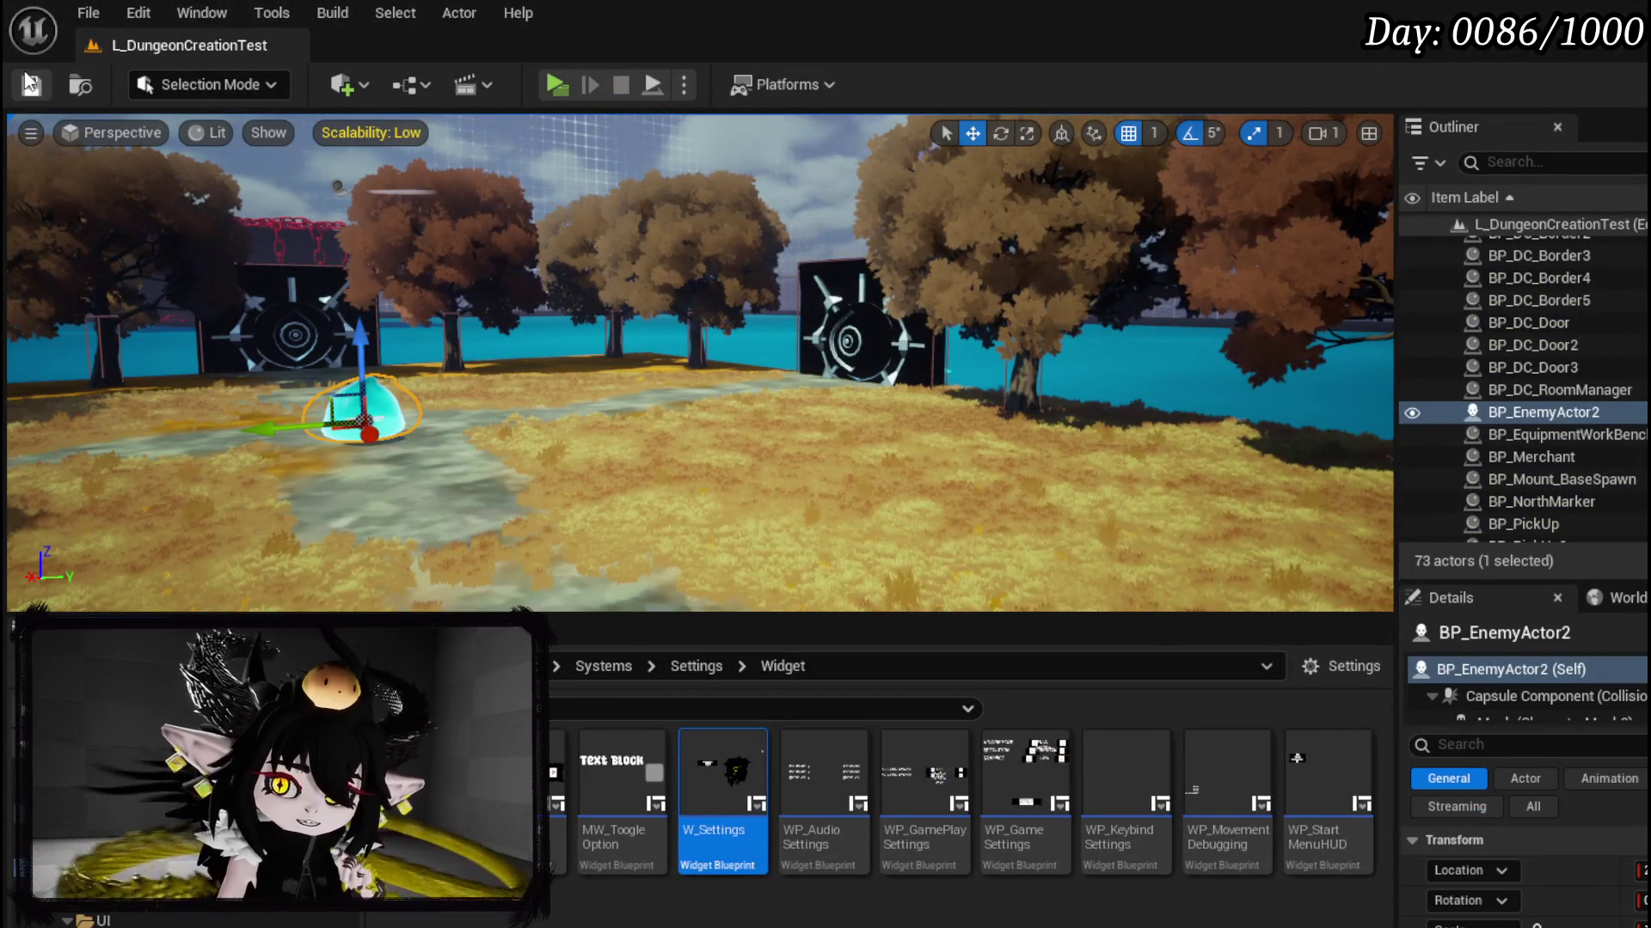
{"action": "key", "text": "ctrl+s"}
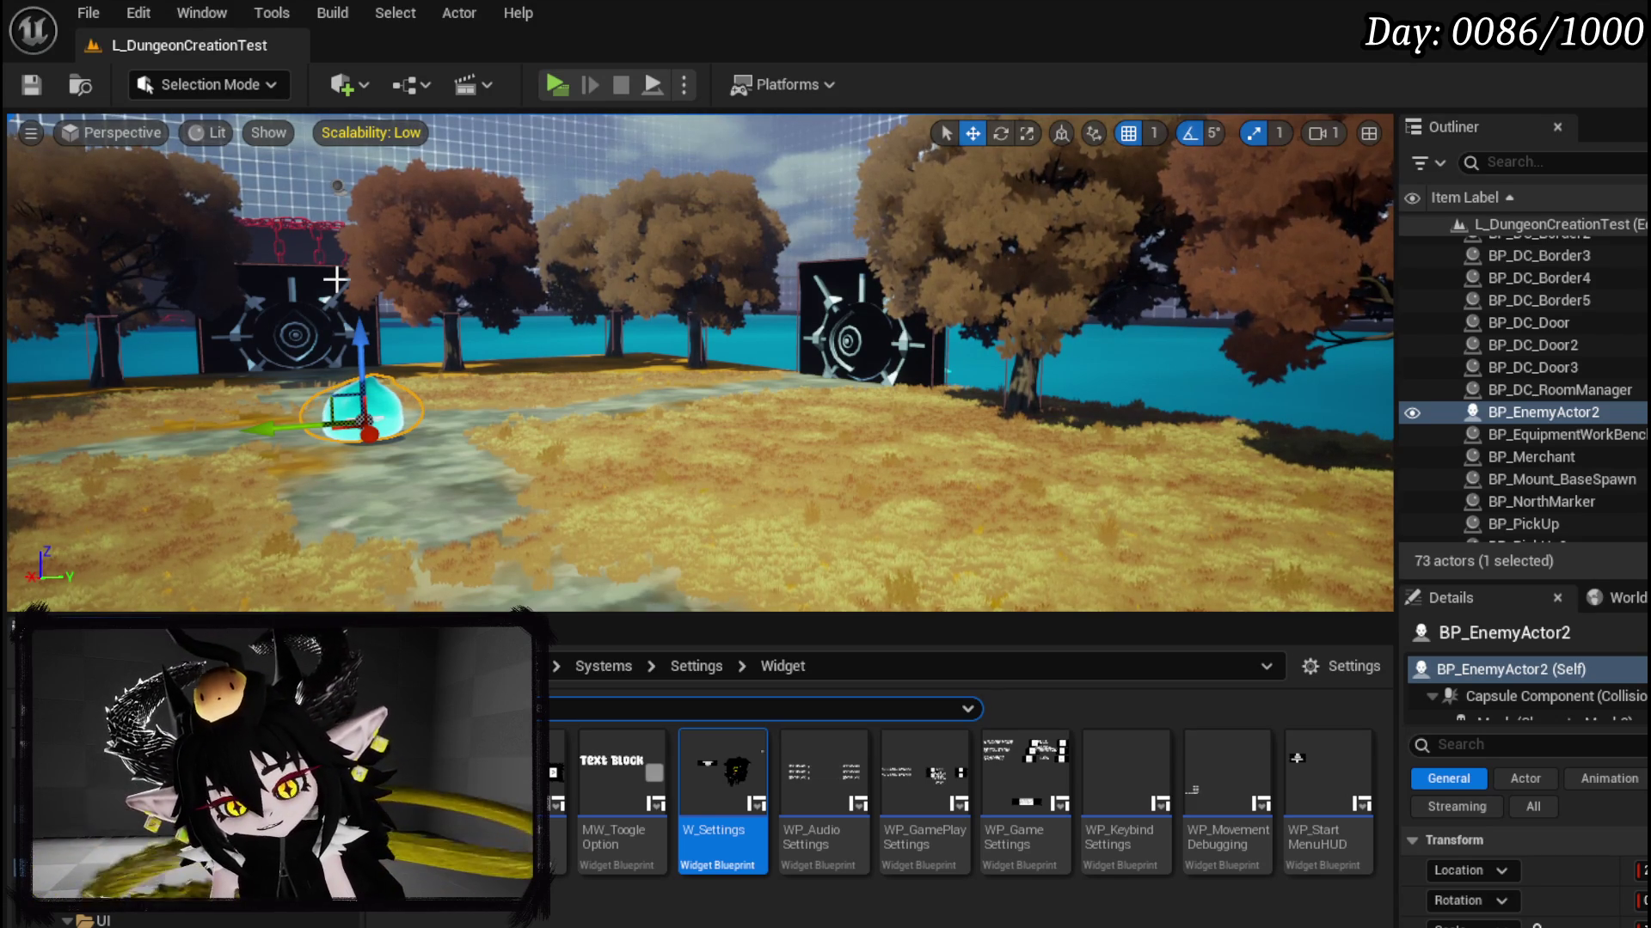
Step: Focus the view on BP_EnemyActor2, save the level, and reopen the W_Settings widget blueprint
{"action": "key", "text": "f"}
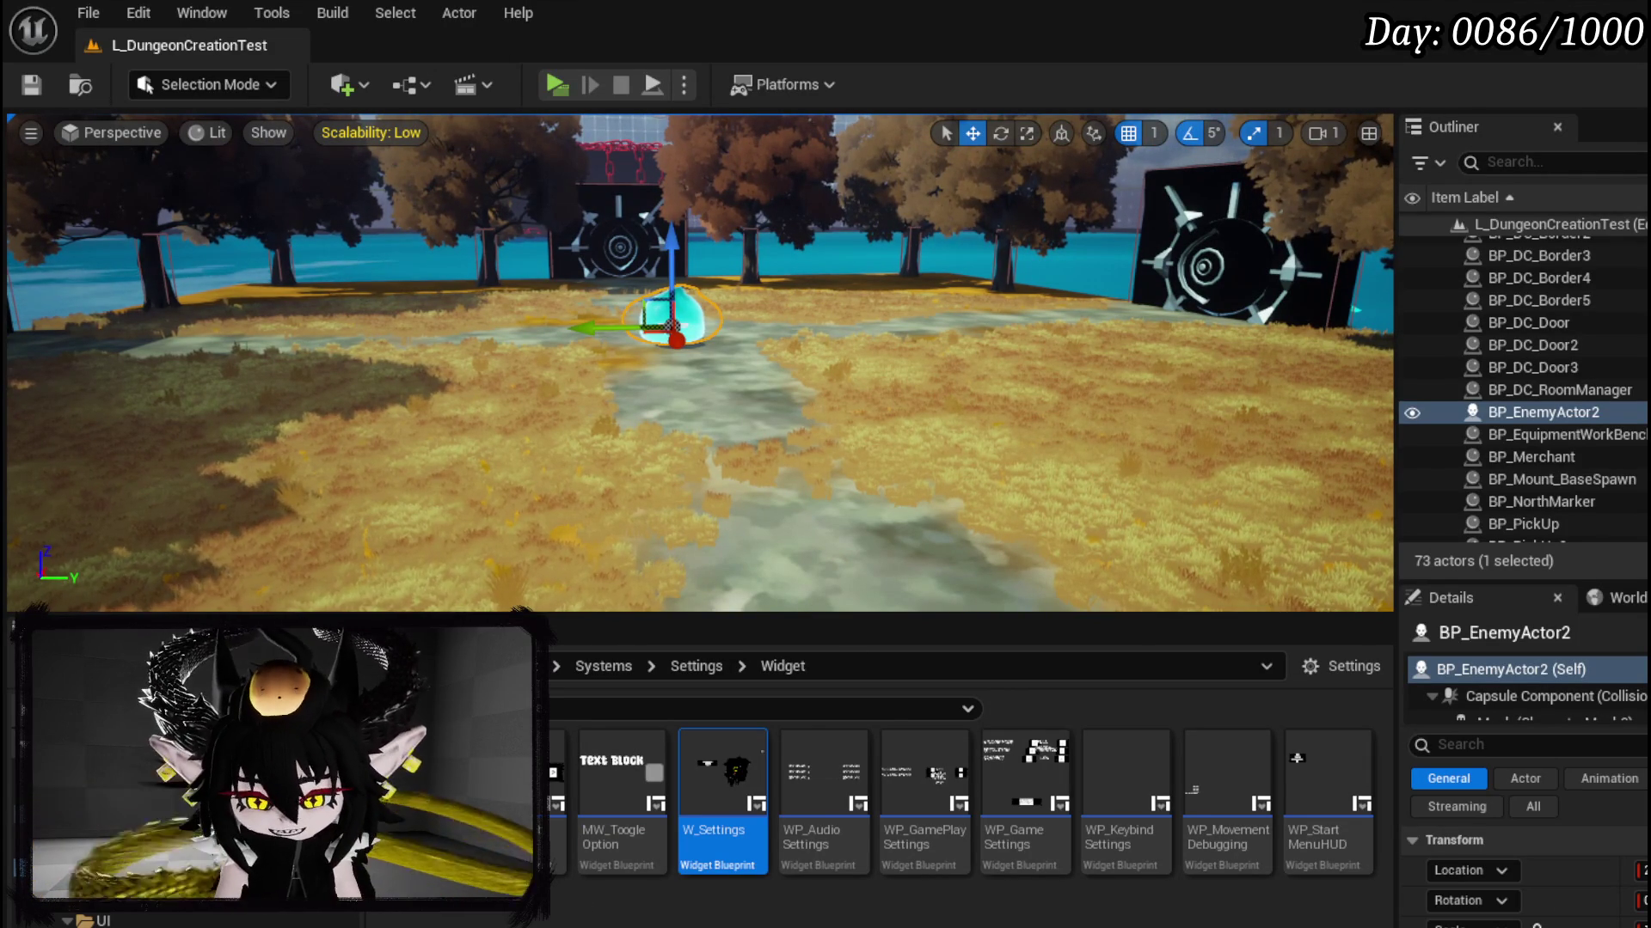
{"action": "key", "text": "ctrl+s"}
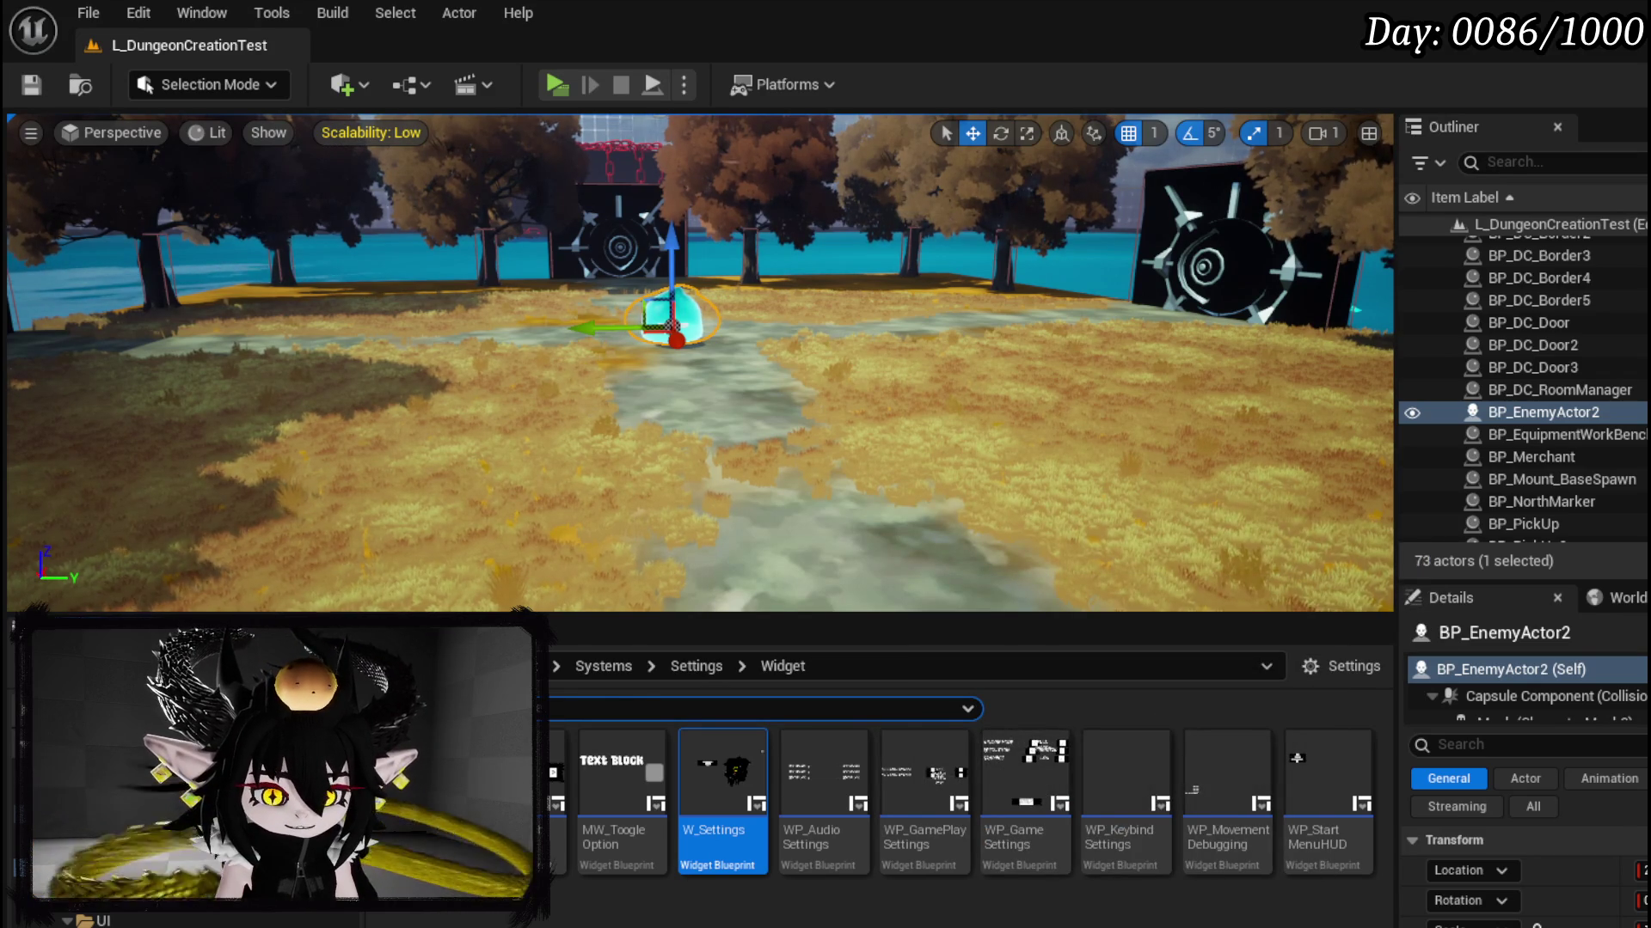
{"action": "double_click", "coordinate": [722, 774]}
{"action": "scroll", "coordinate": [1132, 478], "scroll_direction": "down", "scroll_amount": 3}
{"action": "left_click_drag", "start_coordinate": [1069, 449], "coordinate": [1070, 453]}
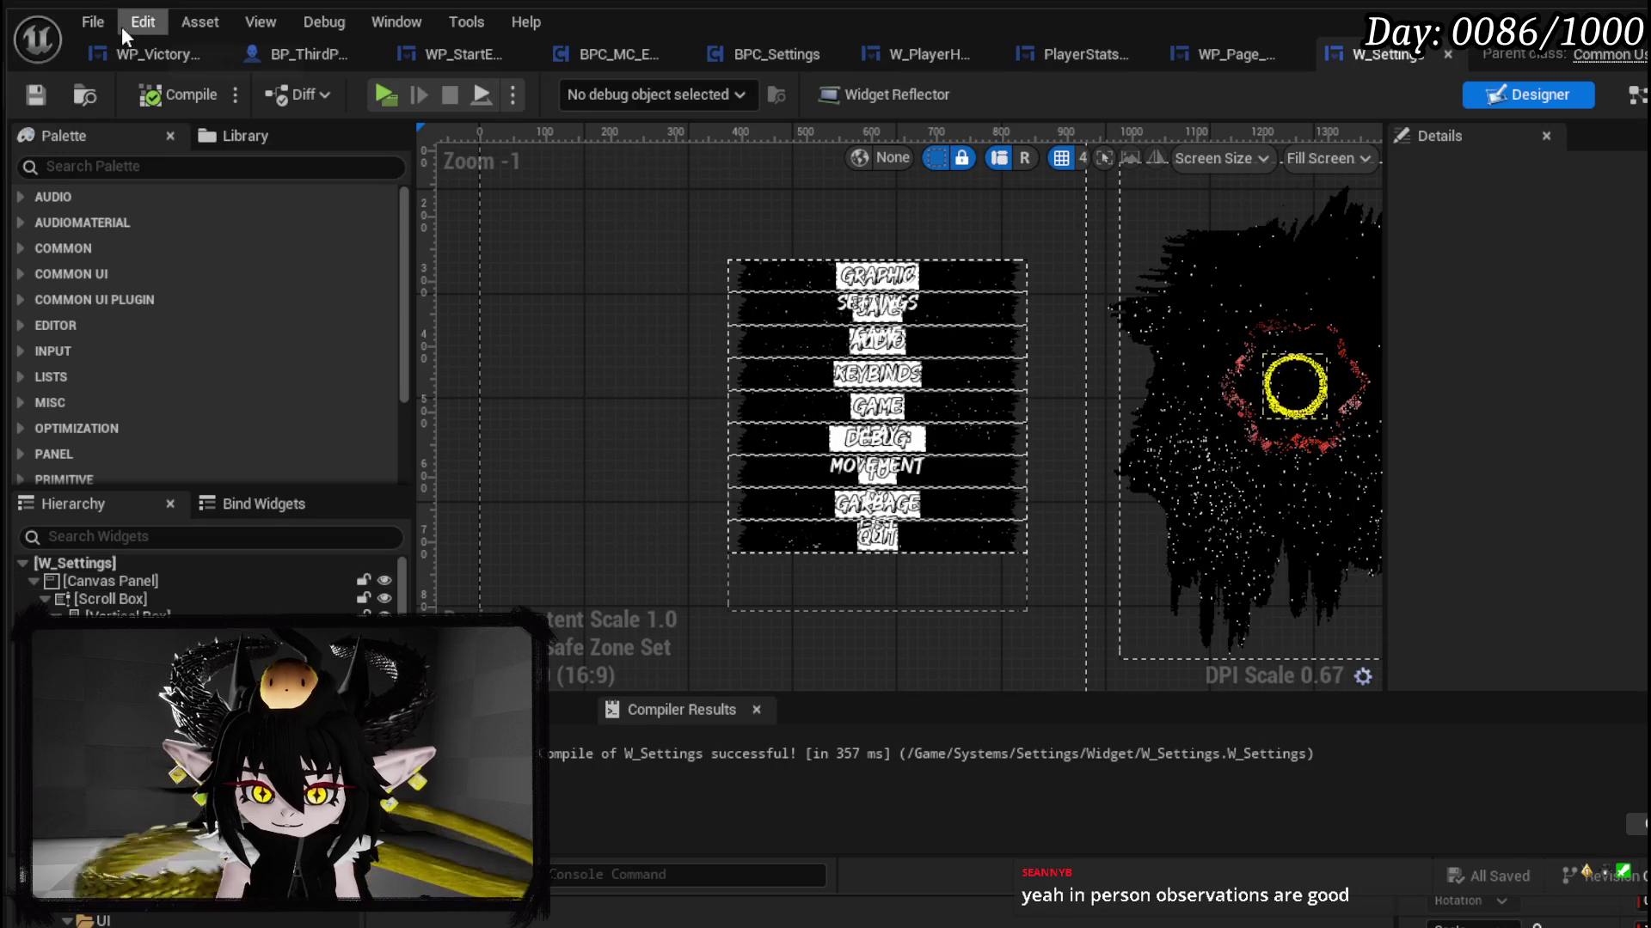
Step: Switch from WP_VictoryUI to the BPC_MC_Exploration event graph and pan across it
{"action": "left_click", "coordinate": [151, 55]}
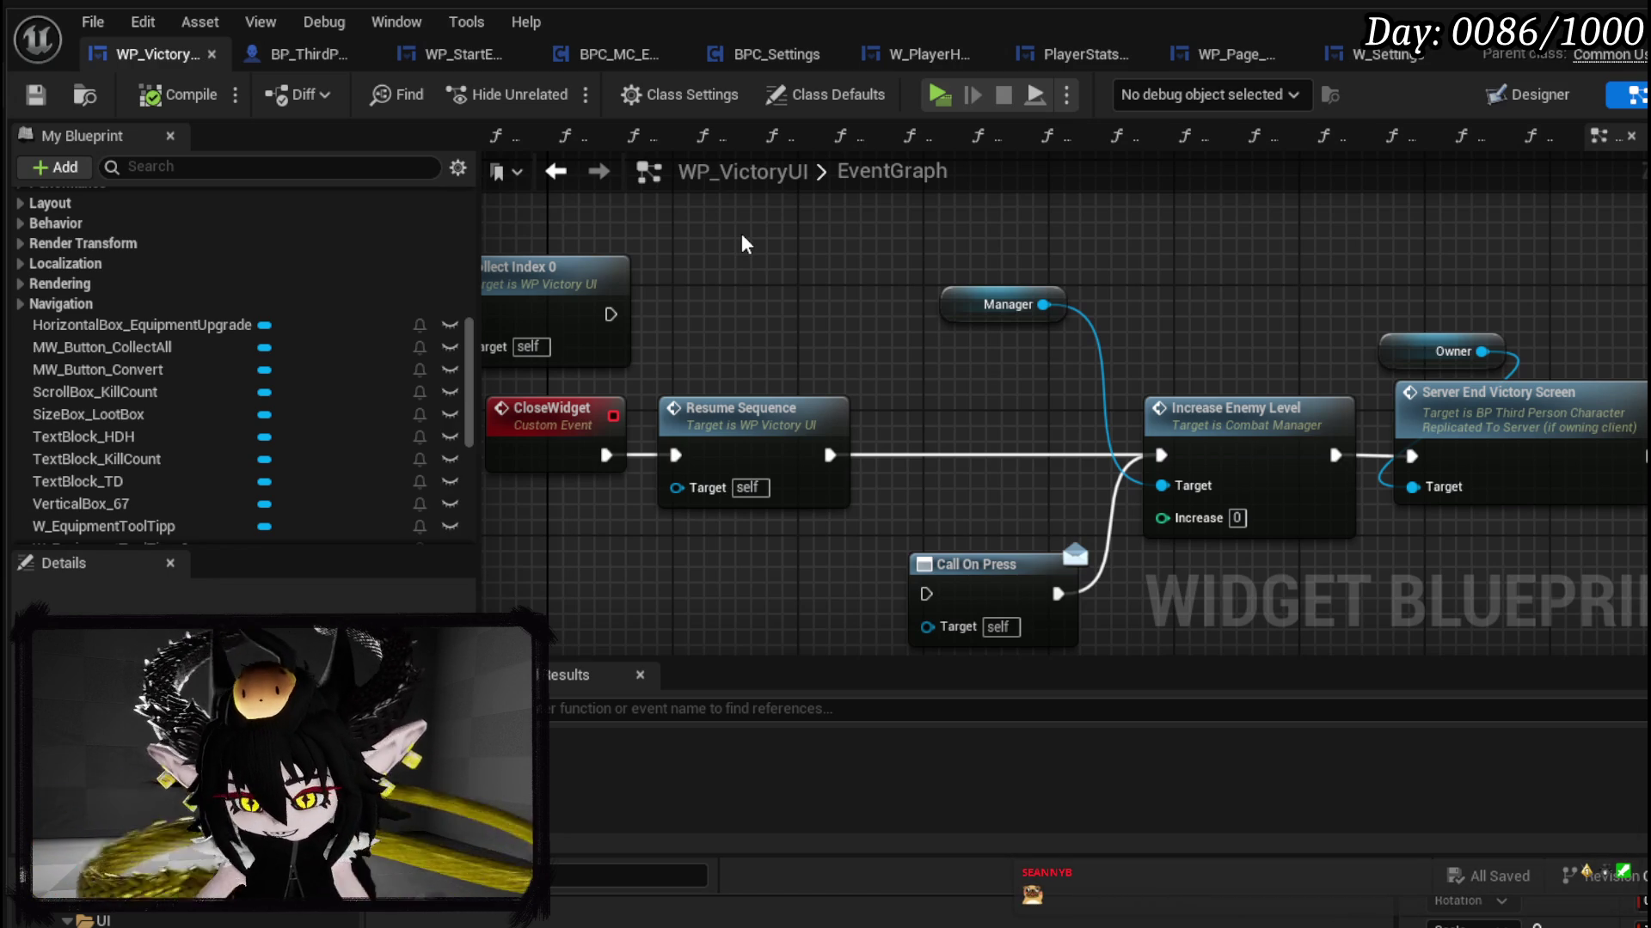
{"action": "left_click", "coordinate": [612, 52]}
{"action": "mouse_move", "coordinate": [695, 287]}
{"action": "left_mouse_down"}
{"action": "mouse_move", "coordinate": [601, 326]}
{"action": "mouse_move", "coordinate": [706, 314]}
{"action": "mouse_move", "coordinate": [718, 260]}
{"action": "mouse_move", "coordinate": [917, 260]}
{"action": "left_mouse_up"}
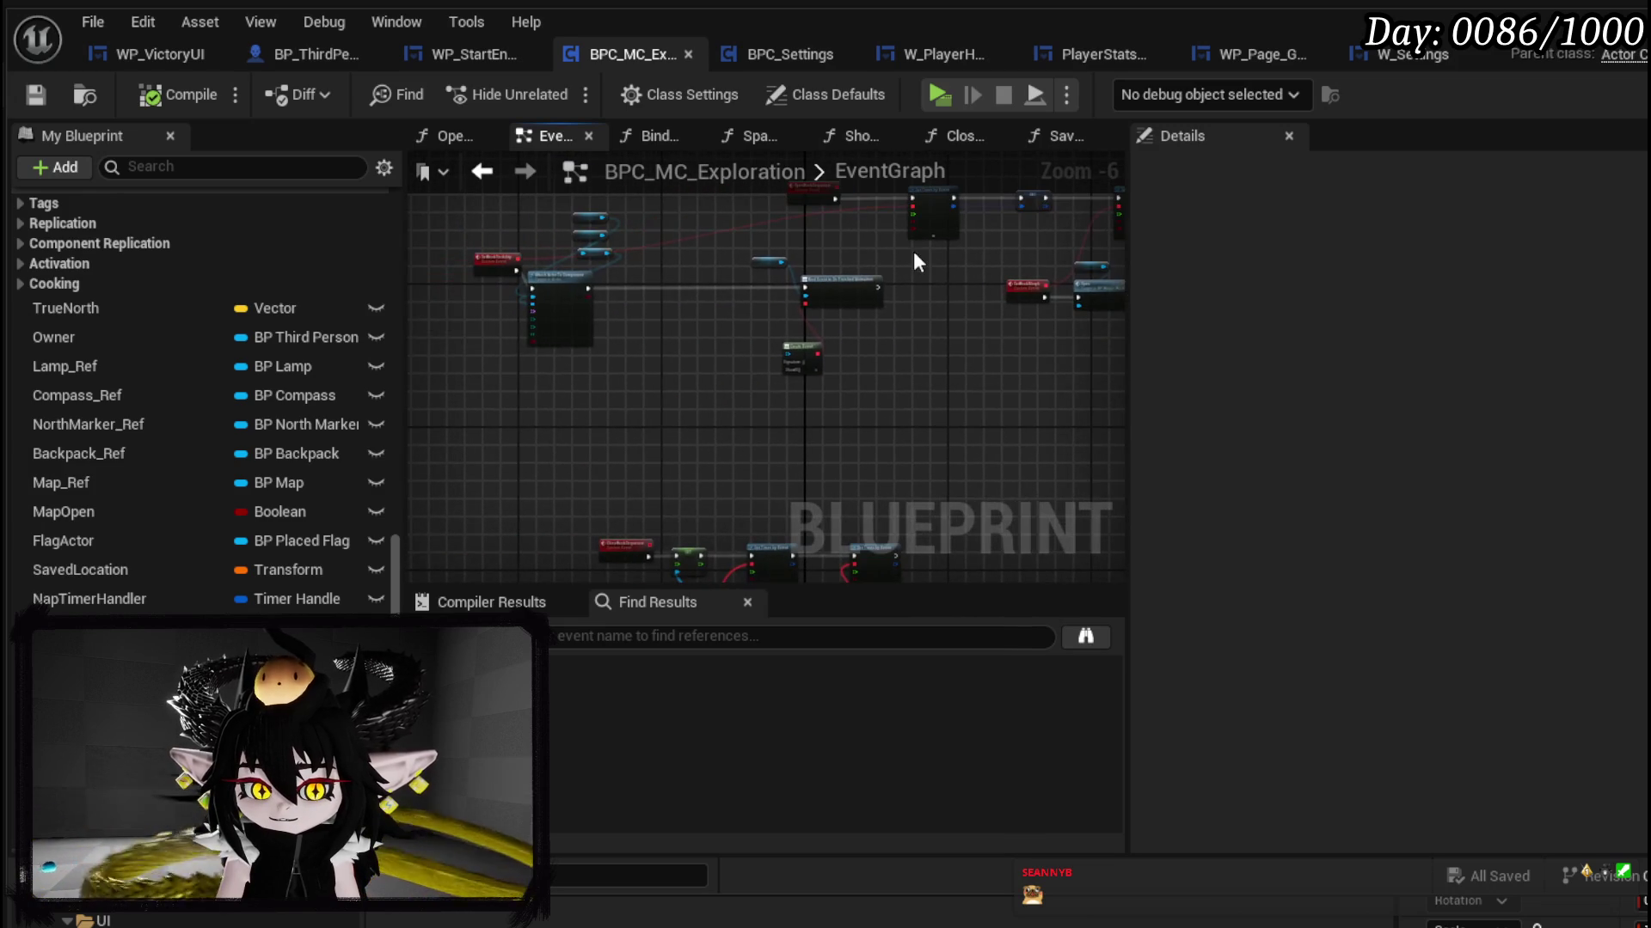
Step: Move the Book Actor, Bind Event and Create Event nodes left together, then save
{"action": "scroll", "coordinate": [619, 275], "scroll_direction": "up", "scroll_amount": 4}
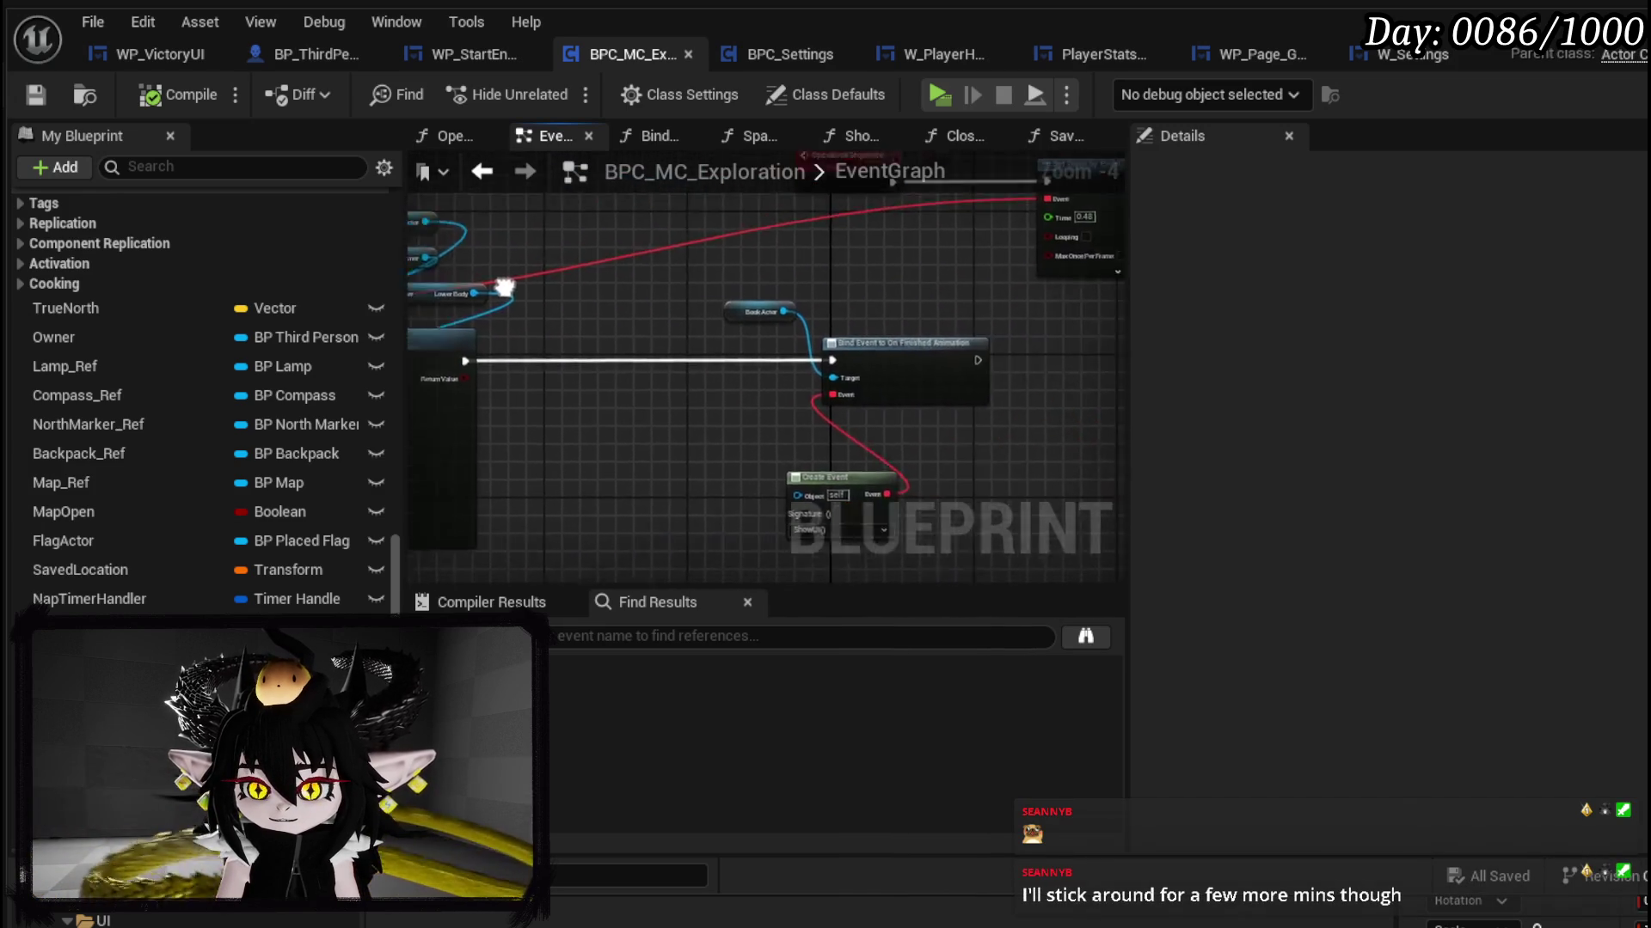
{"action": "scroll", "coordinate": [682, 219], "scroll_direction": "down", "scroll_amount": 2}
{"action": "mouse_move", "coordinate": [679, 217]}
{"action": "left_mouse_down"}
{"action": "mouse_move", "coordinate": [749, 302]}
{"action": "mouse_move", "coordinate": [937, 456]}
{"action": "left_mouse_up"}
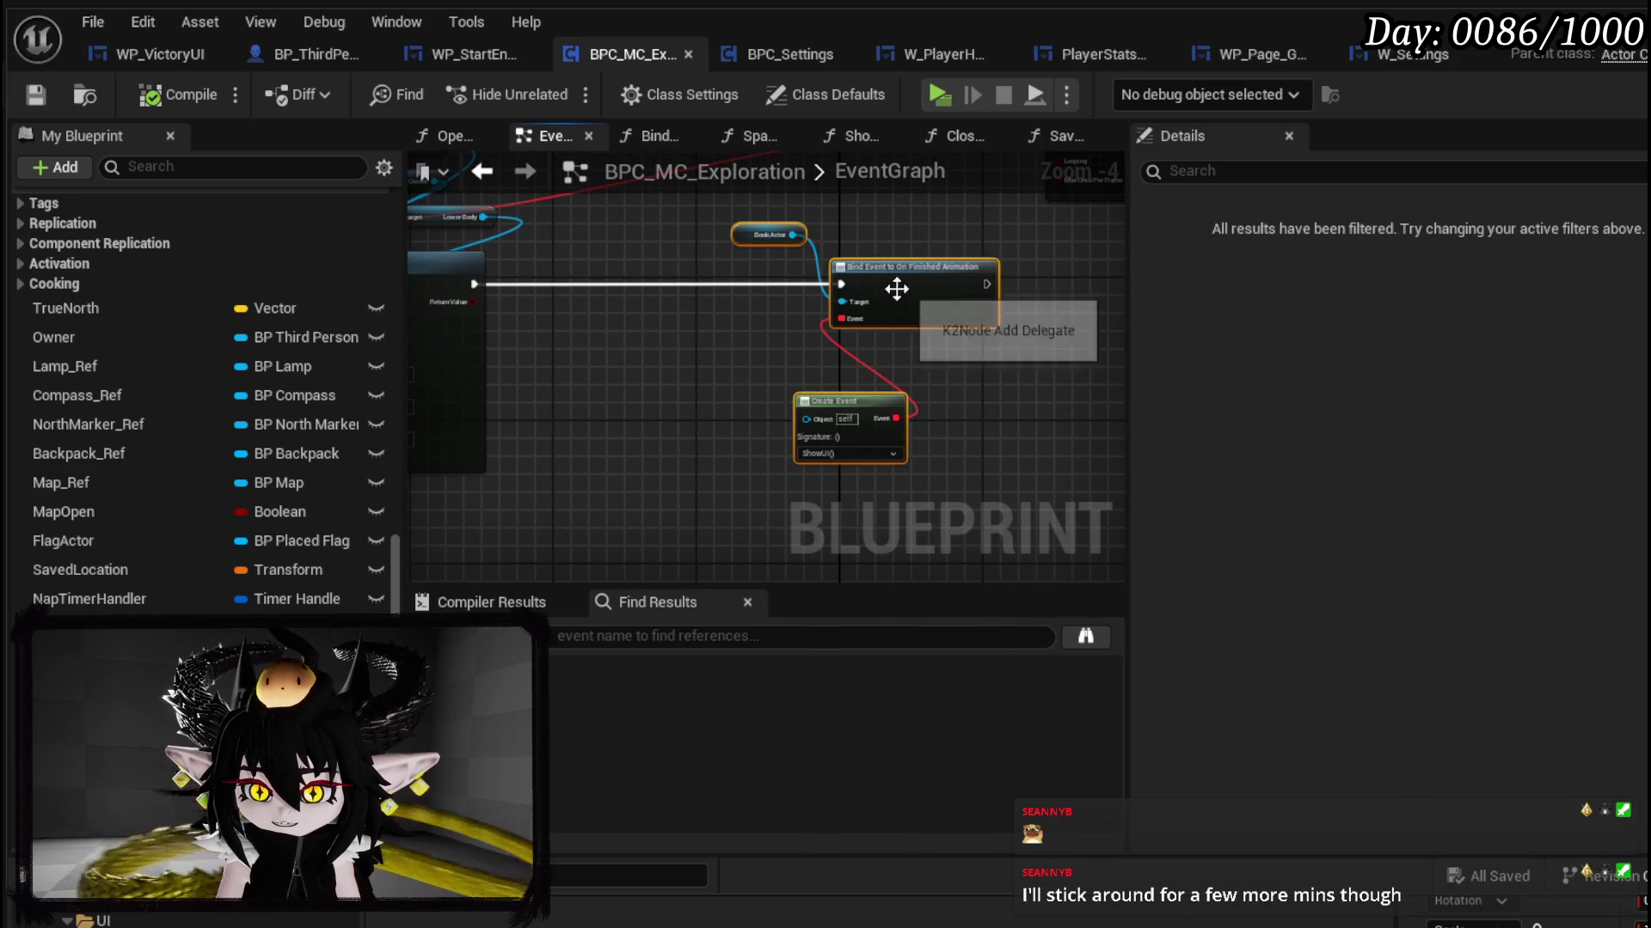
{"action": "left_click_drag", "start_coordinate": [903, 294], "coordinate": [727, 297]}
{"action": "scroll", "coordinate": [581, 310], "scroll_direction": "up", "scroll_amount": 3}
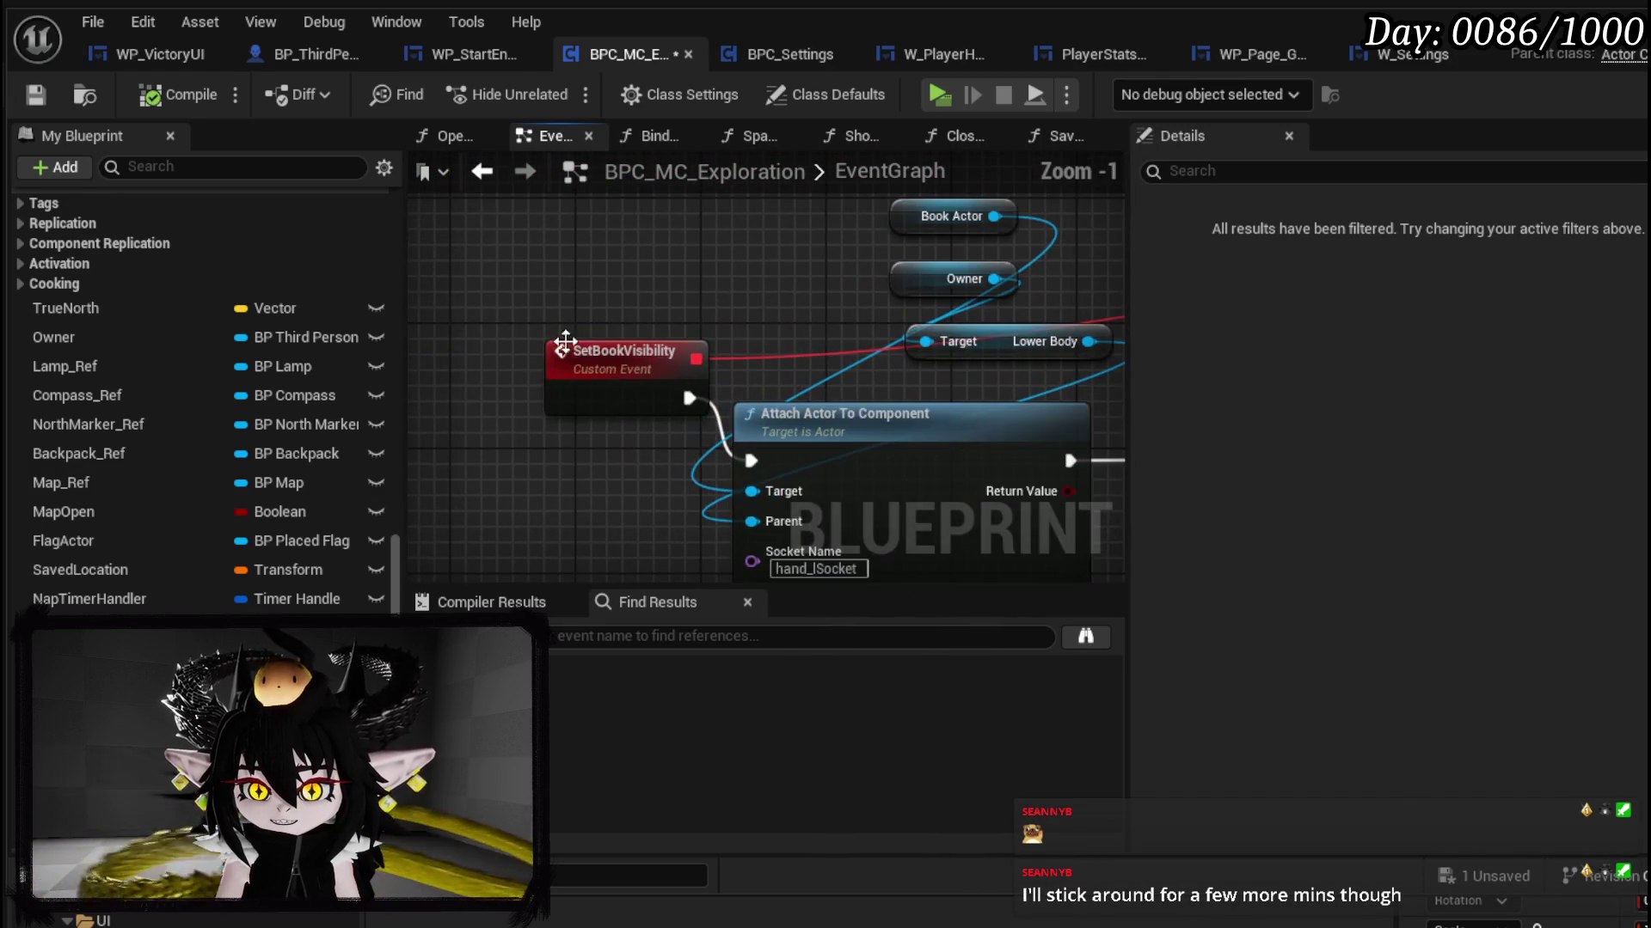
{"action": "scroll", "coordinate": [583, 310], "scroll_direction": "down", "scroll_amount": 9}
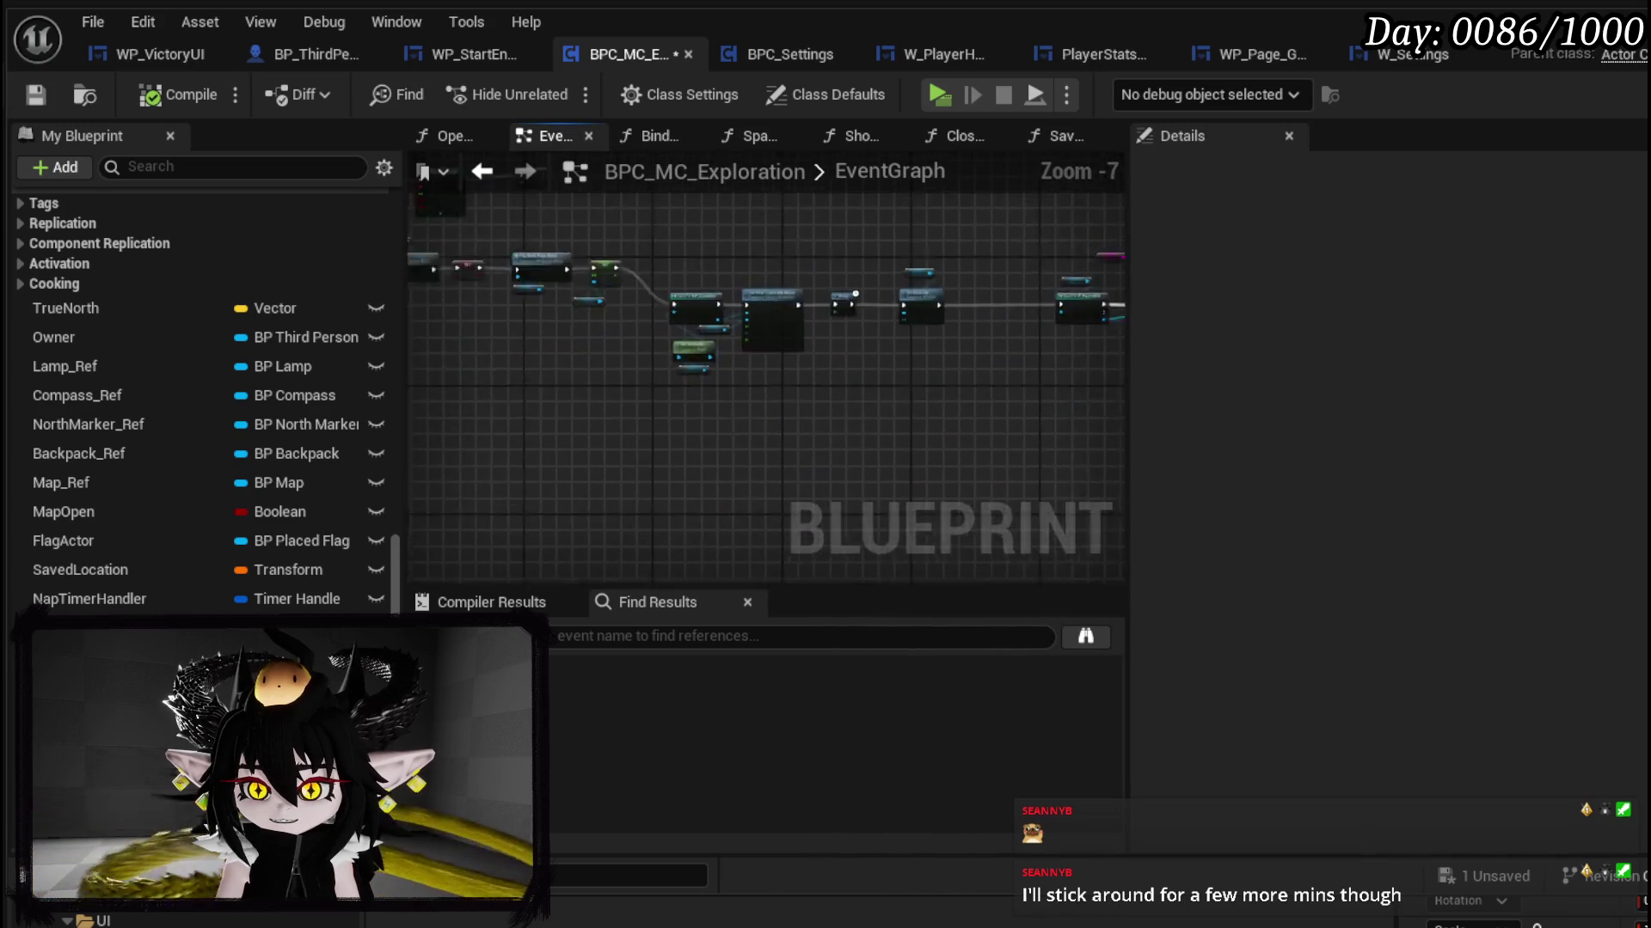
{"action": "mouse_move", "coordinate": [760, 365]}
{"action": "left_mouse_down"}
{"action": "mouse_move", "coordinate": [1064, 416]}
{"action": "mouse_move", "coordinate": [1092, 448]}
{"action": "left_mouse_up"}
{"action": "key", "text": "ctrl+s"}
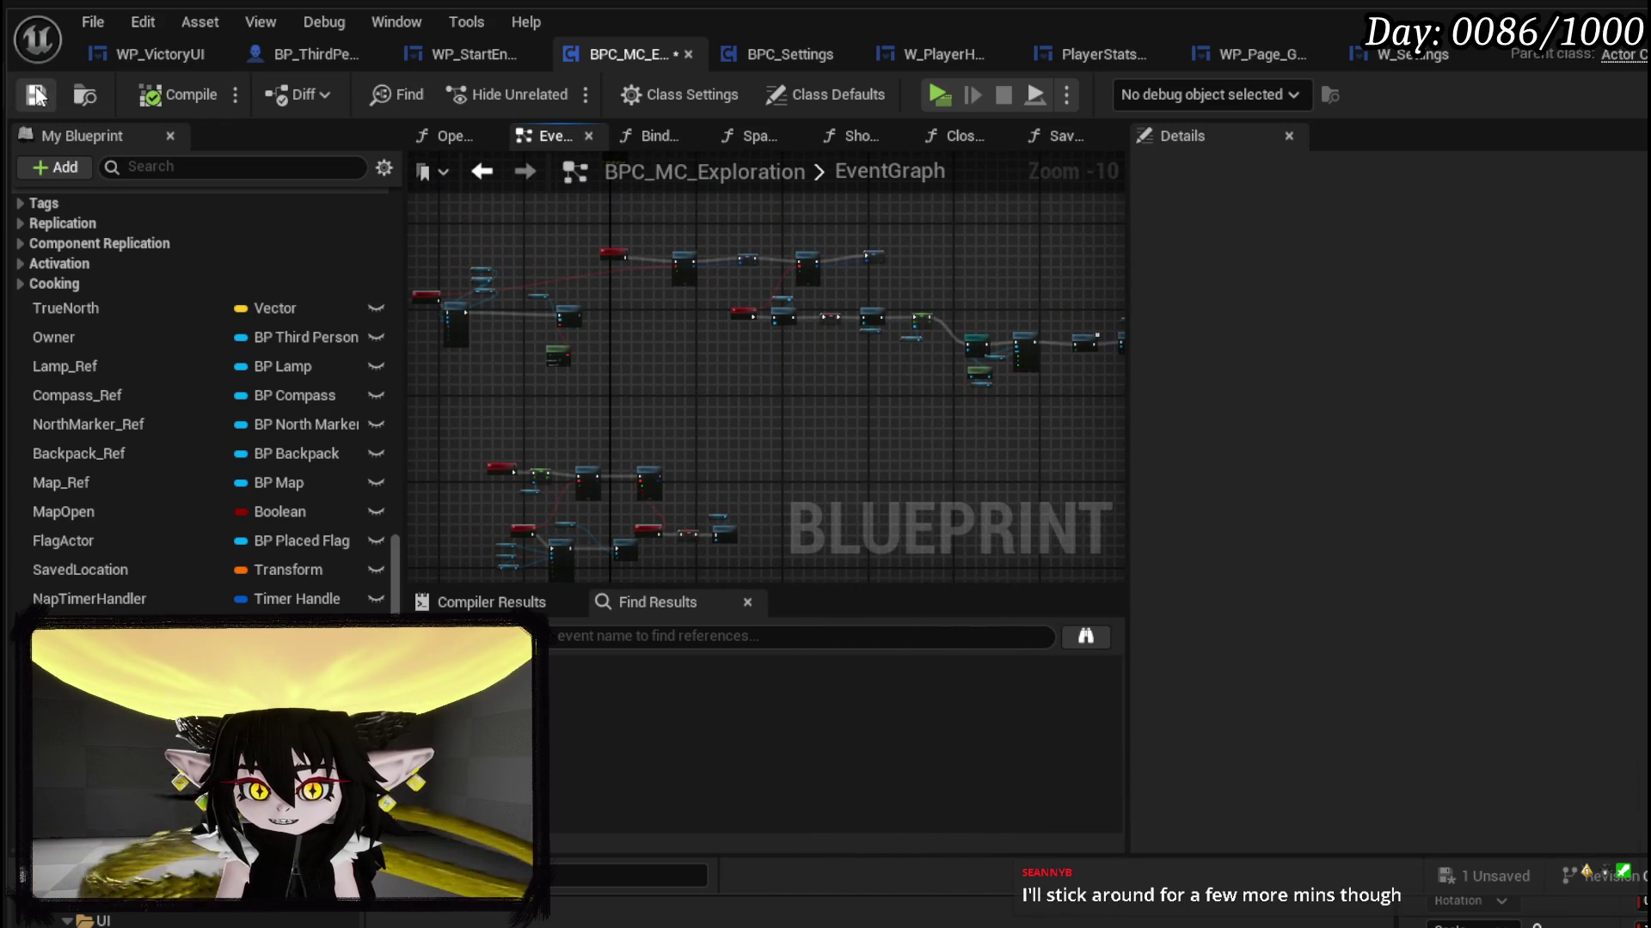
Step: Move the Owner node lower beside SET and save all modified packages
{"action": "scroll", "coordinate": [767, 322], "scroll_direction": "up", "scroll_amount": 7}
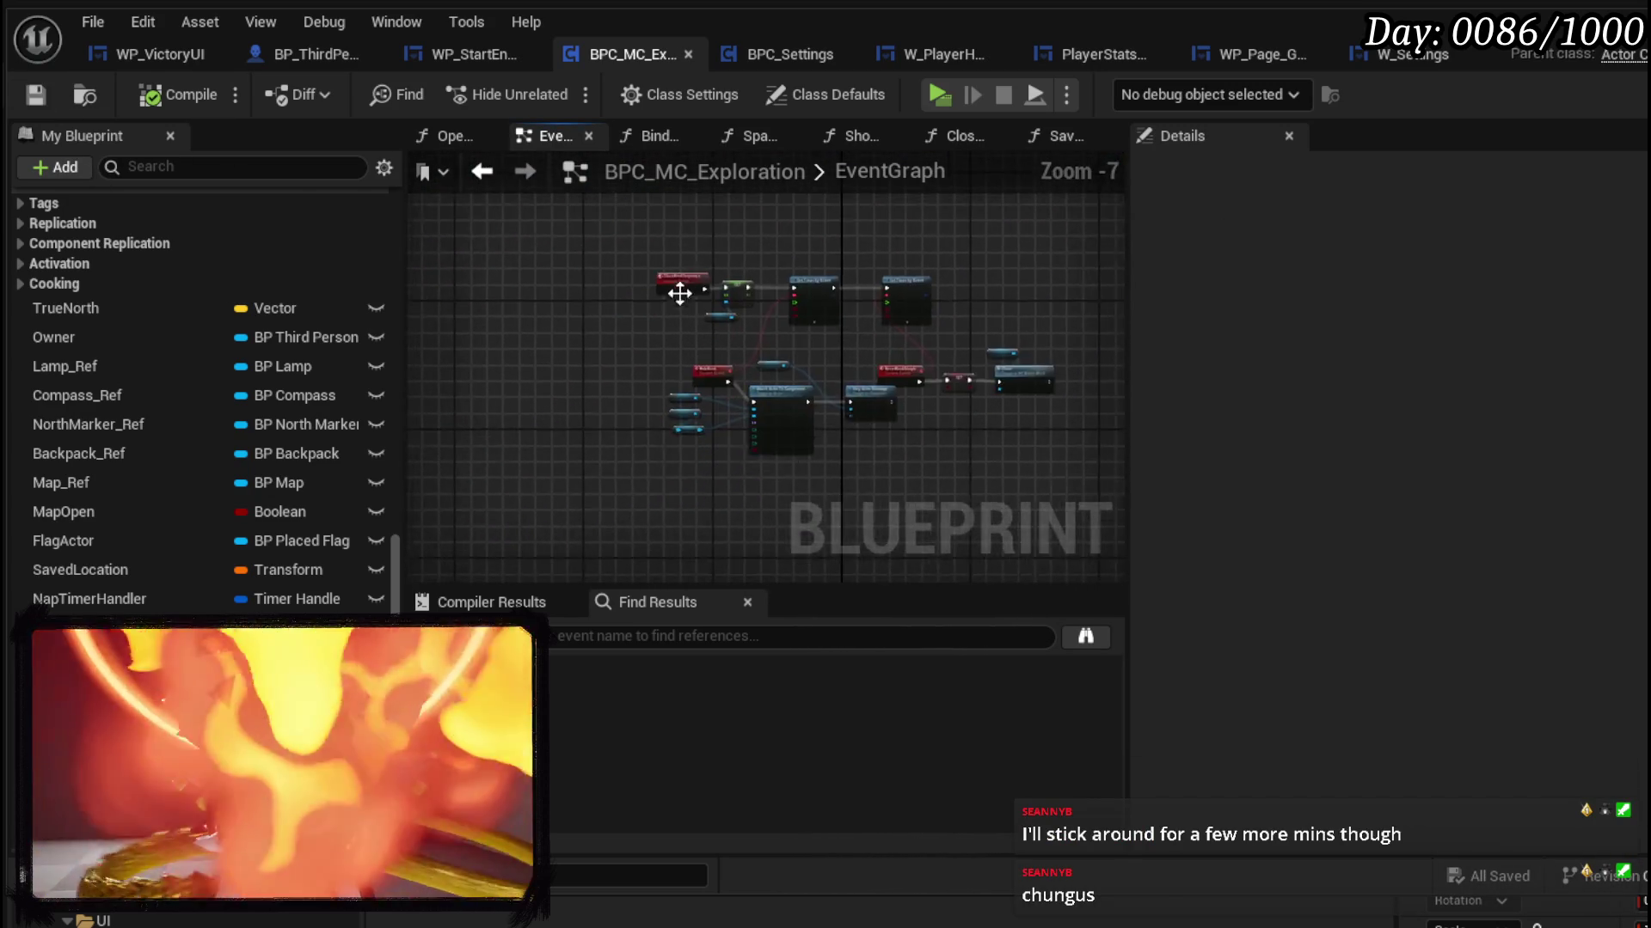
{"action": "mouse_move", "coordinate": [673, 381]}
{"action": "left_mouse_down"}
{"action": "mouse_move", "coordinate": [544, 347]}
{"action": "mouse_move", "coordinate": [590, 339]}
{"action": "left_mouse_up"}
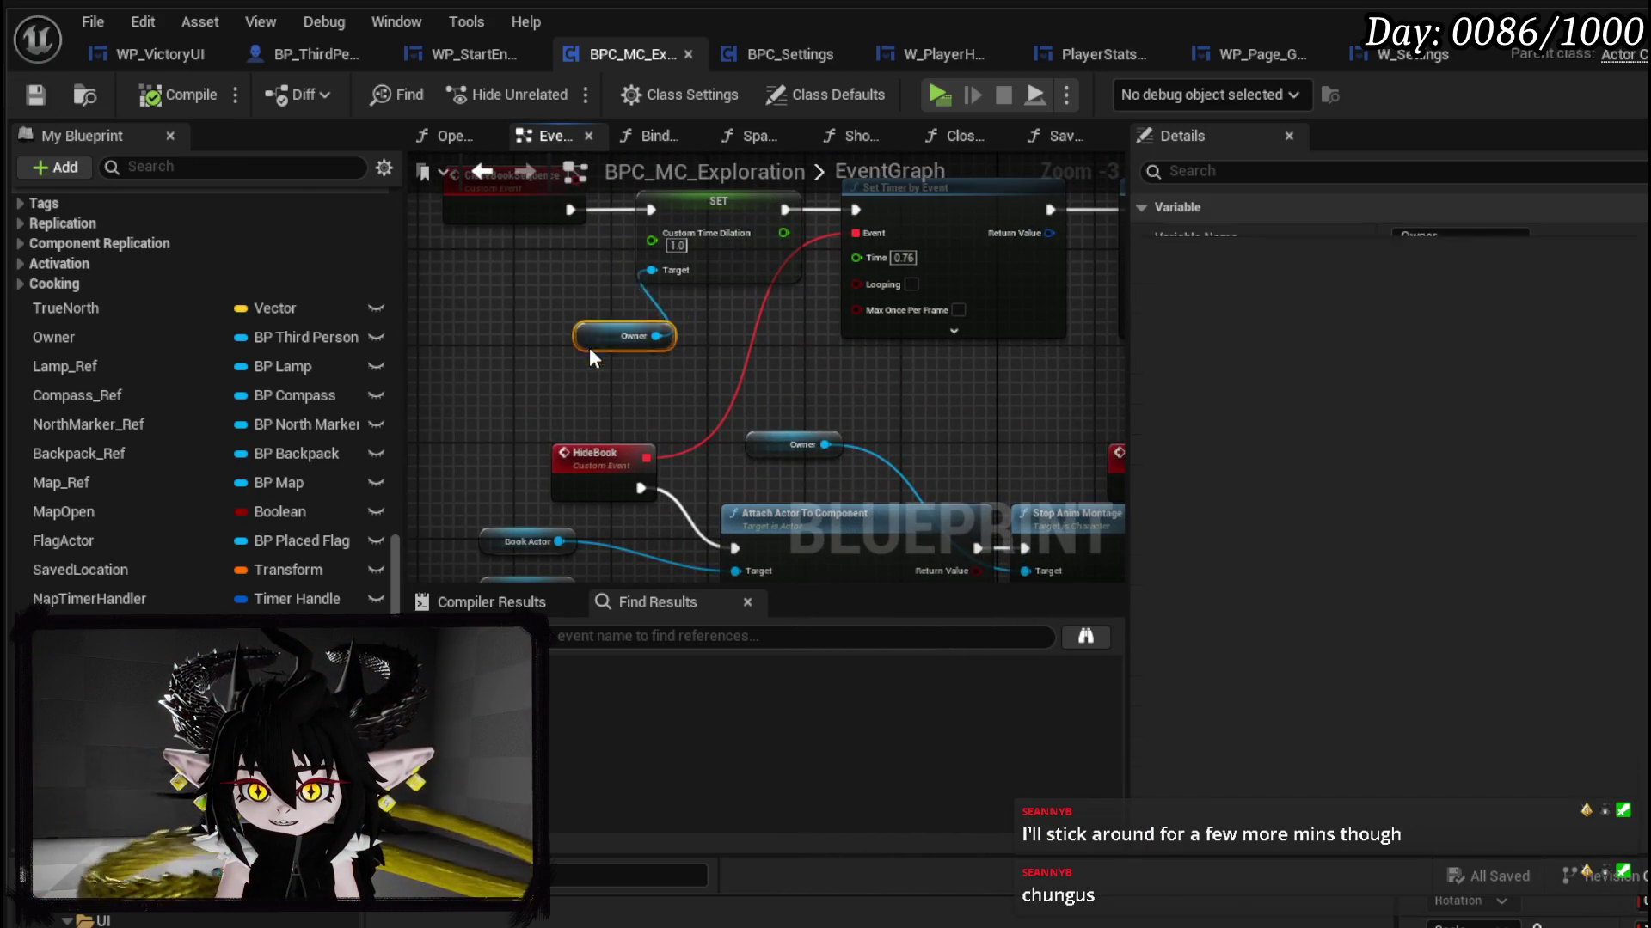
{"action": "left_click_drag", "start_coordinate": [819, 381], "coordinate": [690, 404]}
{"action": "left_click", "coordinate": [689, 404]}
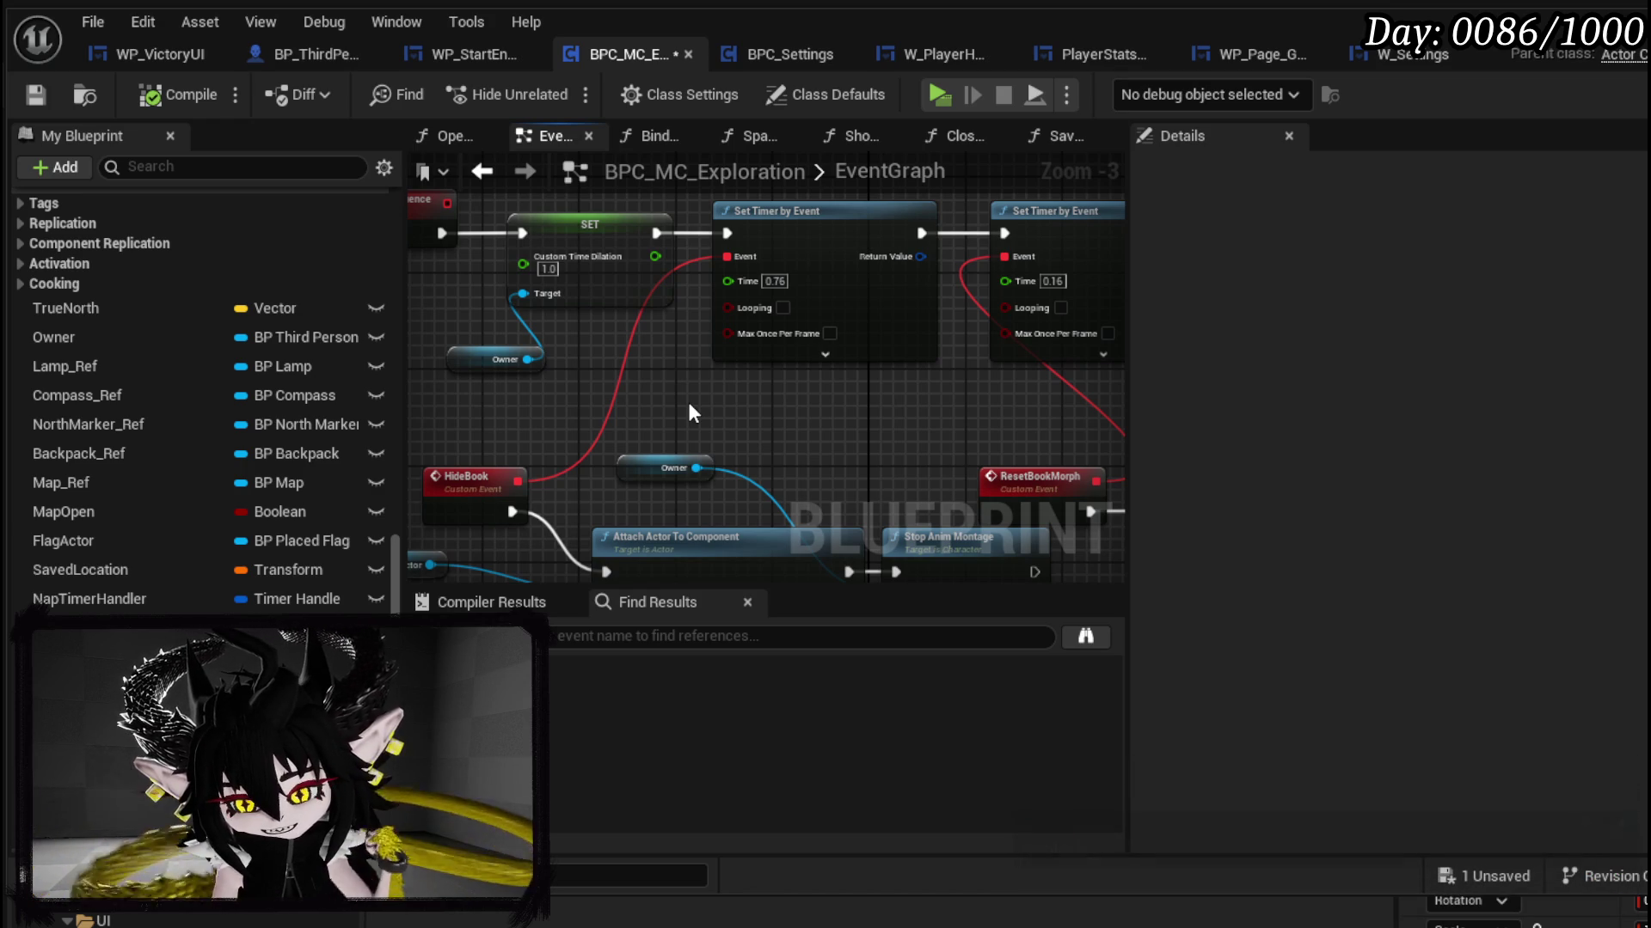
{"action": "left_click", "coordinate": [35, 94]}
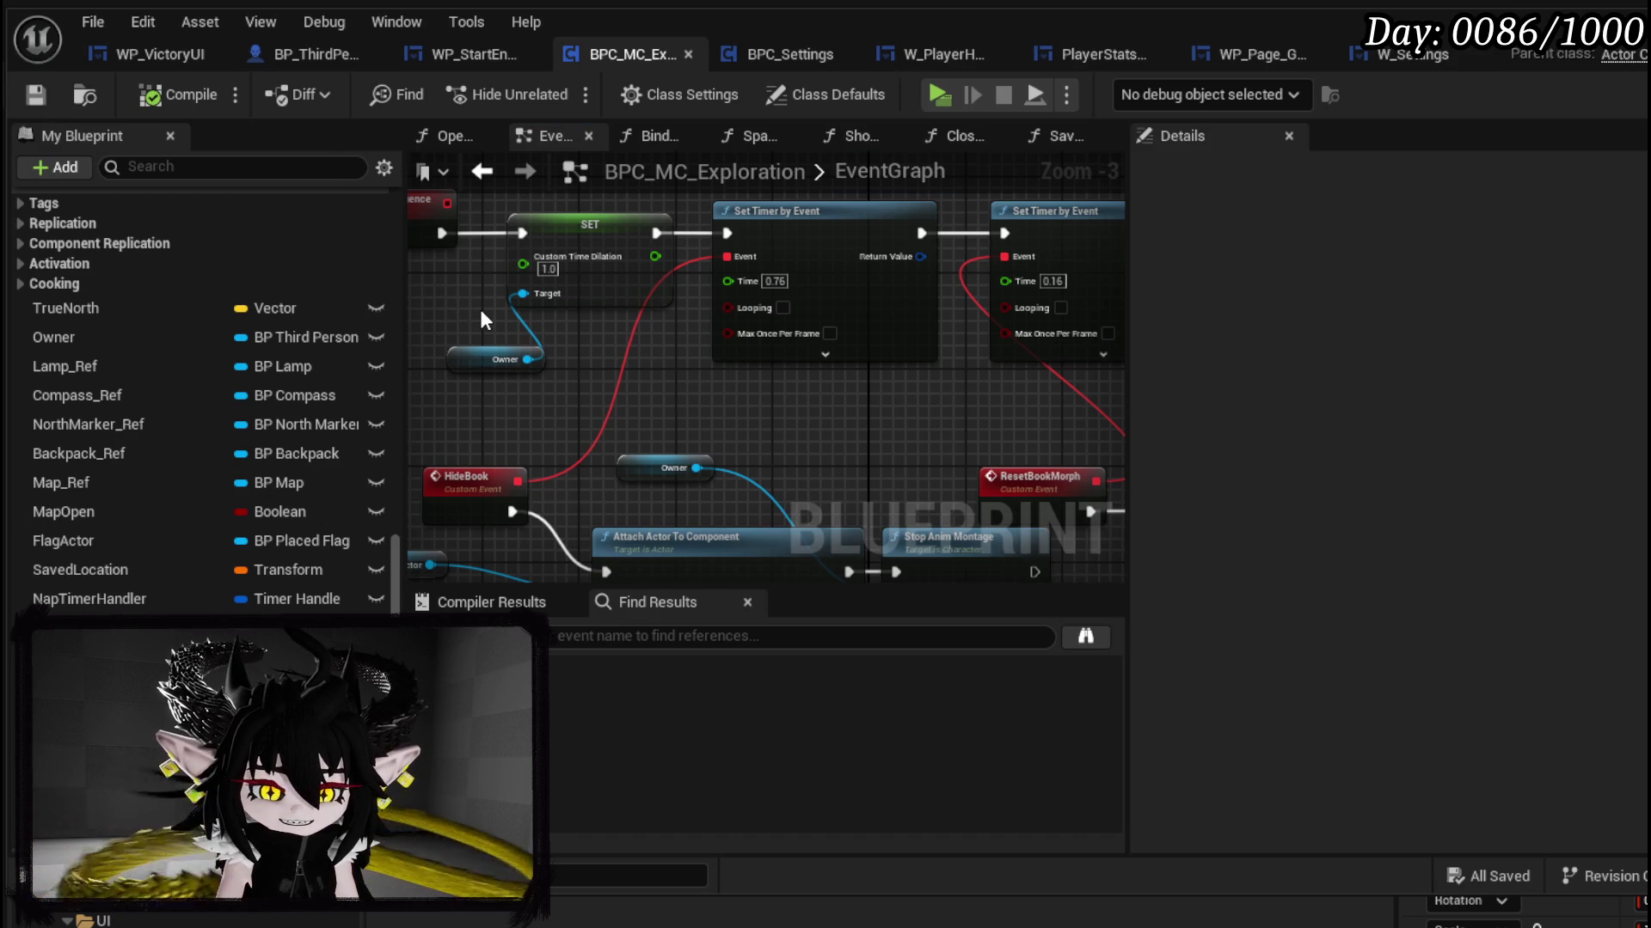
{"action": "left_click", "coordinate": [35, 95]}
Step: Frame the book-sequence node cluster, then switch to the WP_StartEncounterUI widget
{"action": "scroll", "coordinate": [549, 269], "scroll_direction": "down", "scroll_amount": 2}
{"action": "left_click_drag", "start_coordinate": [748, 391], "coordinate": [787, 477]}
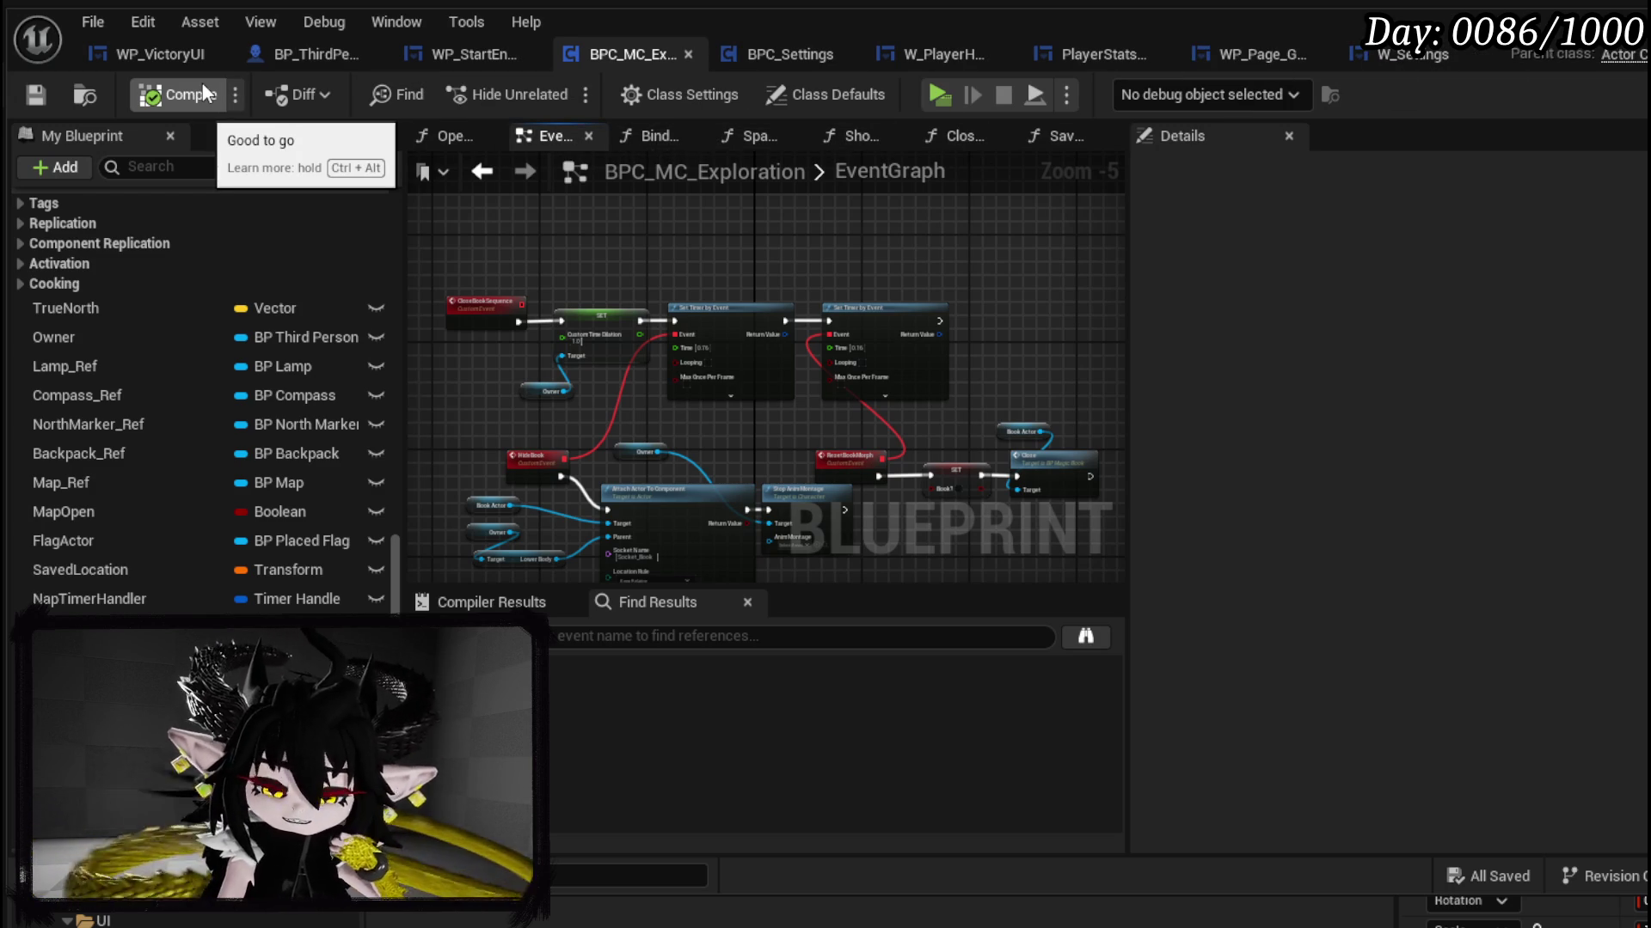
{"action": "left_click", "coordinate": [457, 55]}
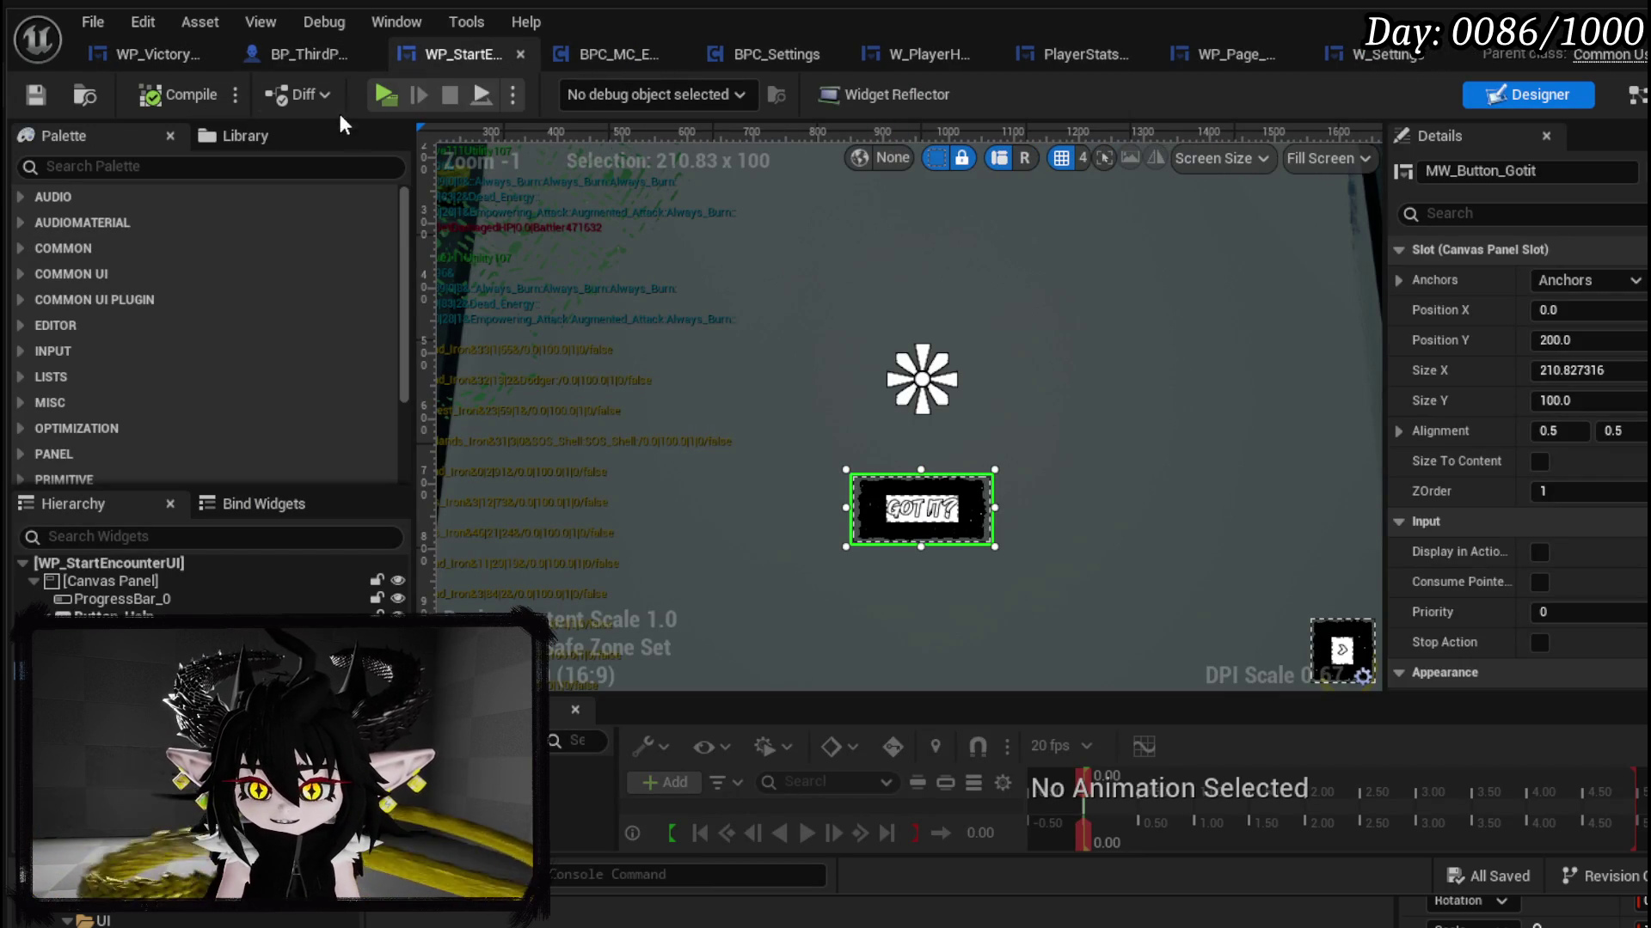
Step: Reposition BP_ThirdPersonCharacter's saved-location break node by Set Actor Location, save all, return to BPC_MC_Exploration
{"action": "scroll", "coordinate": [828, 460], "scroll_direction": "down", "scroll_amount": 2}
{"action": "left_click_drag", "start_coordinate": [813, 337], "coordinate": [840, 419]}
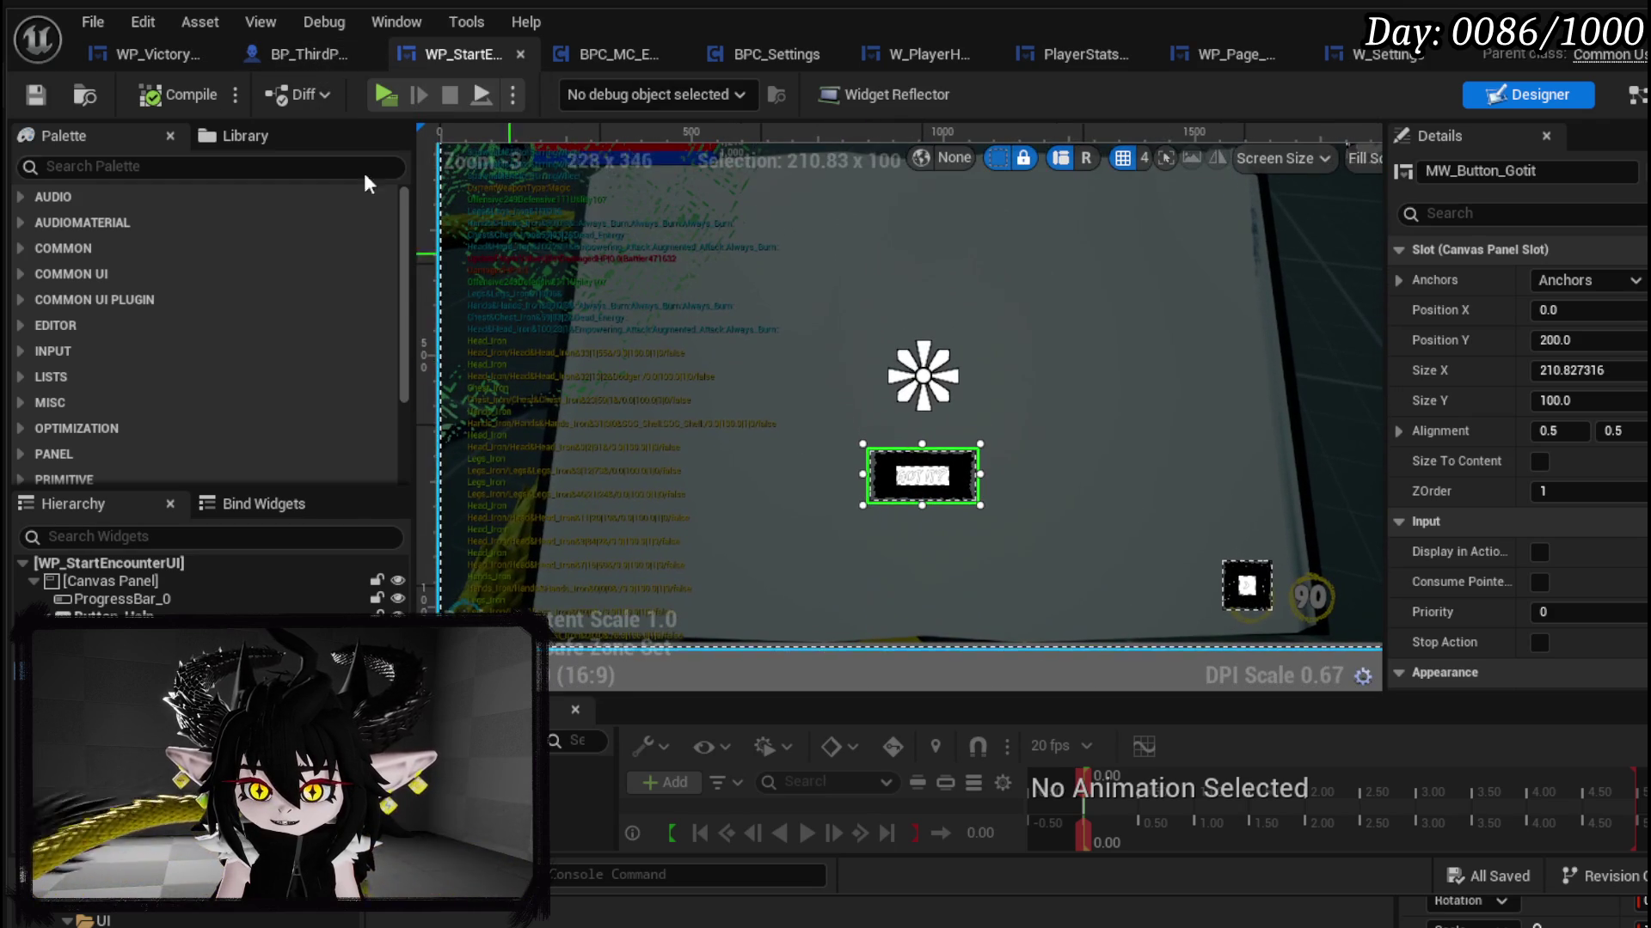
{"action": "left_click", "coordinate": [301, 54]}
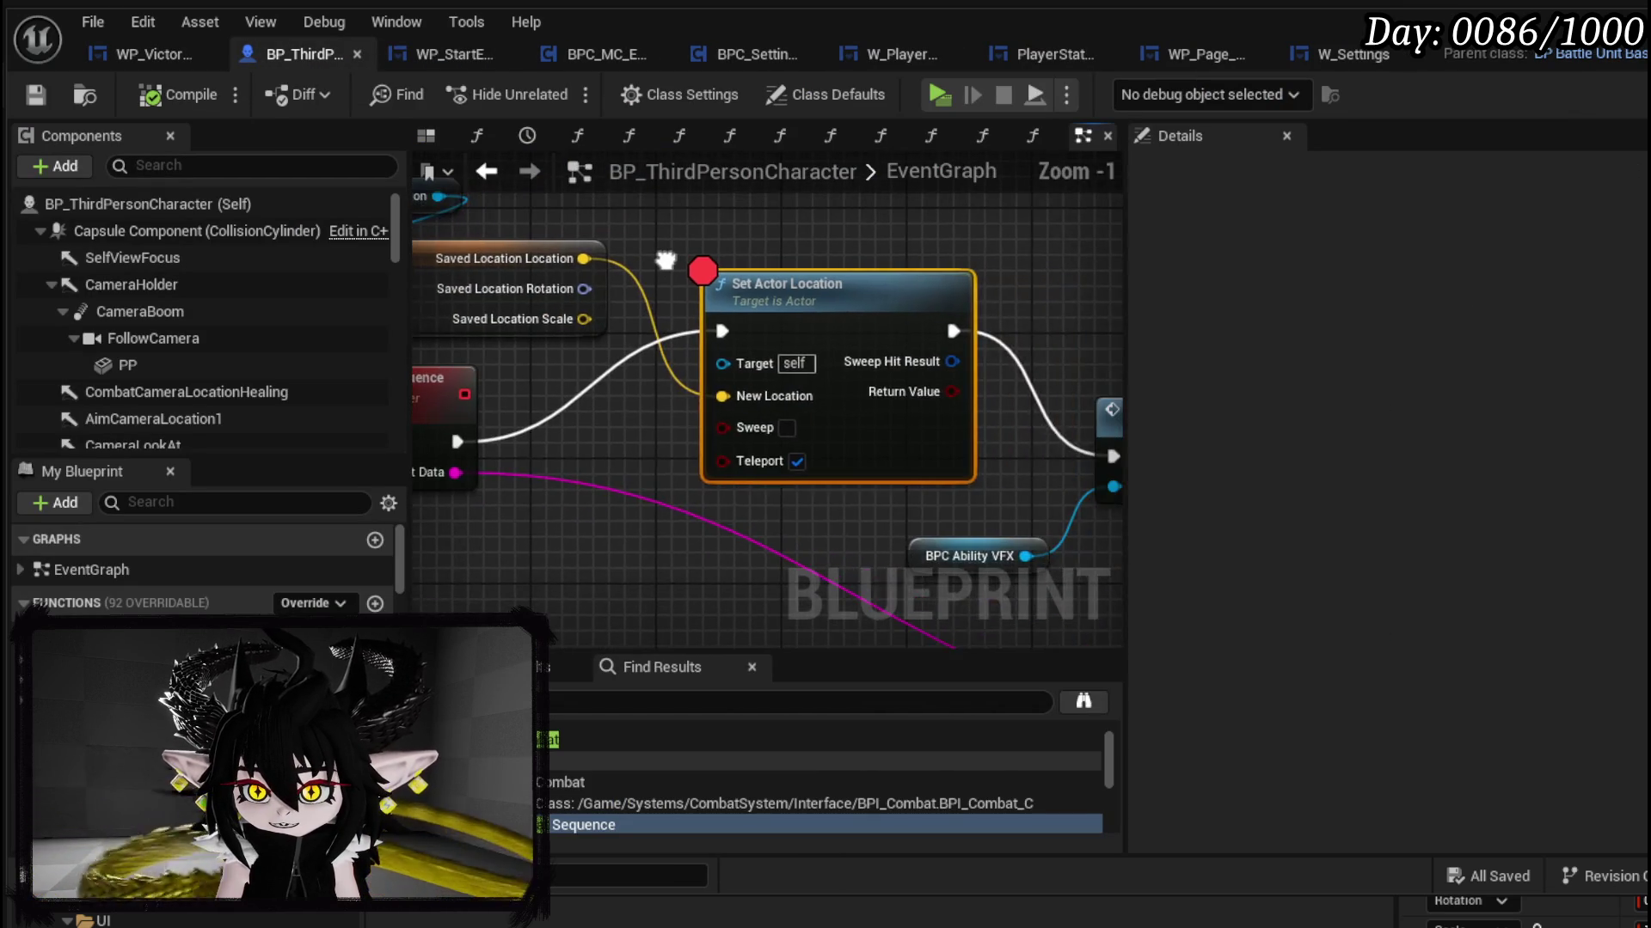
{"action": "left_click_drag", "start_coordinate": [665, 260], "coordinate": [838, 295]}
{"action": "mouse_move", "coordinate": [609, 288]}
{"action": "left_mouse_down"}
{"action": "mouse_move", "coordinate": [848, 287]}
{"action": "mouse_move", "coordinate": [576, 283]}
{"action": "left_mouse_up"}
{"action": "left_click", "coordinate": [720, 239]}
{"action": "key", "text": "ctrl+s"}
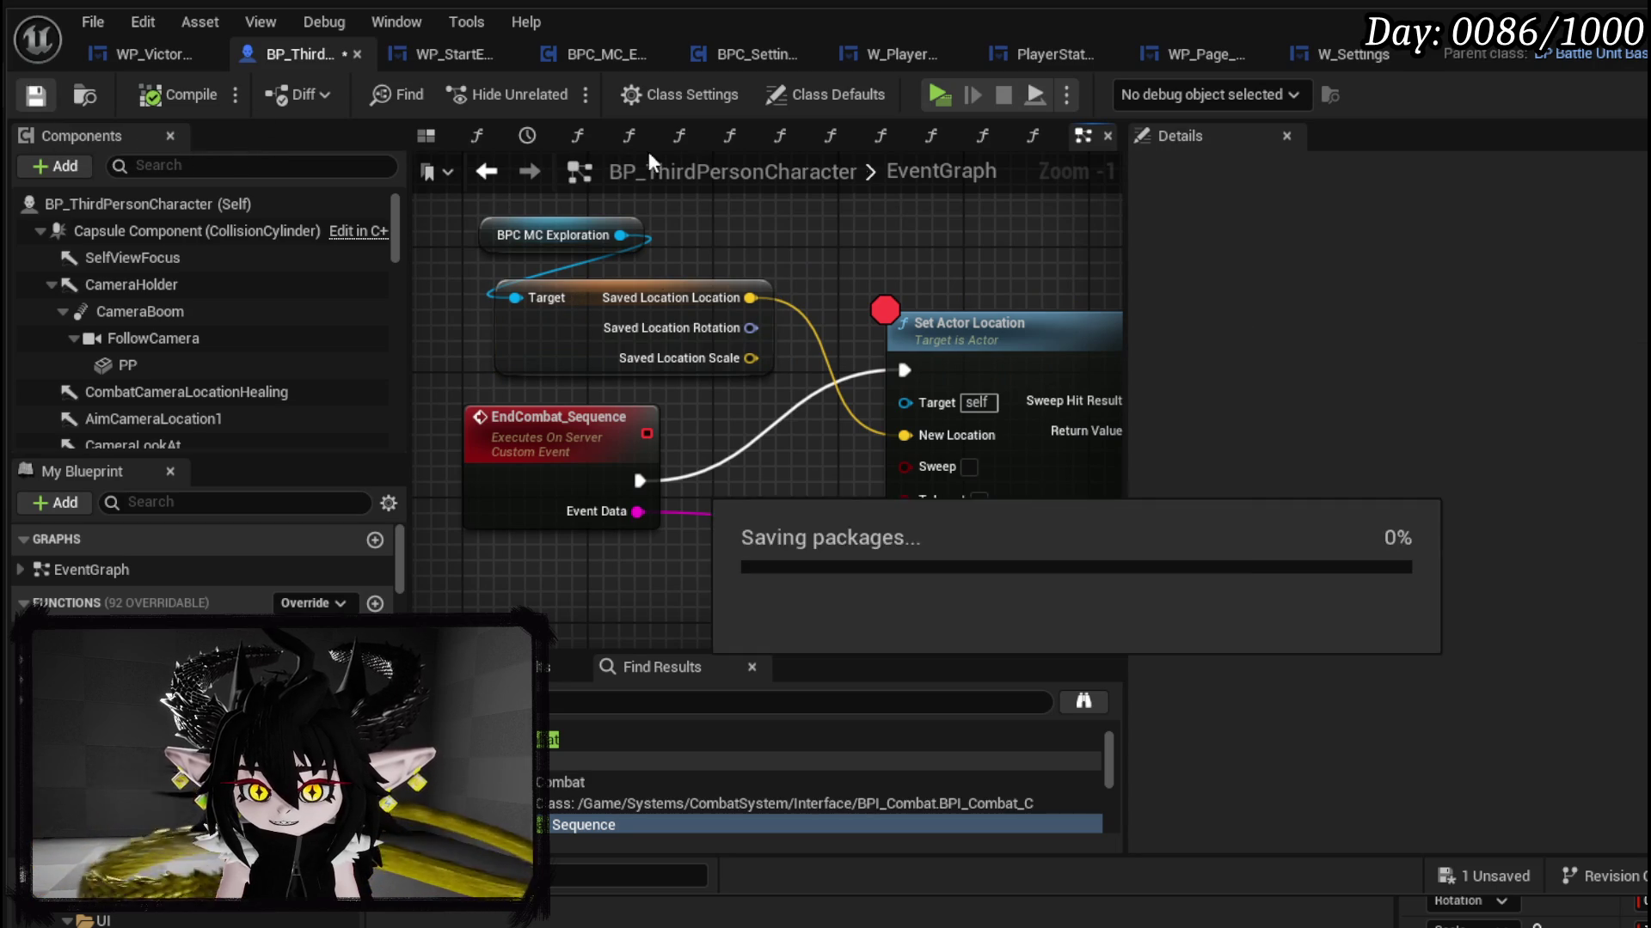
{"action": "left_click", "coordinate": [601, 59]}
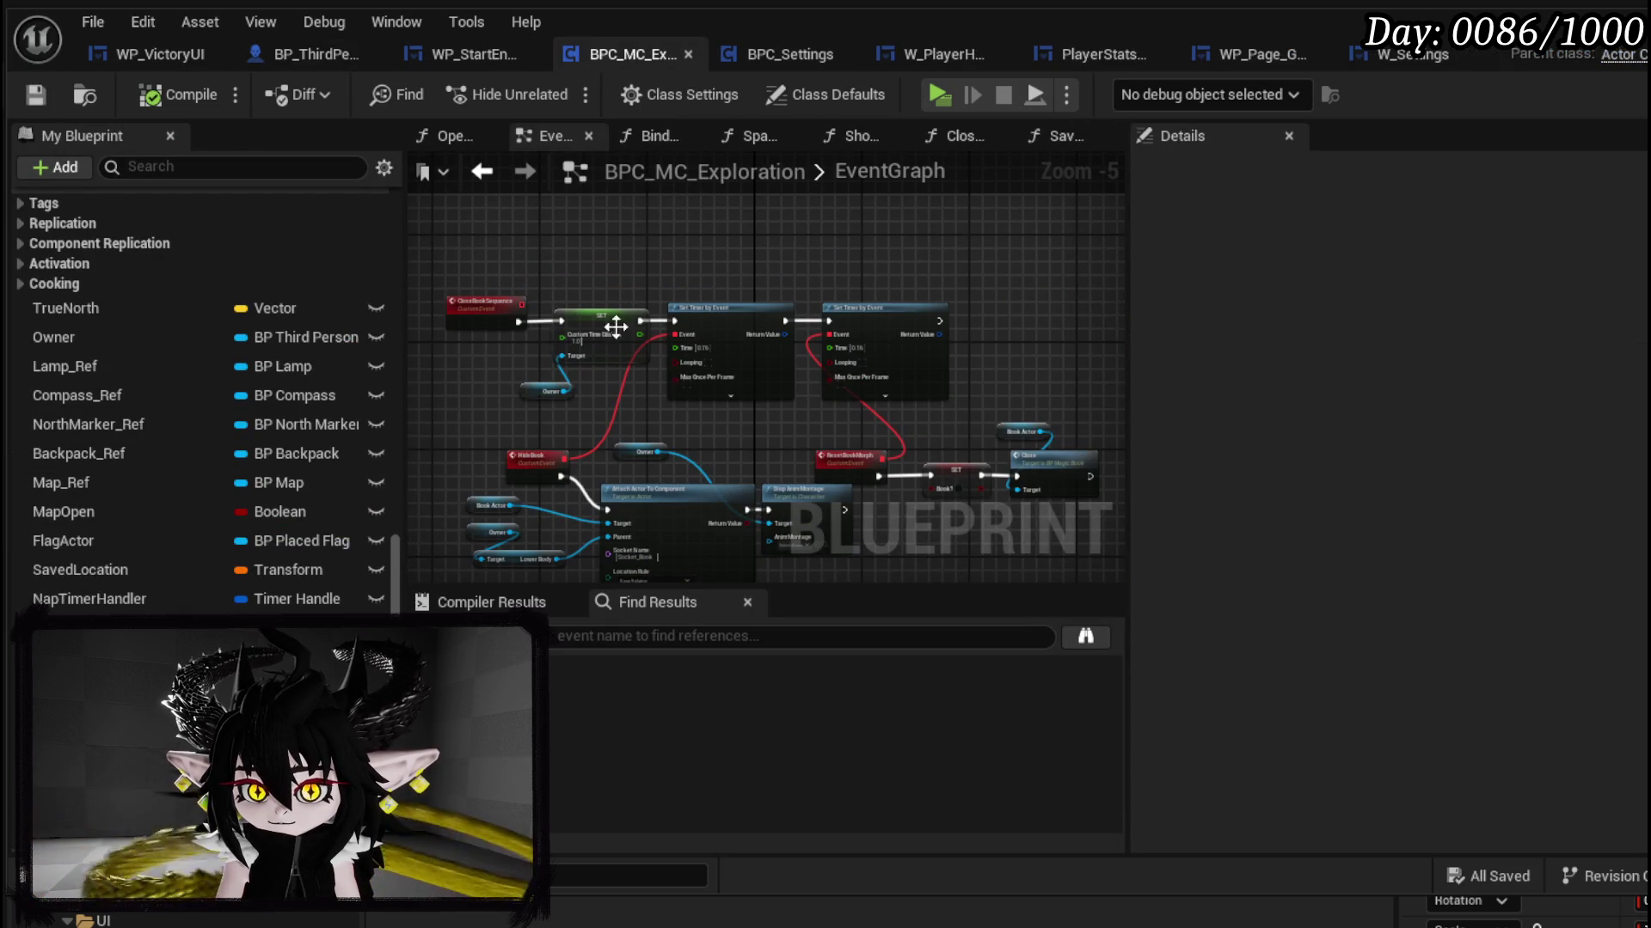
Step: Open the SaveLocation function and move the Get Actor Transform and Owner nodes lower
{"action": "scroll", "coordinate": [96, 327], "scroll_direction": "up", "scroll_amount": 8}
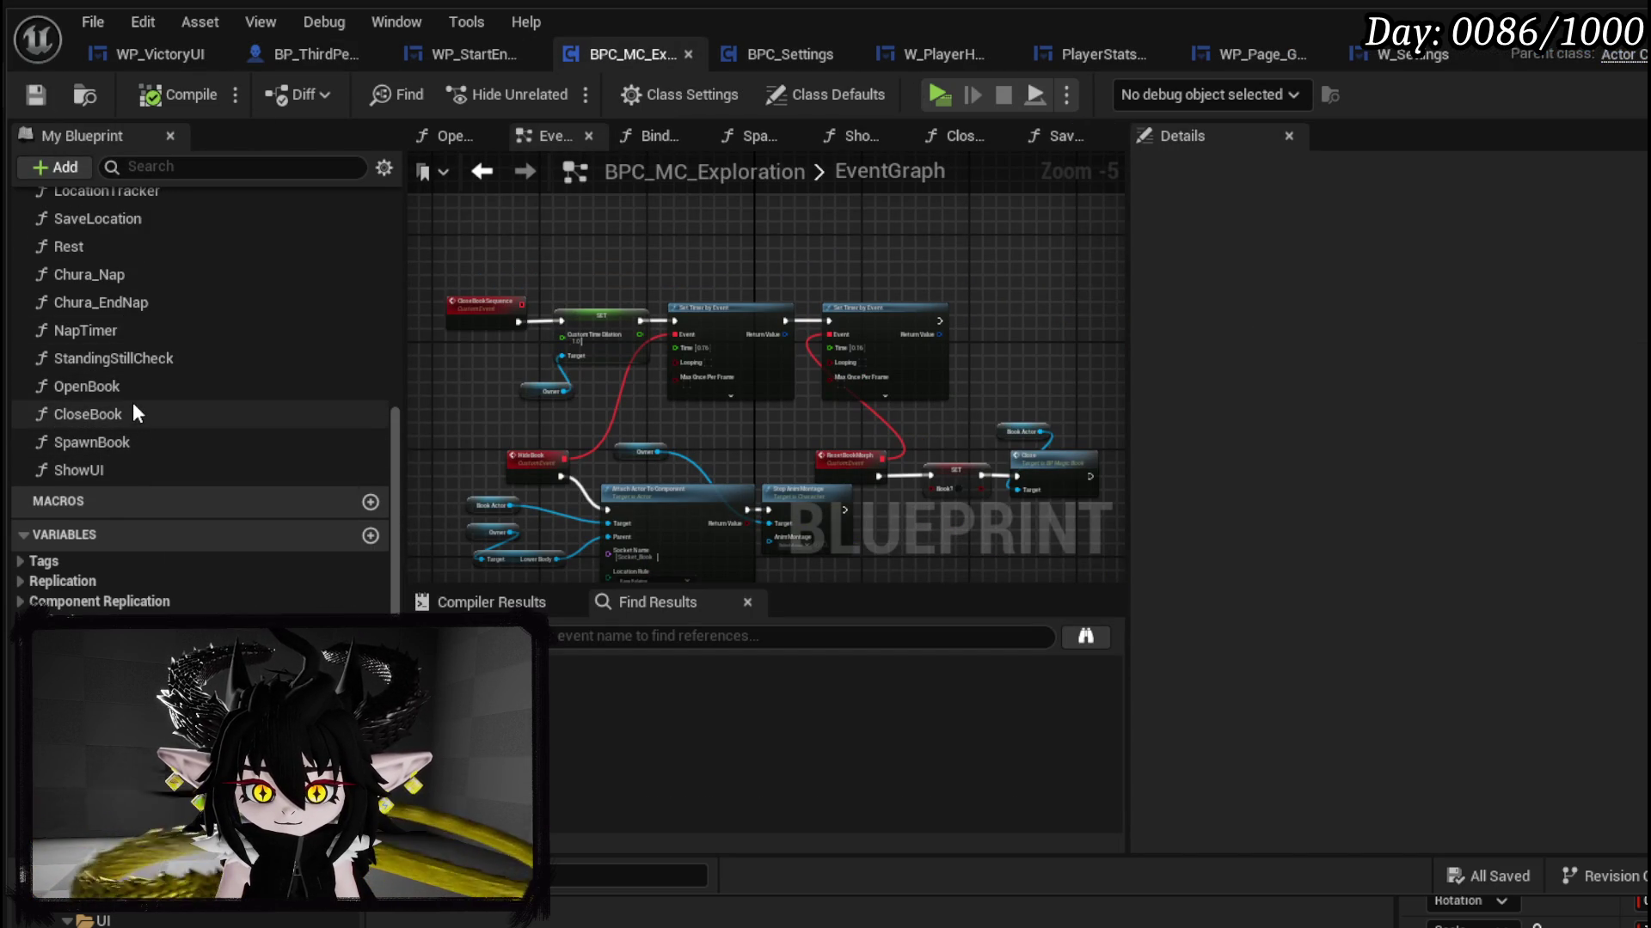
{"action": "scroll", "coordinate": [136, 409], "scroll_direction": "up", "scroll_amount": 5}
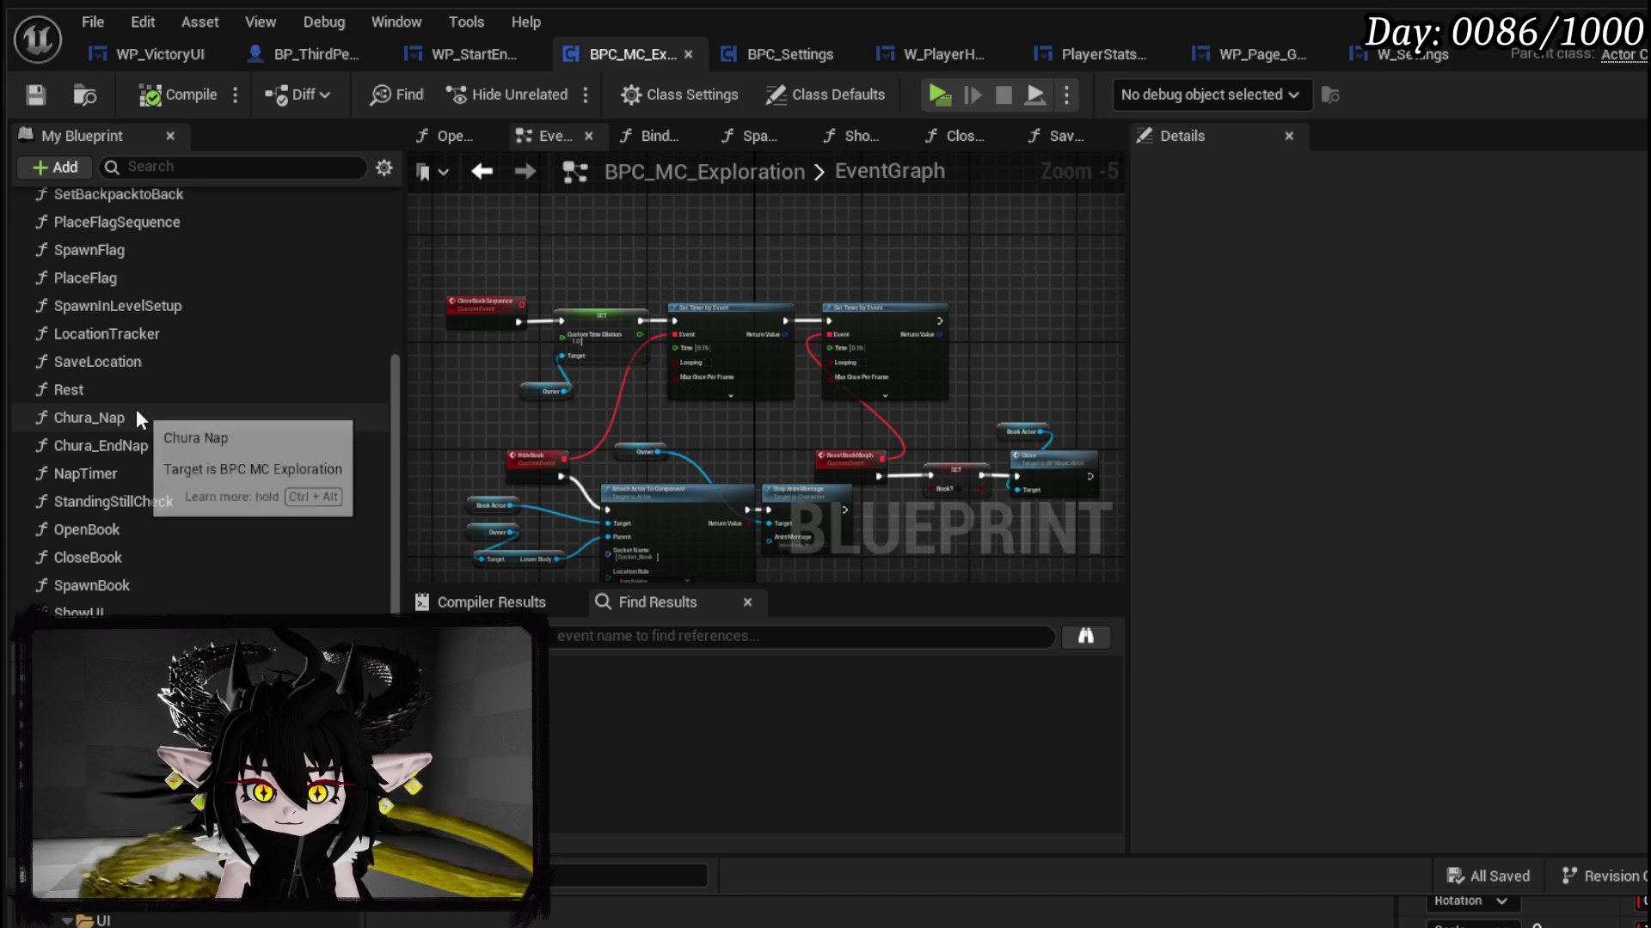
{"action": "double_click", "coordinate": [126, 360]}
{"action": "scroll", "coordinate": [705, 388], "scroll_direction": "up", "scroll_amount": 3}
{"action": "mouse_move", "coordinate": [705, 388]}
{"action": "left_mouse_down"}
{"action": "mouse_move", "coordinate": [984, 393]}
{"action": "mouse_move", "coordinate": [791, 381]}
{"action": "left_mouse_up"}
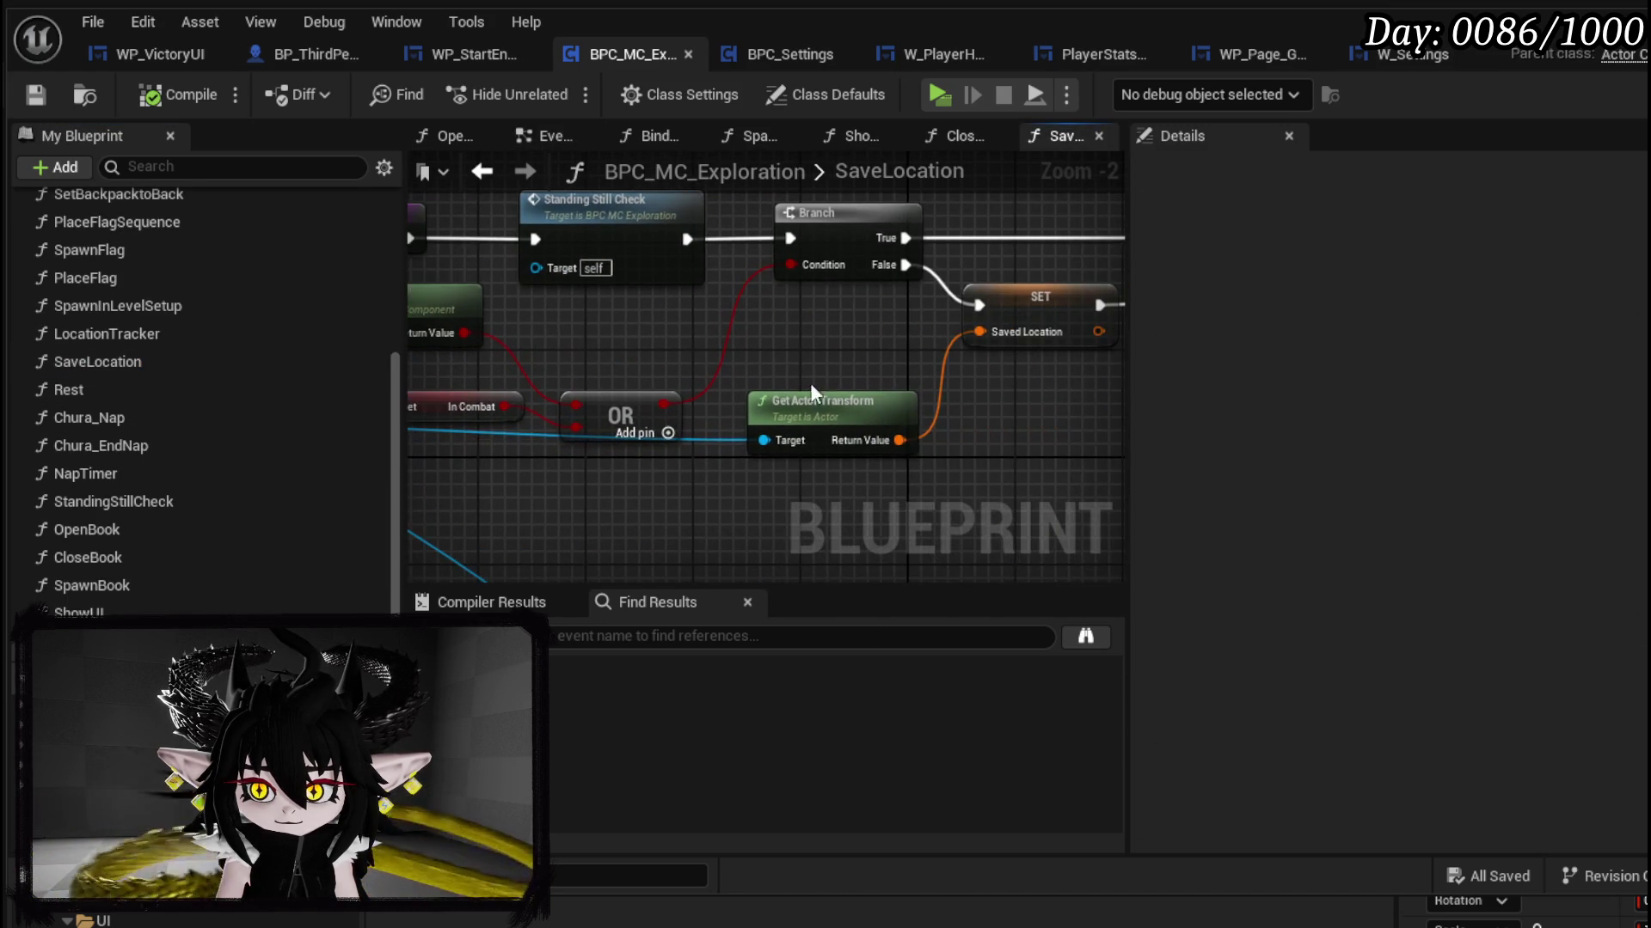
{"action": "left_click_drag", "start_coordinate": [827, 447], "coordinate": [986, 400]}
{"action": "scroll", "coordinate": [986, 401], "scroll_direction": "down", "scroll_amount": 2}
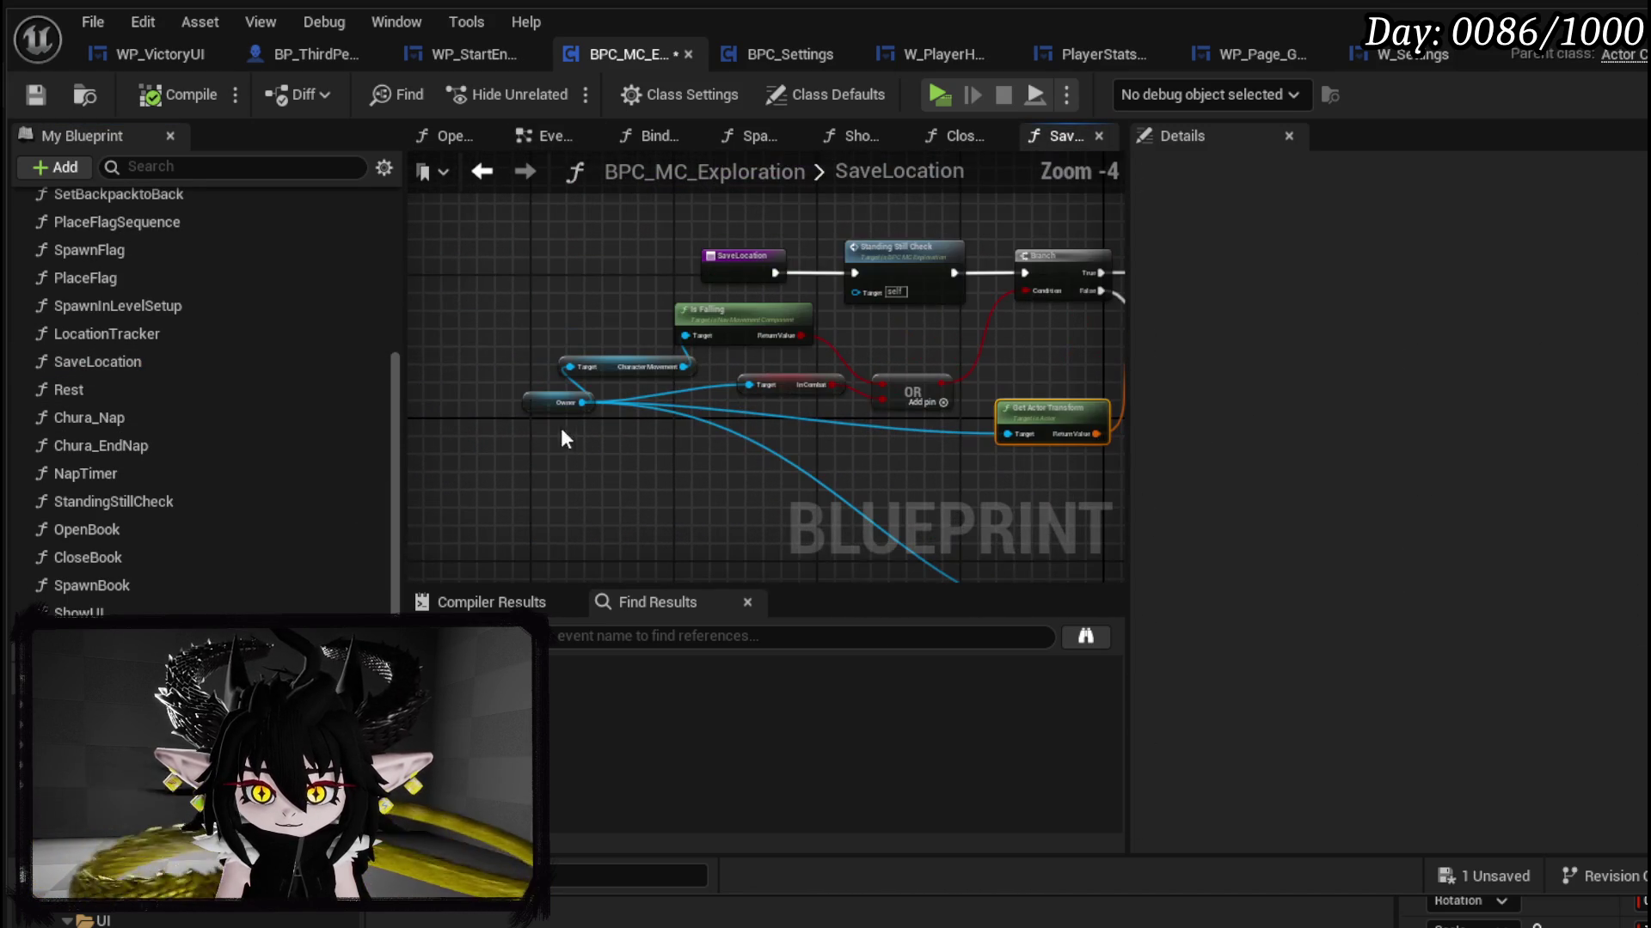
{"action": "left_click_drag", "start_coordinate": [535, 405], "coordinate": [529, 444]}
{"action": "mouse_move", "coordinate": [978, 380]}
{"action": "left_mouse_down"}
{"action": "mouse_move", "coordinate": [827, 393]}
{"action": "mouse_move", "coordinate": [955, 370]}
{"action": "mouse_move", "coordinate": [1116, 391]}
{"action": "mouse_move", "coordinate": [927, 385]}
{"action": "mouse_move", "coordinate": [774, 408]}
{"action": "mouse_move", "coordinate": [924, 412]}
{"action": "left_mouse_up"}
Step: Add a Print String after SET fed by Saved Location, align the nodes, and save
{"action": "left_click_drag", "start_coordinate": [641, 340], "coordinate": [697, 344]}
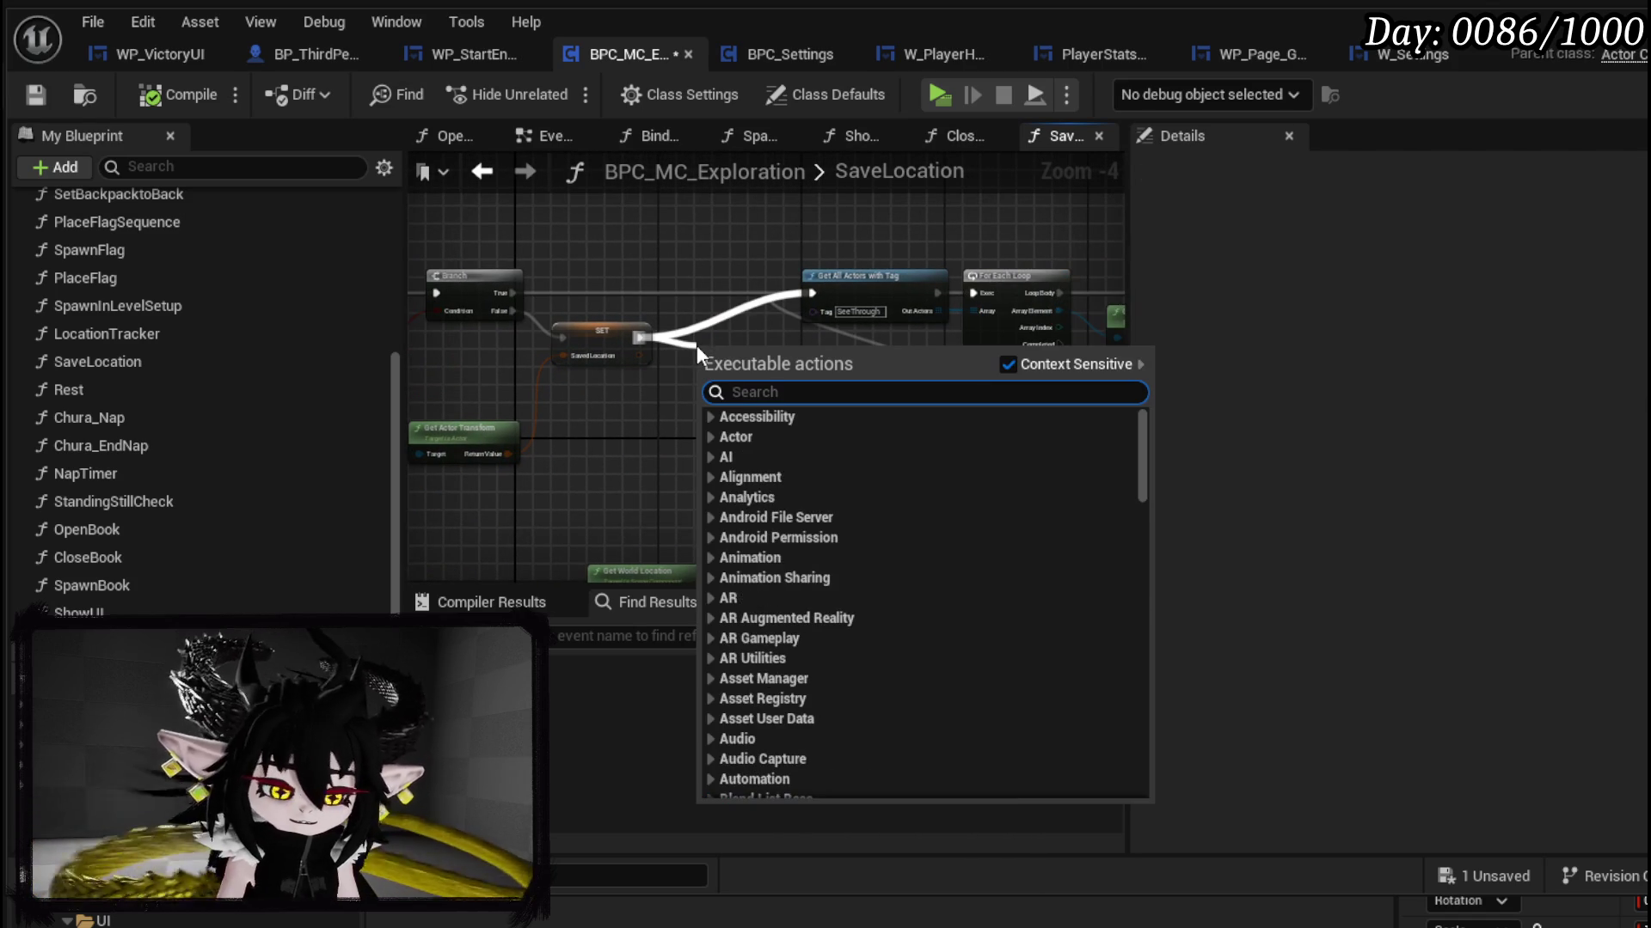
{"action": "type", "text": "Print String"}
{"action": "key", "text": "Return"}
{"action": "mouse_move", "coordinate": [639, 355]}
{"action": "left_mouse_down"}
{"action": "mouse_move", "coordinate": [706, 383]}
{"action": "mouse_move", "coordinate": [654, 379]}
{"action": "mouse_move", "coordinate": [623, 404]}
{"action": "left_mouse_up"}
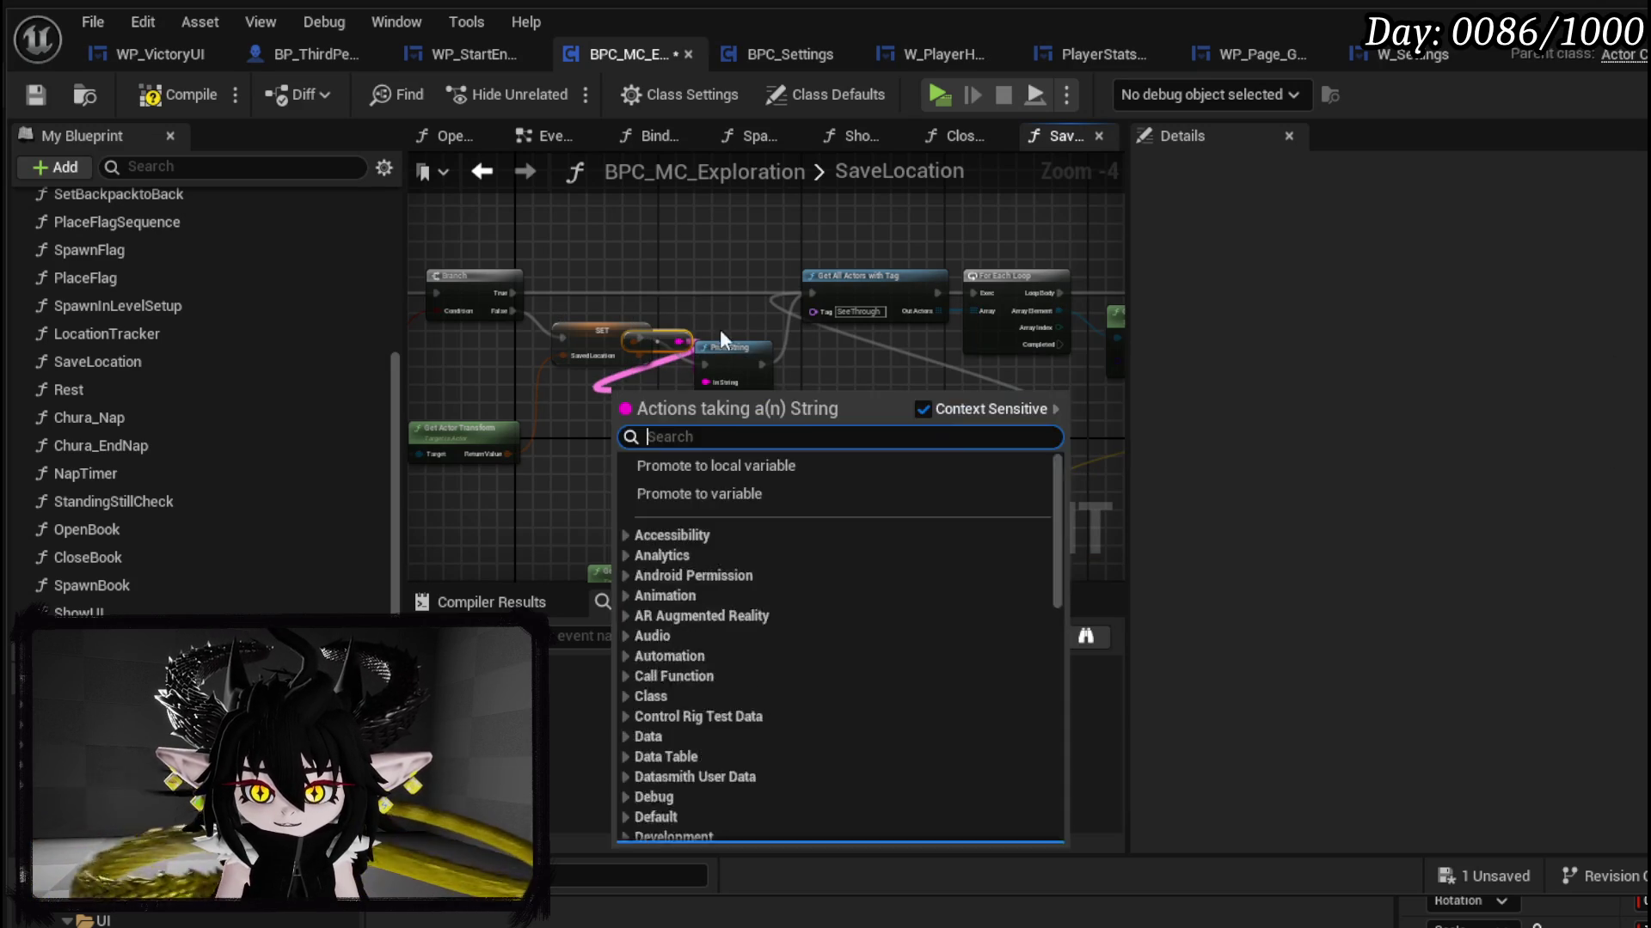
{"action": "key", "text": "Escape"}
{"action": "scroll", "coordinate": [482, 387], "scroll_direction": "up", "scroll_amount": 2}
{"action": "left_click_drag", "start_coordinate": [780, 318], "coordinate": [673, 396]}
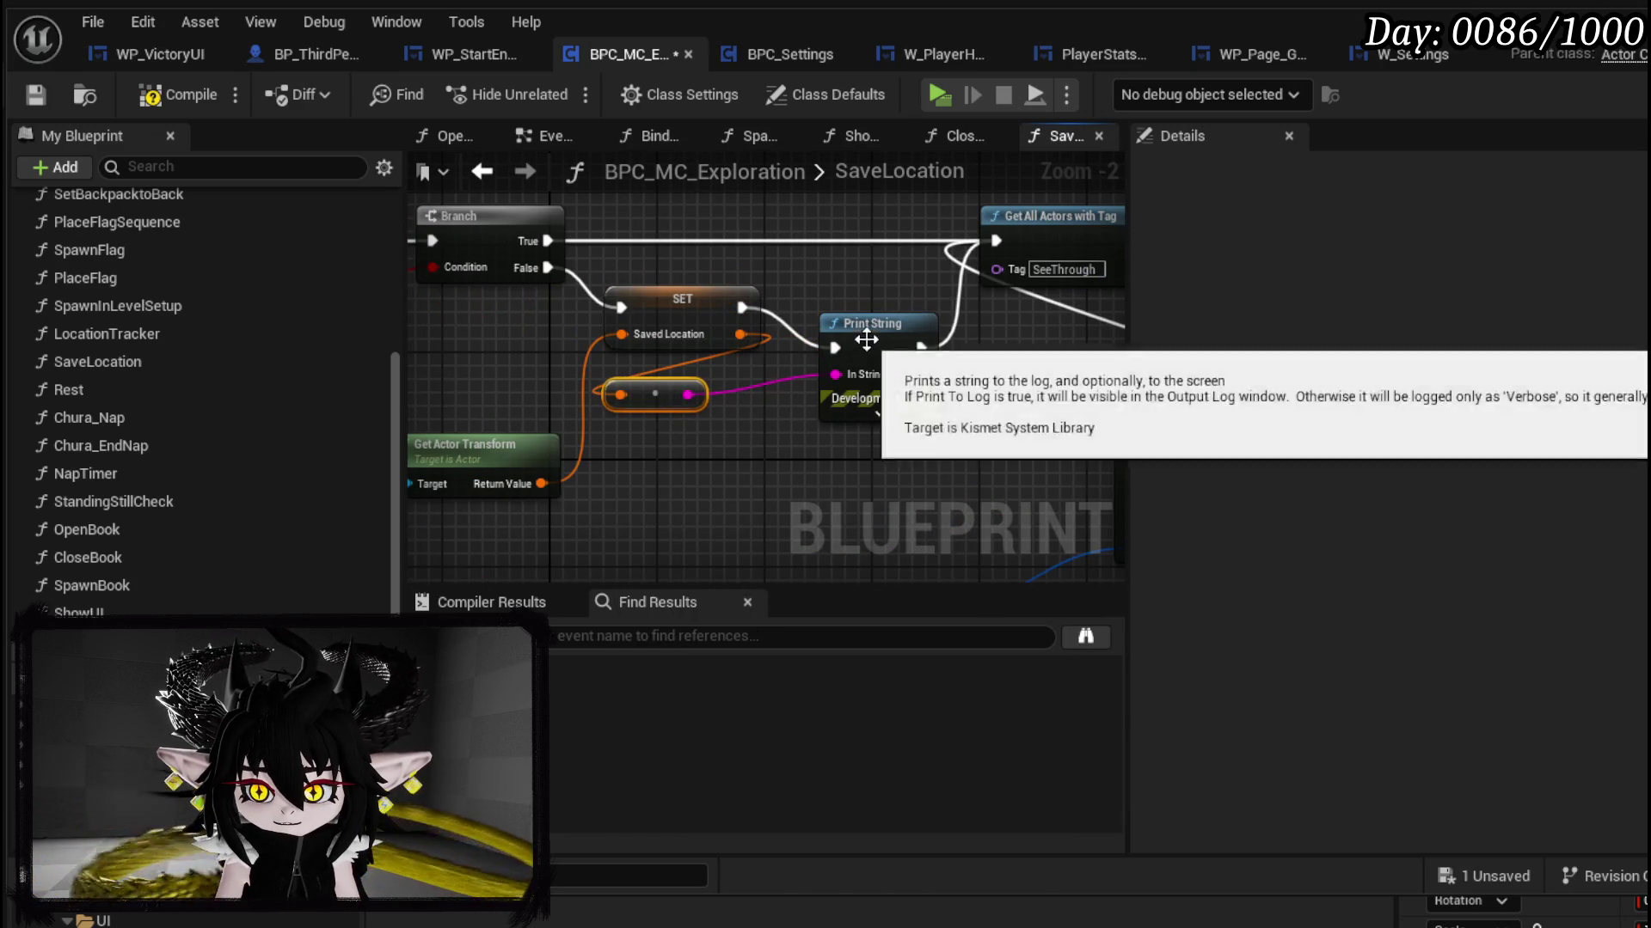
{"action": "left_click_drag", "start_coordinate": [878, 350], "coordinate": [837, 310]}
{"action": "left_click_drag", "start_coordinate": [672, 402], "coordinate": [685, 388]}
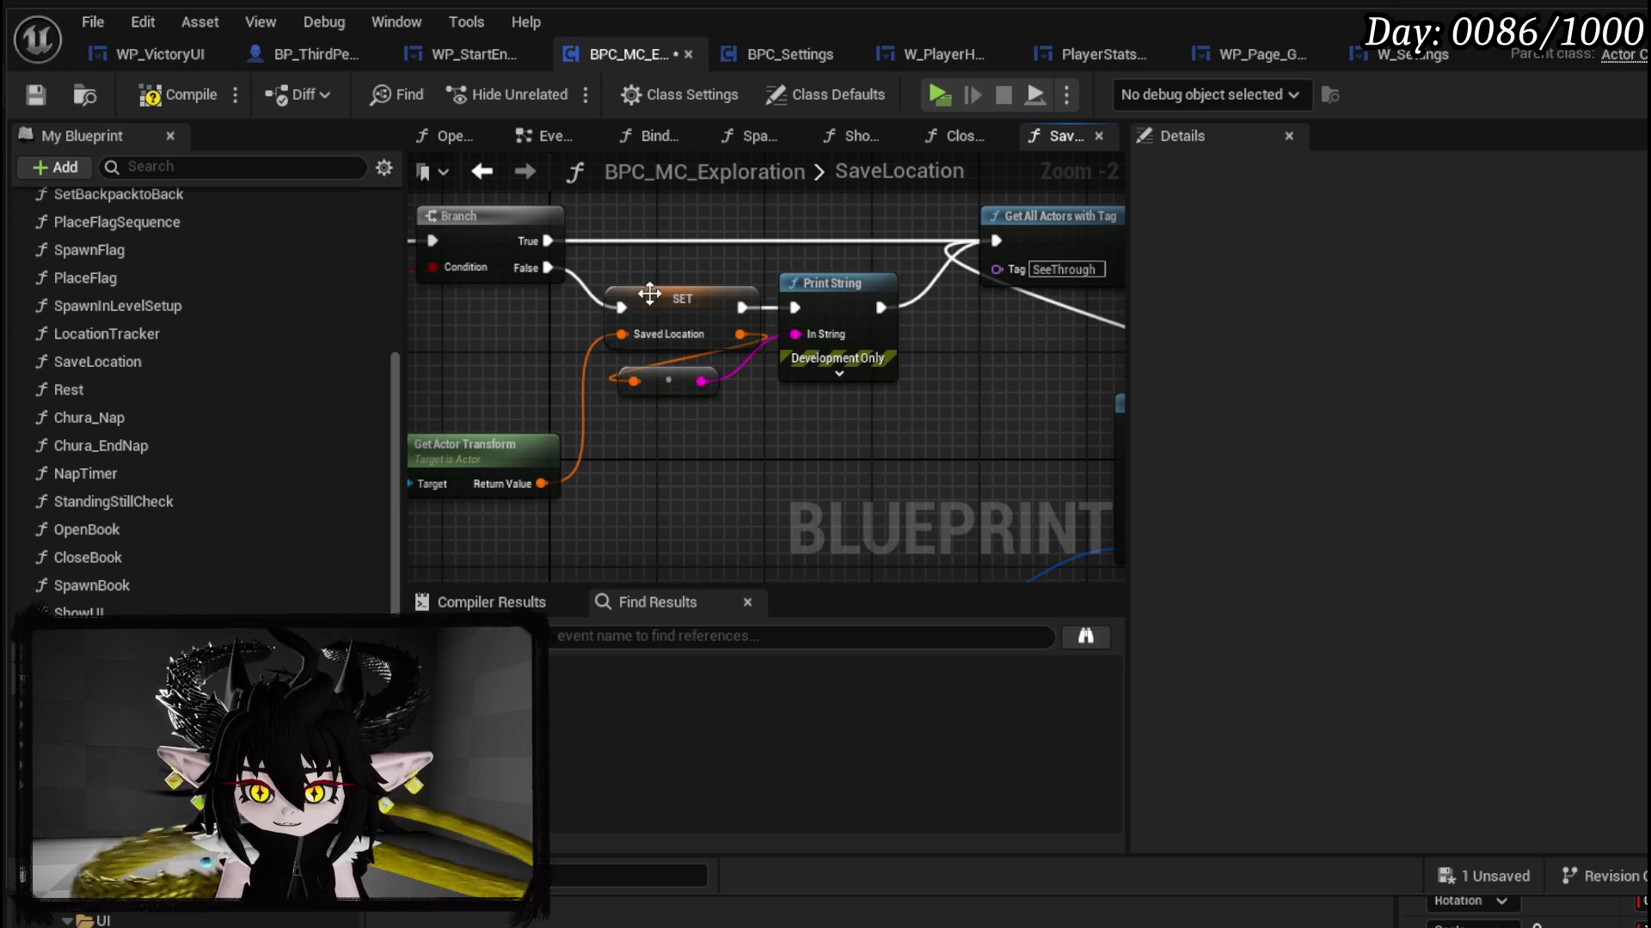
{"action": "left_click", "coordinate": [39, 99]}
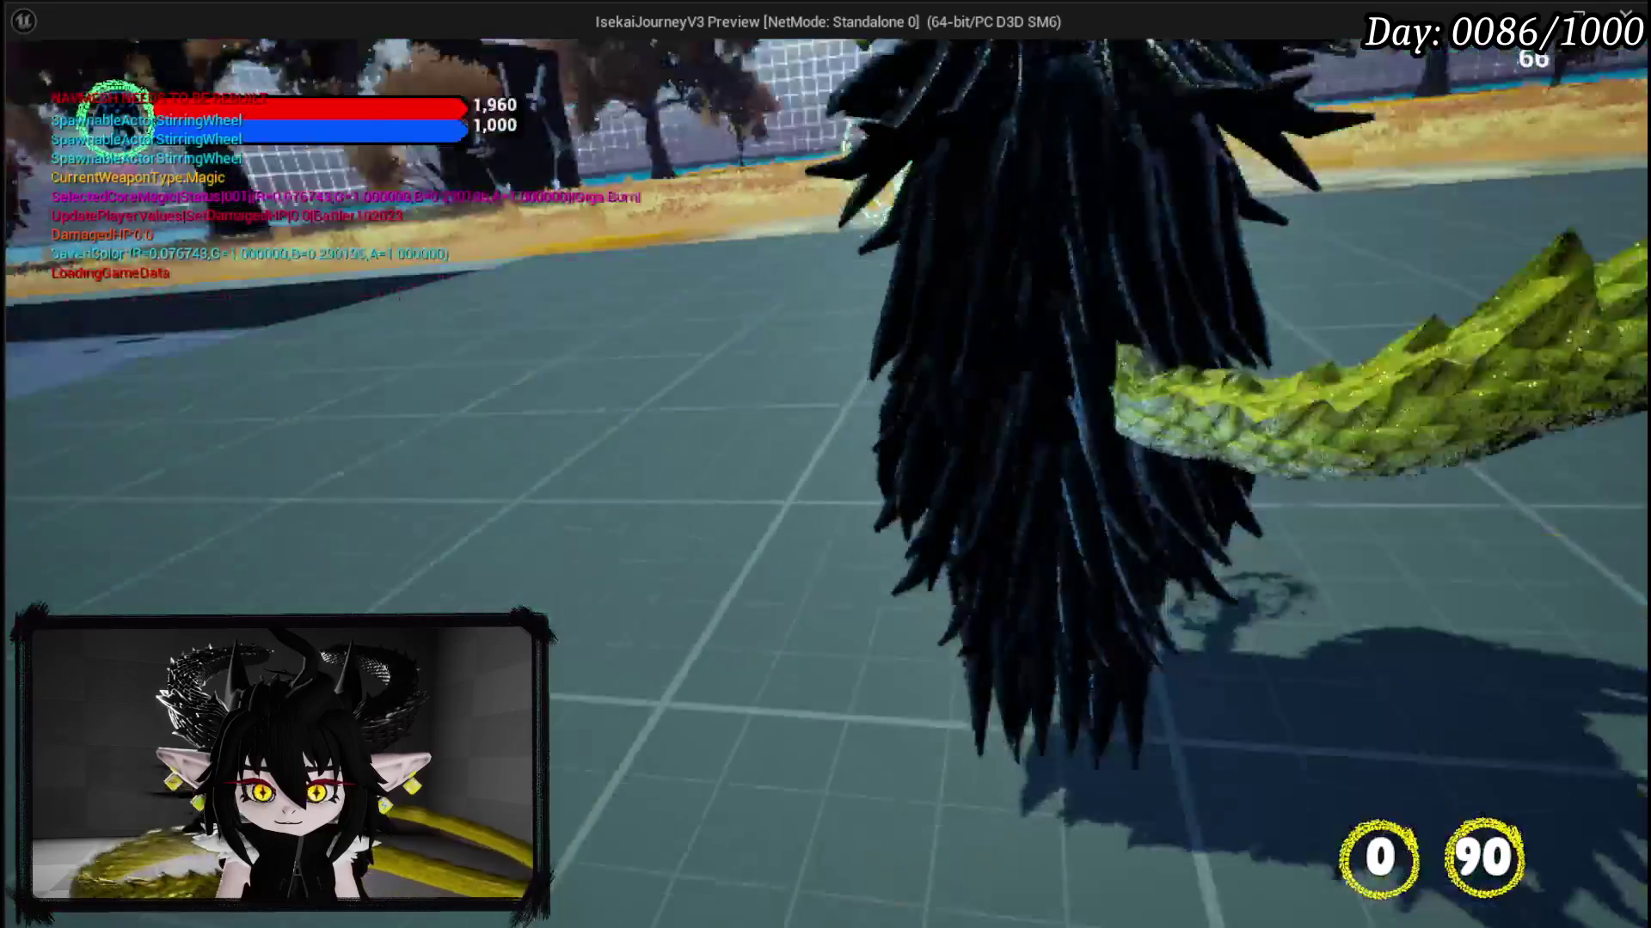
Step: Run the character across the autumn grass under the trees, then stop the play-test
{"action": "key", "text": "w"}
{"action": "key", "text": "w"}
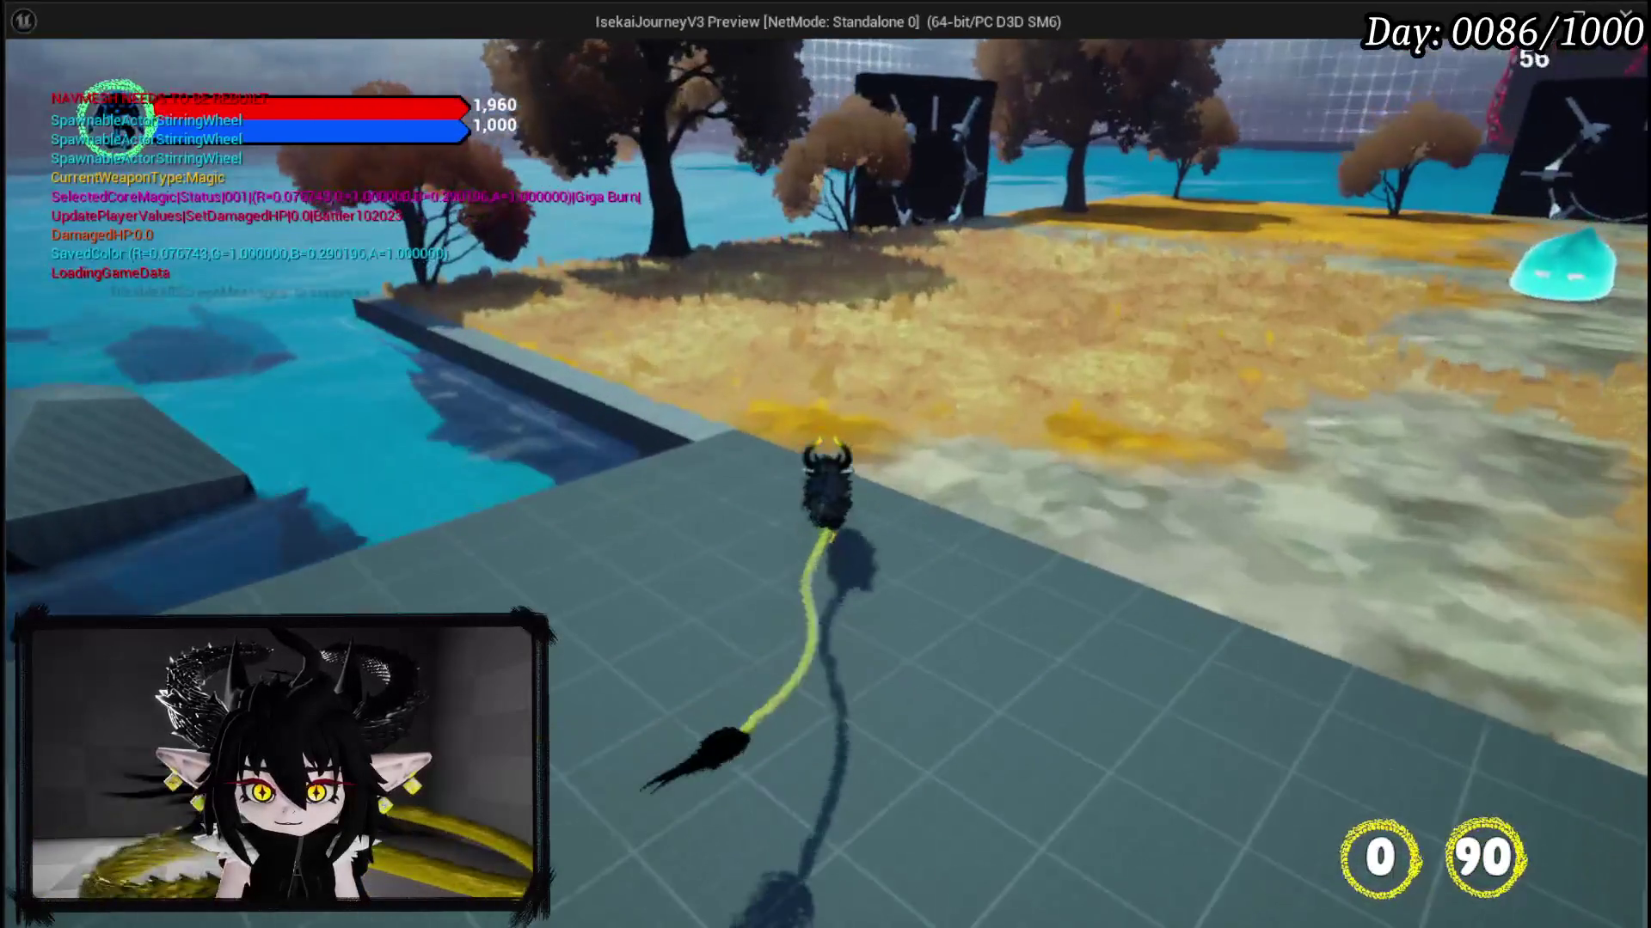
{"action": "key", "text": "w"}
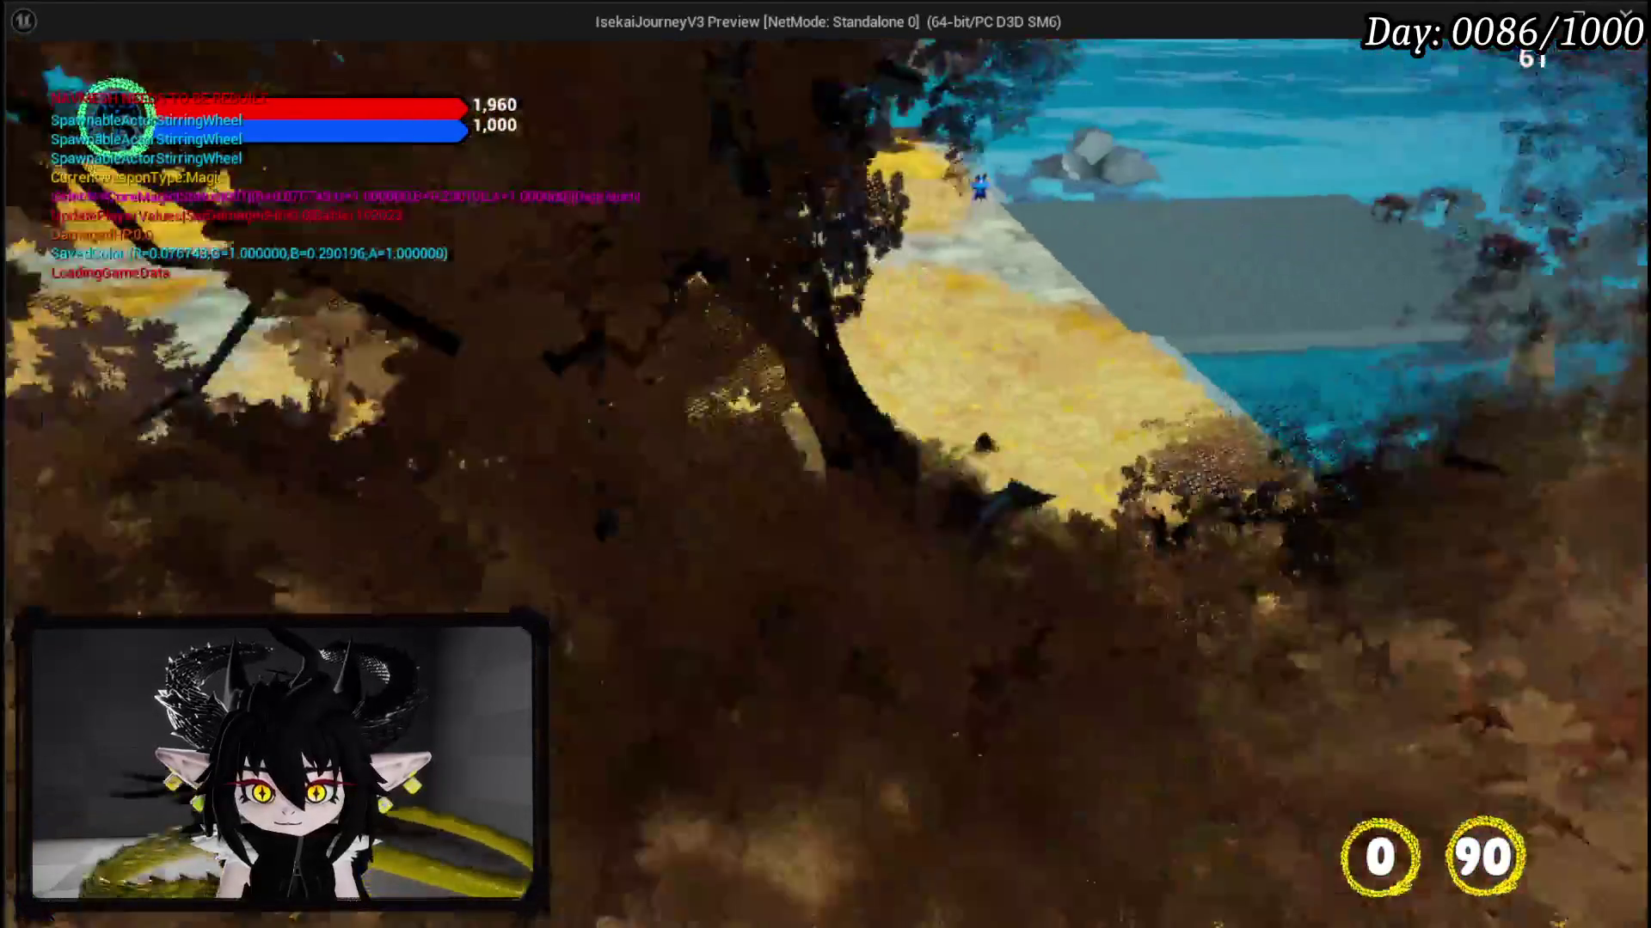
{"action": "key", "text": "w"}
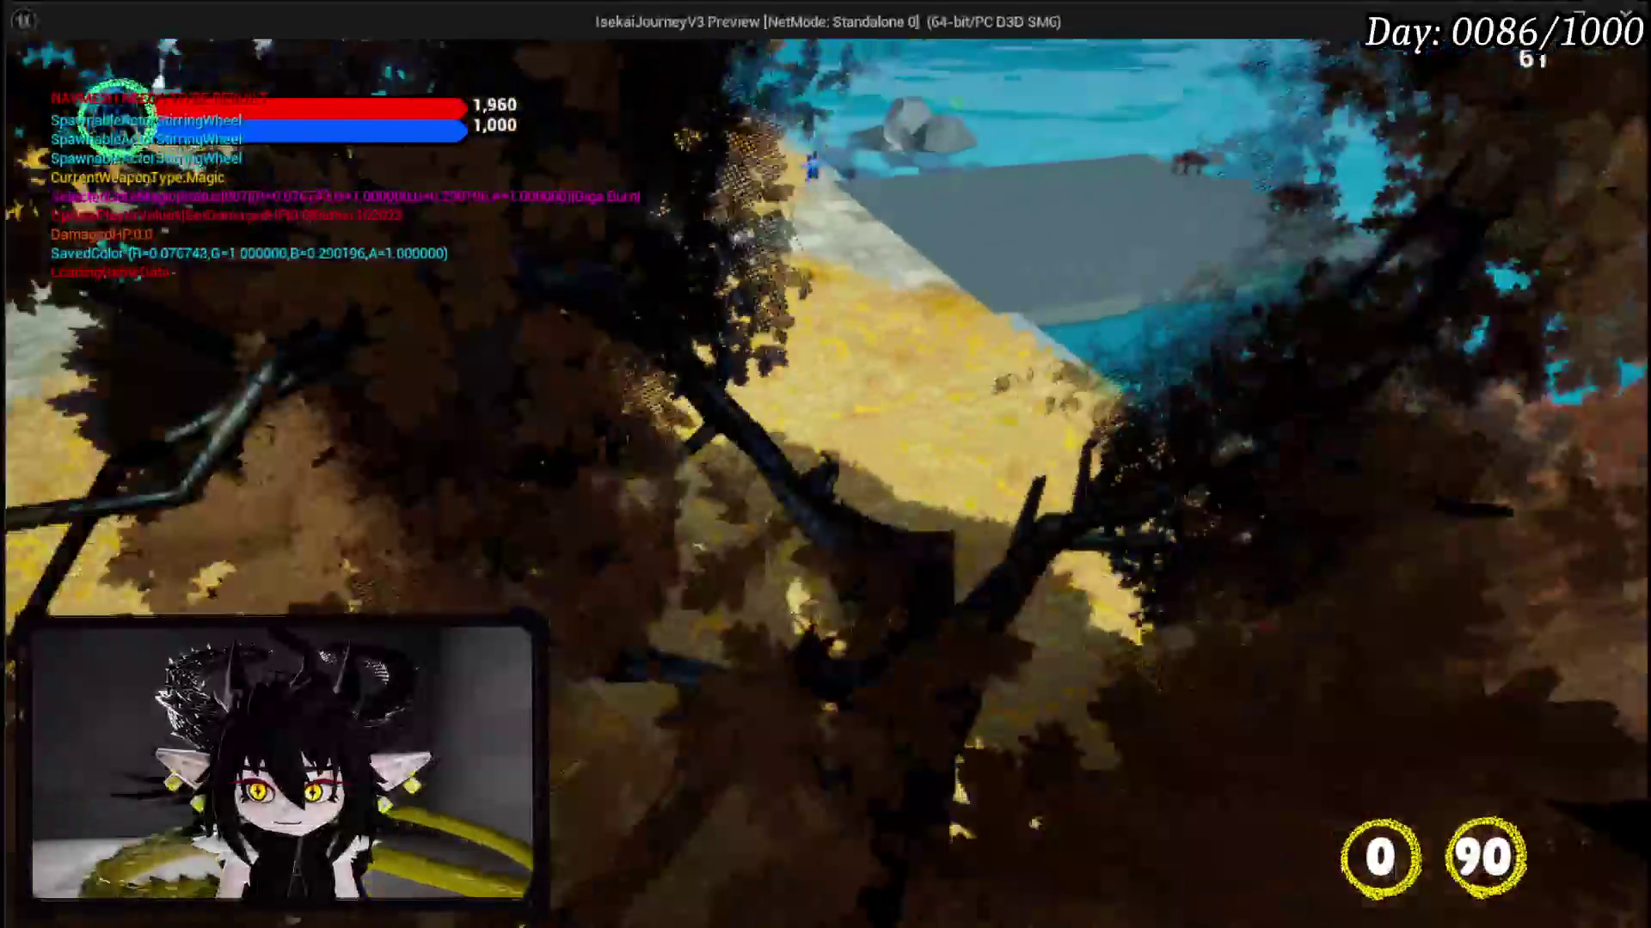
{"action": "key", "text": "w"}
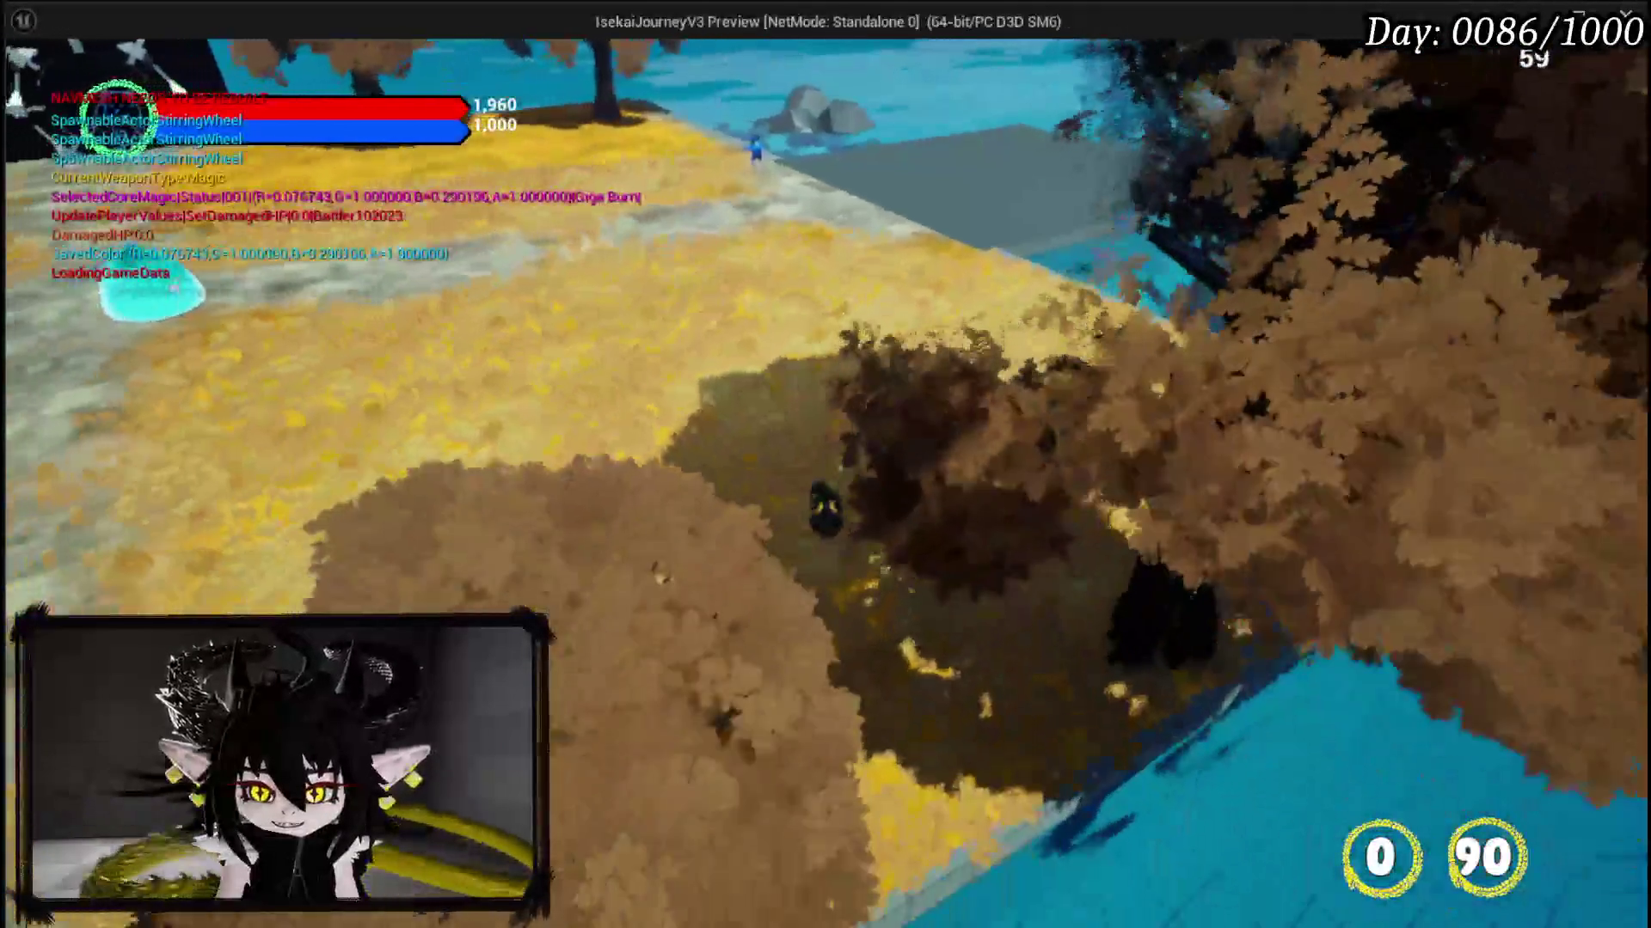
{"action": "key", "text": "w"}
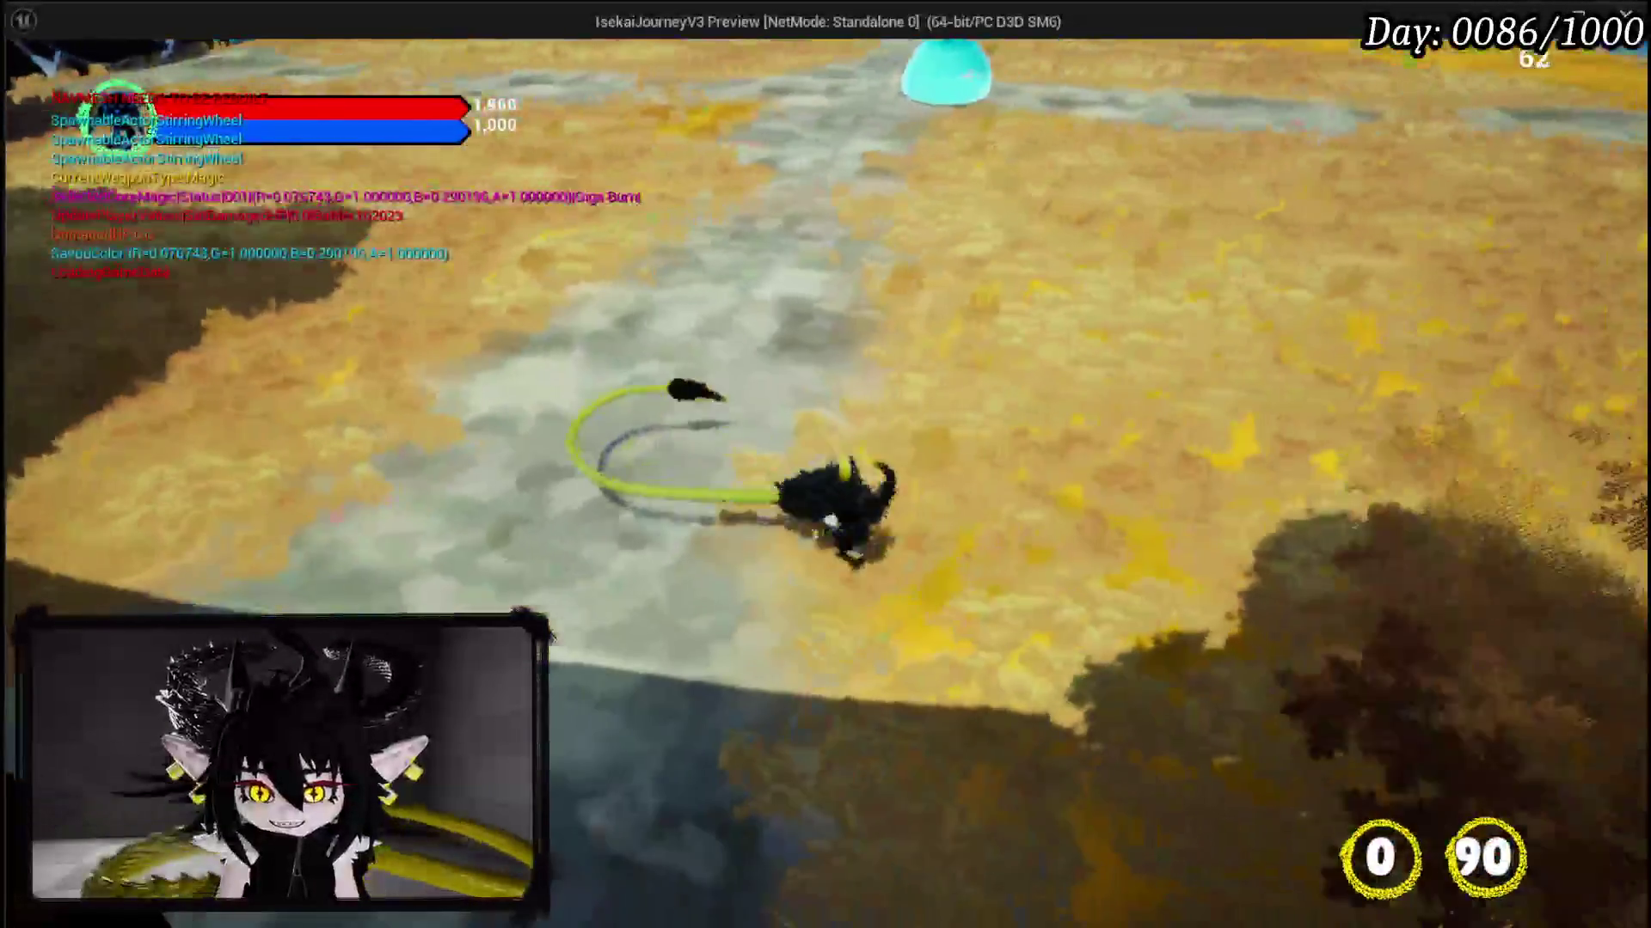
{"action": "key", "text": "w"}
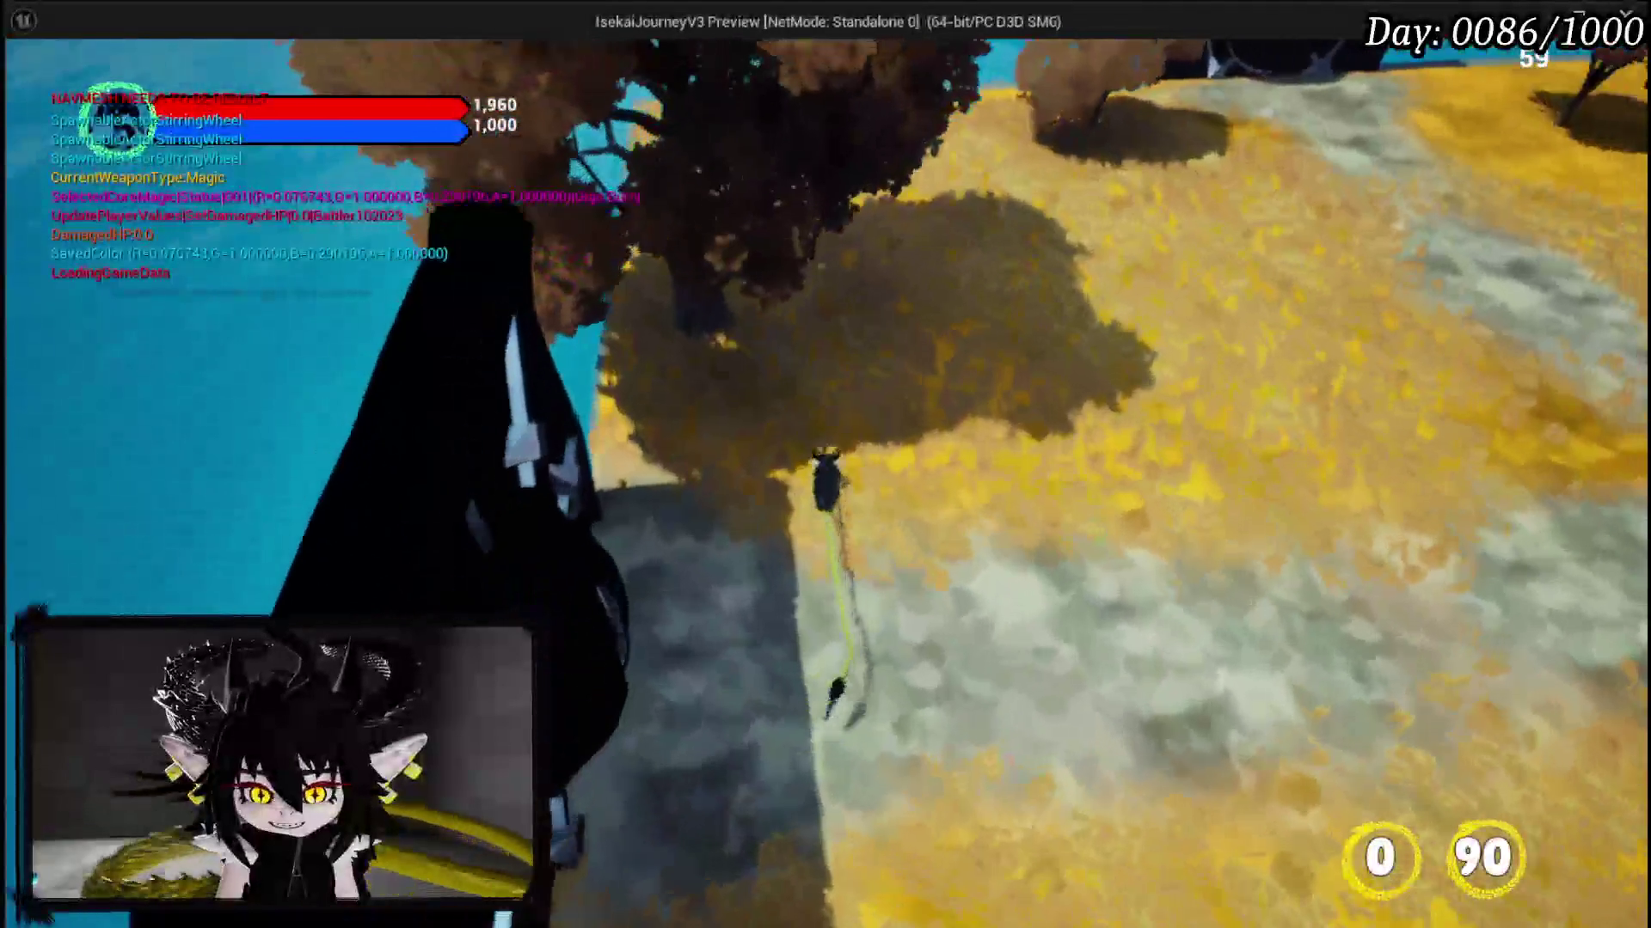
{"action": "key", "text": "w"}
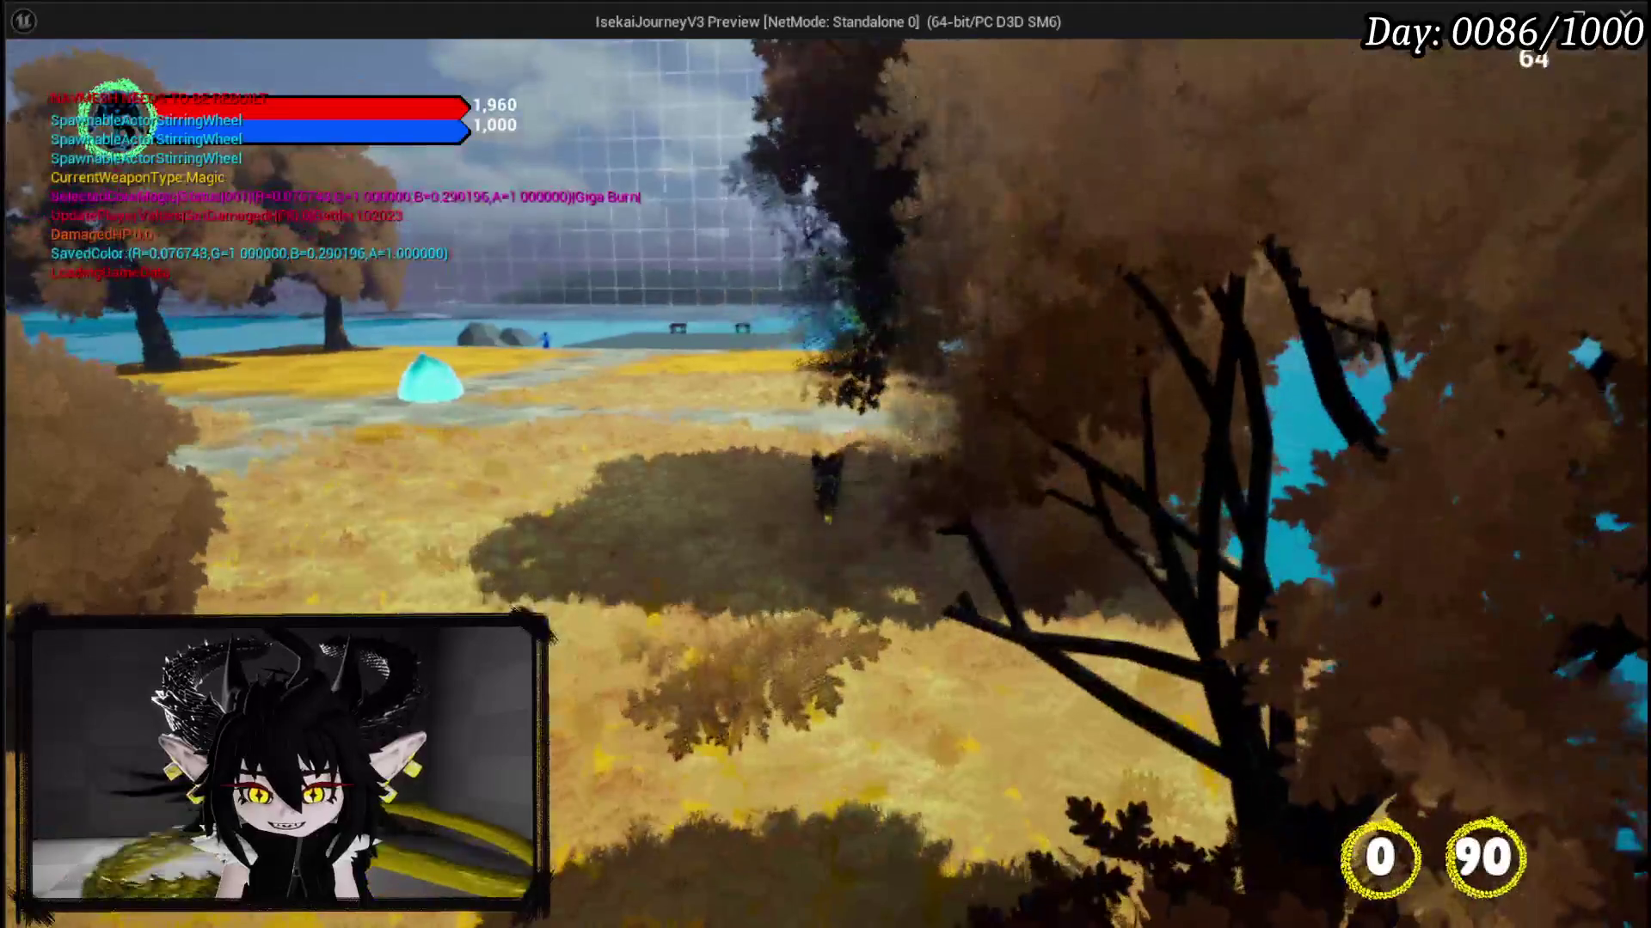
{"action": "key", "text": "Escape"}
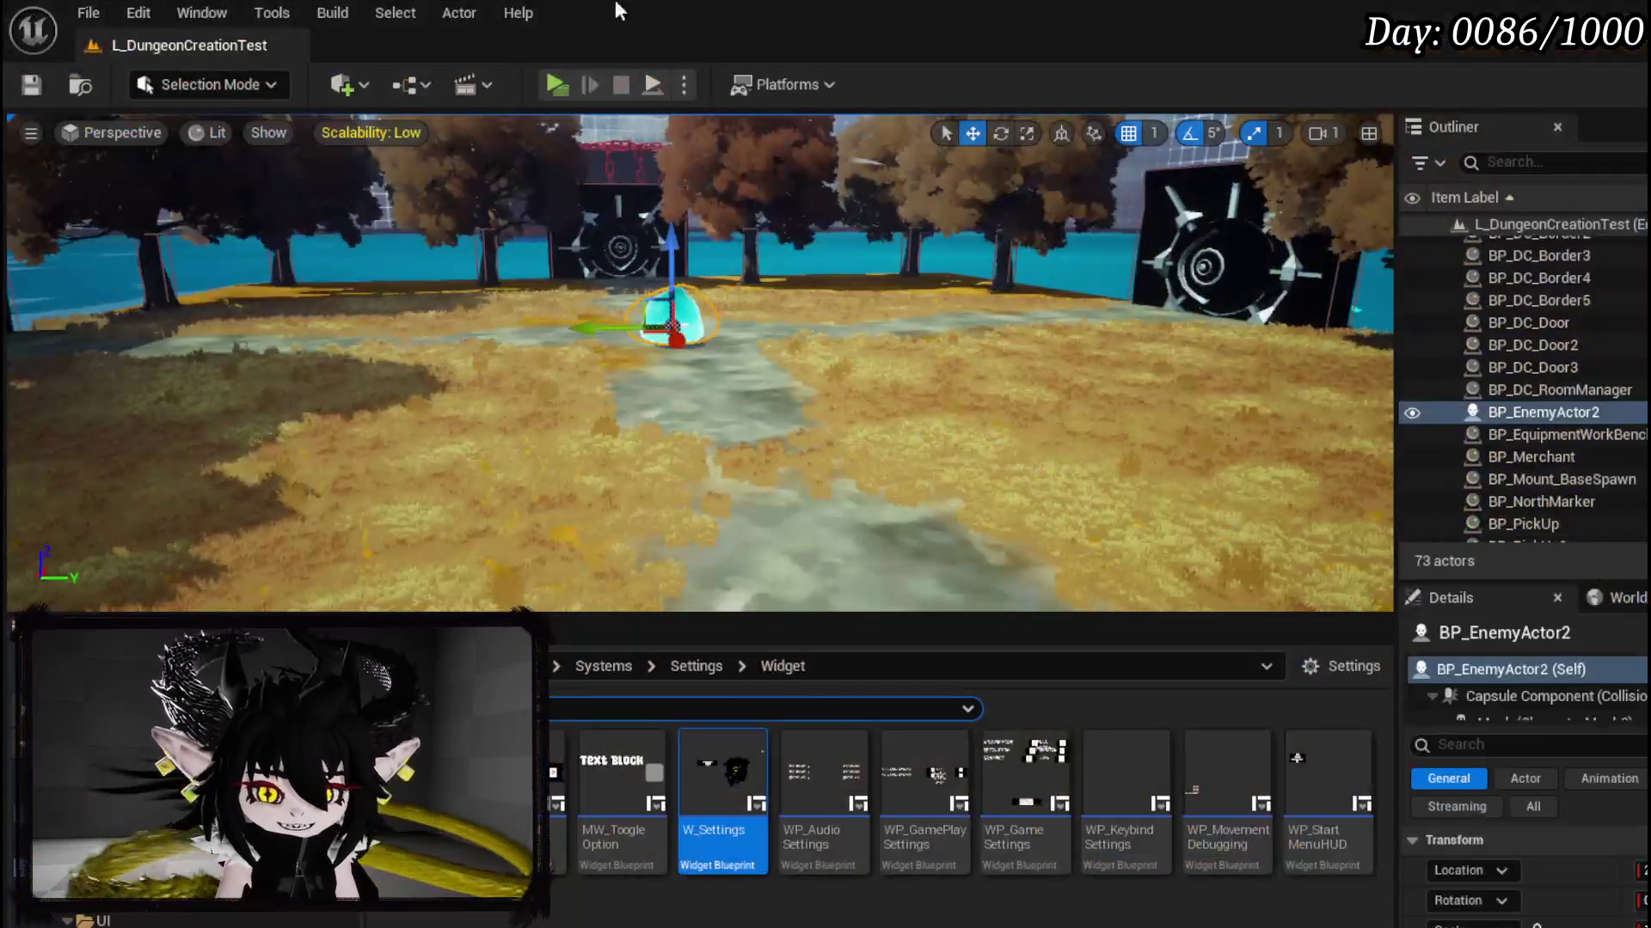
Step: Save the level and return to BPC_MC_Exploration's SaveLocation graph
{"action": "key", "text": "ctrl+s"}
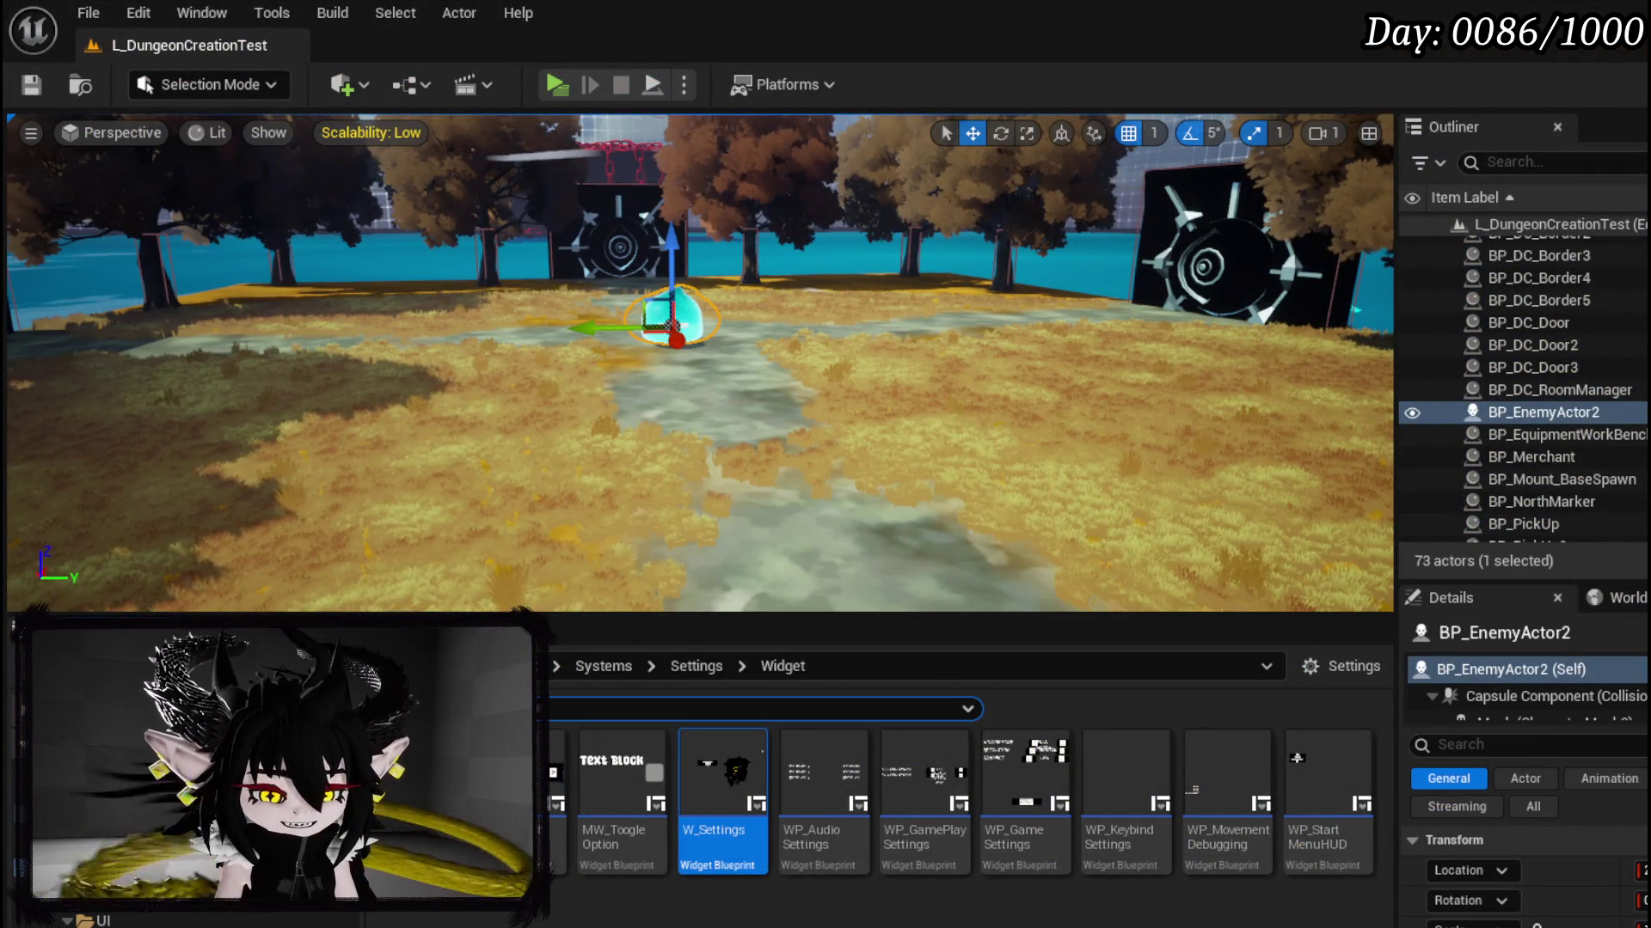
{"action": "key", "text": "alt+Tab"}
{"action": "left_click_drag", "start_coordinate": [761, 432], "coordinate": [1031, 423]}
Step: Open LocationTracker and move its looping 0.1 s Set Timer by Function Name node aside
{"action": "left_click_drag", "start_coordinate": [763, 379], "coordinate": [925, 439]}
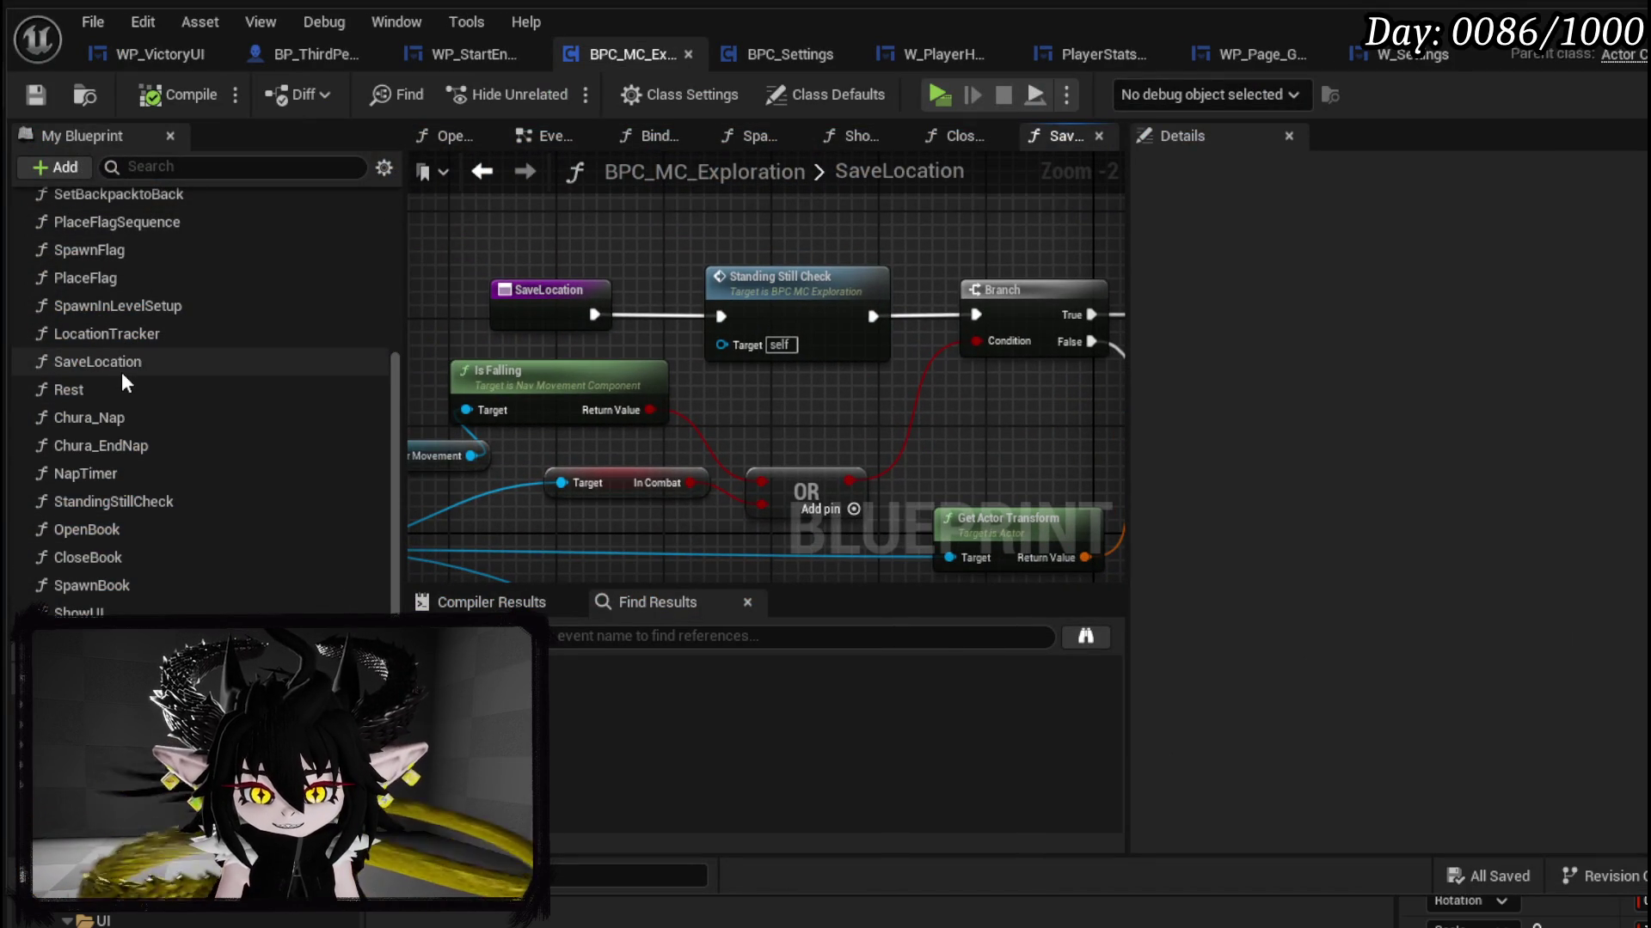
{"action": "double_click", "coordinate": [133, 334]}
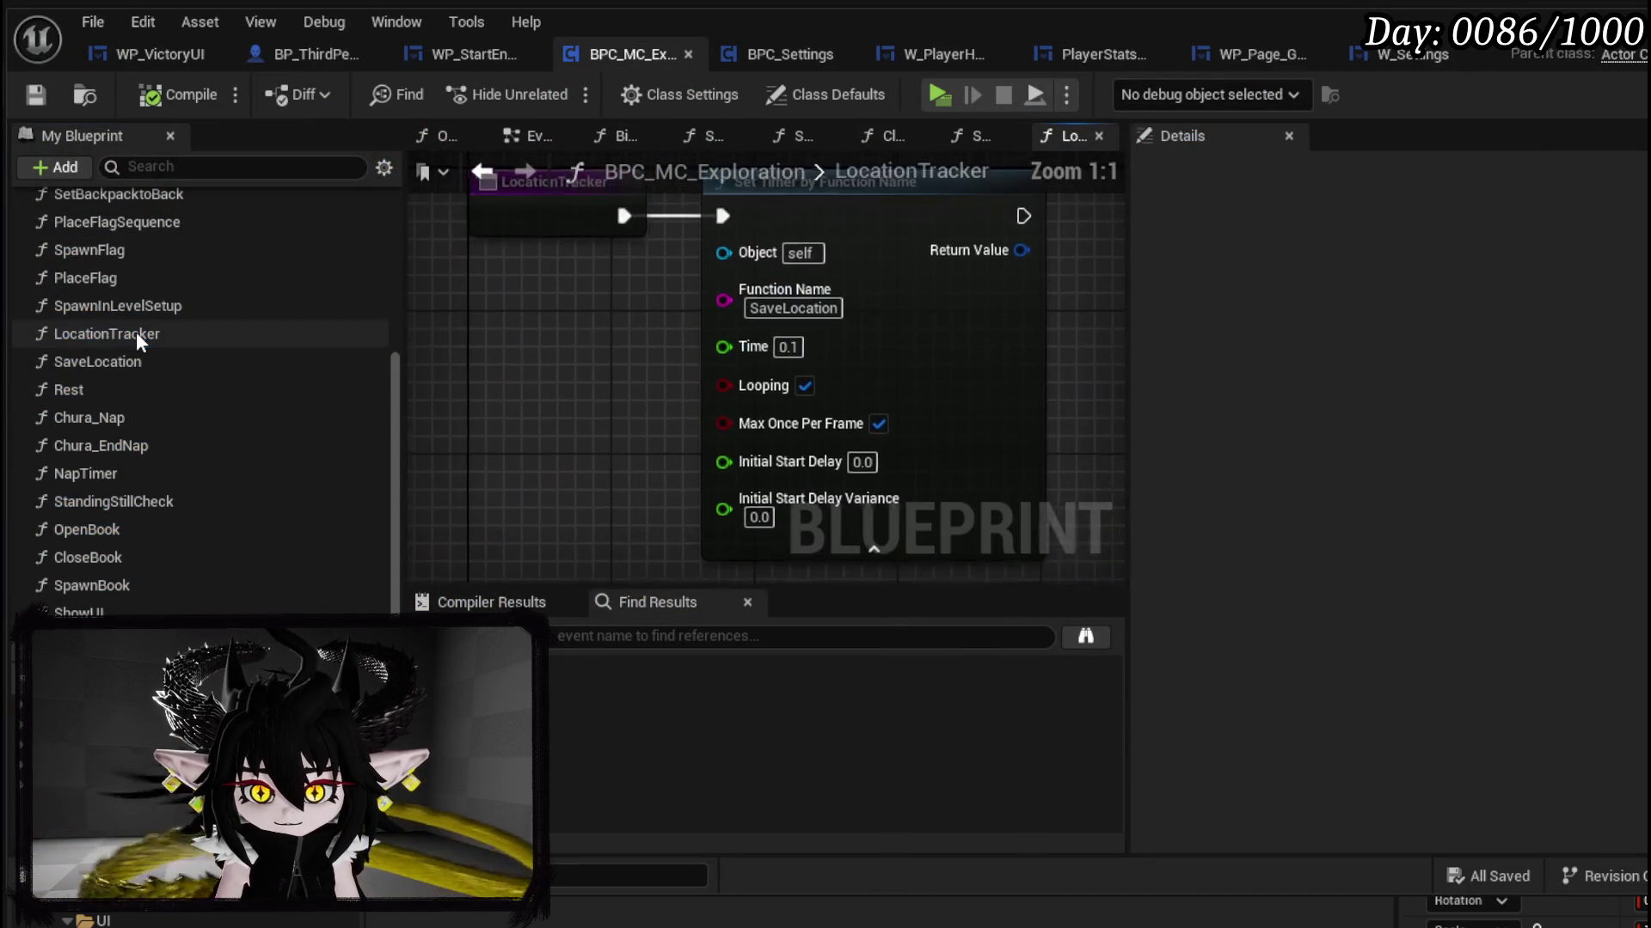
{"action": "left_click_drag", "start_coordinate": [607, 389], "coordinate": [611, 438]}
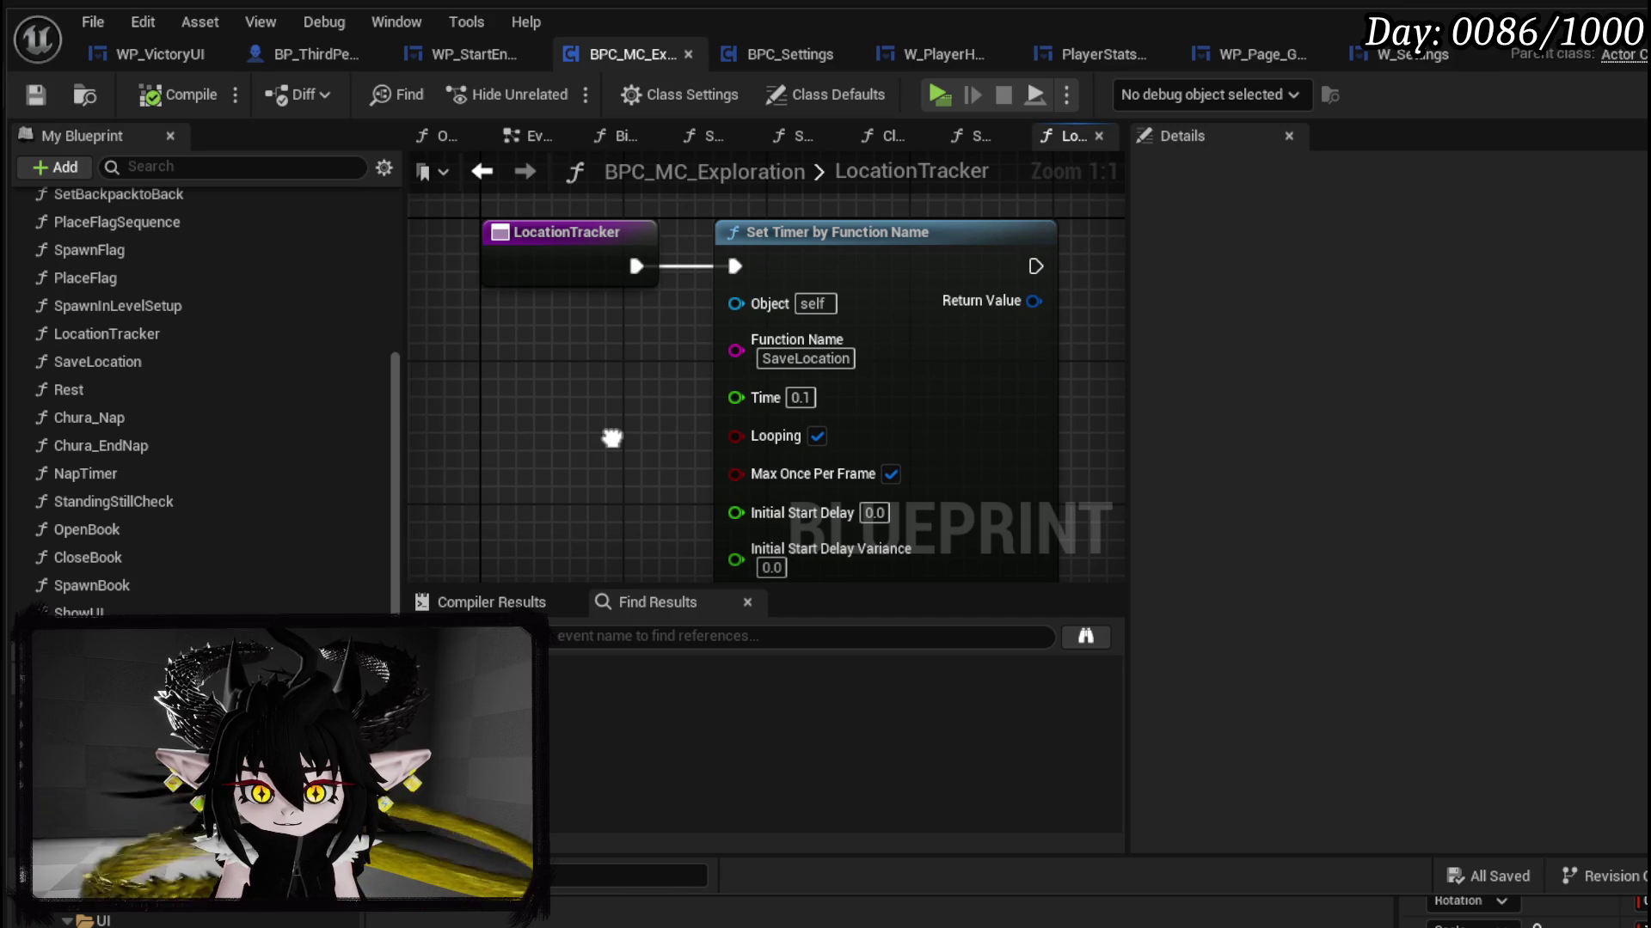
{"action": "left_click_drag", "start_coordinate": [1004, 325], "coordinate": [967, 269]}
{"action": "scroll", "coordinate": [533, 322], "scroll_direction": "down", "scroll_amount": 2}
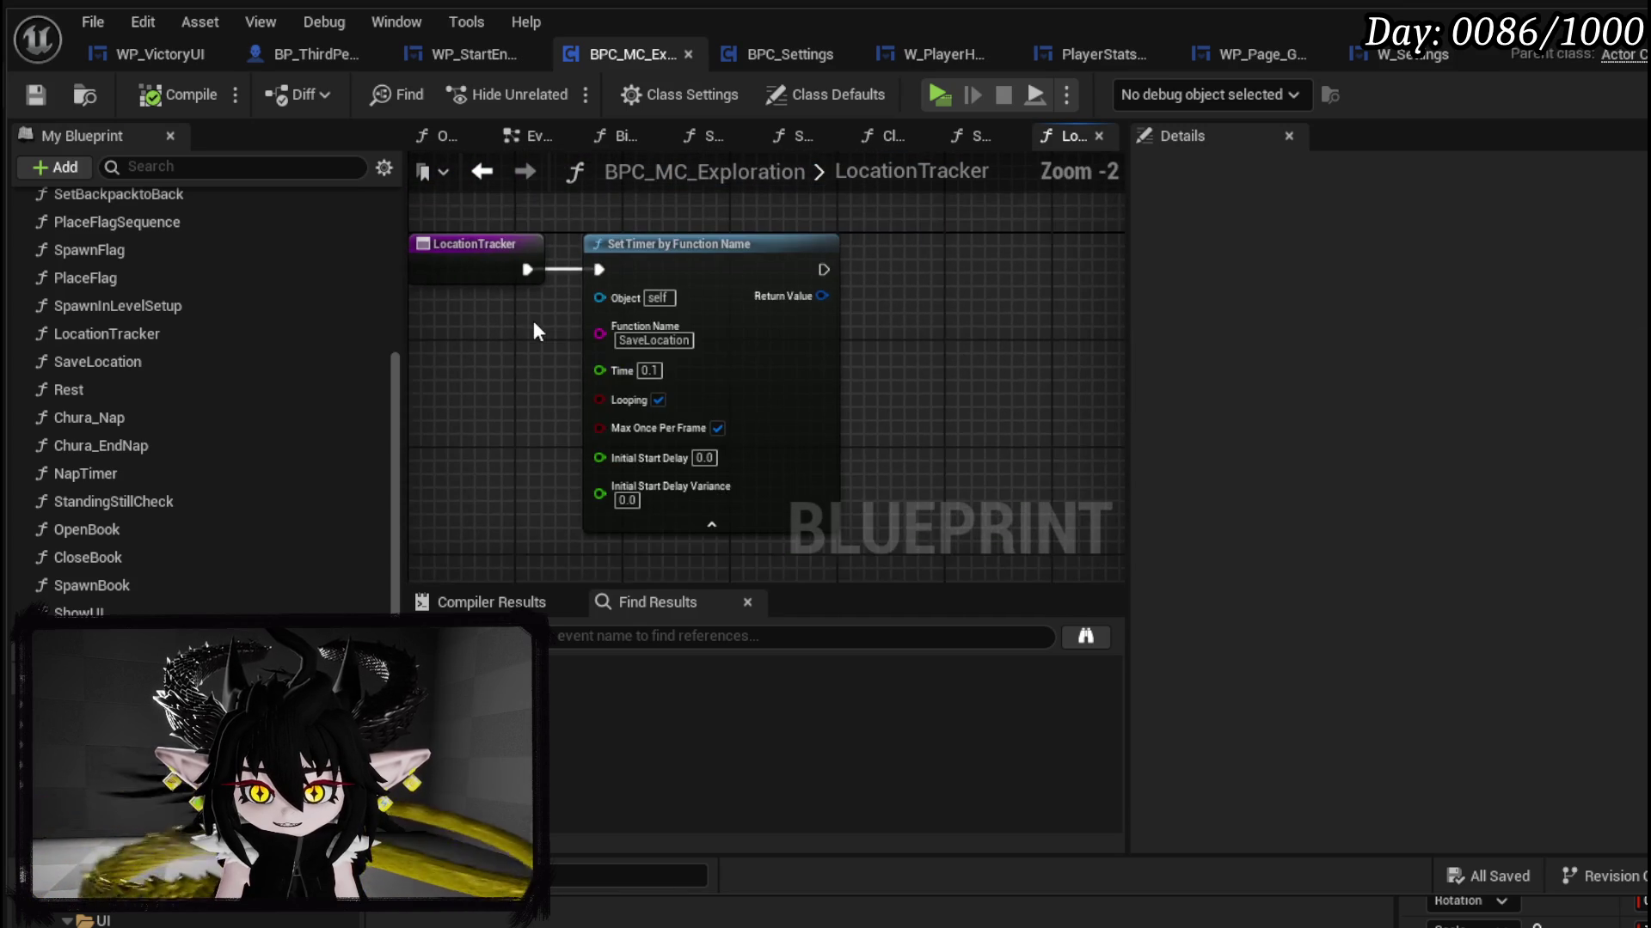
{"action": "mouse_move", "coordinate": [829, 417]}
{"action": "left_mouse_down"}
{"action": "mouse_move", "coordinate": [579, 416]}
{"action": "mouse_move", "coordinate": [998, 367]}
{"action": "left_mouse_up"}
{"action": "left_click", "coordinate": [966, 341]}
Step: Add a Set Timer by Event node and wire LocationTracker's execution into it
{"action": "right_click", "coordinate": [535, 440]}
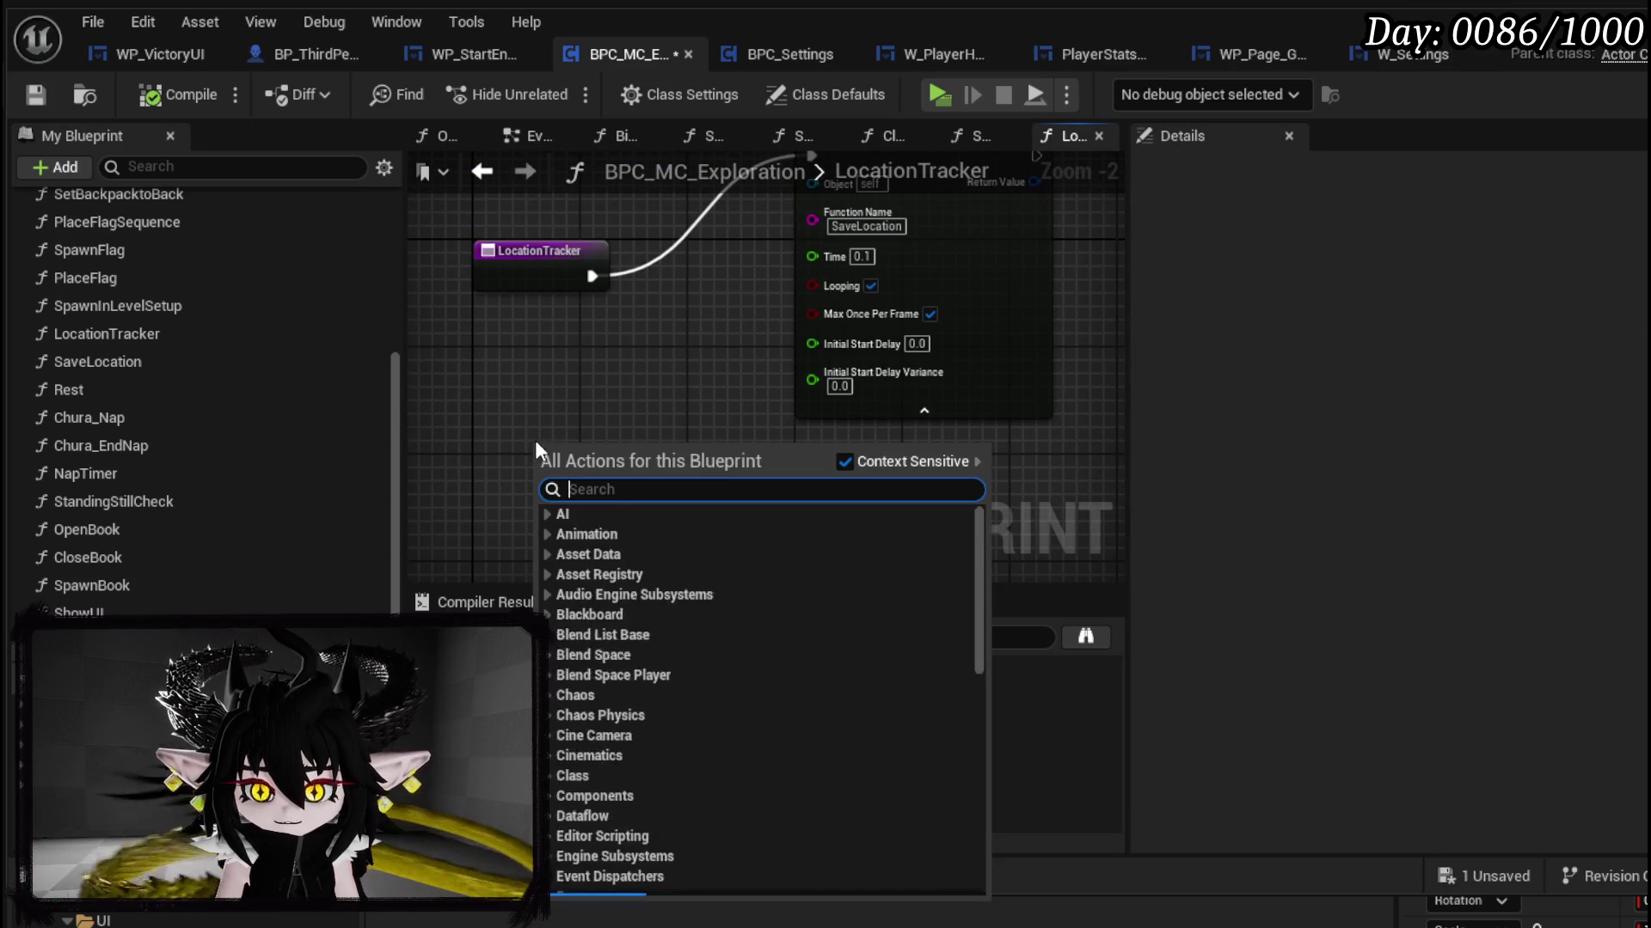
{"action": "type", "text": "set "}
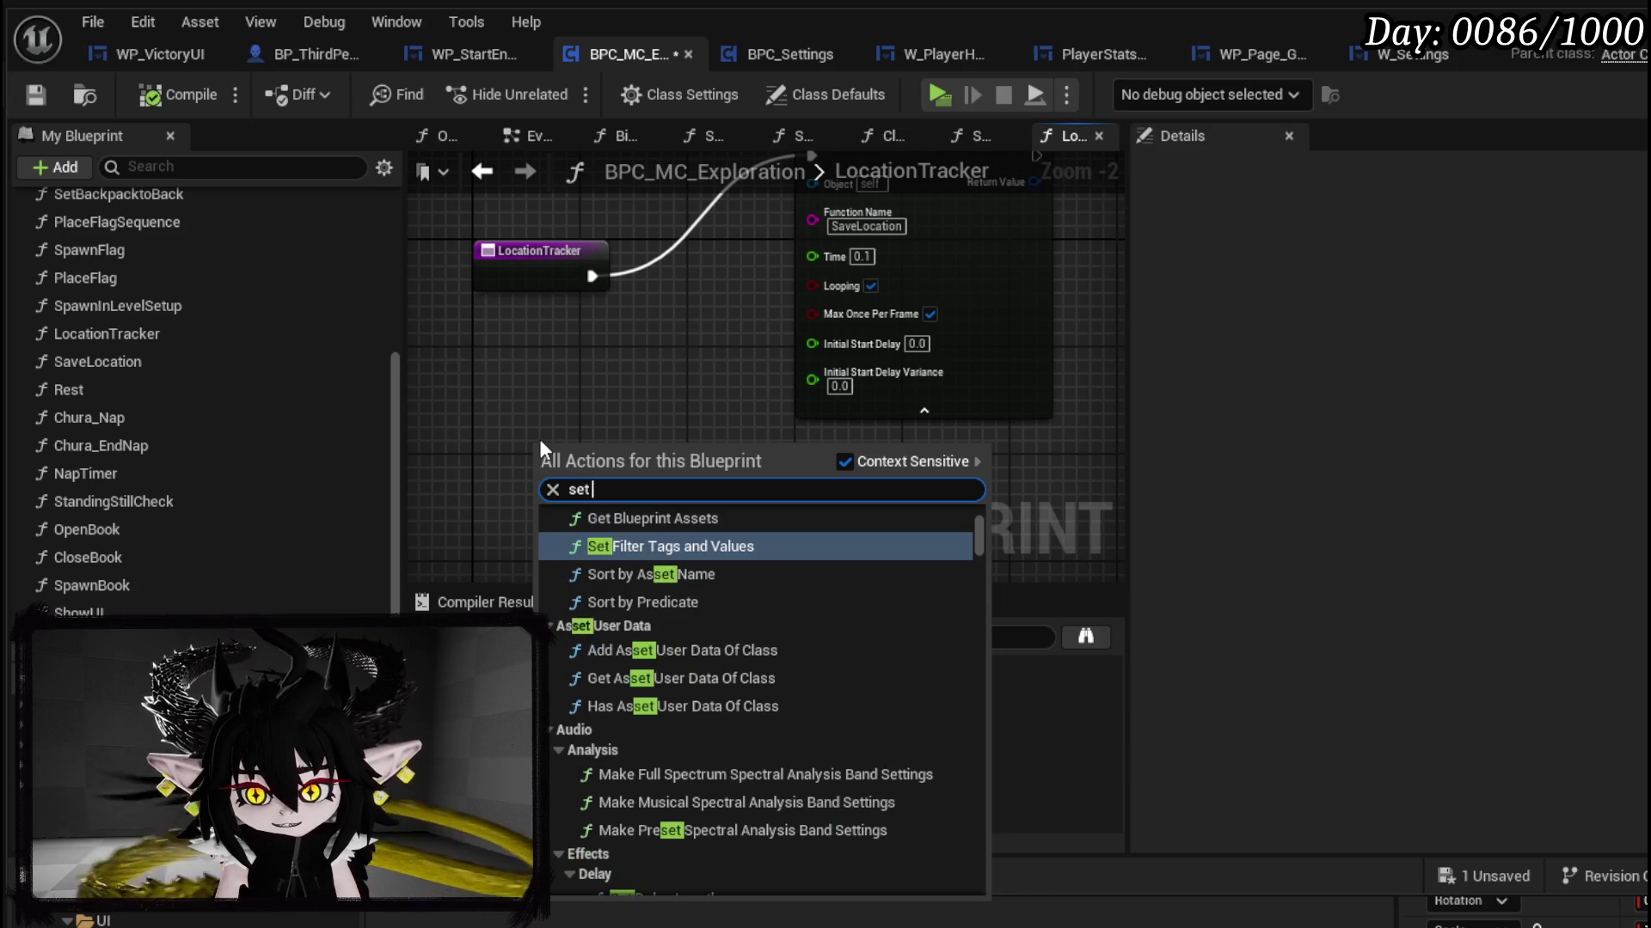
{"action": "type", "text": "timer by event"}
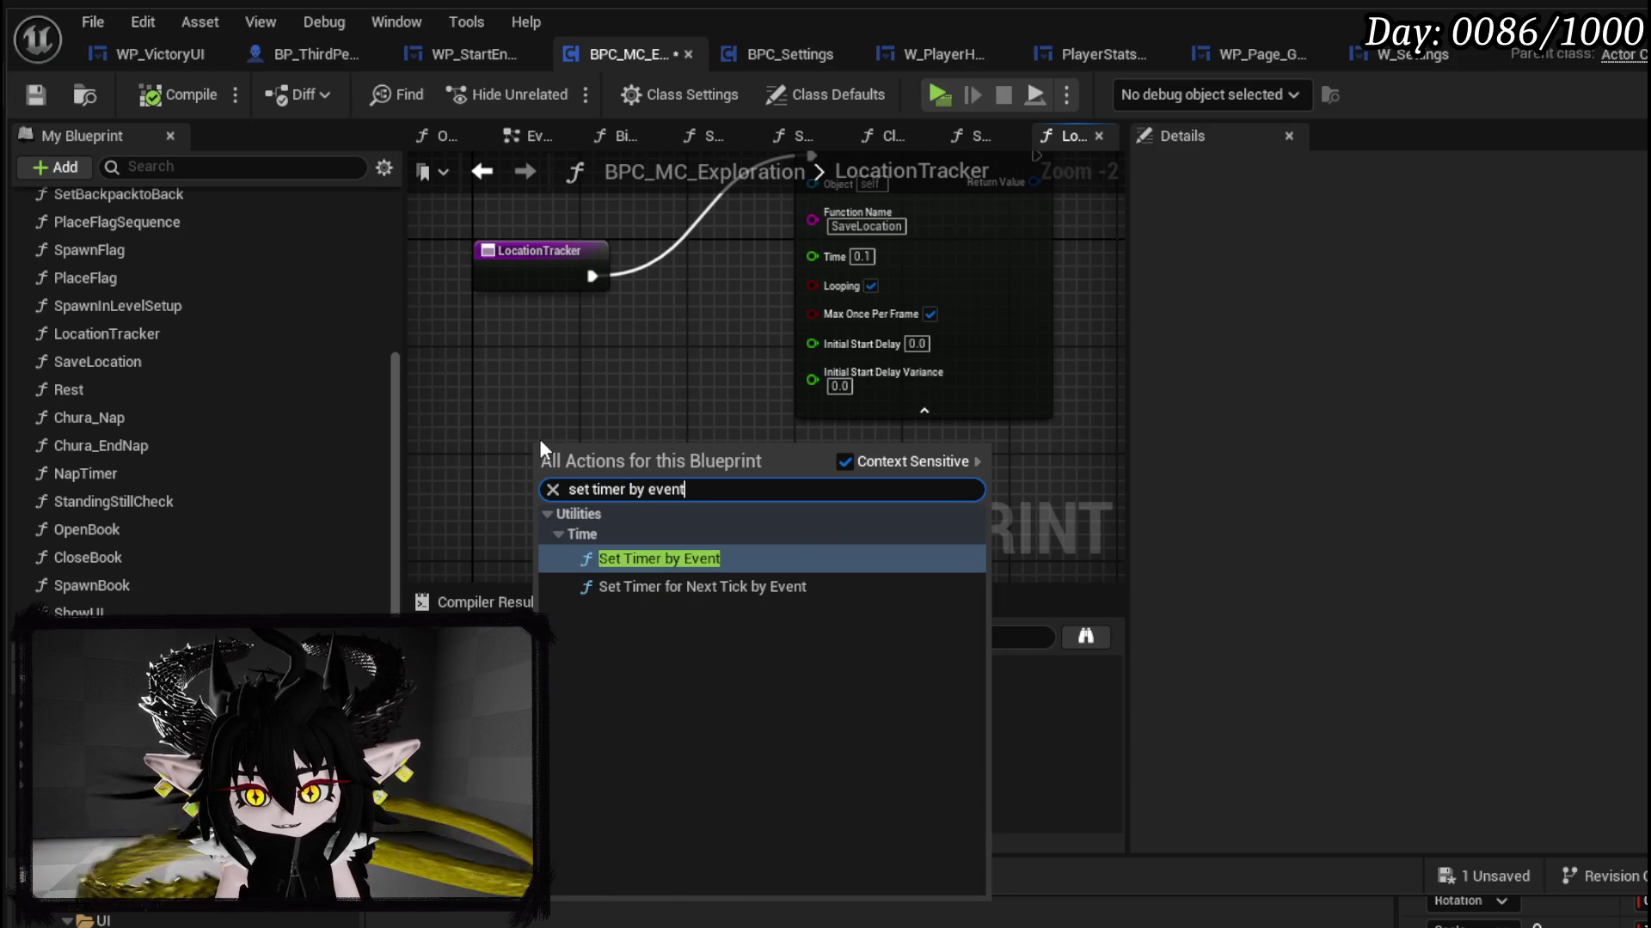
{"action": "key", "text": "Return"}
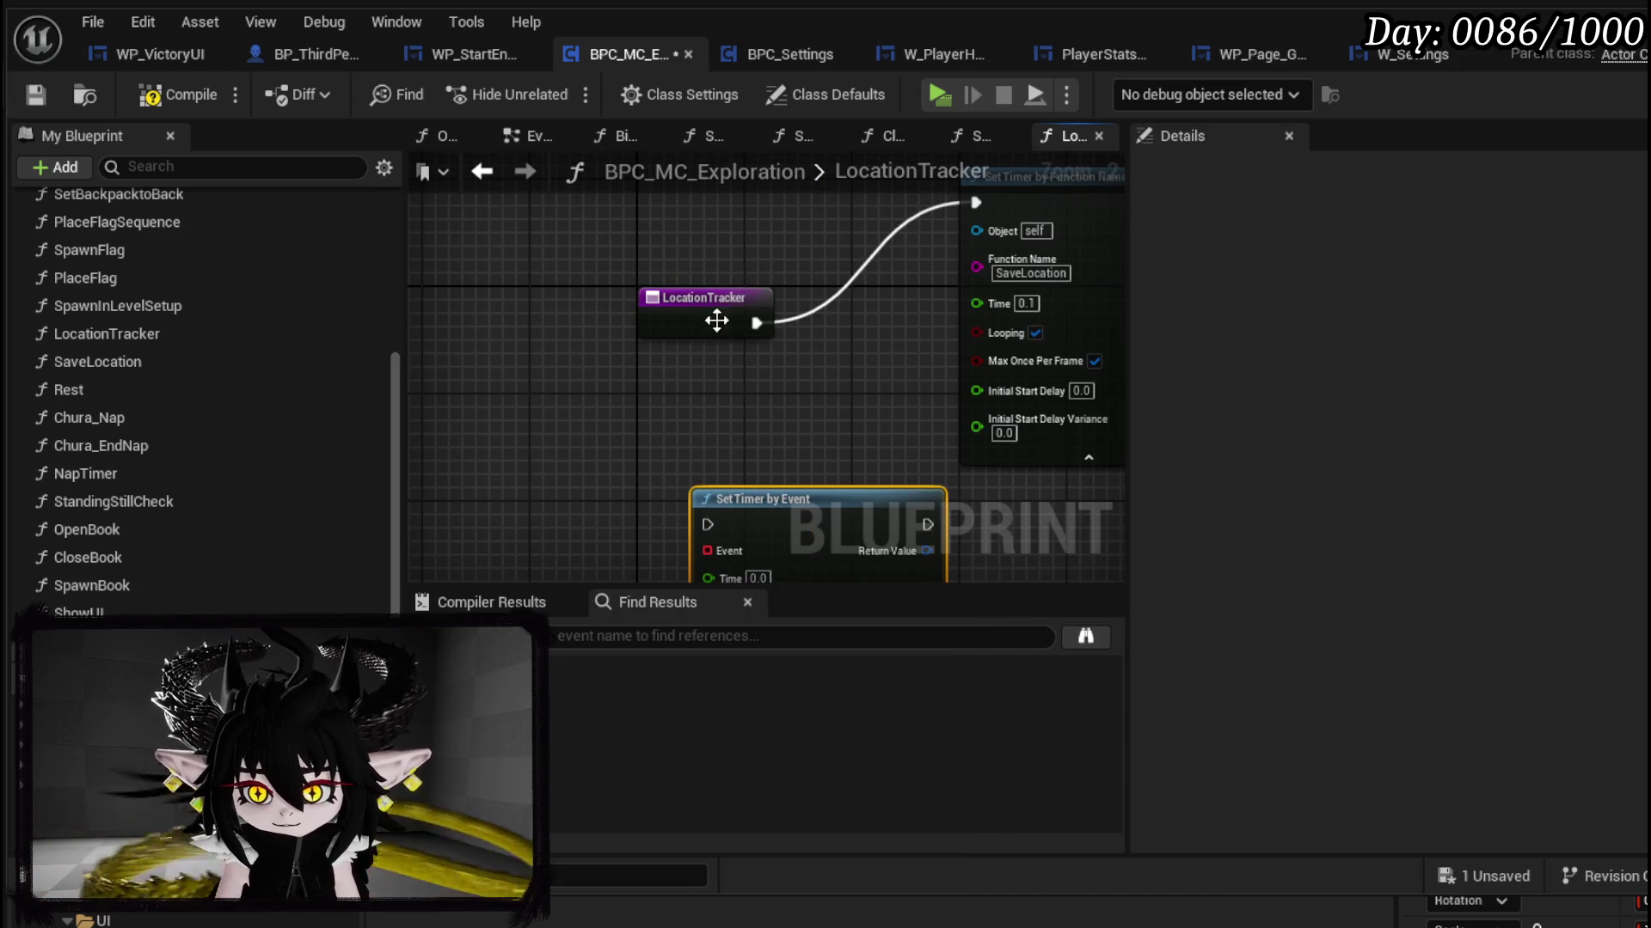
{"action": "left_click_drag", "start_coordinate": [723, 321], "coordinate": [521, 306]}
{"action": "mouse_move", "coordinate": [789, 491]}
{"action": "left_mouse_down"}
{"action": "mouse_move", "coordinate": [743, 260]}
{"action": "mouse_move", "coordinate": [715, 291]}
{"action": "left_mouse_up"}
{"action": "mouse_move", "coordinate": [568, 310]}
{"action": "left_mouse_down"}
{"action": "mouse_move", "coordinate": [651, 312]}
{"action": "mouse_move", "coordinate": [515, 411]}
{"action": "left_mouse_up"}
Step: Feed the timer's Event from a Create Event node bound to SaveLocation
{"action": "type", "text": "create"}
{"action": "left_click", "coordinate": [612, 499]}
{"action": "left_click", "coordinate": [611, 498]}
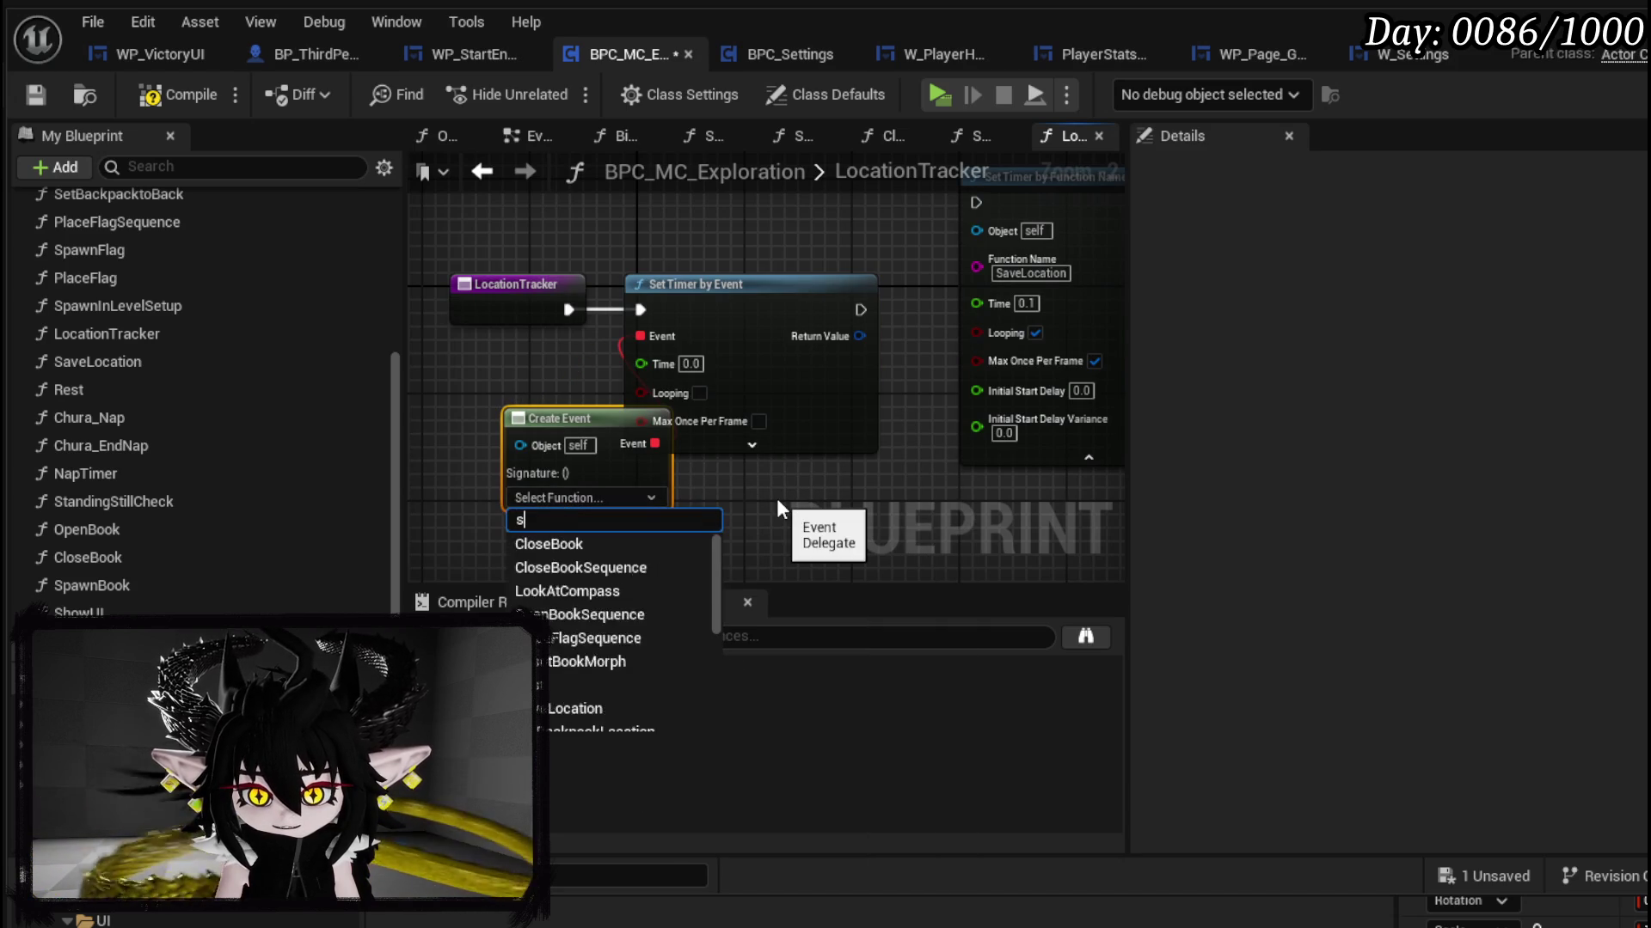
{"action": "type", "text": "save"}
{"action": "left_click", "coordinate": [590, 543]}
{"action": "left_click_drag", "start_coordinate": [529, 417], "coordinate": [384, 361]}
Step: Make the timer loop every 0.1 seconds with Max Once Per Frame, then compile and save
{"action": "left_click", "coordinate": [705, 394]}
{"action": "left_click", "coordinate": [696, 364]}
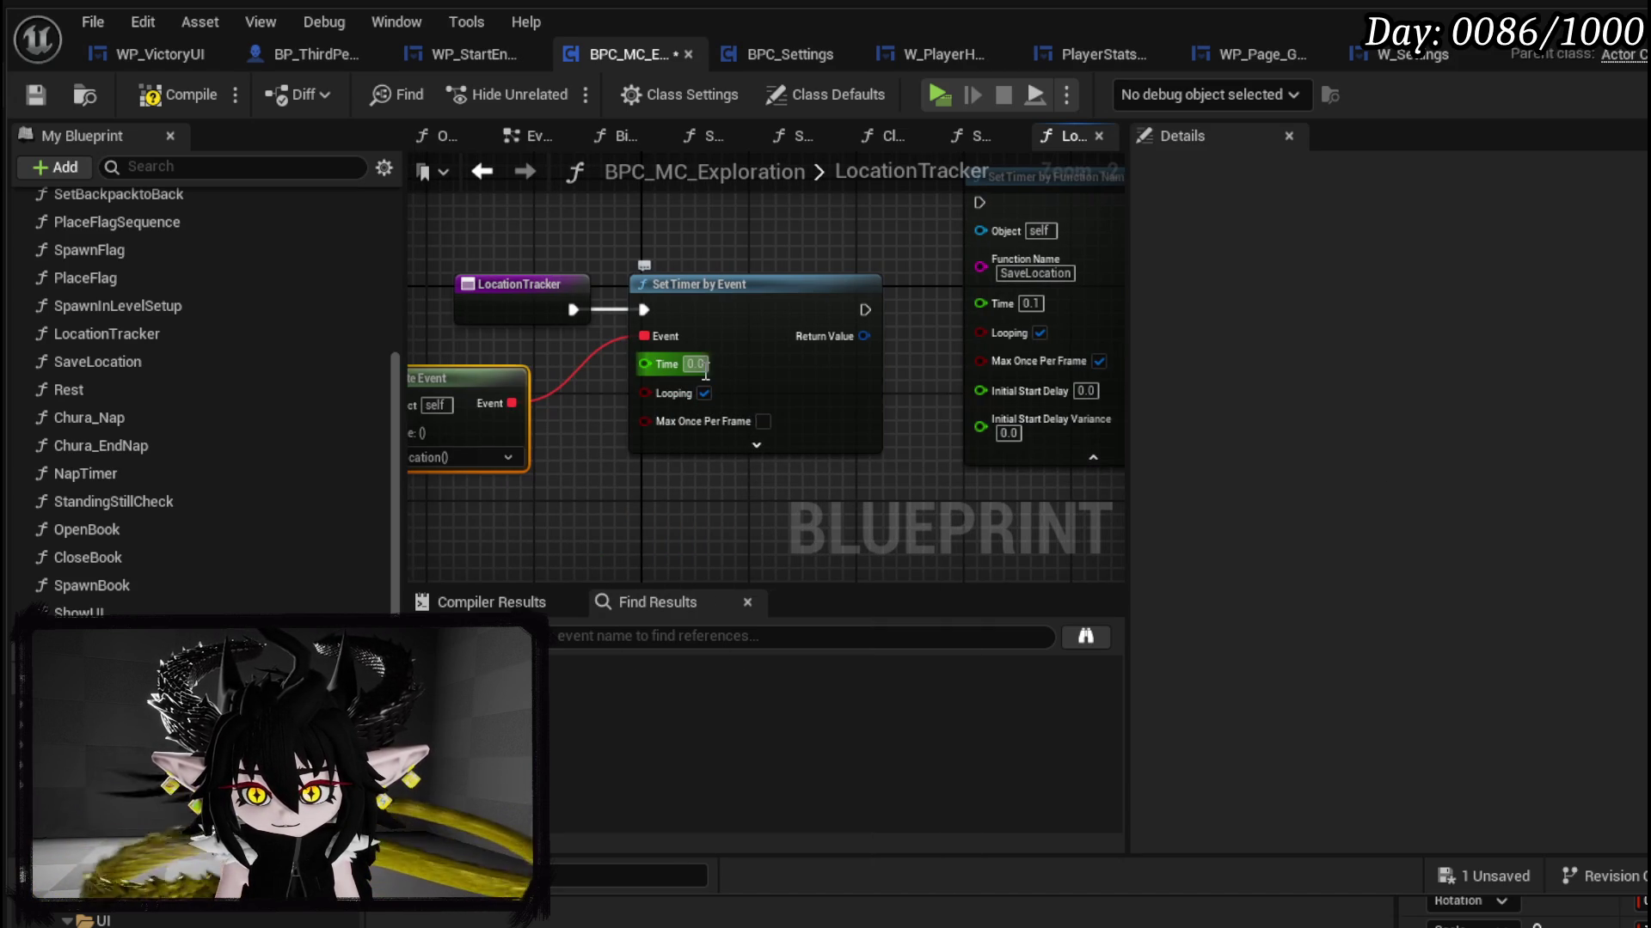
{"action": "type", "text": "0.1"}
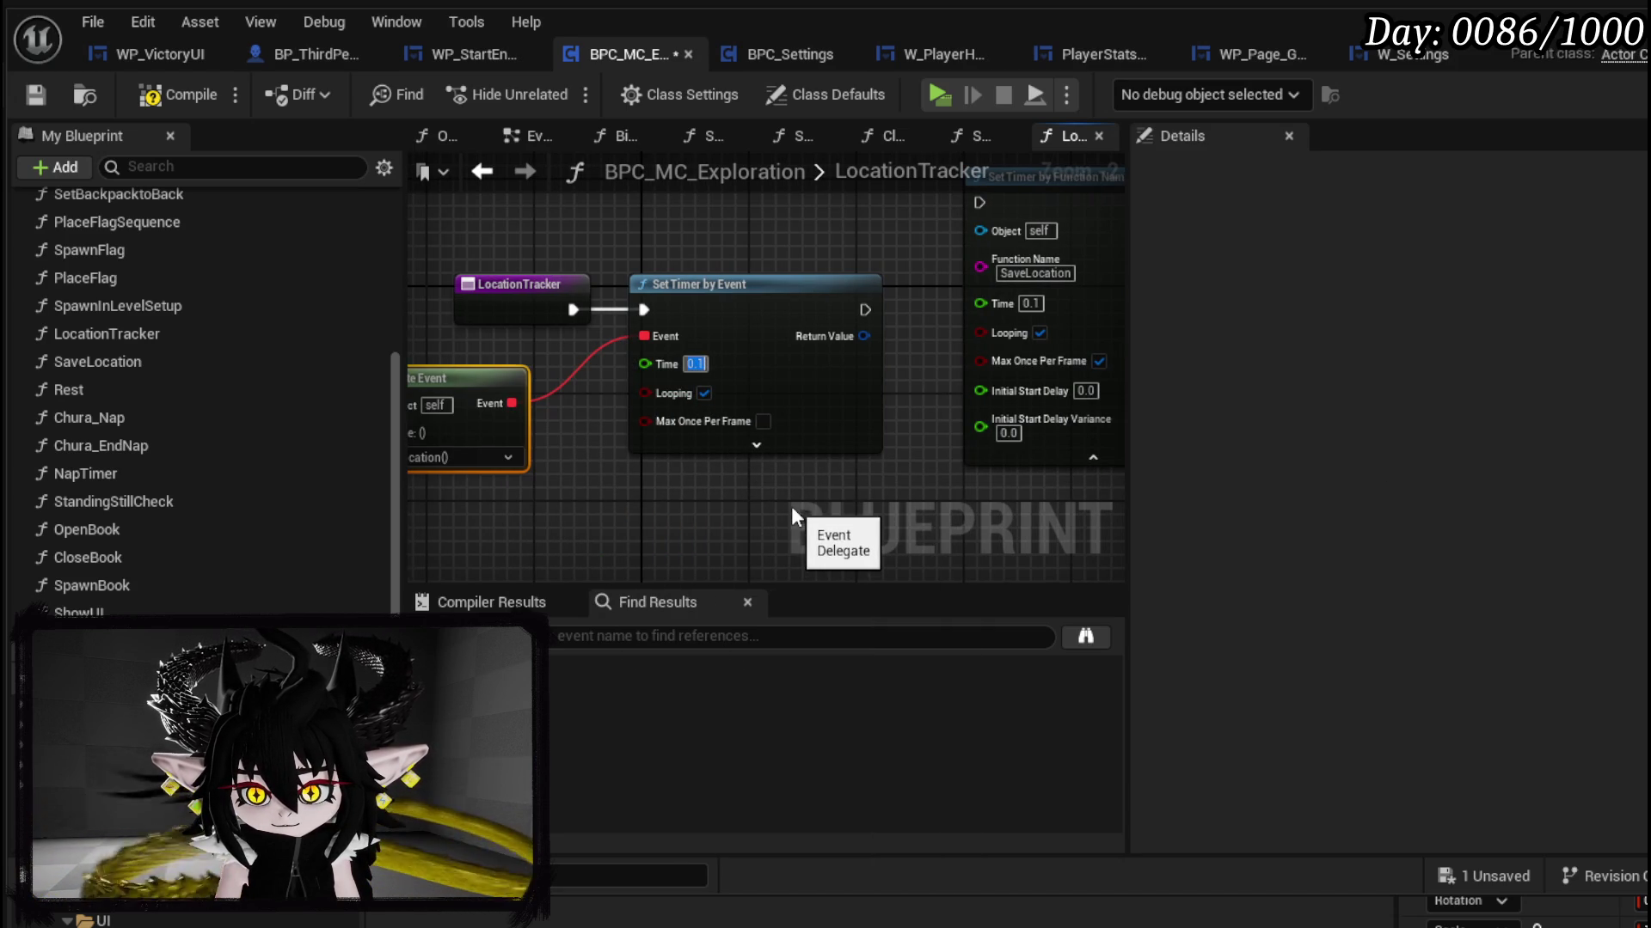
{"action": "key", "text": "Return"}
{"action": "left_click", "coordinate": [151, 97]}
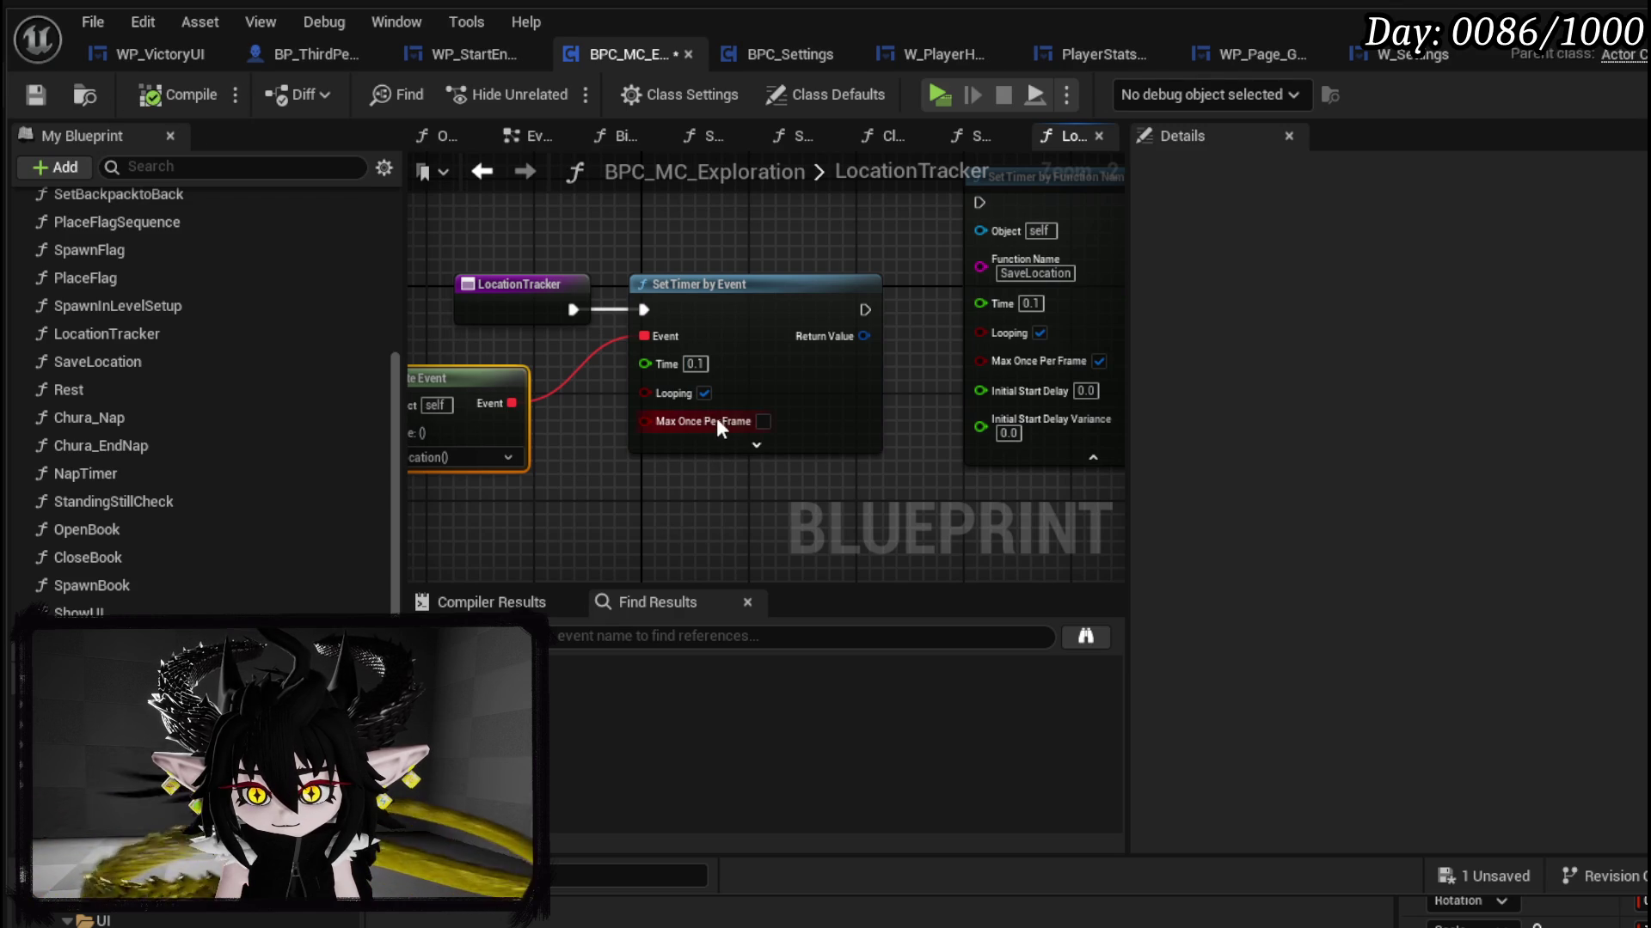
{"action": "left_click", "coordinate": [764, 422]}
{"action": "left_click_drag", "start_coordinate": [480, 370], "coordinate": [534, 356]}
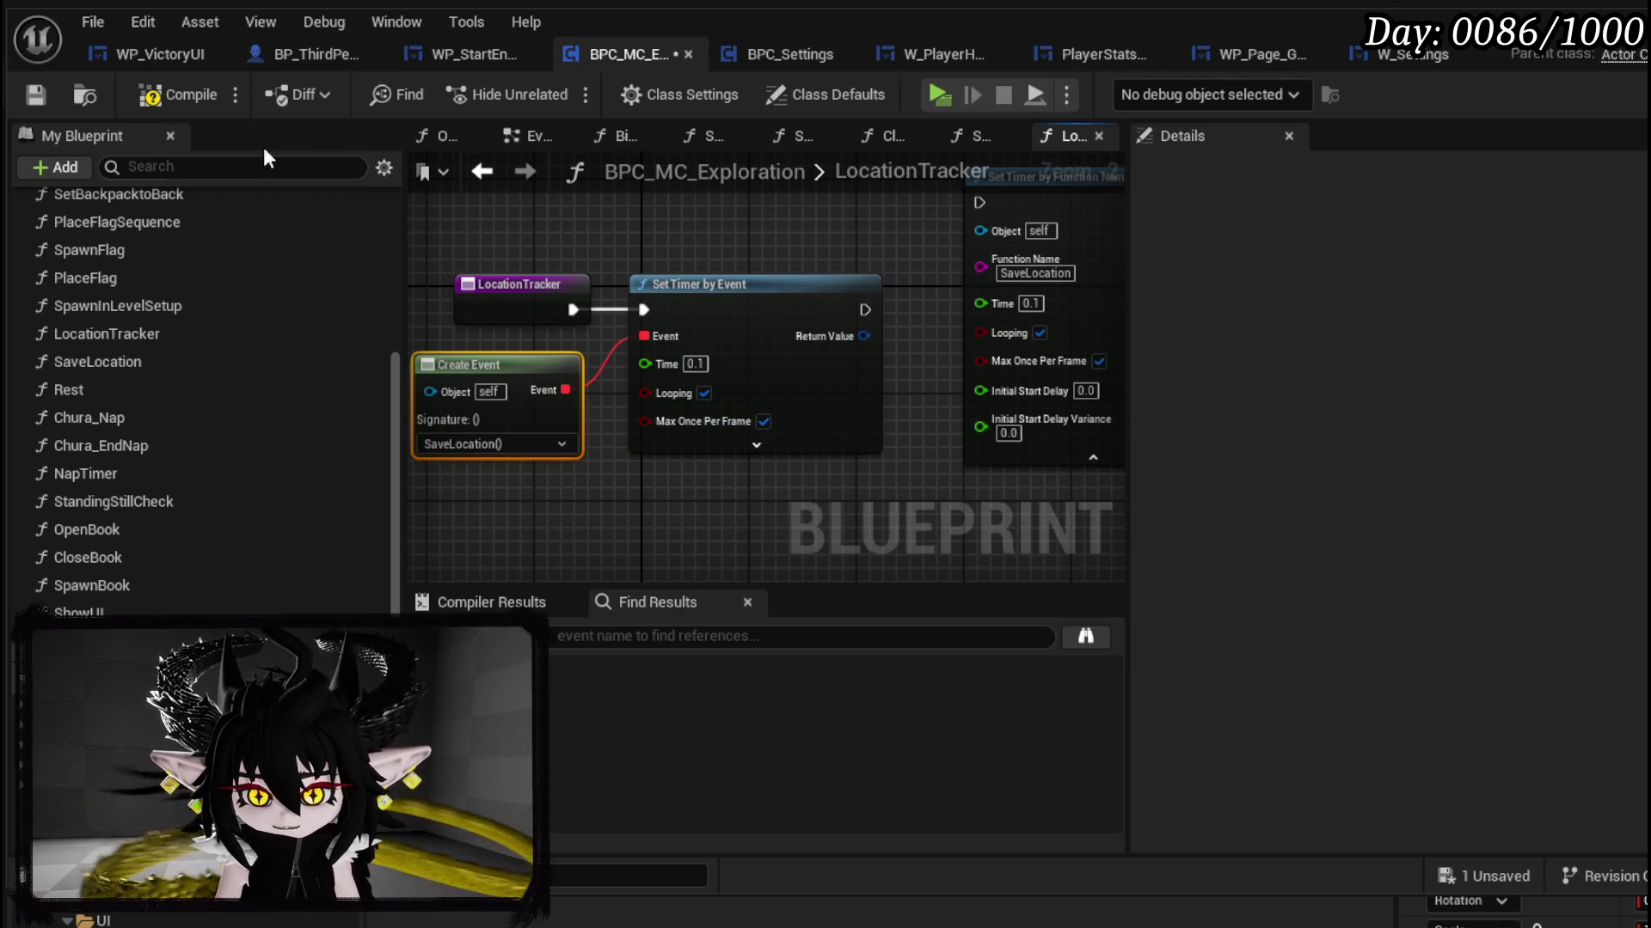
{"action": "left_click", "coordinate": [36, 94]}
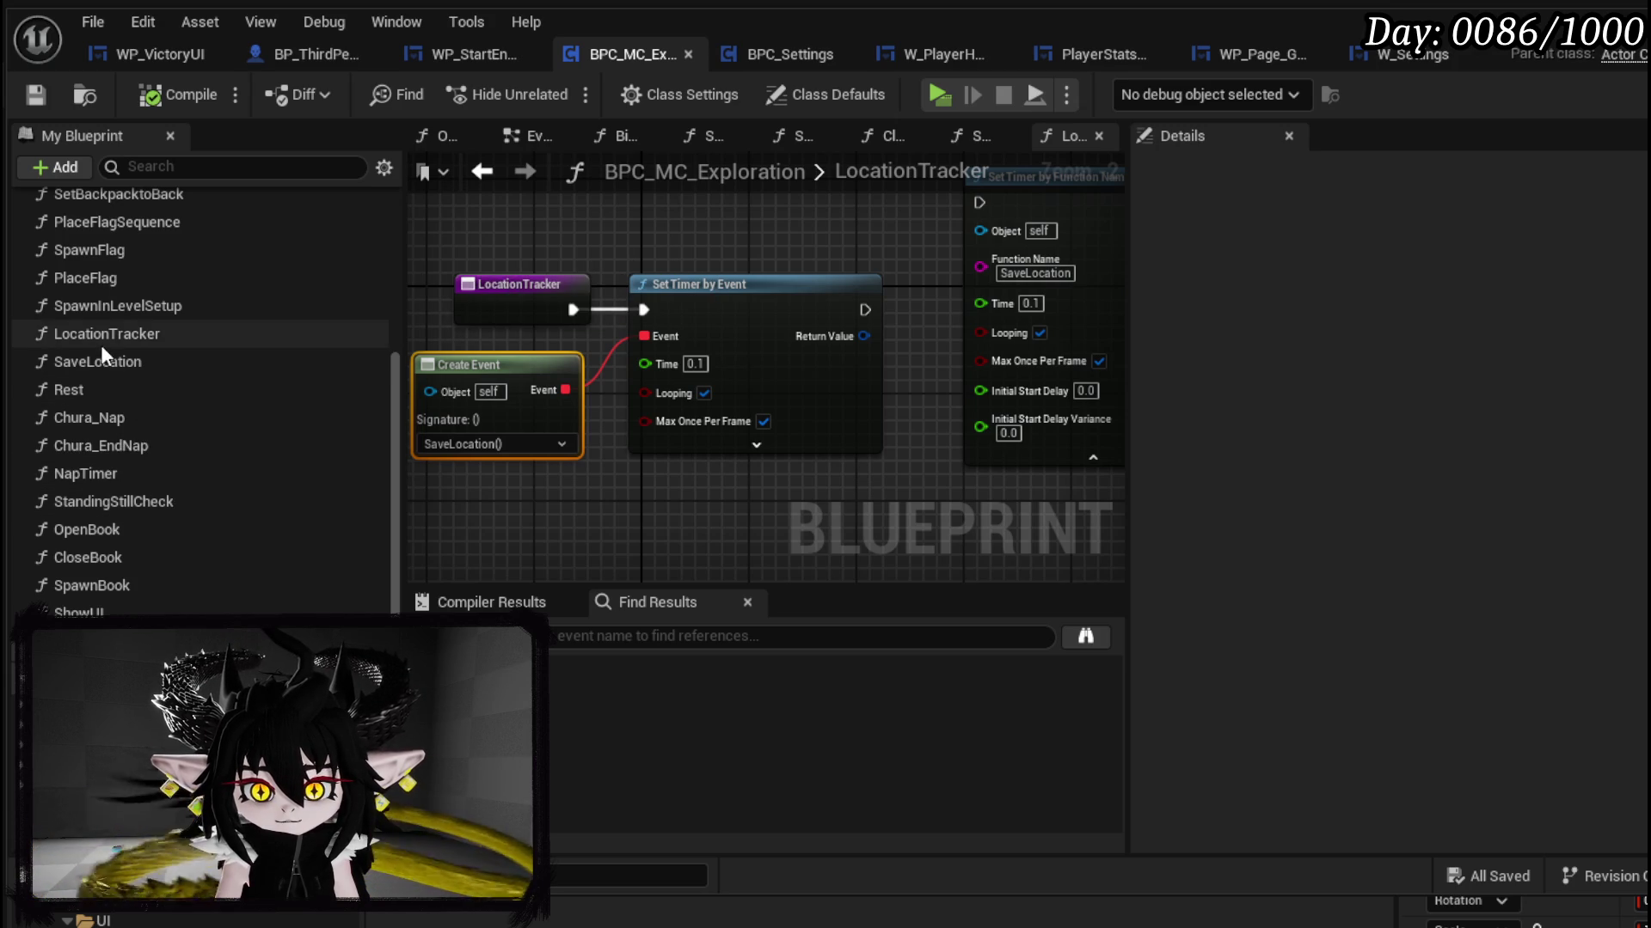
Step: In the BindEvent graph, wire Spawn Book's execution output into Location Tracker
{"action": "scroll", "coordinate": [101, 356], "scroll_direction": "up", "scroll_amount": 5}
{"action": "scroll", "coordinate": [100, 356], "scroll_direction": "up", "scroll_amount": 2}
{"action": "double_click", "coordinate": [110, 300]}
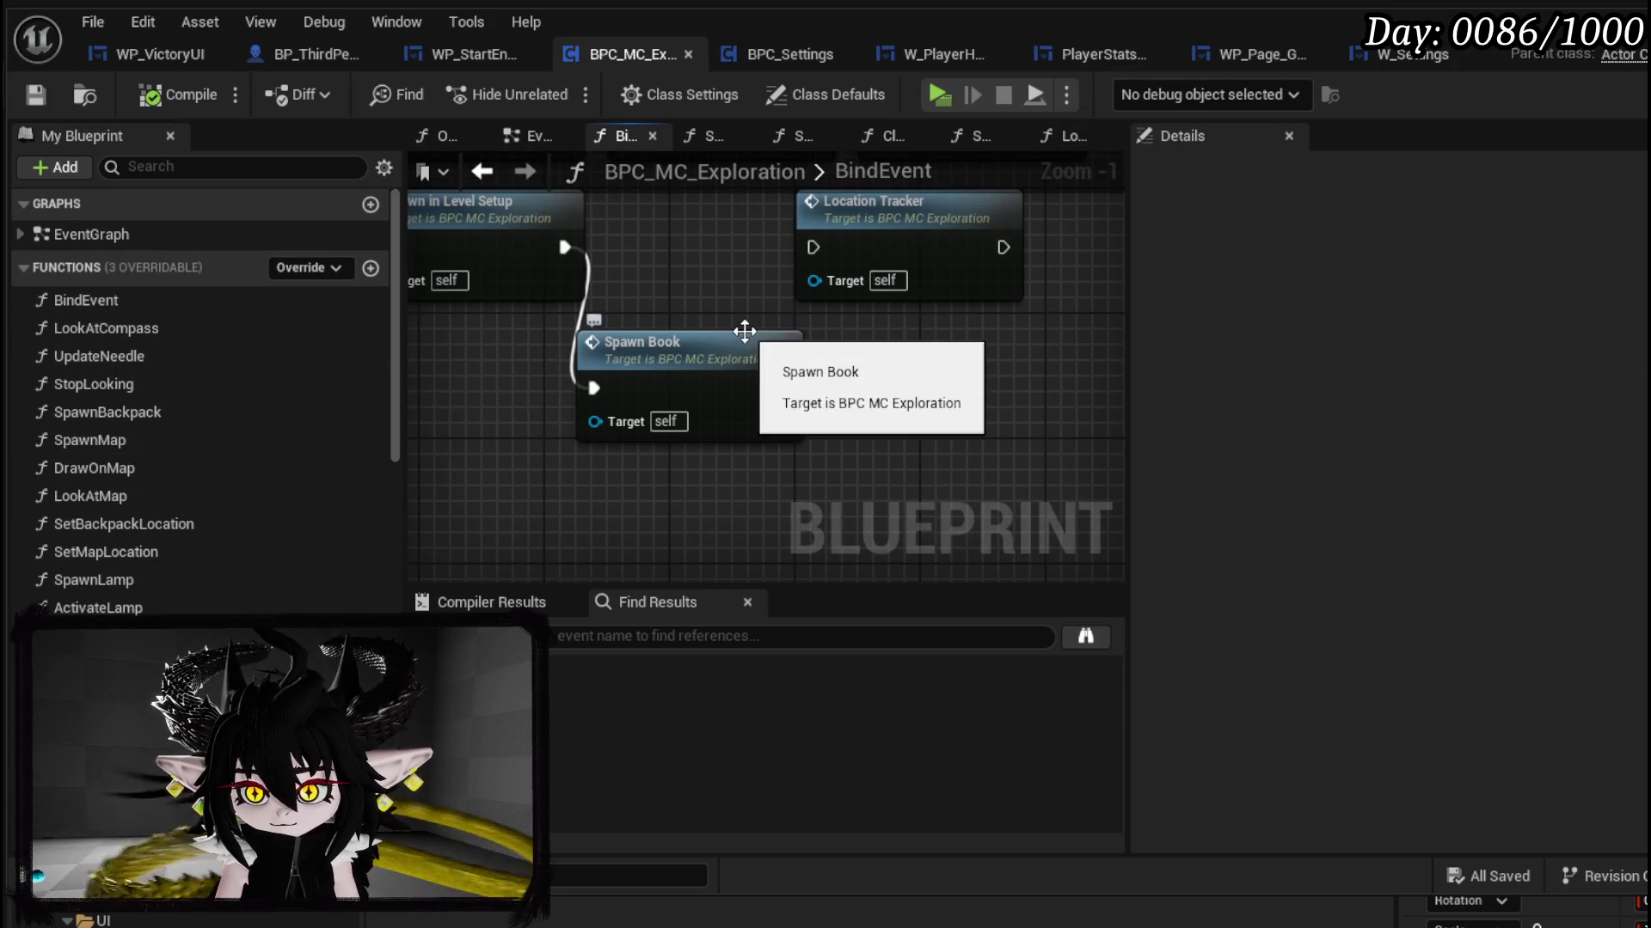
{"action": "scroll", "coordinate": [875, 434], "scroll_direction": "down", "scroll_amount": 2}
{"action": "left_click_drag", "start_coordinate": [875, 430], "coordinate": [722, 352]}
{"action": "left_click_drag", "start_coordinate": [817, 318], "coordinate": [840, 436]}
{"action": "left_click_drag", "start_coordinate": [731, 408], "coordinate": [786, 419]}
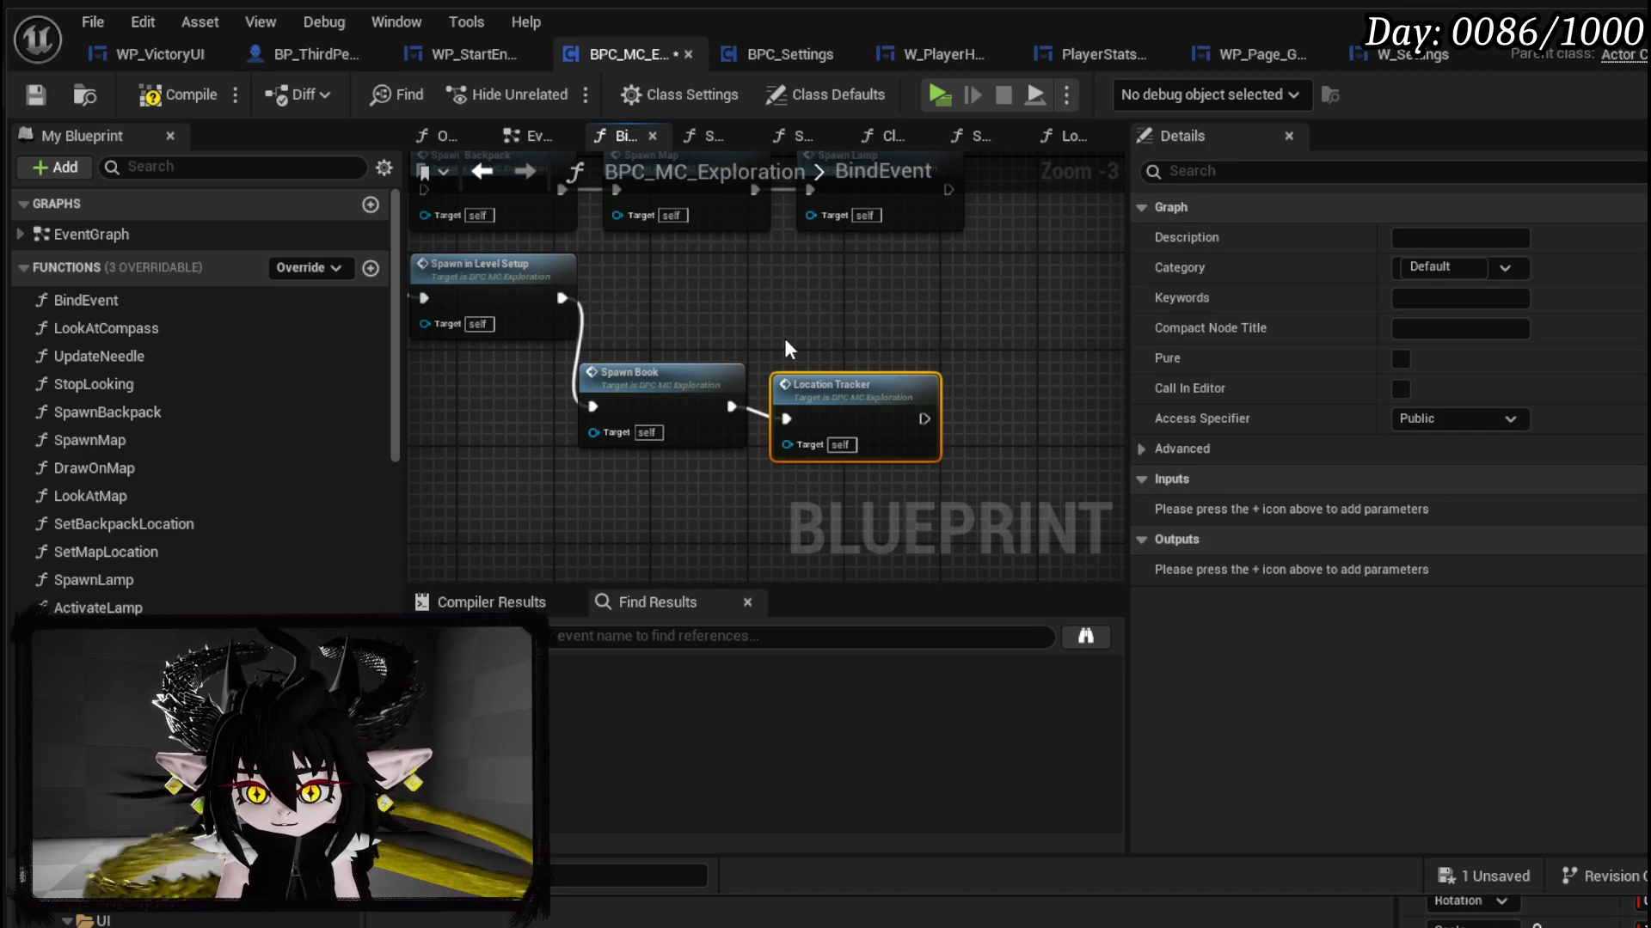
Step: Compile, align Spawn Book with Location Tracker, and save the blueprint
{"action": "left_click", "coordinate": [191, 96]}
{"action": "left_click", "coordinate": [38, 95]}
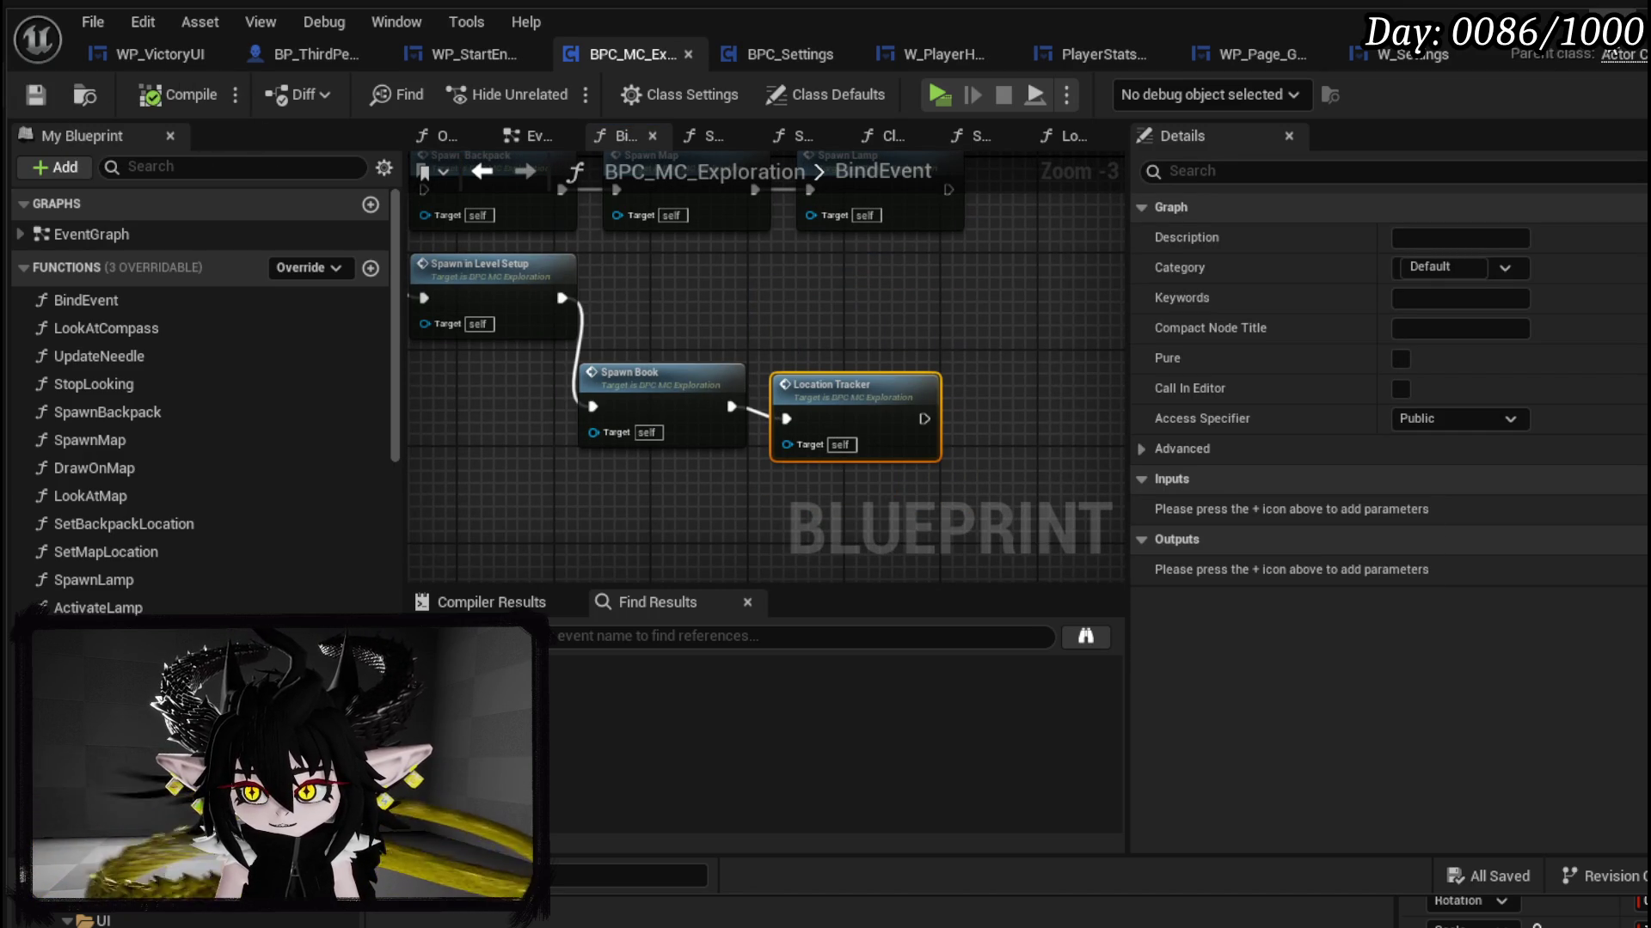
{"action": "left_click_drag", "start_coordinate": [645, 392], "coordinate": [663, 380]}
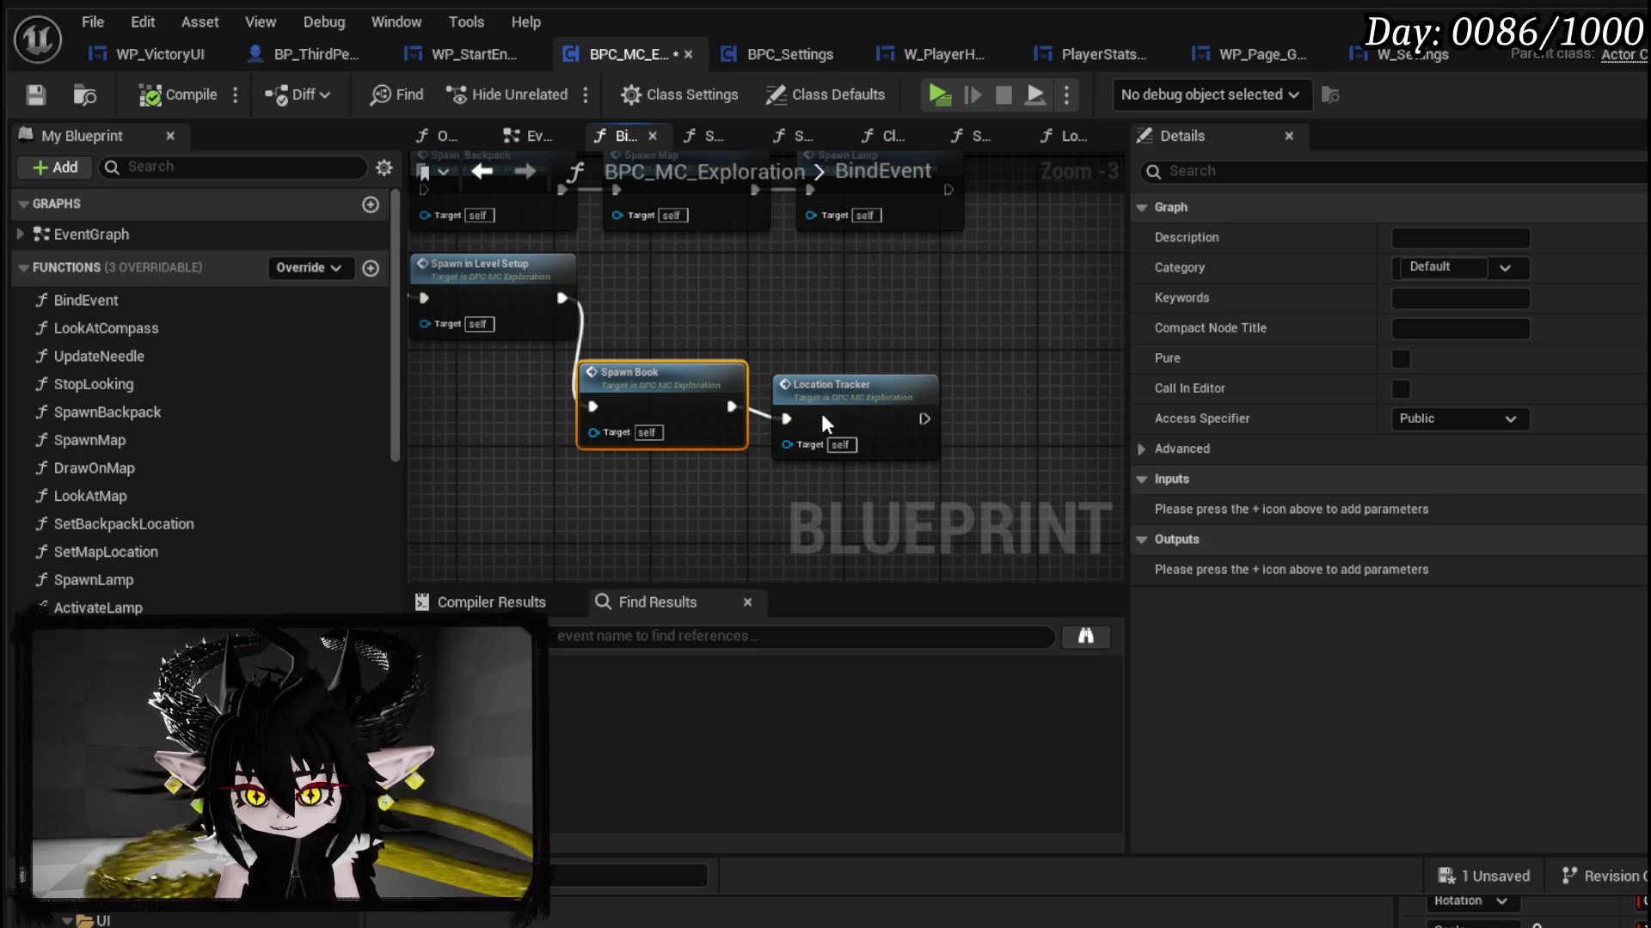
{"action": "left_click_drag", "start_coordinate": [820, 406], "coordinate": [820, 418]}
{"action": "left_click", "coordinate": [33, 94]}
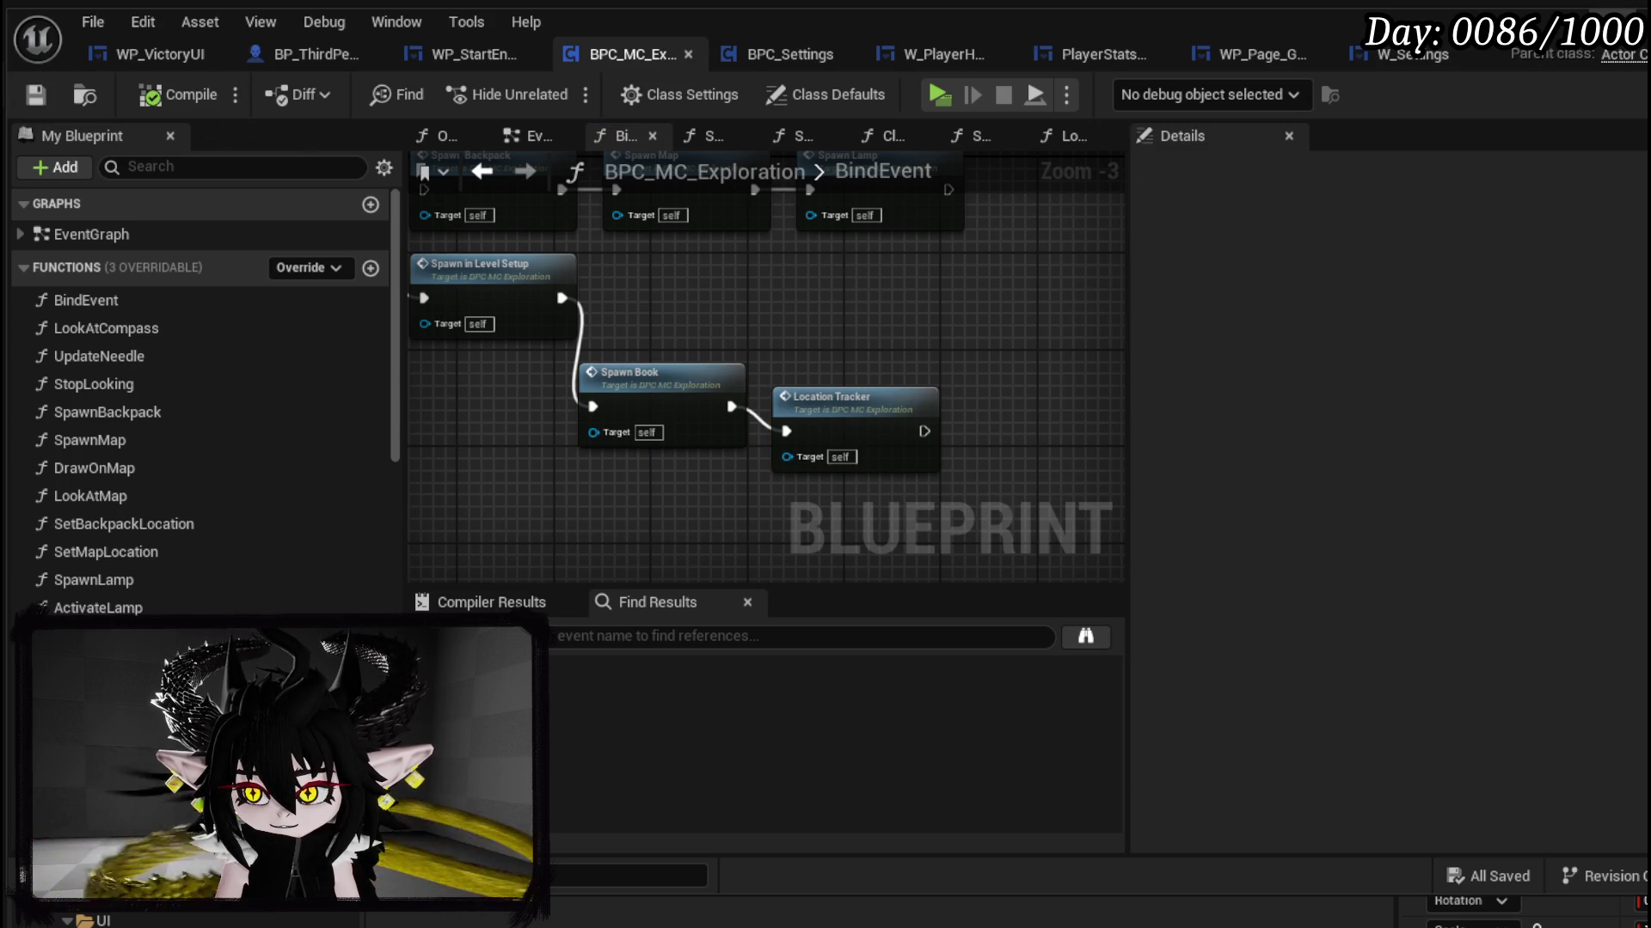